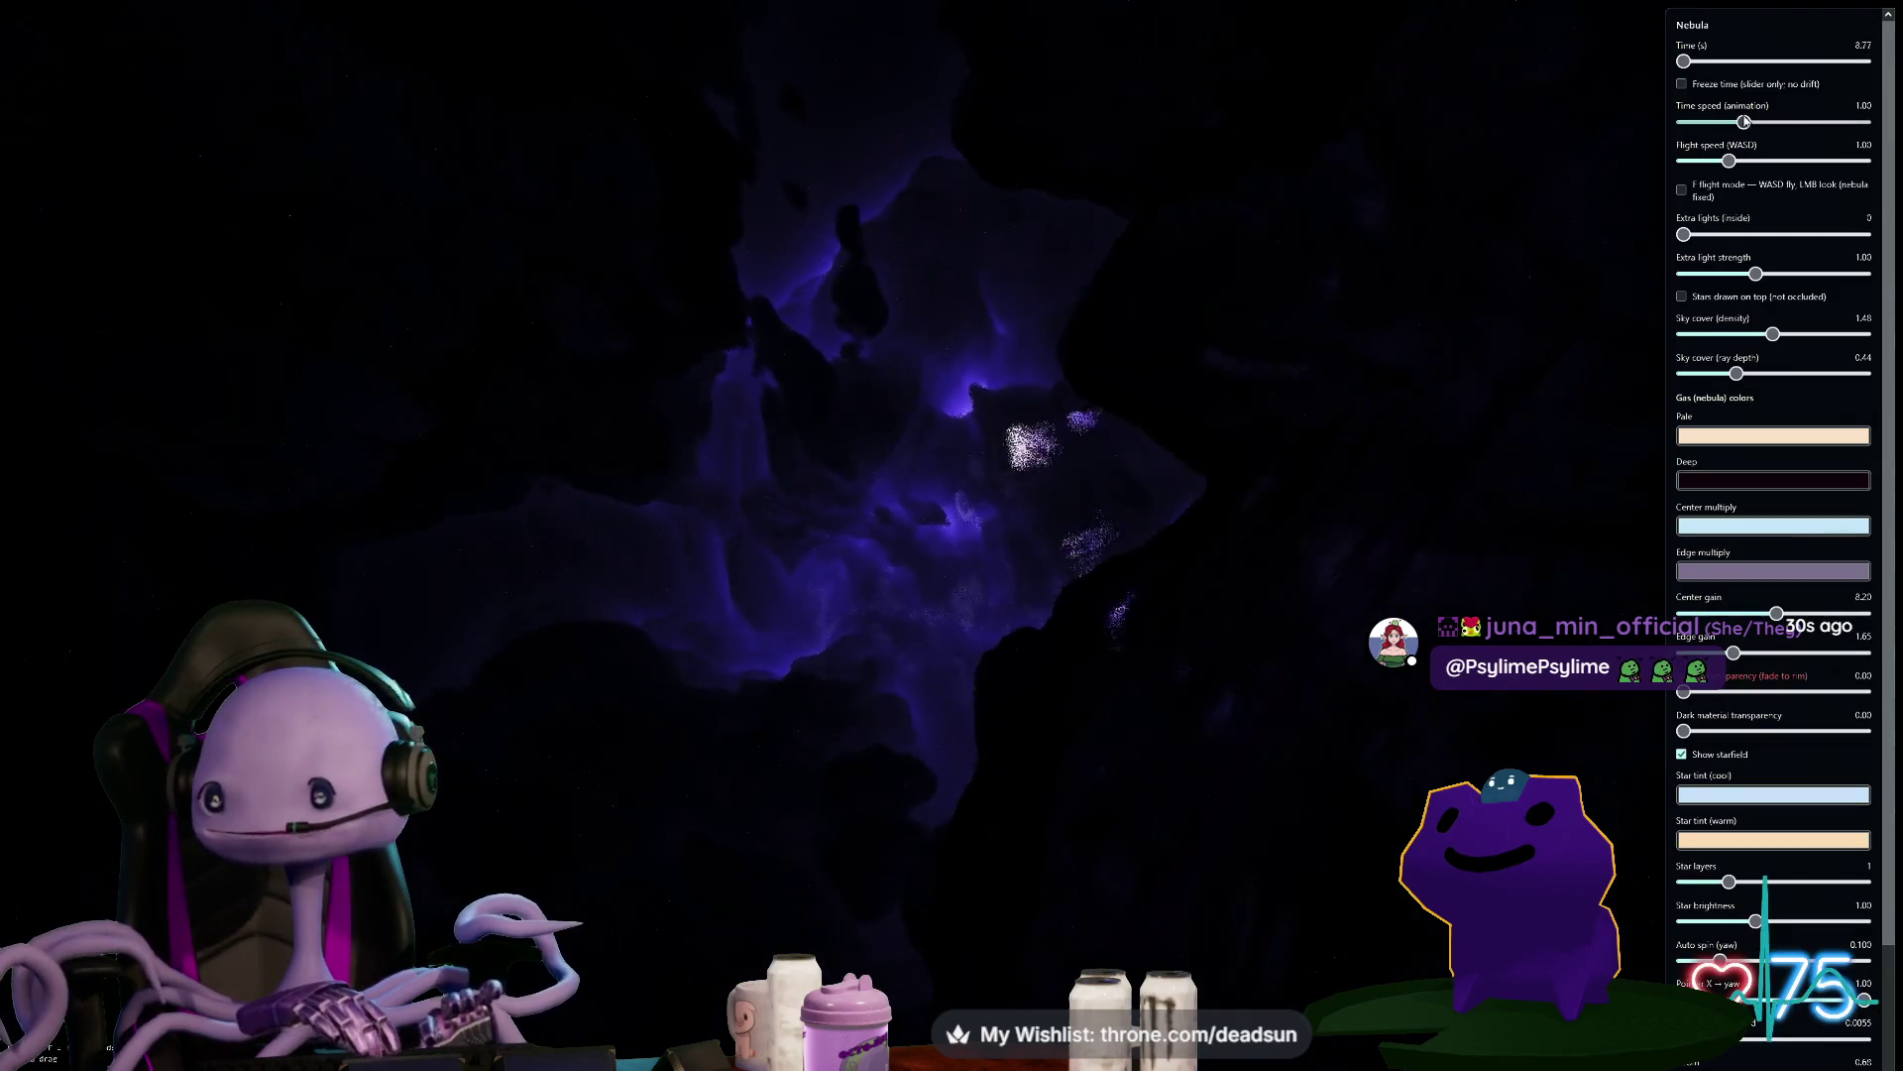
Set the nebula demo's Time speed to 0.02 and Extra lights to 3
drag(1712, 123, 1686, 123)
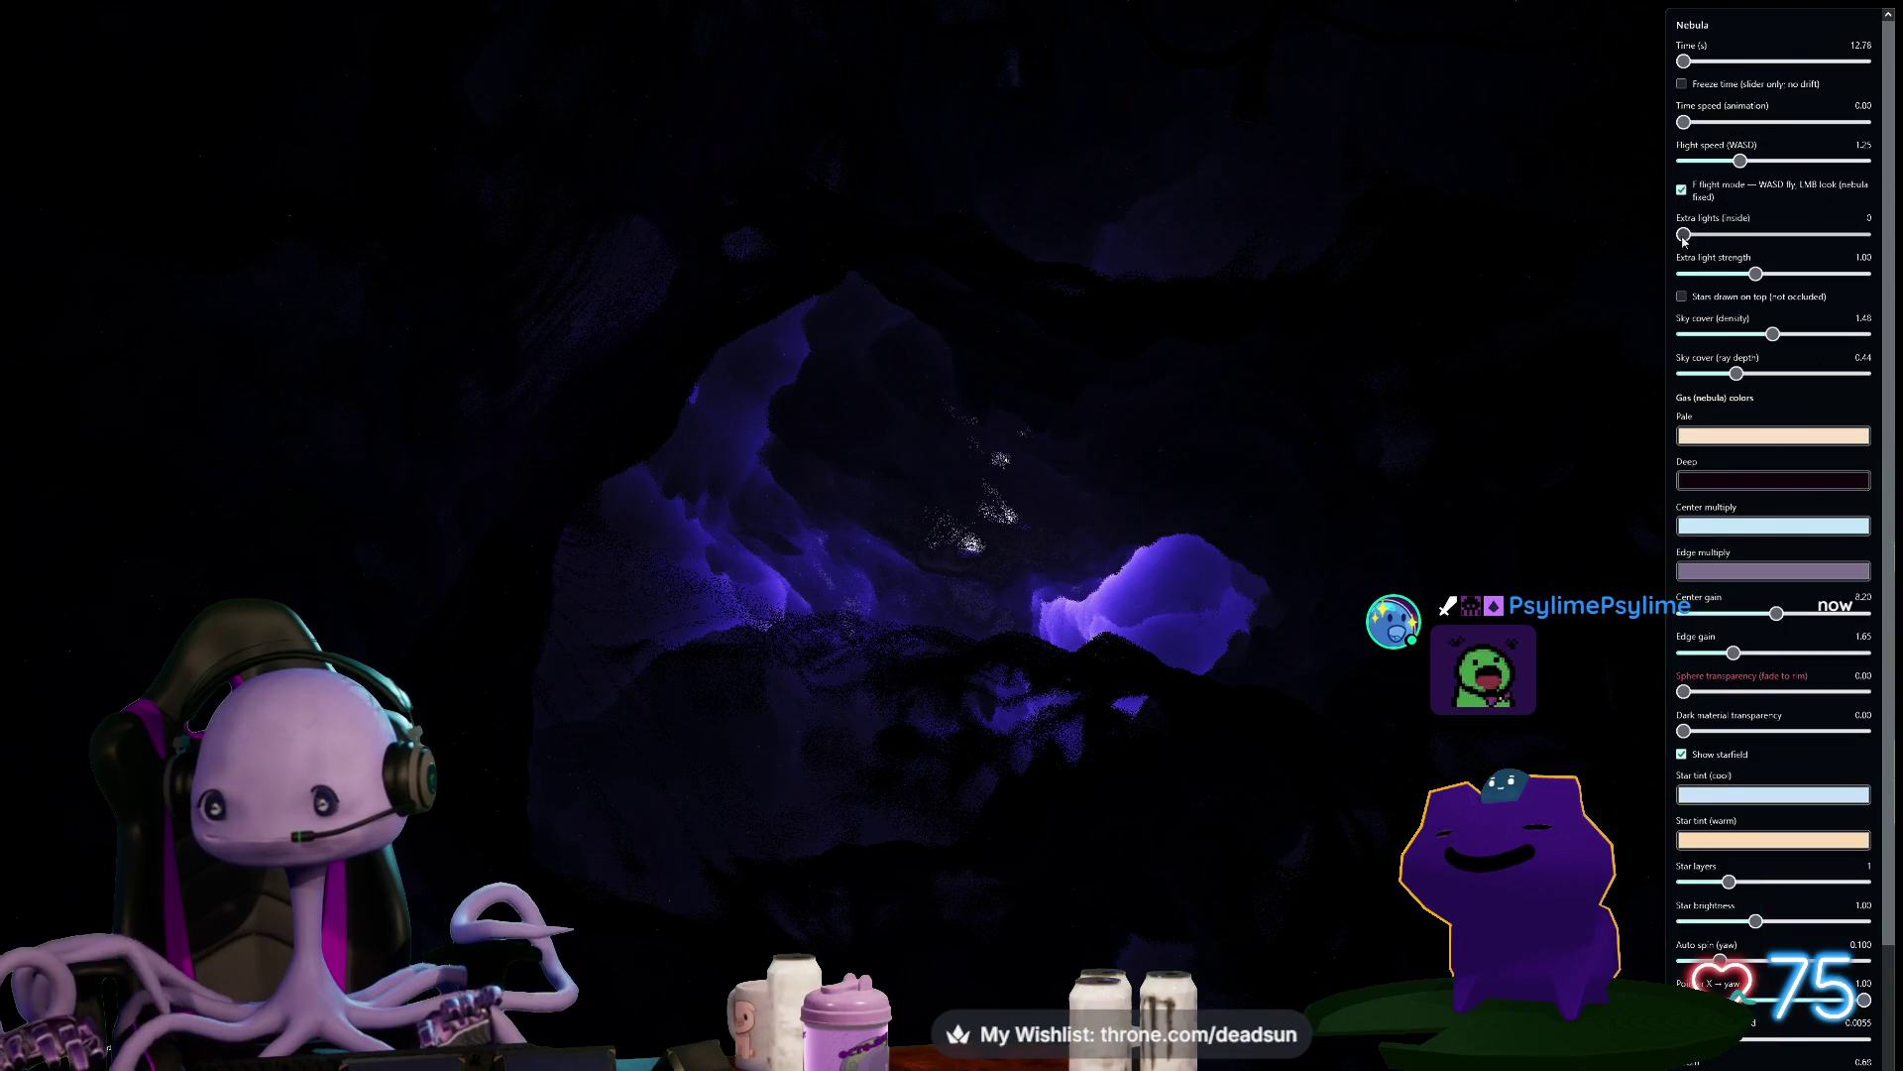
drag(1683, 236, 1859, 235)
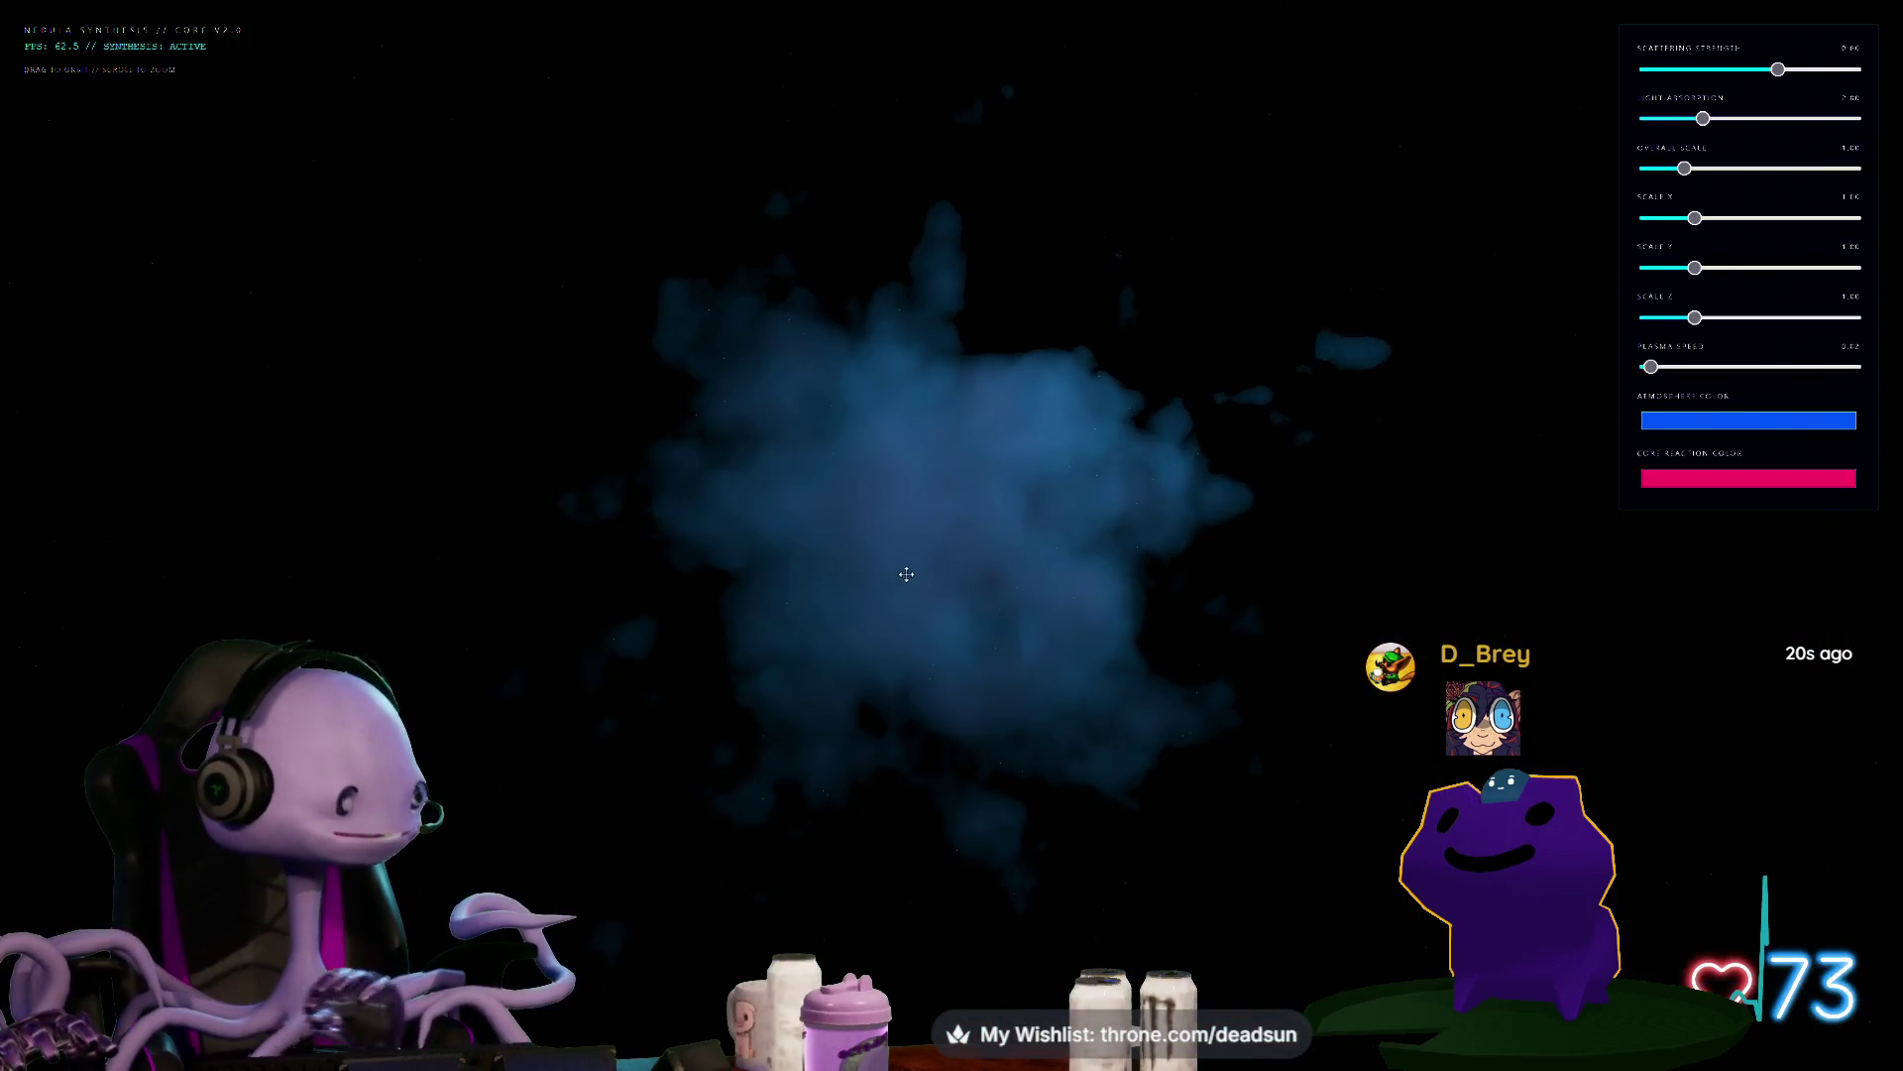
Orbit and zoom in on the blue nebula cloud, then max out the second lighting slider
drag(880, 638, 1047, 668)
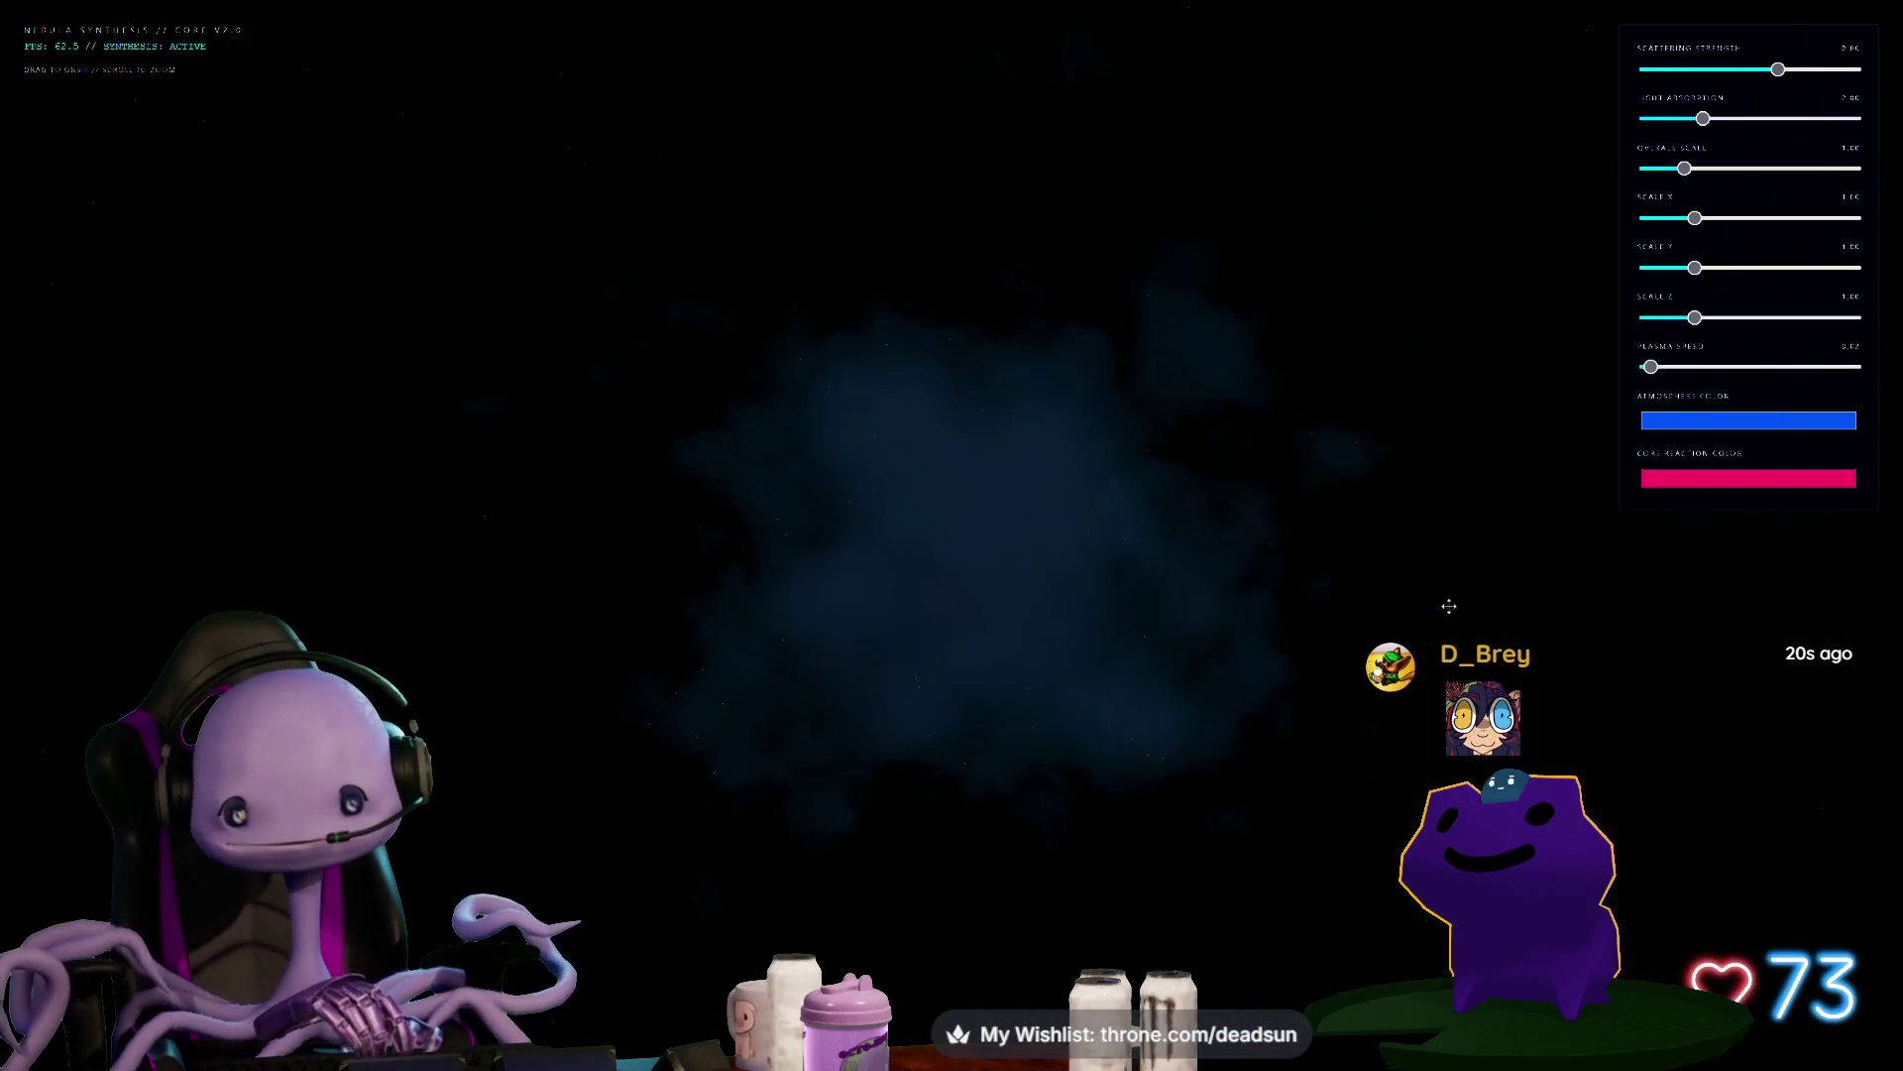
scroll(1029, 660, up, 5)
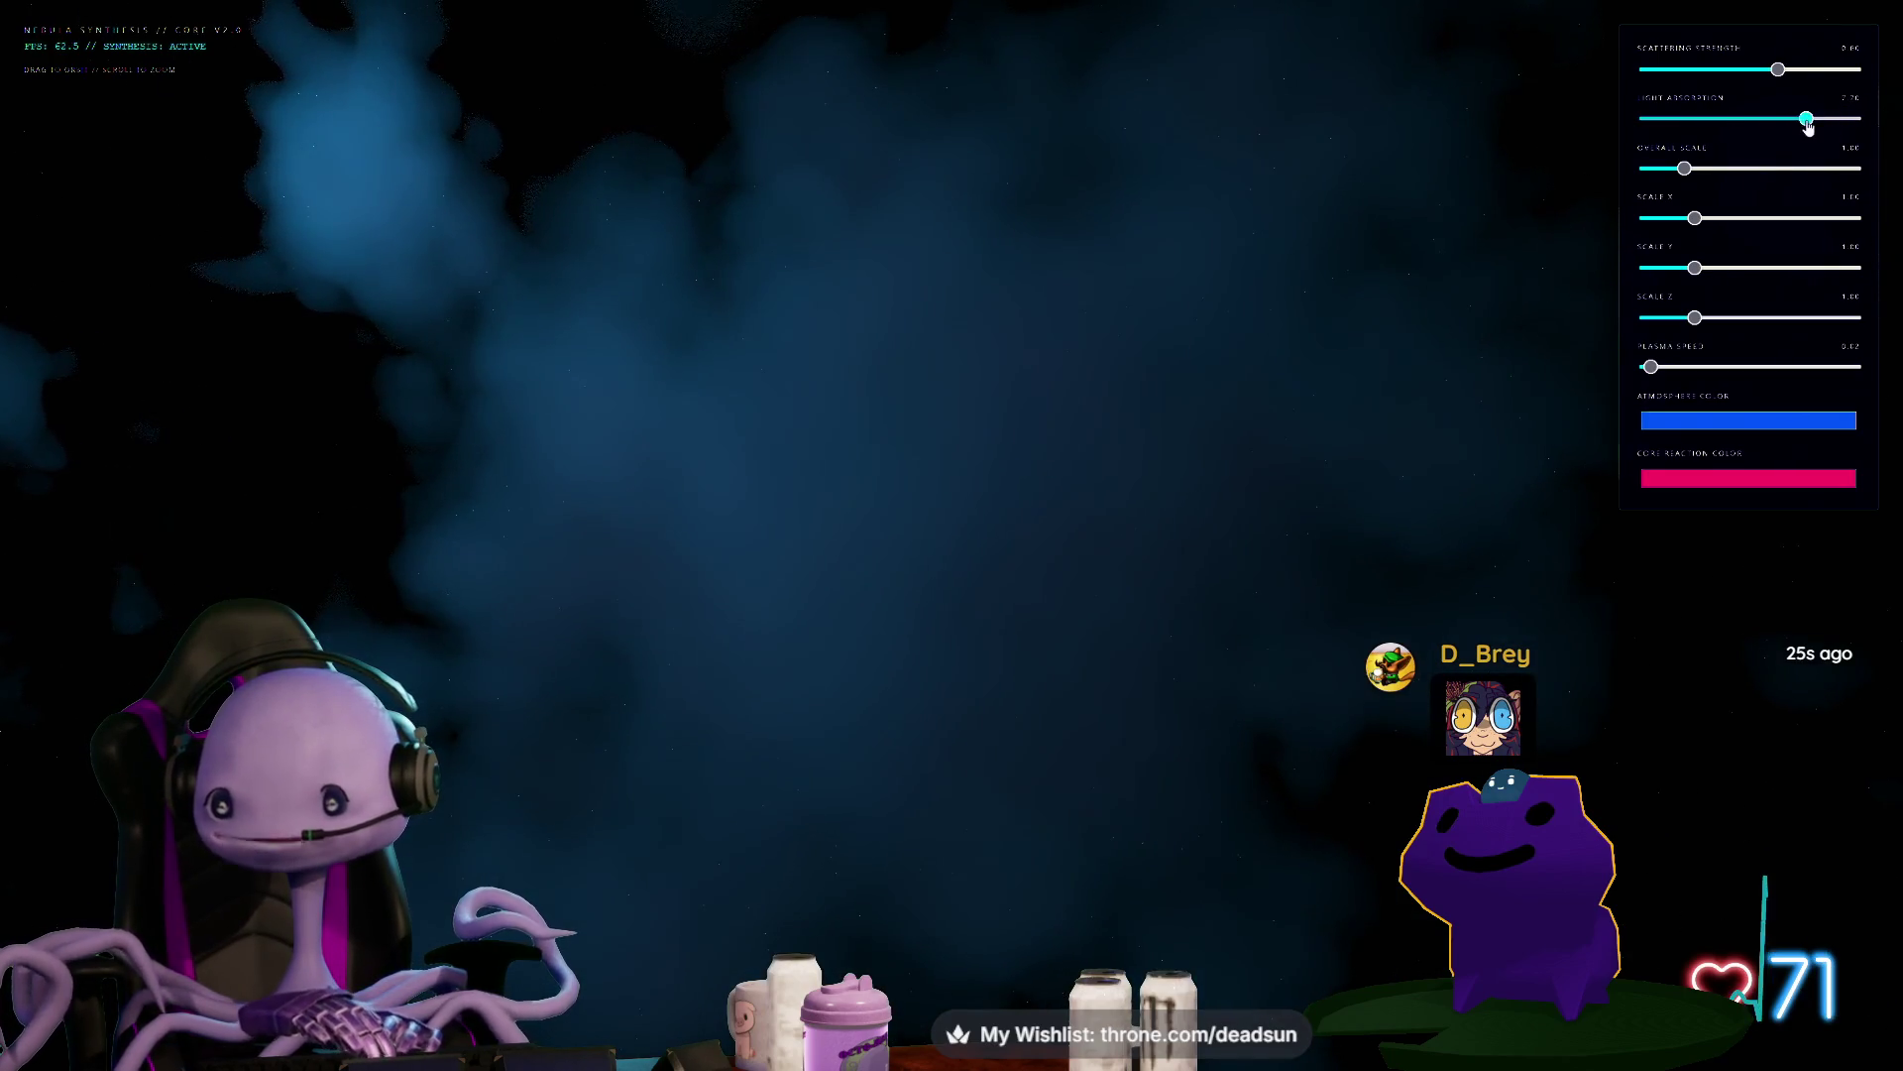
drag(1779, 70, 1876, 78)
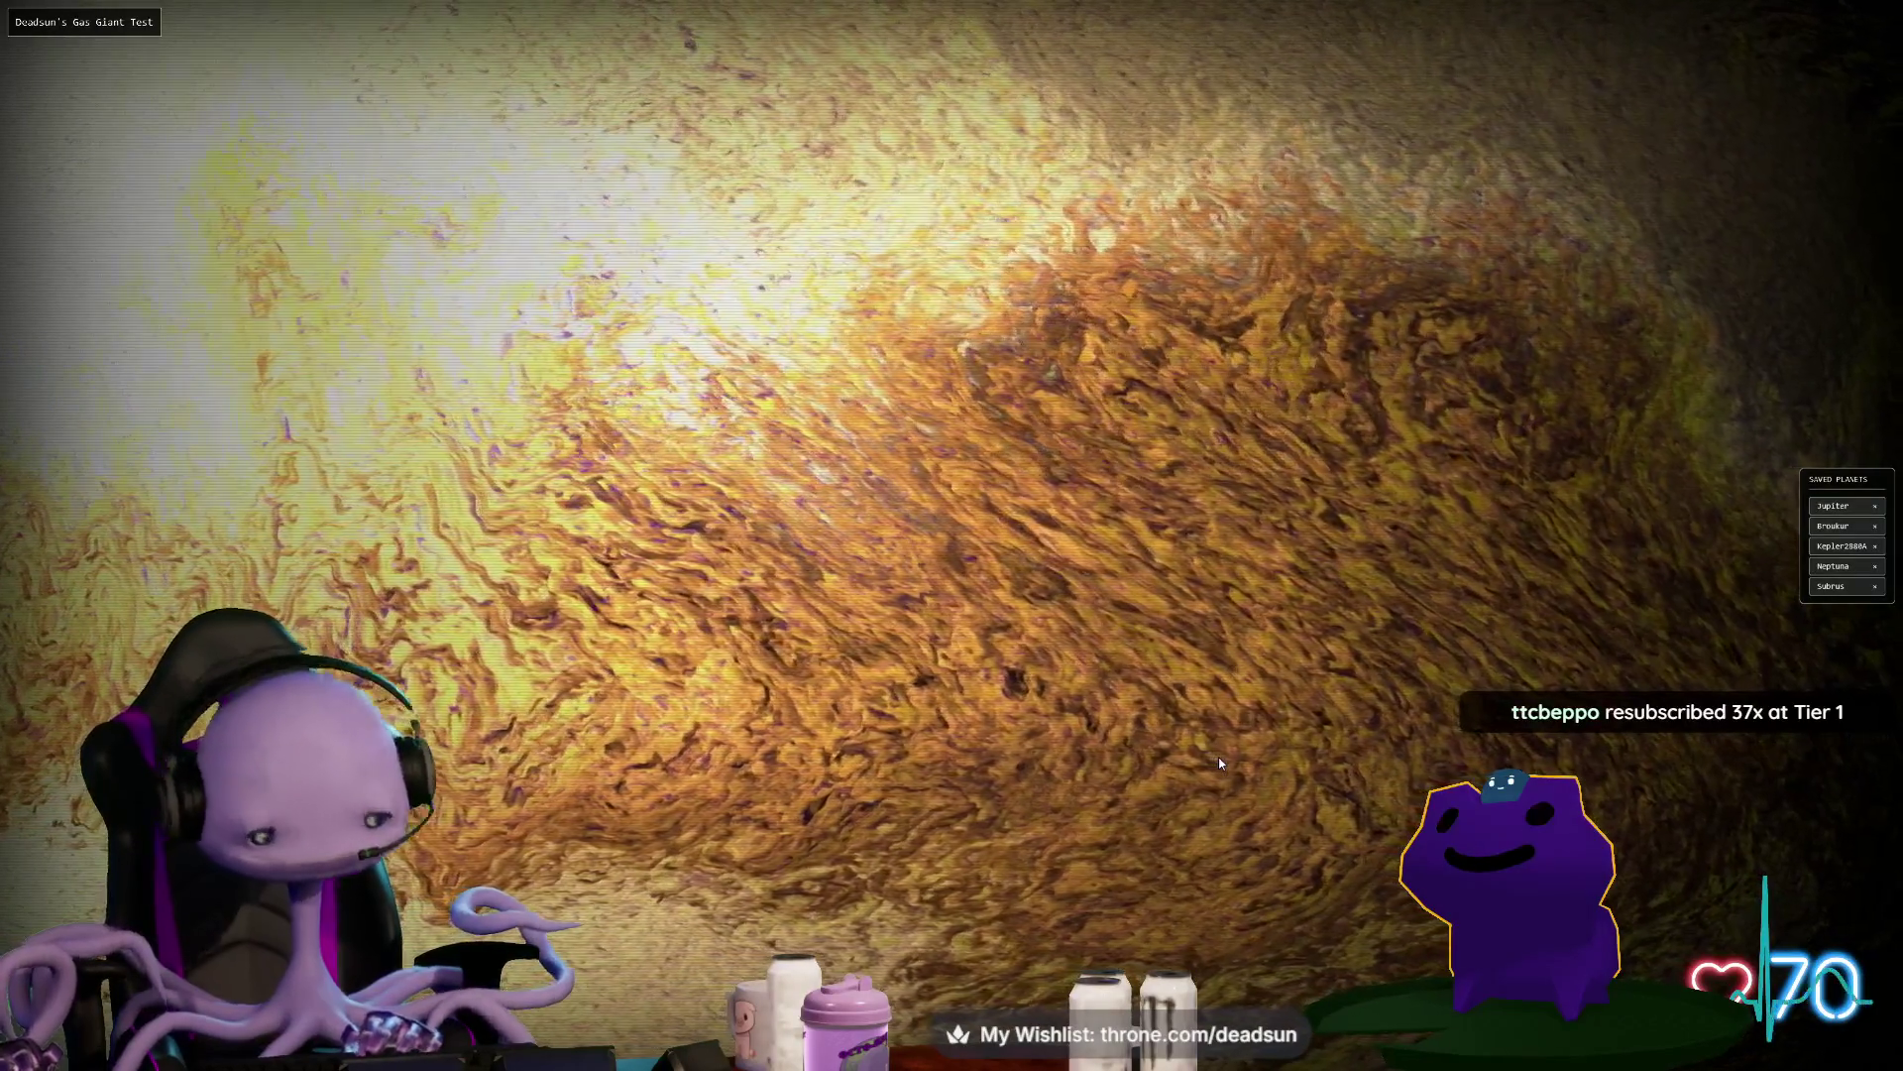
Raise the gas giant's Wind Speed and Storm Depth in the Atmospheric Controls
key(h)
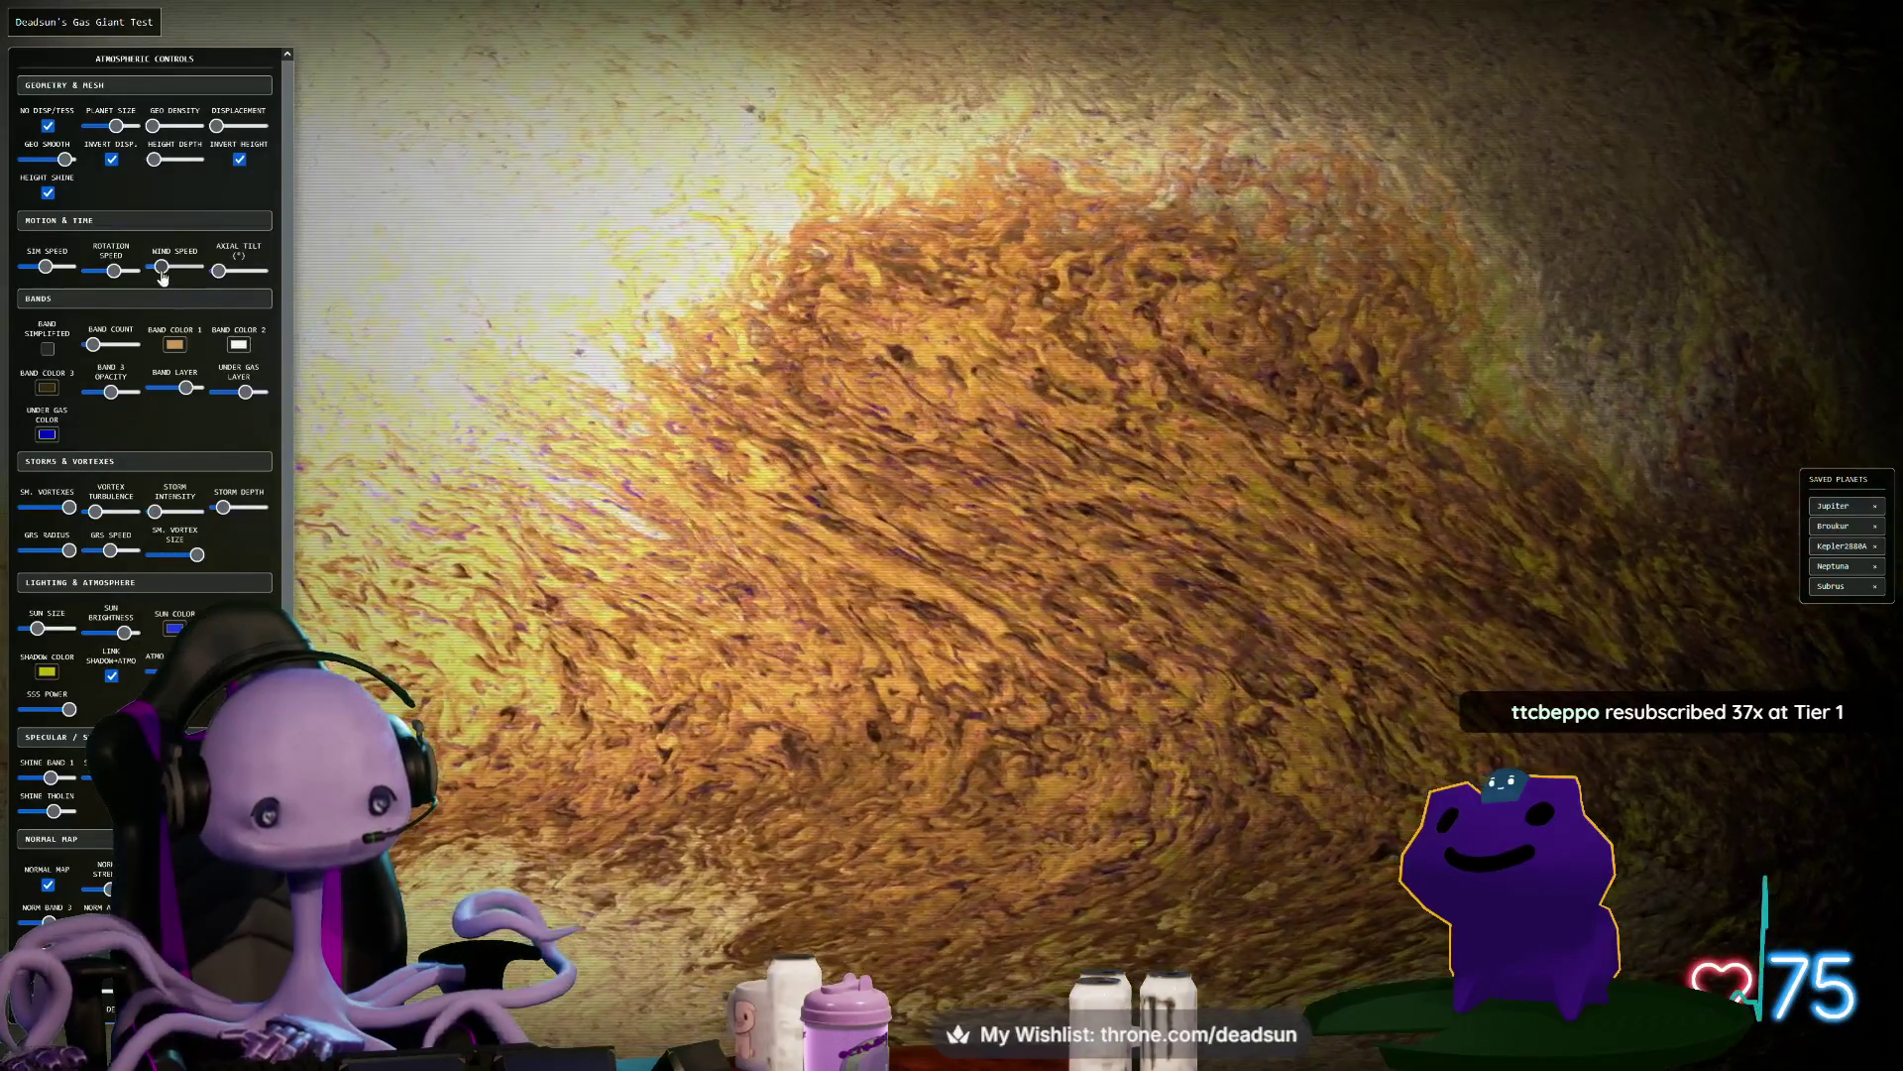
drag(161, 266, 179, 276)
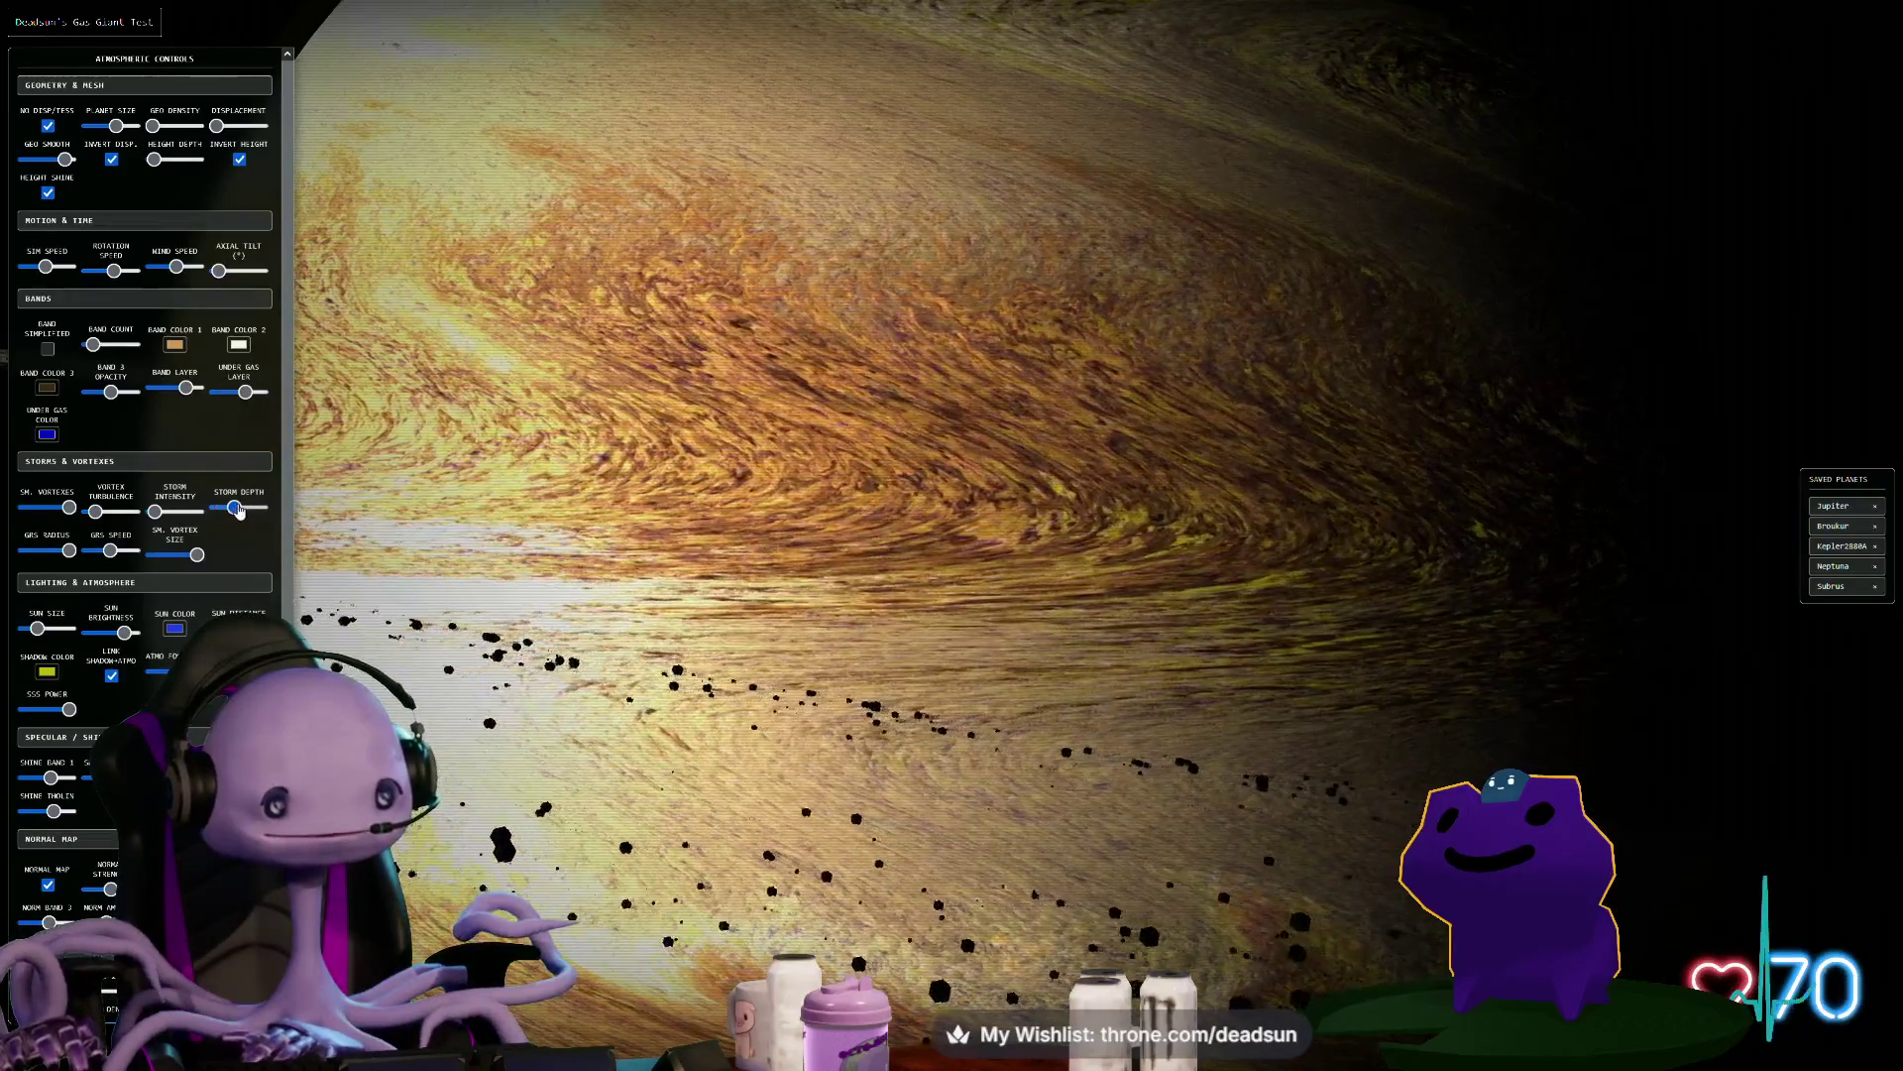
drag(223, 506, 253, 507)
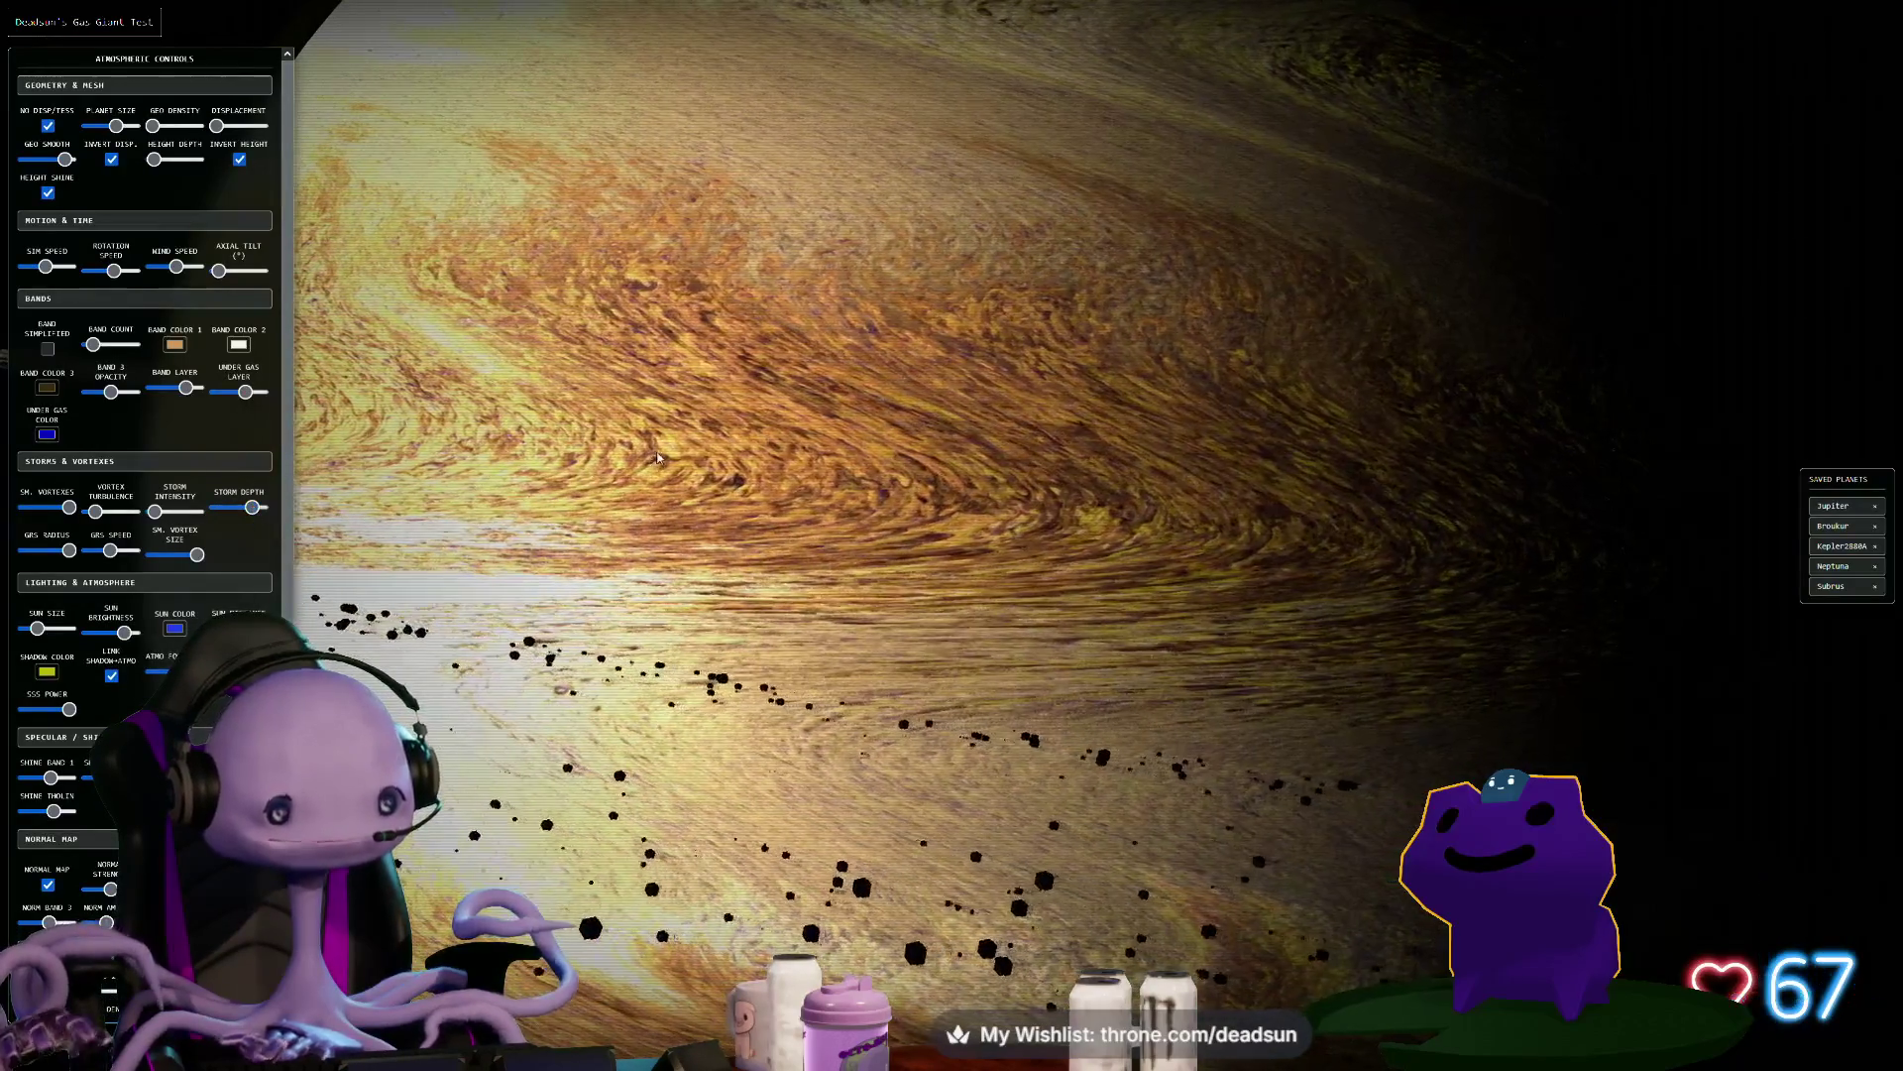
Zoom out, hide the panels and orbit to view the ringed planet from its pole
scroll(666, 452, down, 5)
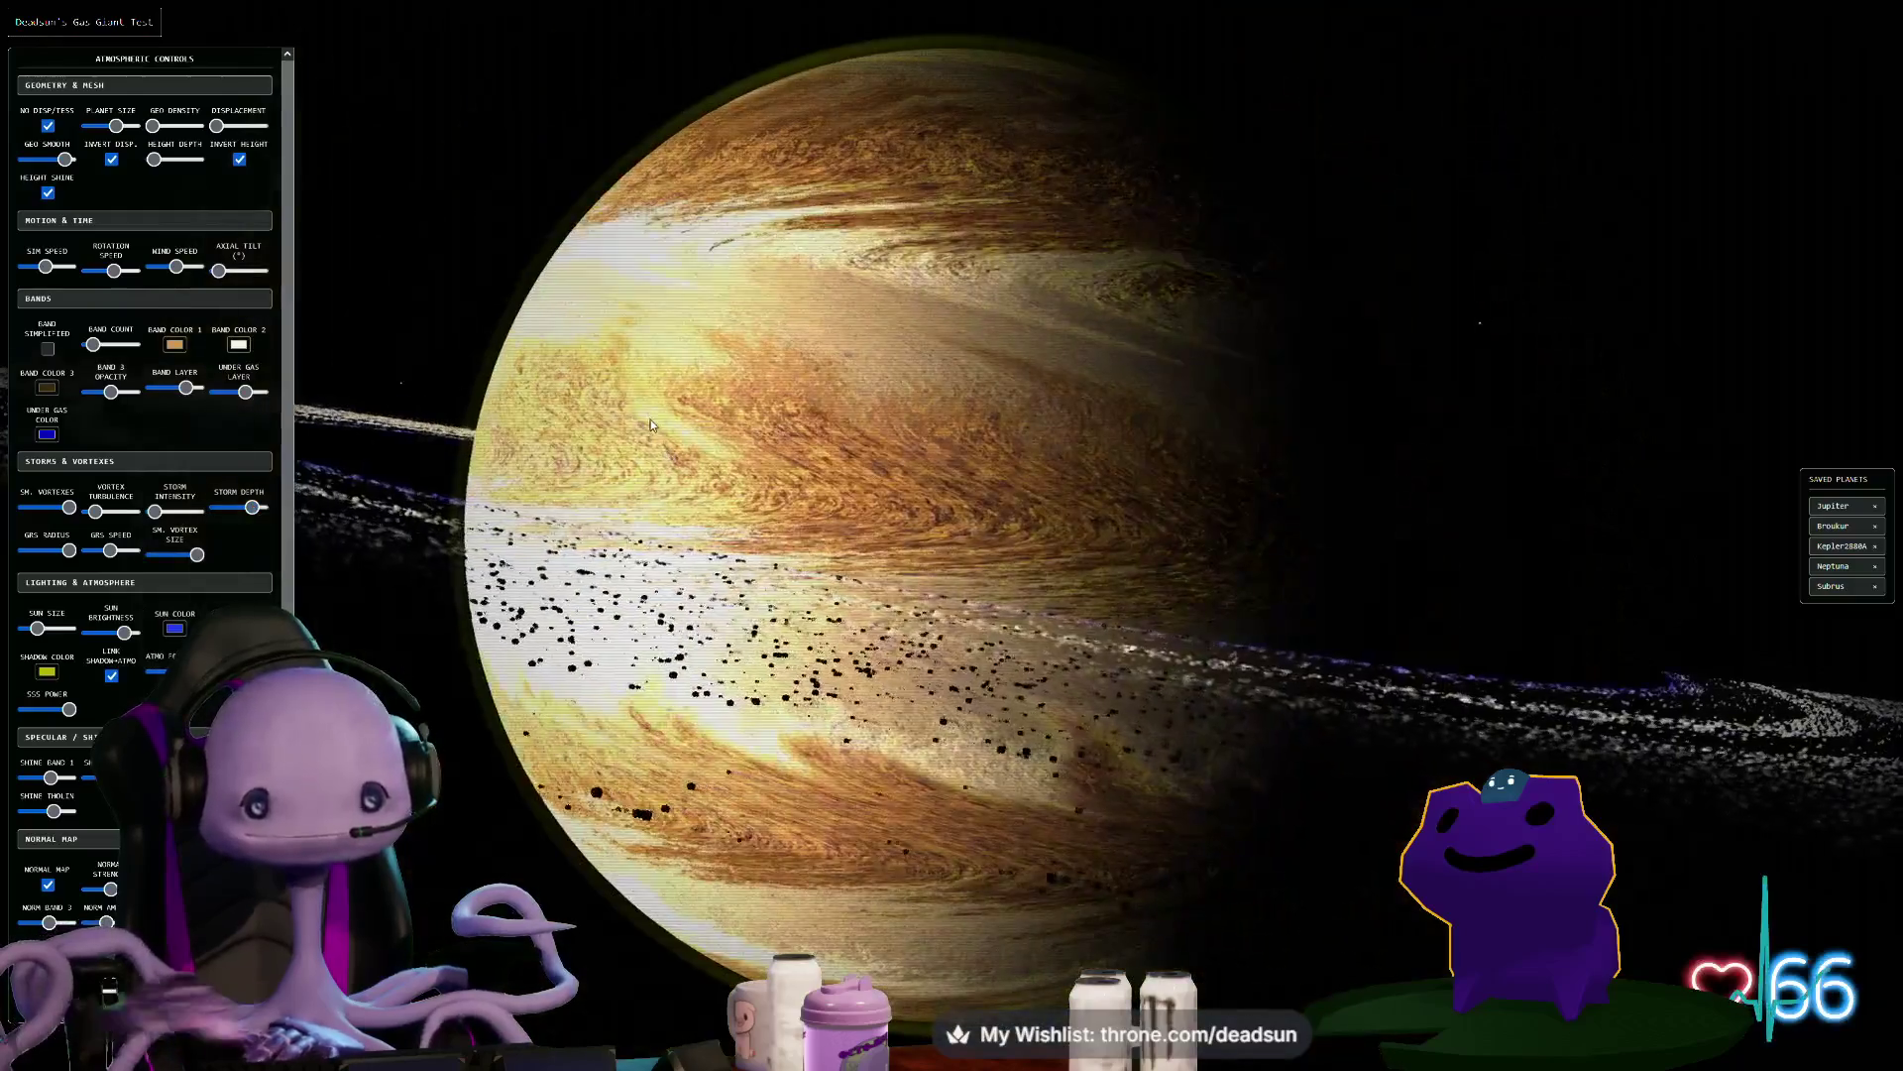
drag(651, 424, 702, 438)
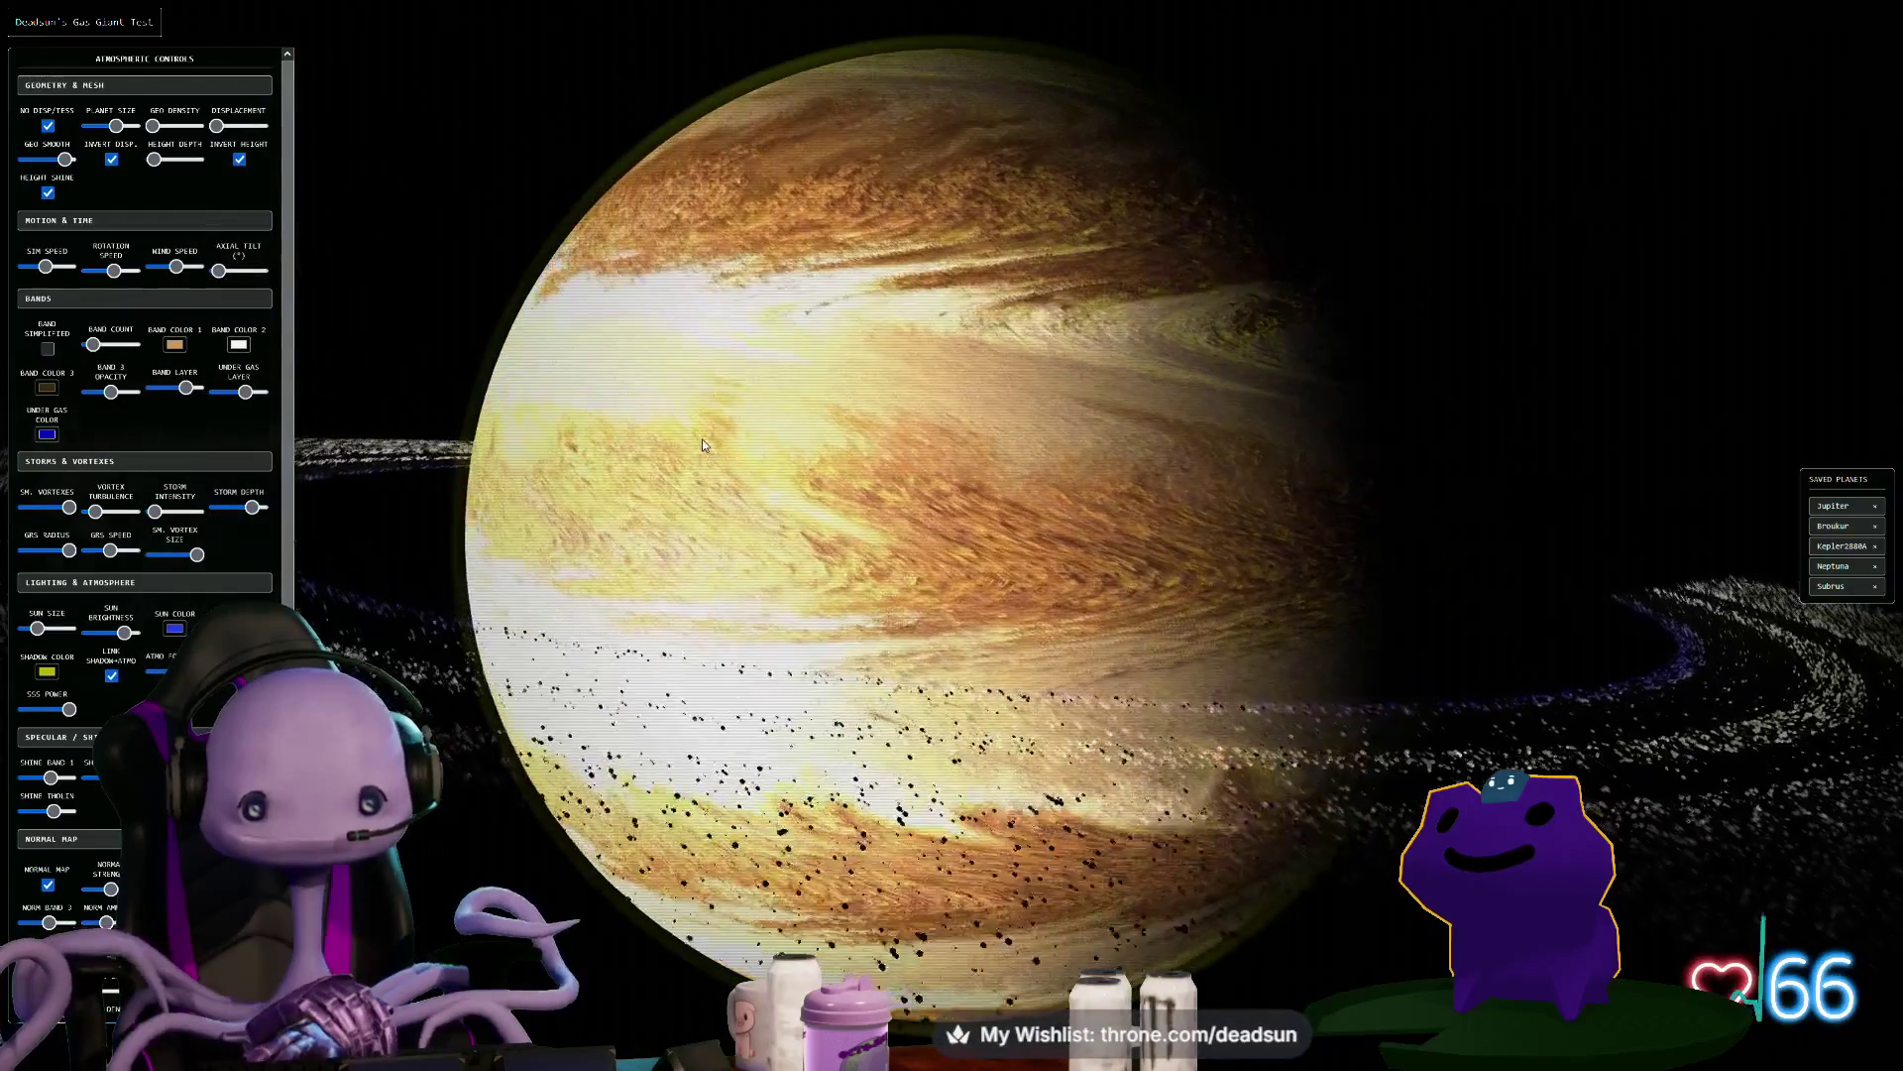
key(h)
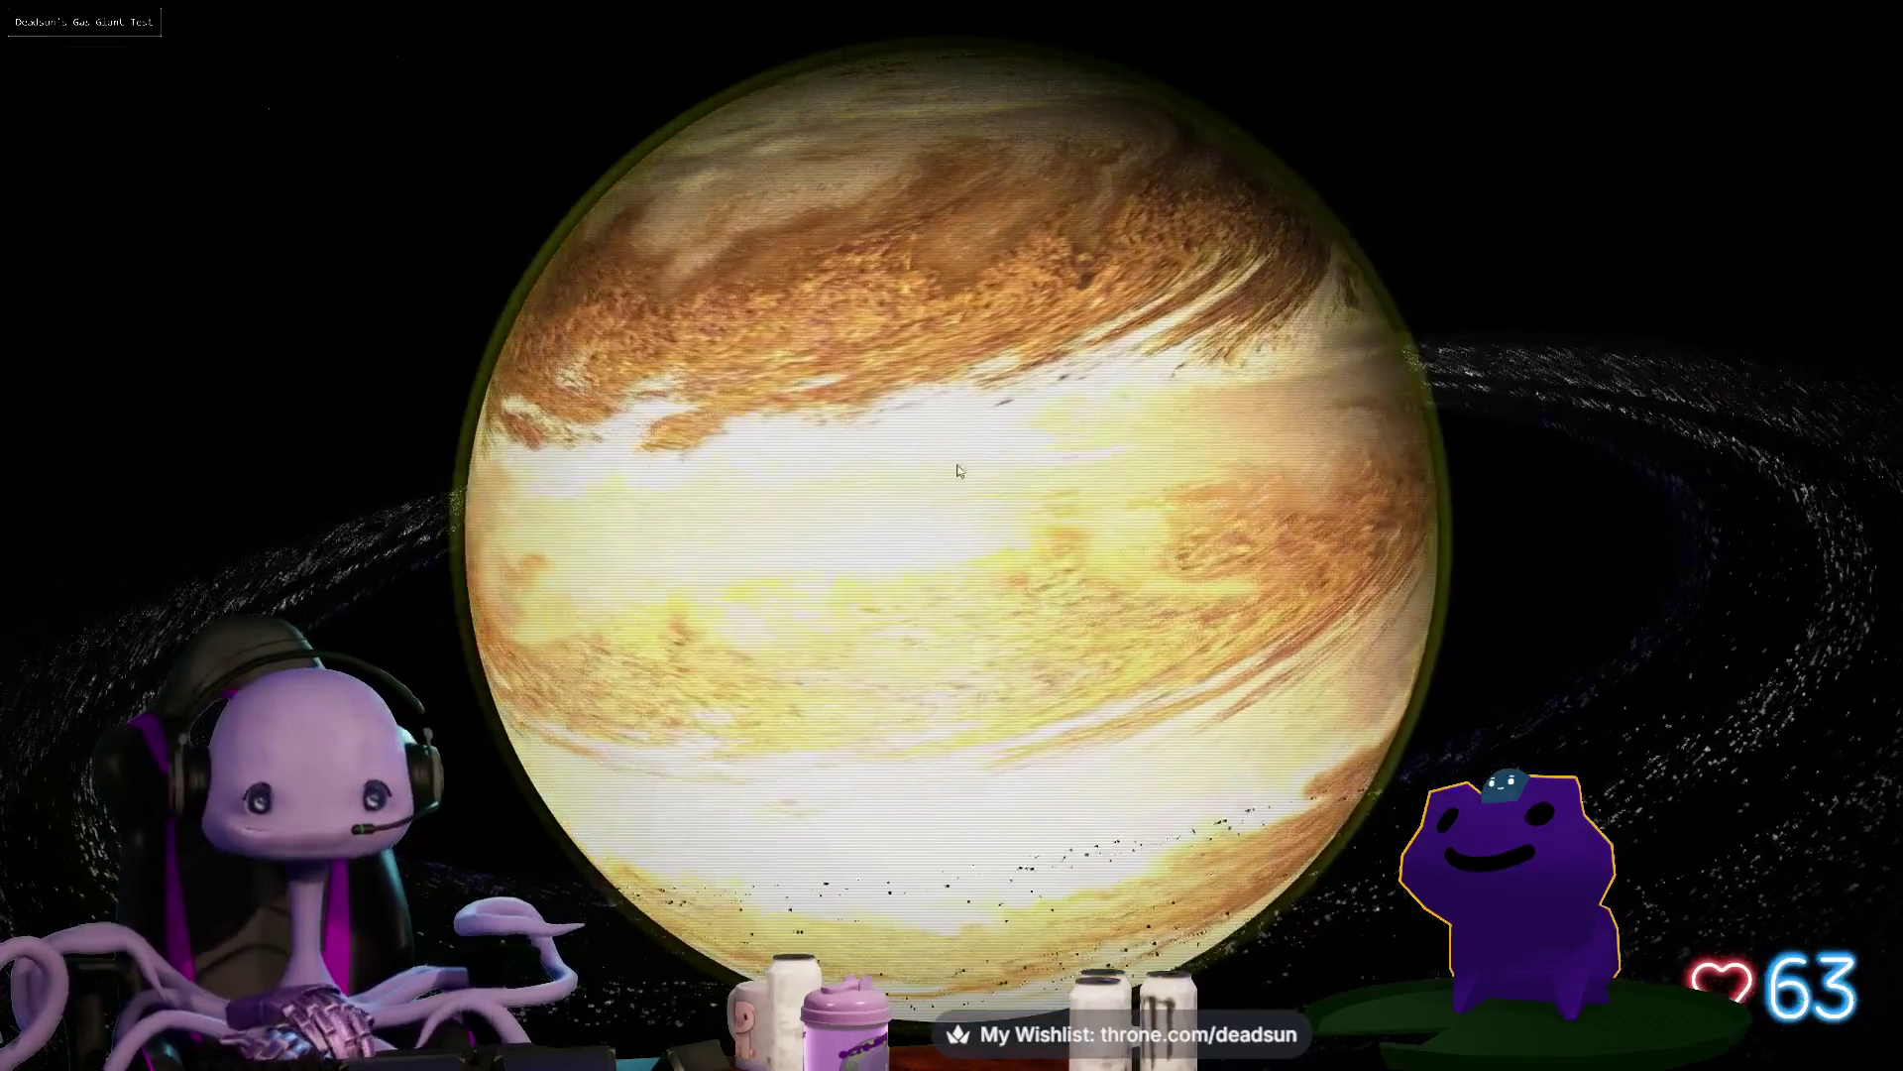
mouse_move(1137, 423)
mouse_down()
mouse_move(865, 533)
mouse_move(944, 613)
mouse_move(983, 363)
mouse_up()
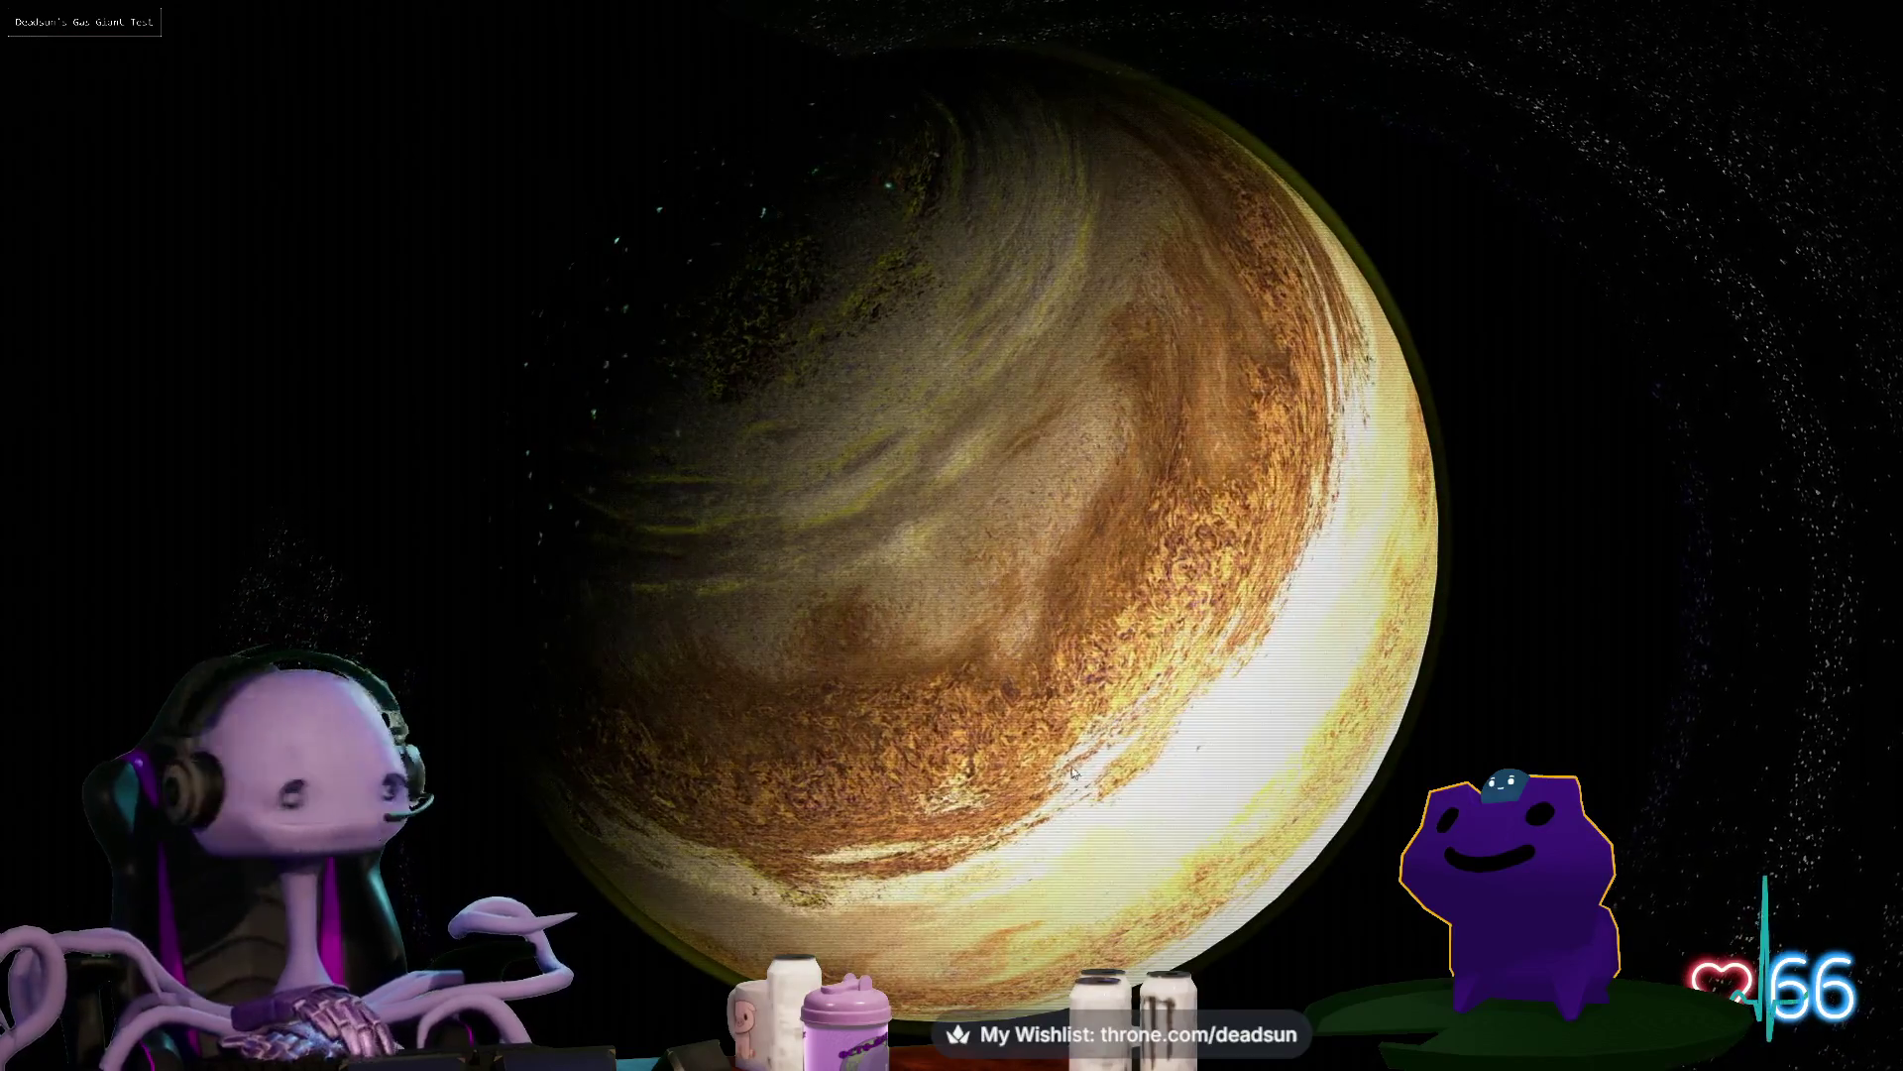
Load the saved Broukur planet and zoom in and out on its dark red bands
key(h)
click(1835, 527)
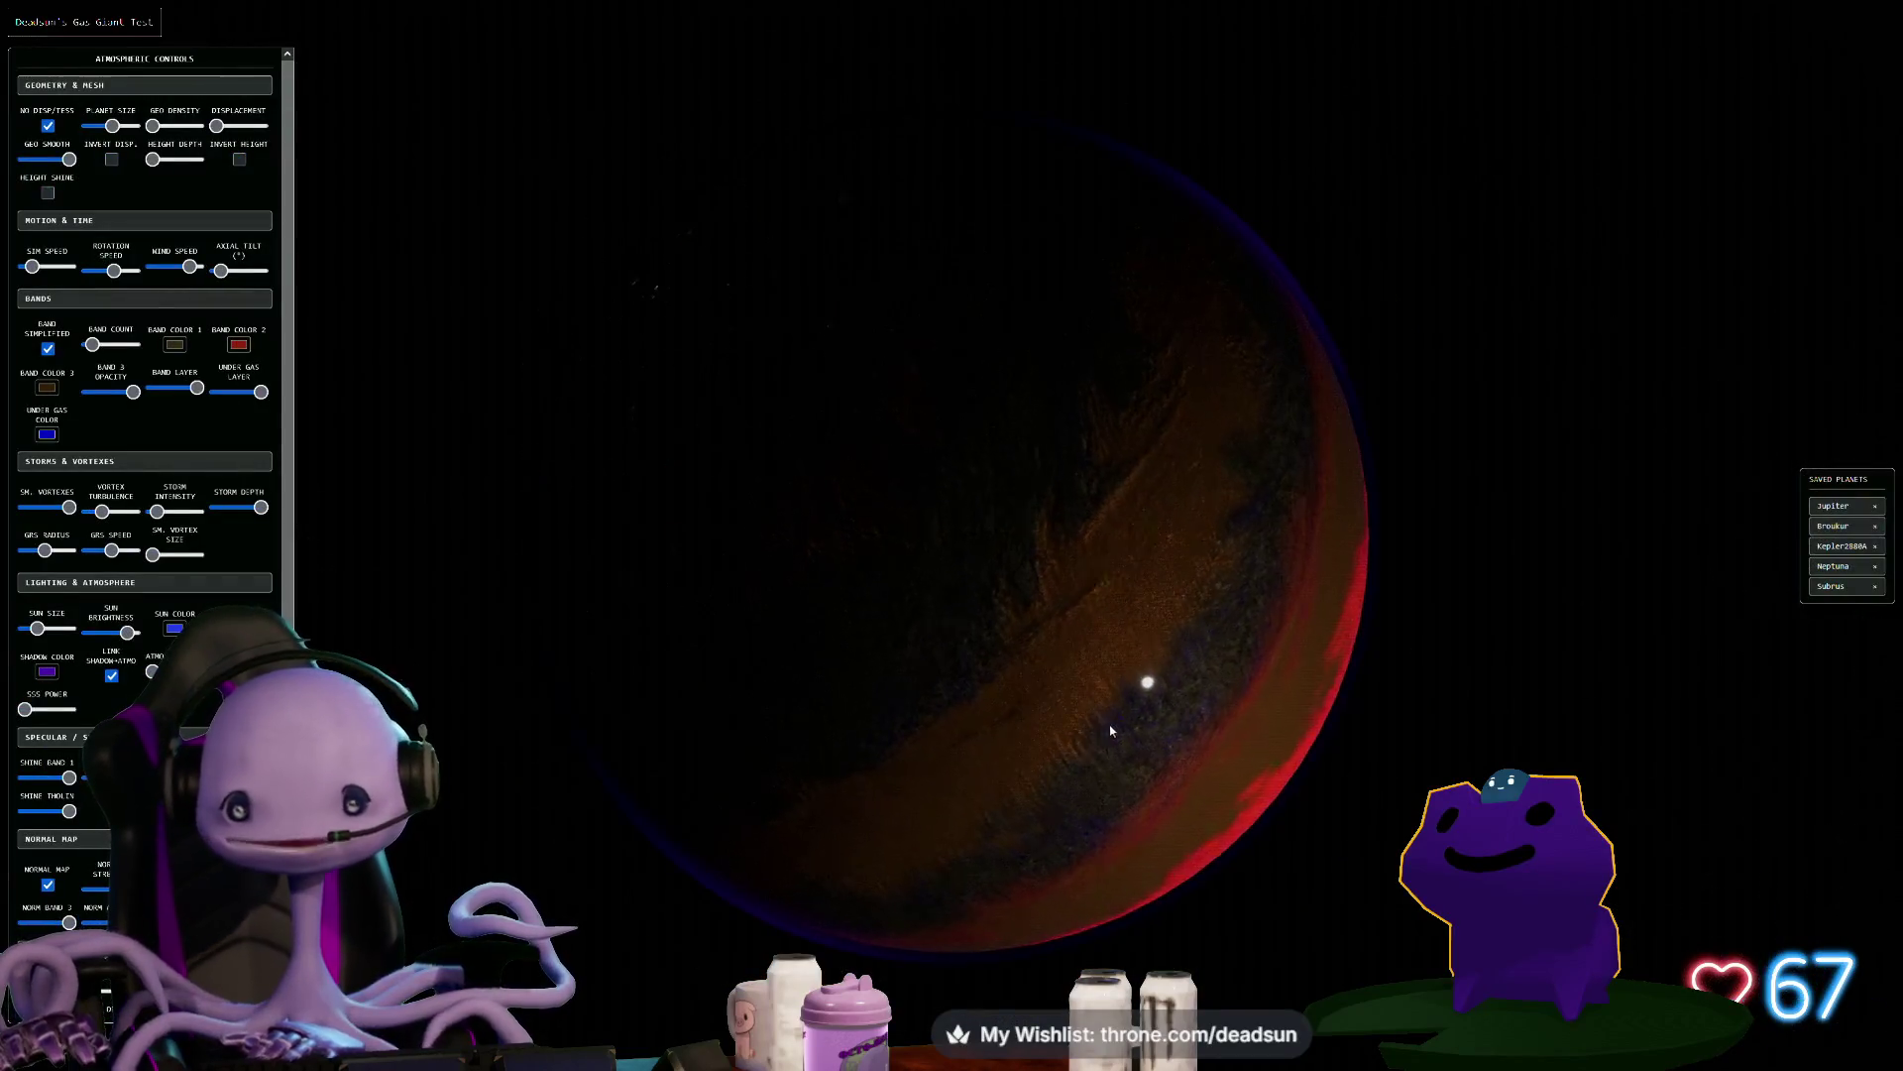
key(h)
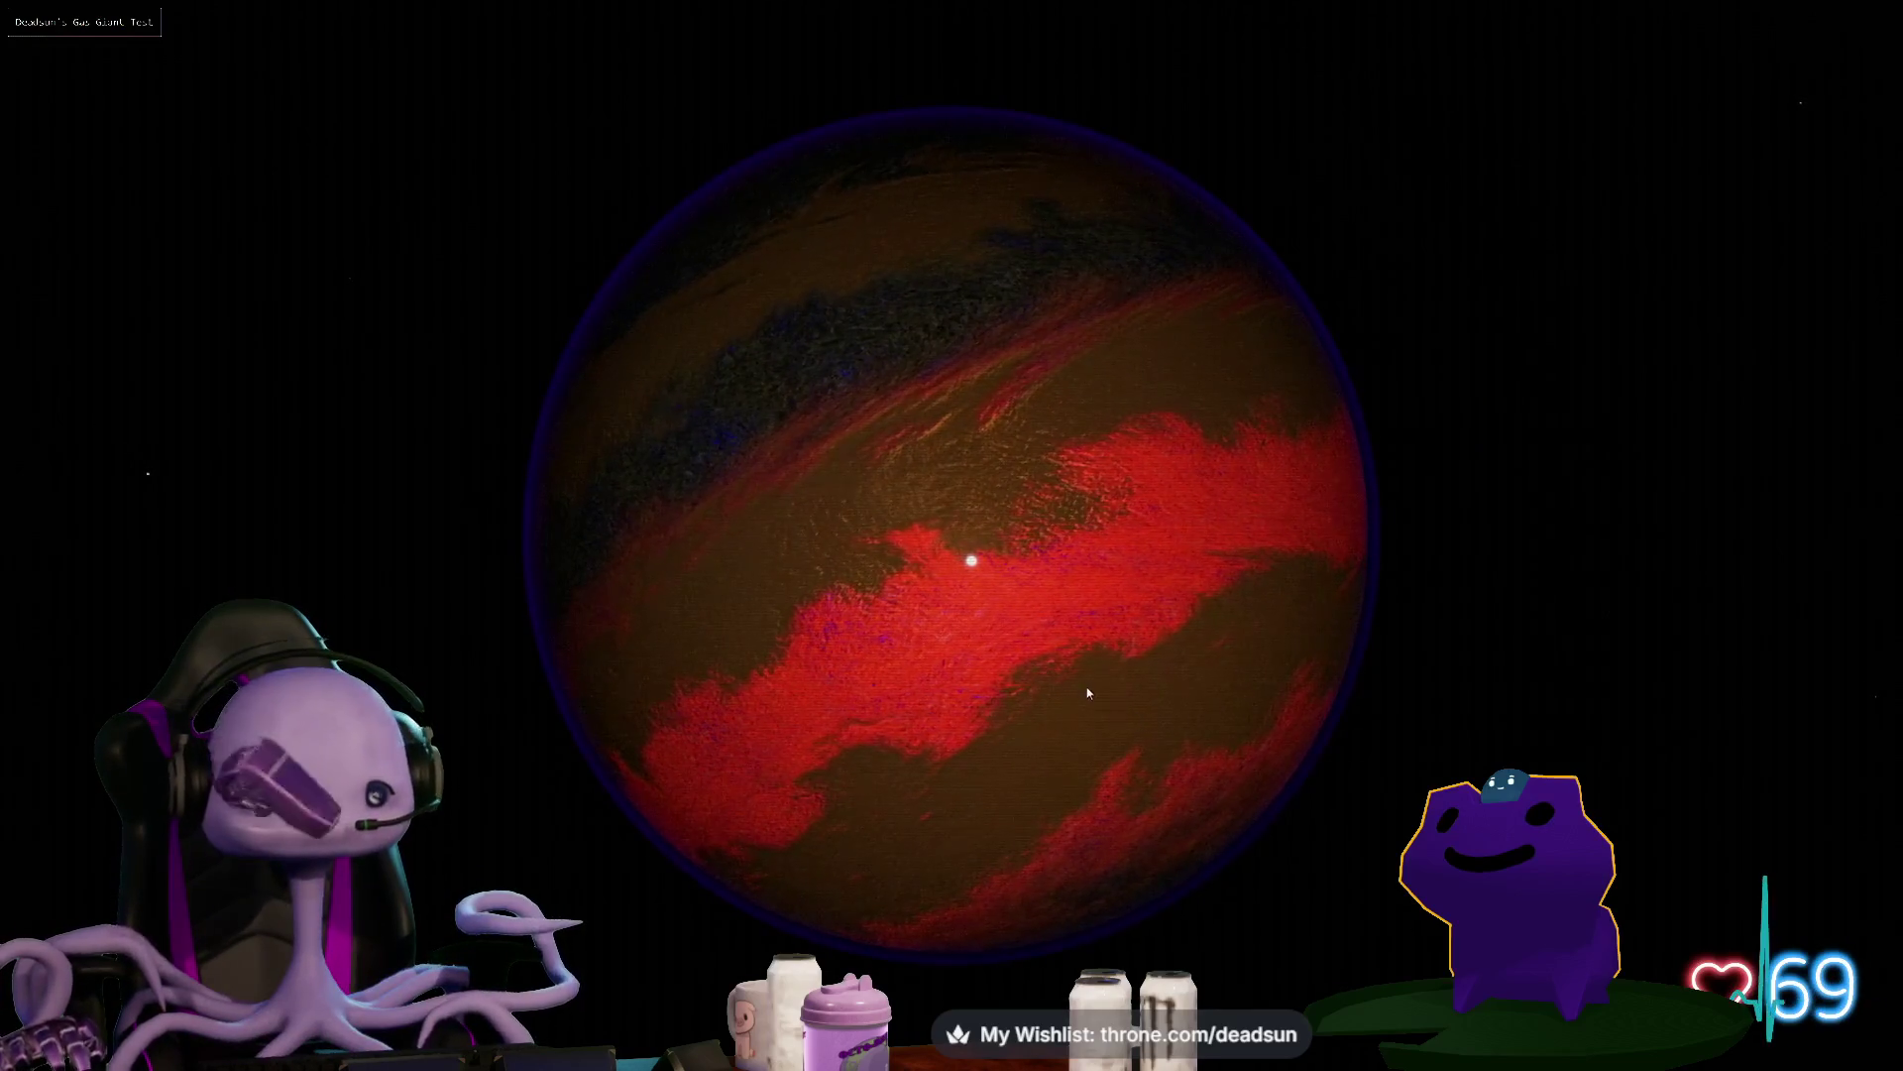
scroll(1087, 653, up, 2)
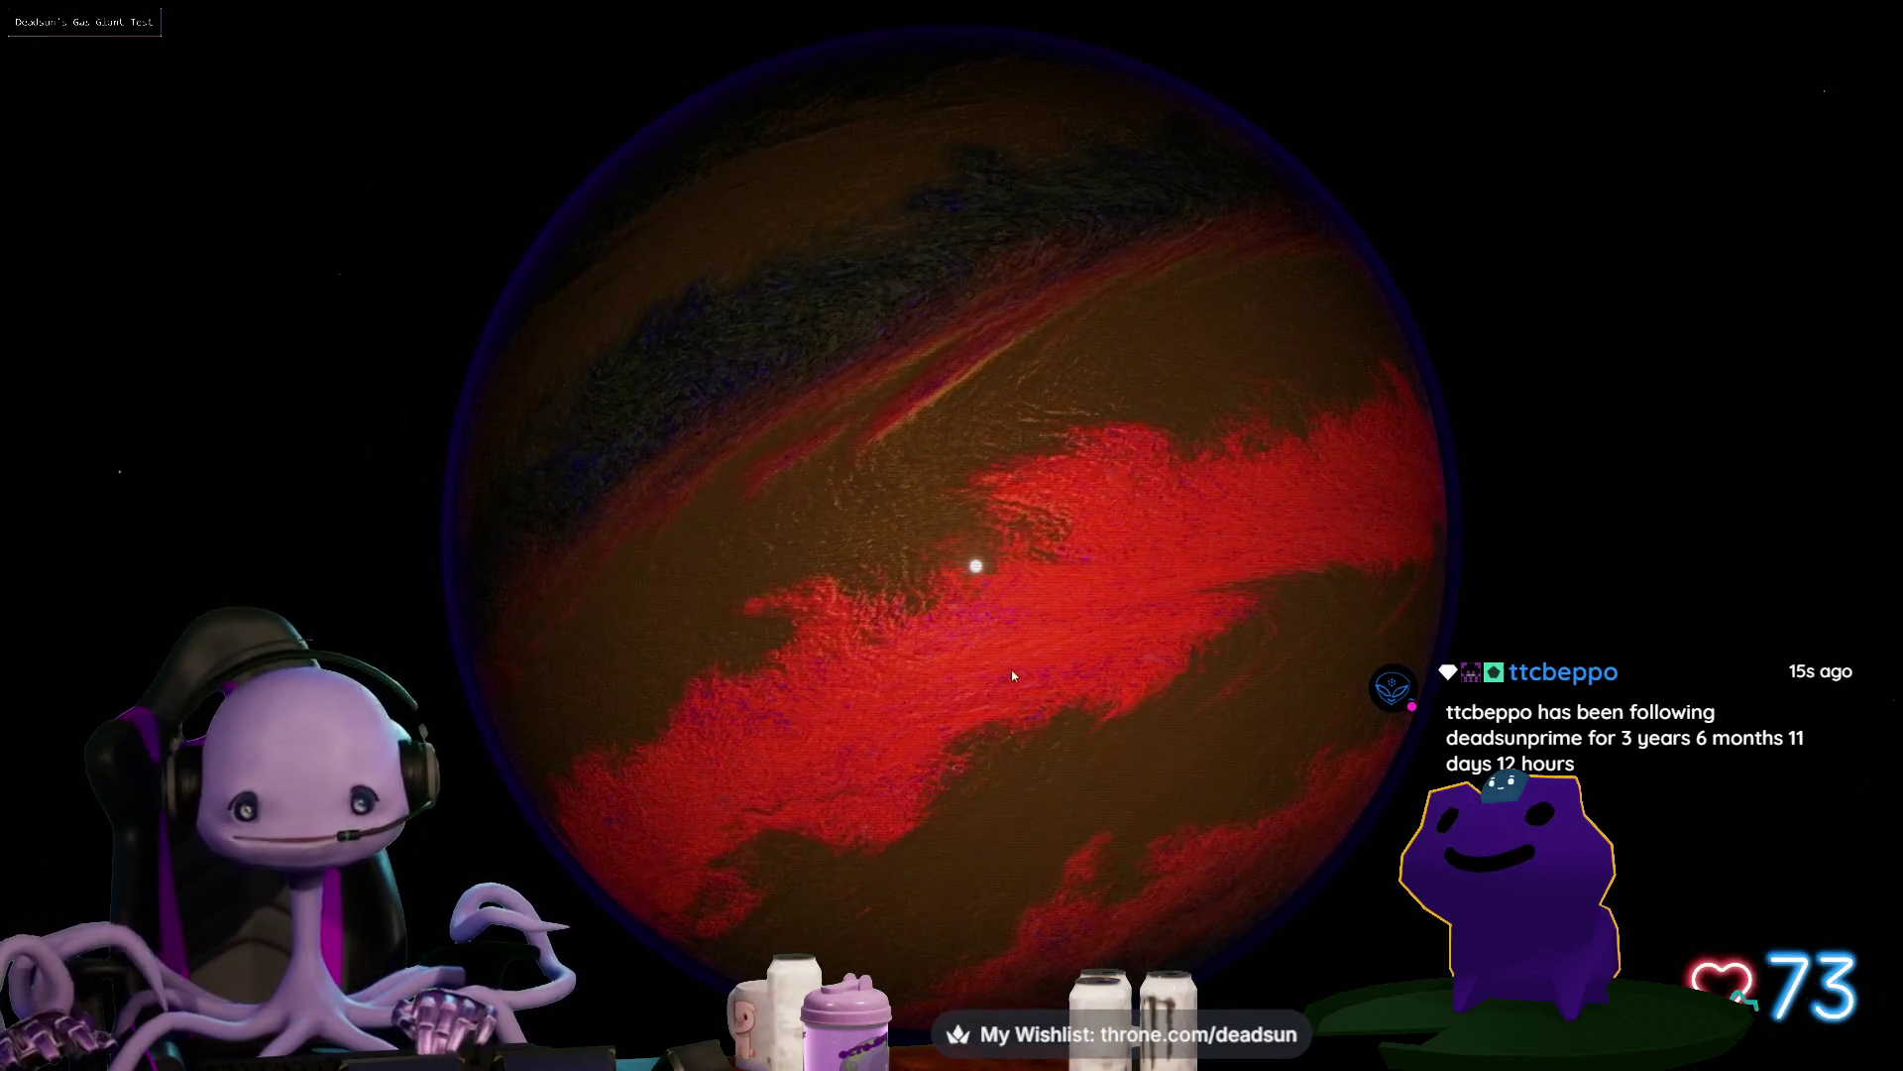
scroll(1011, 669, up, 5)
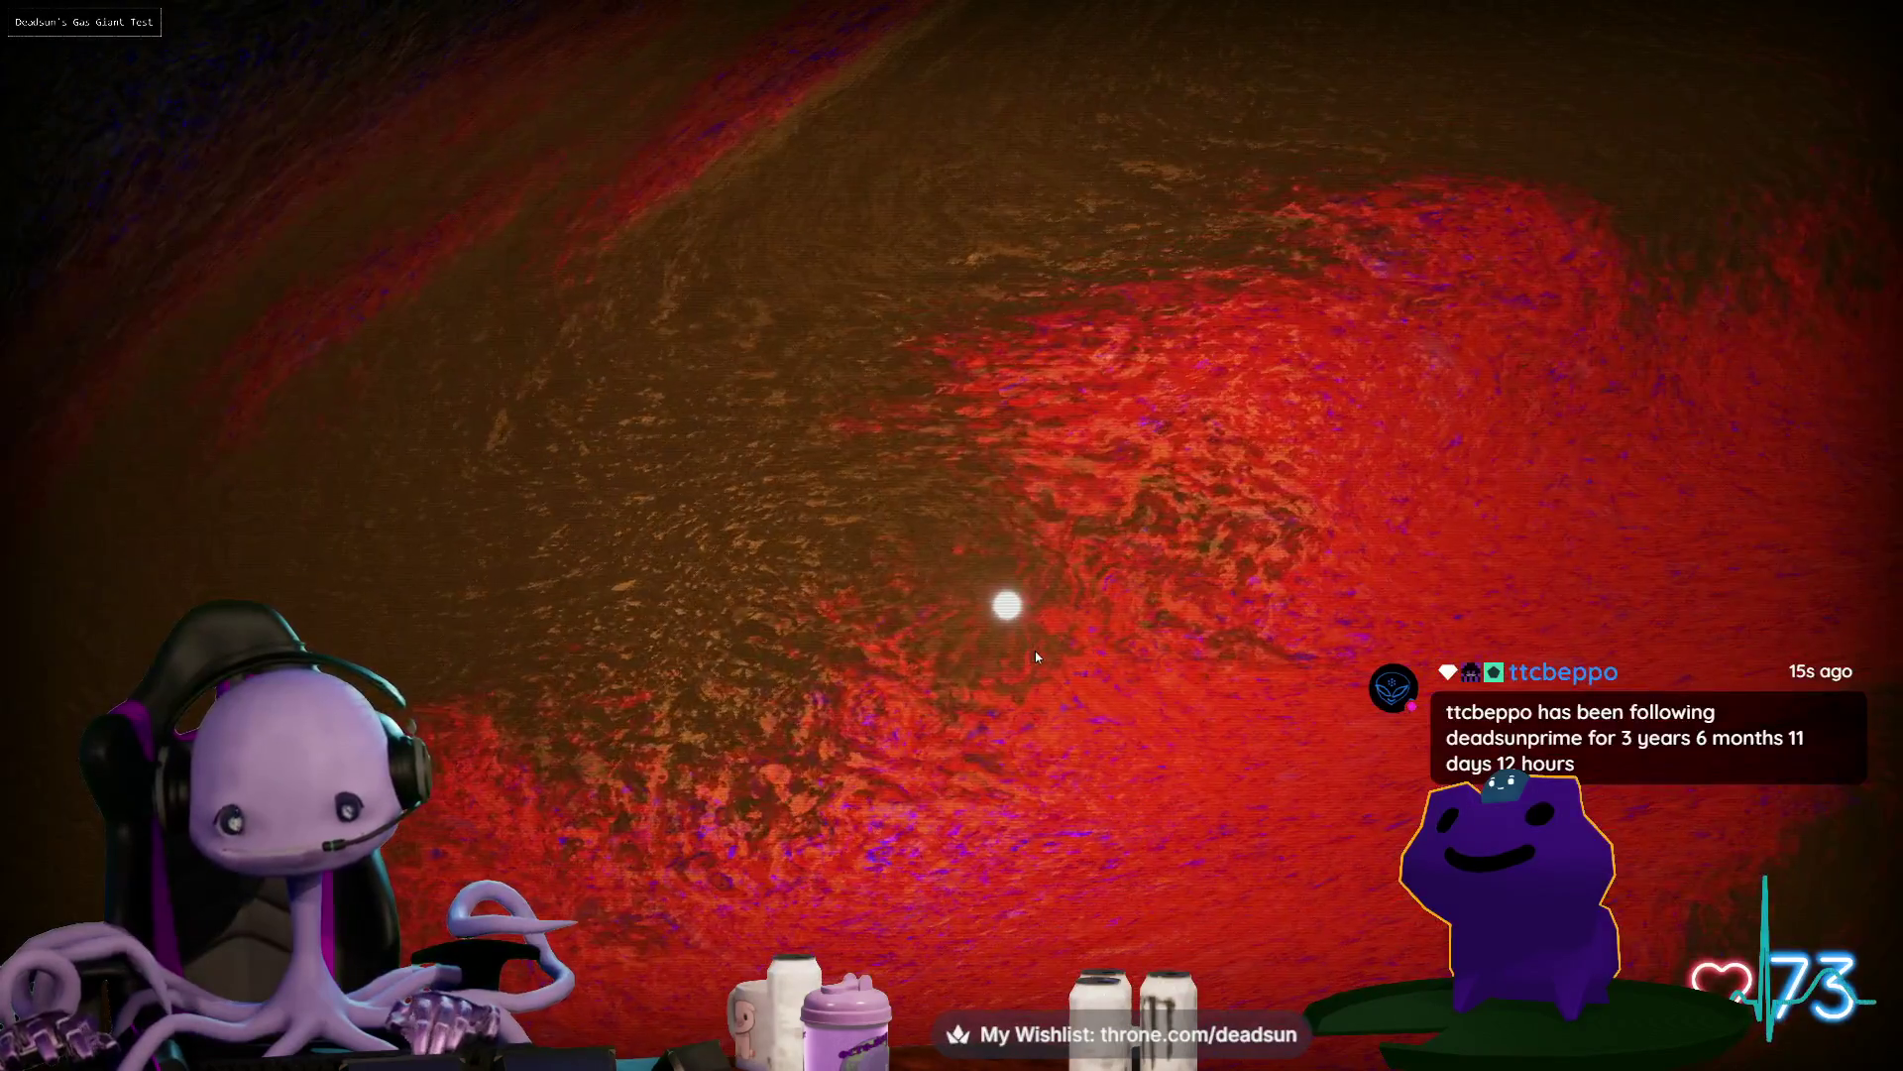
scroll(1035, 656, down, 5)
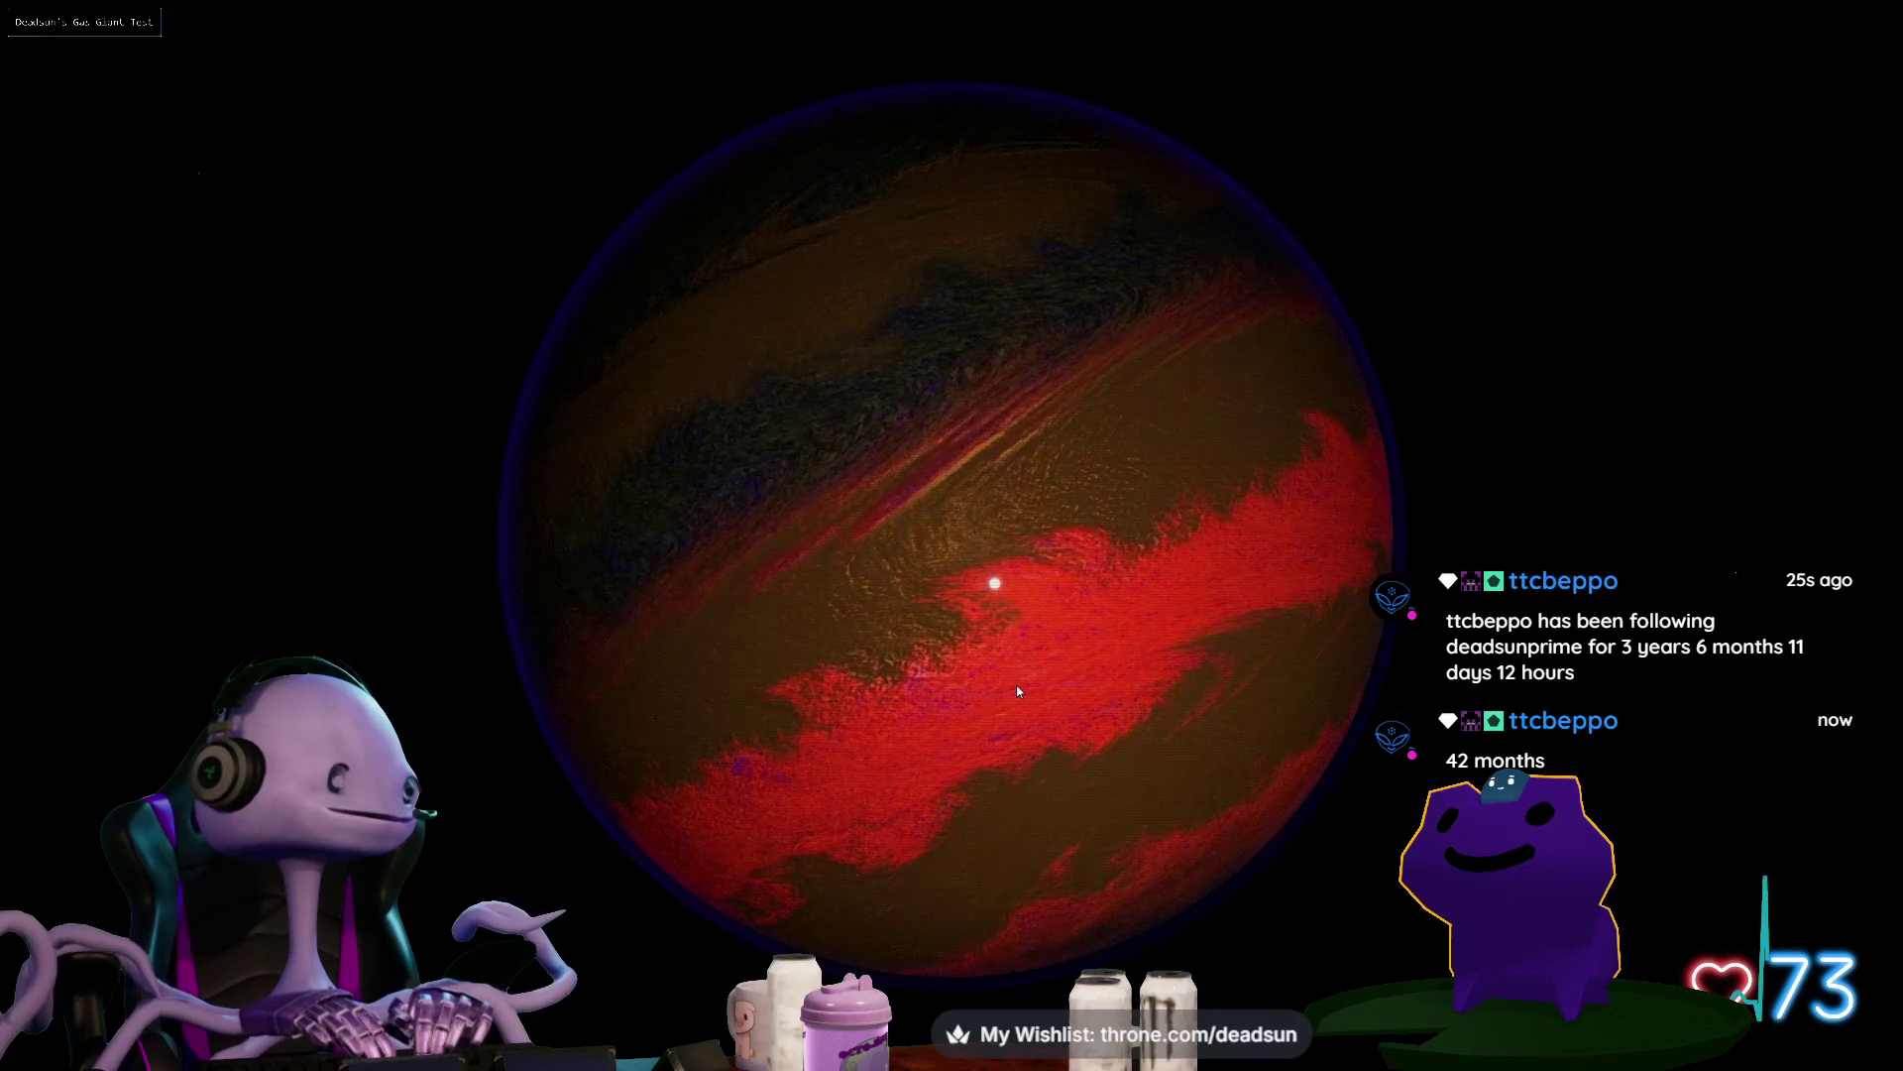
scroll(1027, 669, down, 1)
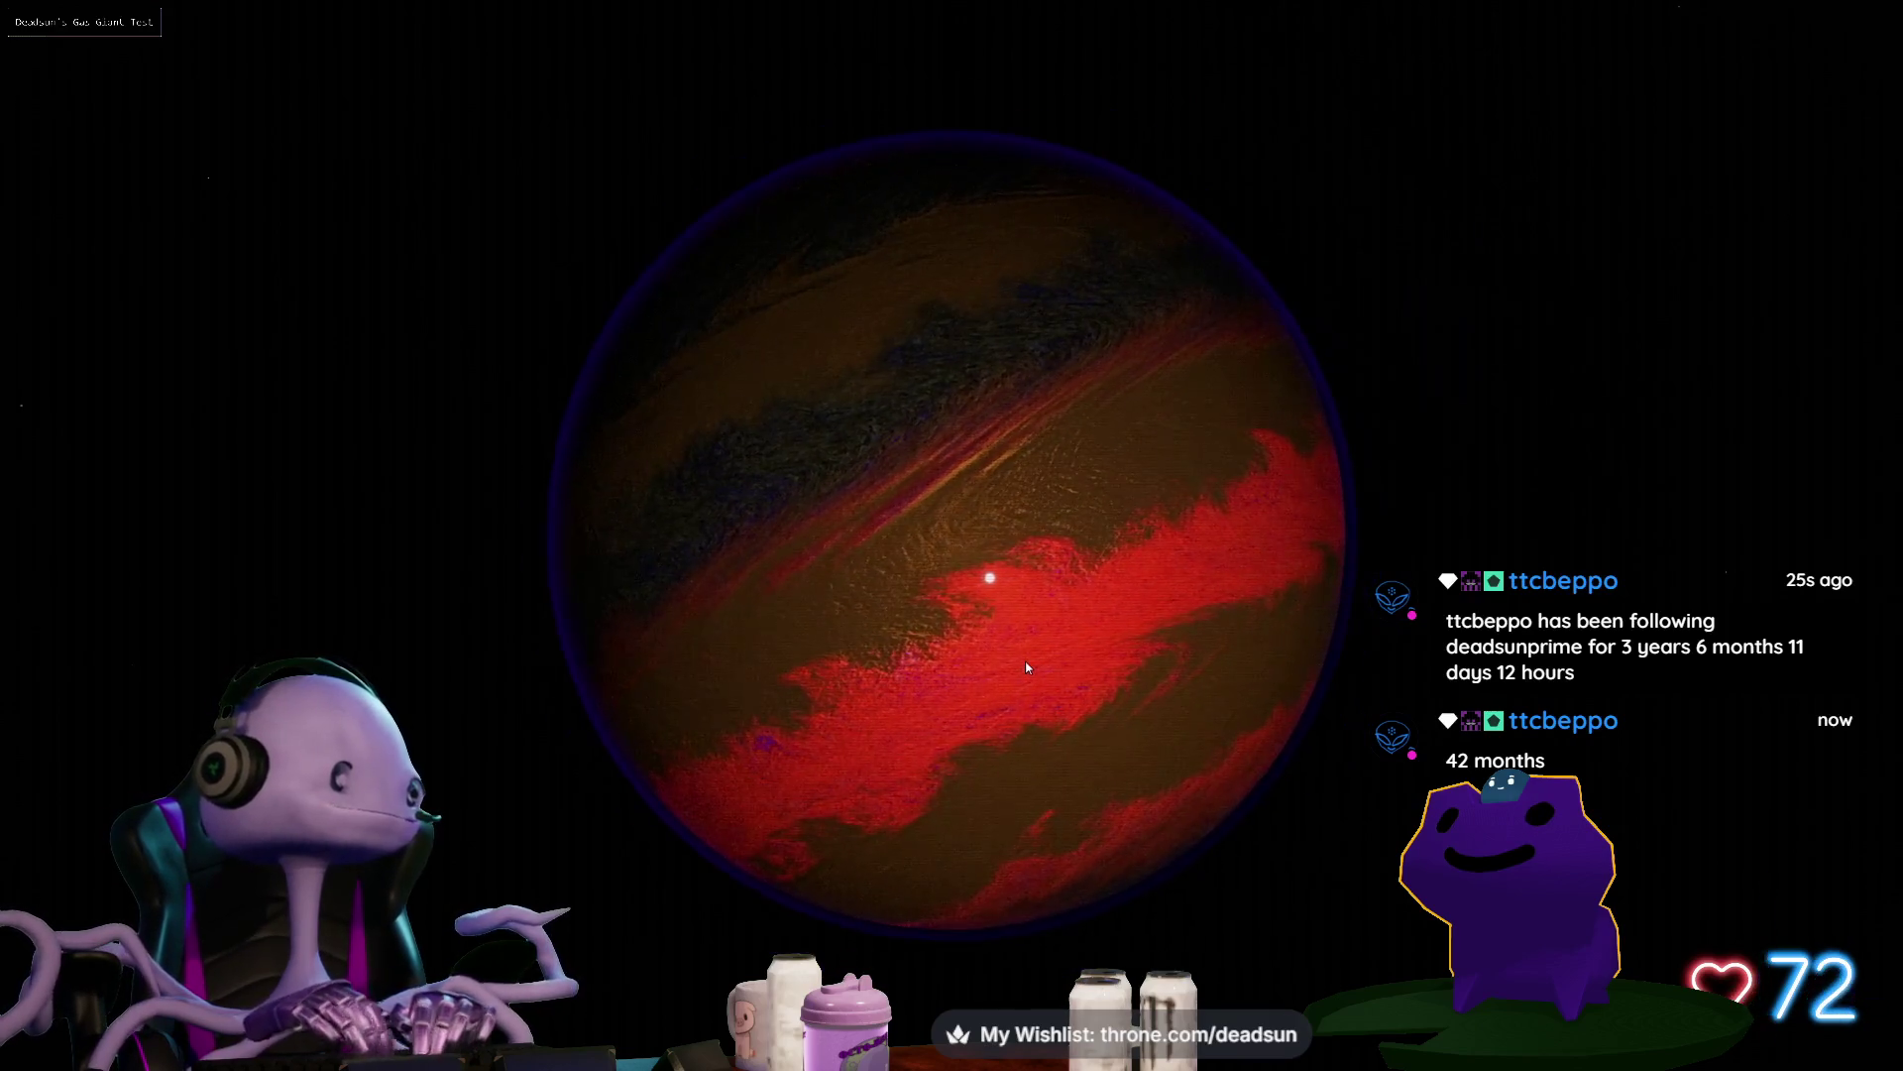
scroll(1021, 673, up, 2)
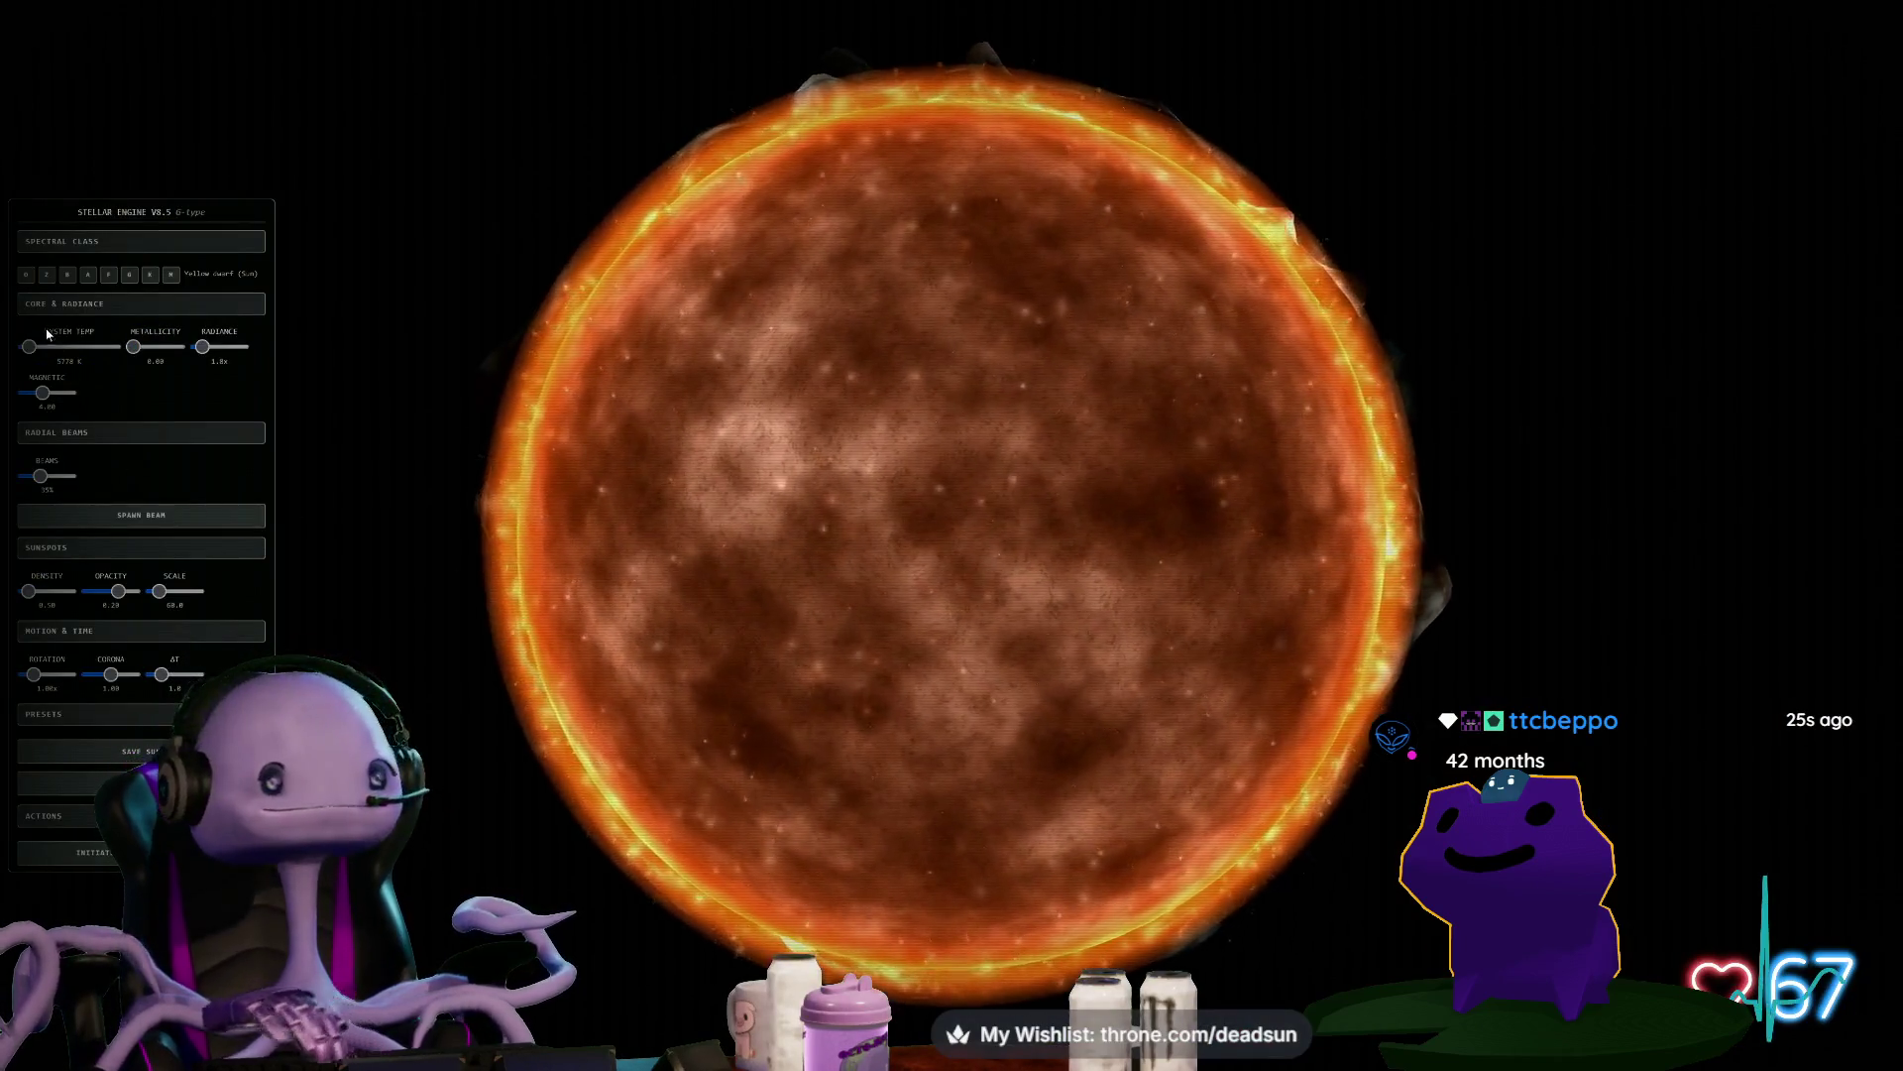
Try a Z-type star at 64400K and 8.5x radiance, then make it G-type at about 4.3x radiance
click(68, 277)
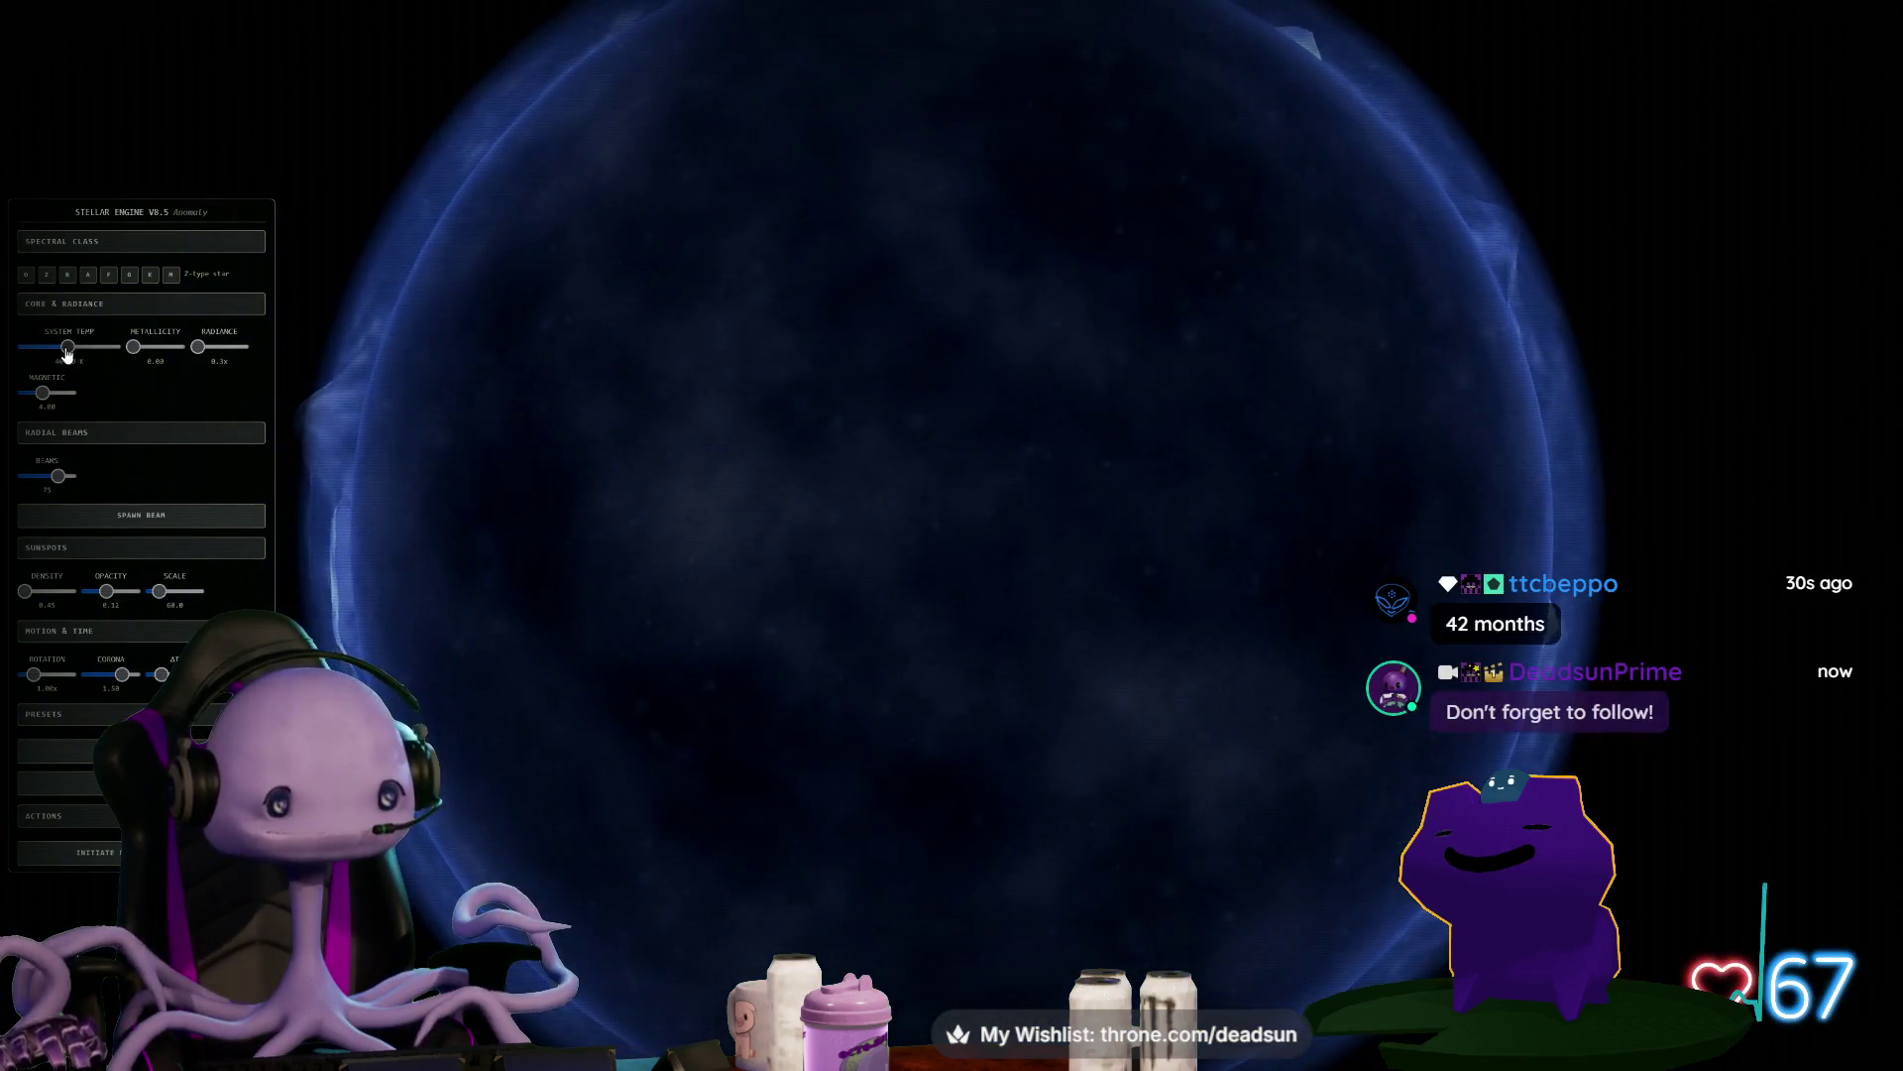
mouse_move(68, 346)
mouse_down()
mouse_move(34, 347)
mouse_move(132, 347)
mouse_up()
scroll(760, 435, down, 5)
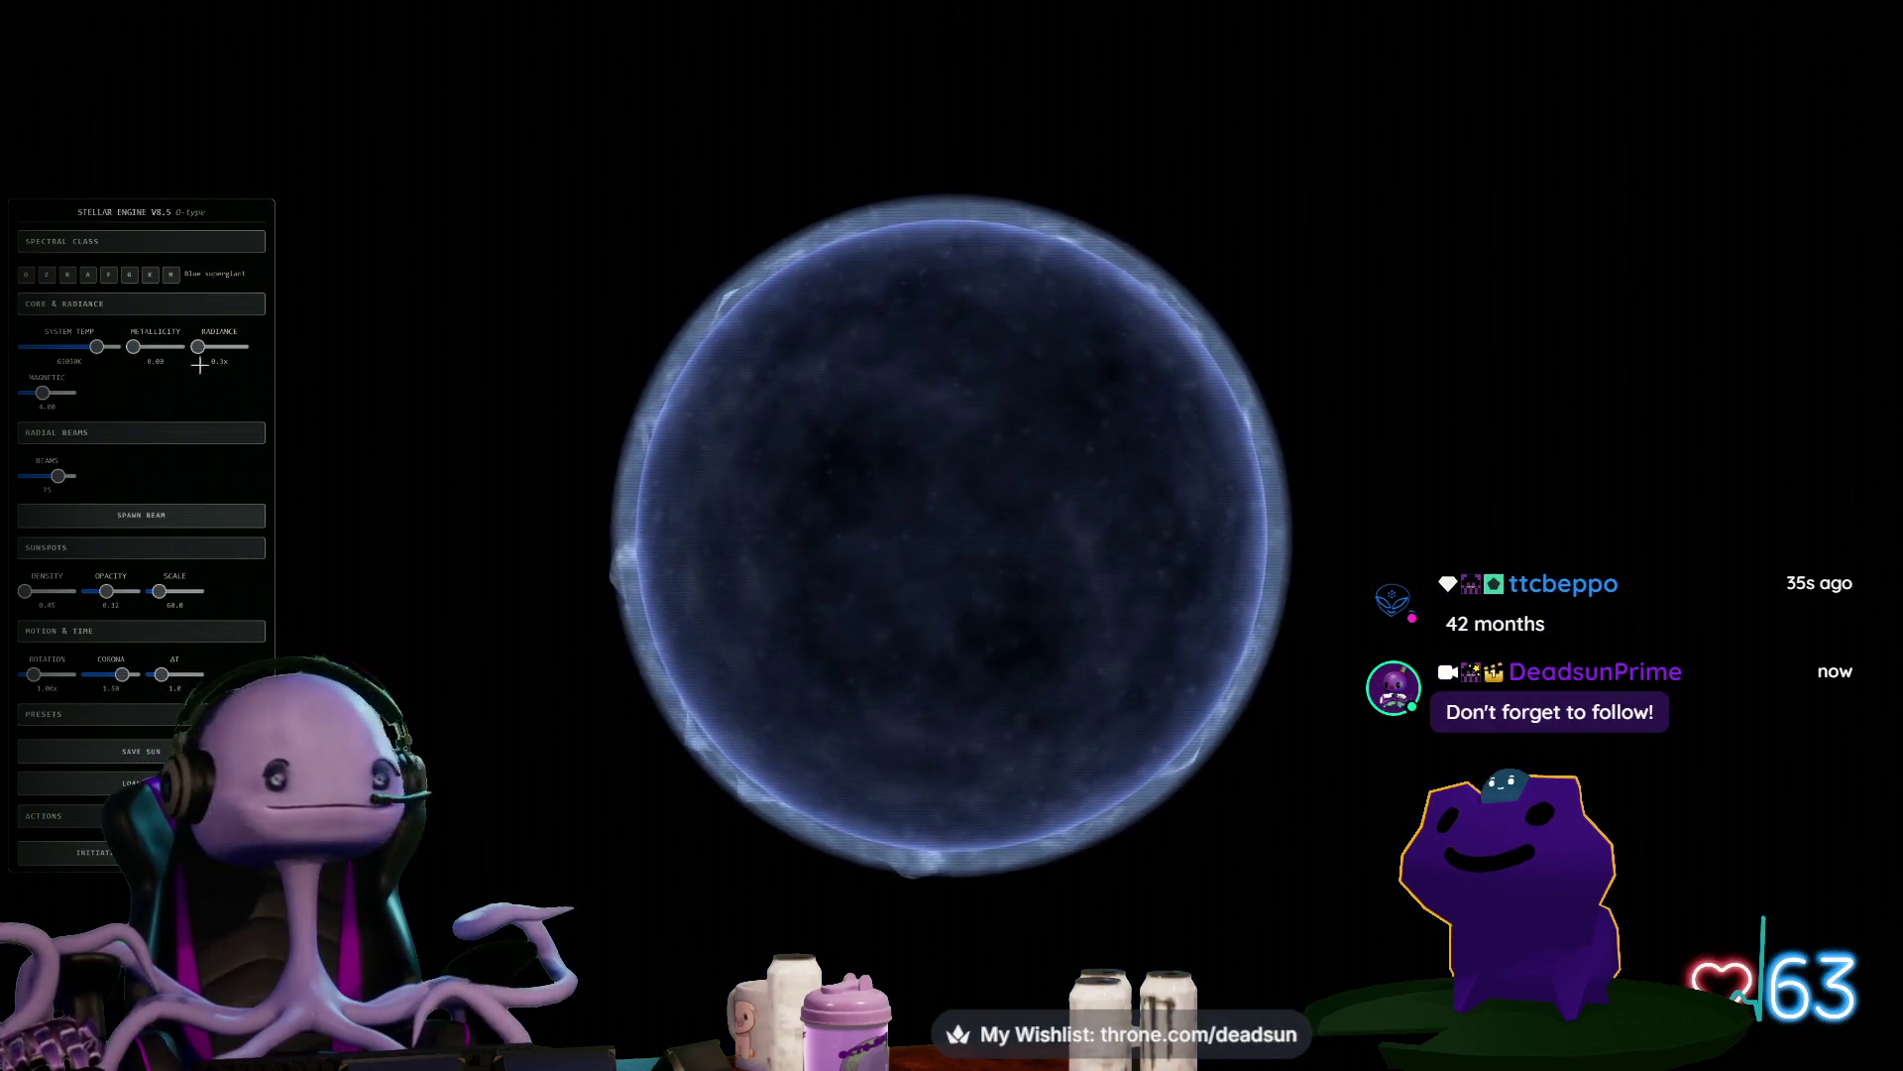
drag(202, 353, 216, 368)
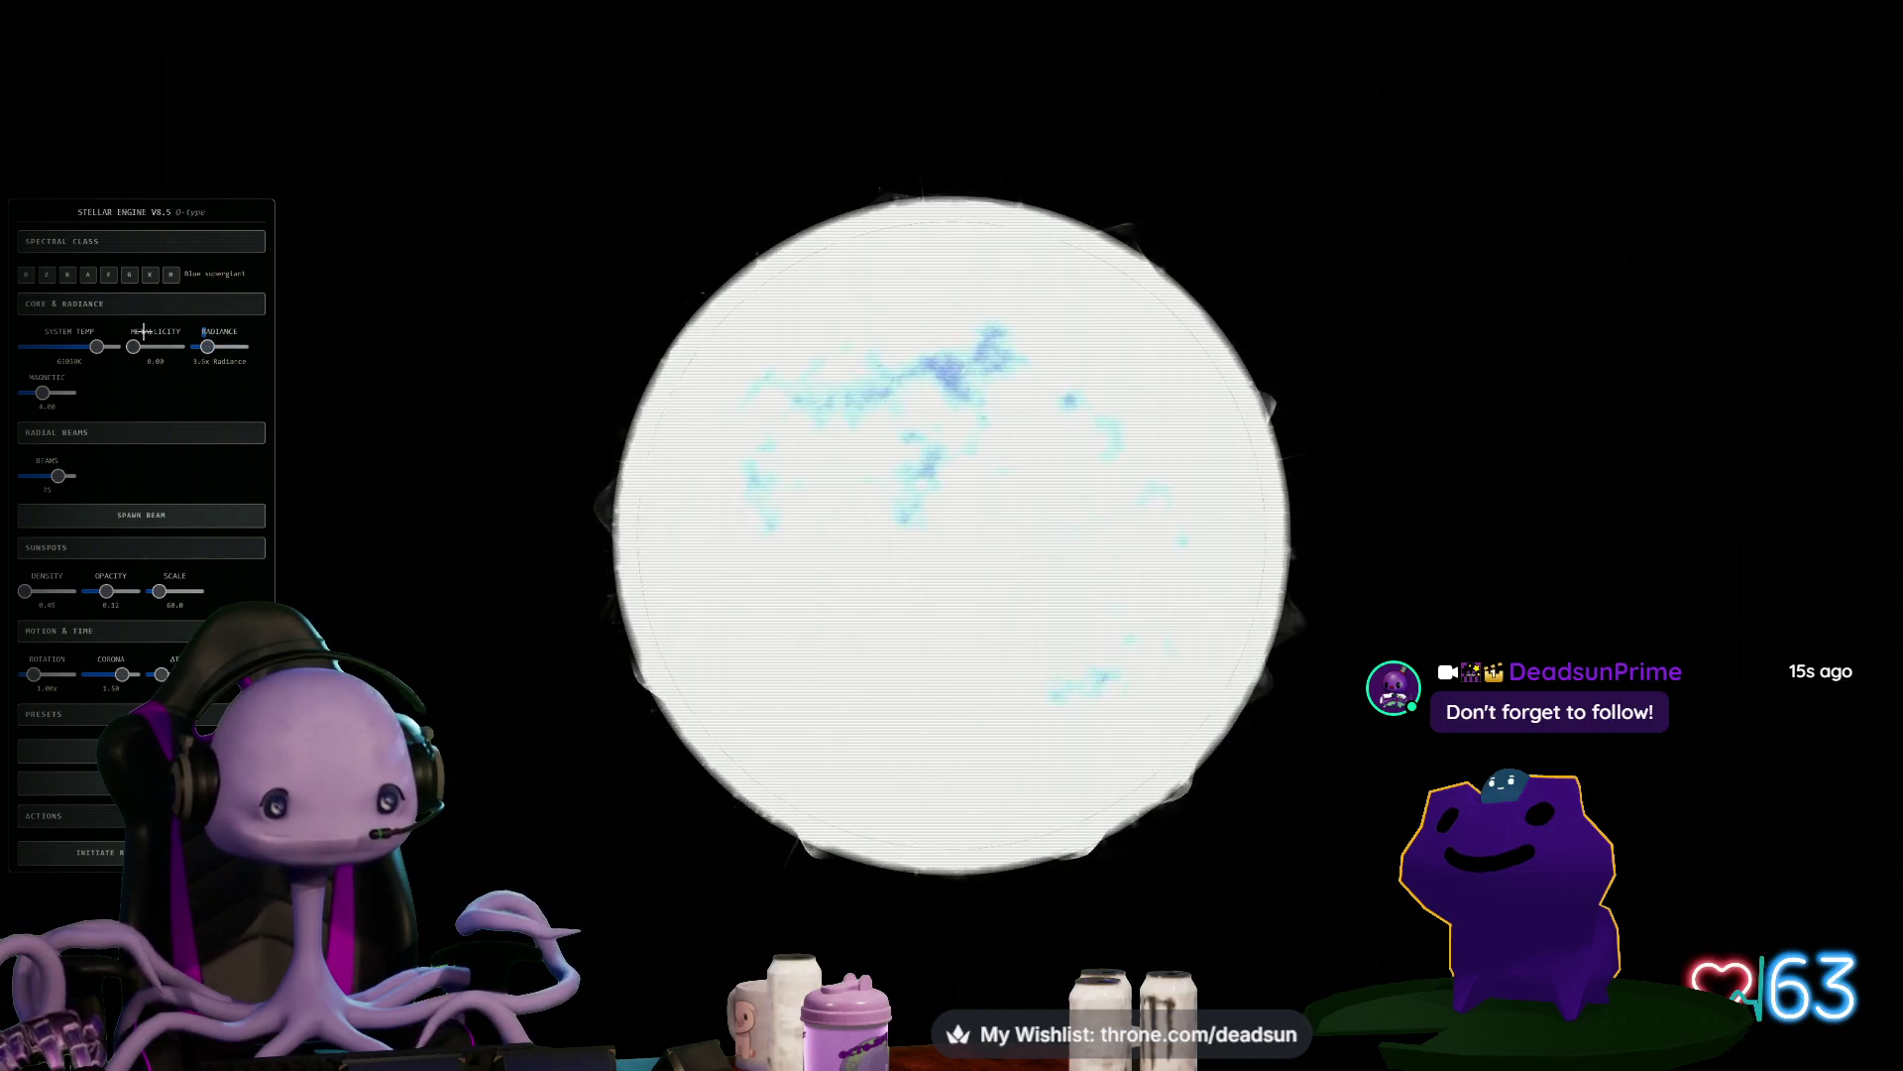
click(132, 278)
drag(202, 347, 210, 347)
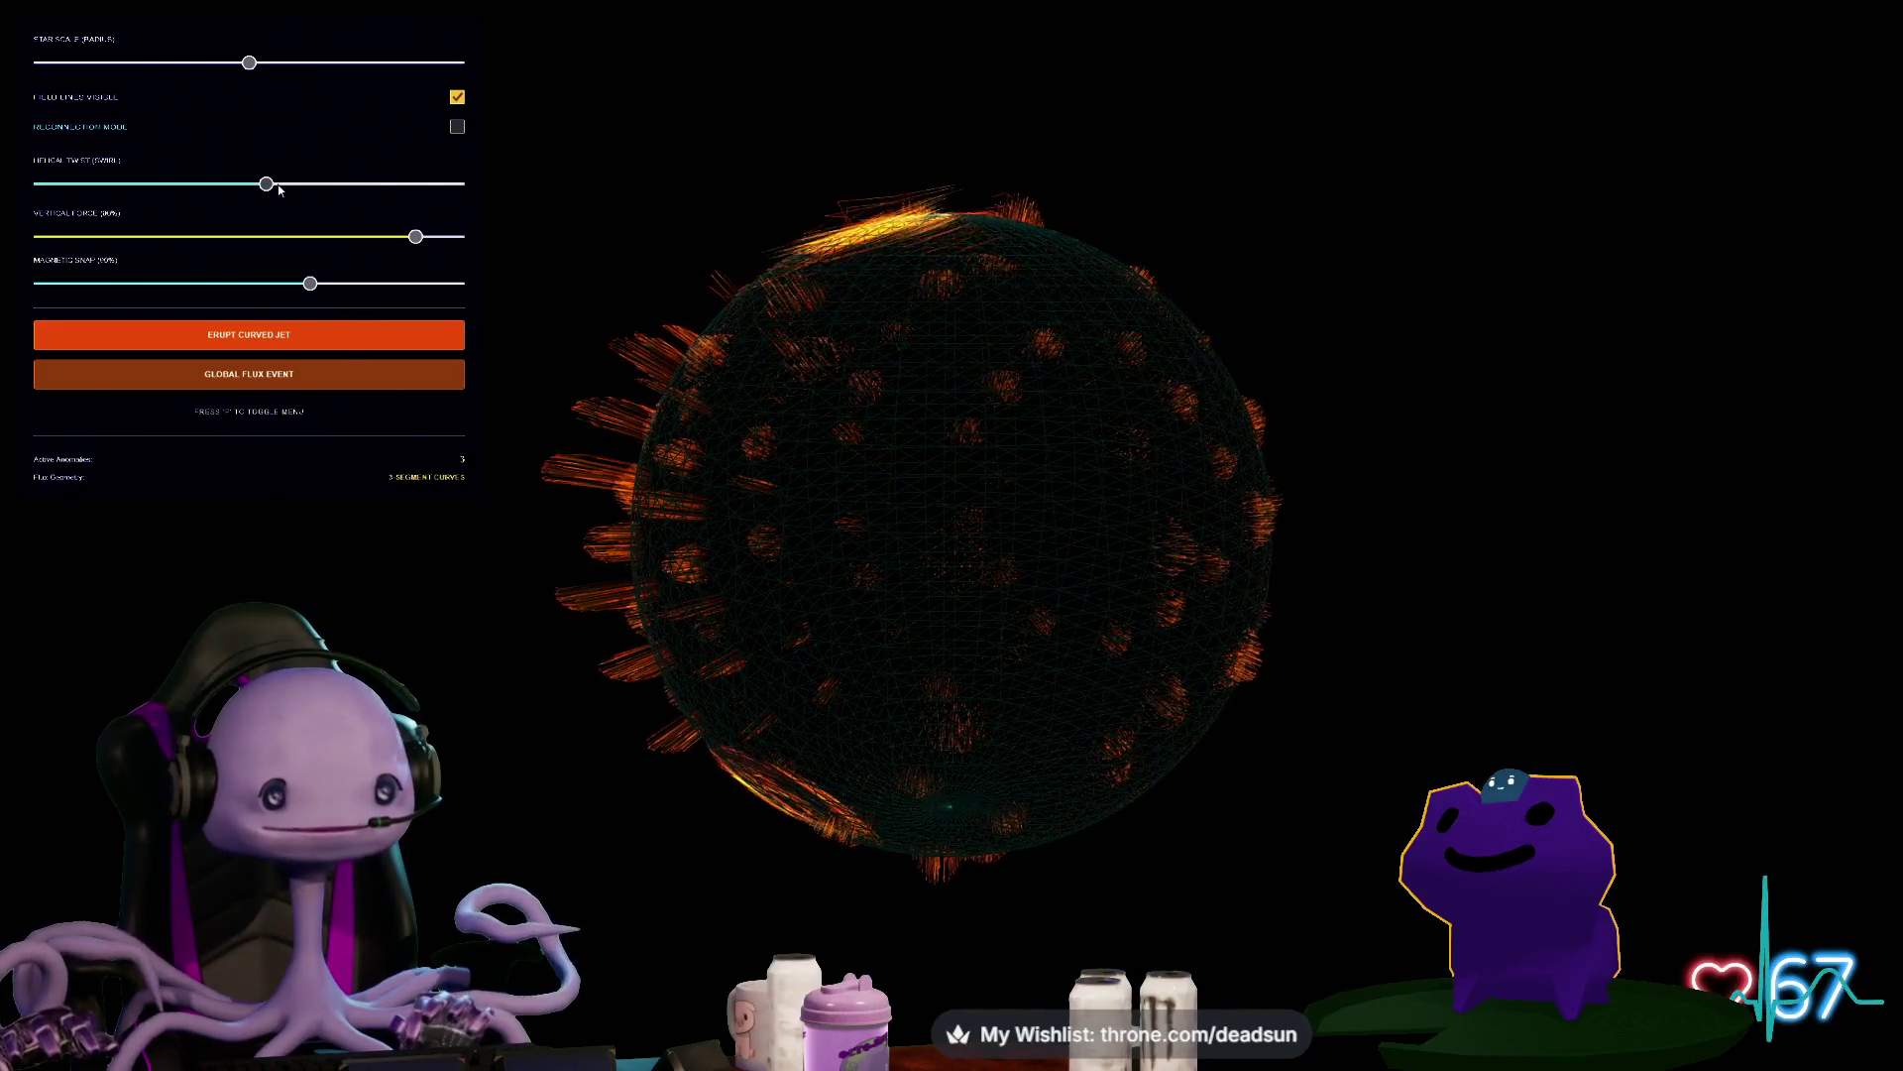
Increase helical twist, max magnetic snap, enlarge the star, rotate it and trigger a global flux event
drag(393, 191, 401, 188)
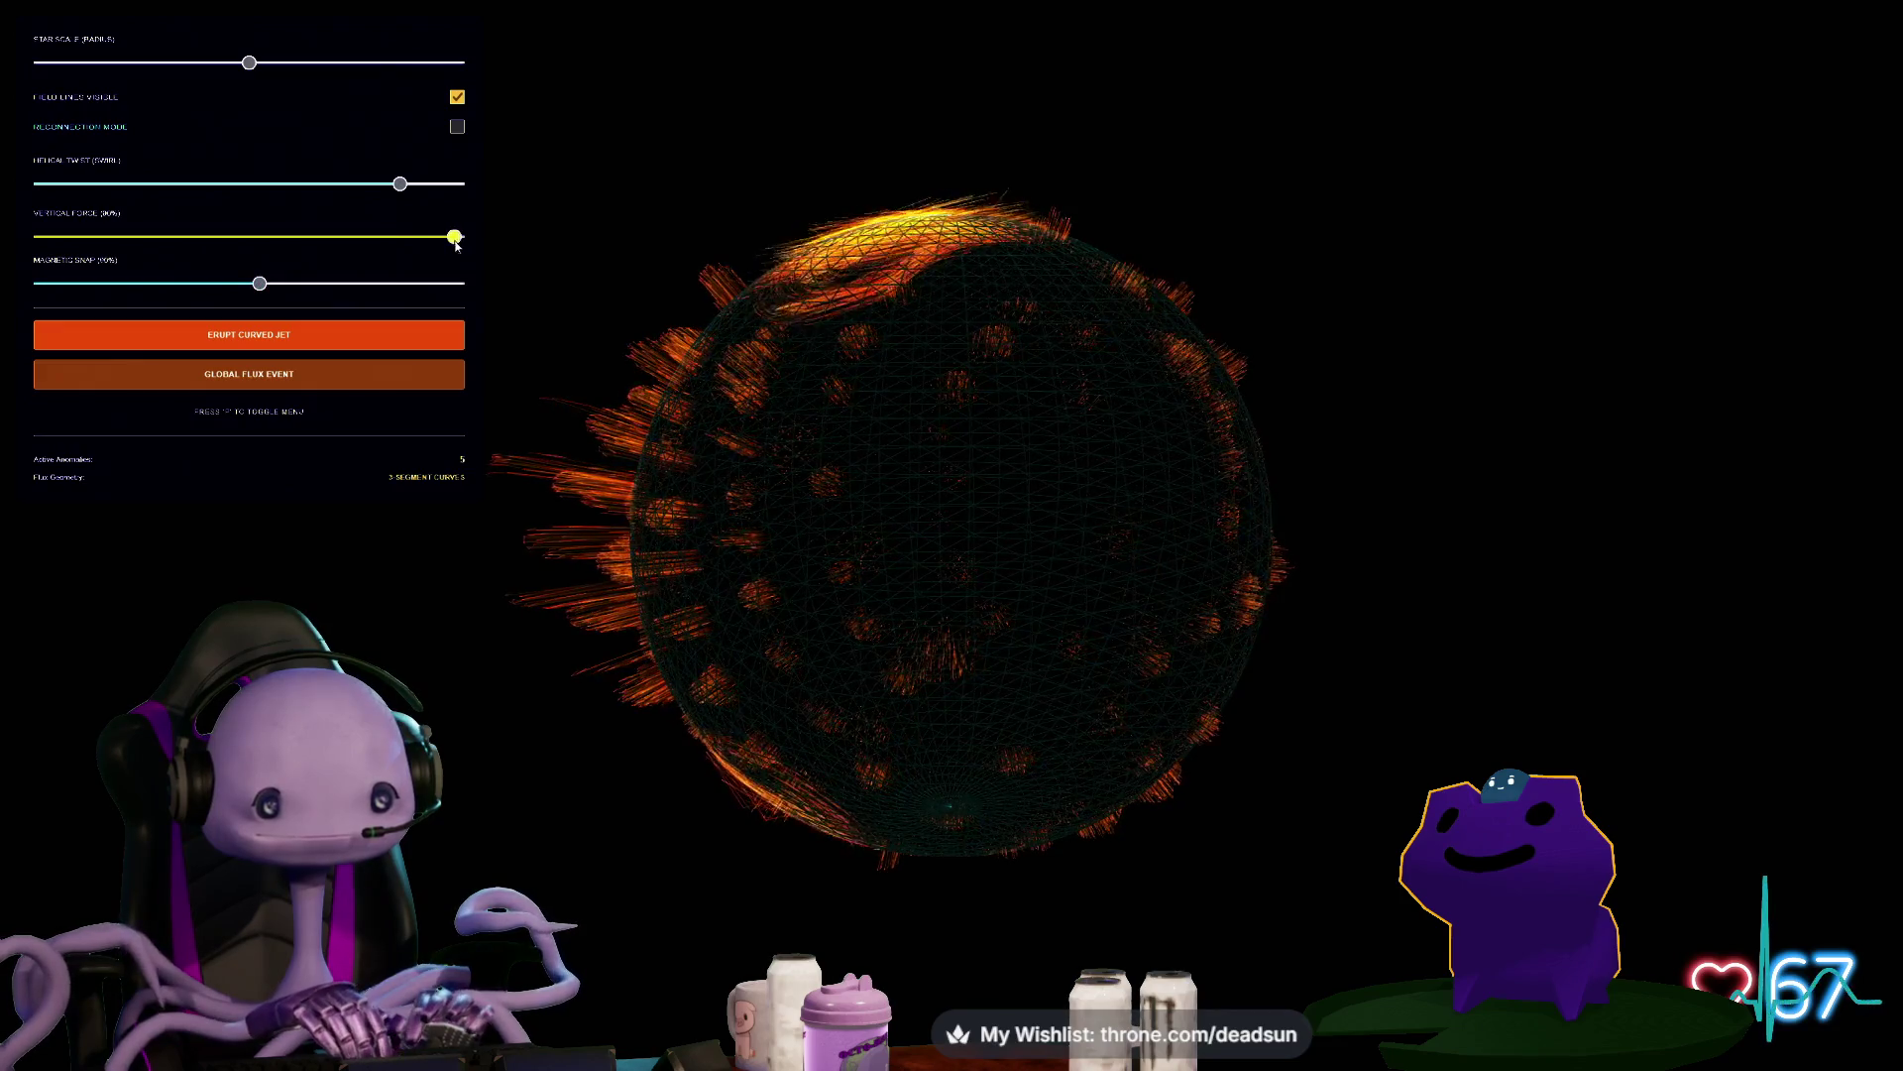
drag(378, 287, 466, 286)
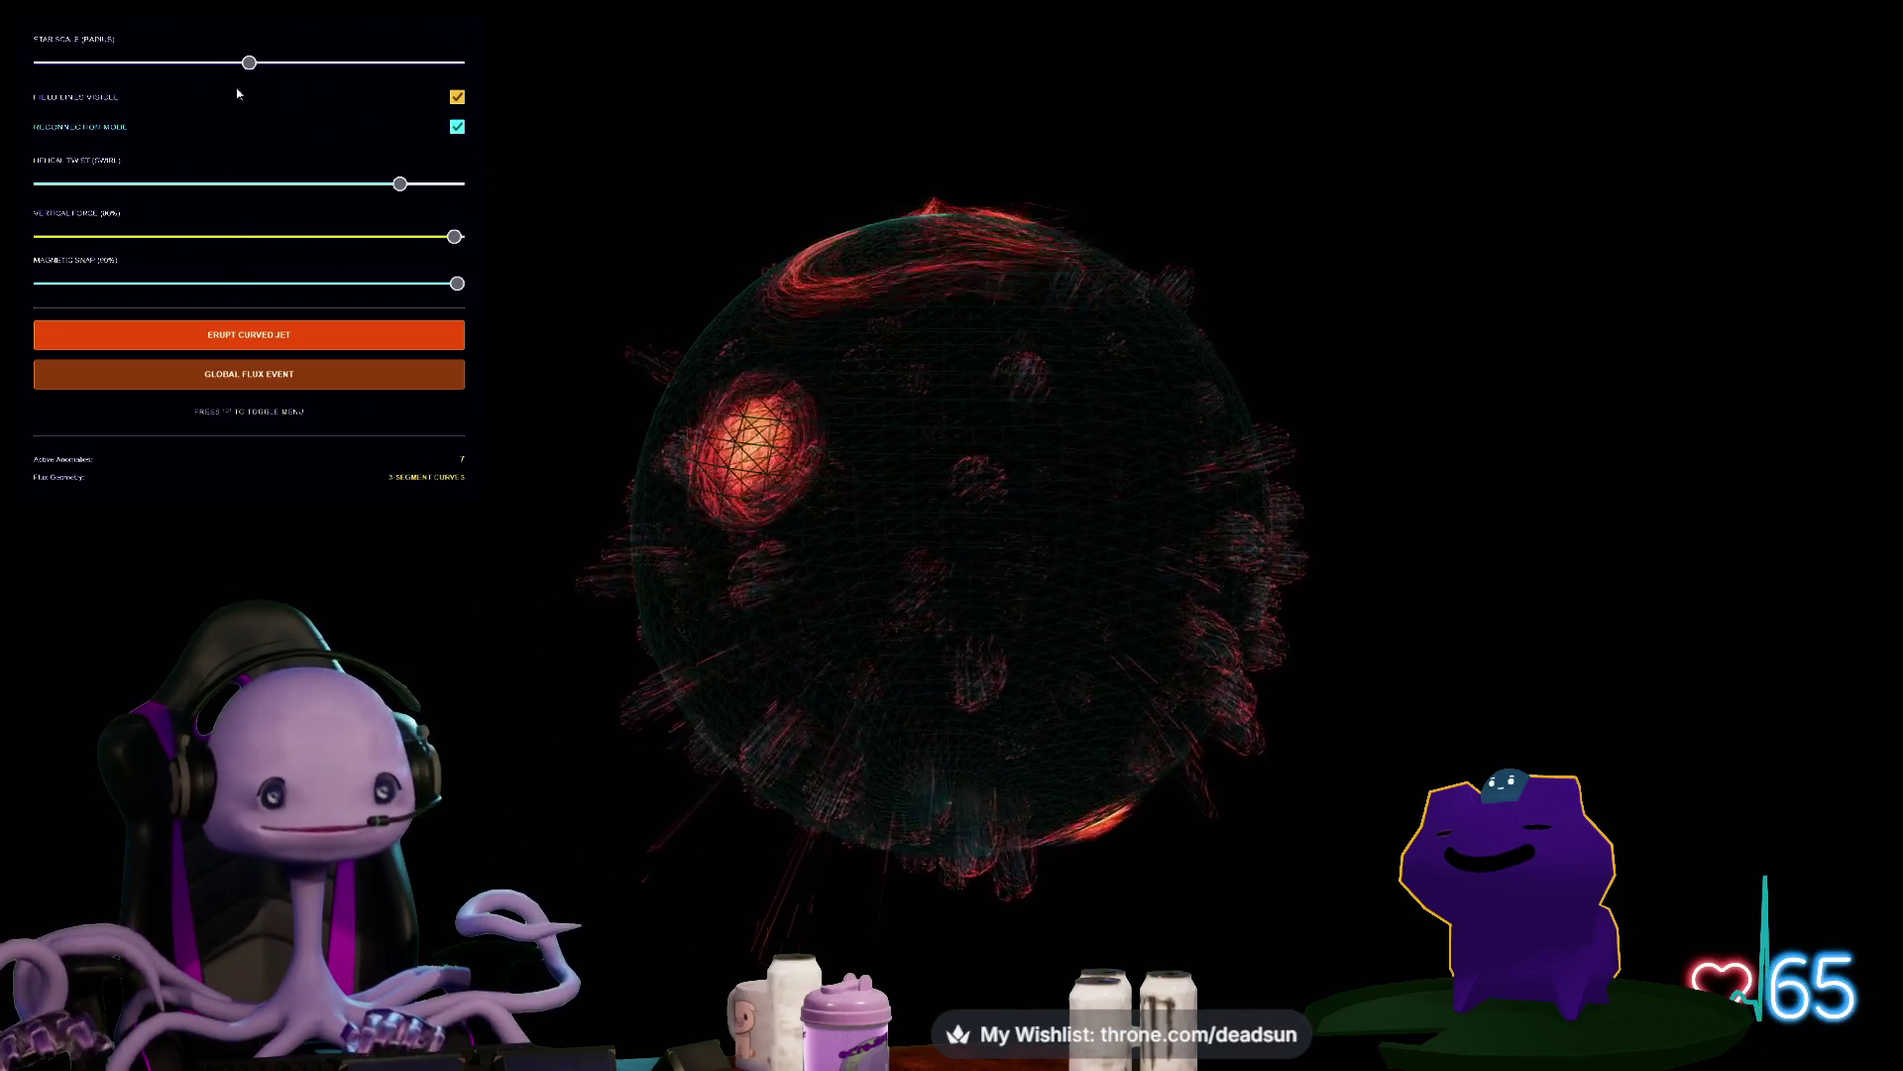
drag(255, 66, 359, 69)
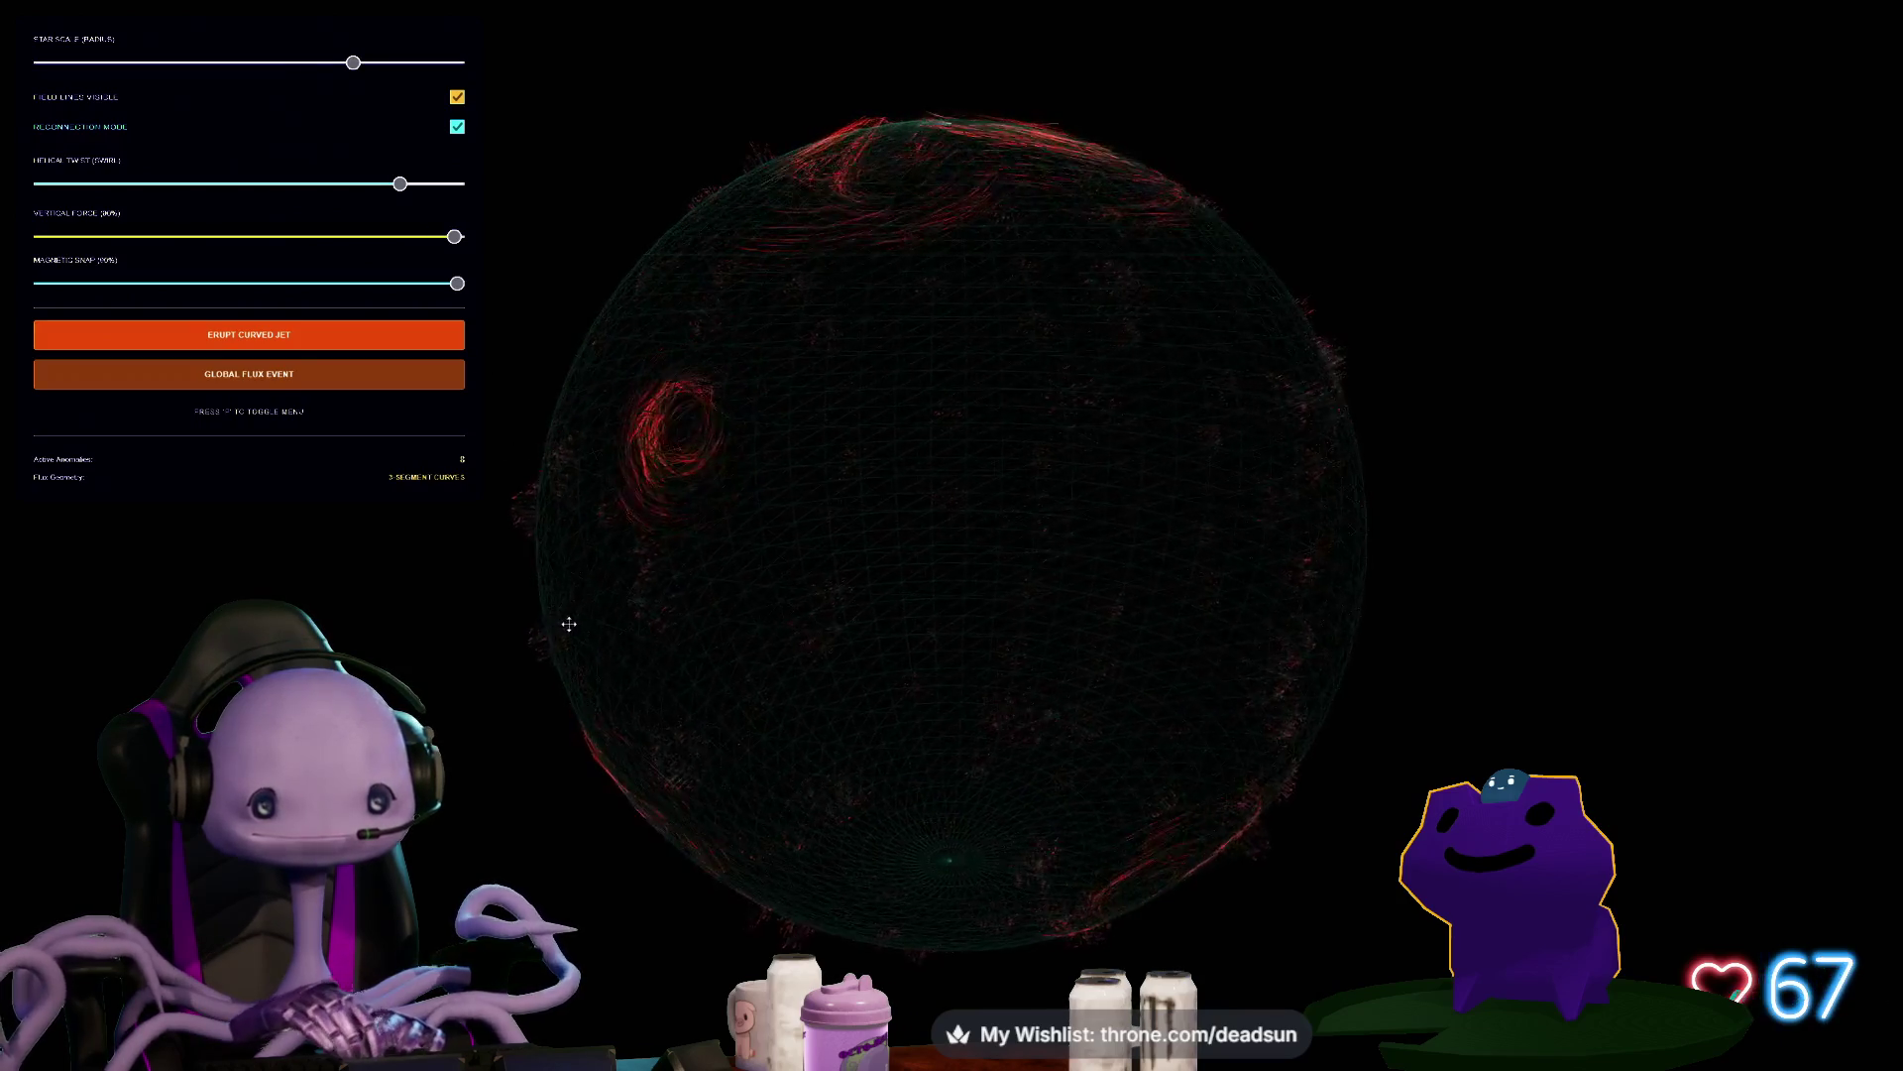
mouse_move(653, 625)
mouse_down()
mouse_move(918, 621)
mouse_move(904, 633)
mouse_up()
scroll(799, 596, down, 3)
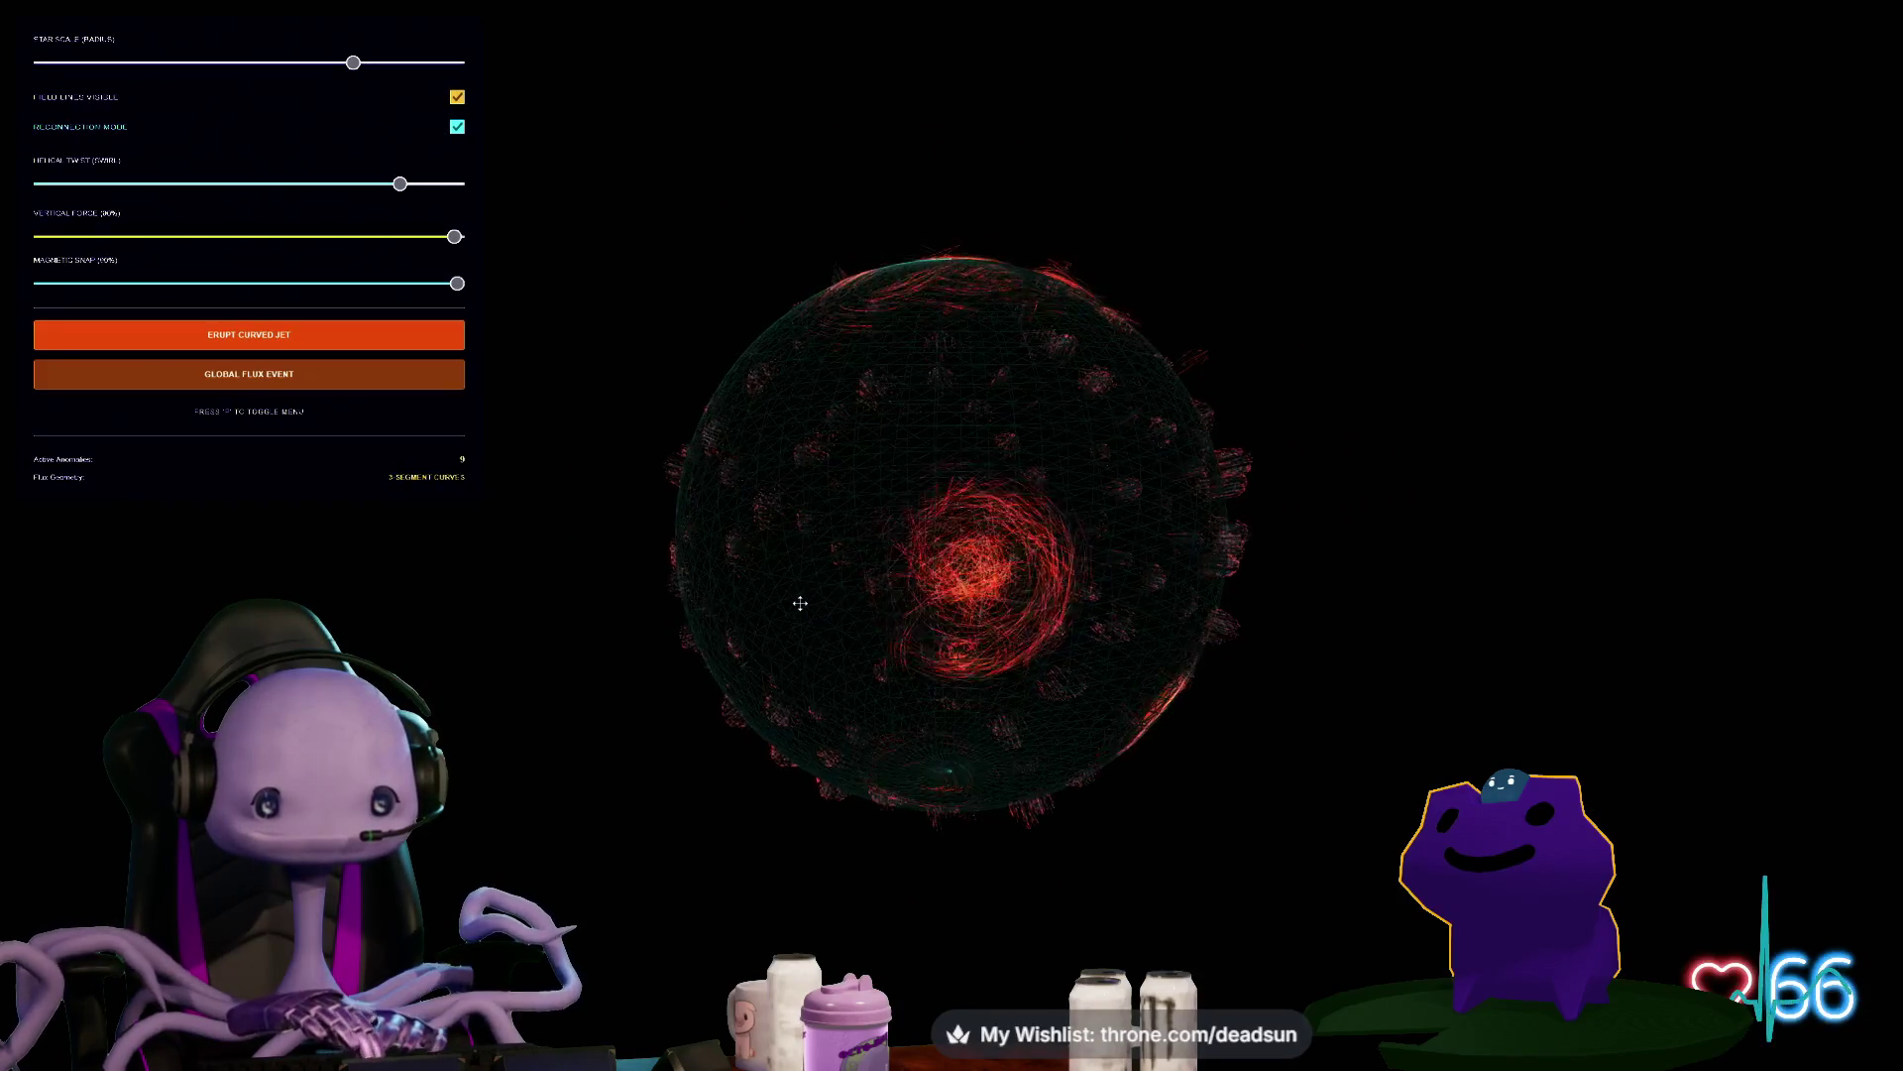
click(340, 374)
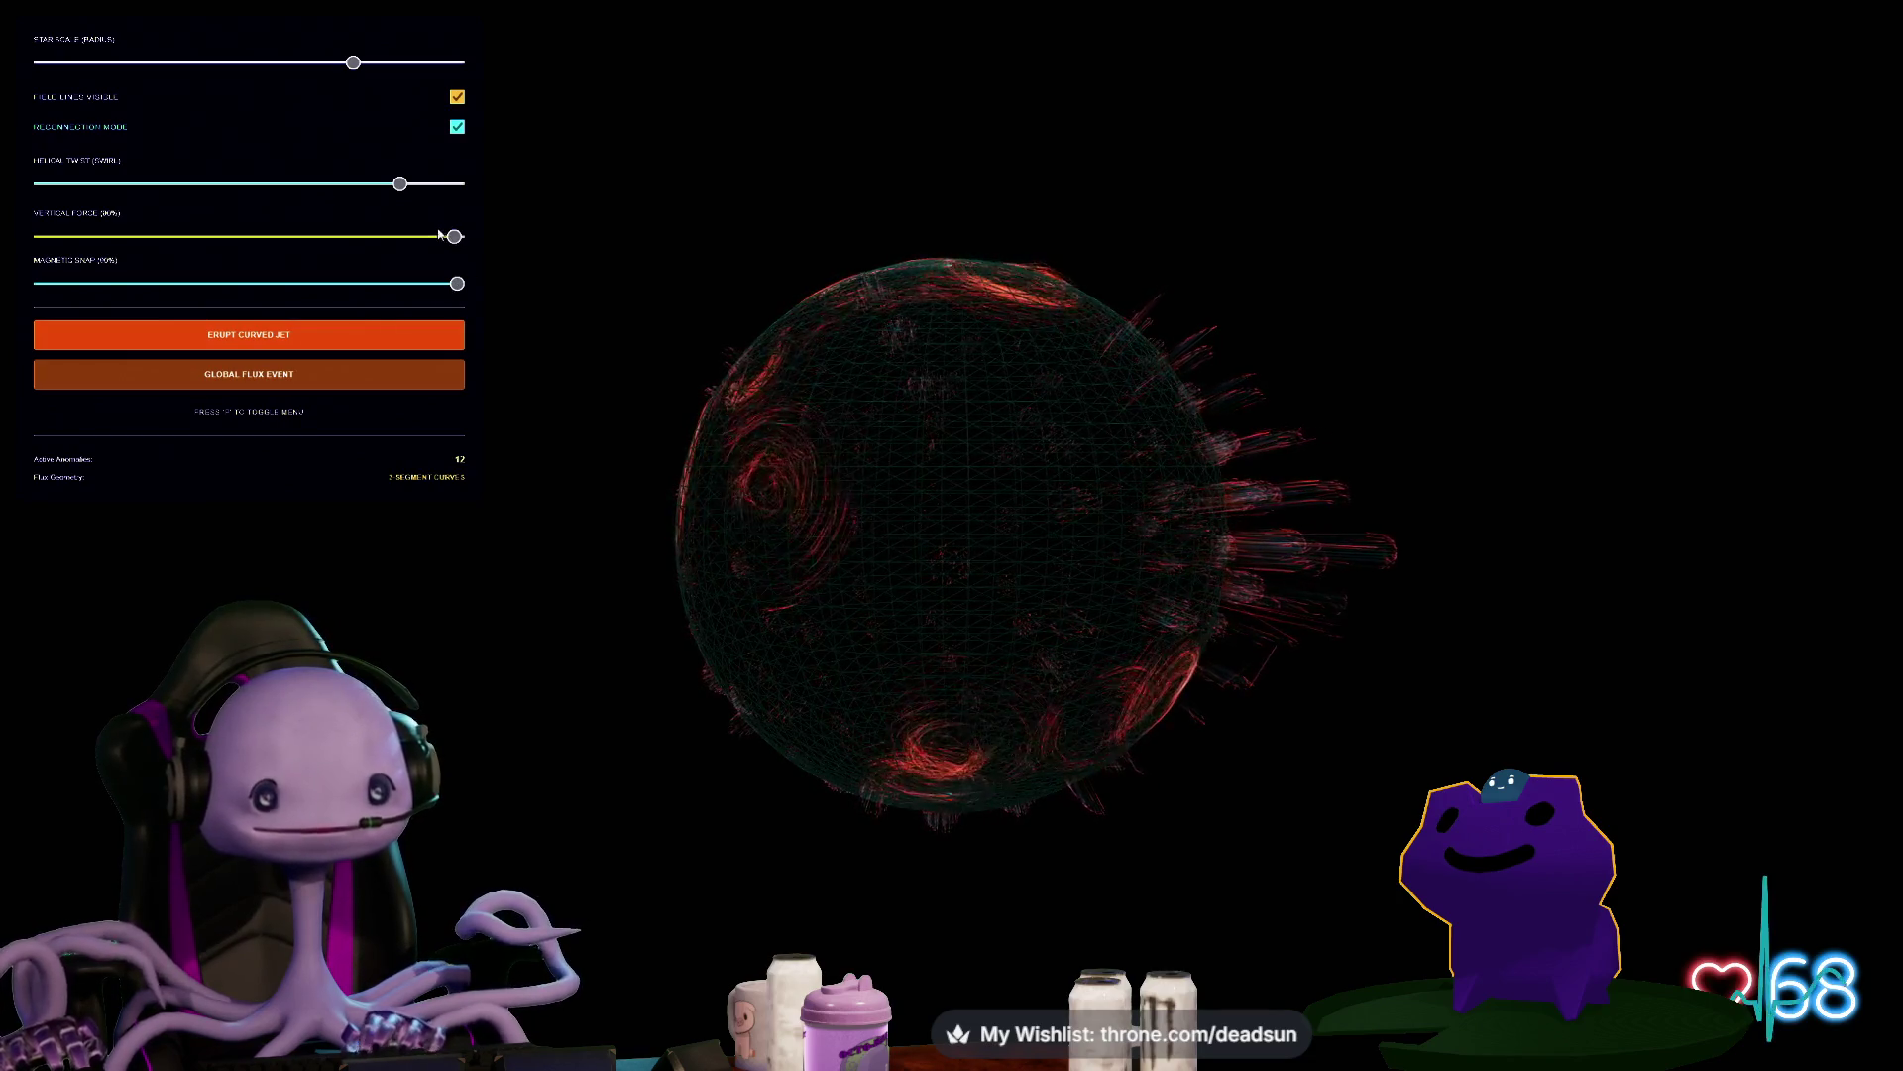
Toggle Field Lines Visible off and back on, then reduce the Star Scale (Radius)
click(458, 99)
click(458, 98)
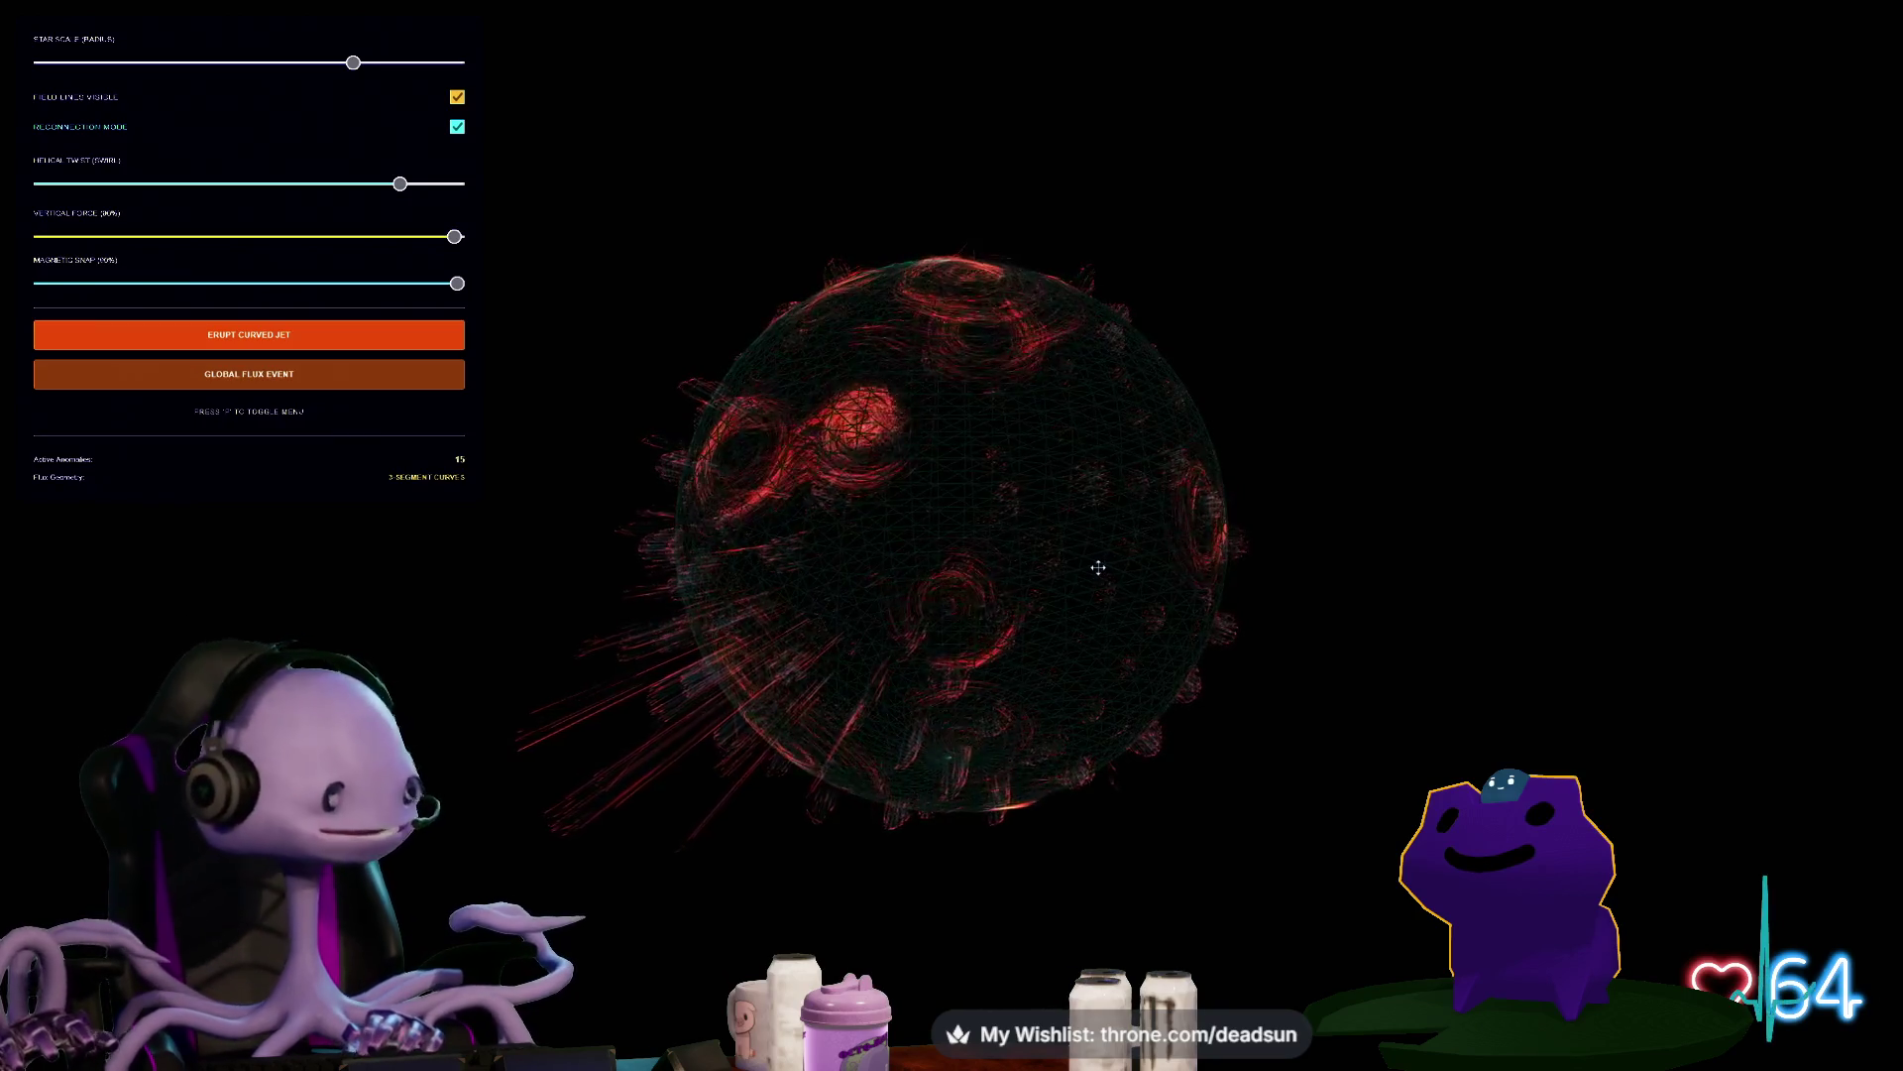
drag(313, 73, 184, 108)
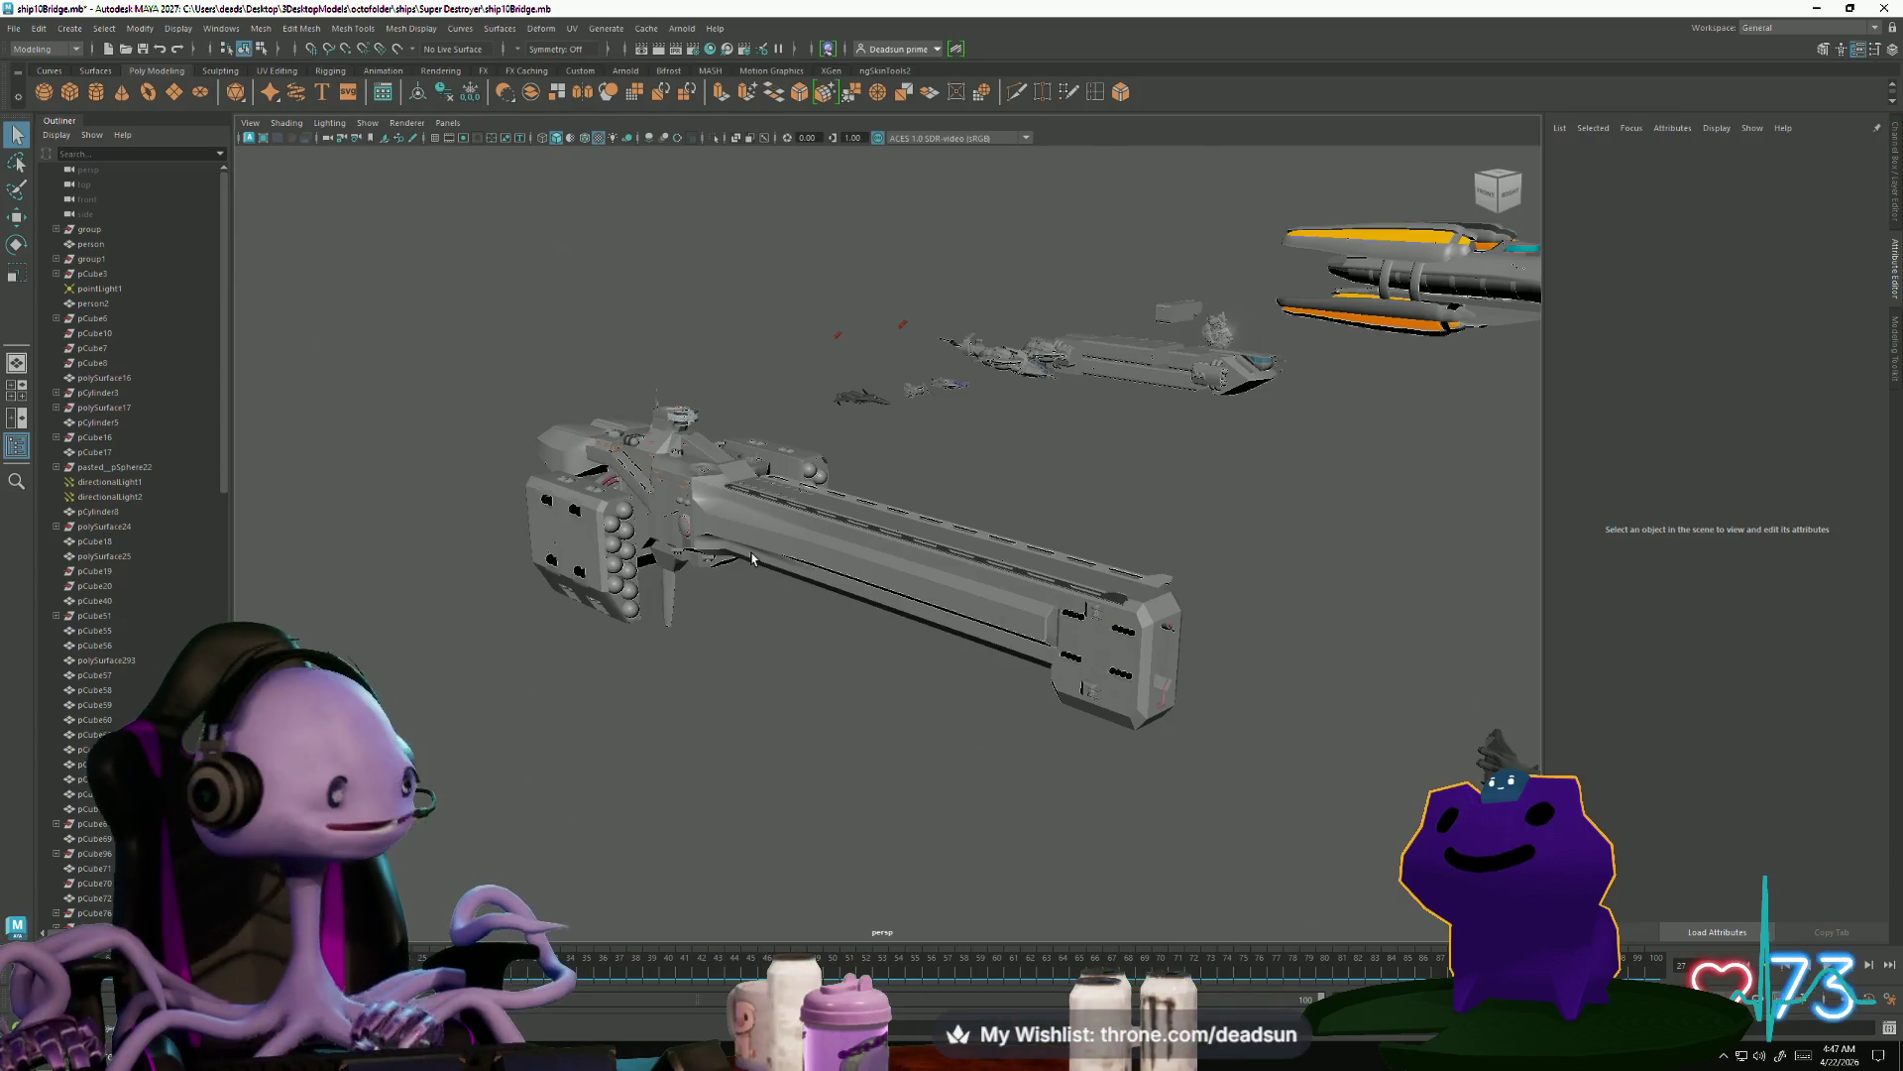
Tumble and pan from the big ship to the smaller ships and long hull, then back
mouse_move(751, 558)
alt+mouse_down()
mouse_move(877, 653)
mouse_move(988, 600)
alt+mouse_up()
mouse_move(988, 600)
alt+middle_down()
mouse_move(857, 675)
mouse_move(1105, 701)
alt+middle_up()
mouse_move(1105, 701)
alt+mouse_down()
mouse_move(871, 714)
mouse_move(1351, 650)
mouse_move(829, 731)
mouse_move(689, 703)
mouse_move(1160, 700)
mouse_move(975, 583)
alt+mouse_up()
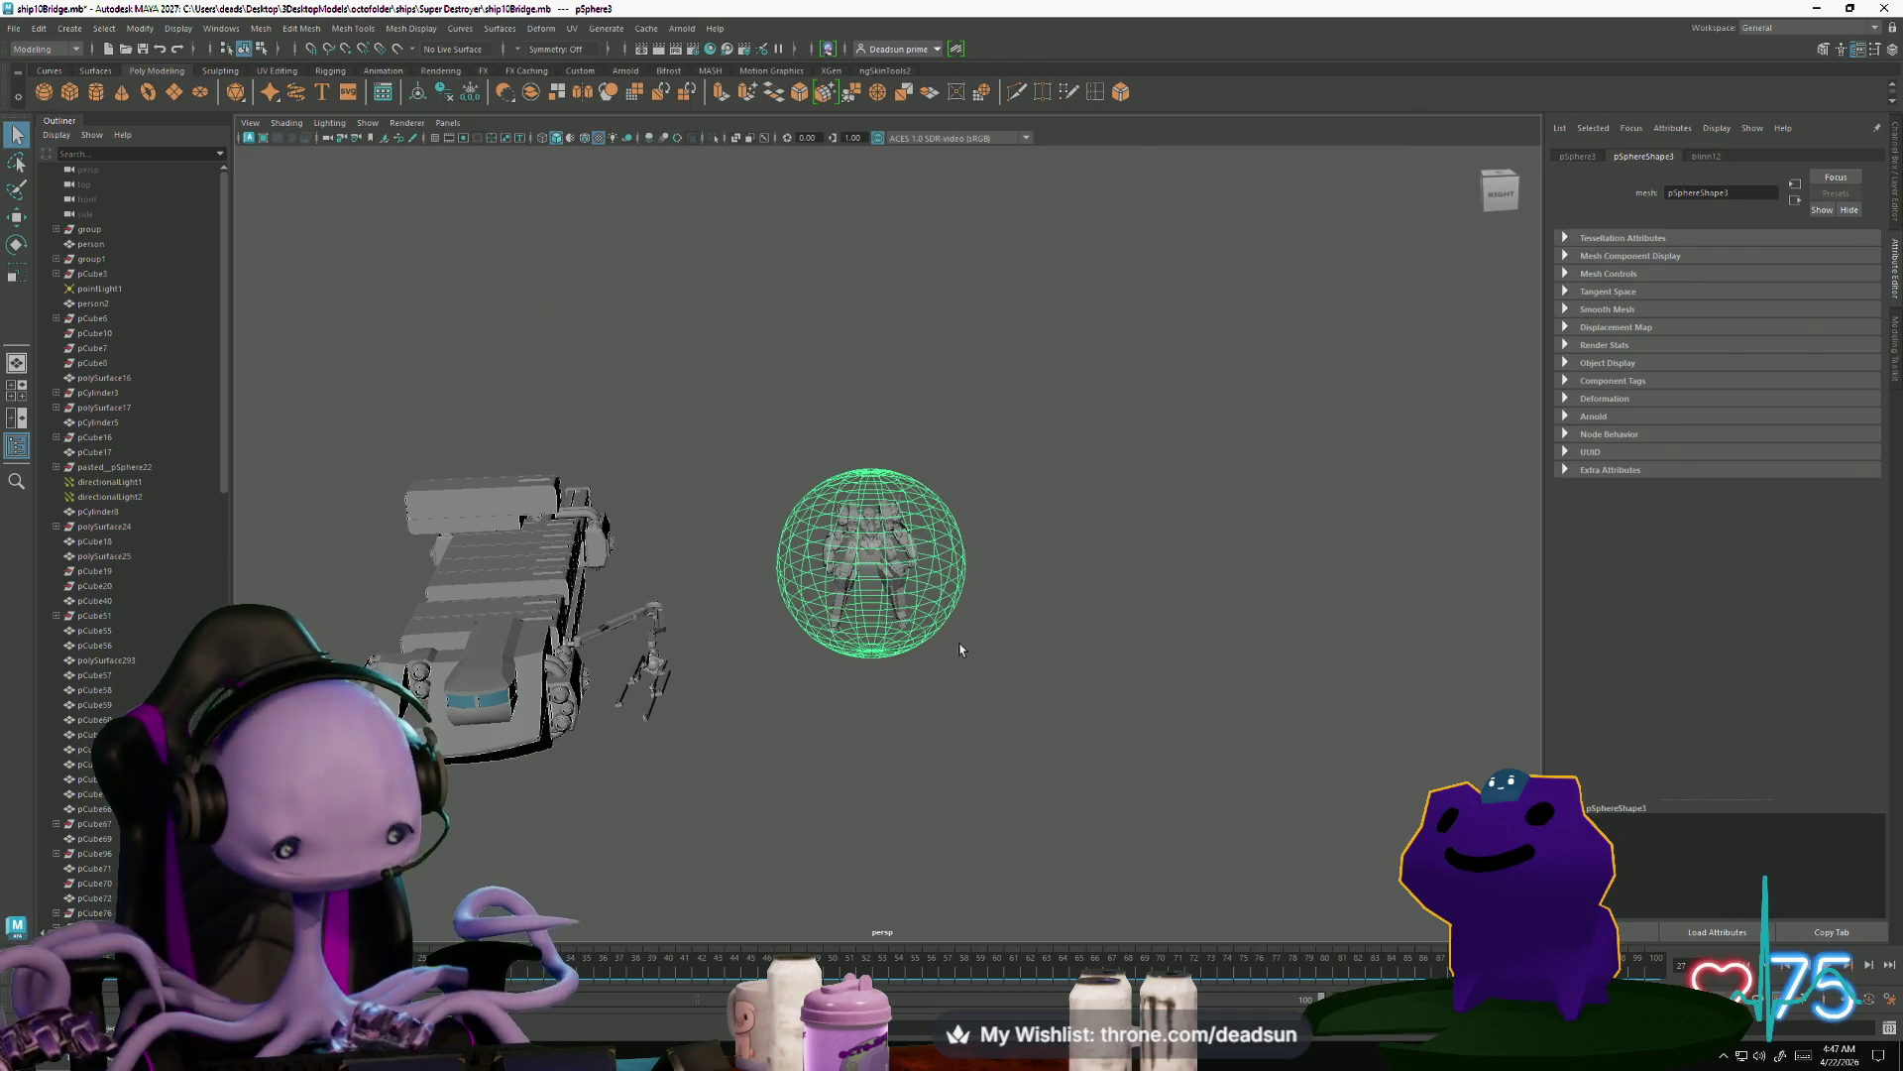
Frame the sphere, then orbit, pan and dolly around the fleet and gun to inspect them
key(f)
click(994, 782)
mouse_move(994, 783)
alt+mouse_down()
mouse_move(829, 807)
mouse_move(972, 810)
alt+mouse_up()
alt+right_drag(972, 811, 1097, 734)
alt+middle_drag(1098, 733, 557, 740)
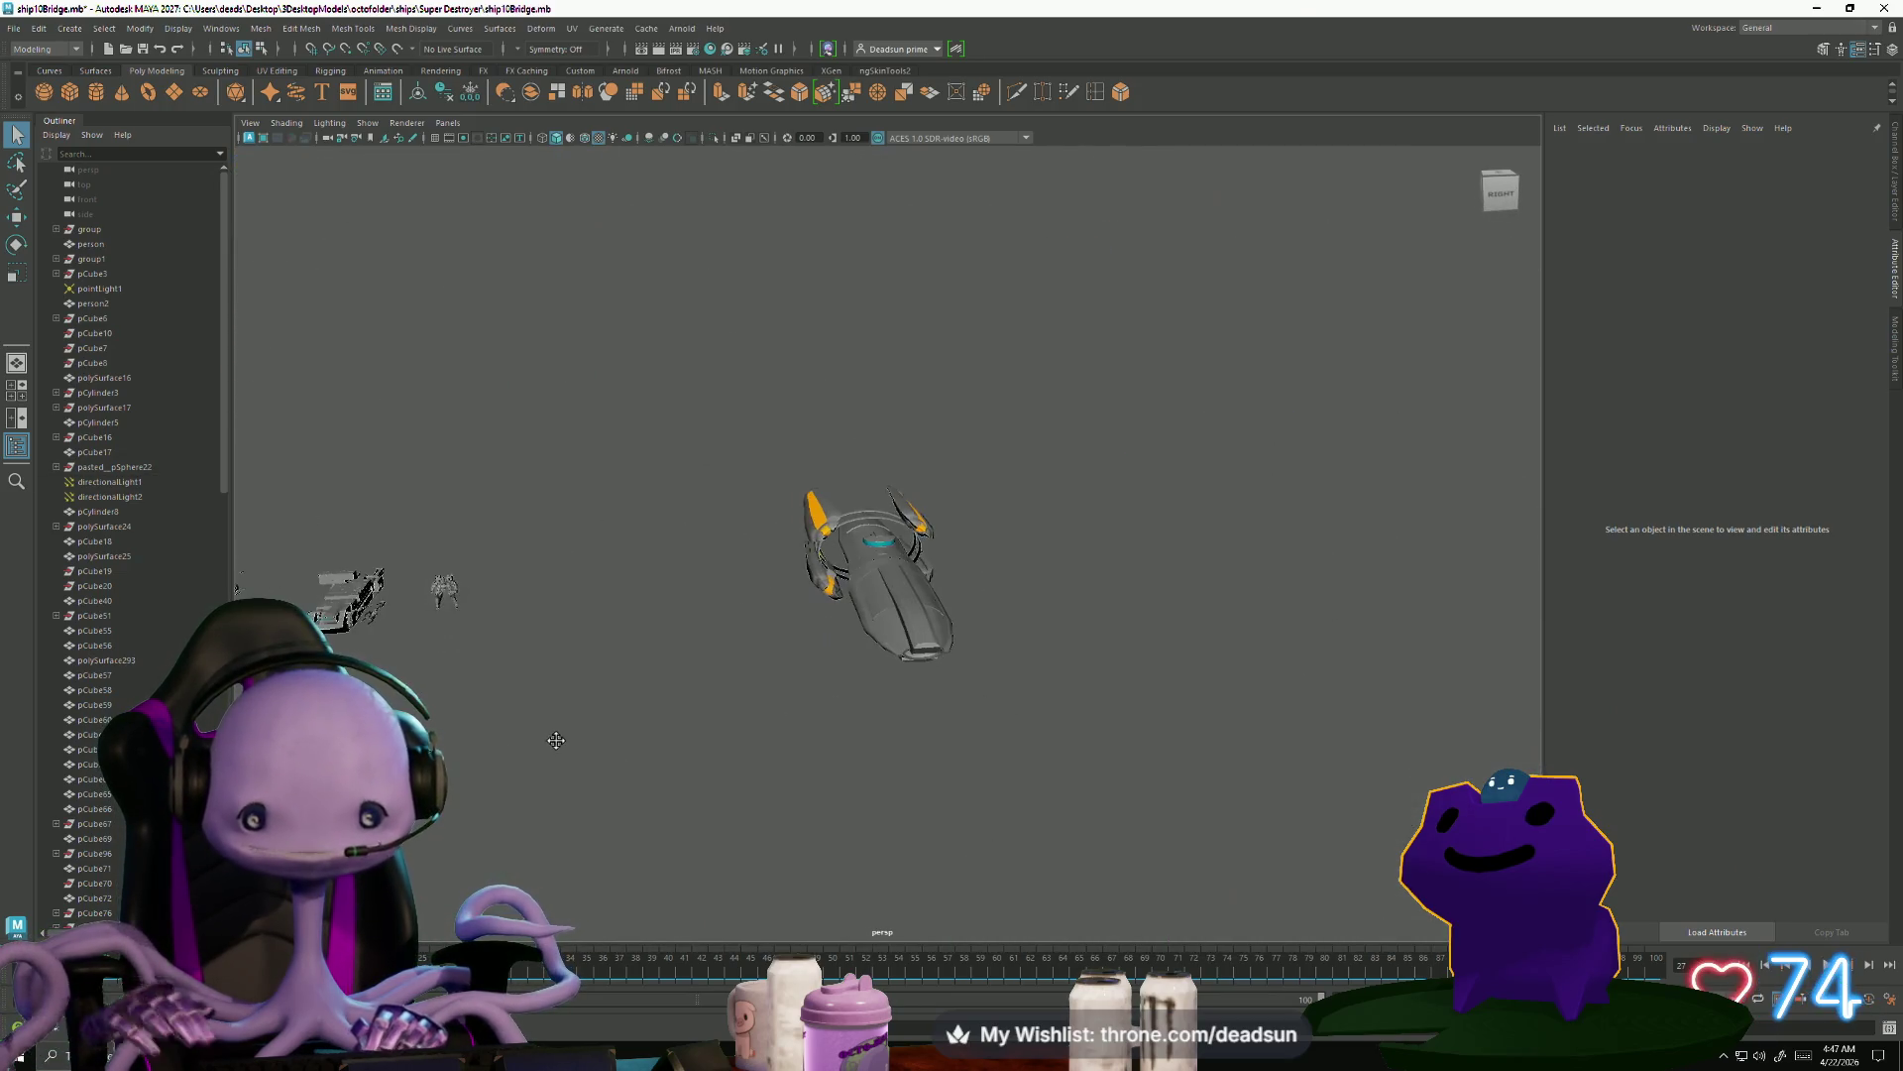
mouse_move(940, 682)
alt+right_down()
mouse_move(789, 784)
mouse_move(866, 793)
alt+right_up()
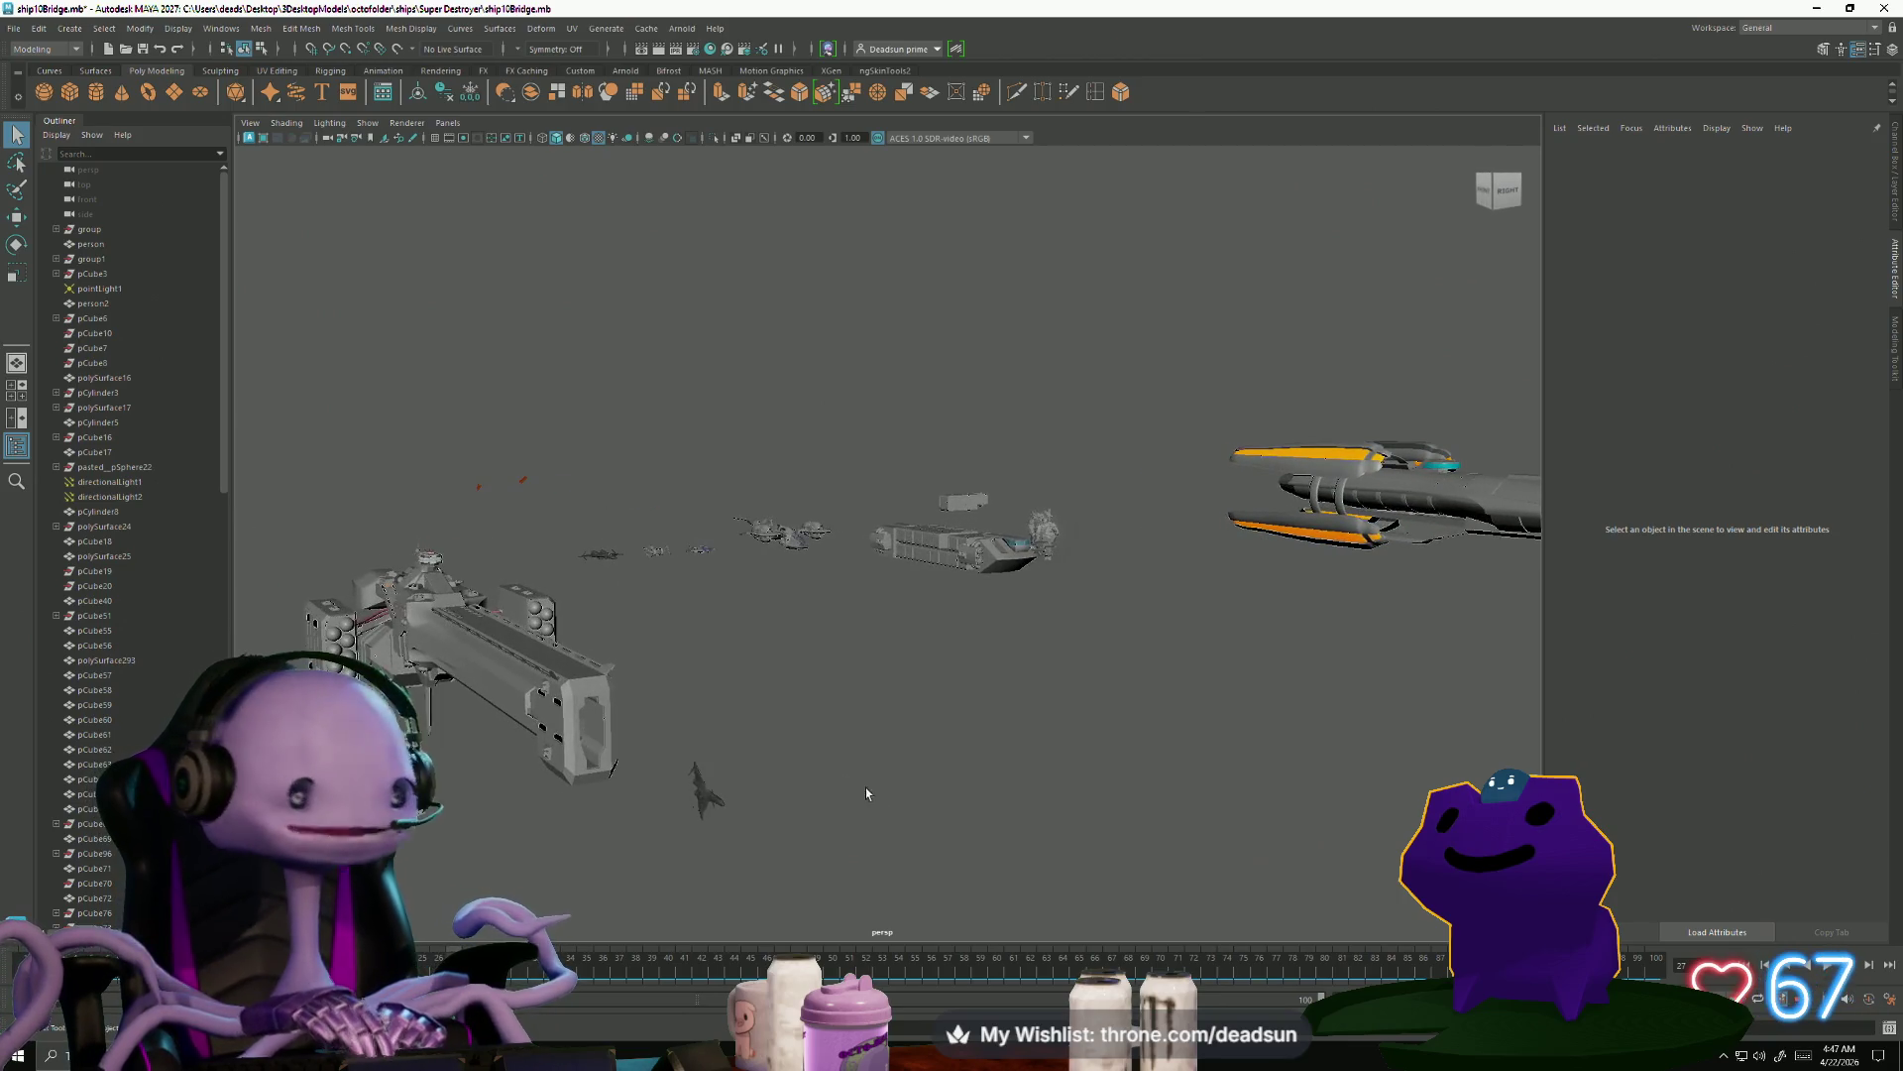
alt+drag(587, 749, 651, 700)
mouse_move(651, 700)
alt+right_down()
mouse_move(747, 714)
mouse_move(883, 777)
mouse_move(1039, 795)
mouse_move(1052, 779)
mouse_move(764, 671)
mouse_move(1024, 763)
alt+right_up()
alt+drag(1025, 763, 749, 757)
alt+right_drag(748, 756, 611, 692)
mouse_move(611, 692)
alt+mouse_down()
mouse_move(794, 650)
mouse_move(893, 769)
mouse_move(796, 672)
mouse_move(691, 660)
mouse_move(956, 679)
alt+mouse_up()
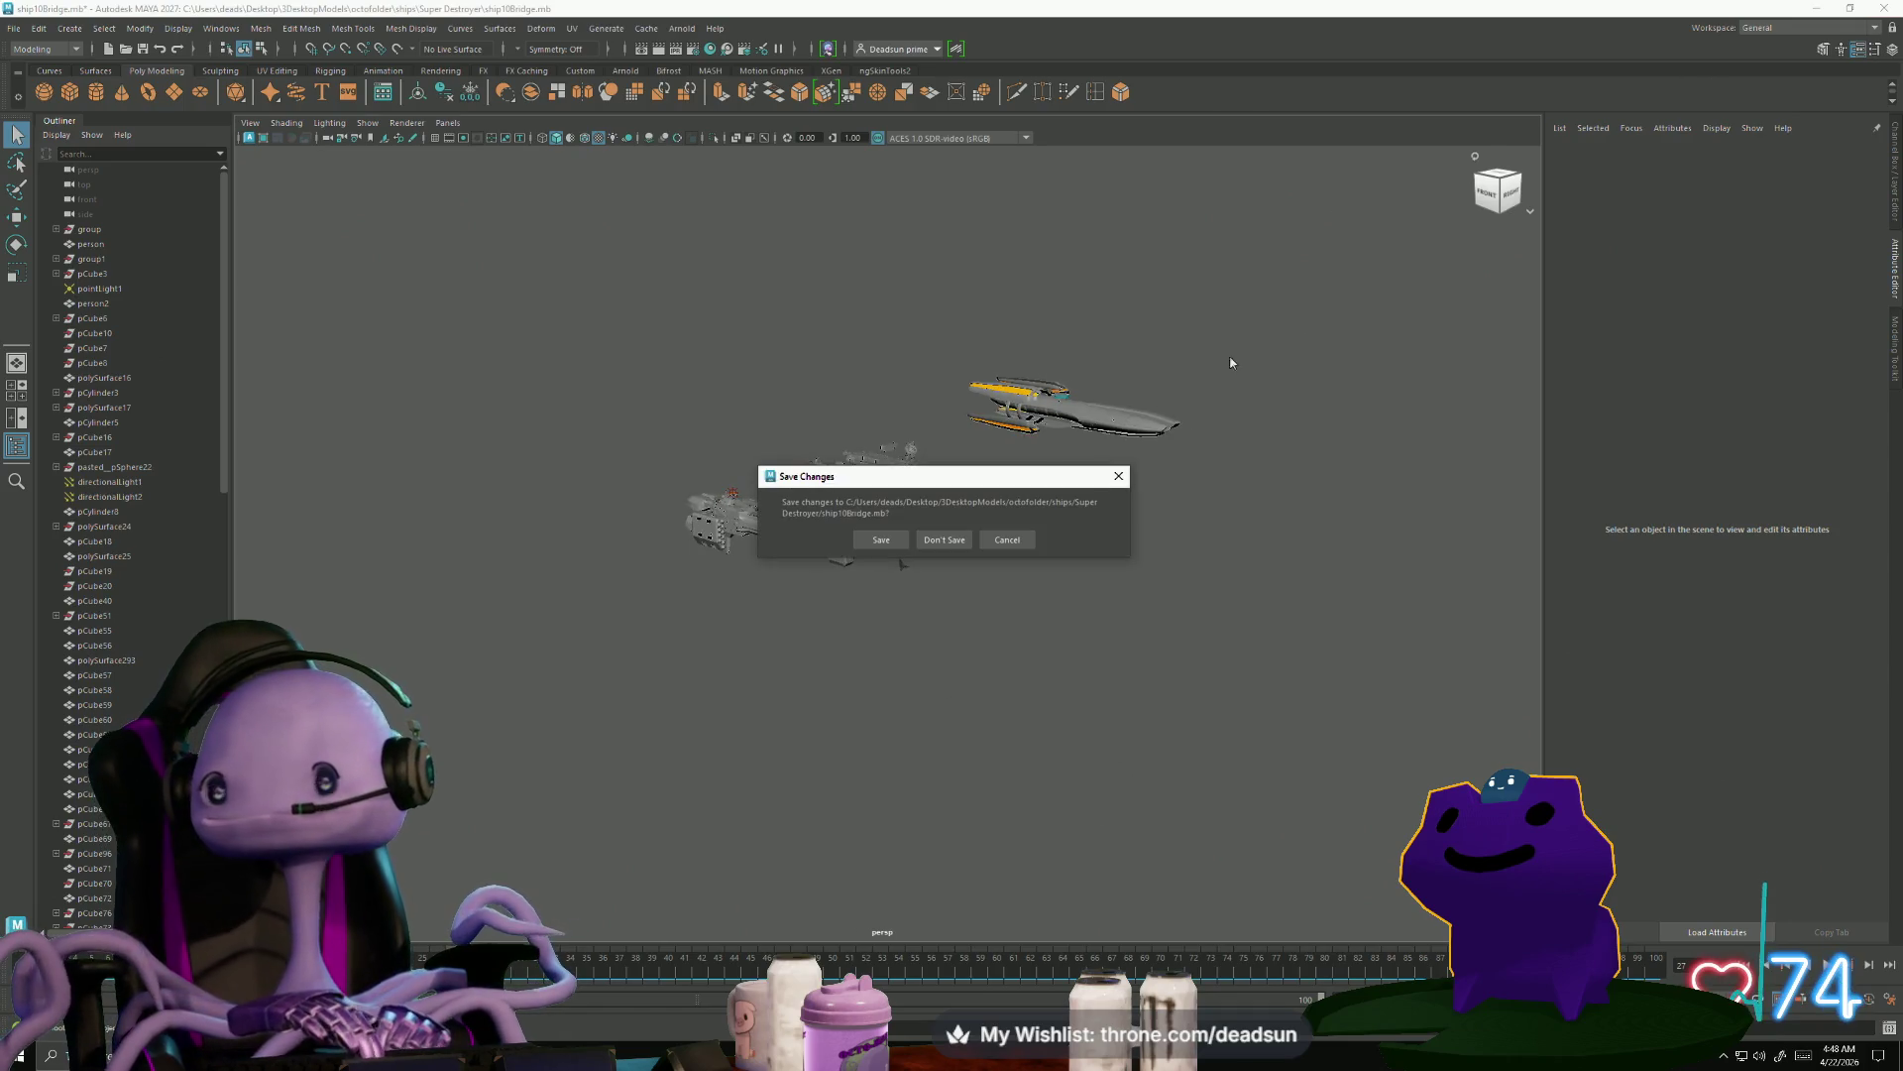
Answer the Save Changes prompt to close the ship scene and bring up Task View
click(943, 540)
mouse_move(1153, 718)
alt+mouse_down()
mouse_move(1185, 710)
mouse_move(1170, 712)
alt+mouse_up()
key(super+Tab)
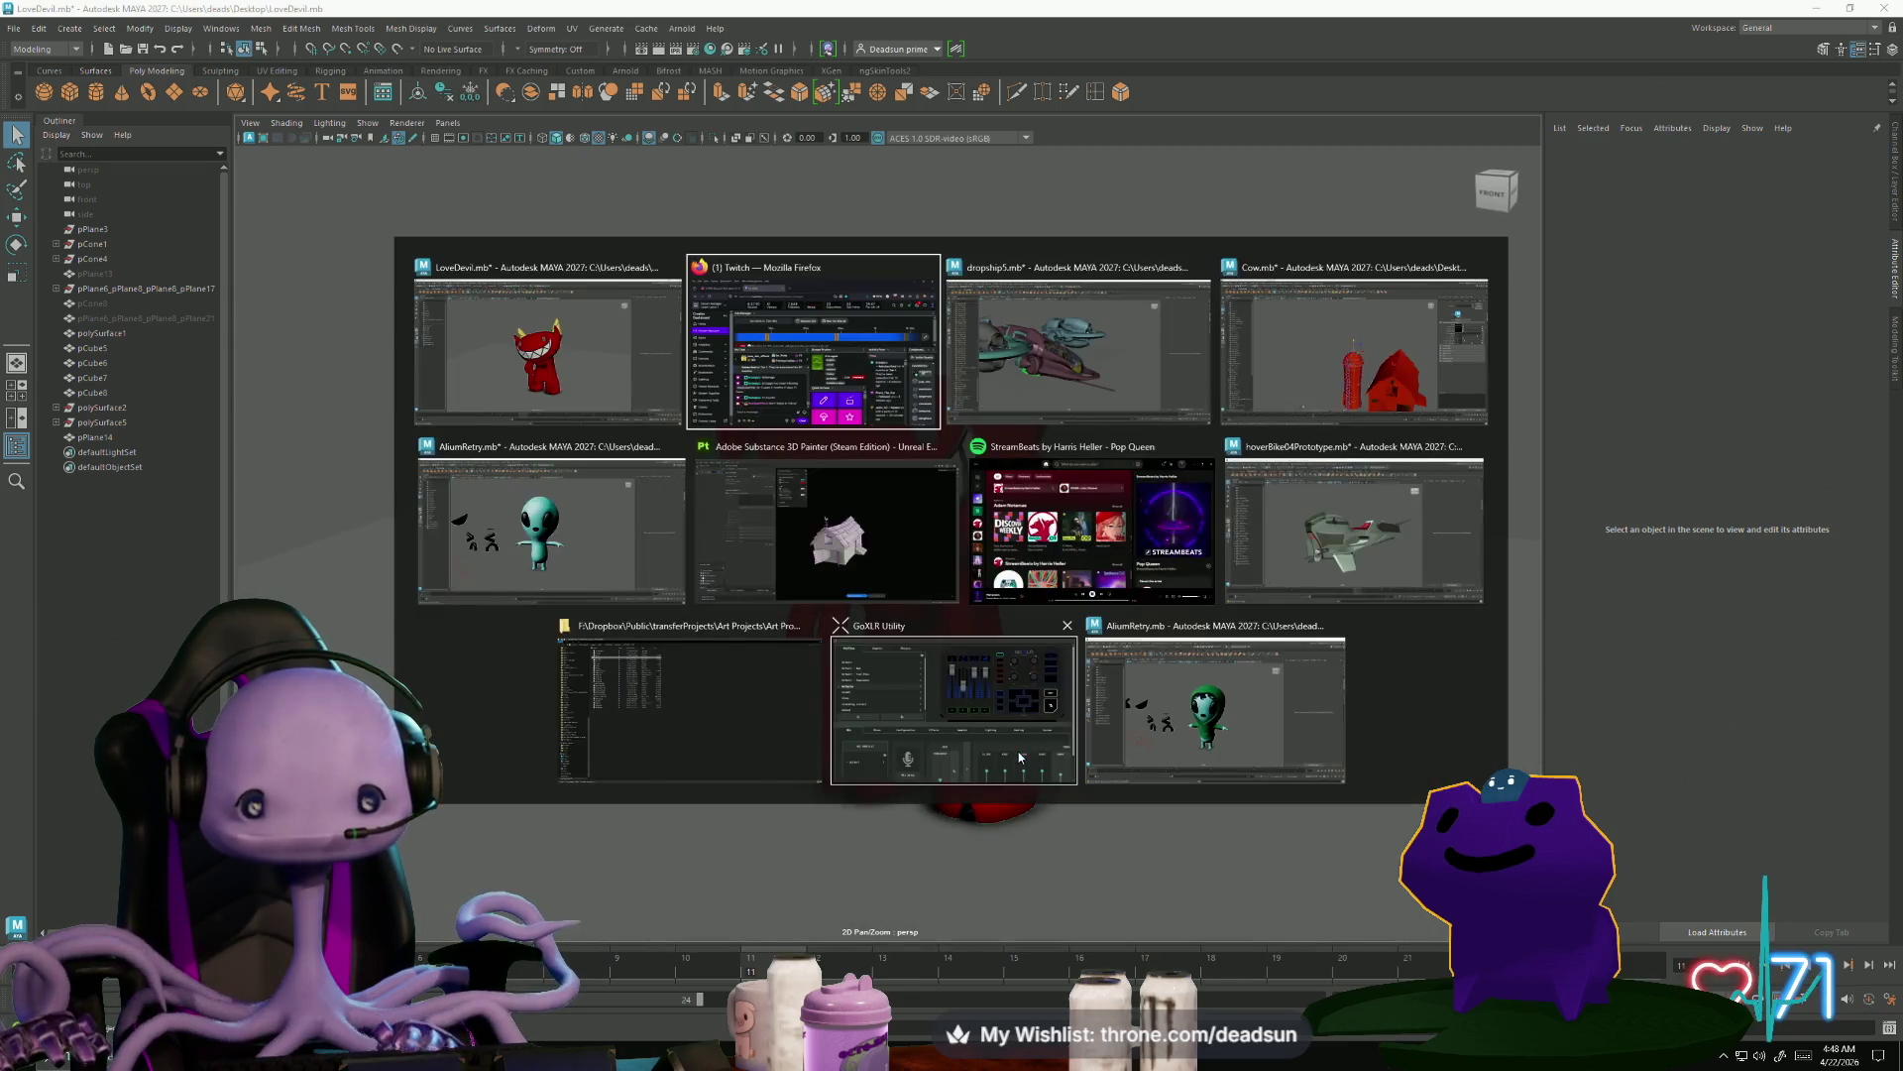
Bring the Cow.mb farm scene forward and look over the silo, barn and cow
click(1282, 381)
mouse_move(1044, 700)
alt+mouse_down()
mouse_move(793, 446)
mouse_move(684, 293)
alt+mouse_up()
click(924, 493)
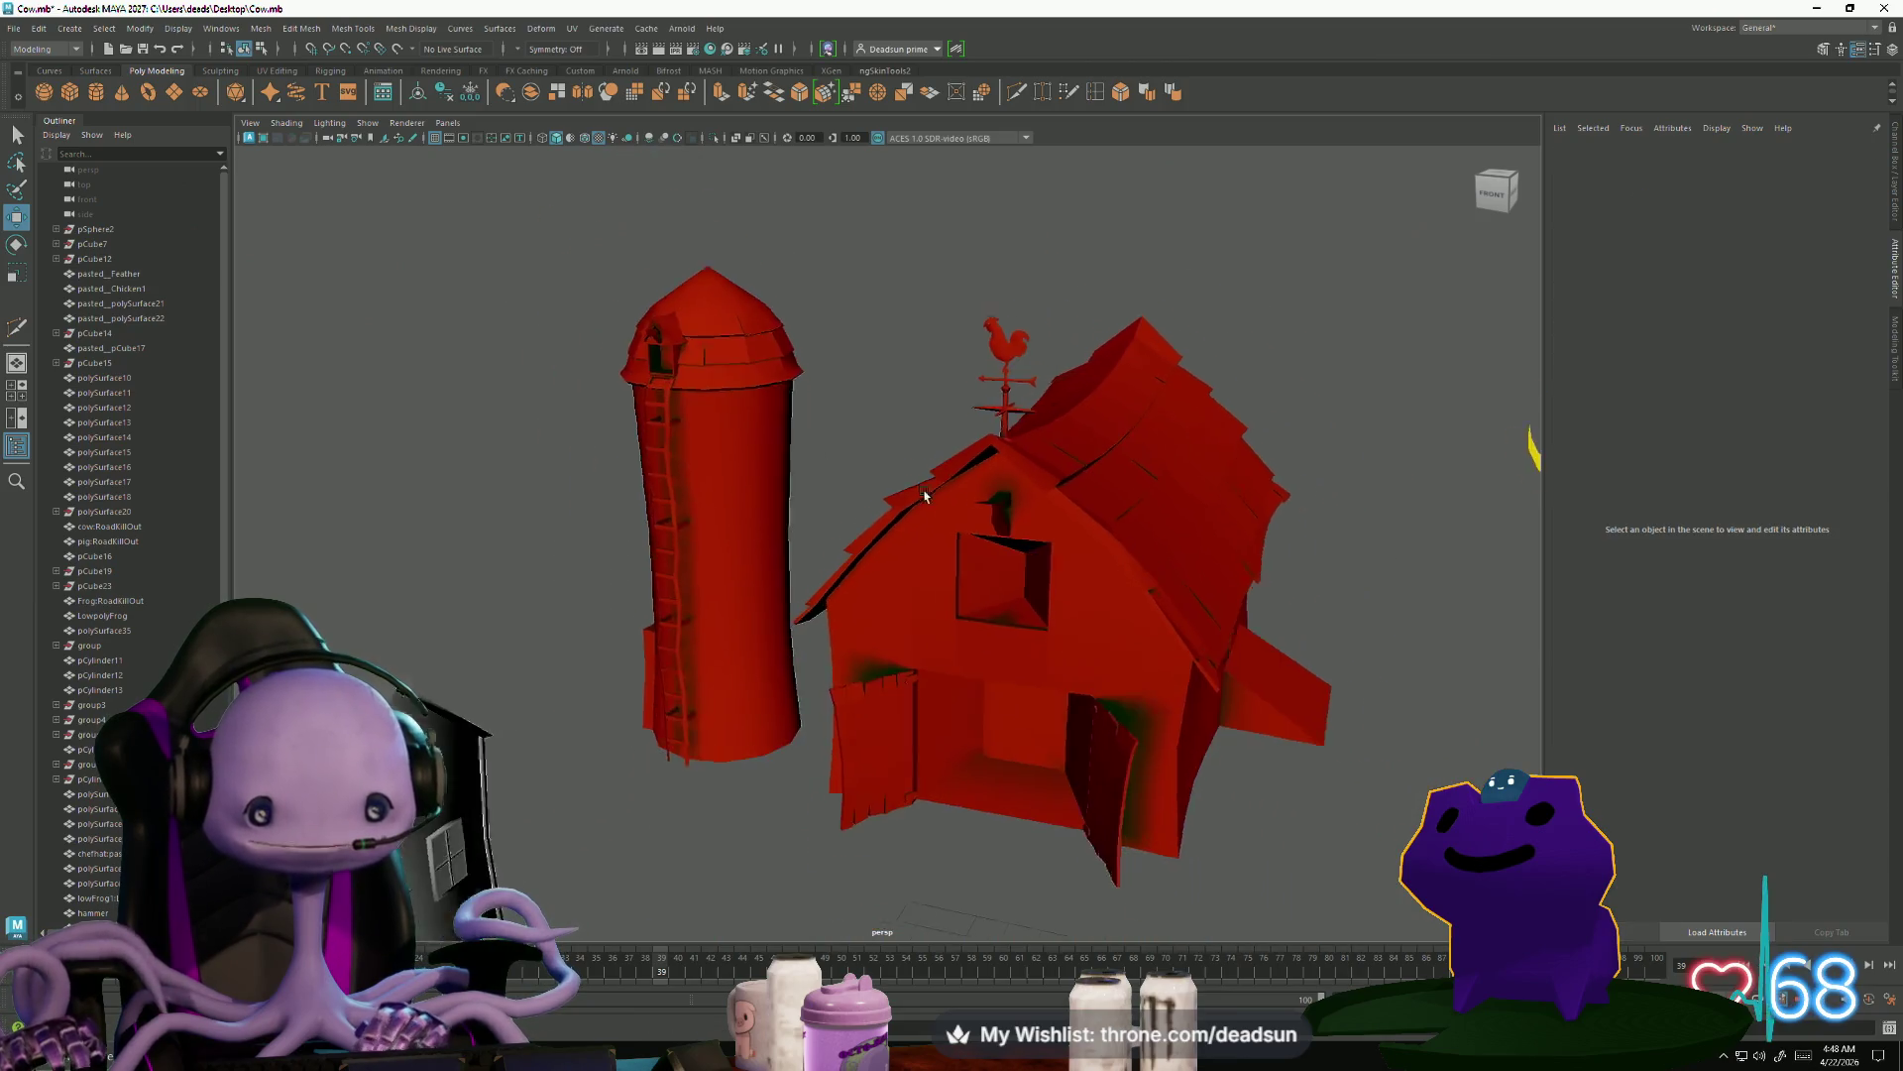
alt+drag(924, 493, 850, 383)
mouse_move(848, 514)
alt+mouse_down()
mouse_move(1041, 752)
mouse_move(926, 645)
mouse_move(909, 663)
mouse_move(813, 635)
alt+mouse_up()
click(793, 595)
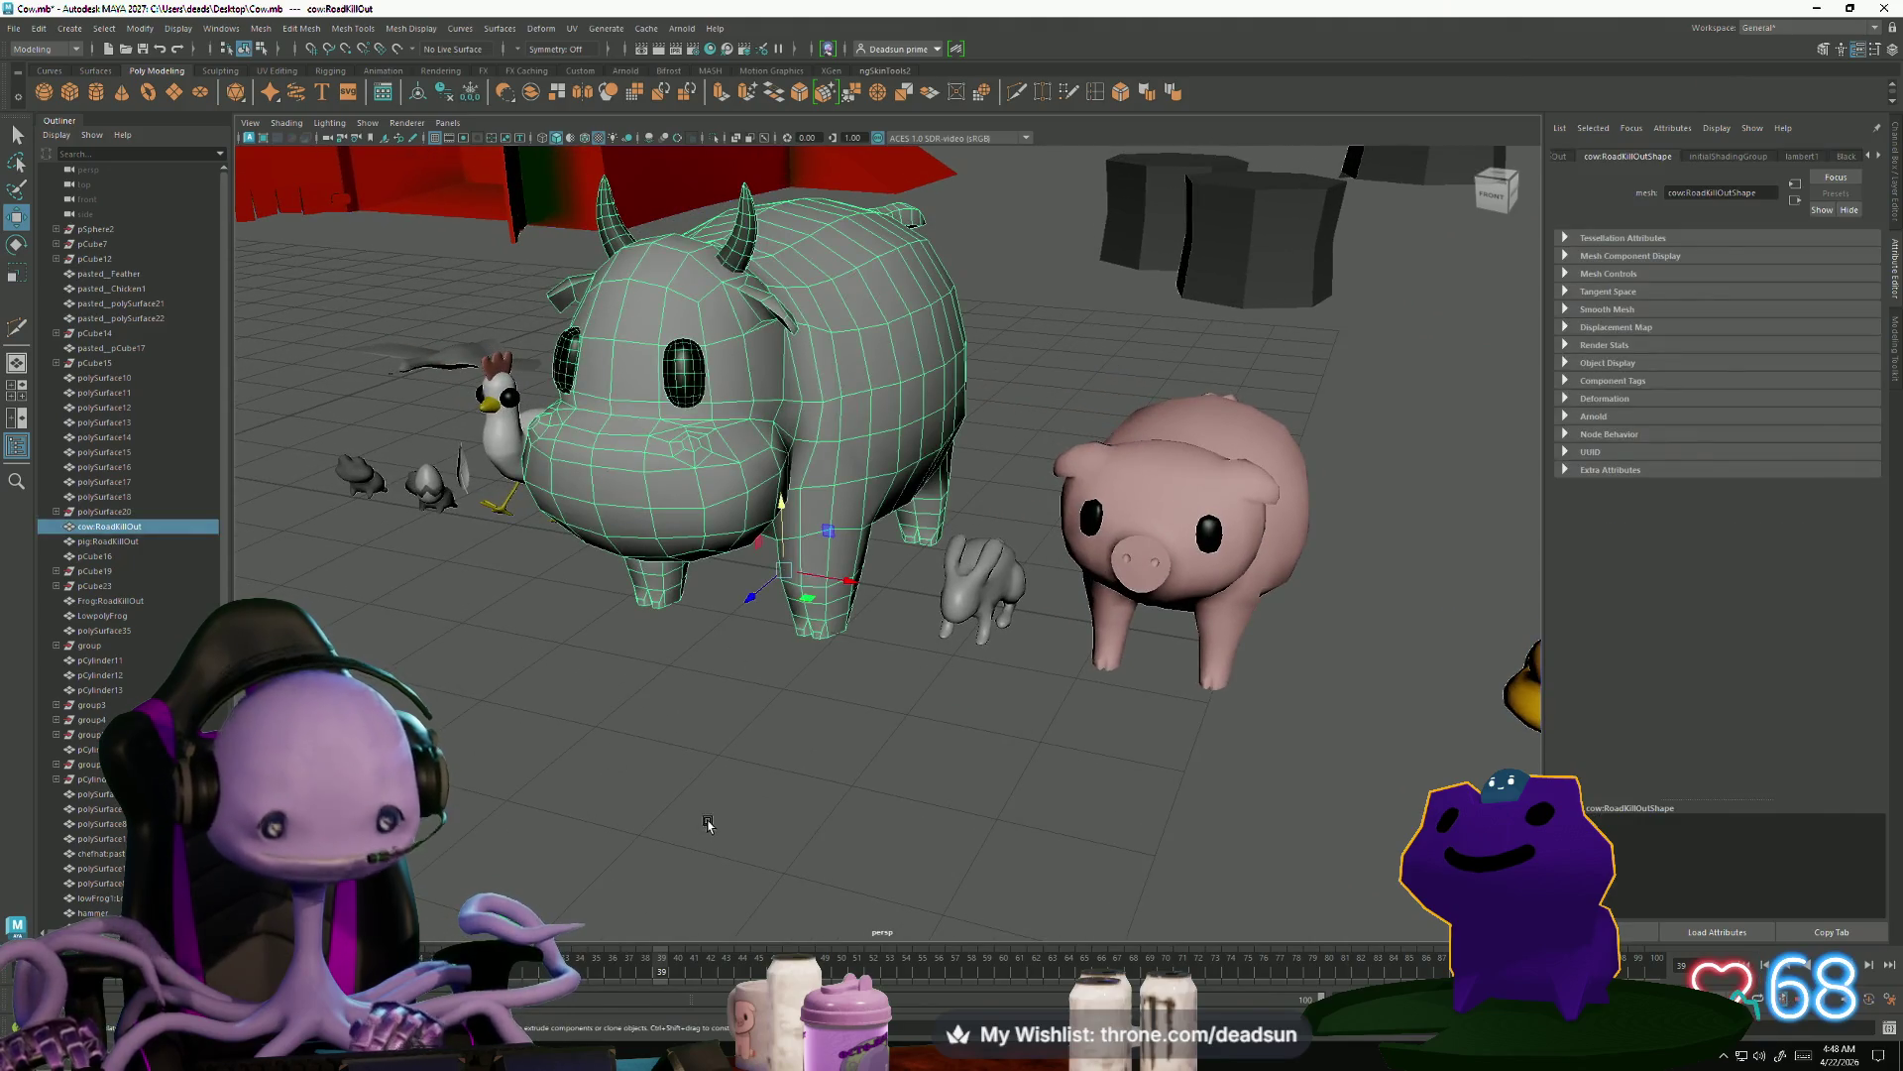
scroll(741, 813, down, 5)
Orbit and dolly around the animals, fence and sheep to view the whole farm from above
click(684, 764)
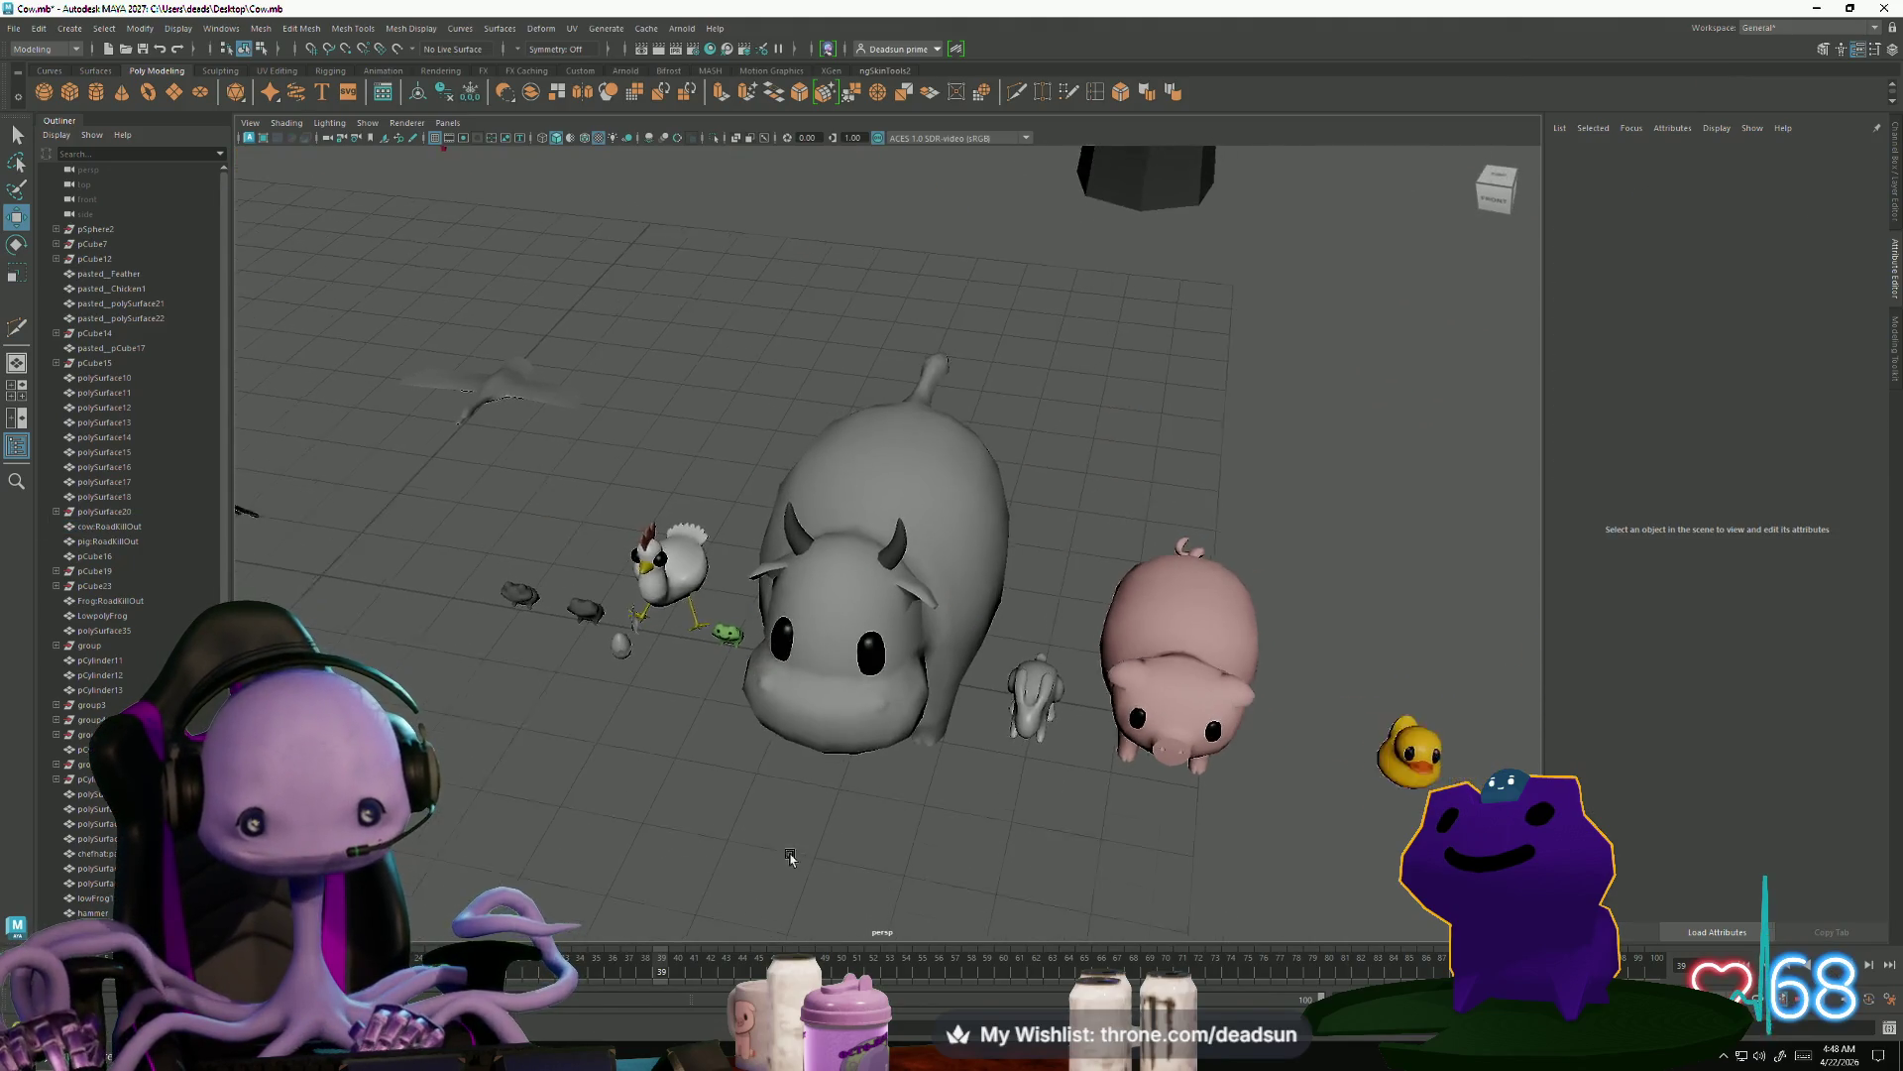
mouse_move(687, 767)
alt+mouse_down()
mouse_move(504, 717)
mouse_move(565, 710)
mouse_move(477, 707)
alt+mouse_up()
mouse_move(476, 706)
alt+right_down()
mouse_move(540, 708)
mouse_move(657, 761)
mouse_move(605, 763)
alt+right_up()
mouse_move(605, 764)
alt+mouse_down()
mouse_move(667, 714)
mouse_move(1061, 720)
alt+mouse_up()
alt+right_drag(1060, 719, 888, 714)
mouse_move(887, 714)
alt+mouse_down()
mouse_move(862, 680)
mouse_move(744, 644)
alt+mouse_up()
mouse_move(743, 644)
alt+right_down()
mouse_move(636, 609)
mouse_move(737, 745)
alt+right_up()
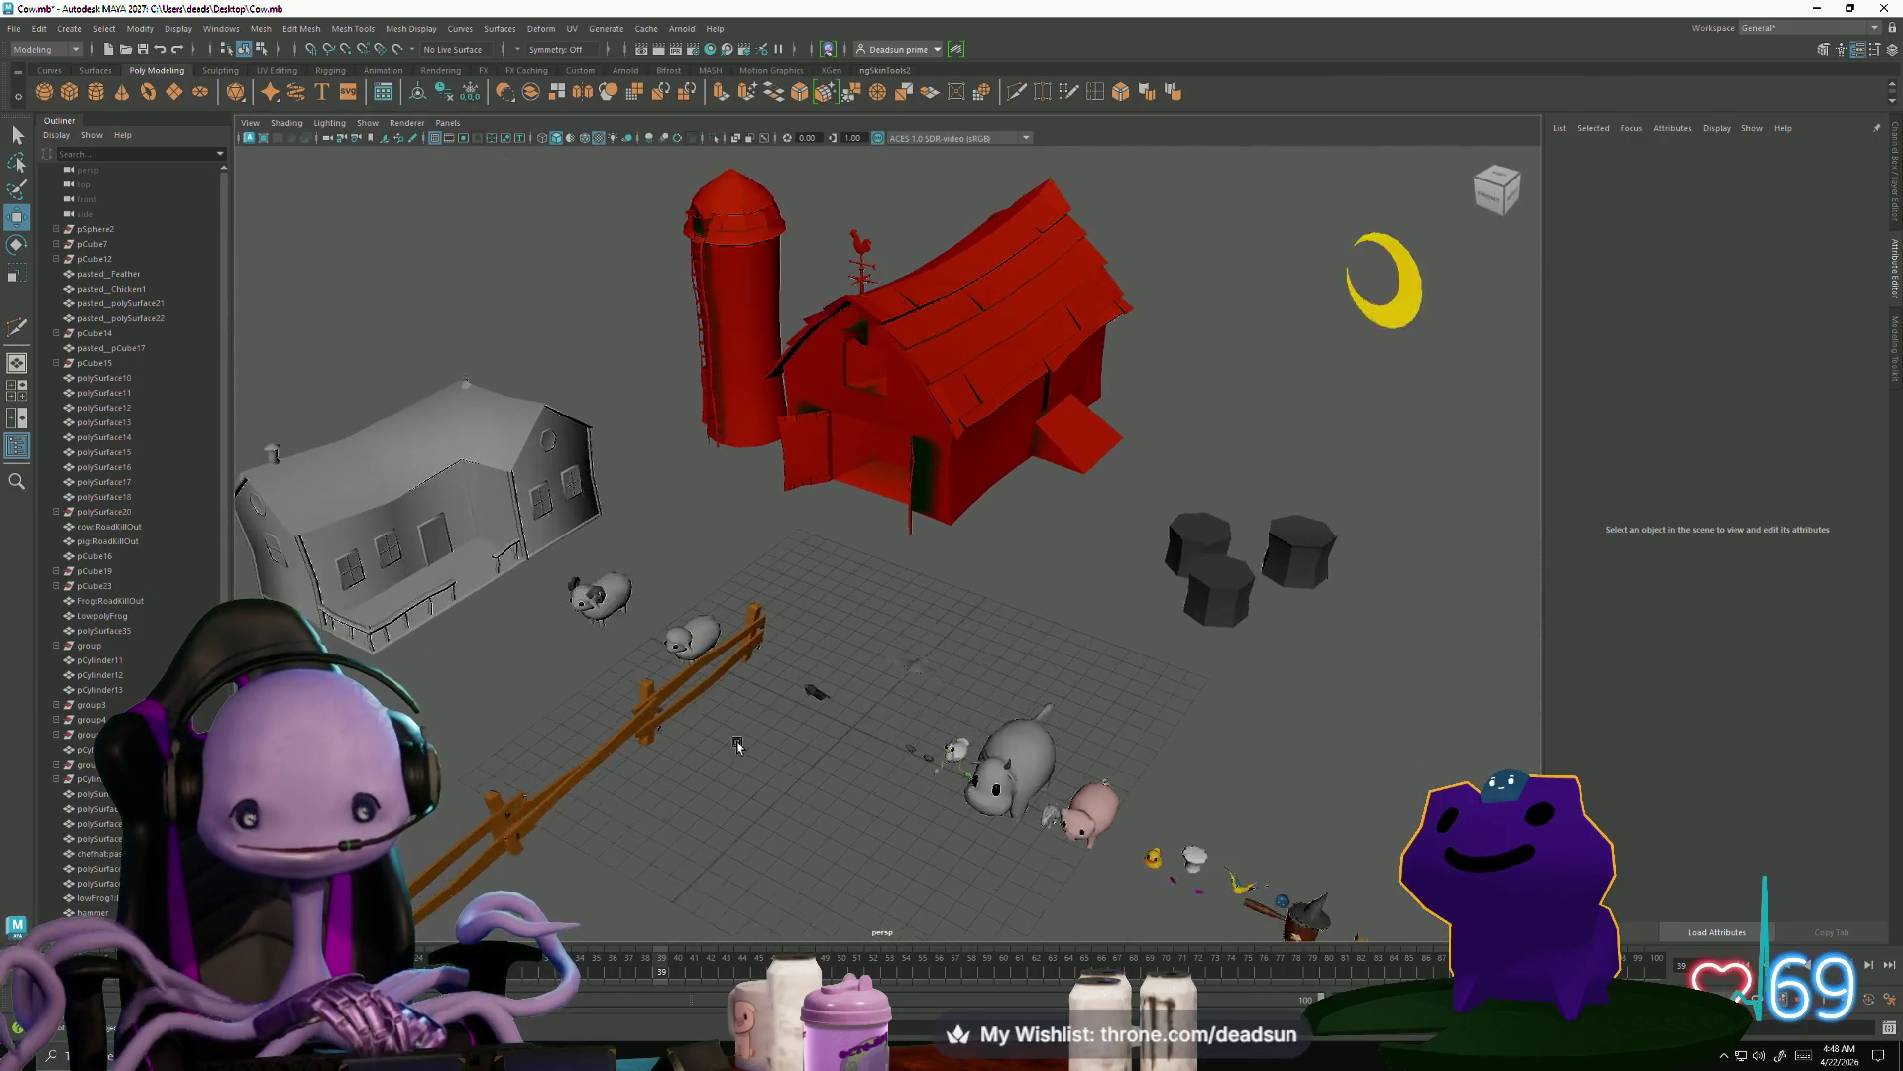
Select the grey farmhouse, move it up and to the left, and frame the whole scene
click(960, 327)
click(739, 246)
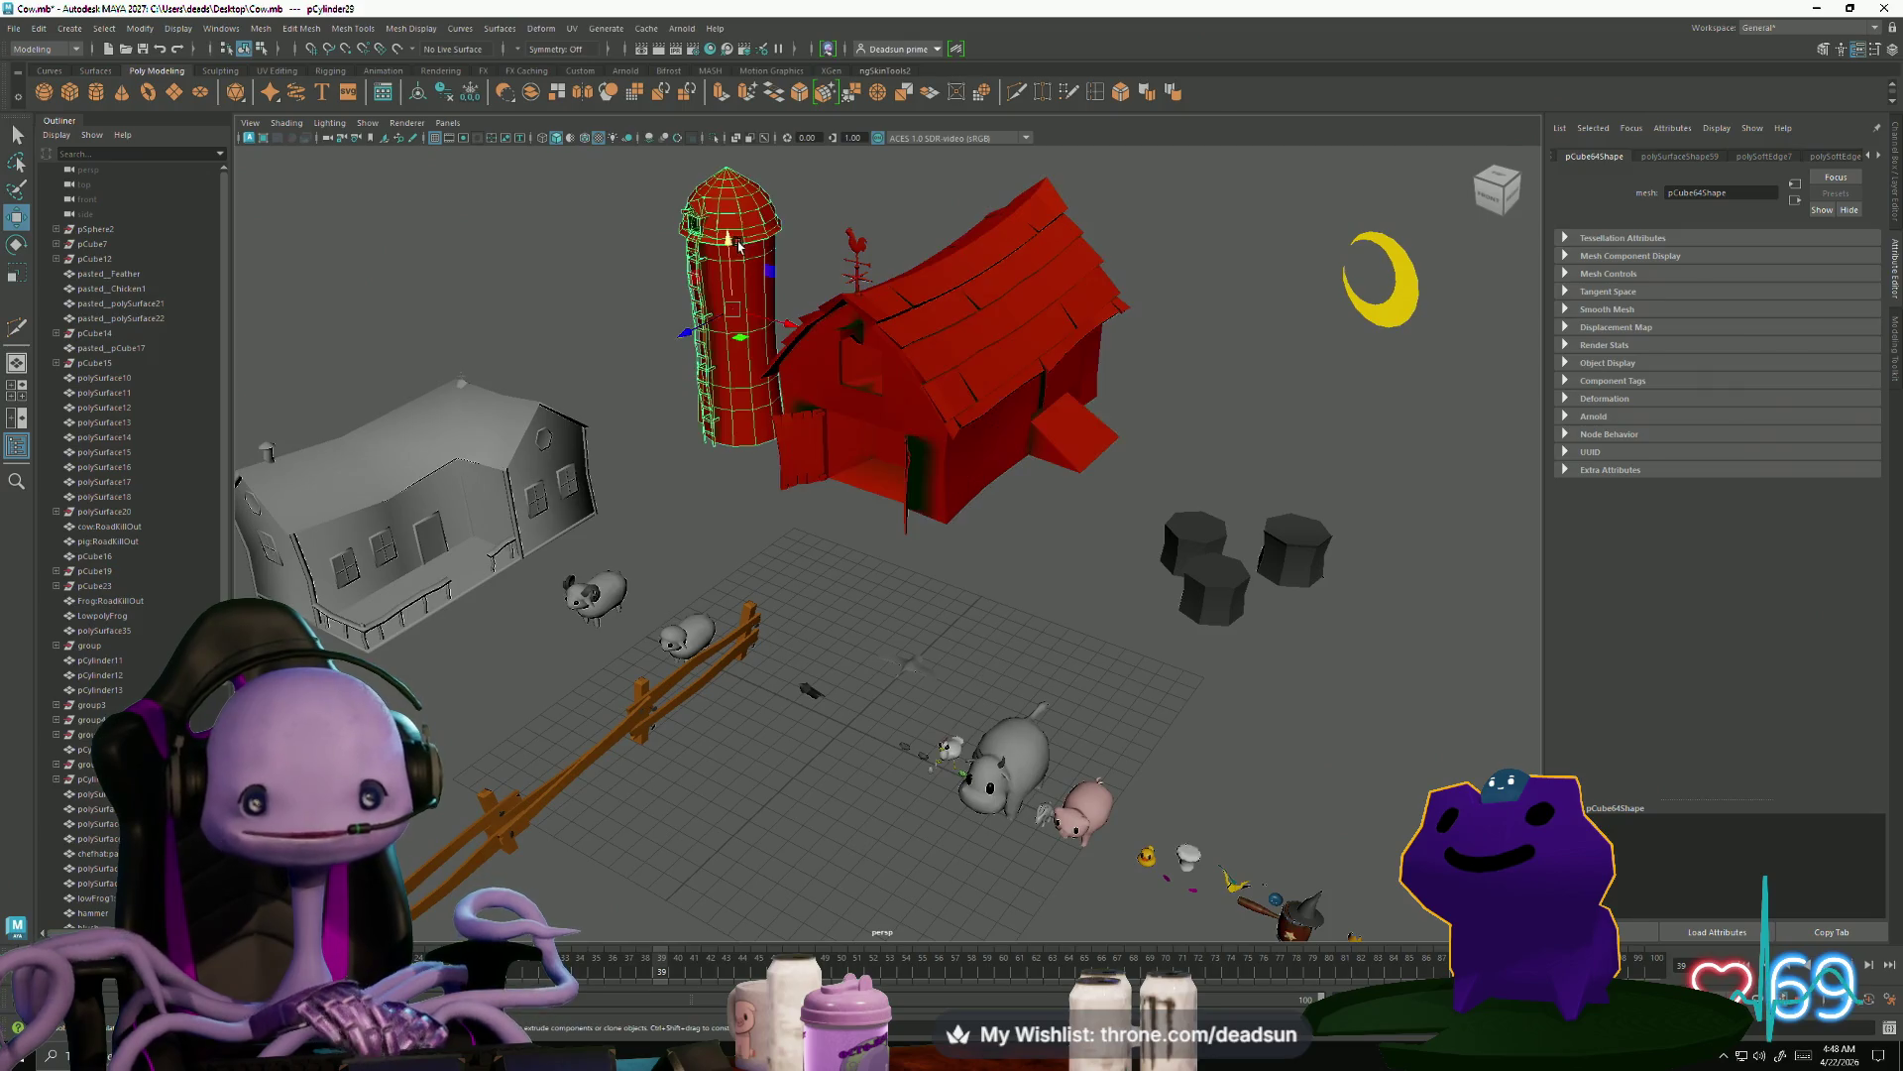
click(555, 476)
alt+right_drag(556, 475, 751, 619)
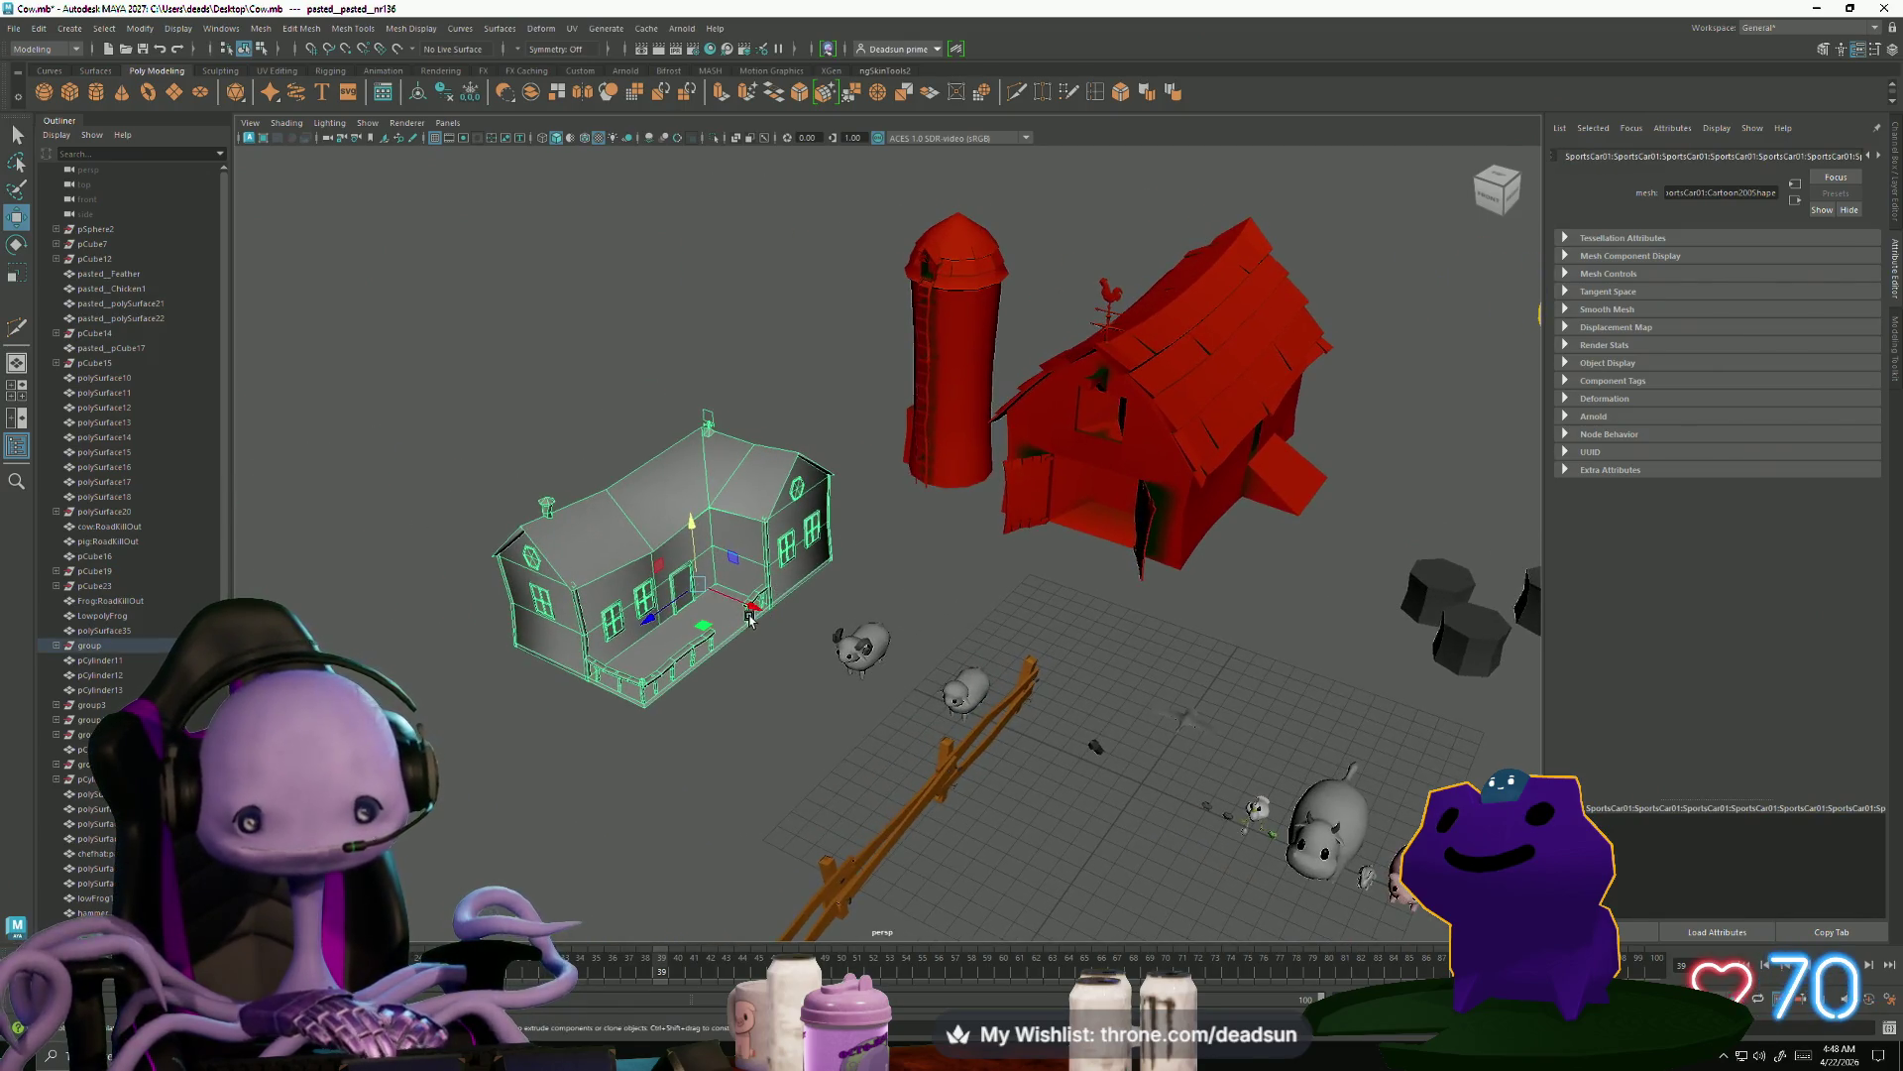
drag(750, 603, 540, 538)
alt+drag(556, 610, 819, 707)
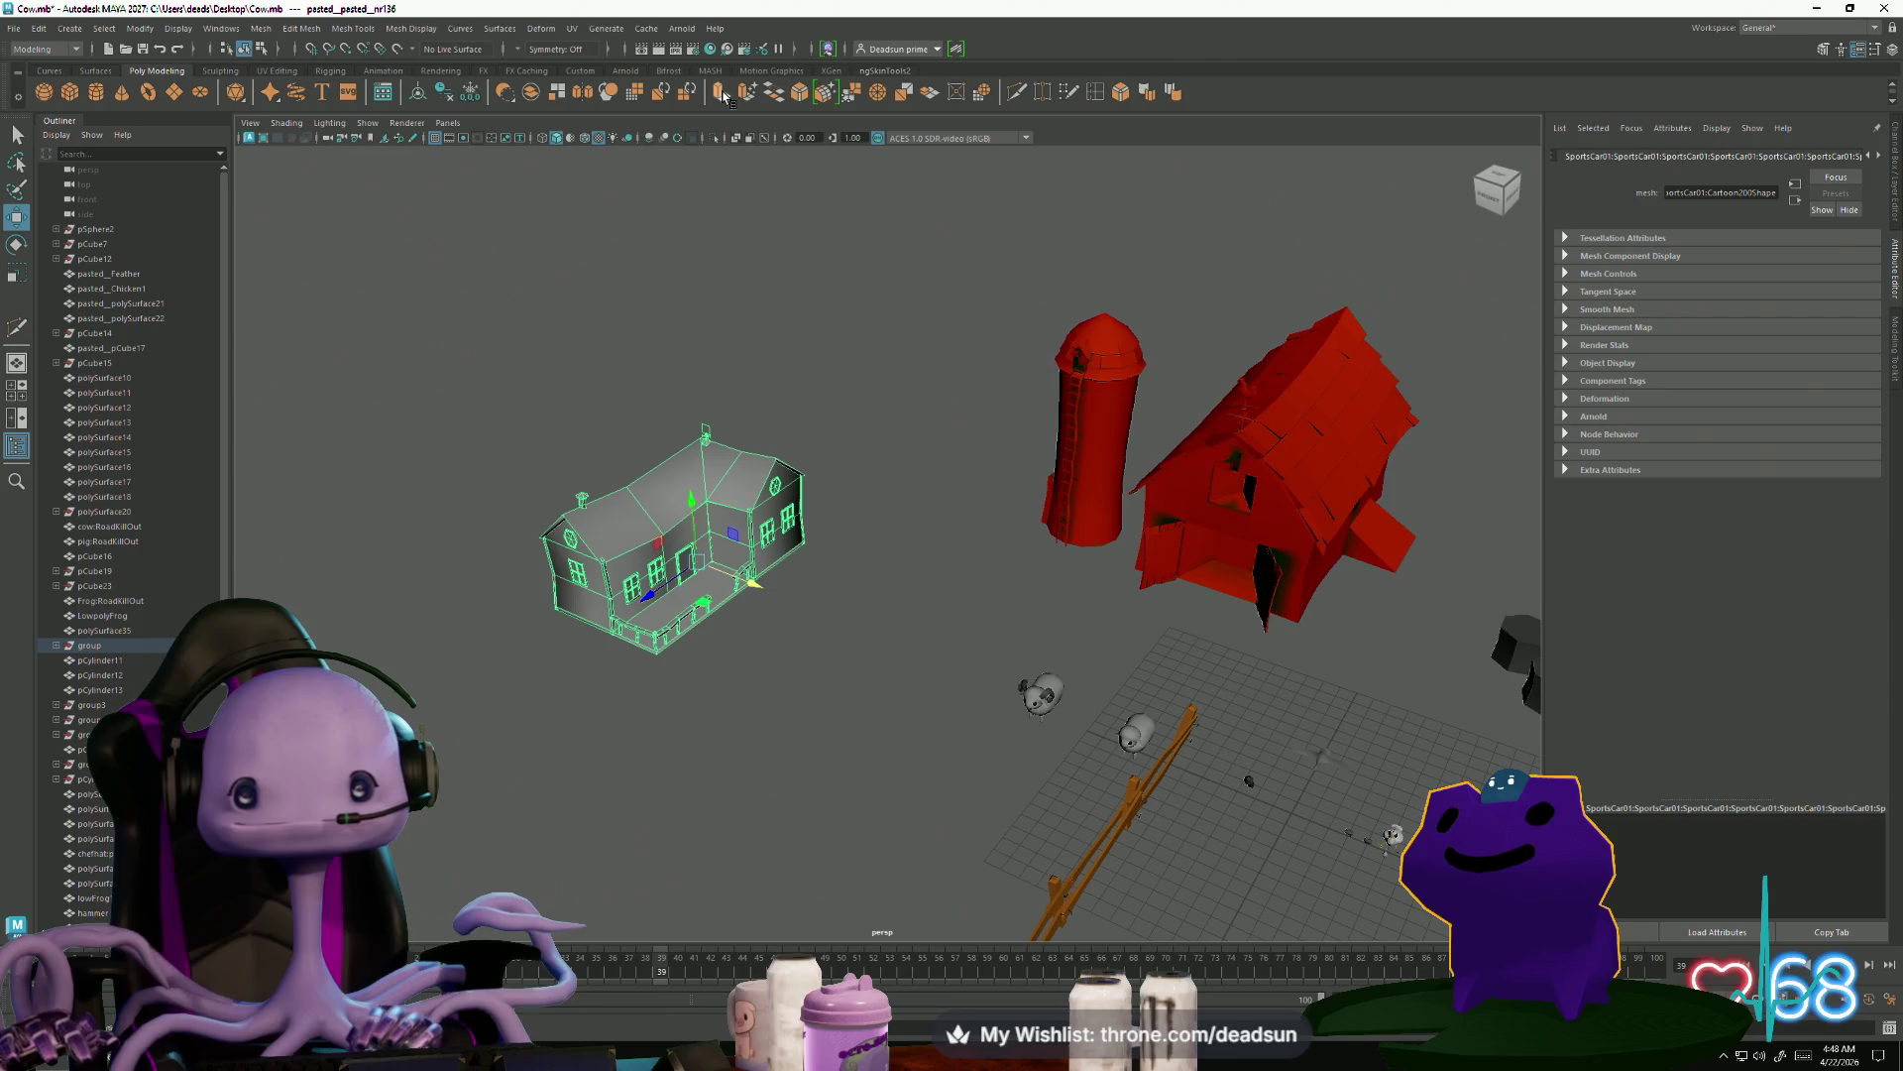
key(a)
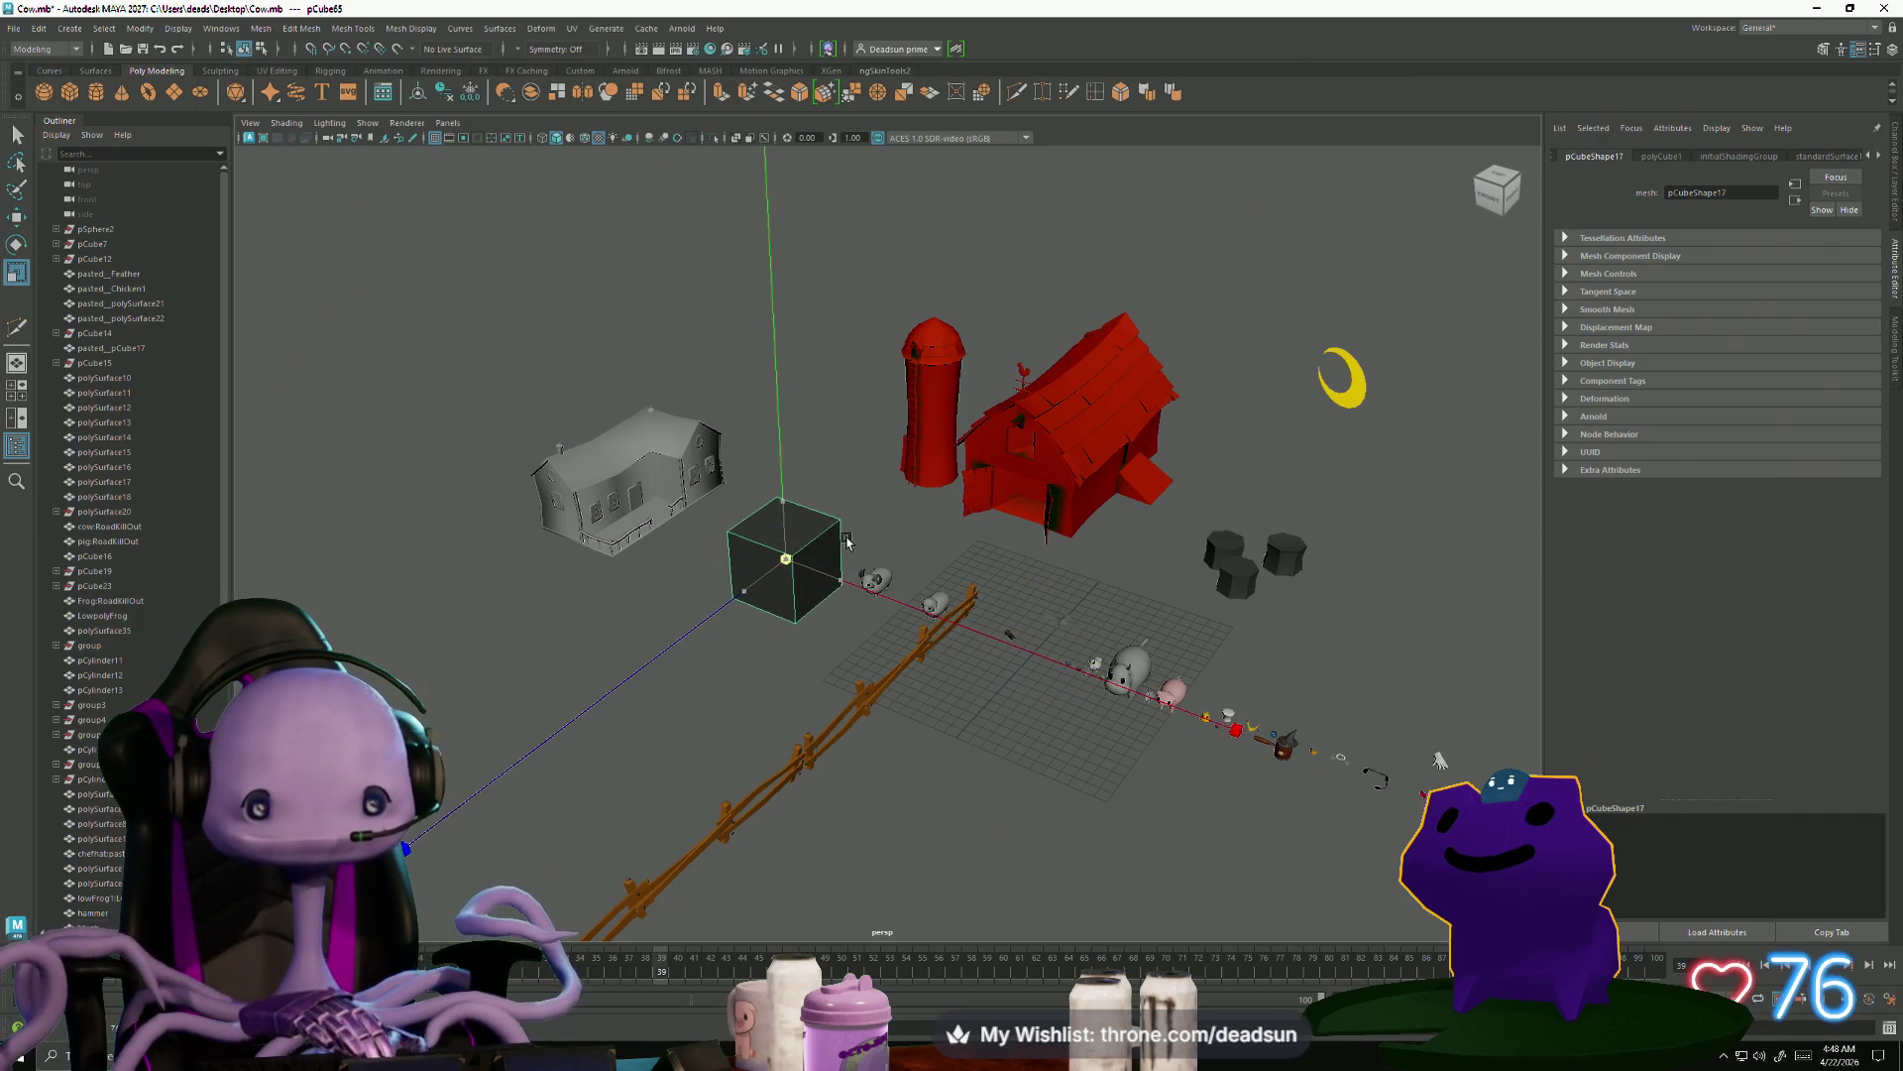
From a front view, tumble around the cube and marquee-select its vertices to resize the block
key(alt+Home)
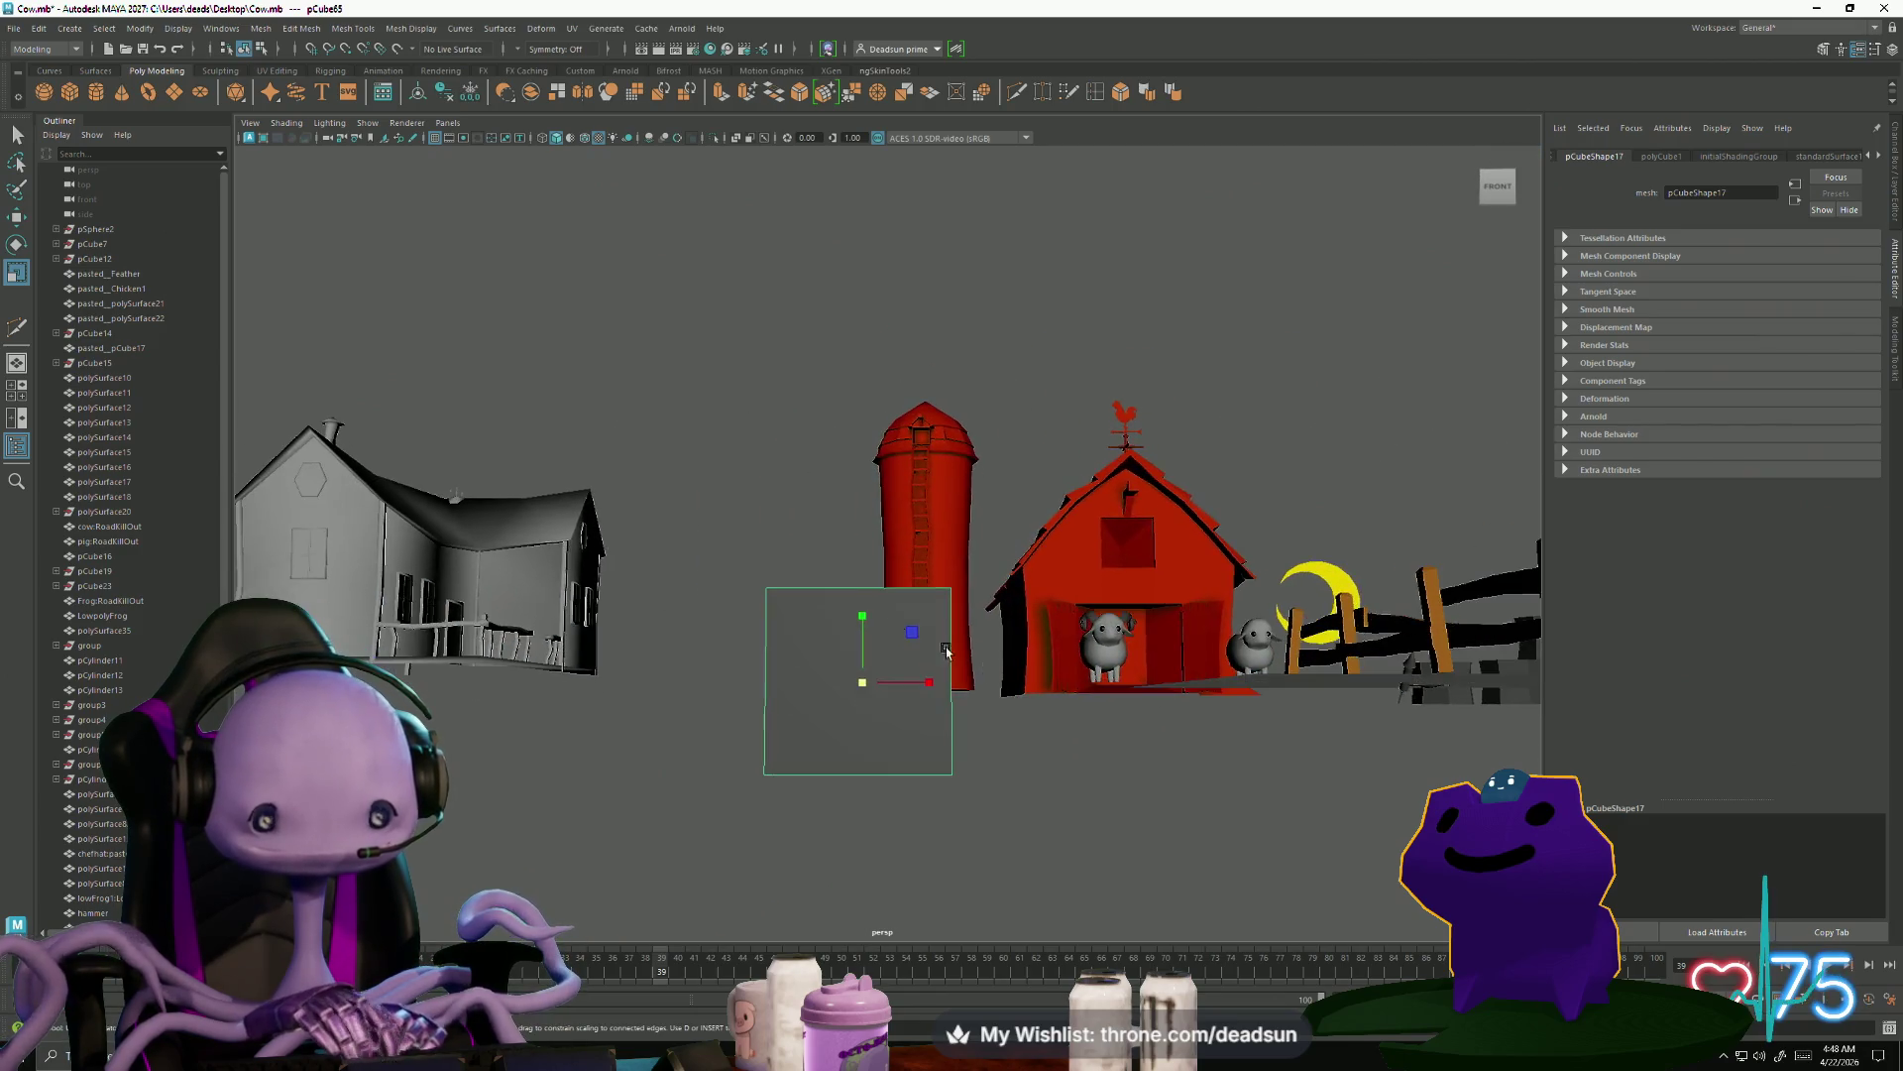
mouse_move(877, 539)
alt+mouse_down()
mouse_move(833, 667)
mouse_move(687, 589)
alt+mouse_up()
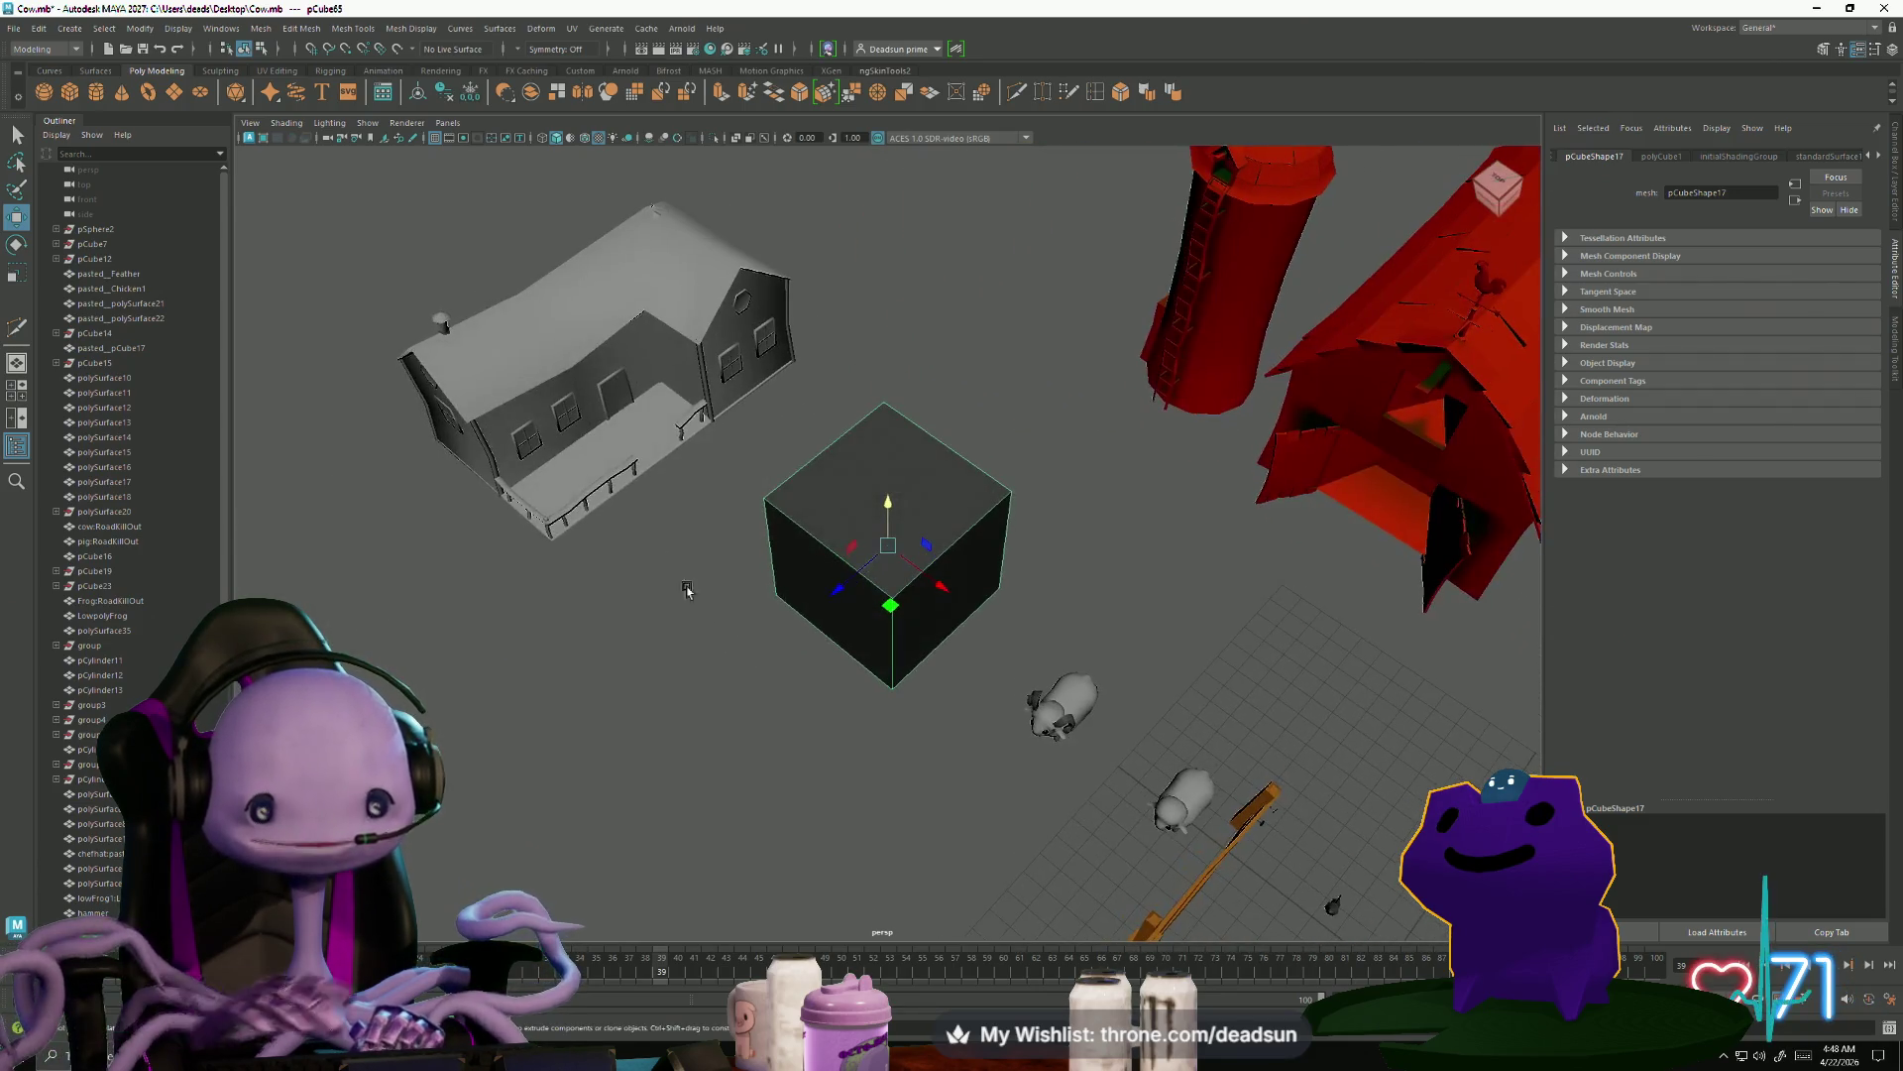
mouse_move(472, 434)
alt+mouse_down()
mouse_move(479, 531)
mouse_move(947, 575)
alt+mouse_up()
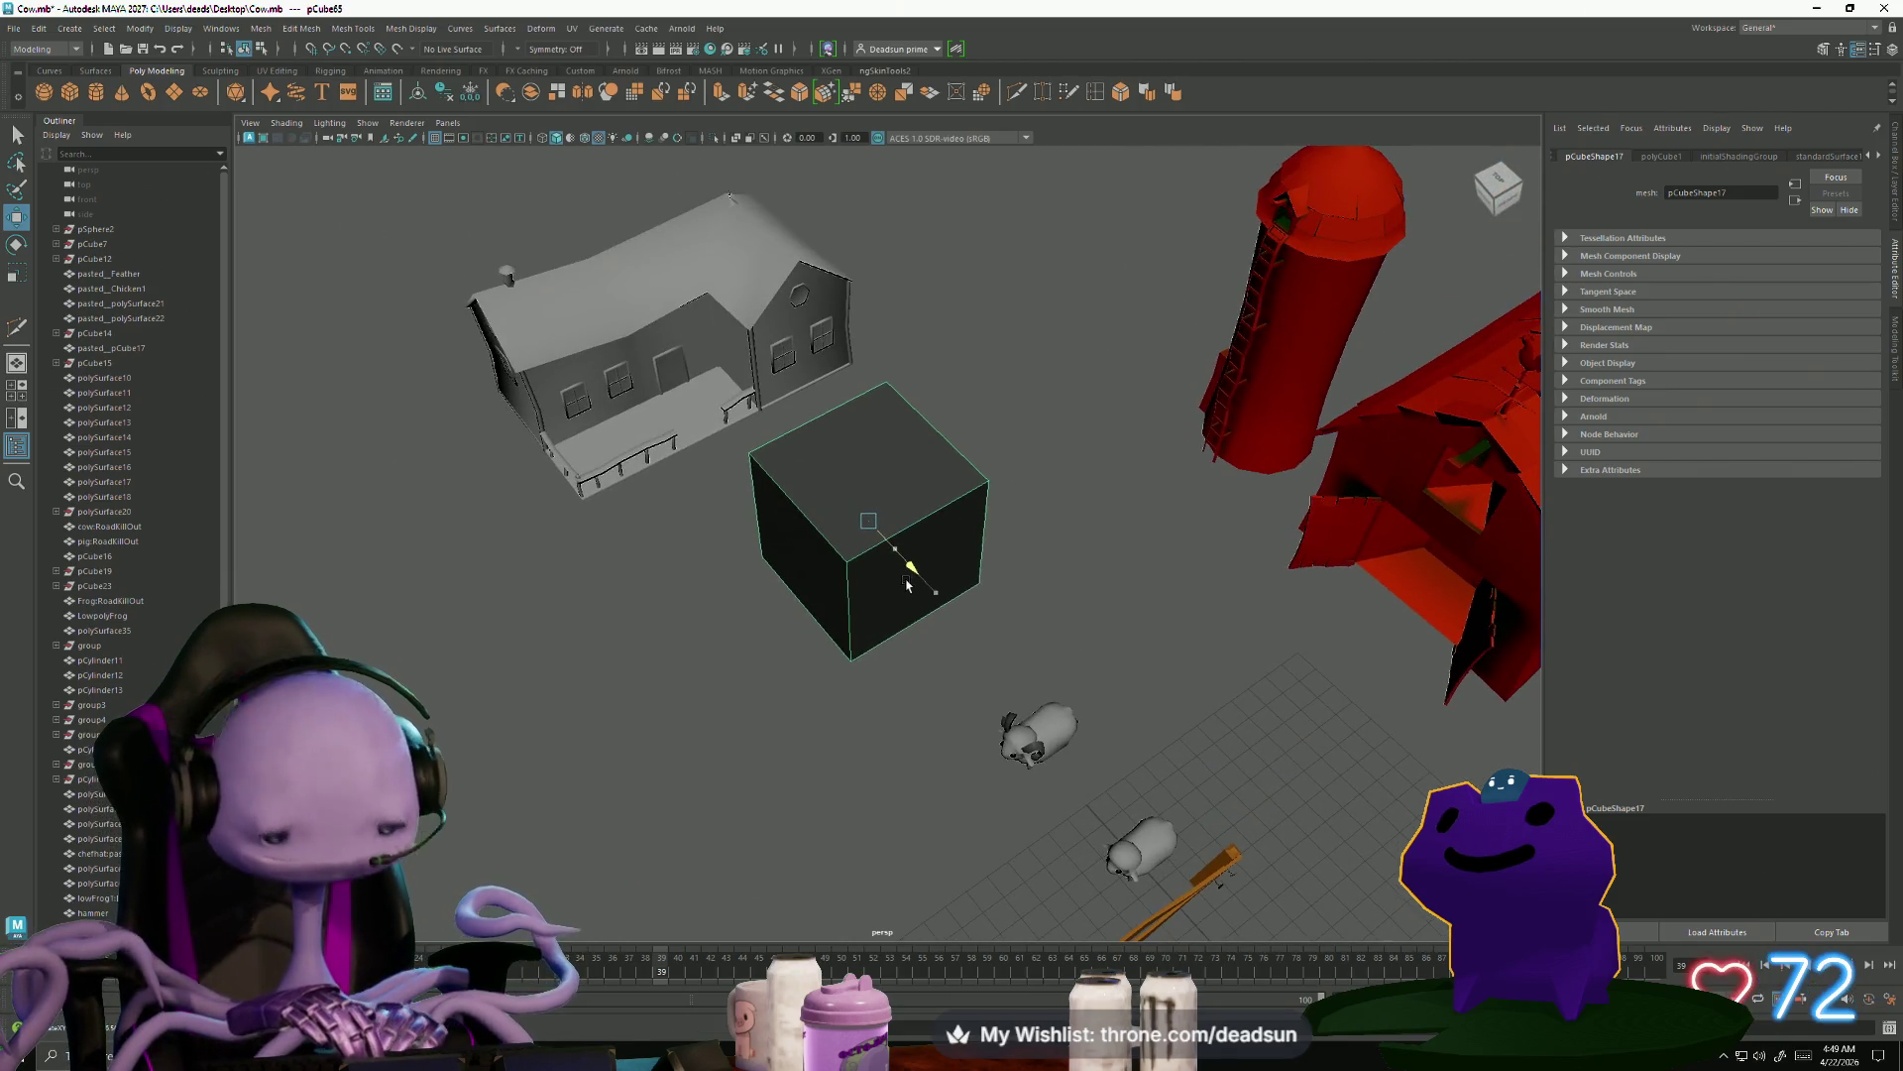
mouse_move(925, 619)
alt+mouse_down()
mouse_move(842, 672)
mouse_move(773, 769)
mouse_move(714, 672)
mouse_move(852, 662)
mouse_move(769, 677)
alt+mouse_up()
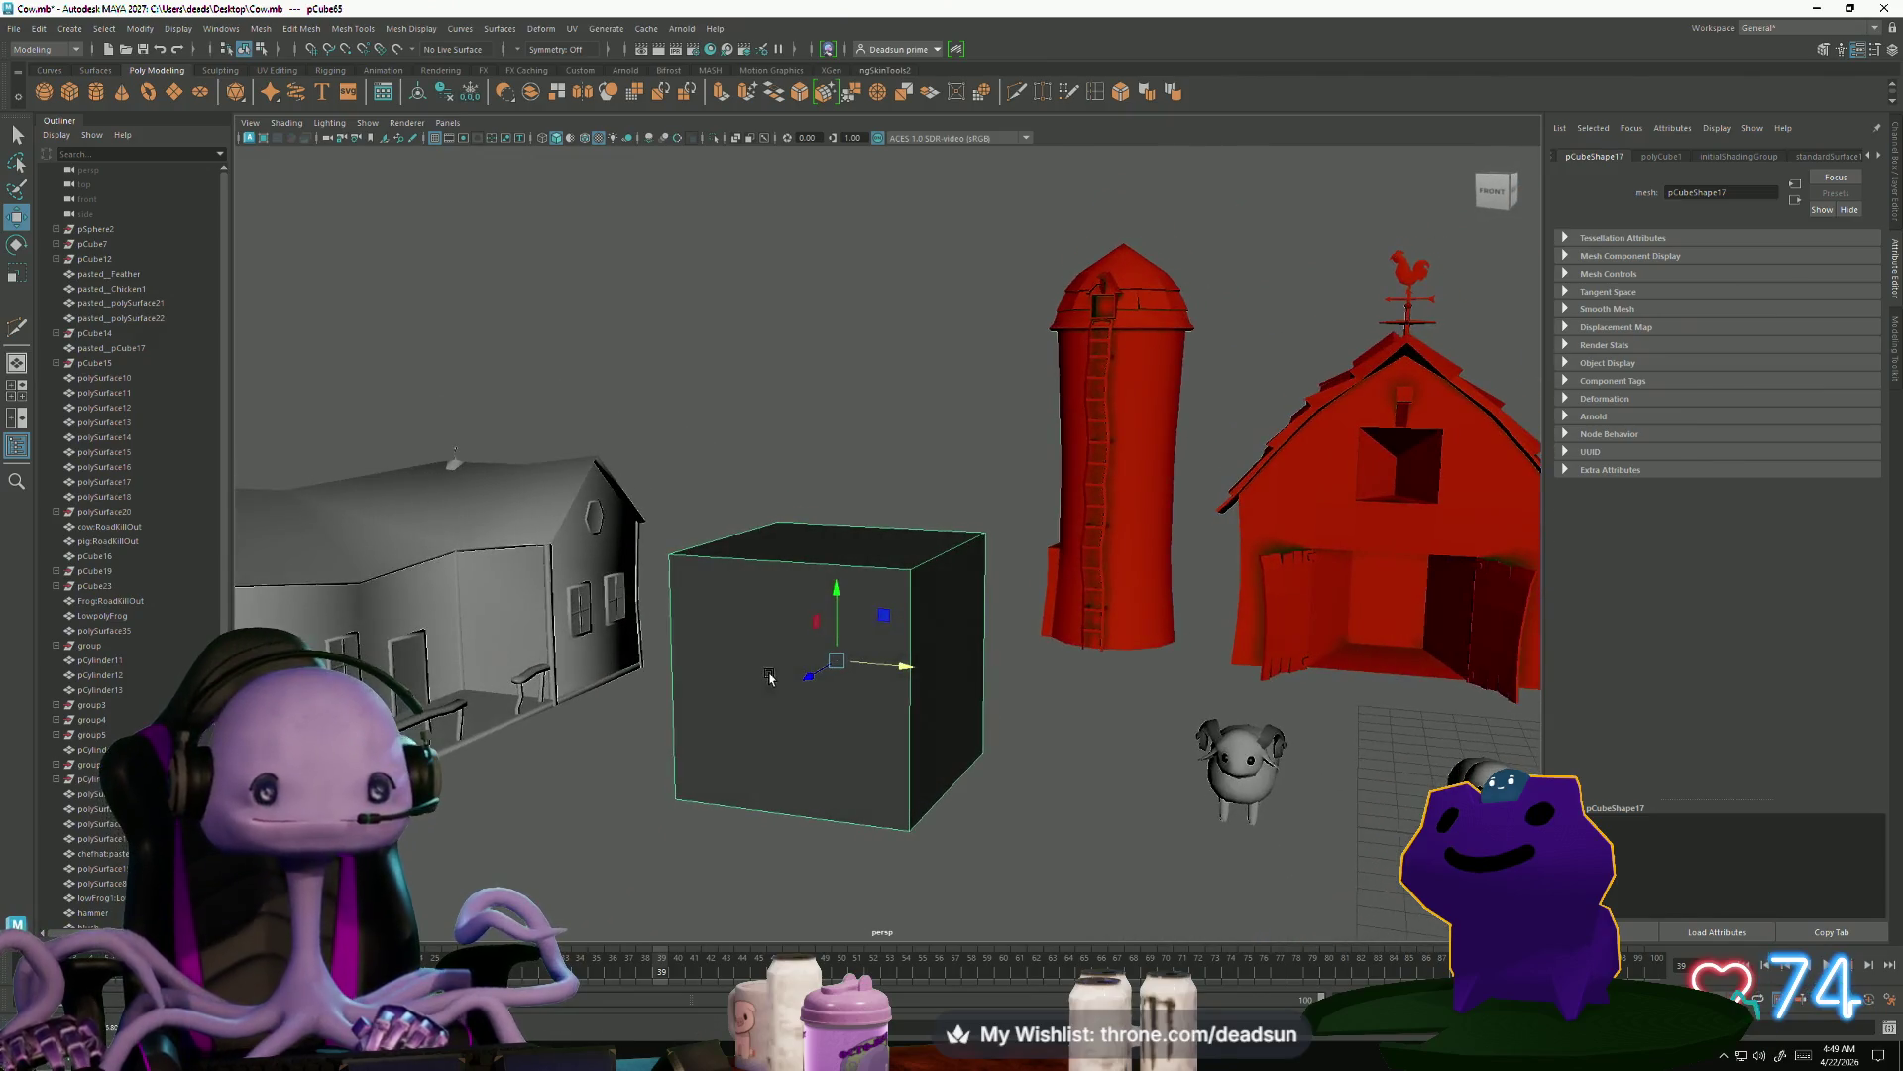
click(651, 572)
drag(1002, 619, 914, 640)
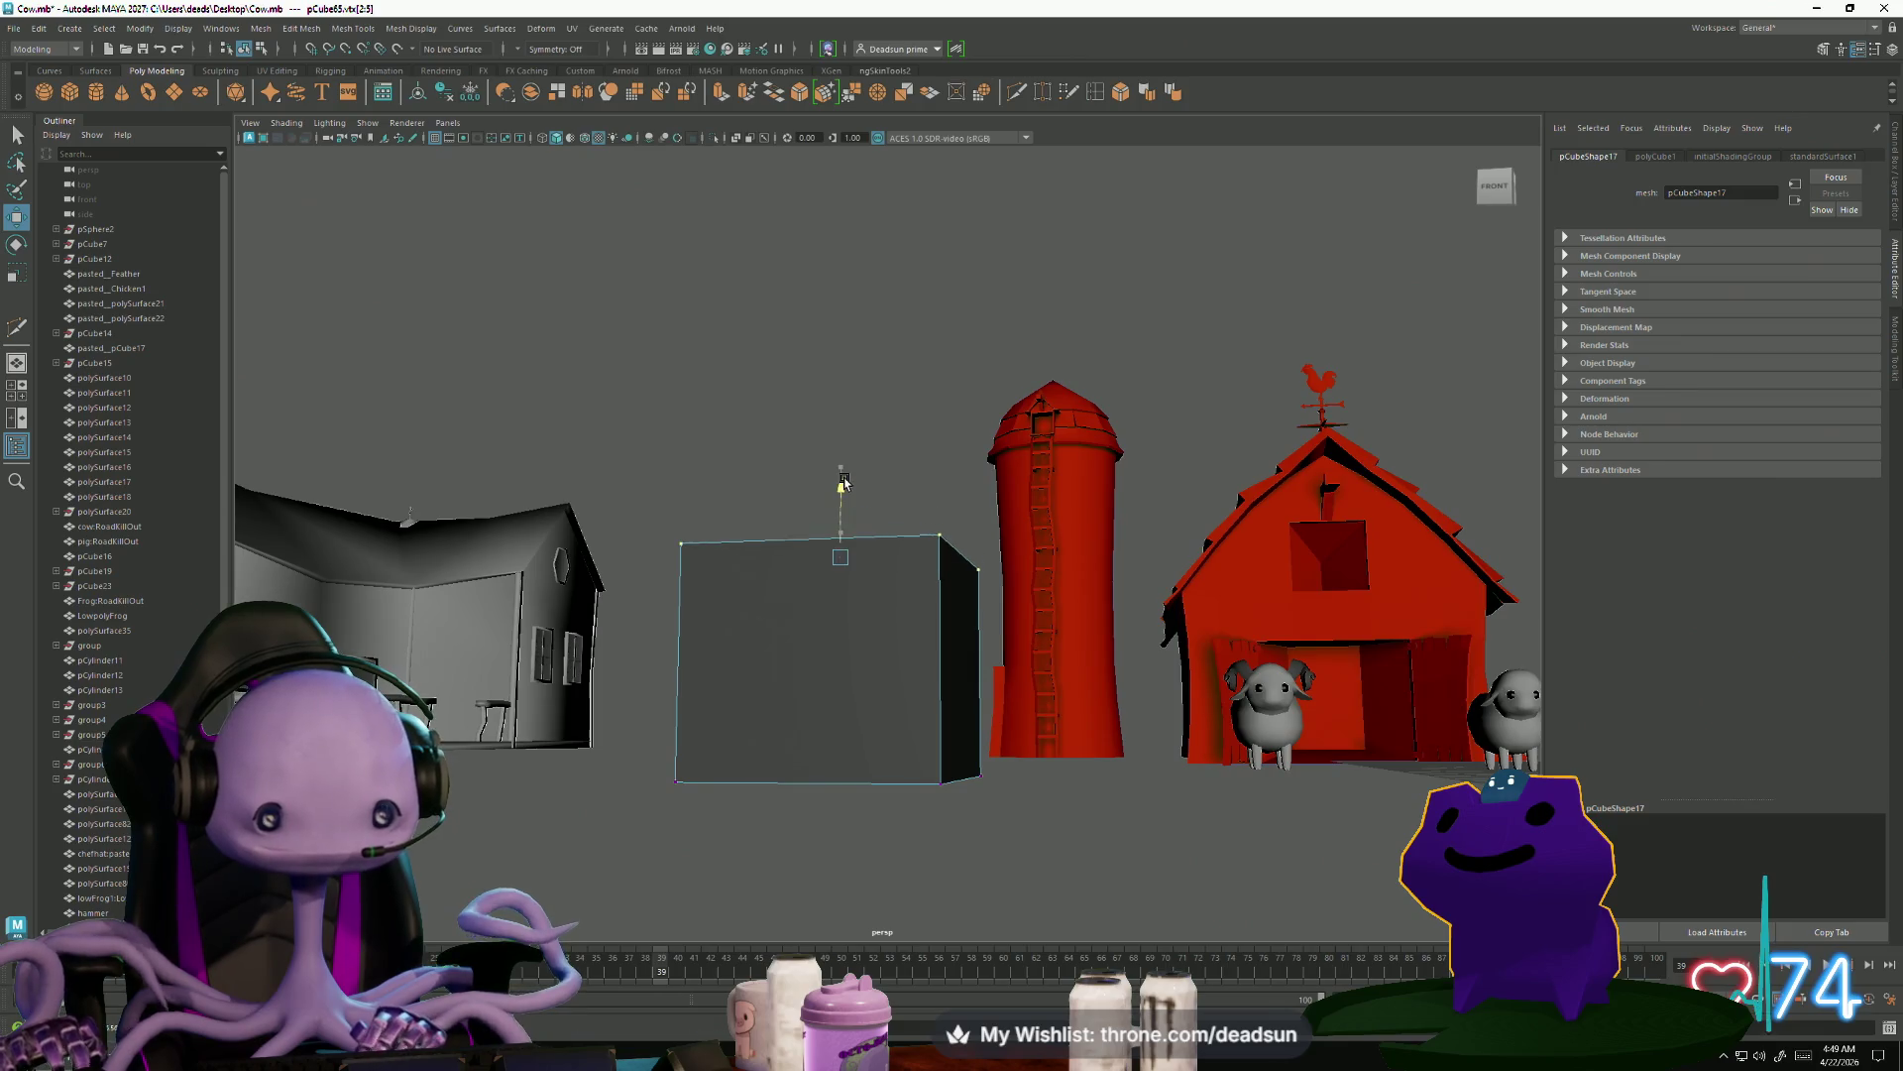
alt+drag(844, 484, 720, 765)
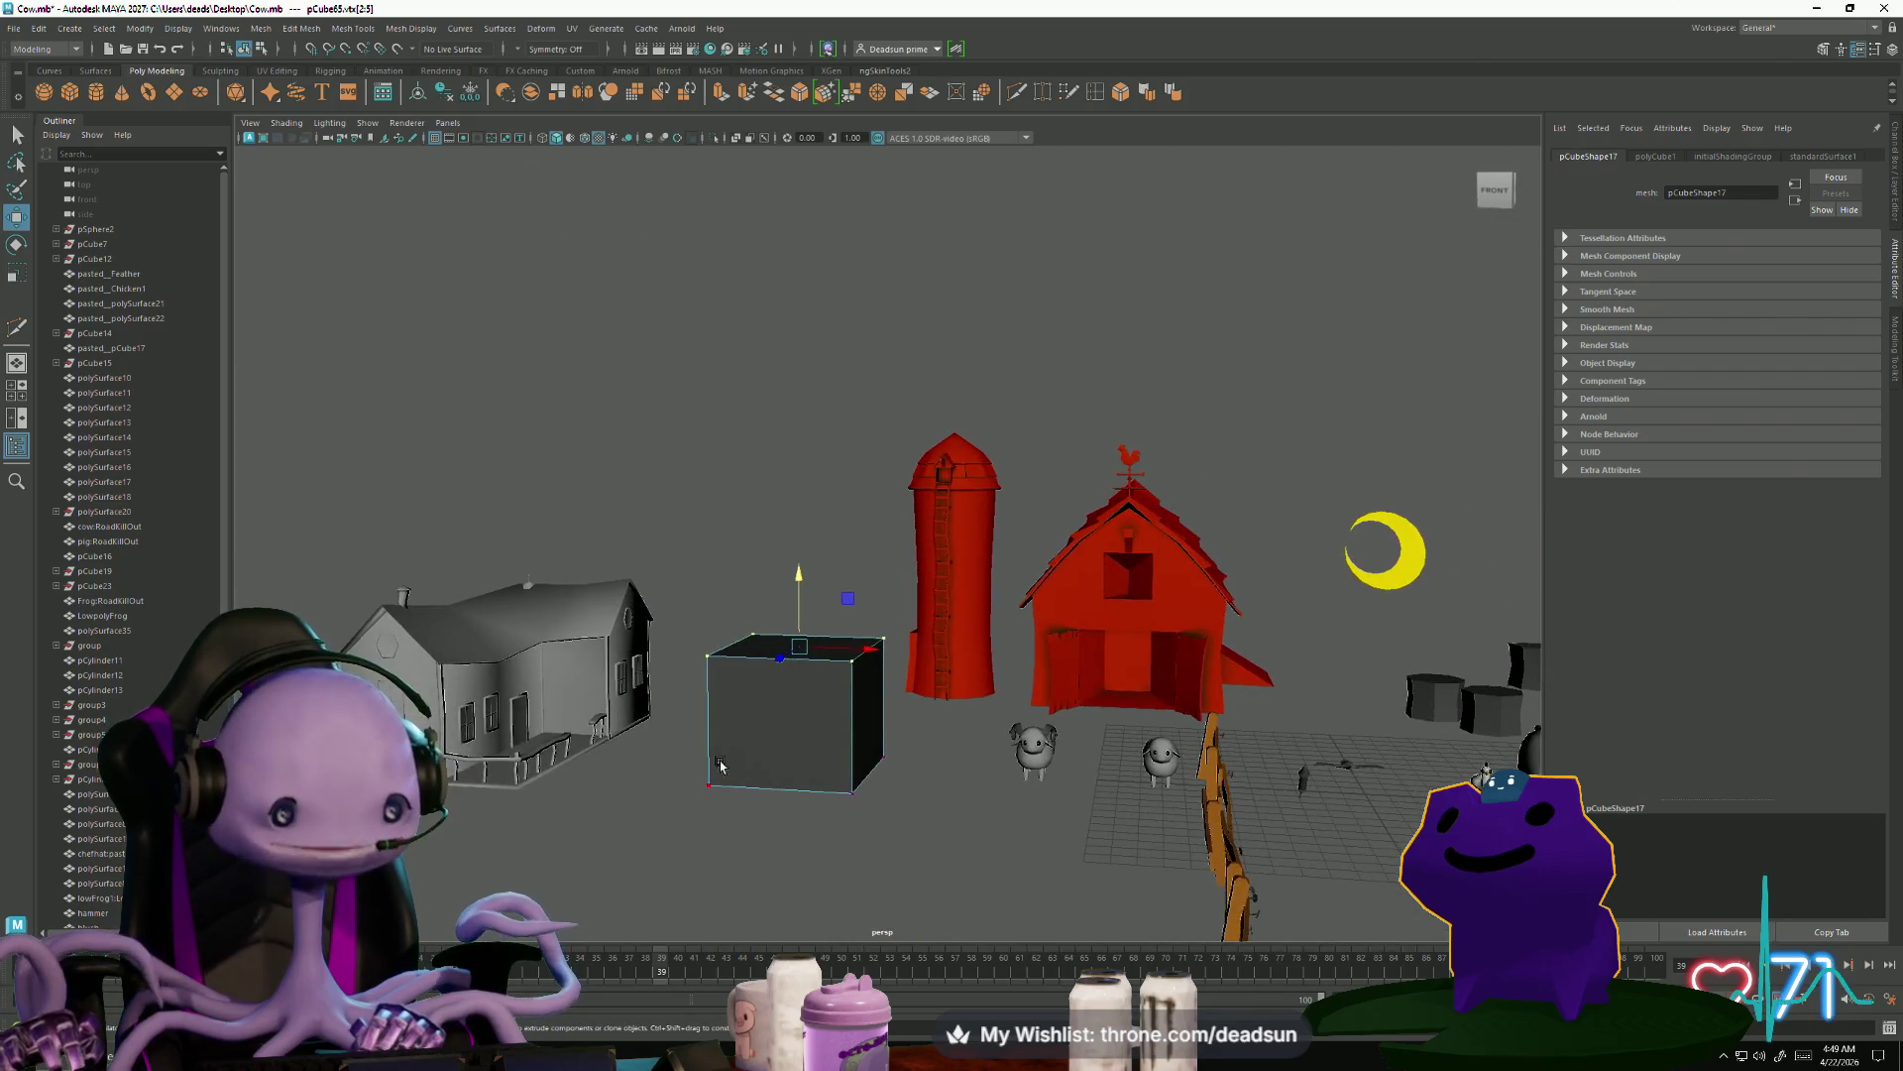
drag(926, 848, 926, 849)
alt+drag(925, 848, 775, 812)
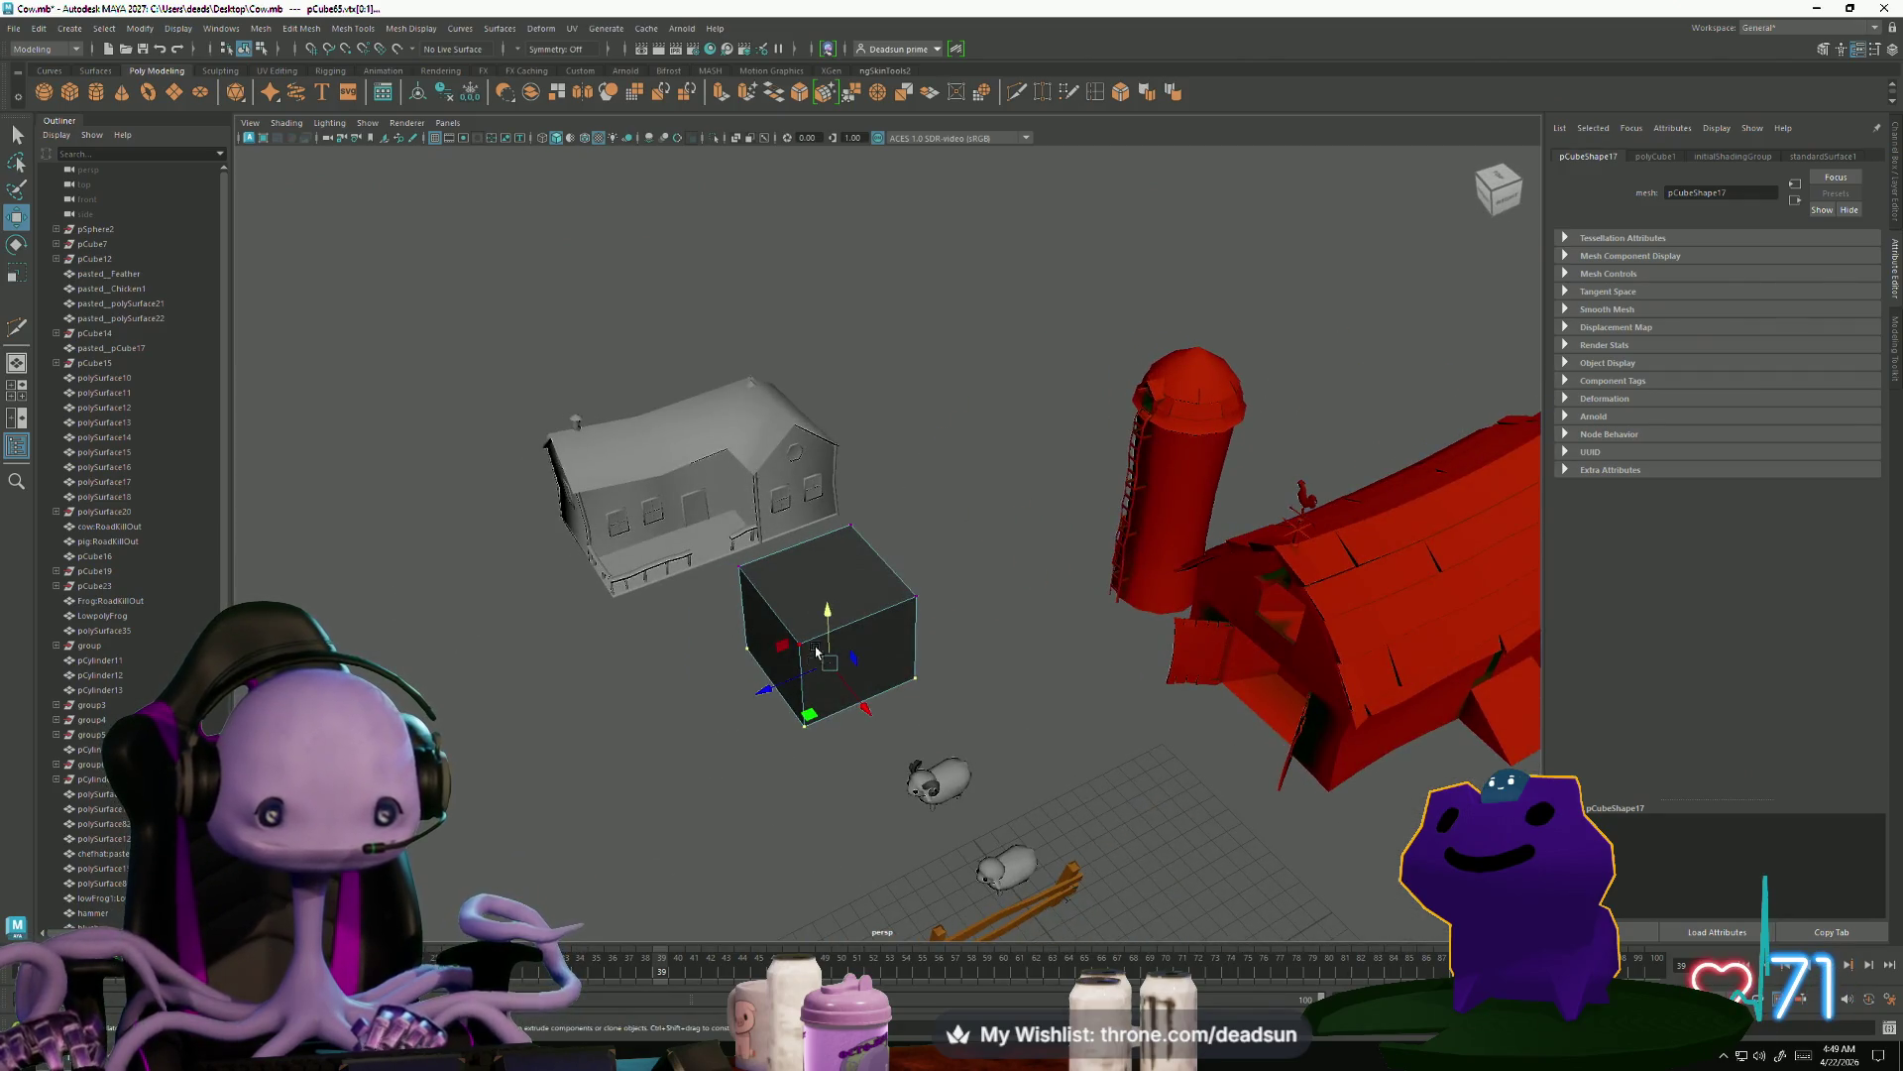
alt+drag(816, 651, 835, 712)
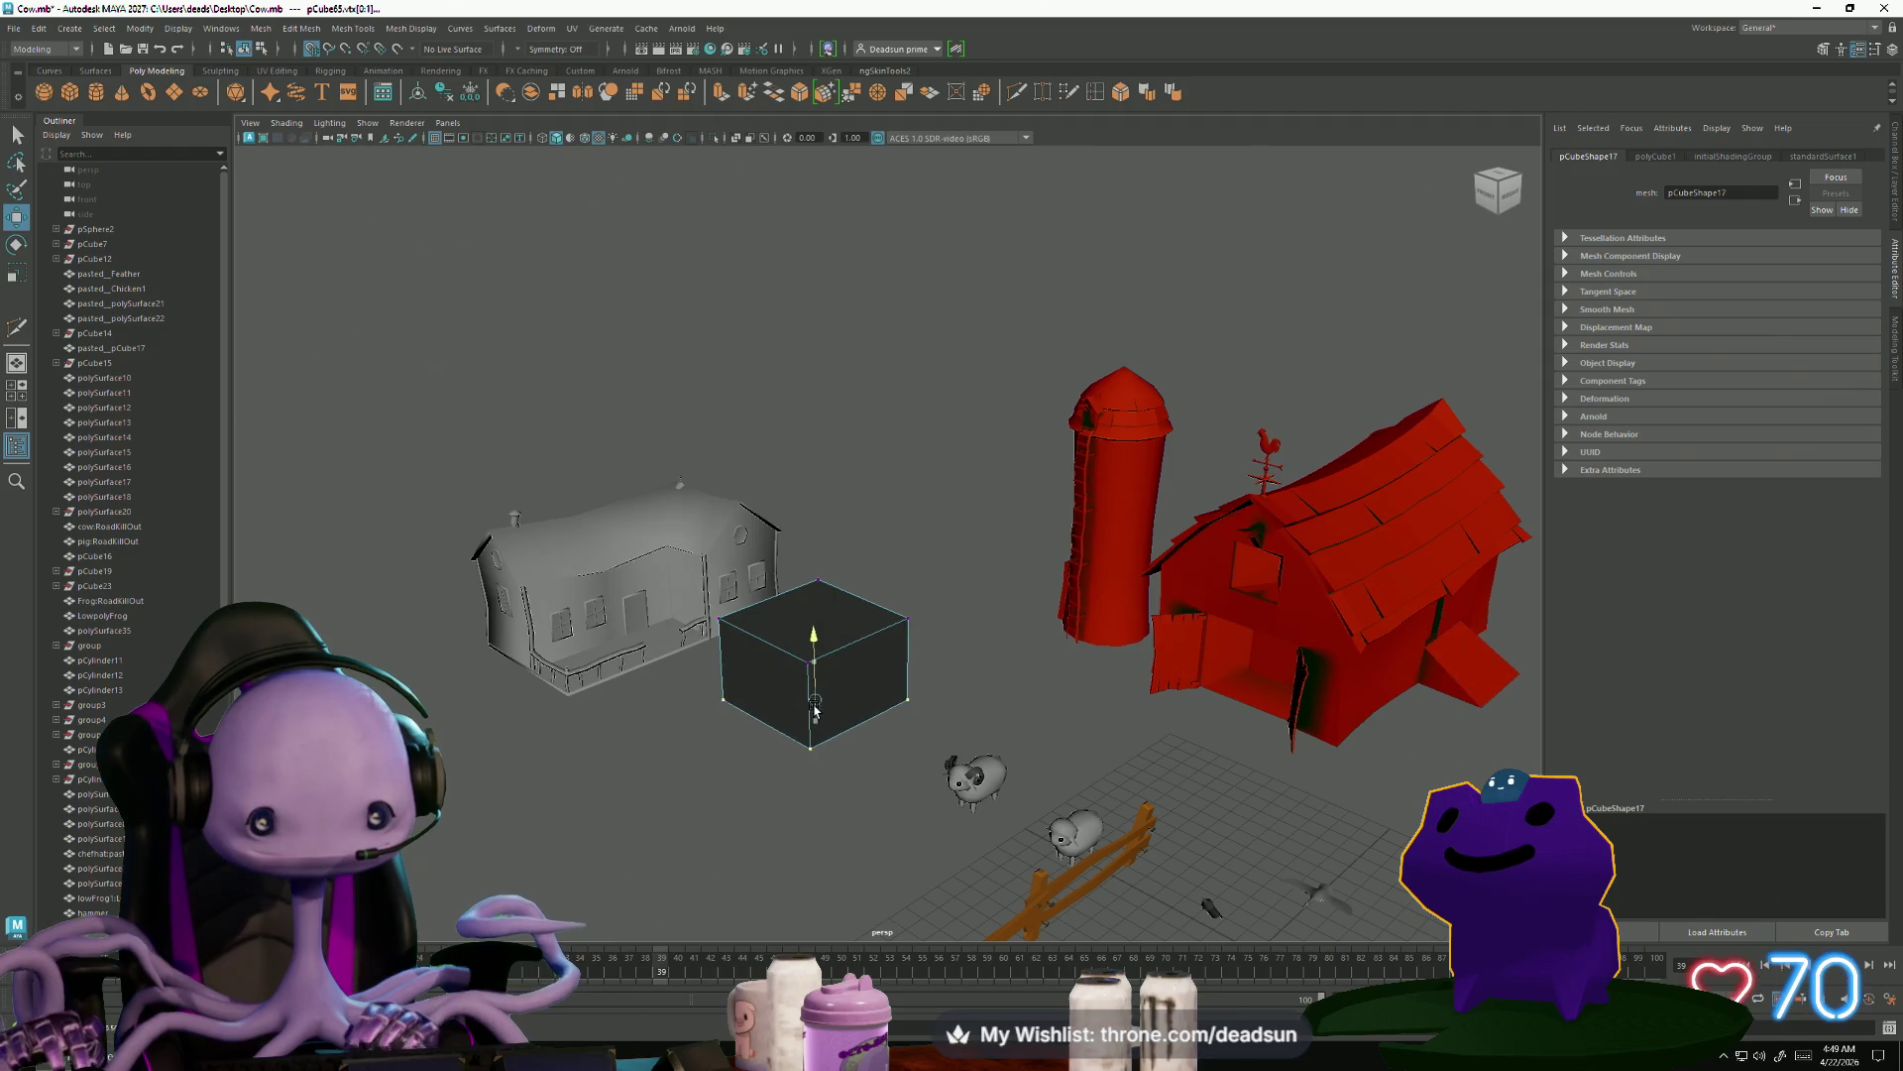
mouse_move(813, 734)
alt+mouse_down()
mouse_move(794, 772)
mouse_move(794, 731)
mouse_move(924, 732)
mouse_move(977, 766)
mouse_move(772, 733)
mouse_move(854, 752)
mouse_move(926, 650)
mouse_move(841, 722)
mouse_move(854, 655)
alt+mouse_up()
Switch the cube to face mode, pick a side face and extrude it 9.415 toward the farmhouse
right_click(794, 602)
scroll(978, 766, down, 5)
right_drag(857, 650, 859, 694)
click(862, 654)
alt+drag(862, 654, 872, 710)
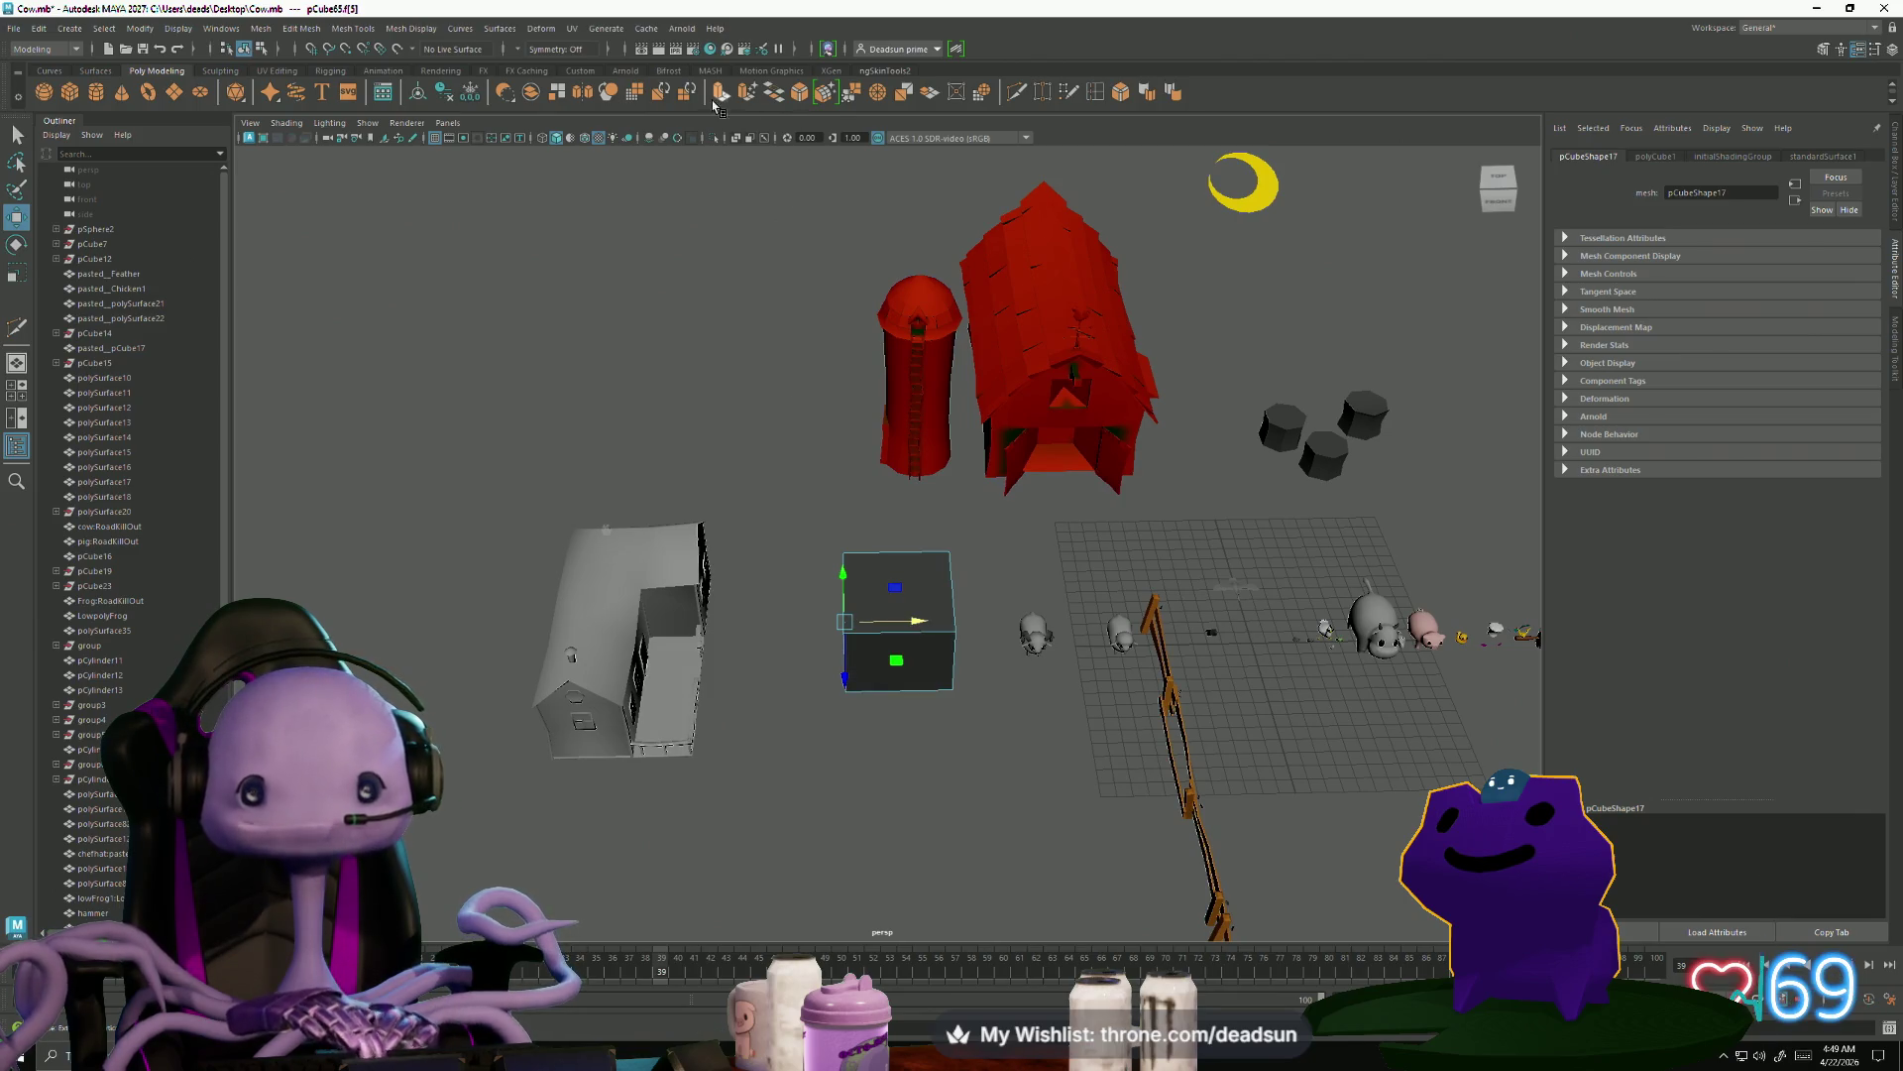
key(t)
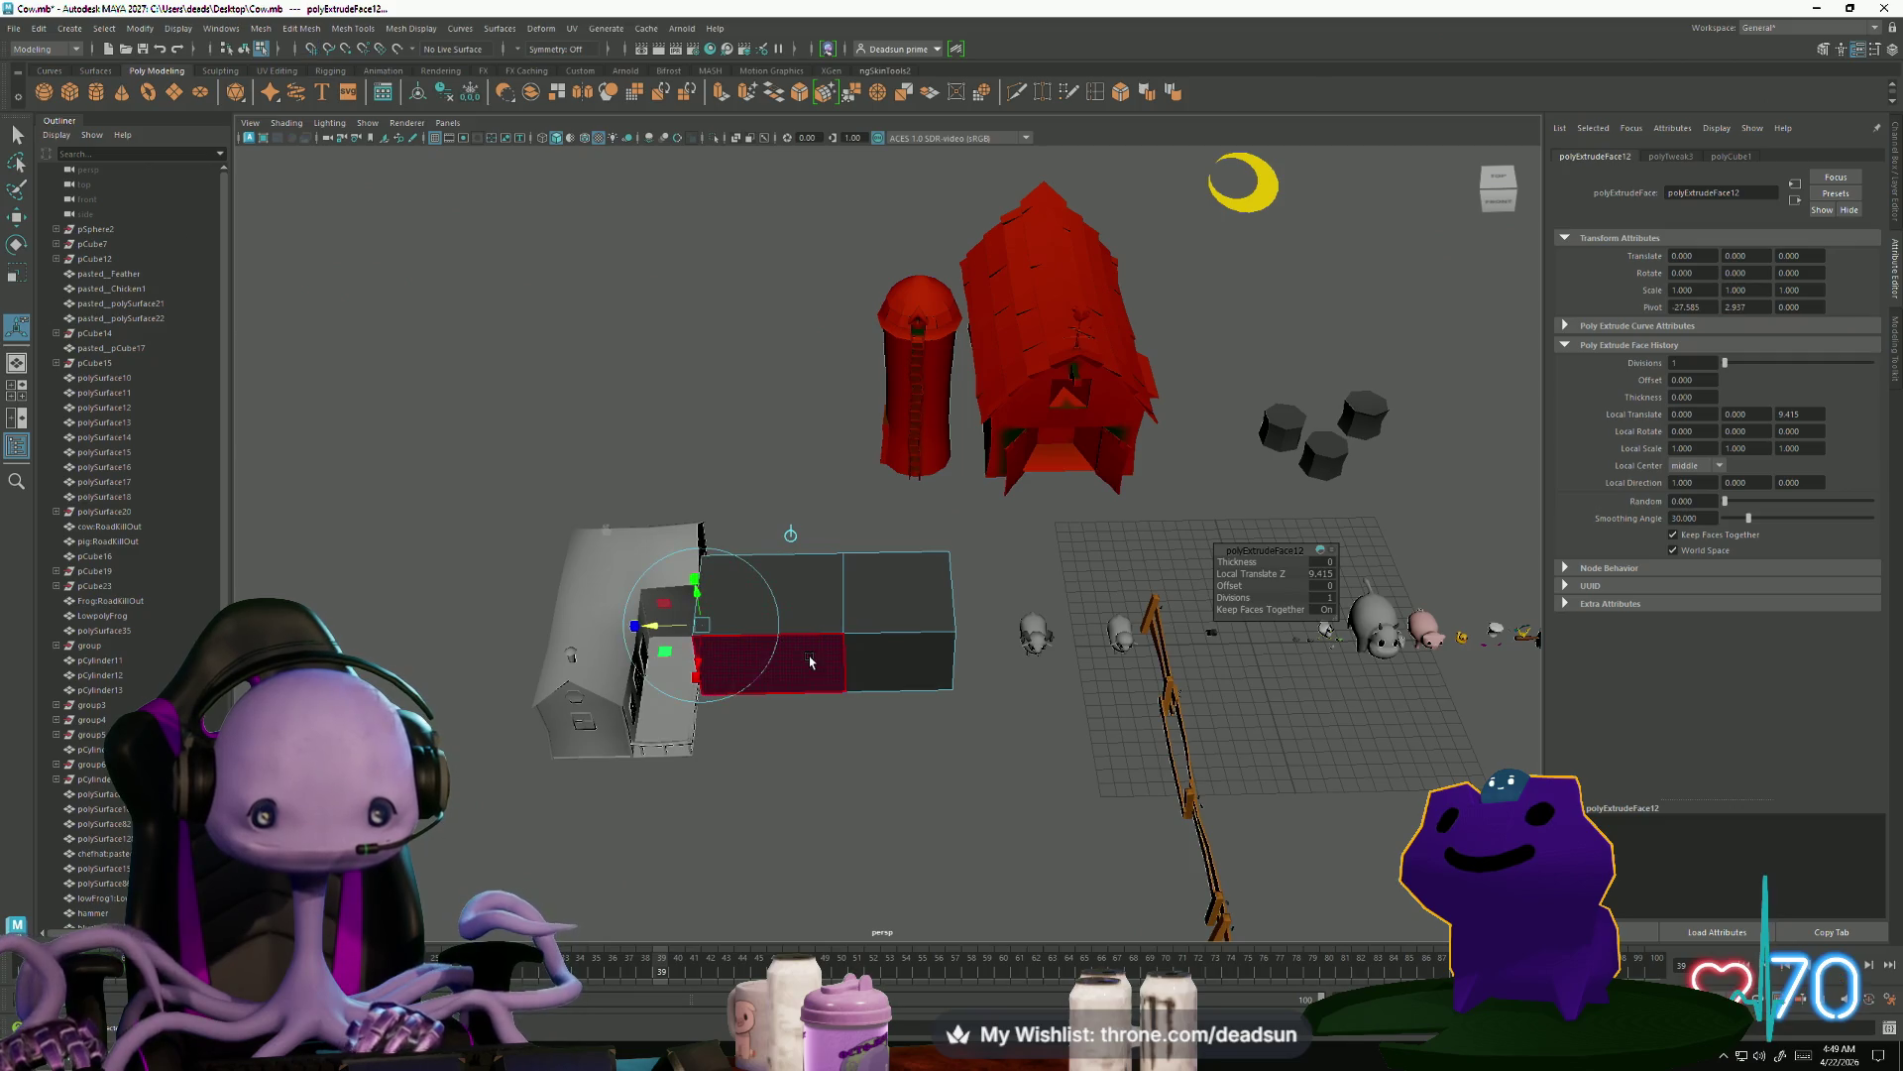
Extrude a second side face of the box to form the L of the house mass
key(q)
mouse_move(884, 748)
alt+mouse_down()
mouse_move(833, 782)
mouse_move(839, 759)
alt+mouse_up()
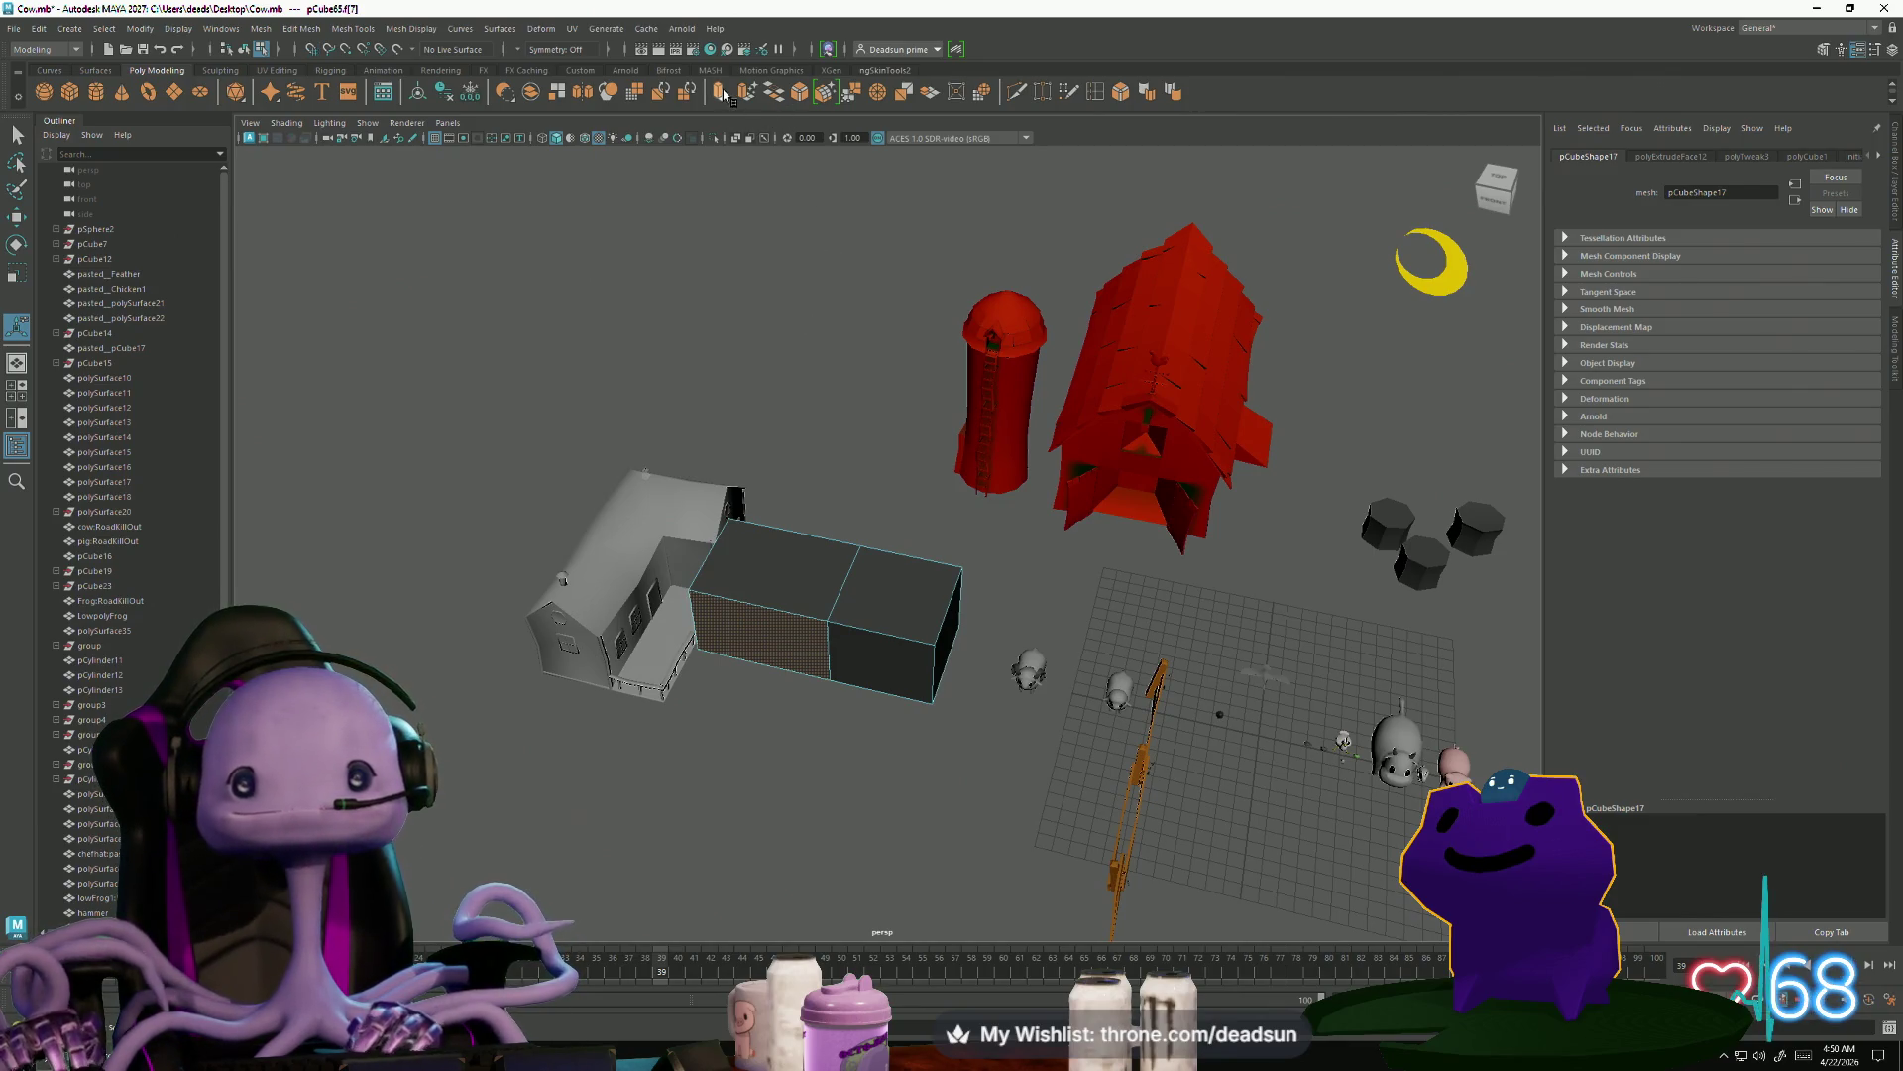
key(ctrl+e)
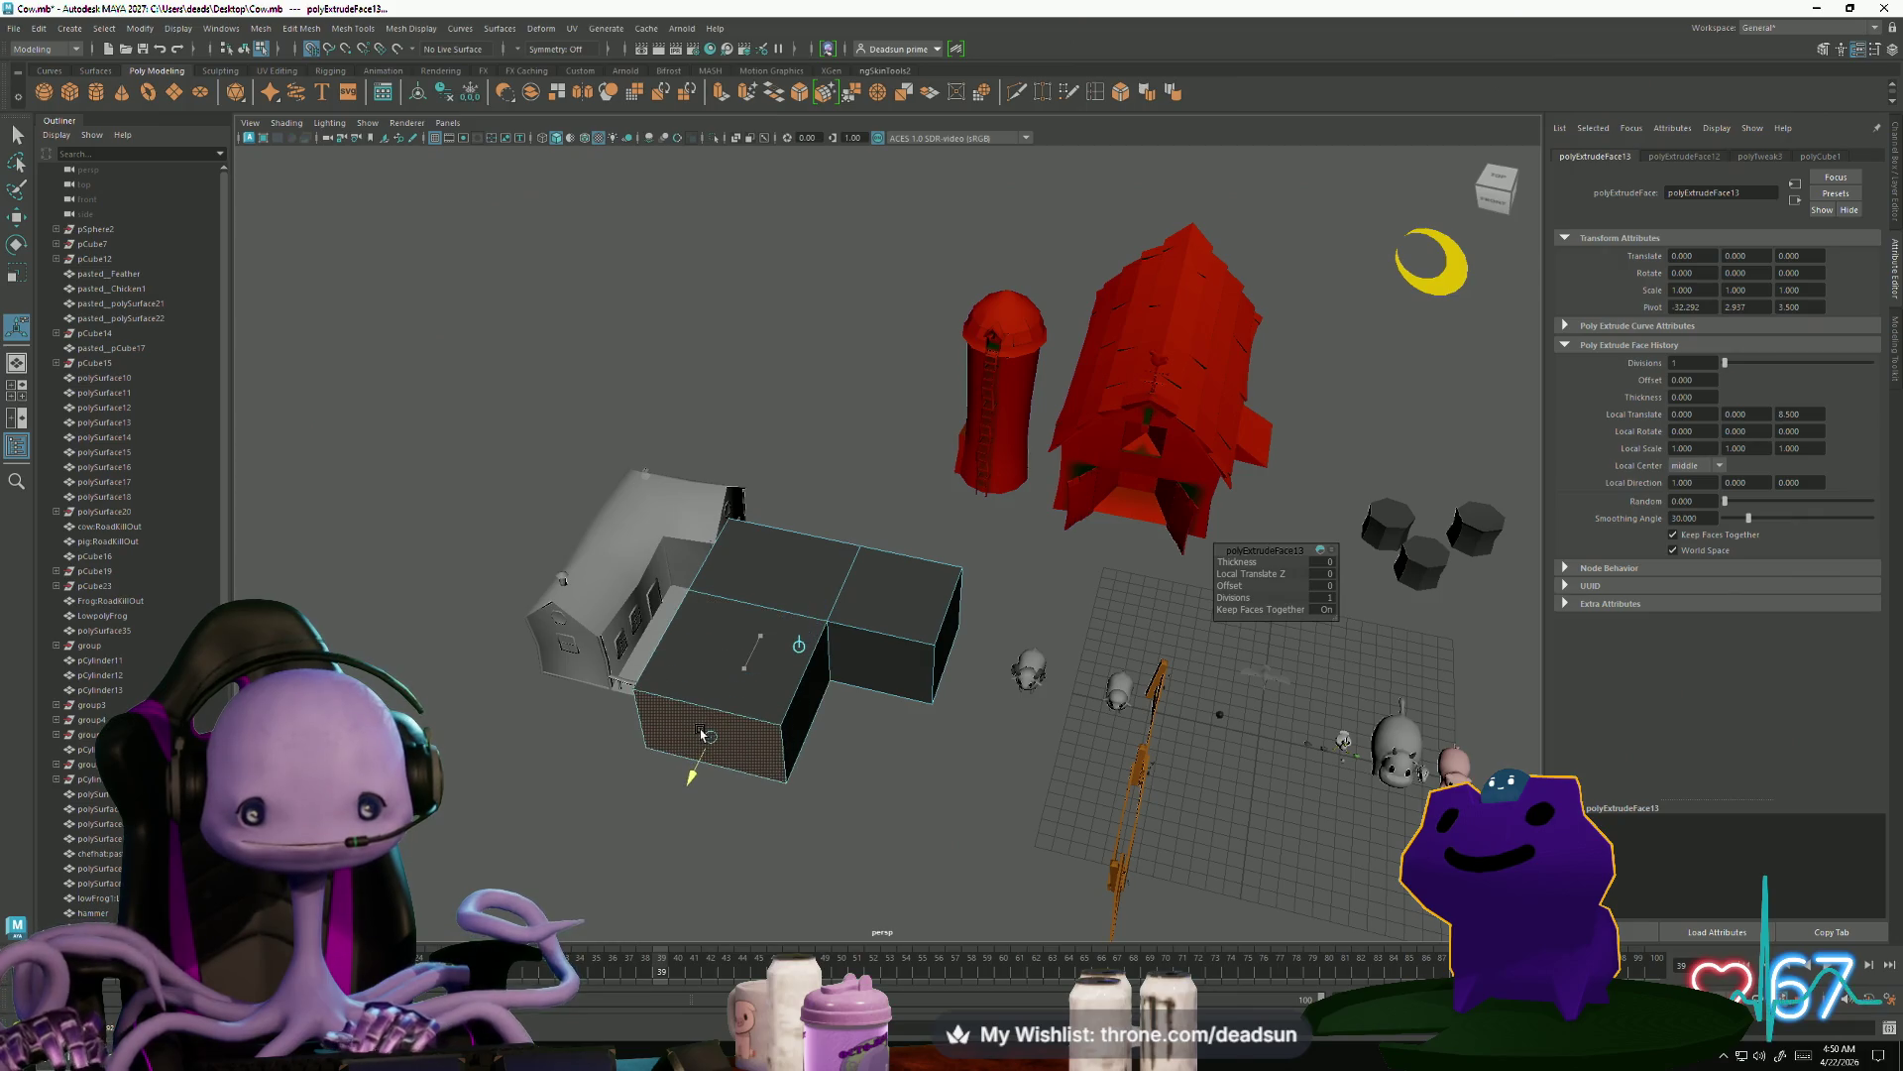
alt+drag(903, 759, 912, 725)
key(q)
click(898, 577)
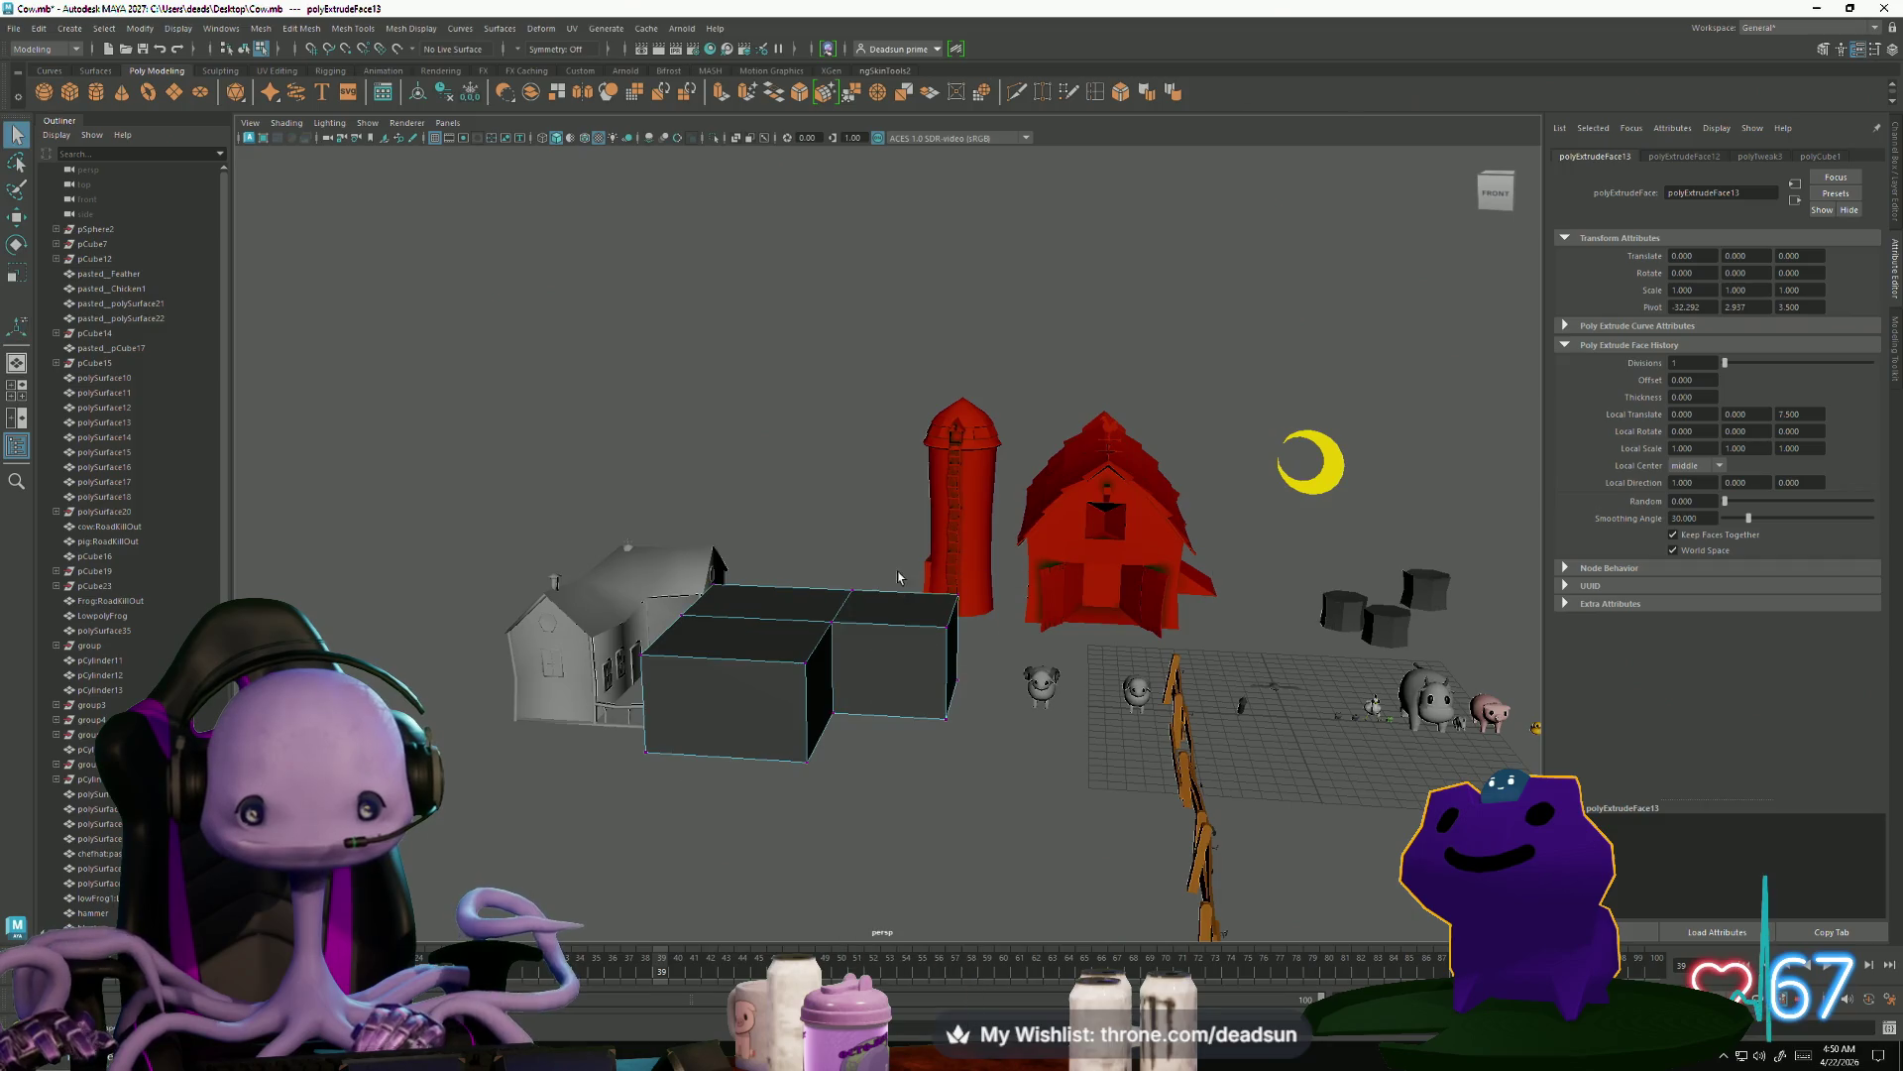
Inspect the L-shaped block from elevated angles and return it to face selection
drag(1022, 788, 1022, 785)
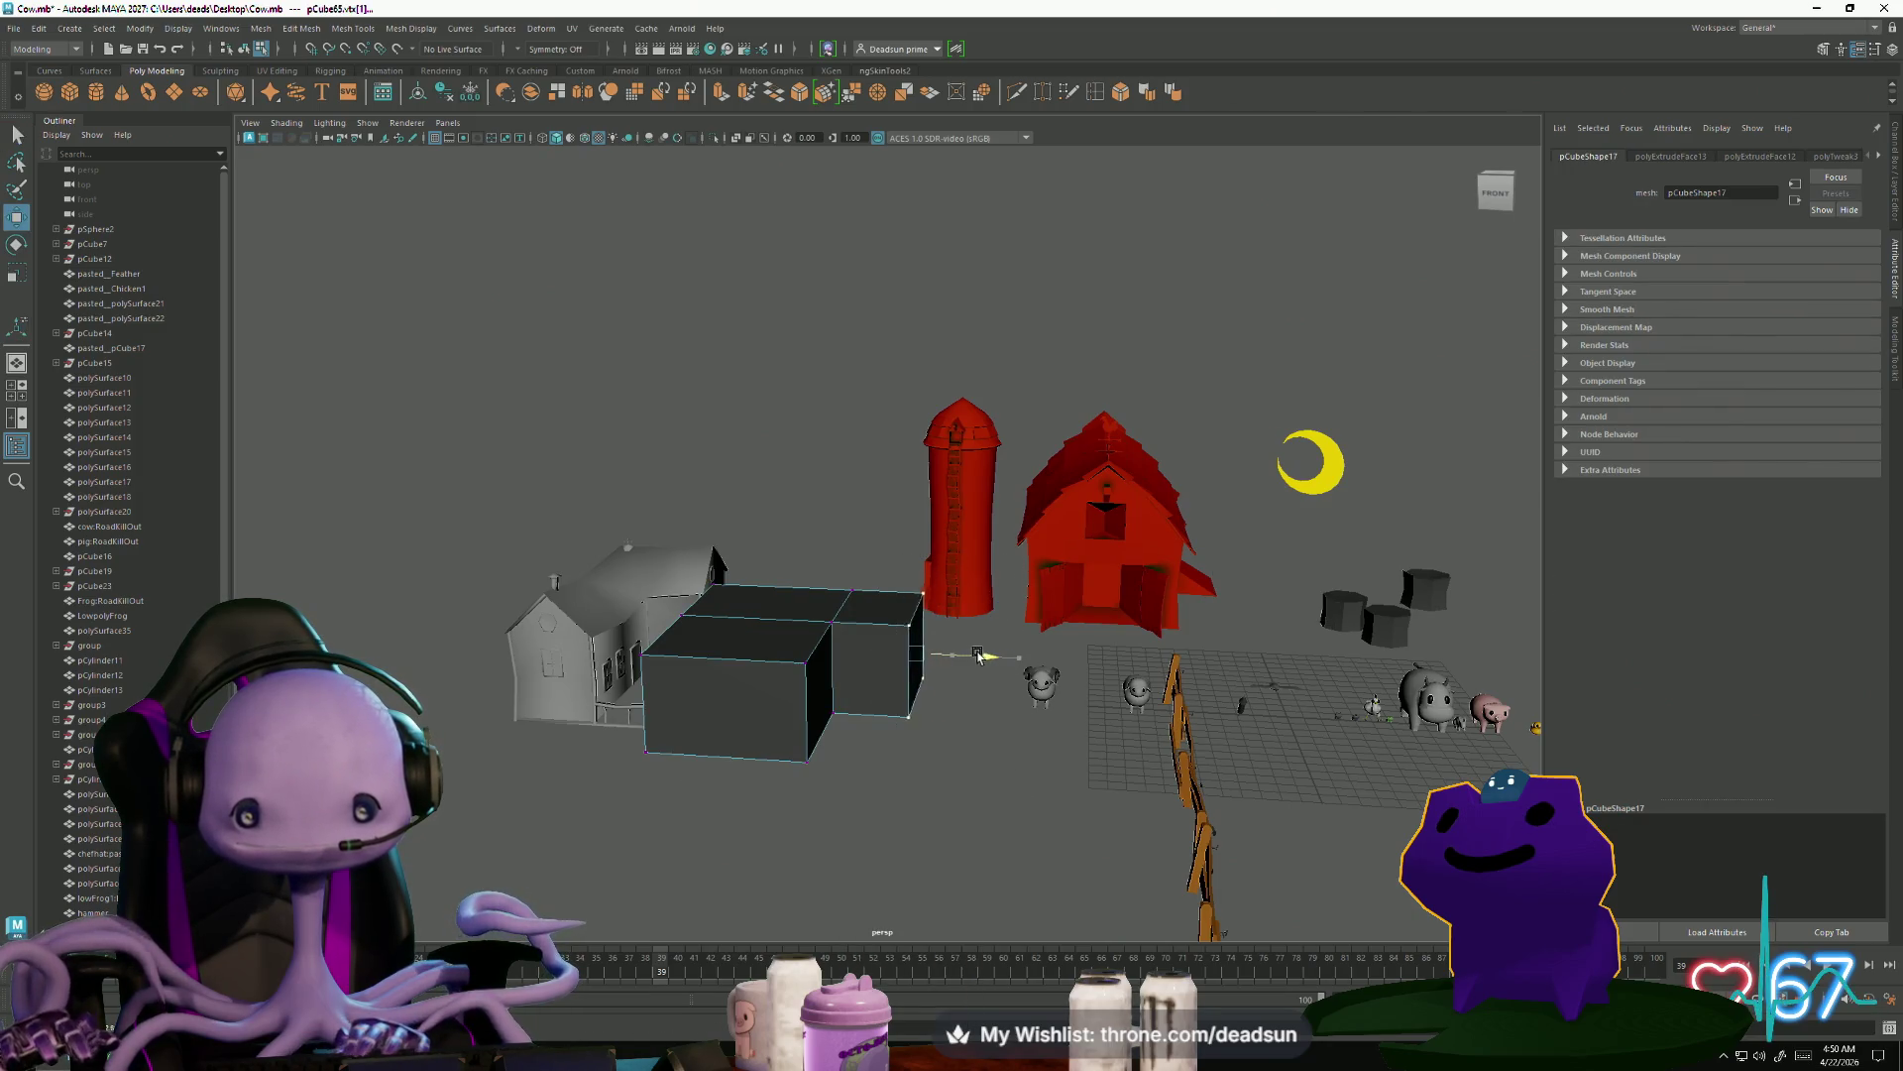
mouse_move(897, 699)
alt+mouse_down()
mouse_move(850, 777)
mouse_move(854, 743)
alt+mouse_up()
mouse_move(775, 570)
alt+mouse_down()
mouse_move(734, 625)
mouse_move(667, 603)
mouse_move(760, 611)
mouse_move(765, 718)
alt+mouse_up()
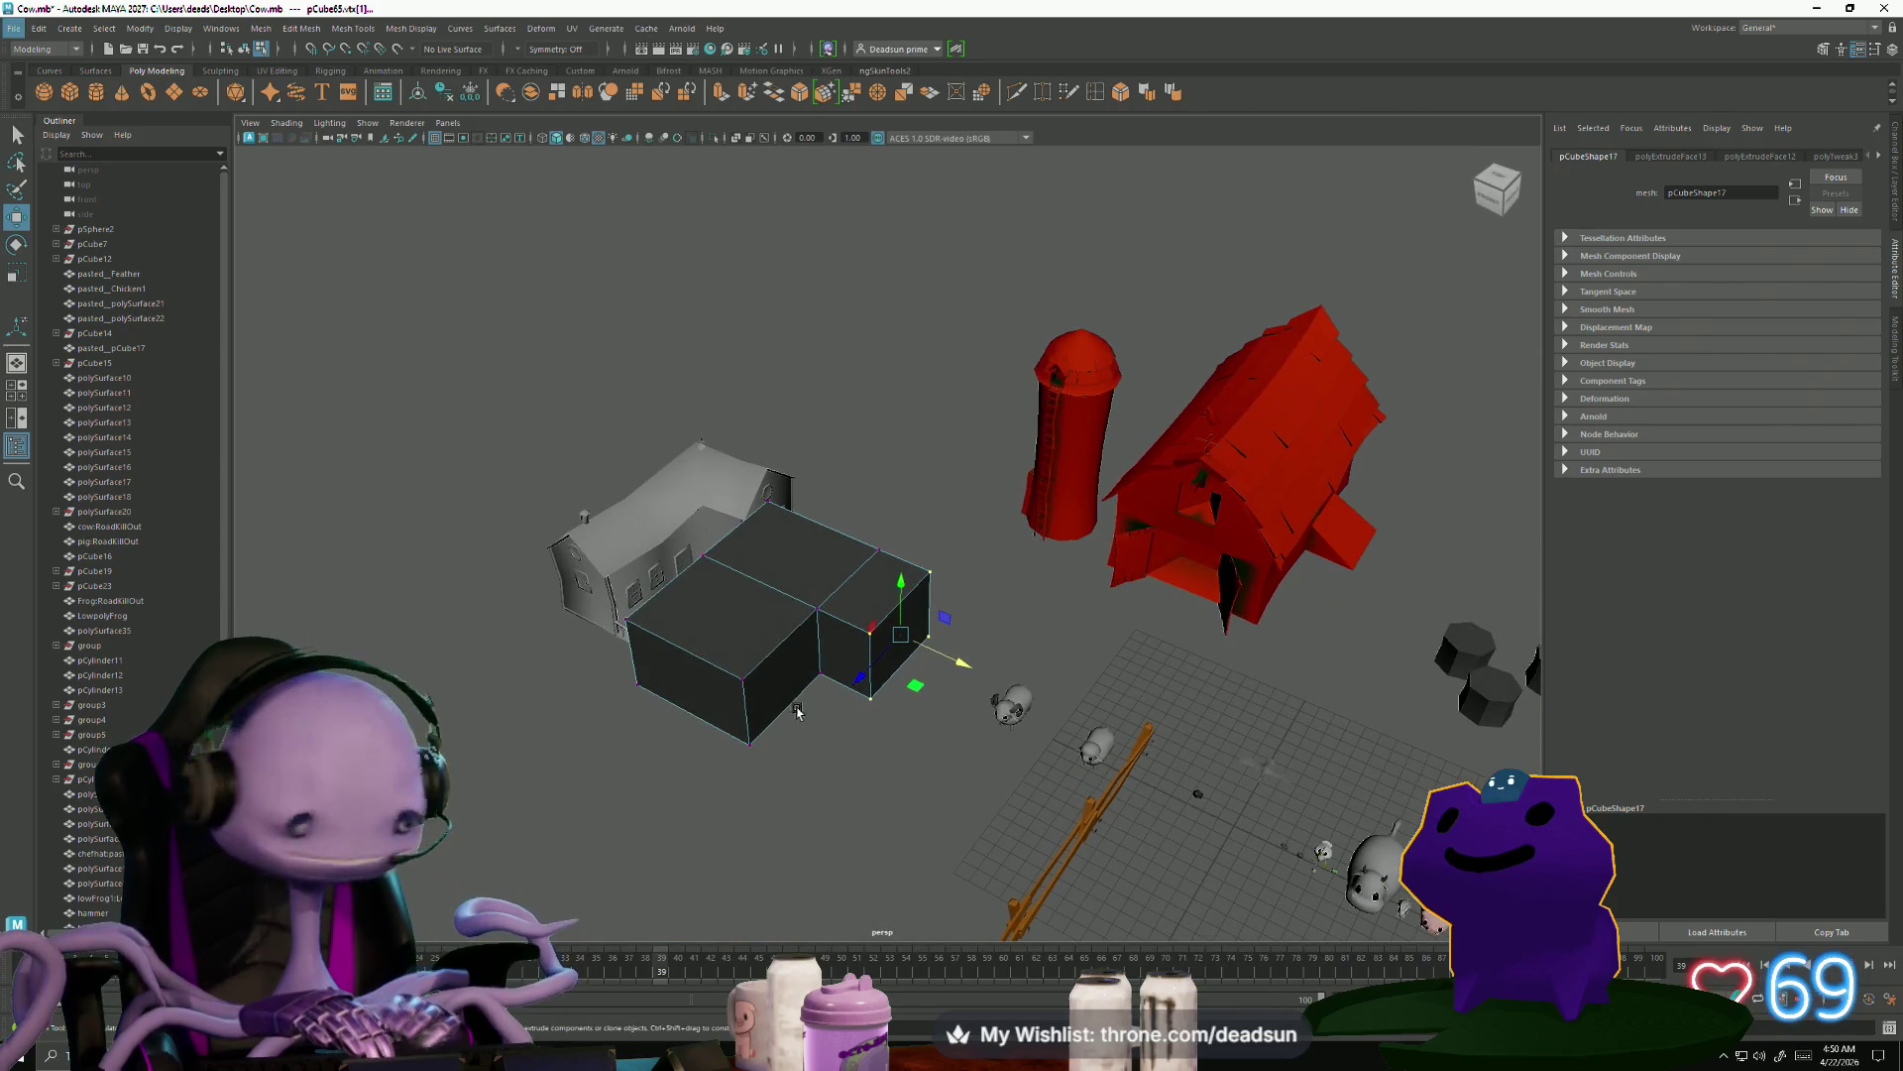
right_drag(758, 557, 794, 583)
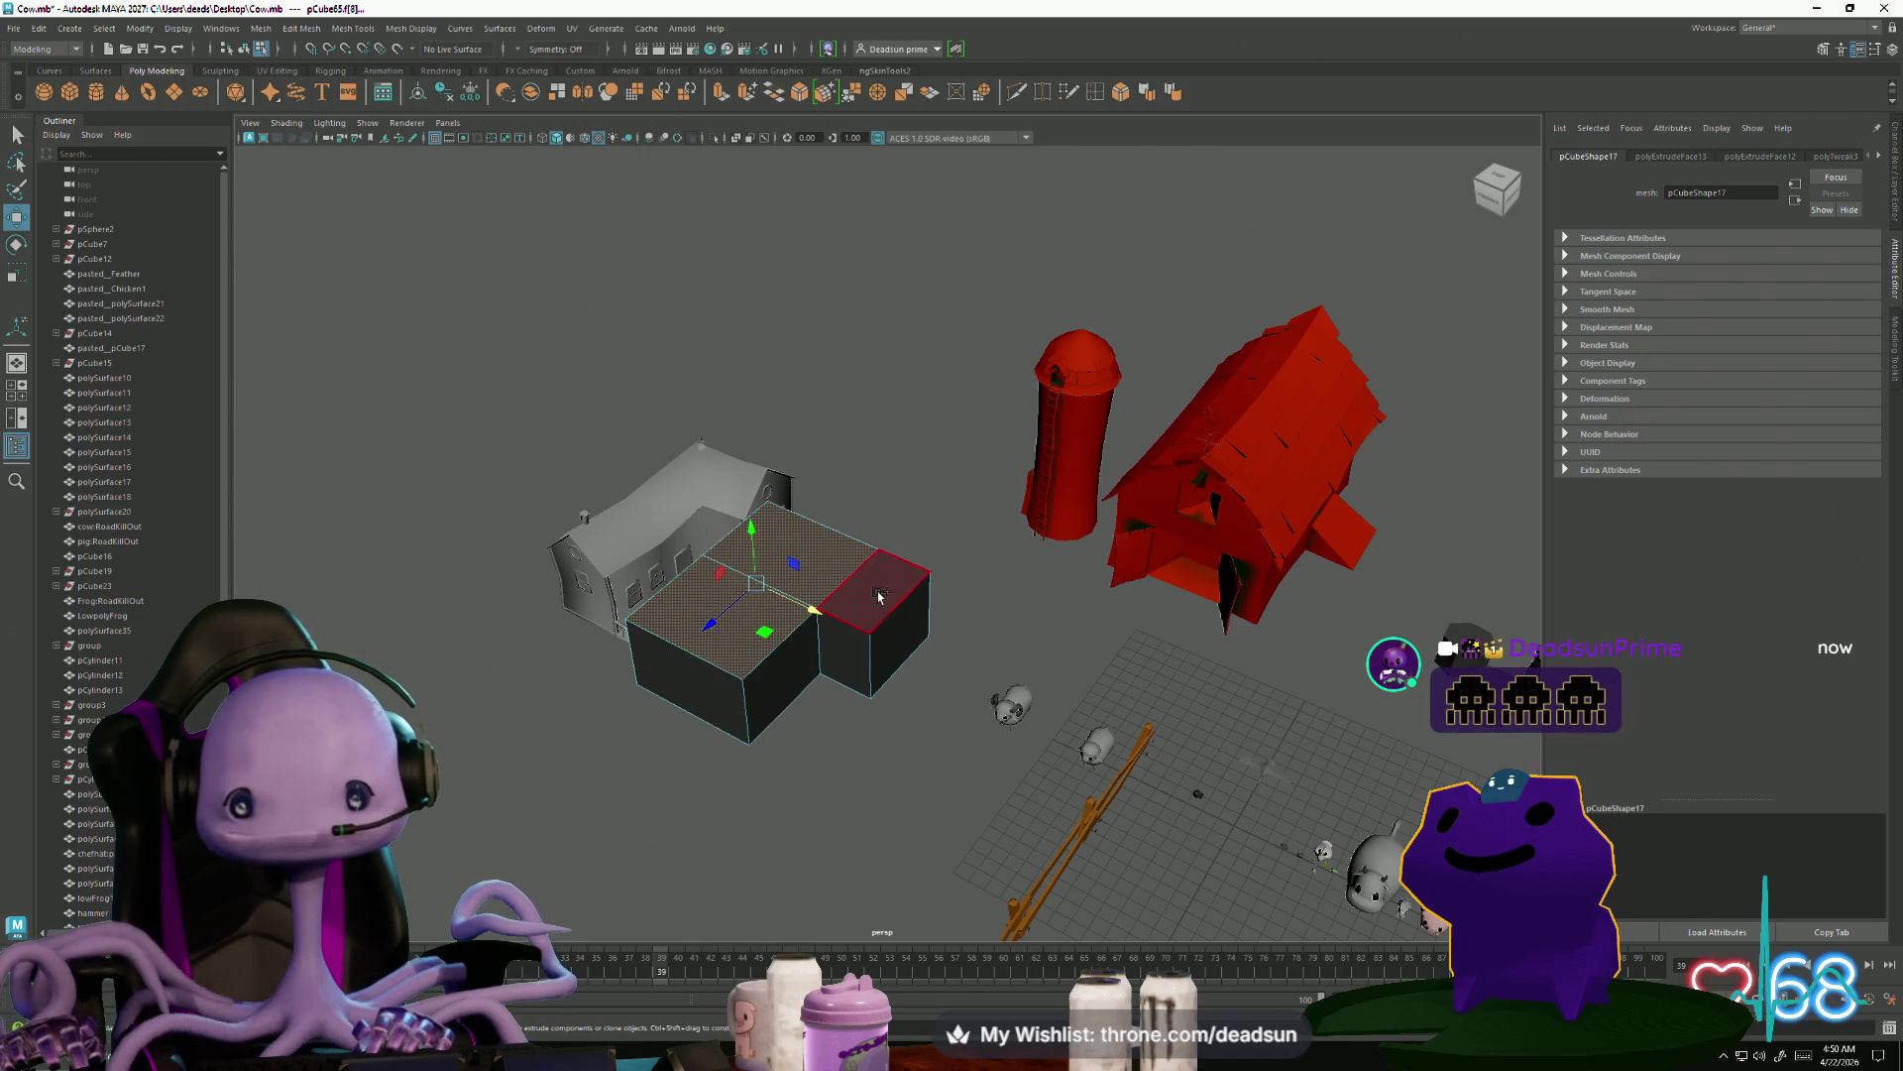
alt+drag(885, 723, 703, 708)
mouse_move(753, 601)
right_down()
mouse_move(883, 619)
mouse_move(892, 639)
right_up()
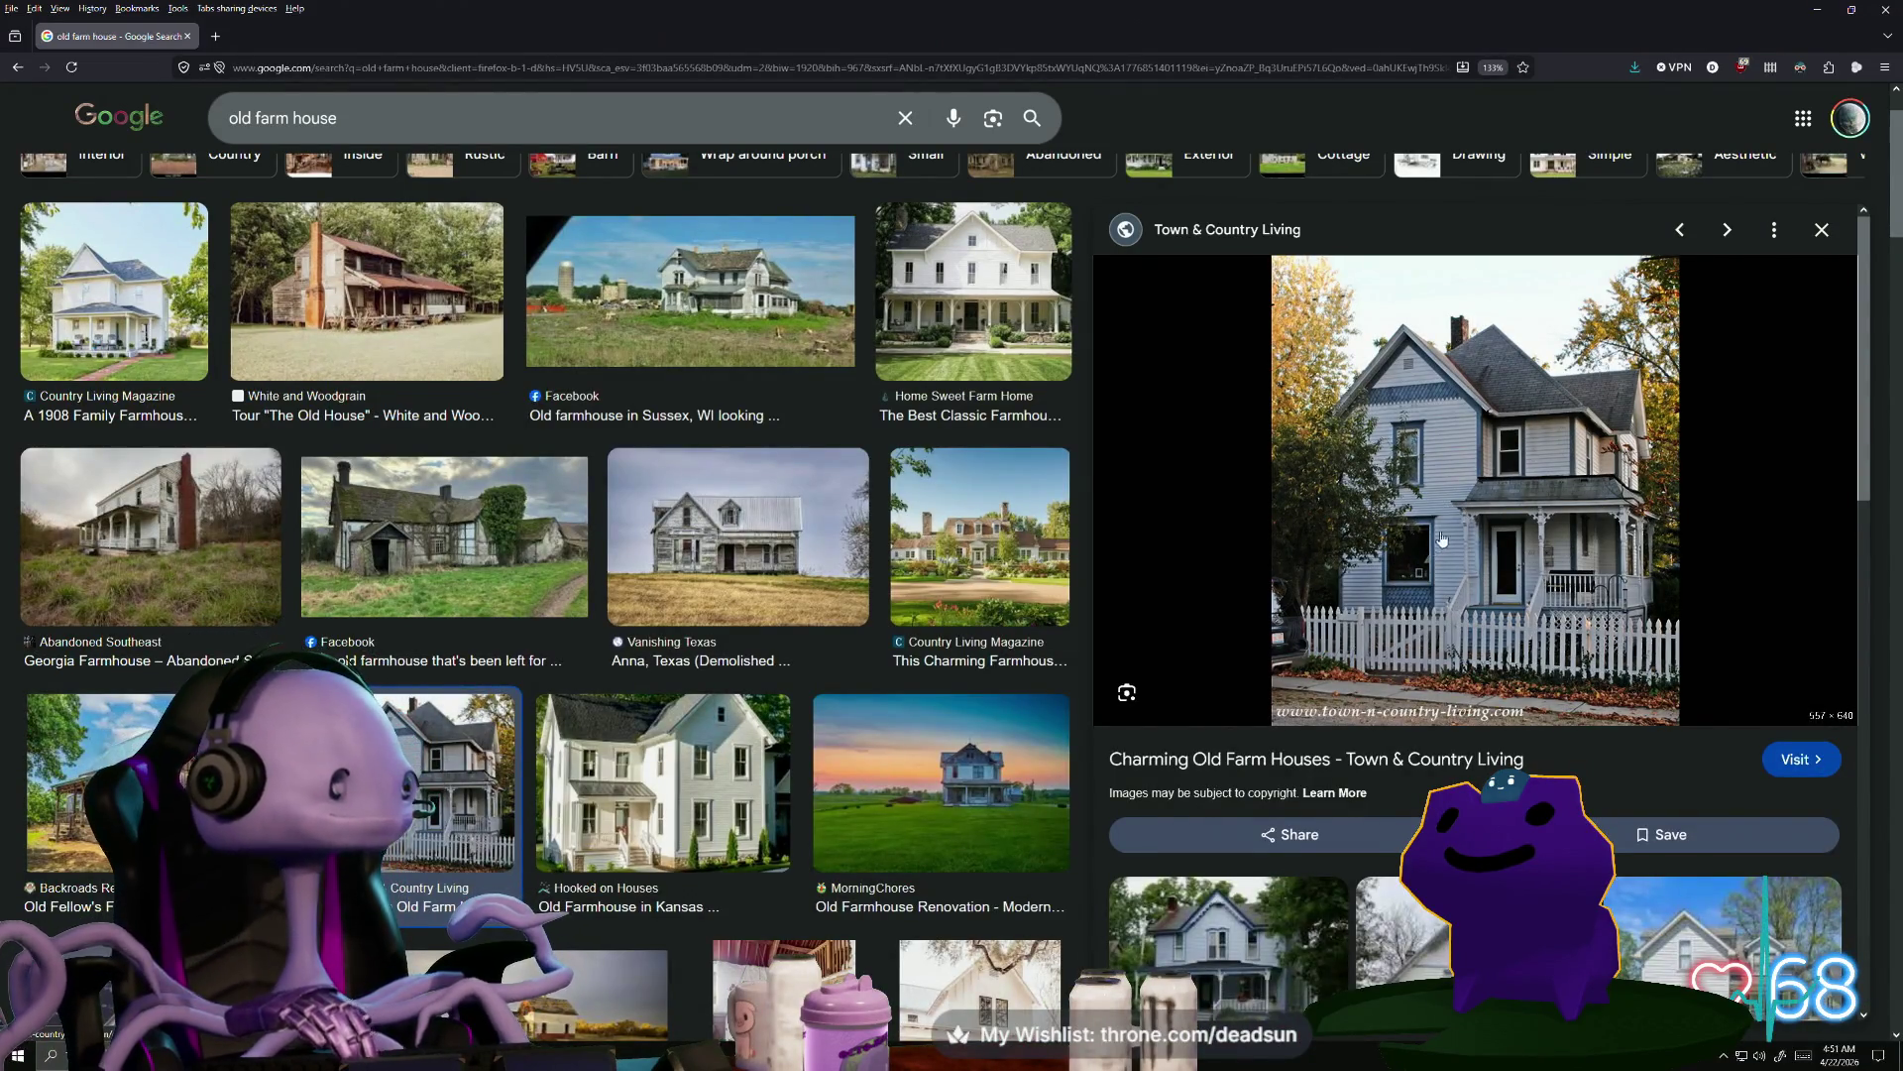
key(Right)
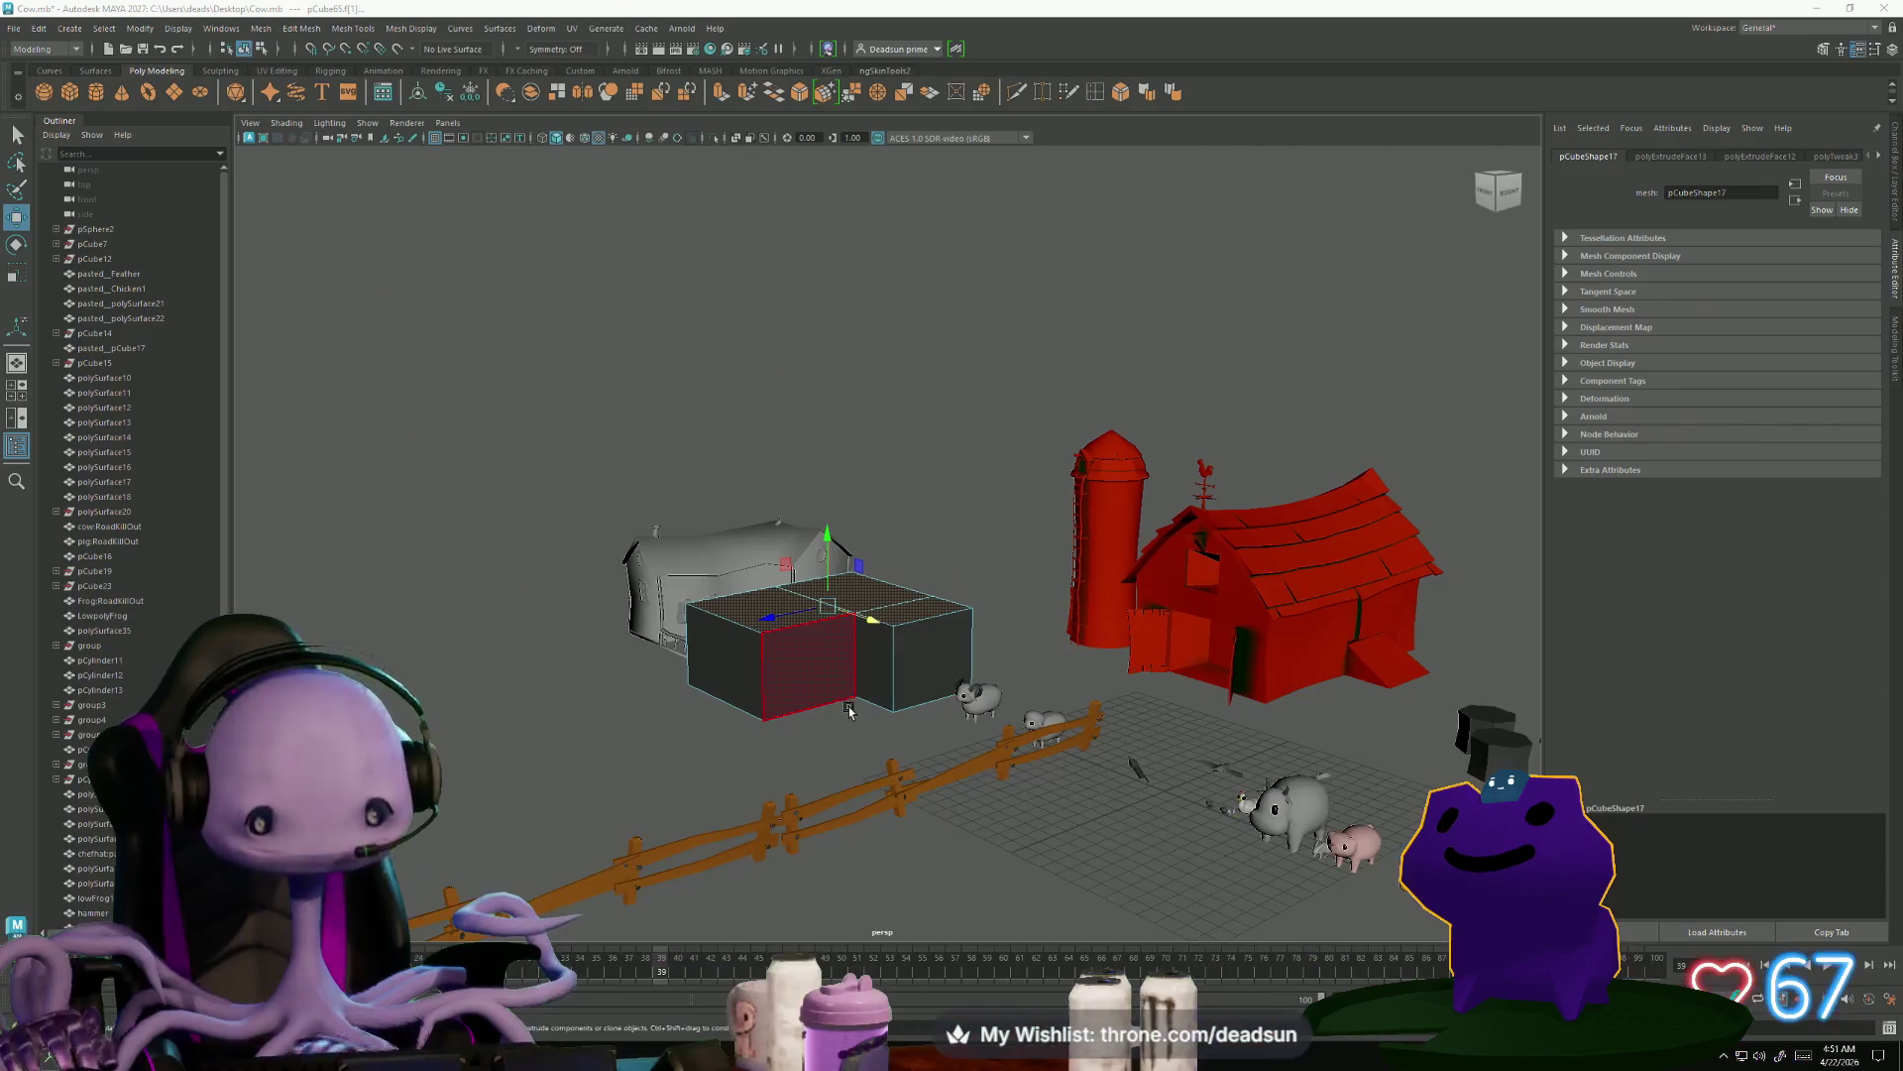
Extrude the top faces of both boxes and raise them much higher for a second story
scroll(813, 630, up, 3)
scroll(884, 624, down, 3)
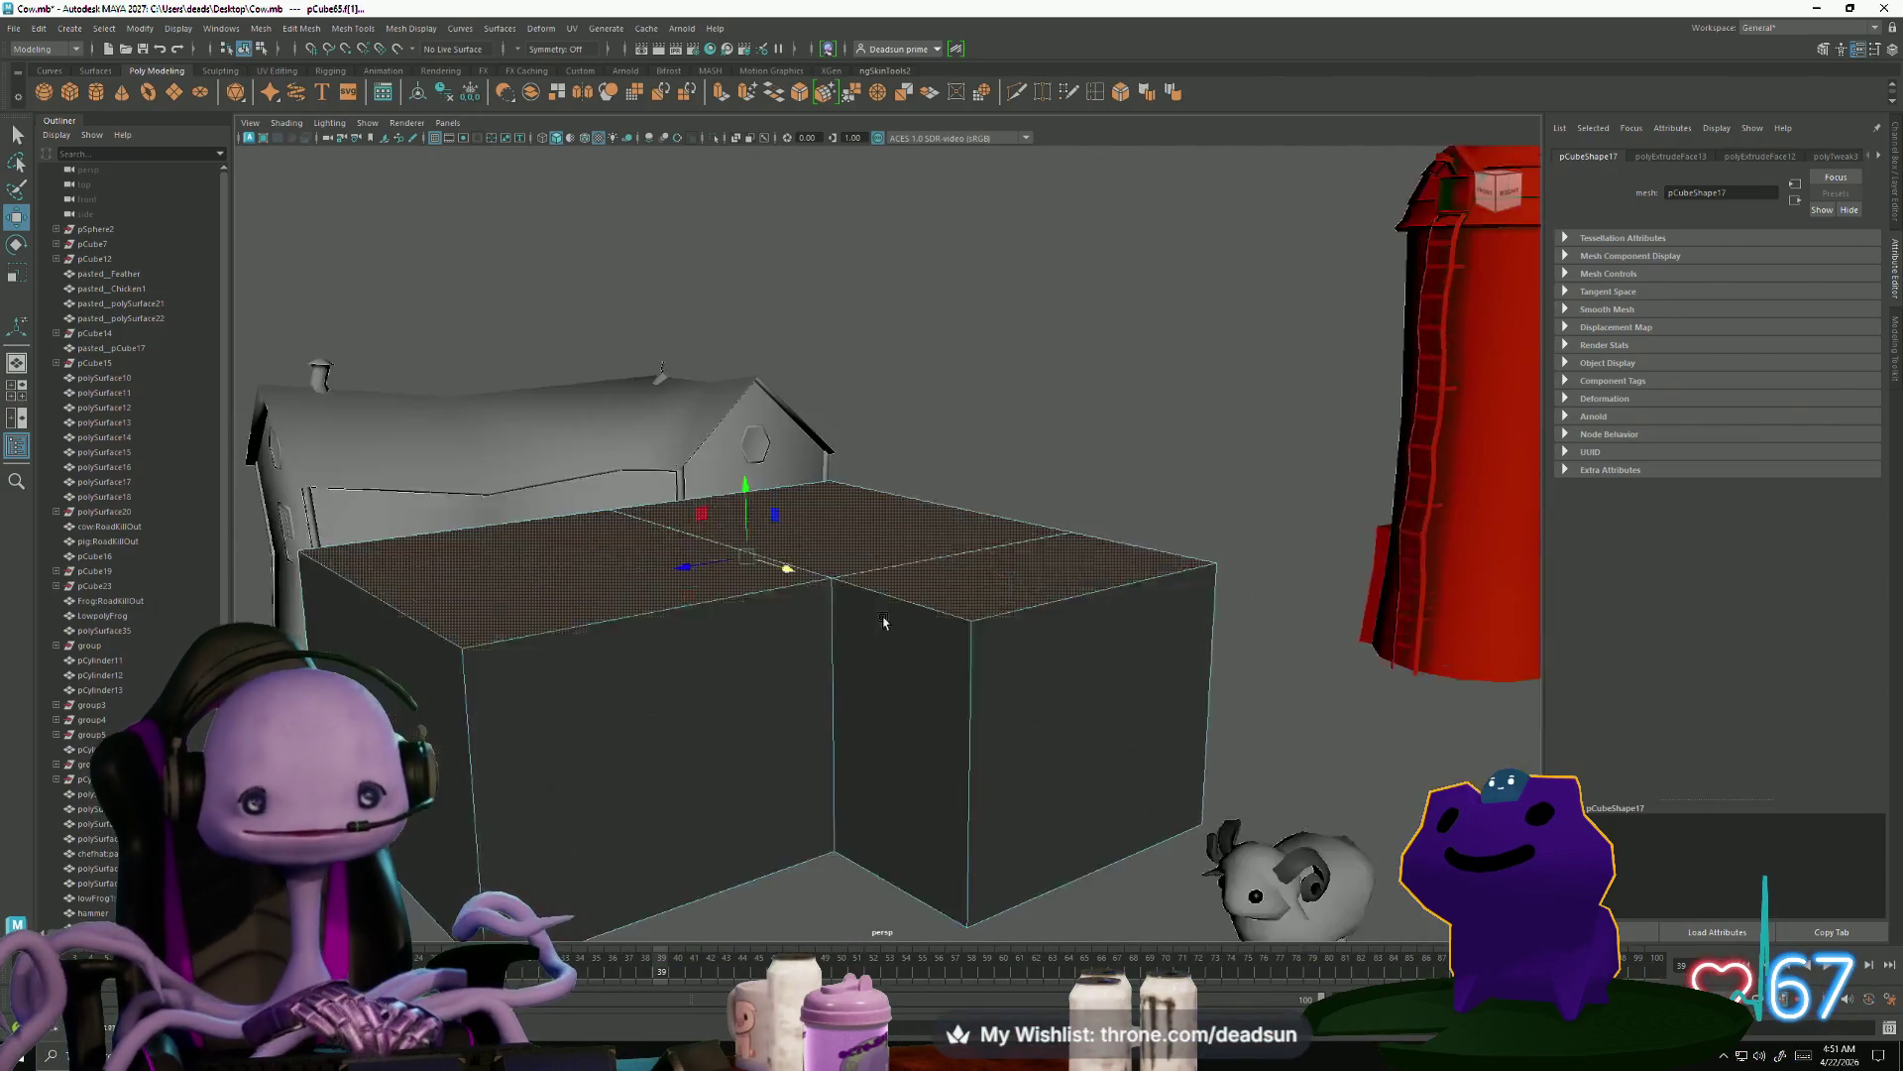
scroll(831, 776, up, 2)
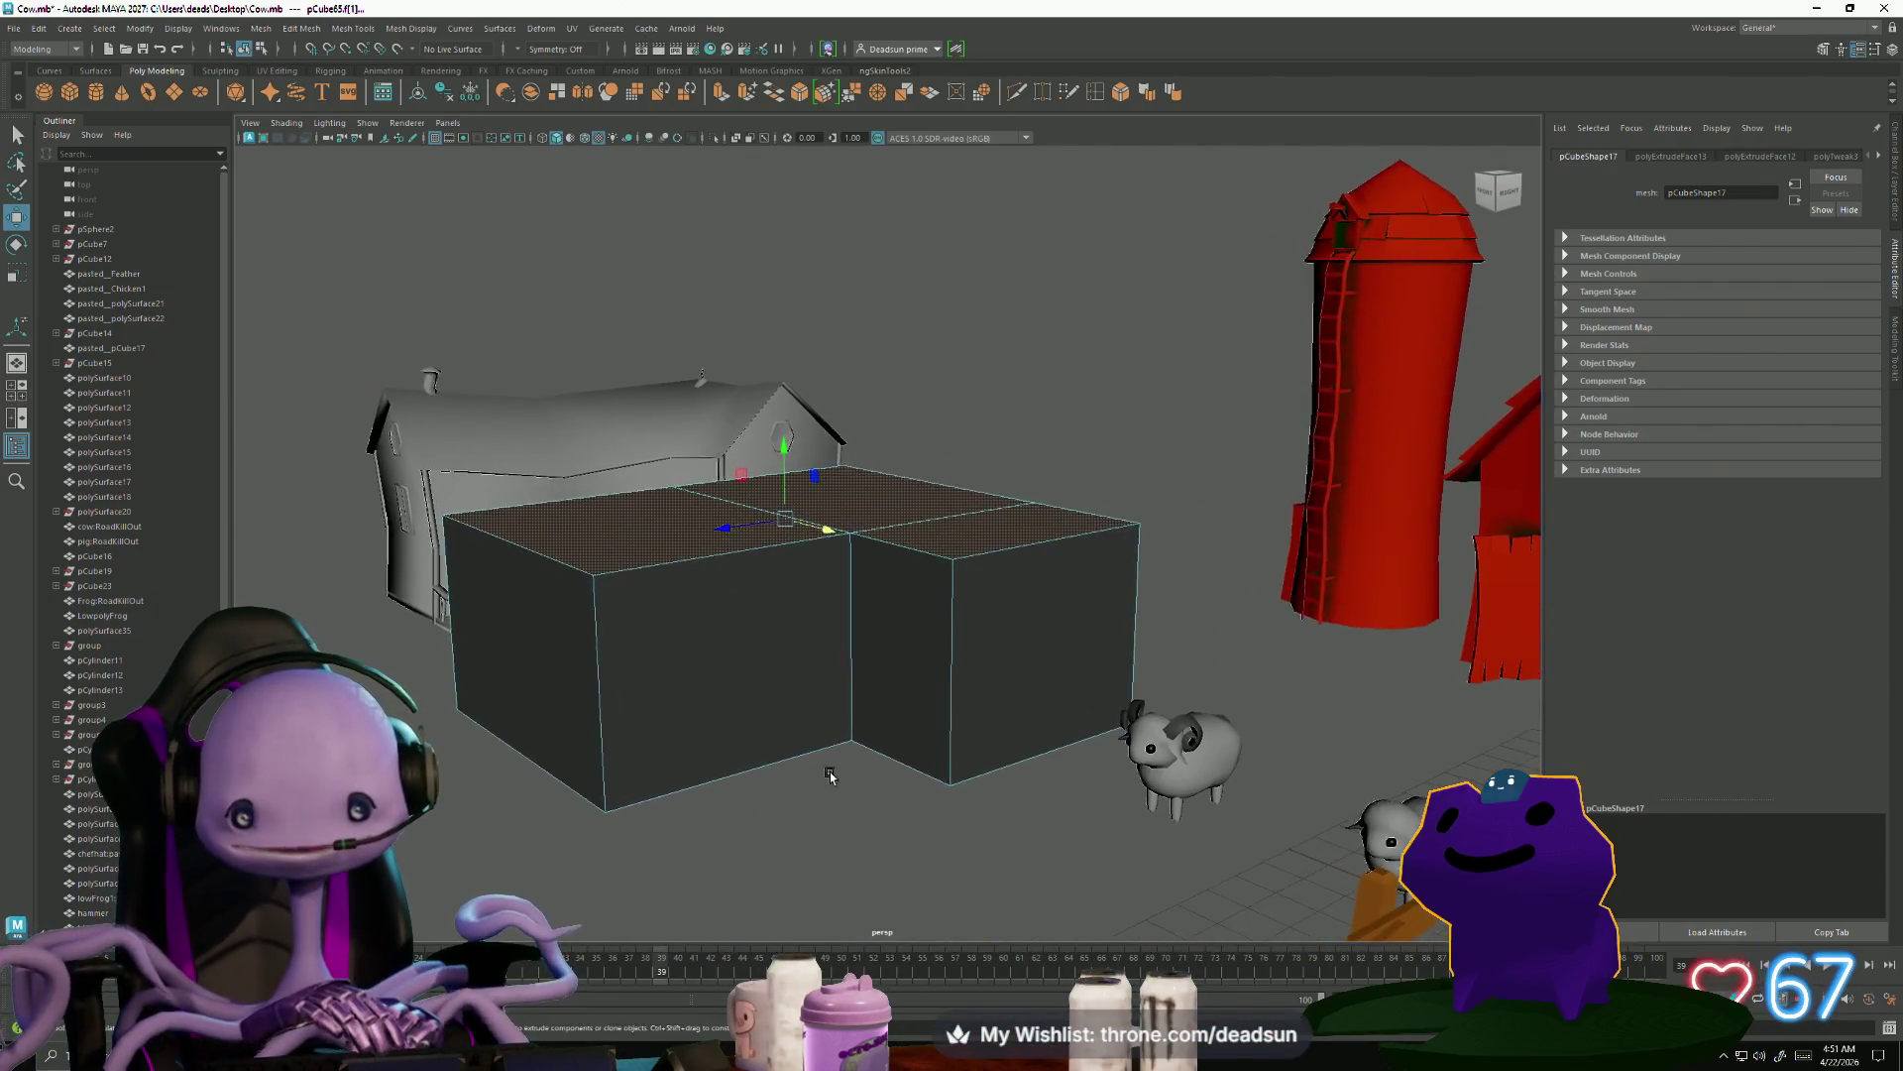
alt+drag(831, 776, 823, 772)
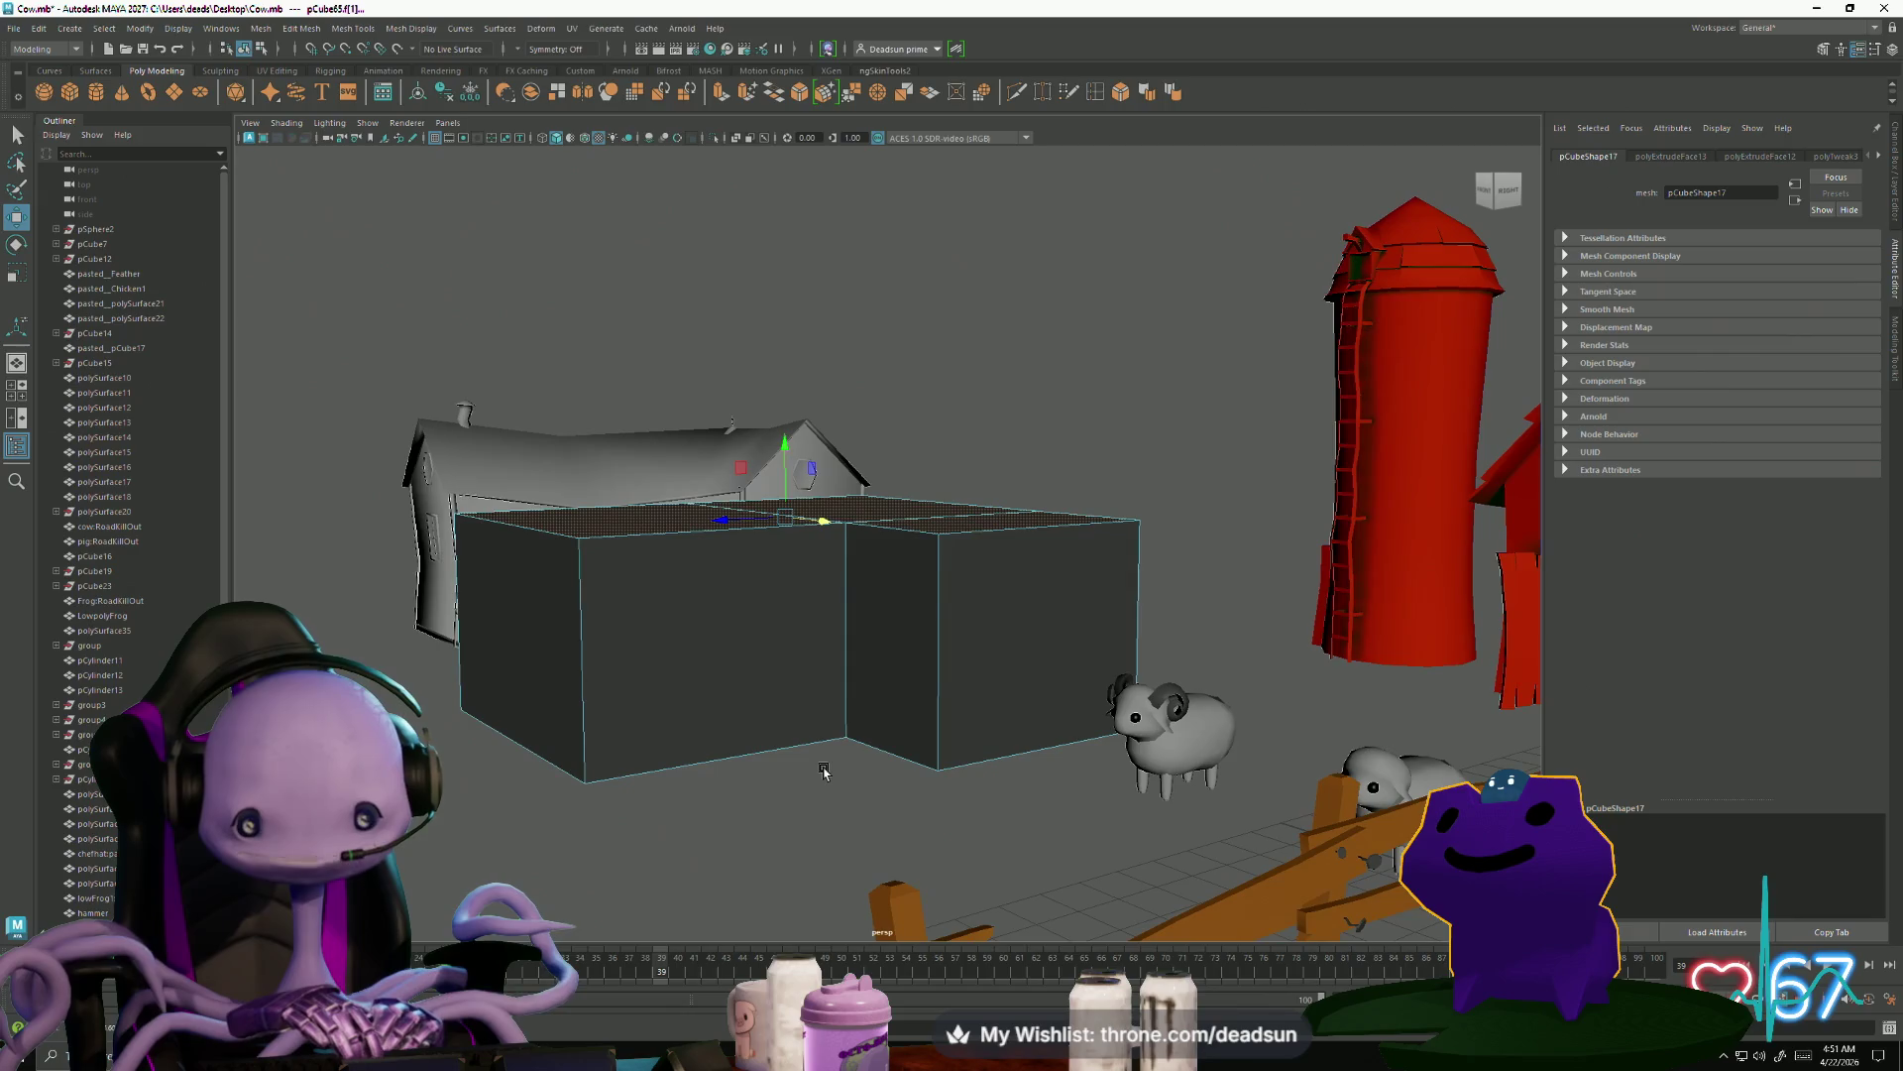
click(721, 94)
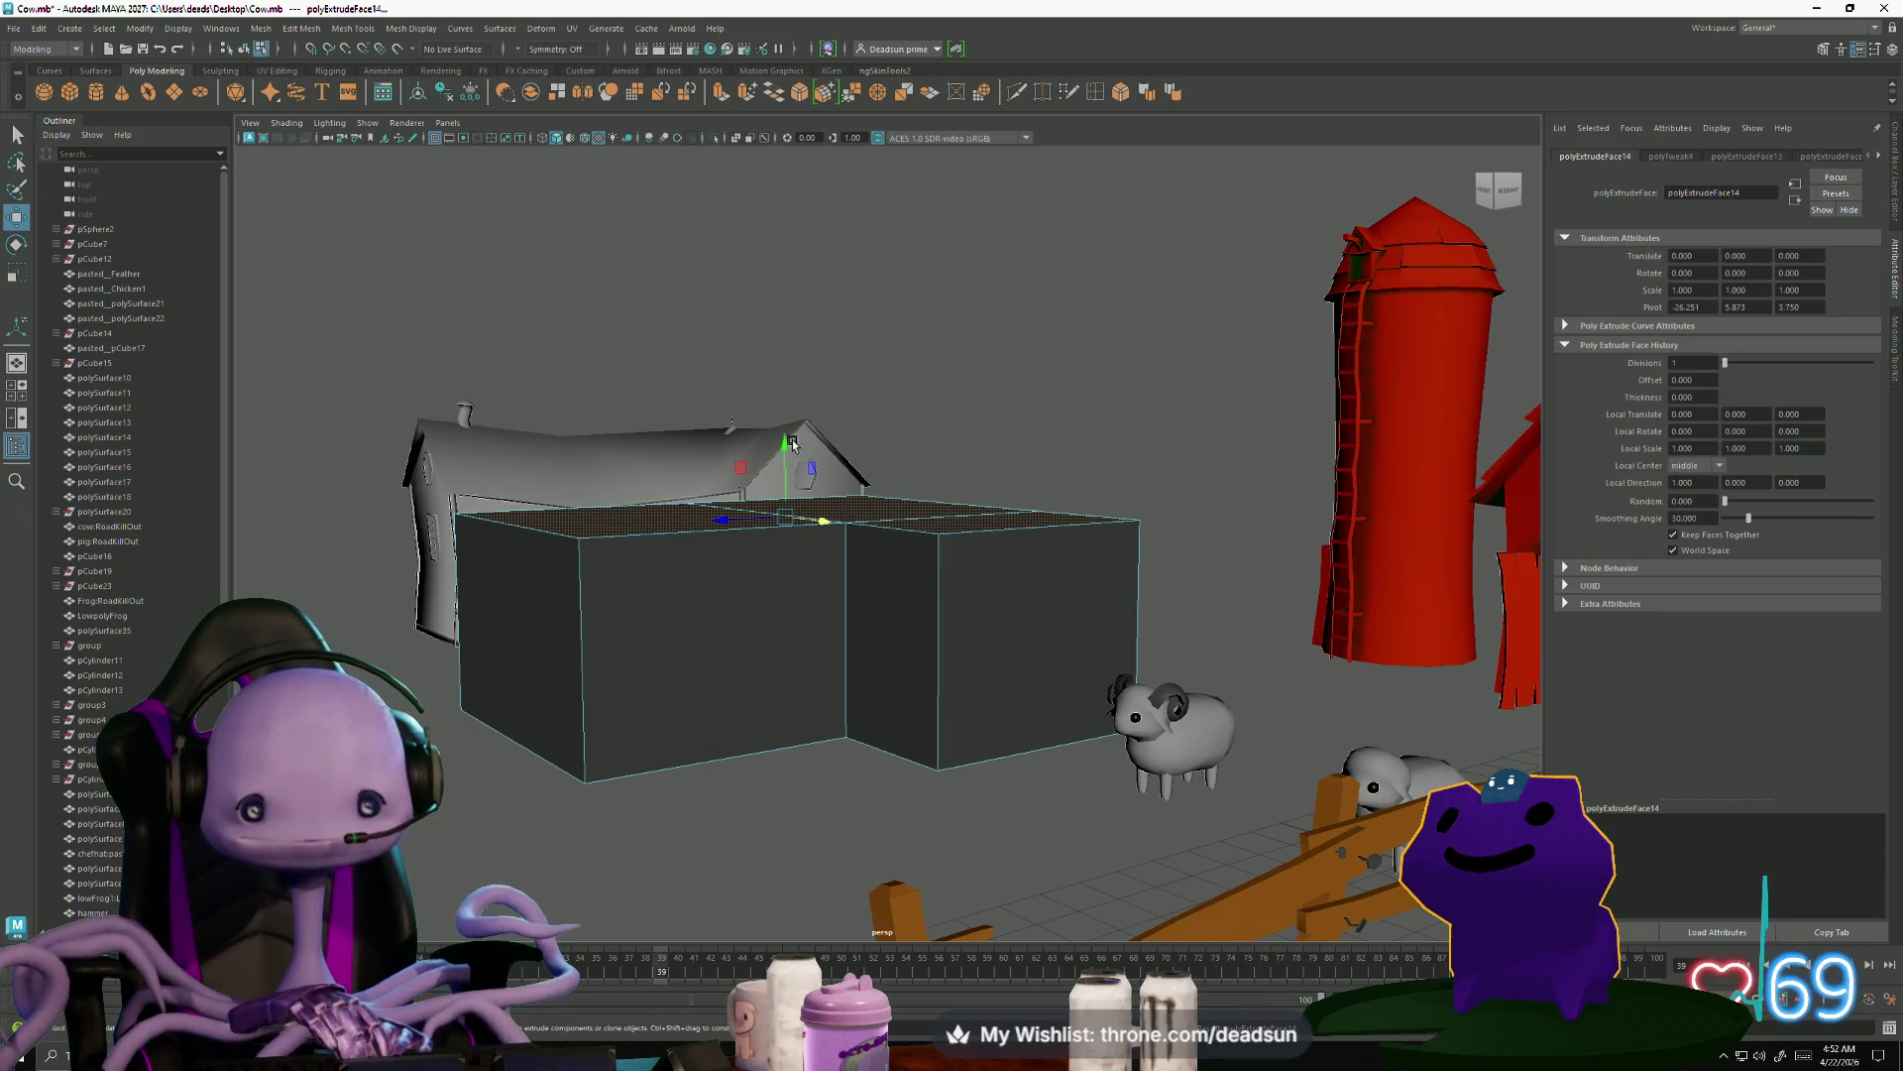
mouse_move(783, 446)
mouse_down()
mouse_move(785, 312)
mouse_move(942, 425)
mouse_move(943, 459)
mouse_move(833, 425)
mouse_move(850, 526)
mouse_move(986, 461)
mouse_move(748, 503)
mouse_move(753, 484)
mouse_up()
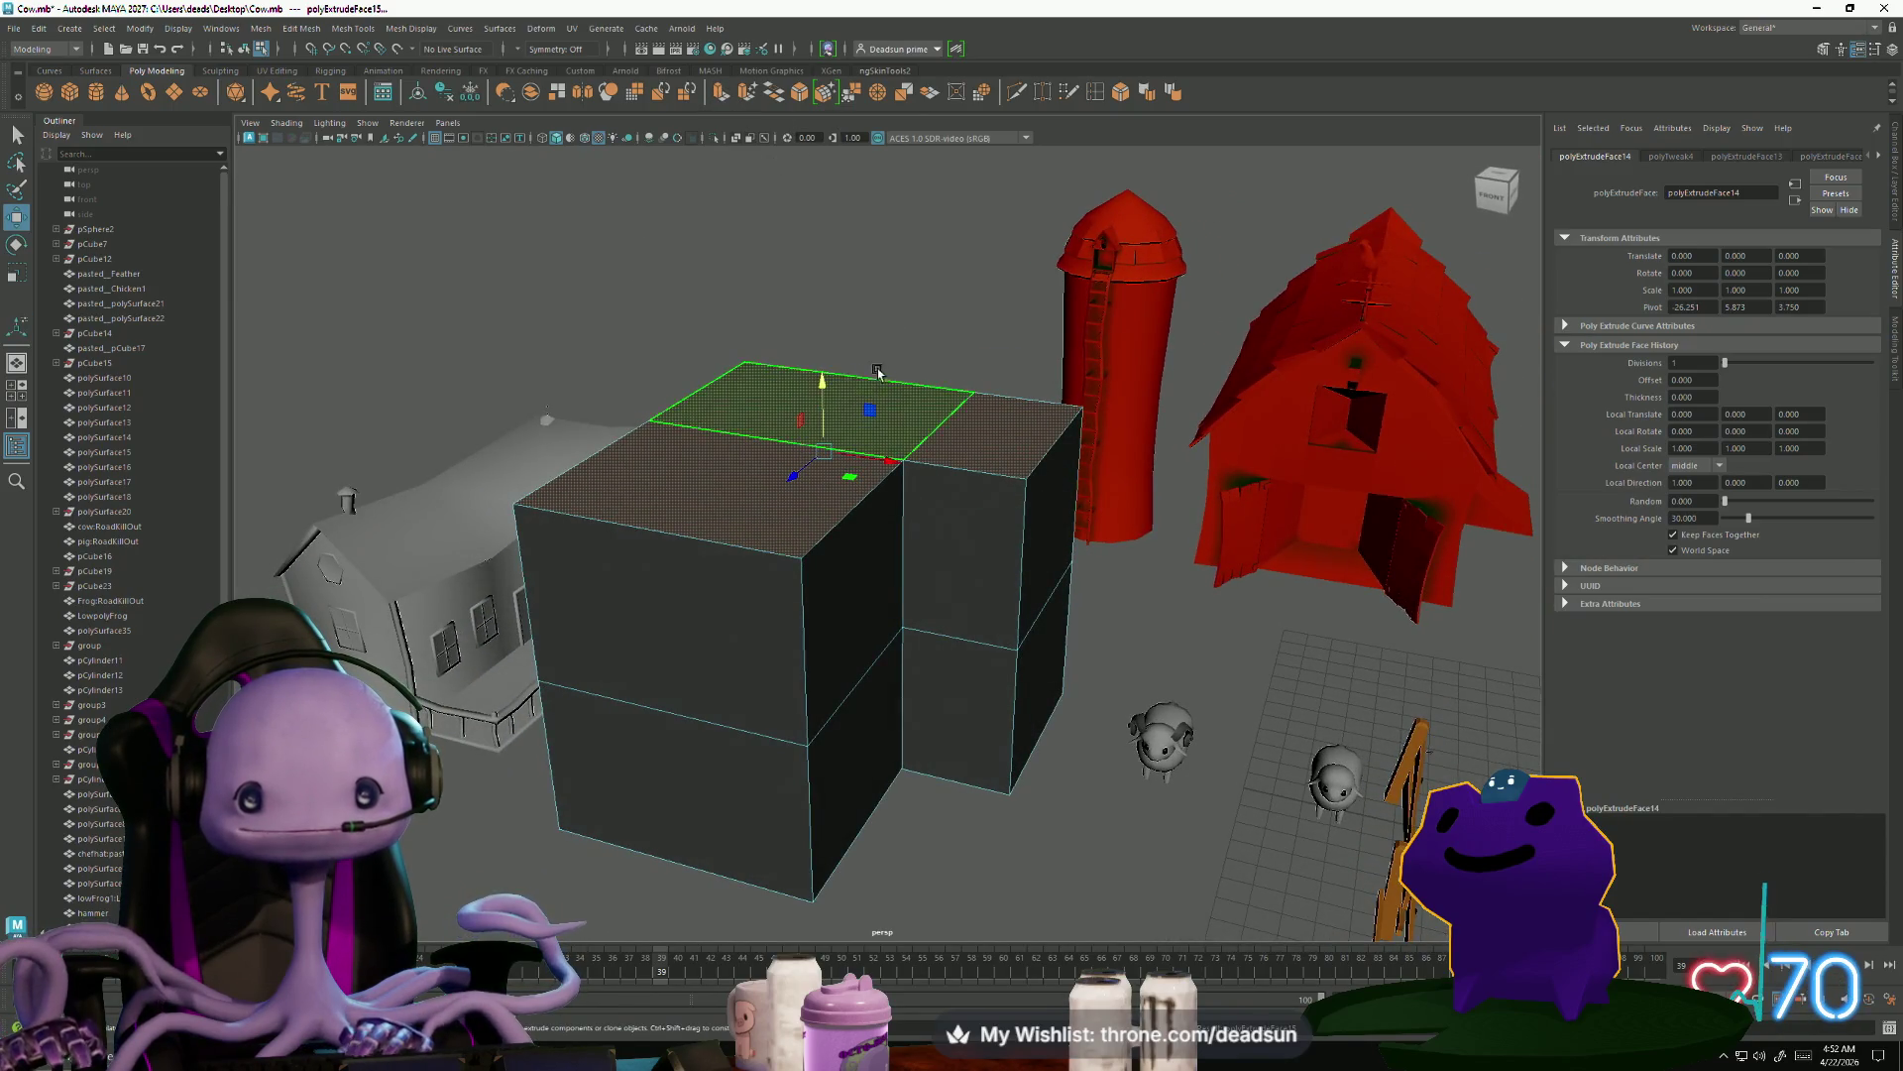
mouse_move(815, 382)
mouse_down()
mouse_move(808, 278)
mouse_move(755, 384)
mouse_move(602, 413)
mouse_up()
mouse_move(813, 228)
mouse_down()
mouse_move(838, 425)
mouse_move(937, 315)
mouse_up()
Switch to edge then vertex mode and select a top corner vertex of the block
key(F10)
click(906, 417)
key(F9)
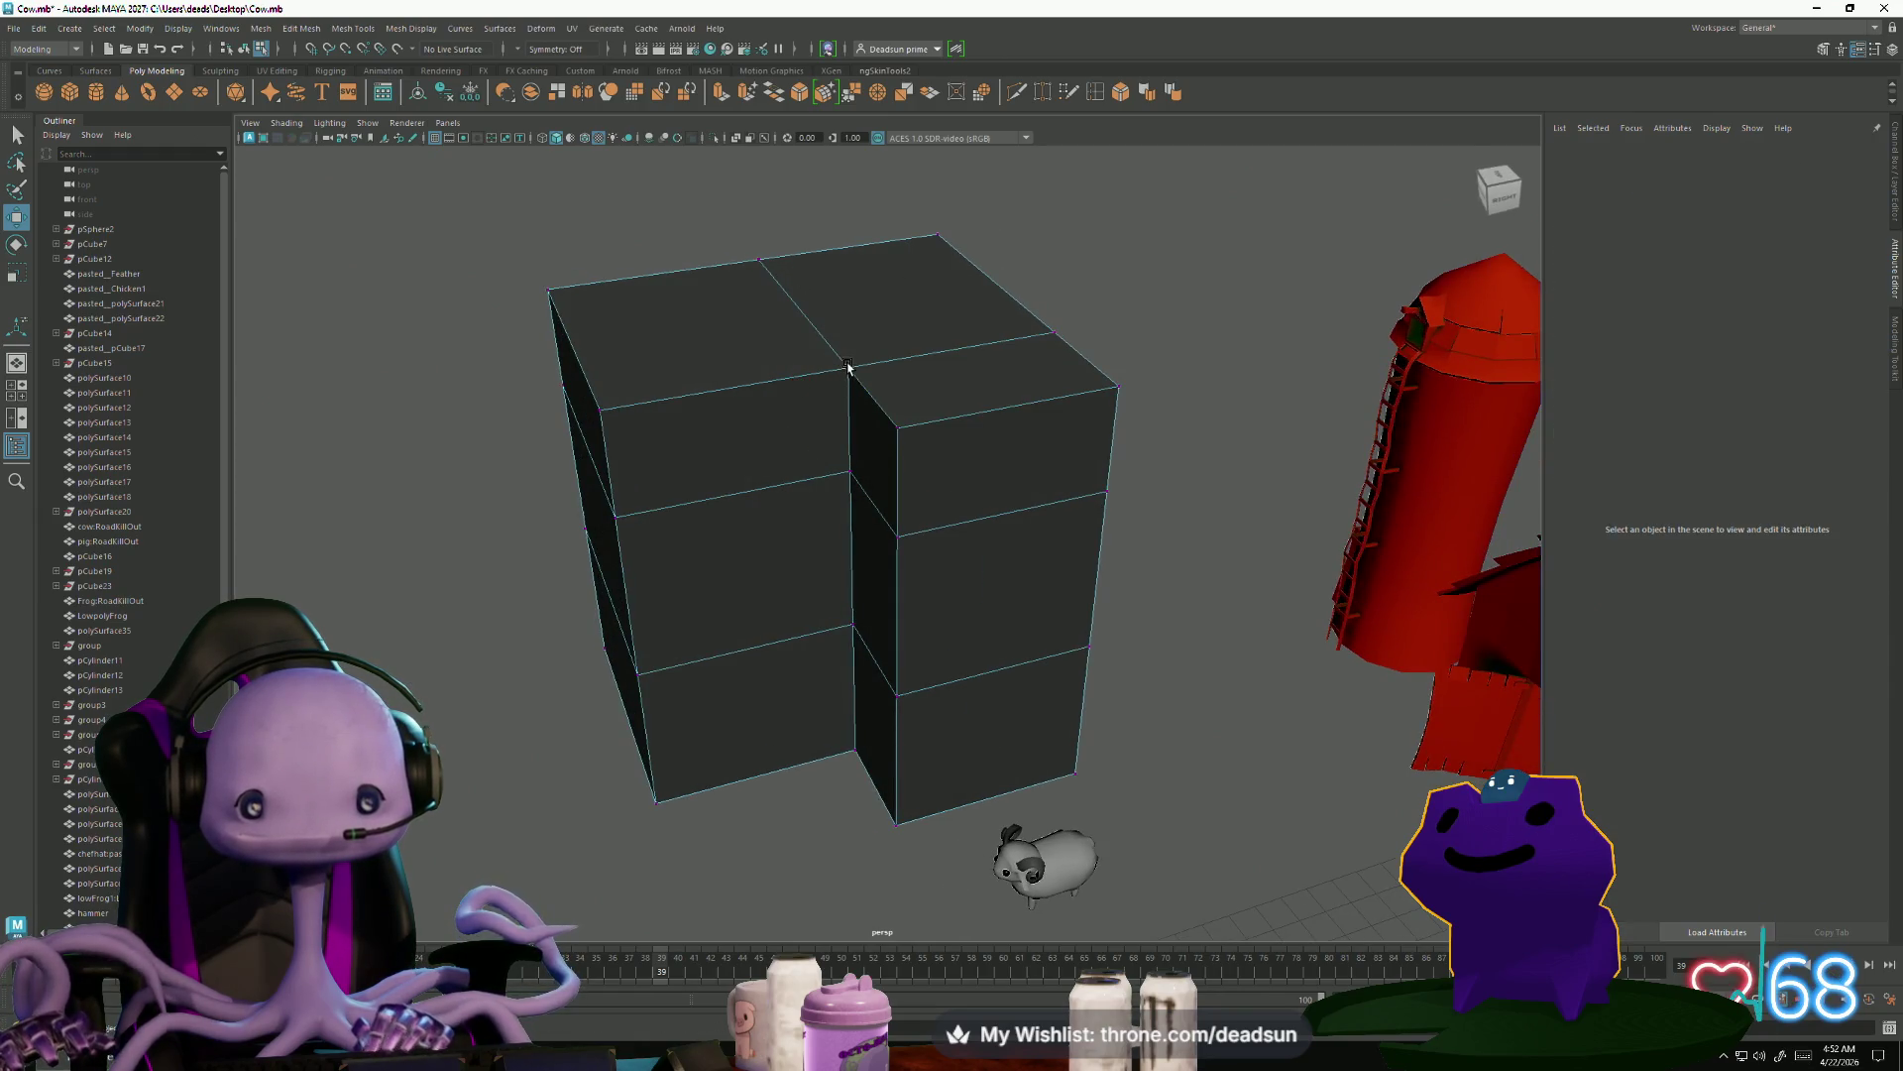
click(848, 366)
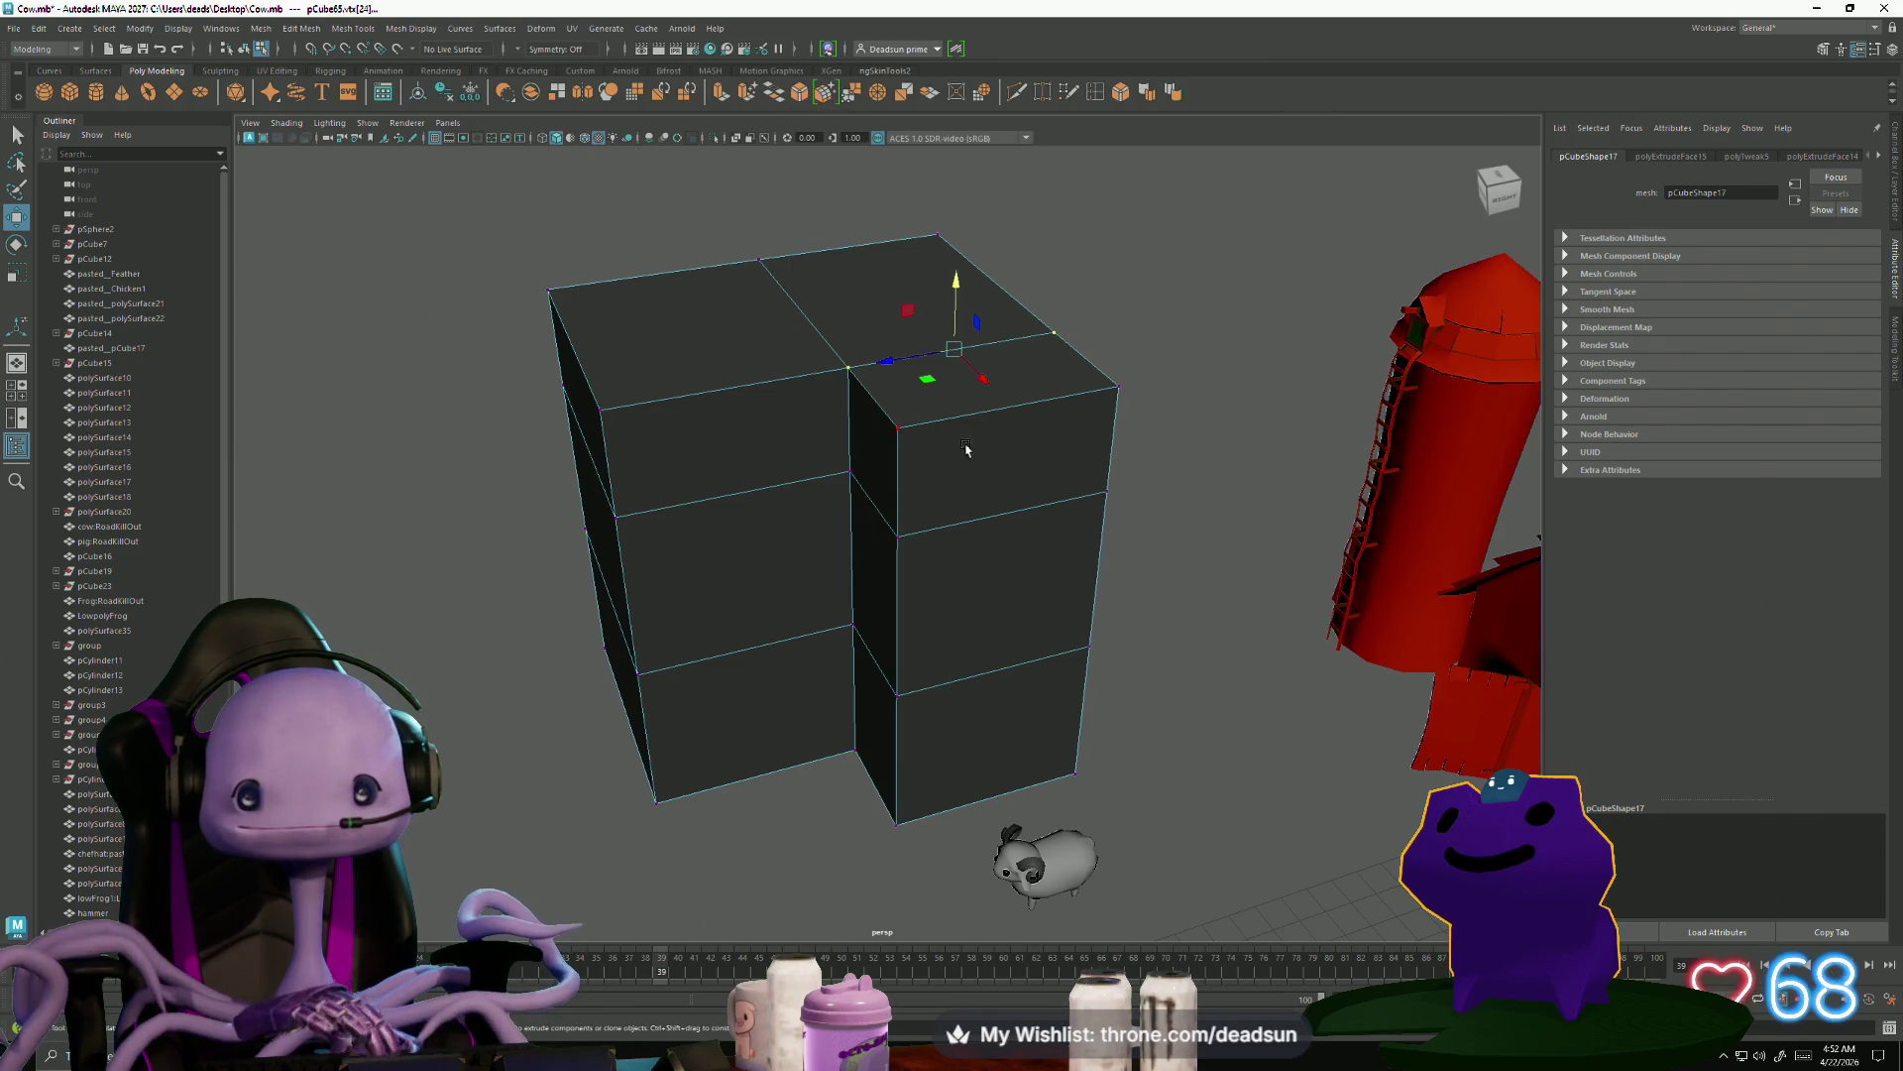
Target Weld the top corner vertices onto their neighbours, forming gable peaks on both wings
drag(847, 367, 953, 349)
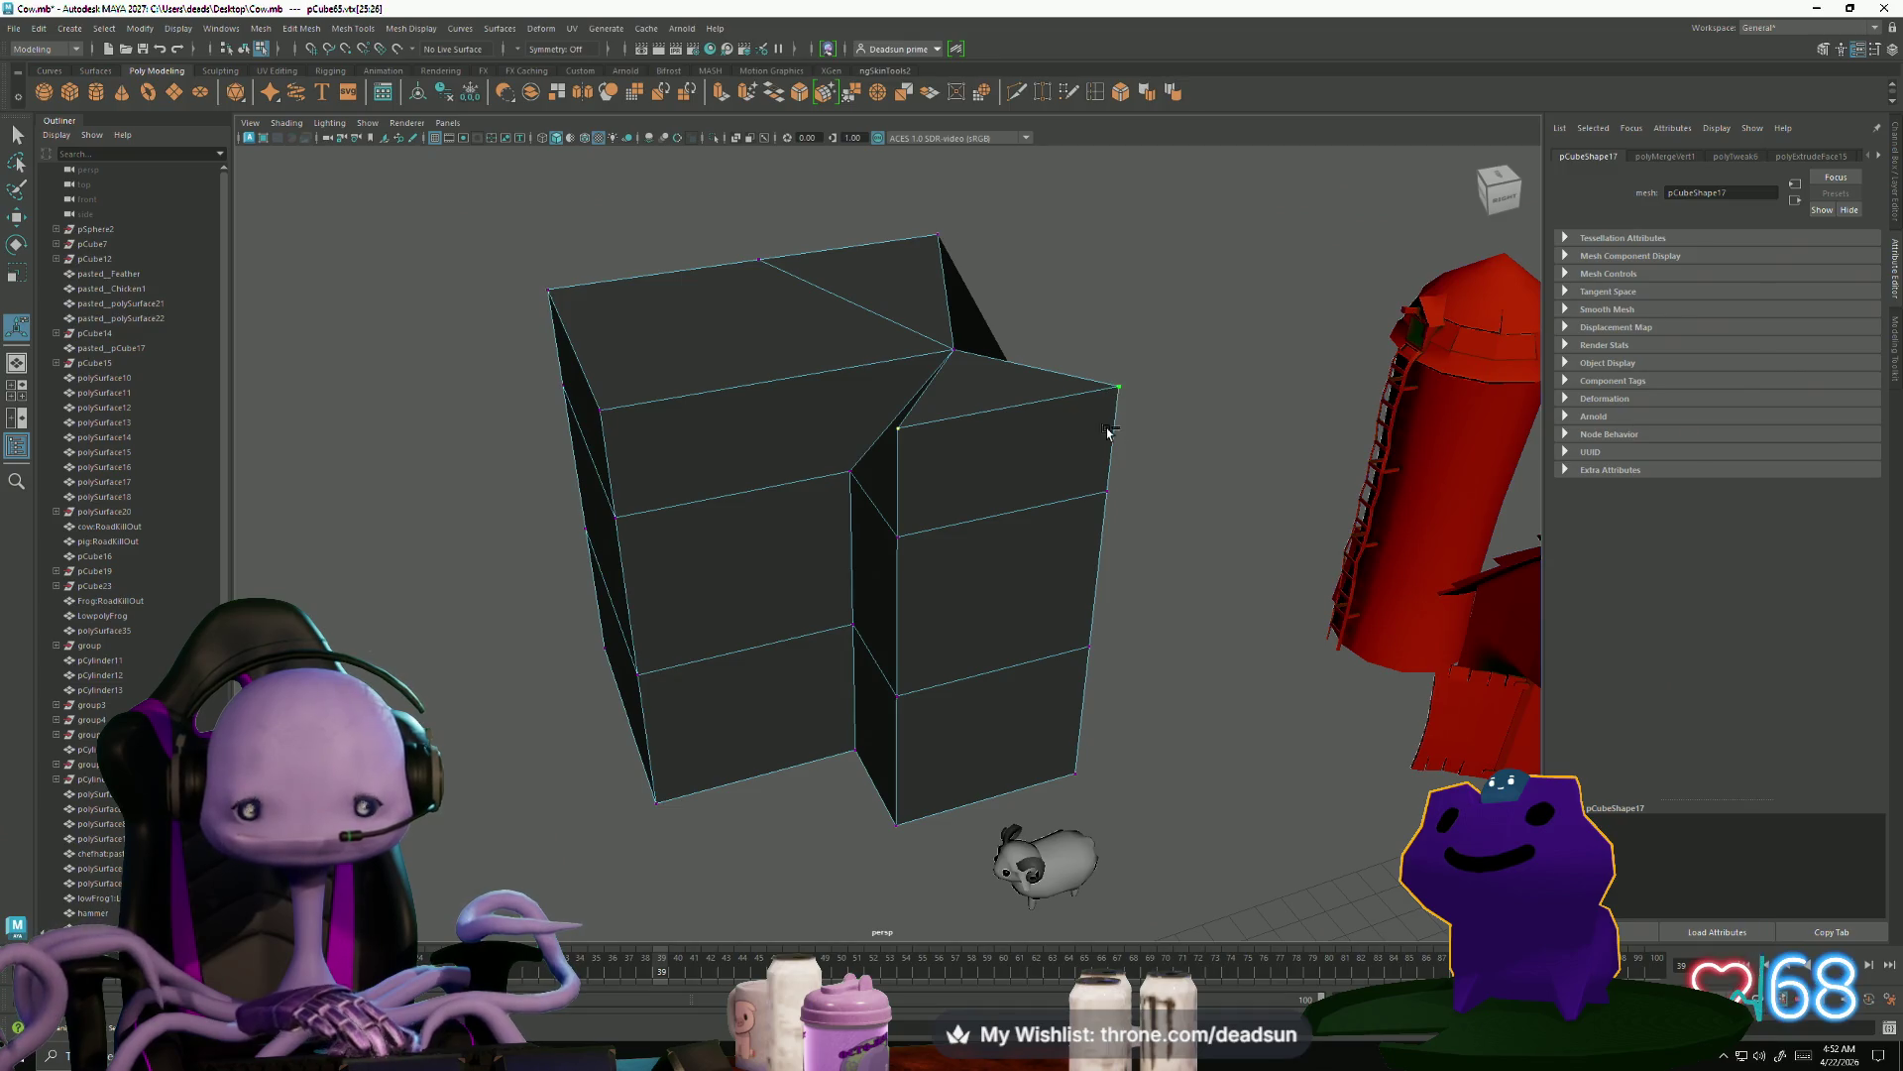
shift+right_drag(1107, 432, 893, 320)
click(877, 253)
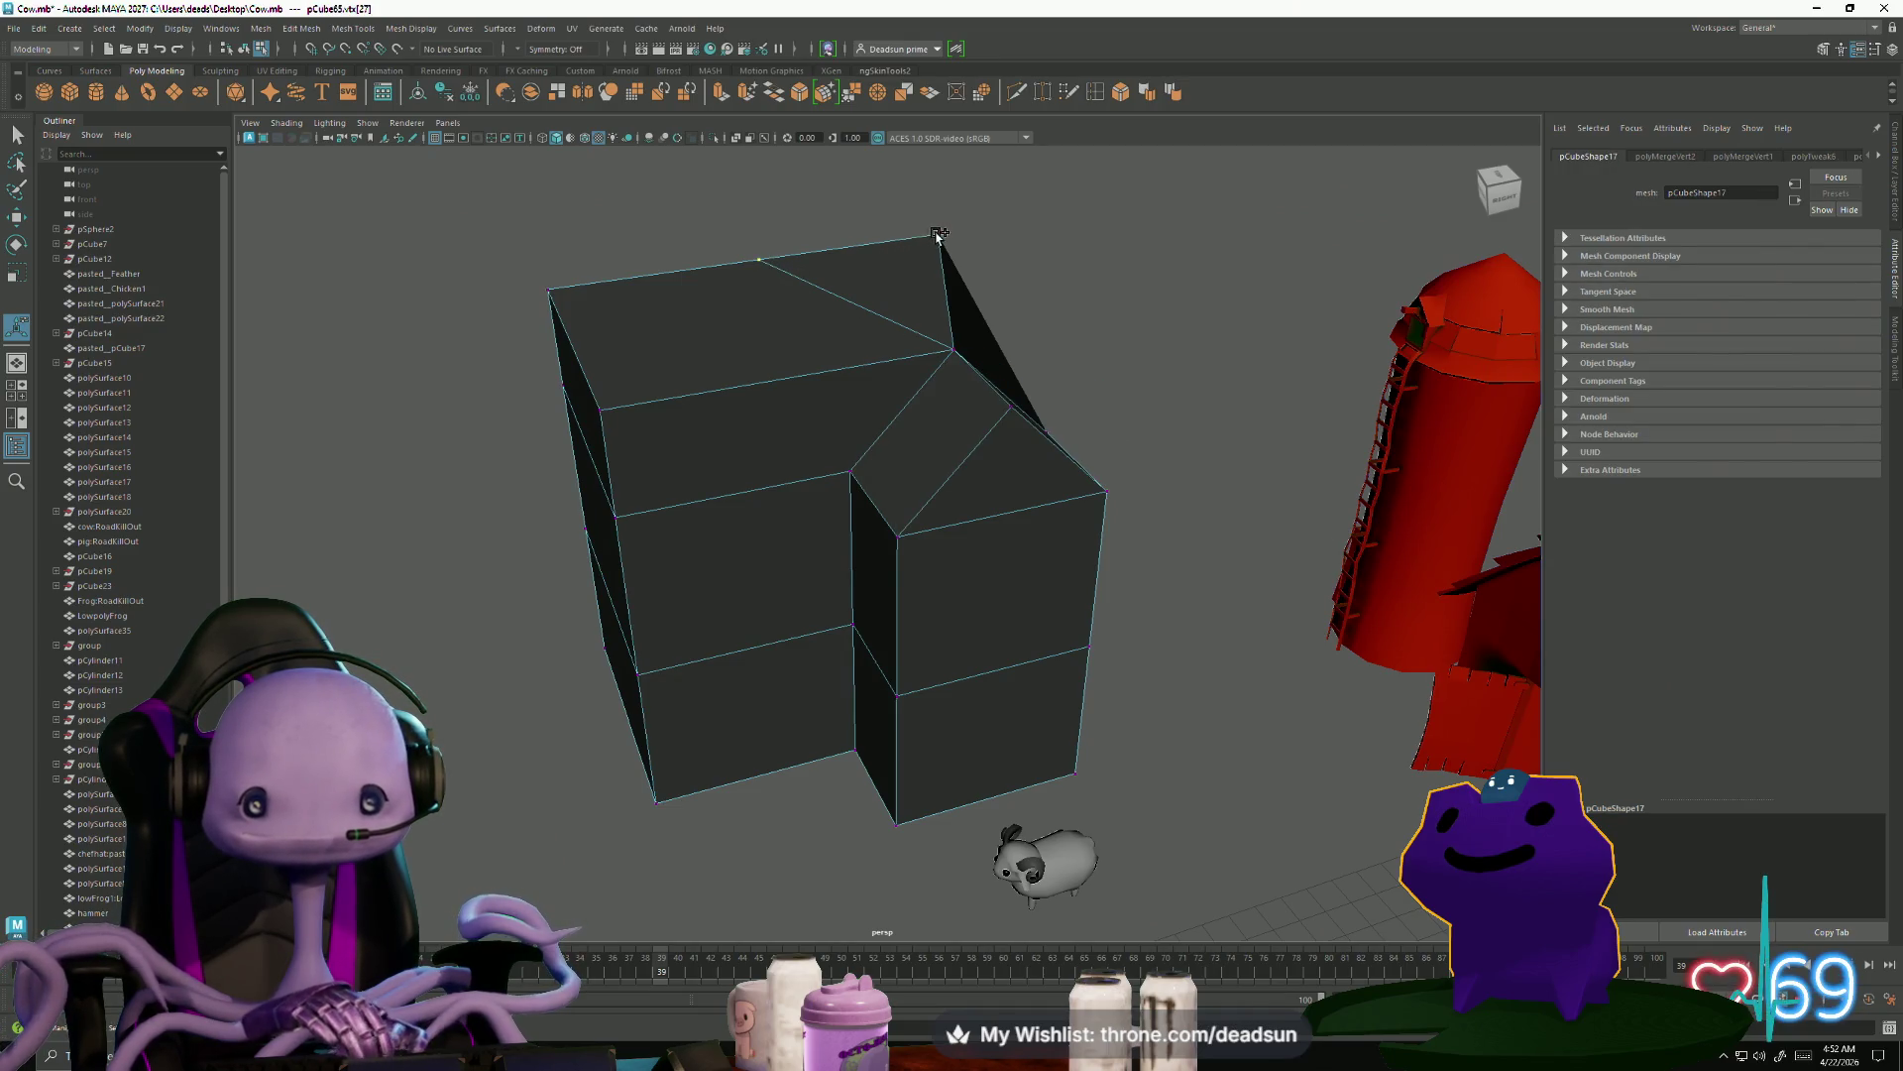
drag(937, 234, 977, 429)
mouse_move(645, 434)
alt+mouse_down()
mouse_move(773, 442)
mouse_move(580, 458)
alt+mouse_up()
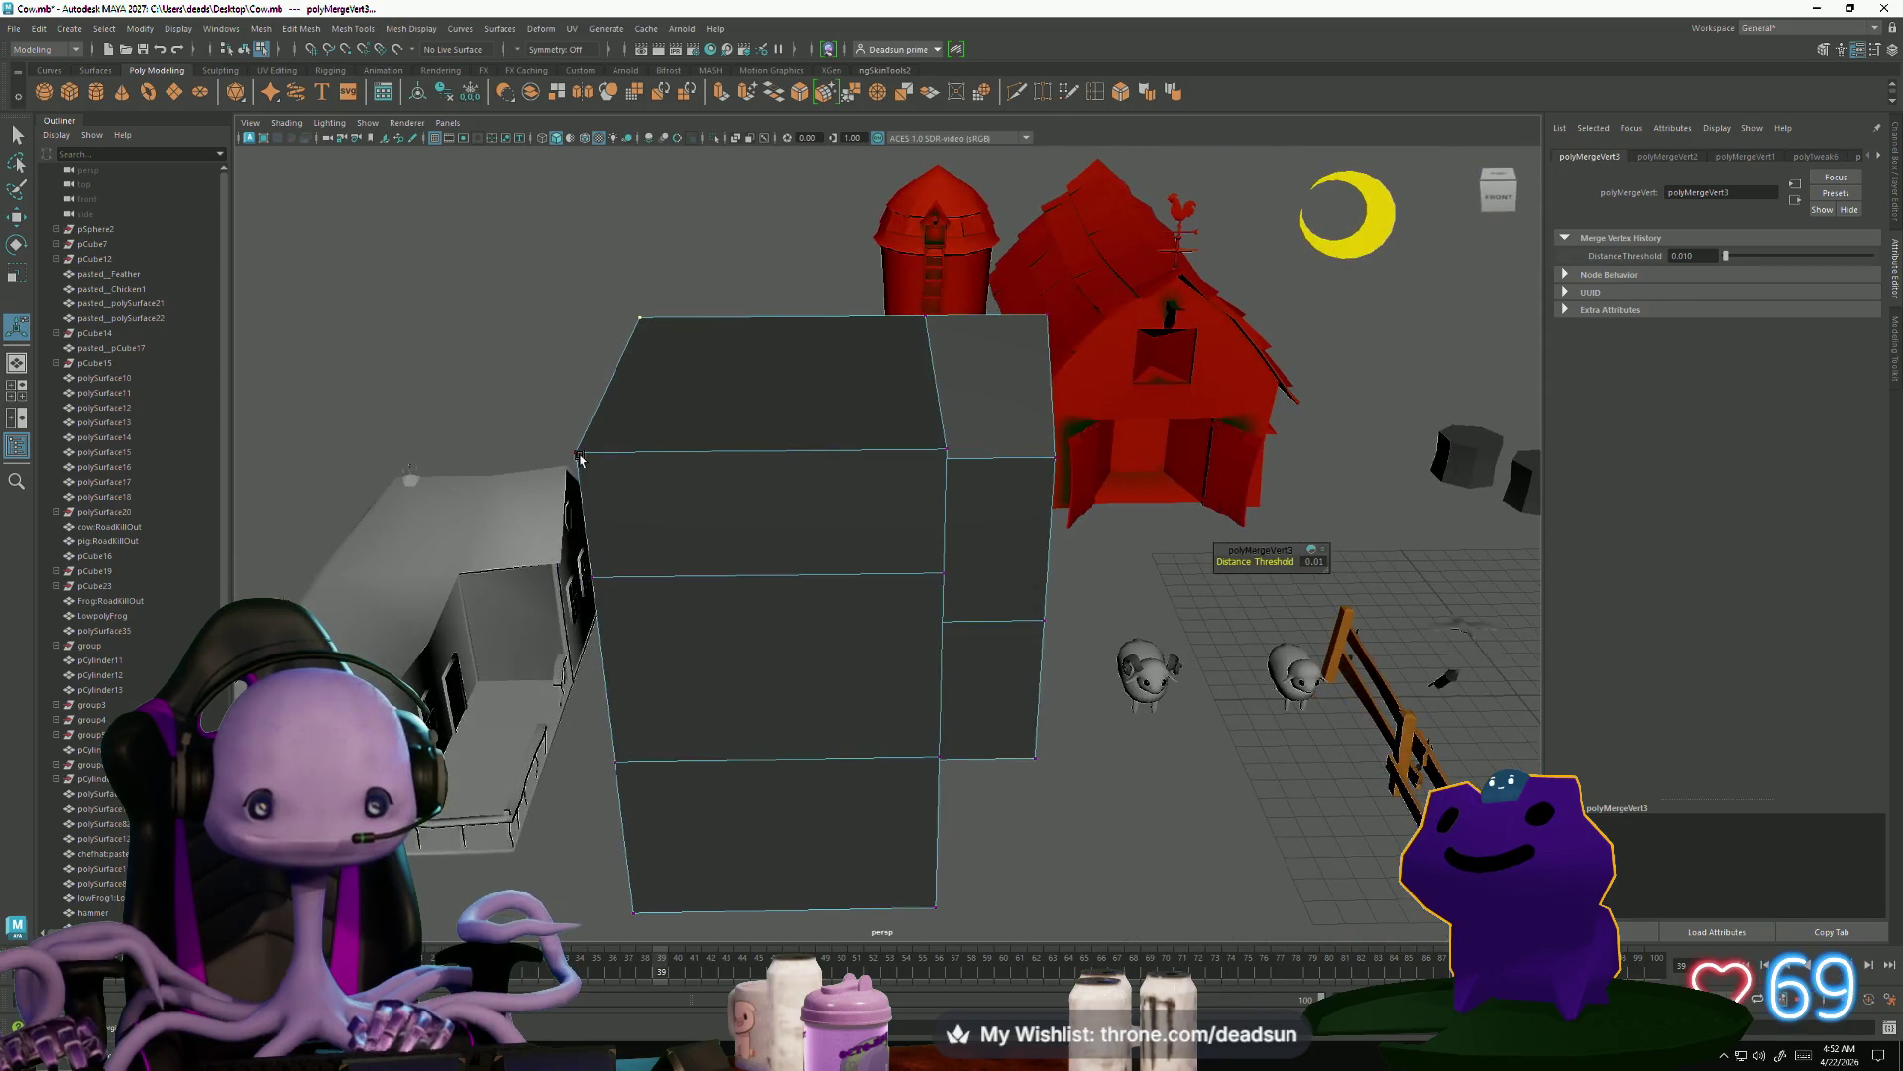
click(580, 458)
mouse_move(997, 568)
alt+mouse_down()
mouse_move(1020, 574)
mouse_move(969, 595)
mouse_move(671, 298)
alt+mouse_up()
click(671, 297)
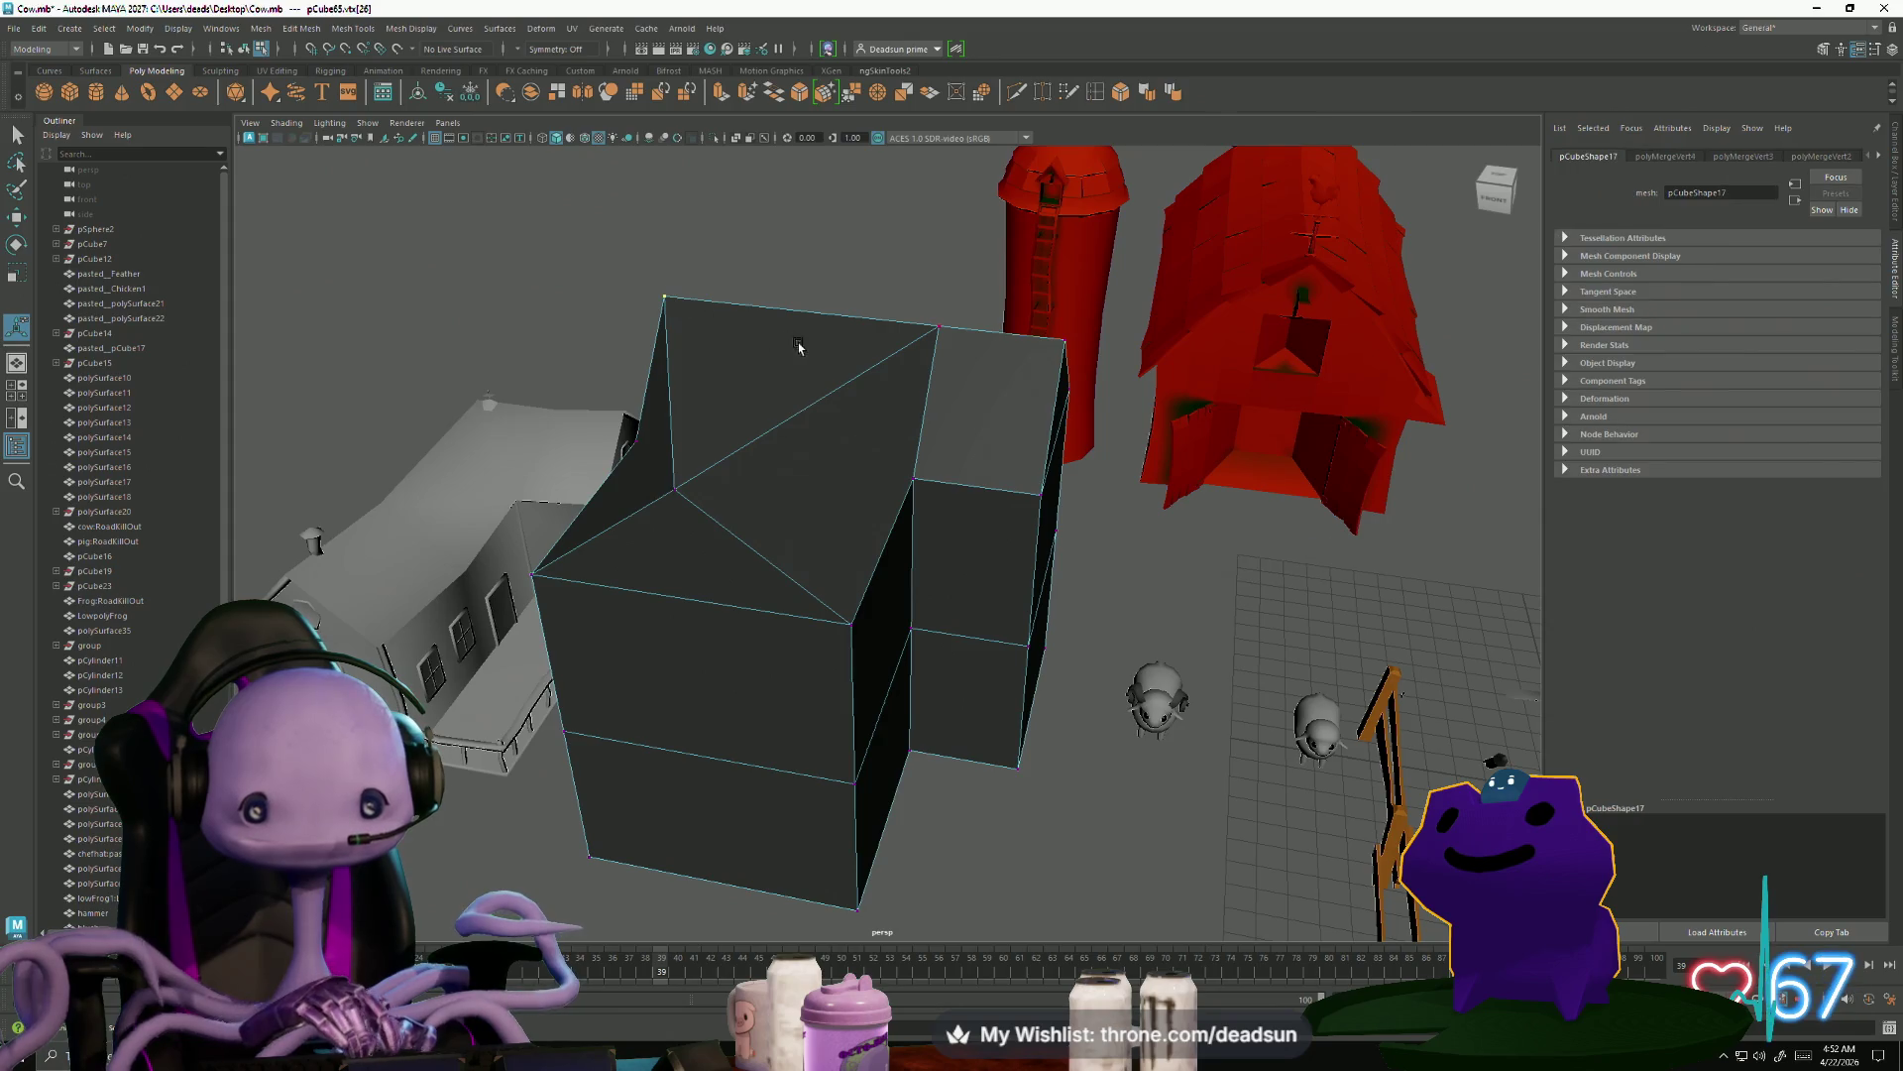
mouse_move(924, 362)
mouse_down()
mouse_move(914, 475)
mouse_move(769, 591)
mouse_move(725, 499)
mouse_move(748, 467)
mouse_move(797, 477)
mouse_up()
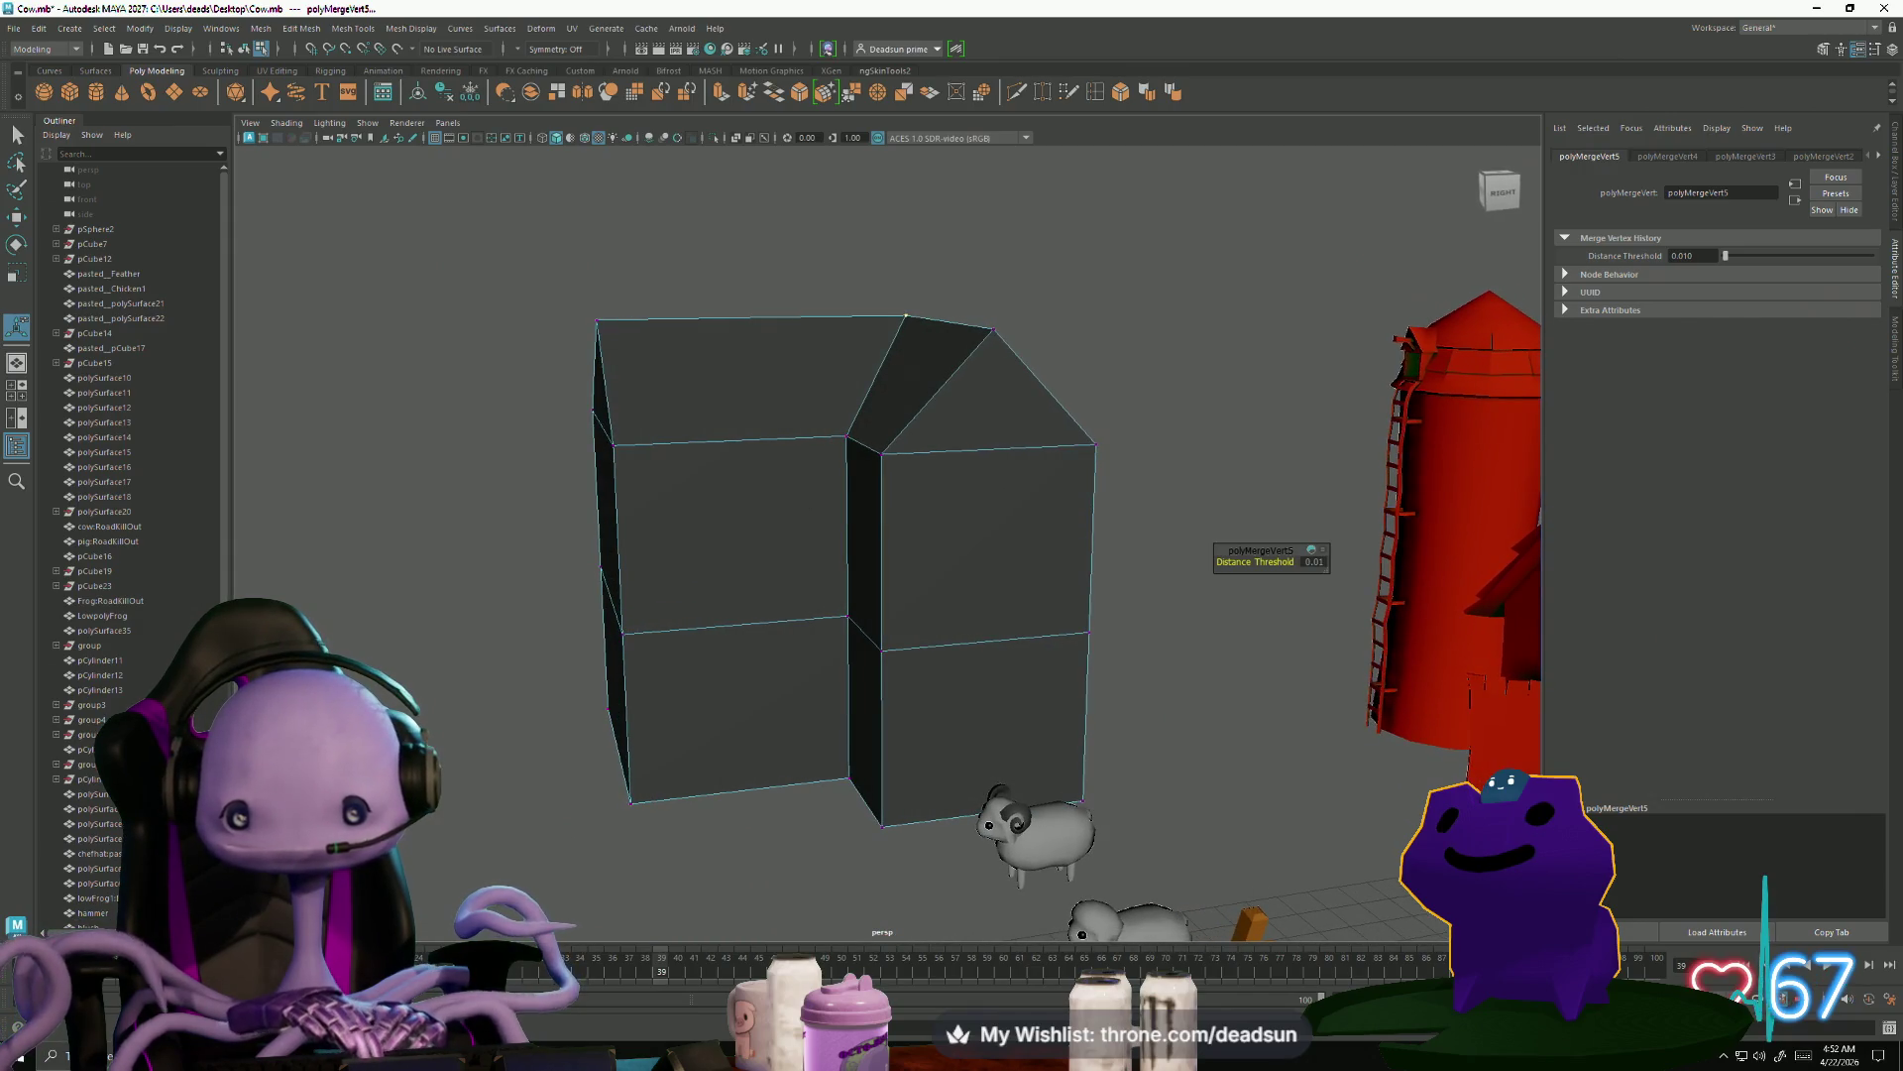
Orbit around the house to inspect the new gable roofs
mouse_move(832, 743)
alt+mouse_down()
mouse_move(765, 693)
mouse_move(845, 710)
mouse_move(872, 769)
mouse_move(997, 721)
alt+mouse_up()
mouse_move(996, 720)
alt+middle_down()
mouse_move(913, 744)
mouse_move(982, 794)
mouse_move(979, 704)
alt+middle_up()
mouse_move(979, 704)
alt+right_down()
mouse_move(998, 744)
mouse_move(924, 685)
mouse_move(892, 689)
mouse_move(941, 762)
alt+right_up()
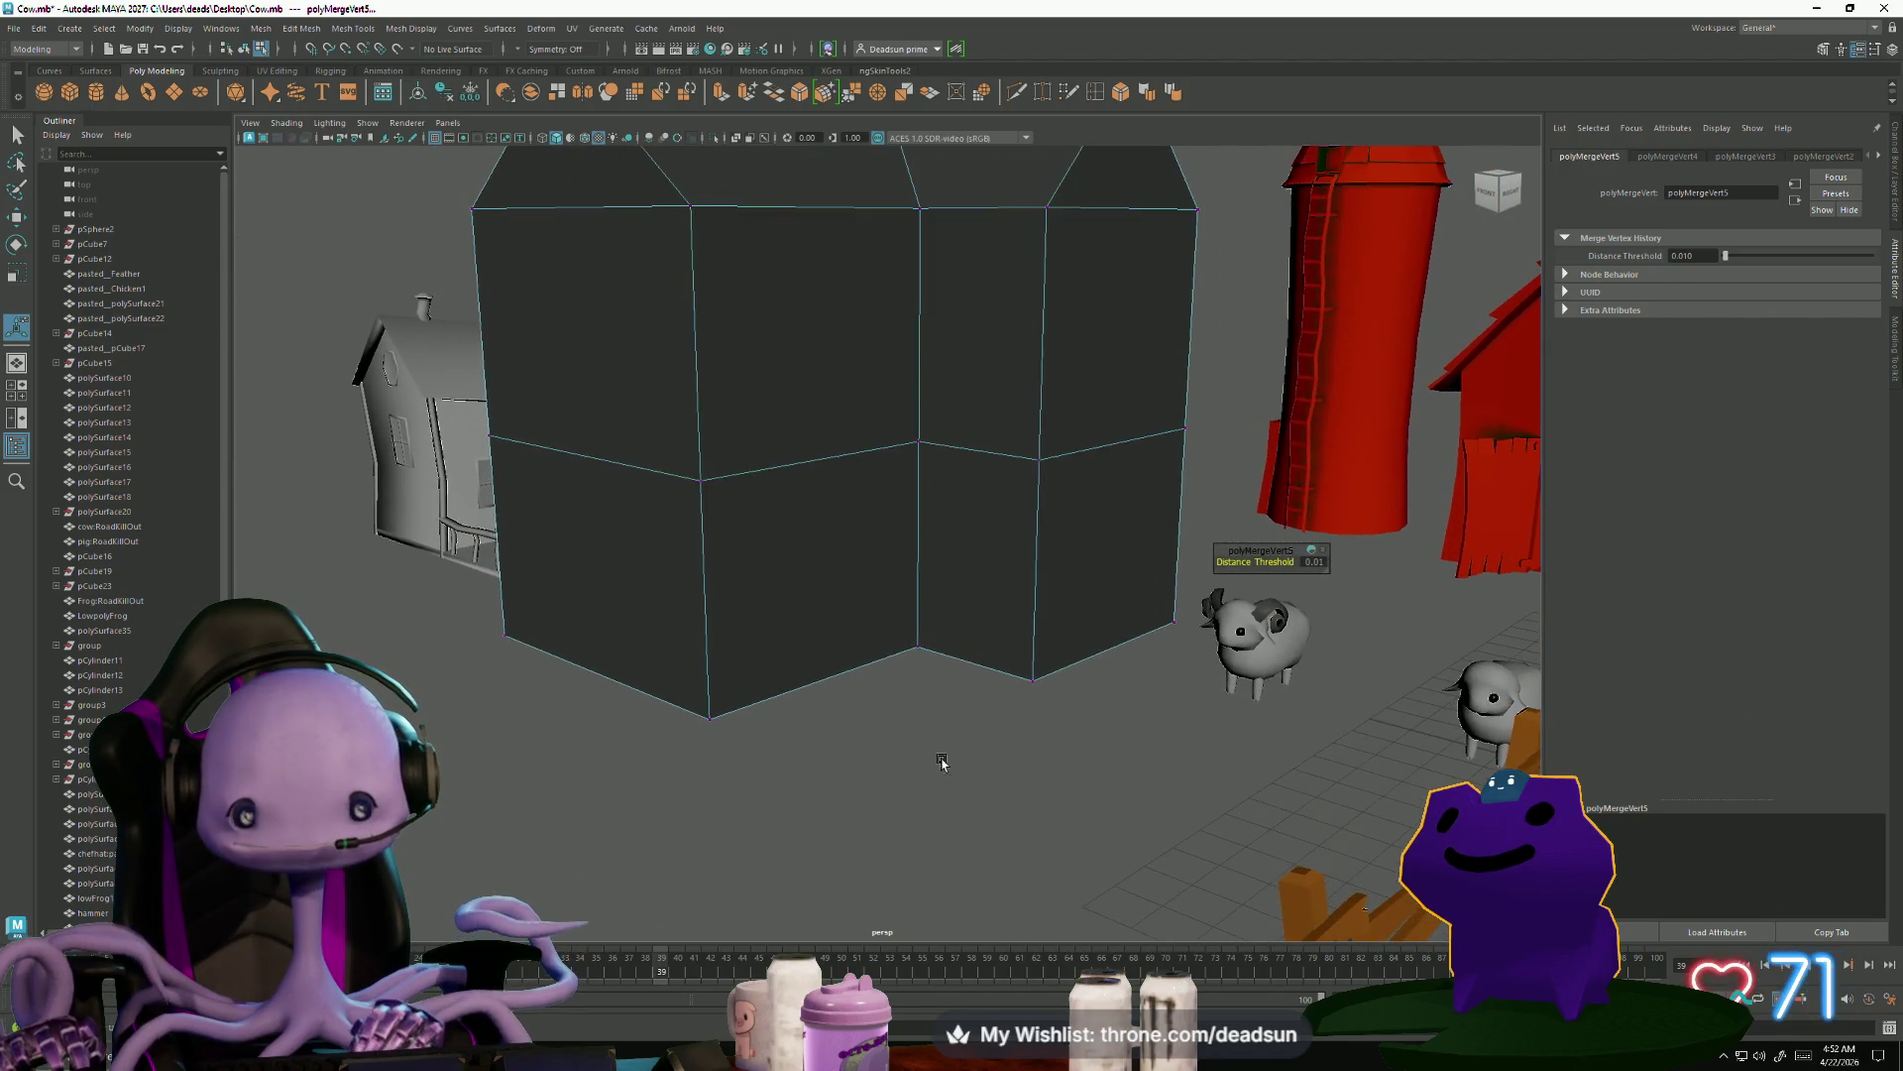
mouse_move(889, 686)
alt+middle_down()
mouse_move(895, 654)
mouse_move(905, 688)
alt+middle_up()
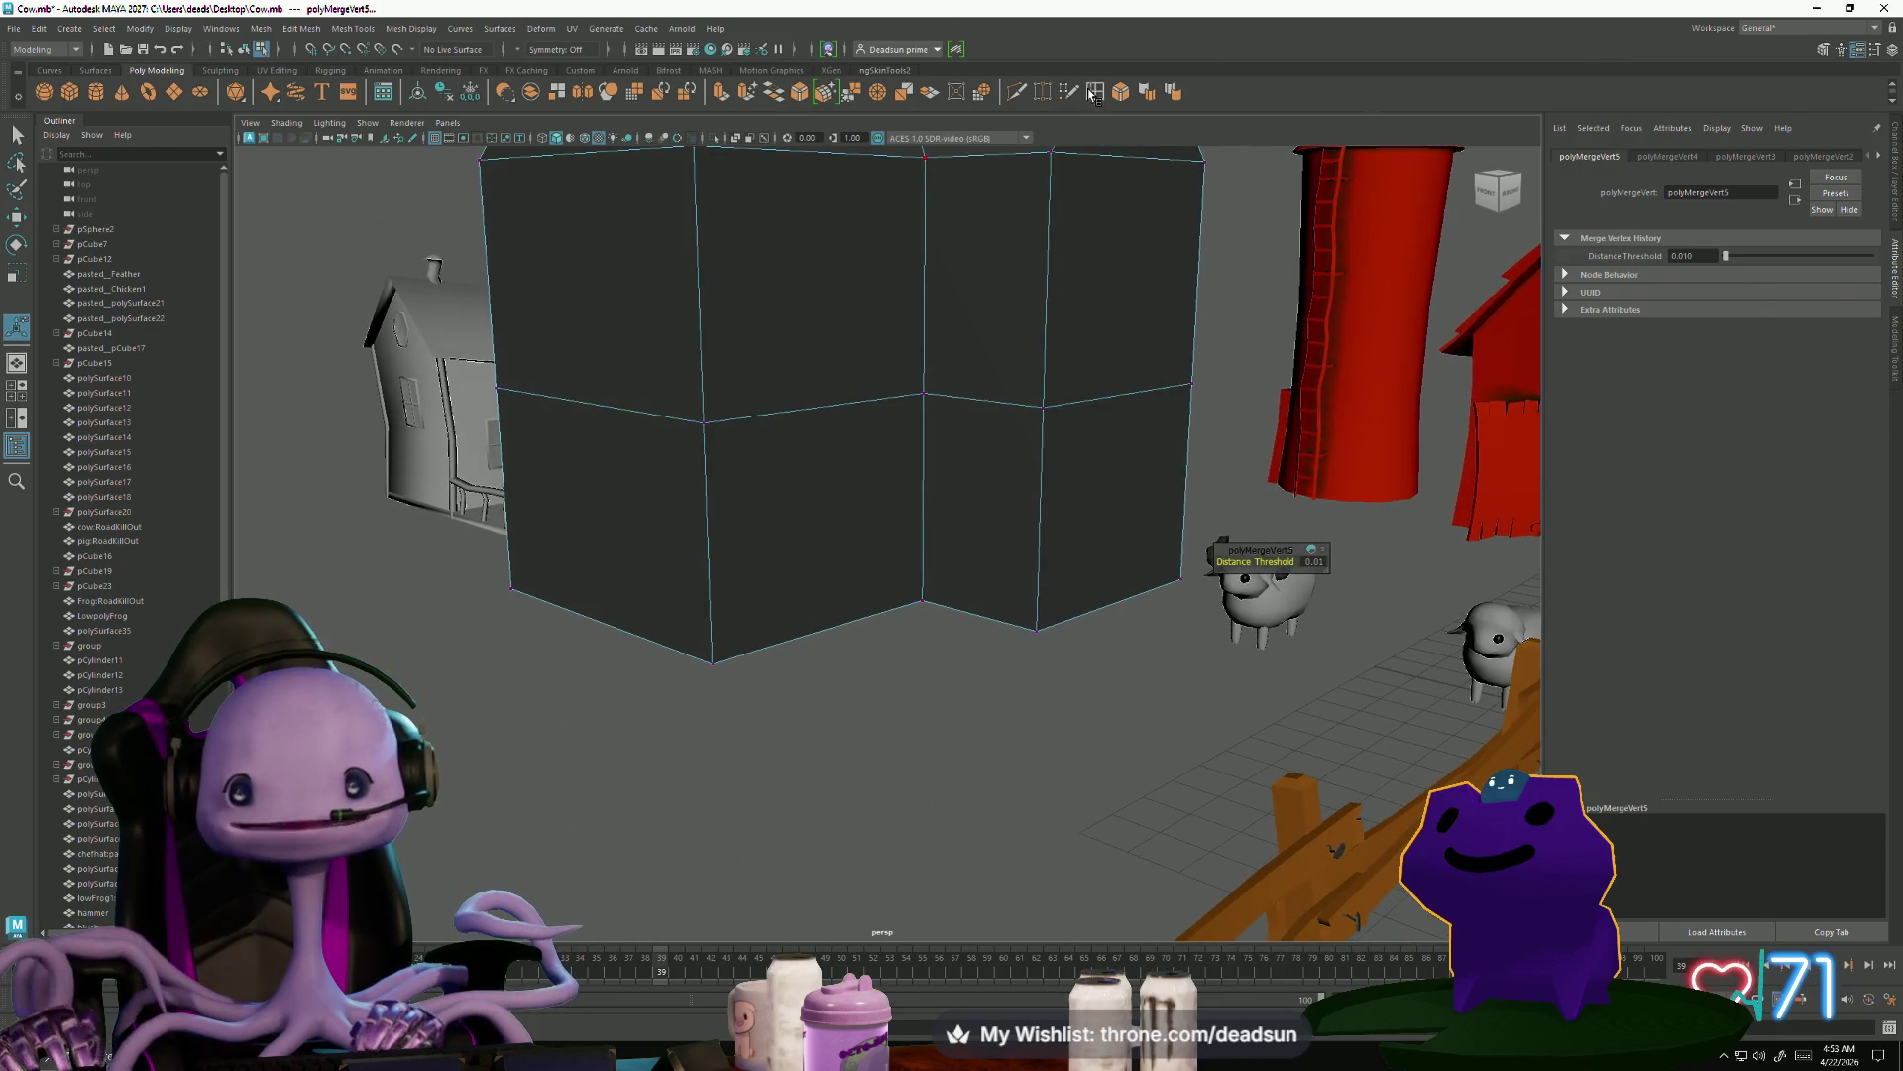
shift+right_drag(1108, 436, 1049, 587)
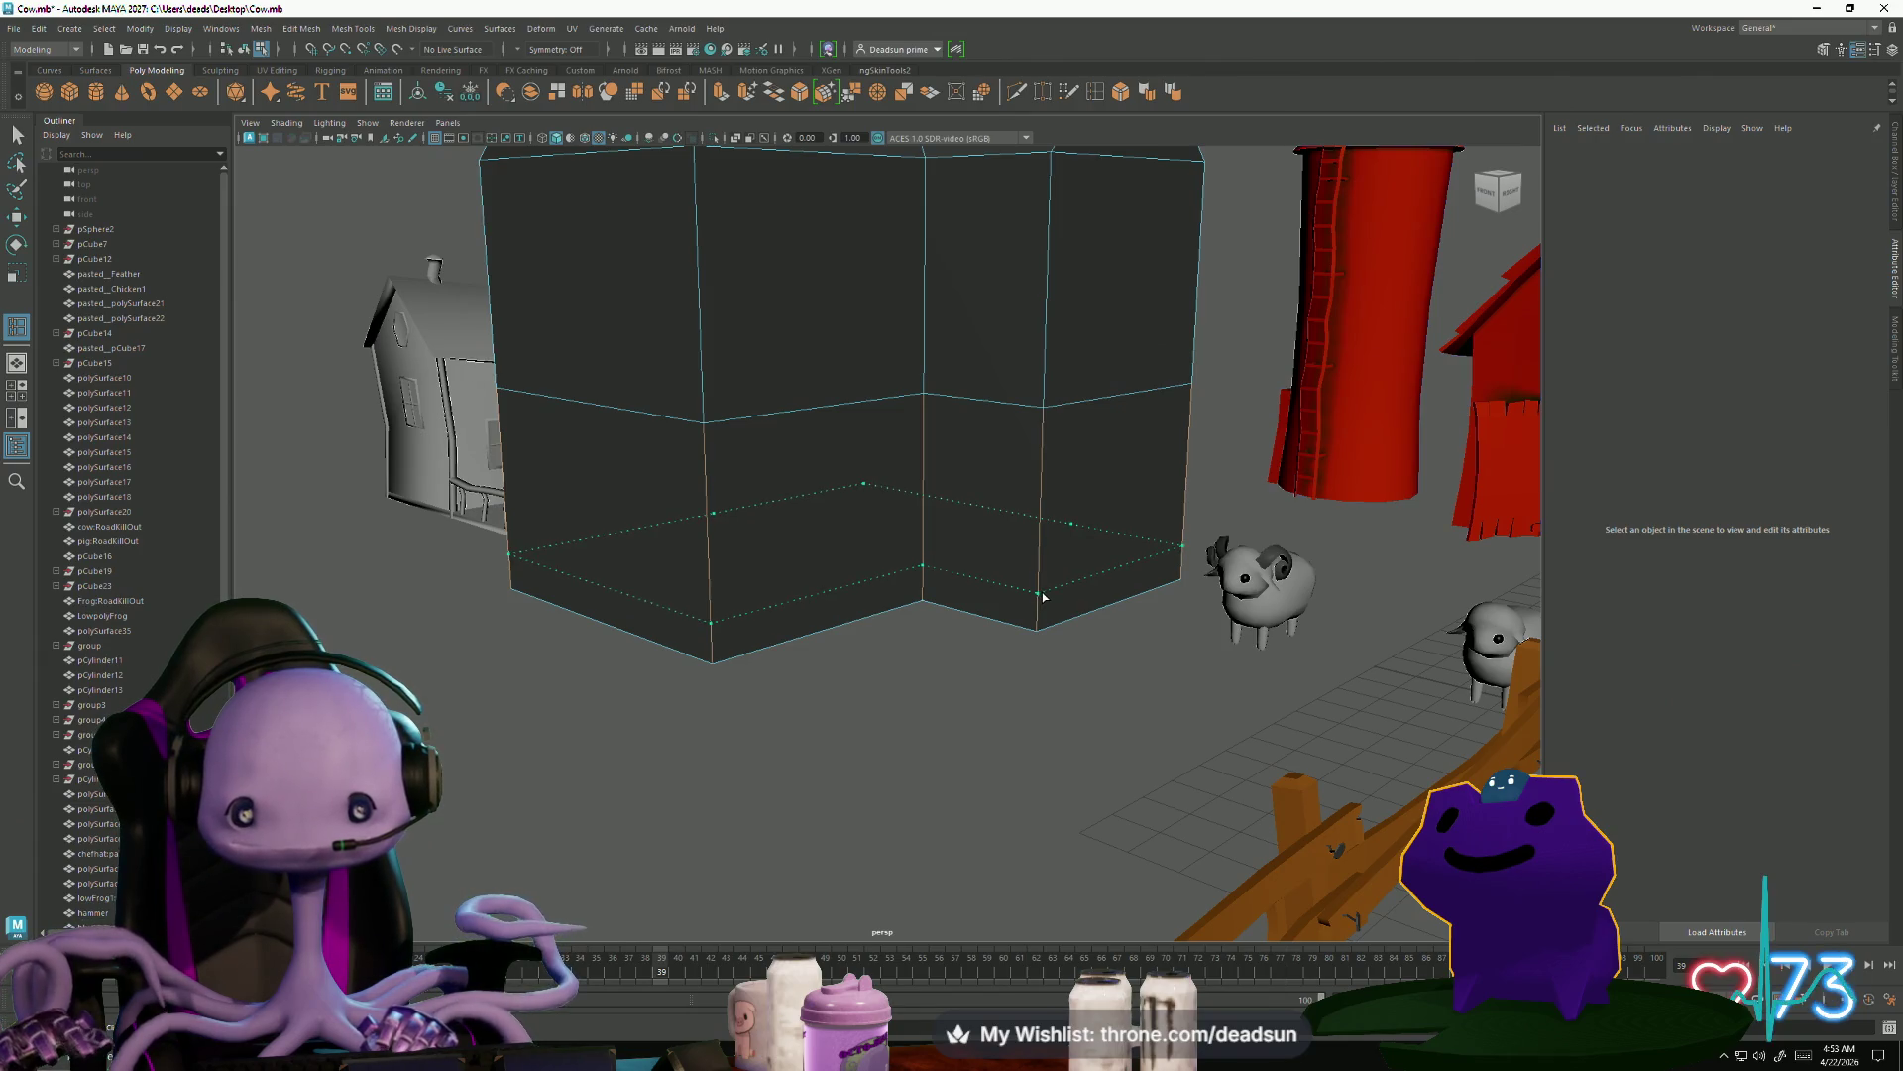
Insert an edge loop near the wall bottom and select the bottom face ring
click(1043, 595)
click(15, 137)
mouse_move(719, 633)
right_down()
mouse_move(735, 642)
mouse_move(714, 654)
right_up()
click(701, 646)
shift+double_click(793, 625)
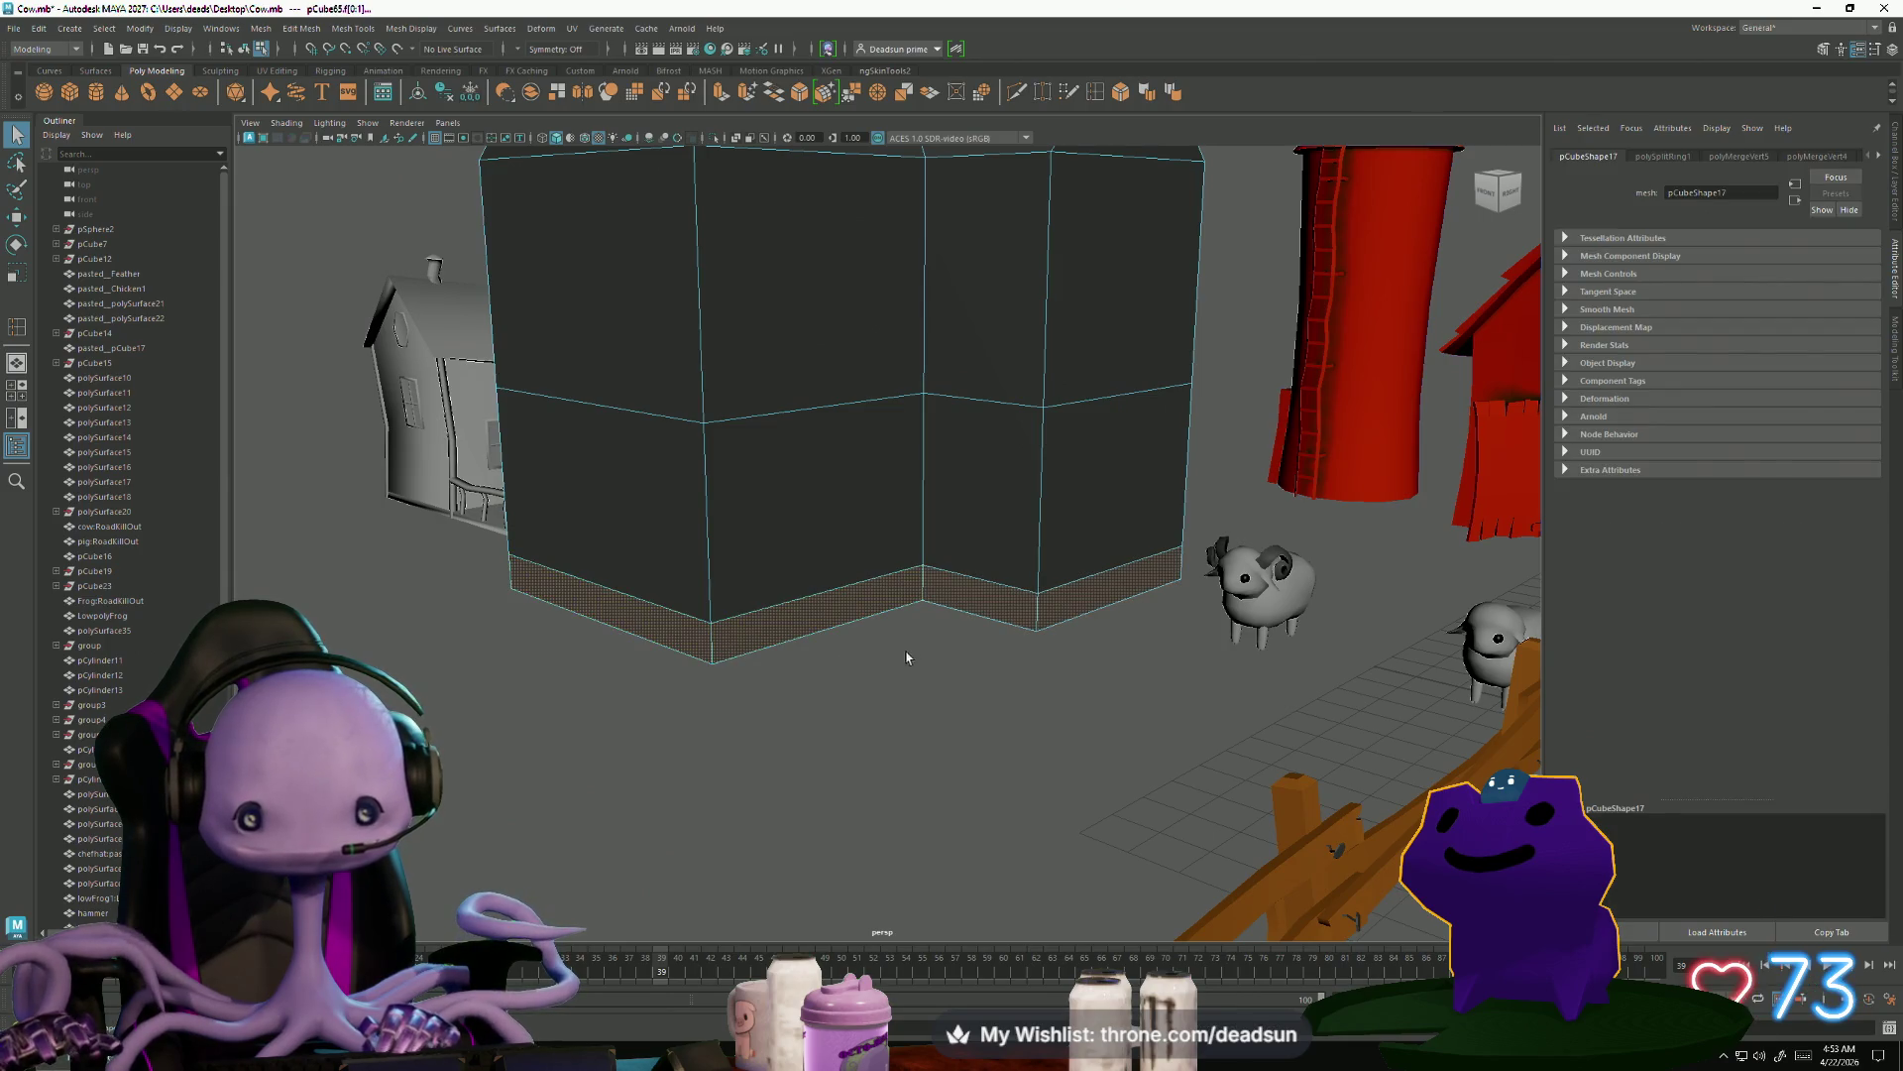
Extrude the bottom face ring outward into a base trim around the house
click(719, 94)
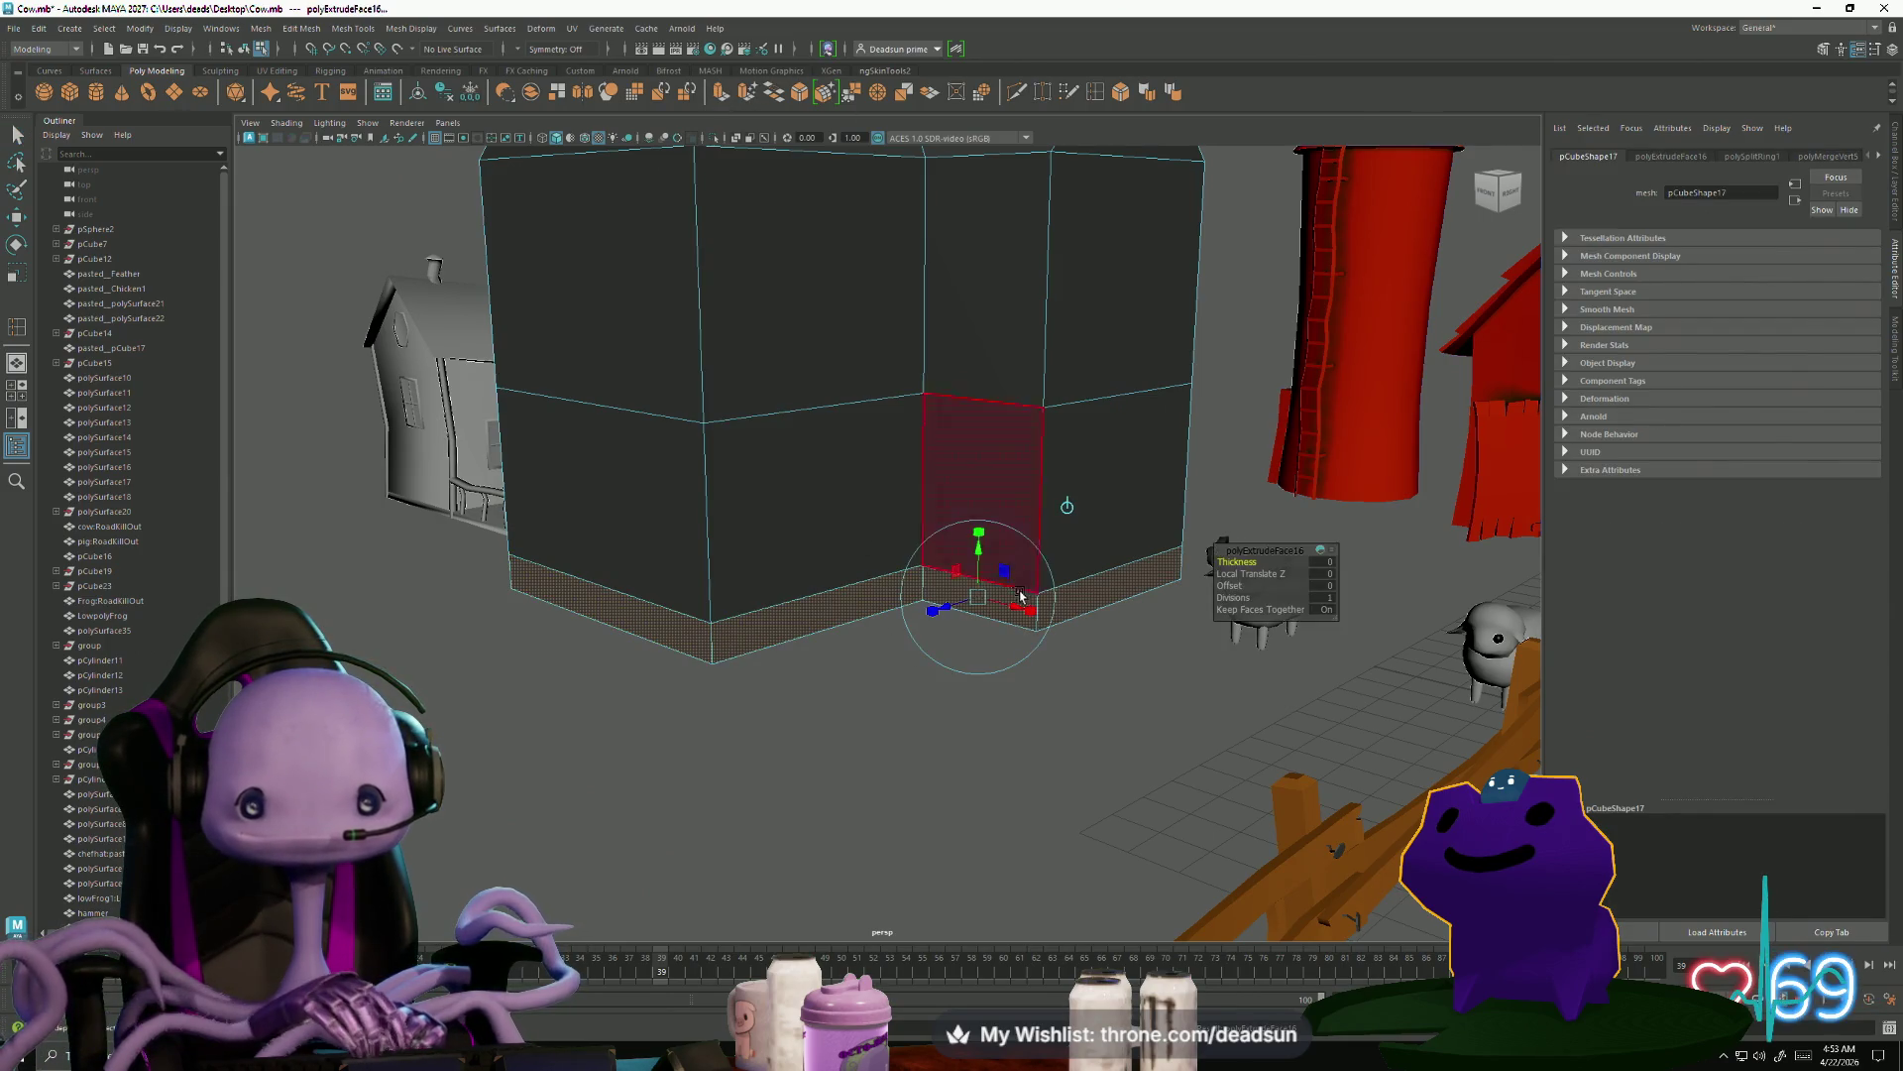
mouse_move(926, 608)
mouse_down()
mouse_move(946, 609)
mouse_move(859, 641)
mouse_up()
scroll(877, 644, up, 5)
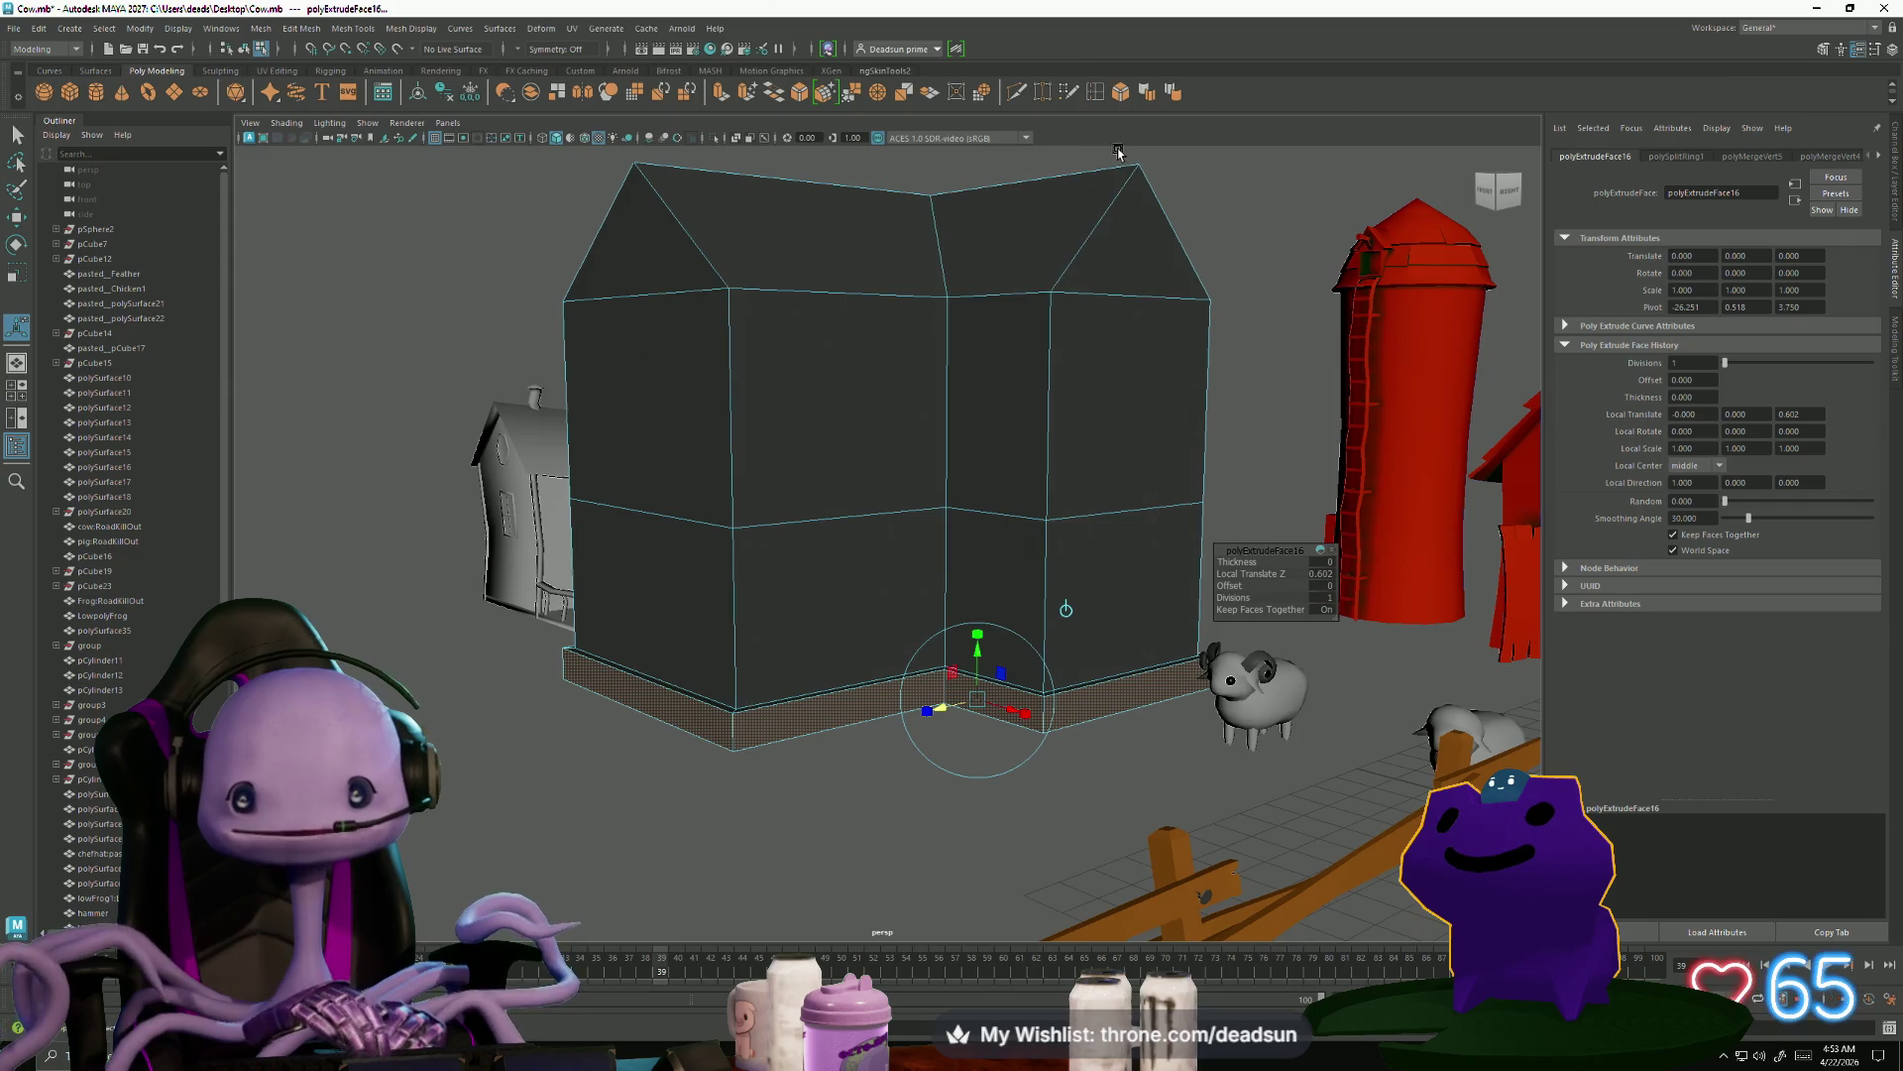
mouse_move(1088, 189)
alt+mouse_down()
mouse_move(1095, 286)
mouse_move(991, 138)
alt+mouse_up()
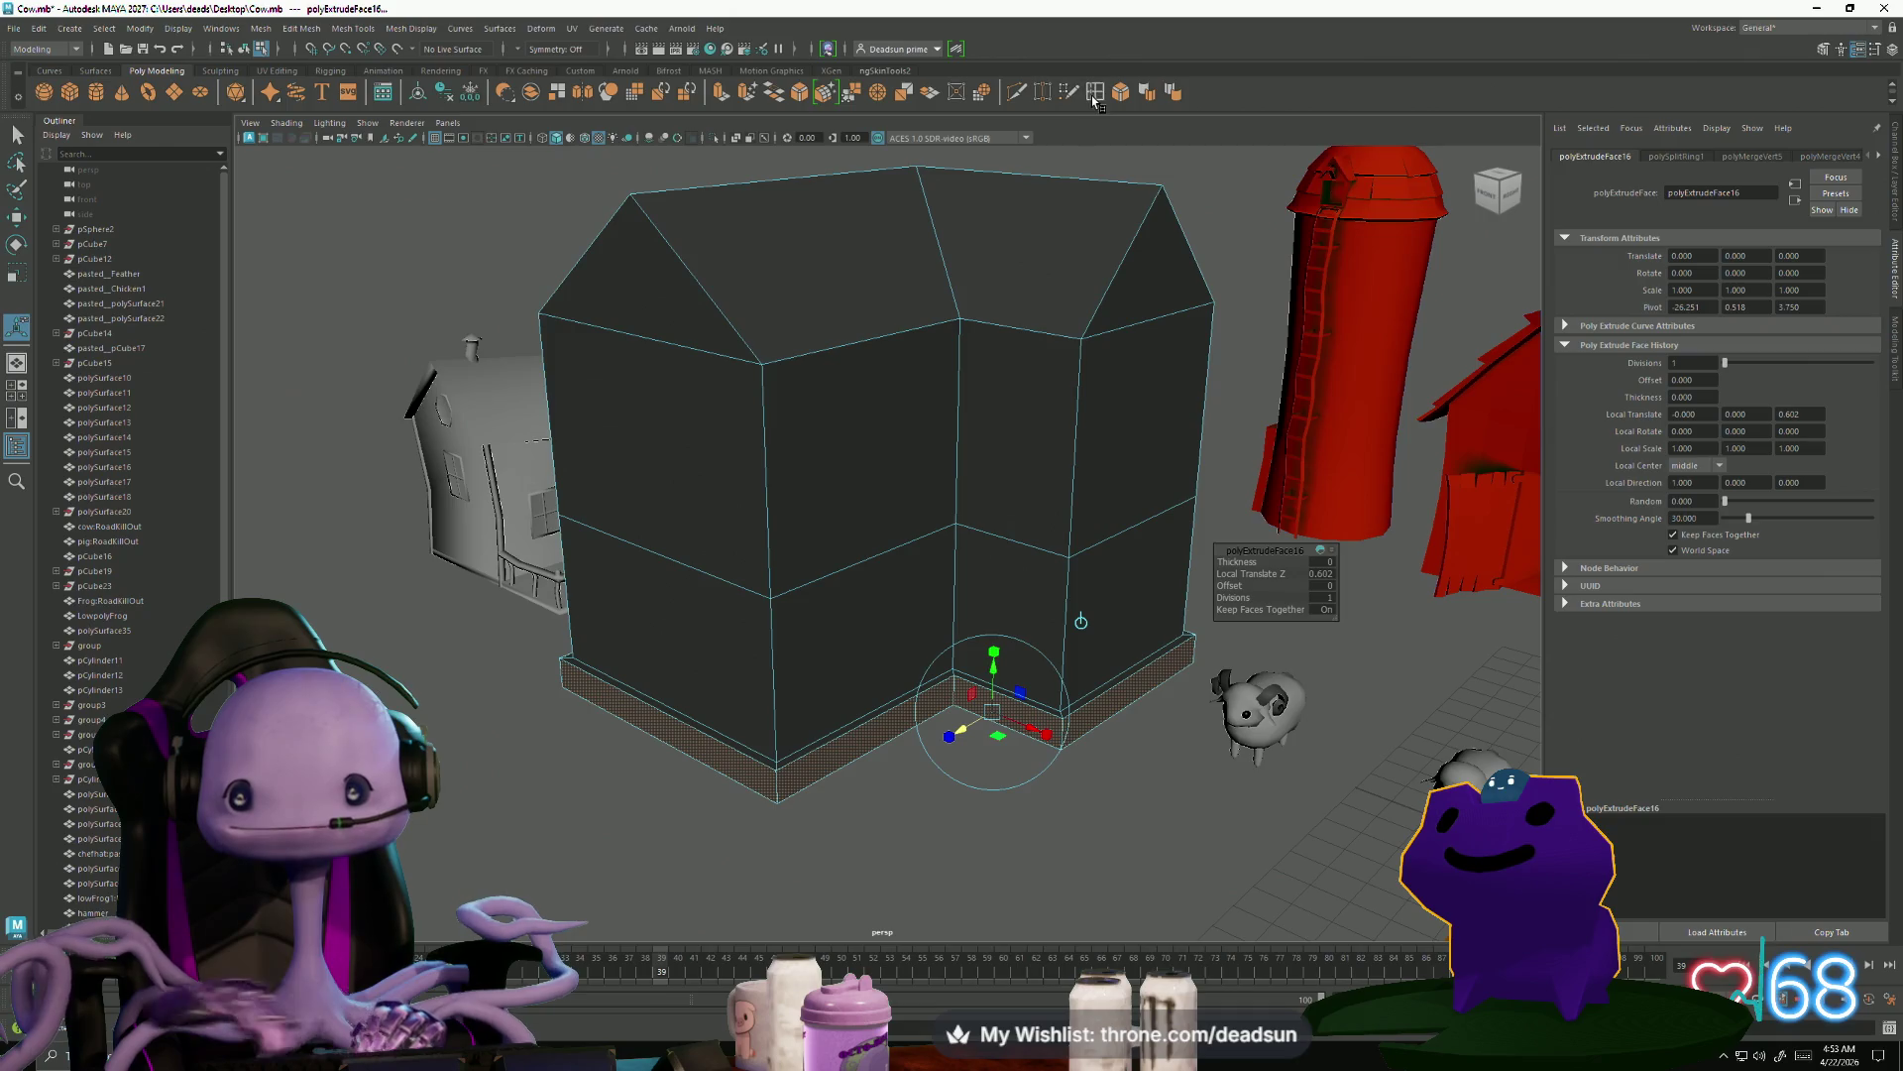
shift+right_drag(788, 577, 773, 538)
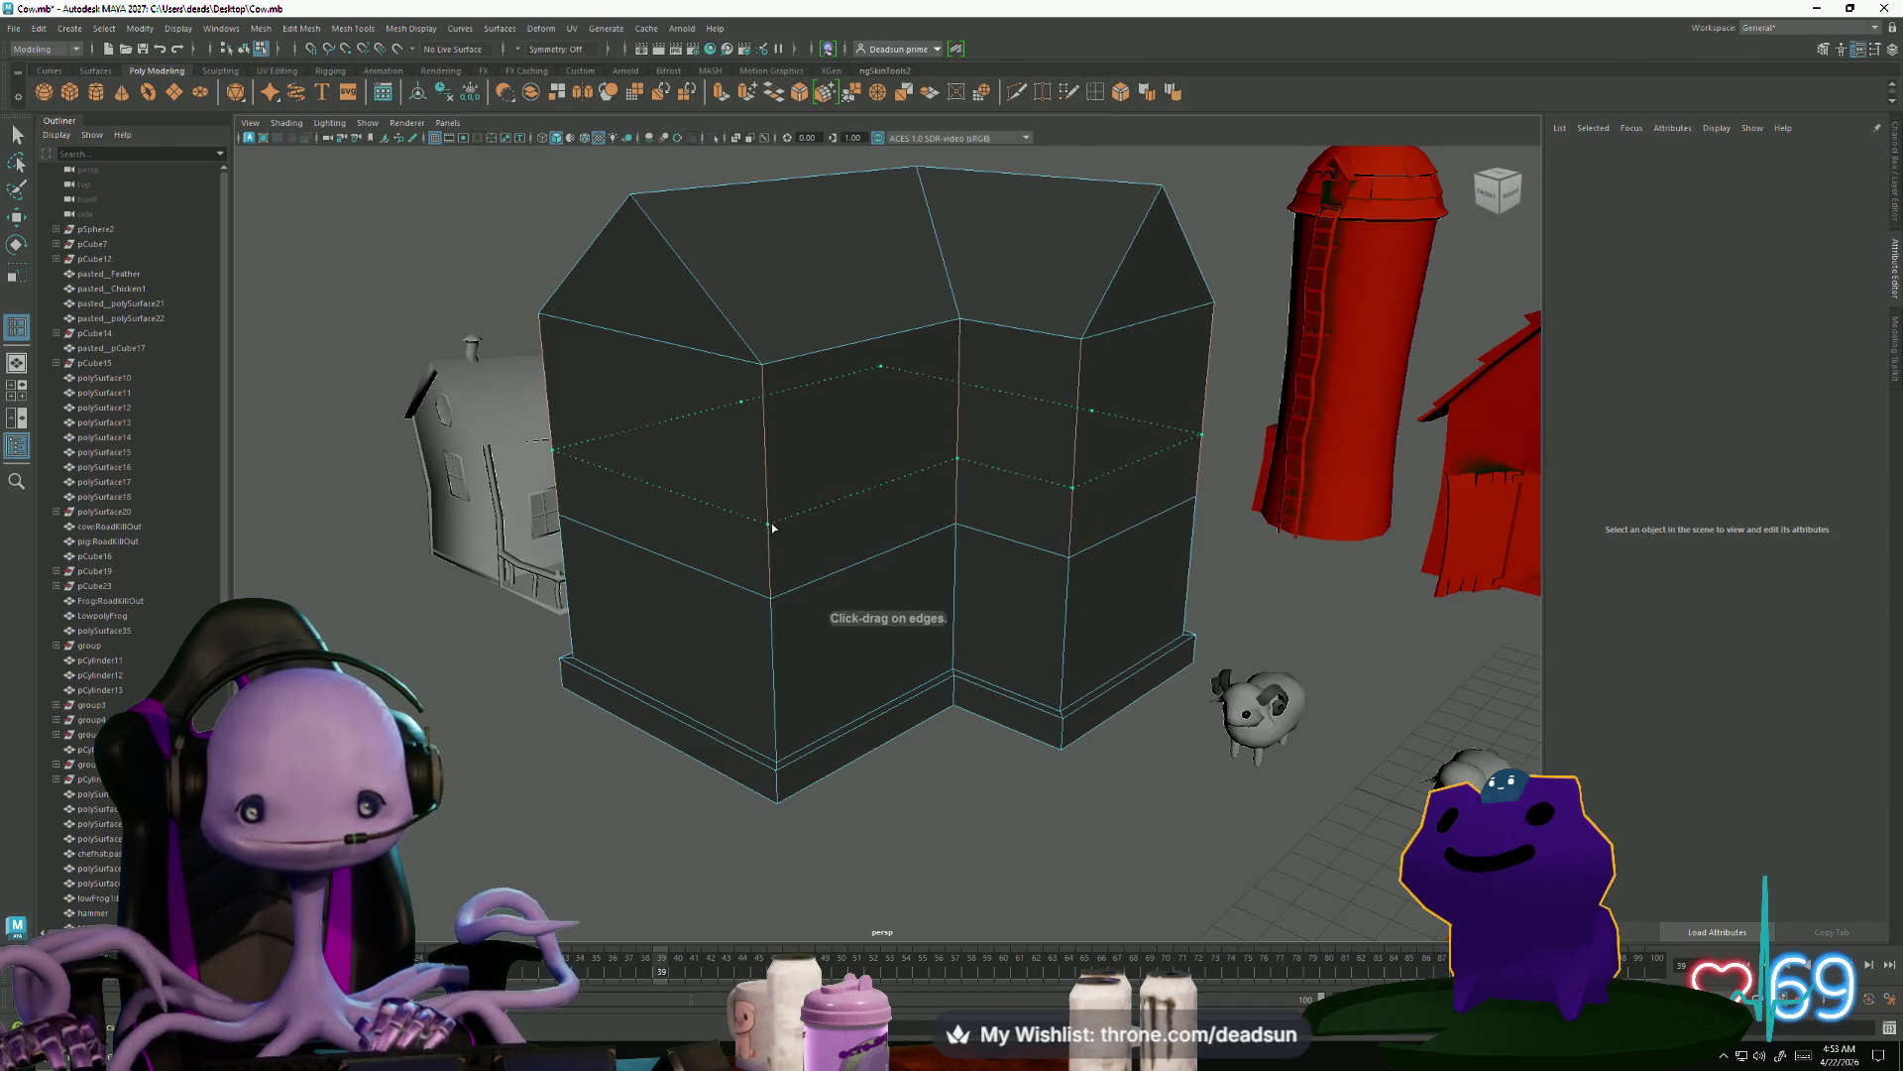
Insert a horizontal edge loop around the walls, setting the tool to Relative distance from edge
click(777, 543)
mouse_move(794, 556)
alt+mouse_down()
mouse_move(905, 595)
mouse_move(922, 634)
alt+mouse_up()
mouse_move(922, 634)
alt+right_down()
mouse_move(952, 676)
mouse_move(956, 531)
alt+right_up()
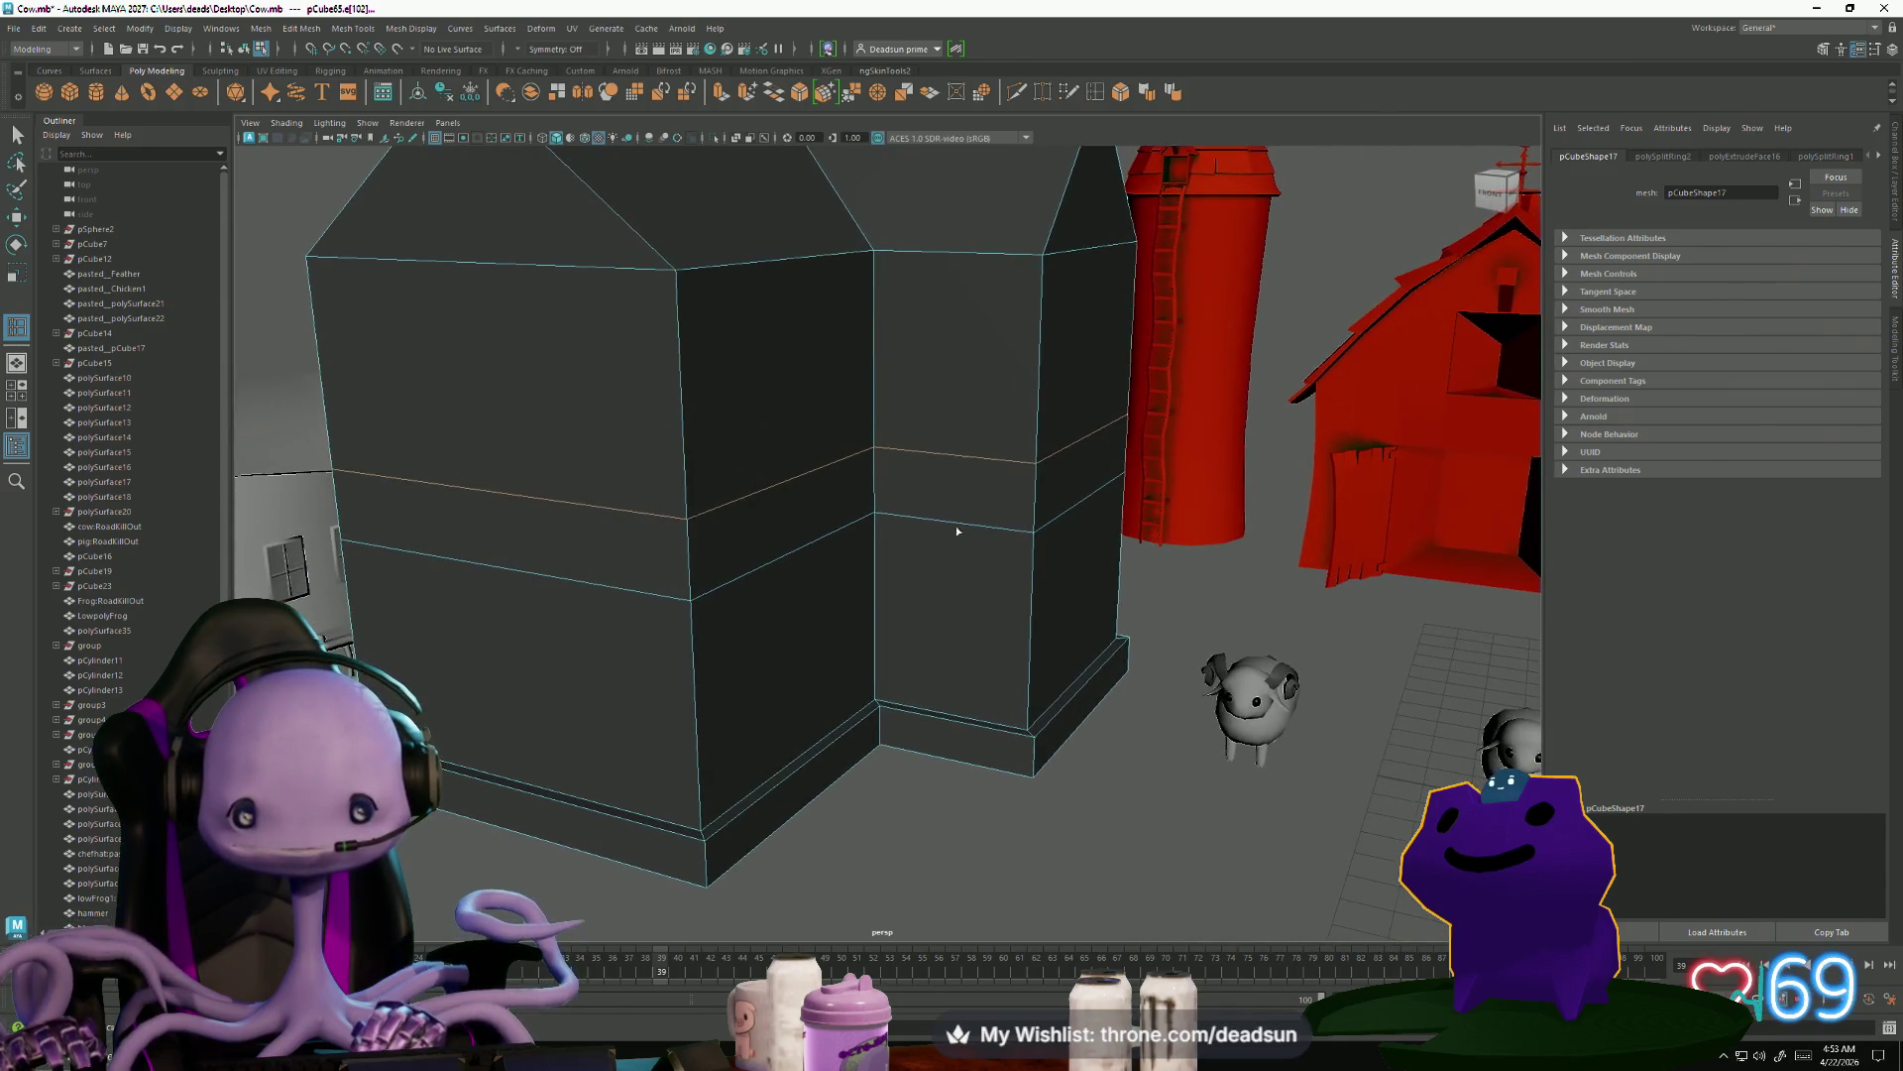
double_click(1097, 91)
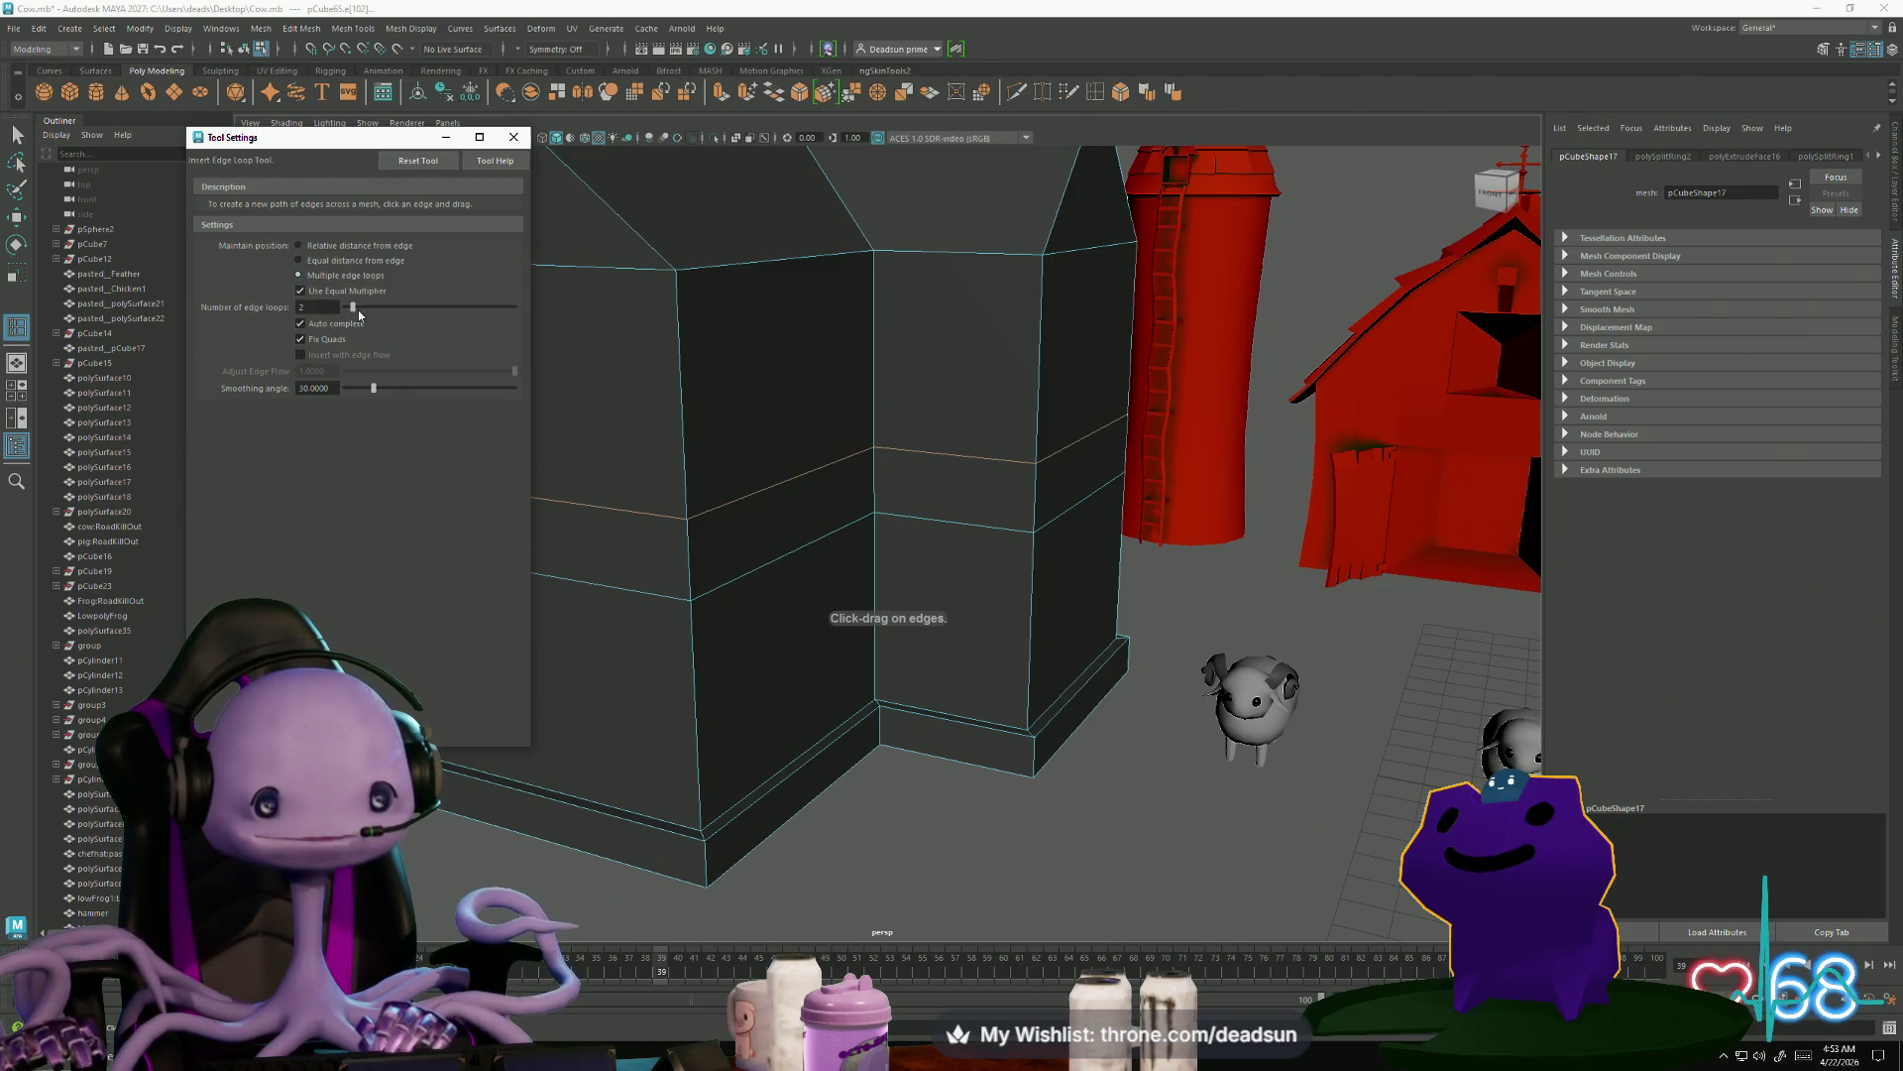
drag(960, 261, 982, 260)
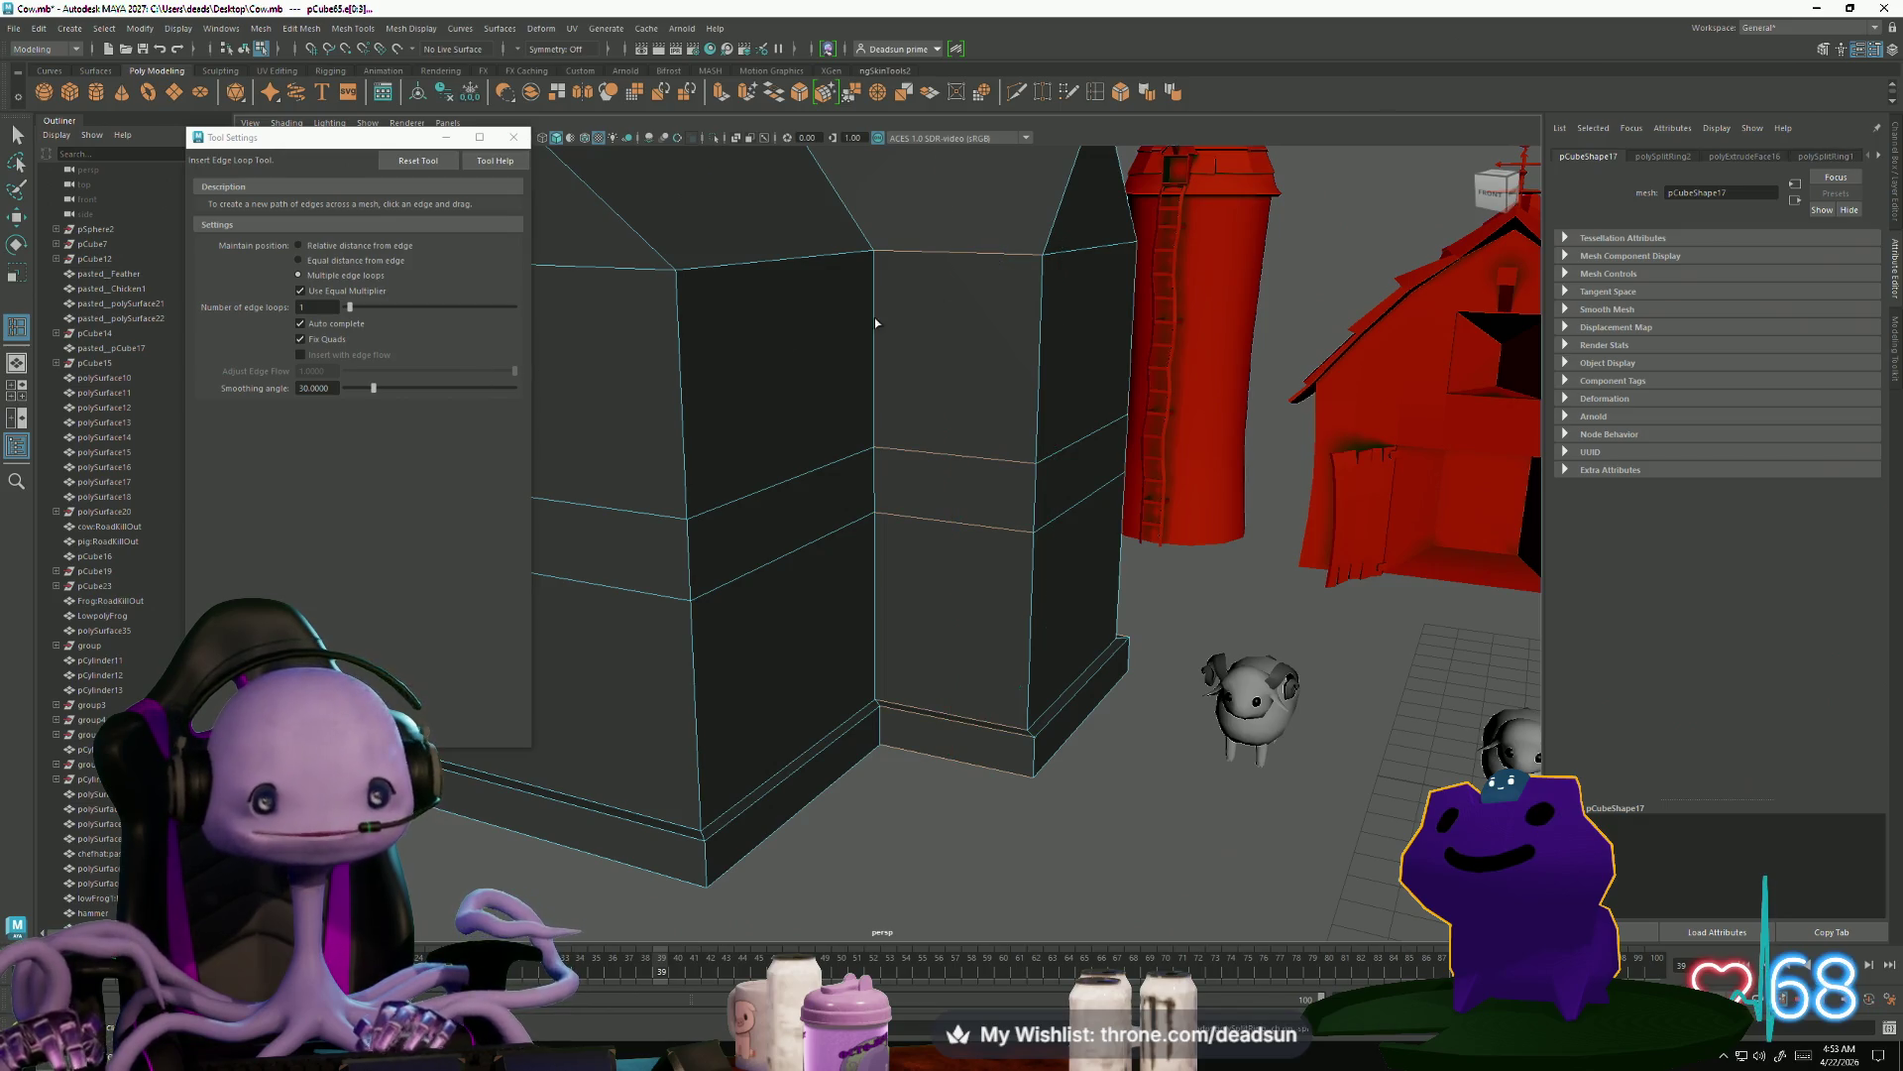
click(298, 246)
alt+drag(853, 516, 939, 565)
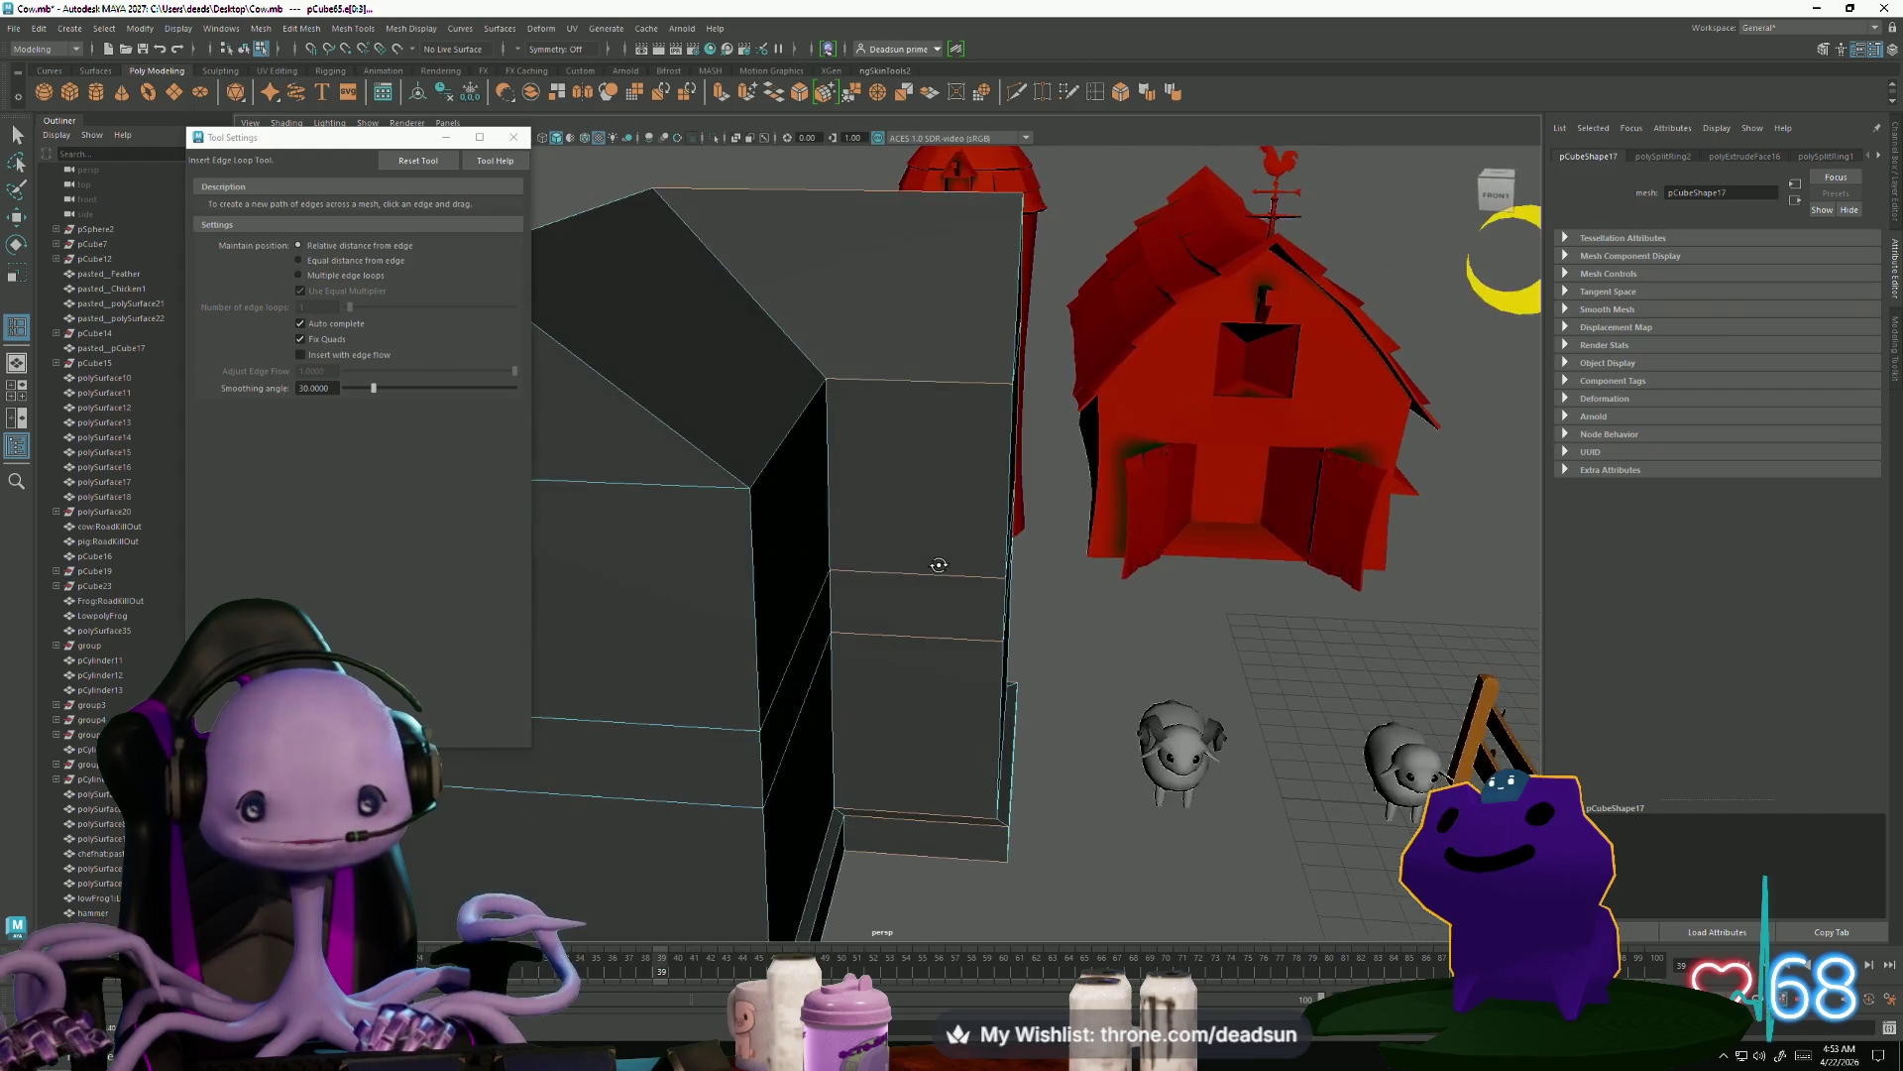
Insert a vertical edge loop on the wing's wall and slide it sideways with the Move tool
click(948, 388)
key(w)
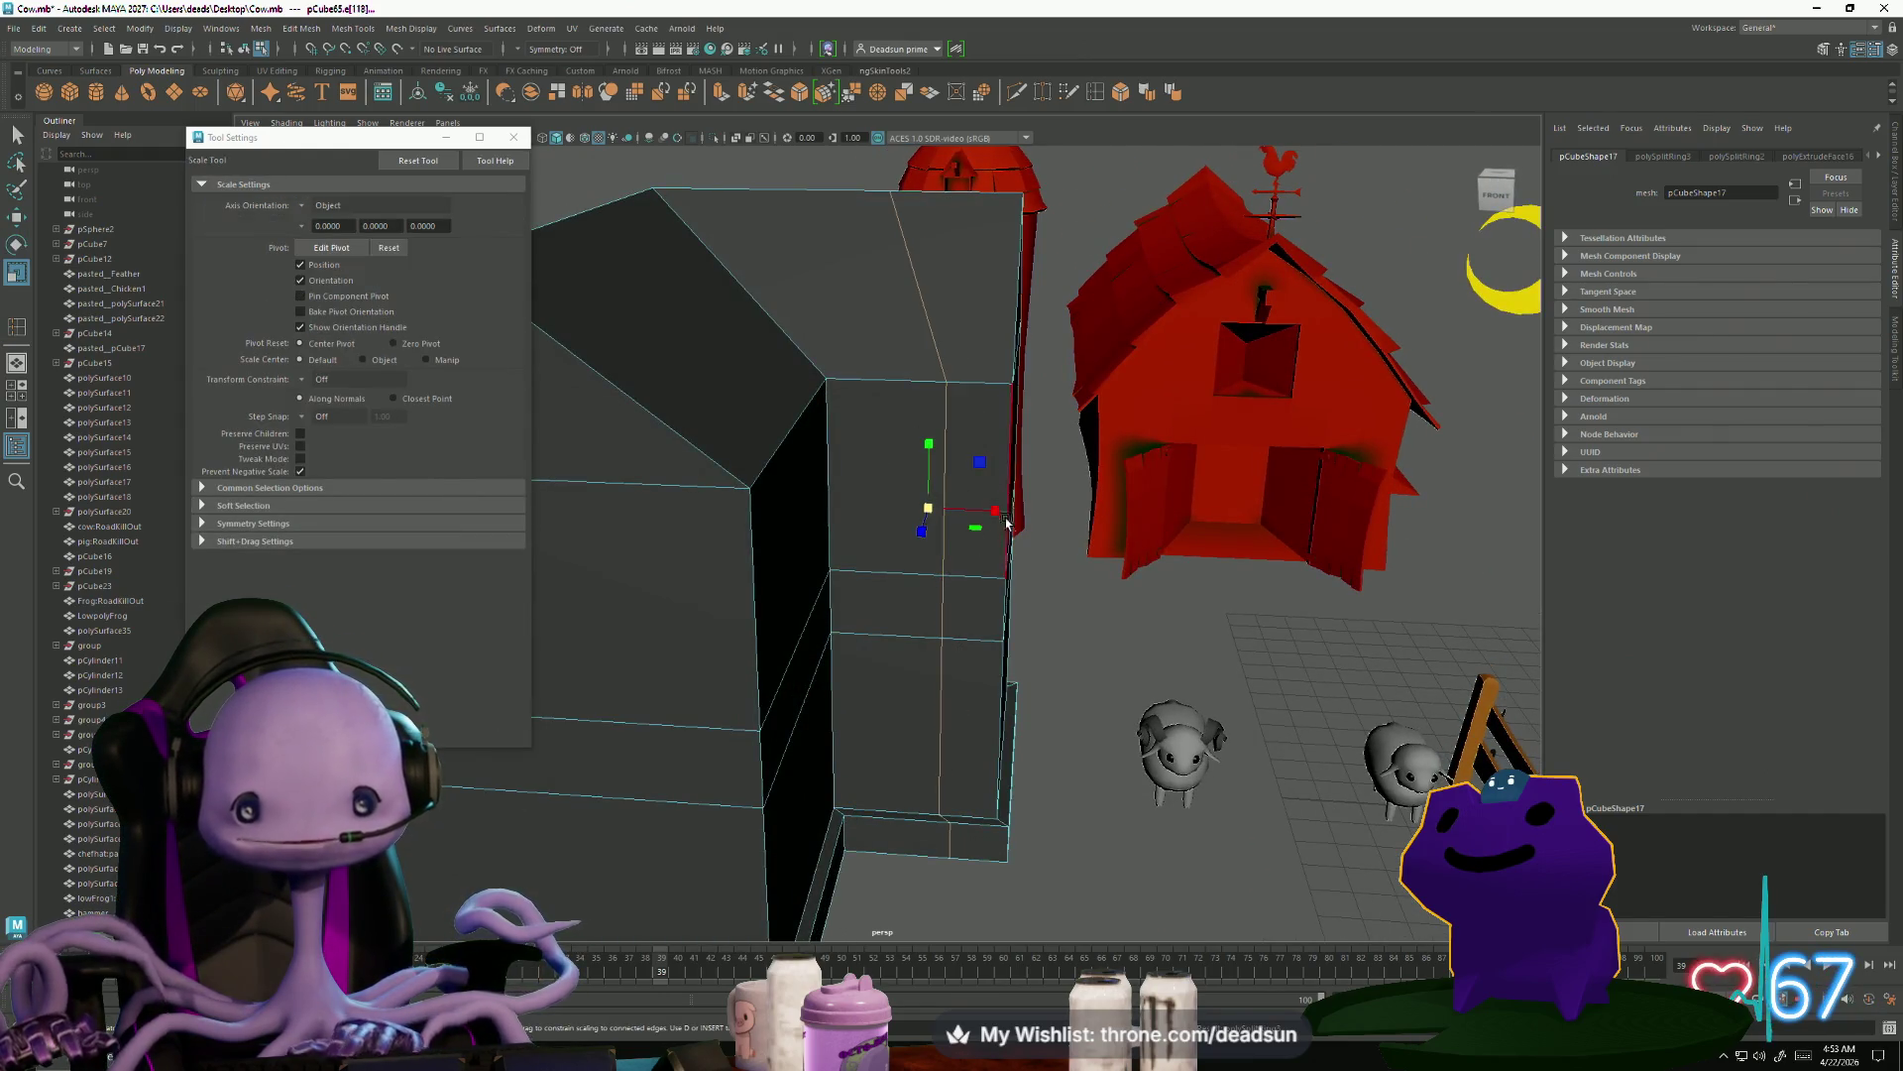
mouse_move(999, 515)
mouse_down()
mouse_move(1032, 518)
mouse_move(1006, 516)
mouse_move(982, 595)
mouse_move(1032, 658)
mouse_move(1091, 664)
mouse_move(1032, 582)
mouse_move(1031, 473)
mouse_move(998, 645)
mouse_move(953, 622)
mouse_up()
scroll(981, 594, up, 6)
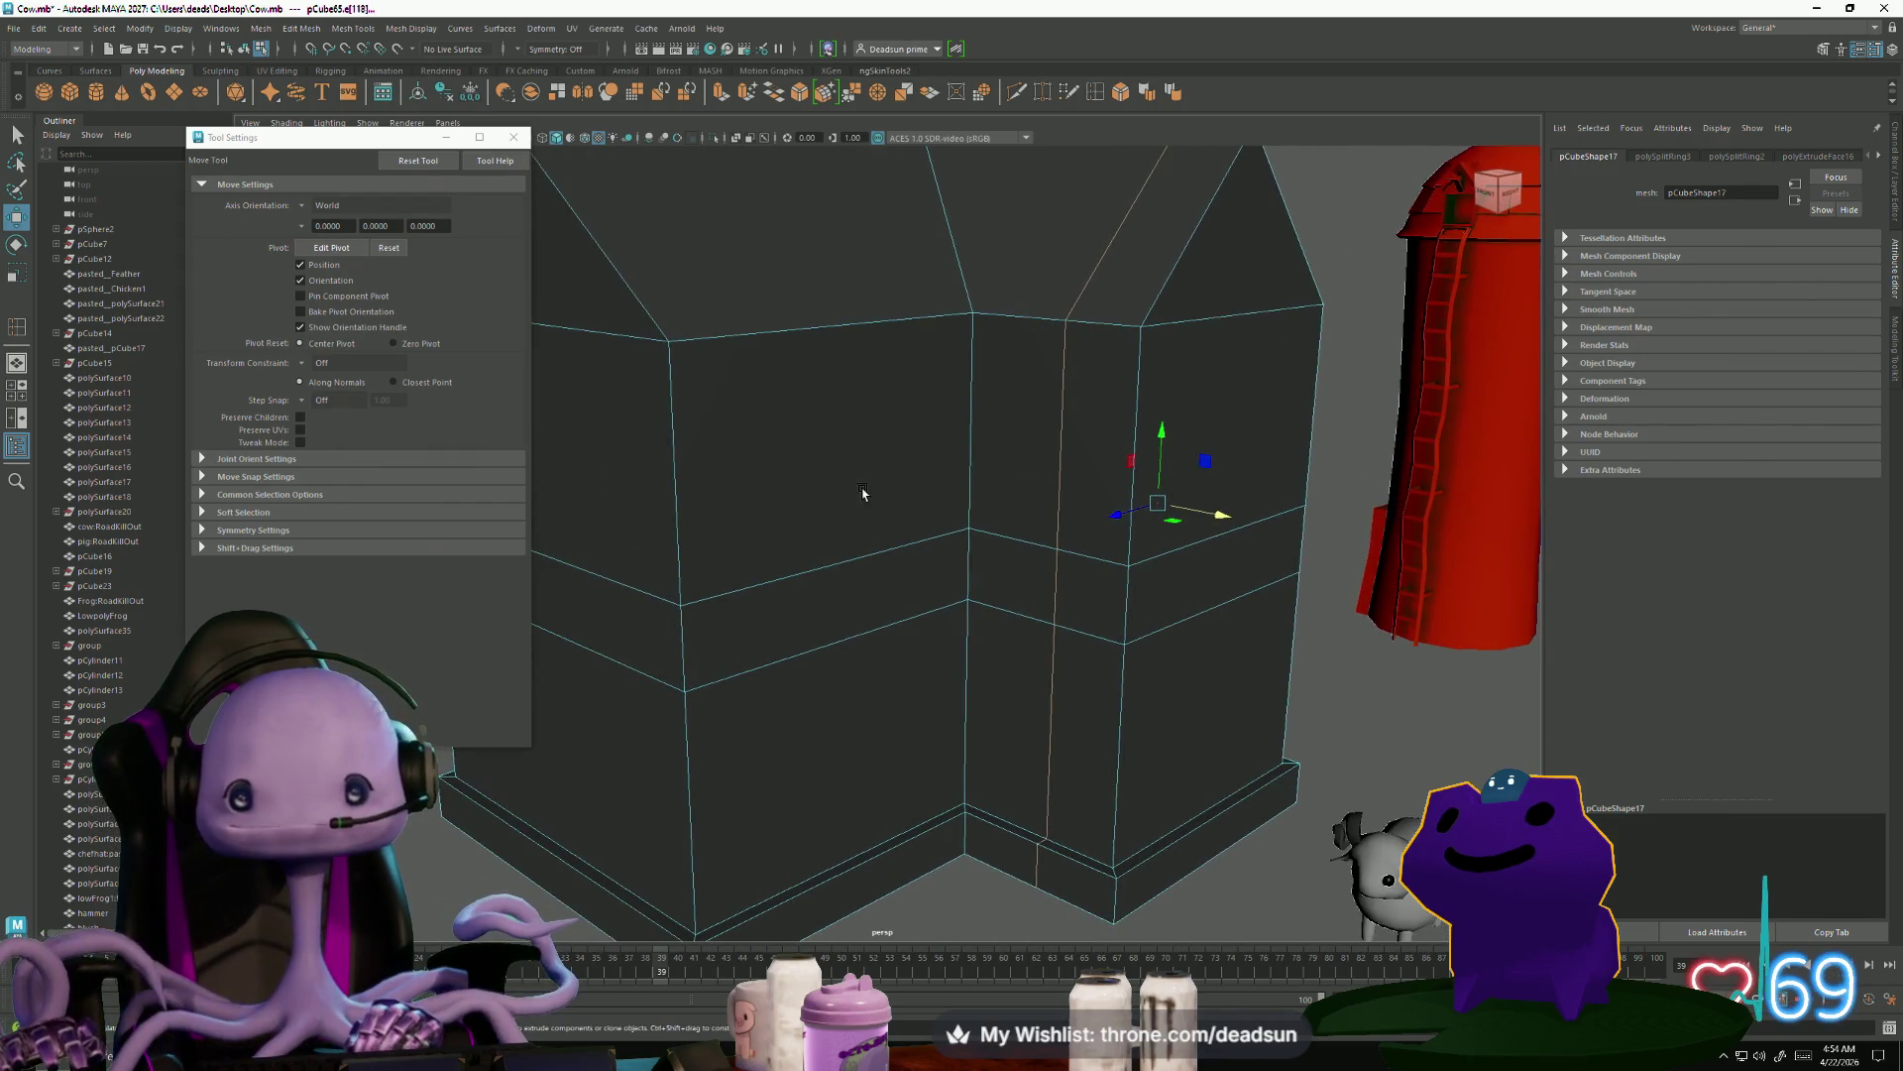
scroll(951, 565, up, 3)
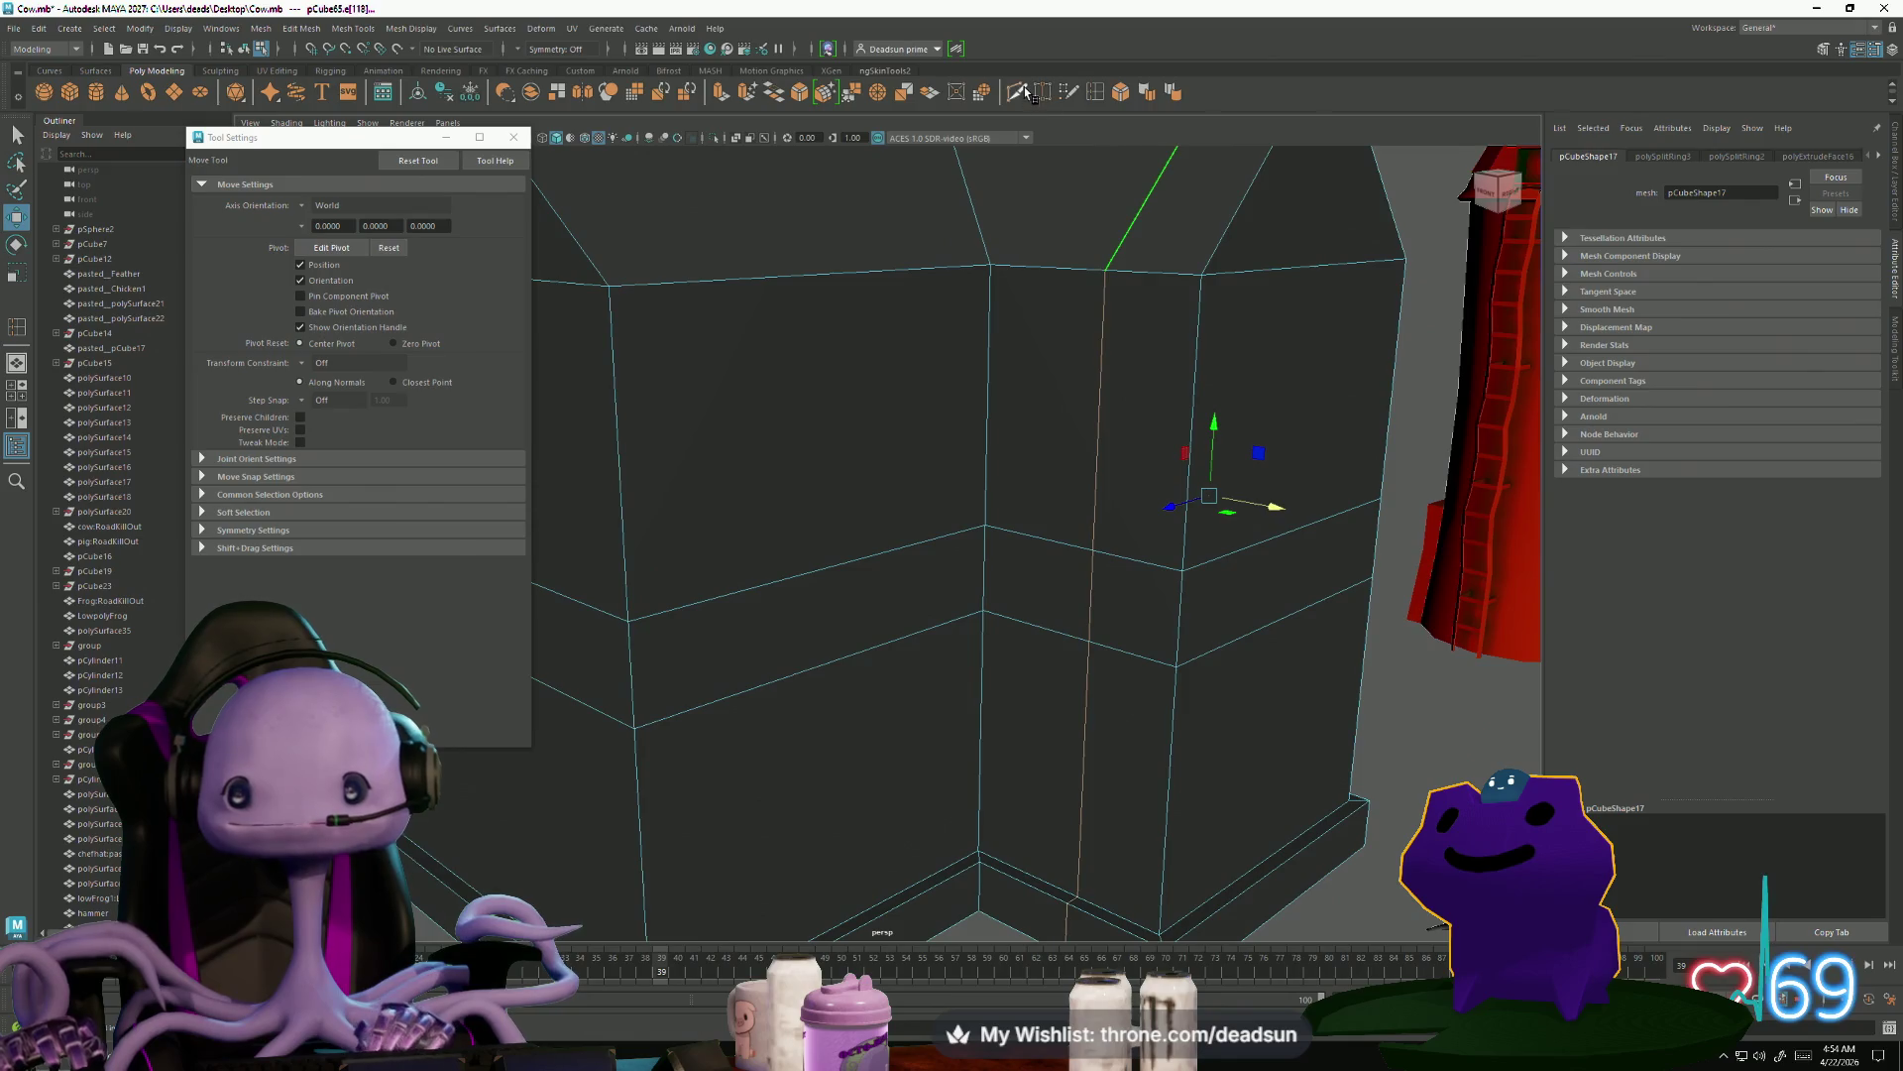
click(1024, 90)
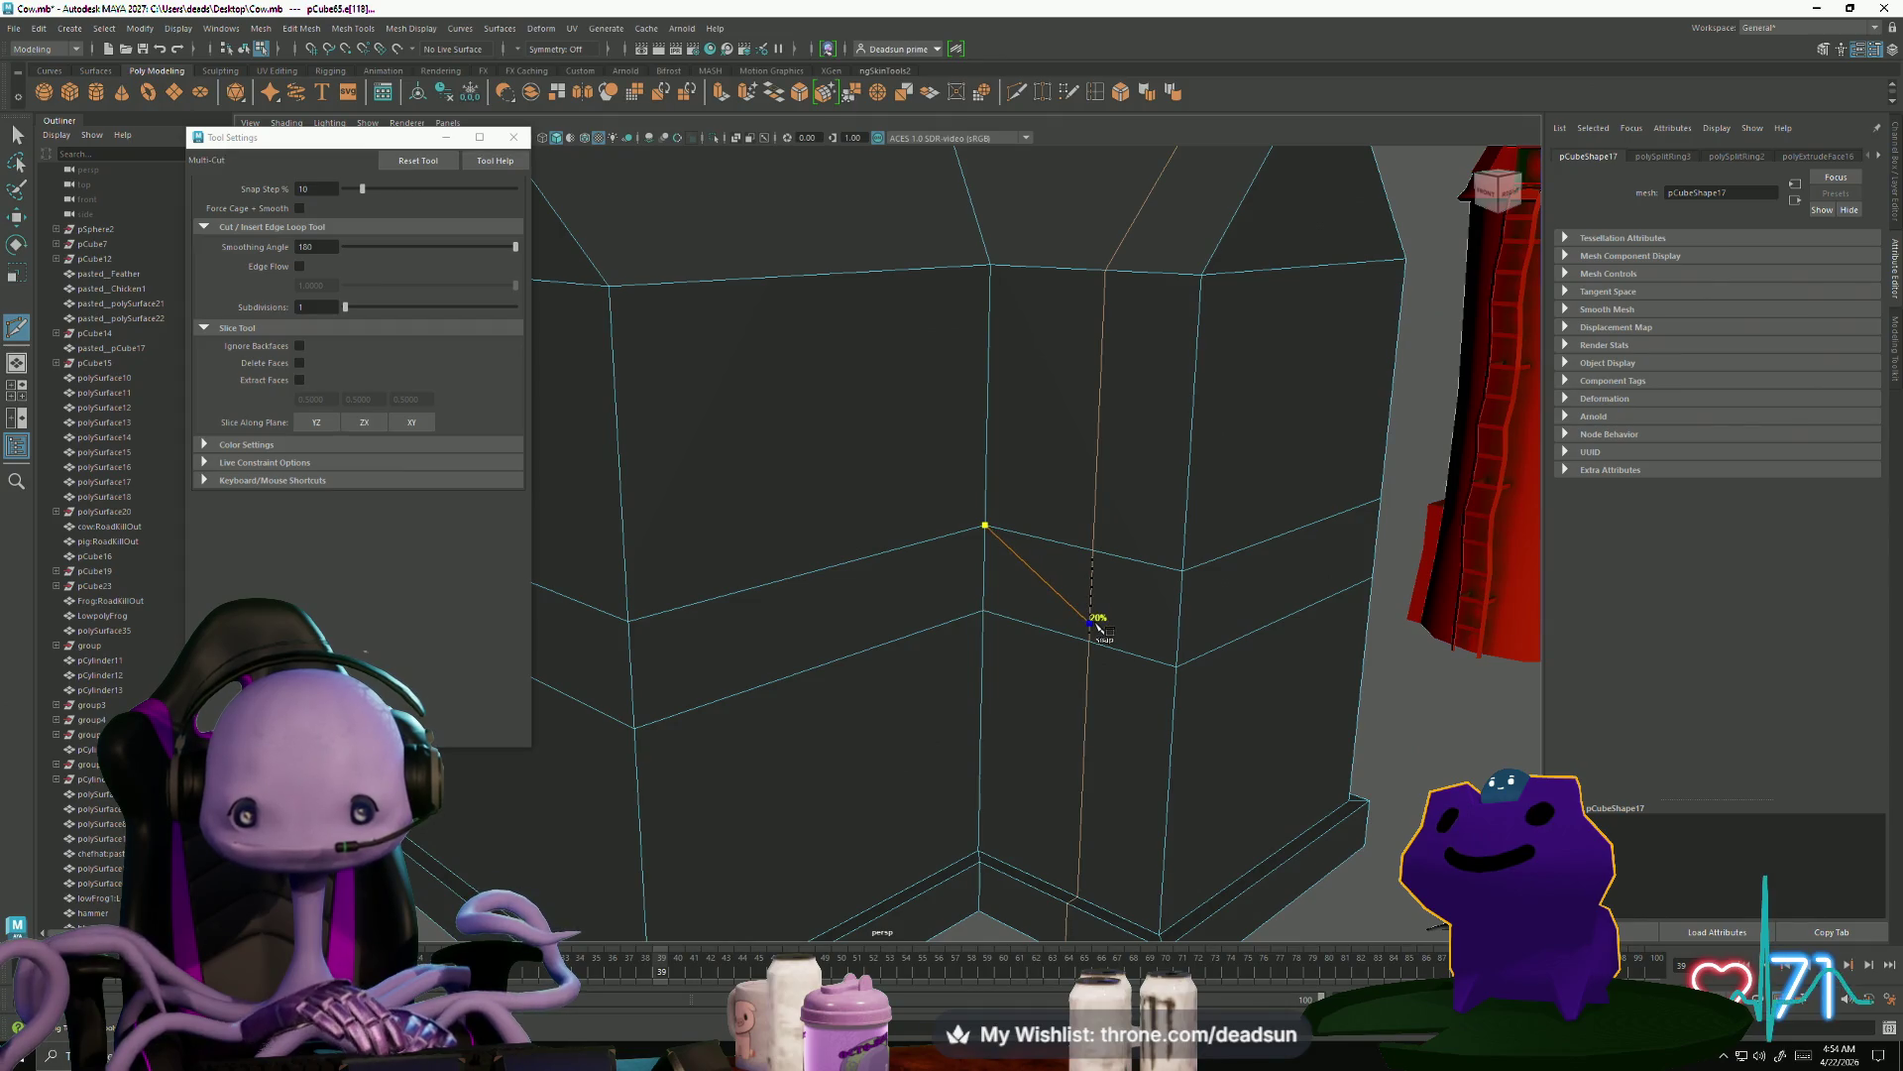
Cut new edges across the front wall with Multi-Cut
click(1092, 623)
key(Return)
click(634, 729)
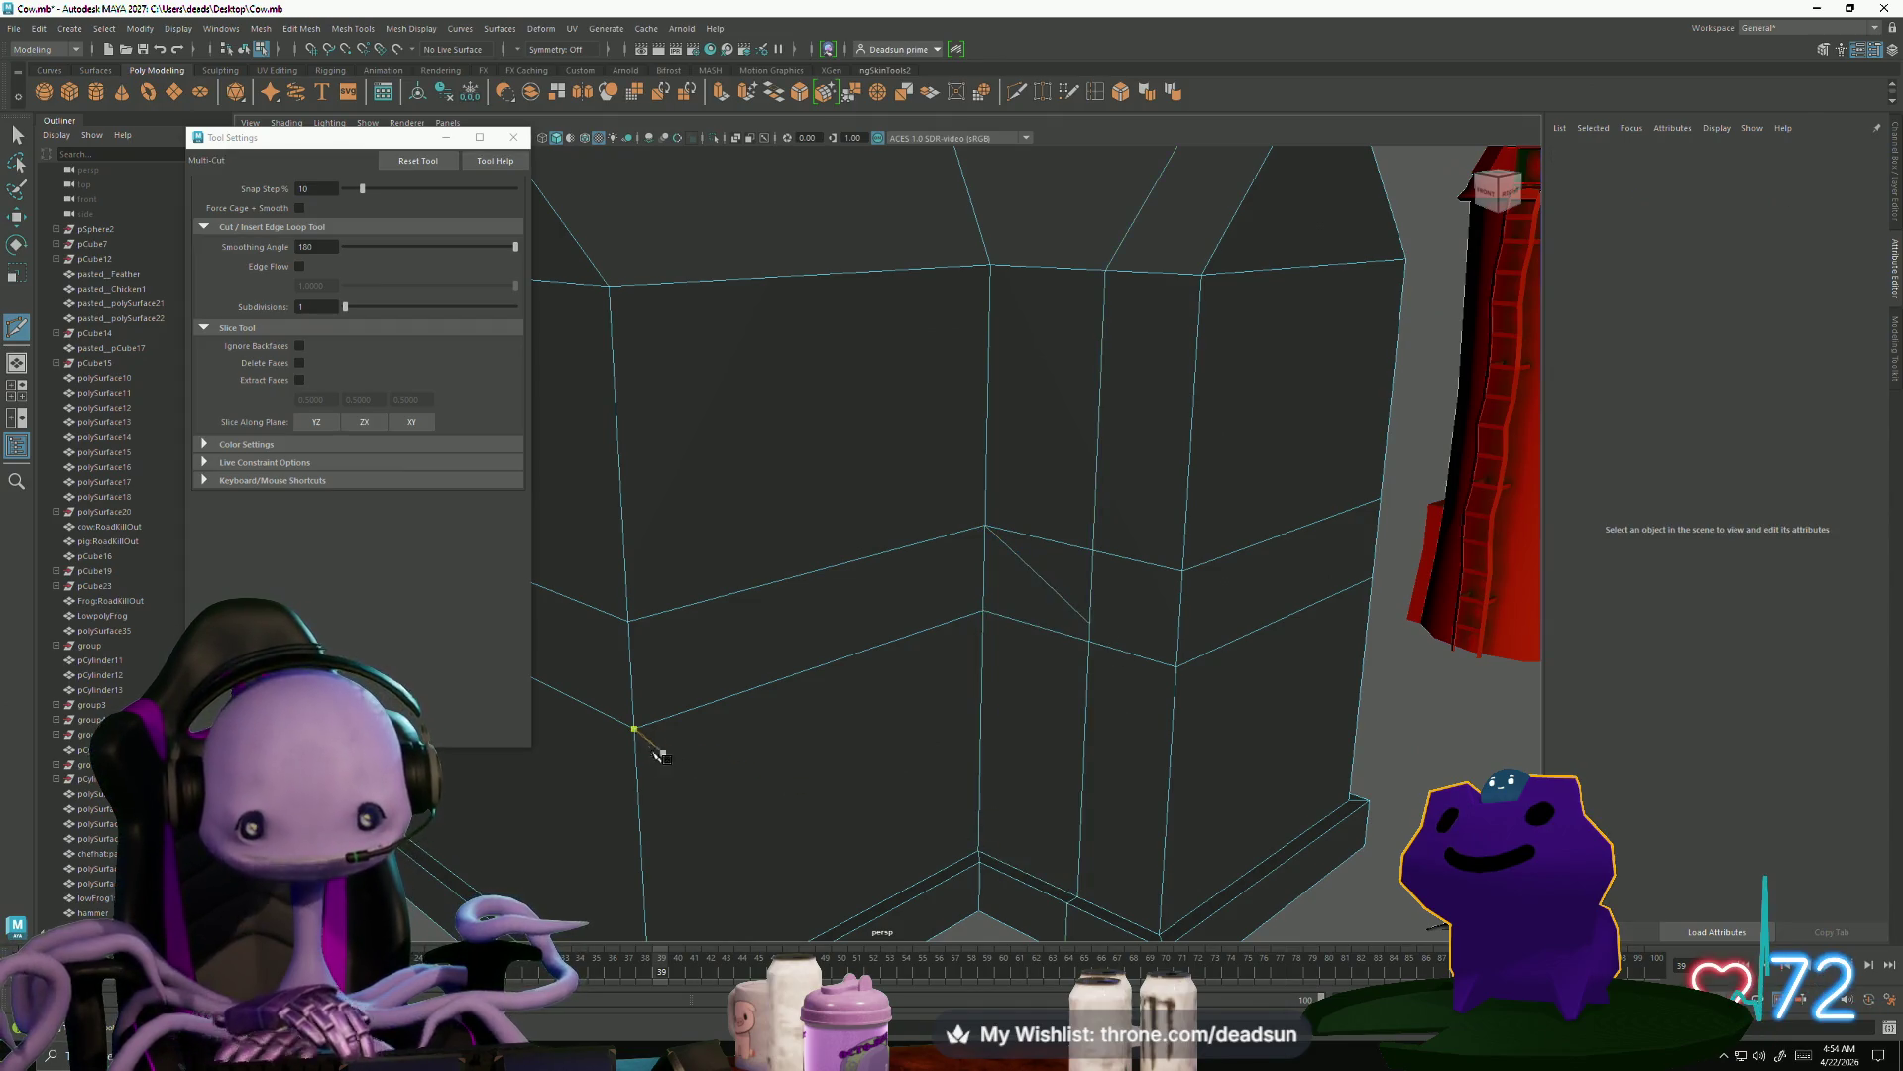
click(512, 140)
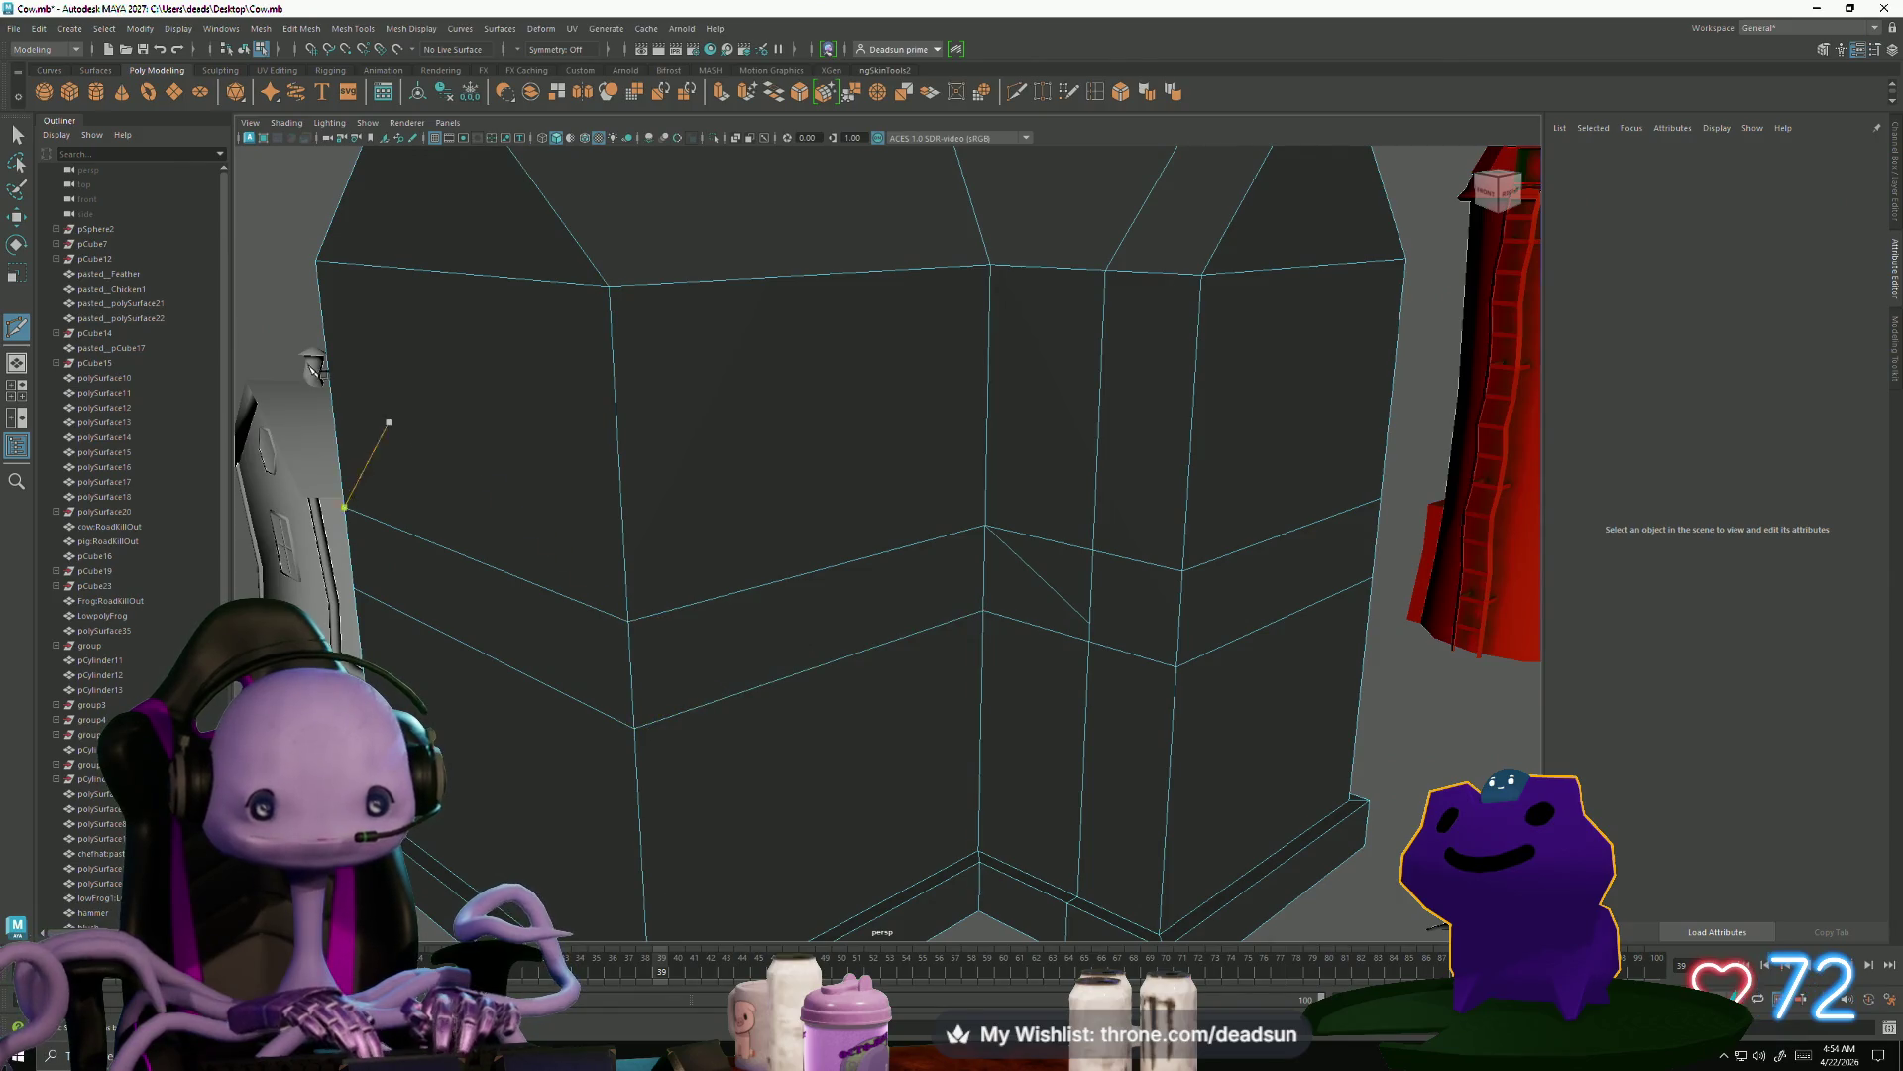
Delete the wall face strip to open a long window opening around the inner corner
right_drag(729, 529, 748, 580)
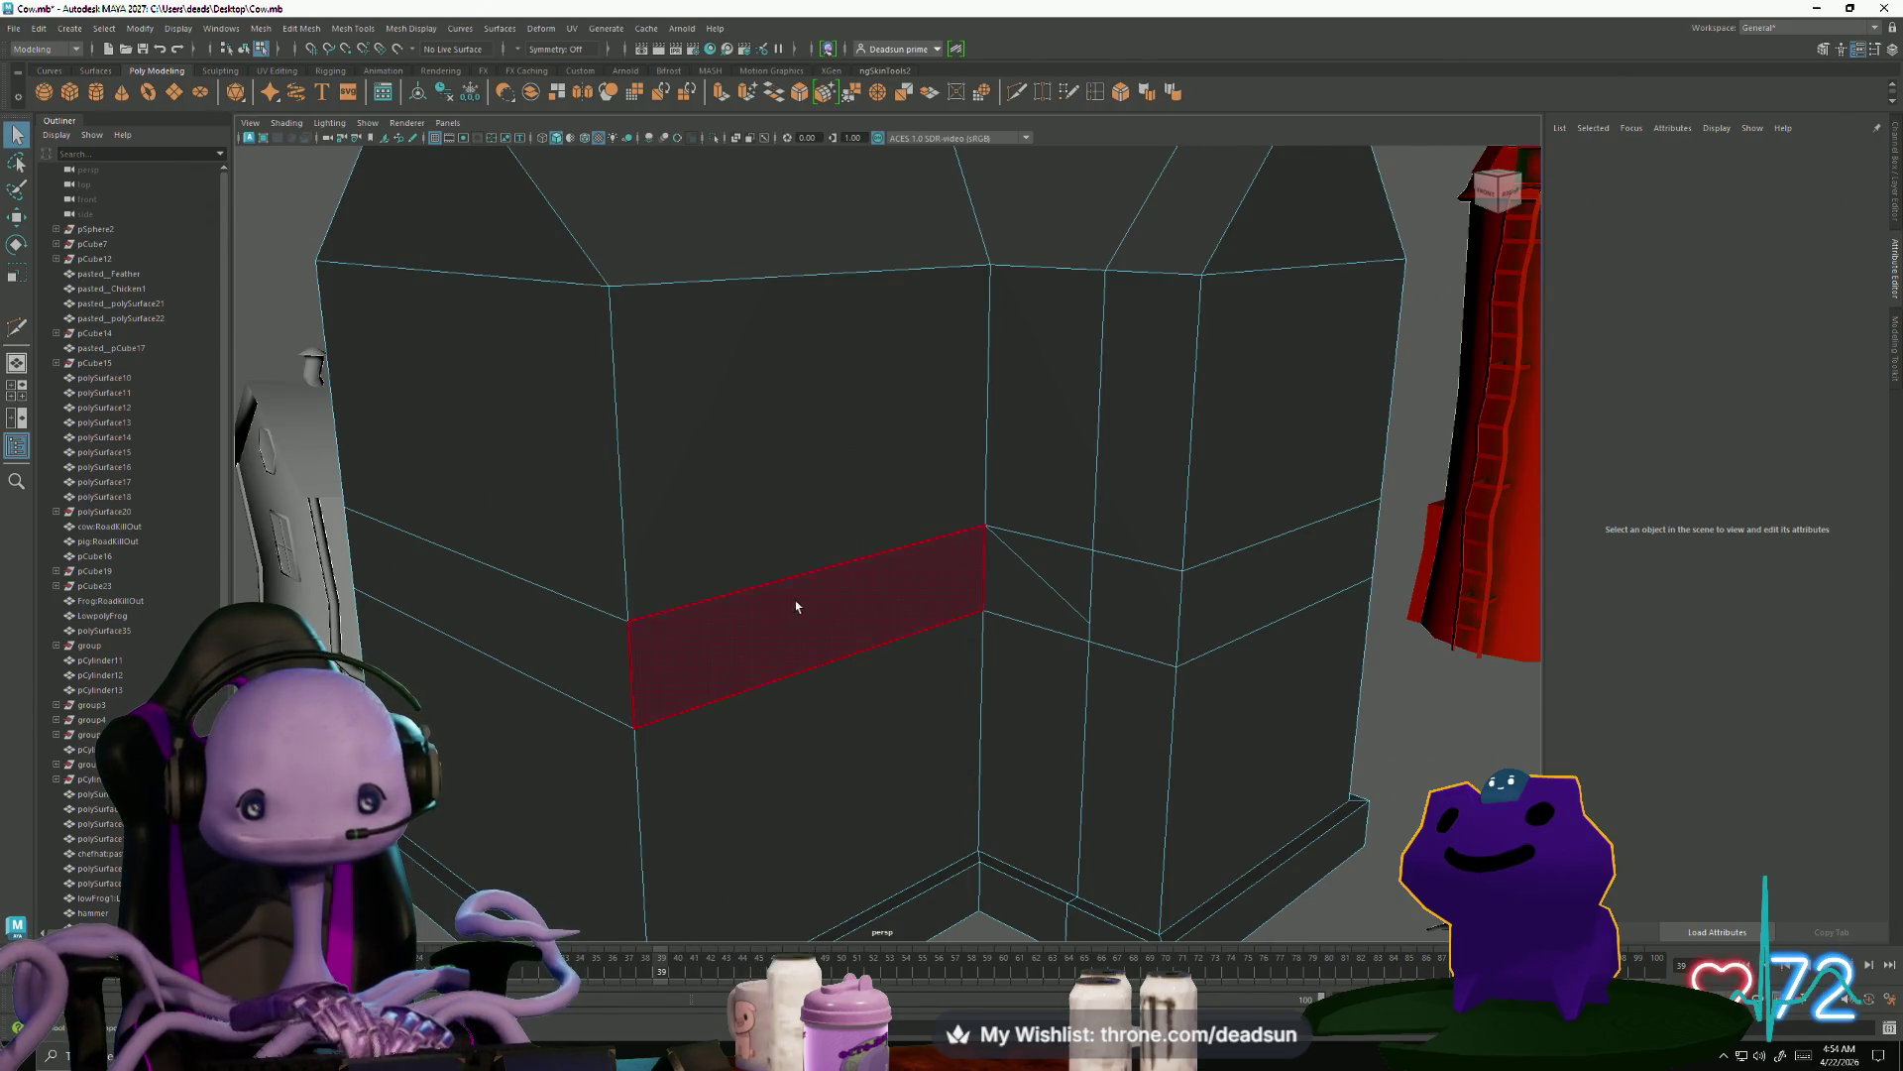
click(921, 760)
key(Delete)
scroll(917, 768, down, 5)
mouse_move(981, 713)
alt+mouse_down()
mouse_move(850, 743)
mouse_move(960, 743)
mouse_move(719, 733)
alt+mouse_up()
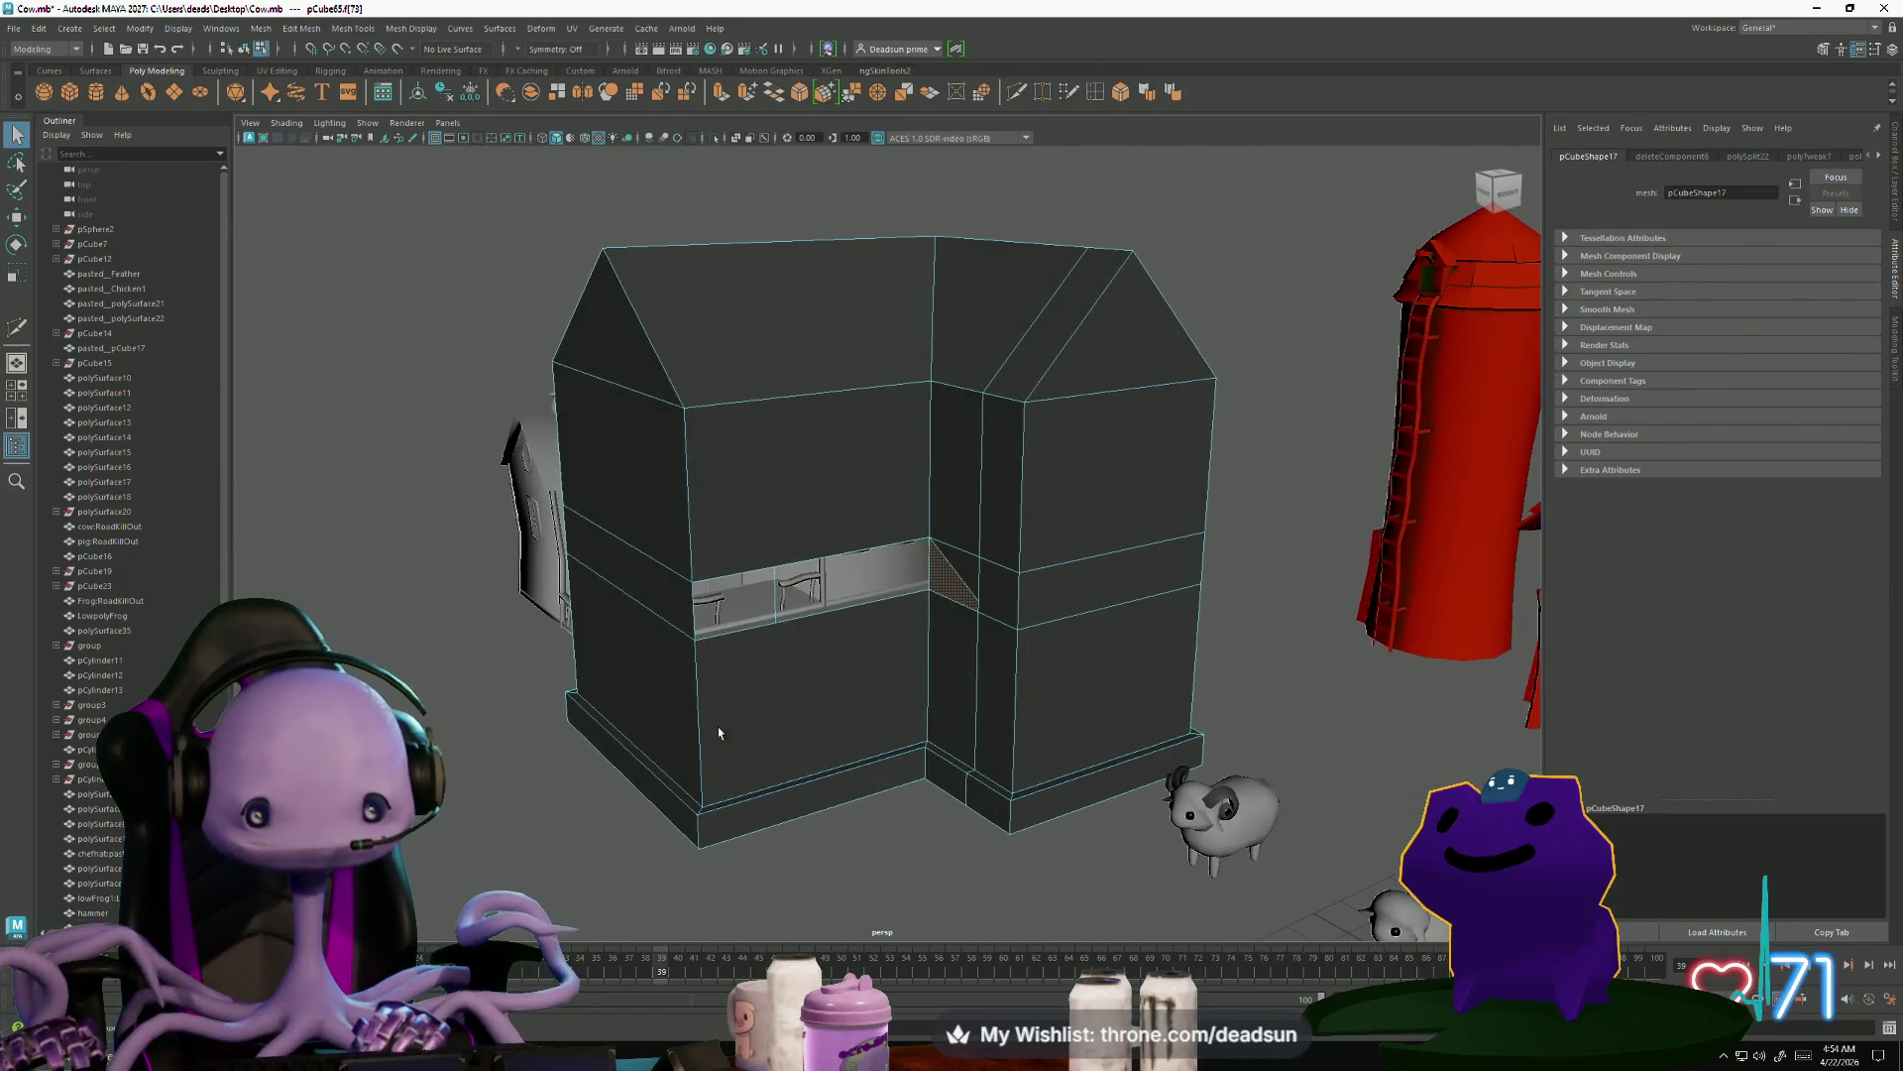
Extrude the opening's face into a ledge and weld its corner vertices onto the wall
click(721, 95)
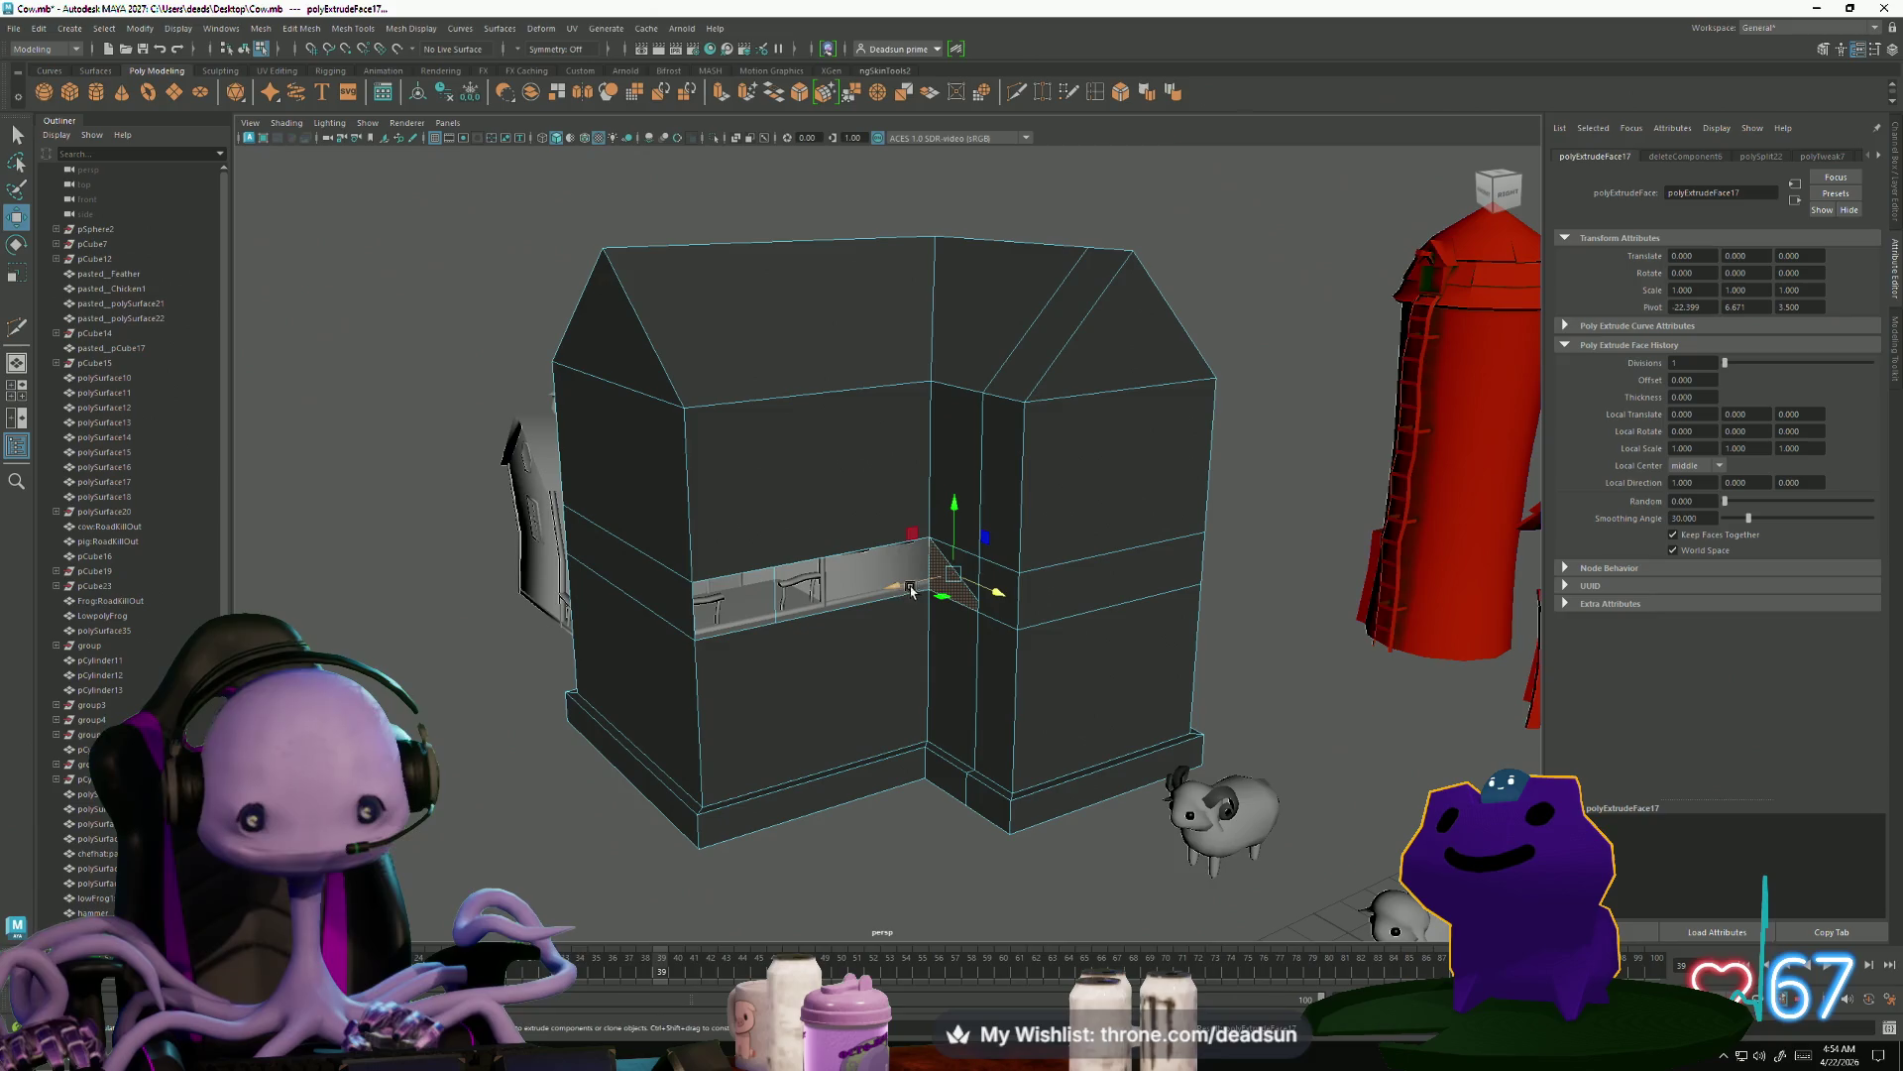
mouse_move(895, 586)
mouse_down()
mouse_move(700, 637)
mouse_move(754, 634)
mouse_up()
scroll(779, 637, up, 5)
key(F9)
mouse_move(742, 565)
mouse_down()
mouse_move(775, 589)
mouse_move(661, 525)
mouse_up()
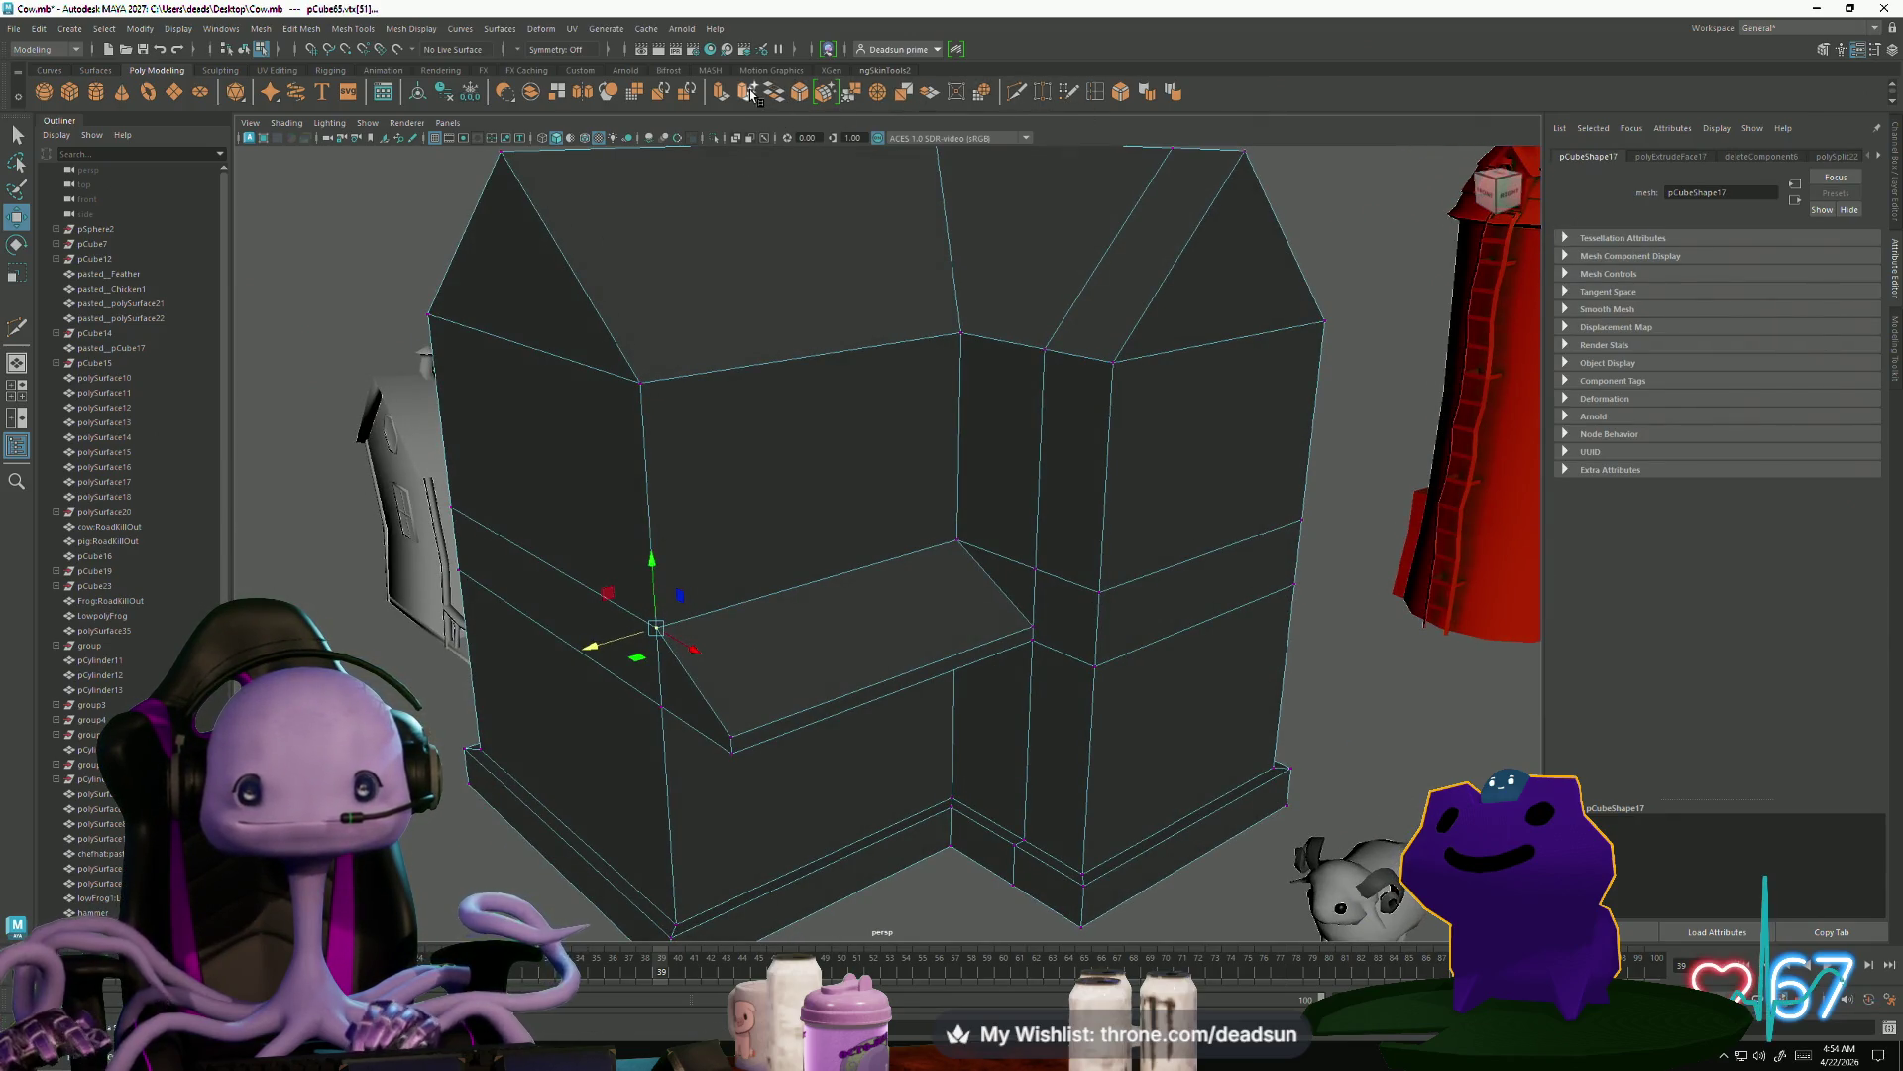
mouse_move(655, 627)
mouse_down()
mouse_move(651, 743)
mouse_move(868, 763)
mouse_move(799, 756)
mouse_move(736, 677)
mouse_move(664, 649)
mouse_move(703, 639)
mouse_up()
click(690, 778)
Switch to edge mode and select edges along the roof
mouse_move(696, 448)
right_down()
mouse_move(743, 381)
mouse_move(892, 332)
right_up()
alt+drag(892, 331, 926, 331)
drag(861, 263, 1053, 332)
mouse_move(1054, 332)
alt+mouse_down()
mouse_move(882, 396)
mouse_move(843, 202)
alt+mouse_up()
click(843, 202)
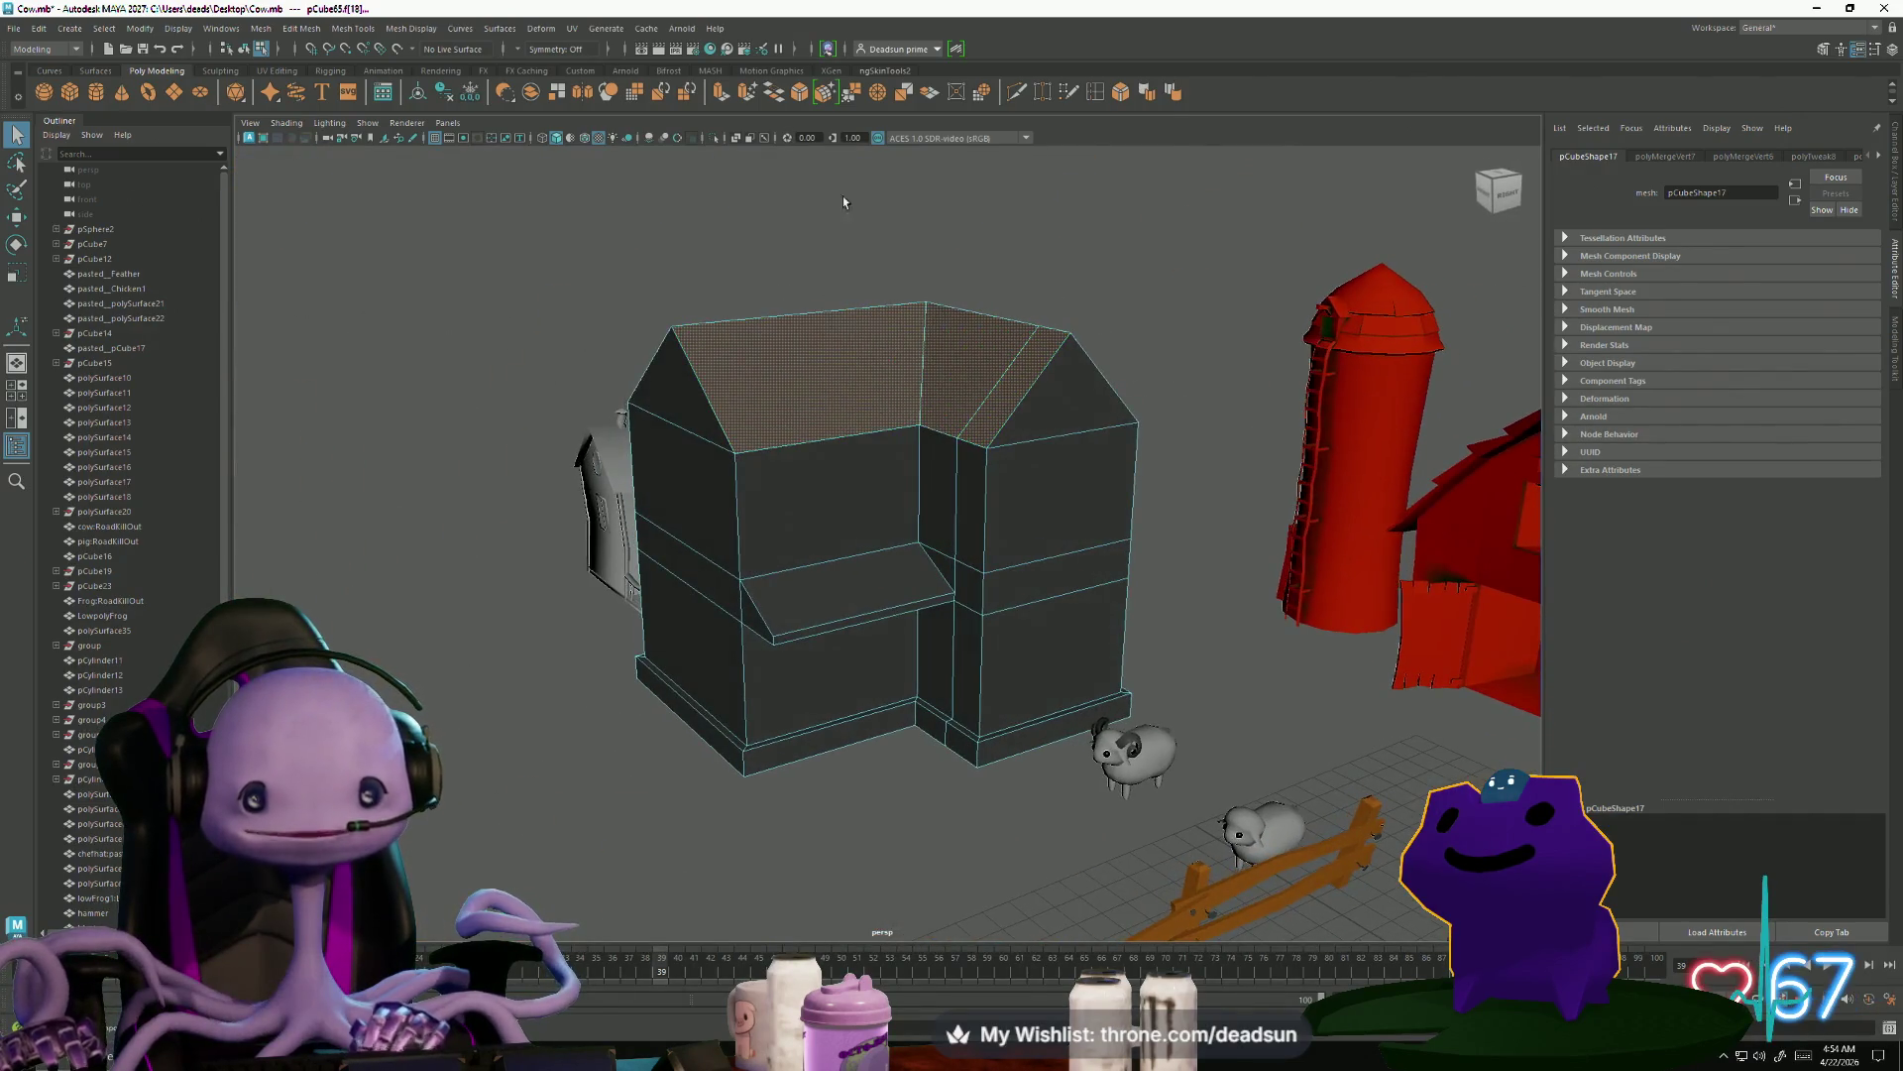
Extrude the roof faces by 0.444 to thicken the roof slabs
click(722, 96)
drag(929, 332, 929, 330)
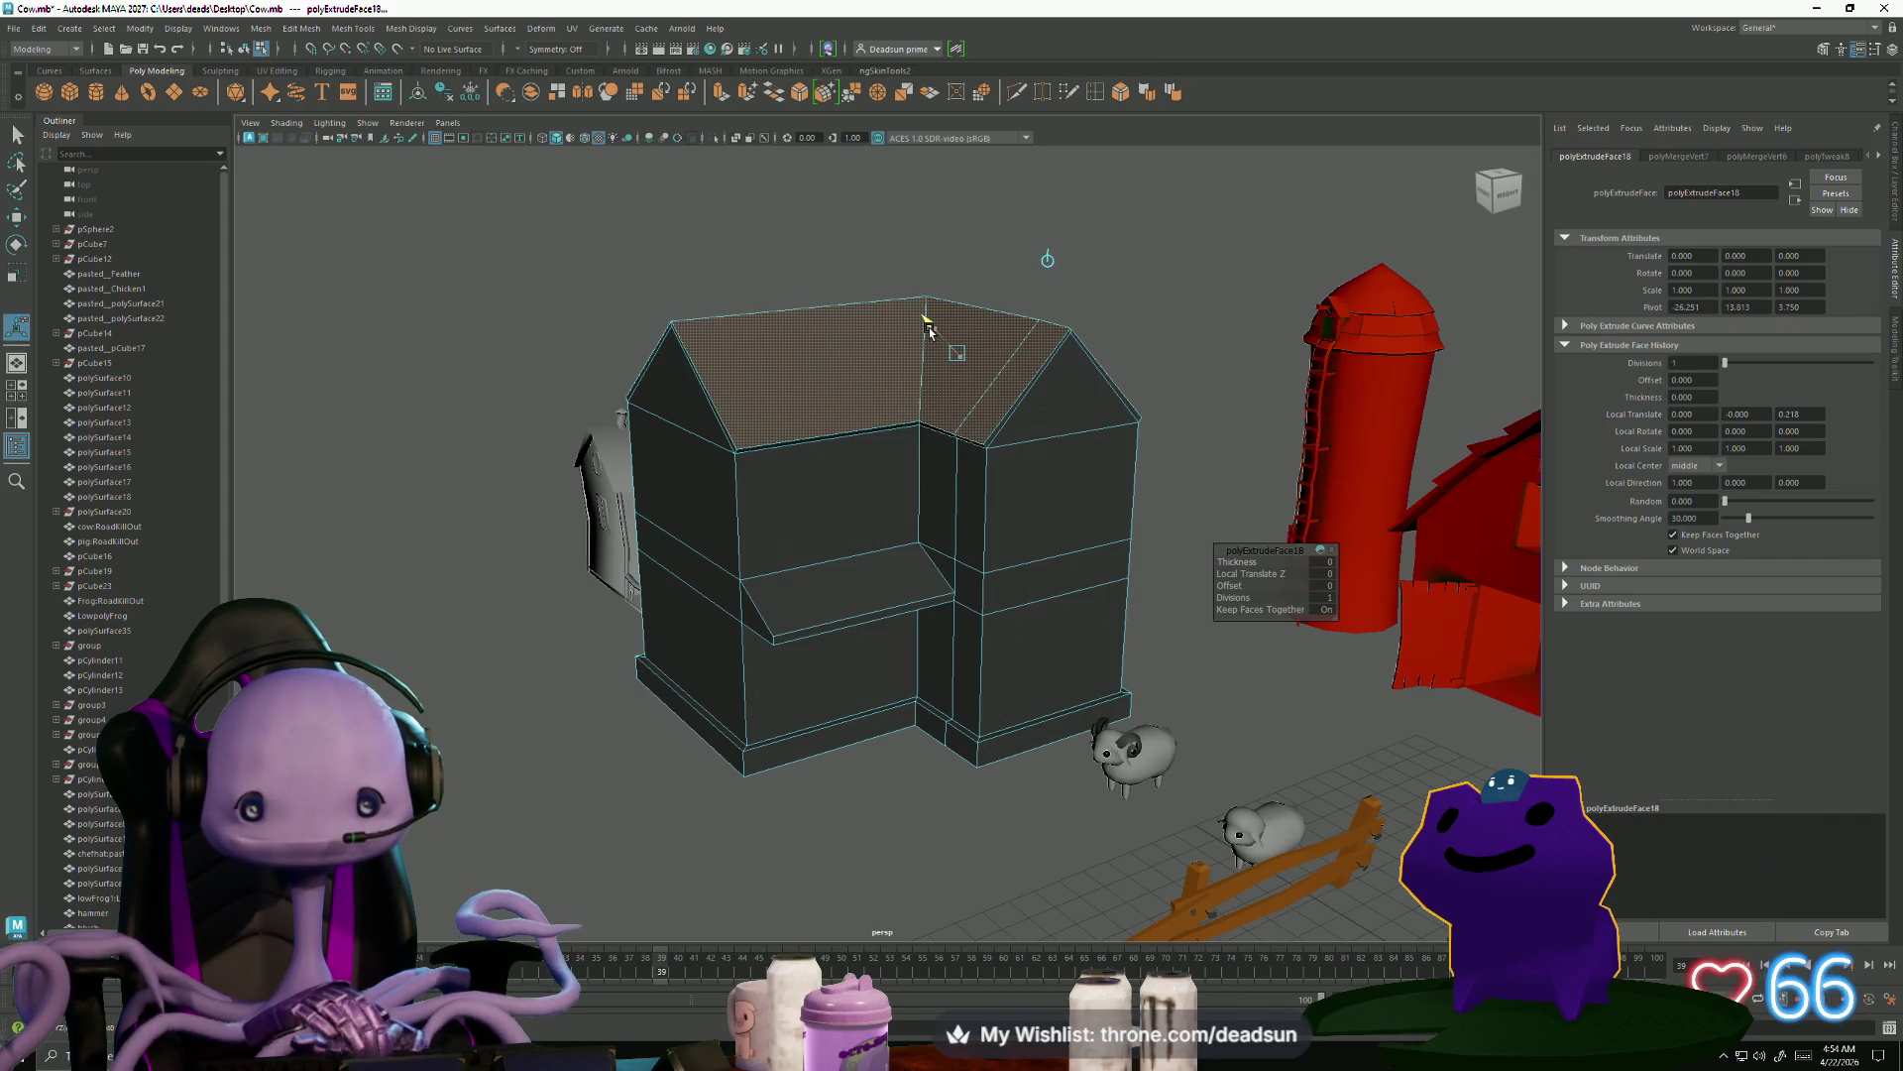
scroll(723, 367, up, 5)
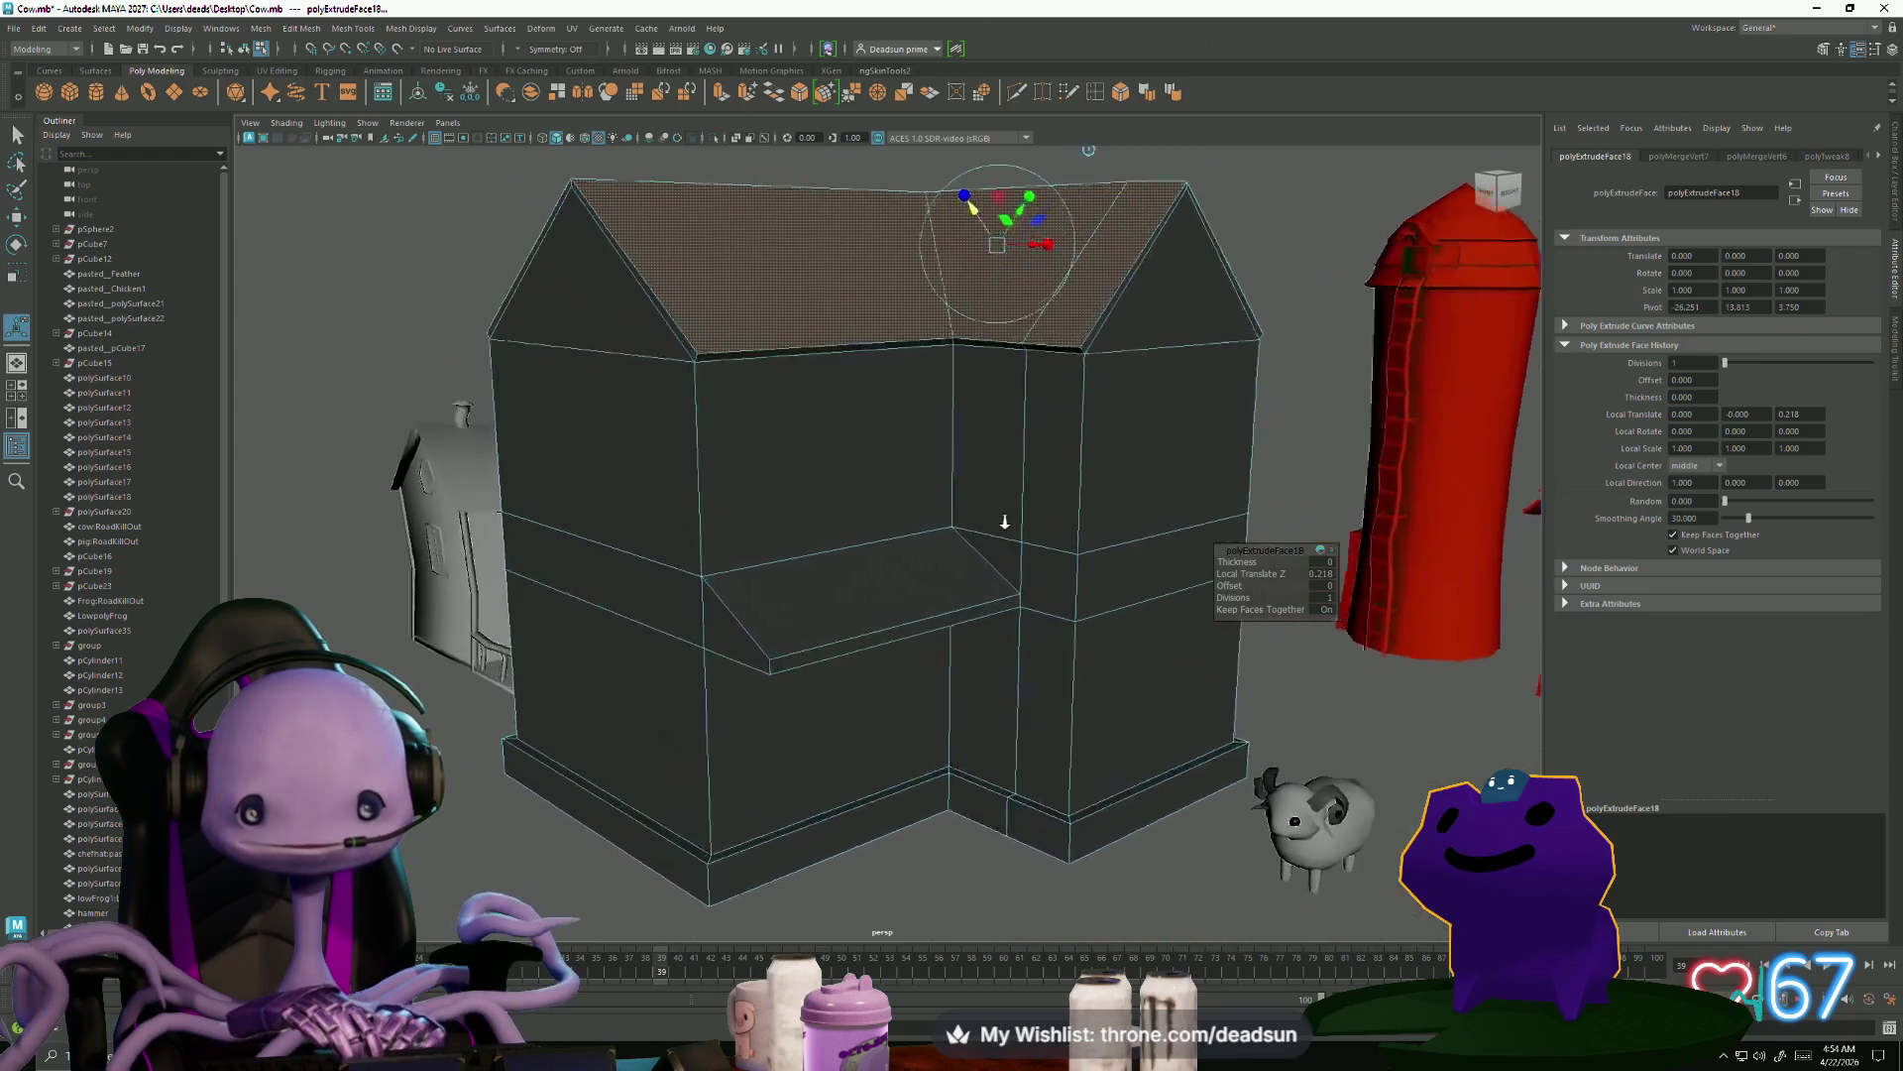
Extrude the roof rim face loop outward so the gables overhang the walls
click(659, 311)
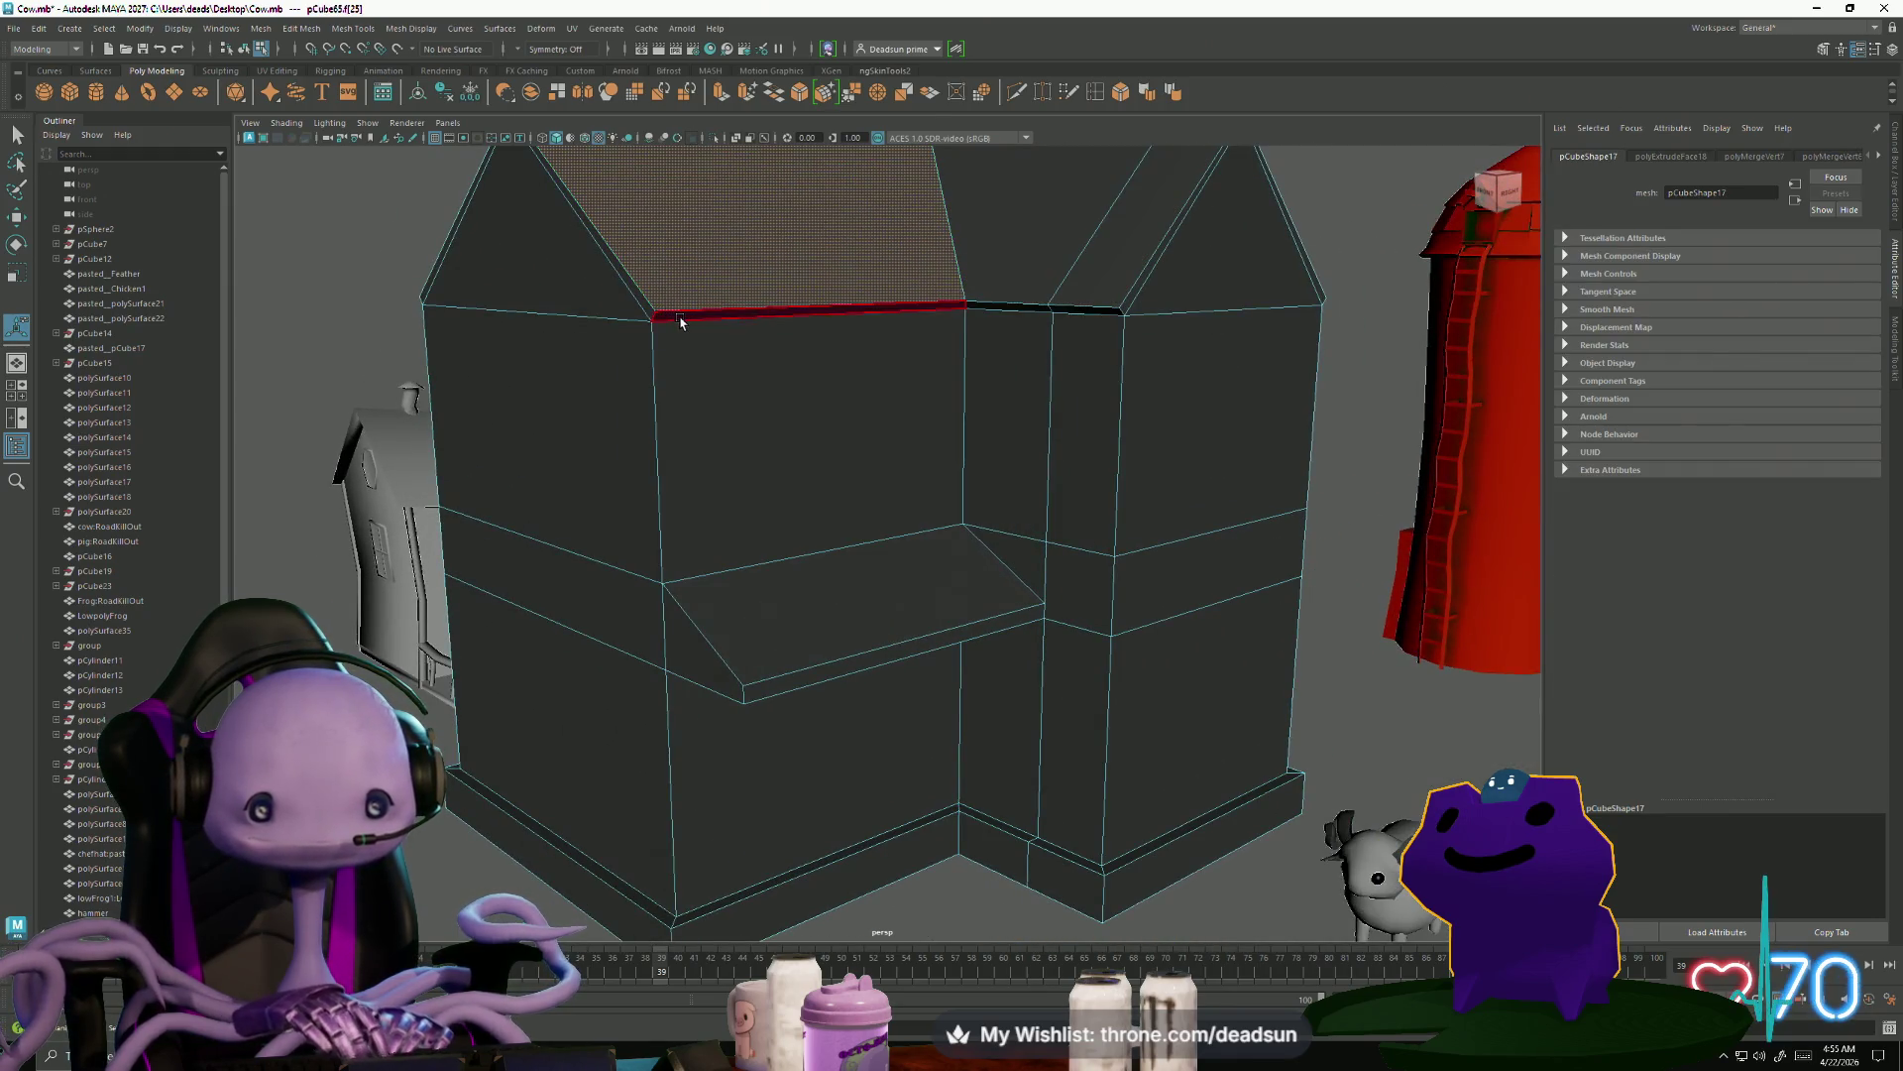
double_click(644, 309)
mouse_move(644, 309)
alt+mouse_down()
mouse_move(782, 462)
mouse_move(809, 530)
mouse_move(784, 525)
alt+mouse_up()
click(720, 95)
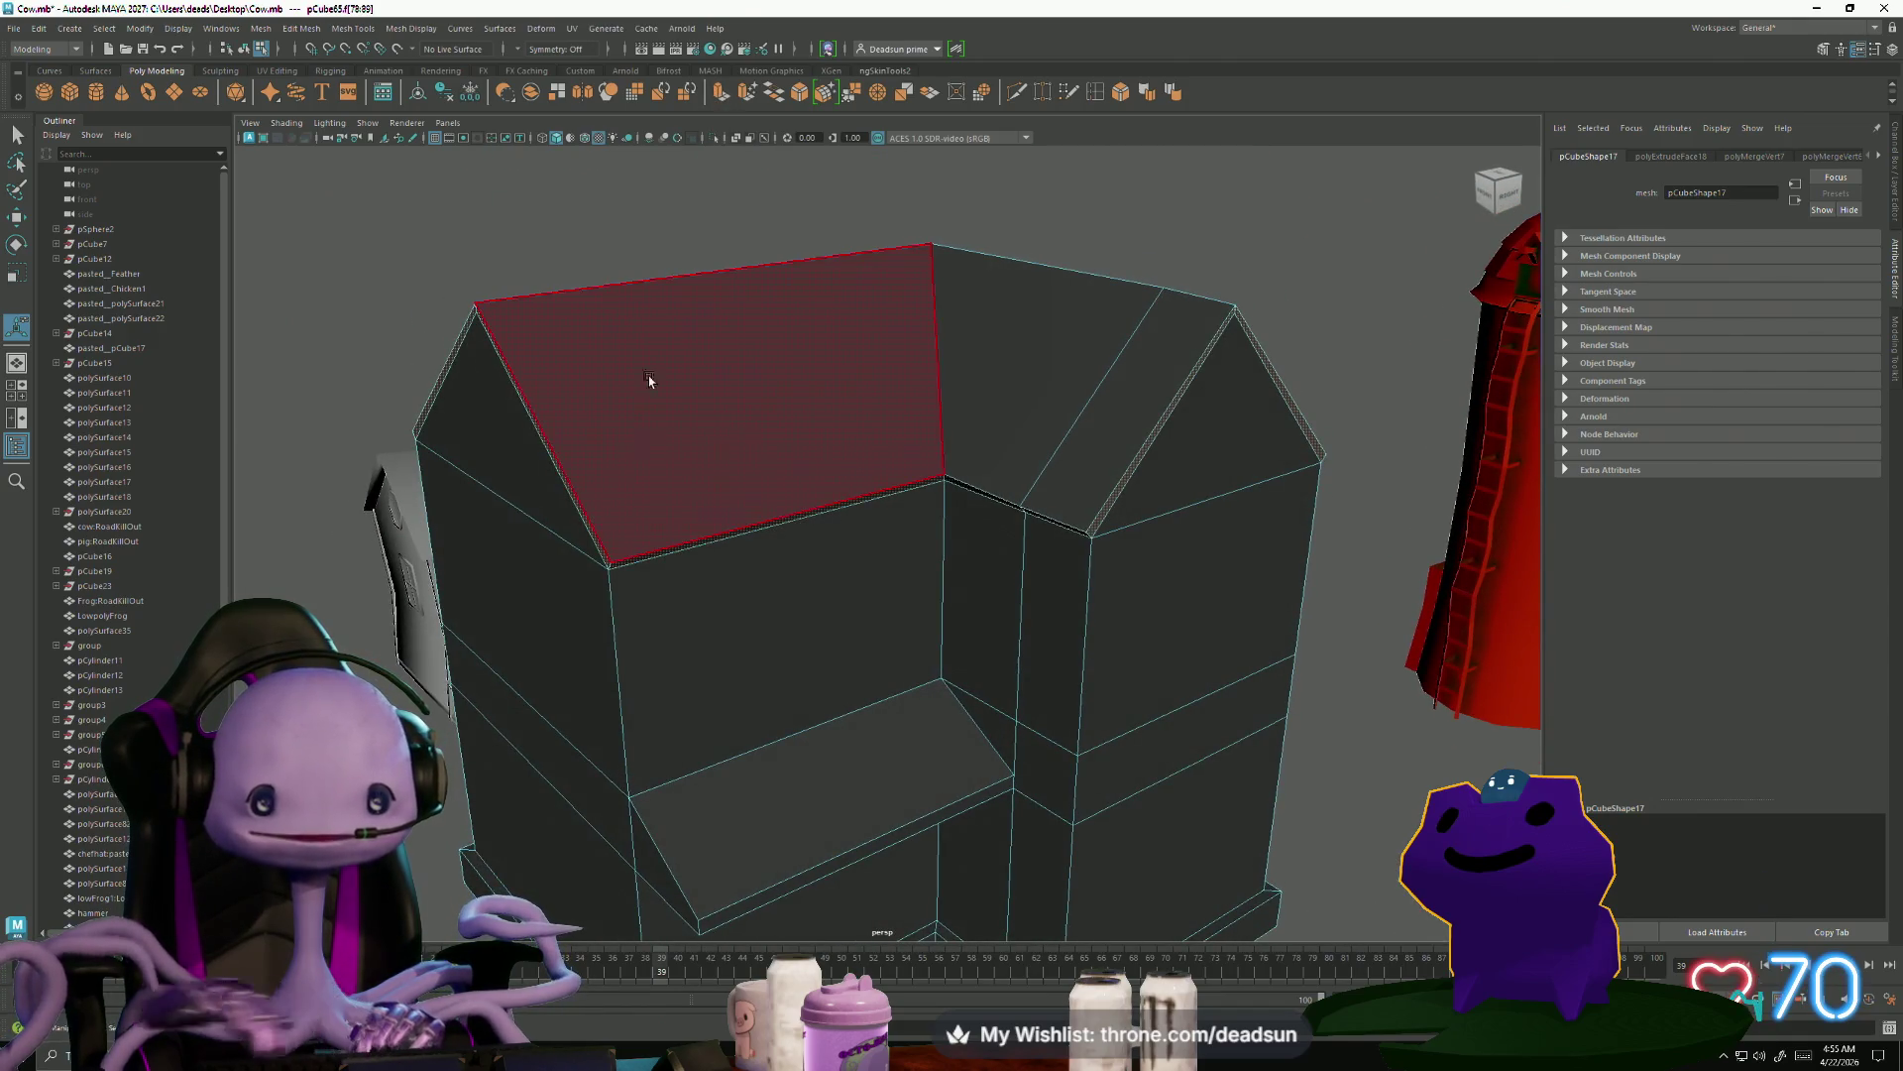
drag(954, 533, 936, 548)
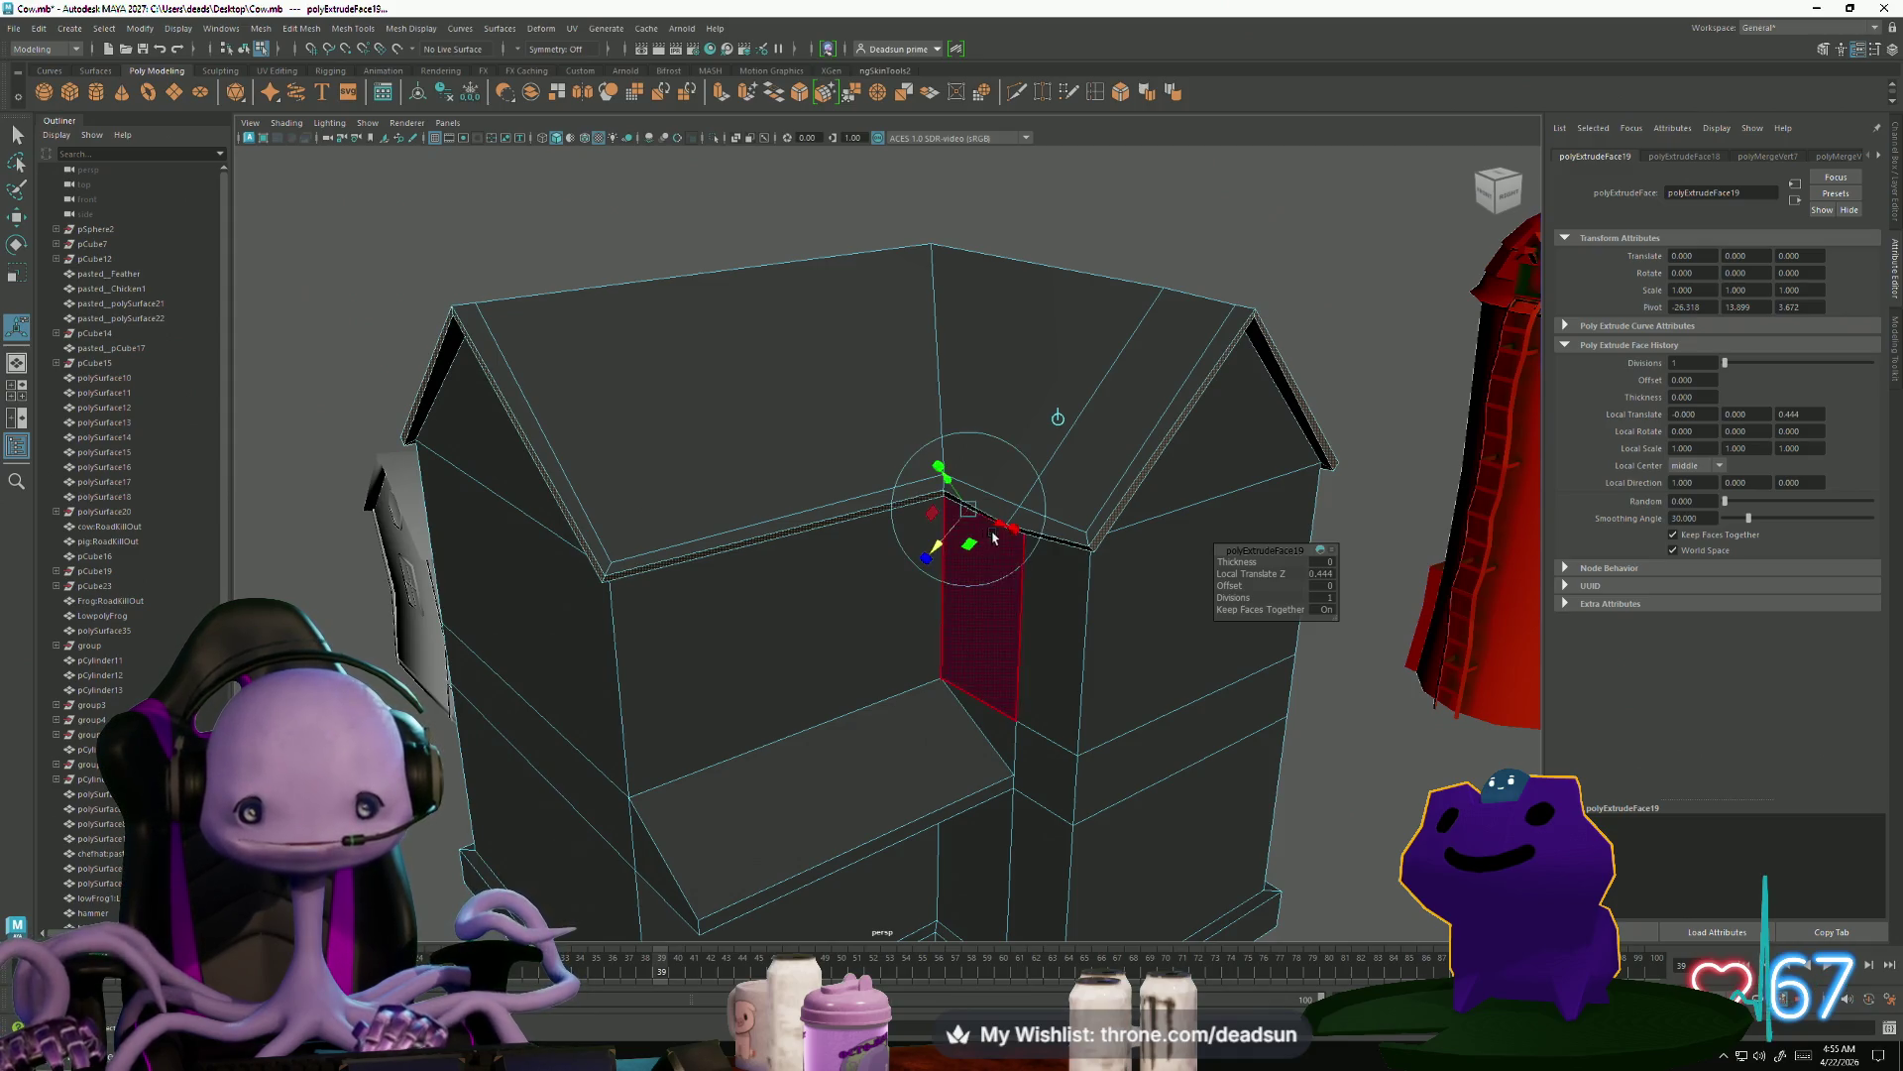
mouse_move(1147, 532)
alt+mouse_down()
mouse_move(793, 595)
mouse_move(921, 663)
mouse_move(872, 635)
alt+mouse_up()
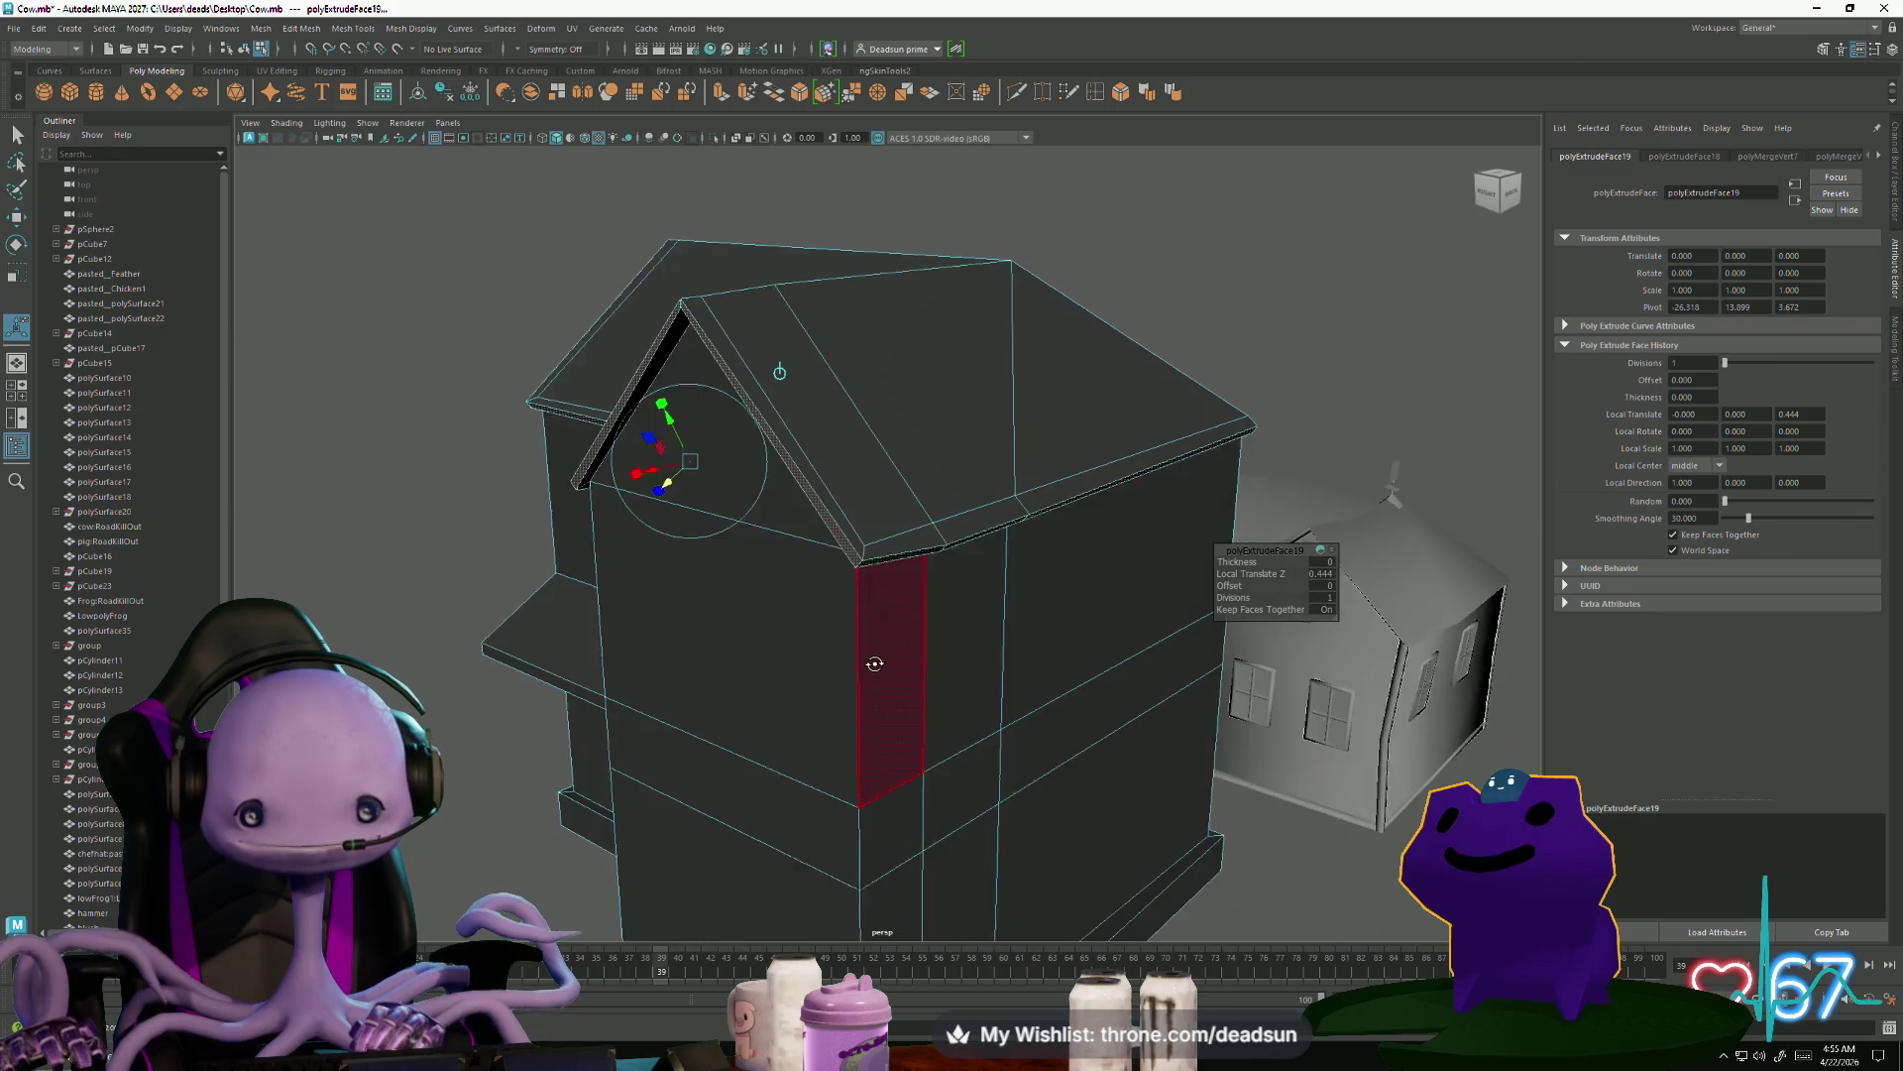
scroll(994, 589, up, 3)
alt+drag(994, 589, 1007, 525)
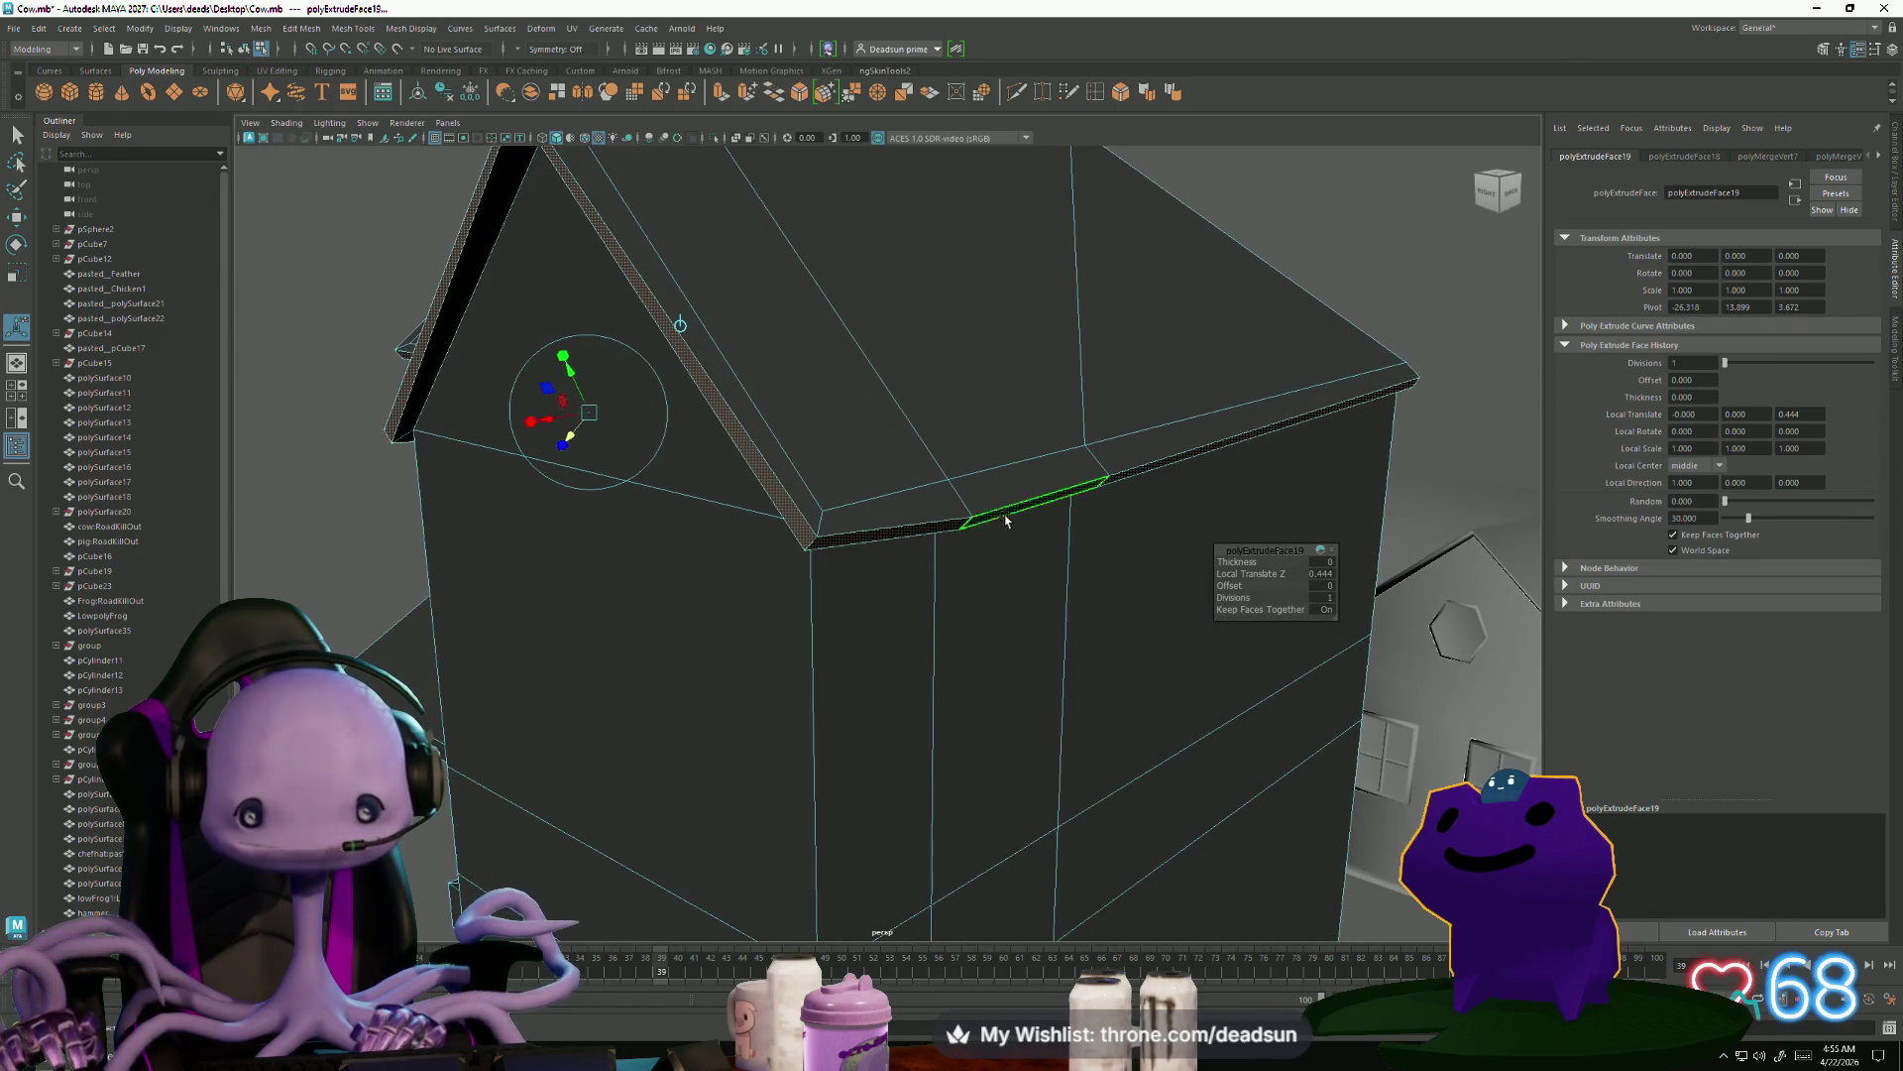
mouse_move(845, 530)
alt+mouse_down()
mouse_move(836, 565)
mouse_move(786, 569)
mouse_move(816, 598)
mouse_move(648, 598)
mouse_move(693, 667)
mouse_move(788, 634)
alt+mouse_up()
Select two roof vertices in vertex mode, then change to edge mode
right_drag(722, 604, 734, 615)
drag(770, 702, 769, 706)
mouse_move(769, 706)
alt+mouse_down()
mouse_move(795, 733)
mouse_move(922, 710)
mouse_move(806, 700)
mouse_move(956, 615)
mouse_move(1041, 594)
mouse_move(715, 626)
mouse_move(828, 628)
mouse_move(819, 645)
alt+mouse_up()
right_drag(913, 535, 949, 535)
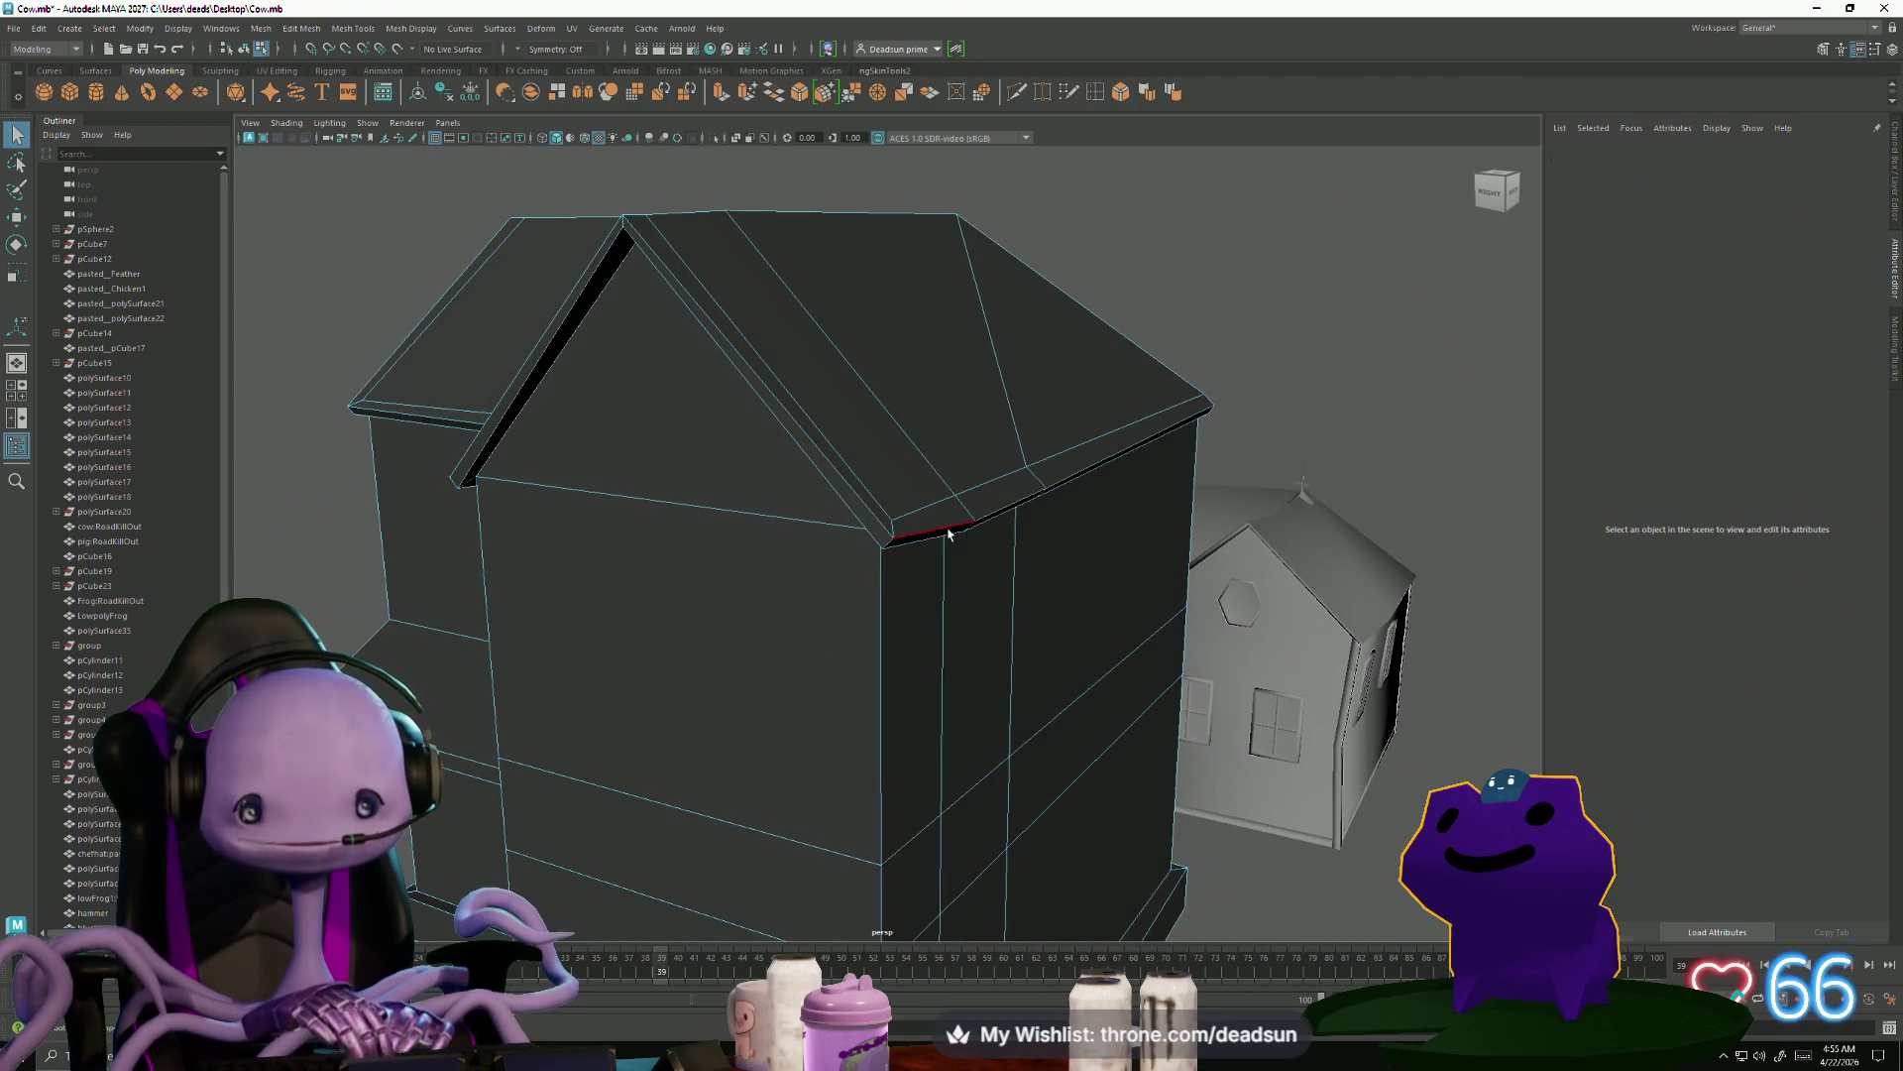
Scale the first roof eave edge flat in Y
click(991, 506)
key(w)
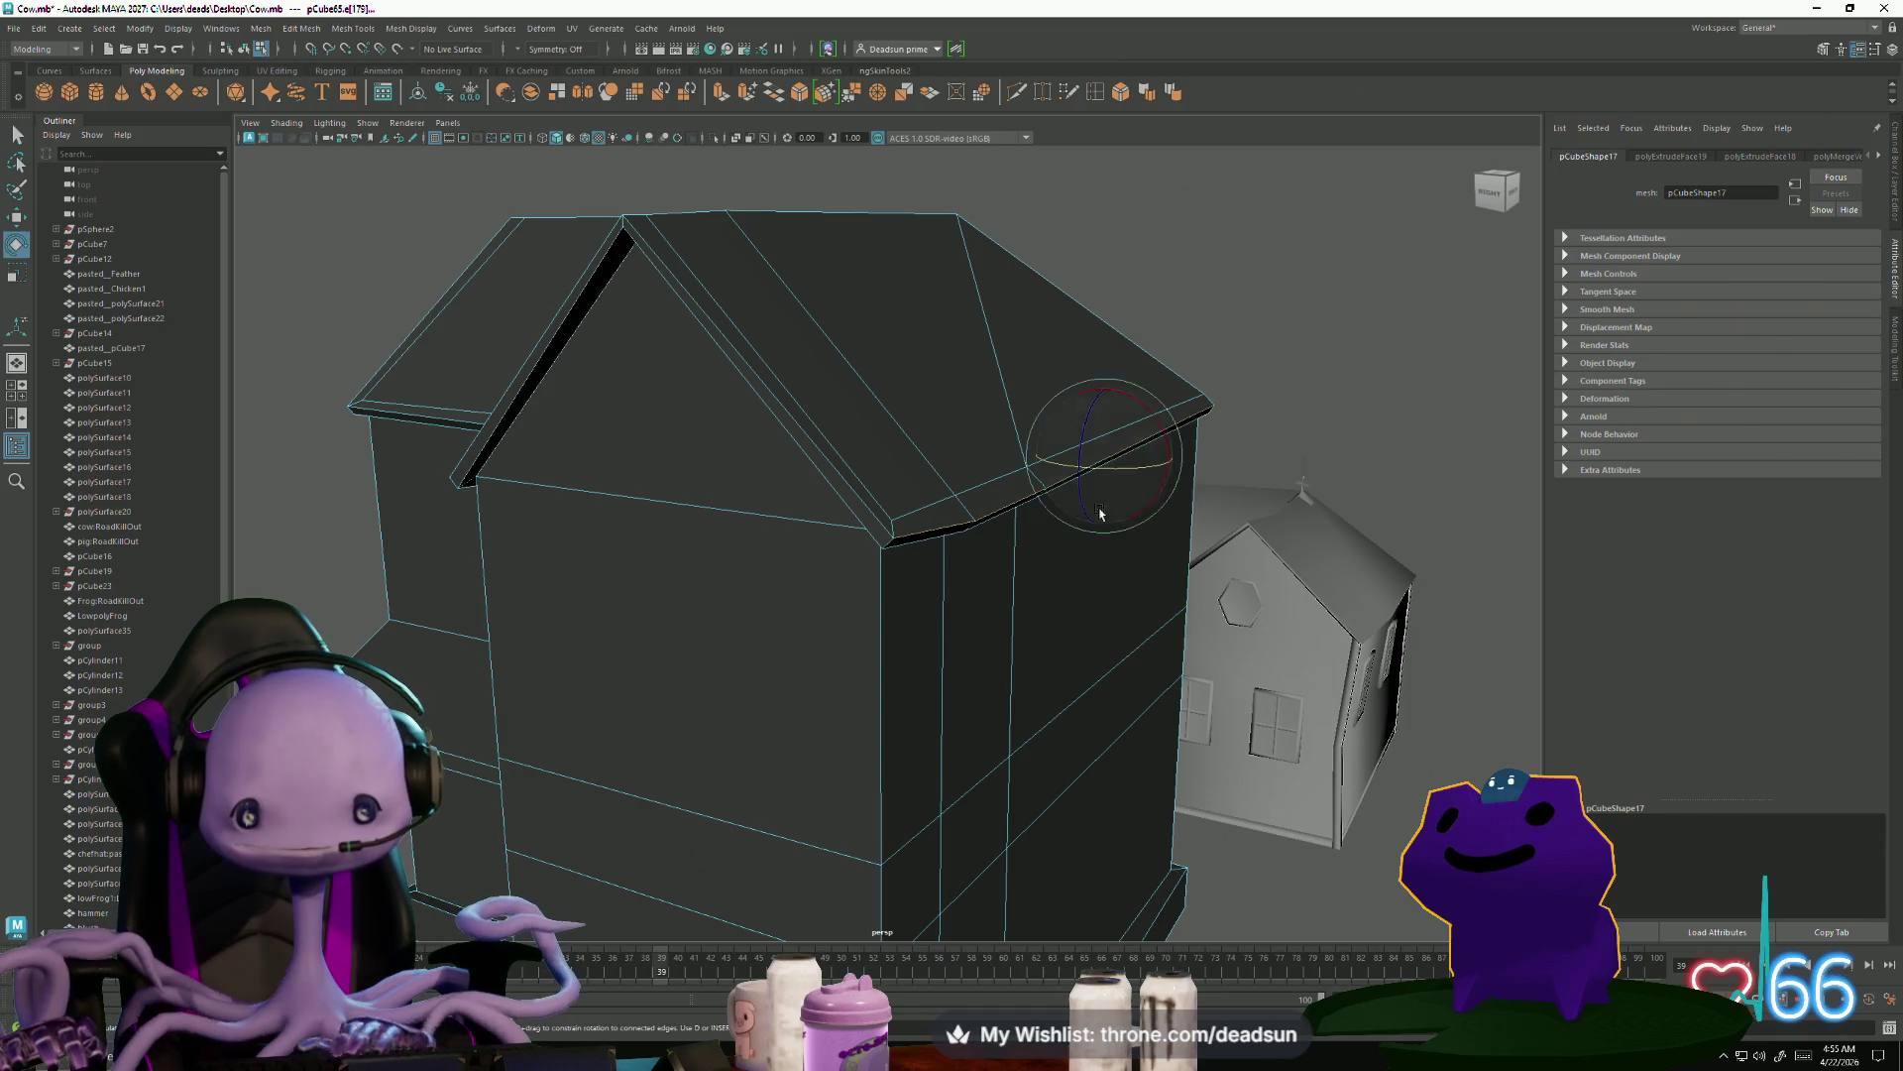
key(r)
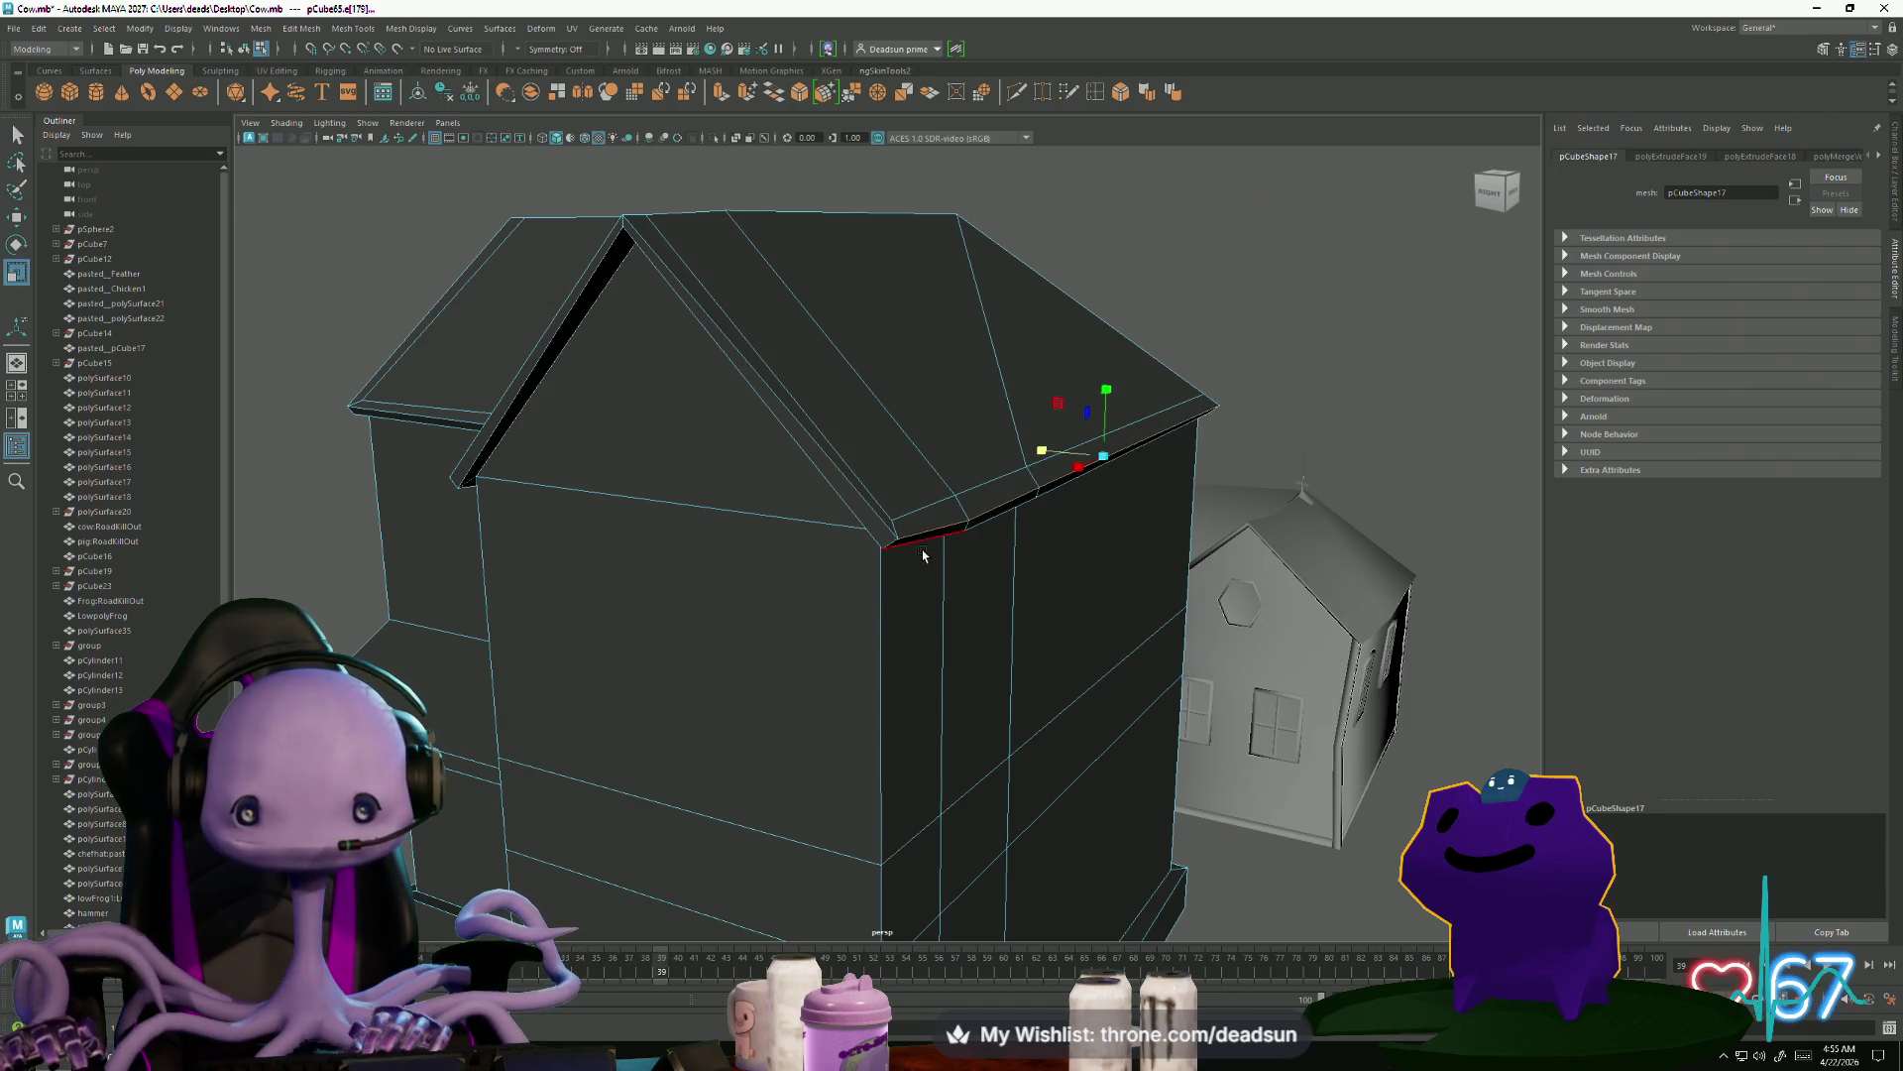
click(1073, 454)
mouse_move(1073, 454)
alt+mouse_down()
mouse_move(1121, 526)
mouse_move(892, 586)
mouse_move(833, 569)
mouse_move(960, 583)
alt+mouse_up()
mouse_move(746, 615)
alt+mouse_down()
mouse_move(803, 595)
mouse_move(972, 646)
mouse_move(1011, 637)
alt+mouse_up()
drag(829, 523, 831, 642)
Select the eave edges on the gable front near the roof corner
click(707, 586)
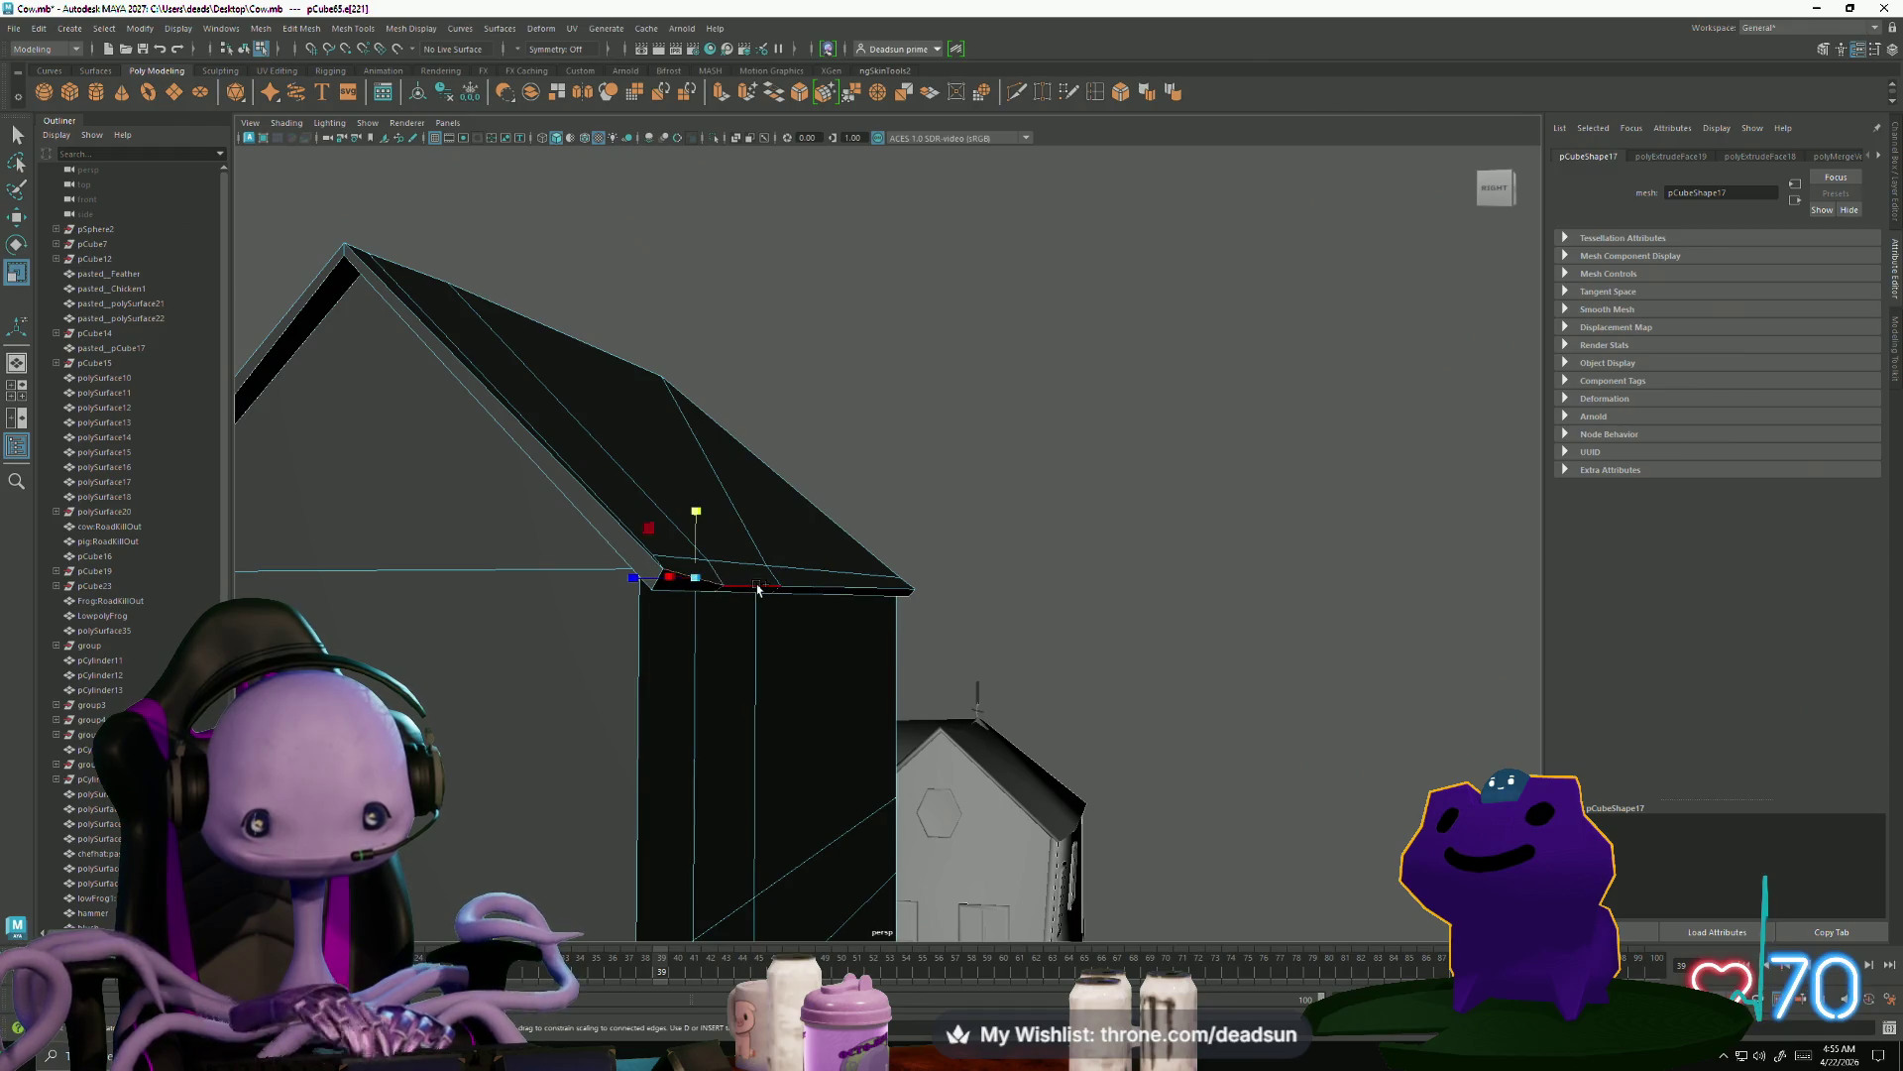
alt+drag(712, 582, 649, 561)
click(772, 568)
shift+click(801, 574)
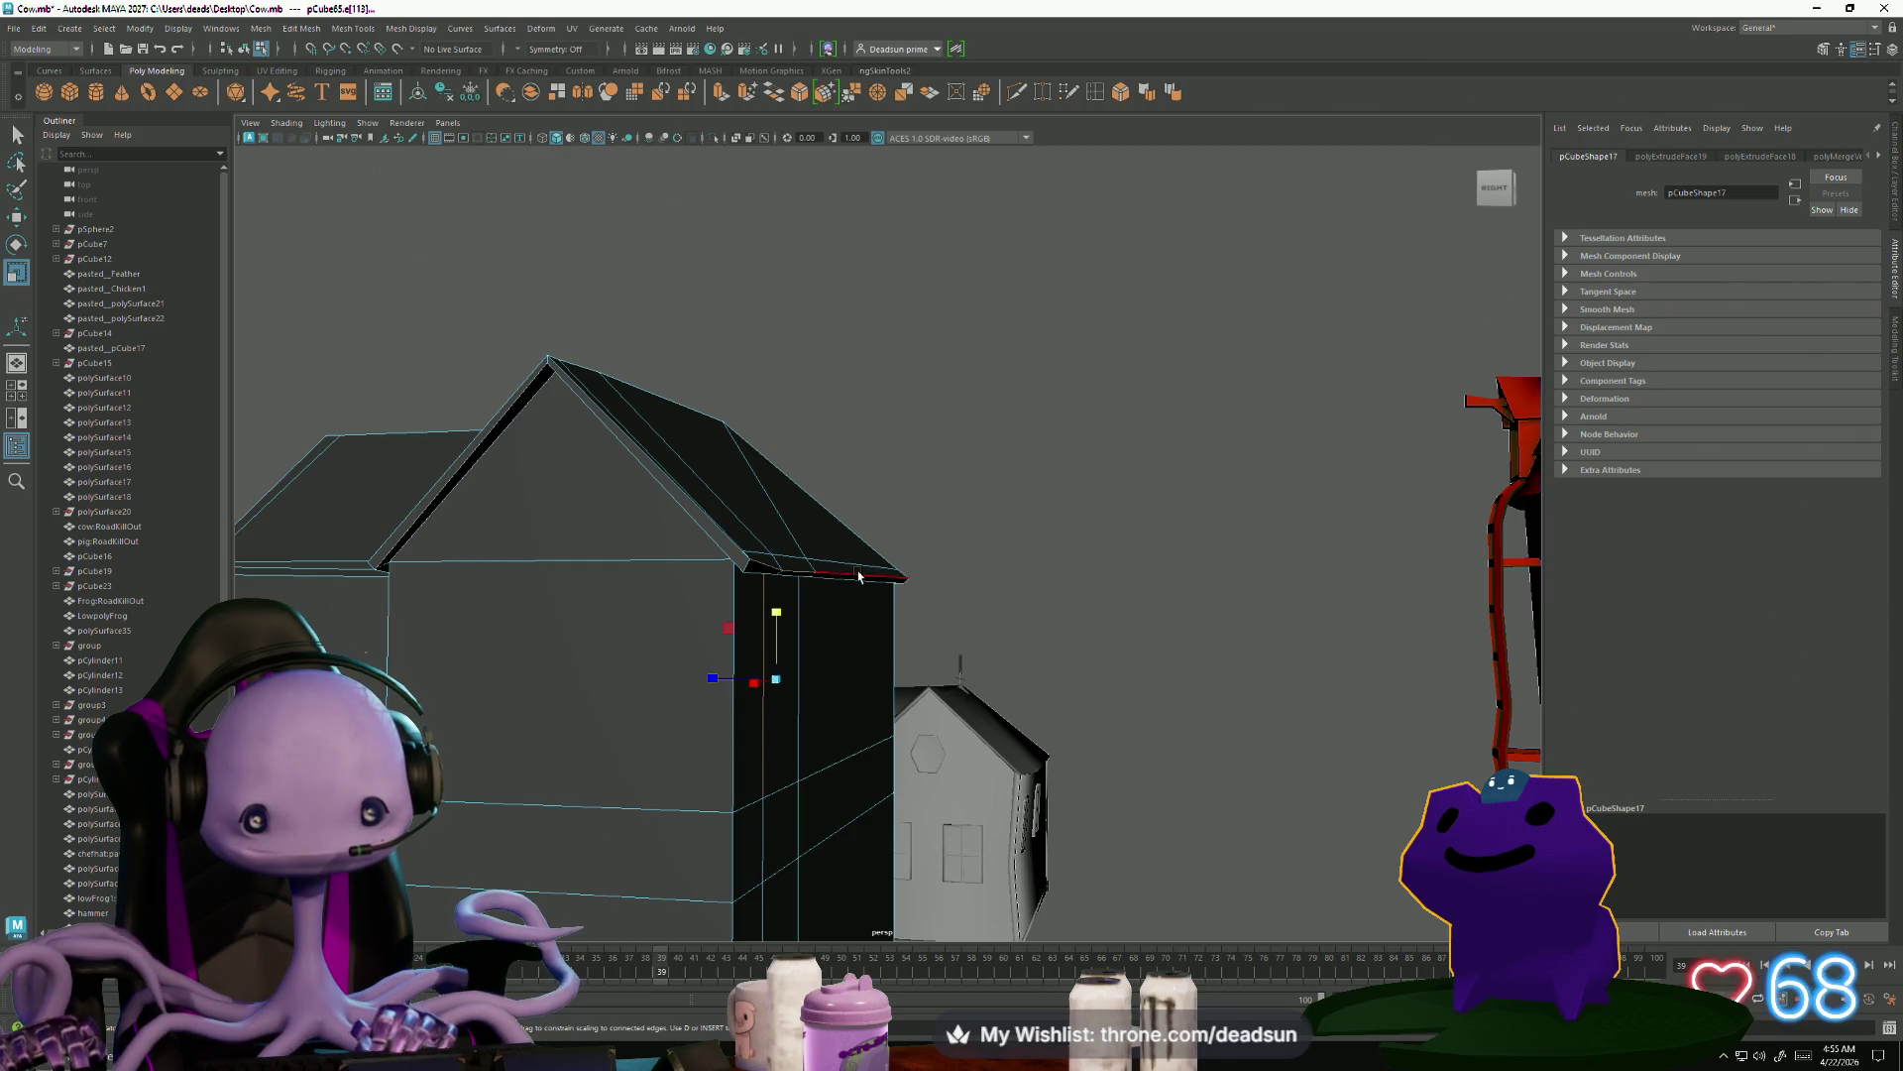
click(858, 575)
scroll(790, 573, up, 3)
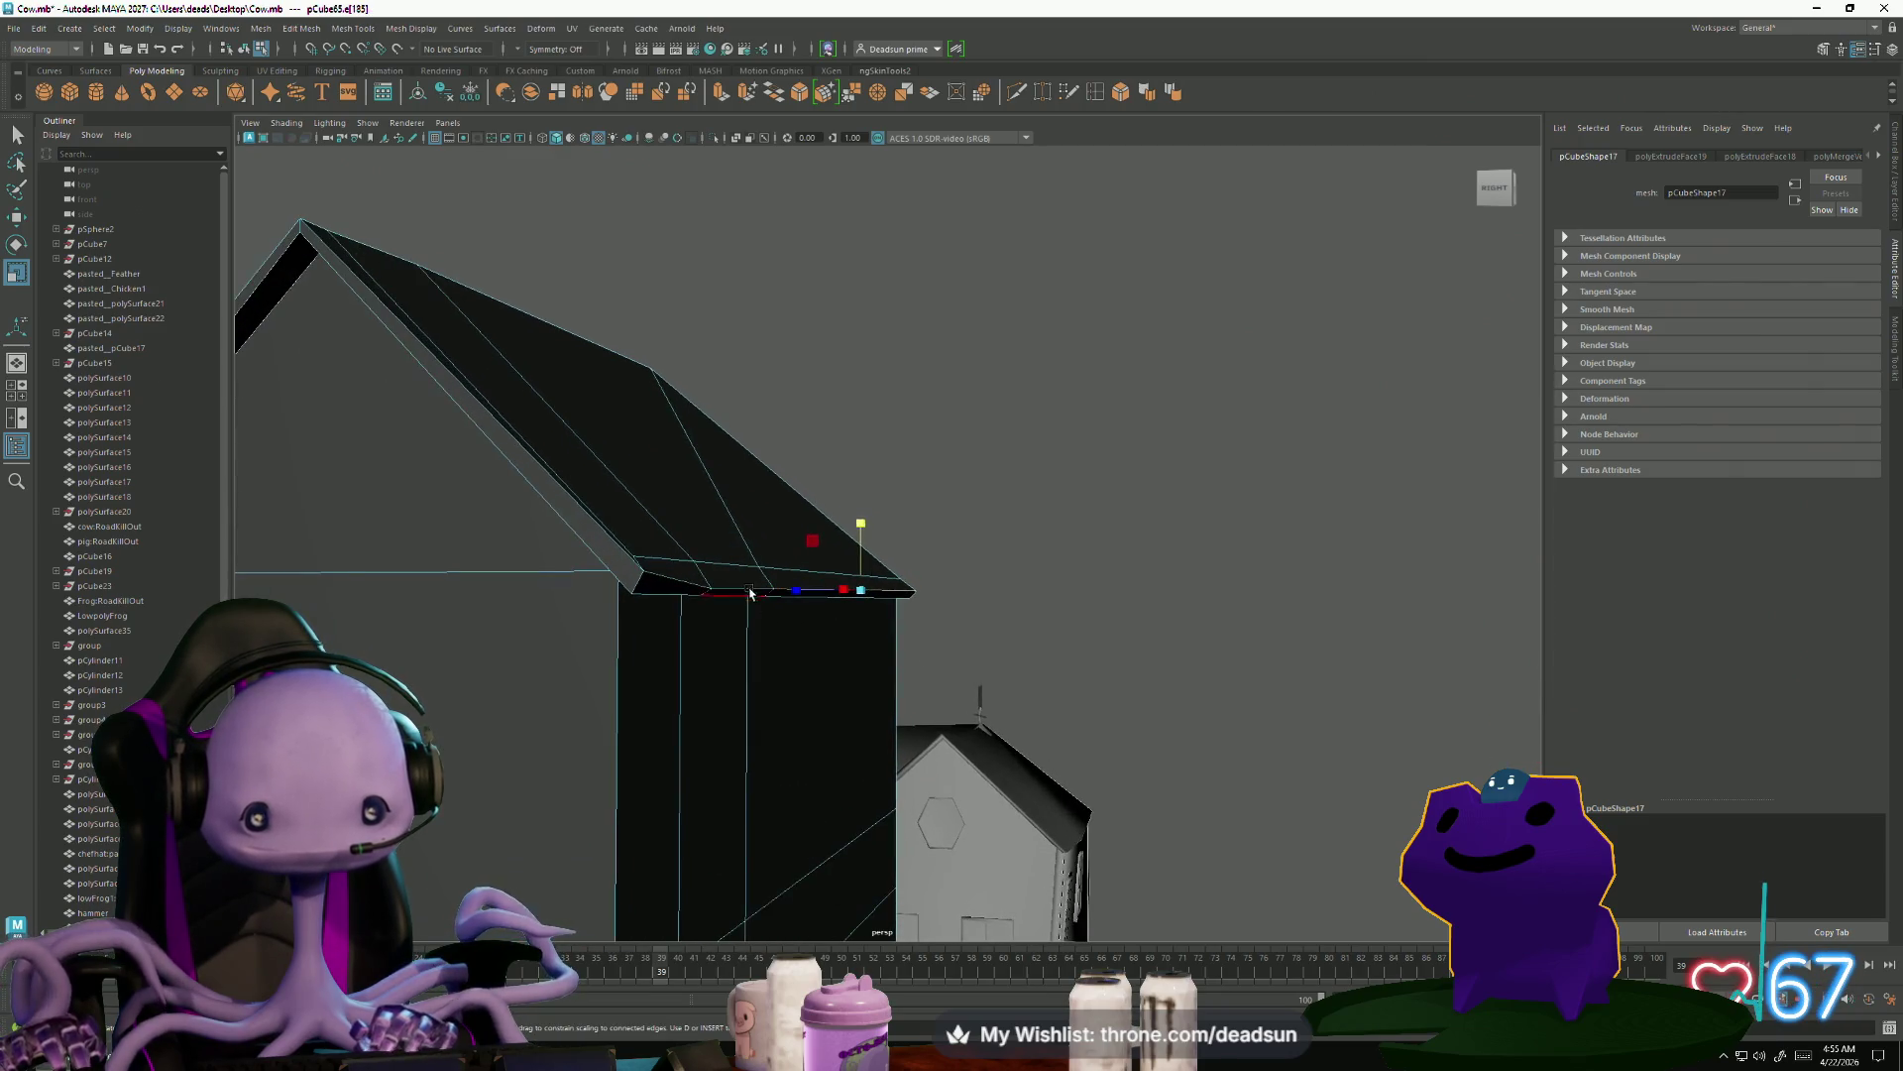
click(680, 586)
mouse_move(830, 519)
alt+mouse_down()
mouse_move(773, 752)
mouse_move(799, 765)
alt+mouse_up()
mouse_move(799, 765)
alt+right_down()
mouse_move(1162, 869)
mouse_move(1011, 727)
alt+right_up()
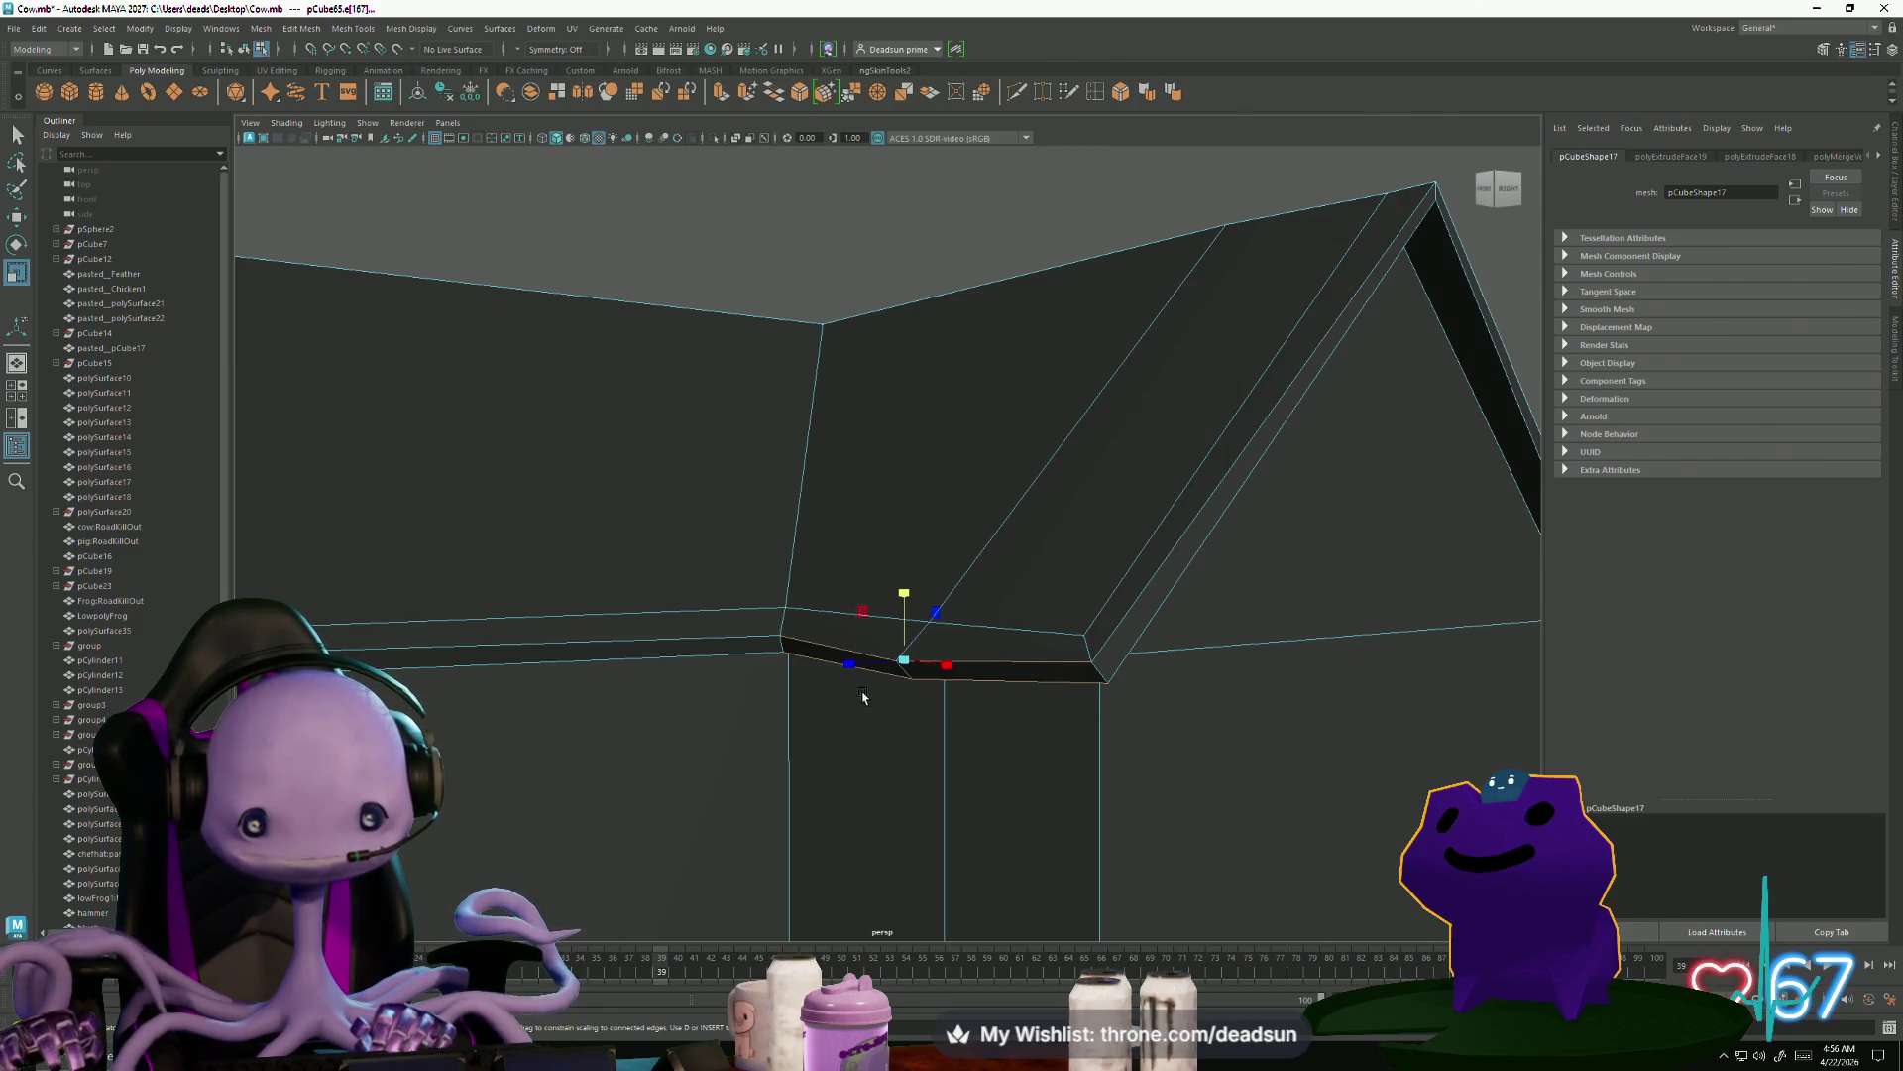
Flatten the eave edges at the joint between the two roofs
click(1008, 656)
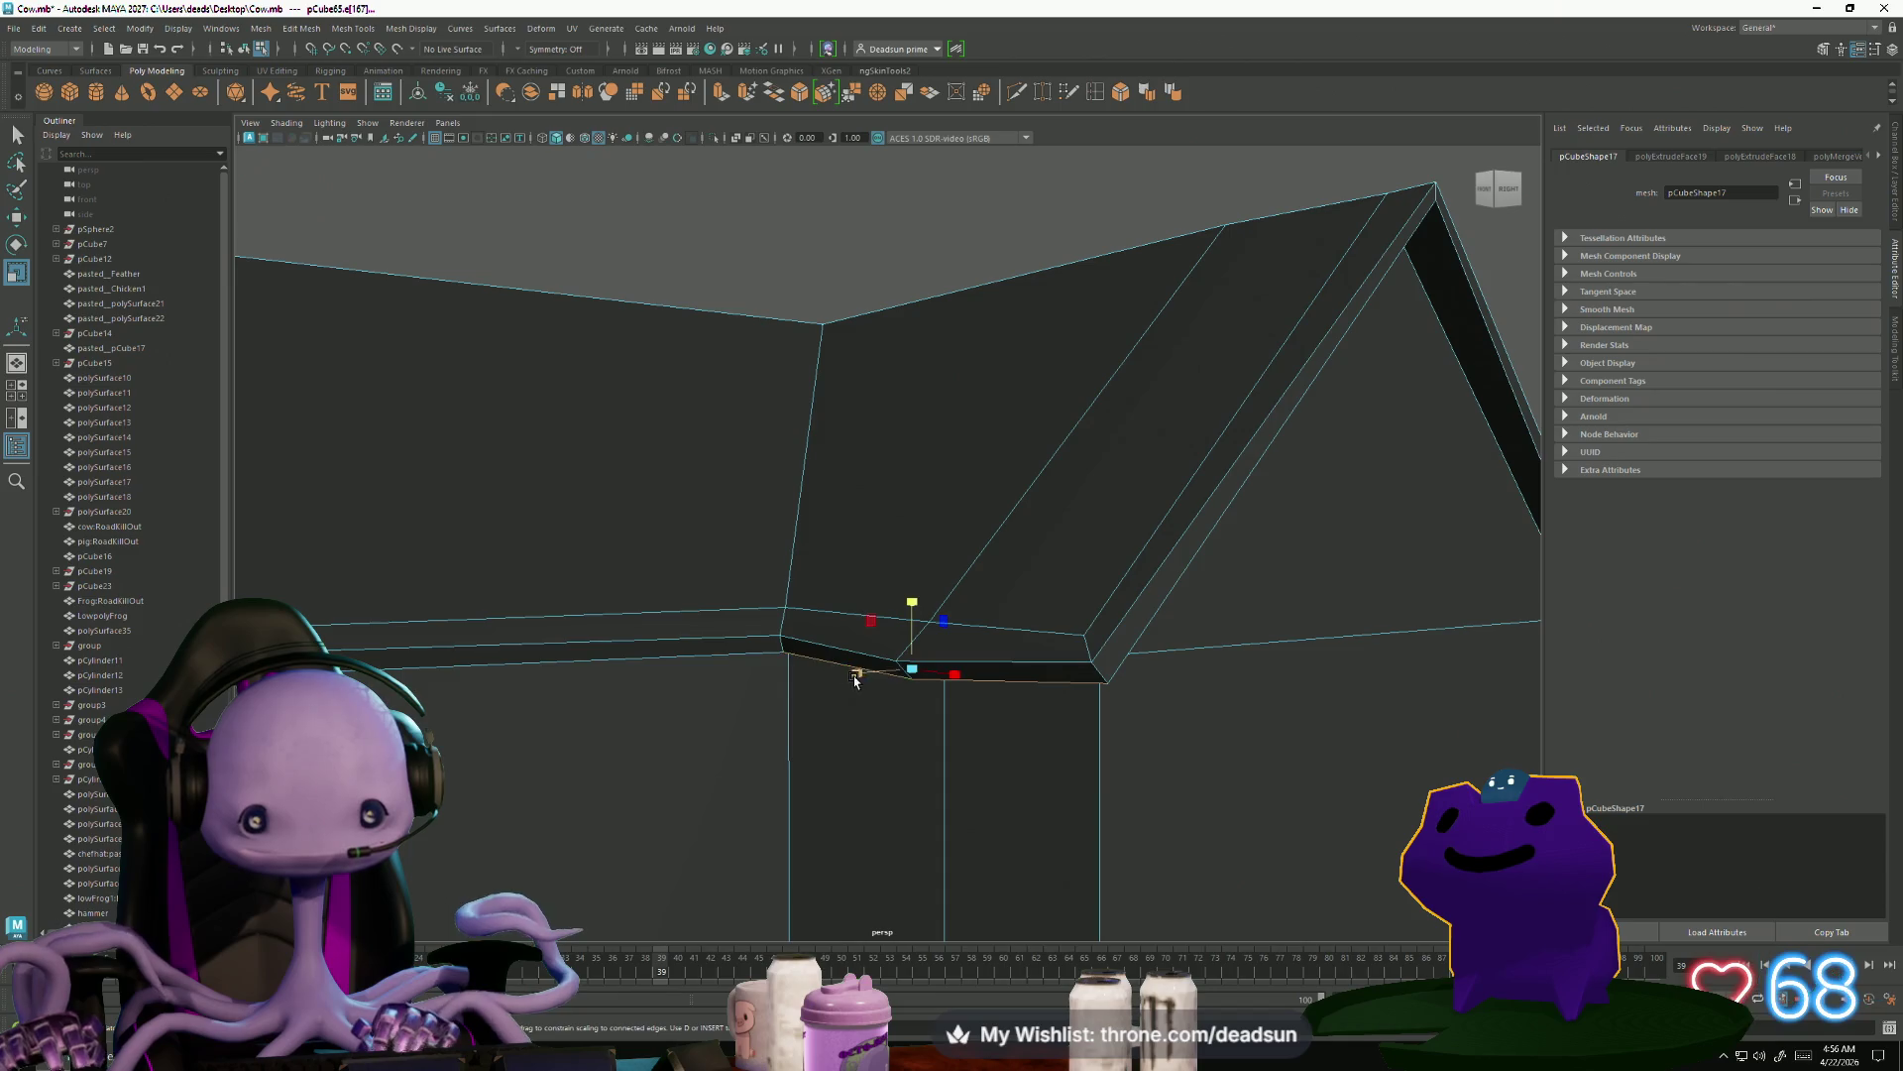
click(840, 647)
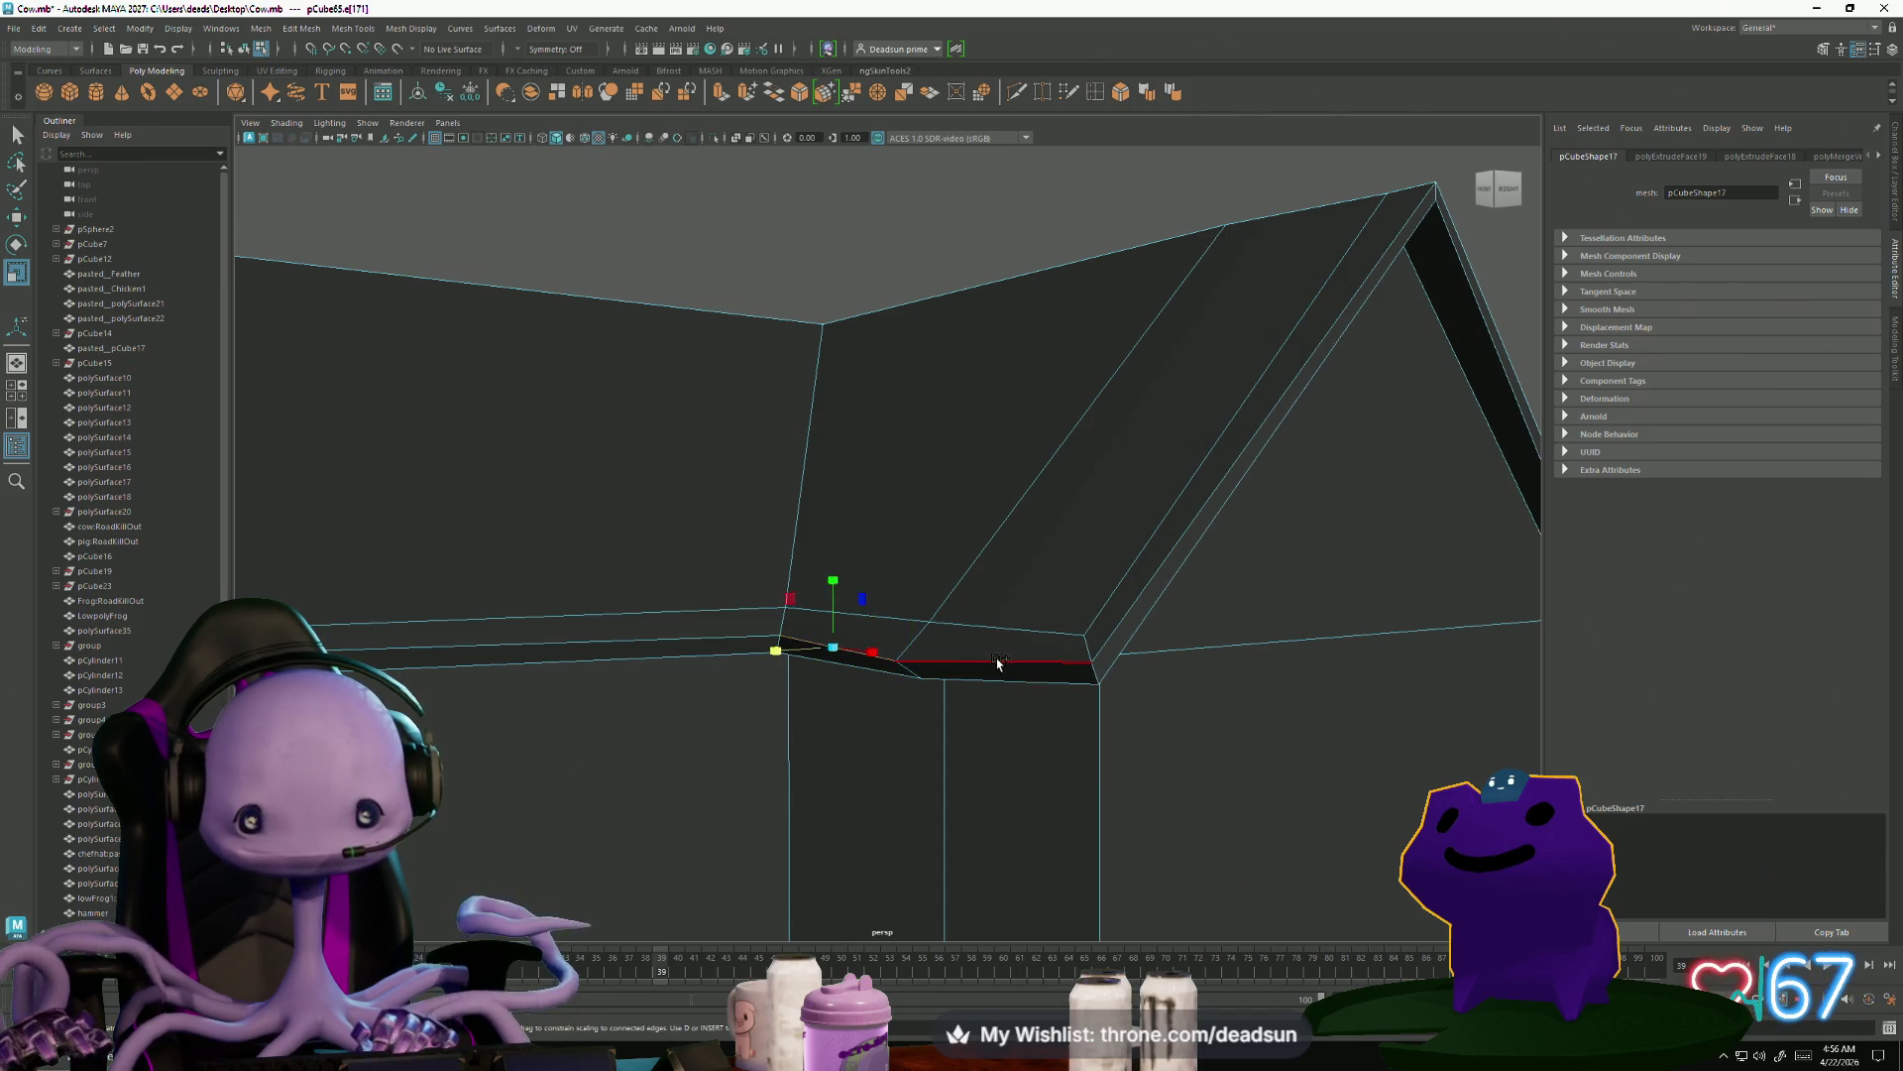
mouse_move(1210, 595)
alt+mouse_down()
mouse_move(969, 675)
mouse_move(985, 669)
alt+mouse_up()
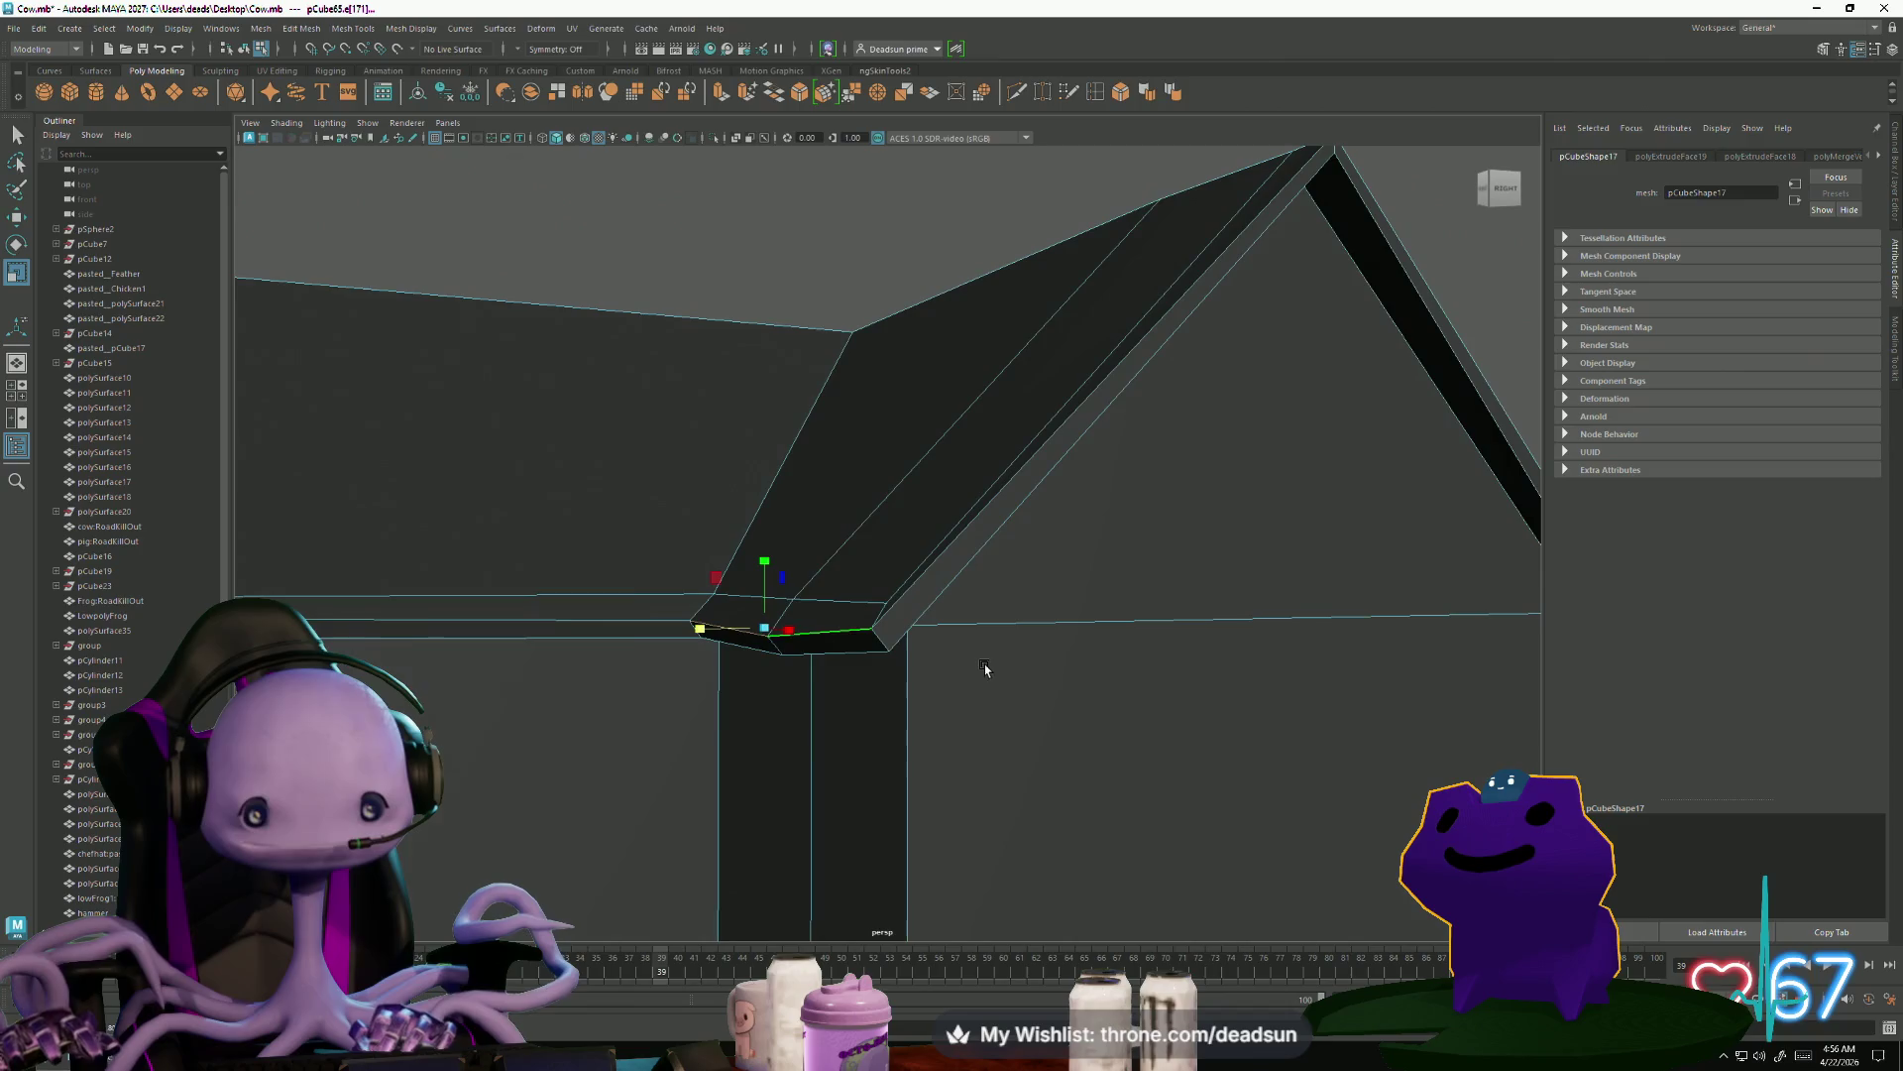
drag(766, 578, 773, 677)
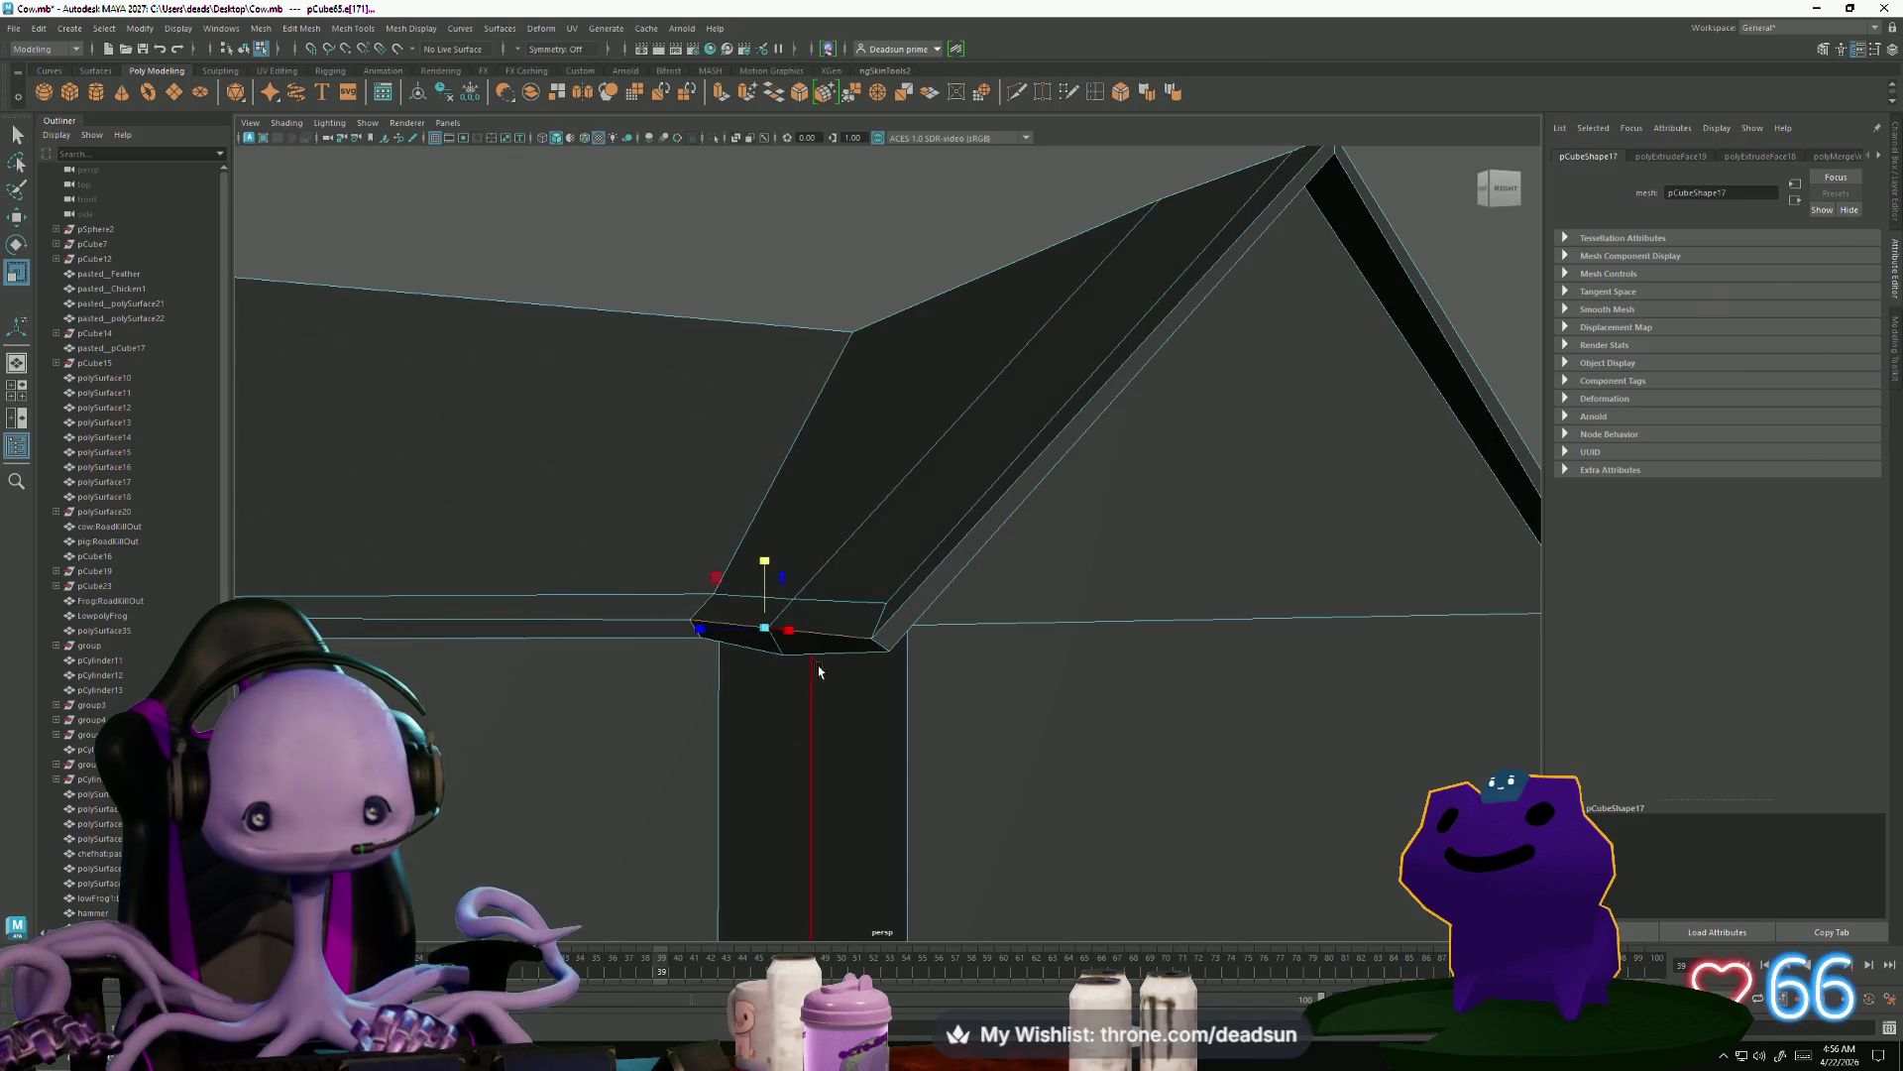
click(706, 682)
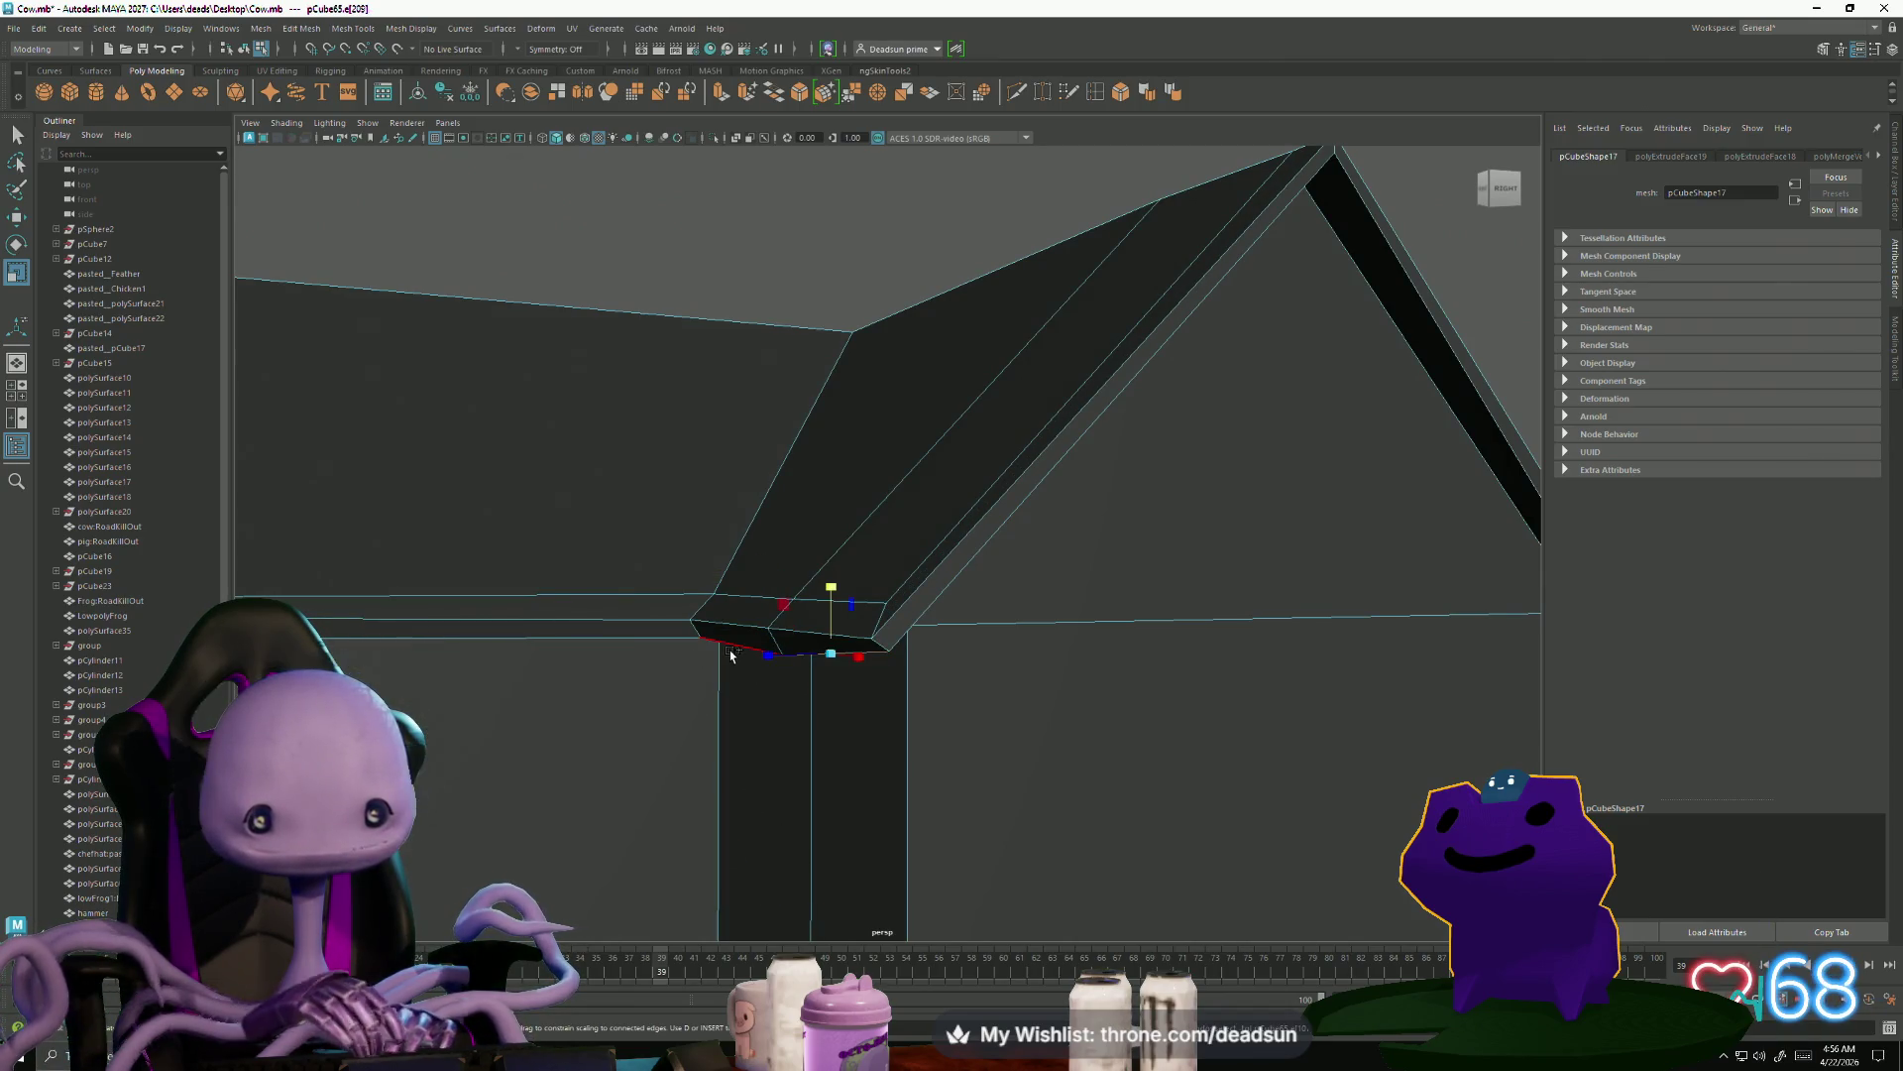
mouse_move(778, 578)
mouse_down()
mouse_move(768, 770)
mouse_move(832, 790)
mouse_move(756, 790)
mouse_move(850, 599)
mouse_up()
Level the joint eave edge together with the long left roof edge
click(861, 654)
click(895, 620)
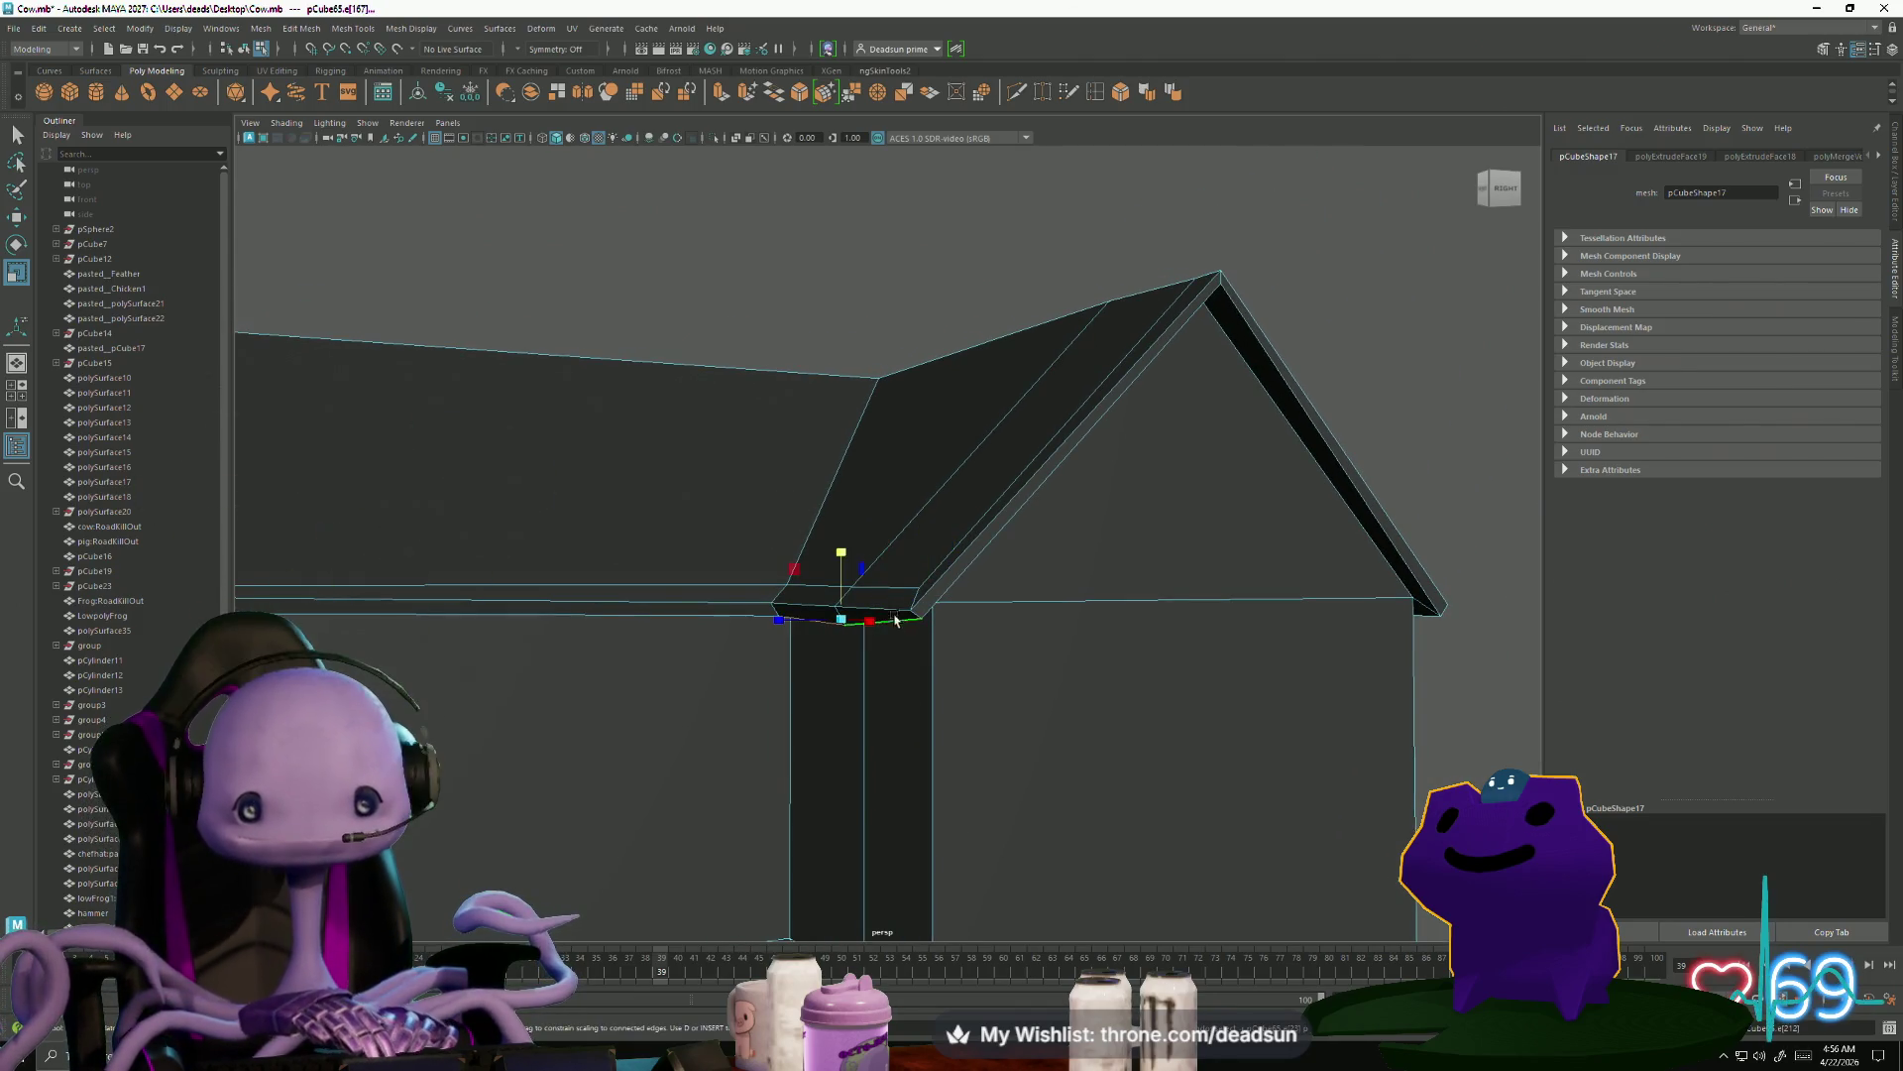
mouse_move(837, 838)
alt+mouse_down()
mouse_move(753, 757)
mouse_move(1292, 647)
mouse_move(1317, 612)
alt+mouse_up()
click(1307, 639)
click(1398, 645)
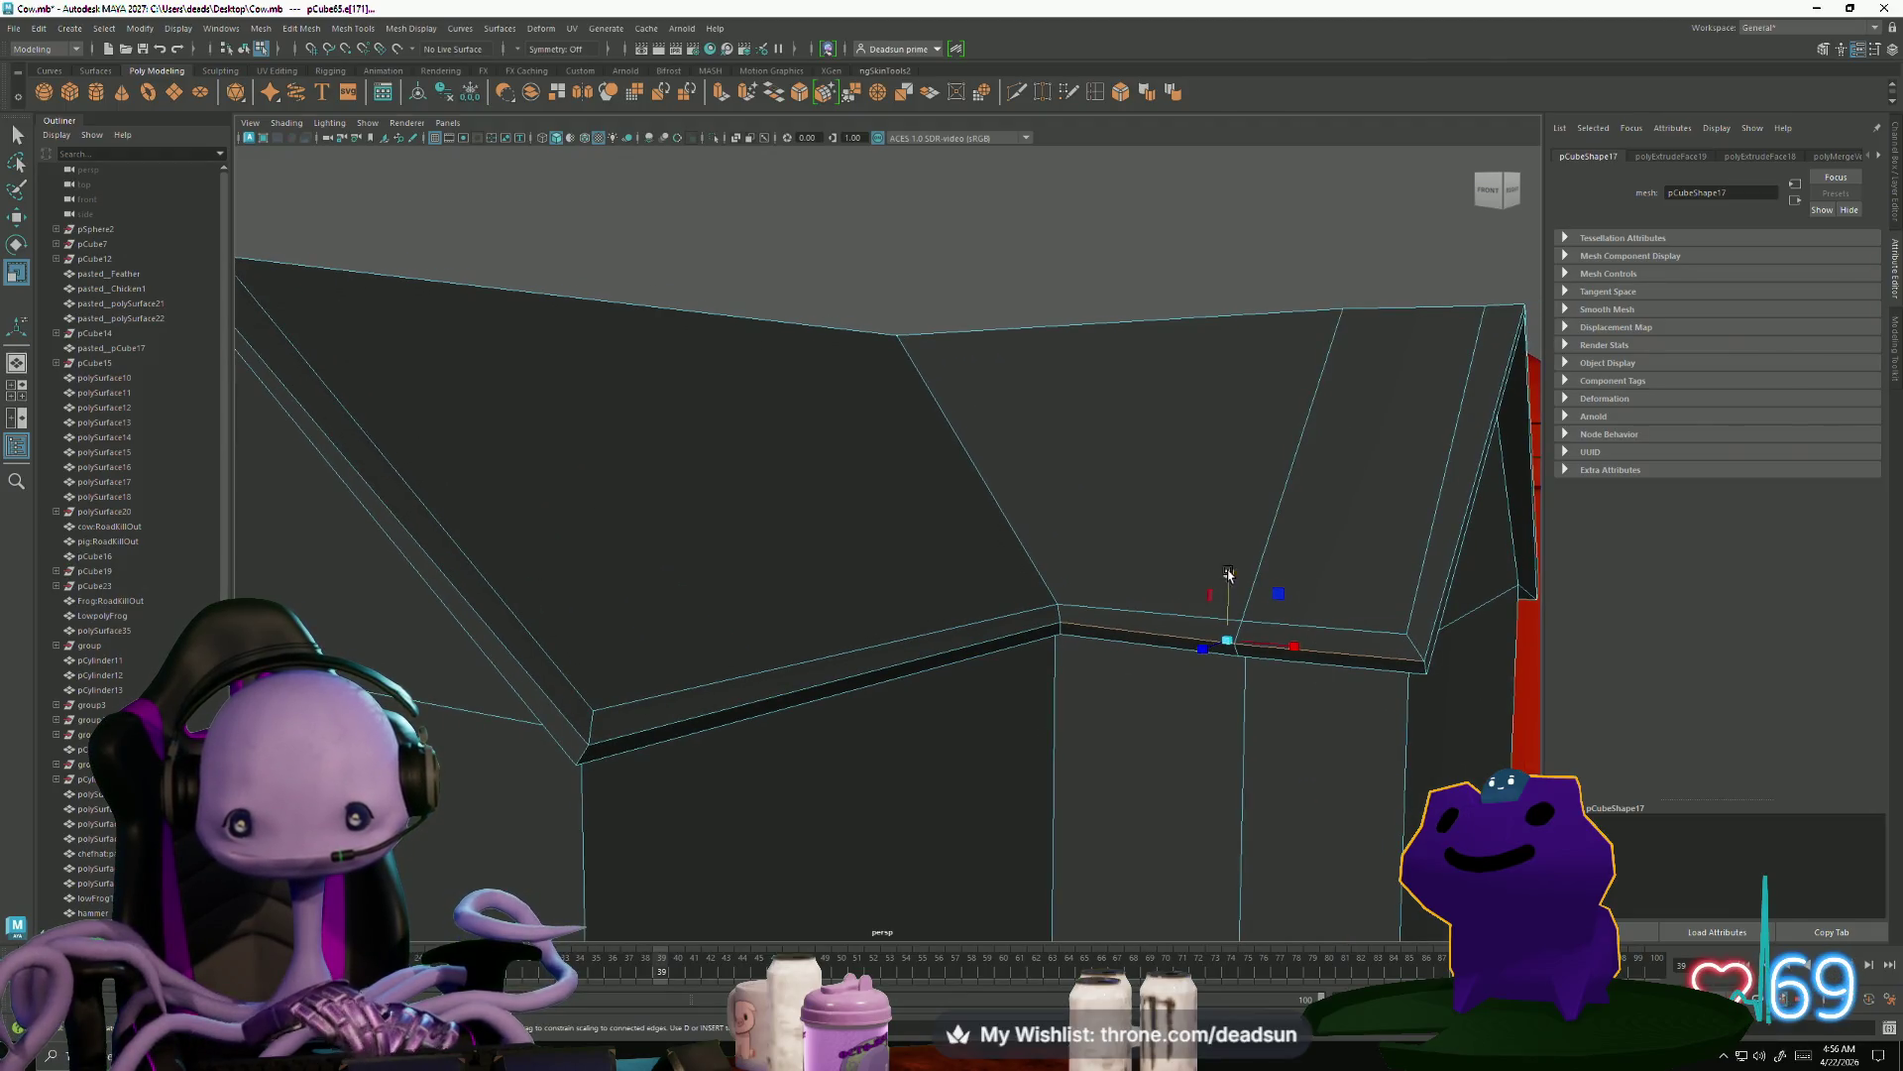
shift+click(932, 662)
drag(1076, 692, 1073, 689)
Flatten the left, right and corner eave edges on the other side of the house
mouse_move(518, 714)
alt+mouse_down()
mouse_move(833, 747)
mouse_move(802, 779)
mouse_move(756, 782)
mouse_move(709, 769)
mouse_move(948, 777)
alt+mouse_up()
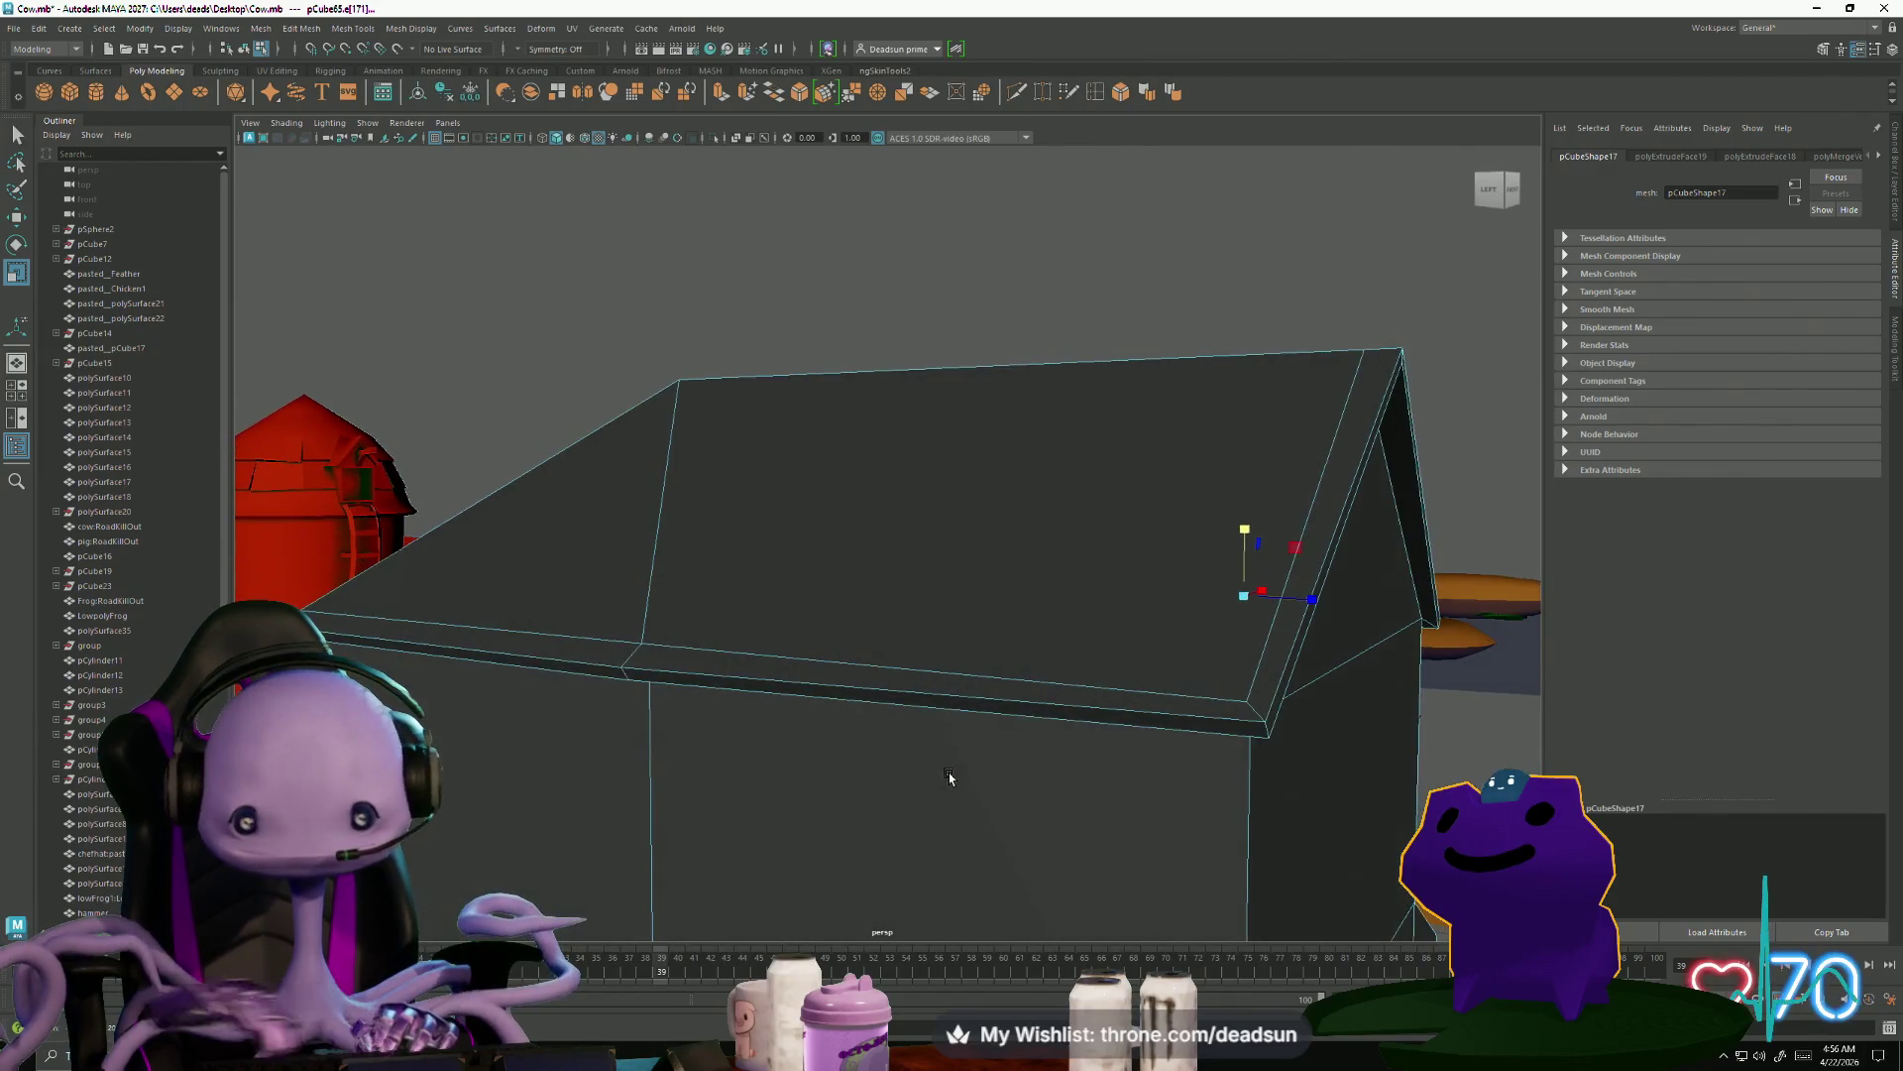
click(691, 682)
click(635, 660)
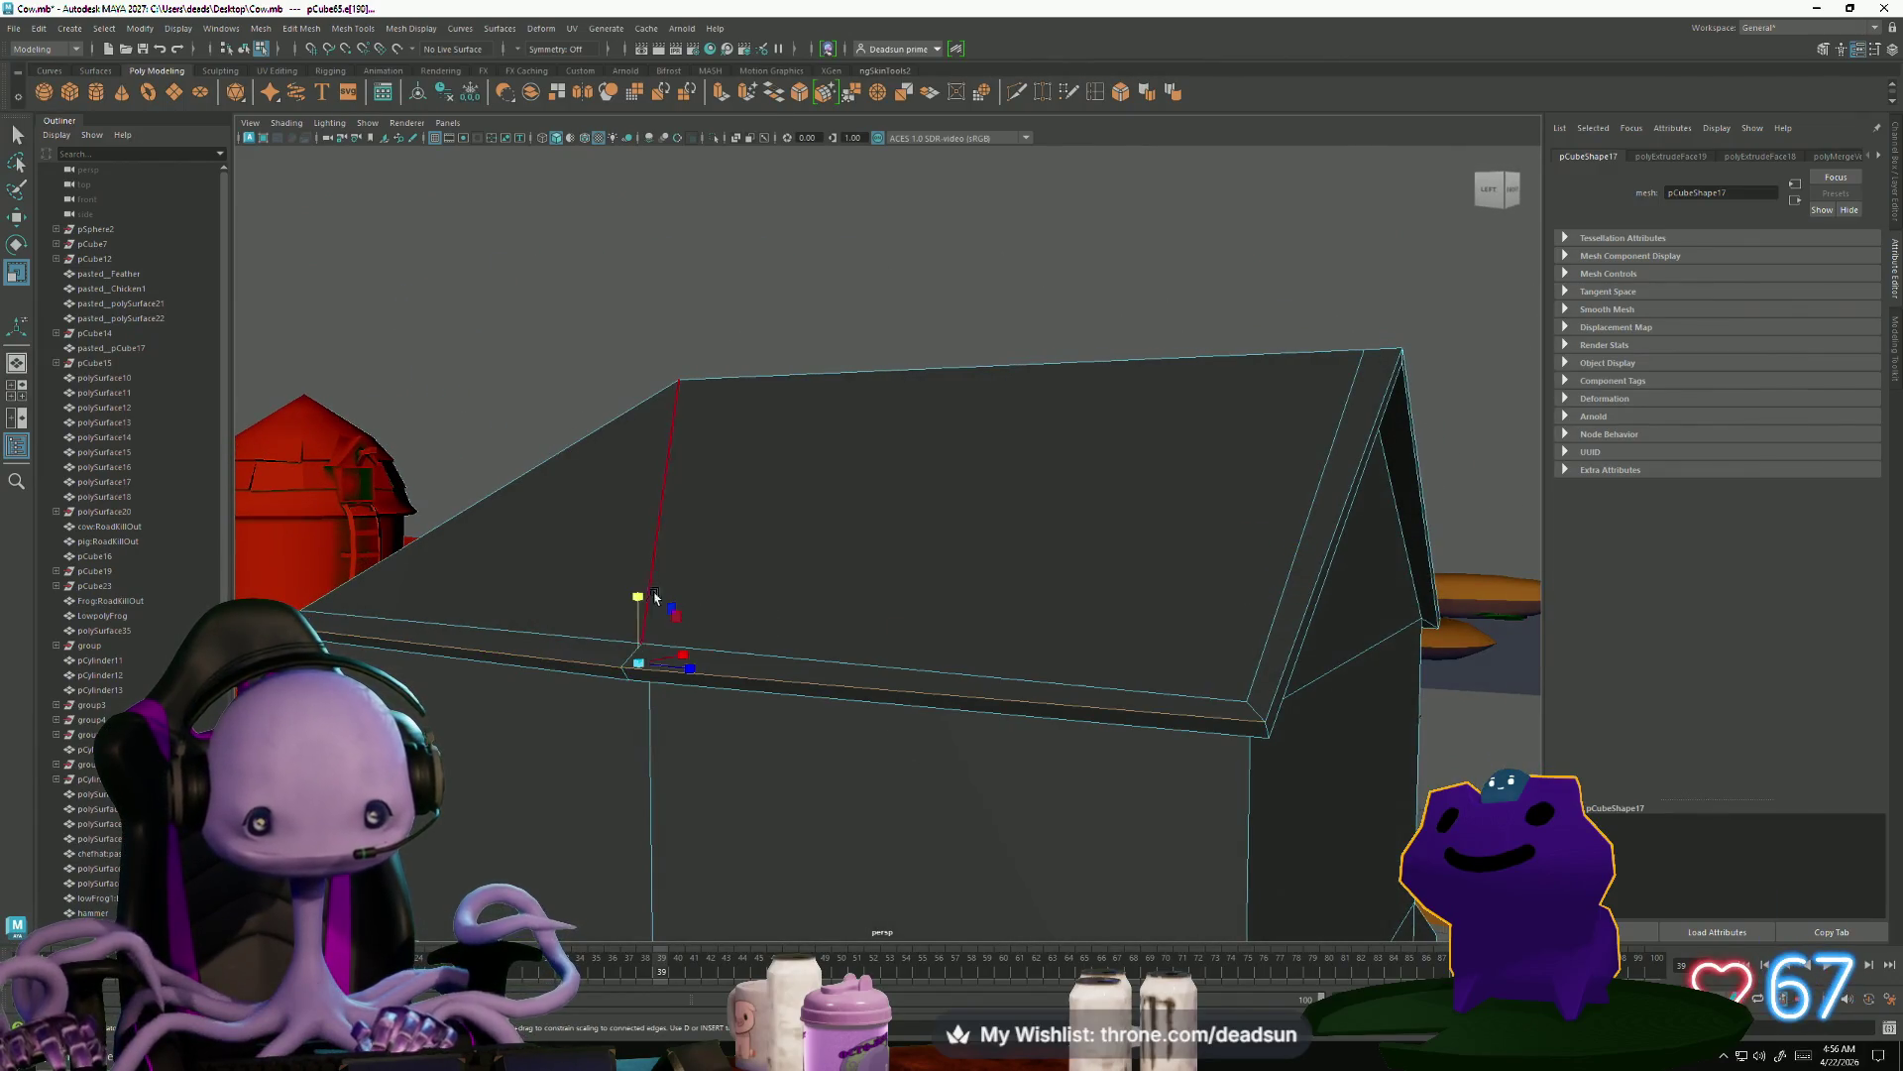
click(510, 671)
shift+click(788, 696)
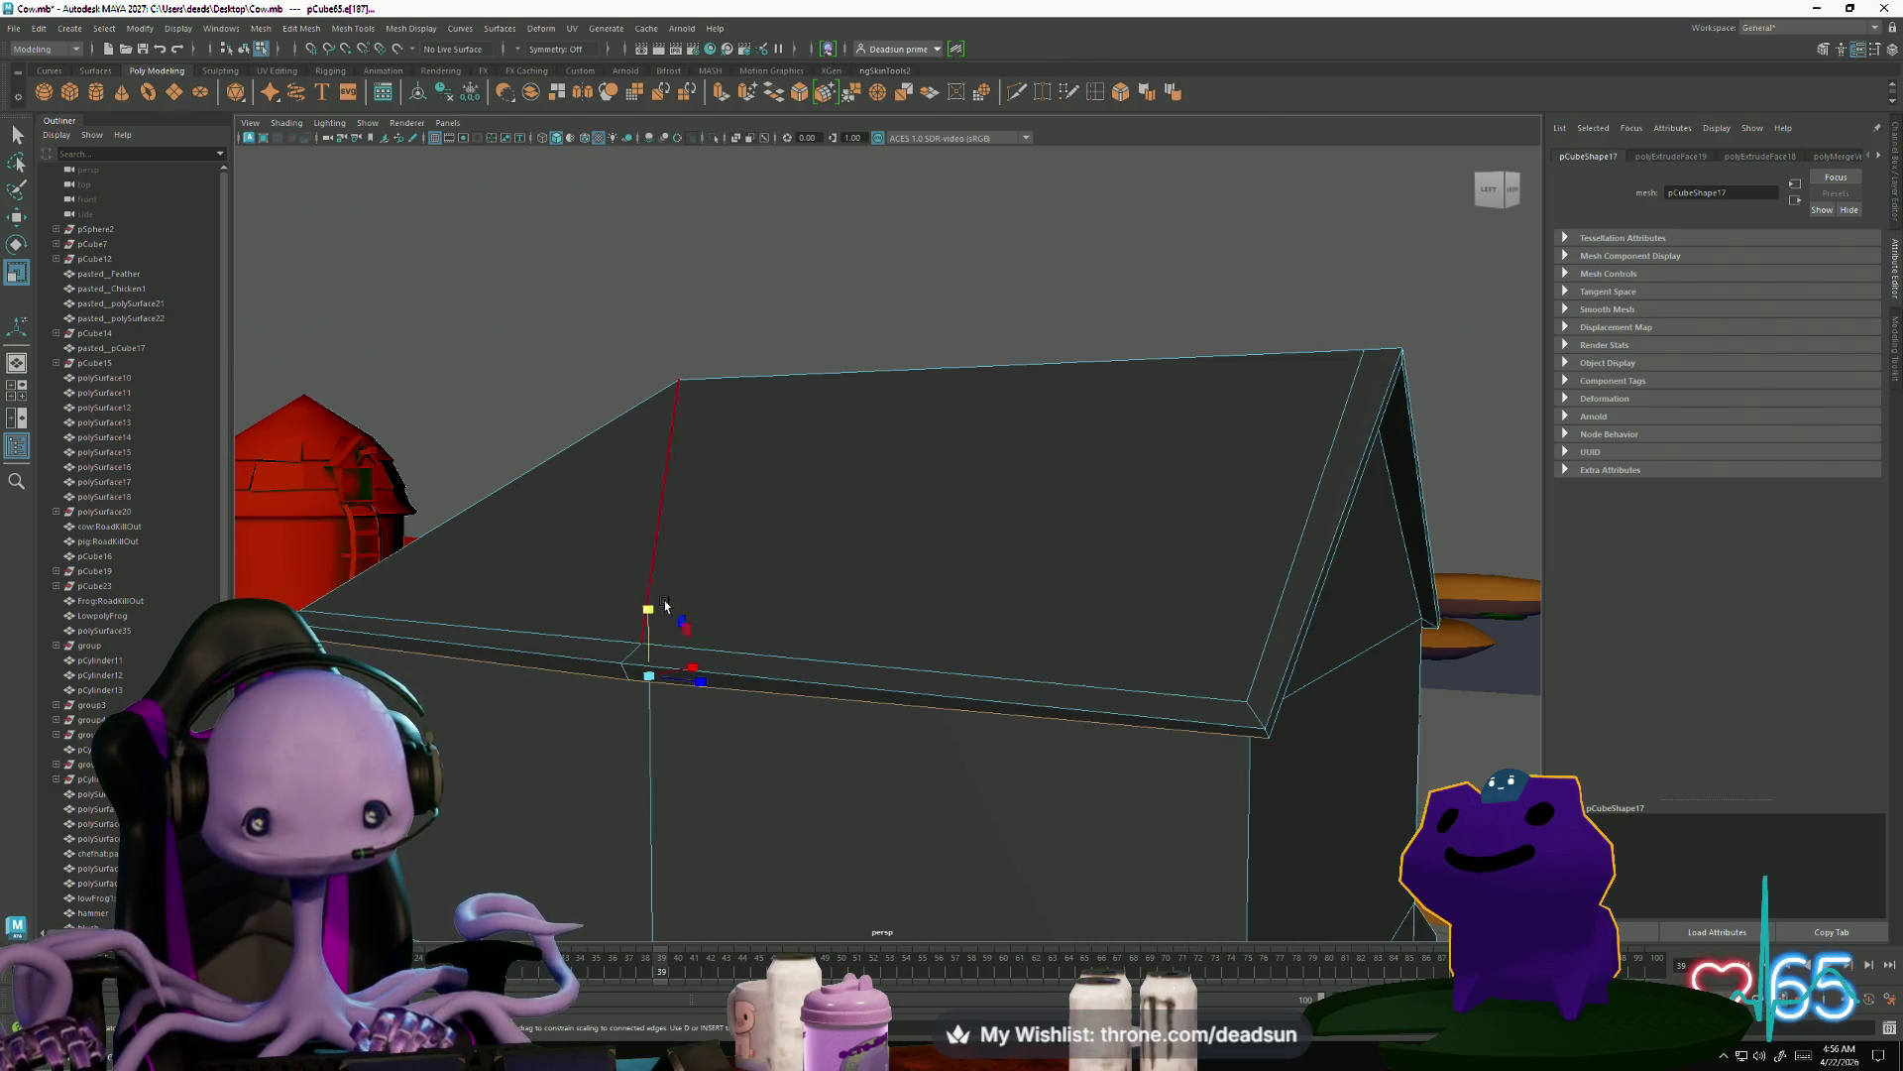
drag(618, 835, 618, 833)
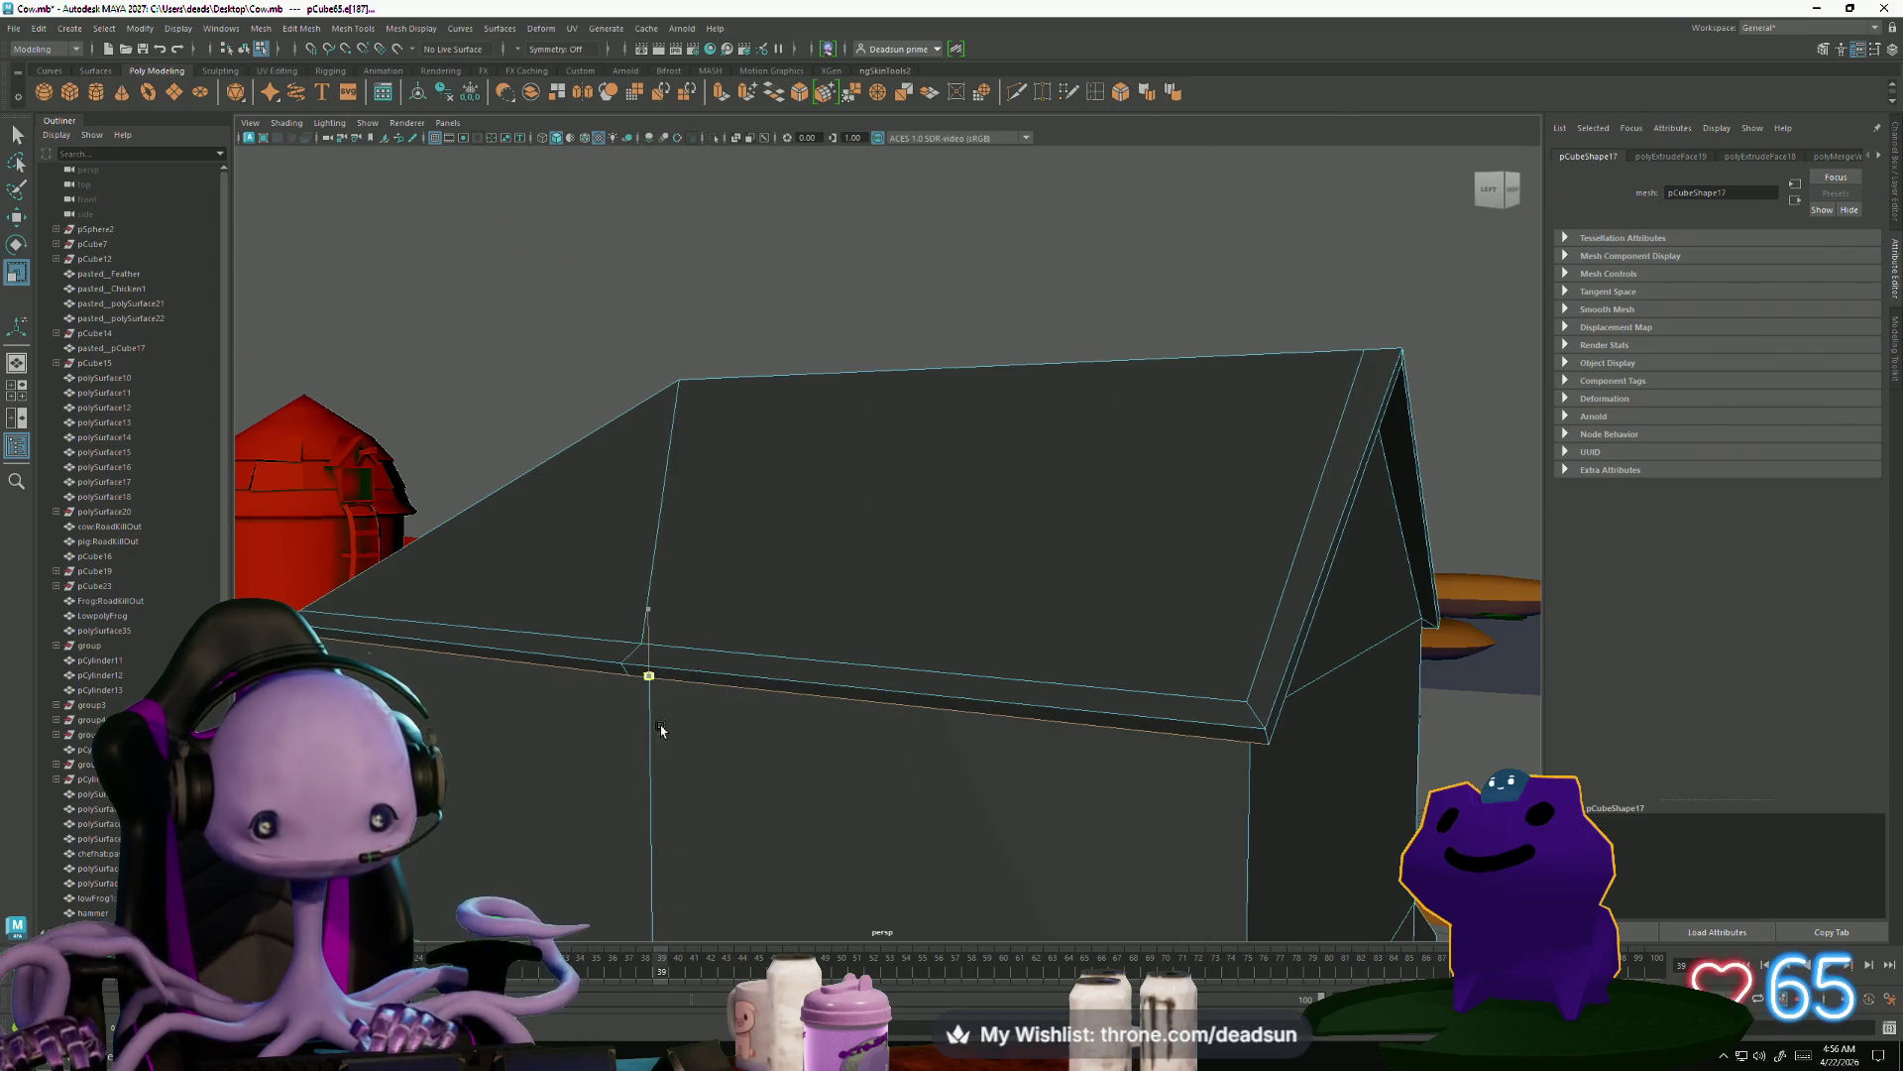
Select the roof's ridge face strip and inspect the eave from above
mouse_move(775, 836)
alt+mouse_down()
mouse_move(869, 774)
mouse_move(961, 524)
alt+mouse_up()
right_drag(947, 484, 945, 506)
click(943, 473)
scroll(1063, 443, down, 5)
mouse_move(1063, 443)
alt+mouse_down()
mouse_move(1084, 662)
mouse_move(824, 671)
mouse_move(871, 713)
mouse_move(846, 688)
mouse_move(974, 664)
mouse_move(747, 774)
mouse_move(1091, 694)
mouse_move(1262, 595)
mouse_move(1062, 858)
mouse_move(938, 752)
mouse_move(866, 624)
mouse_move(798, 616)
alt+mouse_up()
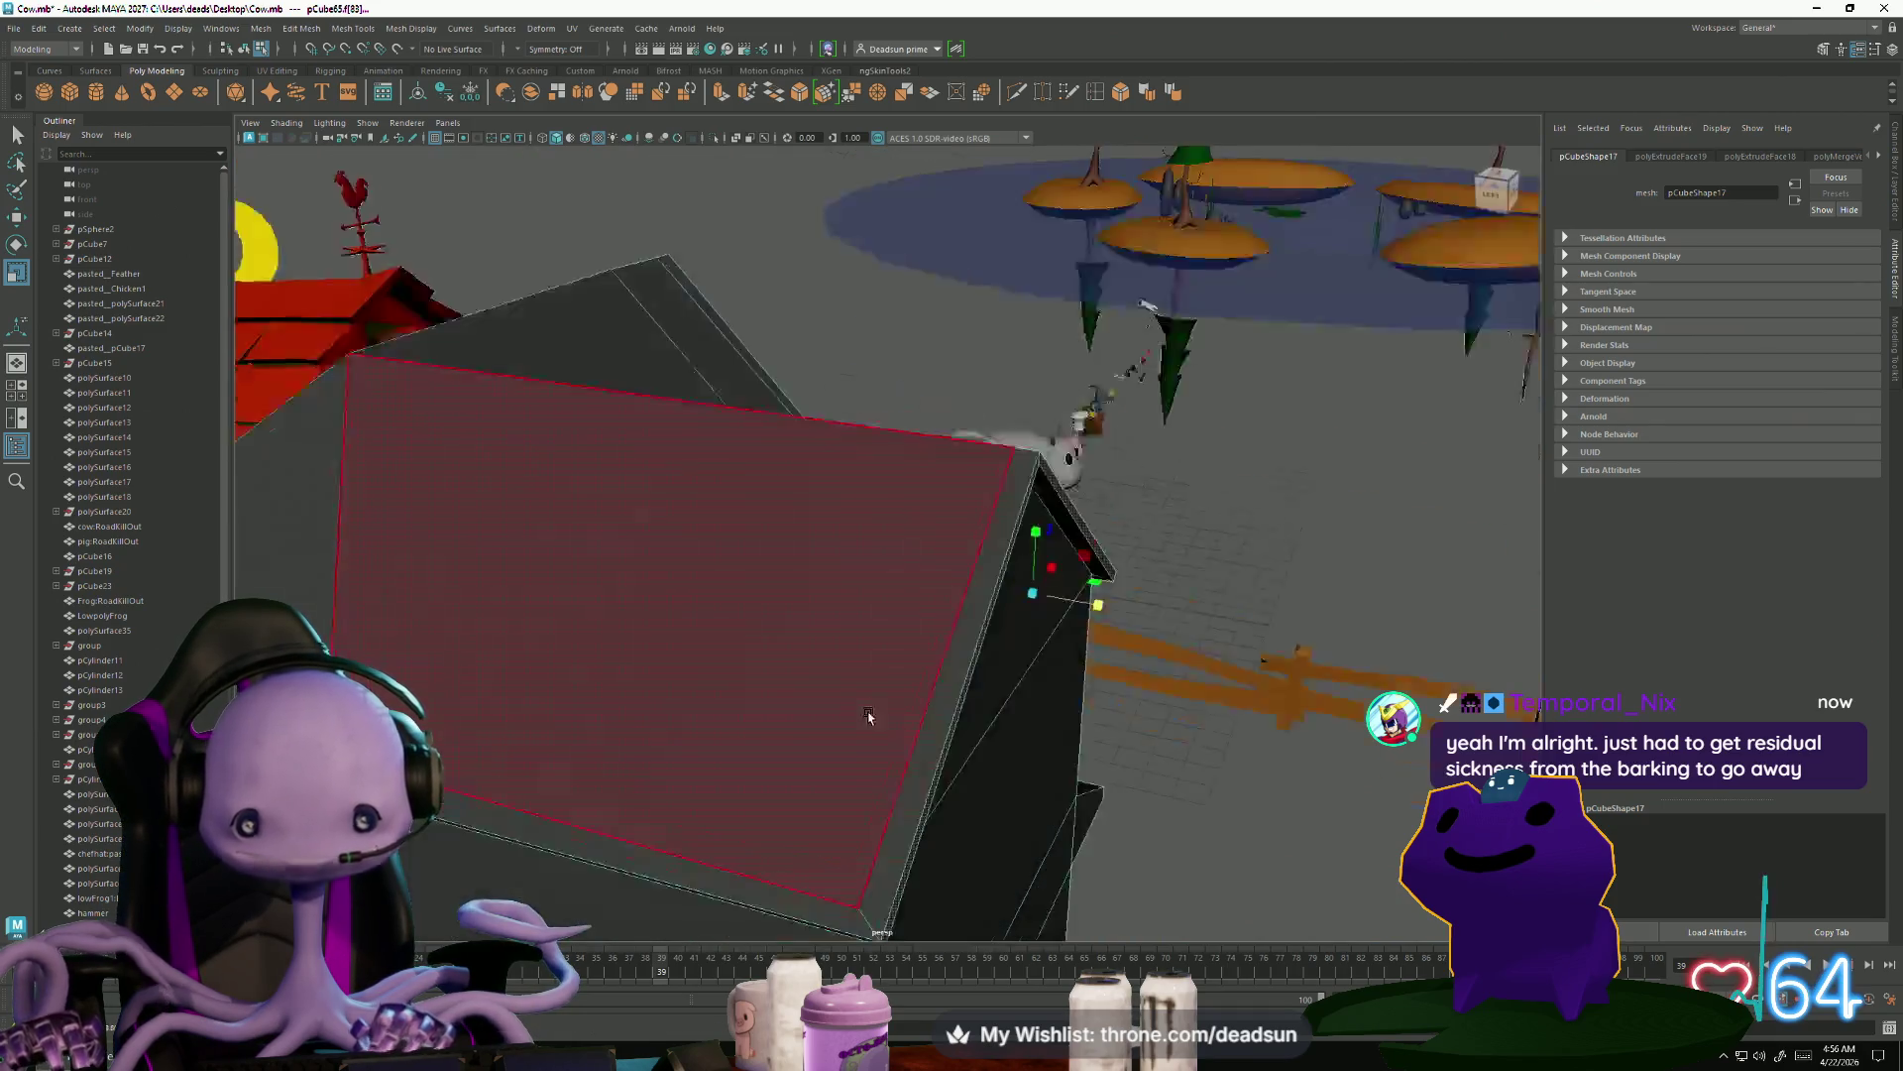
right_drag(798, 615, 776, 592)
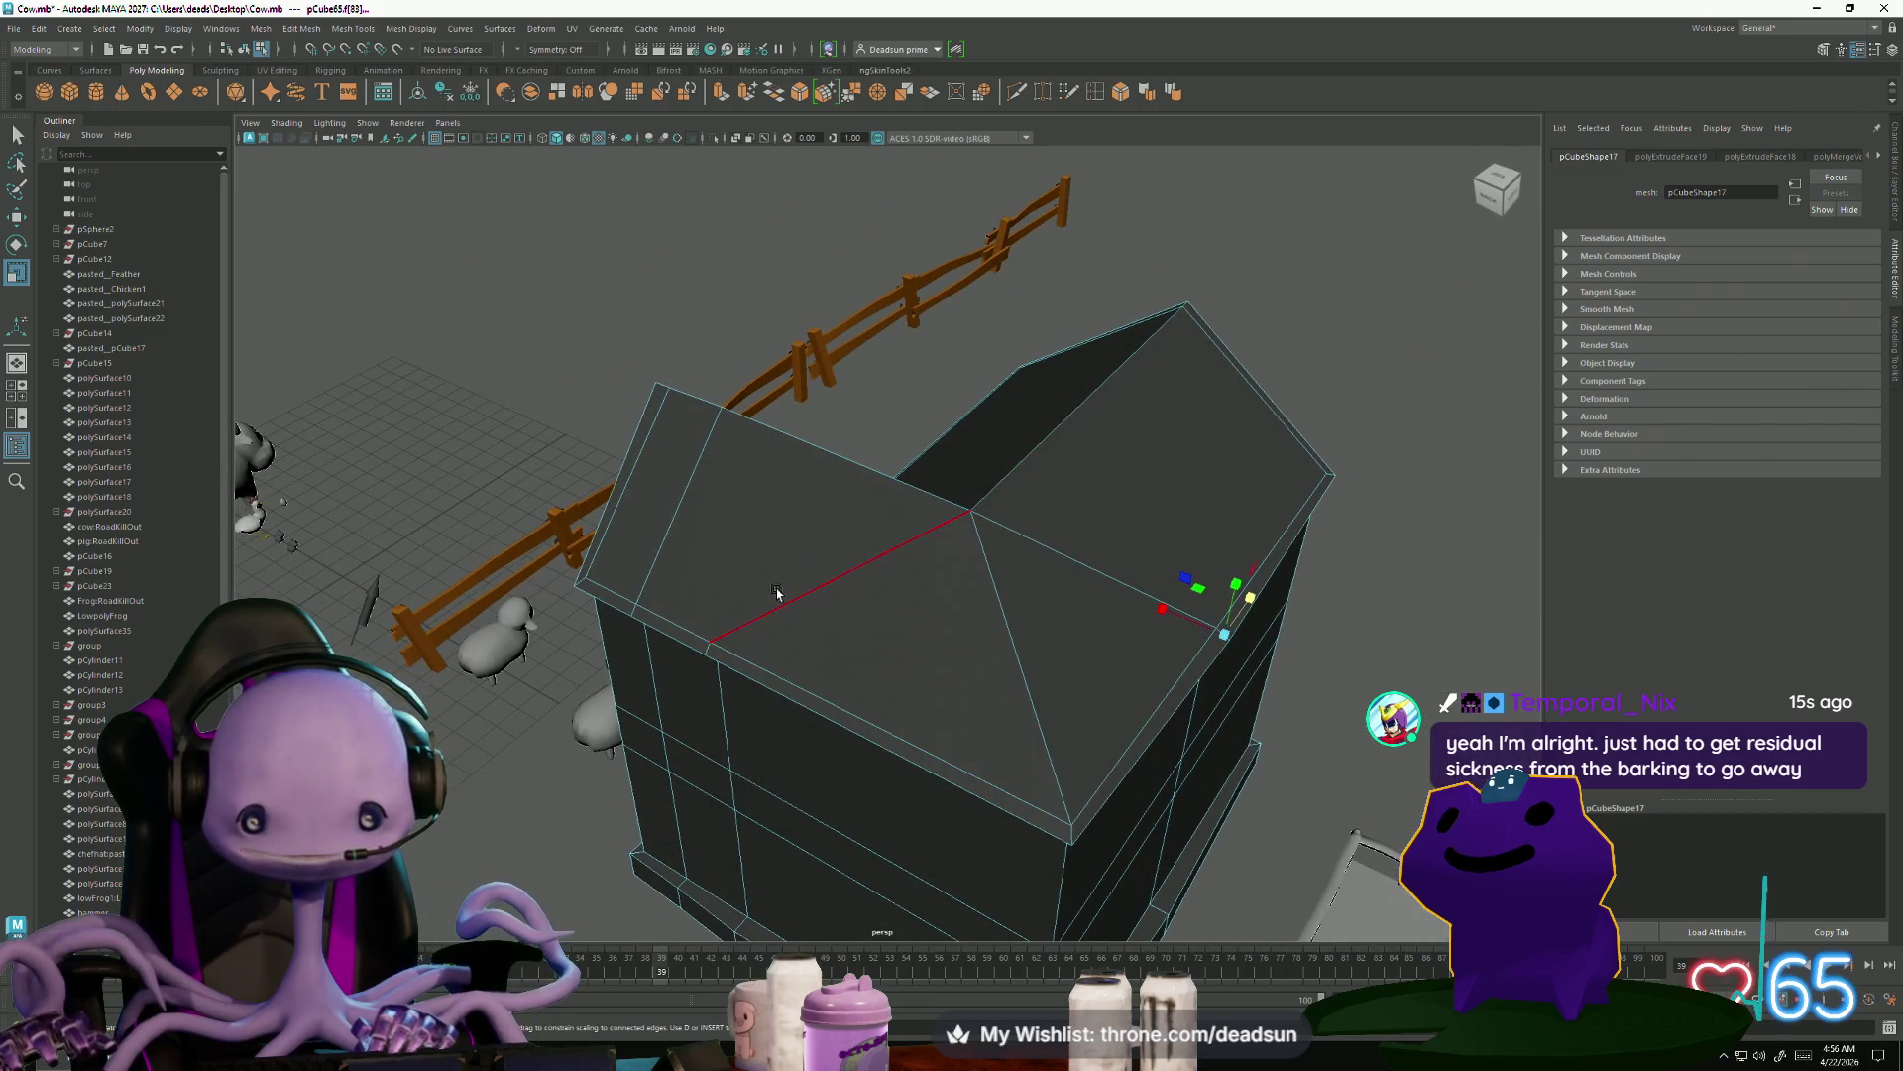
click(791, 611)
mouse_move(791, 612)
alt+mouse_down()
mouse_move(996, 662)
mouse_move(978, 552)
mouse_move(1021, 700)
mouse_move(730, 731)
mouse_move(738, 614)
mouse_move(807, 541)
mouse_move(906, 649)
alt+mouse_up()
click(735, 734)
click(749, 492)
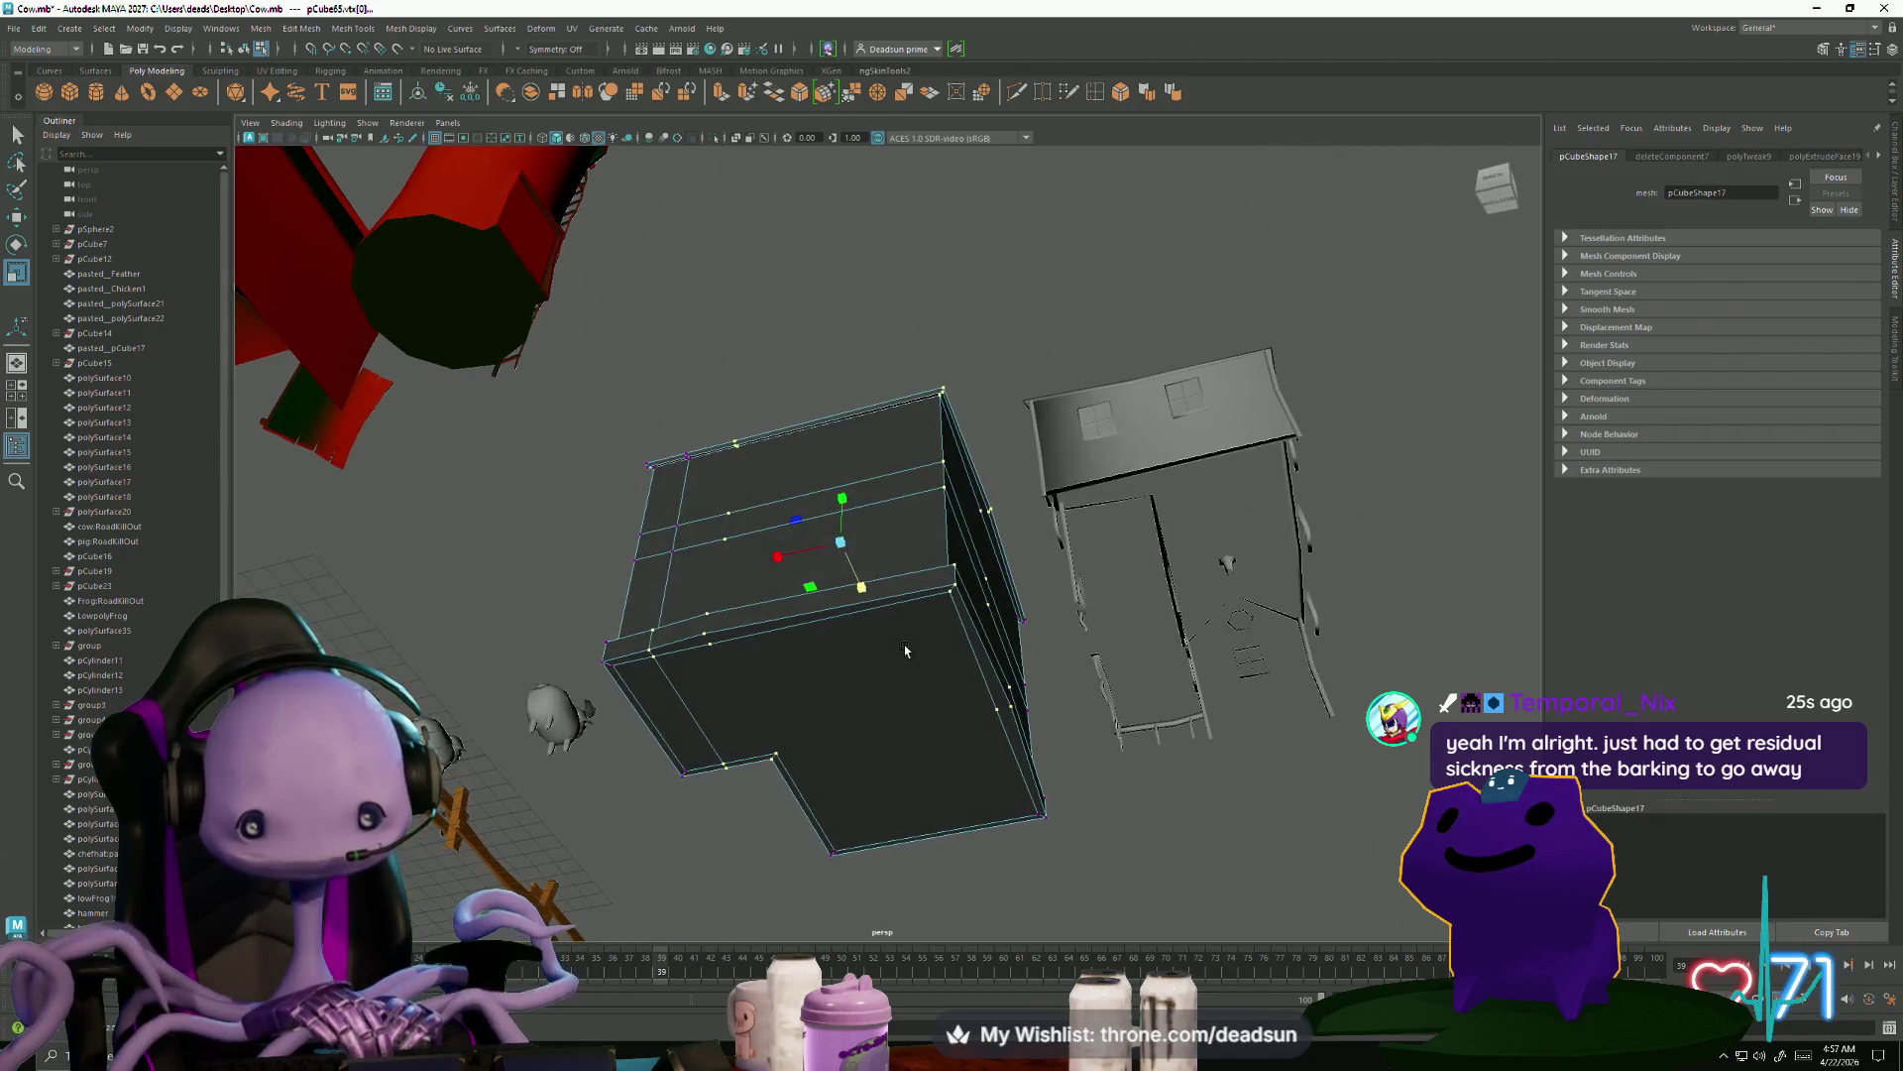
click(893, 662)
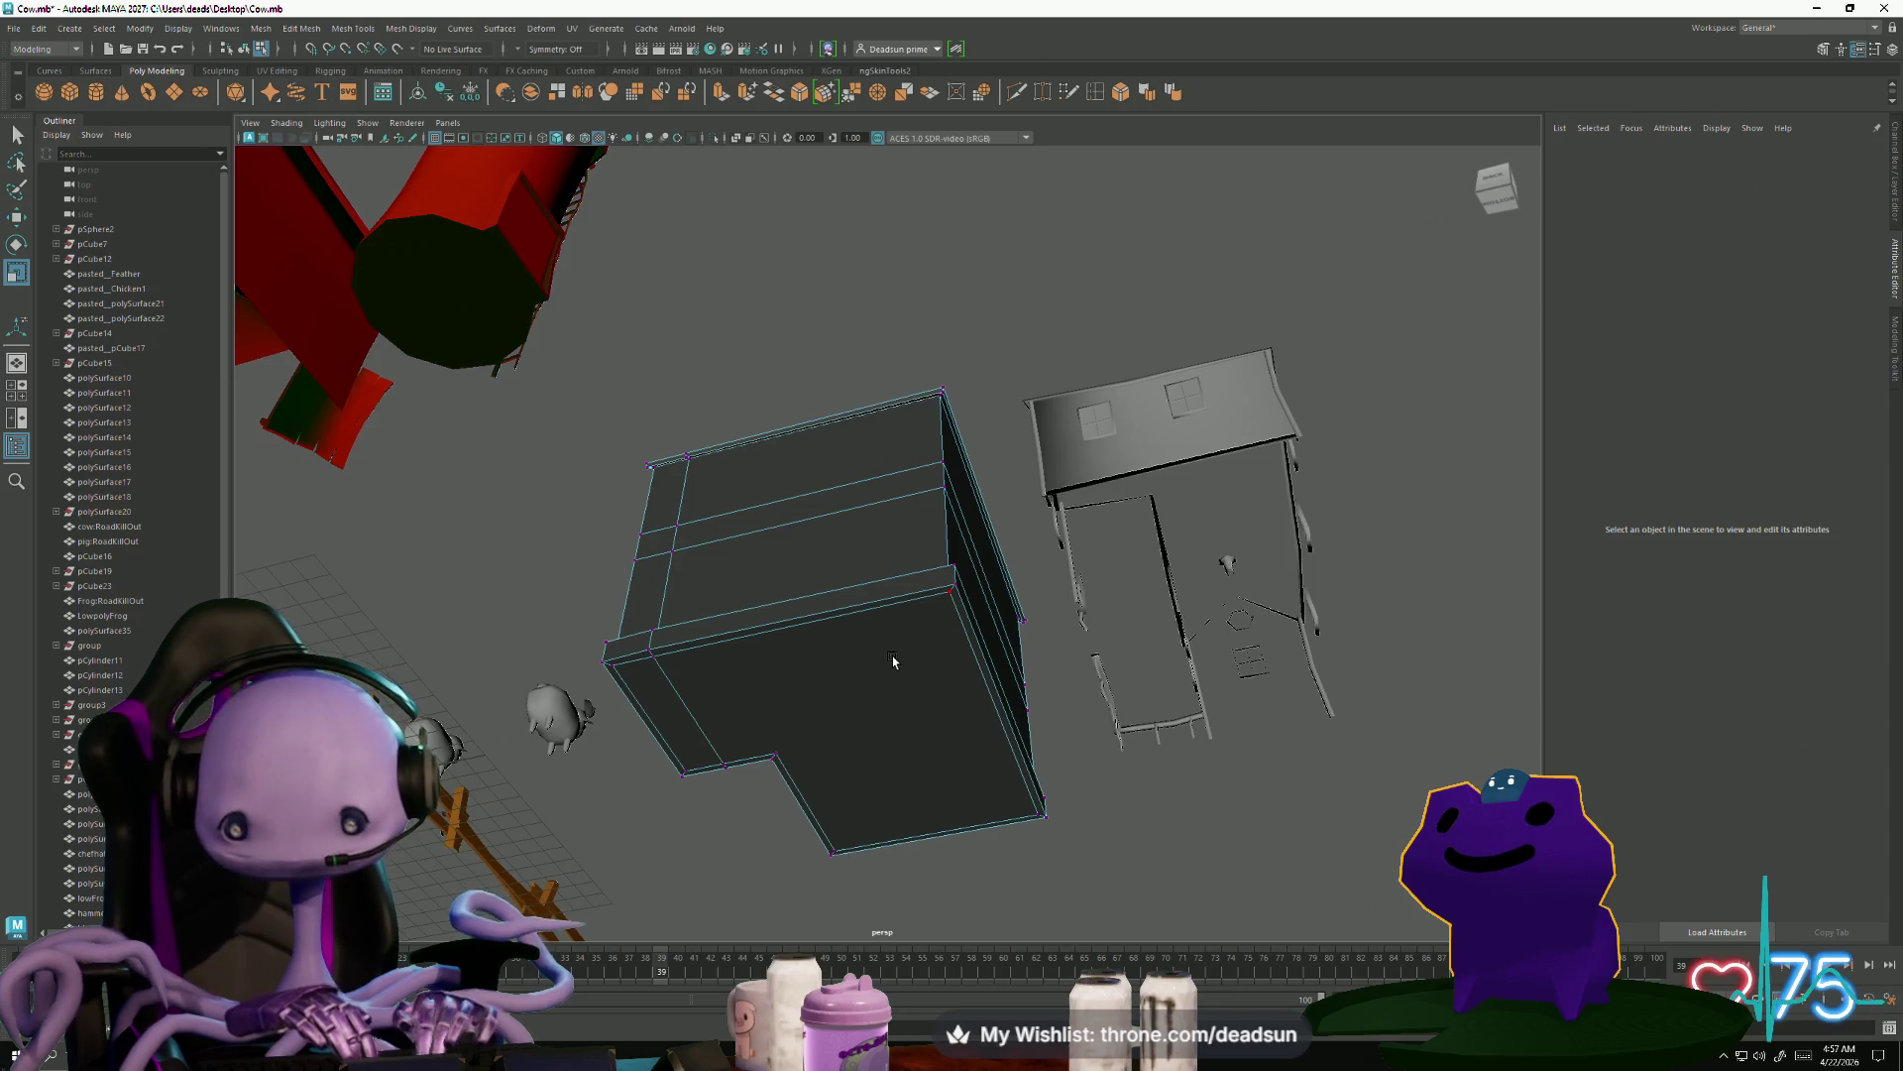
alt+drag(873, 361, 909, 561)
scroll(1033, 605, up, 10)
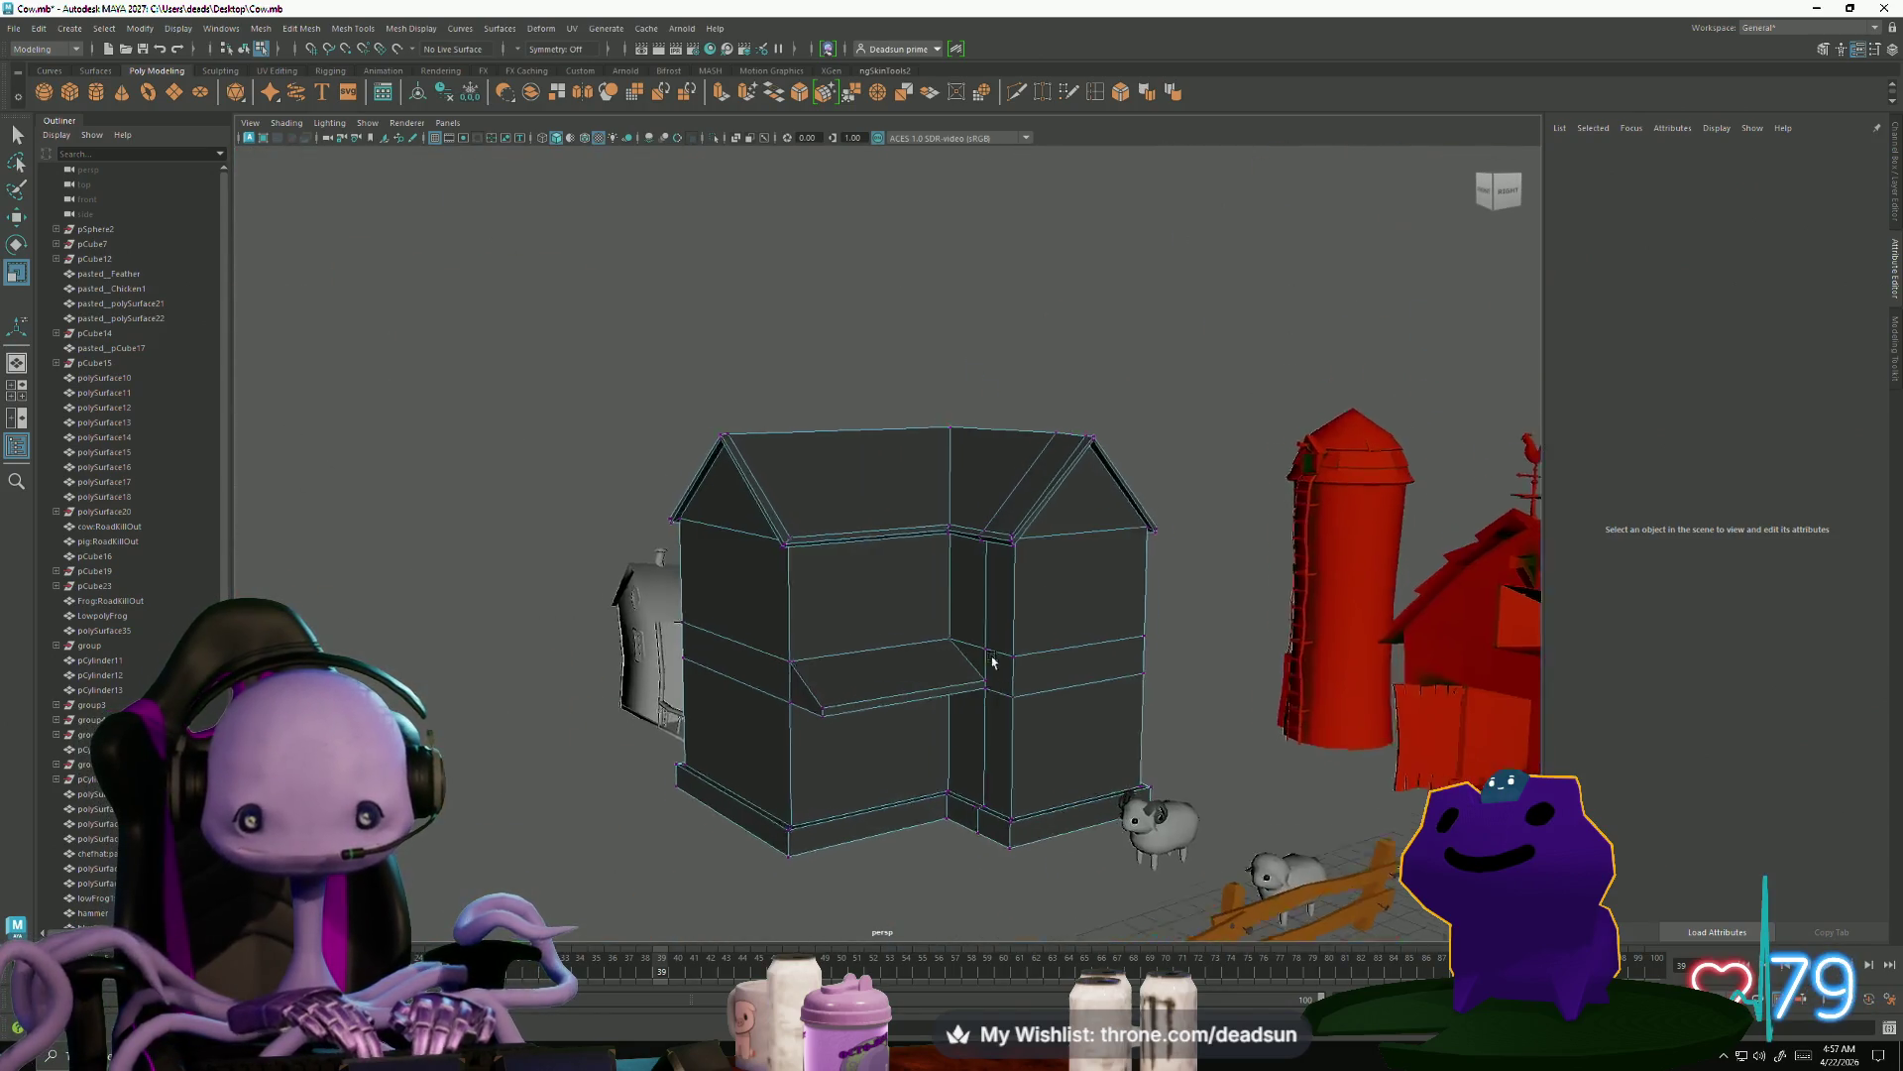
alt+drag(992, 765, 902, 654)
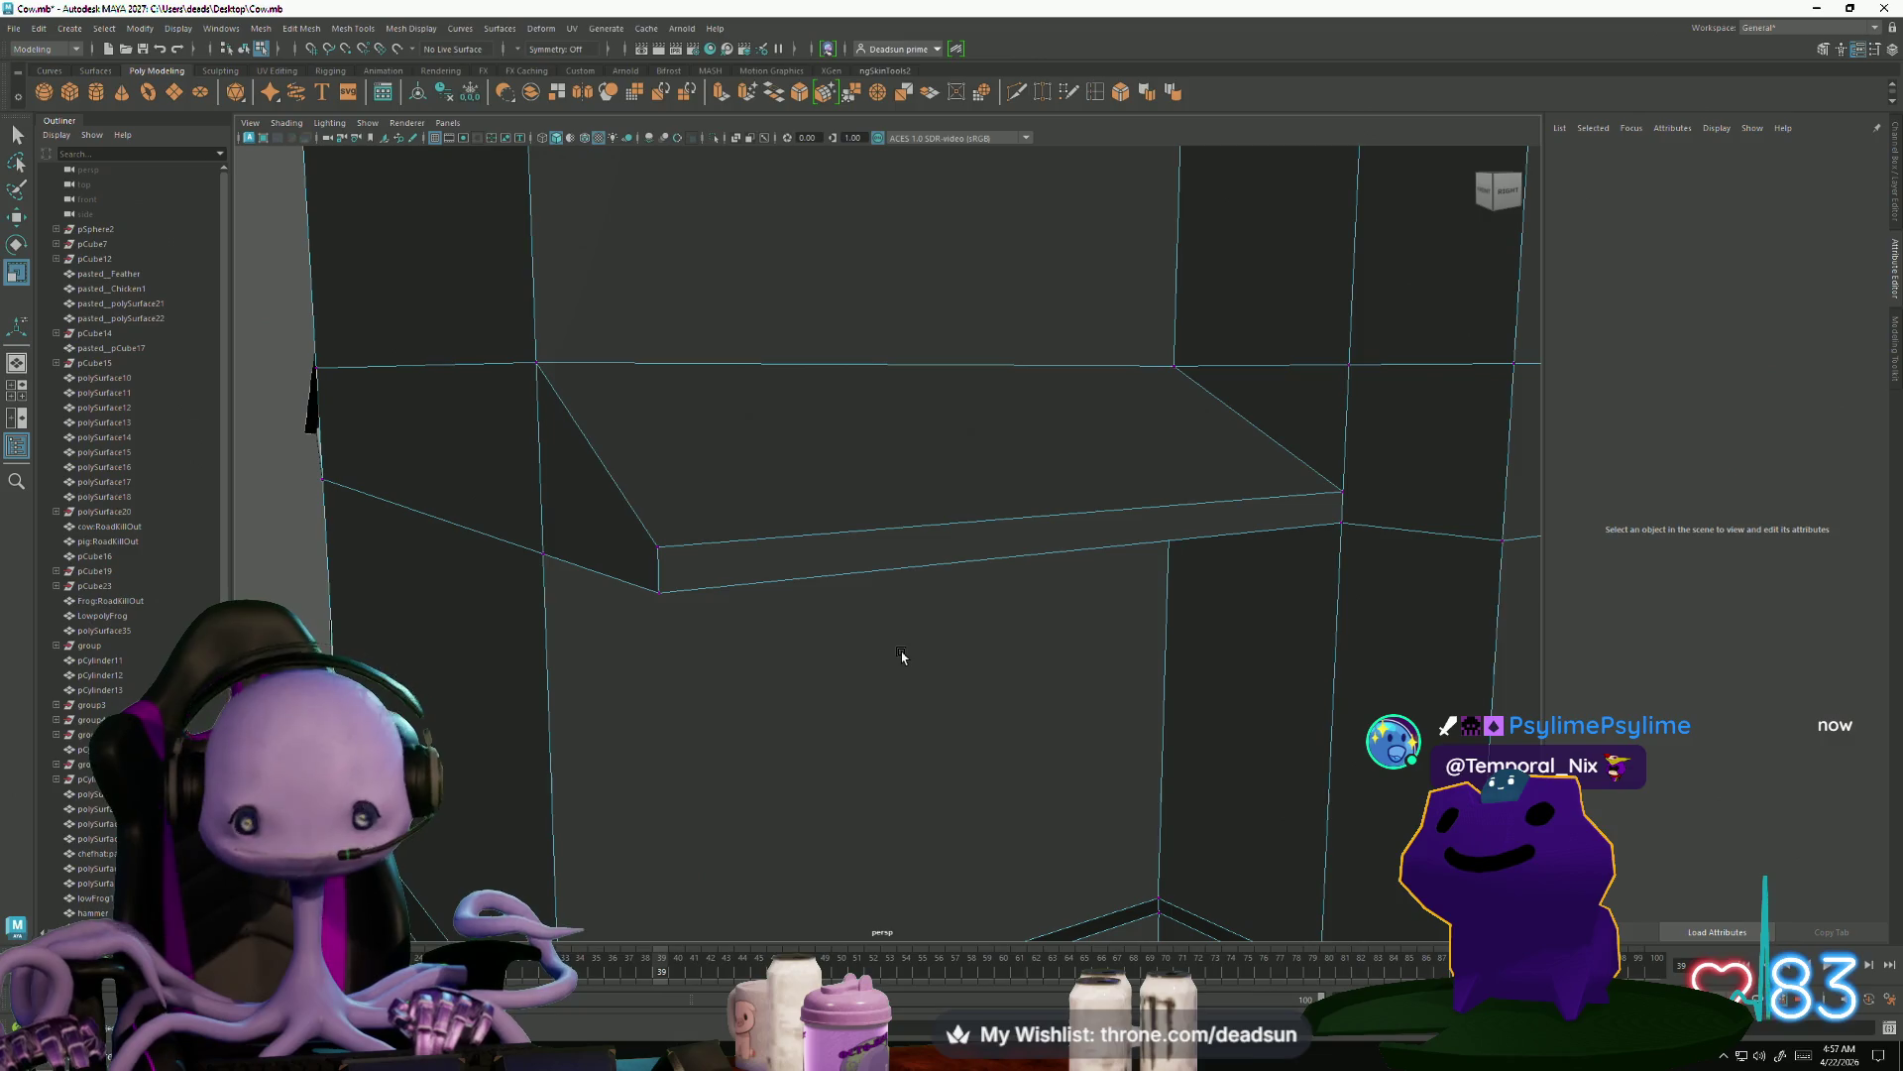
scroll(701, 513, down, 8)
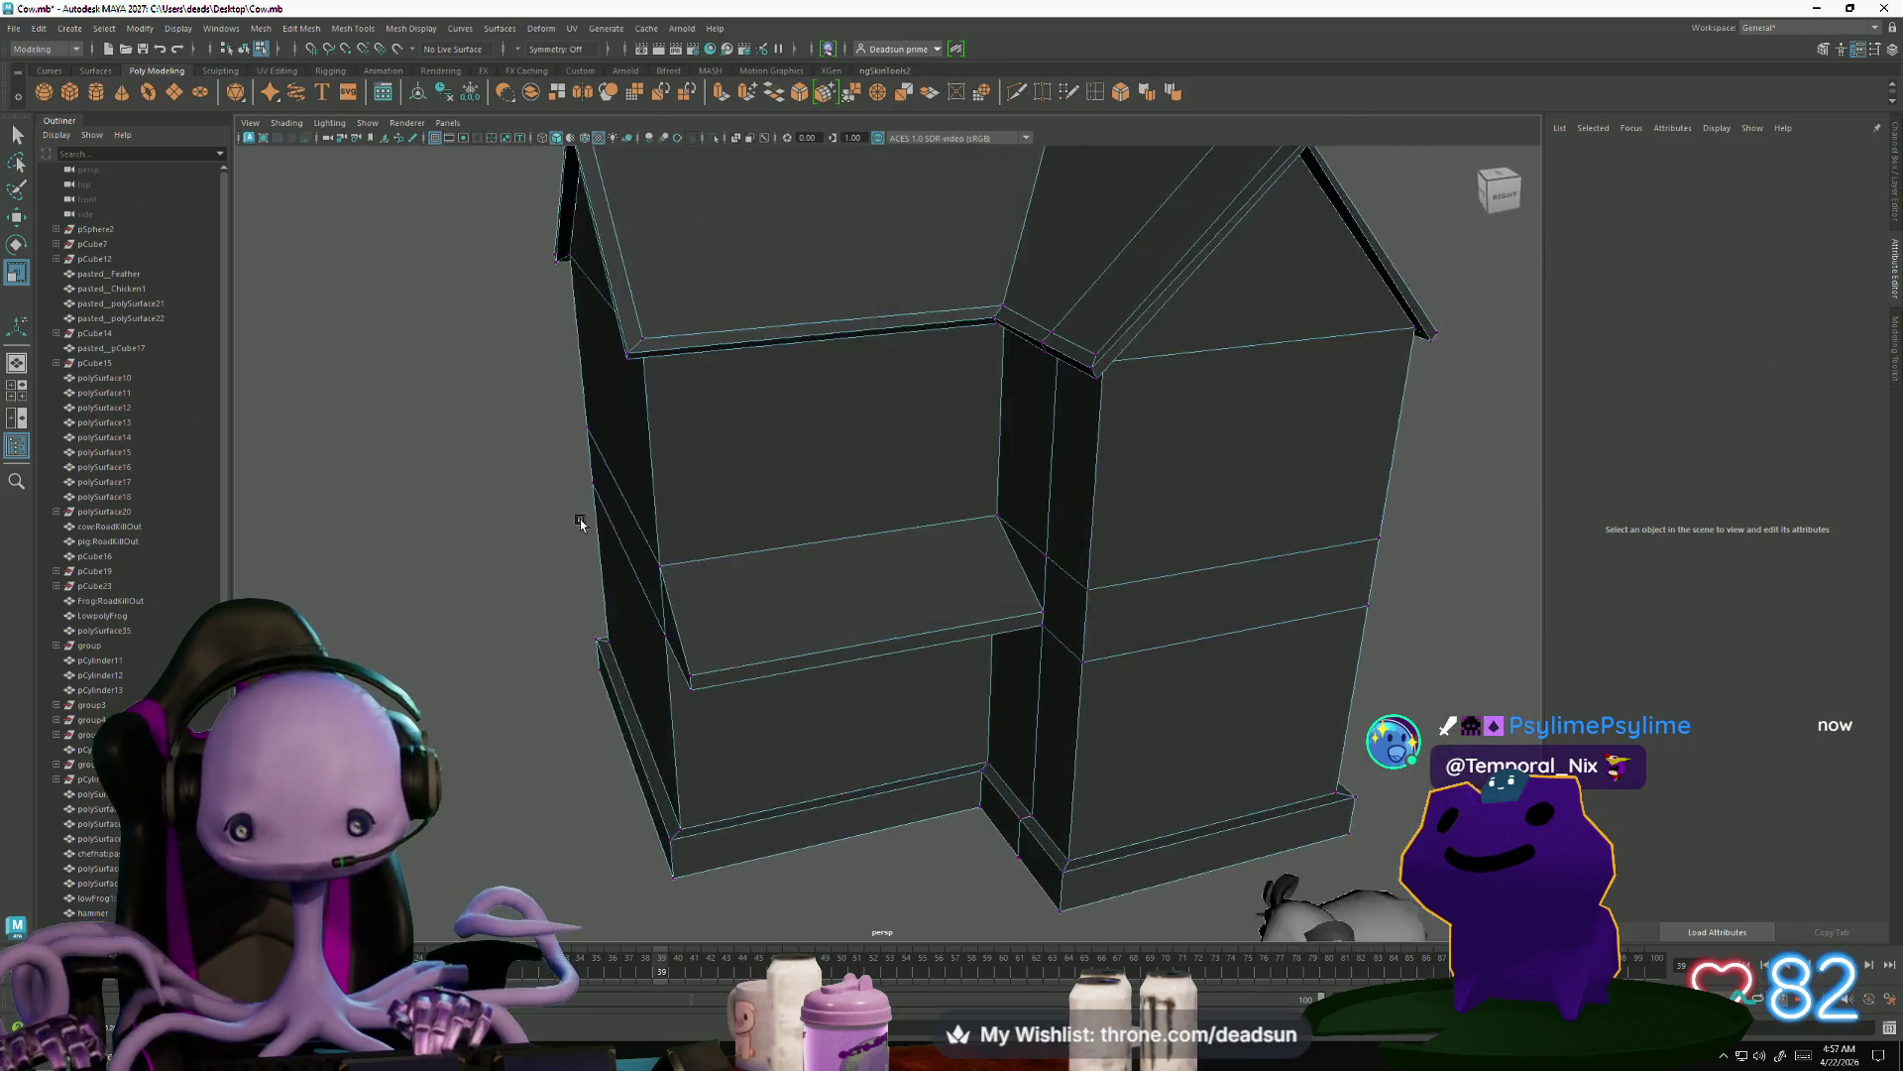
alt+drag(581, 523, 595, 519)
mouse_move(595, 518)
alt+right_down()
mouse_move(621, 574)
mouse_move(683, 601)
mouse_move(594, 585)
alt+right_up()
alt+drag(595, 585, 585, 591)
scroll(583, 593, up, 3)
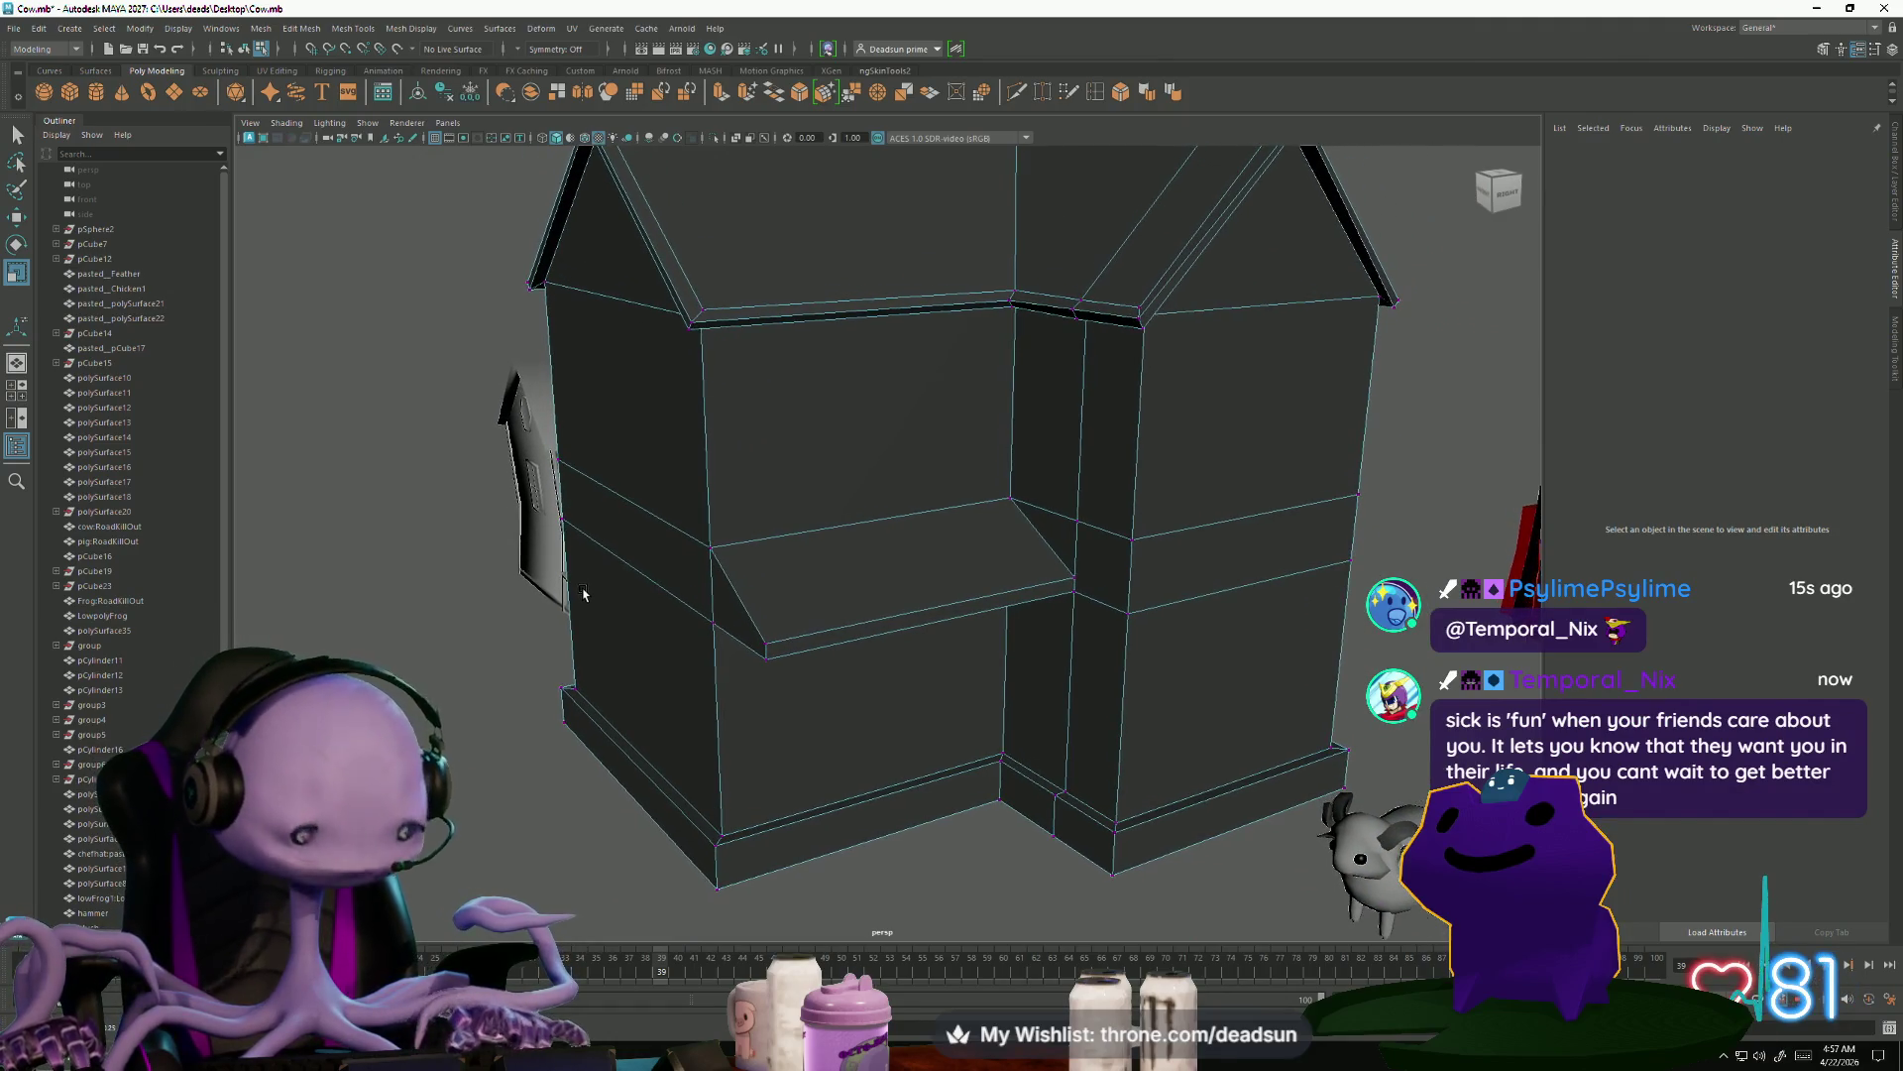
alt+middle_drag(582, 592, 573, 569)
scroll(841, 484, down, 3)
mouse_move(841, 485)
alt+mouse_down()
mouse_move(716, 480)
mouse_move(1231, 263)
alt+mouse_up()
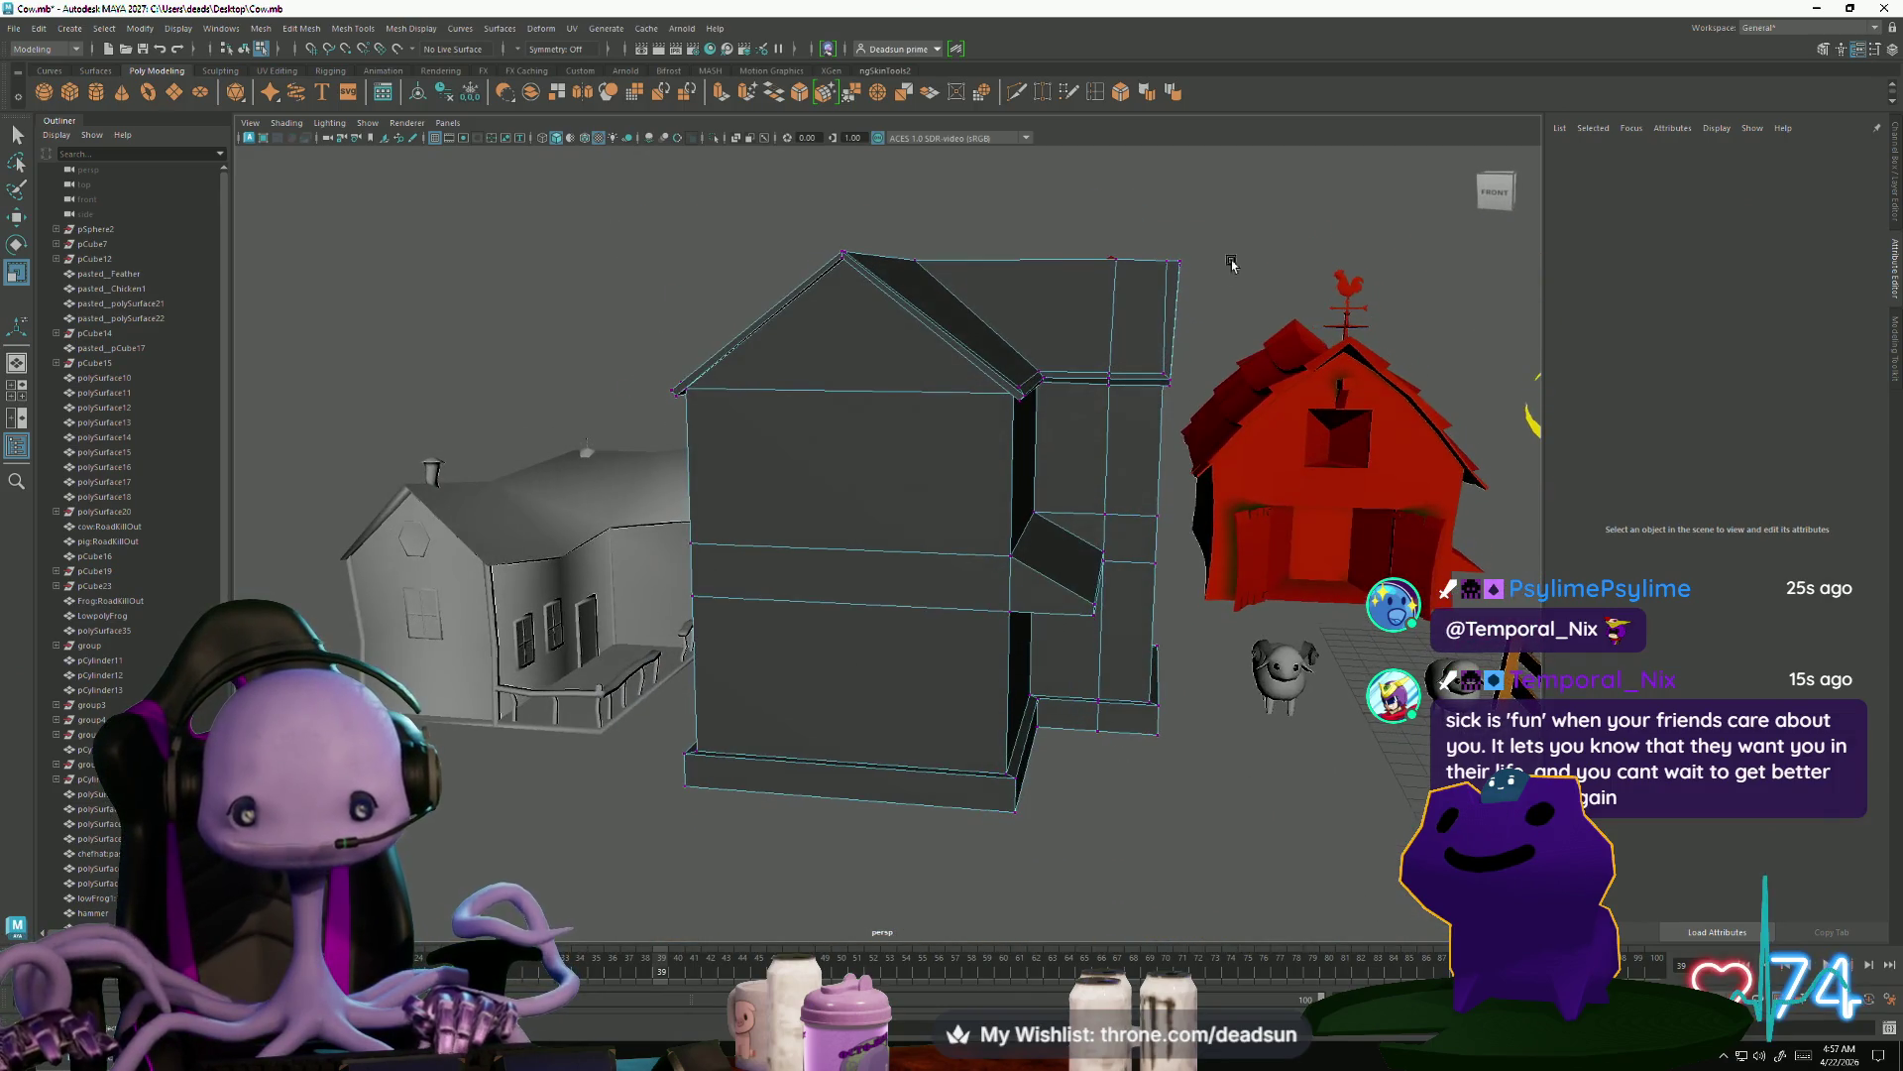
click(1115, 254)
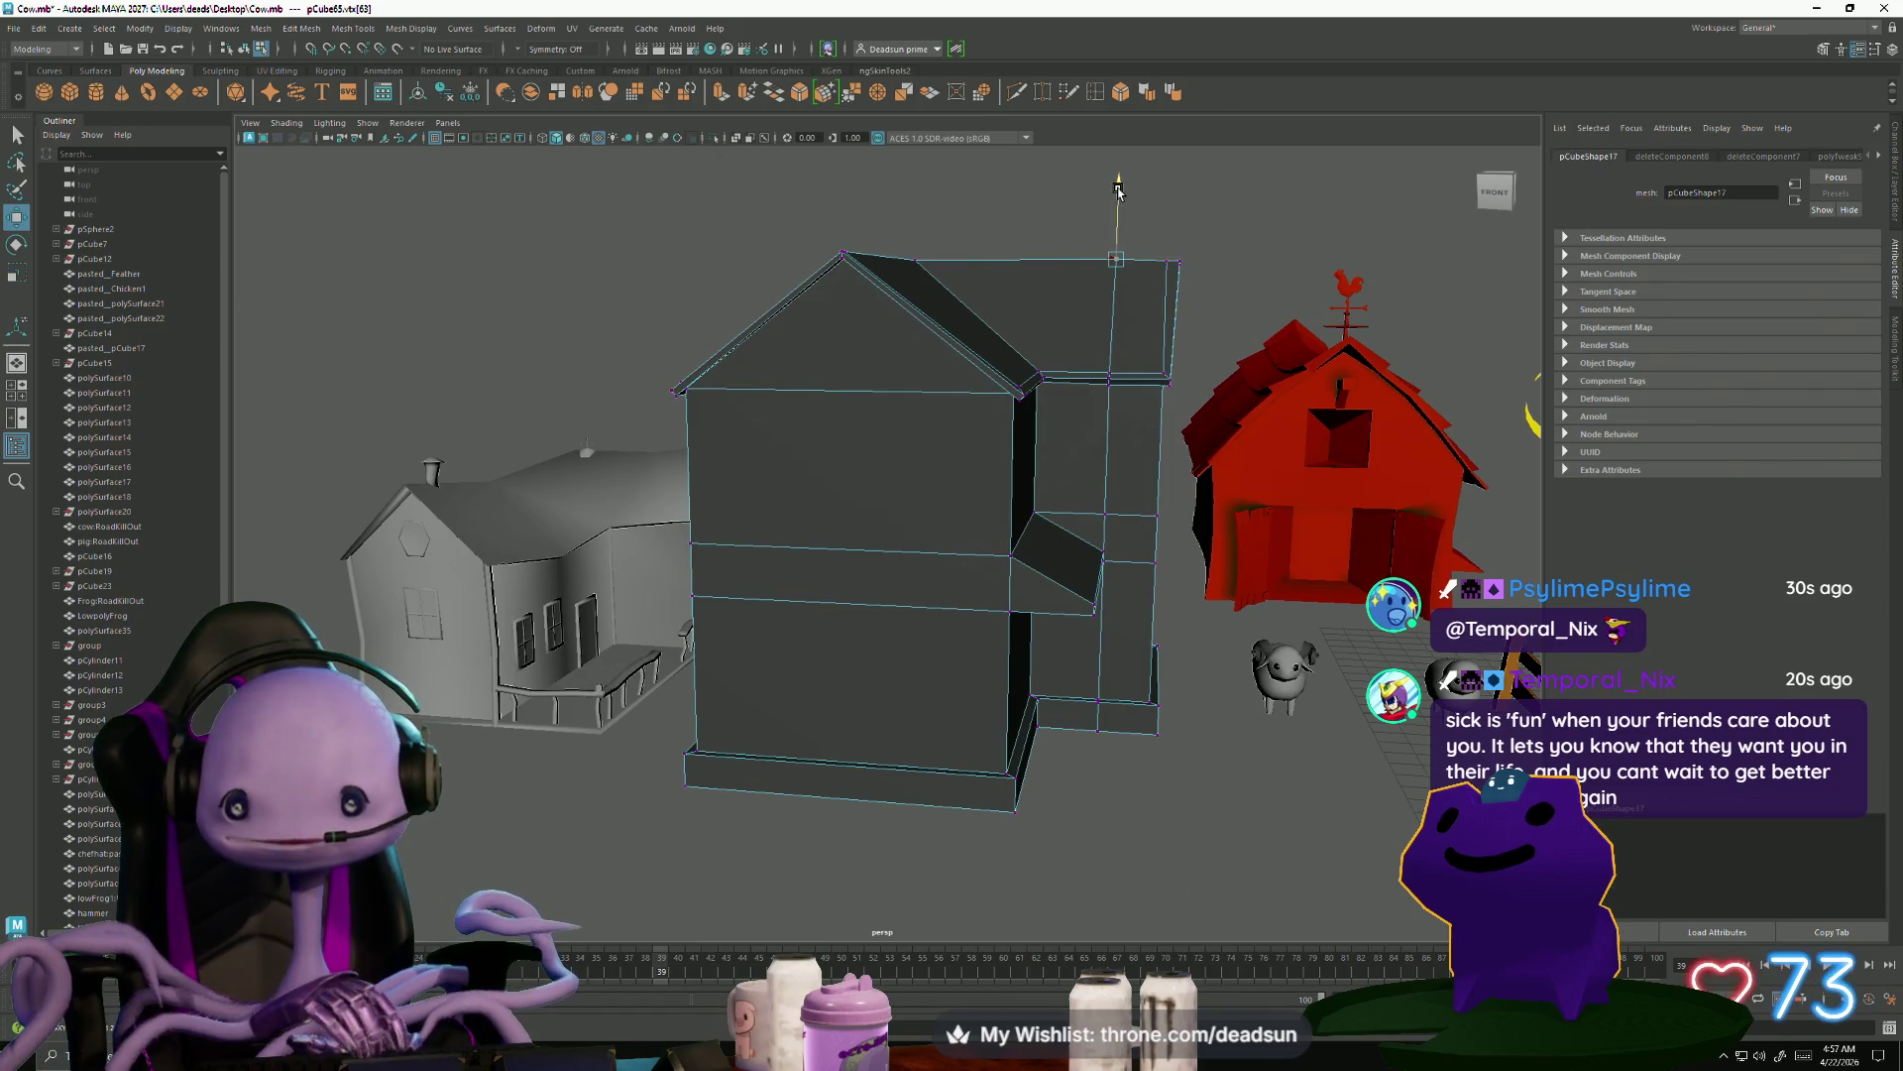
mouse_move(1118, 193)
alt+mouse_down()
mouse_move(887, 469)
mouse_move(872, 454)
mouse_move(1031, 555)
alt+mouse_up()
alt+right_drag(1031, 555, 1269, 707)
mouse_move(1269, 708)
alt+mouse_down()
mouse_move(972, 595)
mouse_move(1003, 582)
alt+mouse_up()
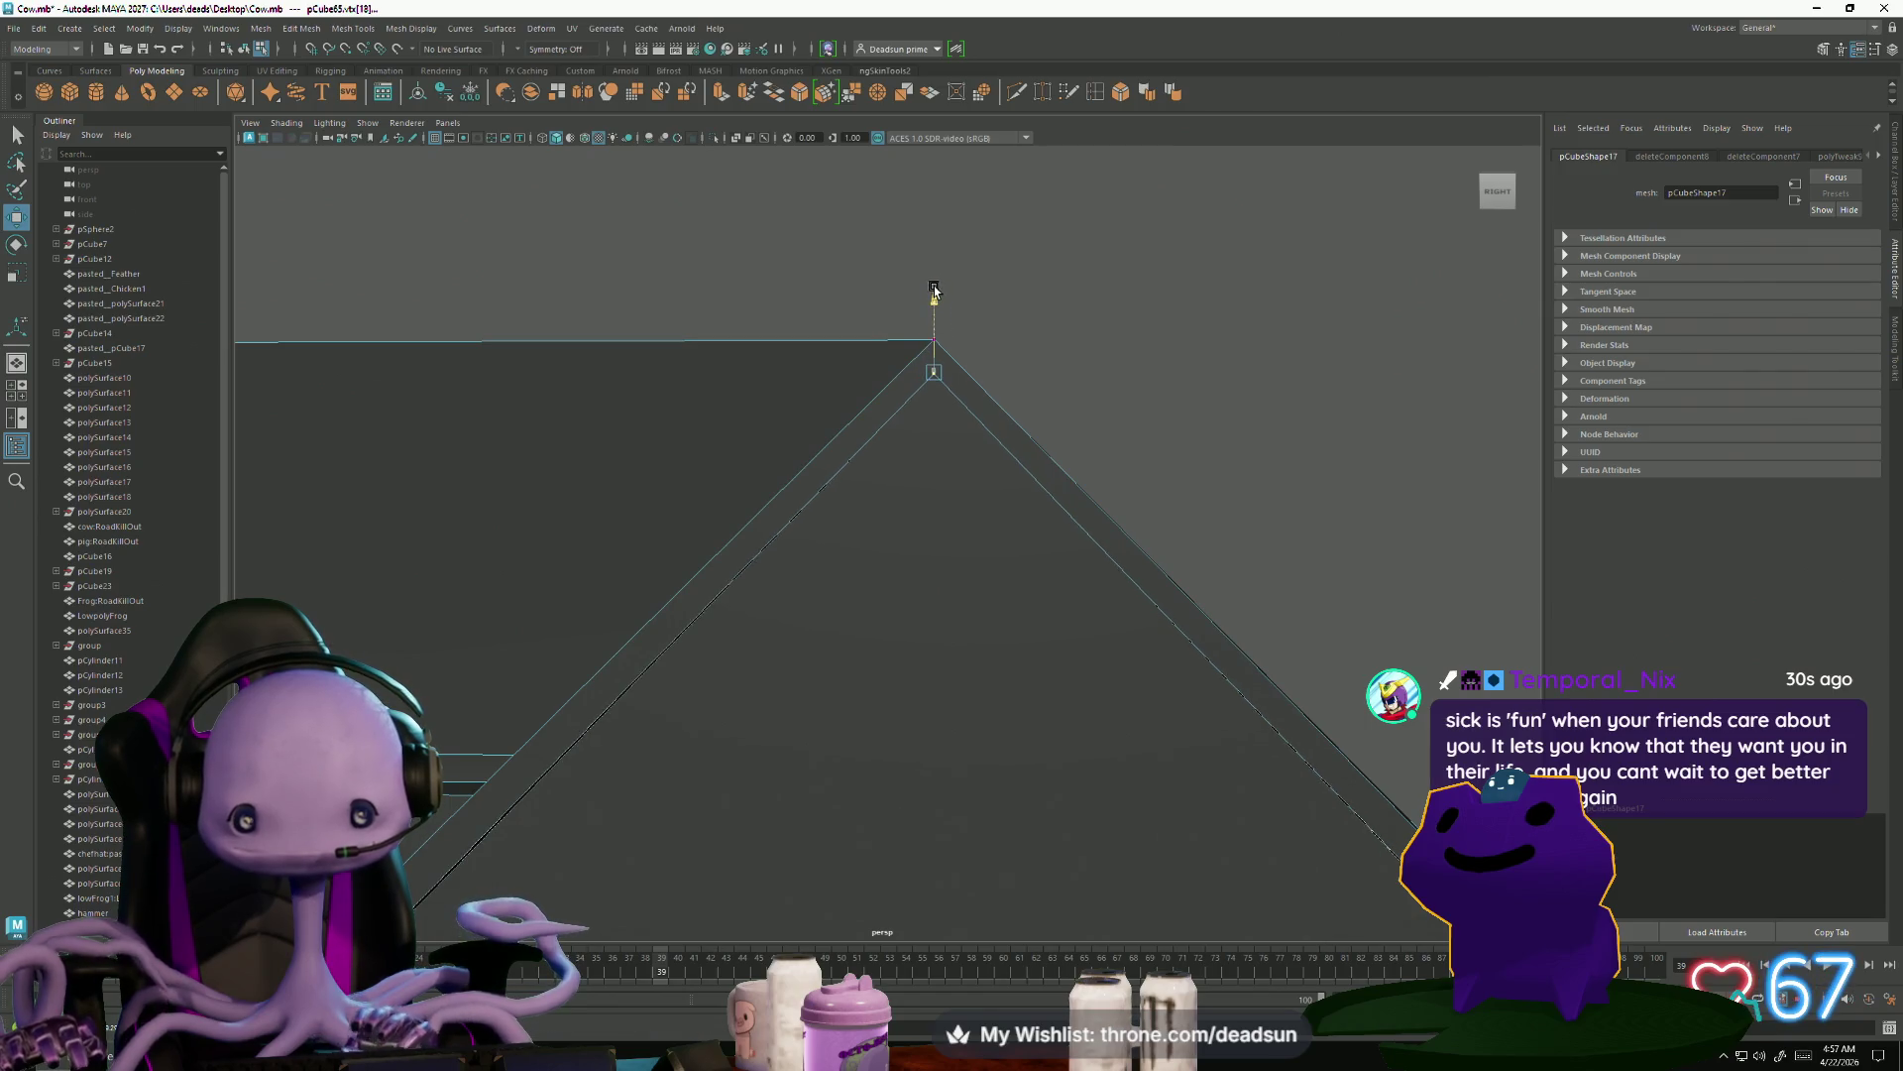
scroll(934, 306, down, 5)
mouse_move(934, 306)
alt+mouse_down()
mouse_move(892, 480)
mouse_move(680, 565)
mouse_move(866, 561)
mouse_move(887, 486)
alt+mouse_up()
scroll(892, 536, up, 5)
click(857, 415)
mouse_move(856, 414)
alt+mouse_down()
mouse_move(875, 467)
mouse_move(674, 381)
alt+mouse_up()
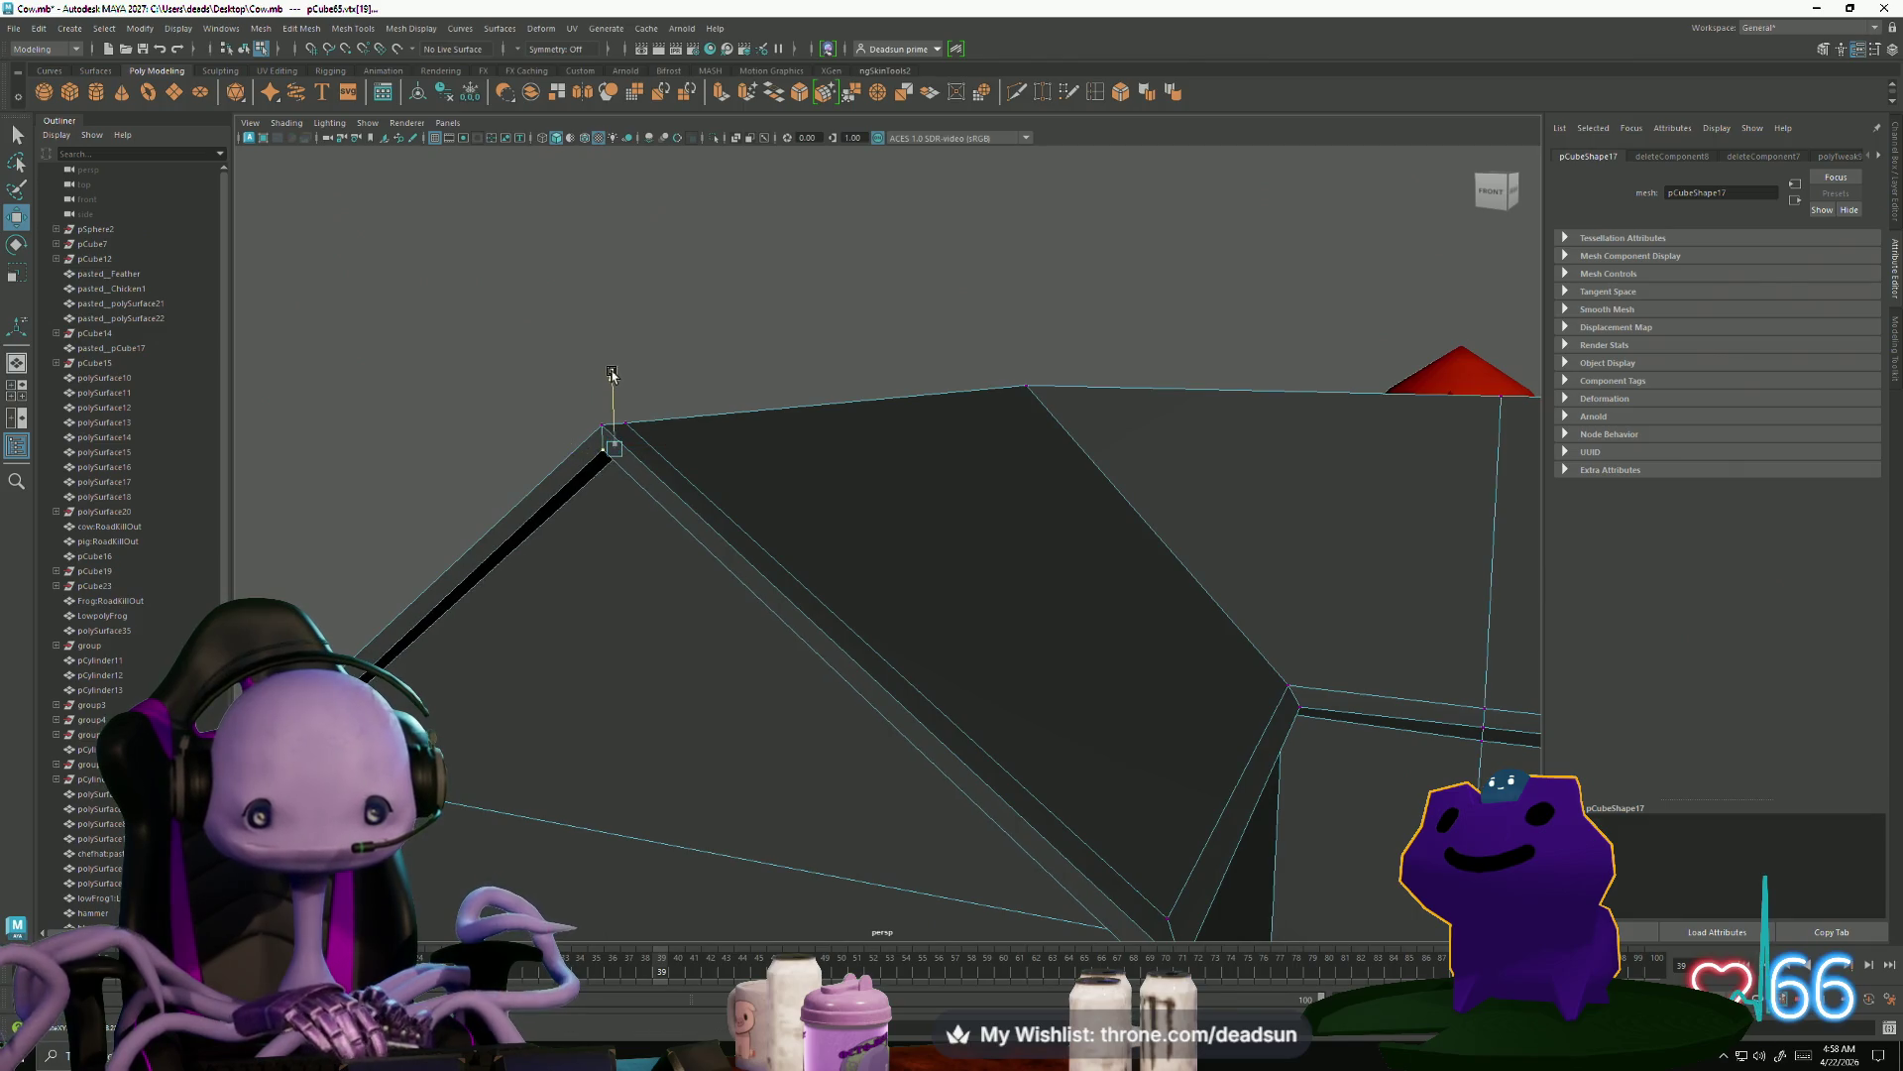
scroll(612, 377, down, 5)
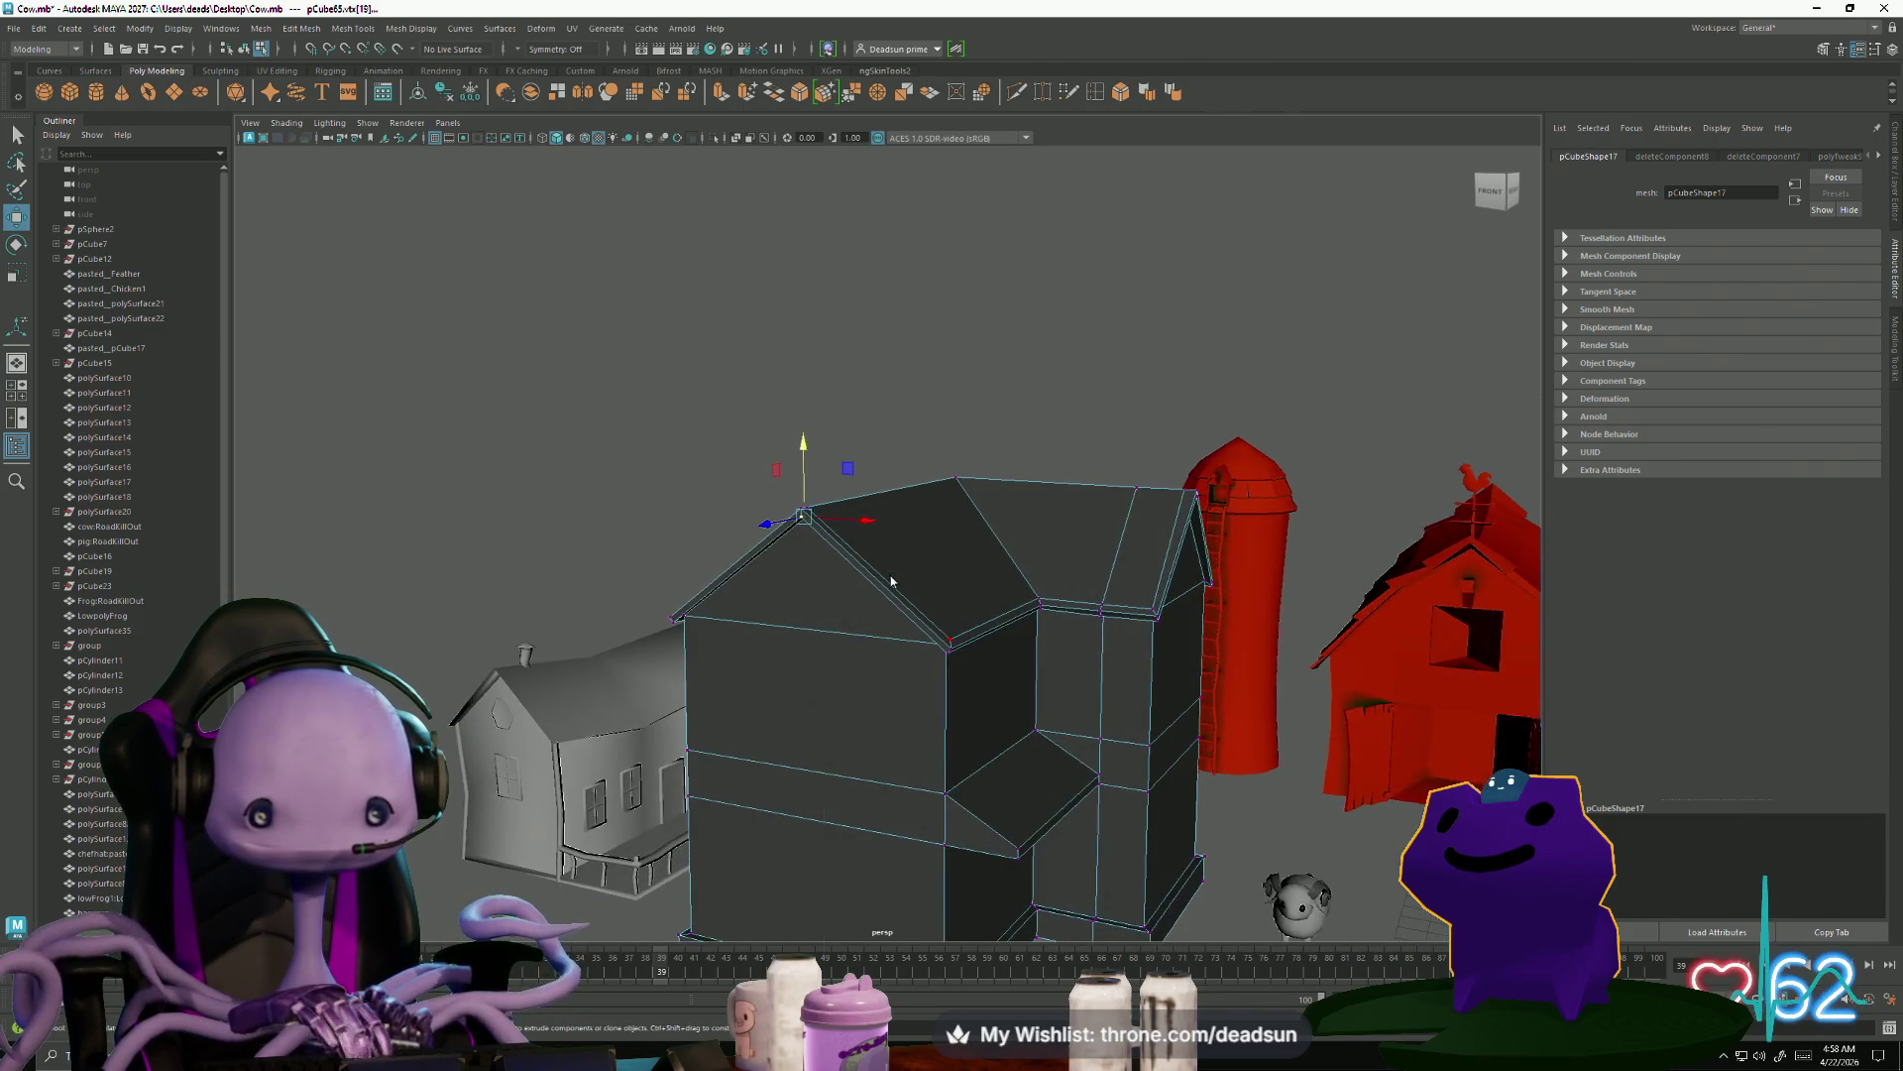
click(860, 605)
scroll(860, 604, down, 10)
mouse_move(860, 605)
alt+mouse_down()
mouse_move(839, 714)
mouse_move(951, 634)
mouse_move(1007, 544)
mouse_move(1079, 586)
mouse_move(1103, 665)
mouse_move(910, 573)
mouse_move(790, 574)
mouse_move(966, 716)
mouse_move(808, 630)
mouse_move(753, 677)
mouse_move(585, 694)
mouse_move(786, 756)
mouse_move(907, 694)
alt+mouse_up()
click(808, 630)
click(672, 708)
click(912, 690)
alt+middle_drag(973, 719, 959, 629)
scroll(959, 629, up, 5)
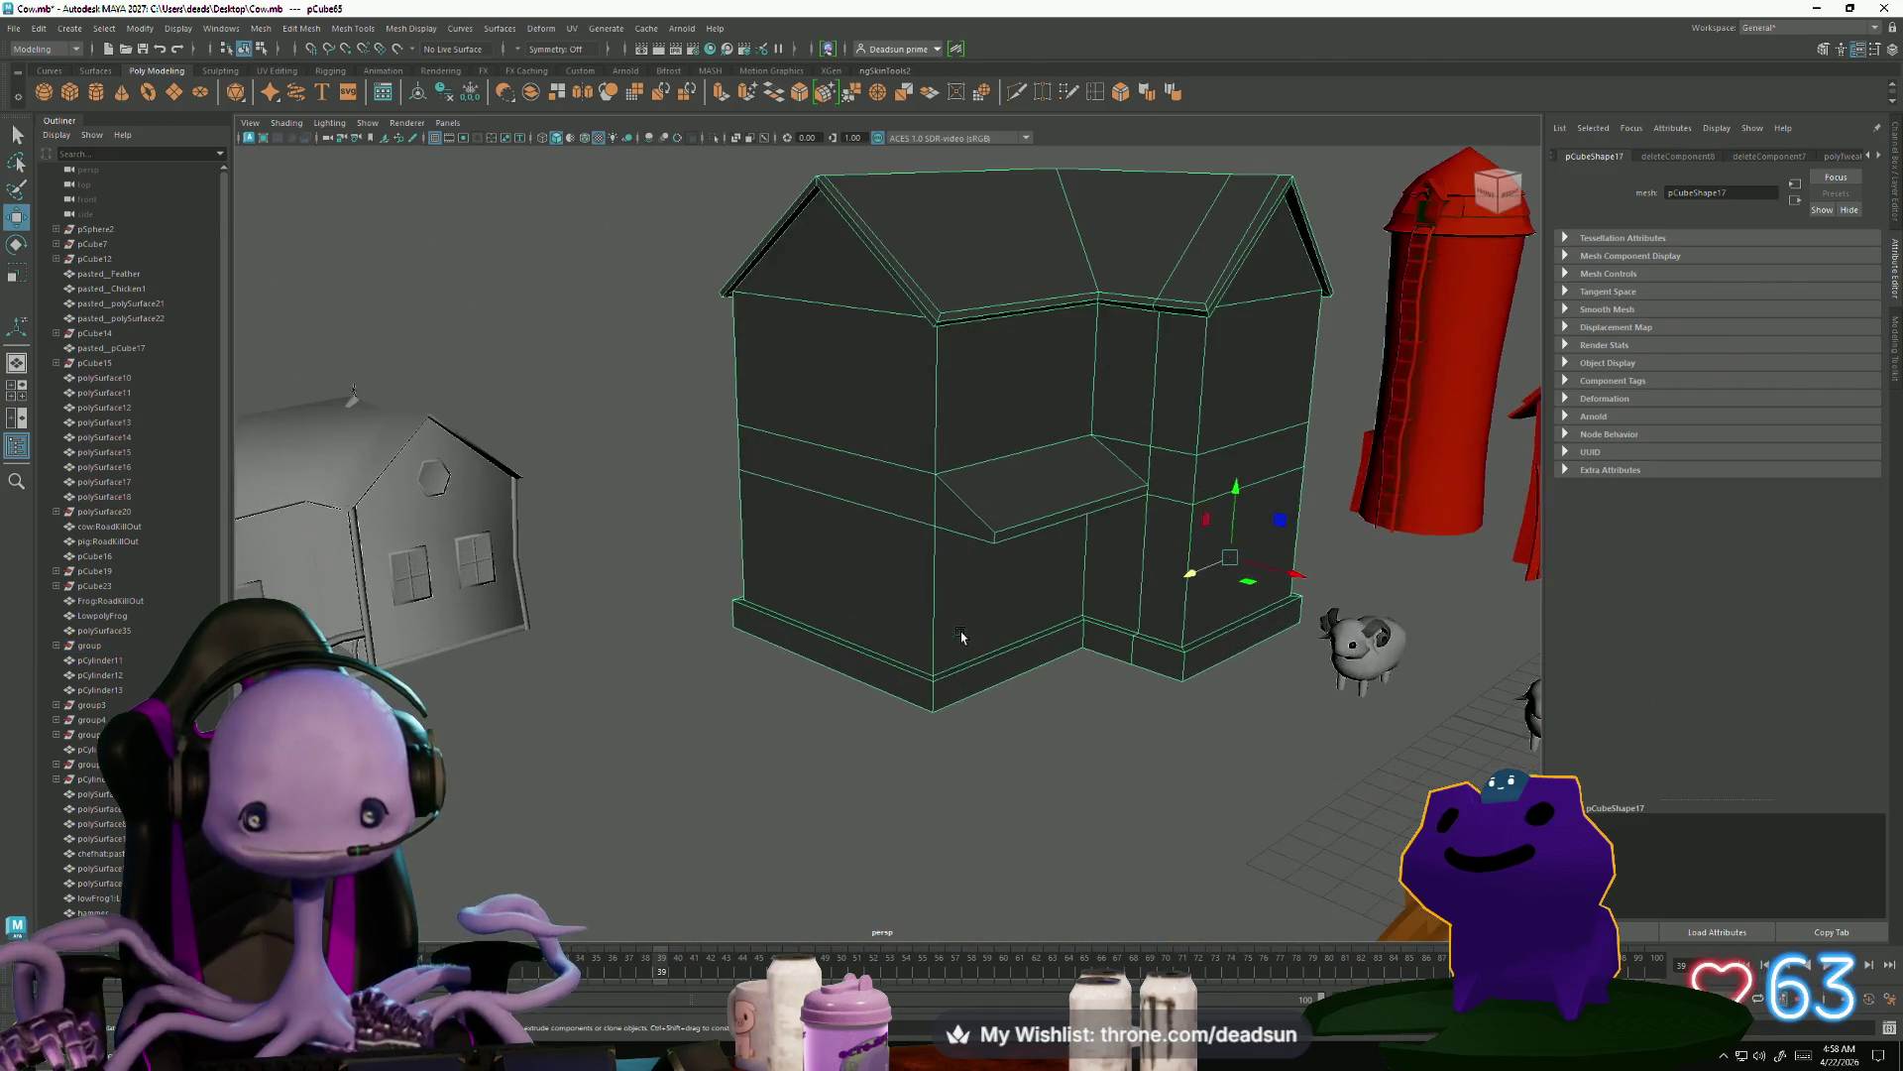
Select the side wall's base strip and the two wall faces above it
mouse_move(1011, 670)
alt+mouse_down()
mouse_move(1096, 714)
mouse_move(929, 668)
alt+mouse_up()
scroll(929, 668, up, 5)
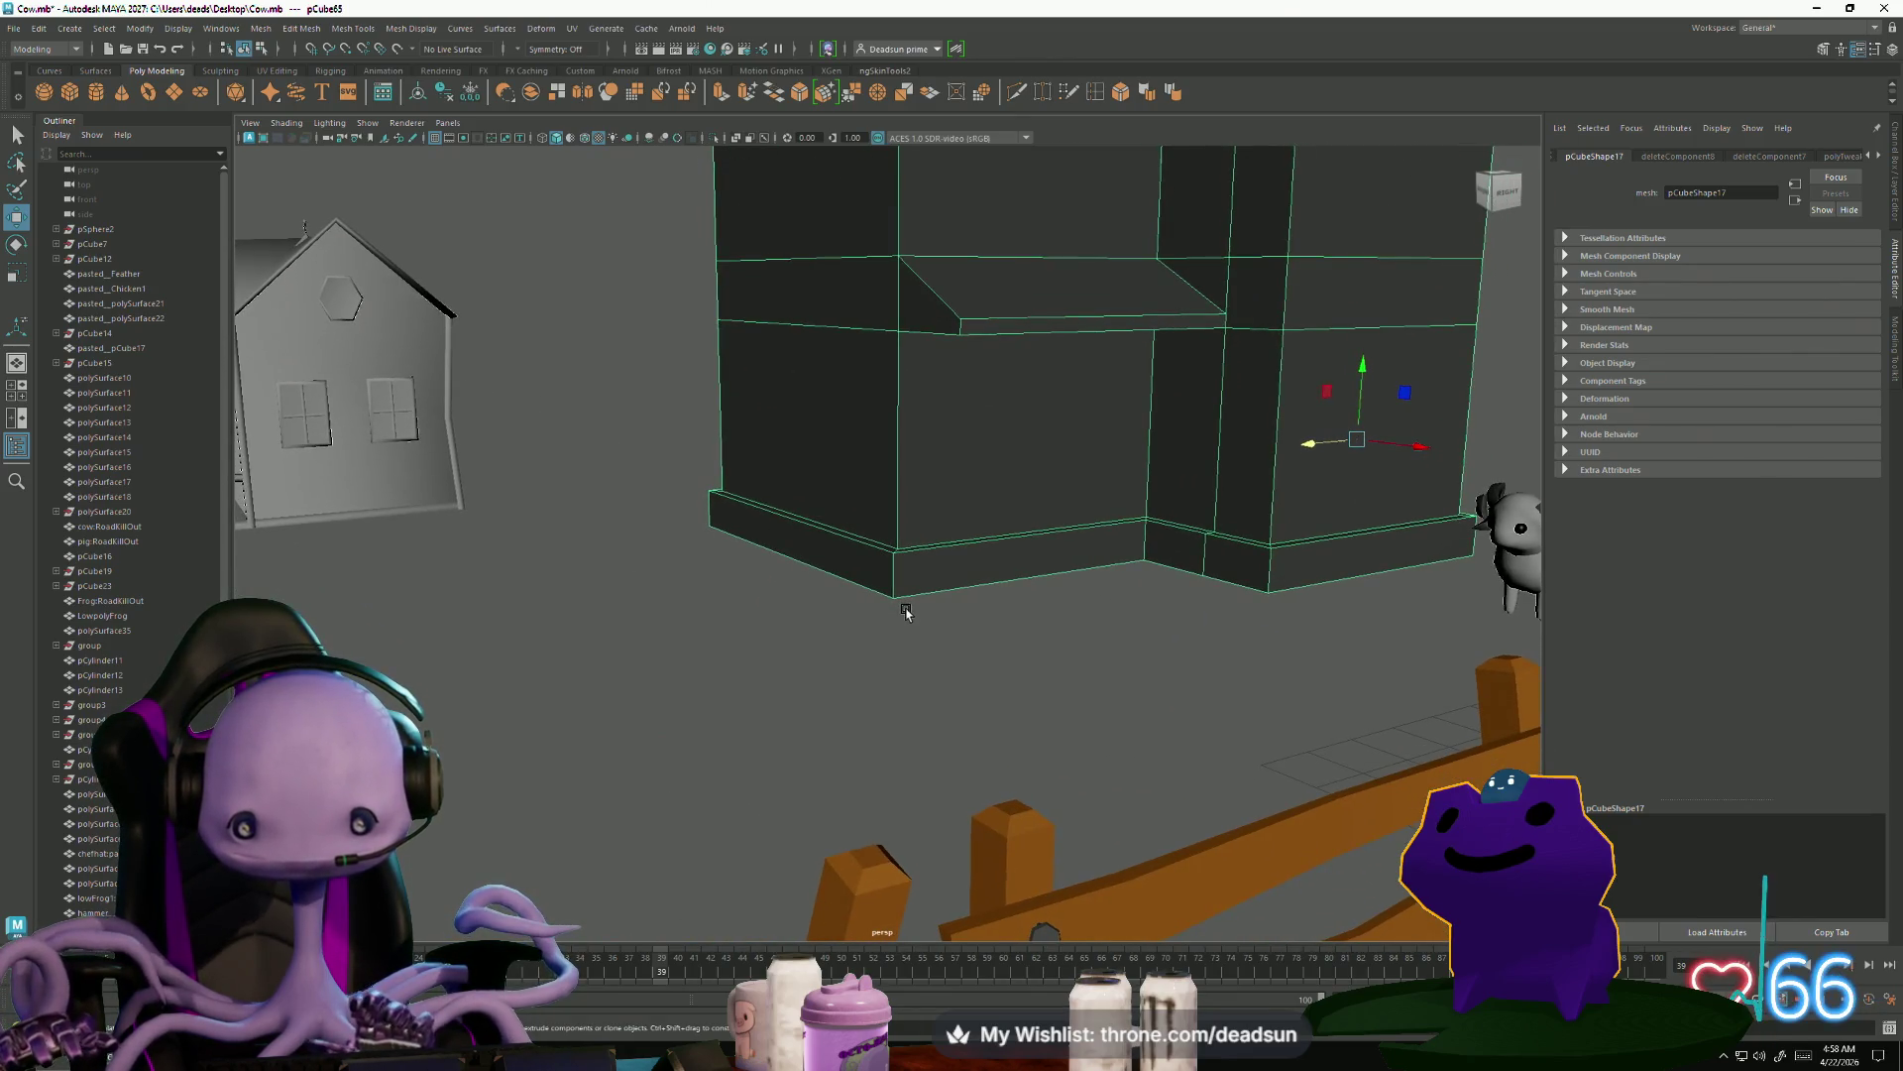
mouse_move(903, 401)
alt+mouse_down()
mouse_move(896, 578)
mouse_move(811, 541)
mouse_move(849, 505)
mouse_move(922, 523)
mouse_move(918, 582)
mouse_move(871, 573)
alt+mouse_up()
right_drag(857, 653, 870, 716)
click(872, 715)
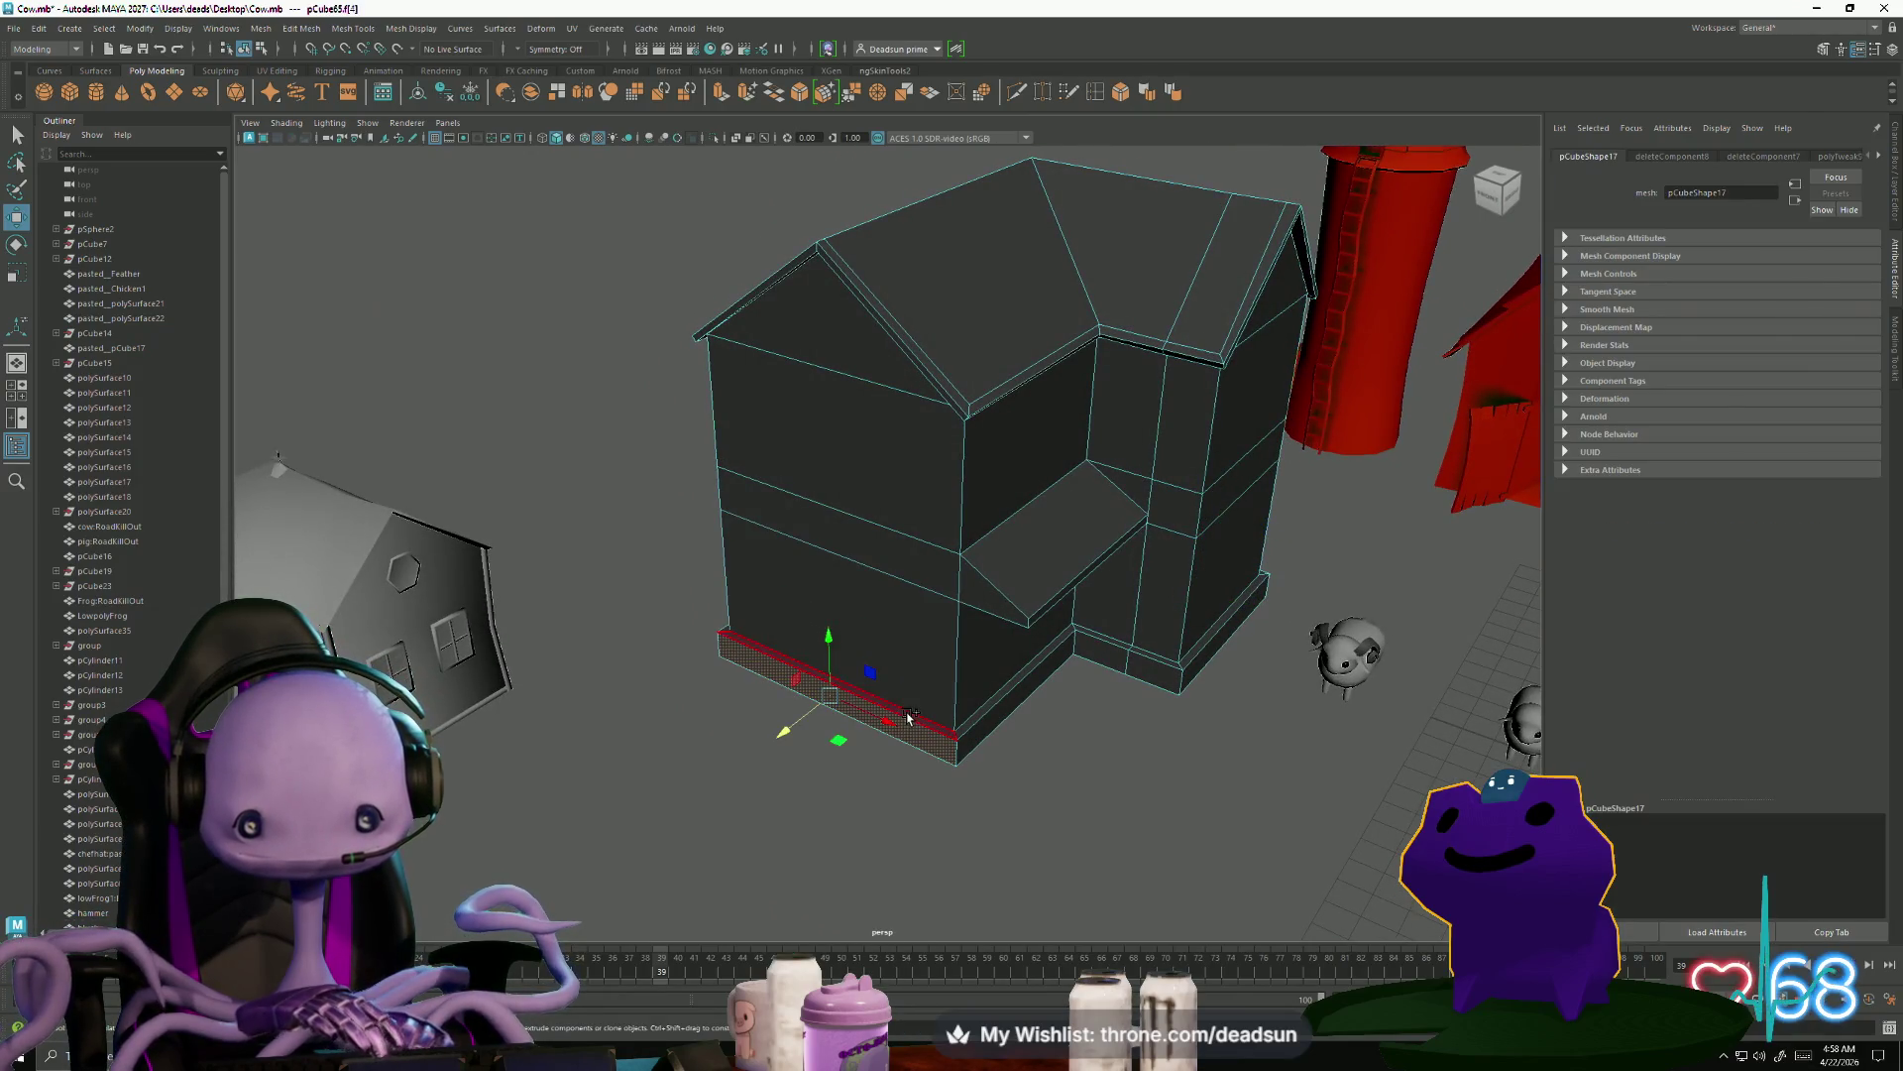
shift+click(912, 691)
shift+click(890, 533)
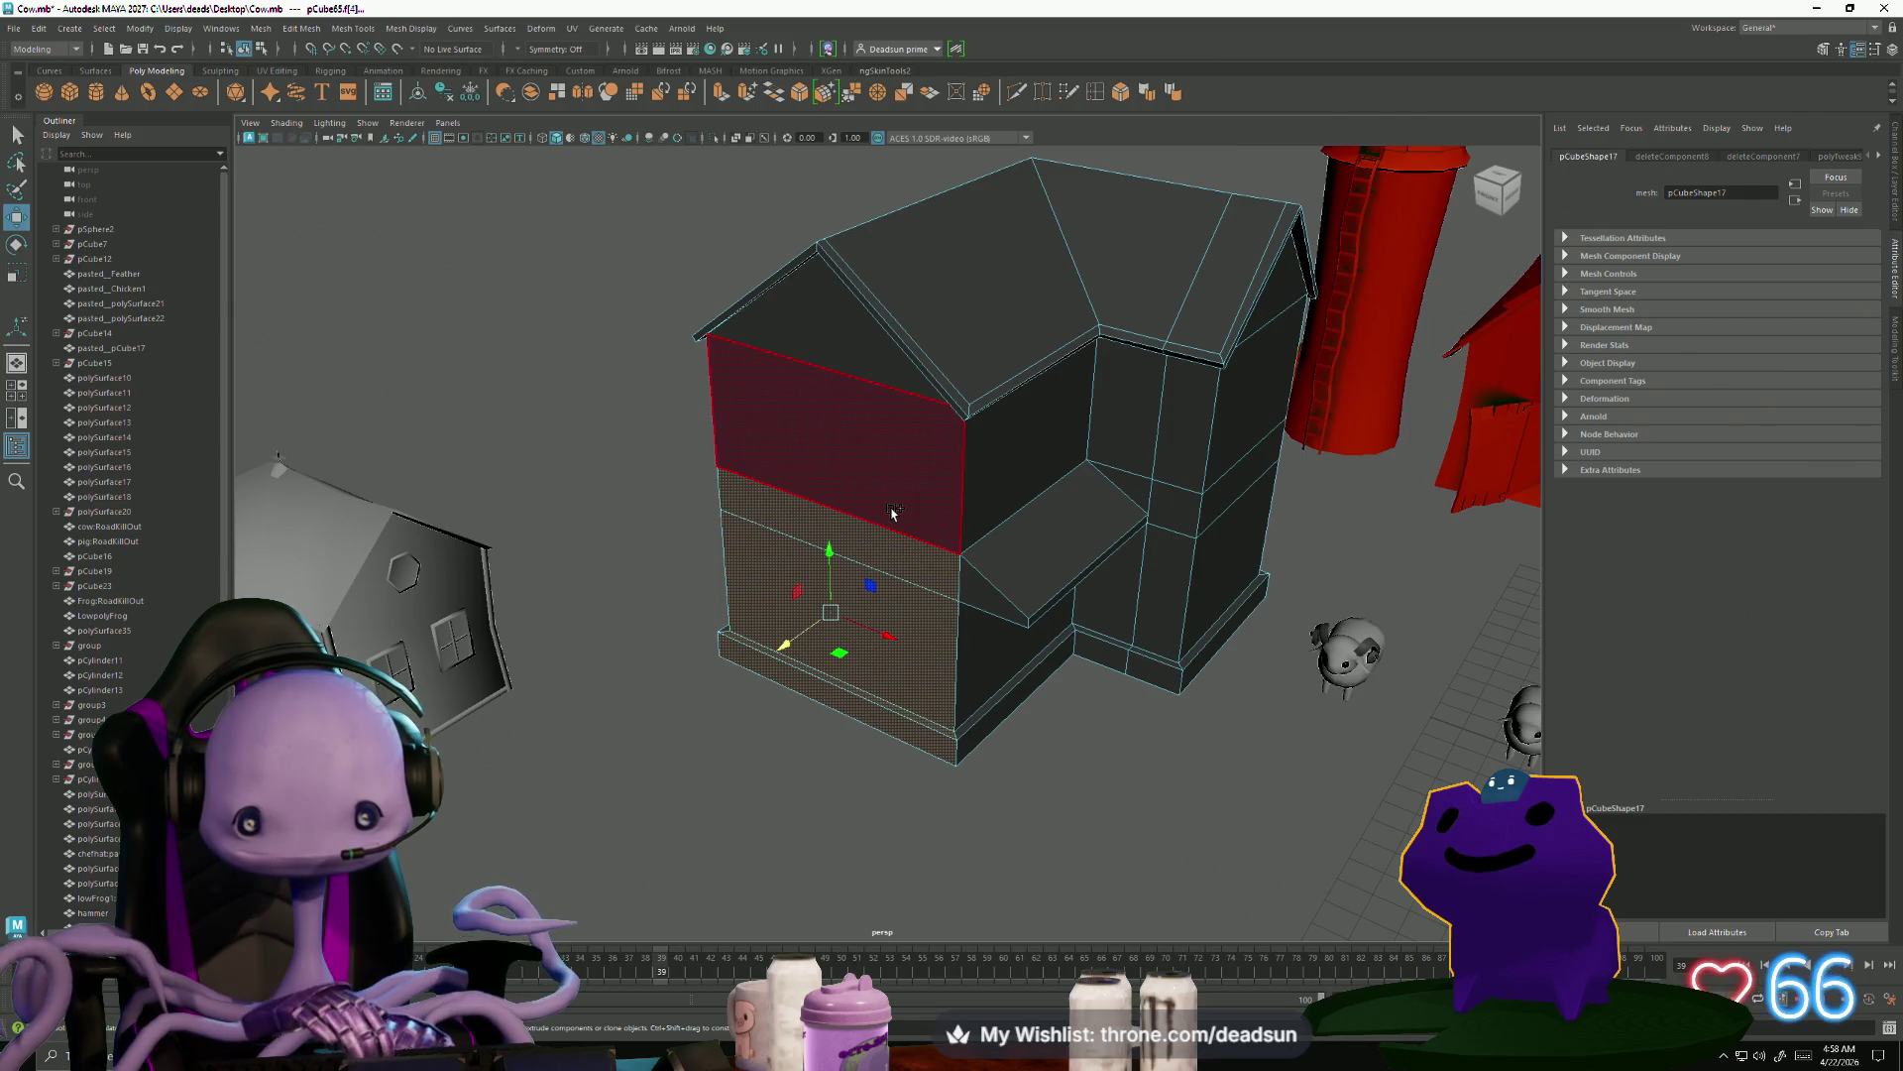
Switch to the Multi-Cut tool and open the Insert Edge Loop tool settings
alt+drag(890, 528, 843, 595)
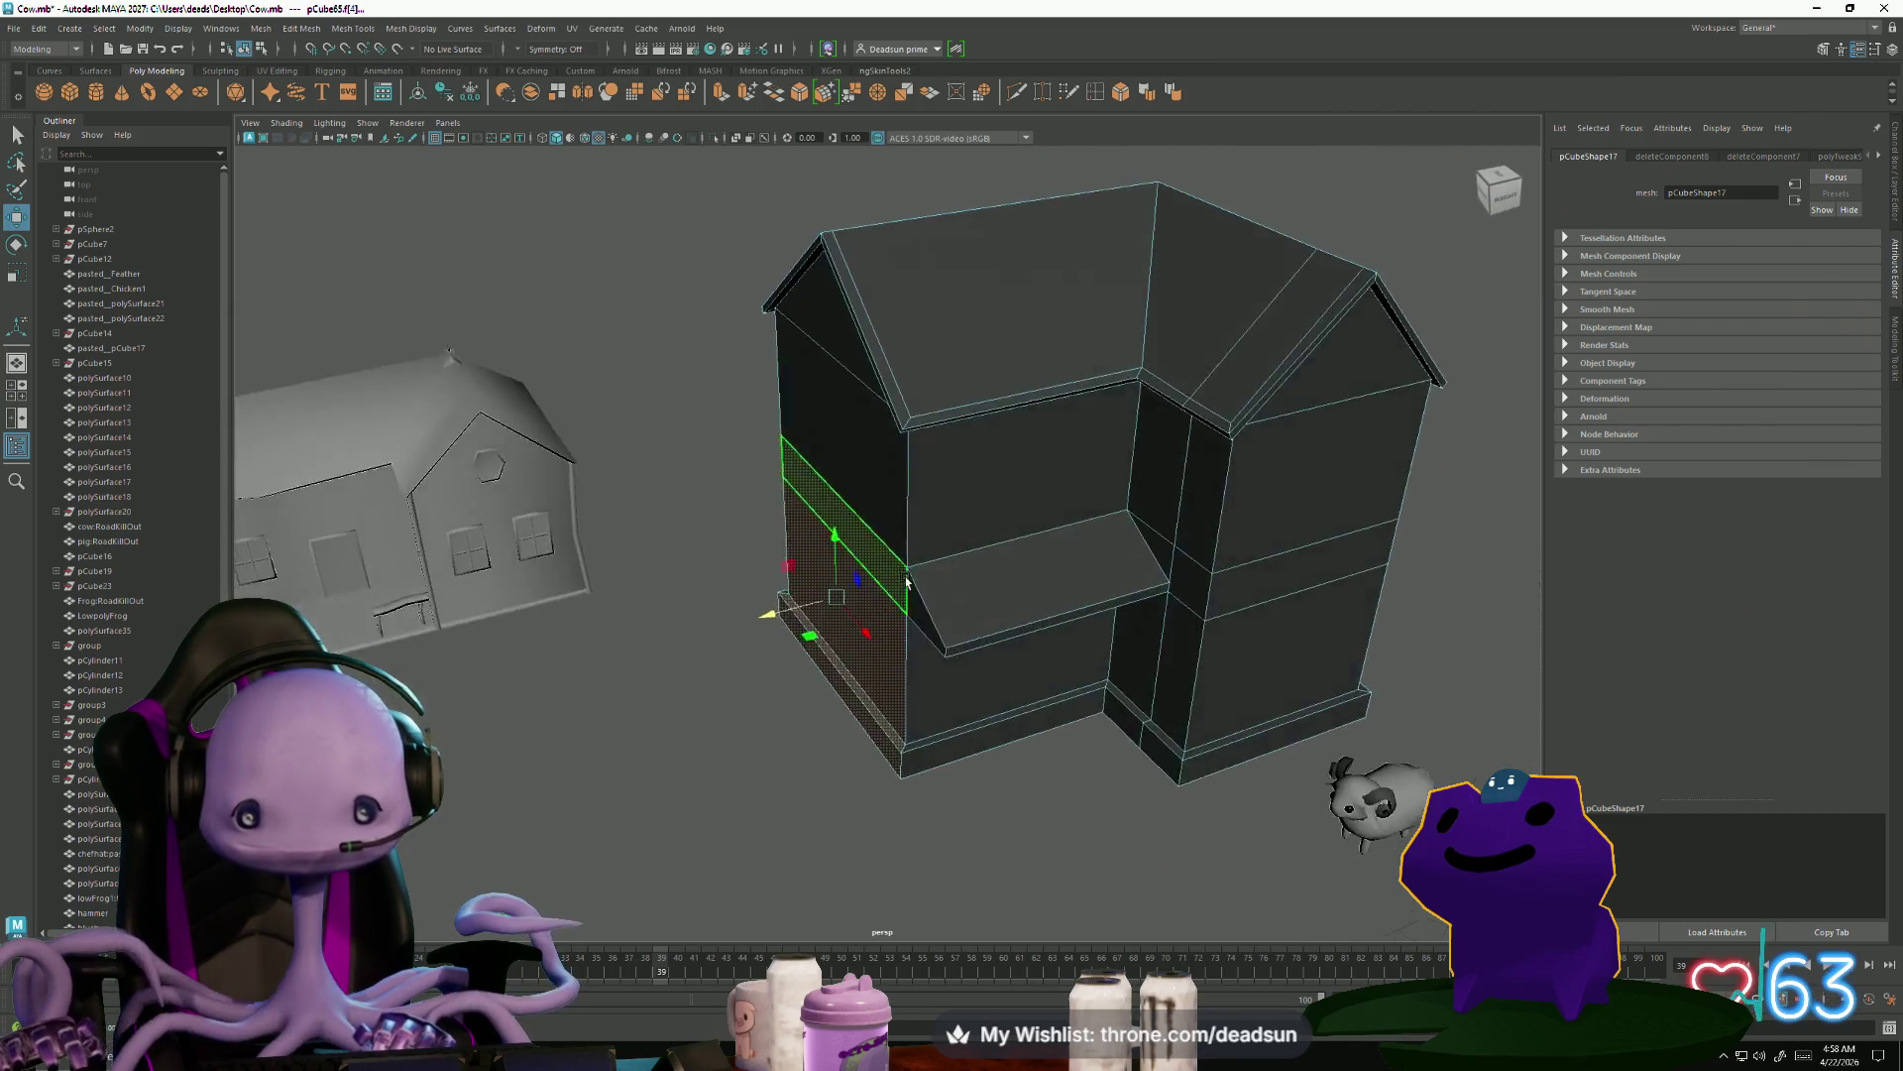
scroll(1156, 794, up, 5)
scroll(957, 654, down, 5)
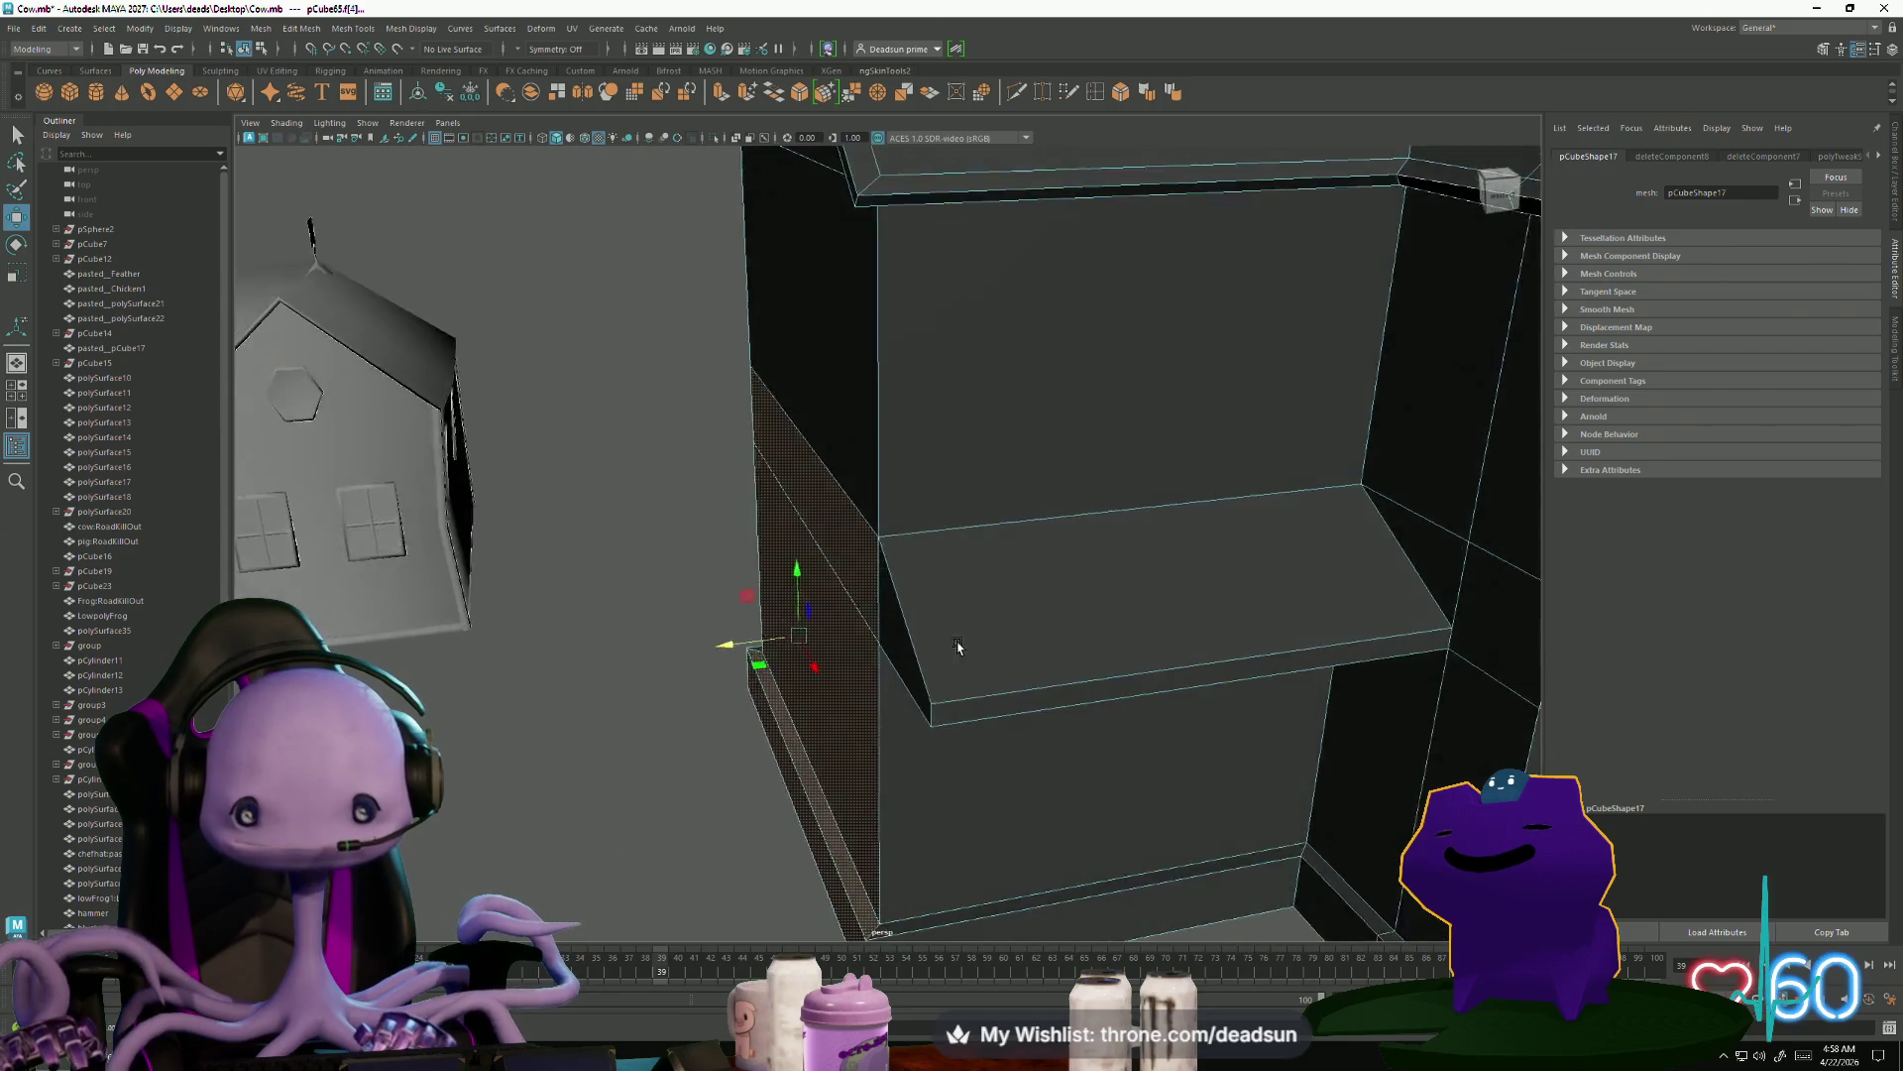
alt+drag(947, 642, 952, 724)
click(1017, 93)
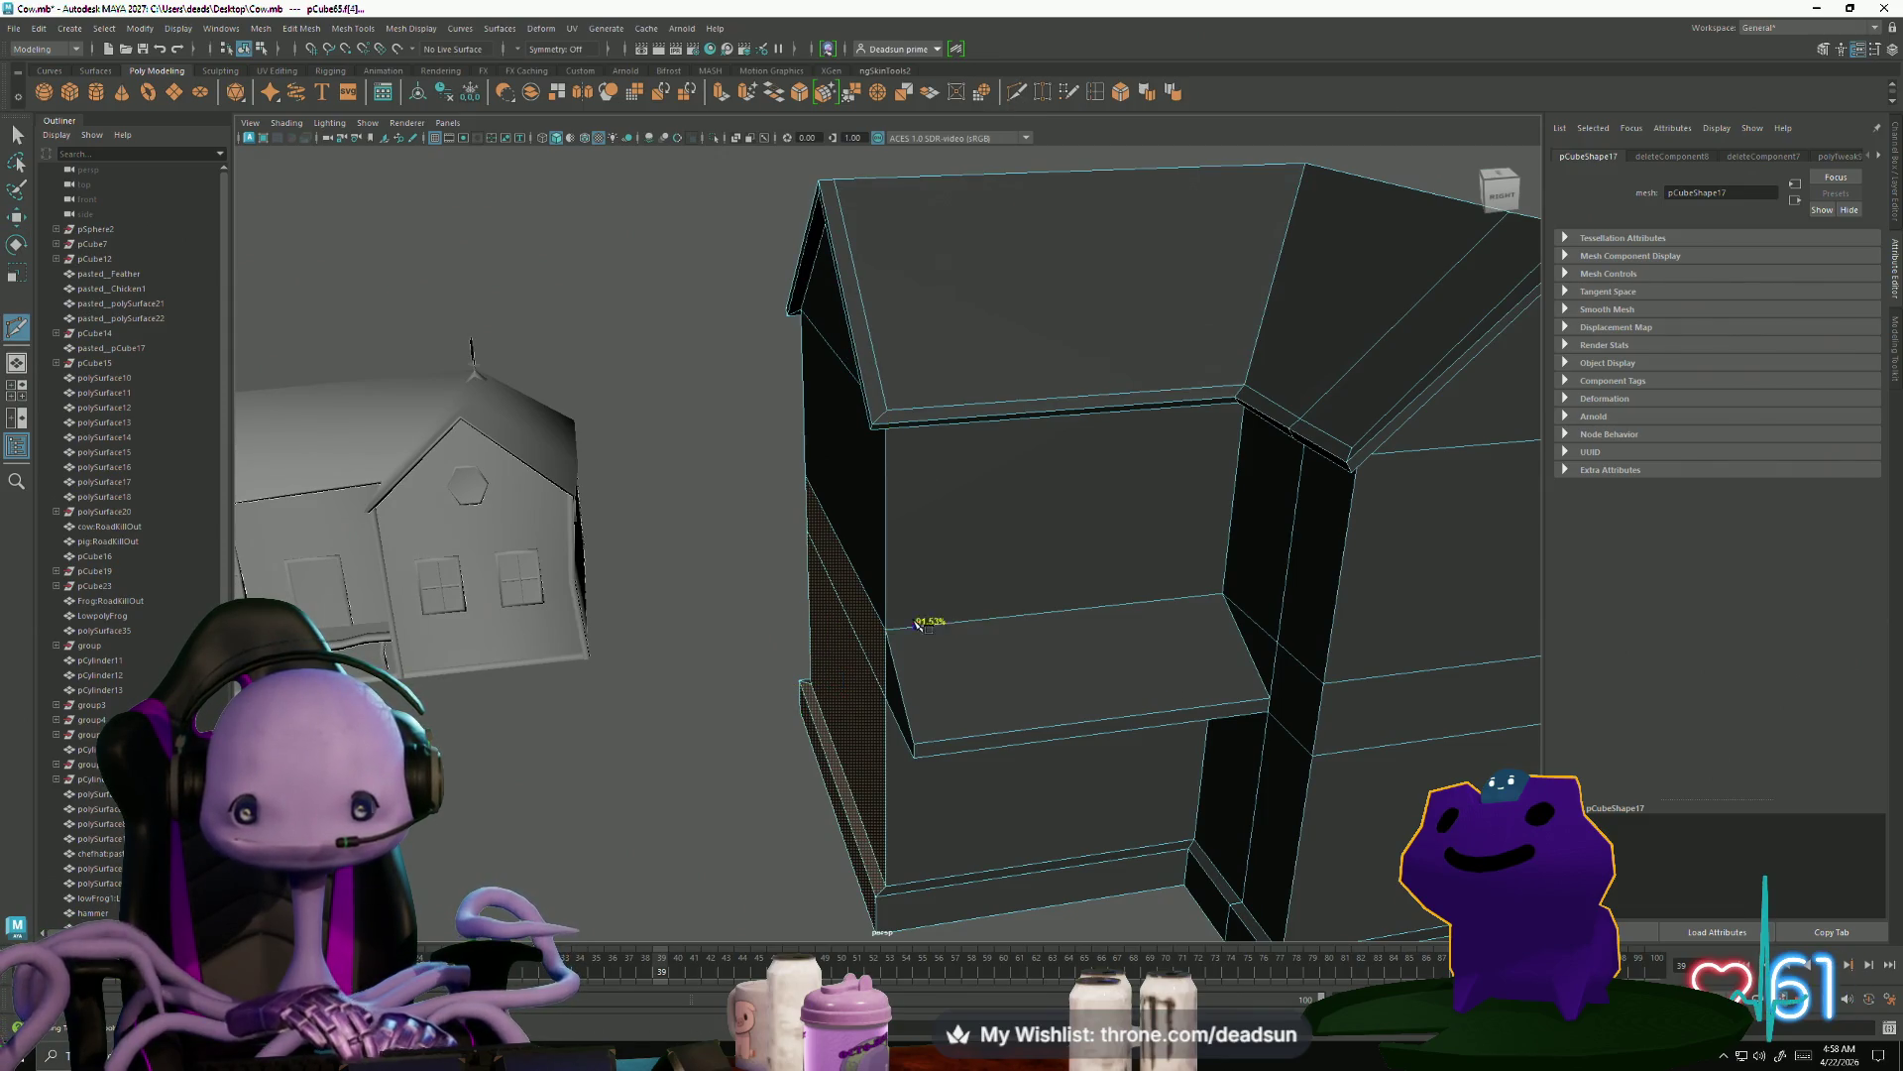
double_click(1094, 93)
Preview an edge loop across the wall, then switch to Scale and select the roof edge
drag(937, 400, 931, 411)
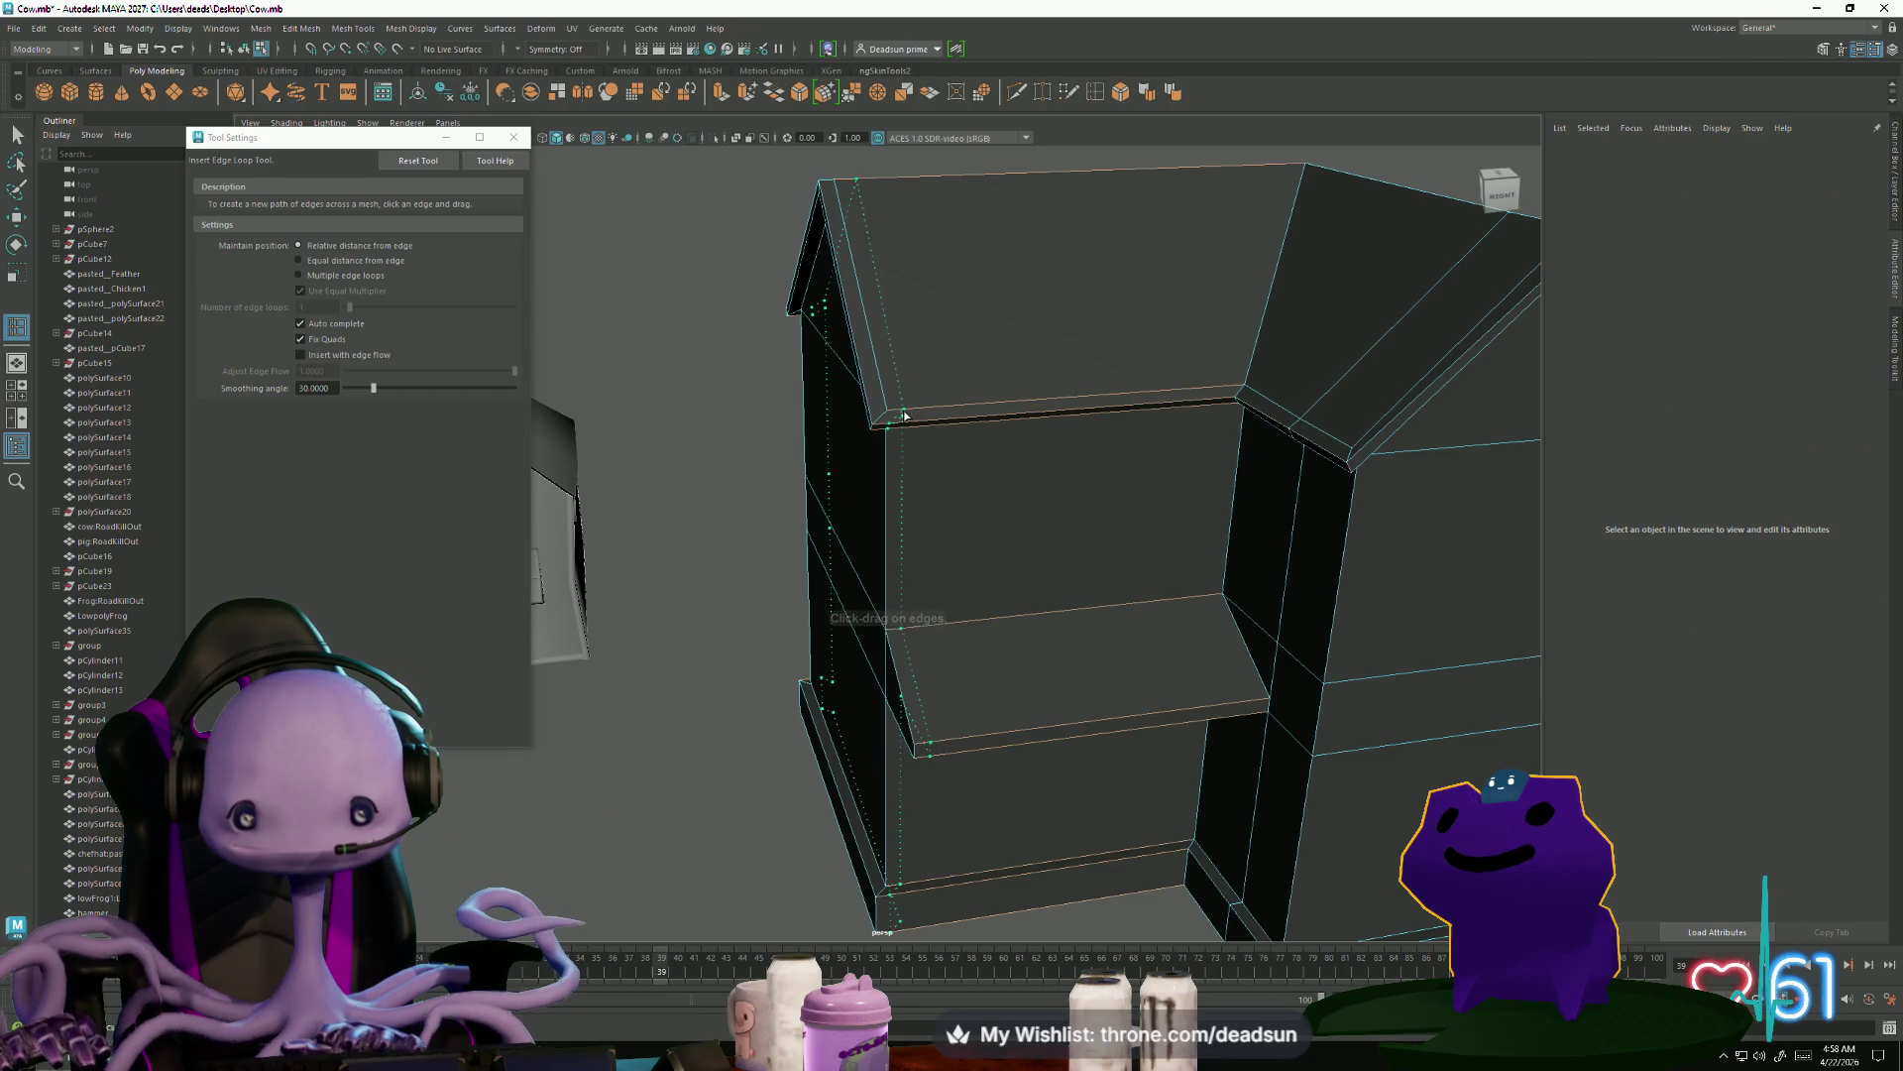
key(r)
click(868, 408)
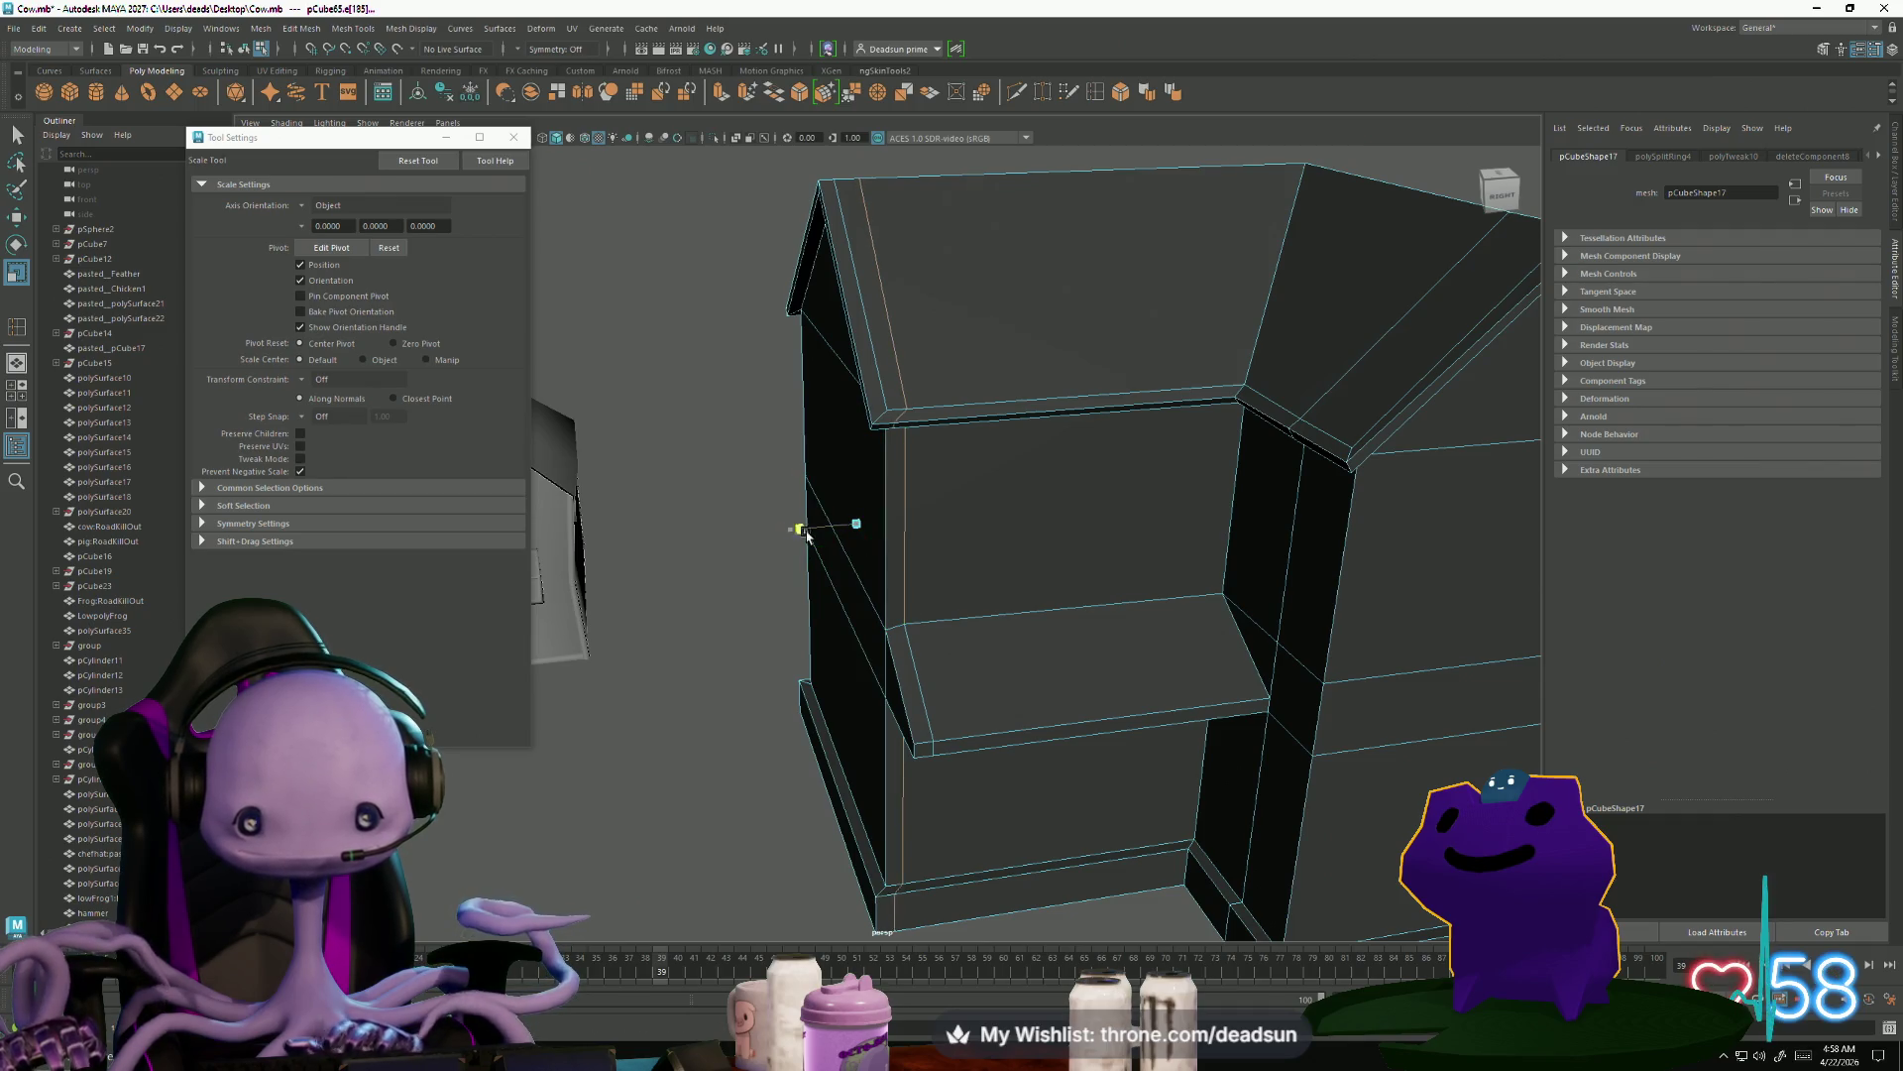
scroll(935, 675, up, 5)
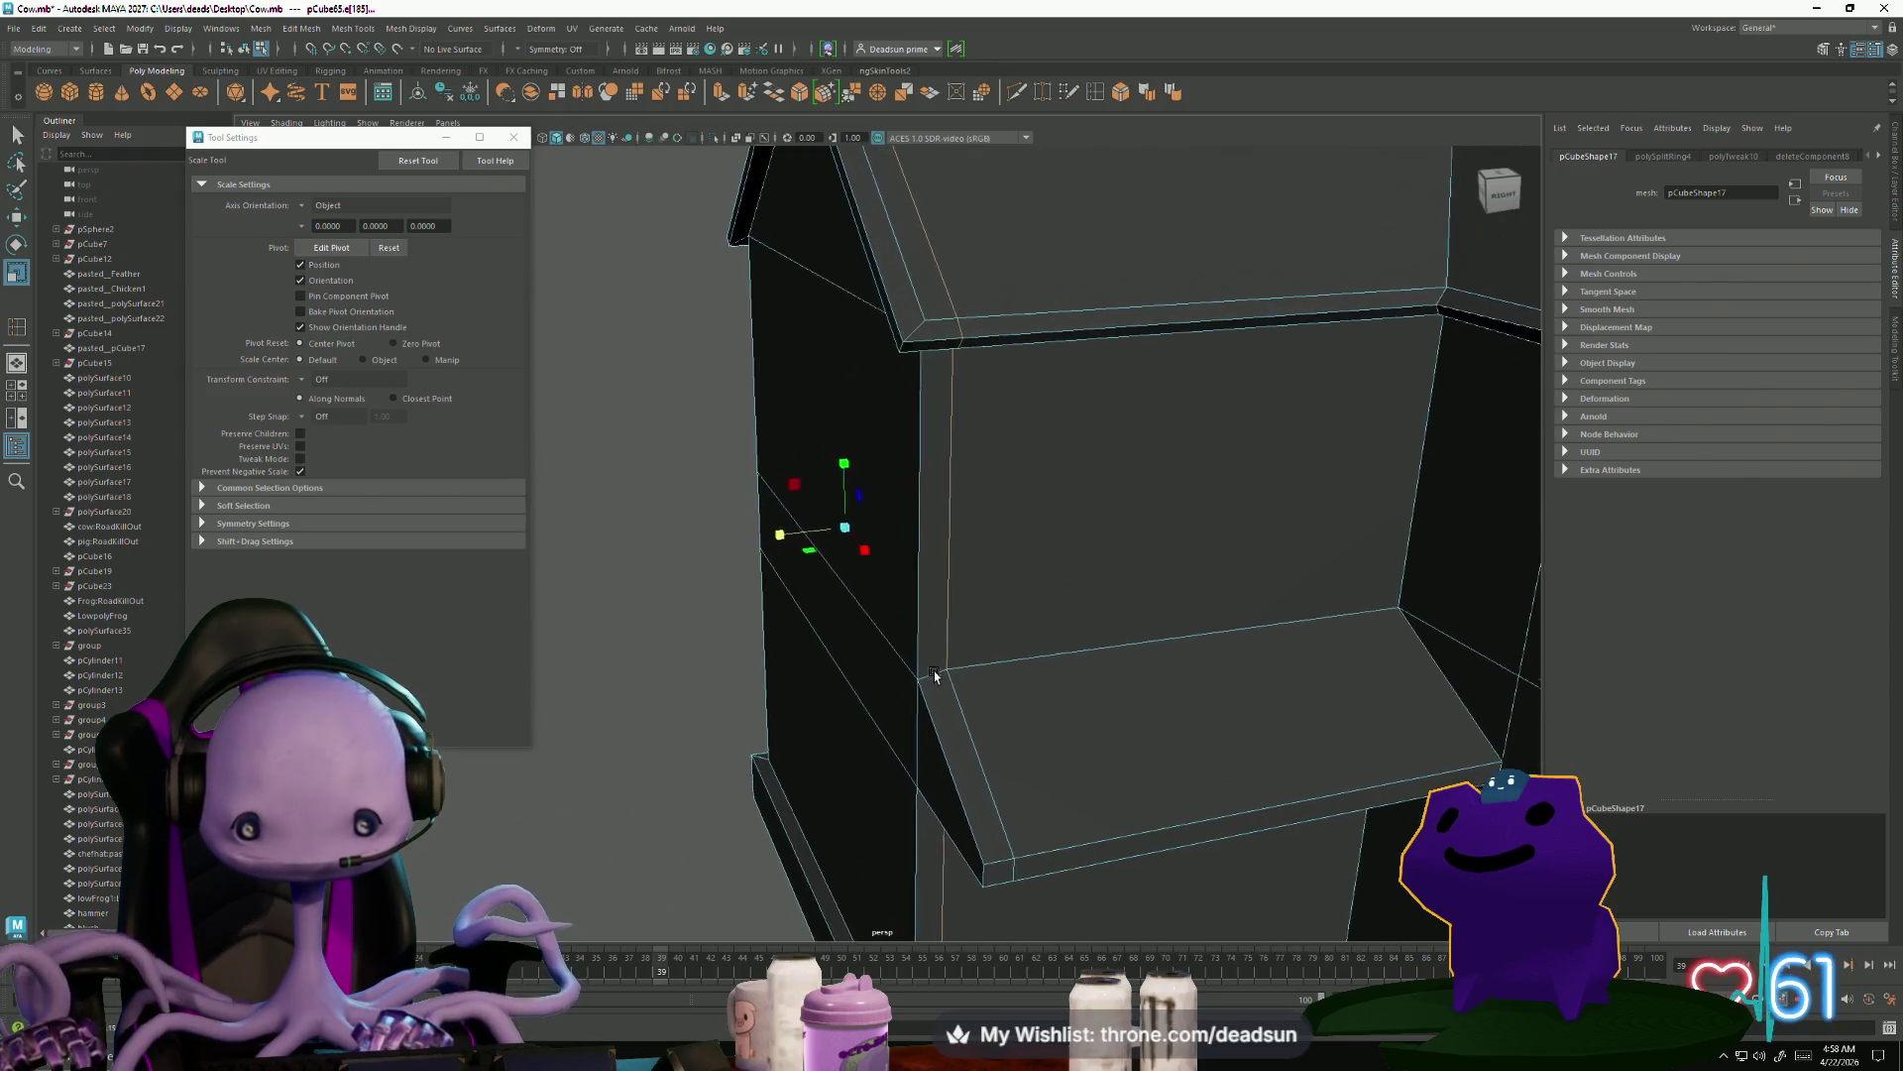
scroll(935, 676, down, 5)
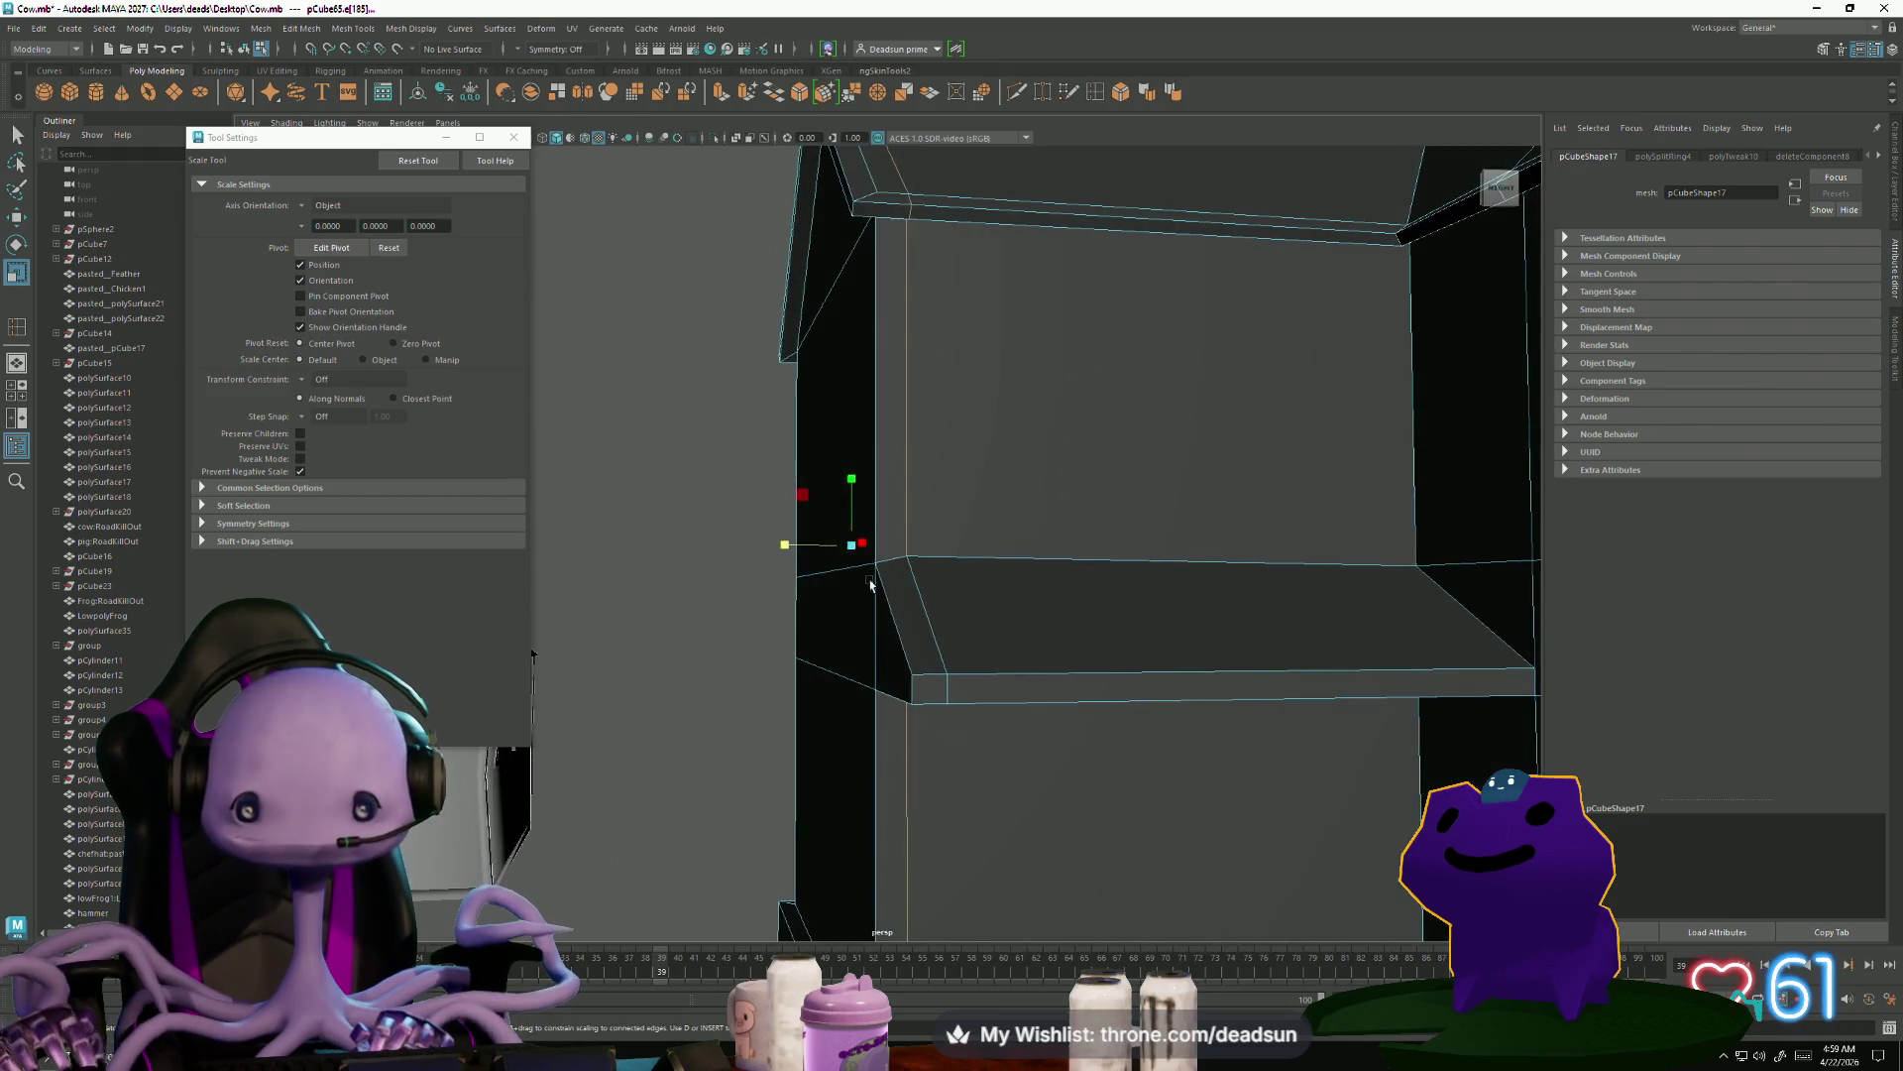
scroll(907, 642, up, 4)
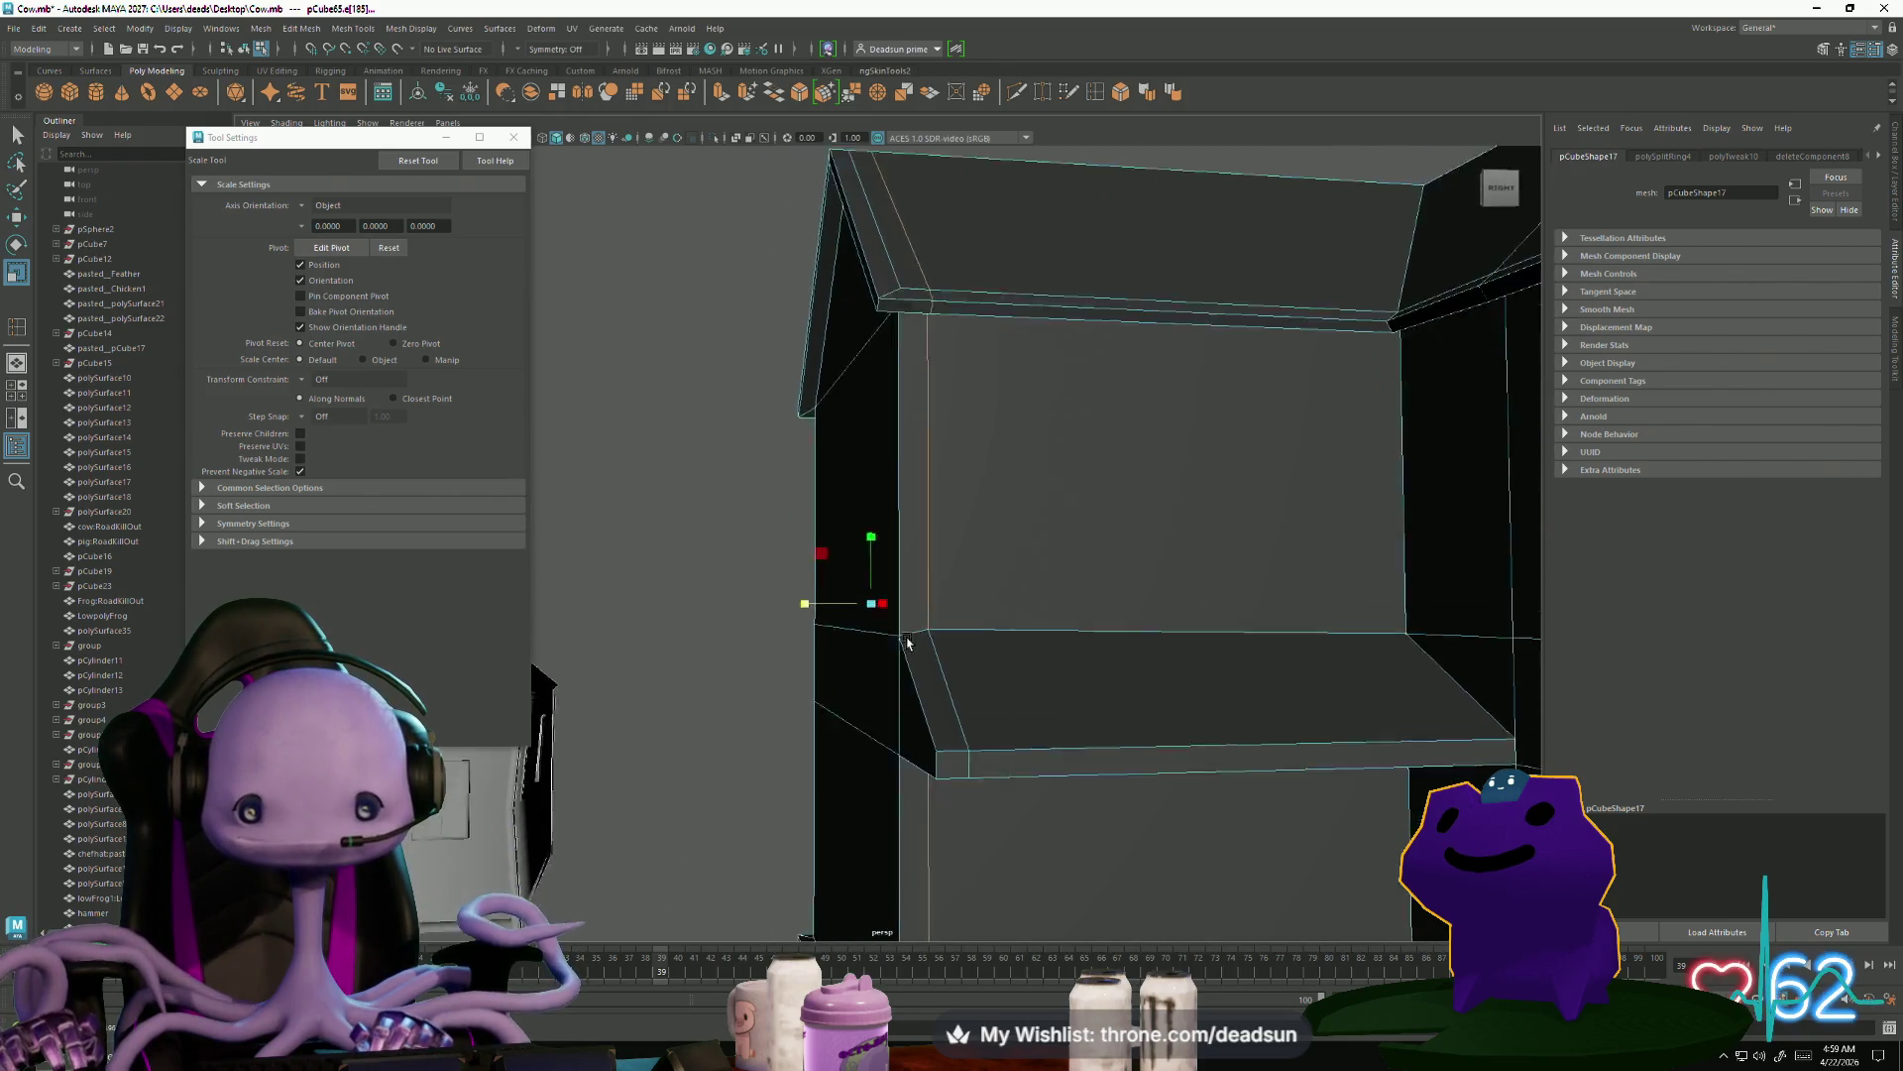
scroll(907, 642, up, 4)
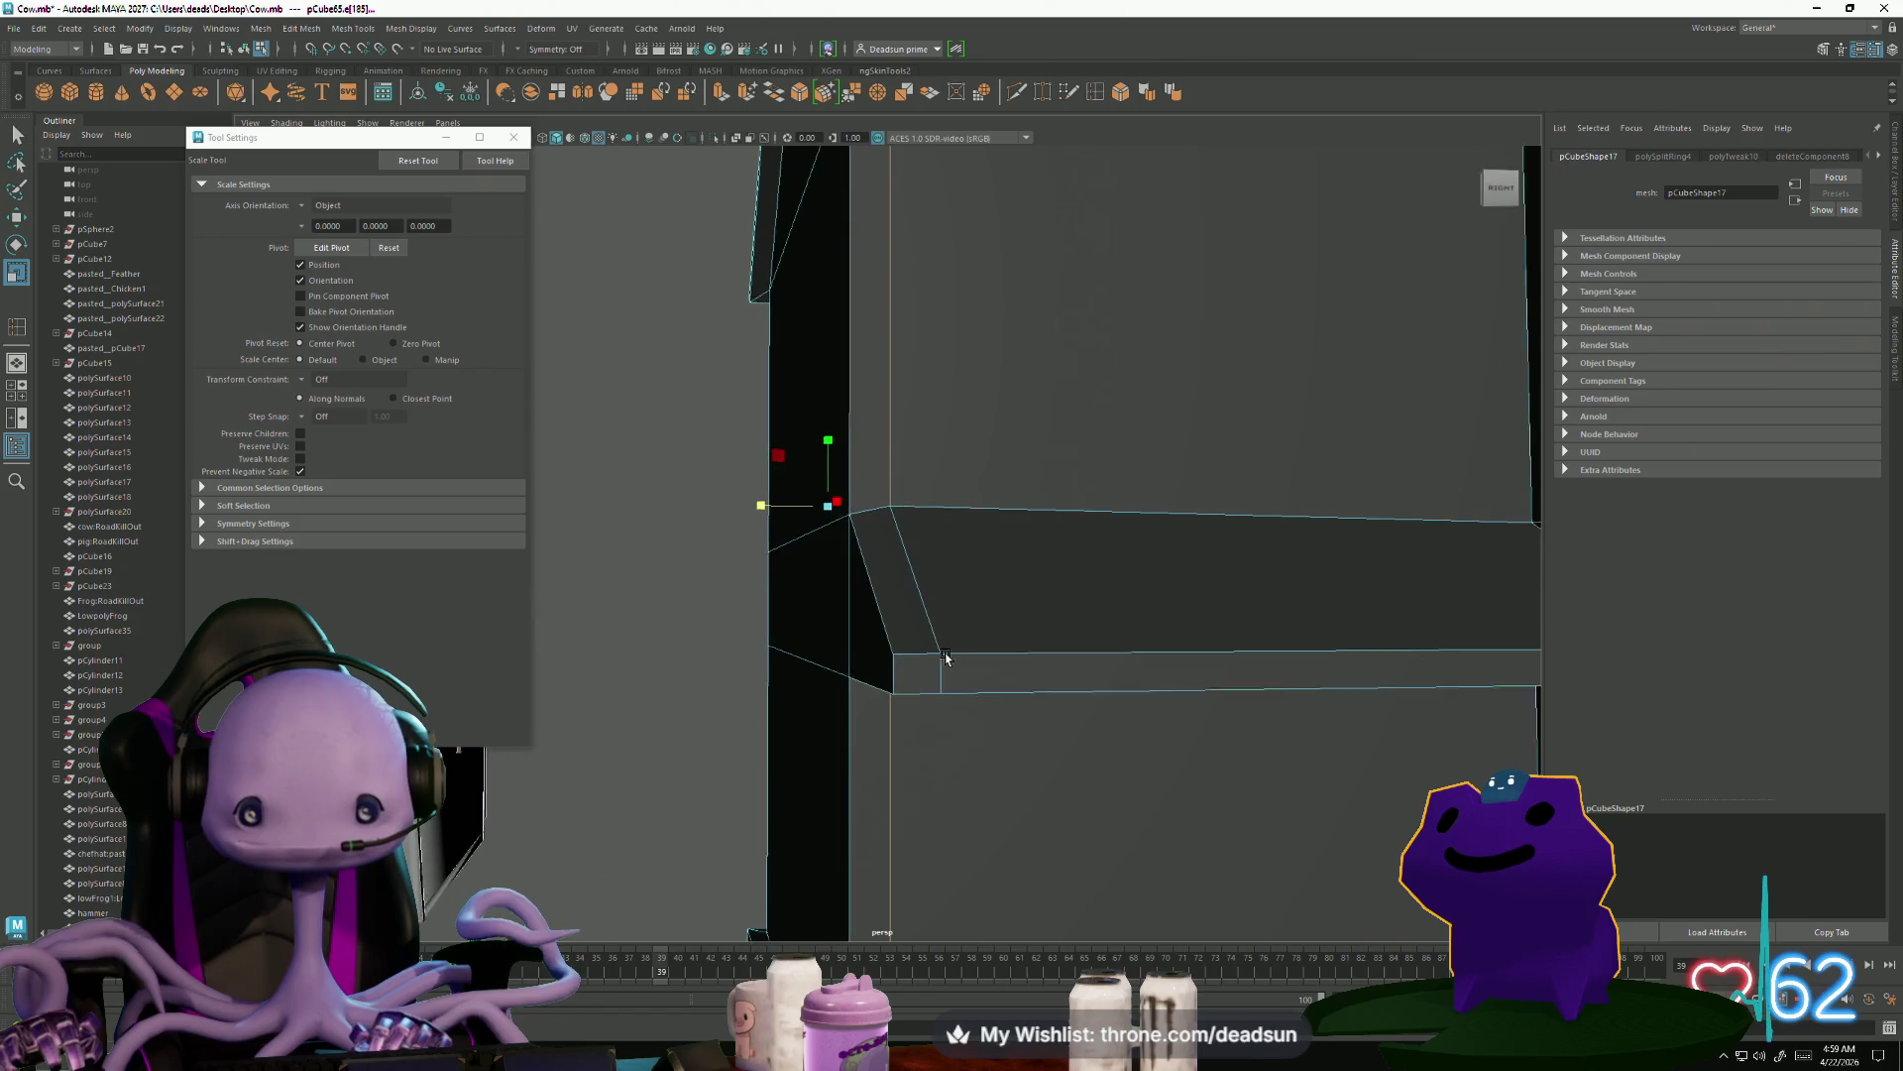
Select the shelf's corner face, then clear it from a front view of the shelf
click(887, 599)
mouse_move(913, 672)
alt+mouse_down()
mouse_move(883, 671)
mouse_move(811, 446)
alt+mouse_up()
scroll(688, 526, down, 5)
mouse_move(688, 526)
alt+mouse_down()
mouse_move(756, 515)
mouse_move(723, 552)
alt+mouse_up()
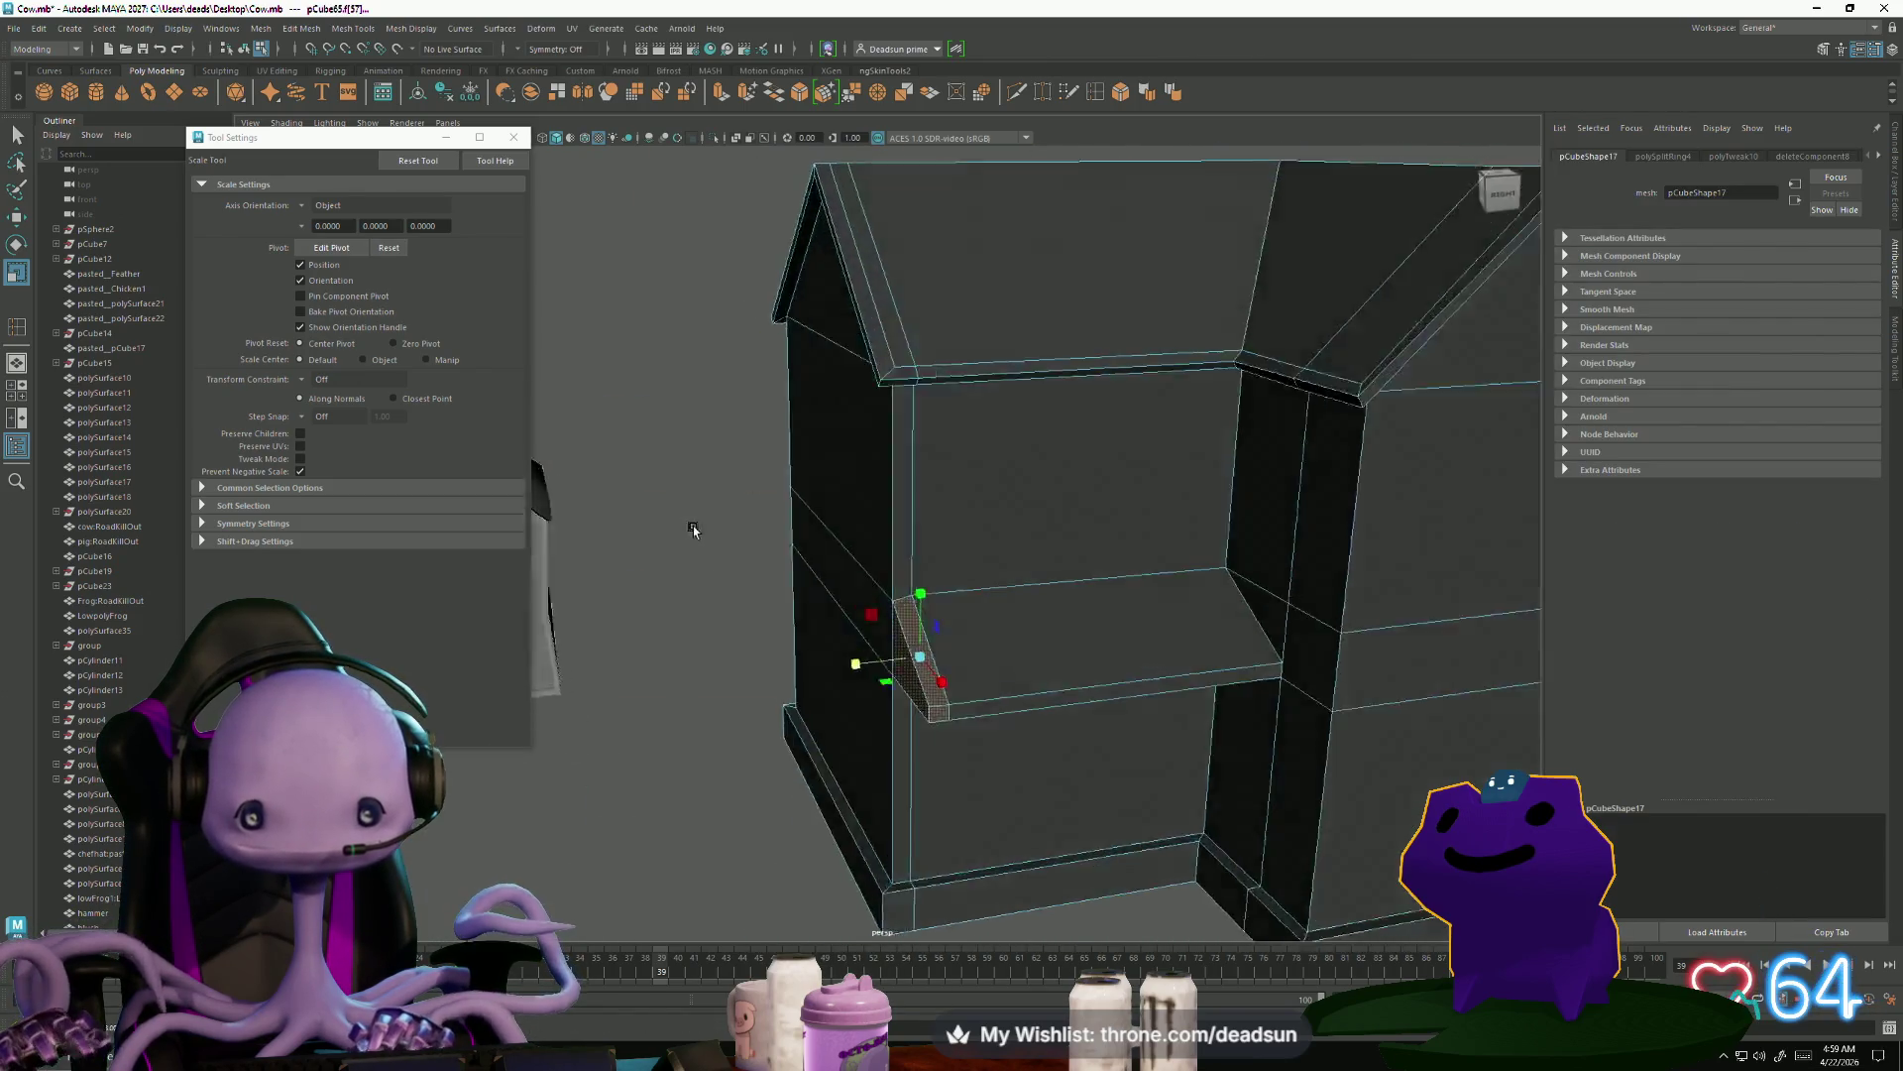
click(724, 552)
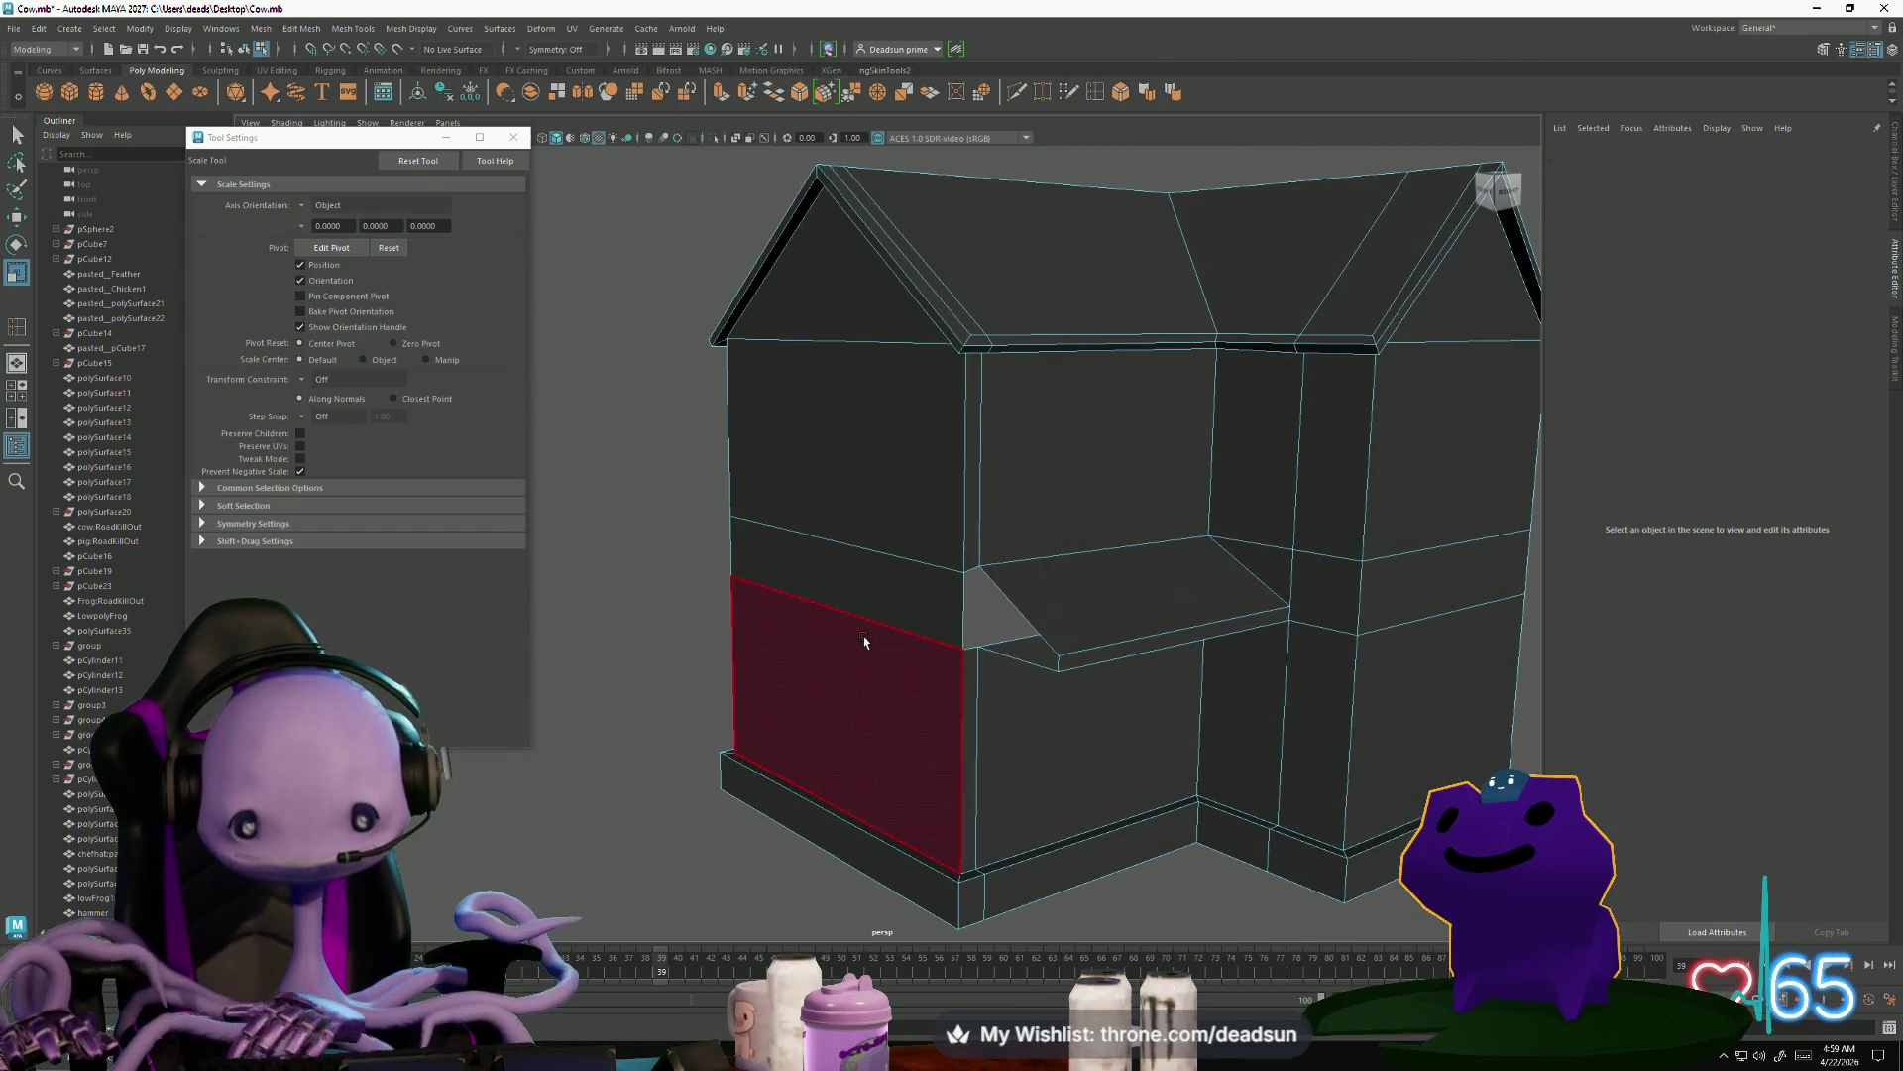
alt+drag(931, 668, 858, 621)
scroll(991, 658, up, 4)
In Edge mode, select the shelf's front edge, then a different shelf edge
right_drag(986, 522, 988, 443)
click(999, 518)
click(890, 537)
scroll(890, 536, down, 3)
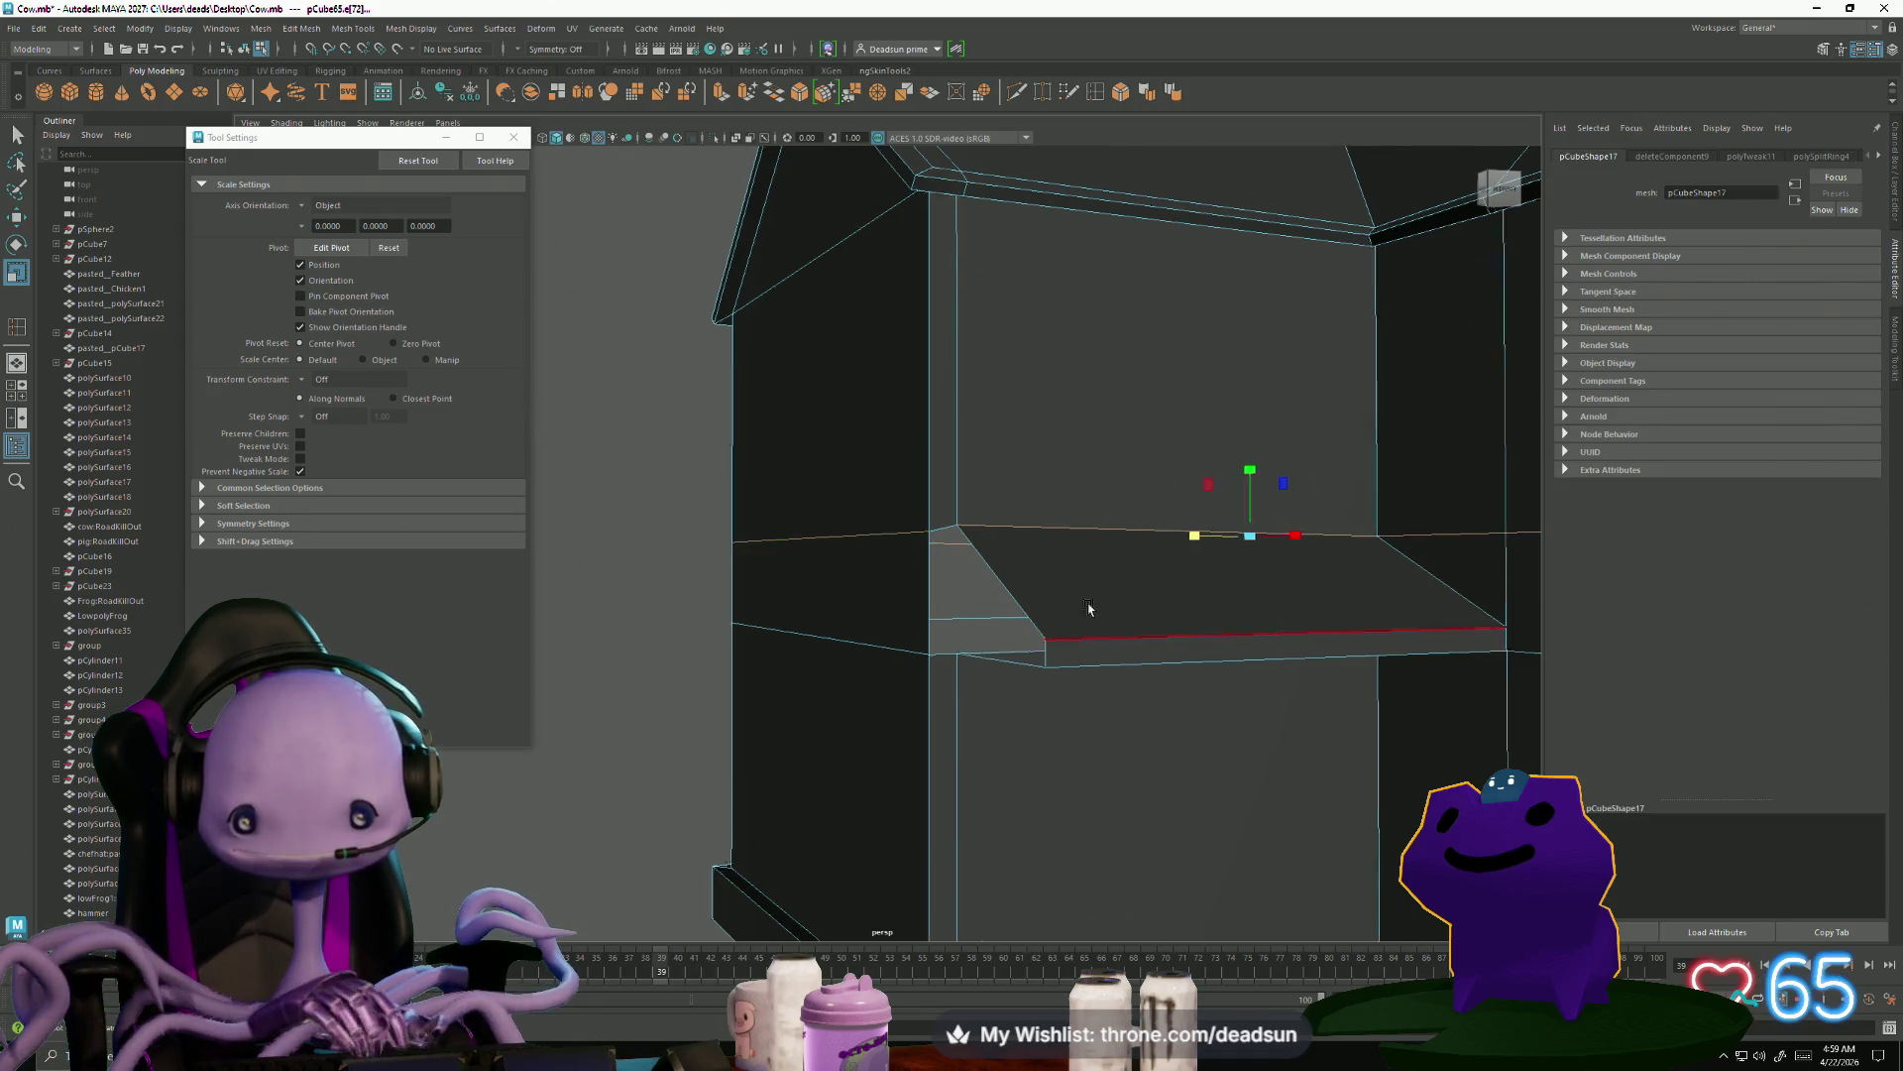
alt+drag(890, 537, 1090, 539)
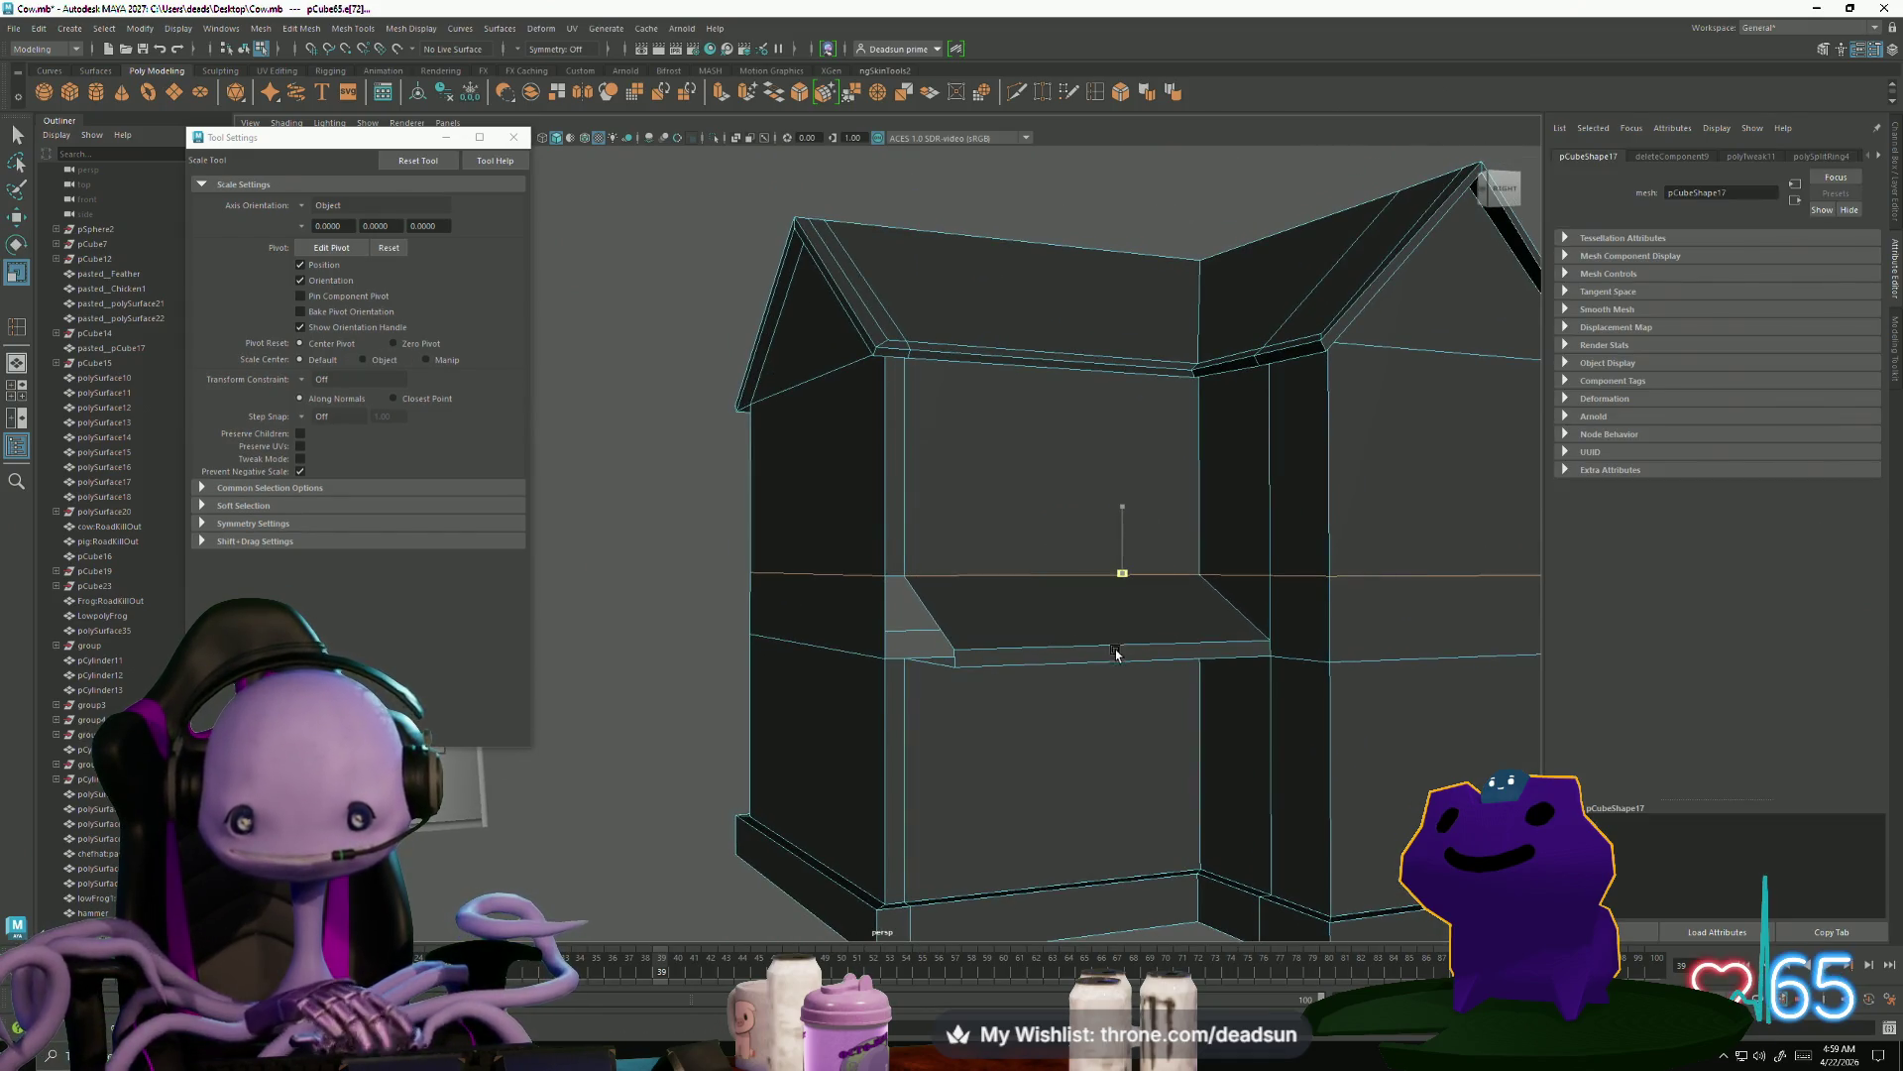
alt+drag(1117, 653, 1051, 645)
scroll(1031, 640, up, 5)
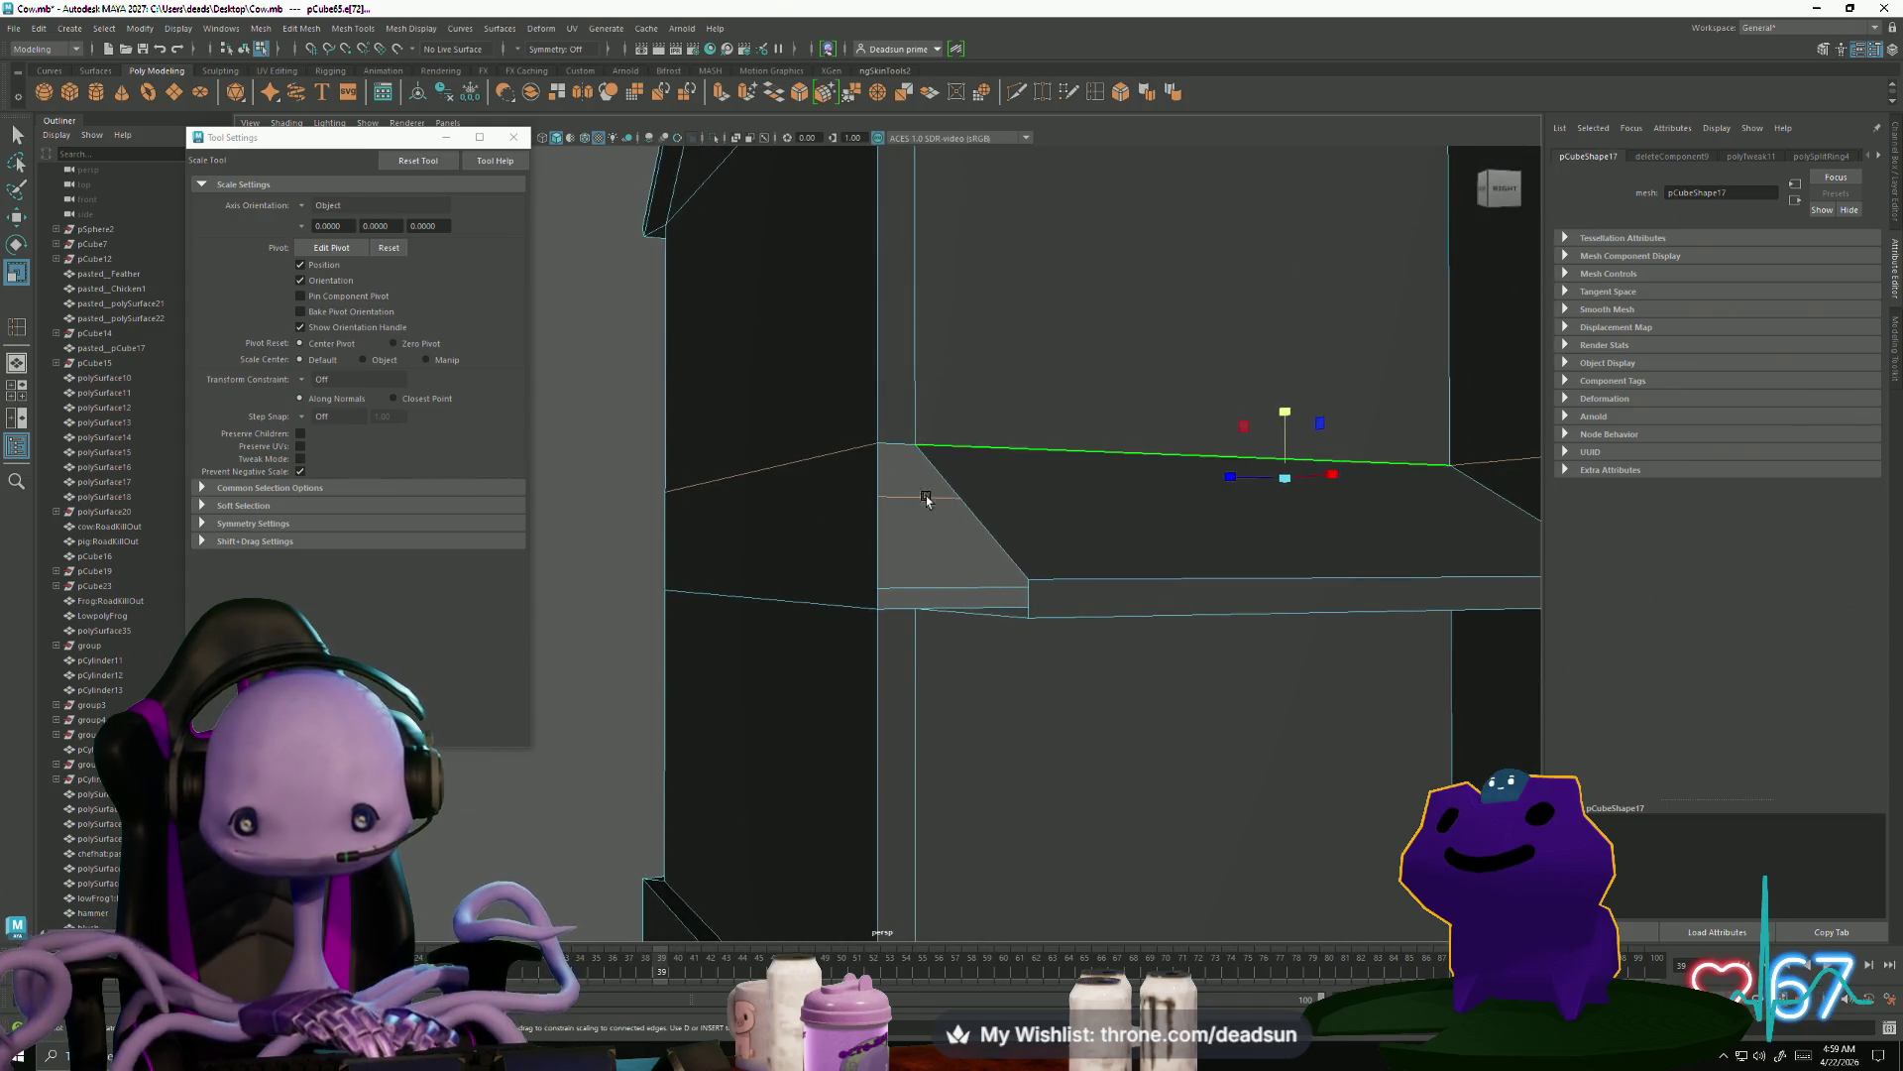
scroll(910, 438, down, 5)
Select the edge at the shelf's open side
mouse_move(910, 438)
alt+mouse_down()
mouse_move(862, 629)
mouse_move(856, 580)
mouse_move(819, 556)
mouse_move(833, 594)
alt+mouse_up()
scroll(857, 580, up, 2)
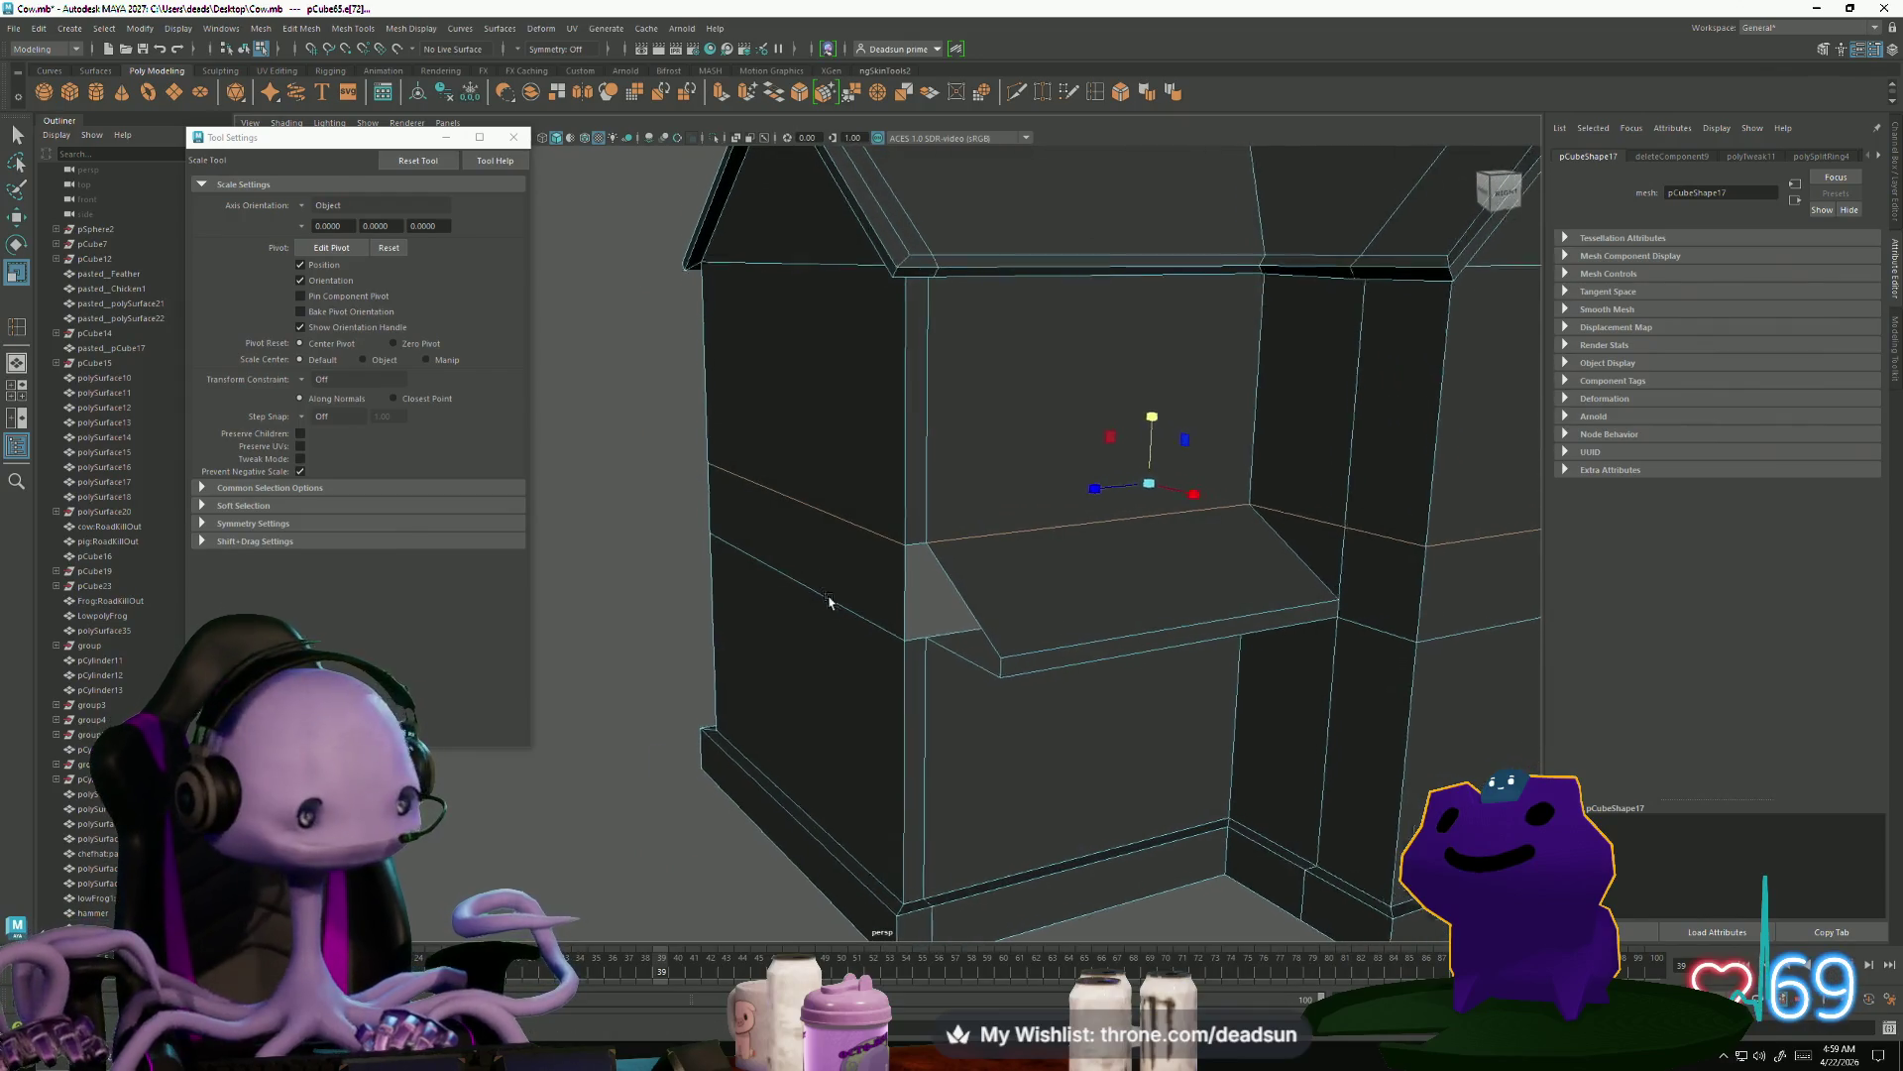
scroll(930, 516, up, 3)
right_drag(930, 516, 950, 570)
click(944, 622)
click(218, 29)
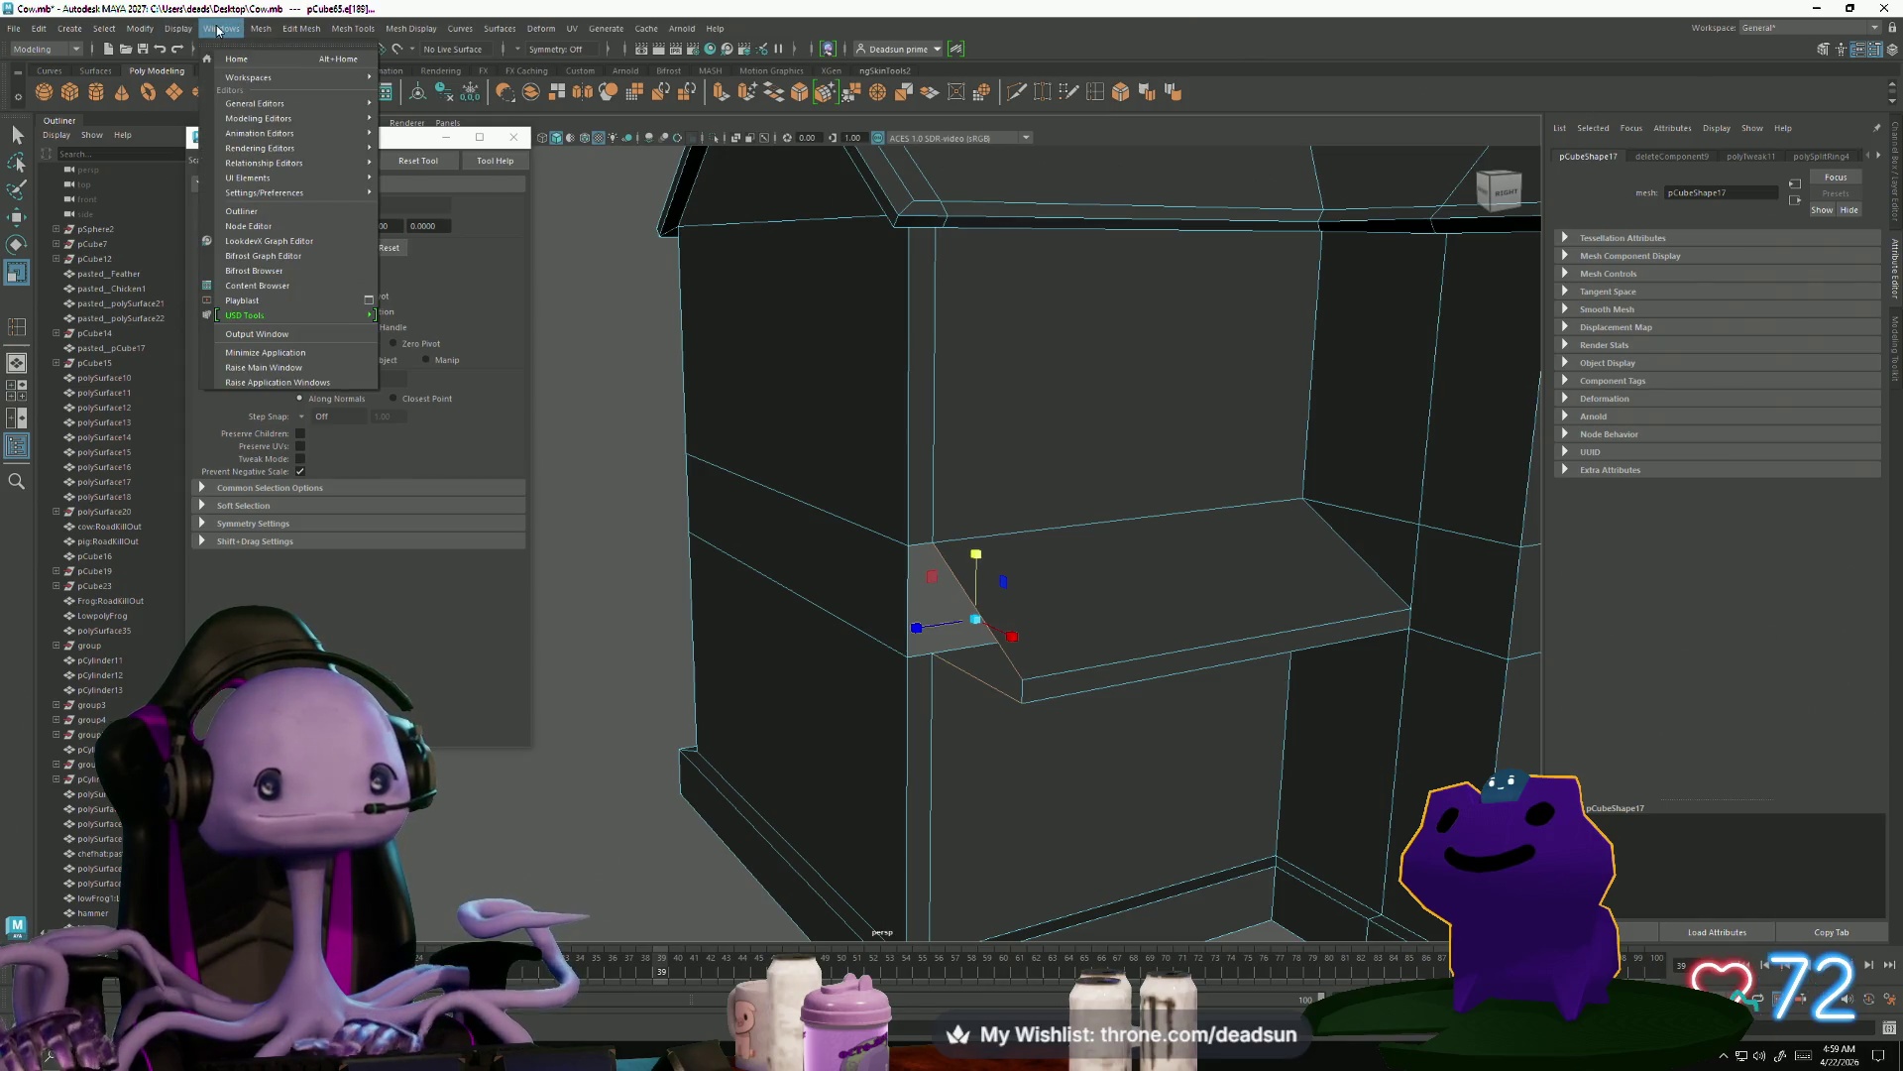
Bridge the shelf's open-side edges, then bridge the second pair of edges with G
mouse_move(268, 28)
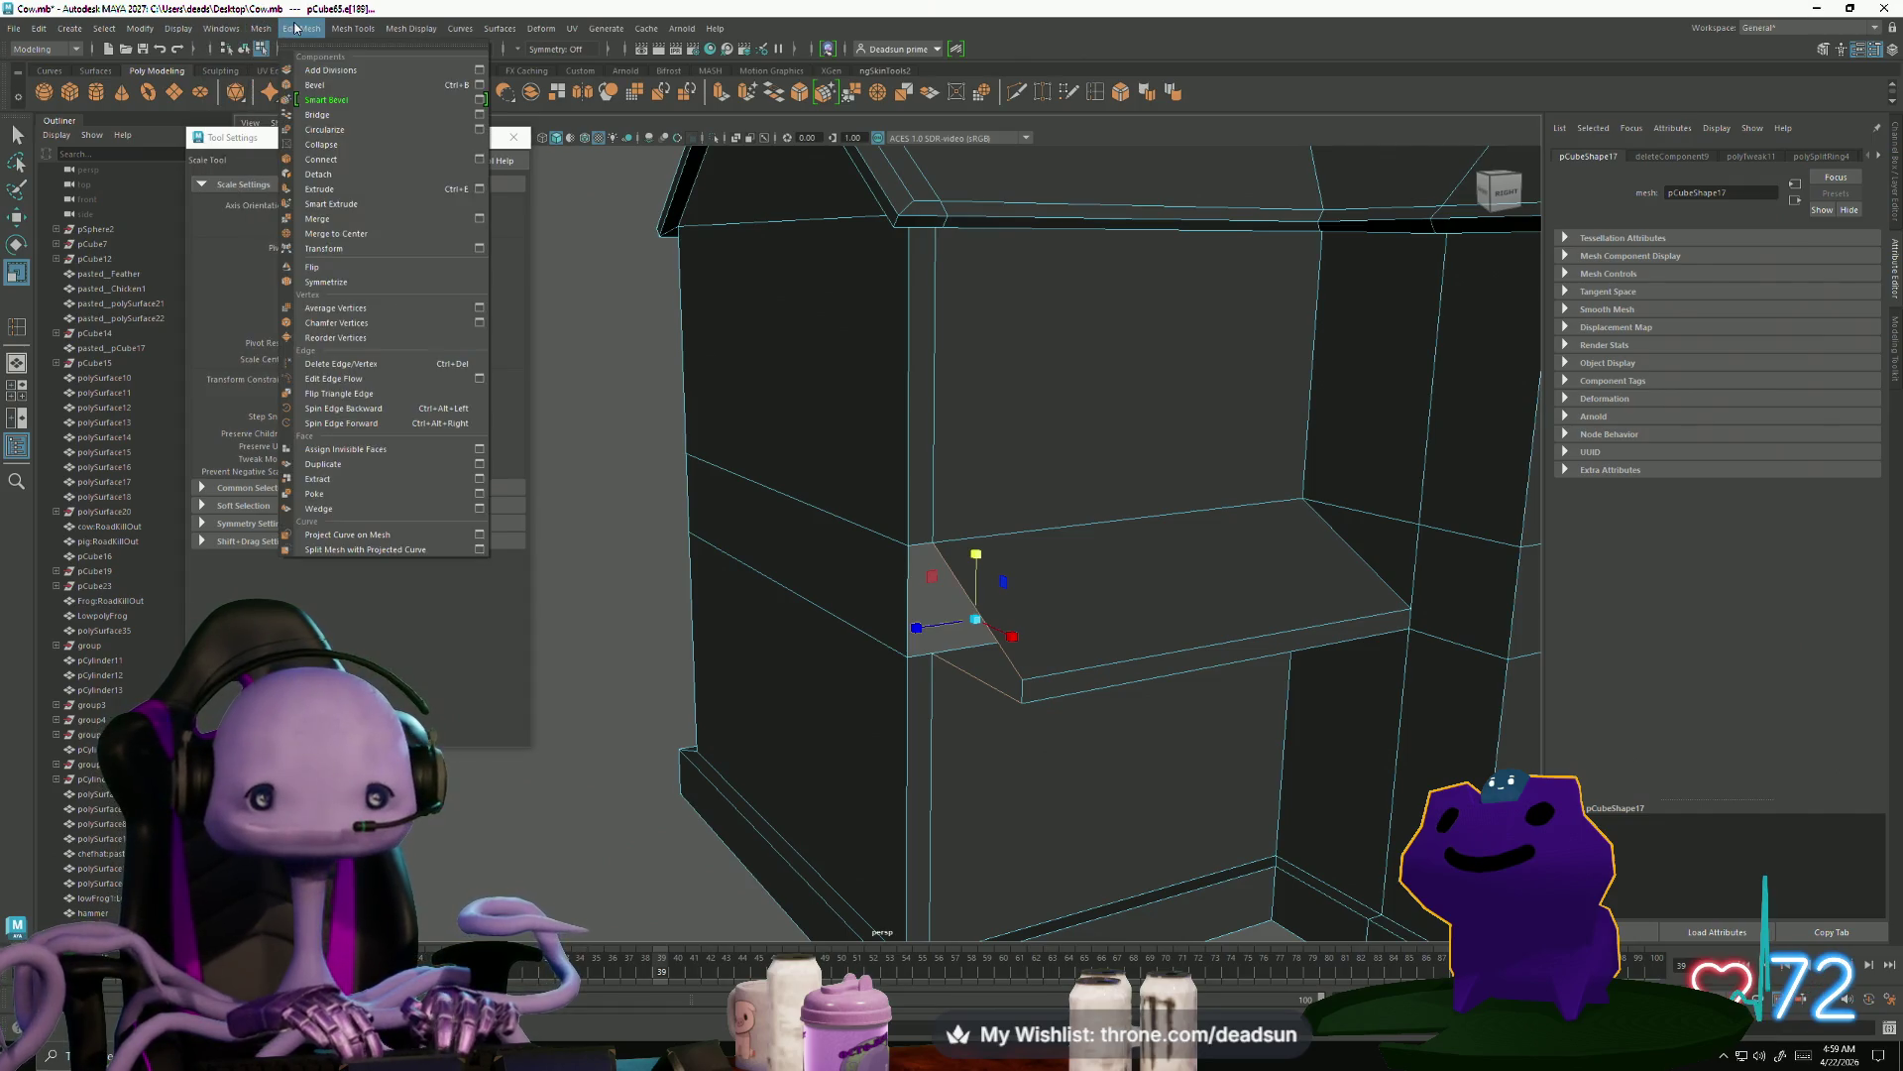
click(313, 114)
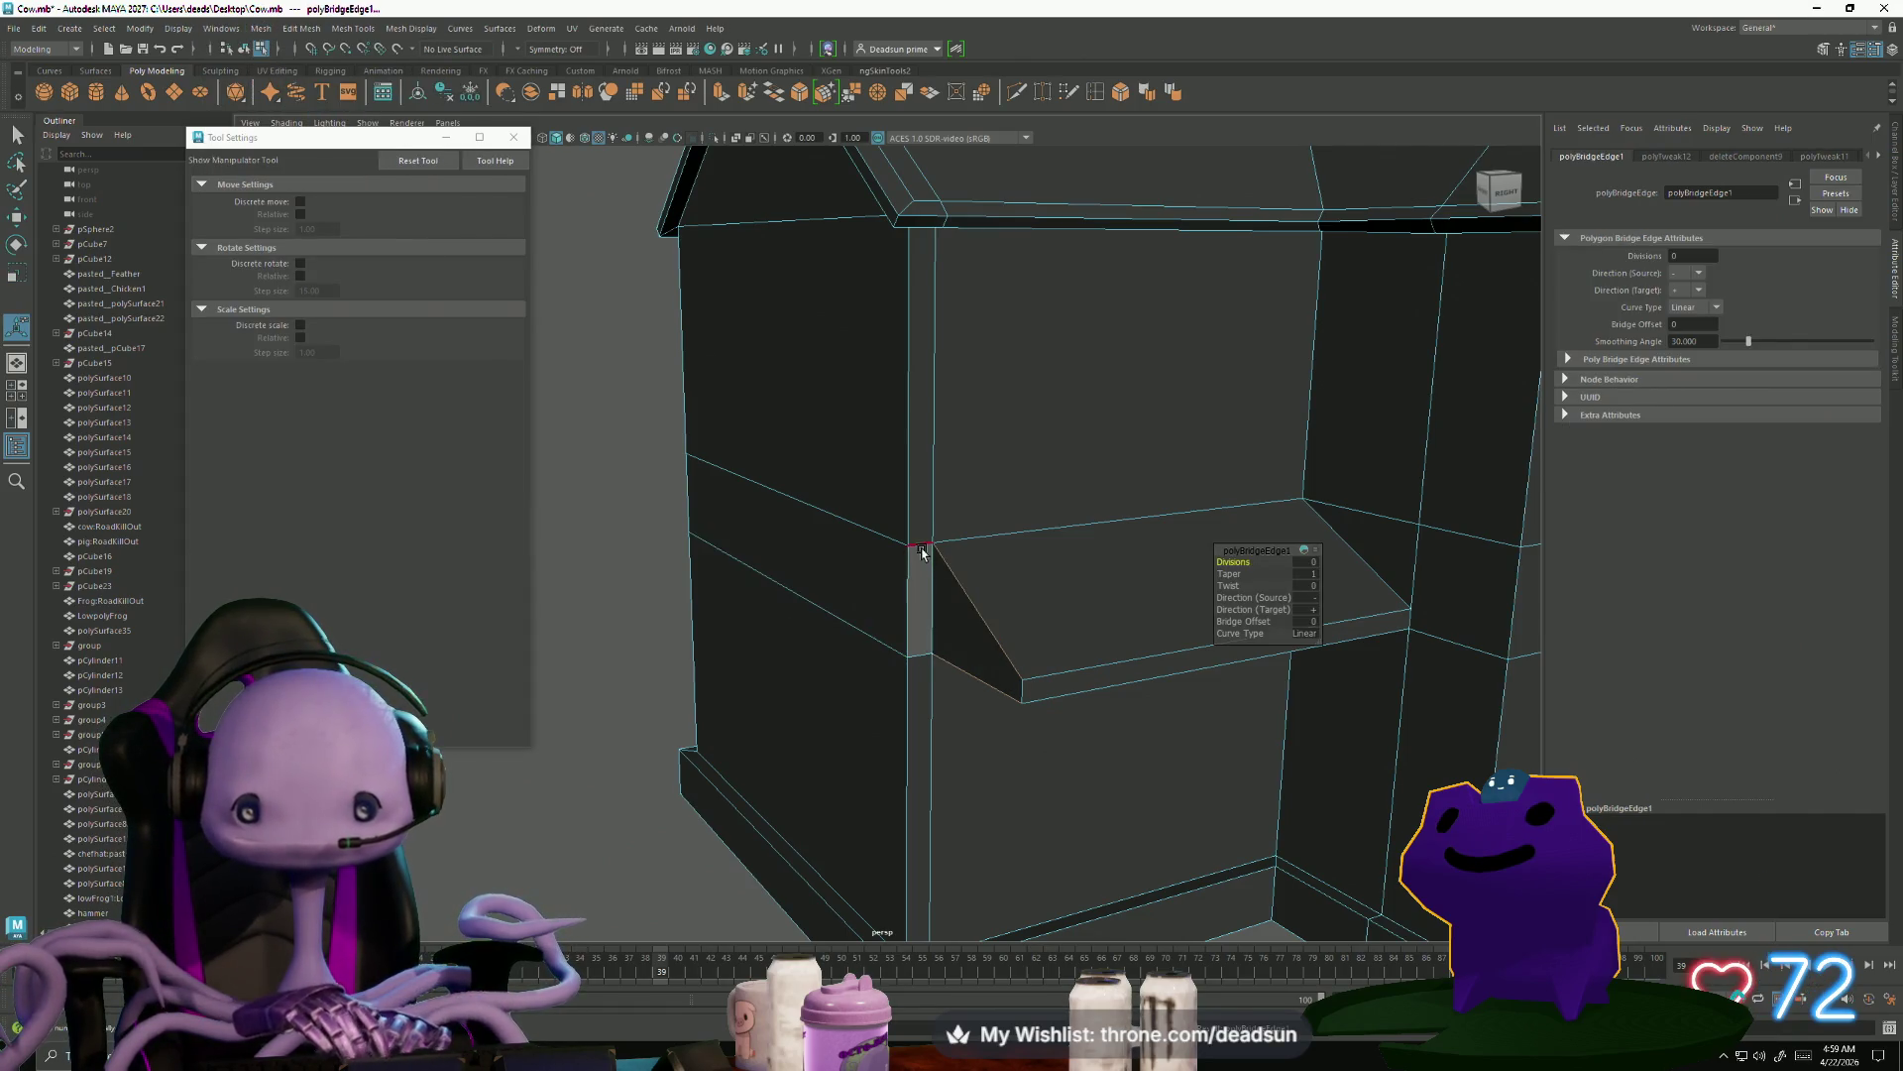
click(927, 672)
shift+click(906, 729)
key(g)
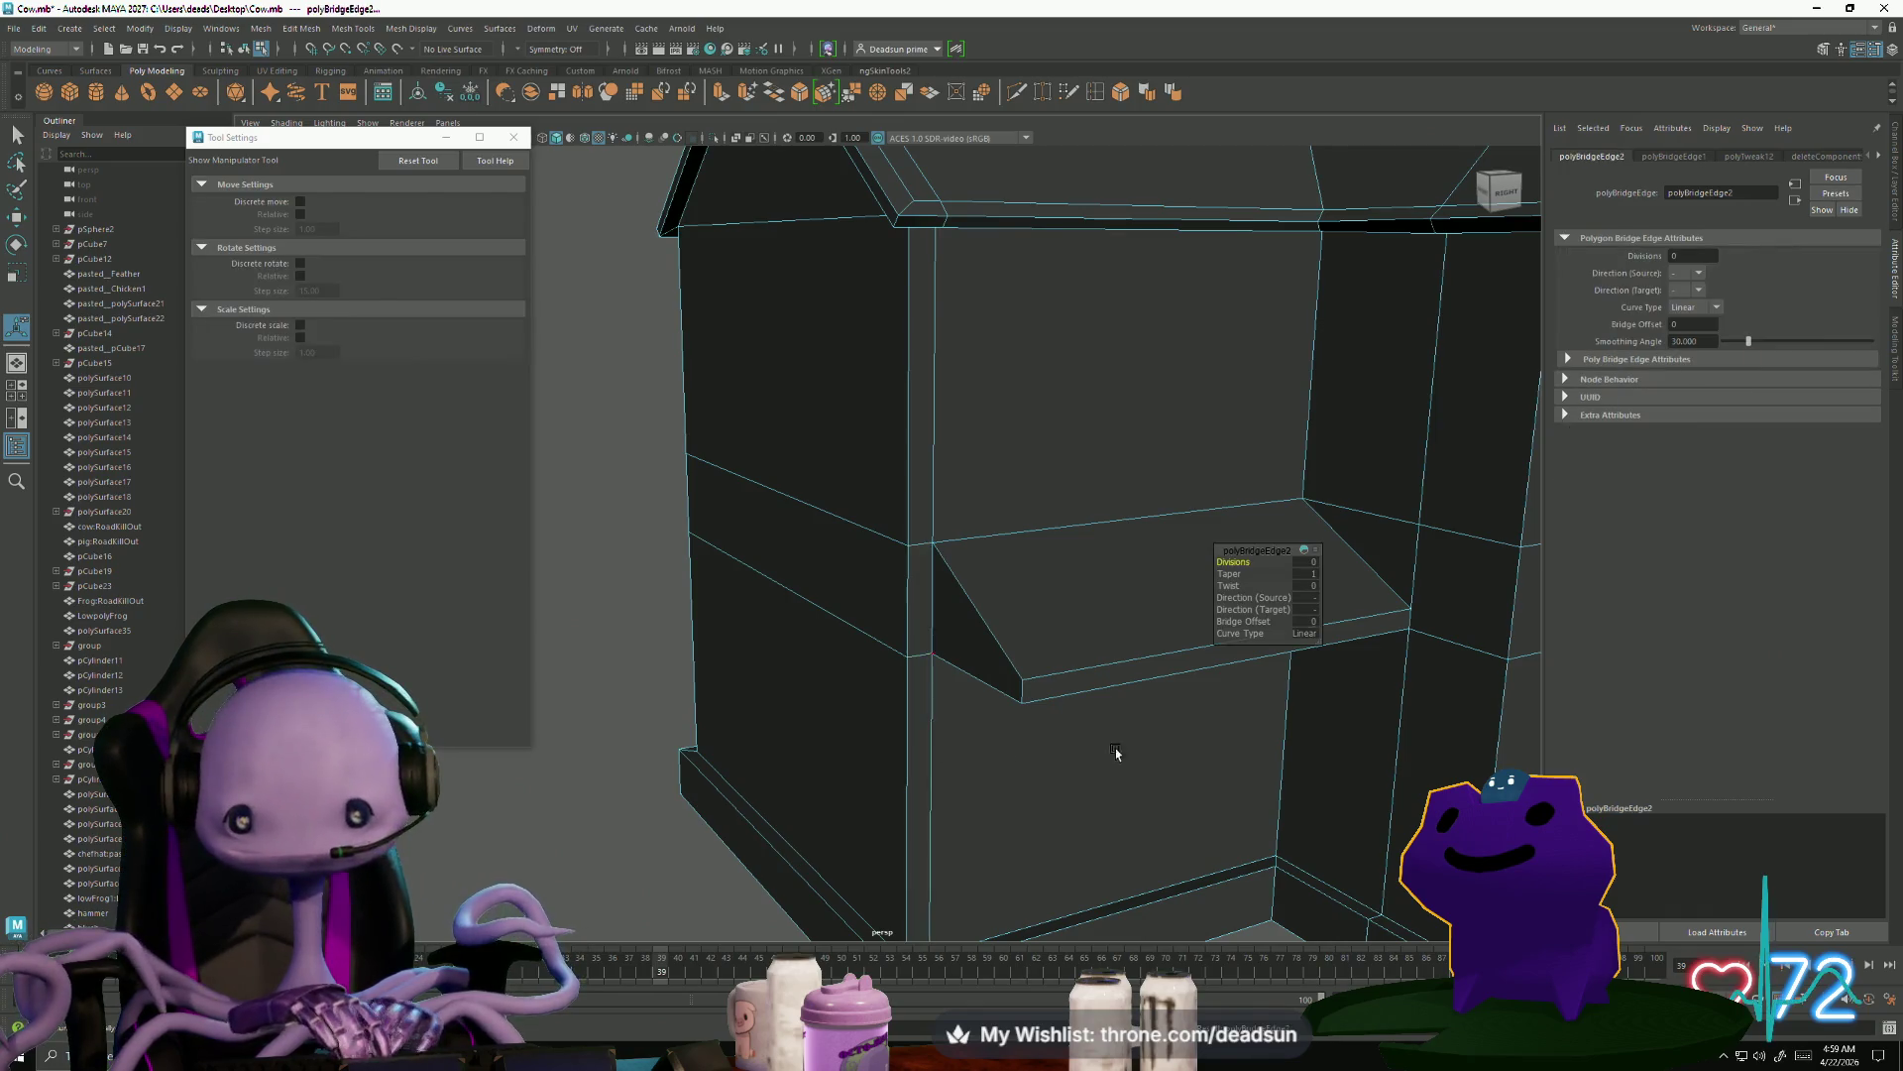
Return to object selection and reframe the view centred on the house
scroll(911, 564, down, 5)
right_drag(911, 564, 985, 526)
key(q)
scroll(671, 531, down, 3)
alt+drag(672, 532, 823, 709)
scroll(993, 801, up, 5)
alt+middle_drag(993, 801, 894, 742)
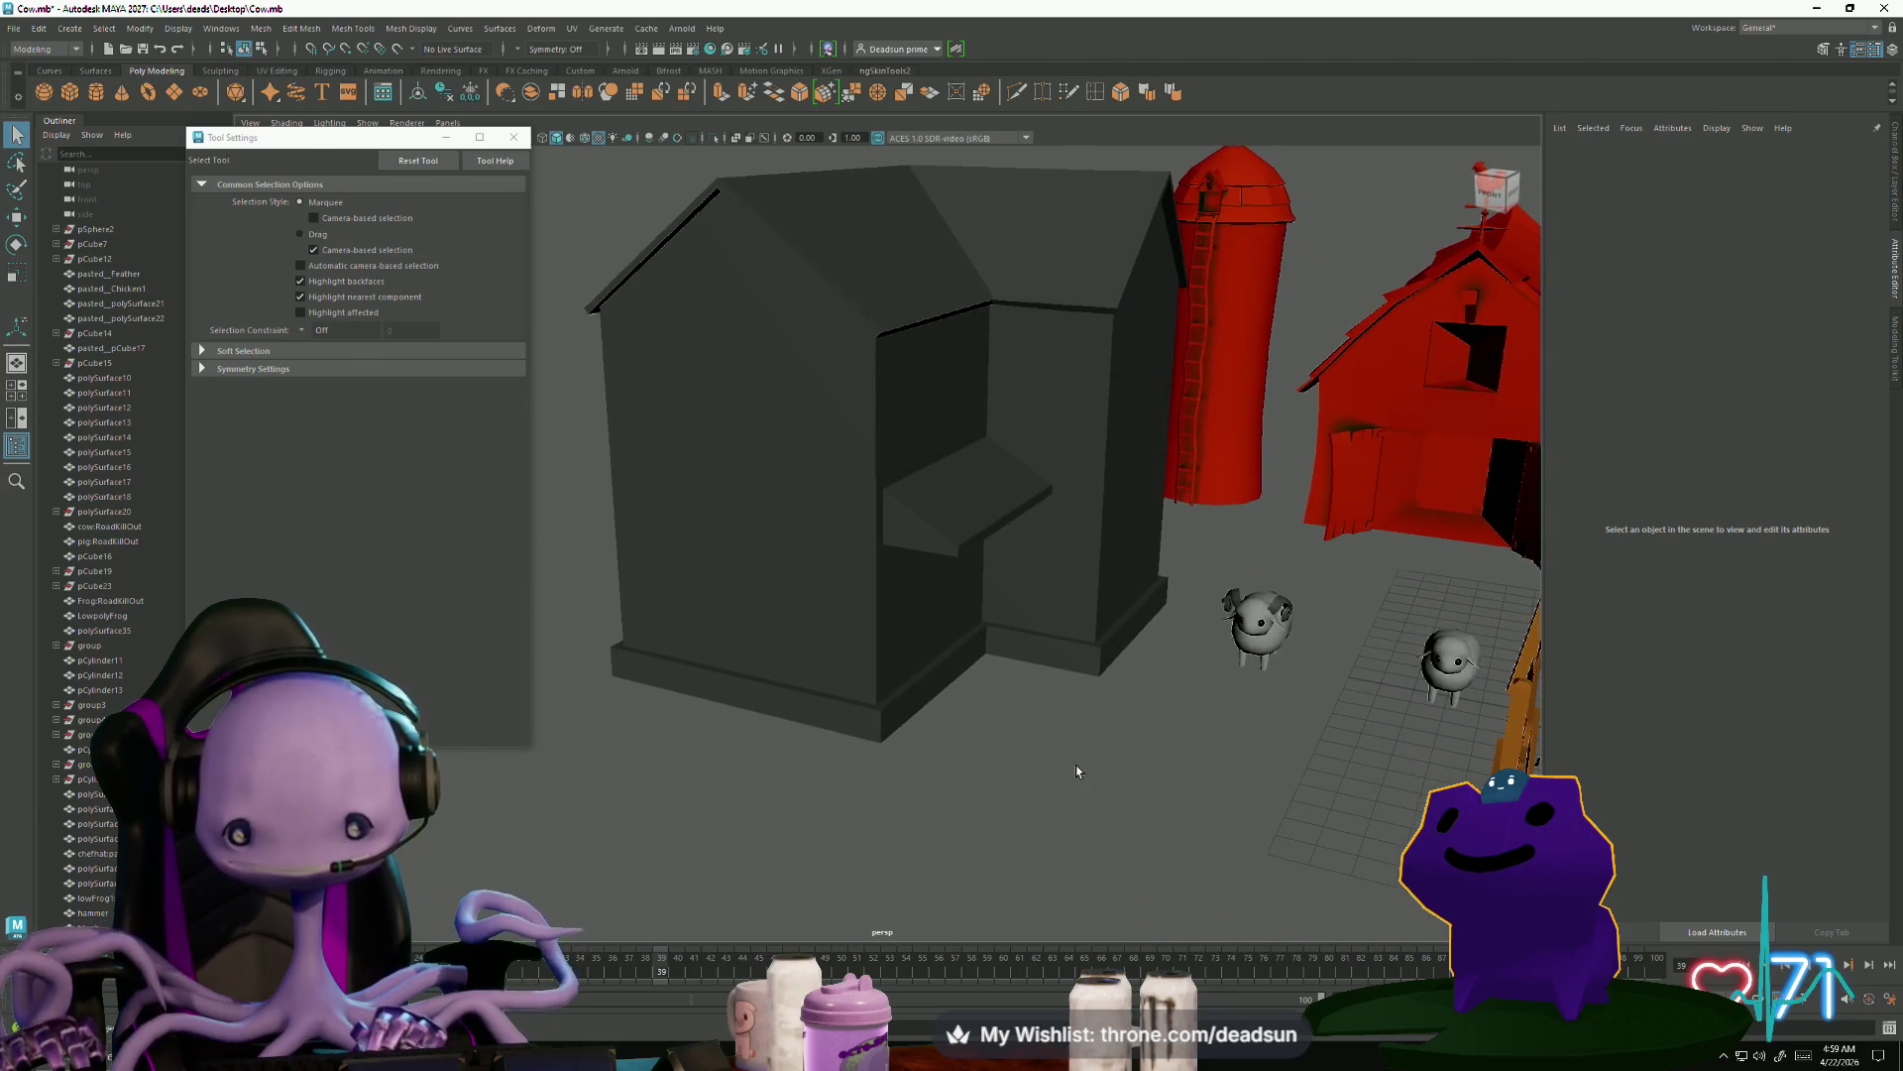
Select the farmhouse and pick a lower wall face in Face mode
alt+drag(1077, 771, 1014, 759)
click(1135, 337)
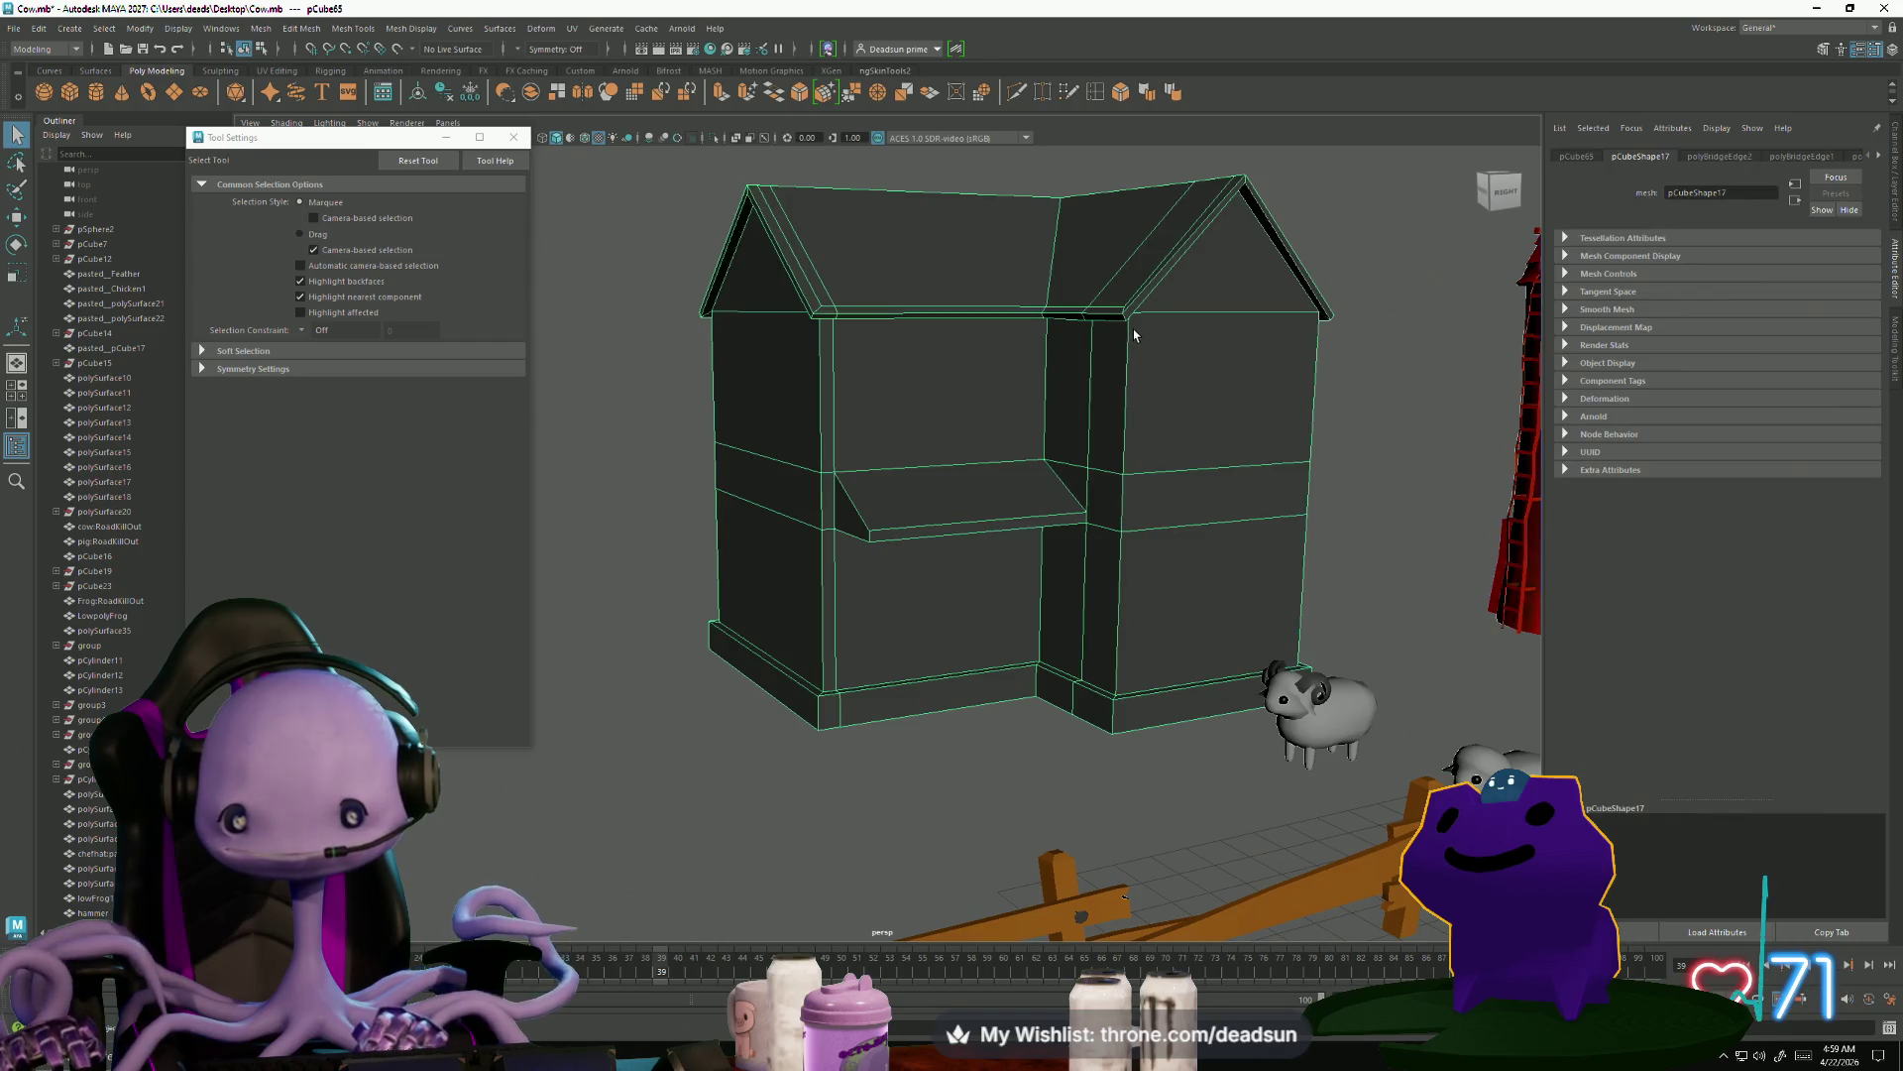
alt+drag(1206, 522, 1092, 569)
alt+drag(1201, 700, 1063, 718)
right_click(1048, 710)
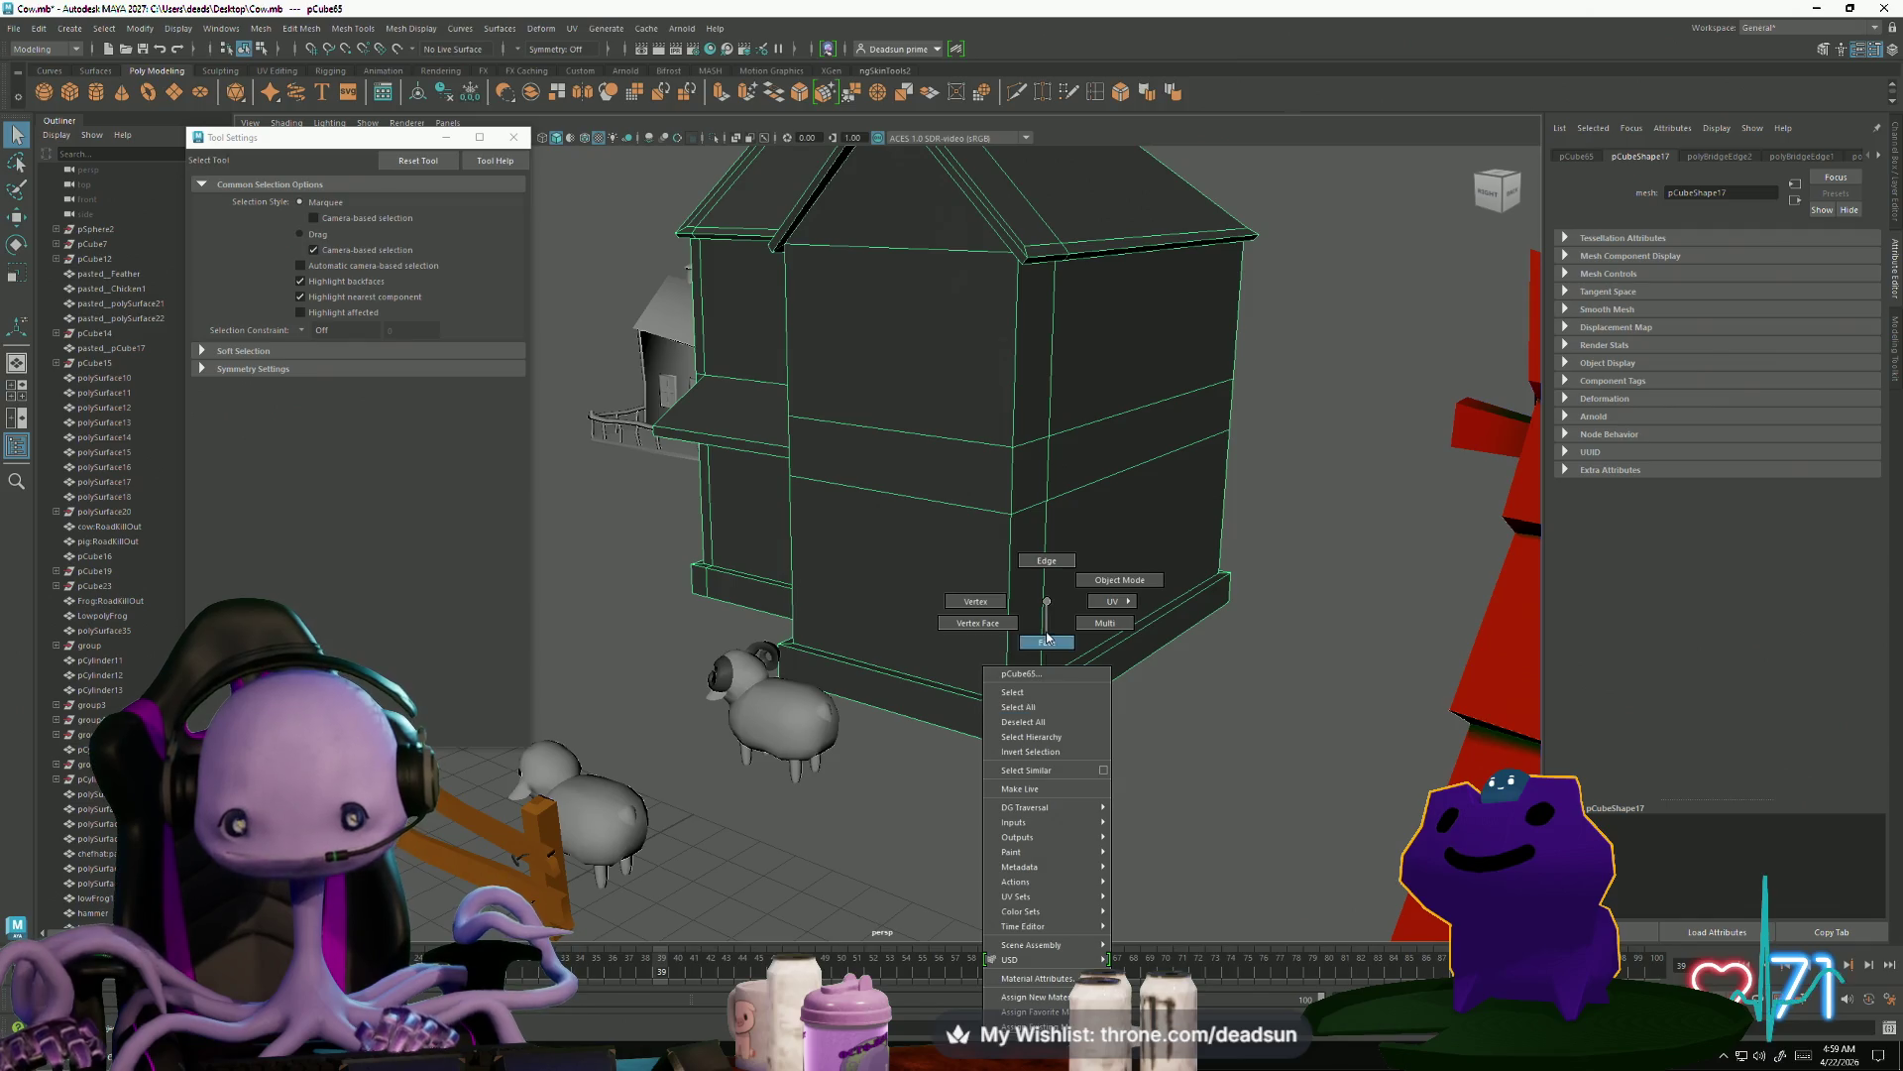
click(1047, 641)
alt+drag(1120, 634, 1100, 664)
click(1110, 674)
Select the side baseboard face, then pick a baseboard edge in Edge mode
key(r)
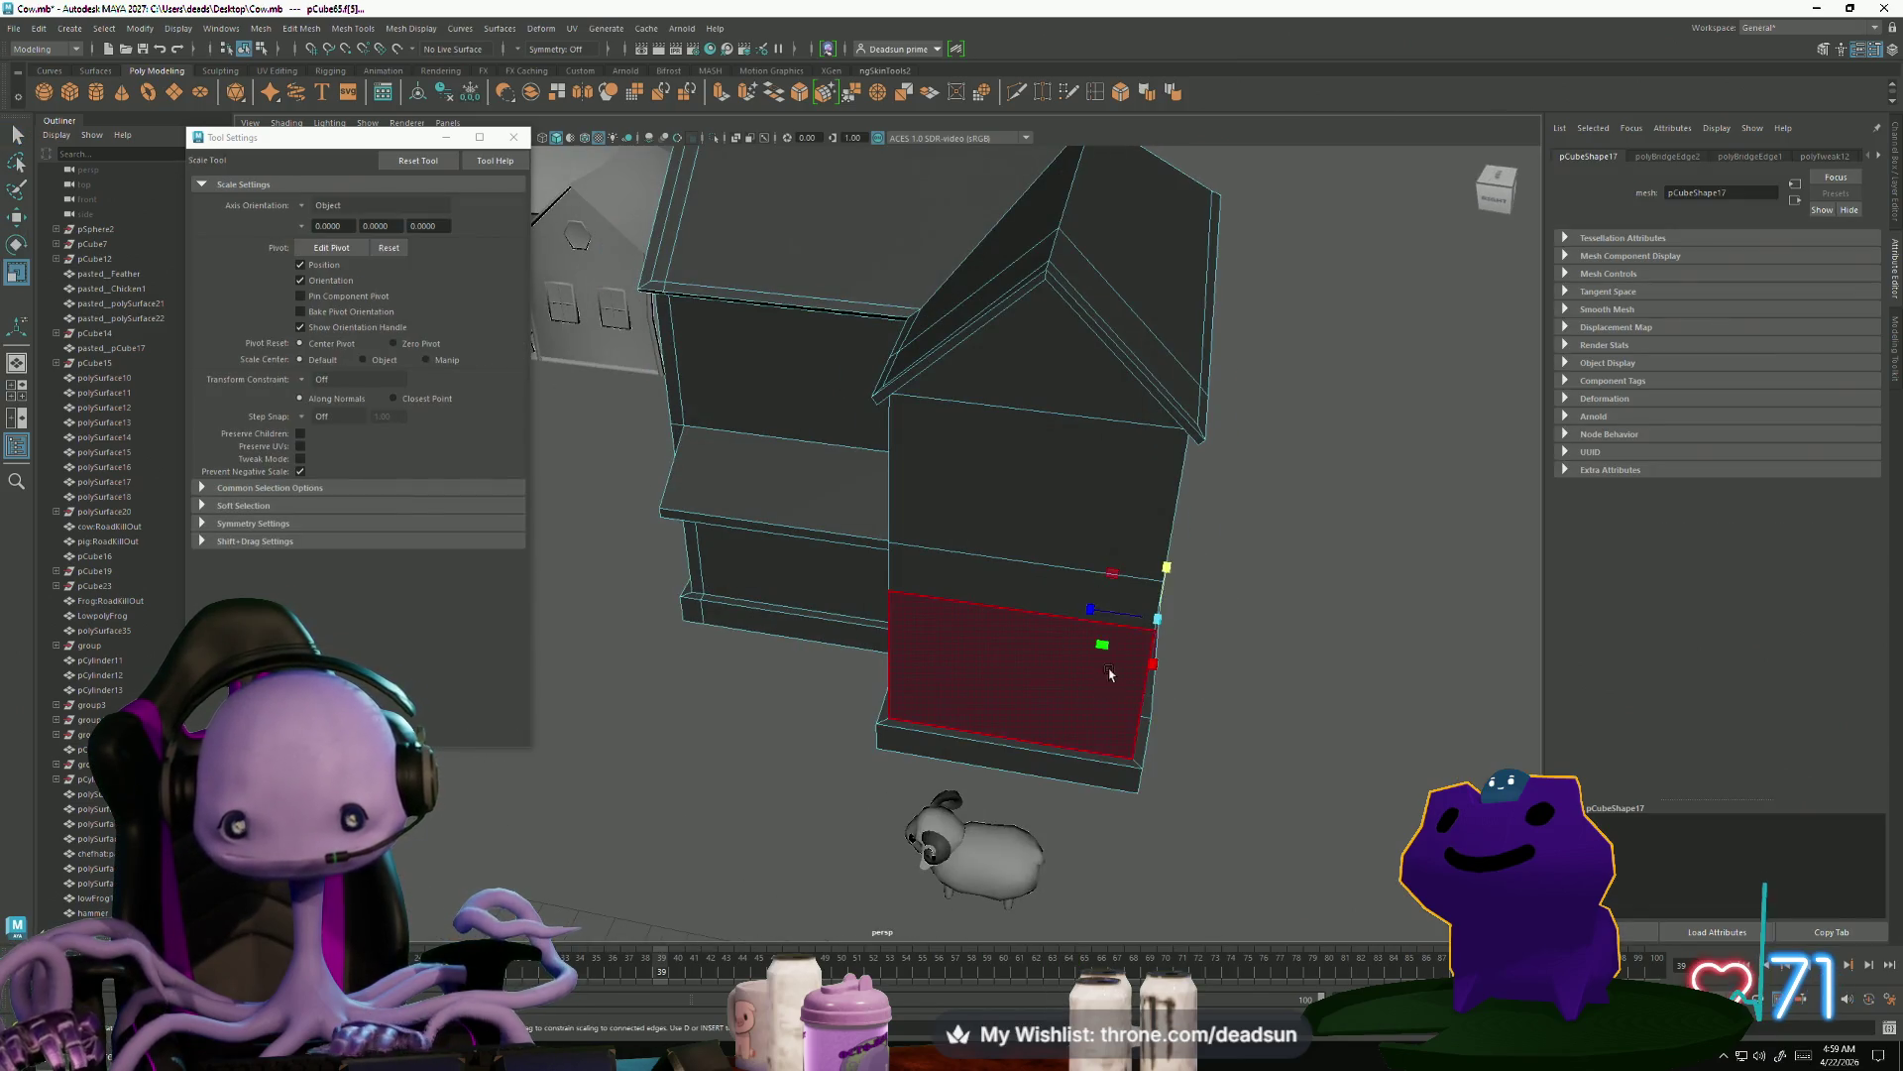
alt+drag(1205, 612, 1031, 734)
click(1020, 737)
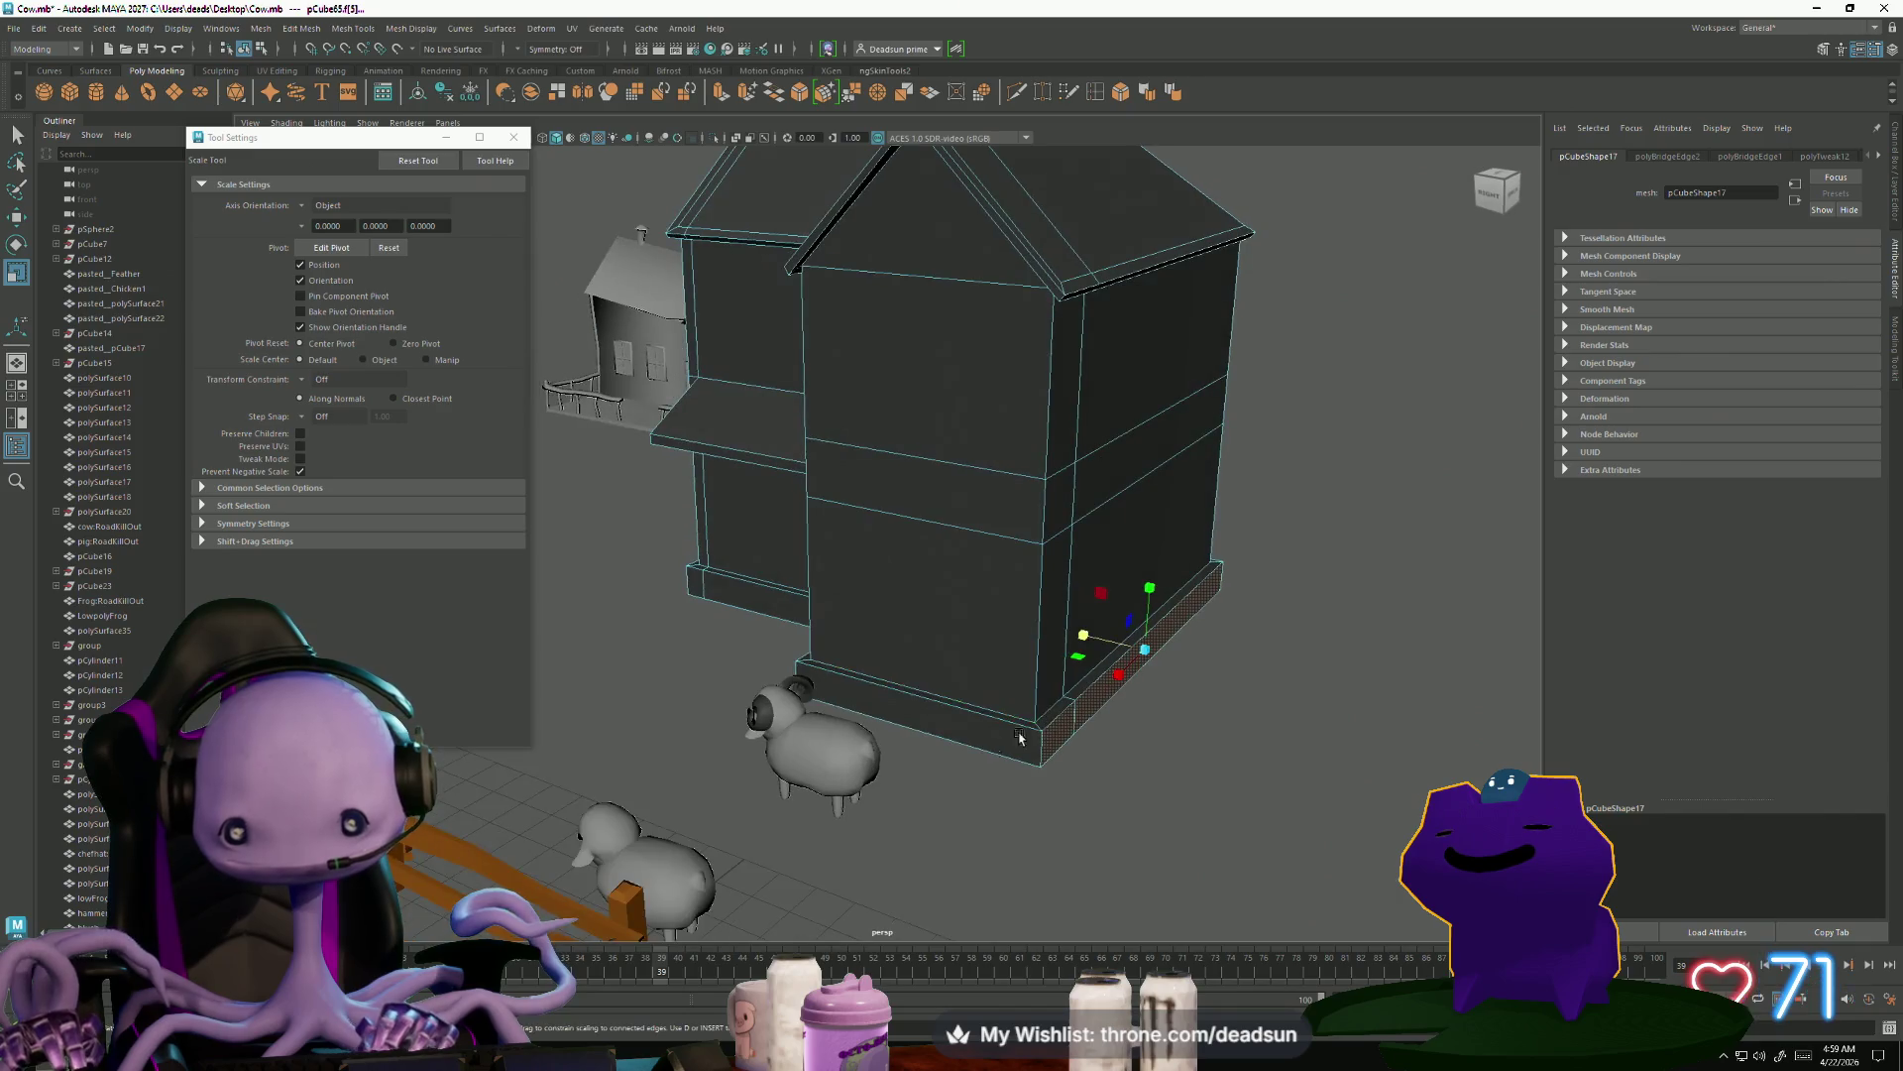
right_click(962, 757)
click(972, 561)
click(922, 694)
mouse_move(922, 694)
alt+mouse_down()
mouse_move(1077, 782)
mouse_move(1126, 770)
mouse_move(928, 744)
alt+mouse_up()
key(w)
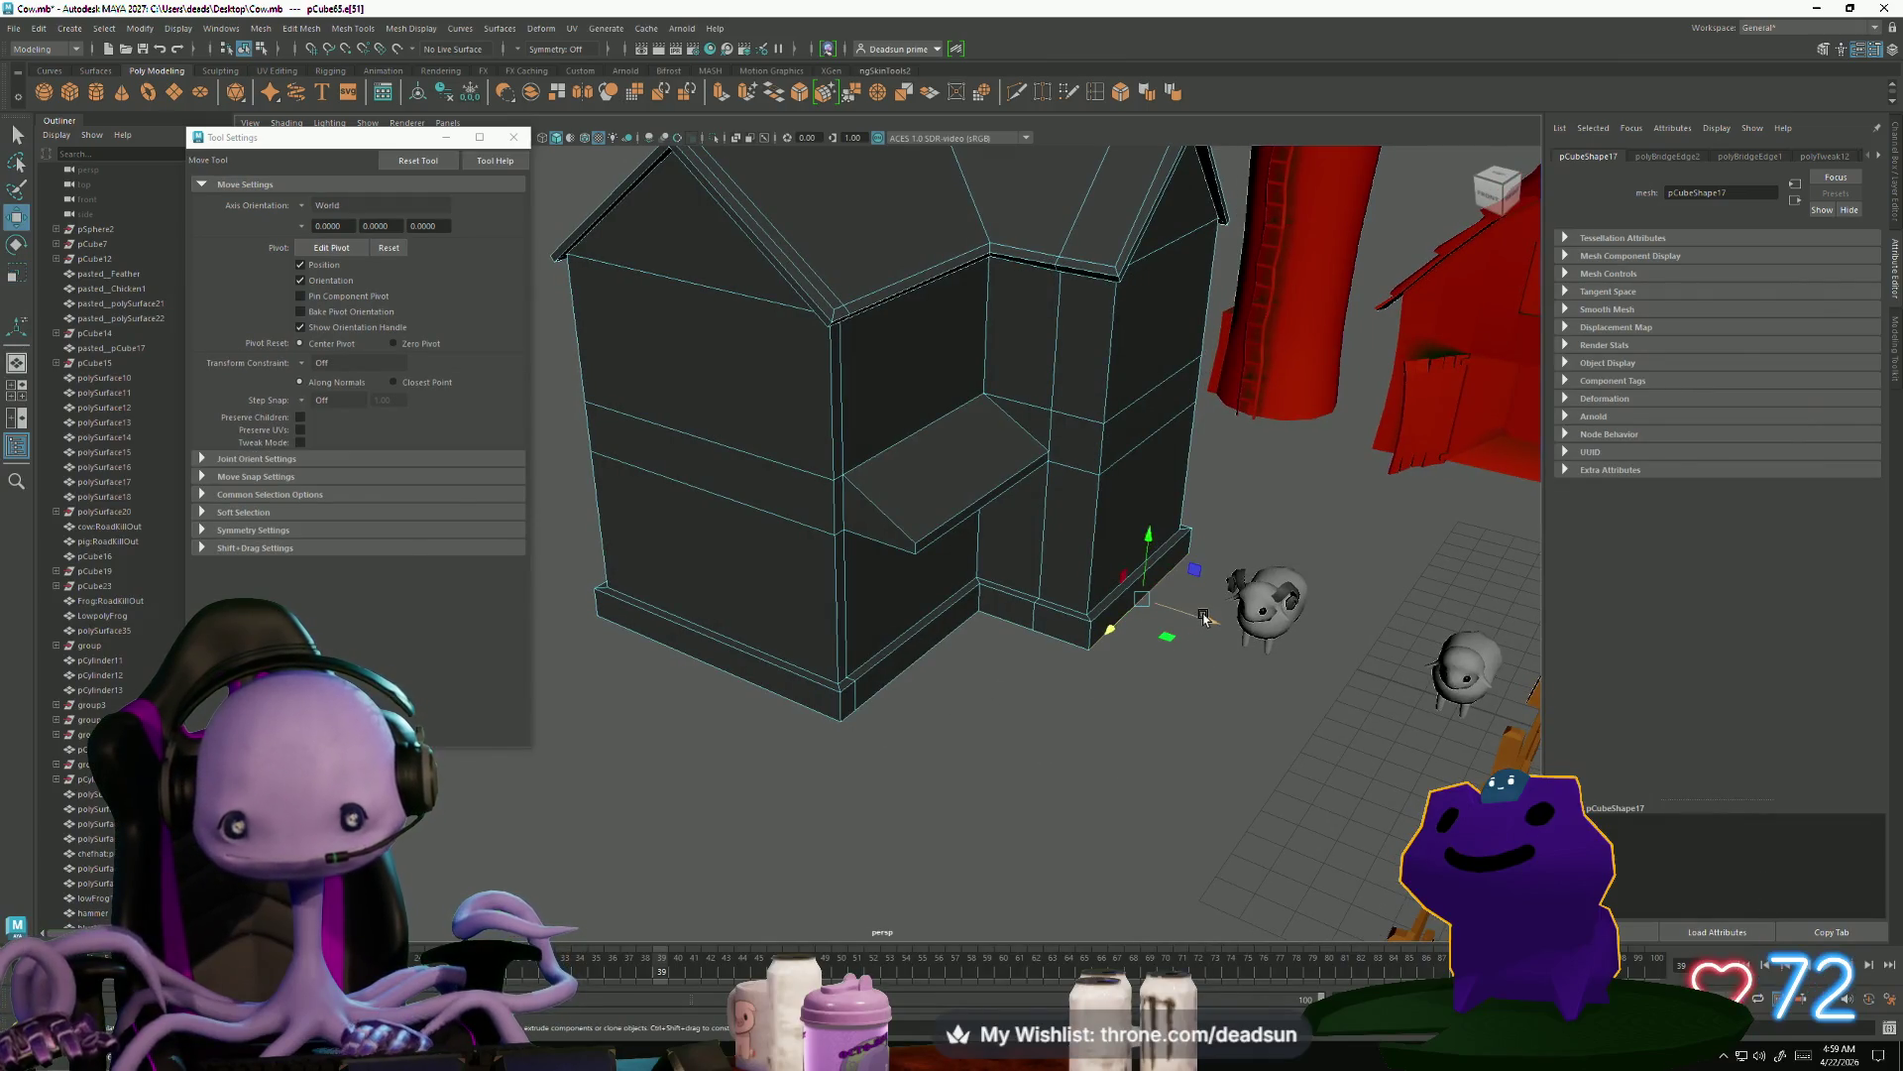
Select the left baseboard edge, then deselect the house and view the whole farm
click(712, 686)
mouse_move(712, 686)
alt+mouse_down()
mouse_move(955, 692)
mouse_move(592, 667)
mouse_move(789, 713)
mouse_move(963, 787)
alt+mouse_up()
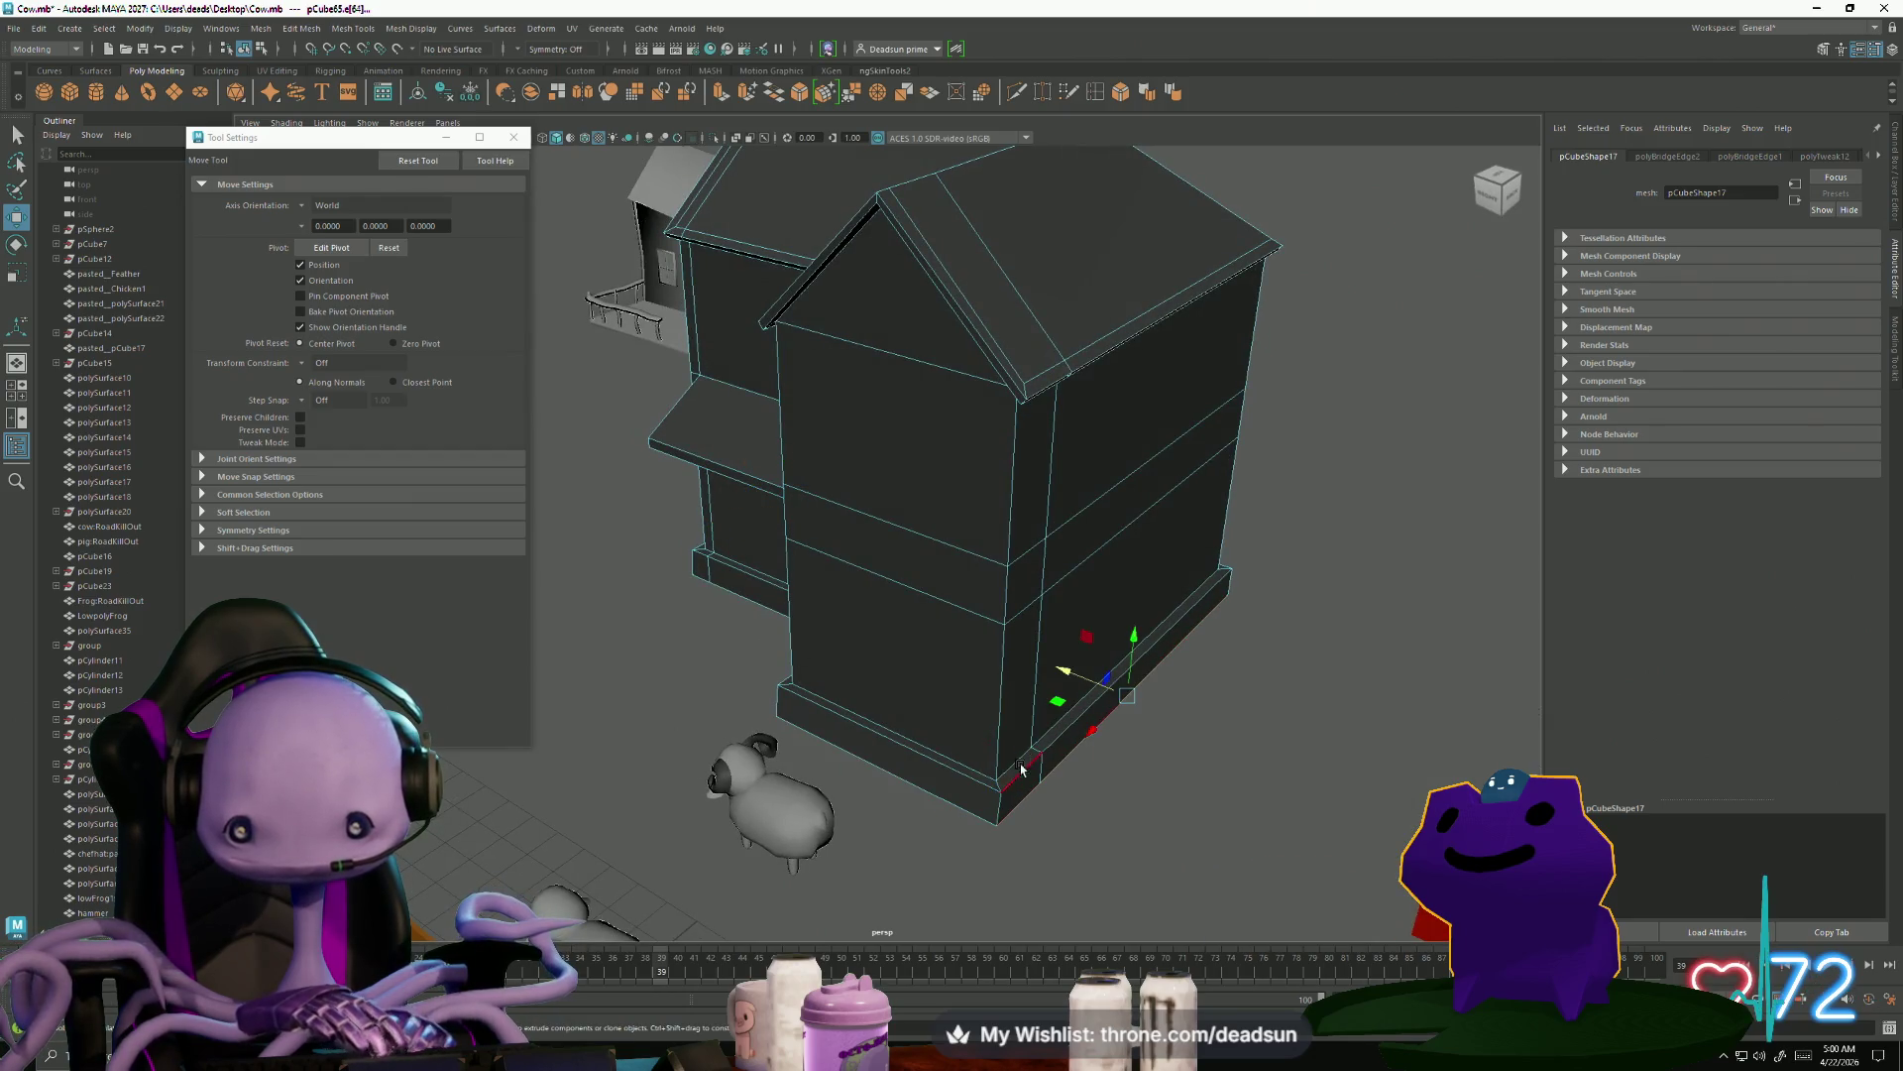
mouse_move(1068, 677)
alt+mouse_down()
mouse_move(991, 723)
mouse_move(943, 710)
mouse_move(1013, 728)
alt+mouse_up()
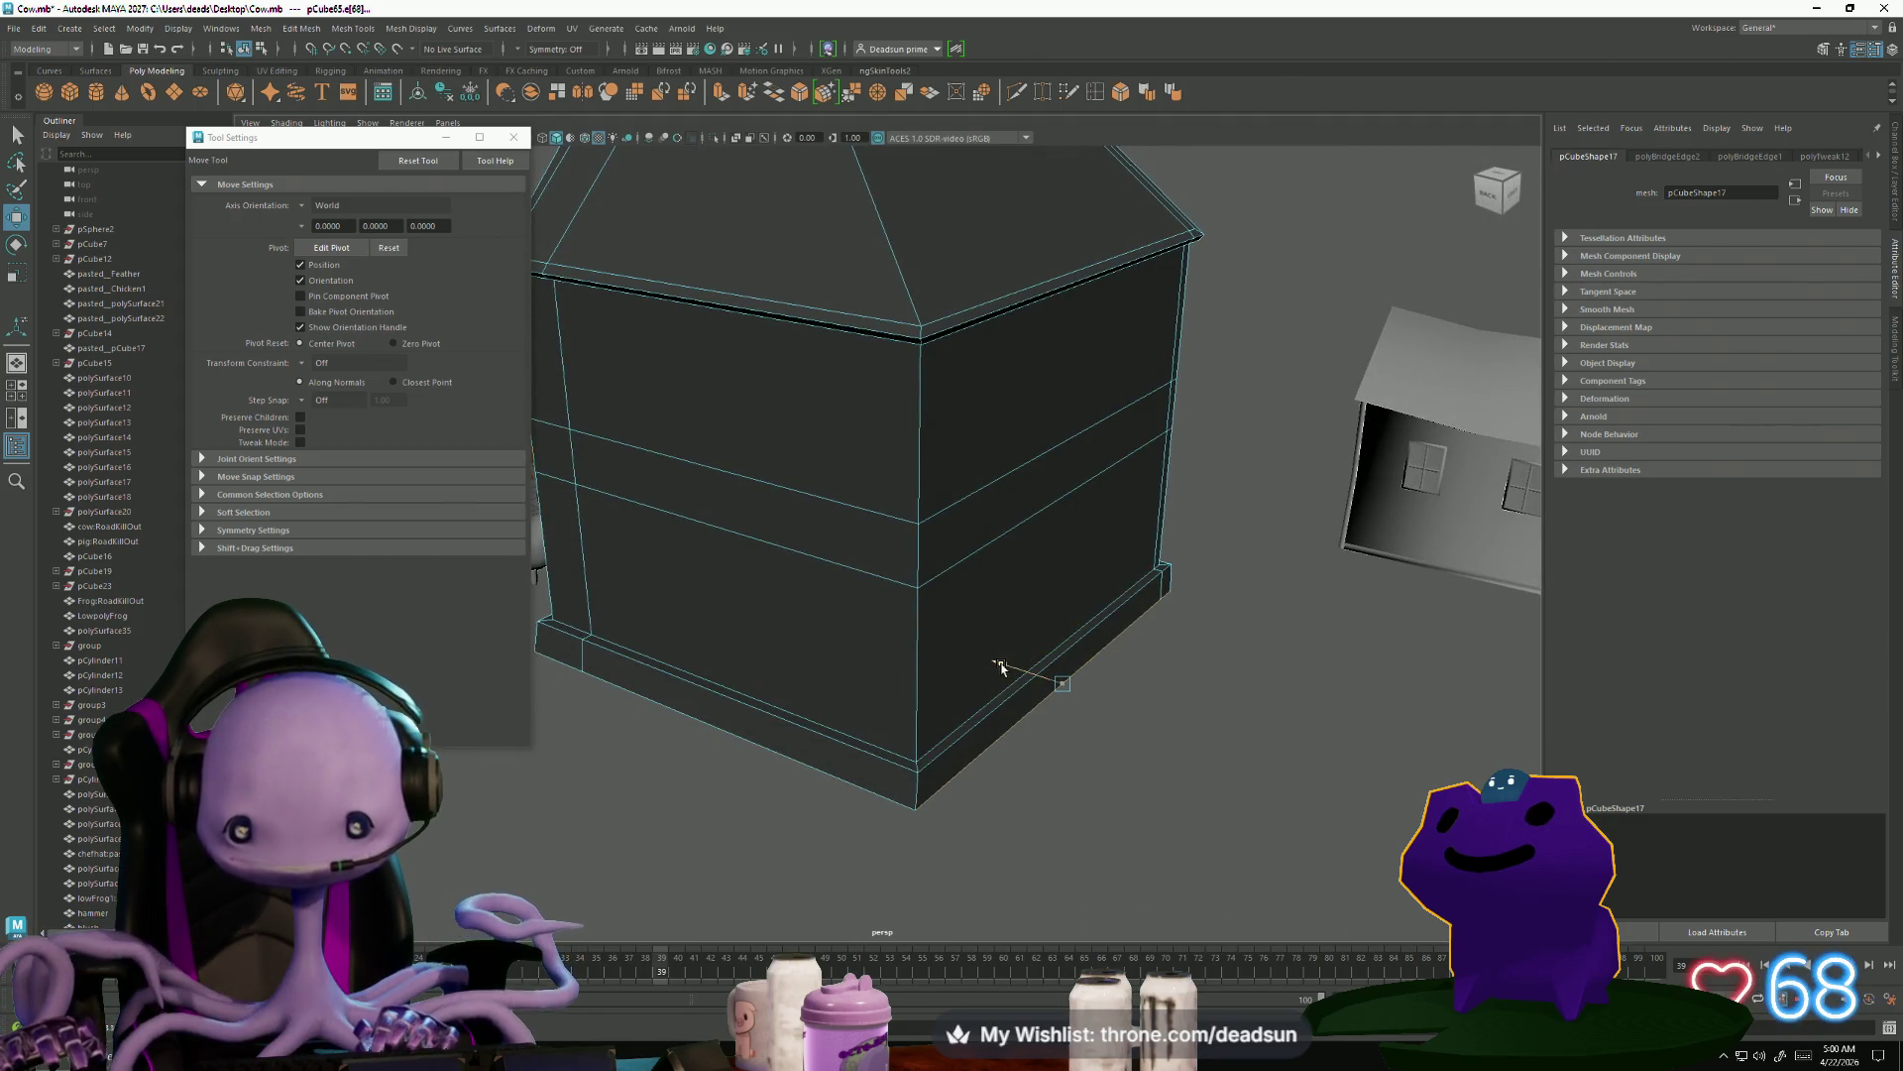
scroll(1003, 669, down, 3)
alt+drag(1003, 669, 1039, 508)
click(723, 705)
scroll(723, 705, down, 5)
mouse_move(722, 705)
alt+mouse_down()
mouse_move(894, 713)
mouse_move(867, 694)
alt+mouse_up()
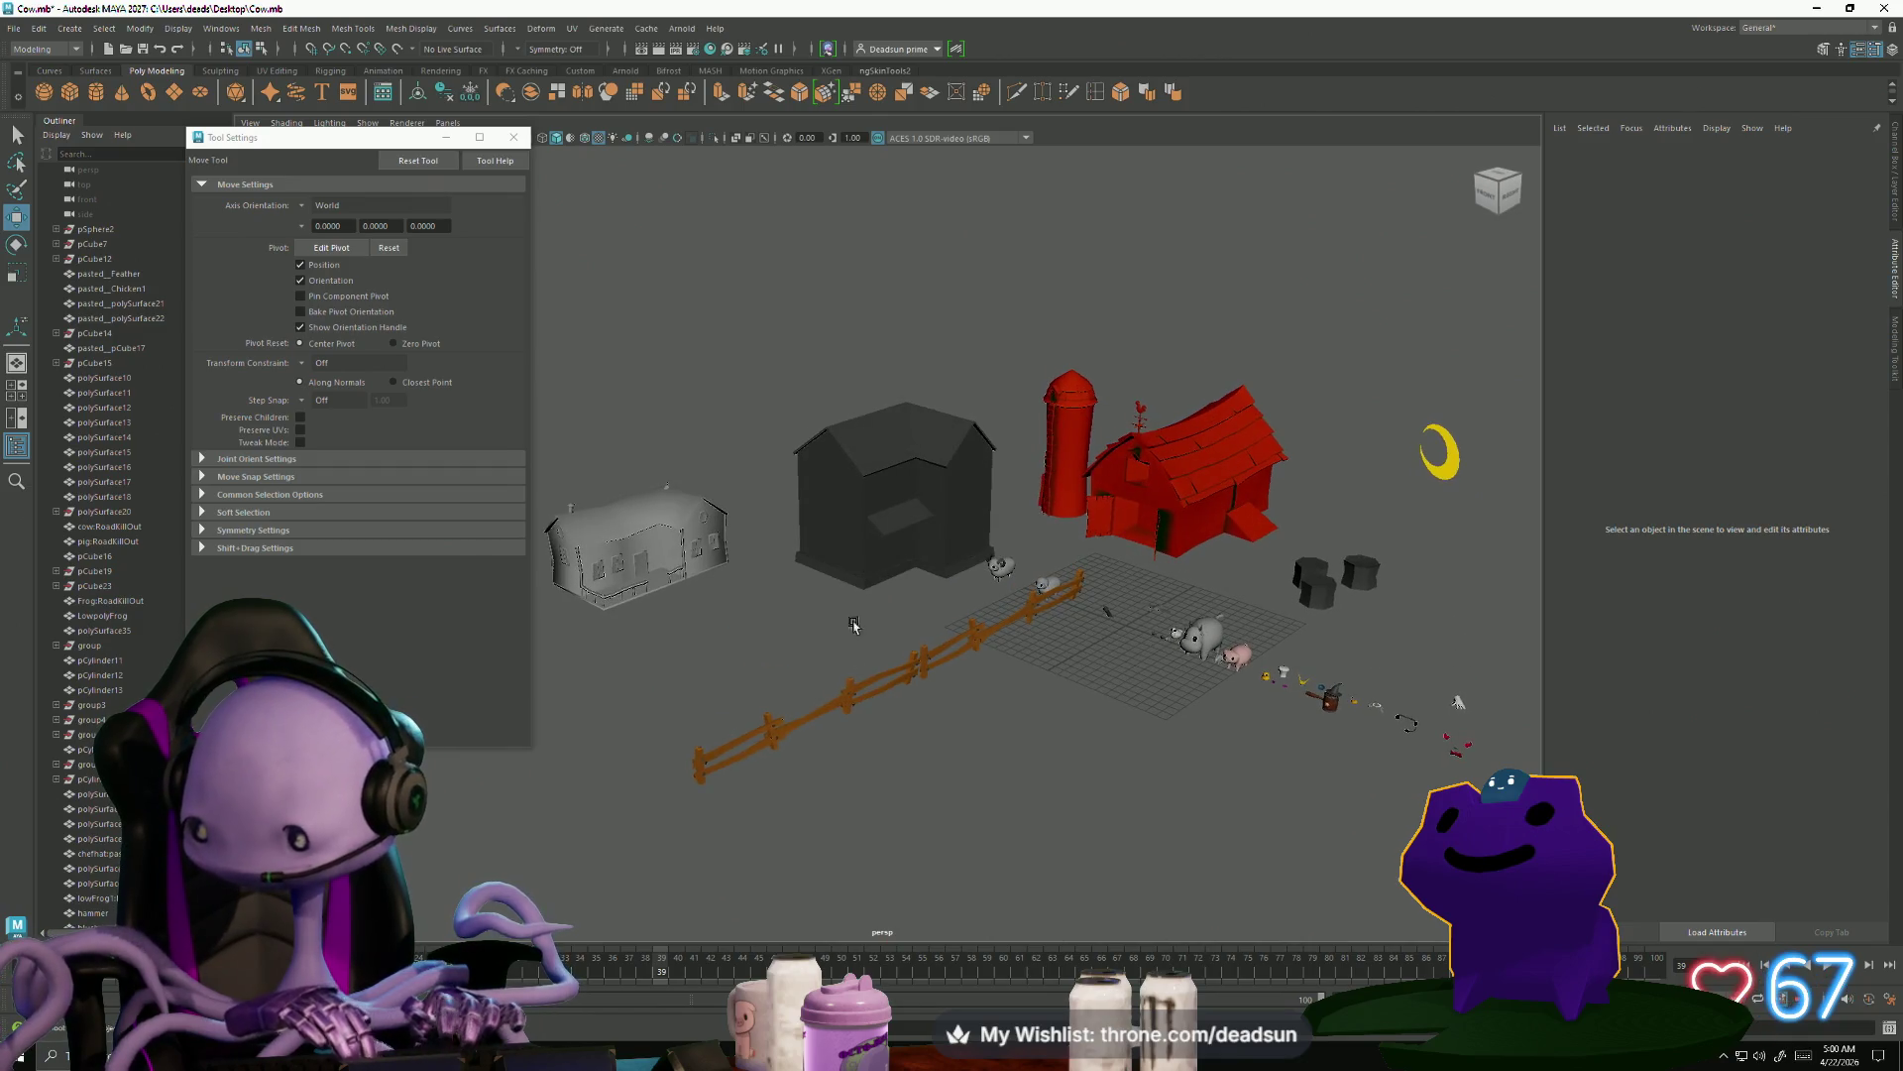
Box-select the farmhouse's top vertices and move them slightly down in Y
click(865, 523)
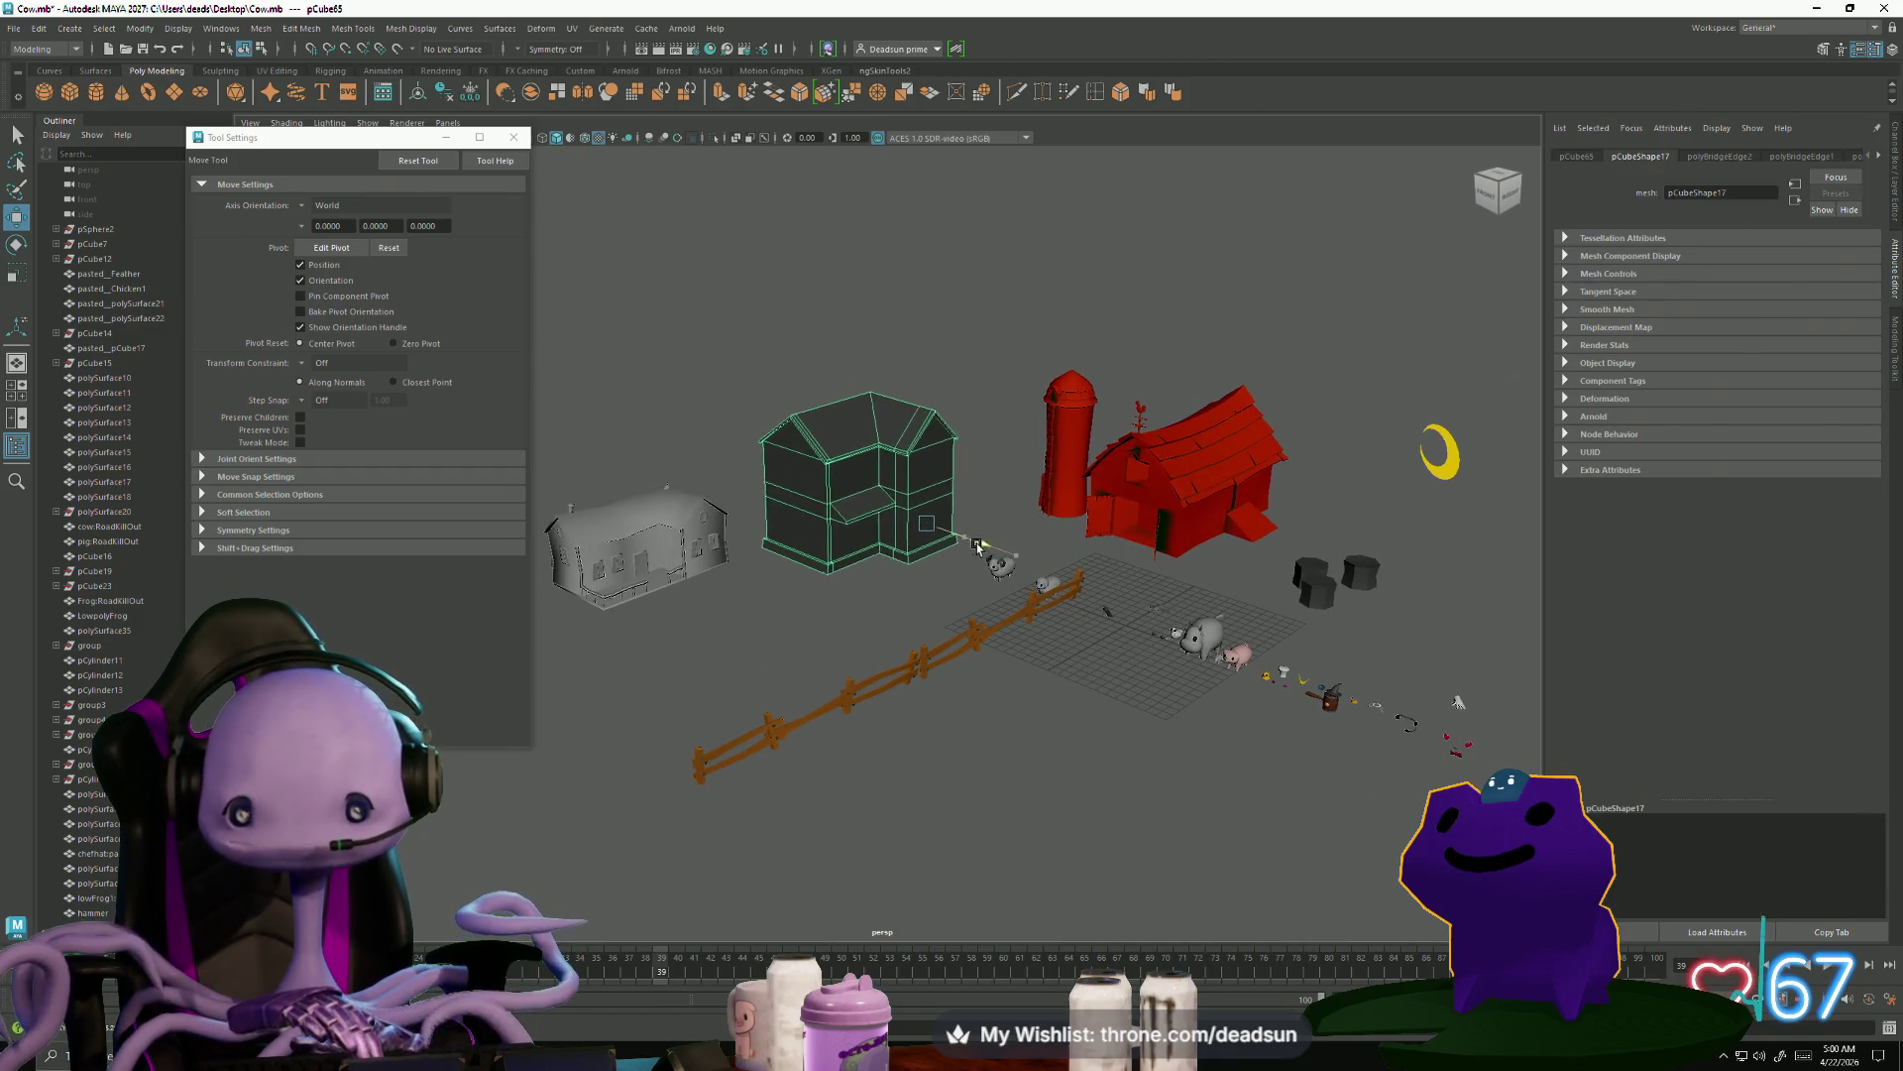
scroll(968, 714, up, 4)
alt+drag(968, 713, 872, 634)
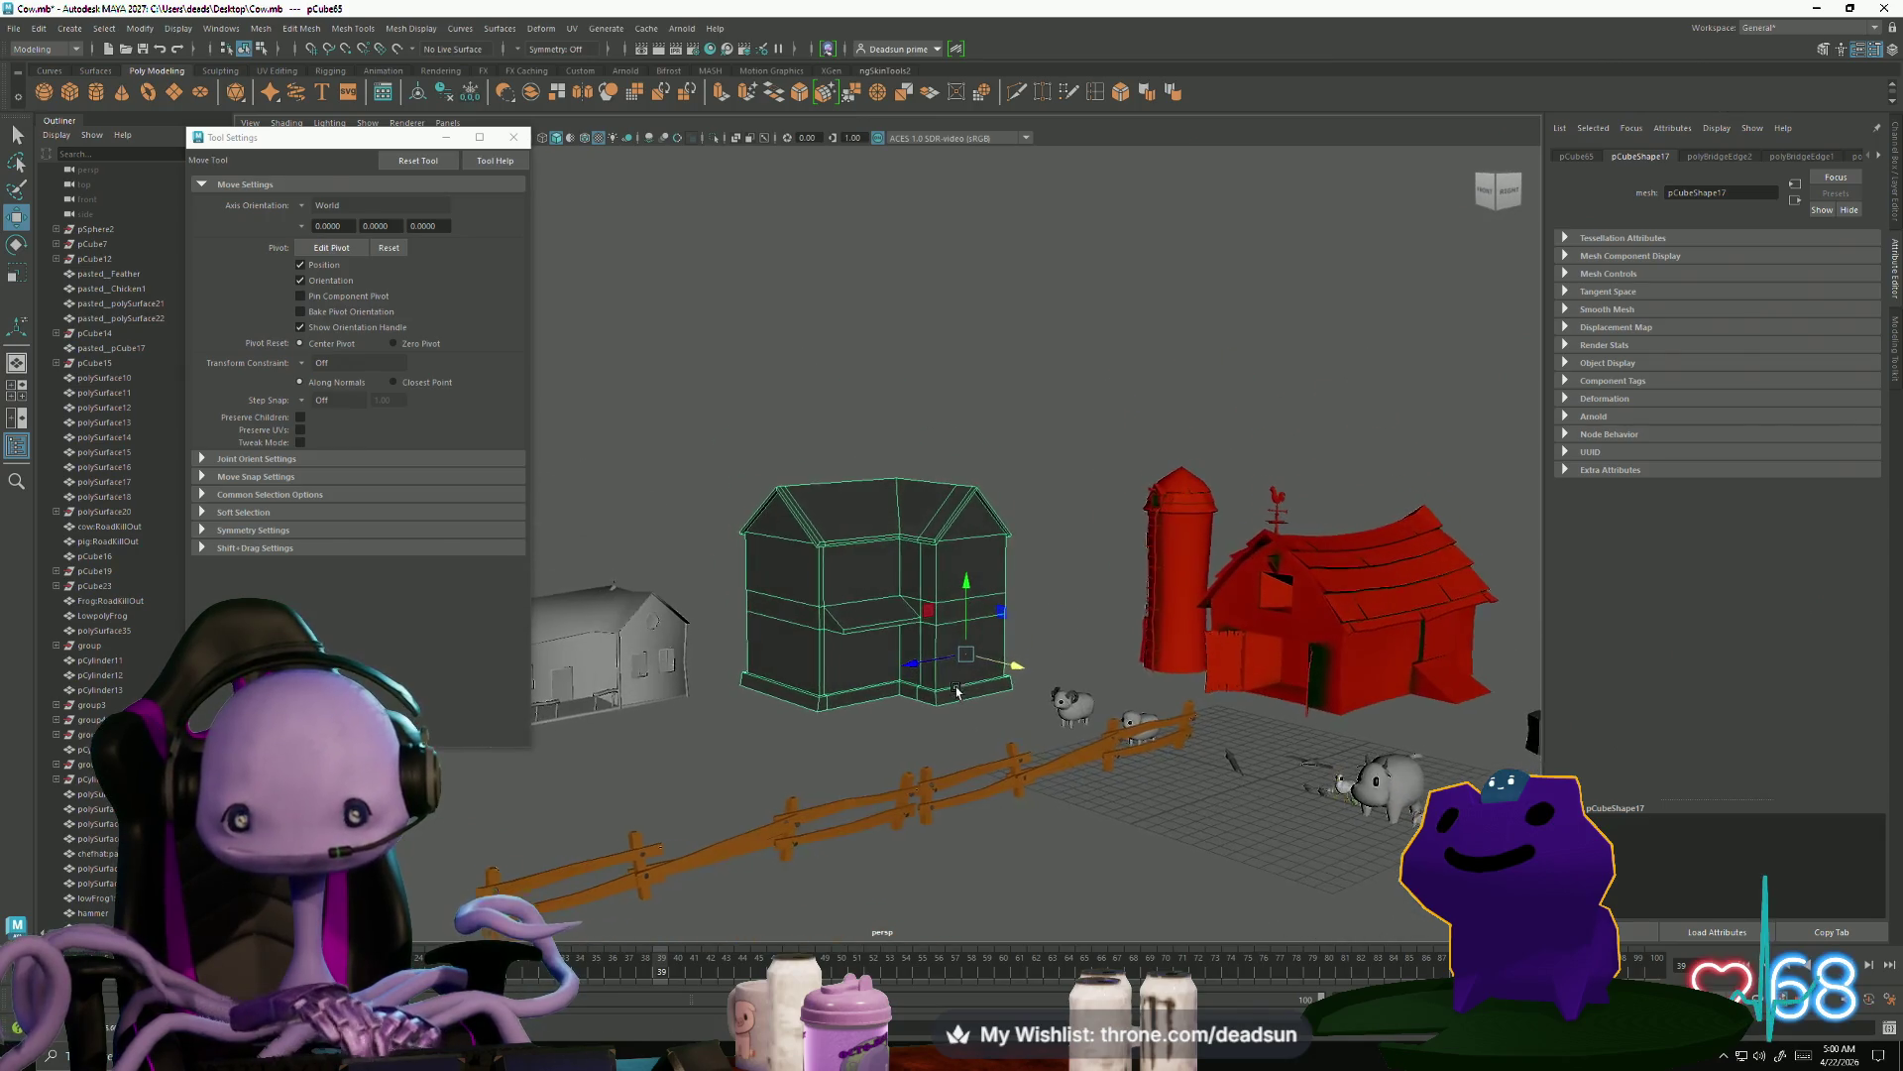
right_drag(813, 564, 815, 496)
drag(658, 414, 925, 526)
drag(1062, 565, 1063, 566)
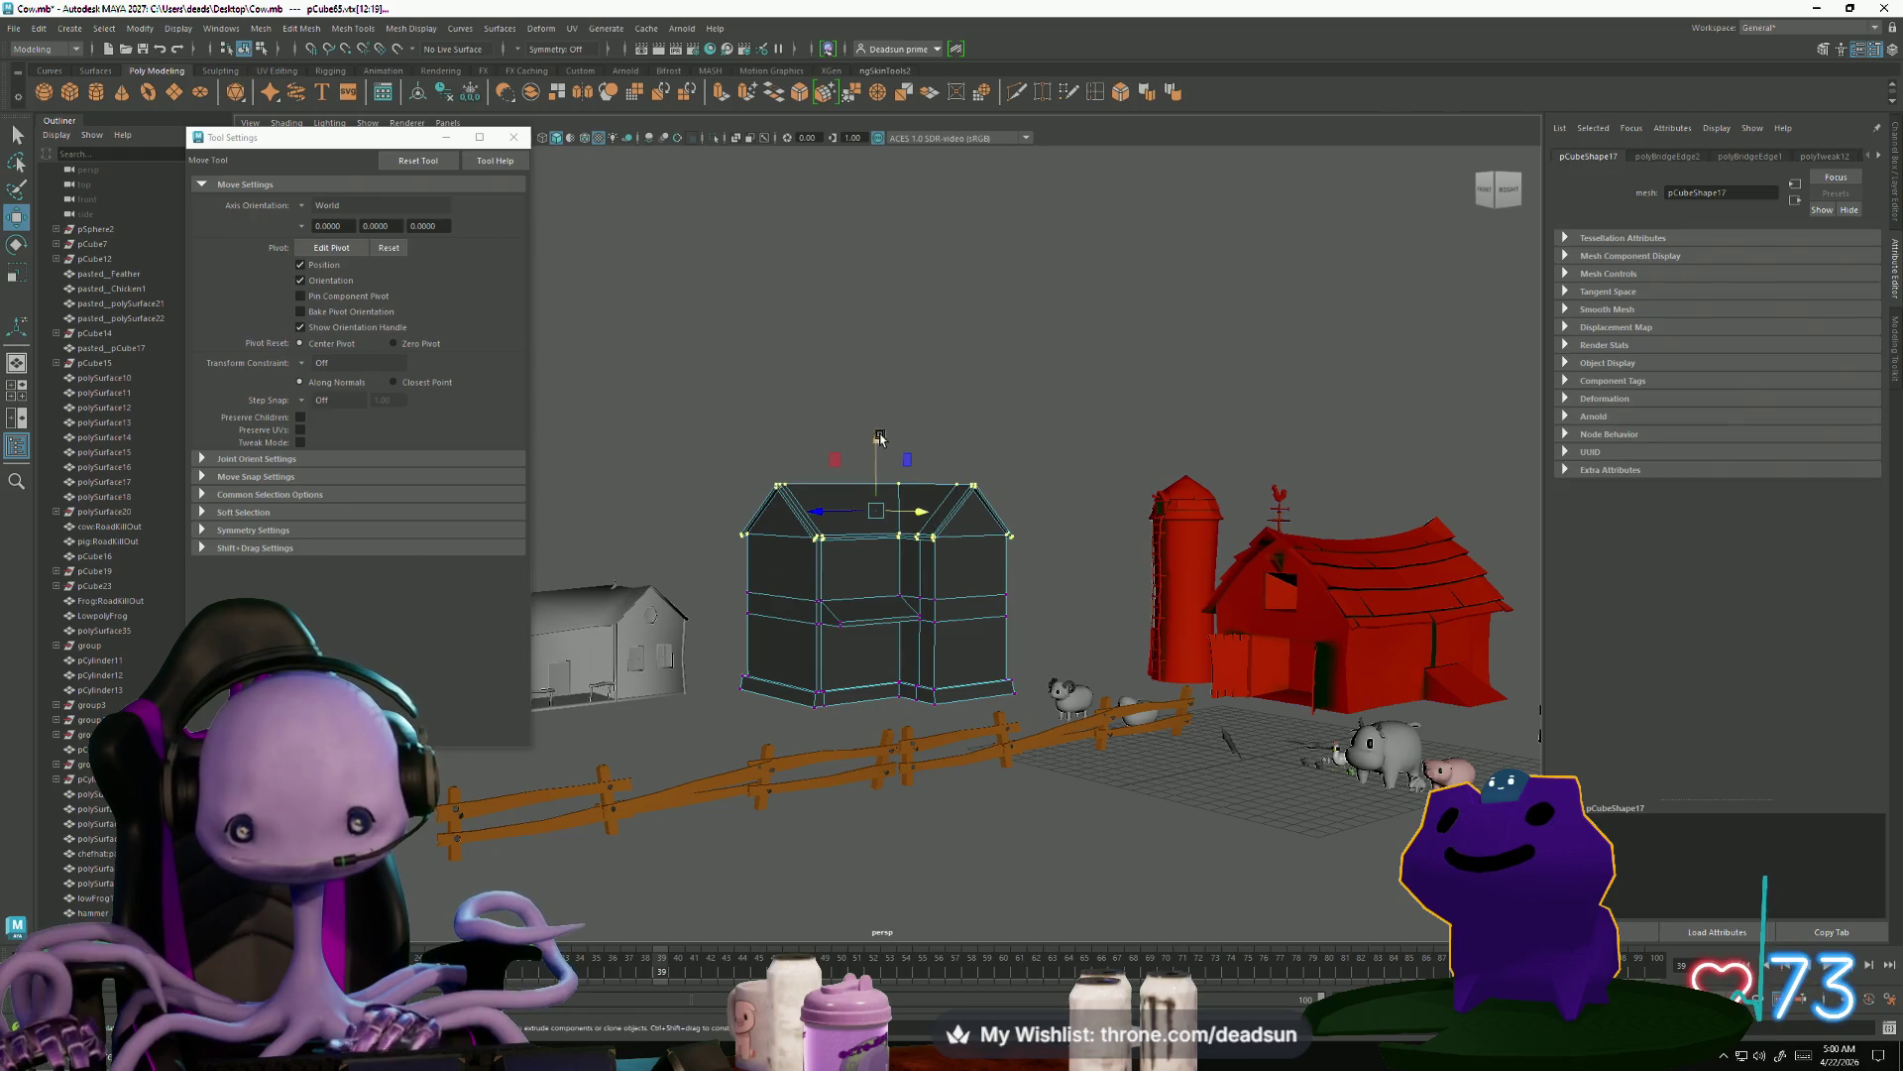
drag(879, 437, 879, 450)
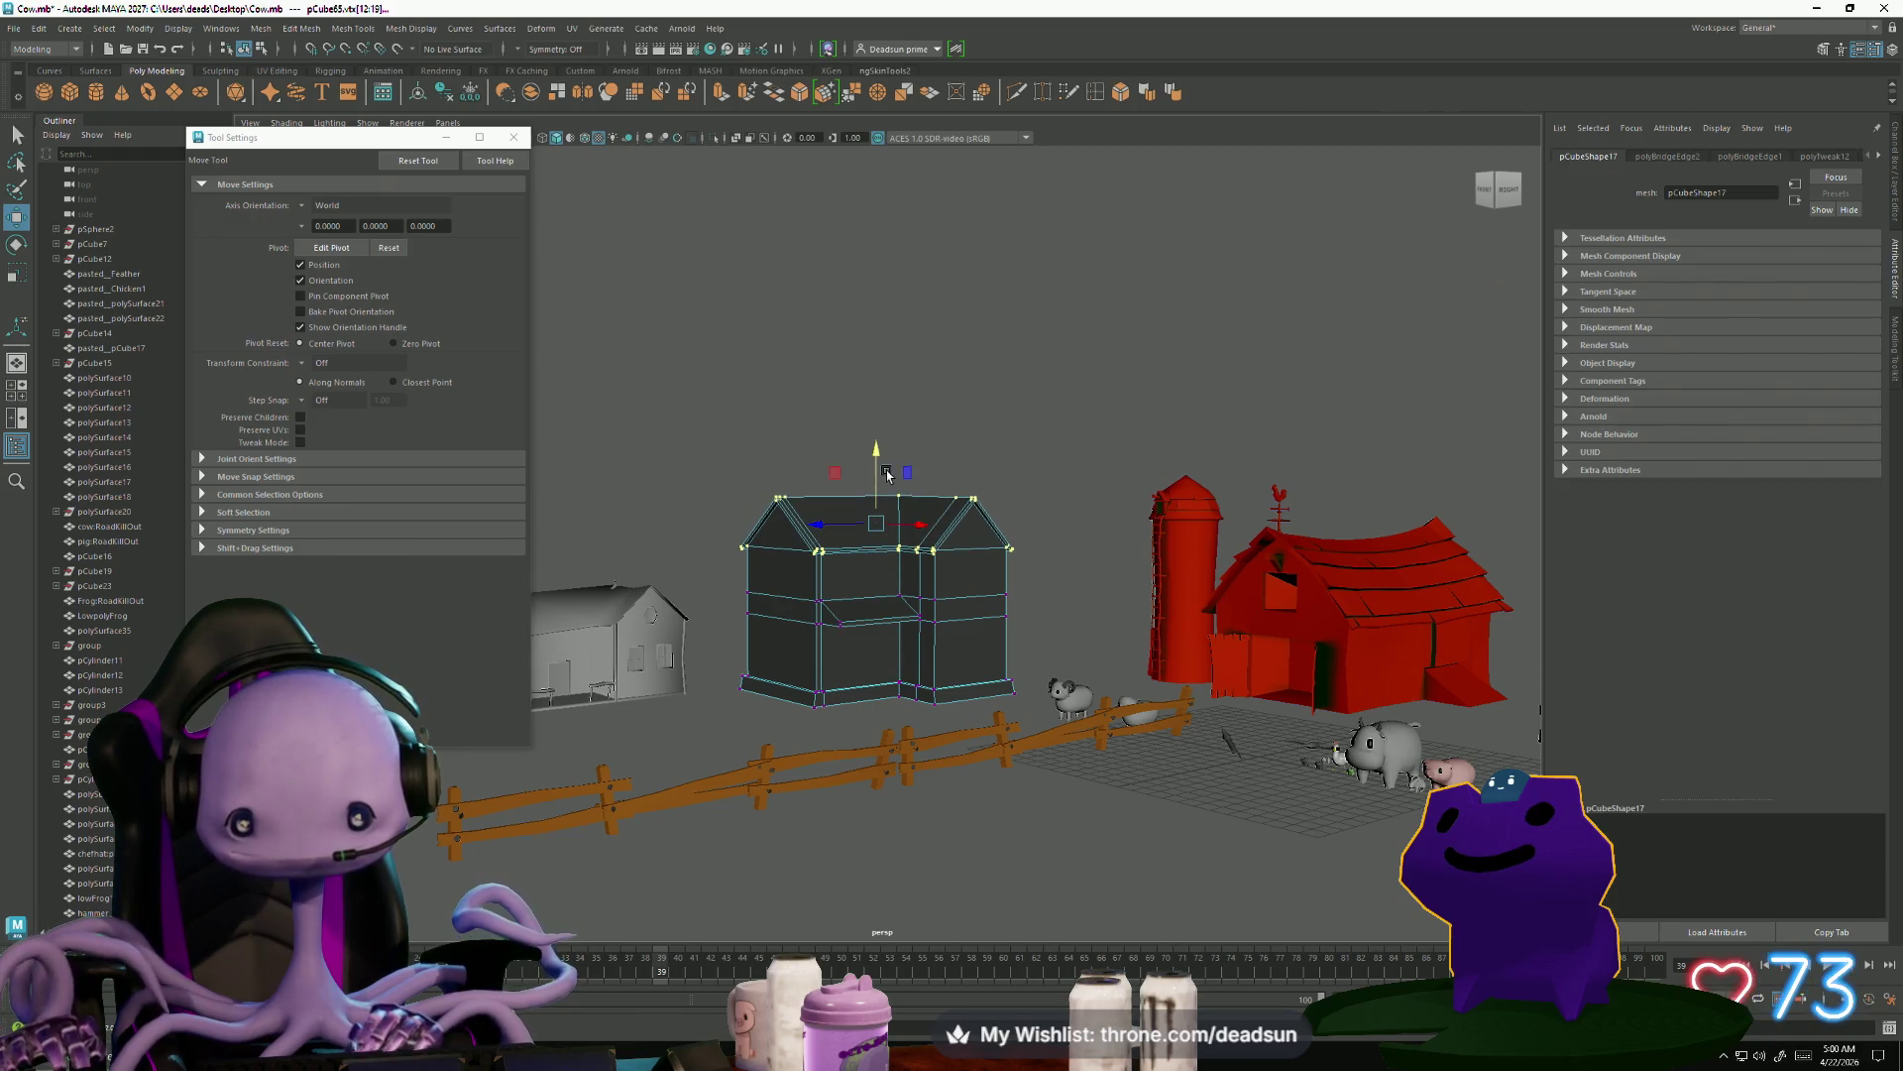
click(904, 428)
drag(914, 509, 912, 507)
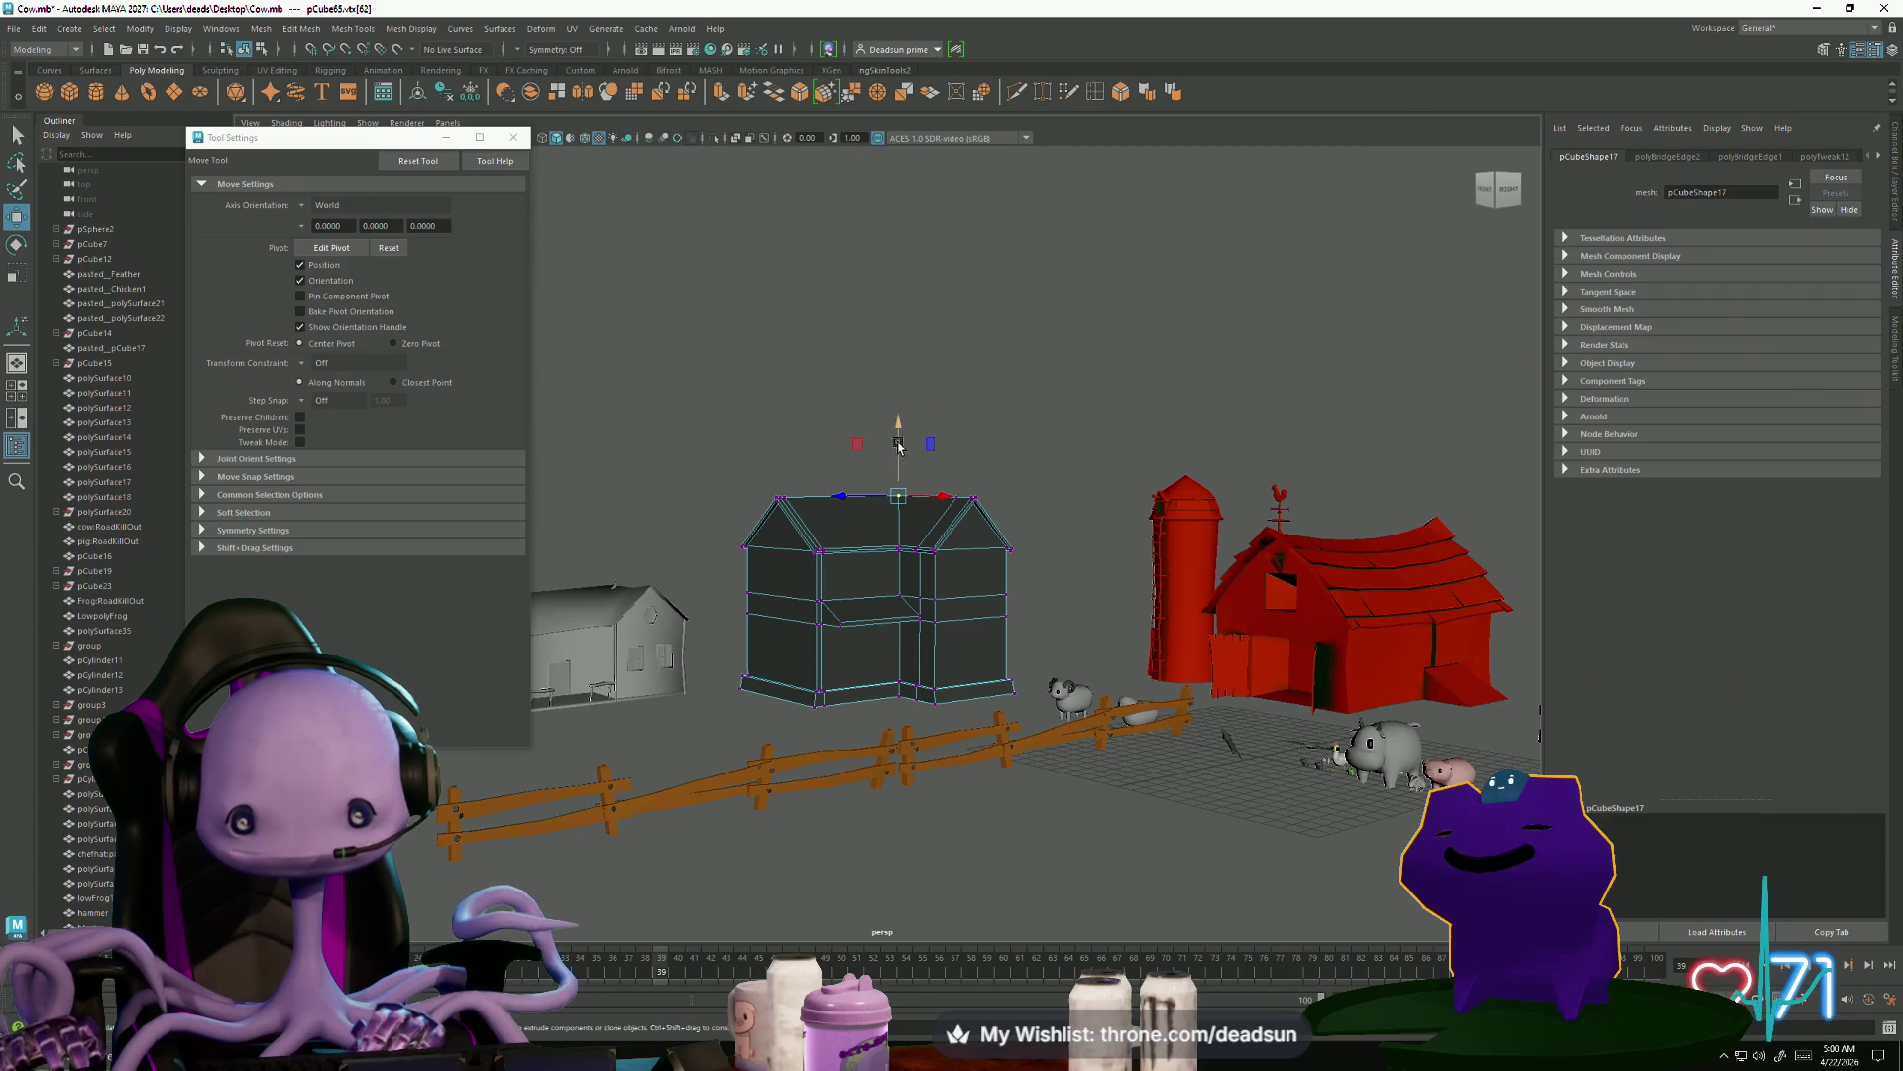
mouse_move(901, 436)
alt+mouse_down()
mouse_move(886, 580)
mouse_move(917, 639)
mouse_move(905, 667)
mouse_move(905, 611)
mouse_move(876, 684)
alt+mouse_up()
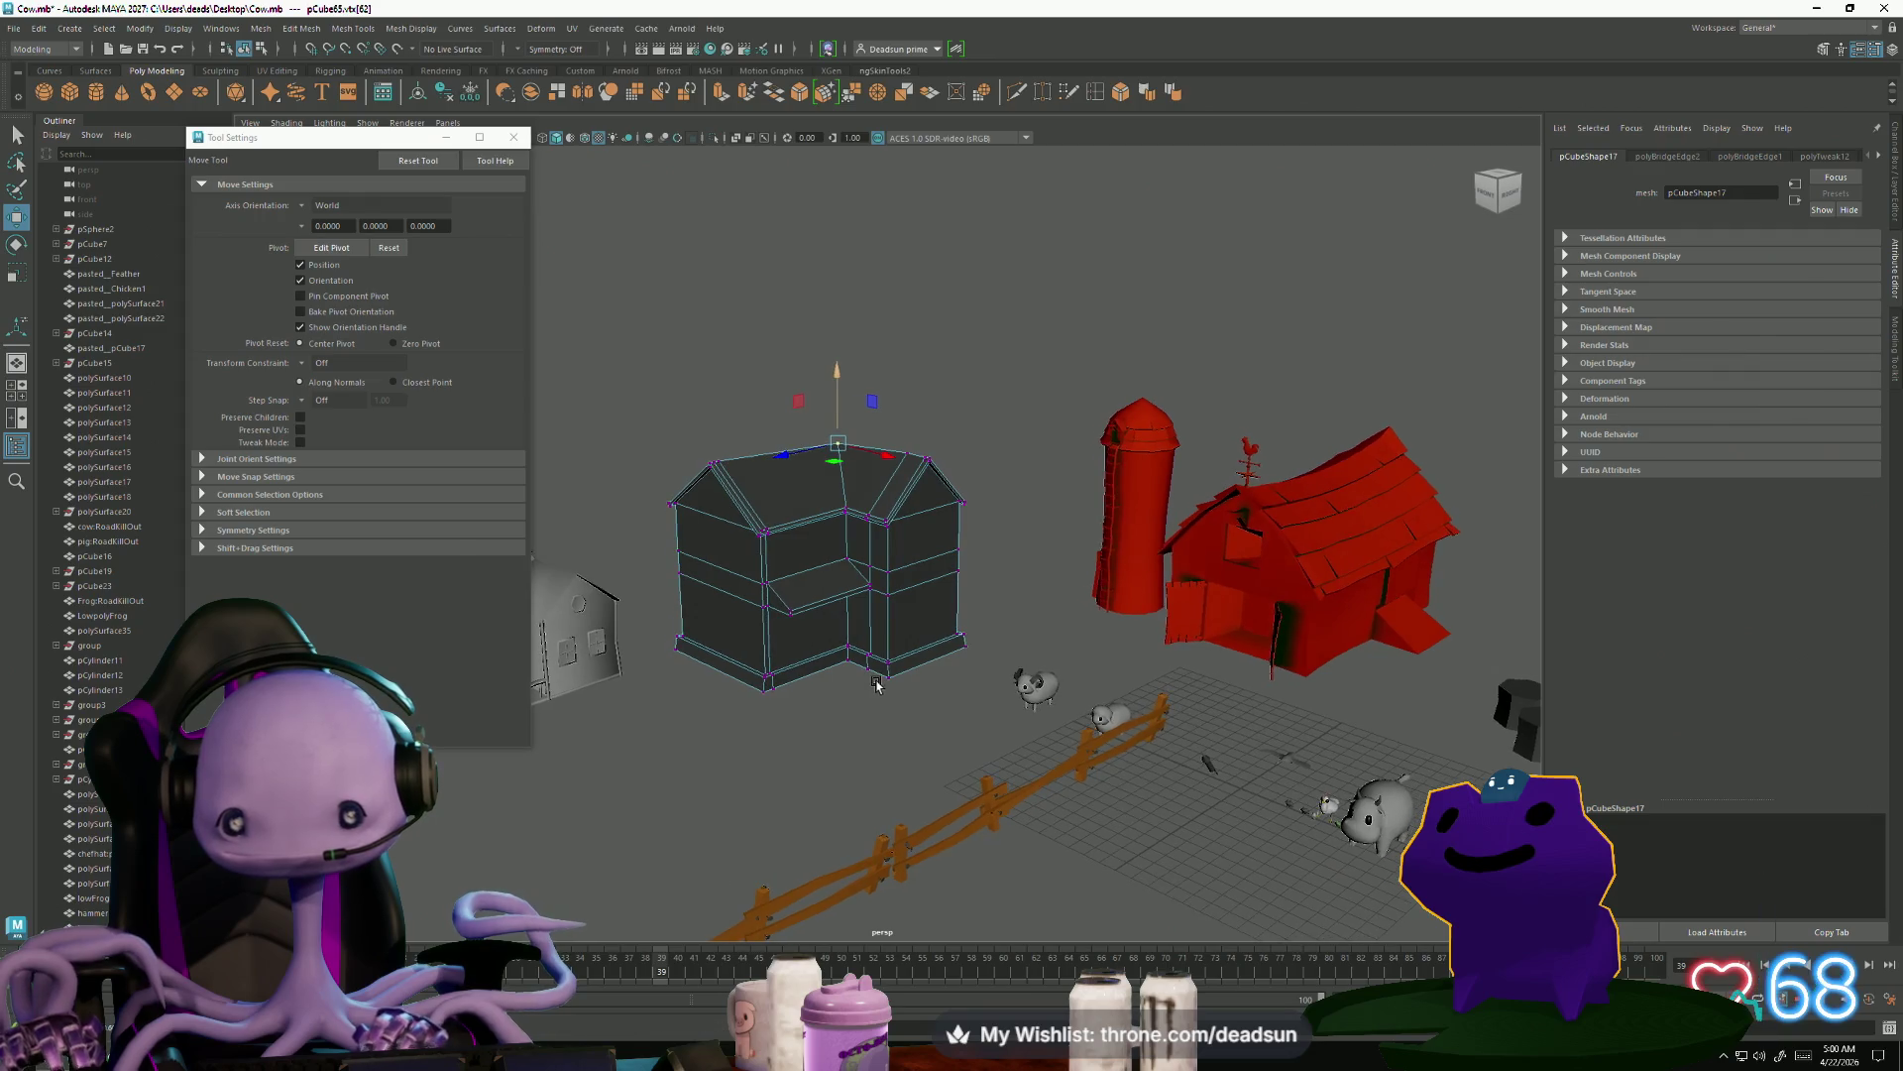
alt+right_drag(761, 646, 965, 604)
mouse_move(965, 603)
alt+mouse_down()
mouse_move(806, 658)
mouse_move(798, 699)
alt+mouse_up()
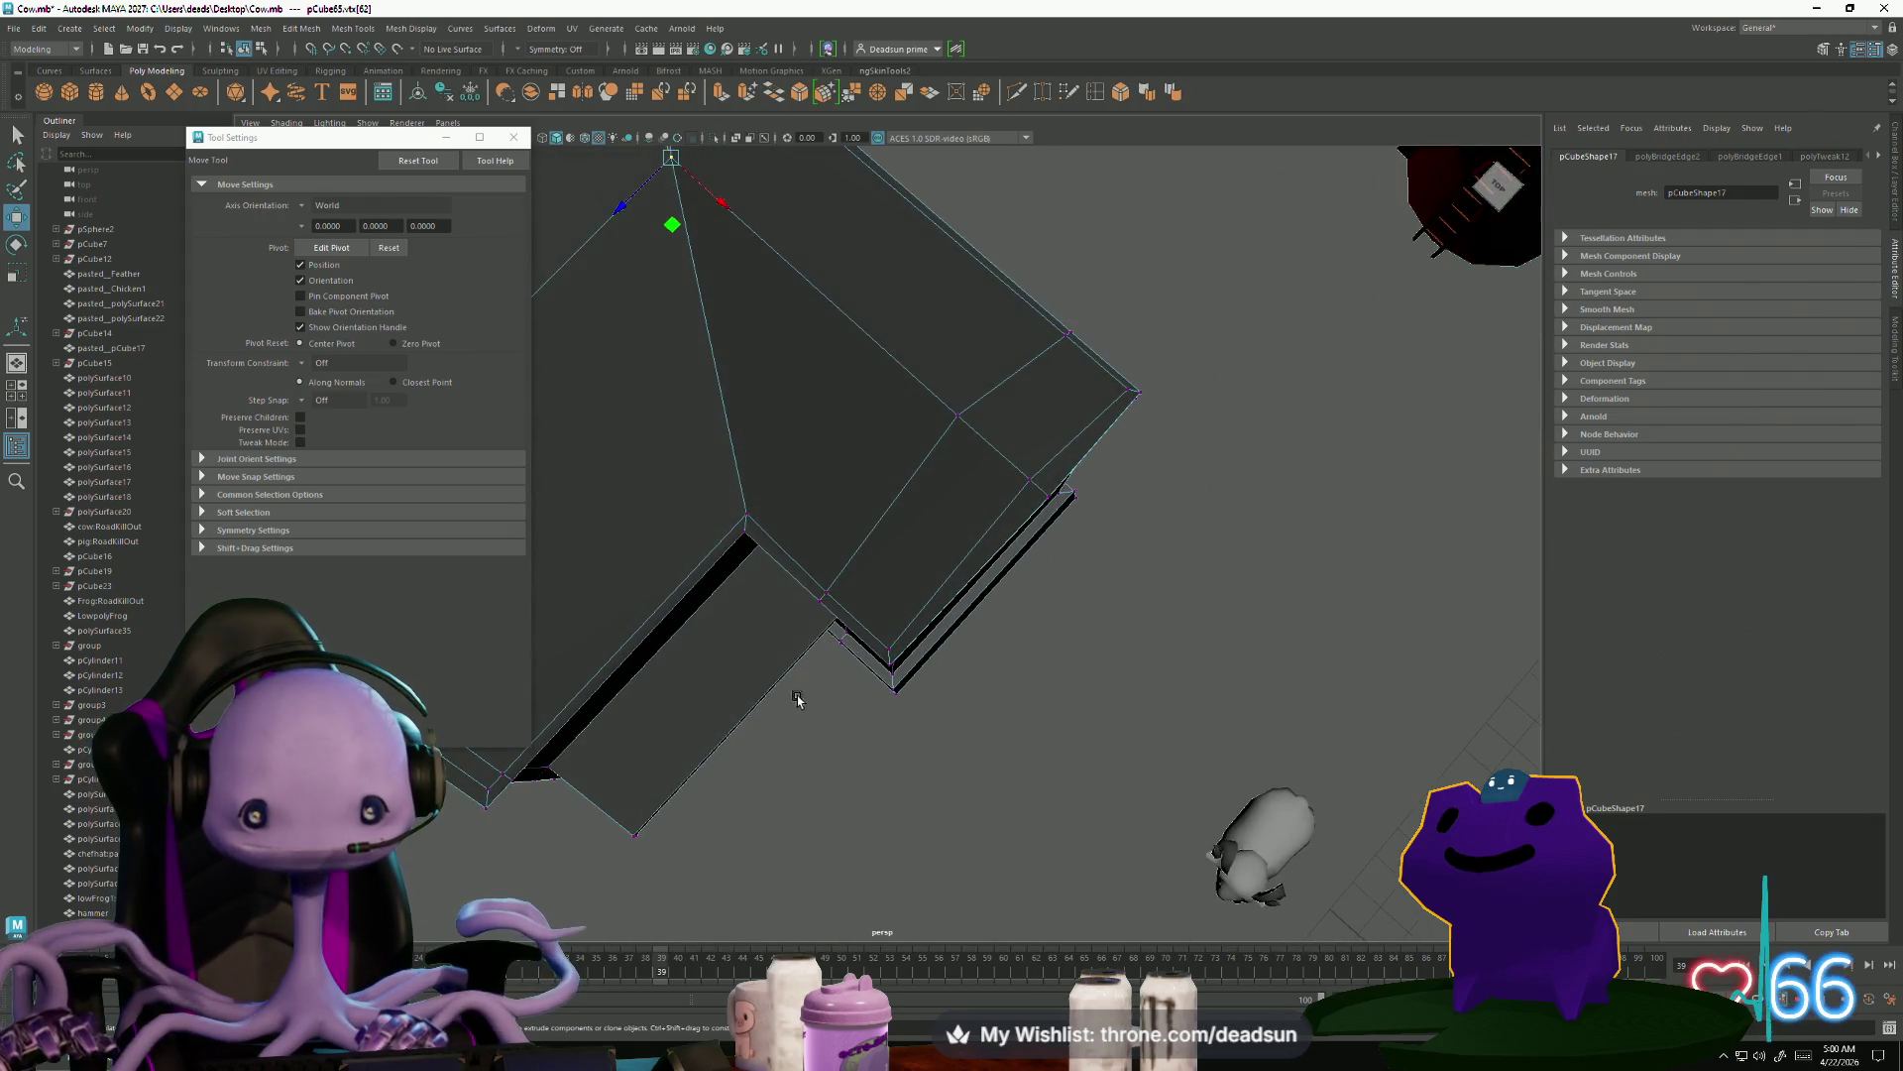
mouse_move(798, 699)
alt+right_down()
mouse_move(1020, 770)
mouse_move(1061, 756)
mouse_move(1045, 790)
mouse_move(925, 755)
alt+right_up()
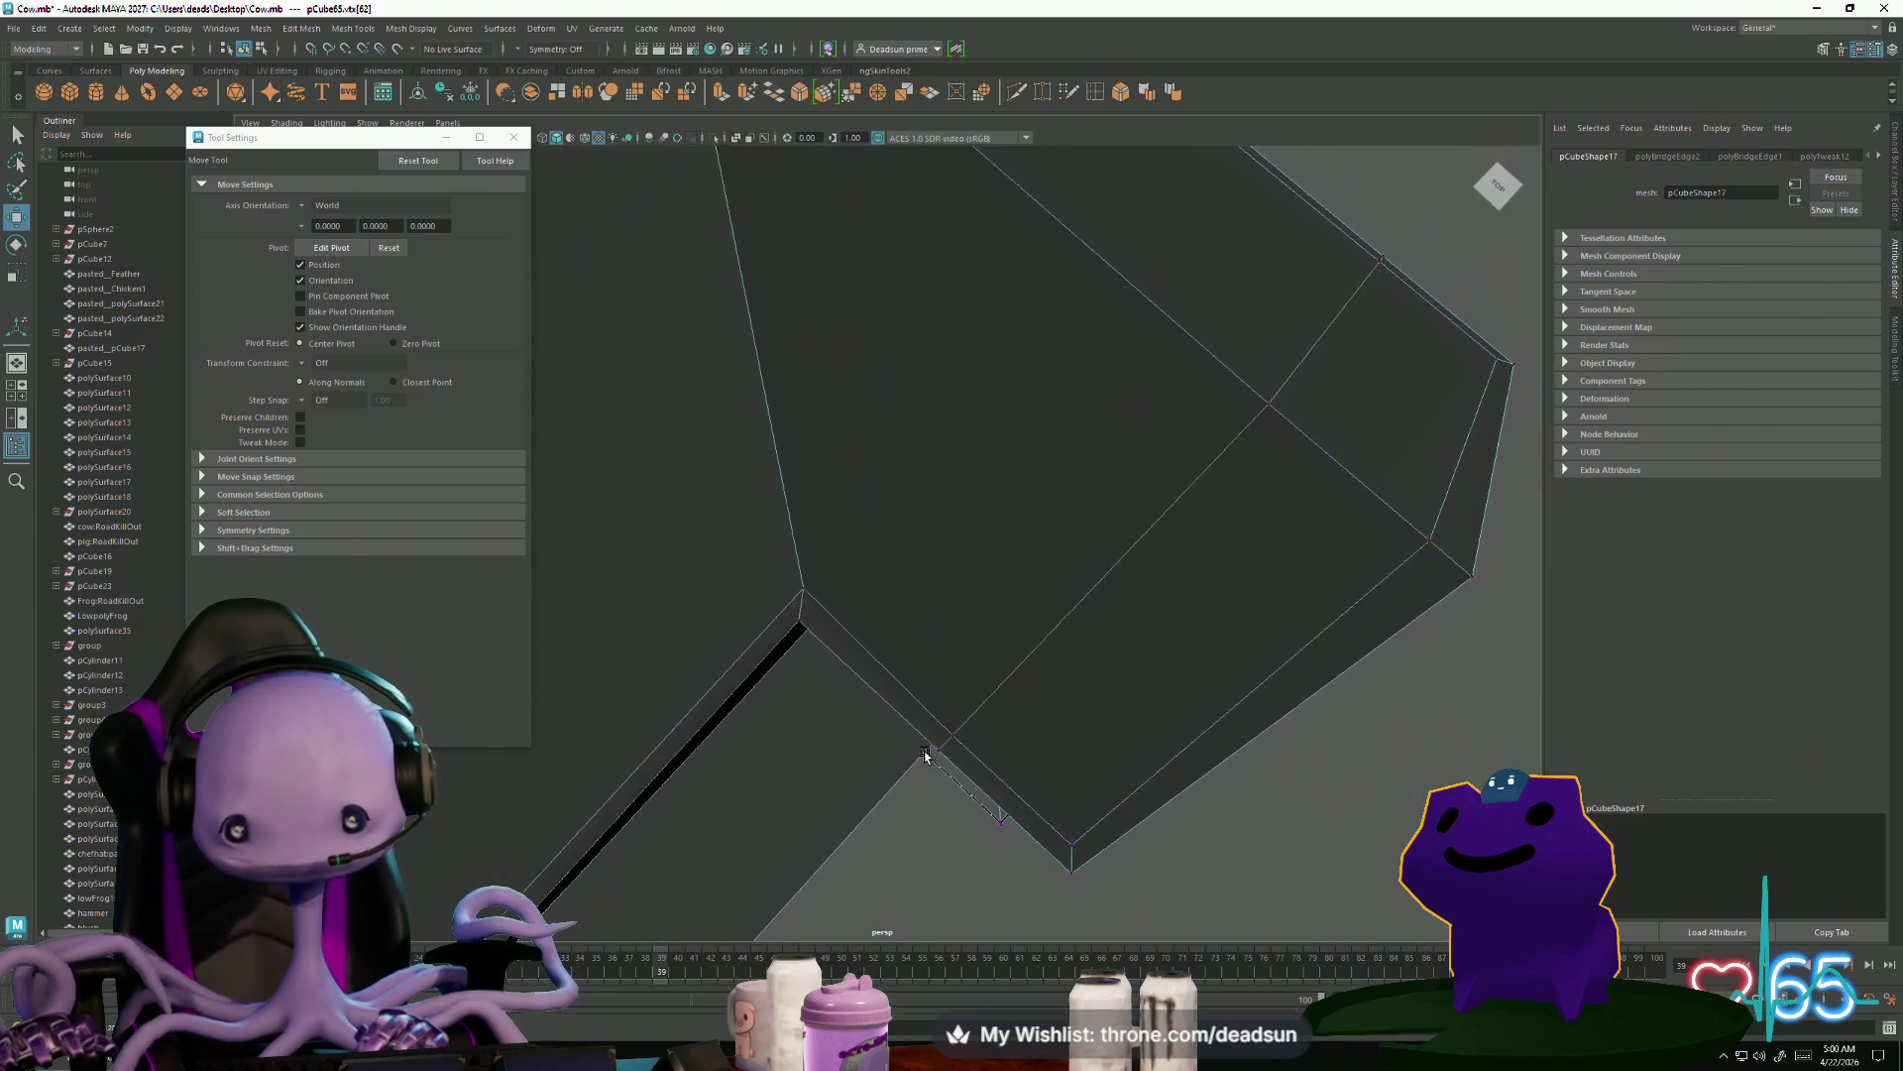
mouse_move(925, 755)
alt+mouse_down()
mouse_move(837, 731)
mouse_move(829, 667)
mouse_move(782, 634)
alt+mouse_up()
scroll(781, 635, down, 3)
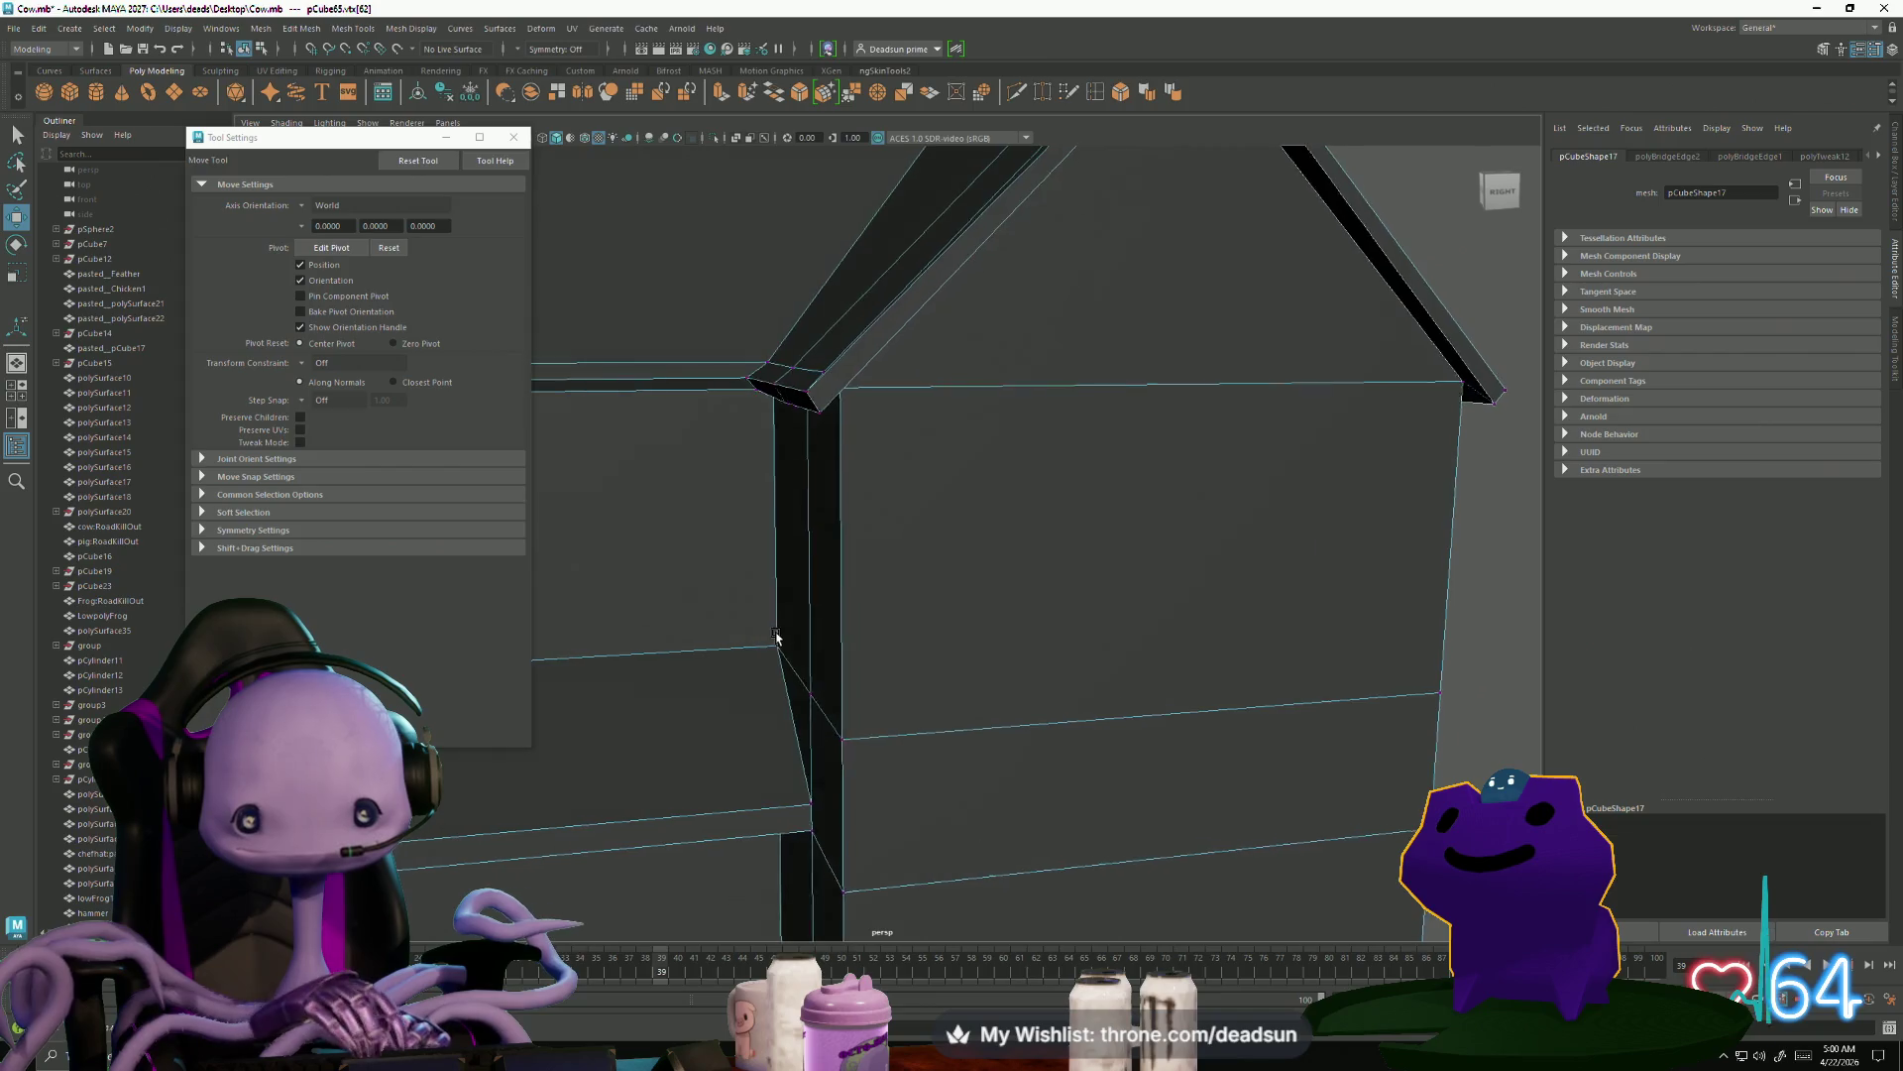
scroll(809, 680, down, 5)
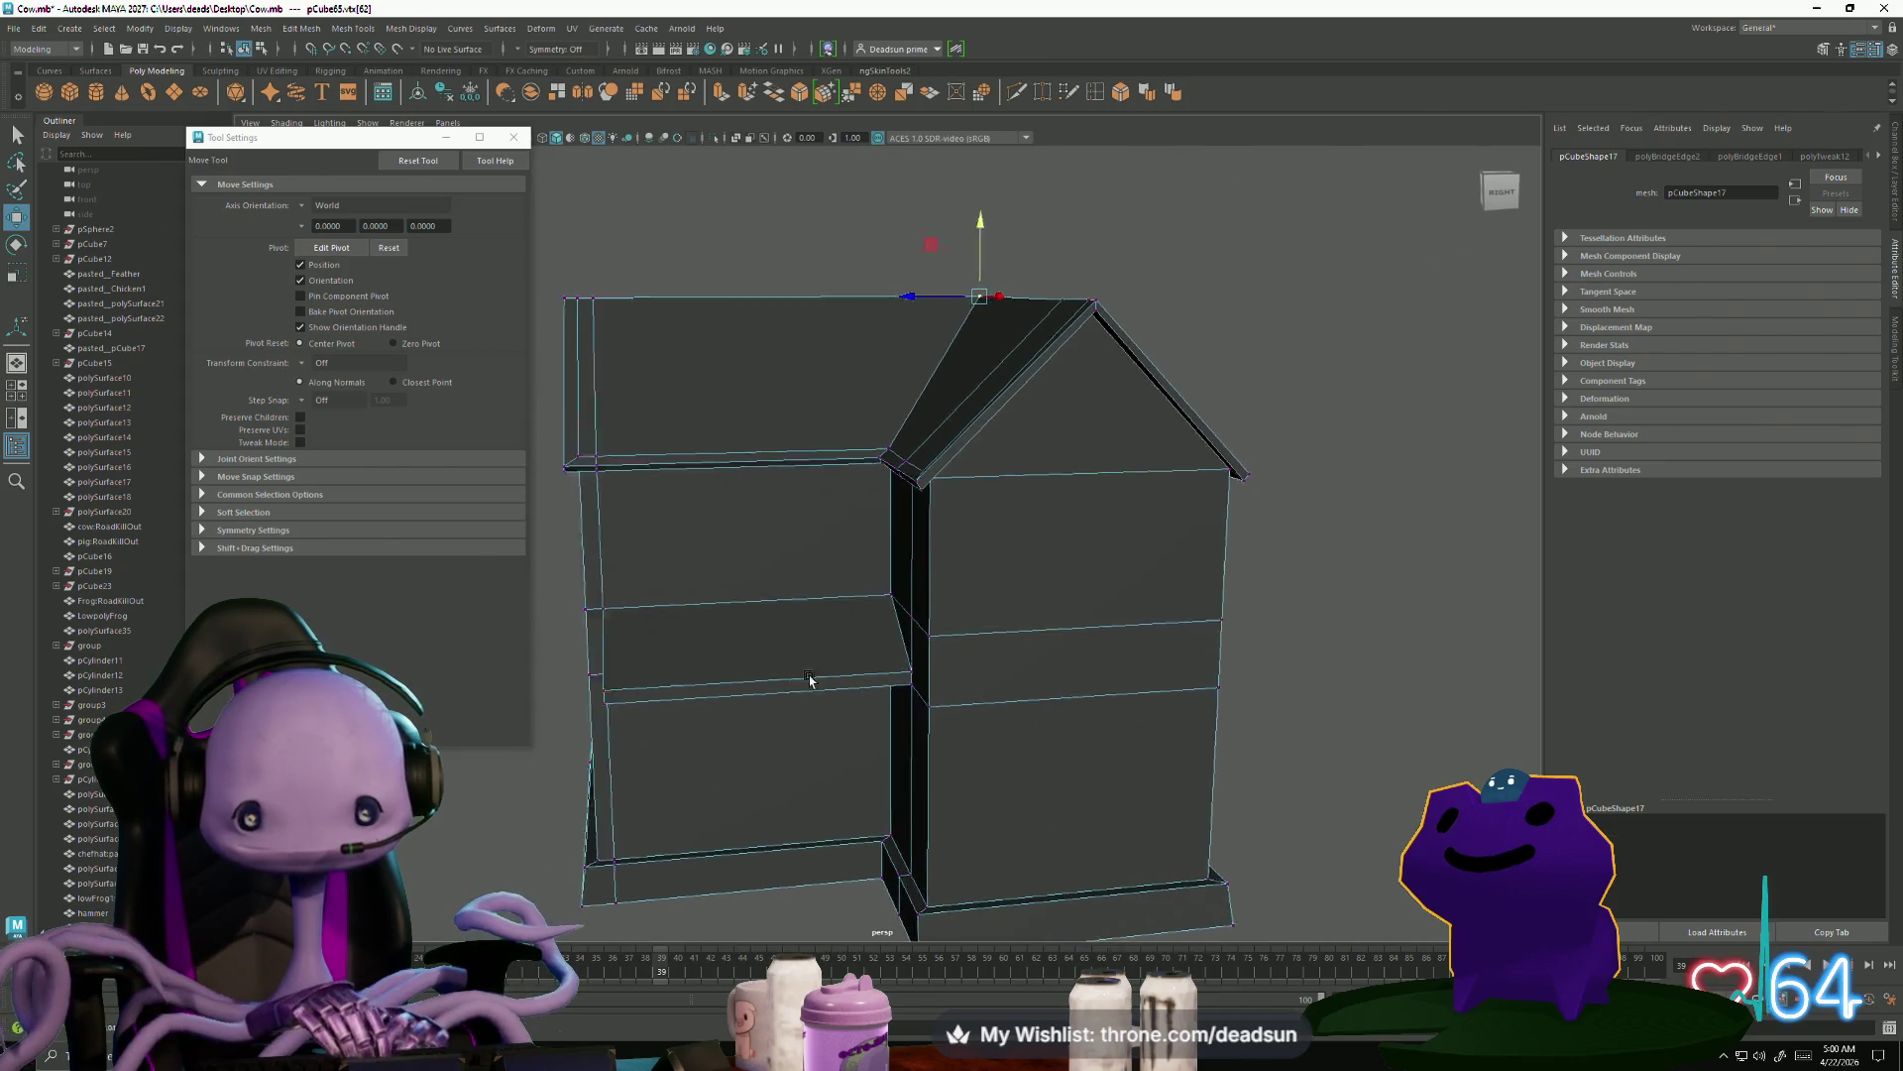
scroll(809, 680, down, 2)
mouse_move(820, 710)
alt+mouse_down()
mouse_move(892, 753)
mouse_move(973, 715)
mouse_move(1041, 788)
mouse_move(1011, 753)
mouse_move(1065, 726)
alt+mouse_up()
scroll(1066, 727, up, 4)
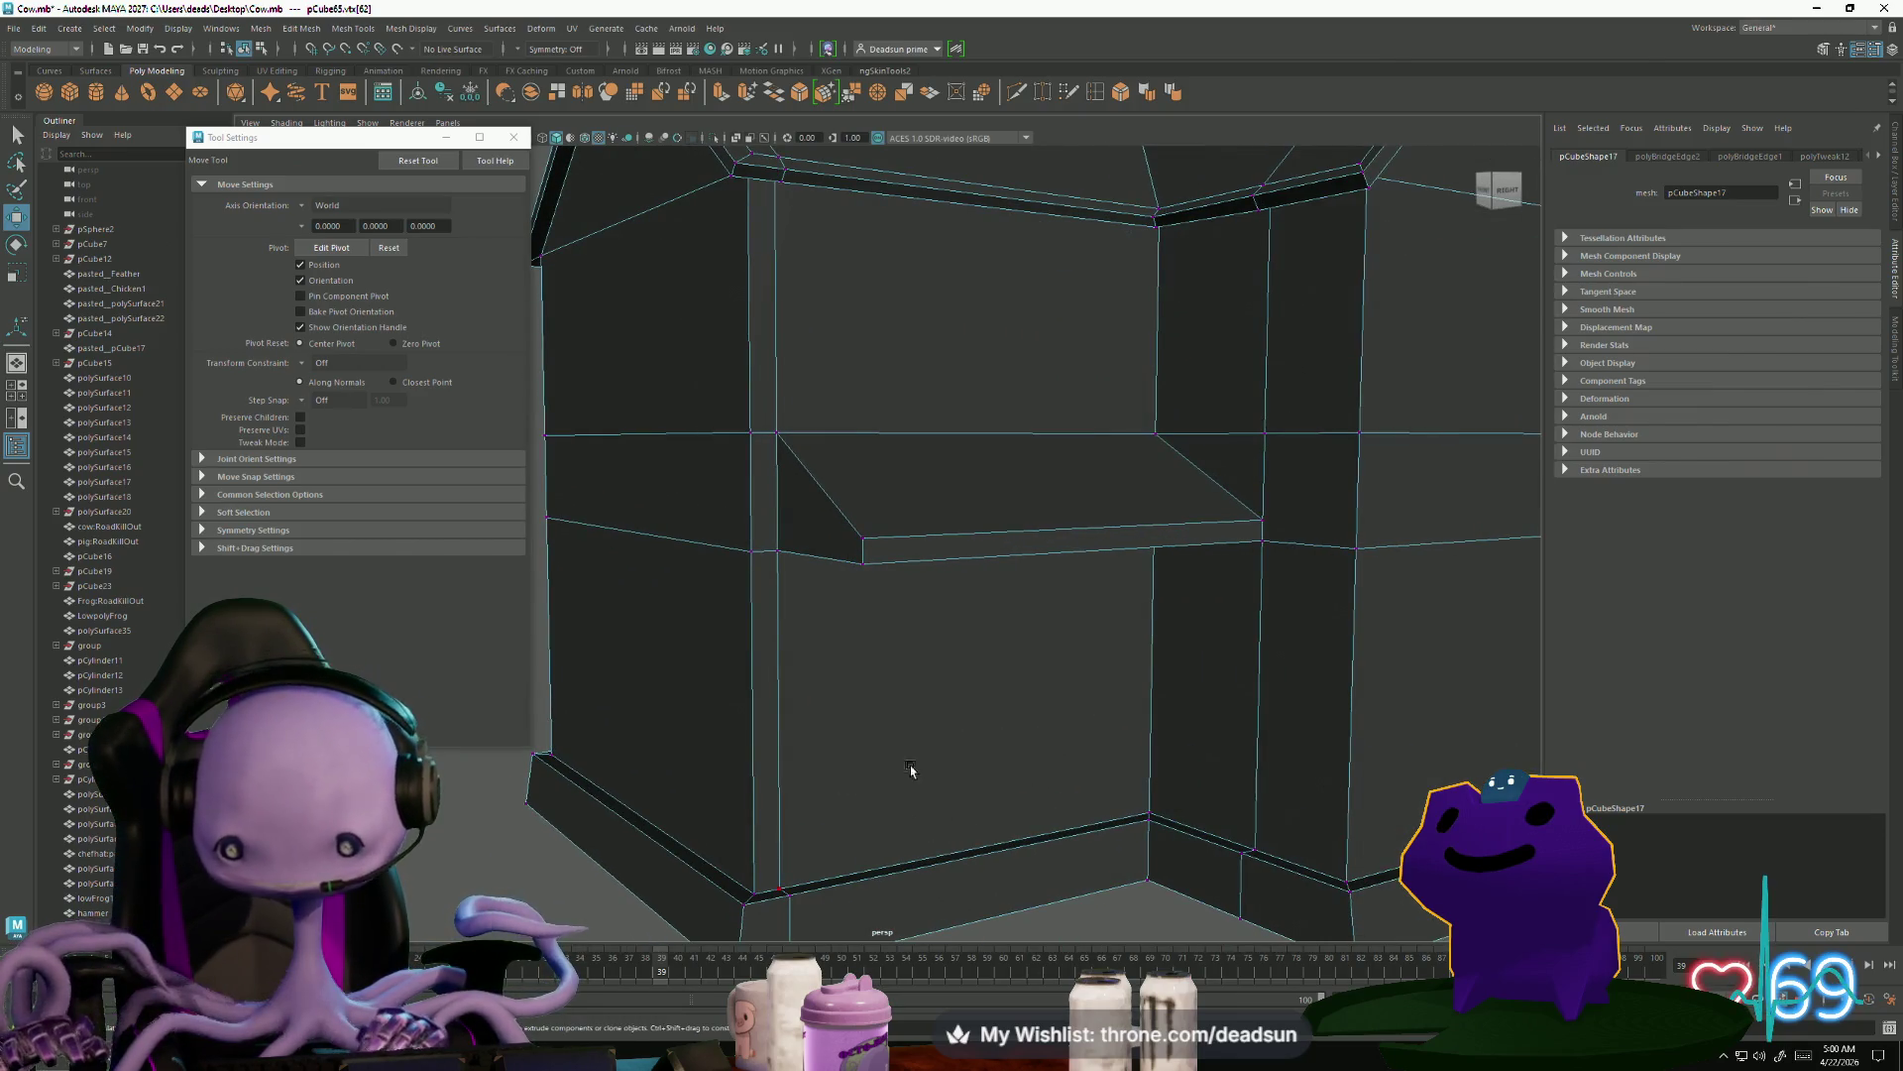
scroll(911, 770, down, 2)
mouse_move(913, 794)
alt+mouse_down()
mouse_move(892, 625)
mouse_move(906, 671)
mouse_move(950, 671)
mouse_move(926, 688)
alt+mouse_up()
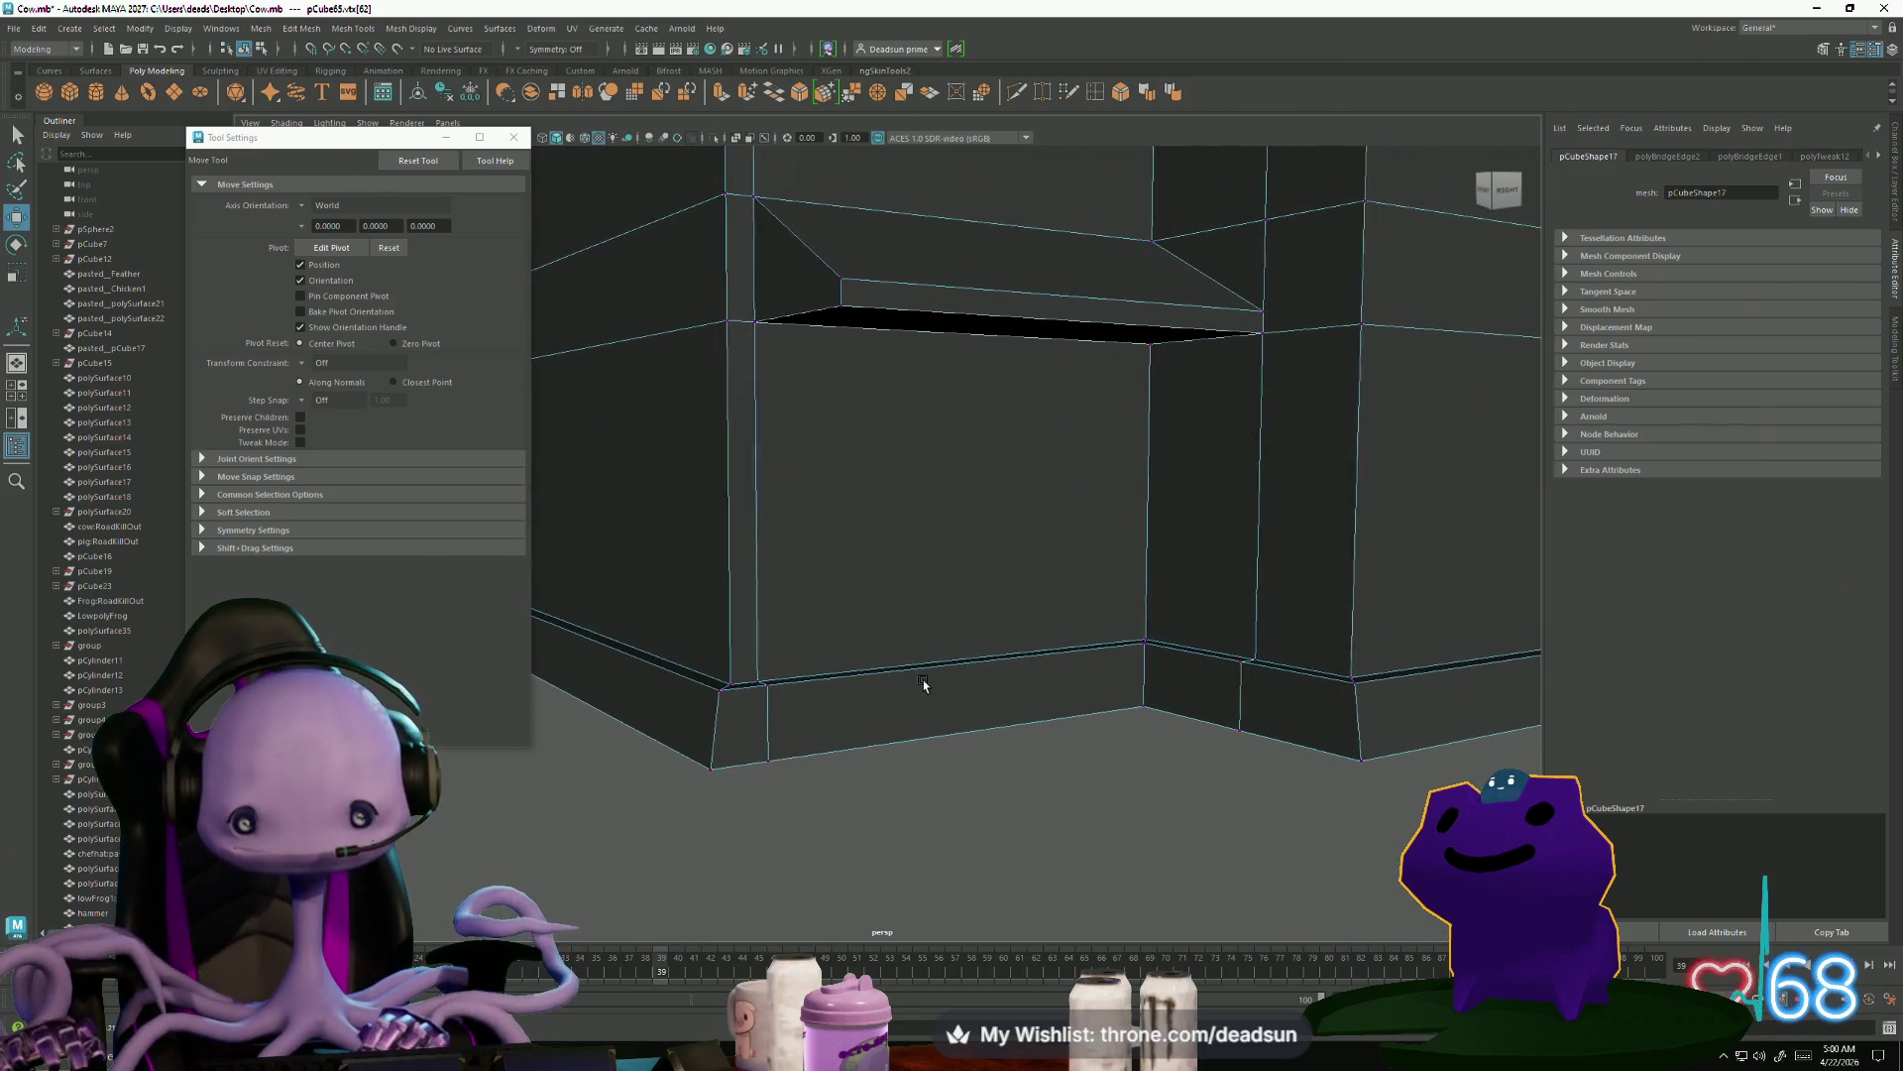
click(1017, 93)
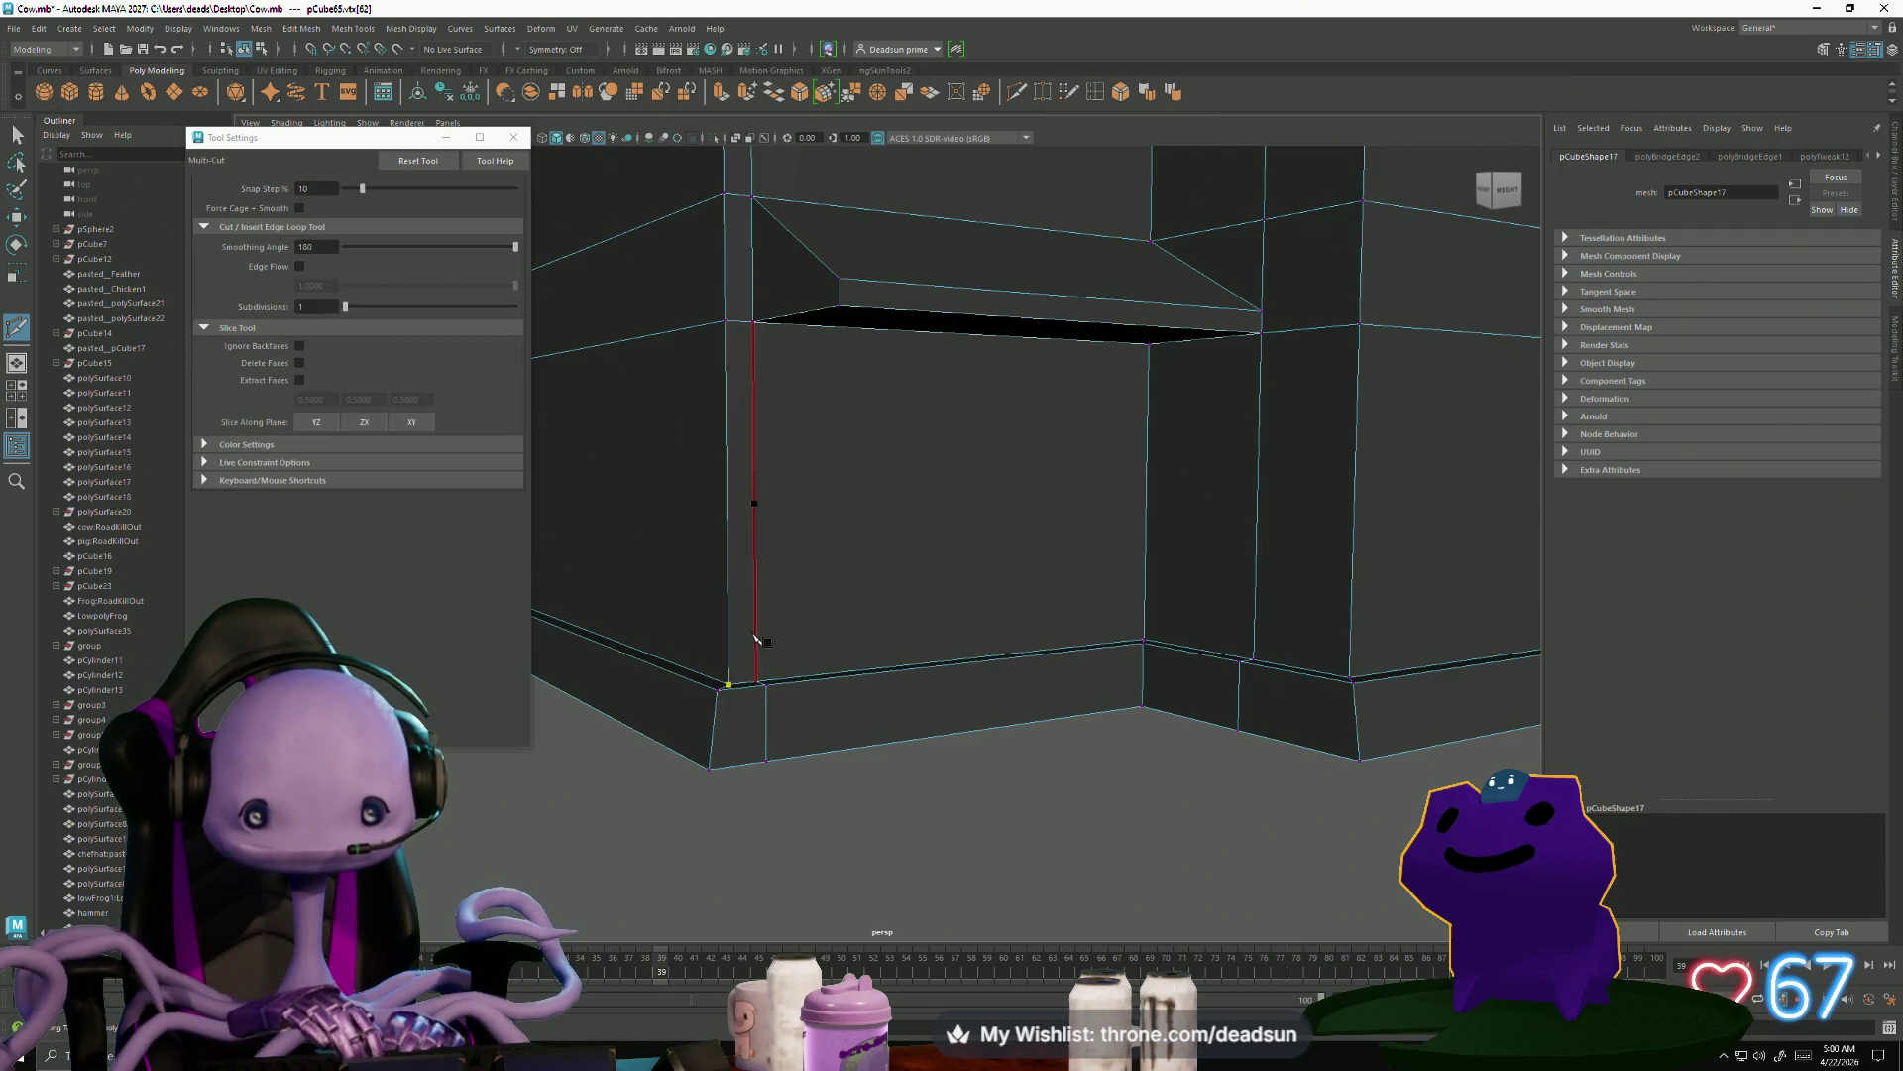
Multi-cut a horizontal edge across the recess walls just above the baseboard and commit it
click(758, 645)
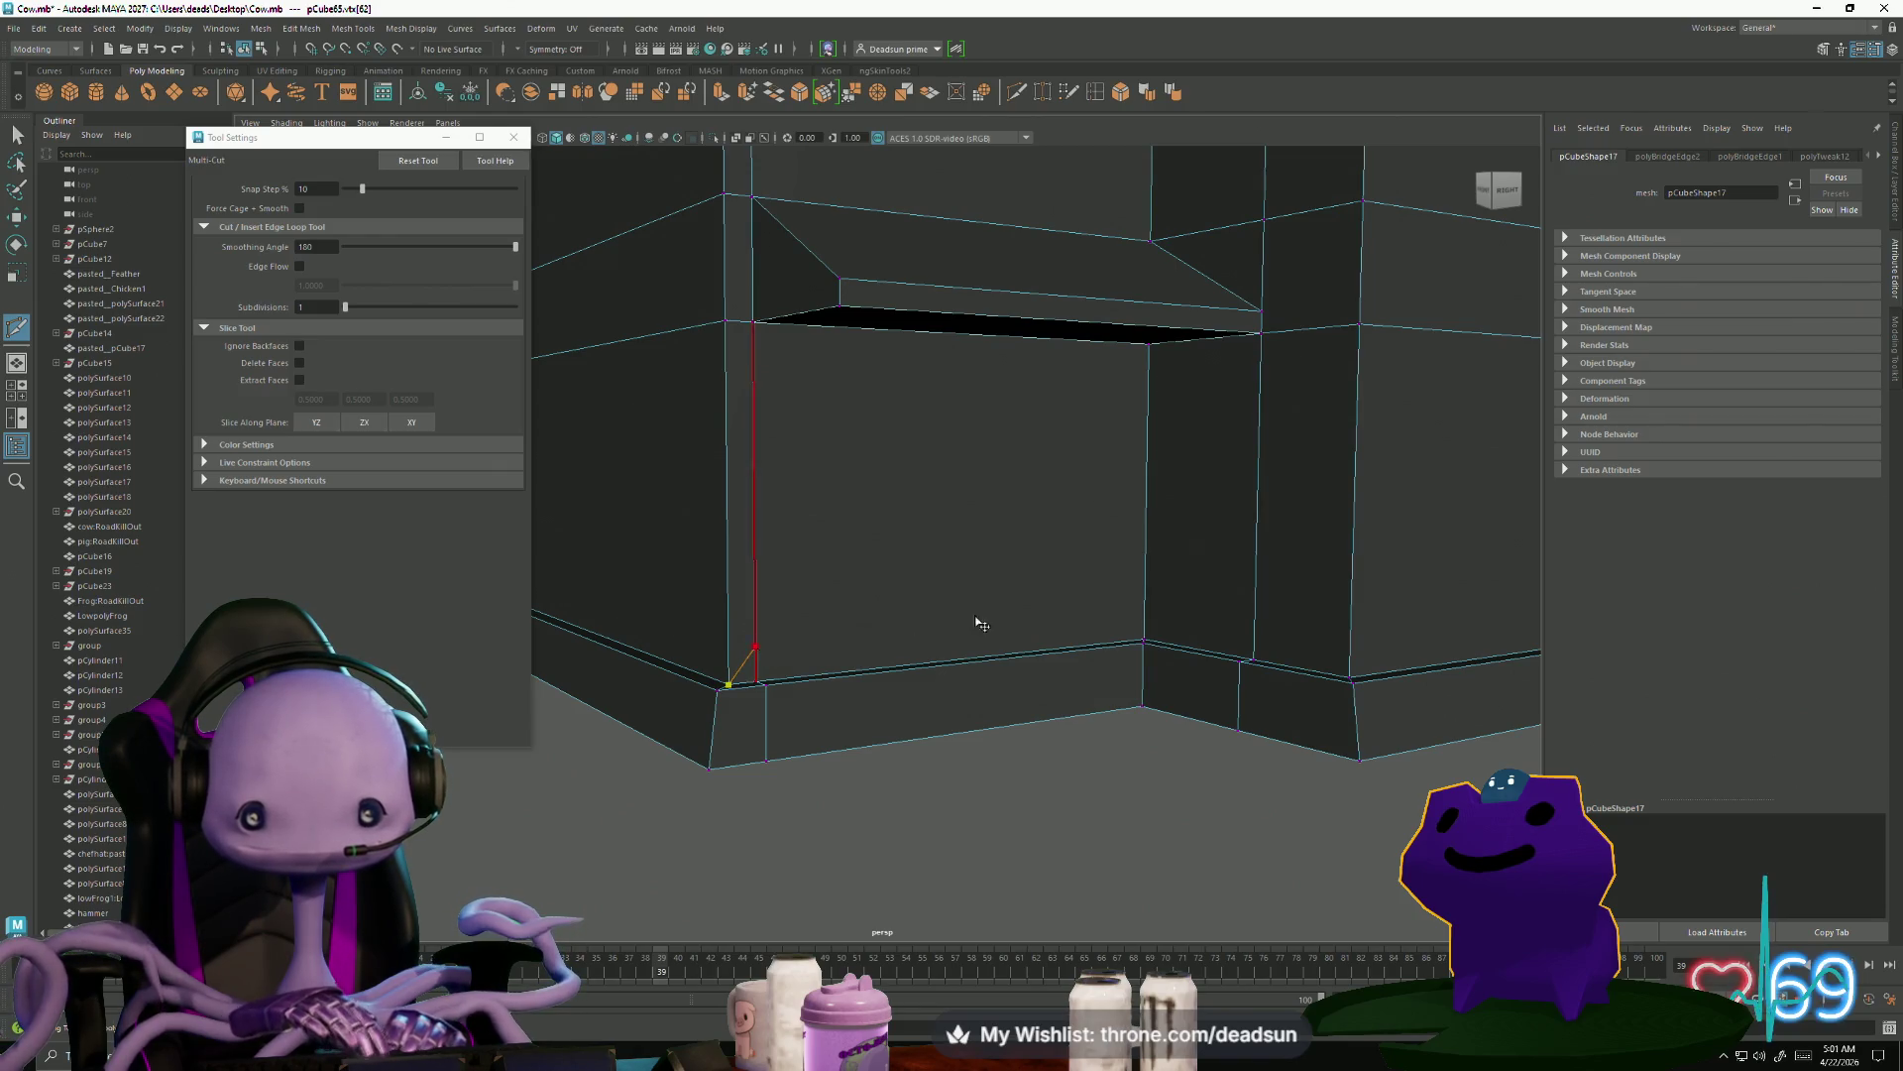
click(1147, 609)
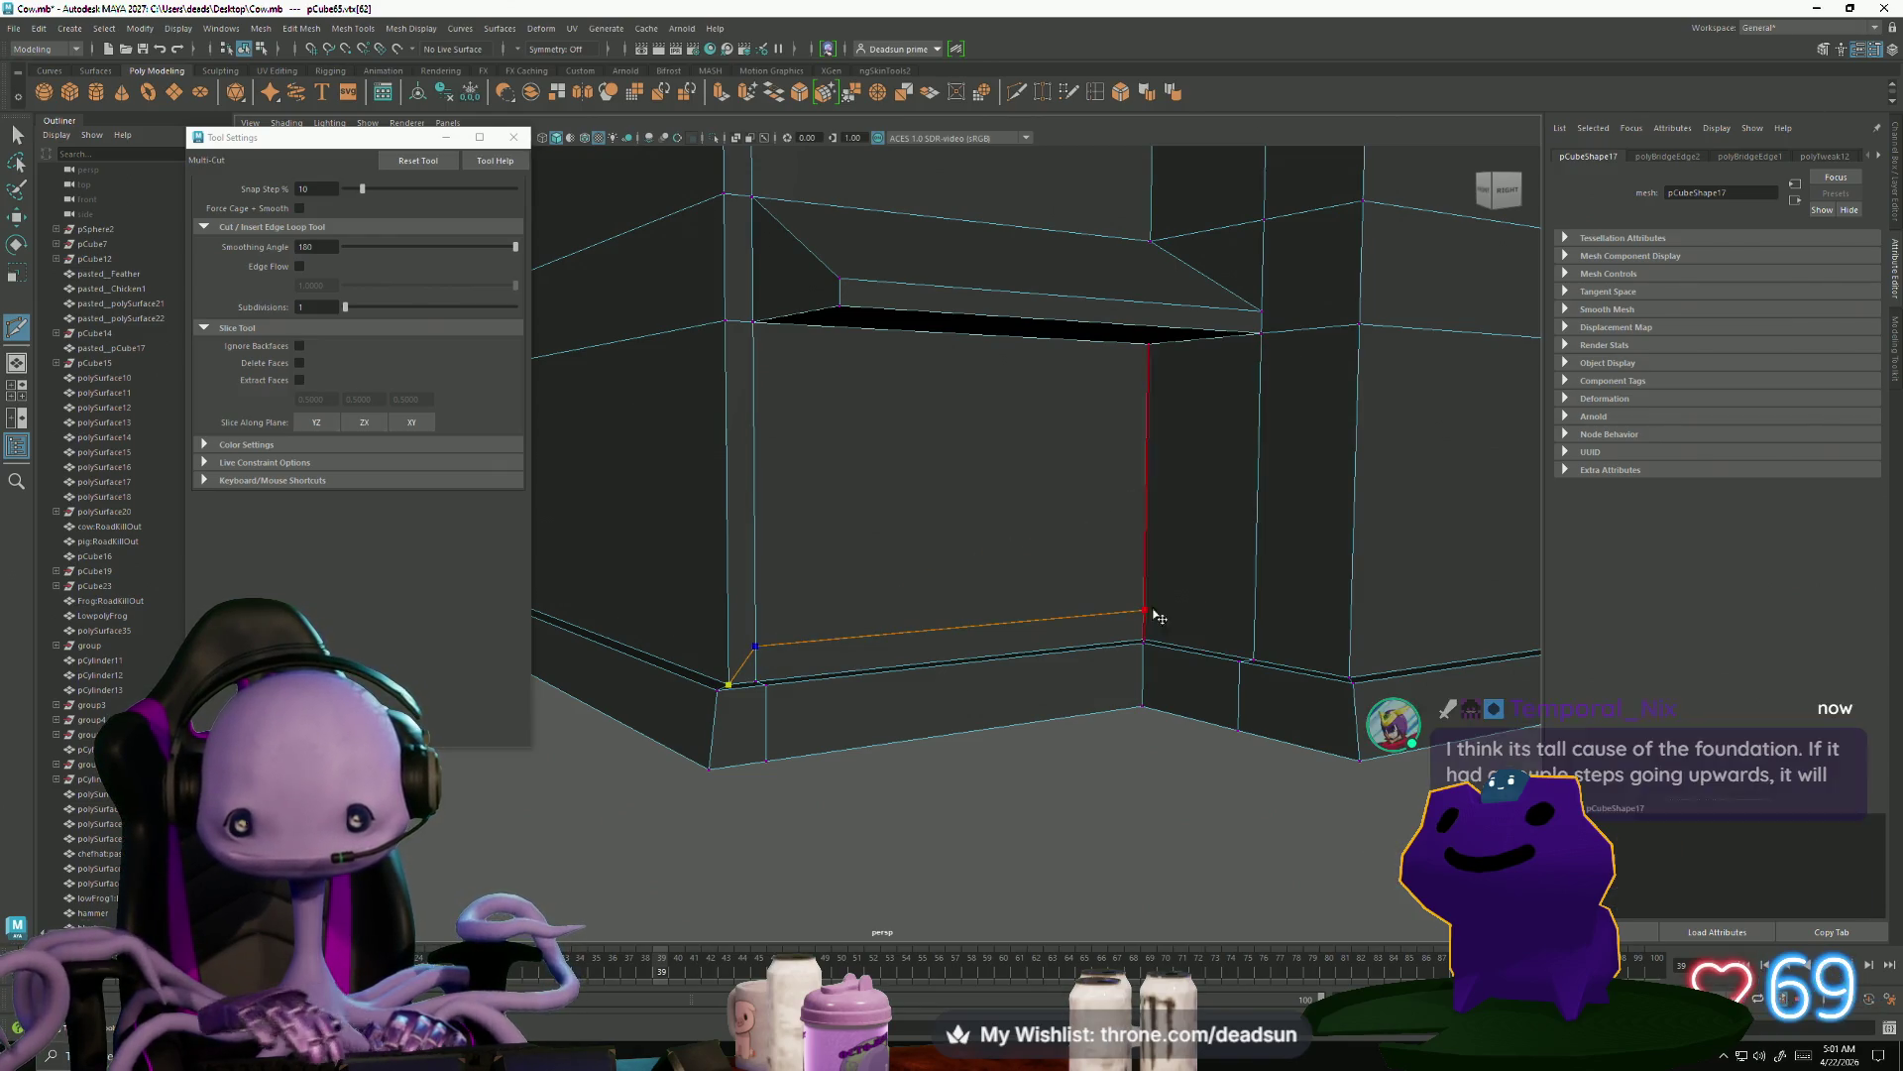
click(1251, 628)
alt+drag(1247, 627, 1177, 593)
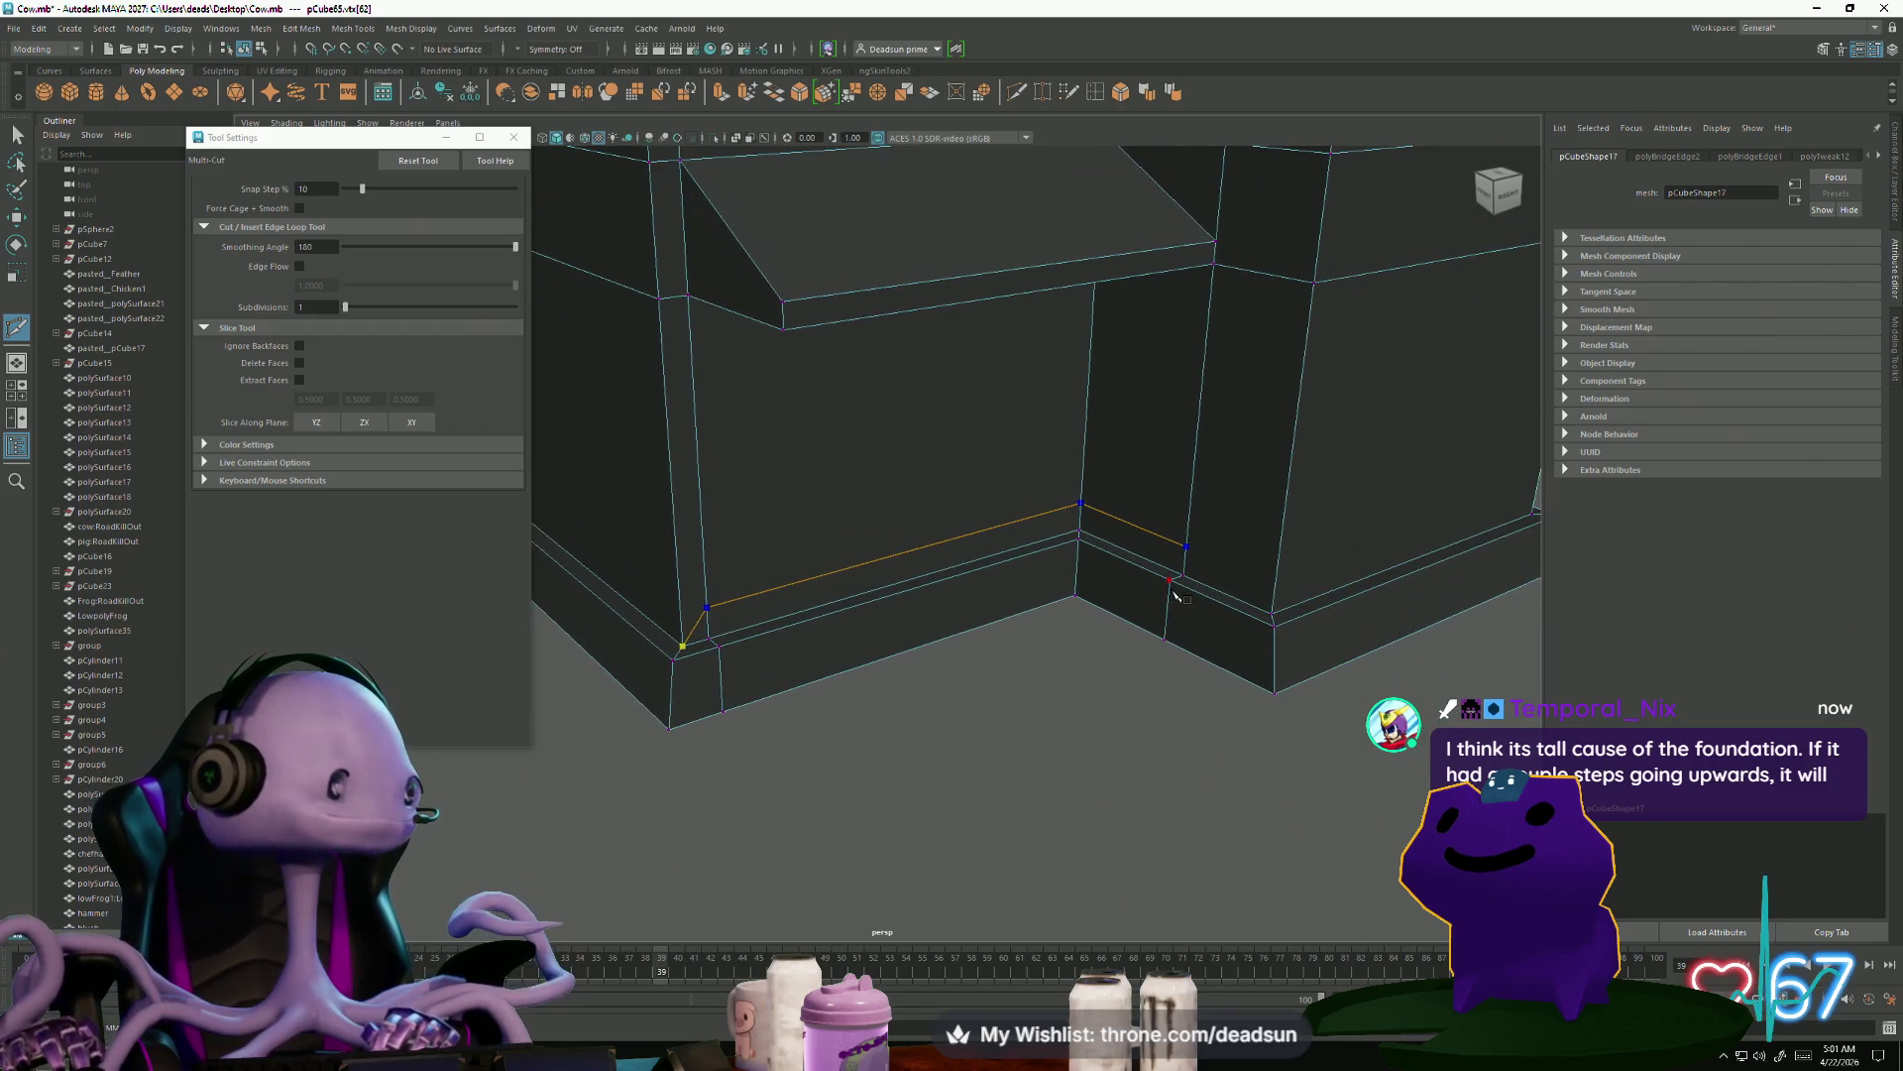
scroll(1174, 592, up, 3)
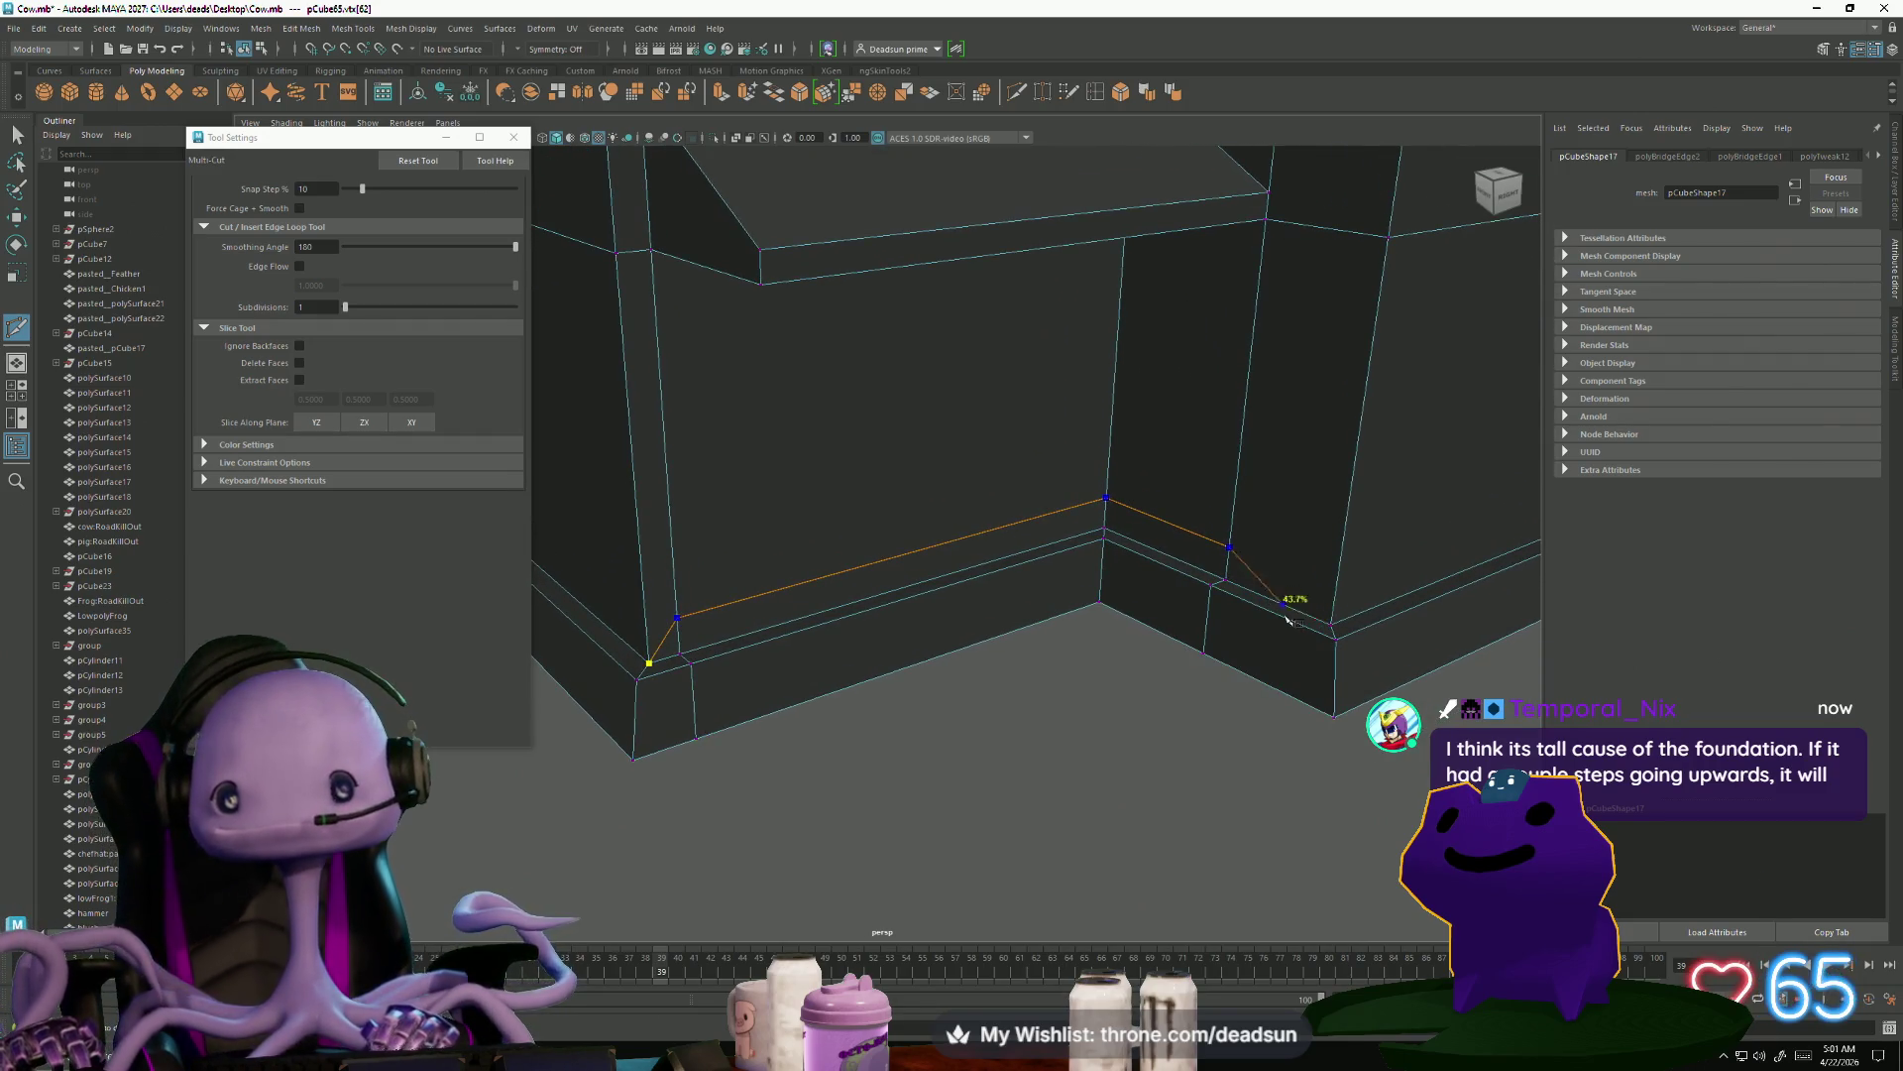
right_click(1281, 714)
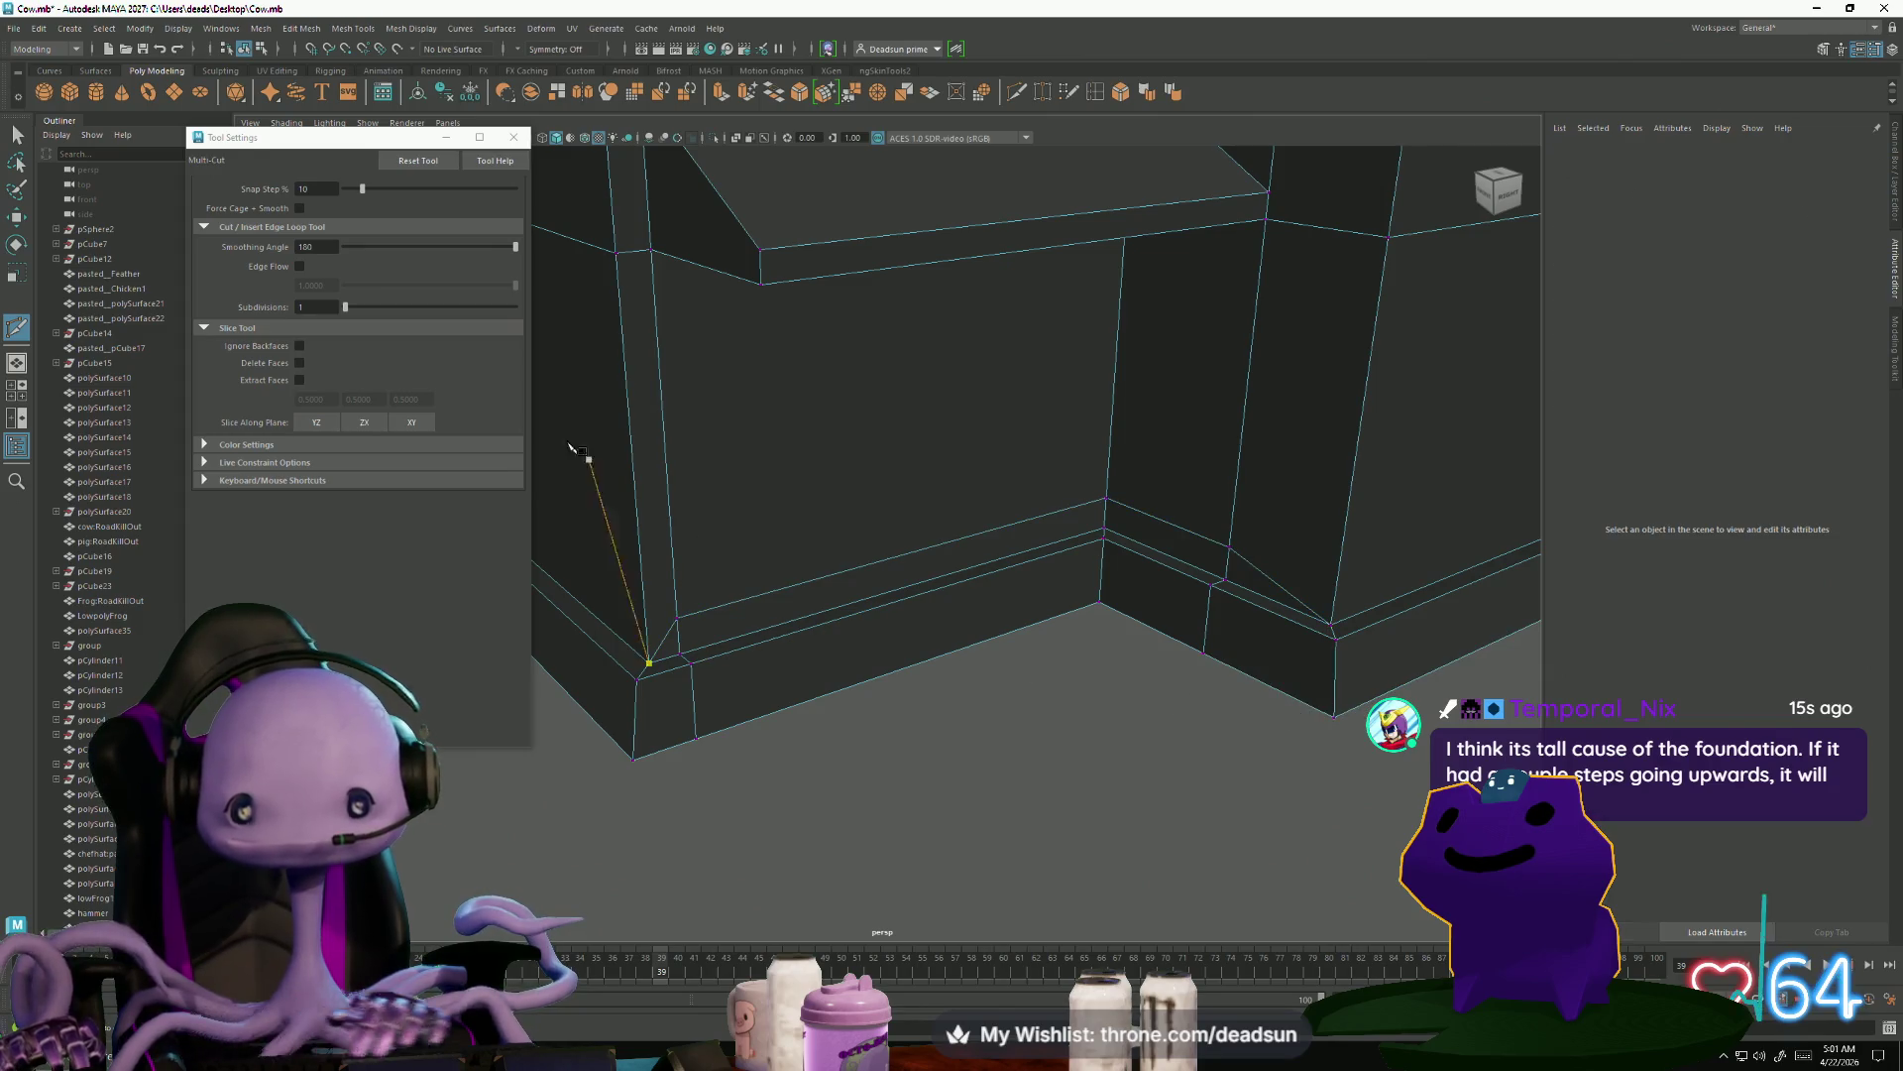
click(513, 141)
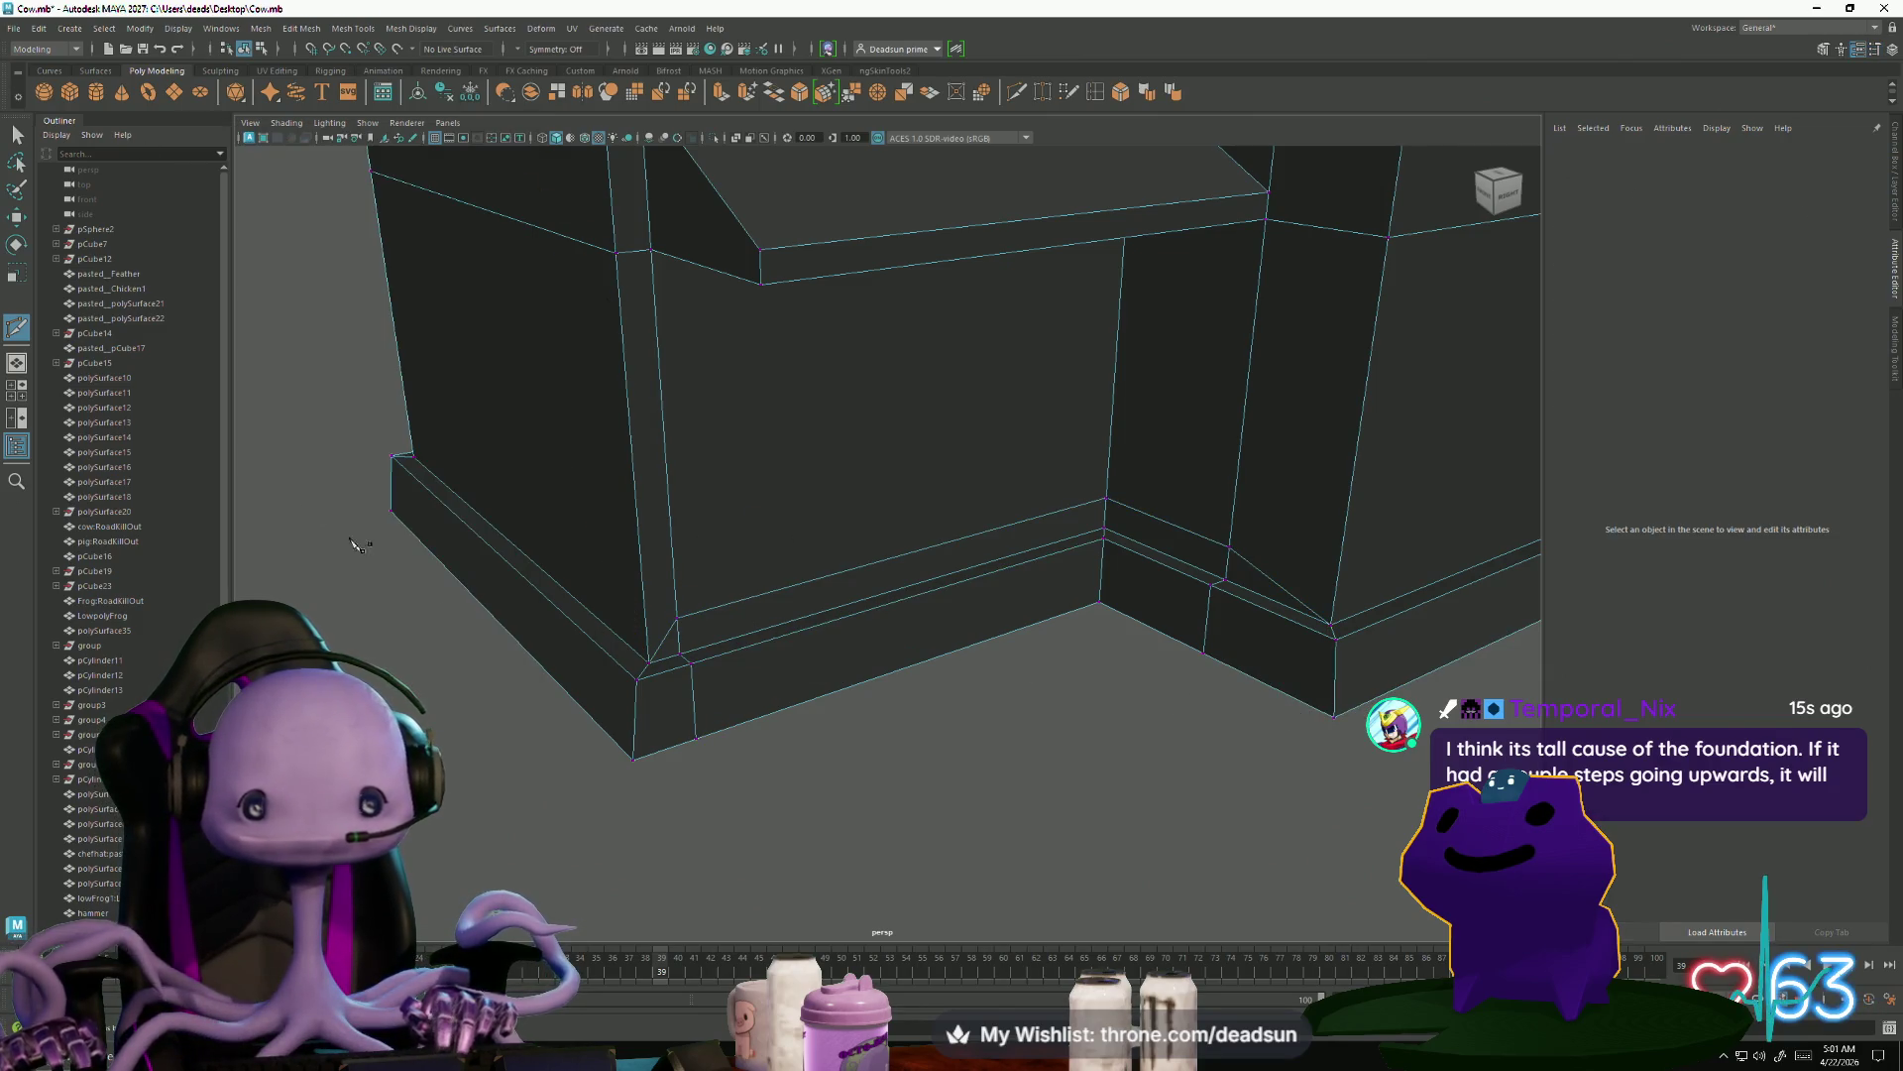
Select the baseboard faces in the recess, including the side ones
right_drag(788, 612, 801, 615)
drag(861, 687, 860, 688)
shift+click(1139, 539)
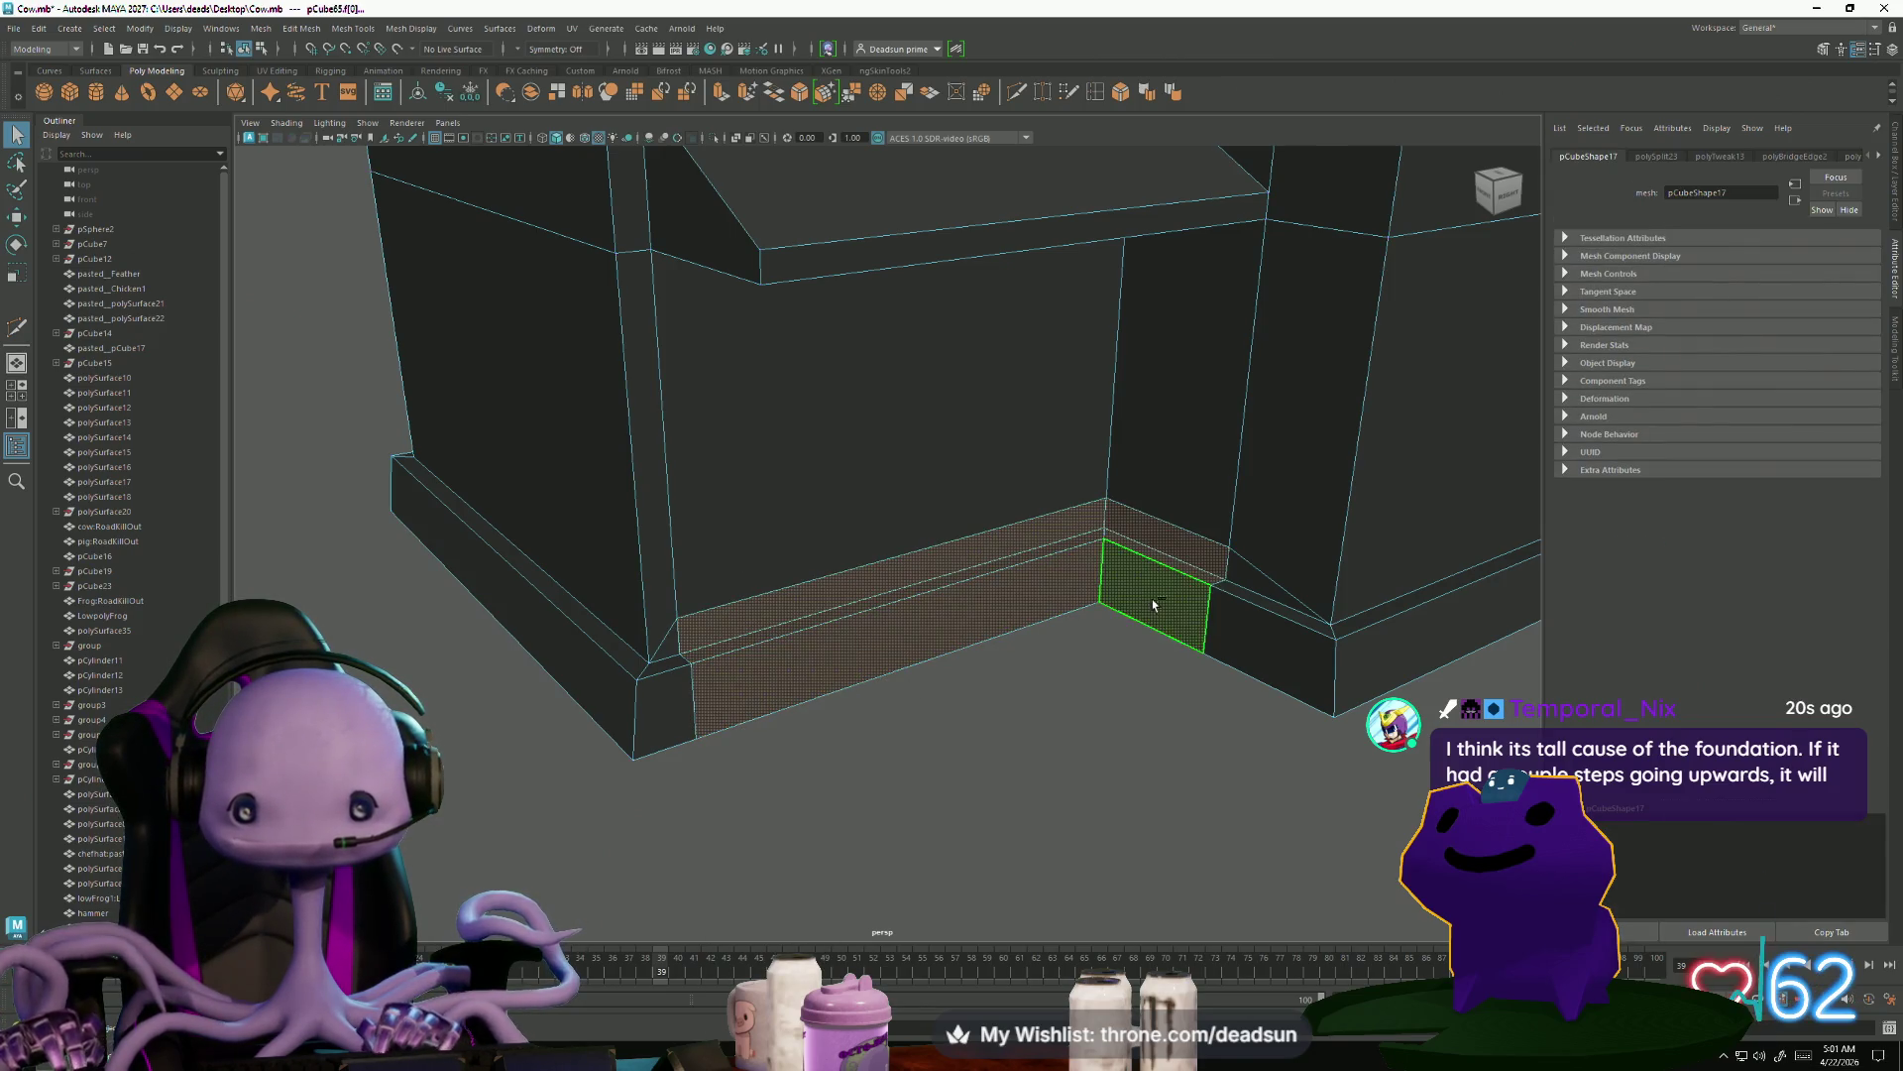
Delete the recess floor face and the right baseboard face inside the recess
click(1045, 682)
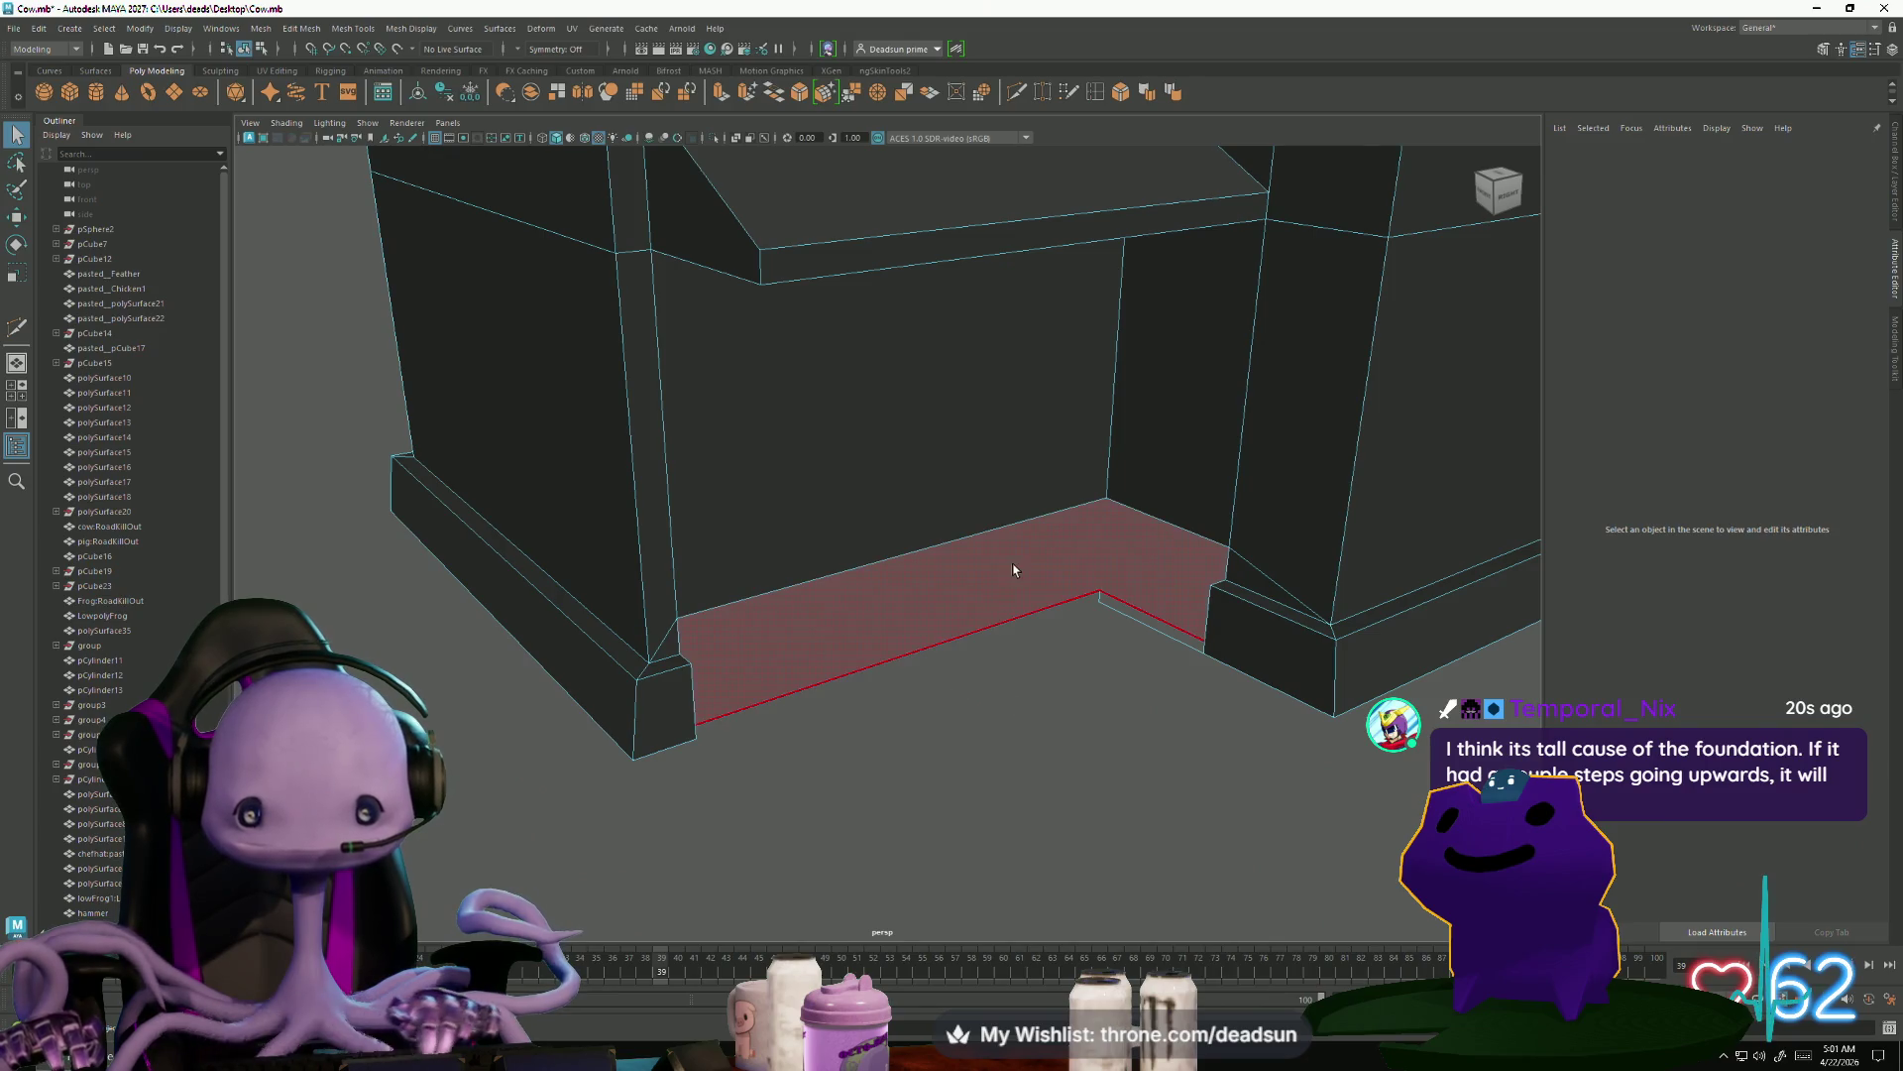
drag(1106, 682, 1106, 682)
mouse_move(1106, 682)
alt+mouse_down()
mouse_move(1061, 744)
mouse_move(959, 691)
mouse_move(964, 662)
mouse_move(1004, 728)
alt+mouse_up()
key(Delete)
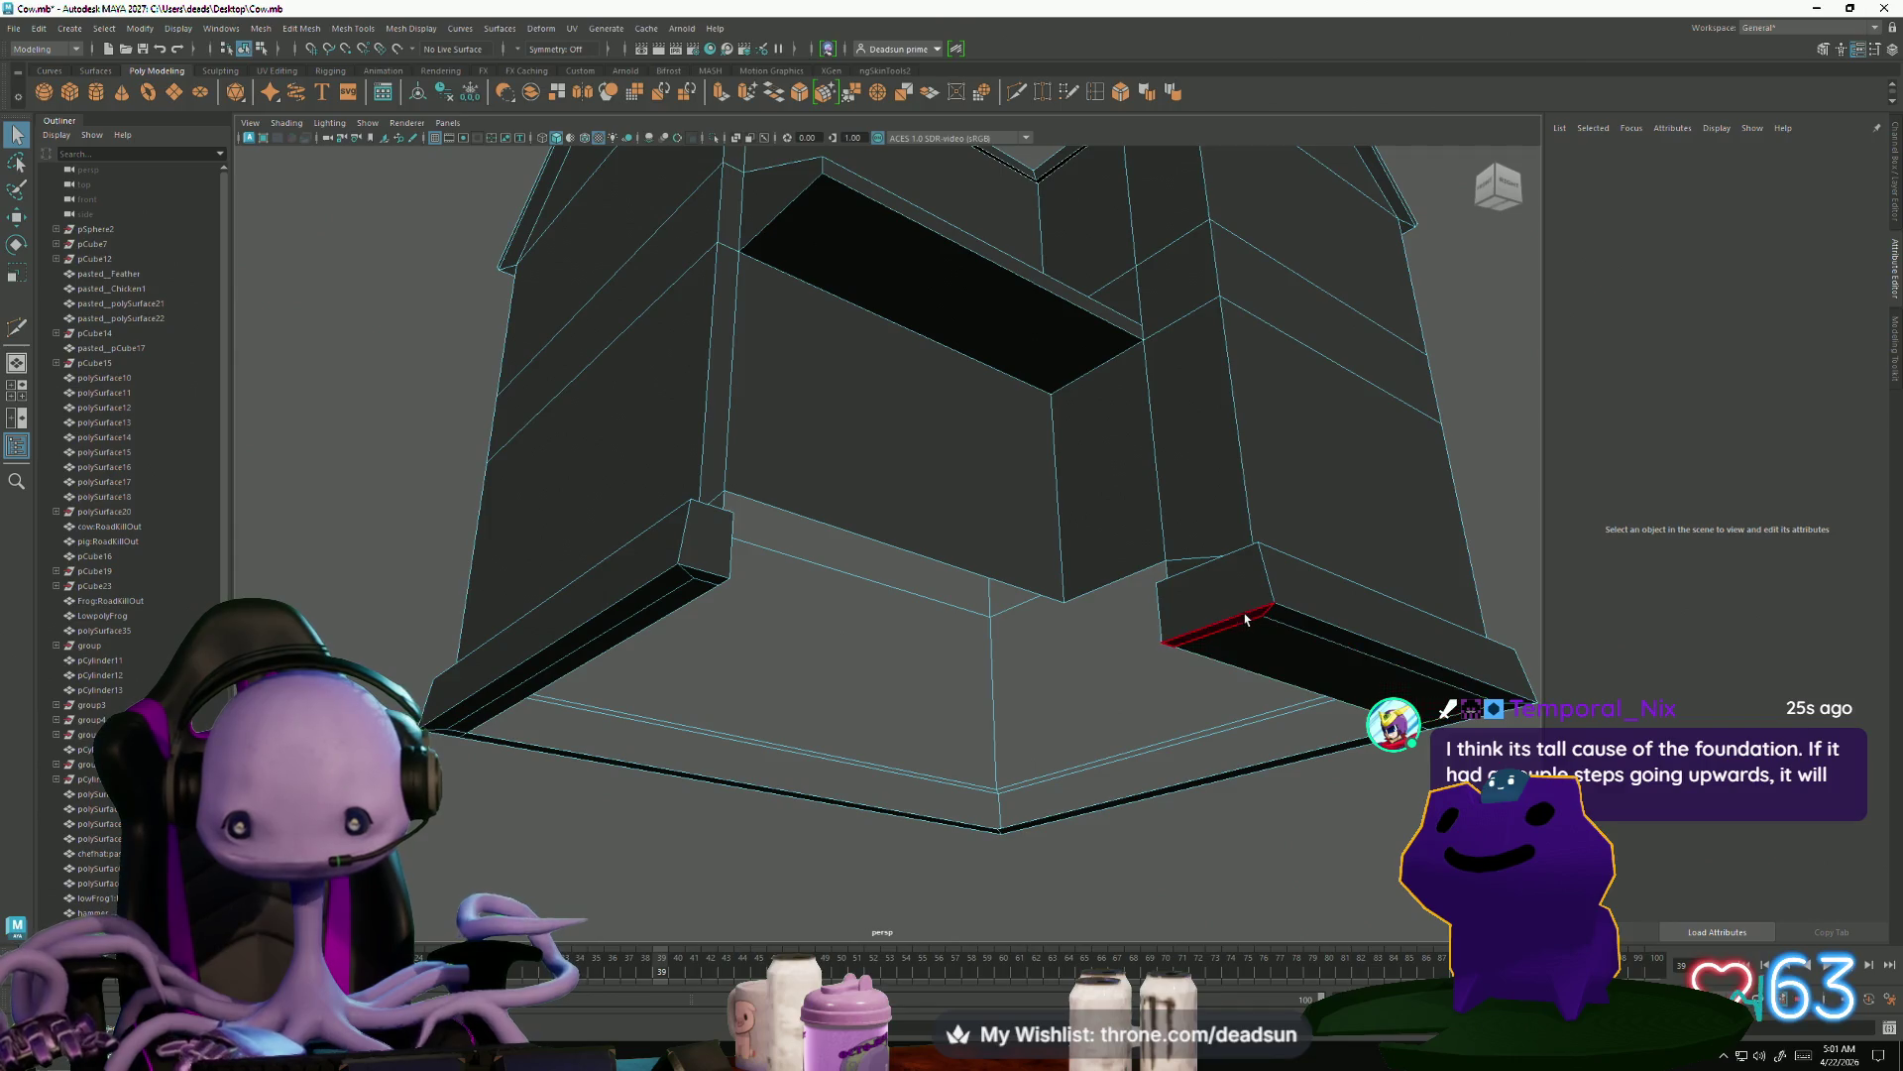
click(1245, 618)
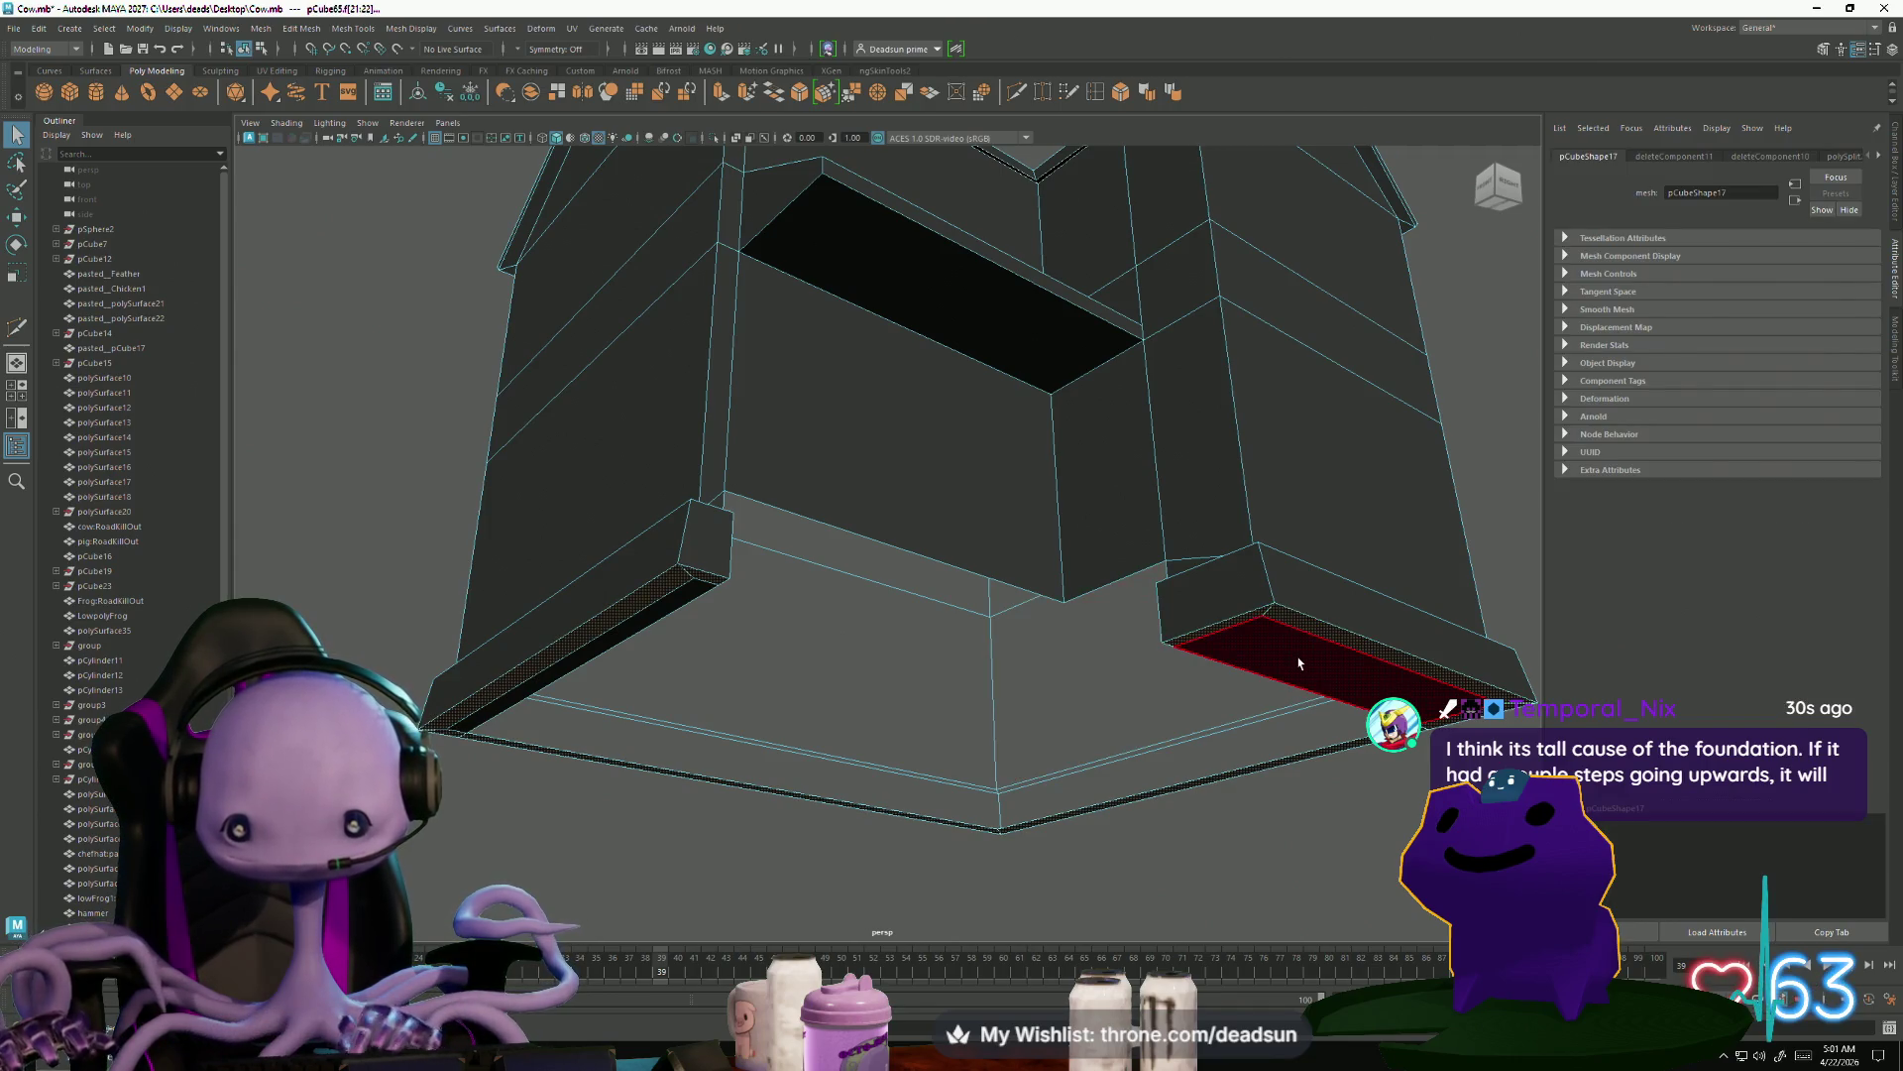
key(Delete)
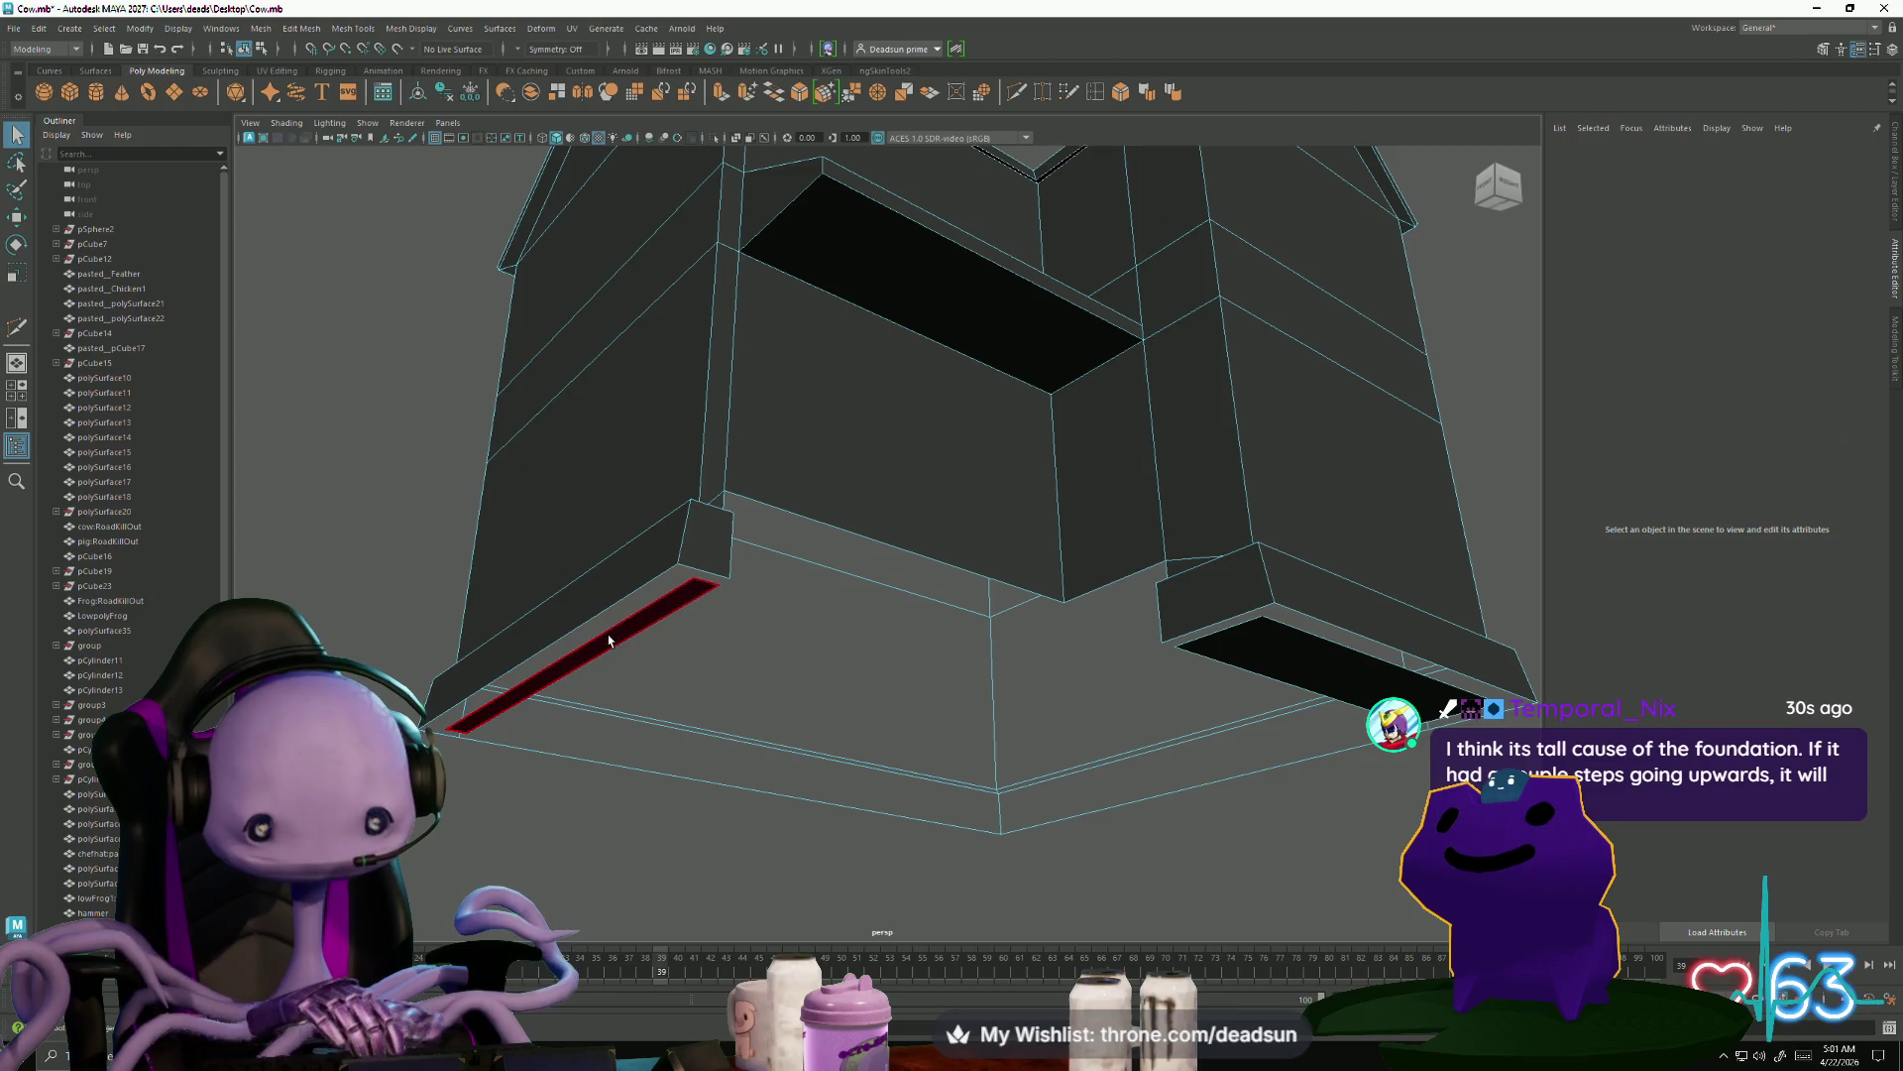
Clear the selection and select the wall-corner edge in Edge mode
click(1279, 666)
alt+drag(1129, 762, 789, 797)
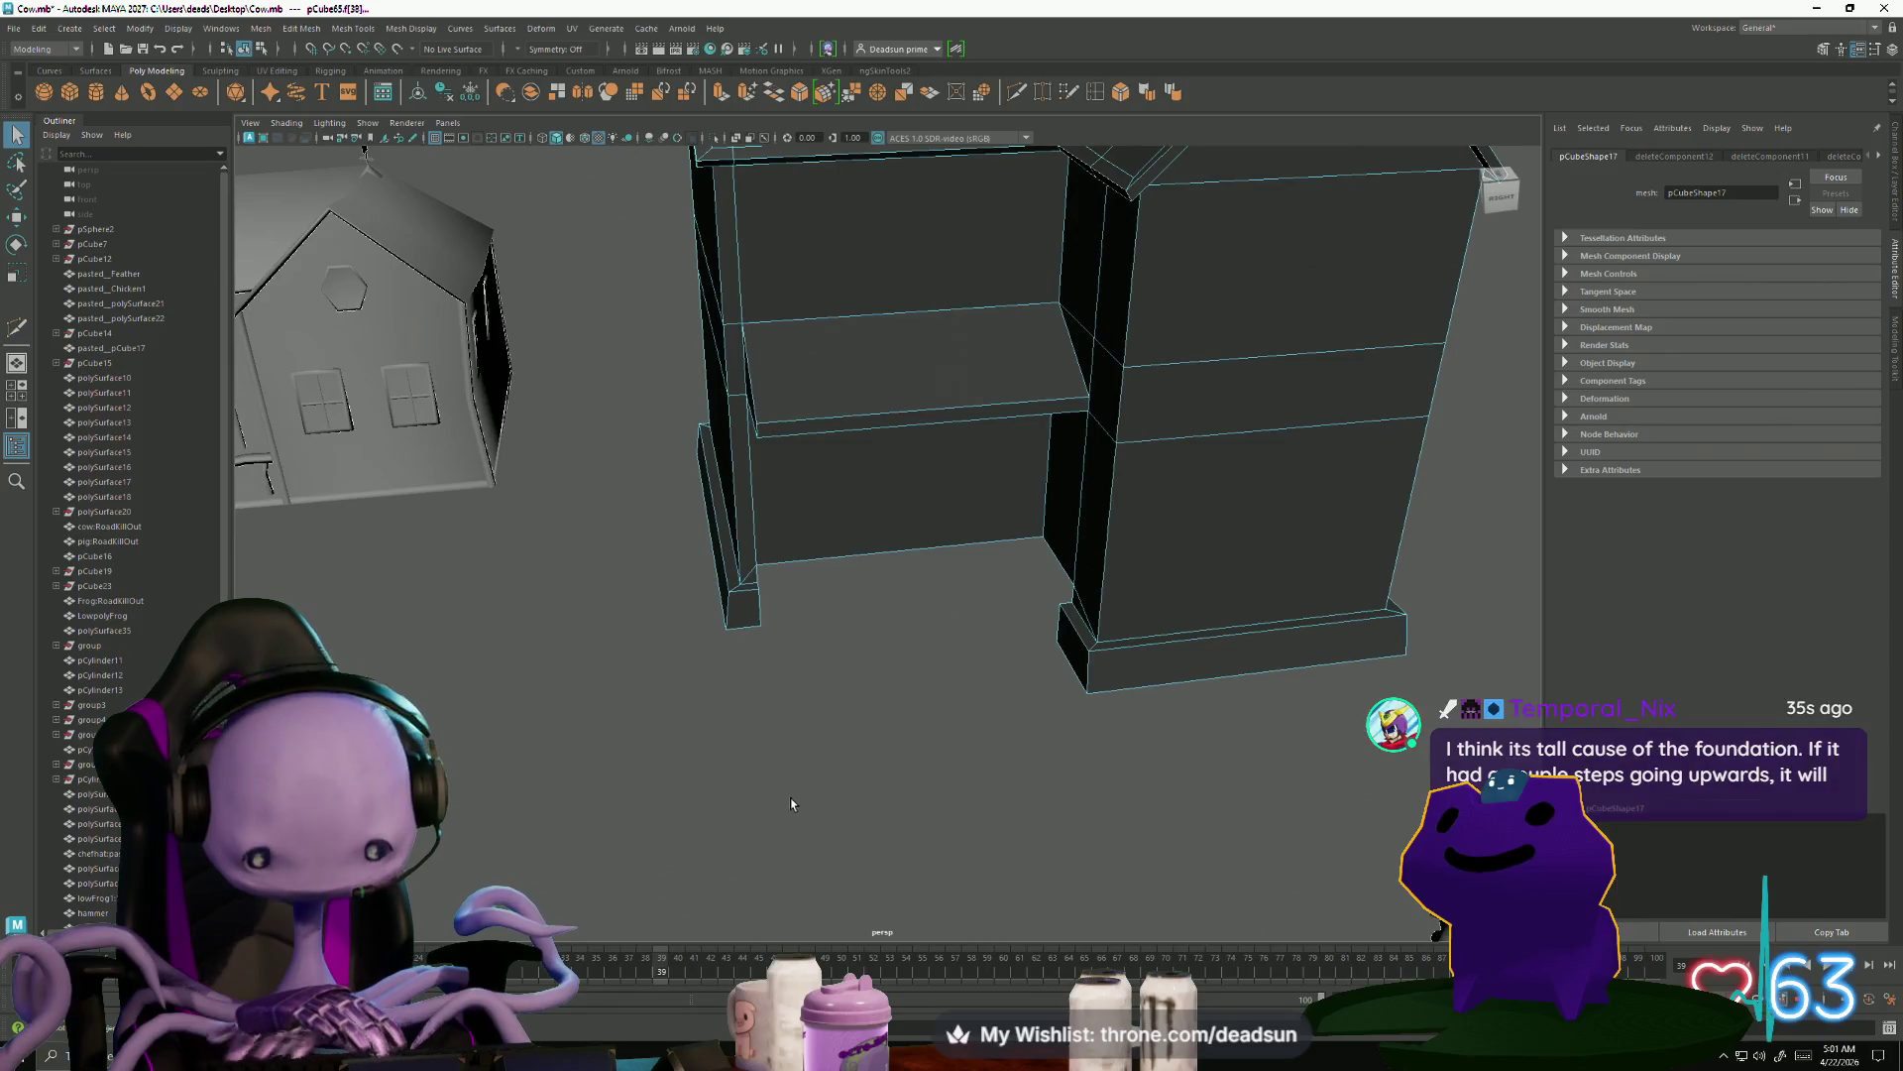
click(790, 797)
mouse_move(1001, 705)
alt+mouse_down()
mouse_move(1221, 797)
mouse_move(1196, 778)
mouse_move(1206, 761)
alt+mouse_up()
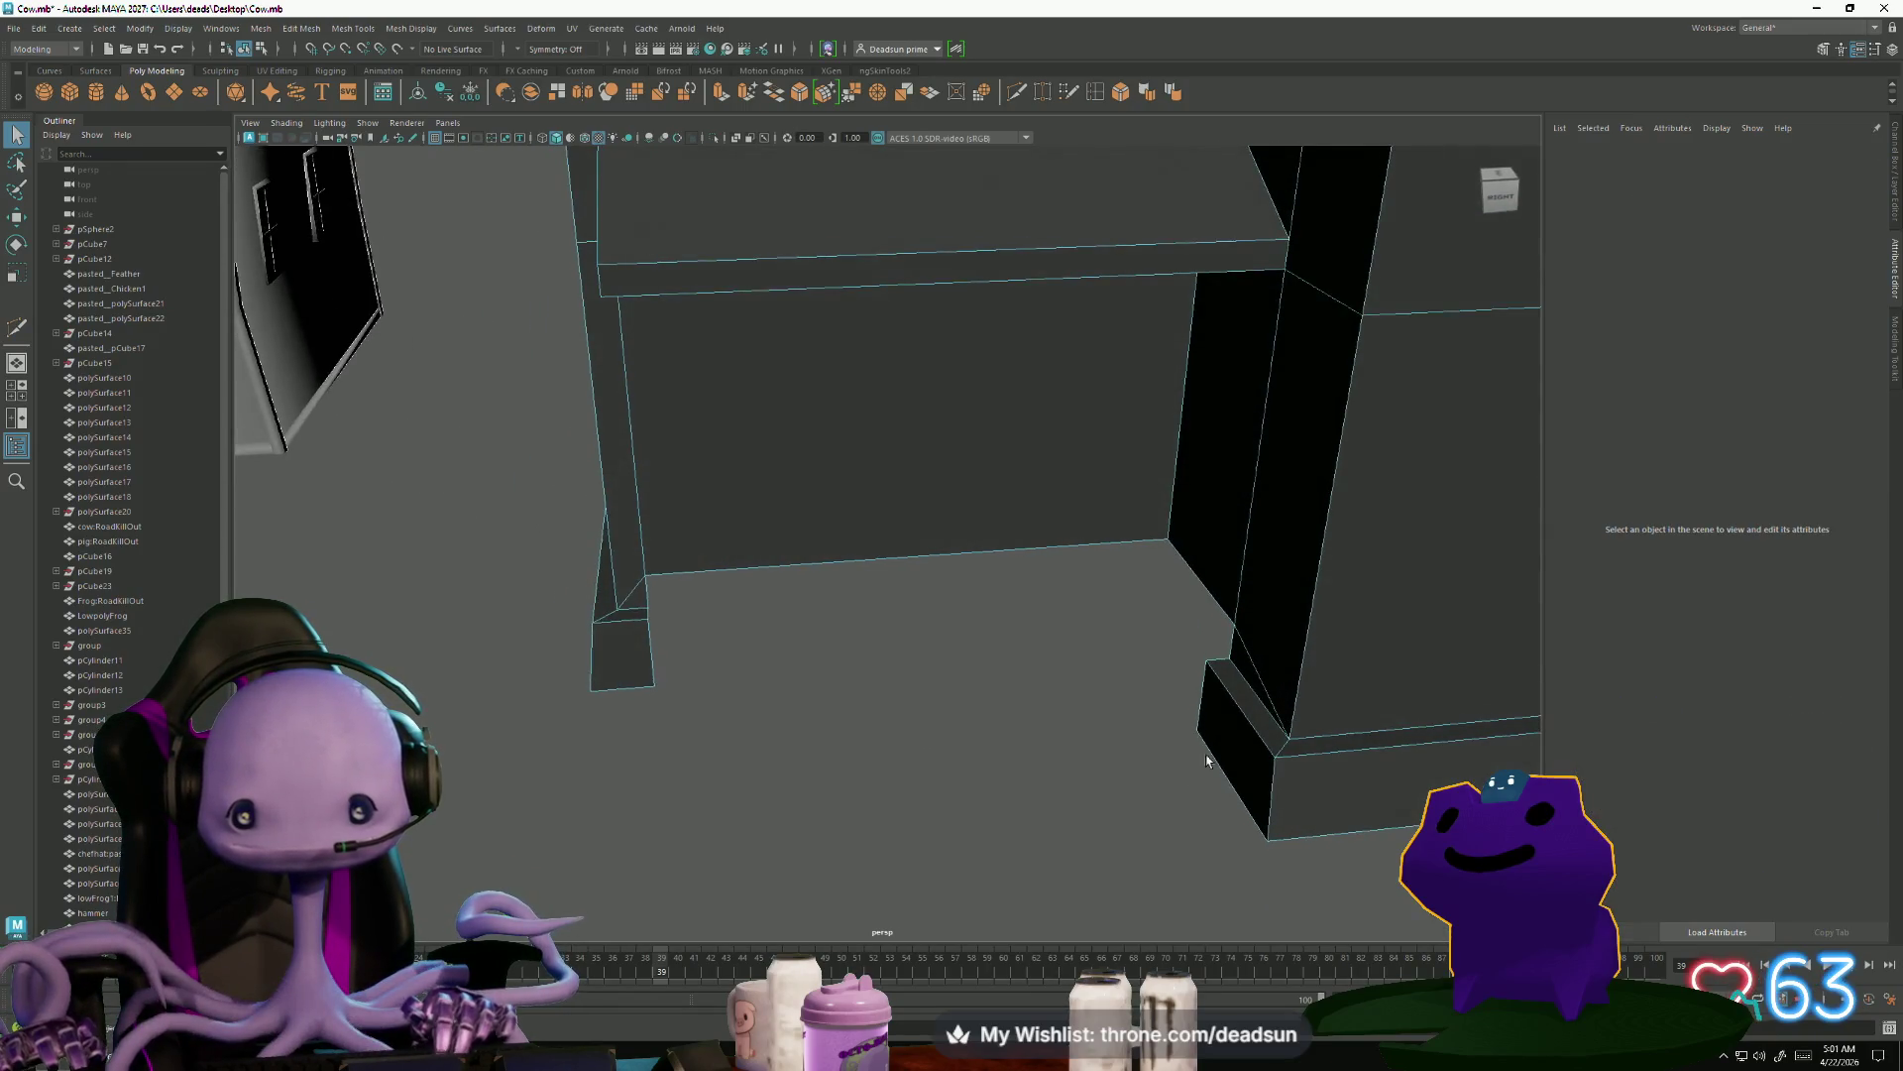
right_drag(1195, 582, 1200, 544)
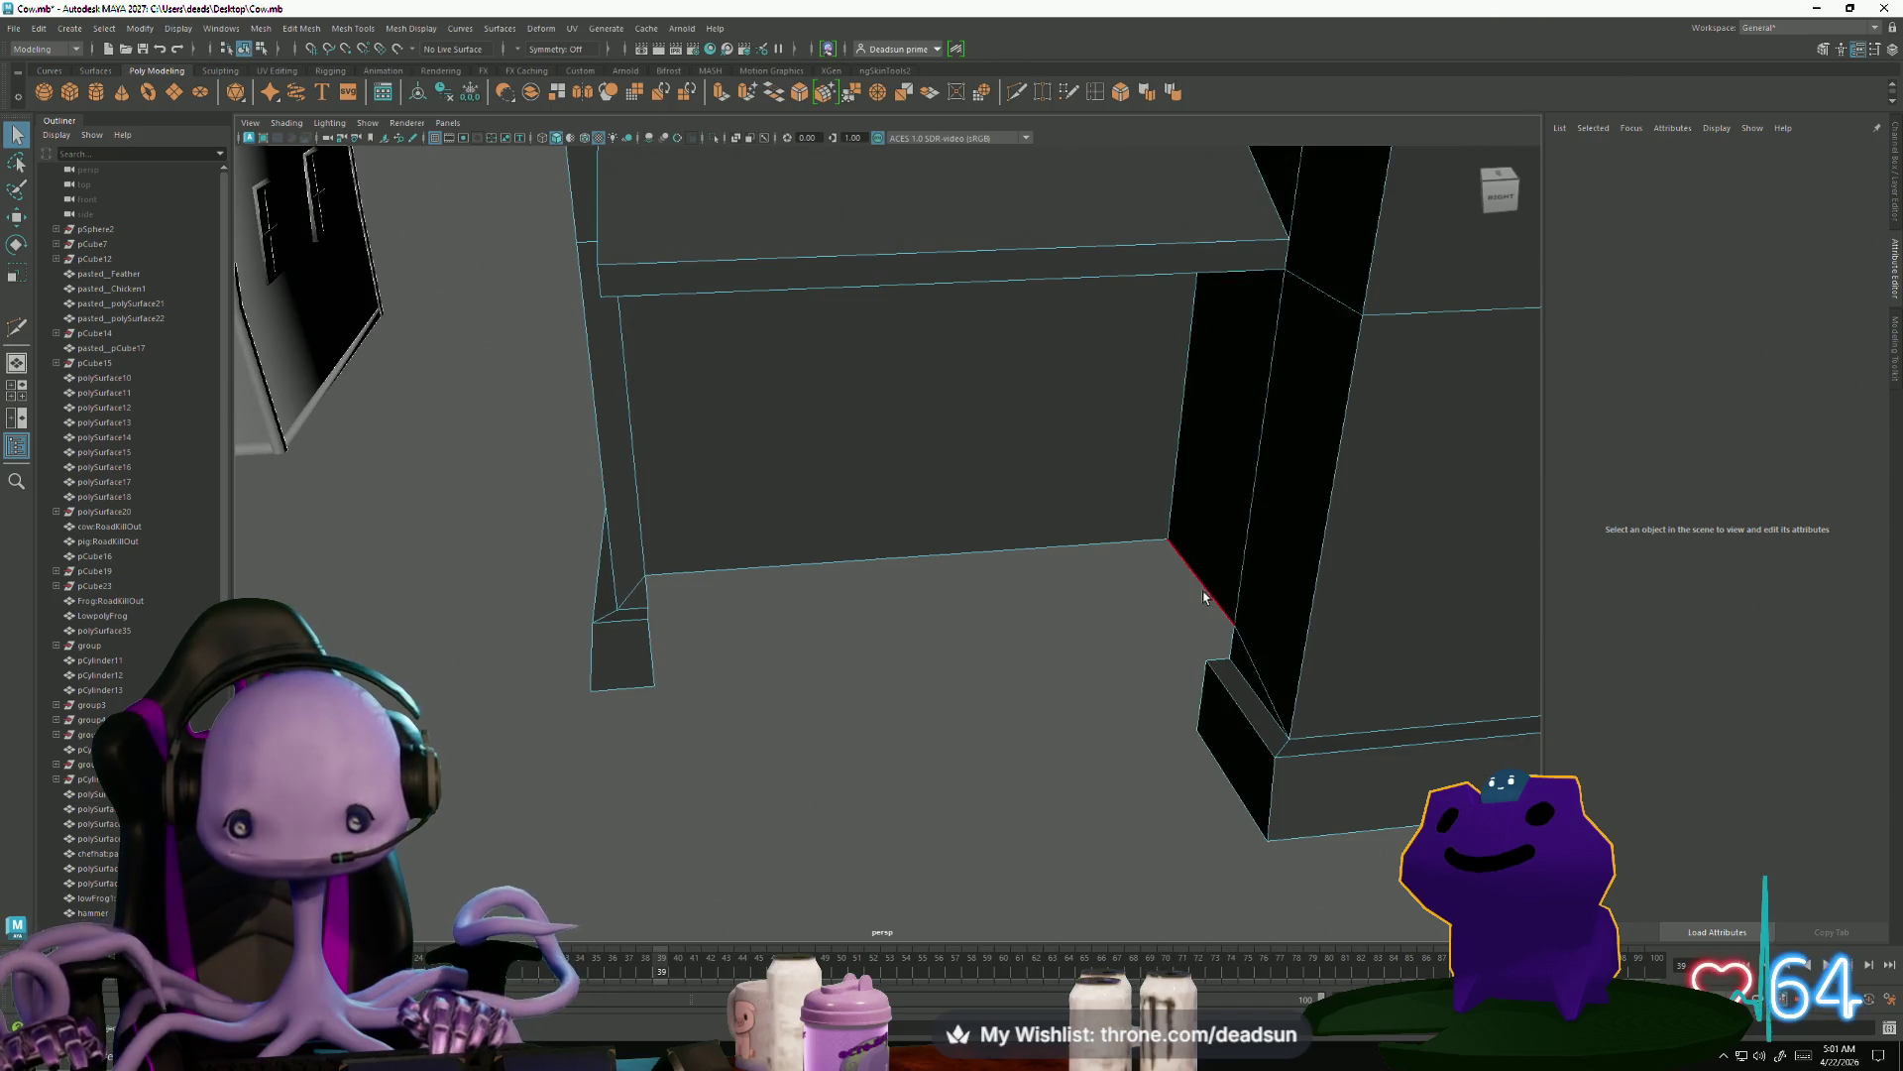
click(1204, 585)
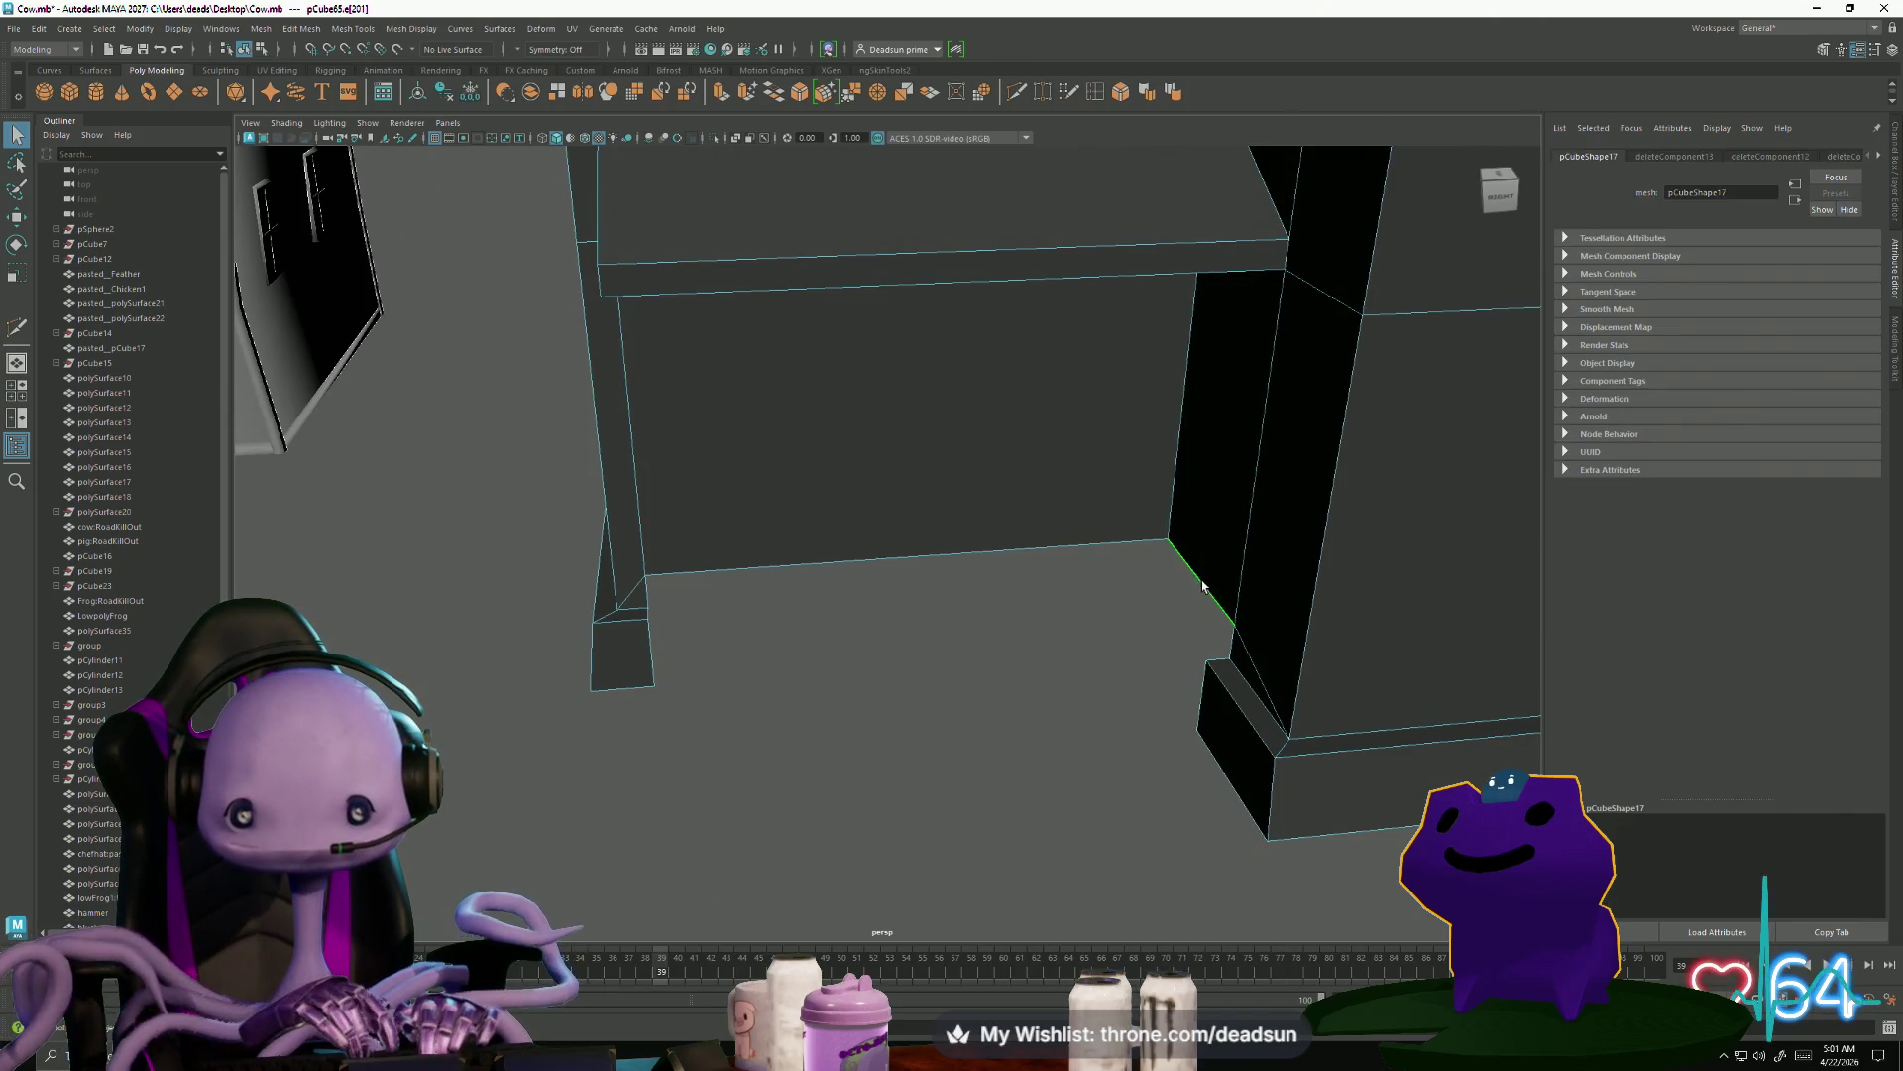
mouse_move(805, 710)
alt+mouse_down()
mouse_move(854, 714)
mouse_move(793, 632)
alt+mouse_up()
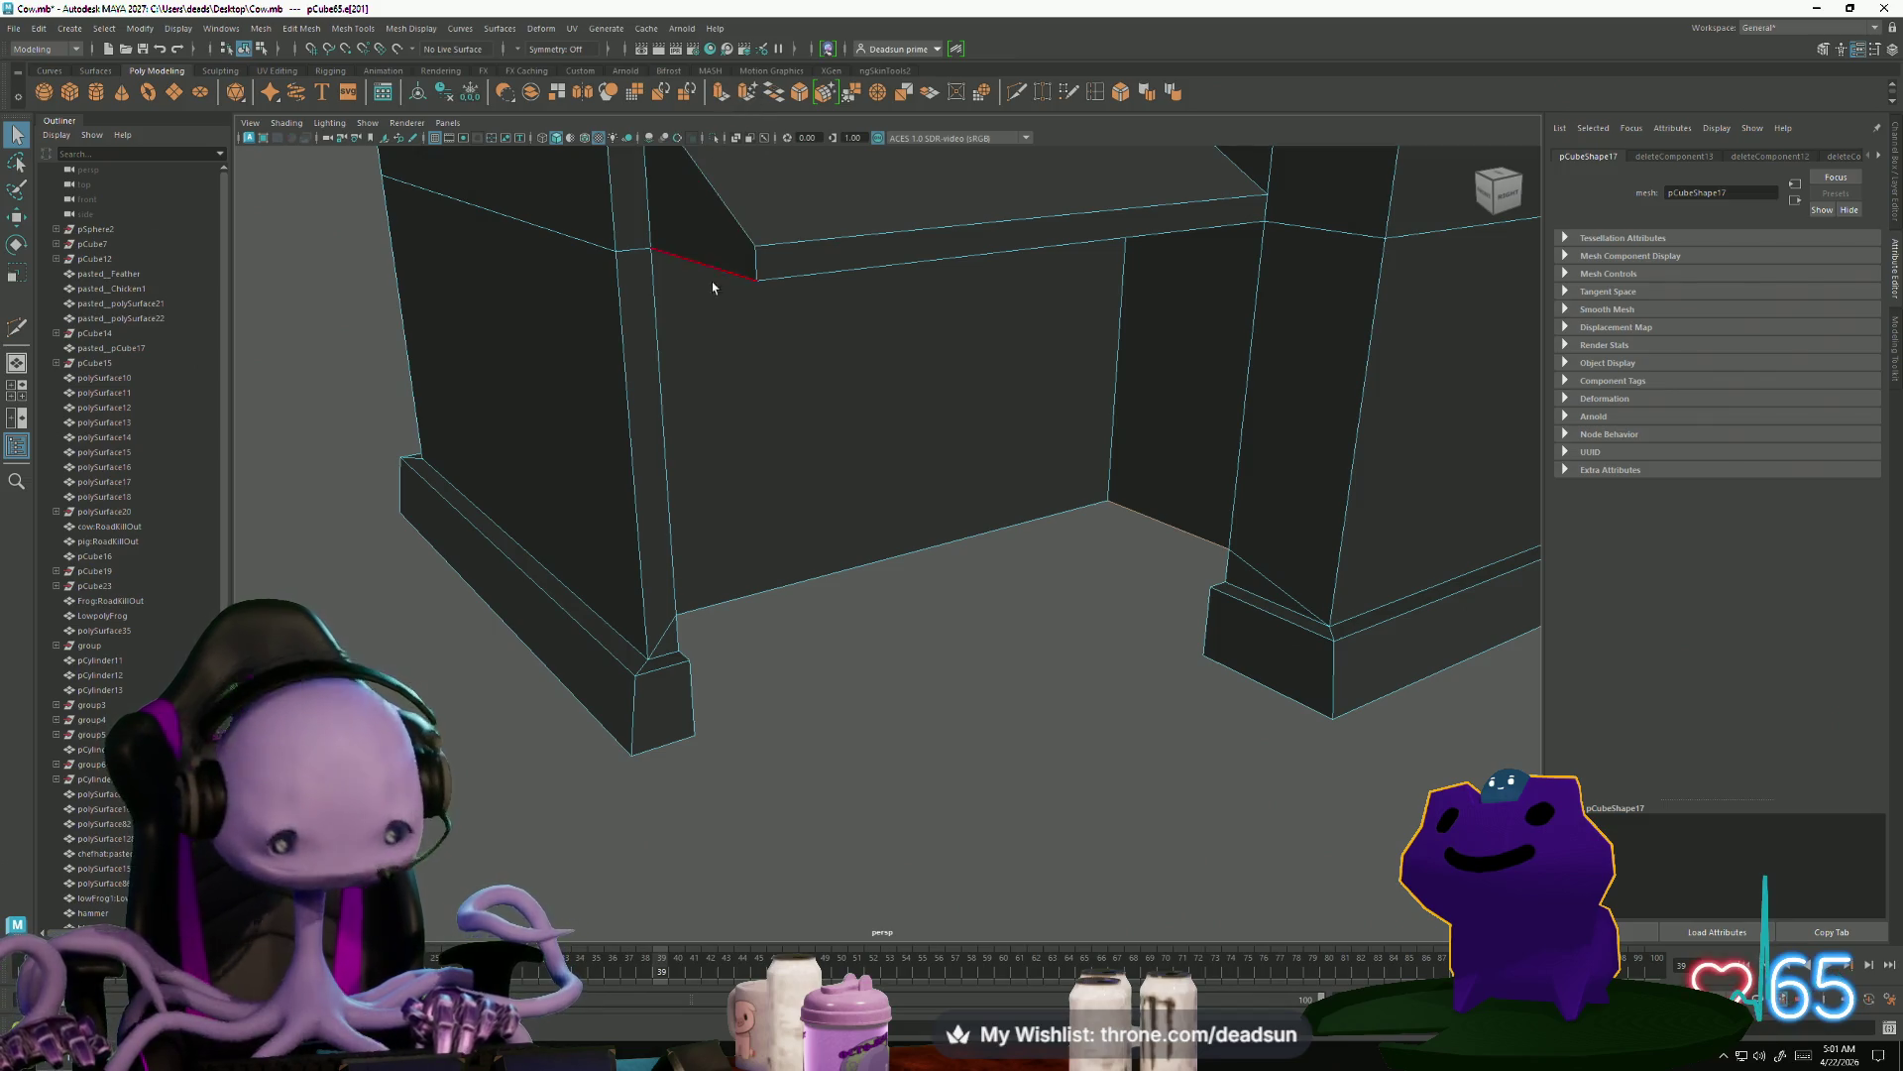
Extrude the floor edge between the wall sections forward into a porch floor
key(w)
click(1150, 518)
key(ctrl+e)
mouse_move(1108, 539)
middle_down()
mouse_move(673, 646)
mouse_move(655, 681)
middle_up()
mouse_move(663, 682)
alt+mouse_down()
mouse_move(753, 645)
mouse_move(798, 712)
mouse_move(916, 171)
alt+mouse_up()
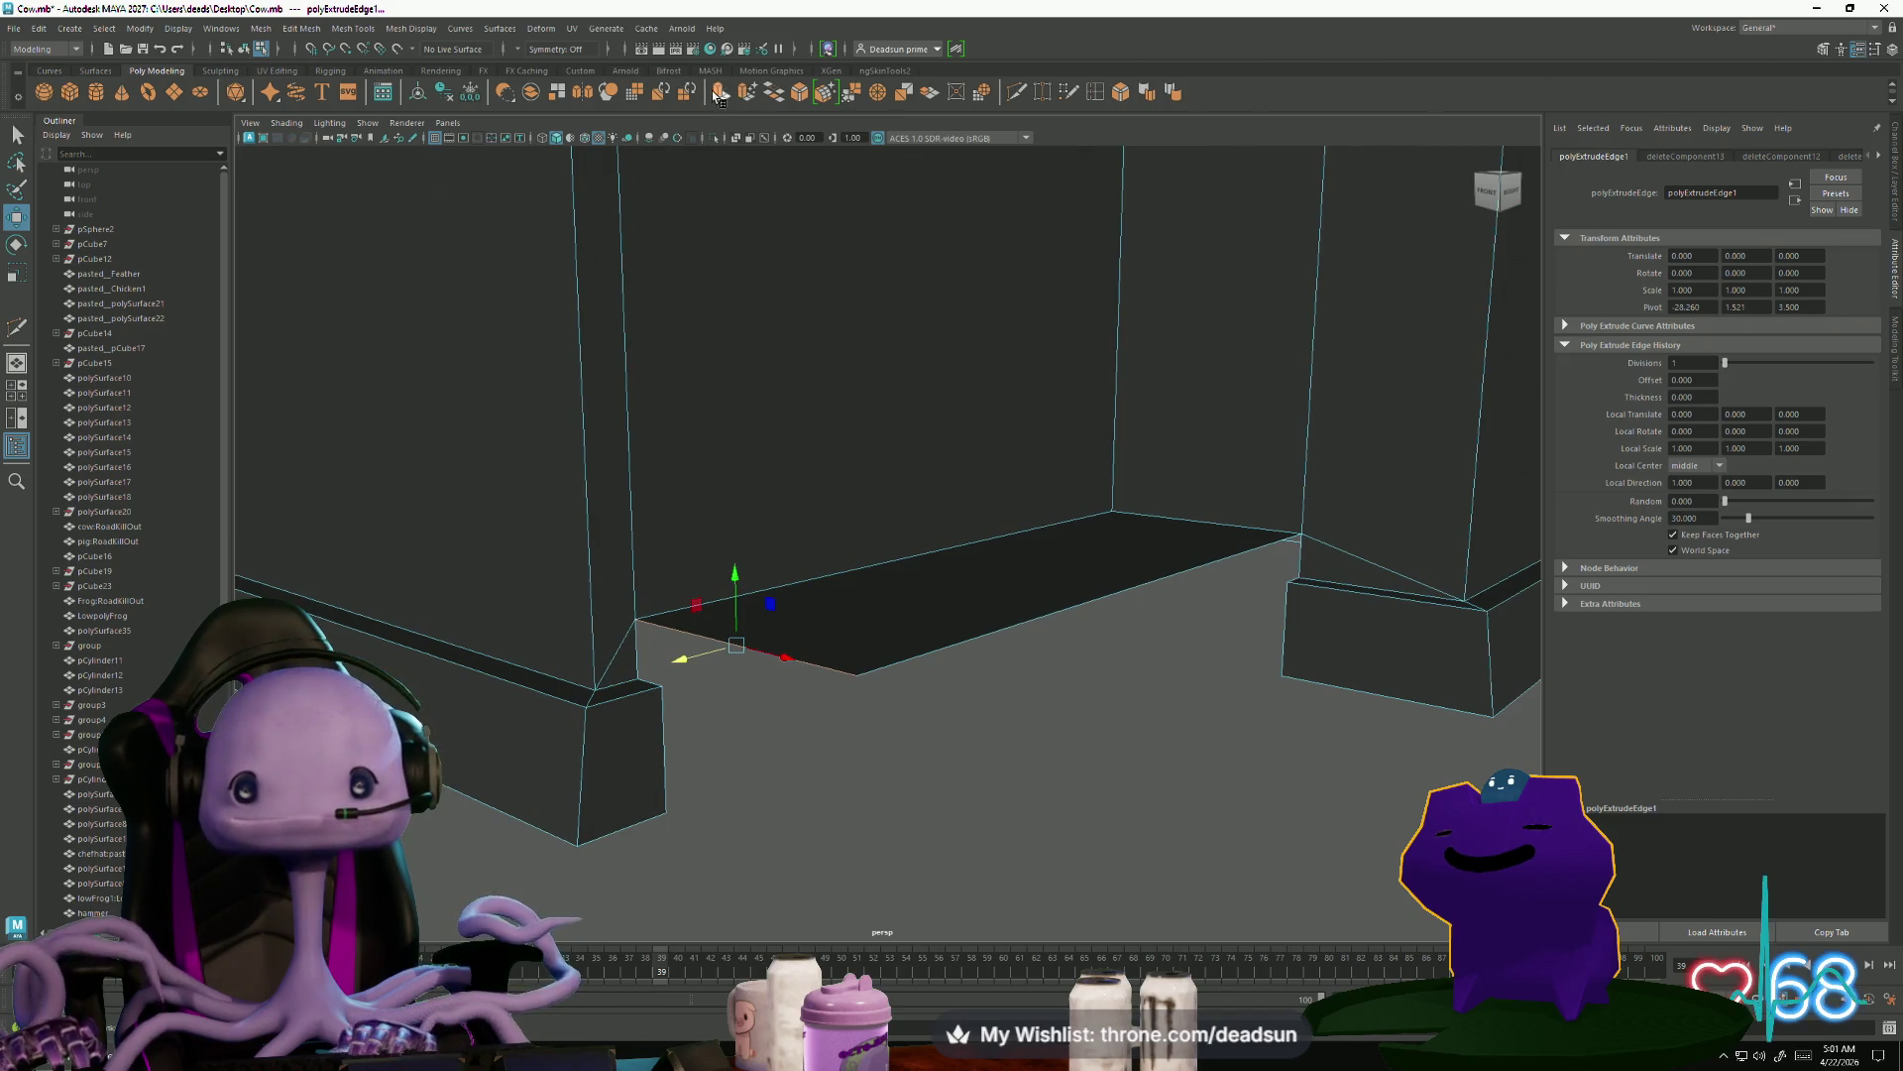
Extrude the porch floor's front edge again and pull it down into the porch front face
click(720, 93)
key(w)
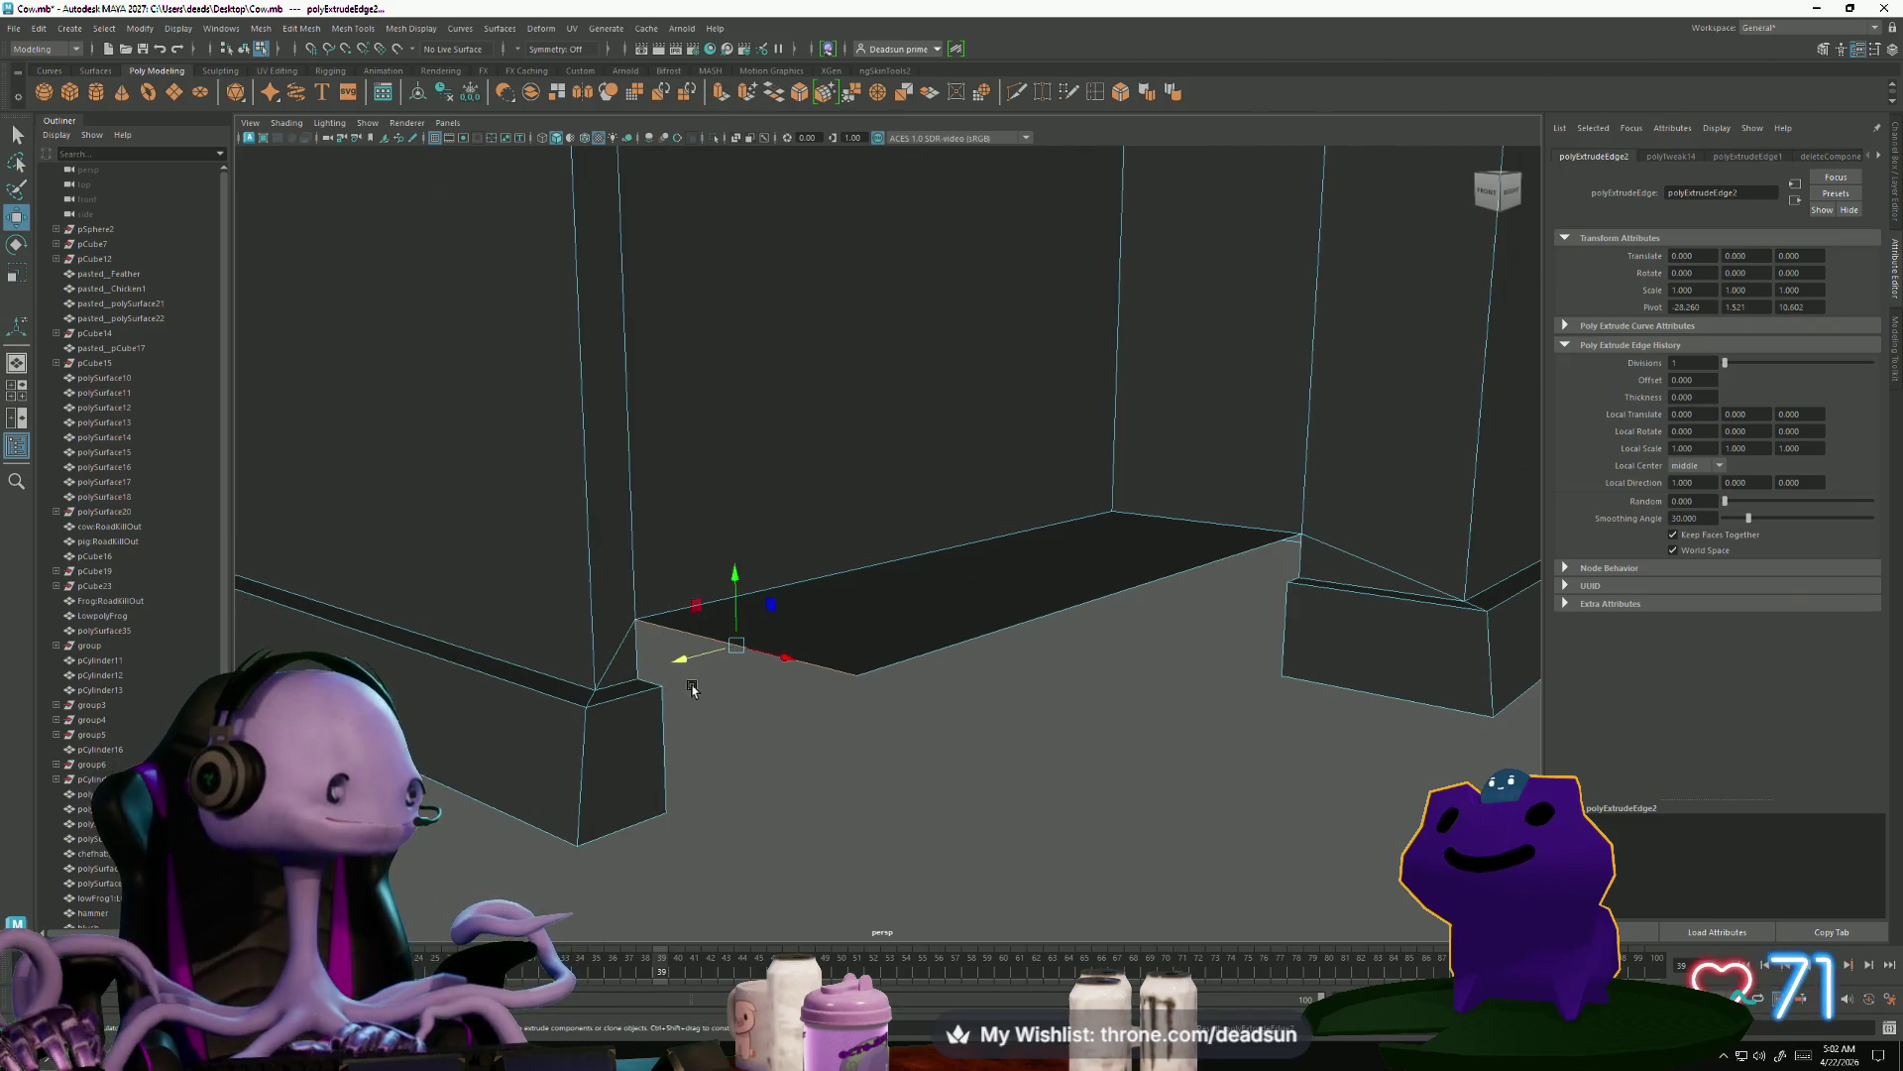
mouse_move(702, 706)
alt+mouse_down()
mouse_move(725, 737)
mouse_move(794, 701)
alt+mouse_up()
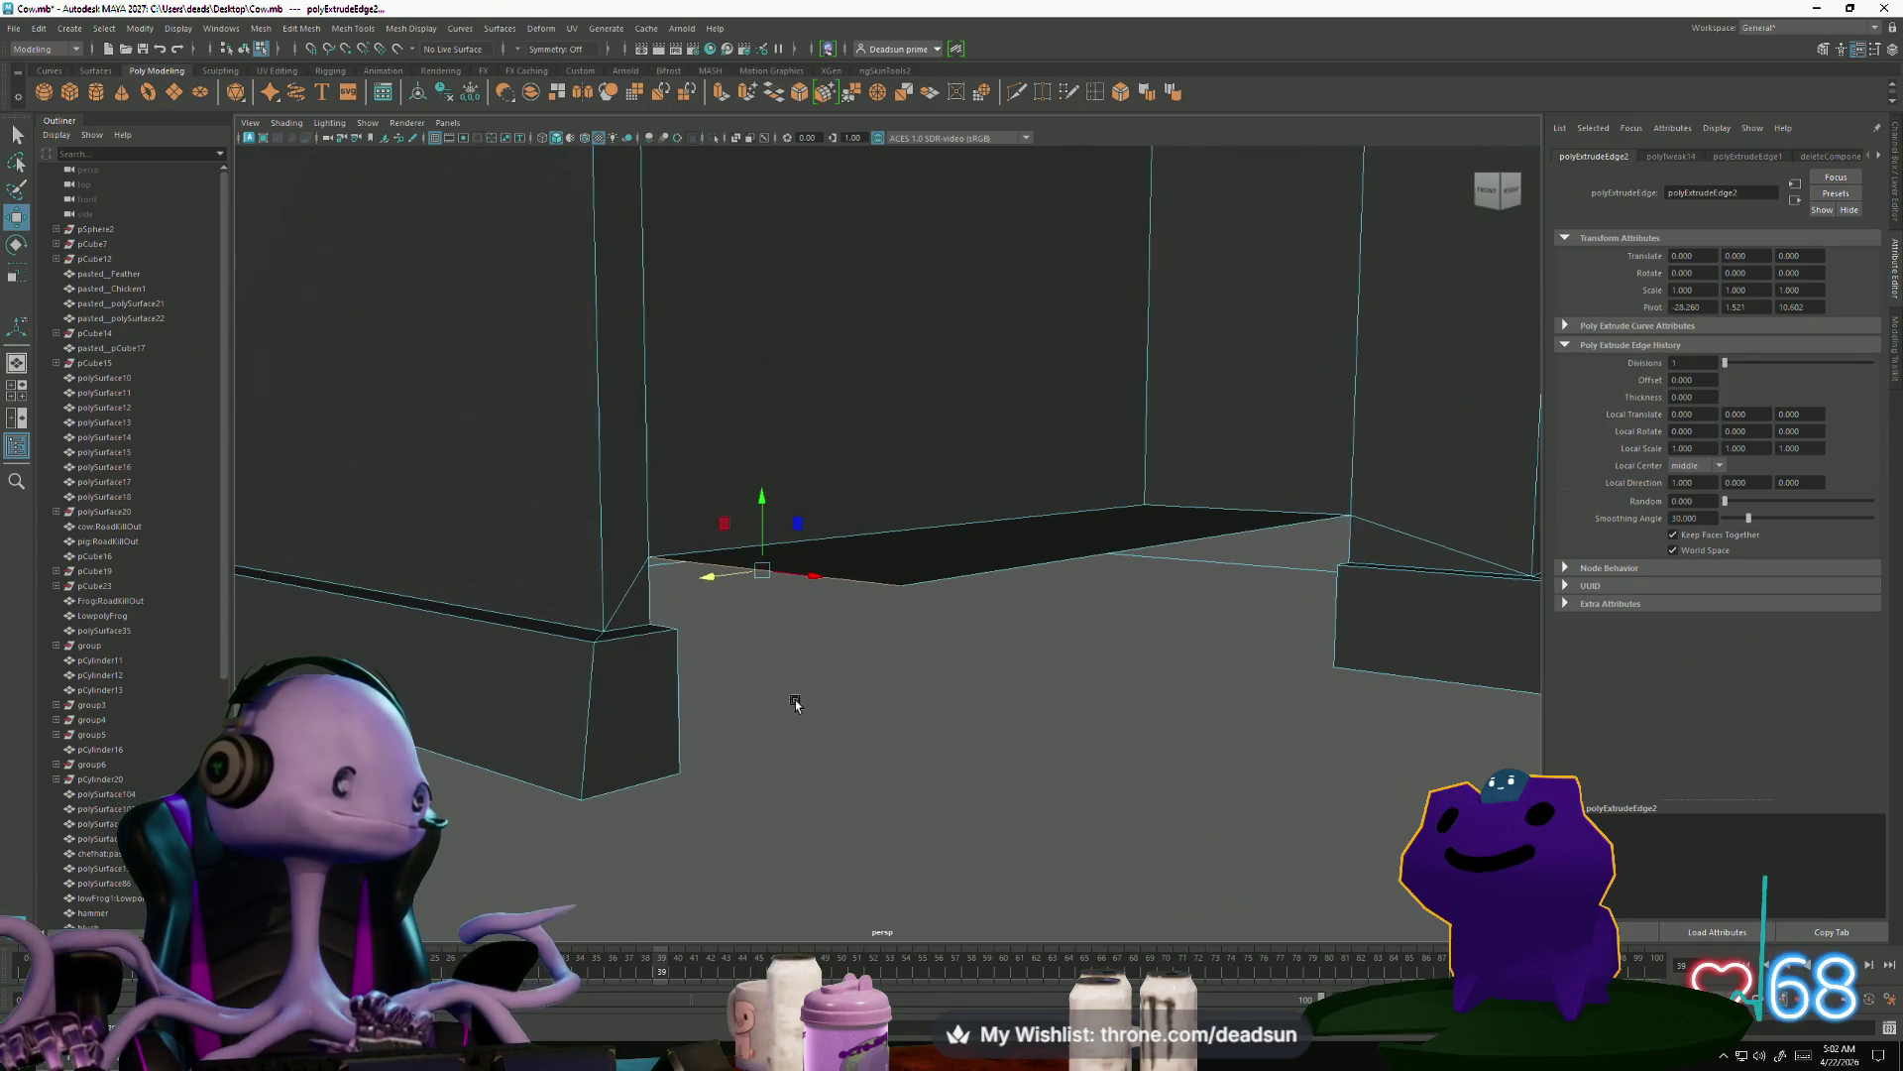
drag(757, 496, 759, 567)
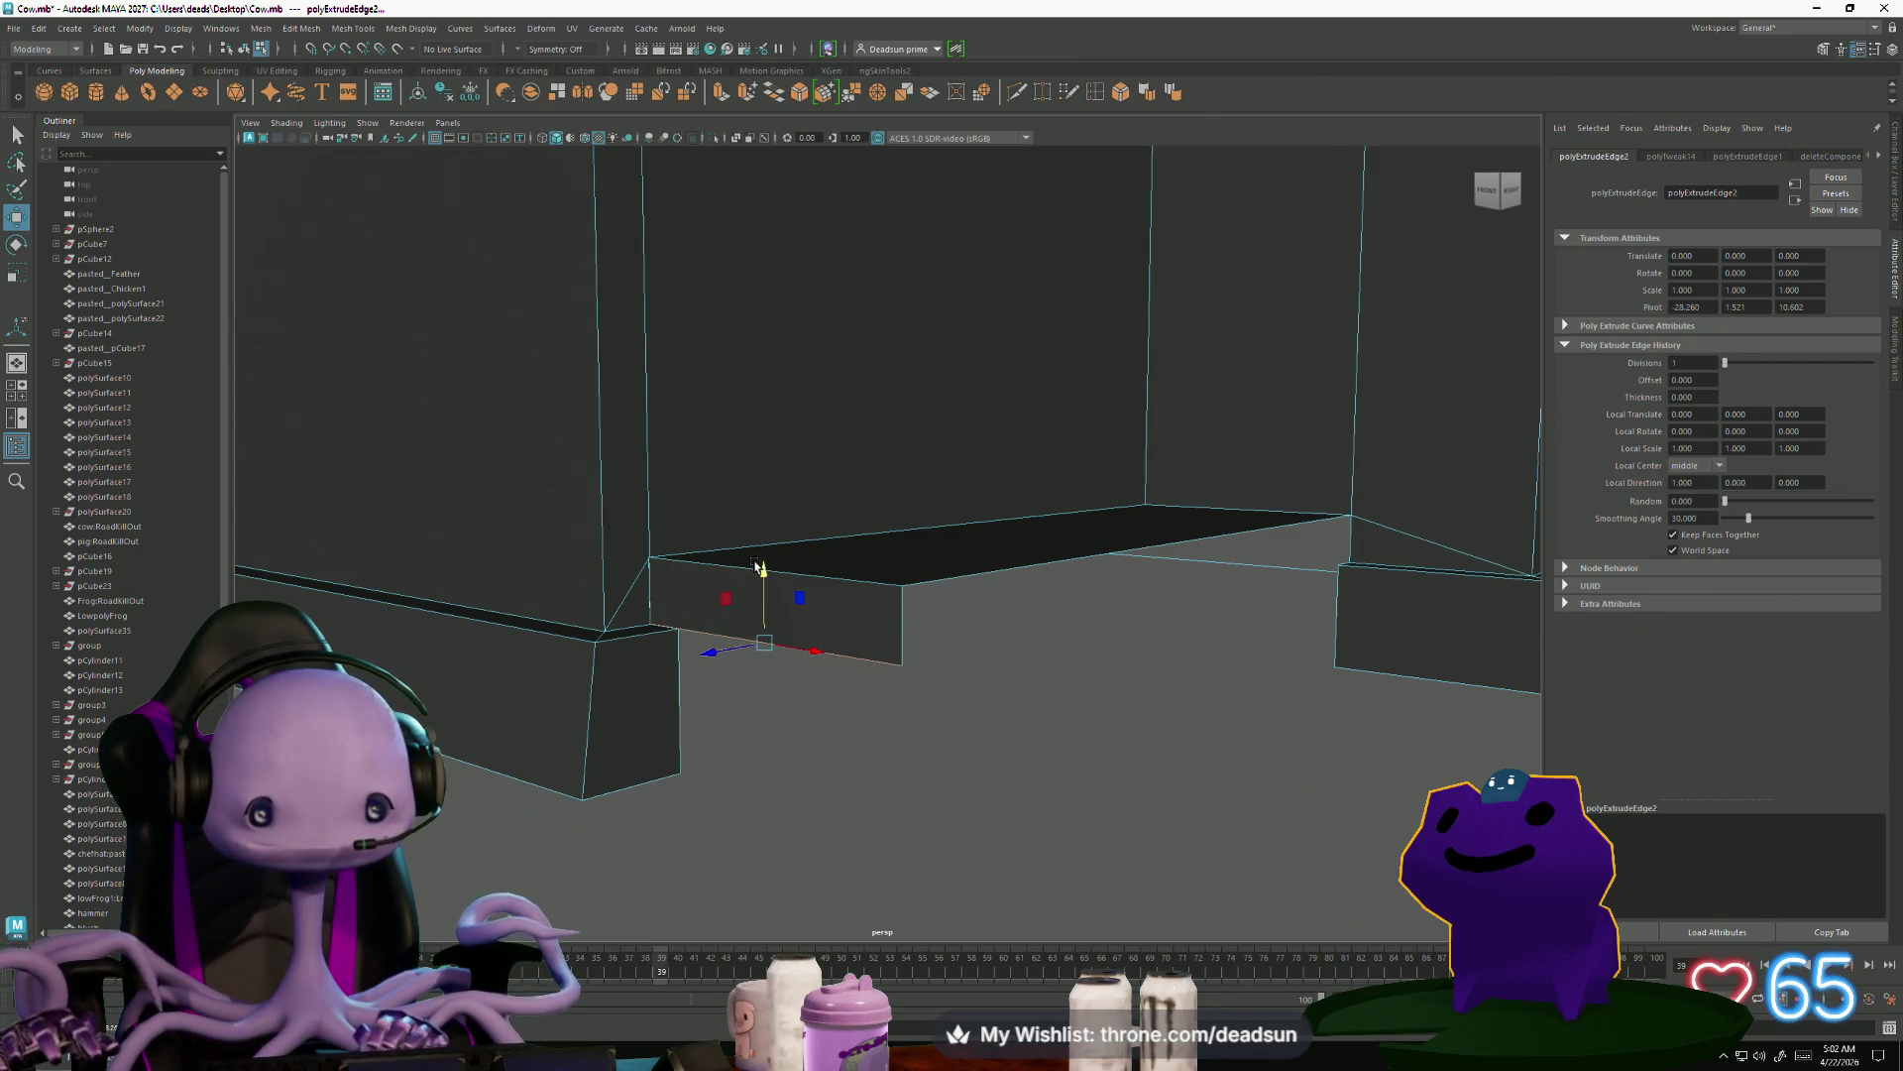
mouse_move(637, 680)
alt+right_down()
mouse_move(693, 658)
mouse_move(701, 701)
mouse_move(861, 809)
alt+right_up()
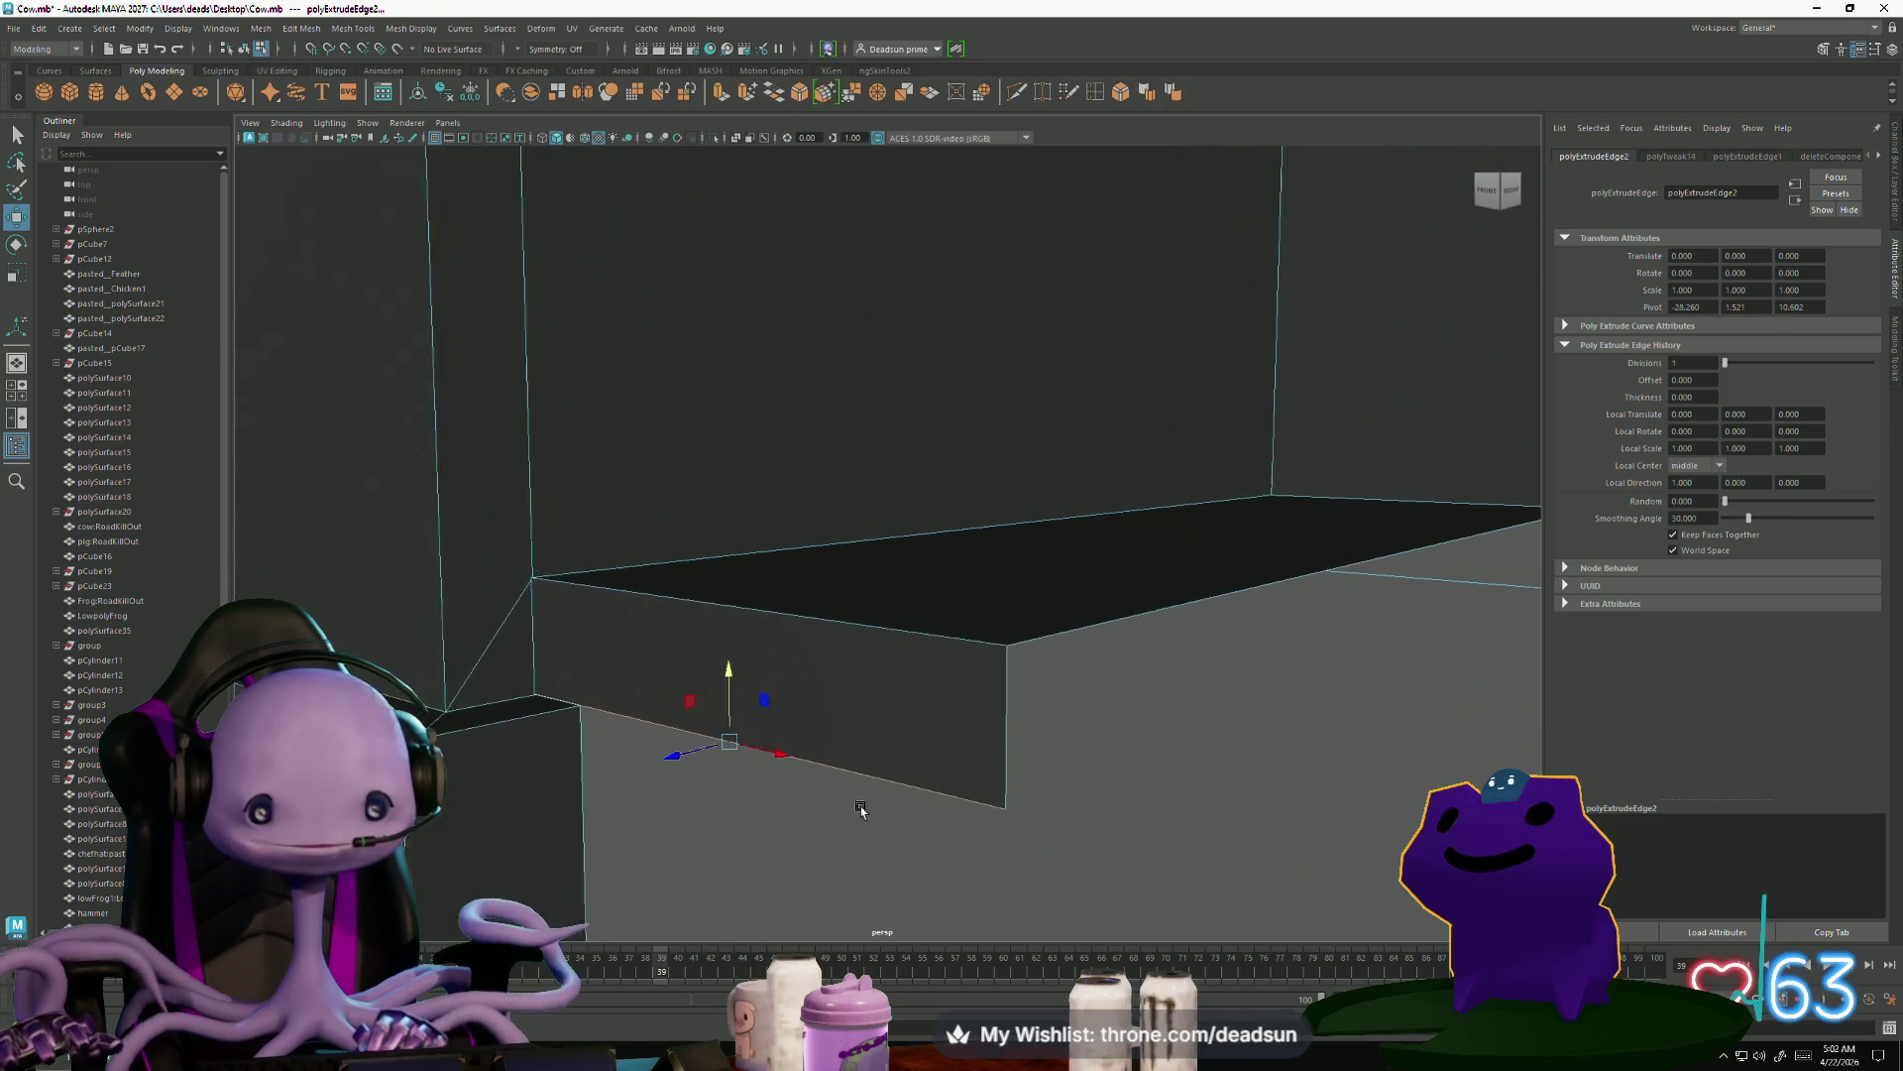
alt+drag(860, 810, 935, 786)
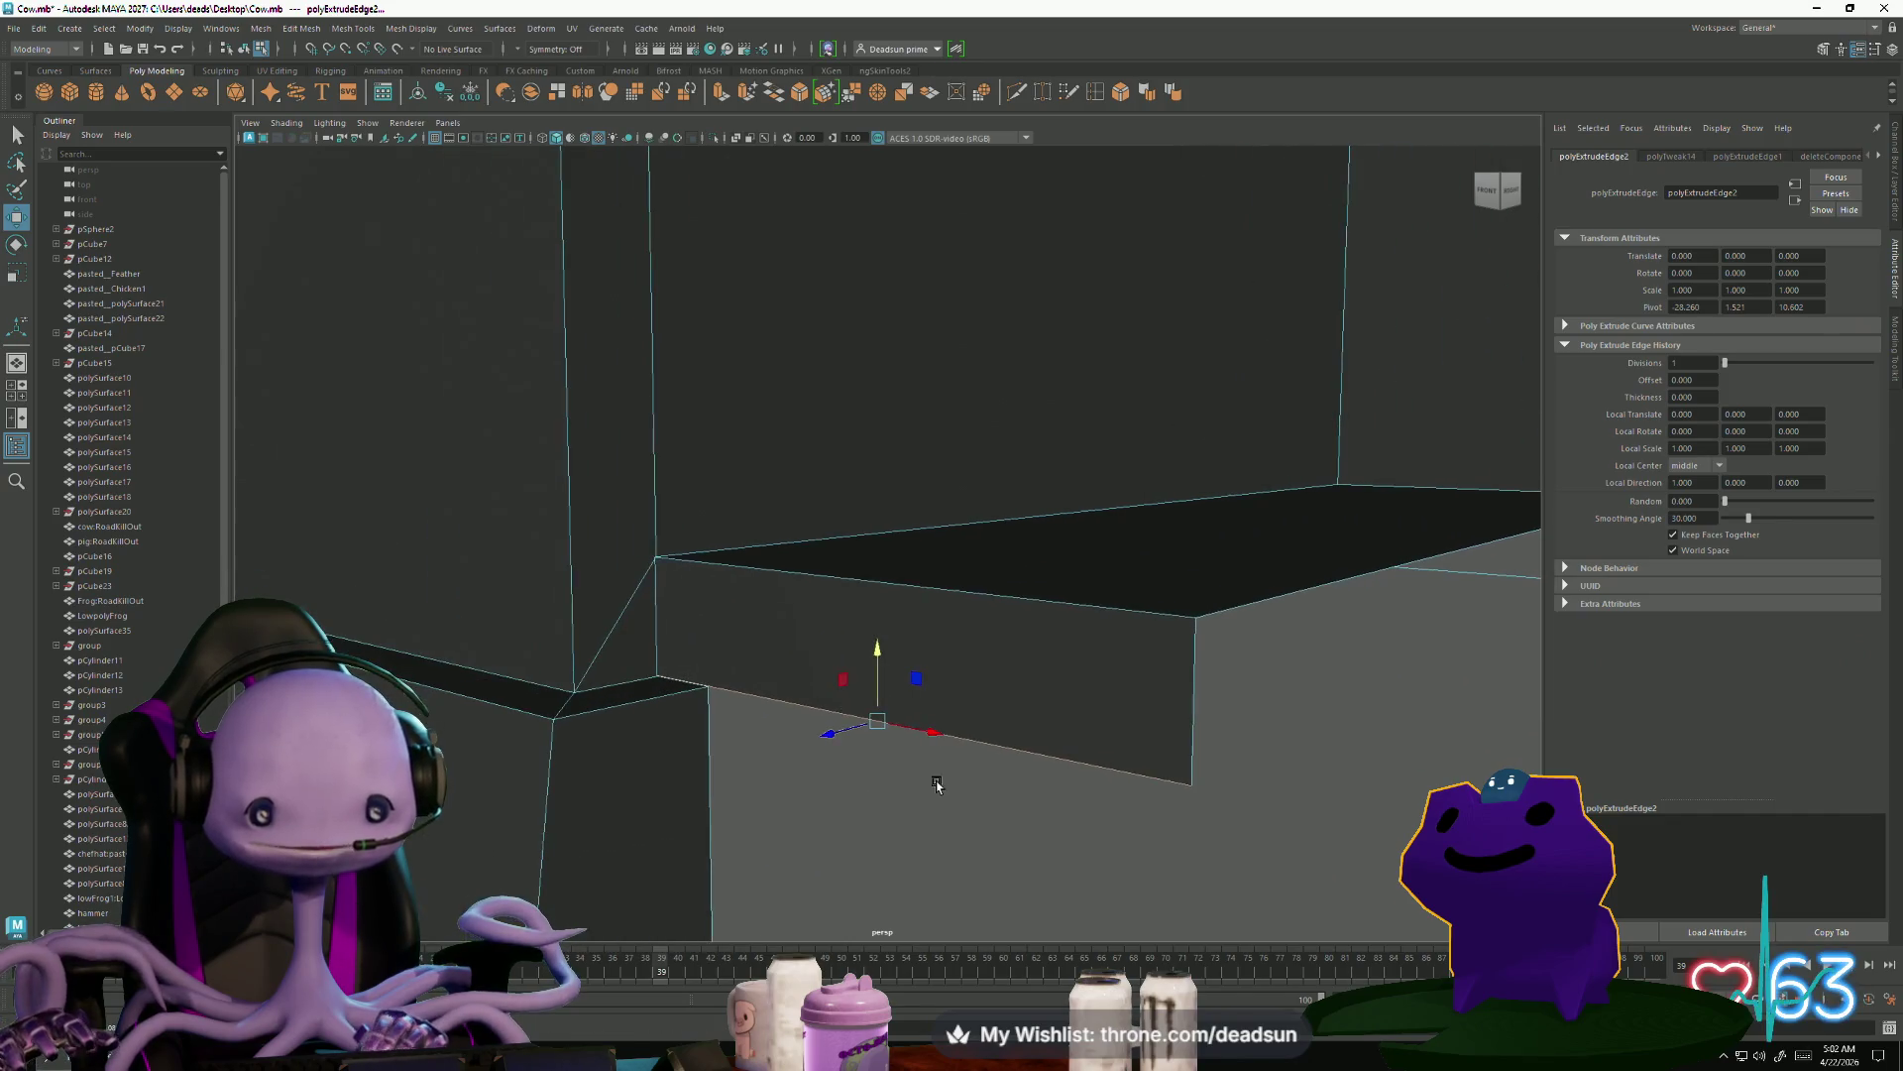
Multi-Cut new edges across the porch's left corner toward the trim
click(1016, 92)
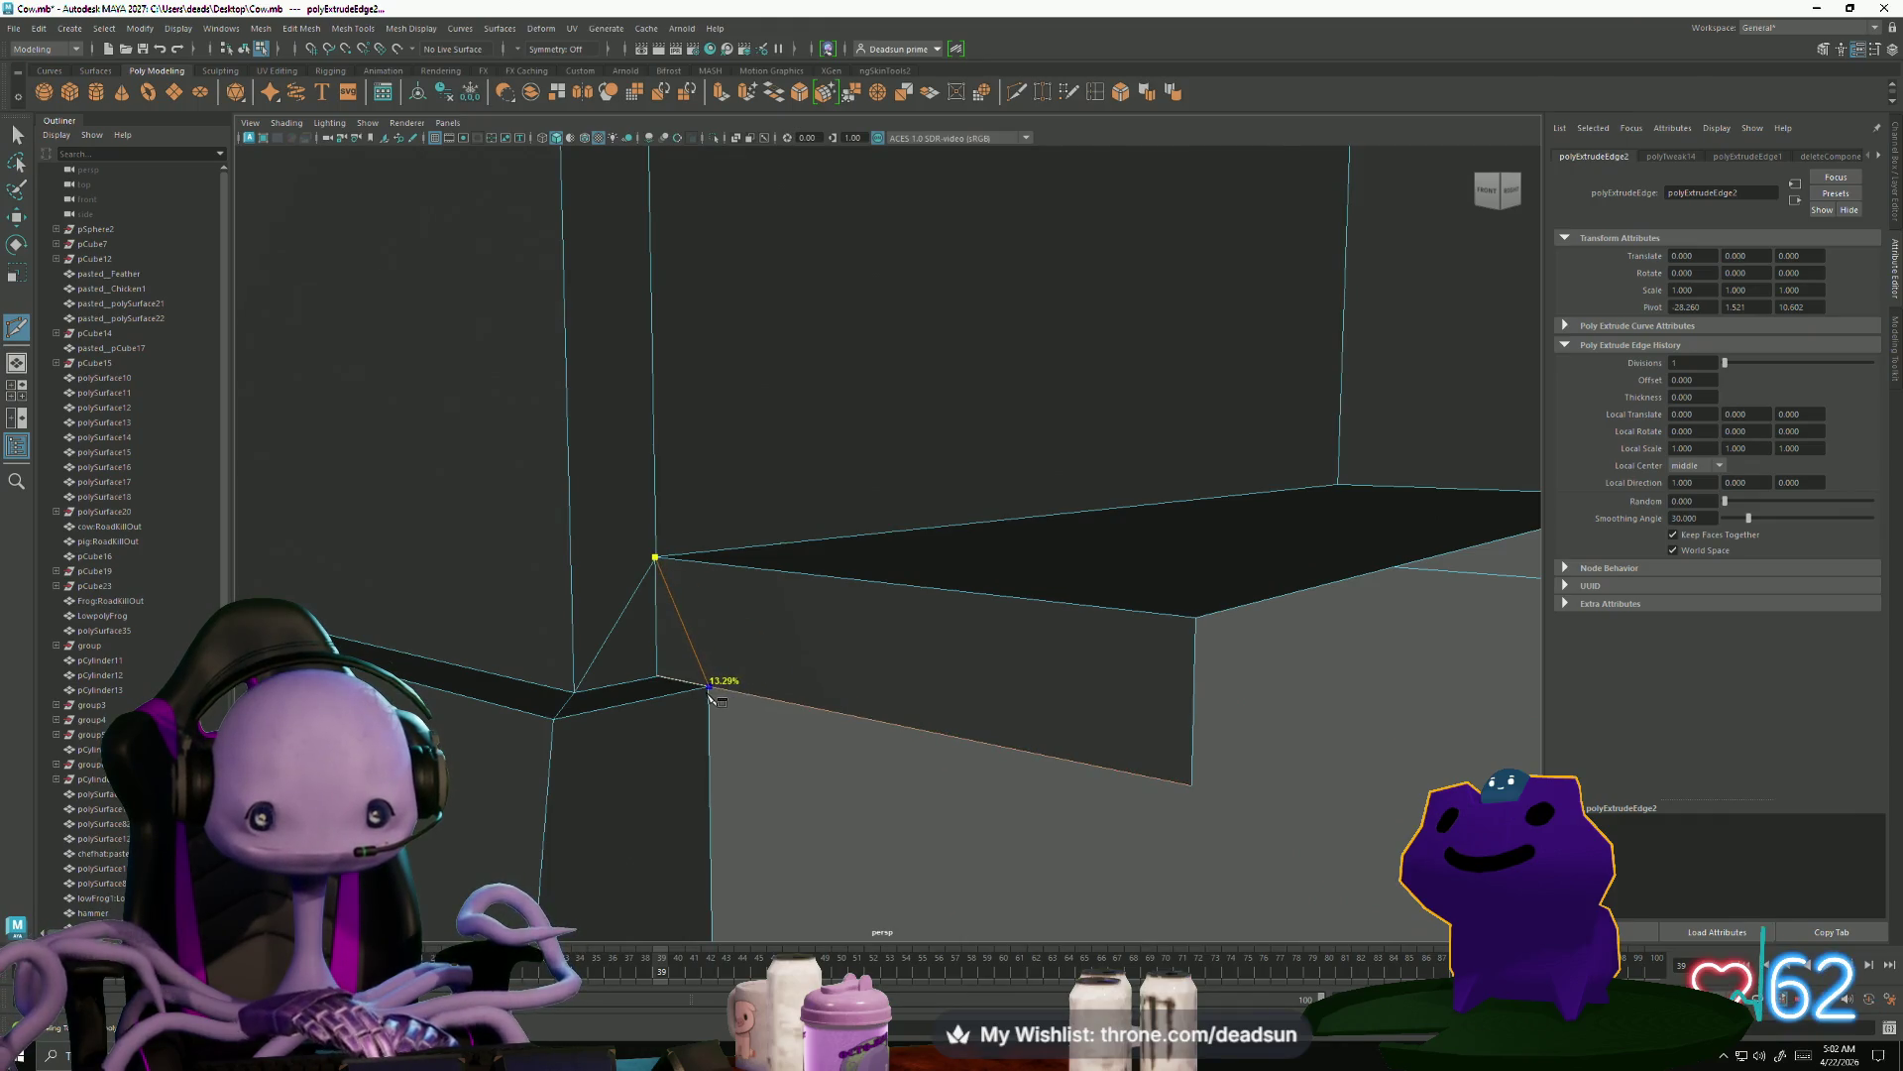
click(709, 684)
key(Return)
click(574, 692)
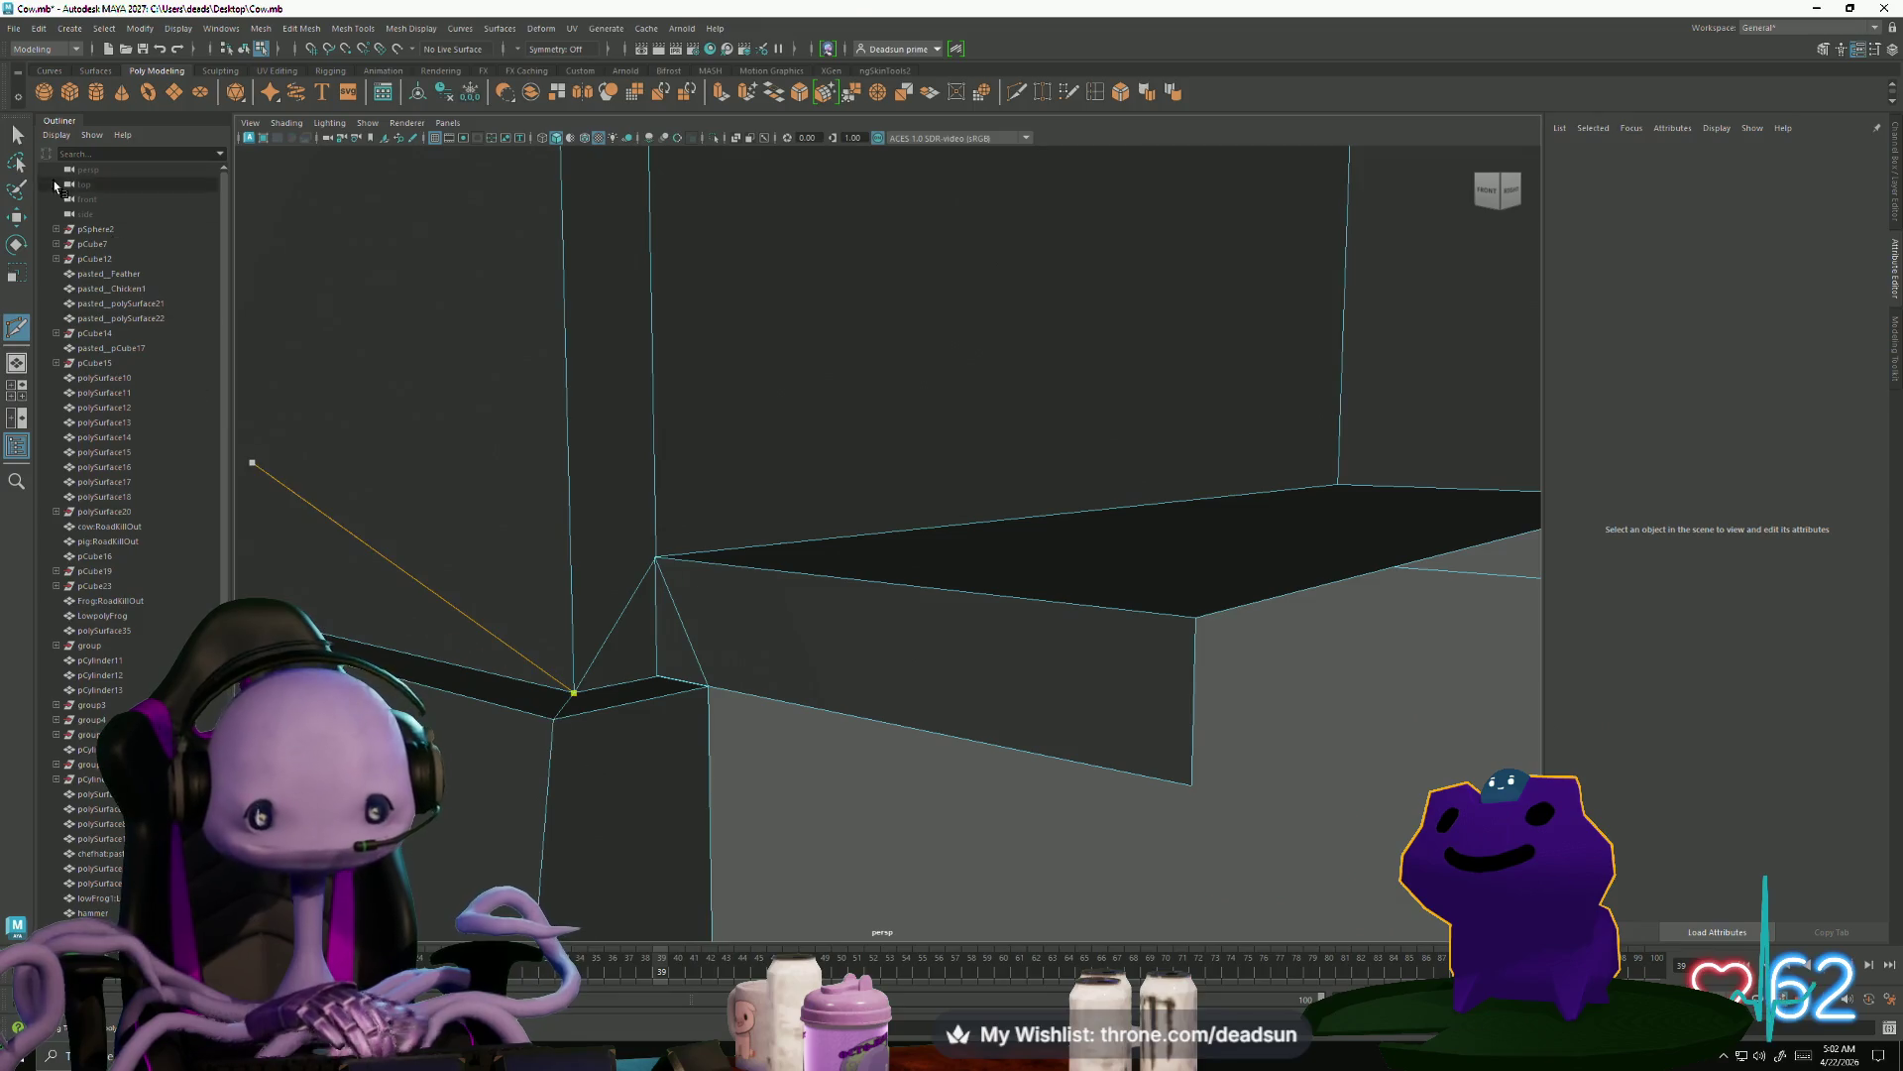
click(10, 139)
Extrude a side edge of the porch slab down to the ground
click(848, 720)
mouse_move(847, 720)
alt+mouse_down()
mouse_move(793, 763)
mouse_move(767, 748)
mouse_move(805, 770)
alt+mouse_up()
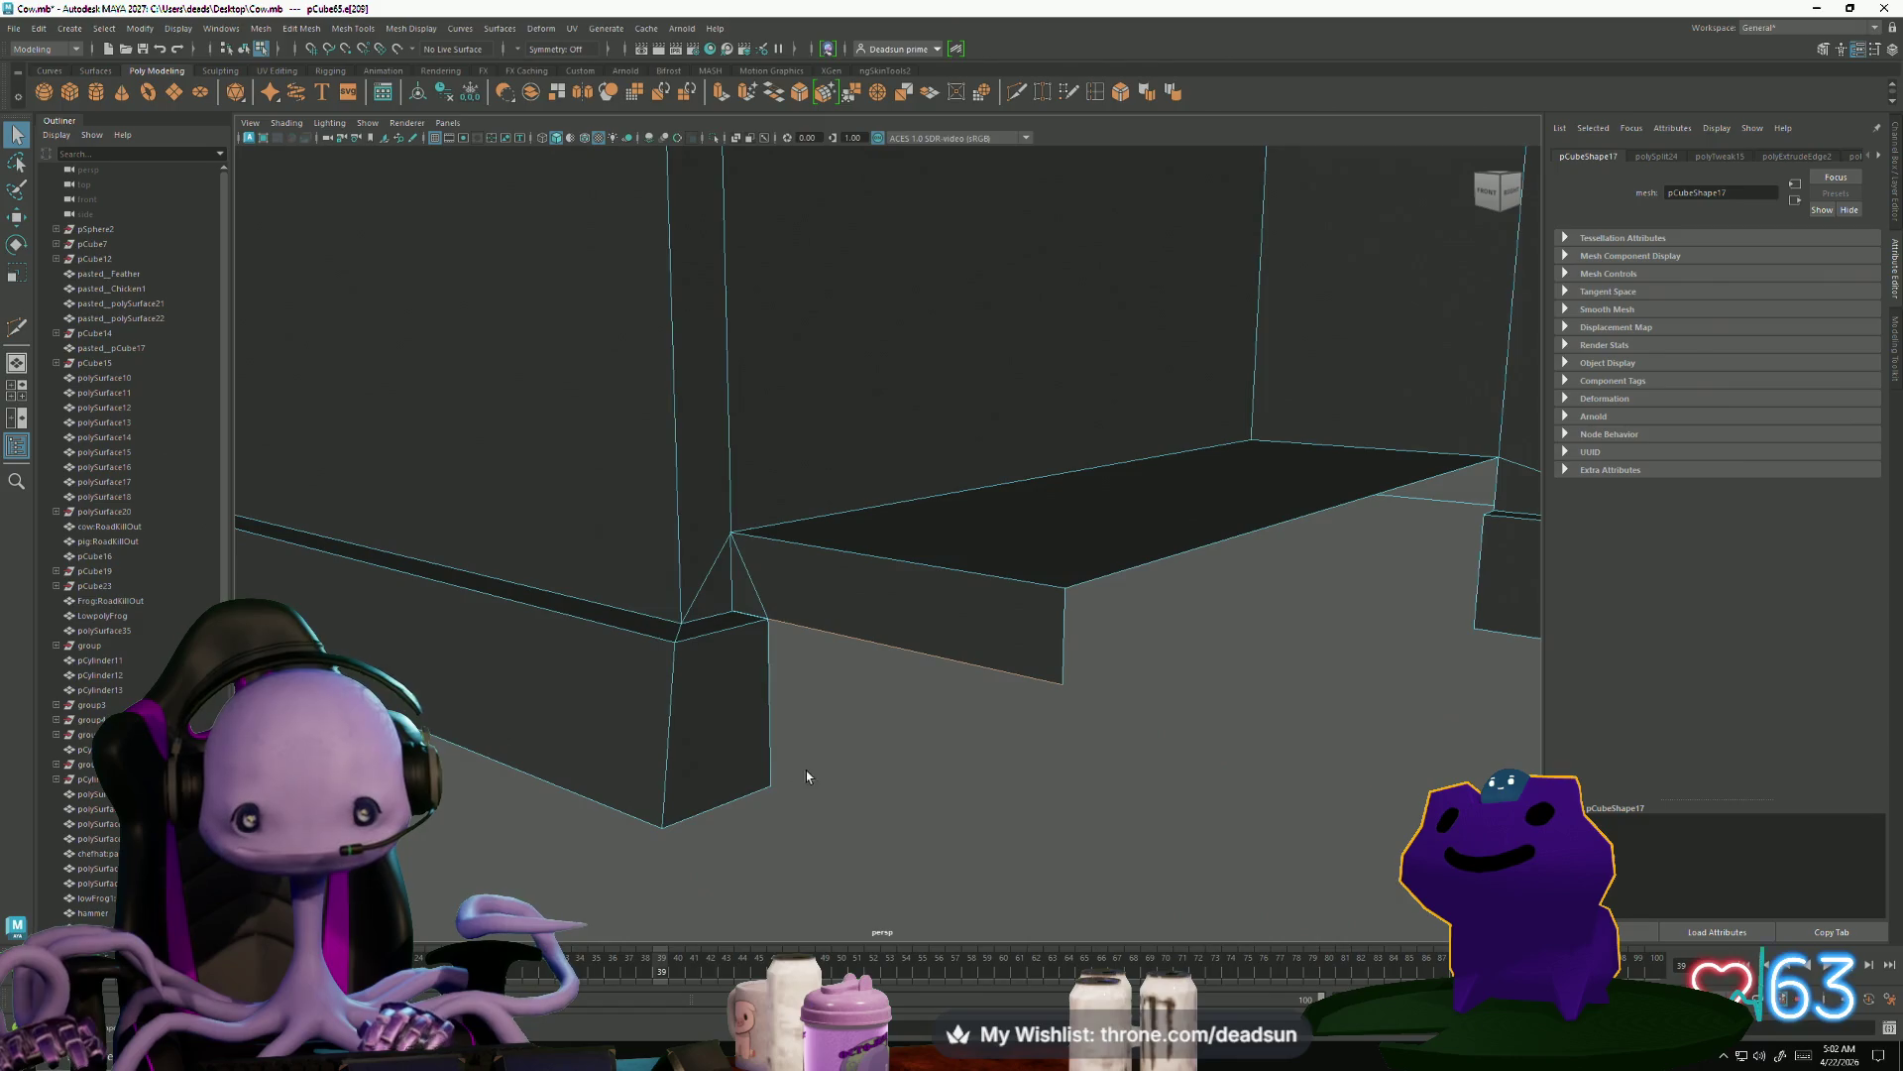
click(720, 96)
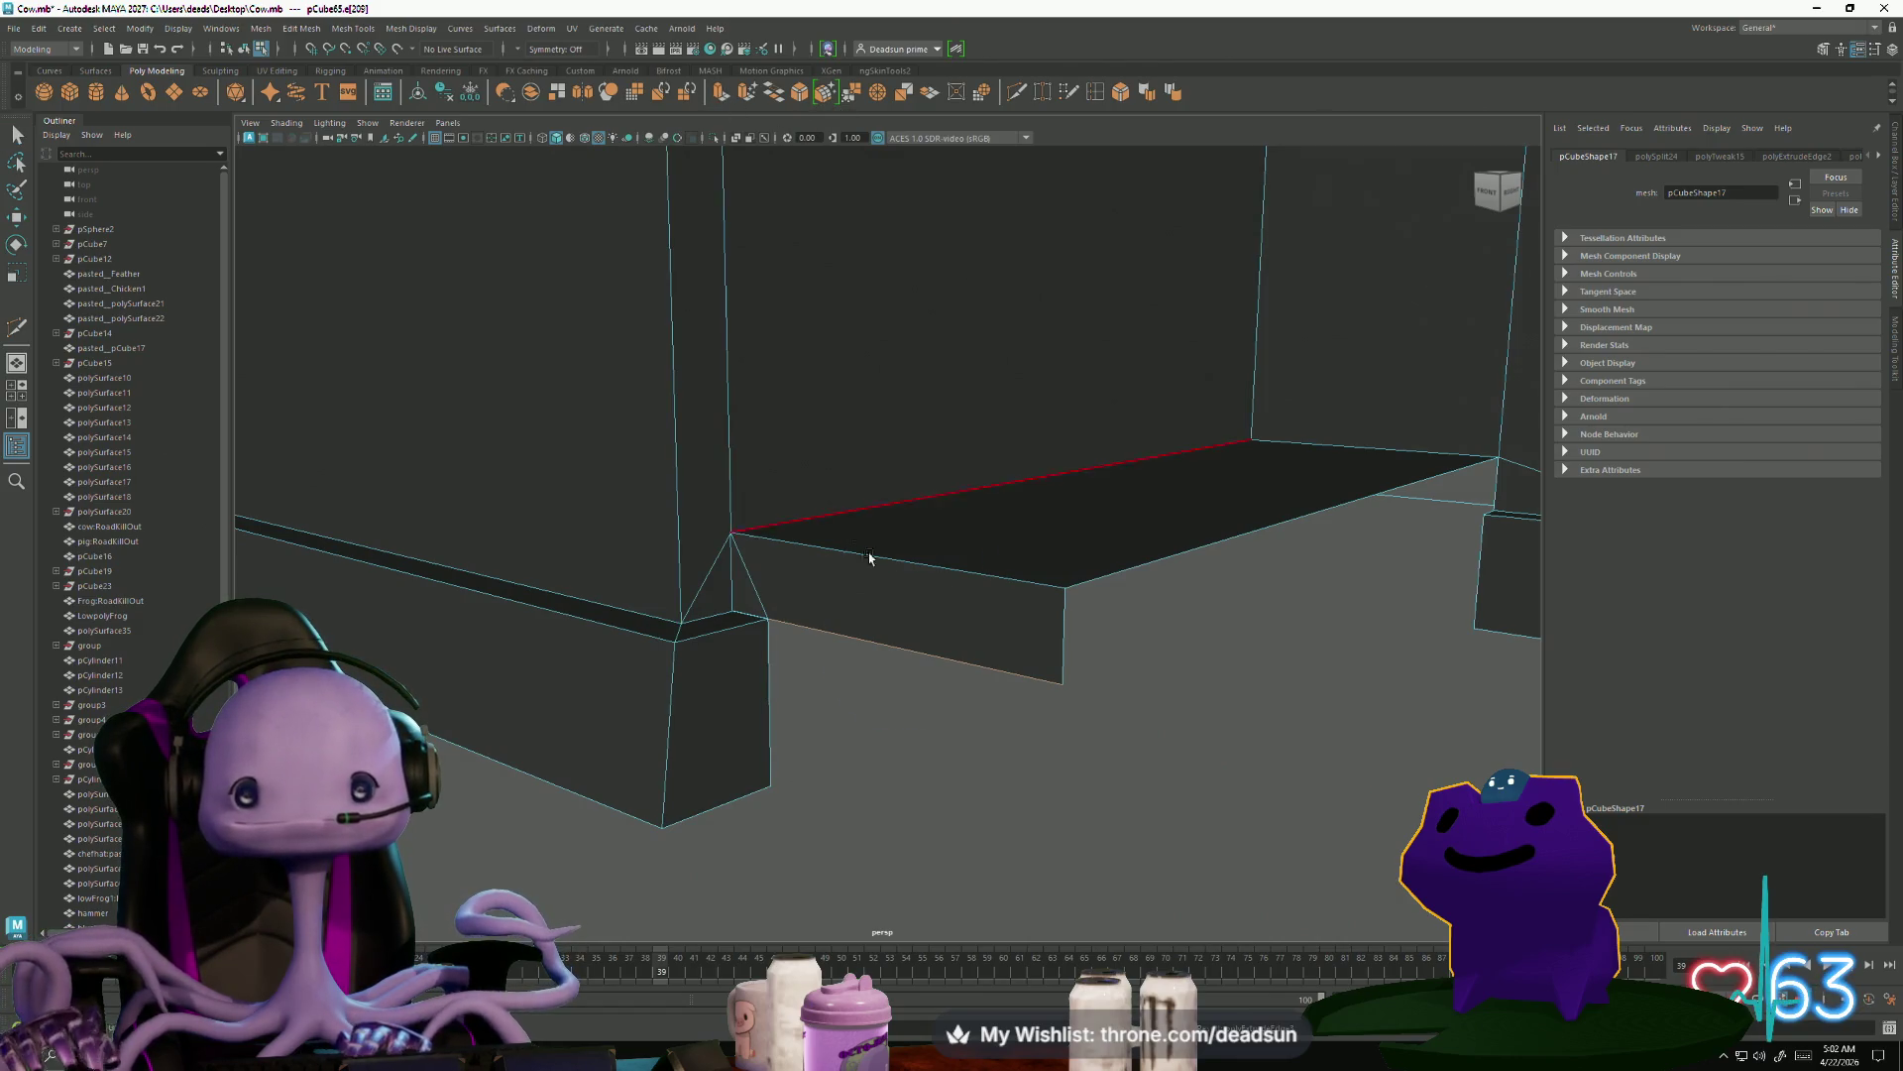
mouse_move(901, 579)
mouse_down()
mouse_move(874, 742)
mouse_move(895, 761)
mouse_up()
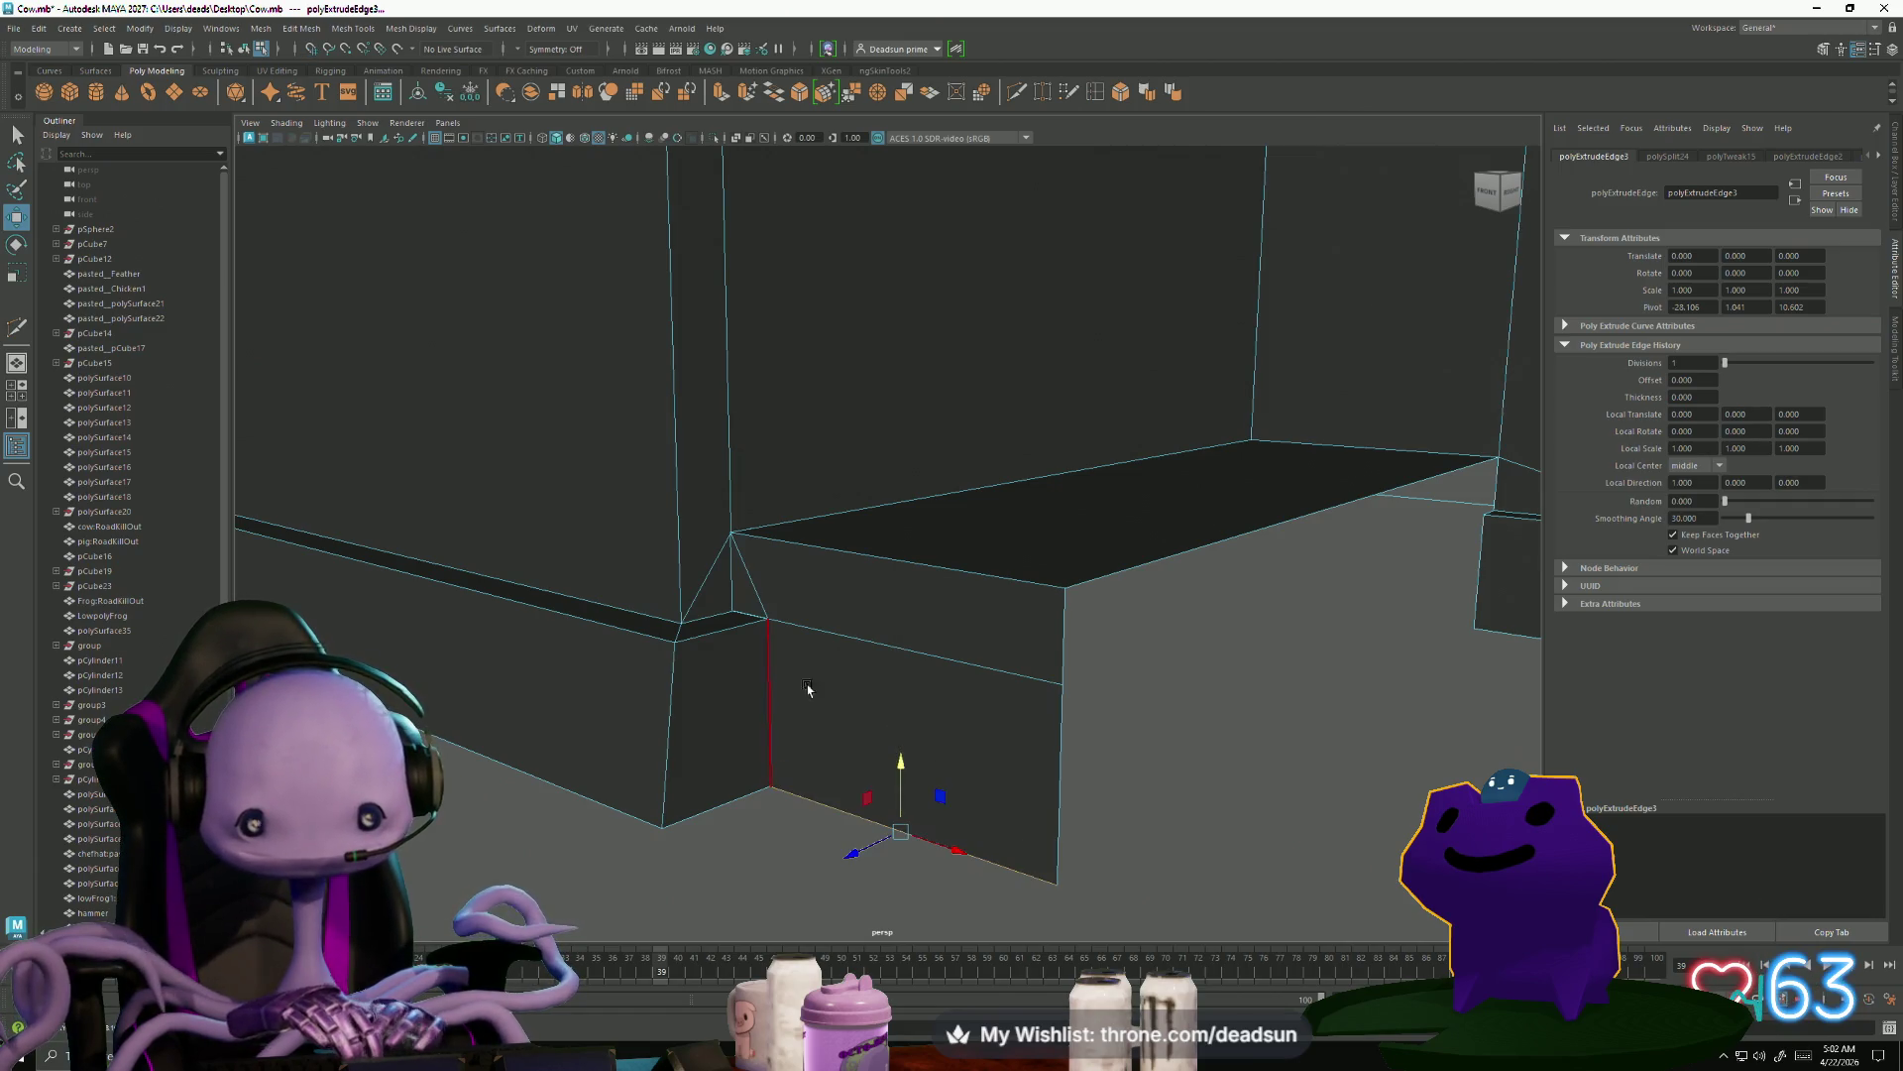
scroll(753, 640, down, 3)
Merge the overlapping vertices at the porch corner
right_drag(850, 596, 739, 596)
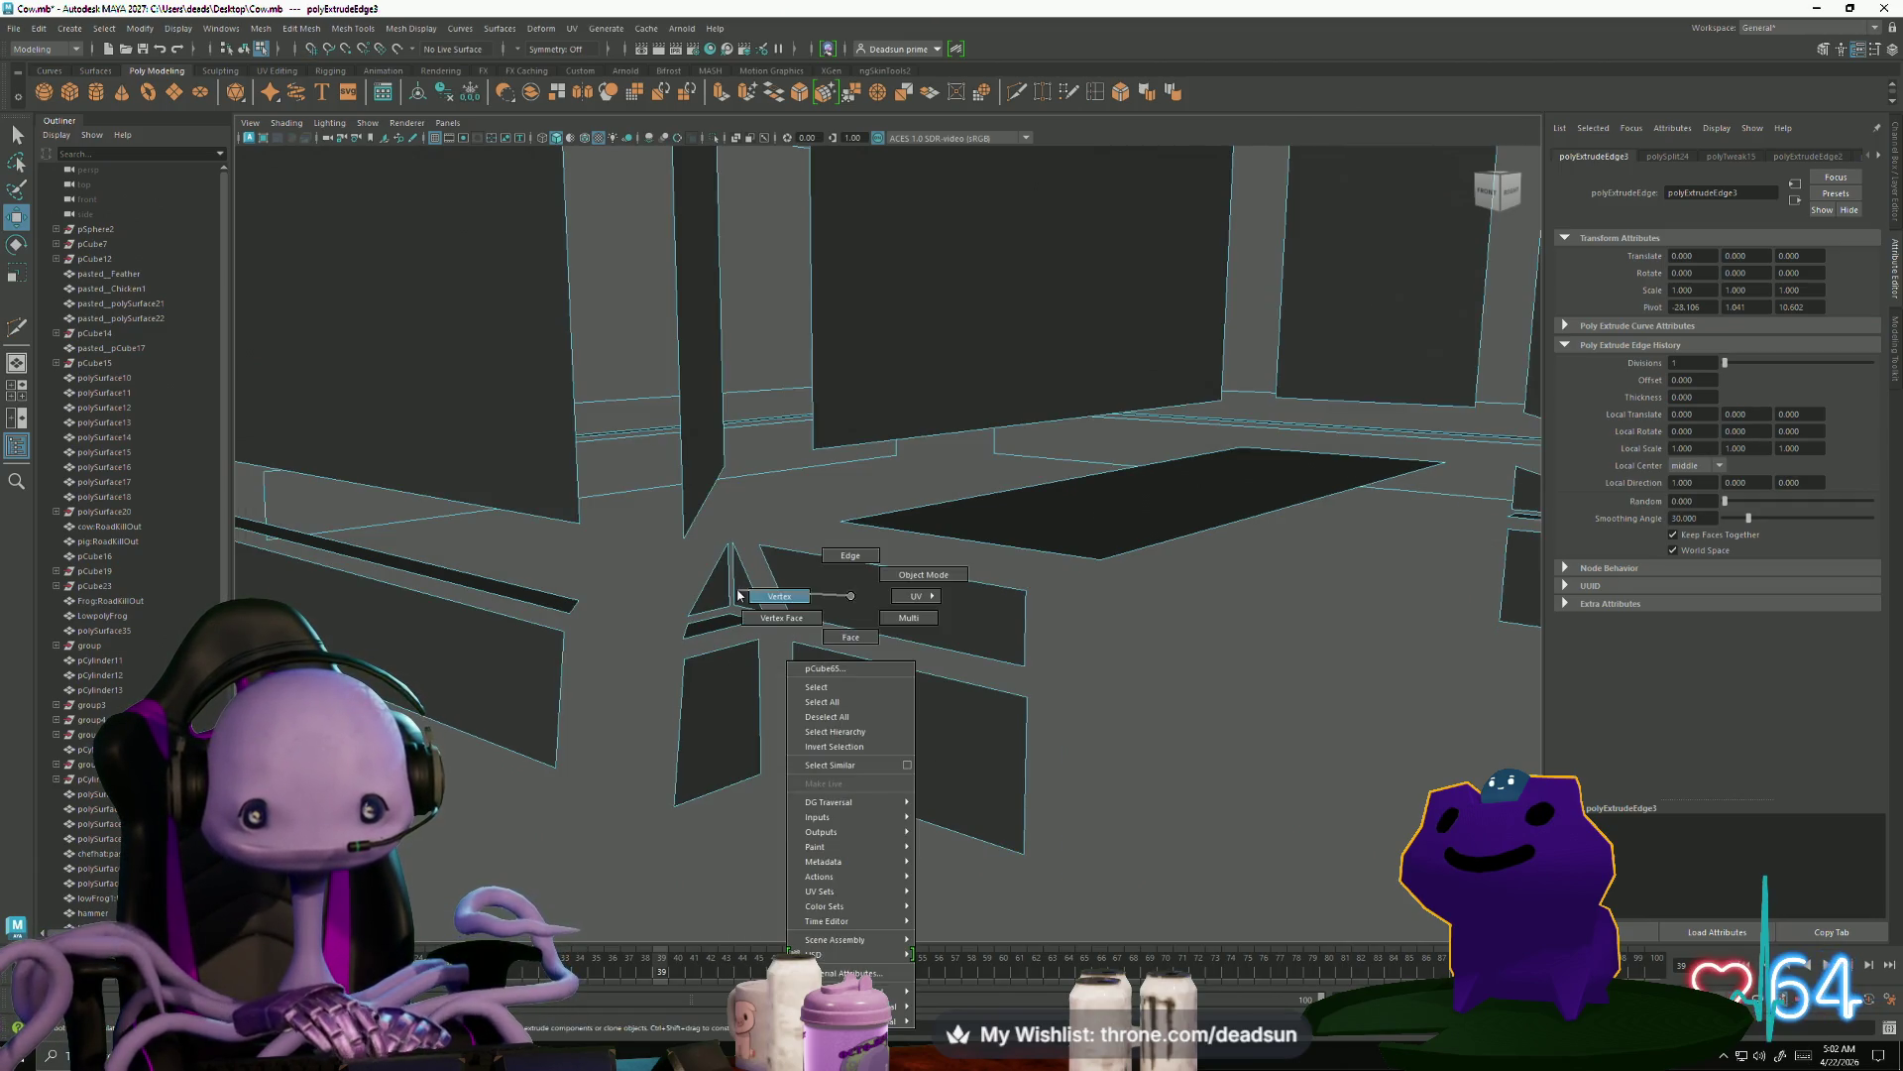
scroll(767, 640, up, 3)
drag(775, 650, 779, 654)
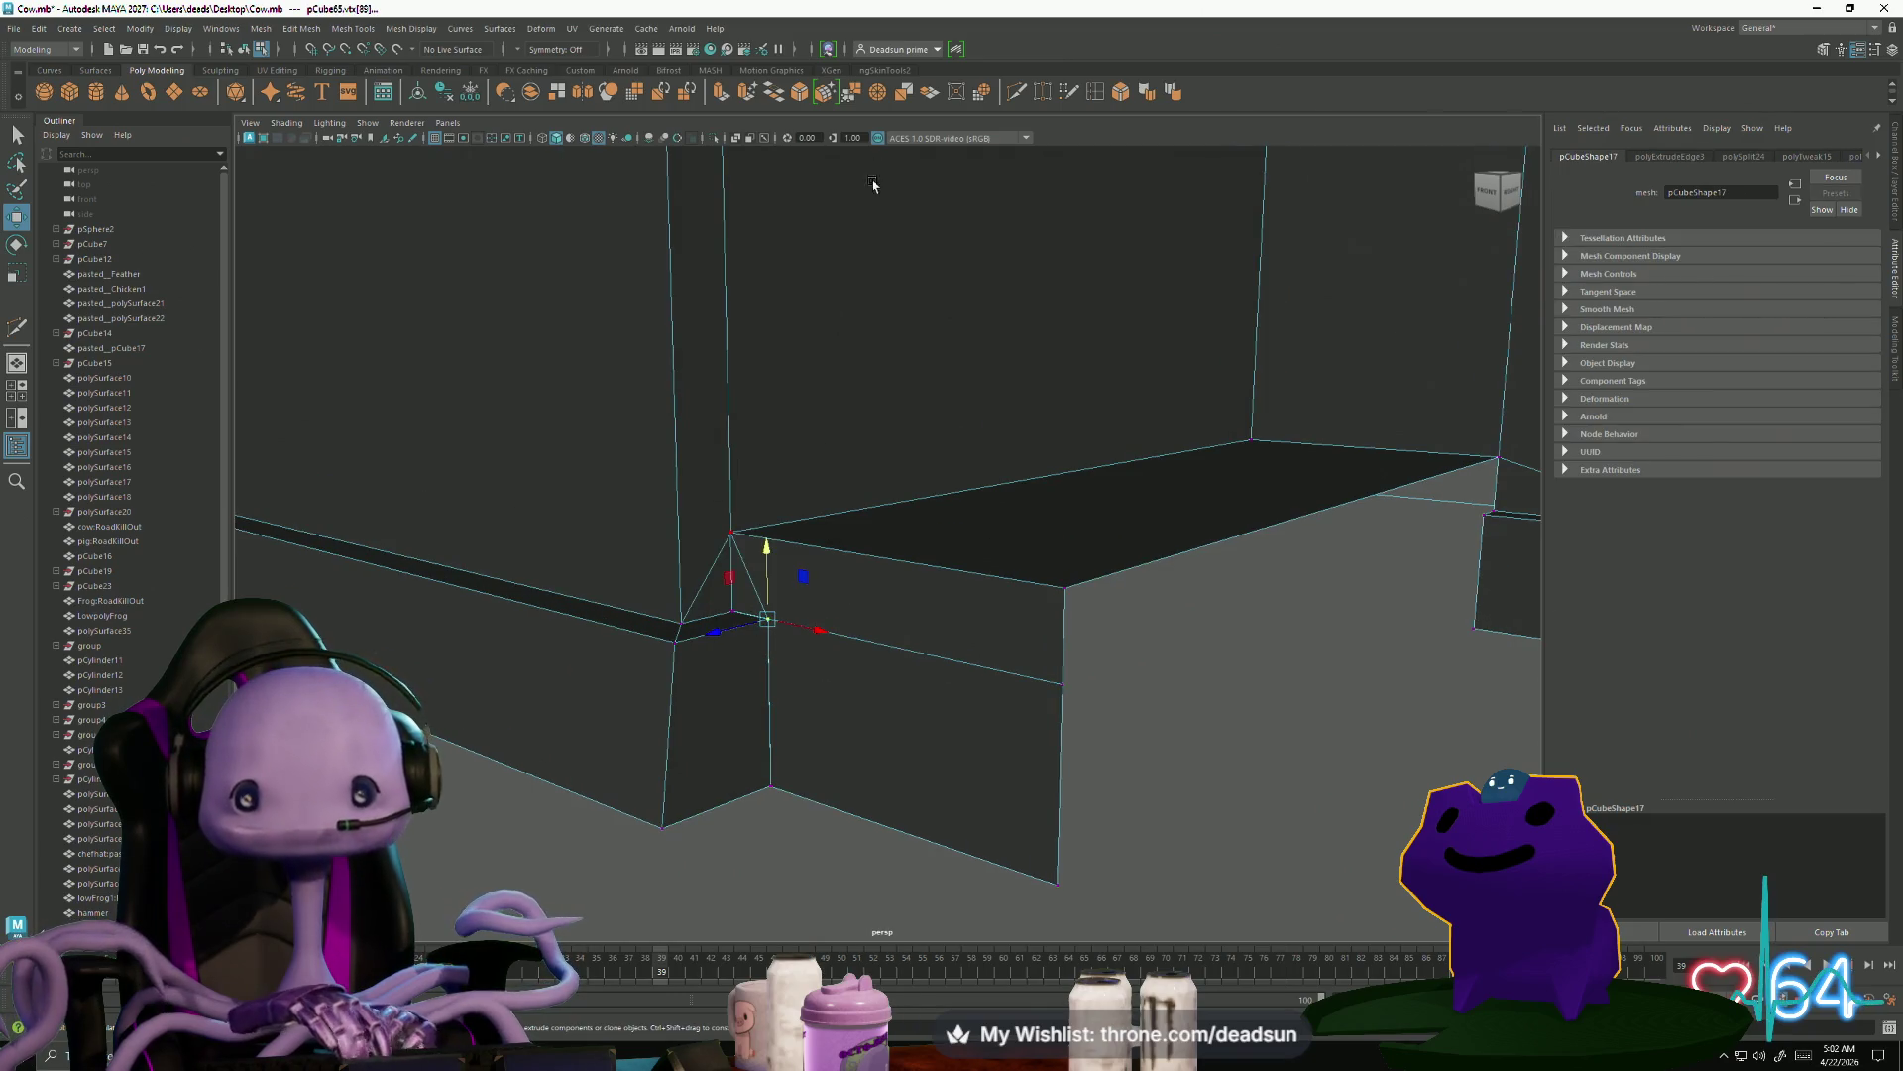
key(ctrl+m)
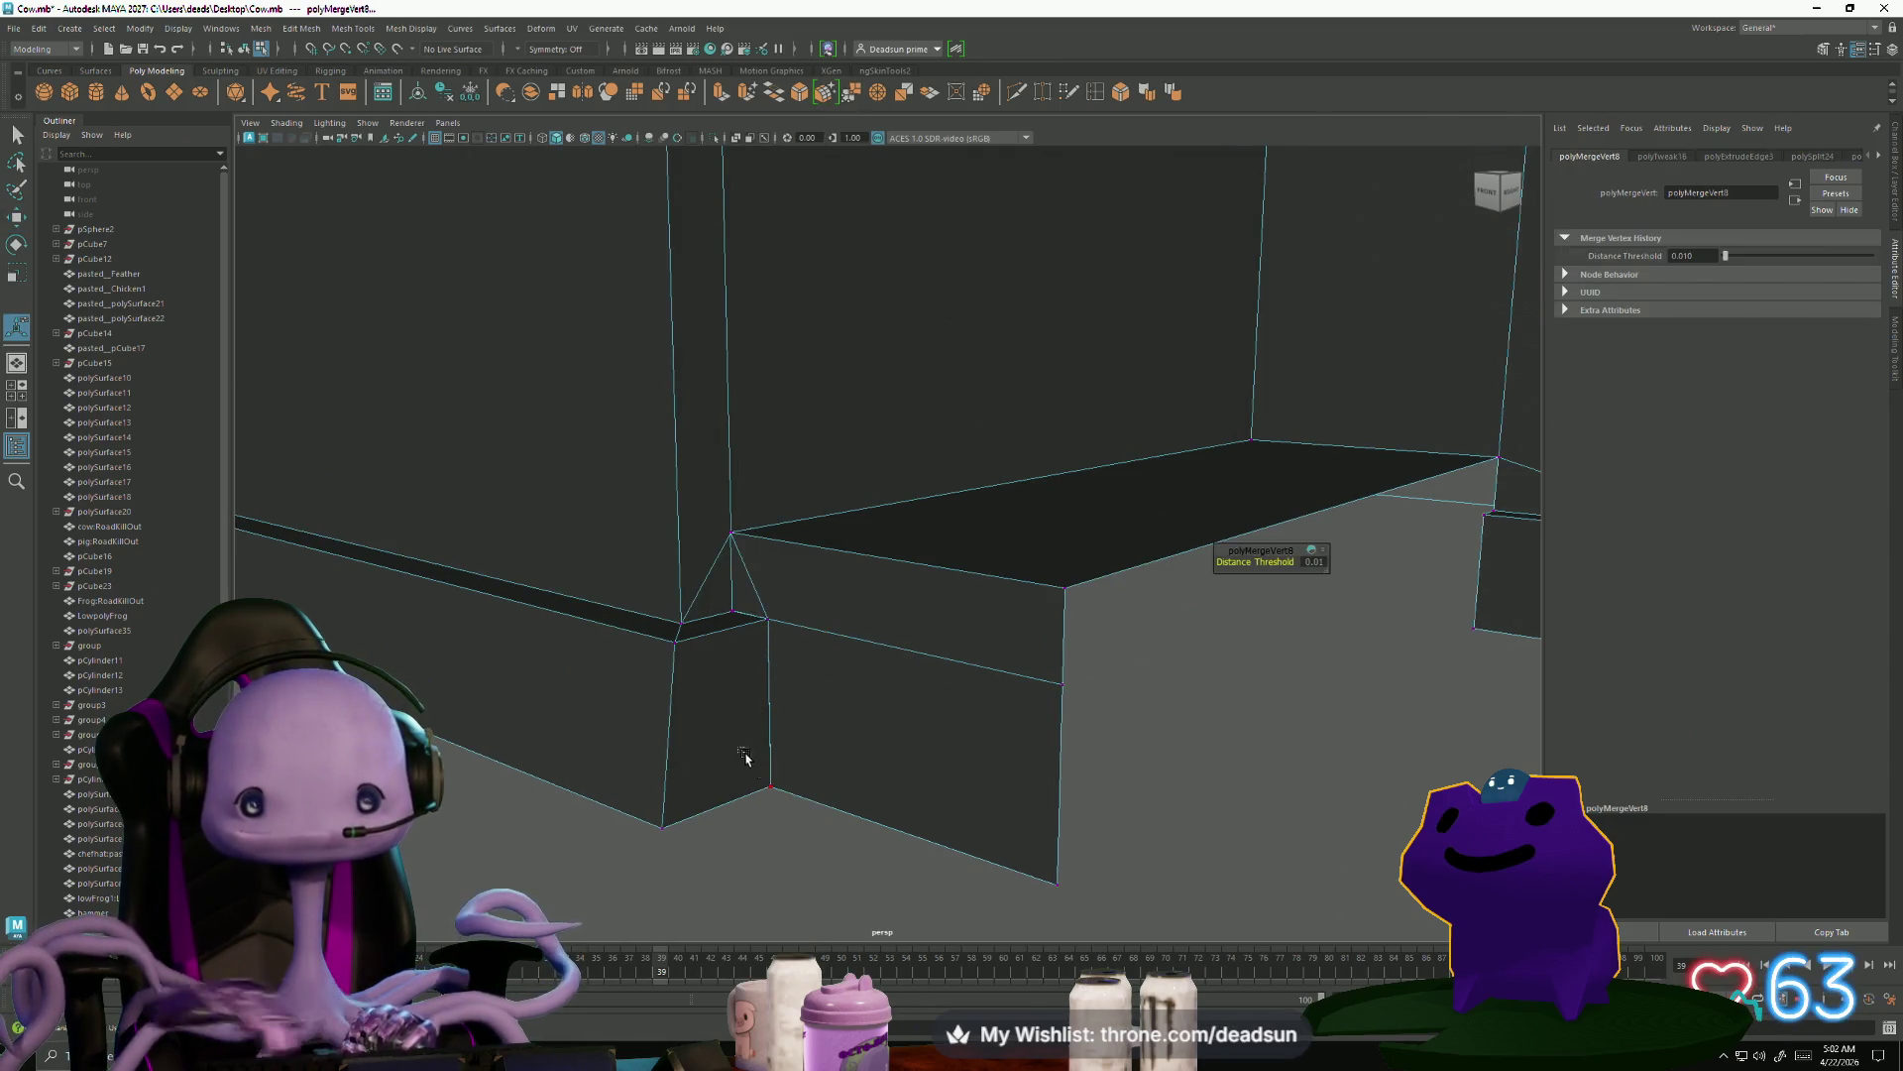
Weld the remaining porch-corner vertices into the base trim with two more merges
mouse_move(872, 732)
alt+mouse_down()
mouse_move(782, 714)
mouse_move(778, 735)
mouse_move(862, 693)
mouse_move(799, 624)
mouse_move(764, 629)
mouse_move(807, 637)
alt+mouse_up()
right_click(814, 601)
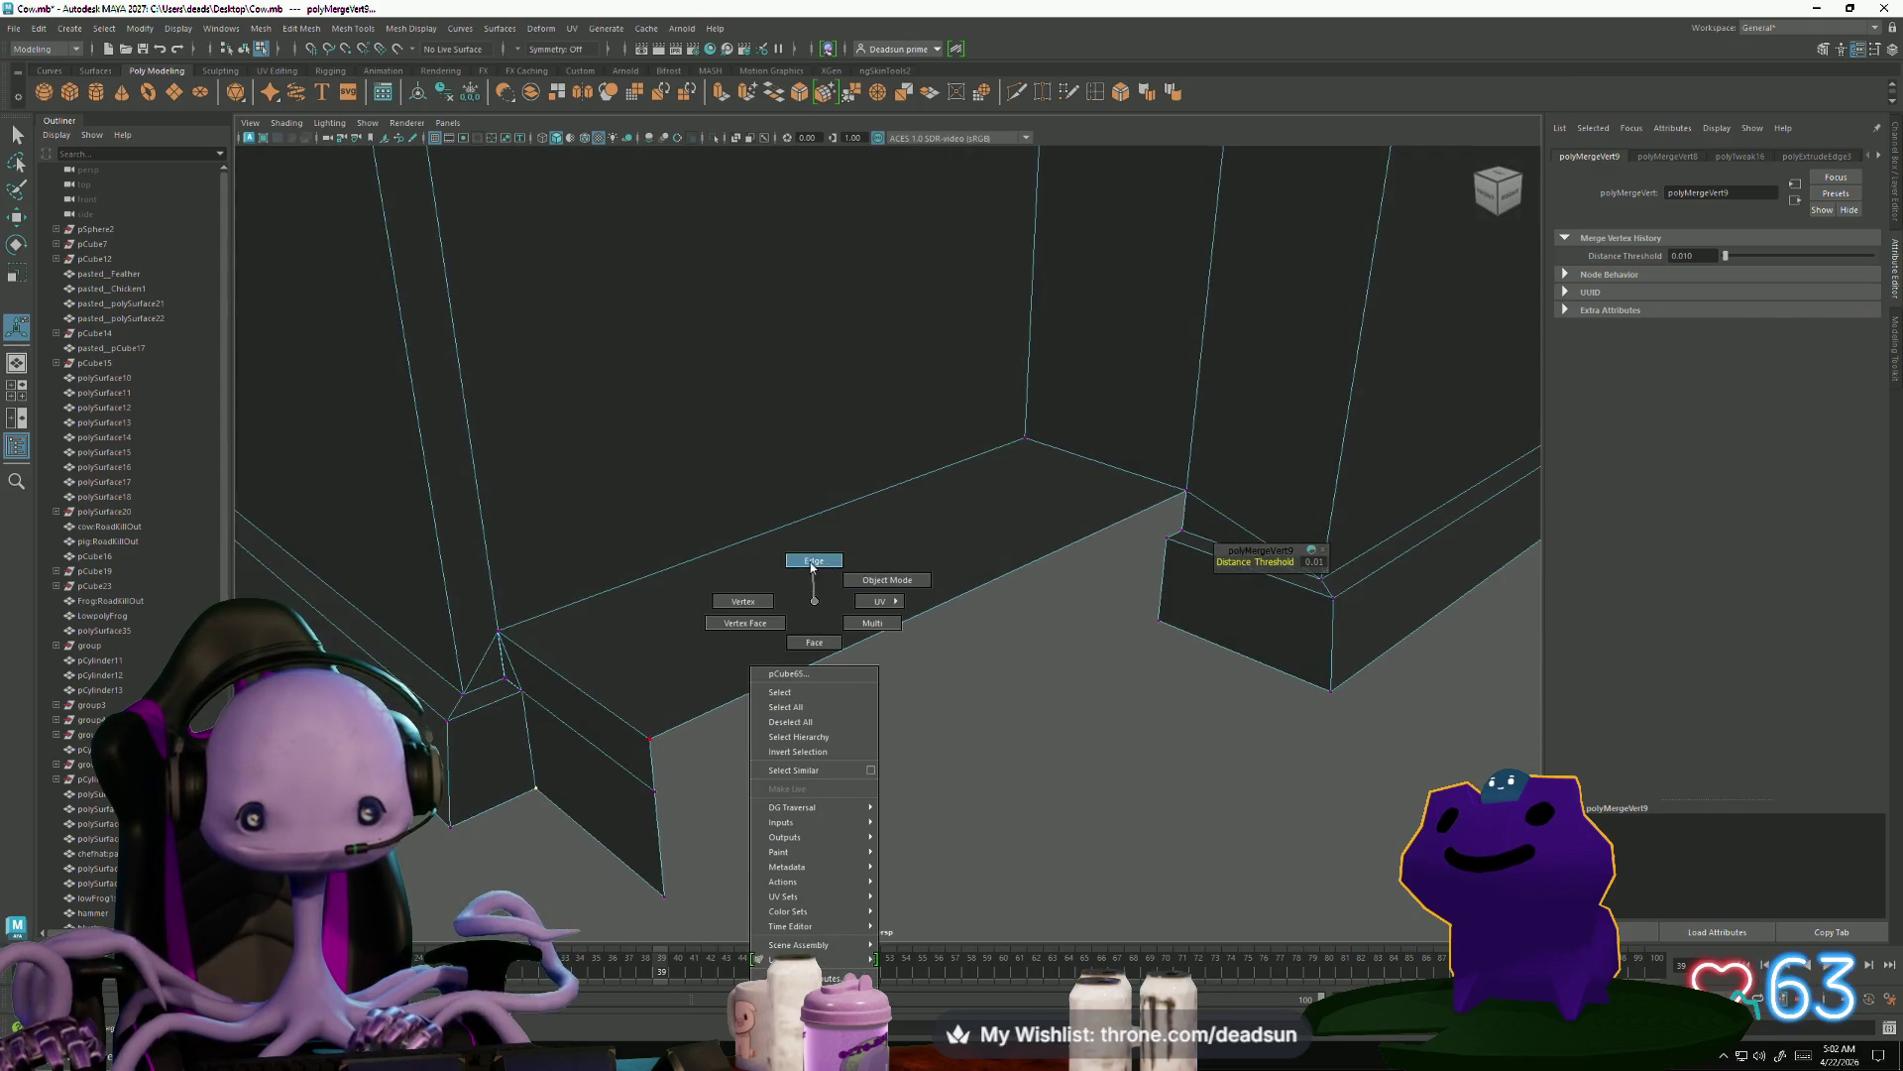
click(813, 561)
alt+drag(515, 658, 633, 640)
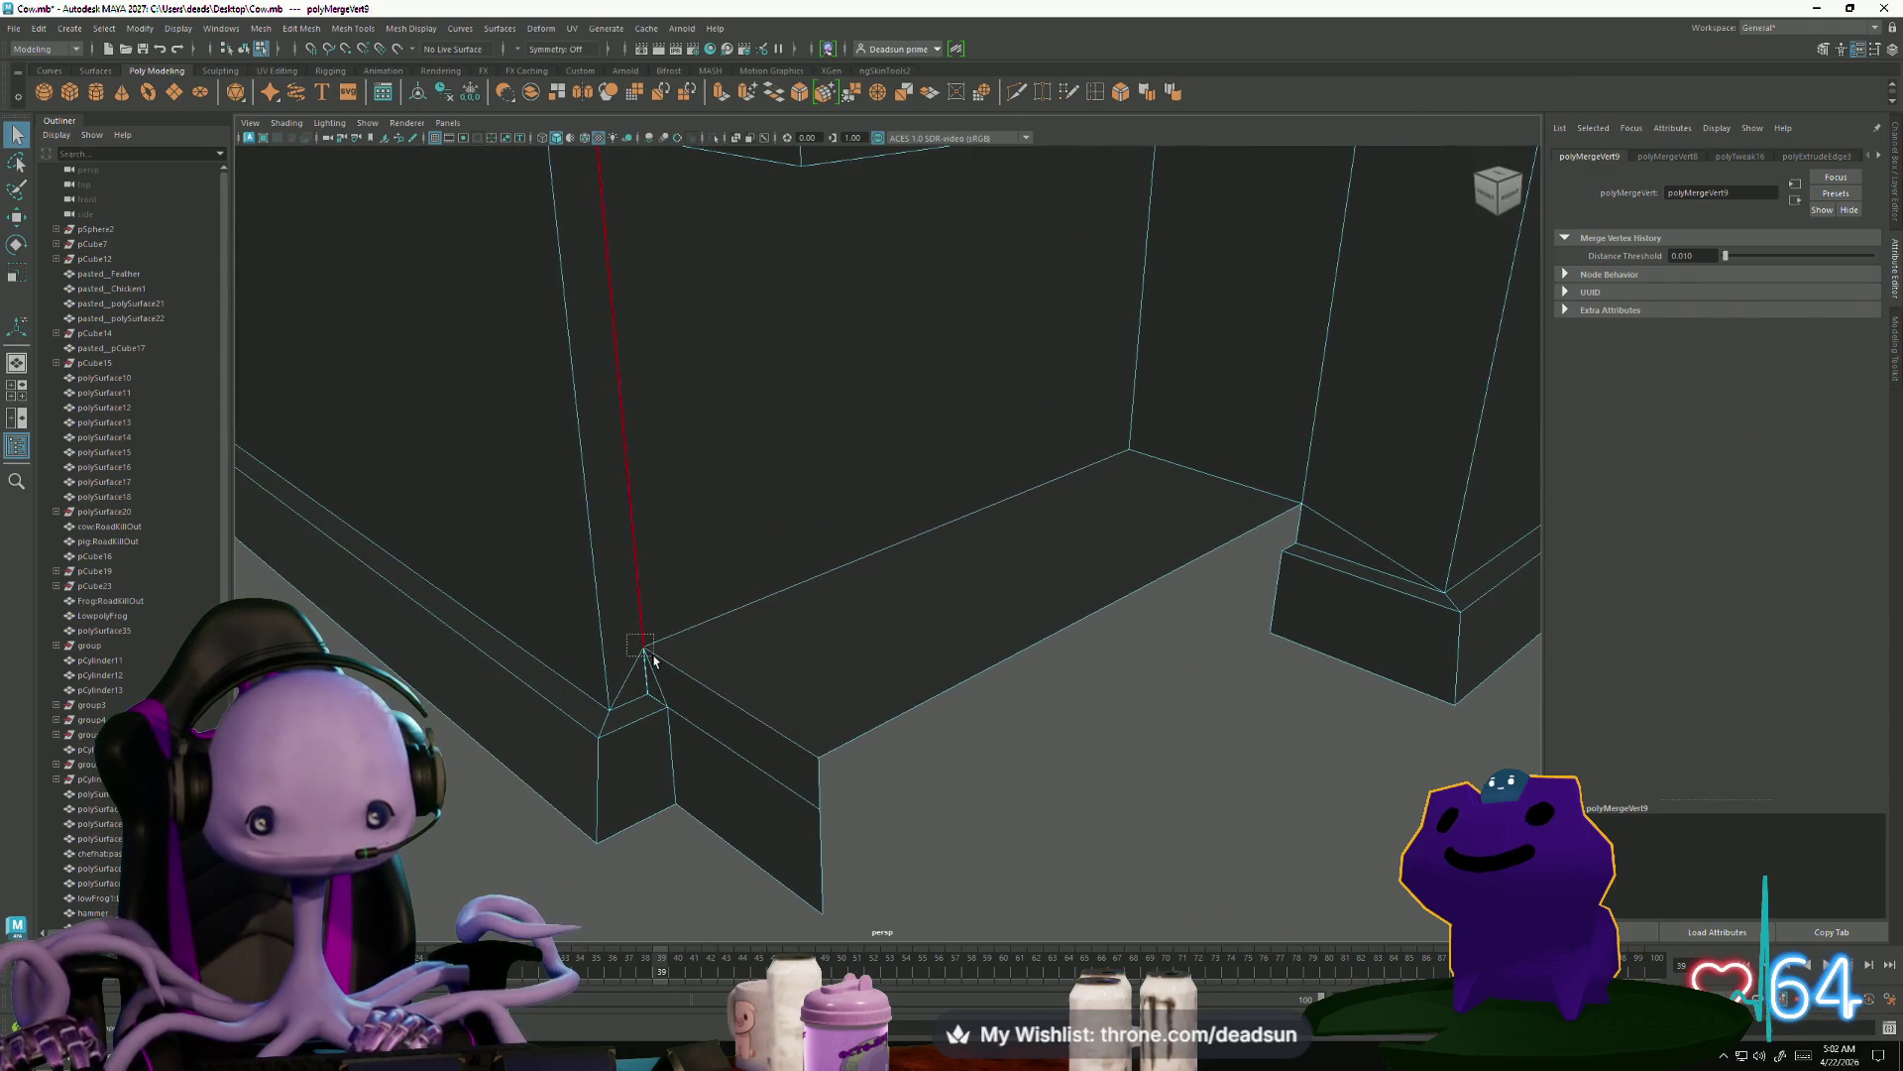
click(647, 658)
right_click(634, 624)
key(F9)
click(635, 647)
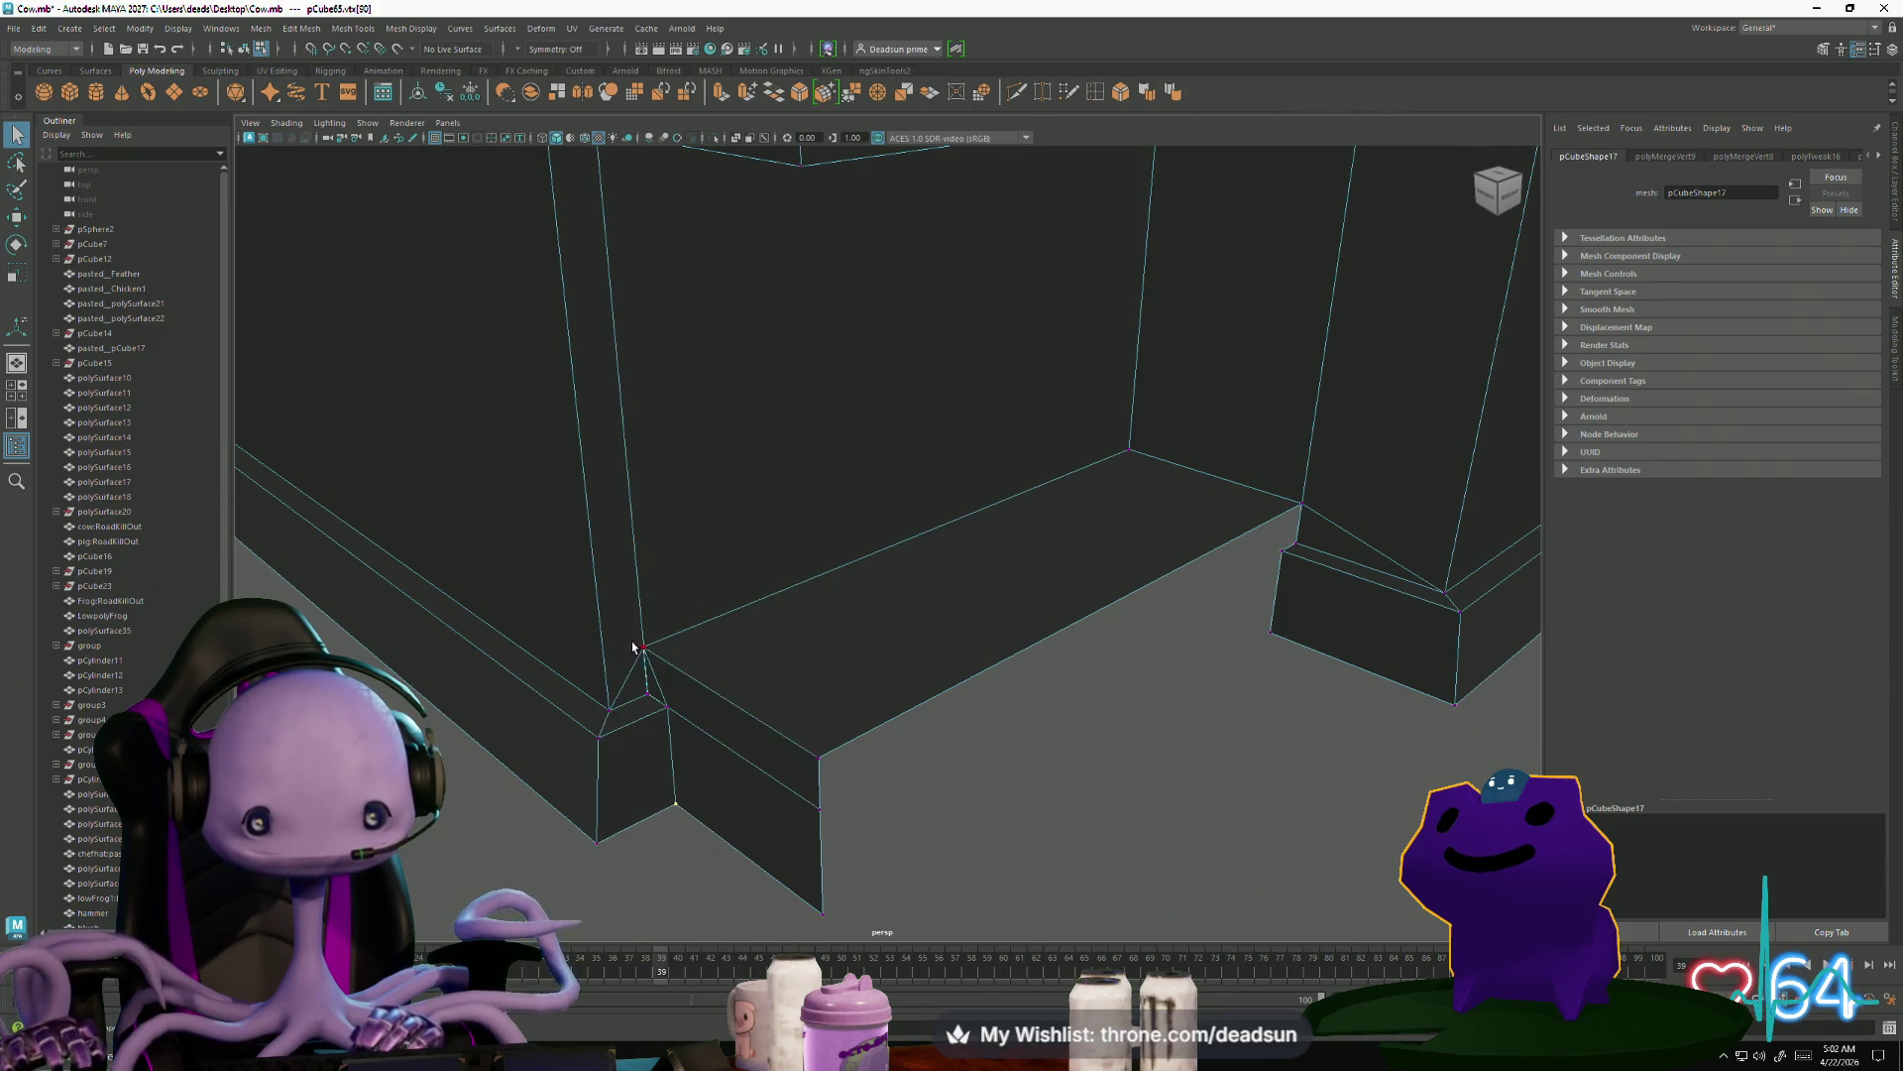
alt+drag(722, 781, 593, 465)
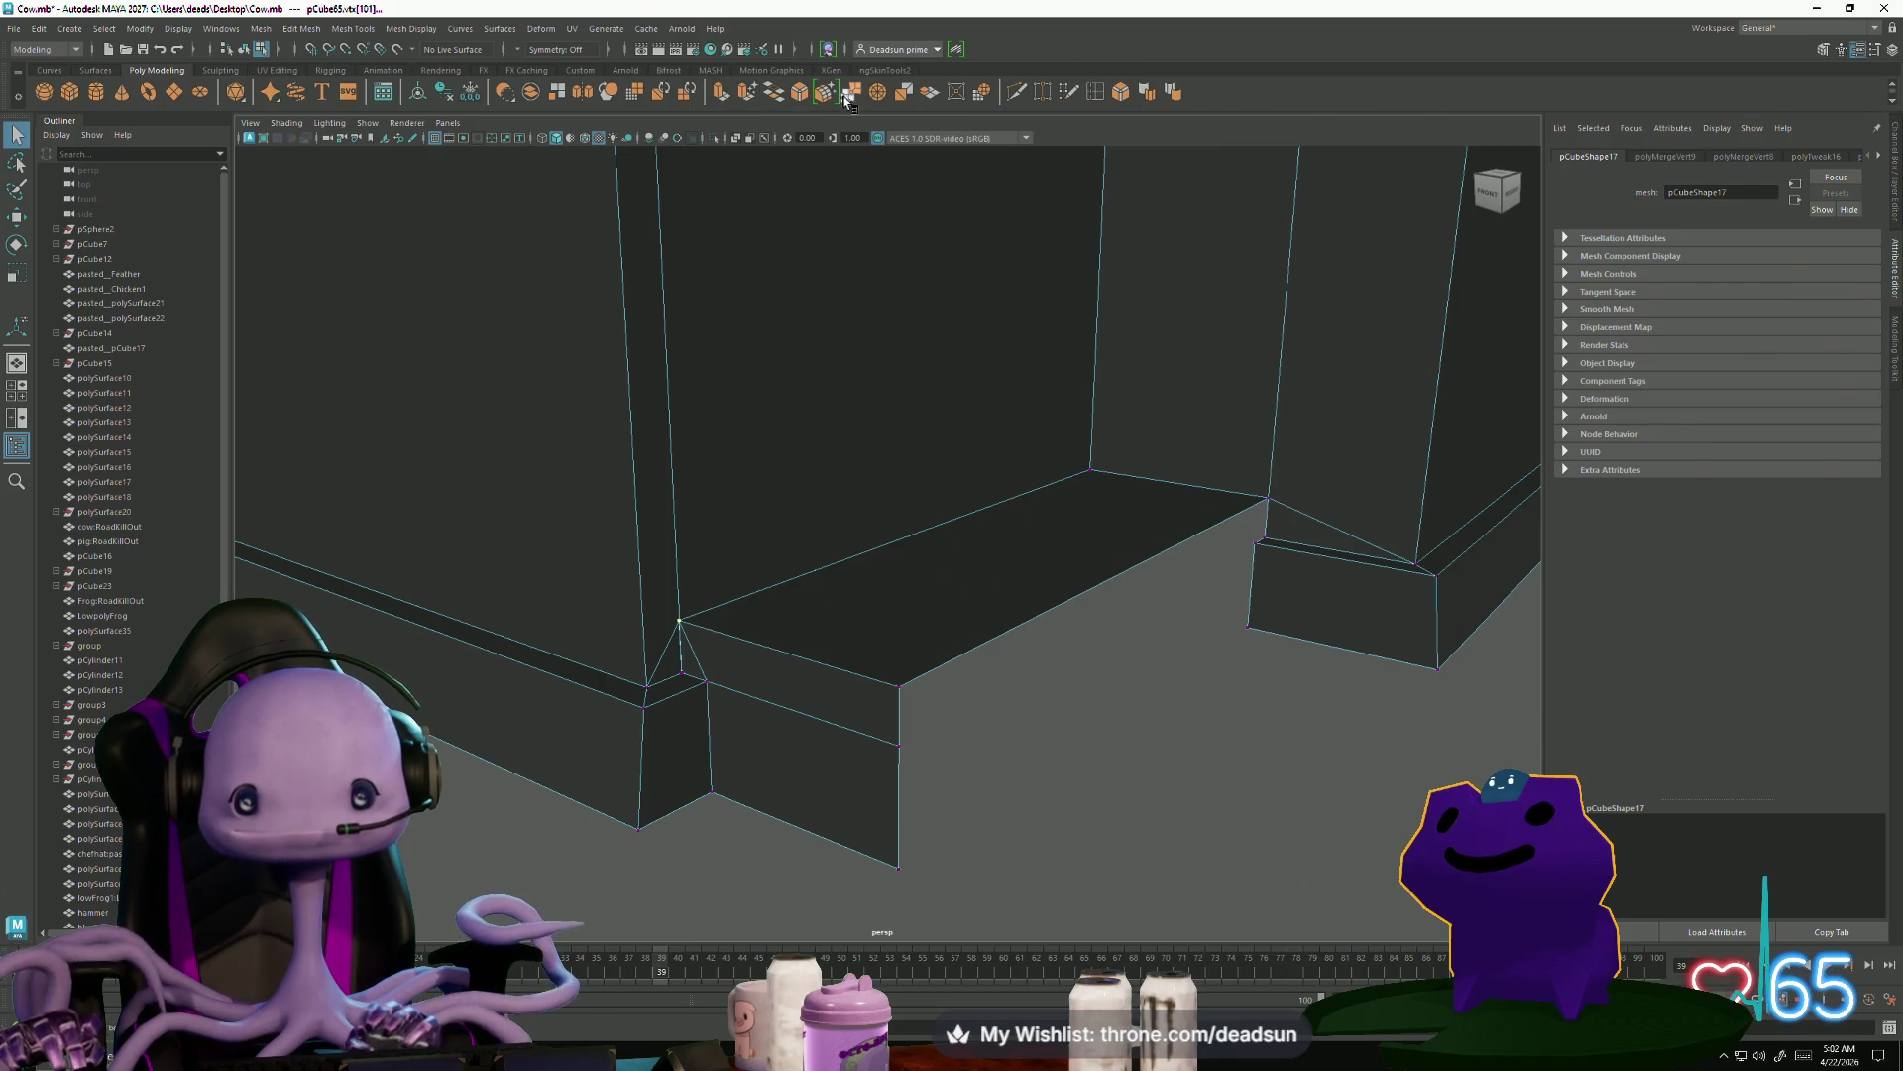
shift+right_drag(826, 323, 828, 709)
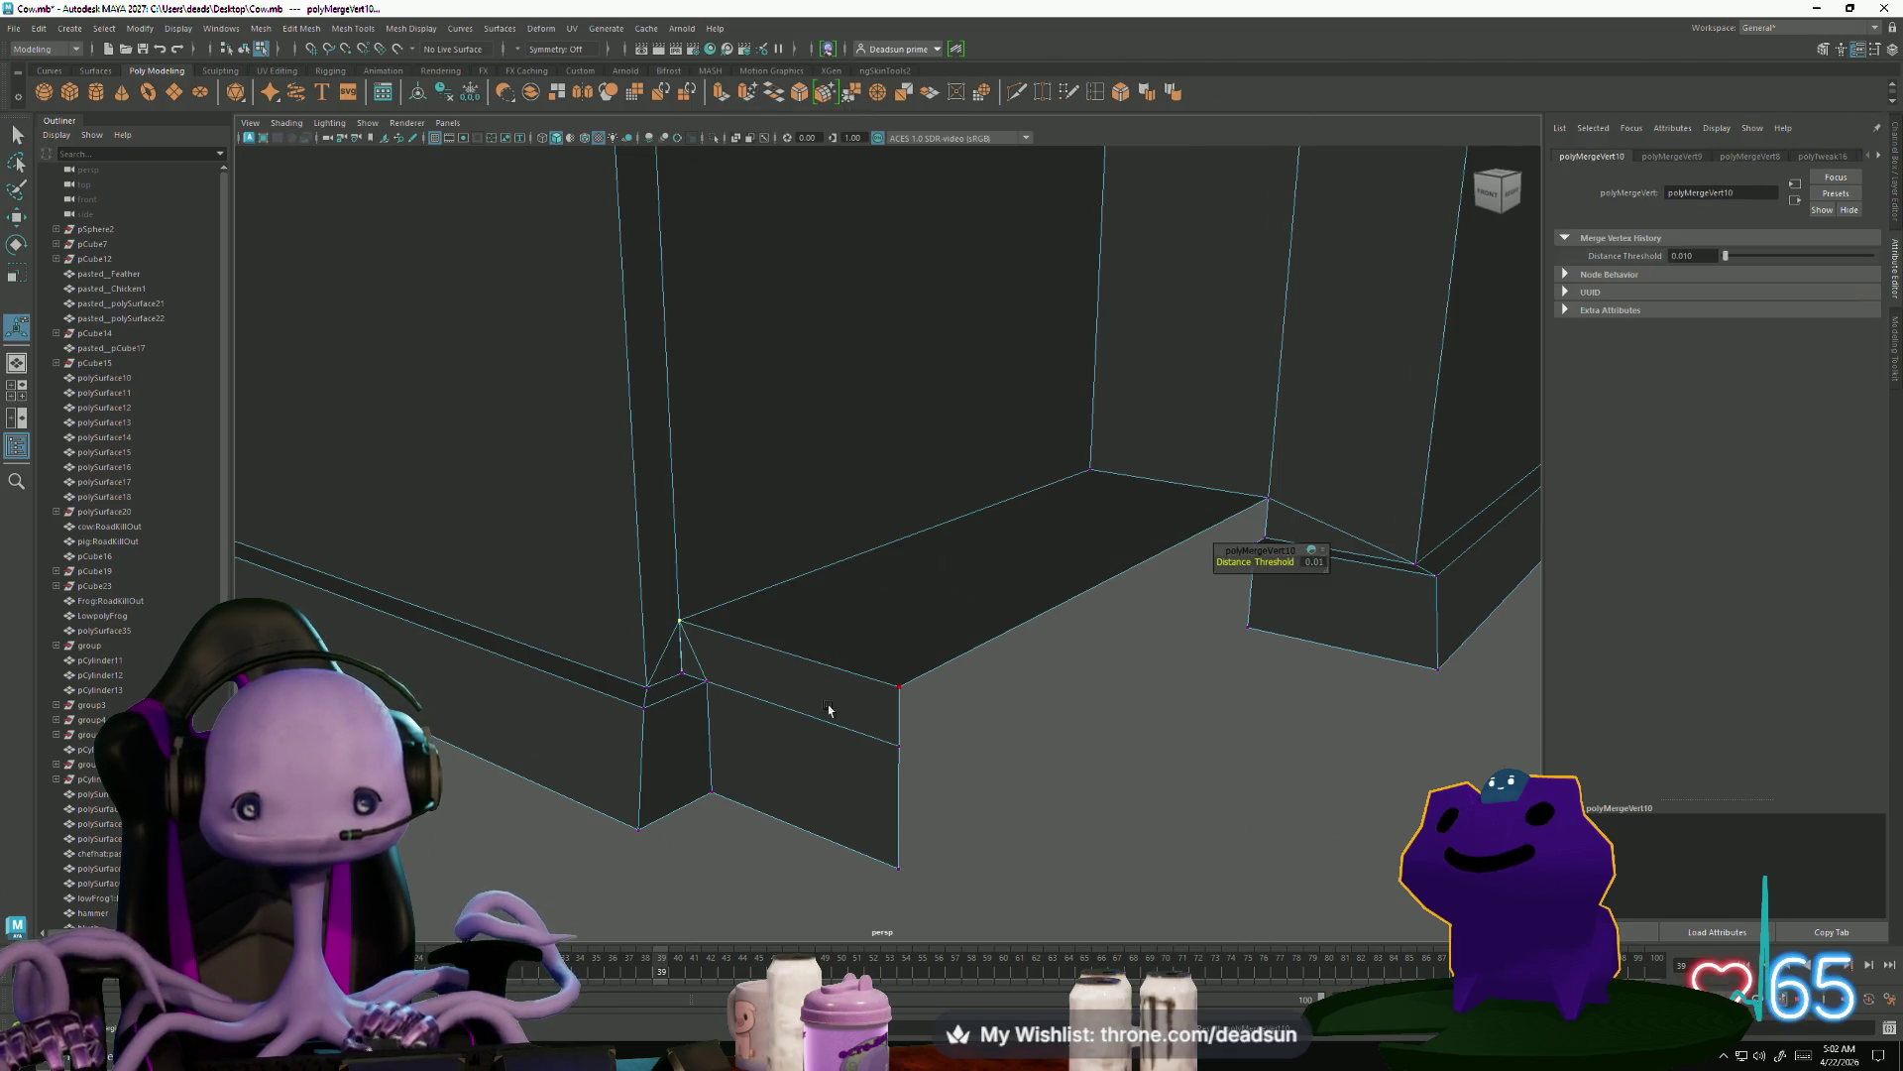
click(684, 680)
alt+drag(684, 680, 705, 734)
shift+right_drag(709, 762, 700, 757)
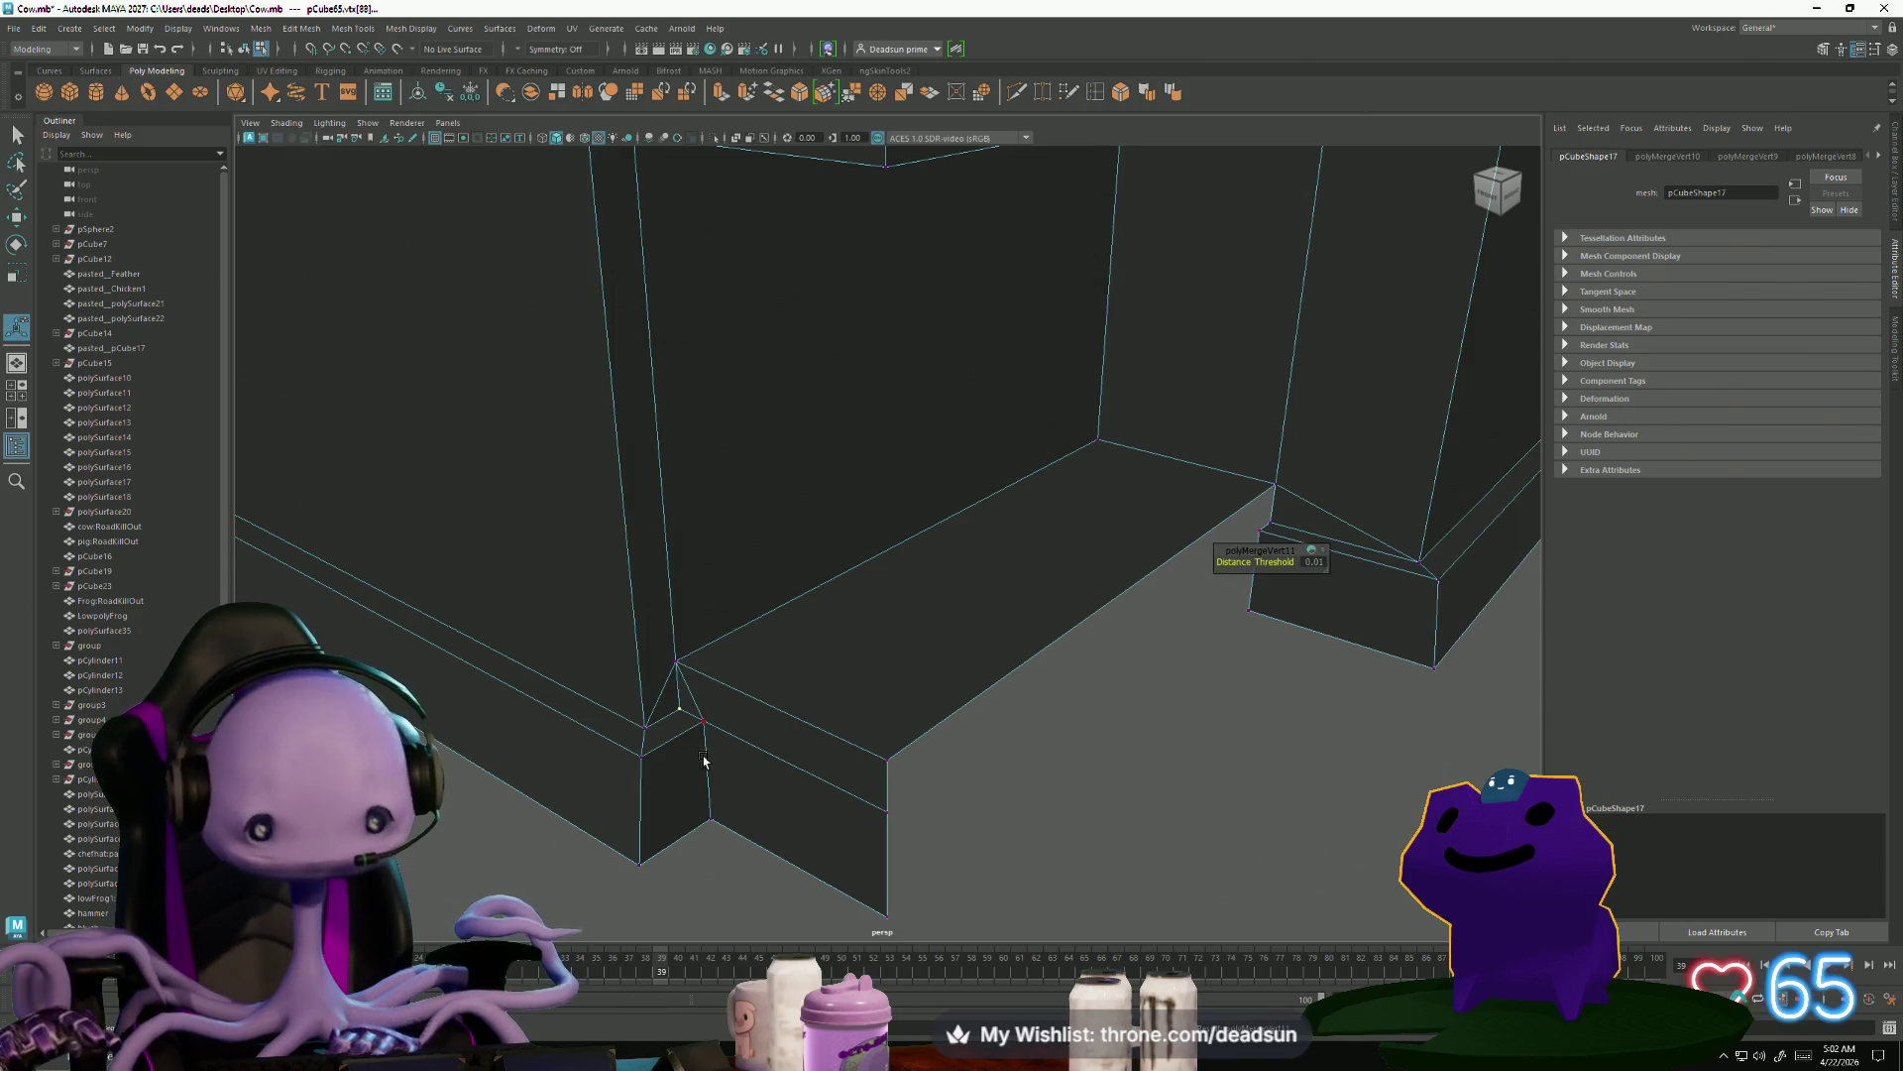
Select the porch top's front edge and zoom in on the porch
mouse_move(756, 777)
alt+mouse_down()
mouse_move(922, 730)
mouse_move(795, 777)
mouse_move(794, 667)
alt+mouse_up()
mouse_move(798, 635)
right_down()
mouse_move(803, 595)
mouse_move(794, 650)
right_up()
click(794, 651)
mouse_move(826, 716)
alt+mouse_down()
mouse_move(821, 771)
mouse_move(815, 751)
alt+mouse_up()
alt+right_drag(803, 748, 833, 782)
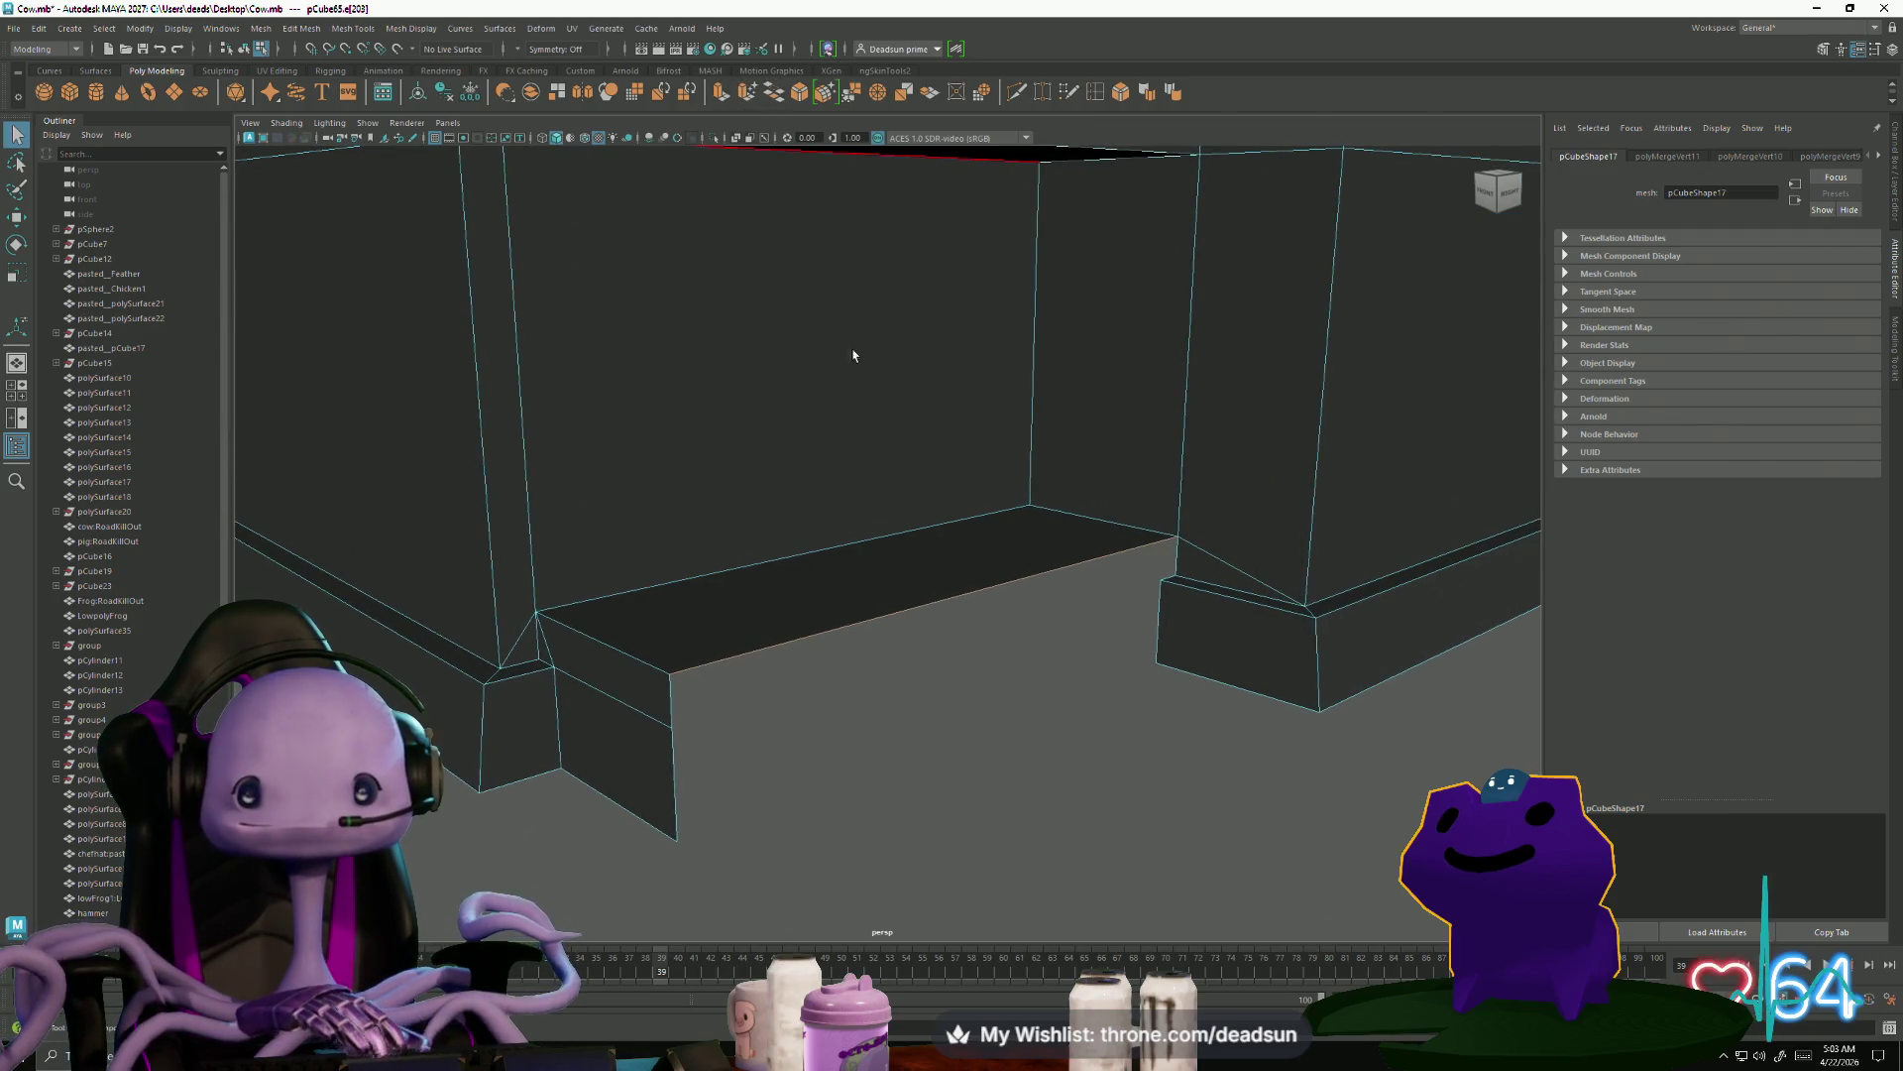
Extrude the porch top's front edge forward into a wider second step
key(ctrl+e)
drag(969, 542, 980, 567)
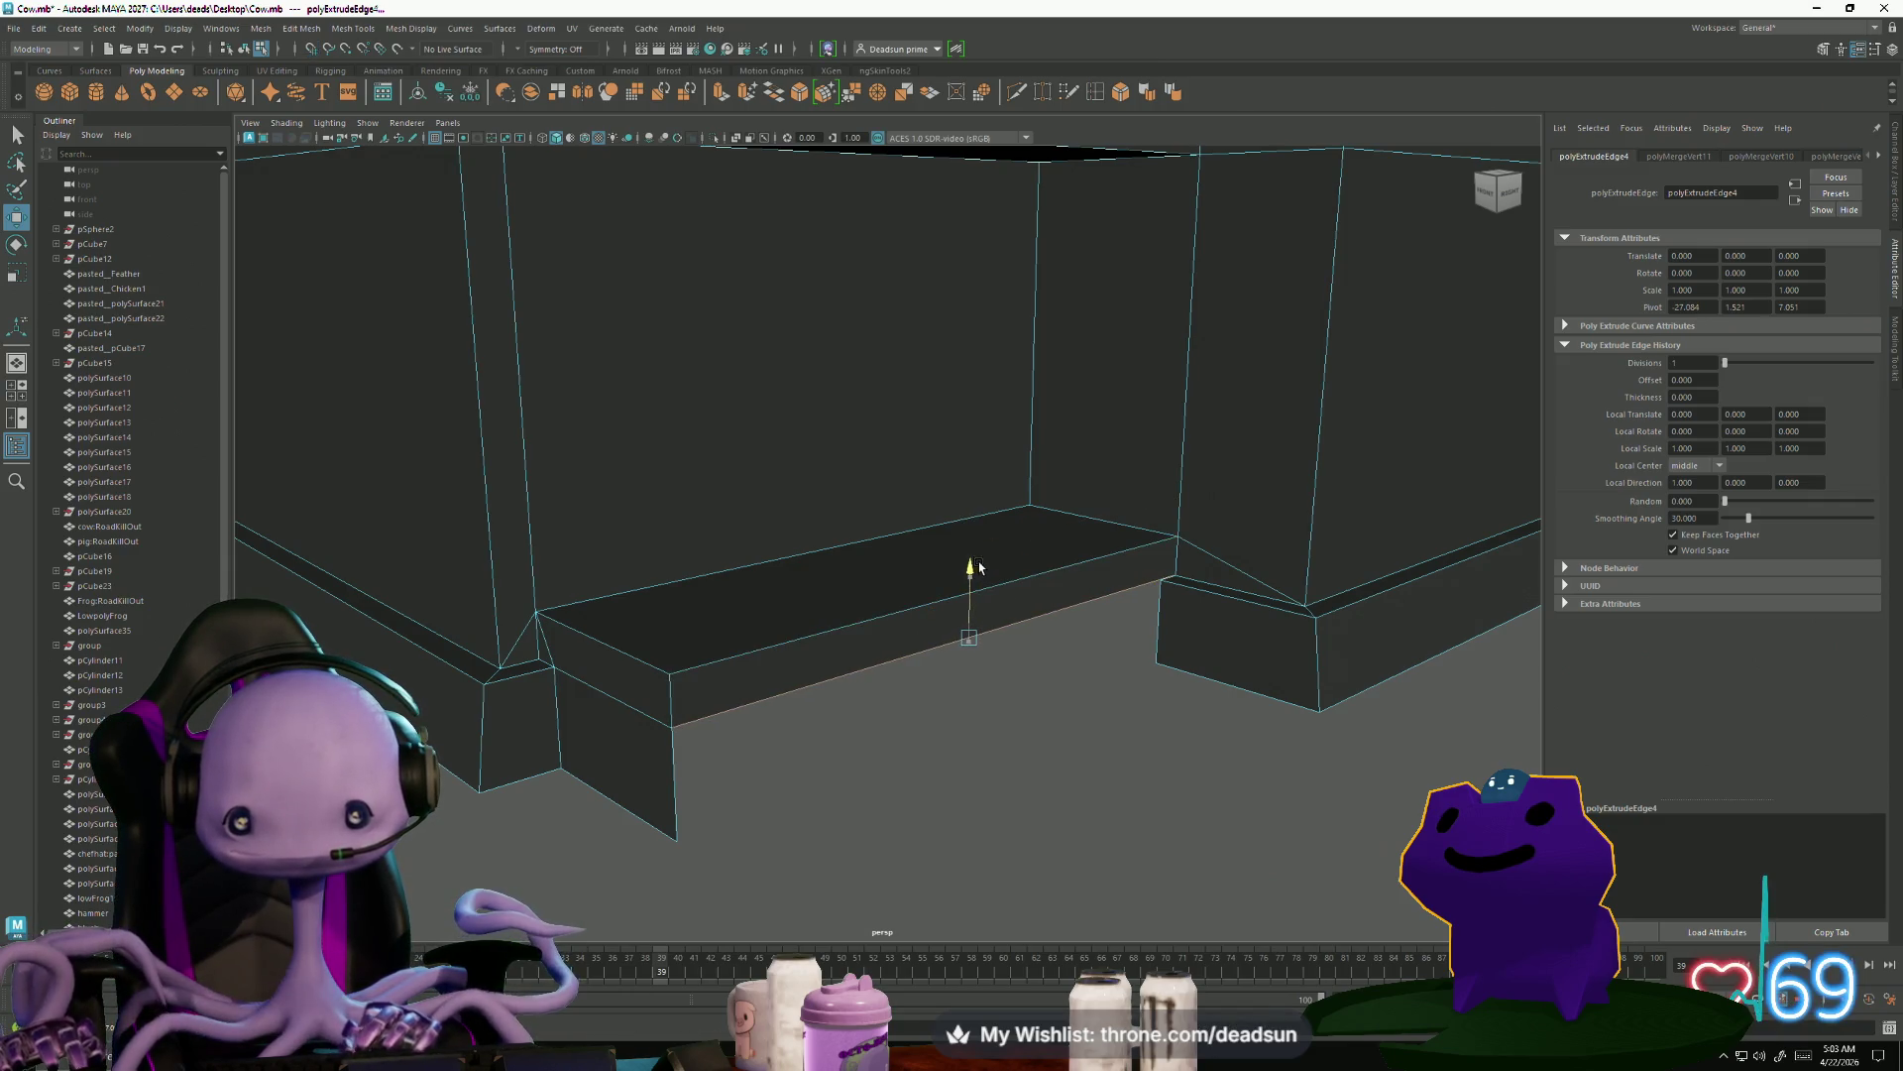
alt+right_drag(979, 567, 1298, 783)
alt+drag(1299, 783, 1064, 783)
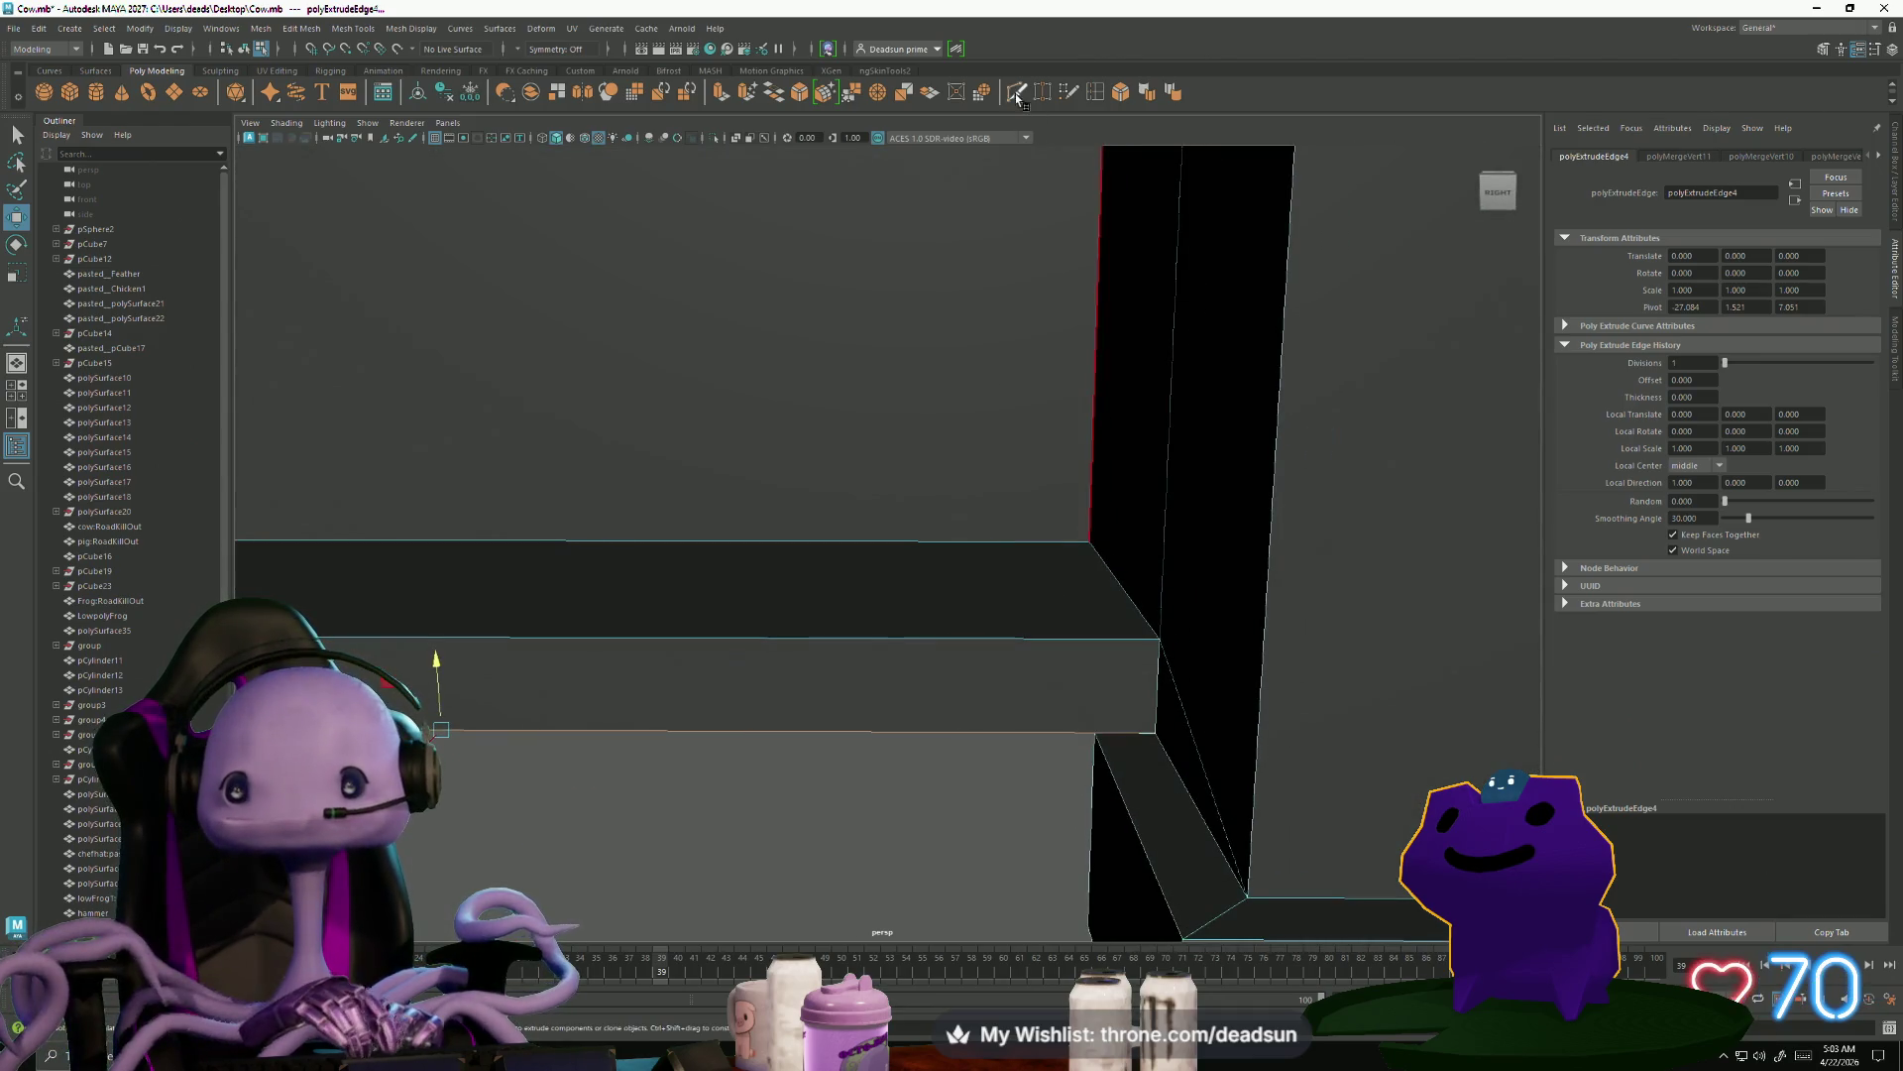
Multi-Cut a diagonal from the step's lower edge to its upper corner, then select the step's bottom front edge
key(ctrl+shift+x)
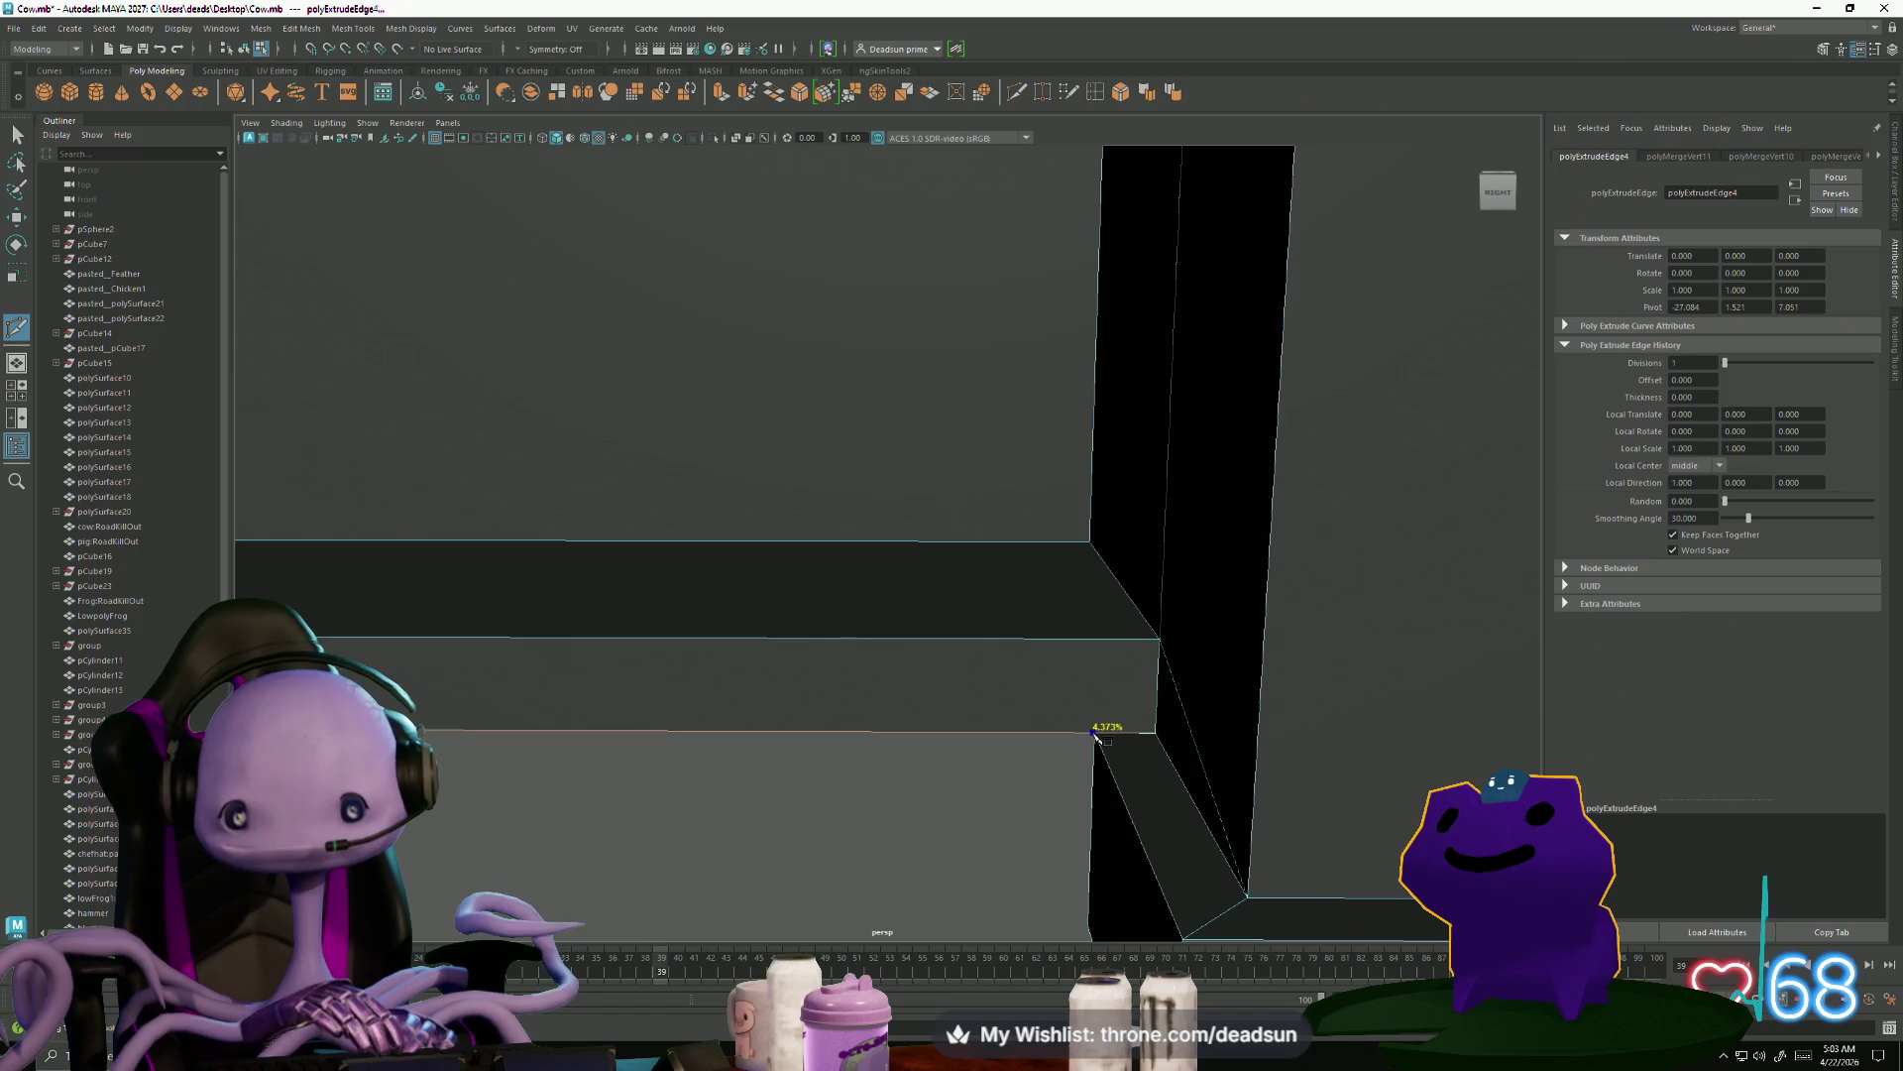
click(1098, 735)
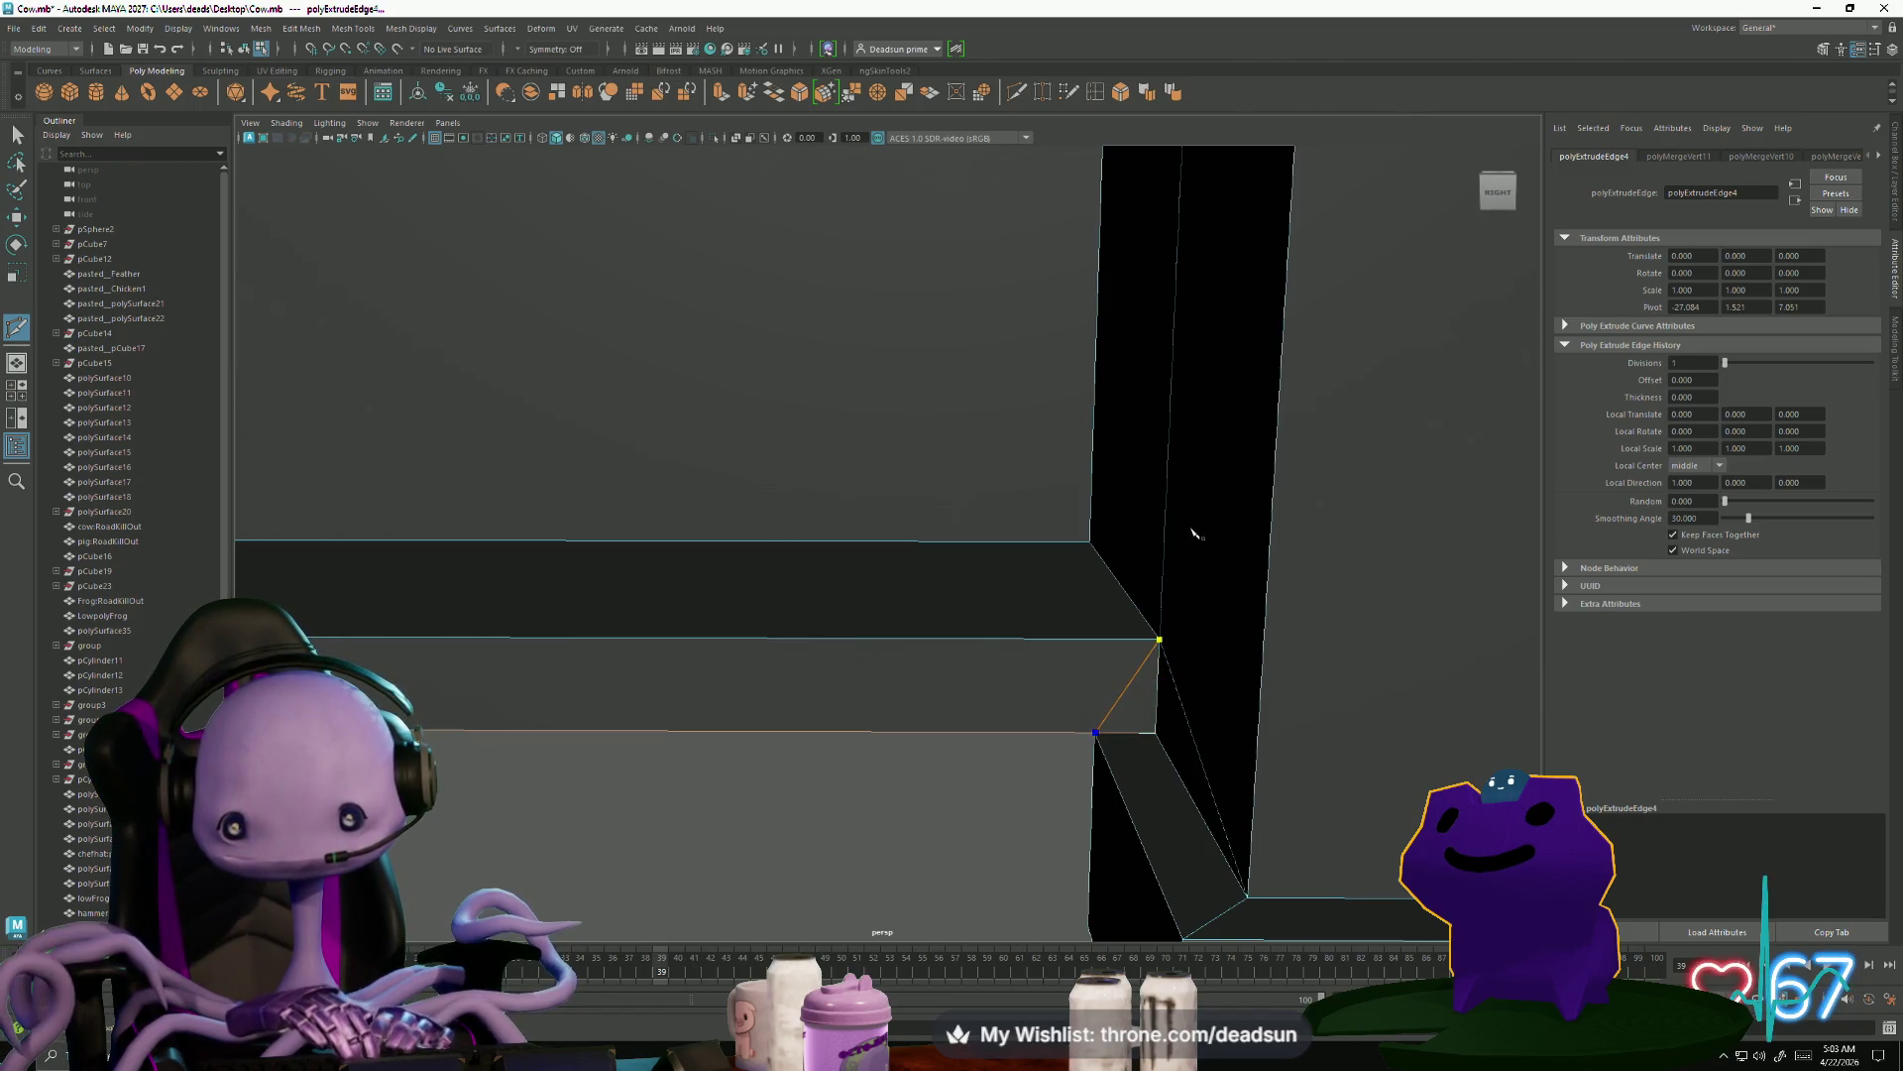
click(1158, 640)
key(Return)
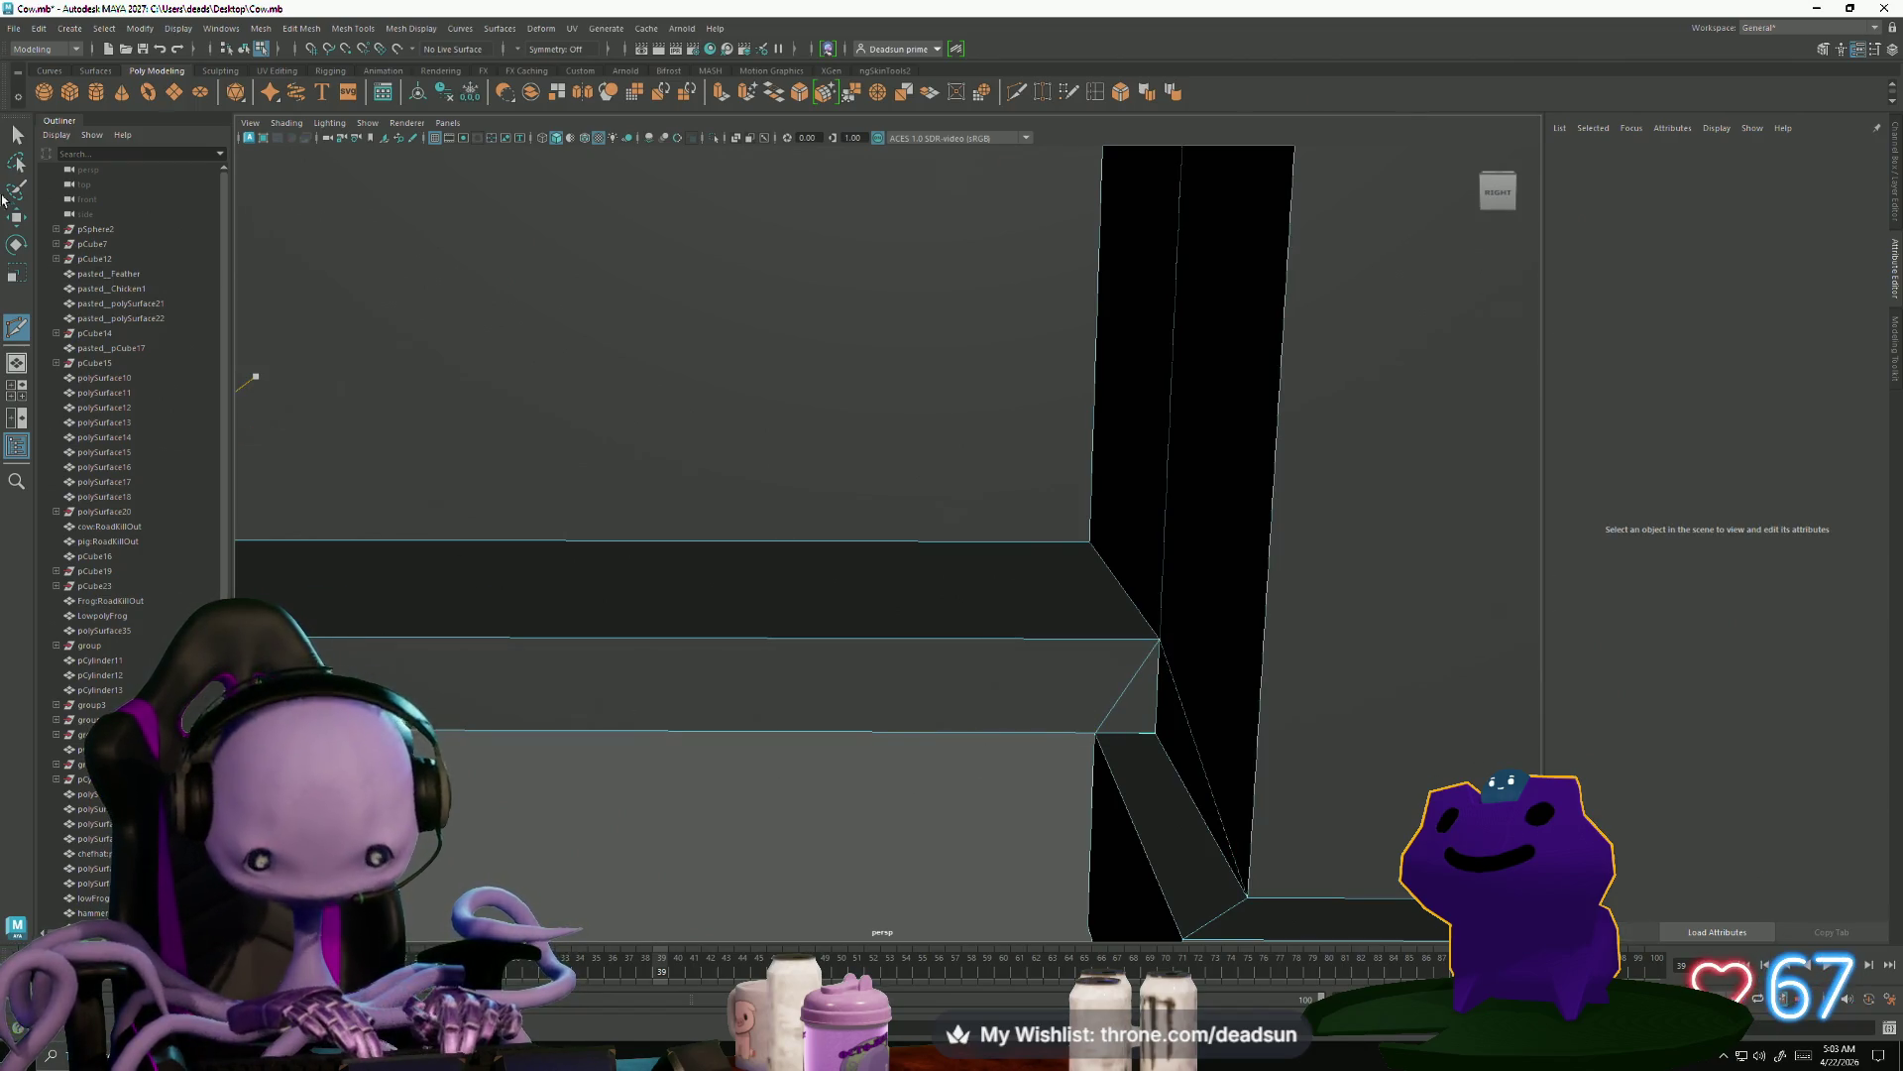
key(q)
alt+middle_drag(872, 714, 801, 703)
mouse_move(801, 703)
alt+mouse_down()
mouse_move(744, 733)
mouse_move(689, 689)
alt+mouse_up()
right_drag(694, 580, 714, 714)
click(713, 713)
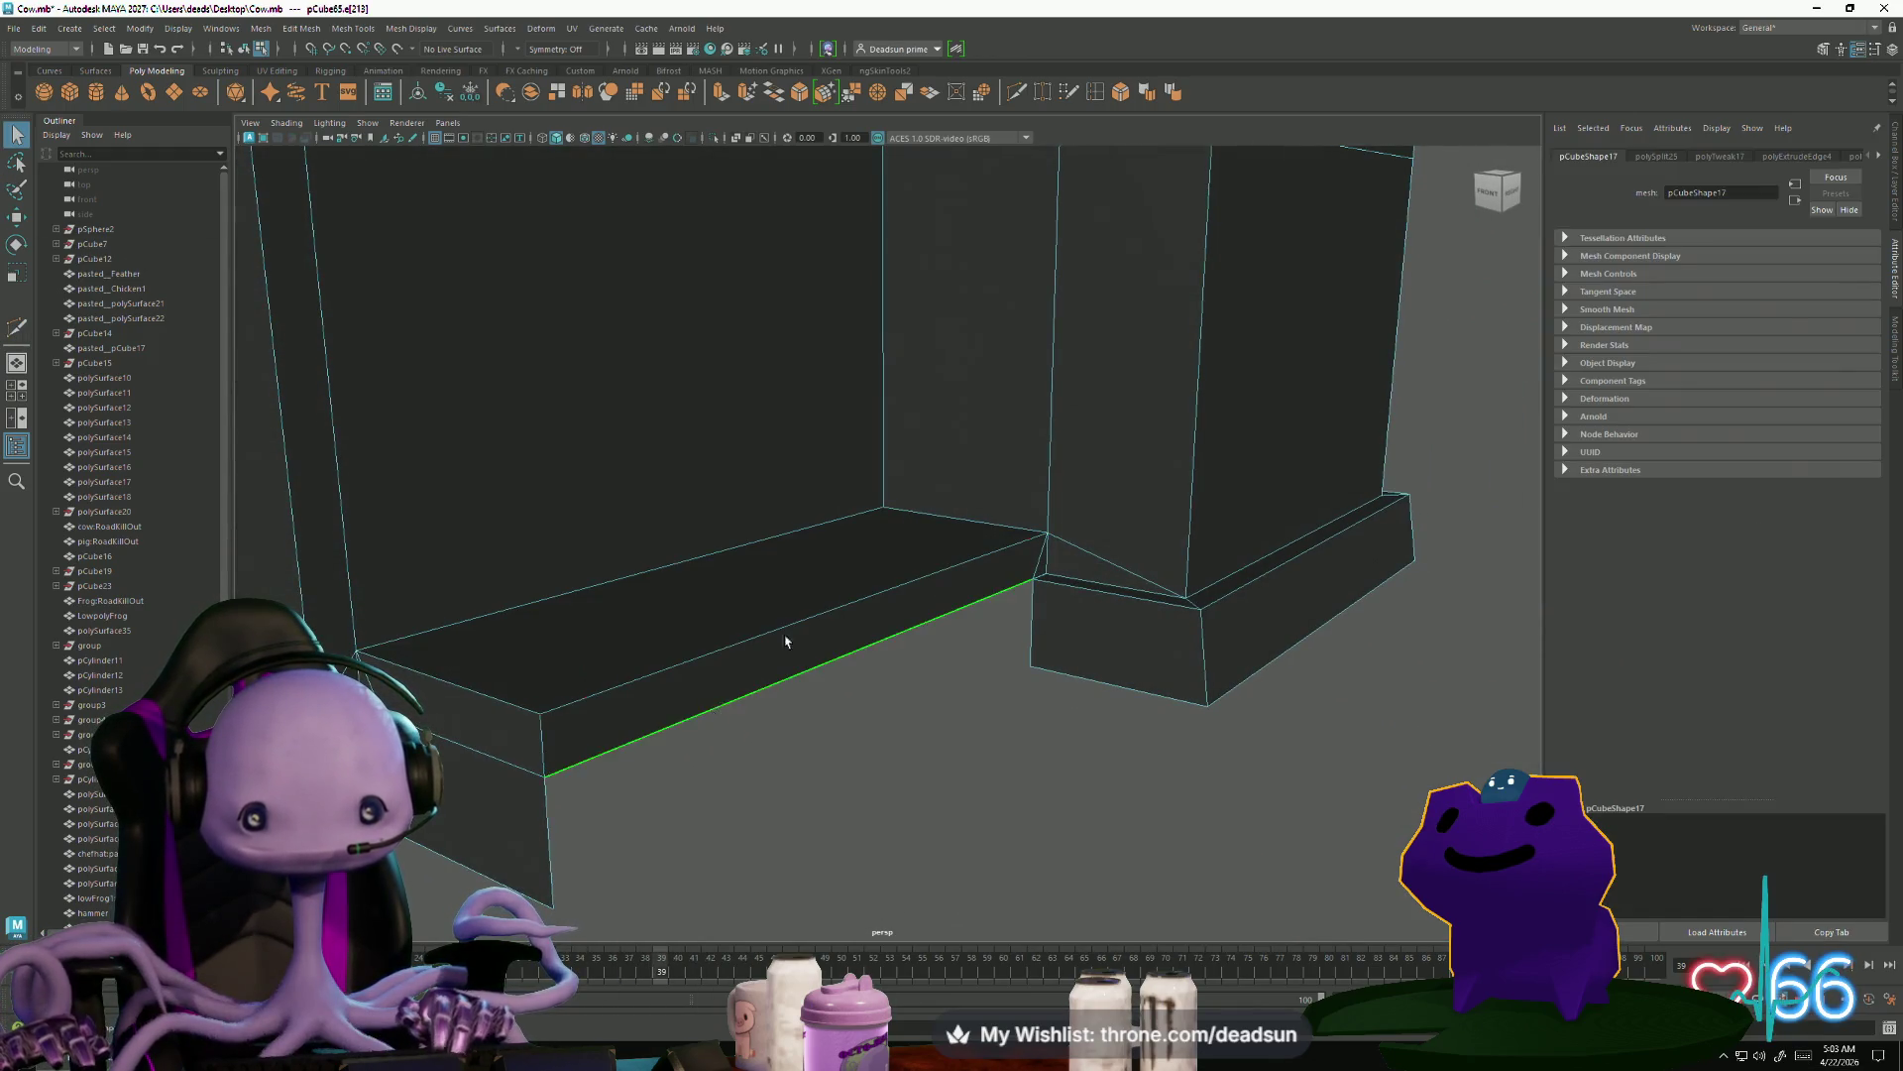
Extrude the step's bottom front edge down to the ground
key(w)
key(ctrl+e)
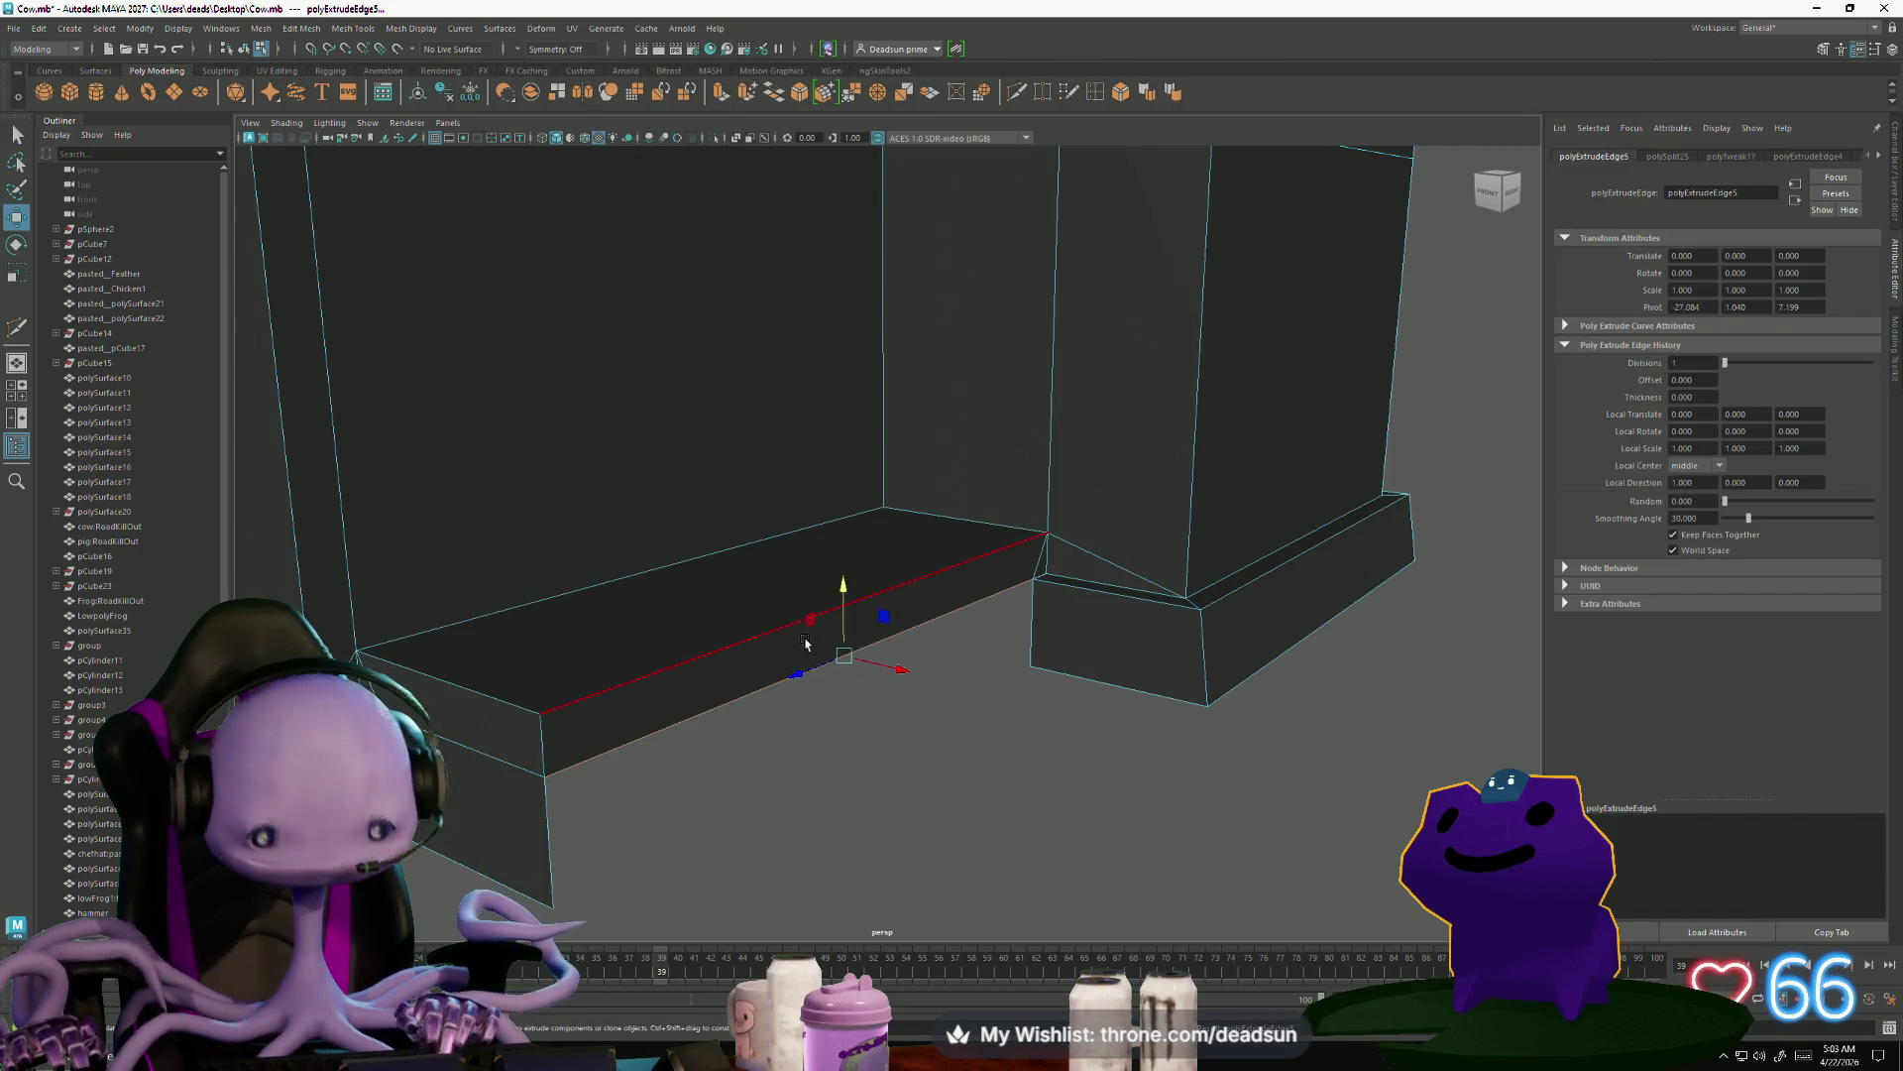
drag(842, 697, 855, 773)
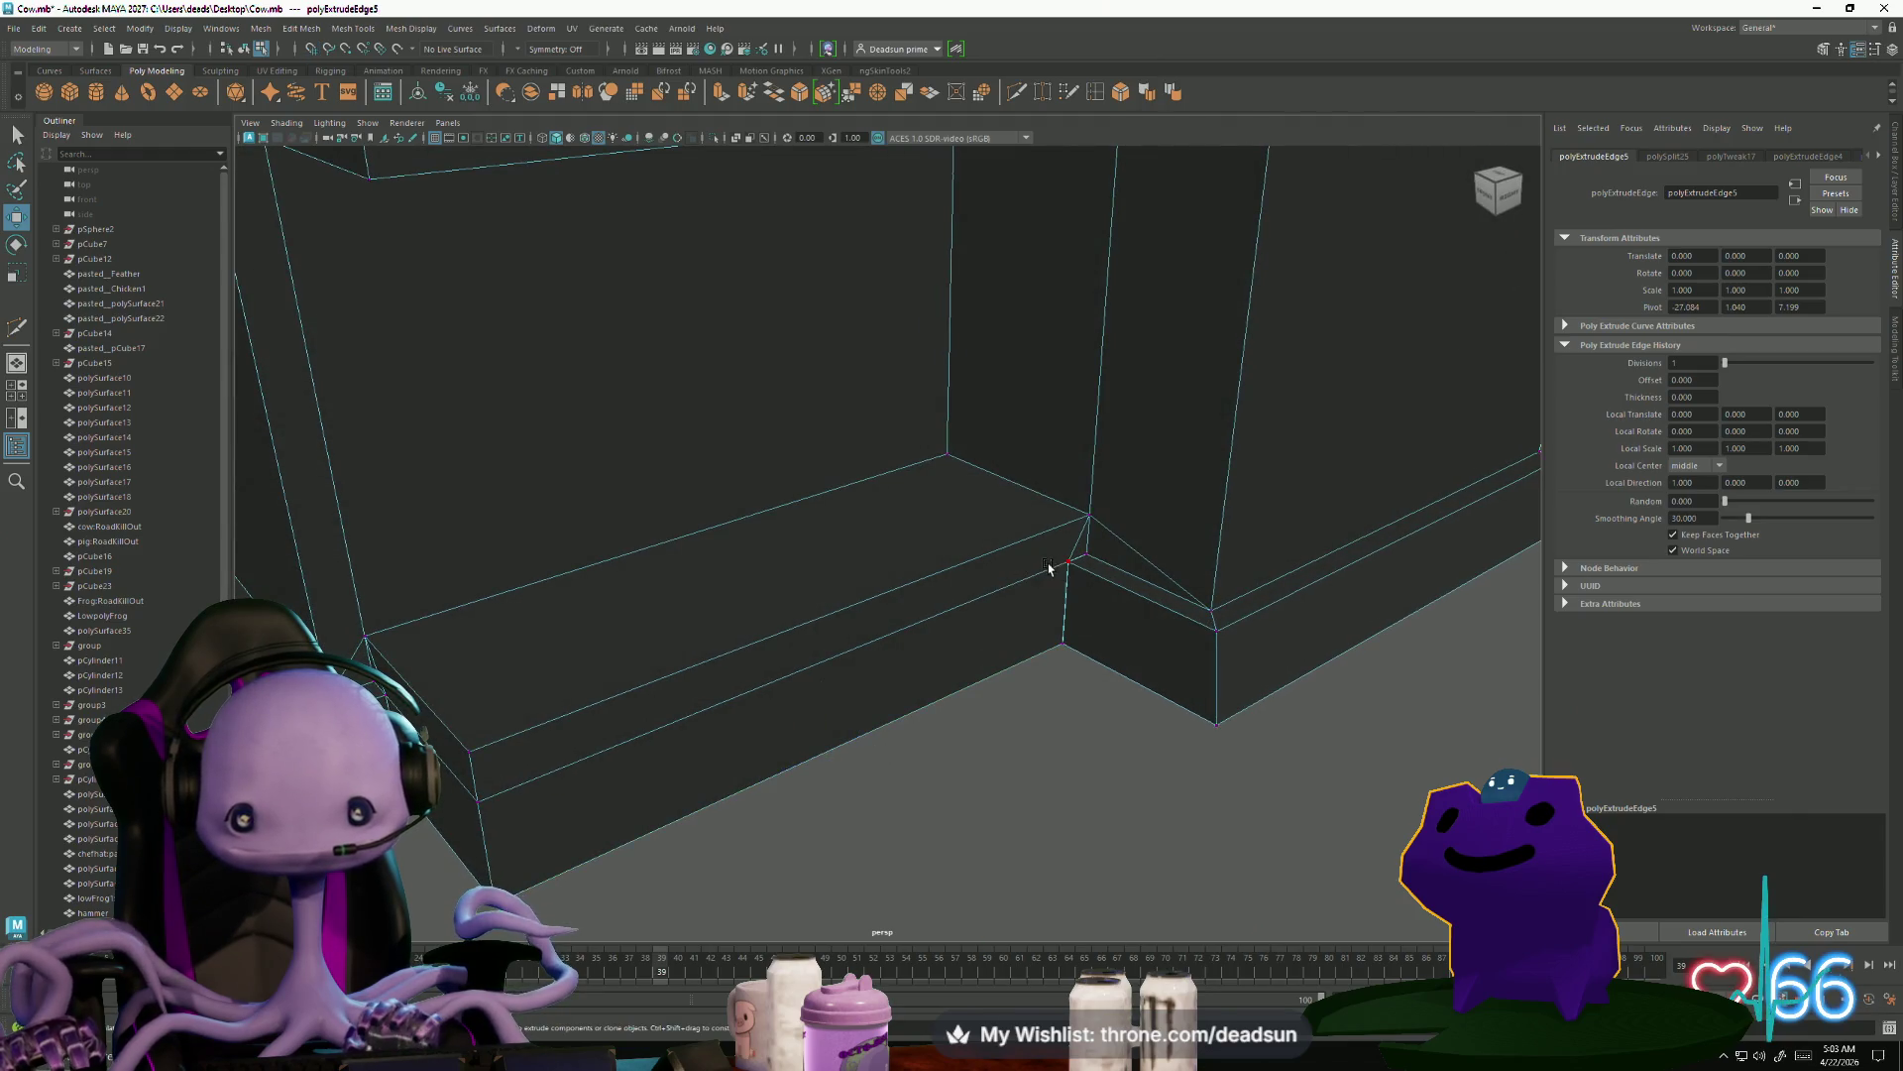
Merge the overlapping vertices at the step's corner
drag(1077, 573, 1079, 574)
alt+middle_drag(1078, 574, 887, 662)
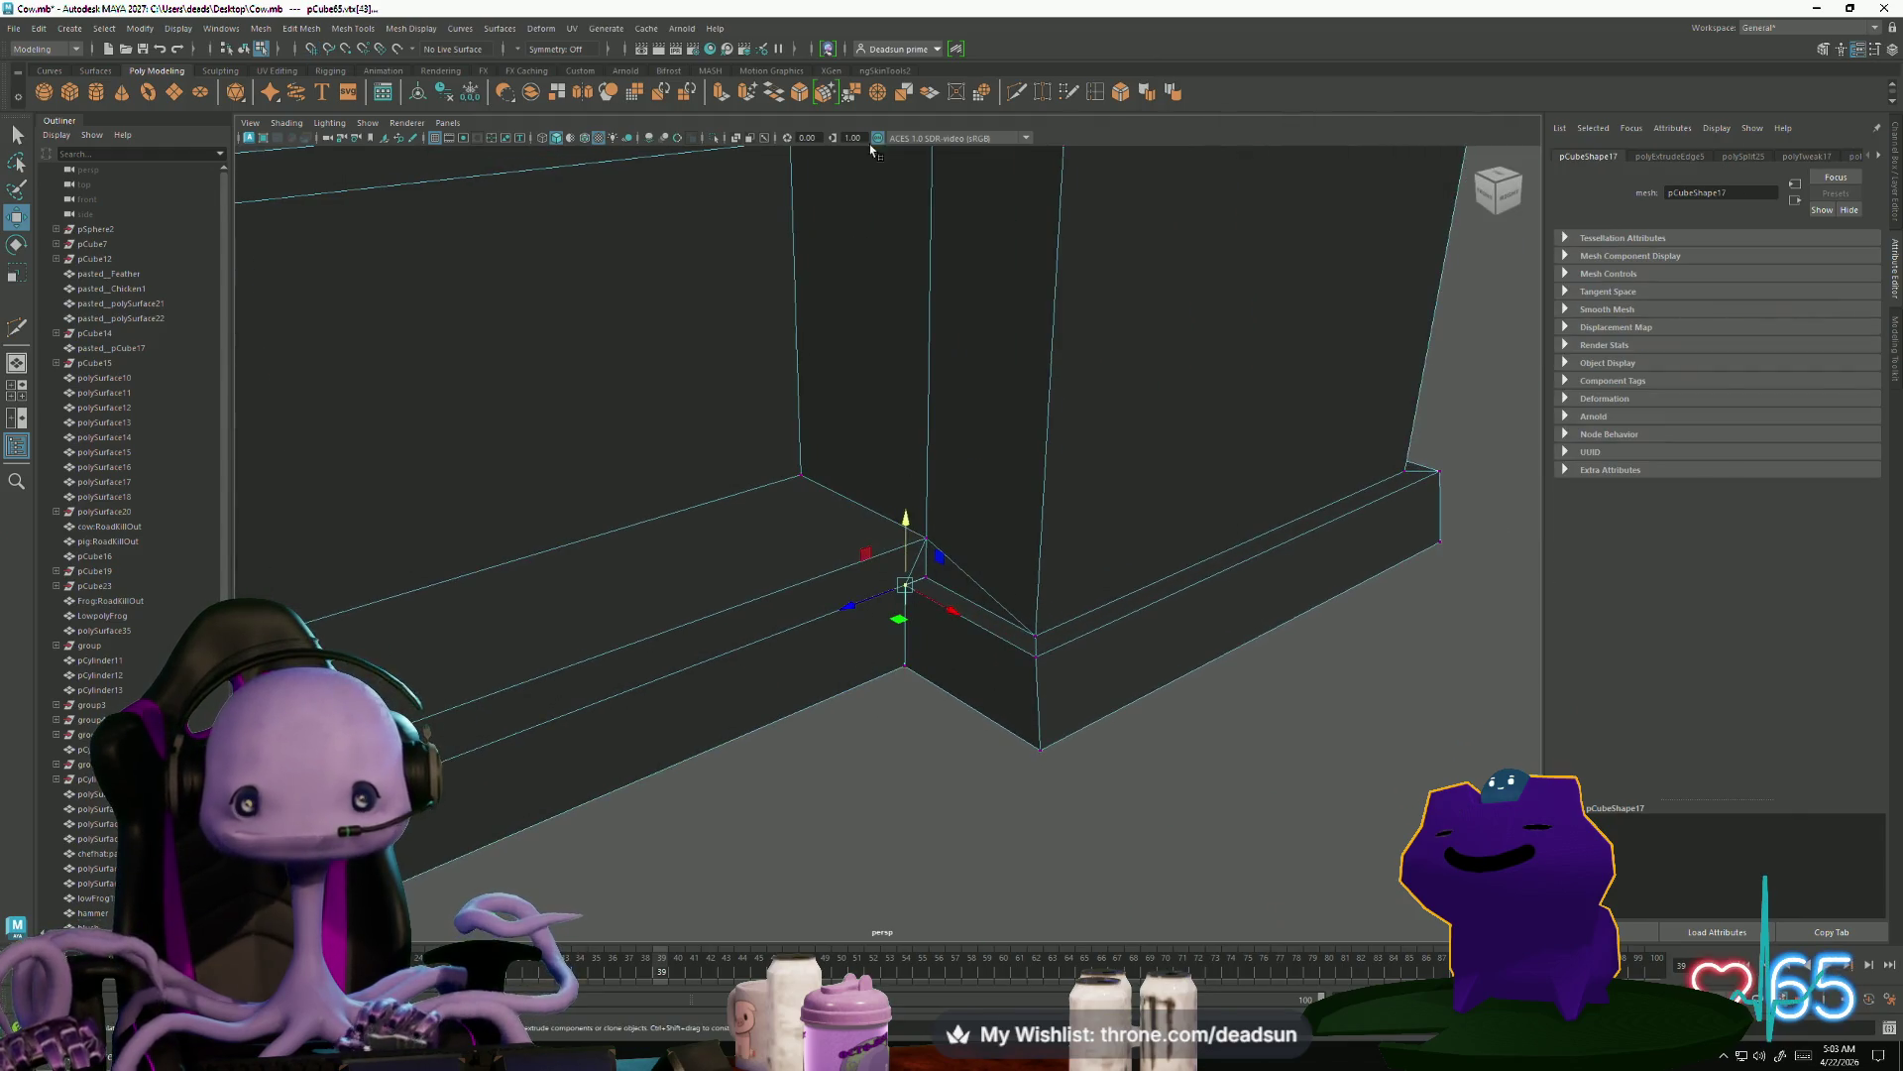
click(851, 91)
mouse_move(884, 632)
alt+mouse_down()
mouse_move(1385, 803)
mouse_move(975, 630)
alt+mouse_up()
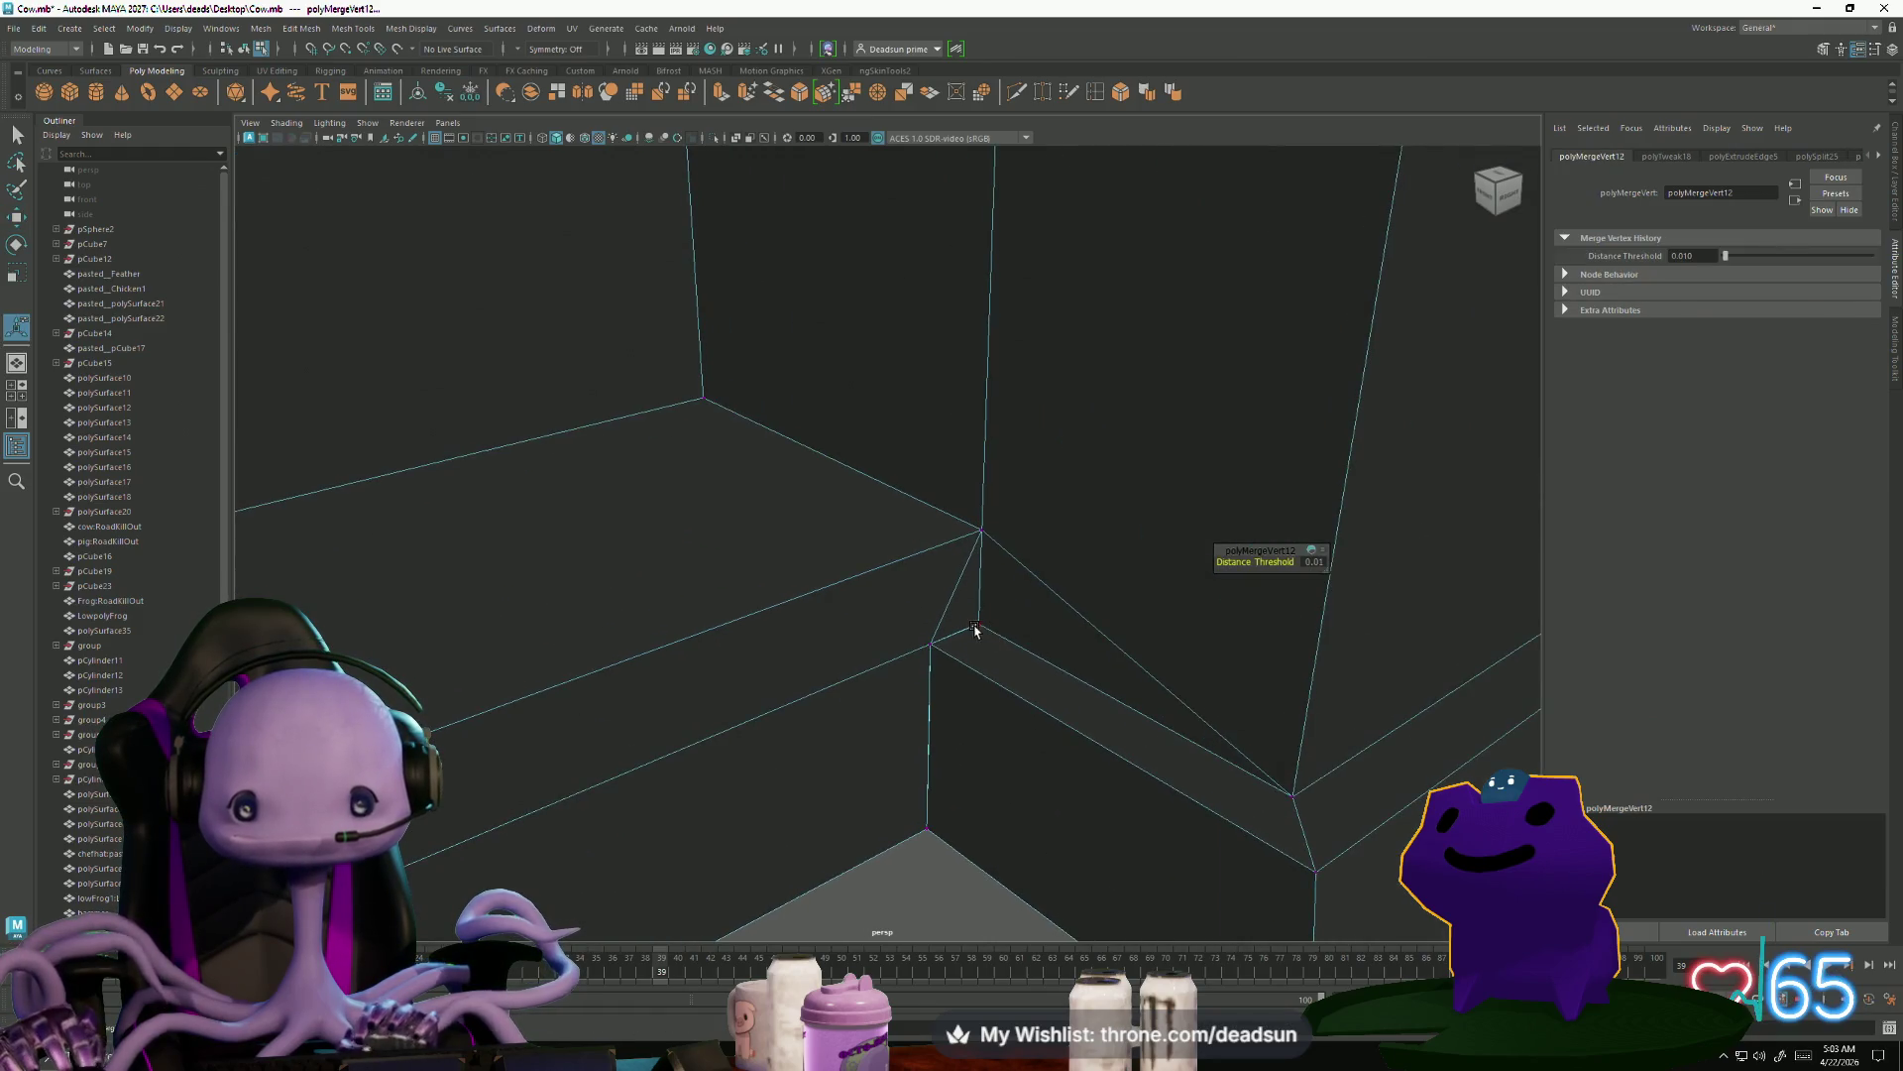
click(981, 632)
key(g)
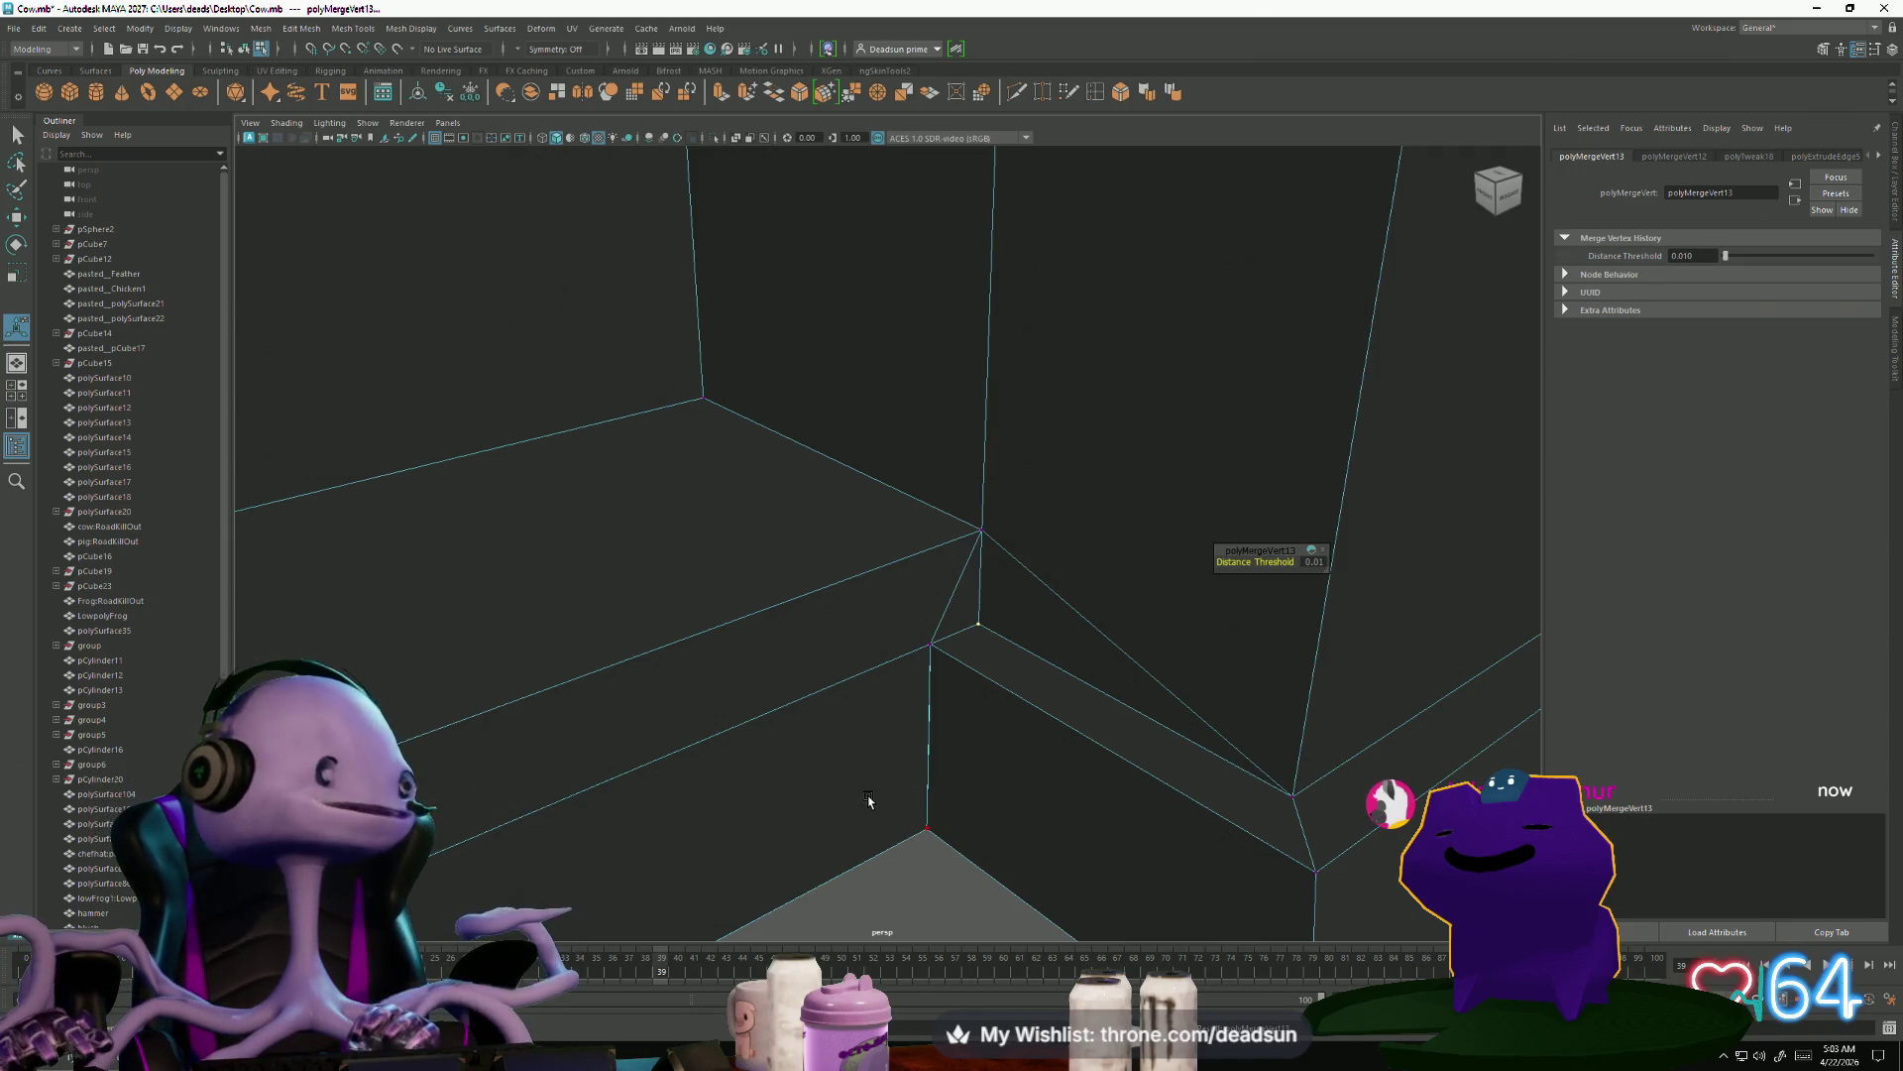
Nudge the leftover corner vertex onto its partner and merge them at a 0.01 threshold
mouse_move(833, 849)
alt+mouse_down()
mouse_move(1168, 731)
mouse_move(977, 849)
alt+mouse_up()
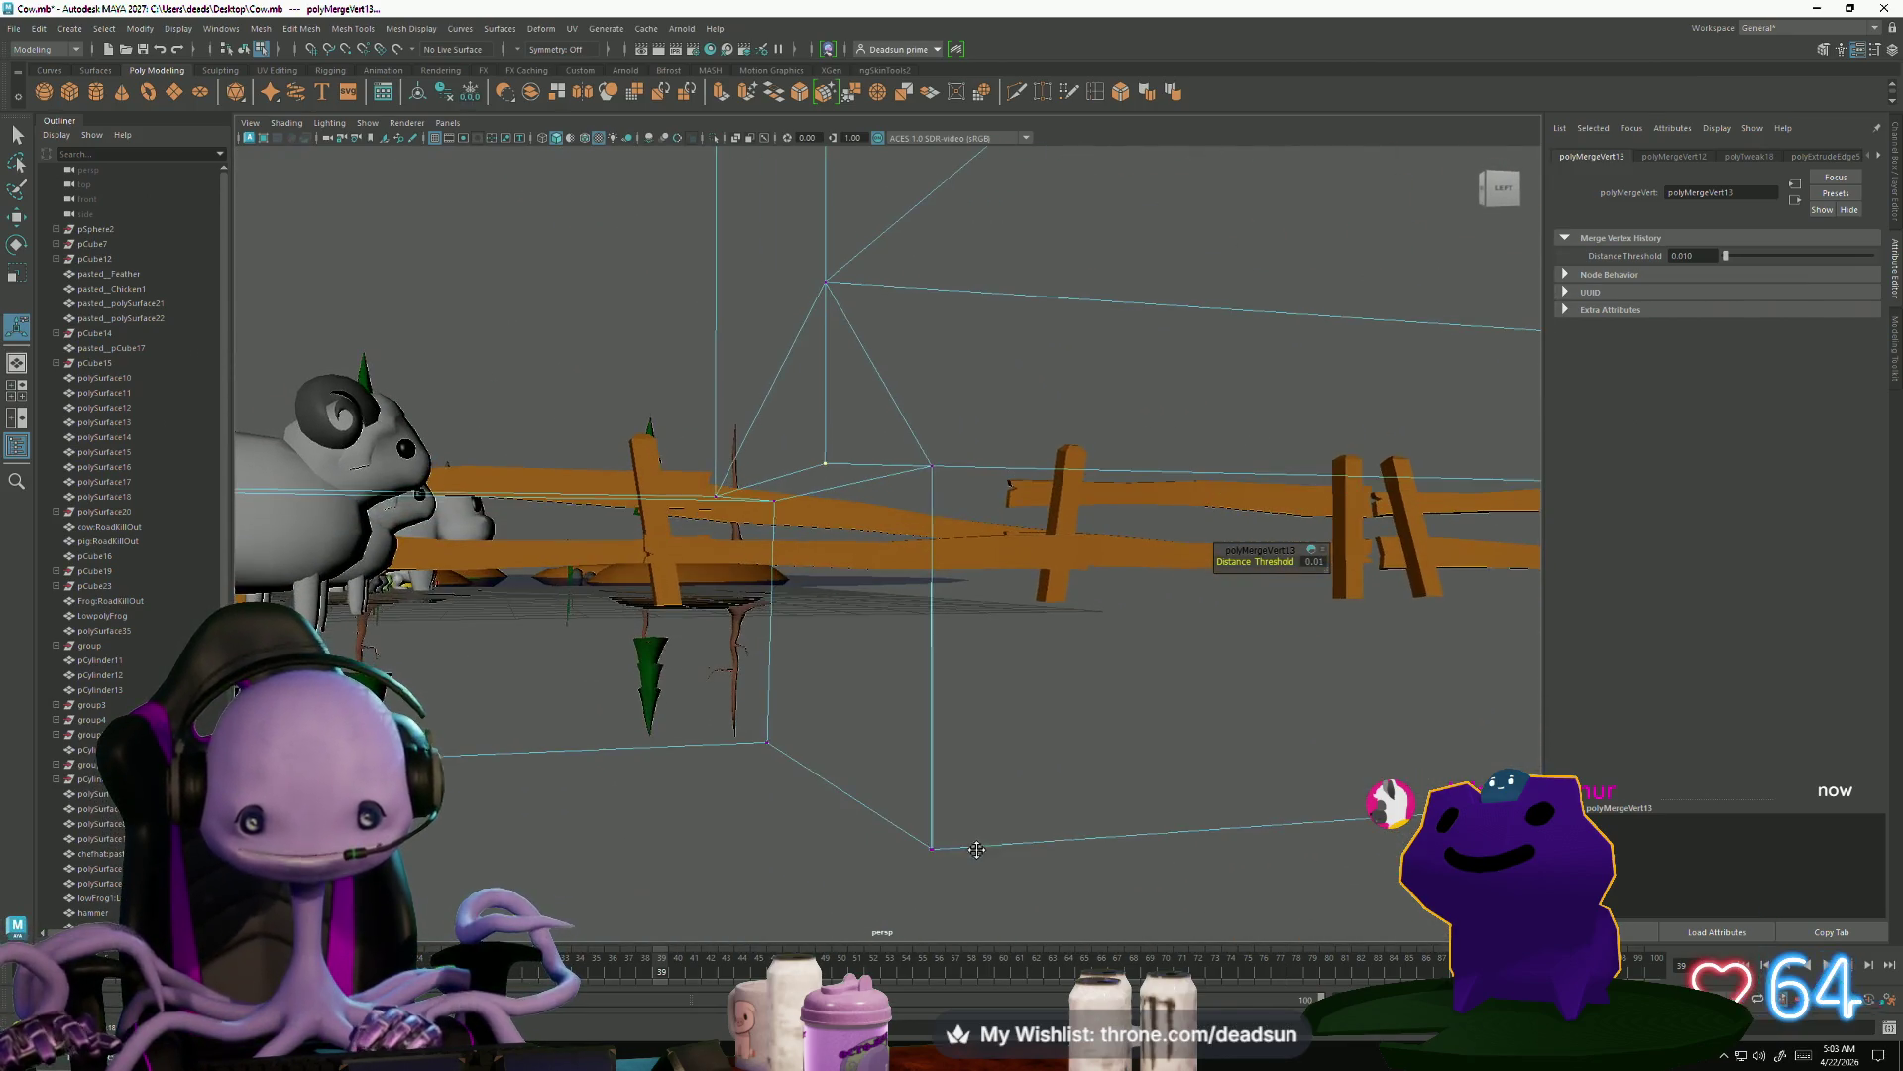
click(947, 863)
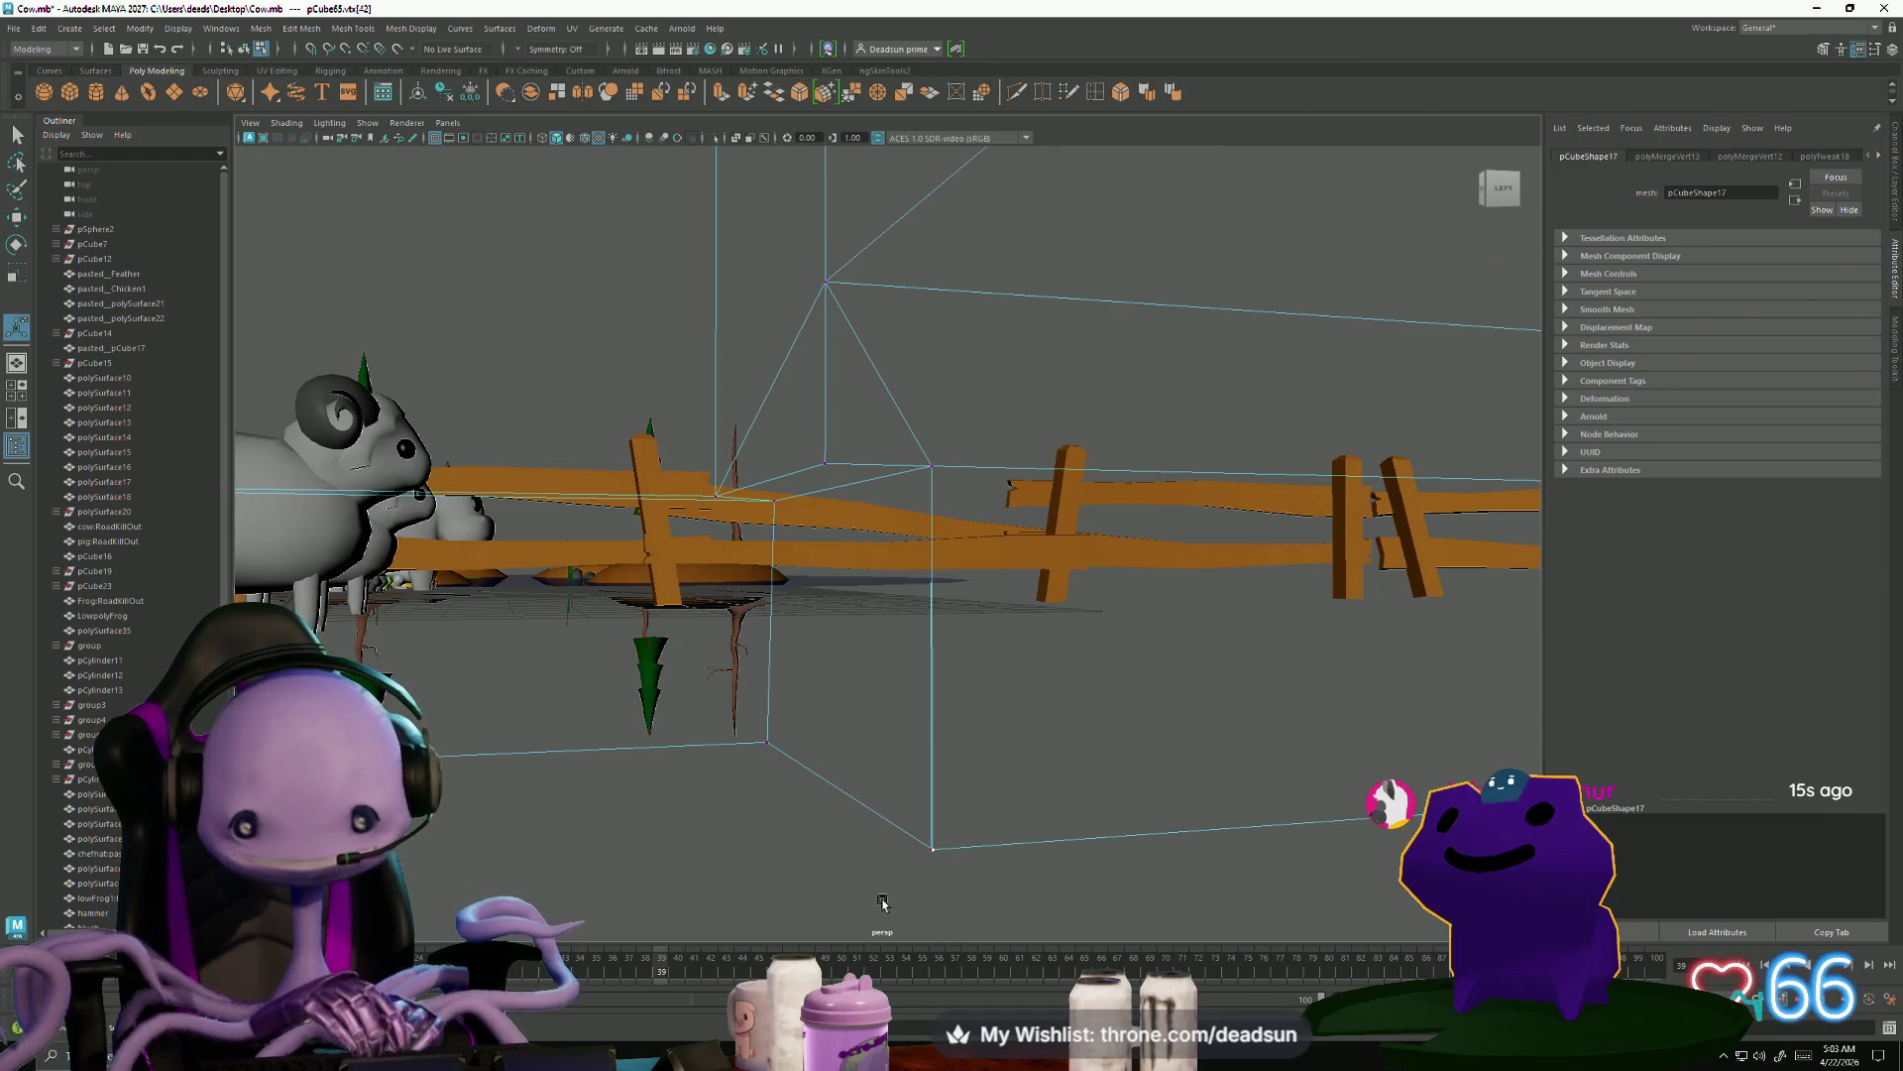
scroll(882, 902, up, 10)
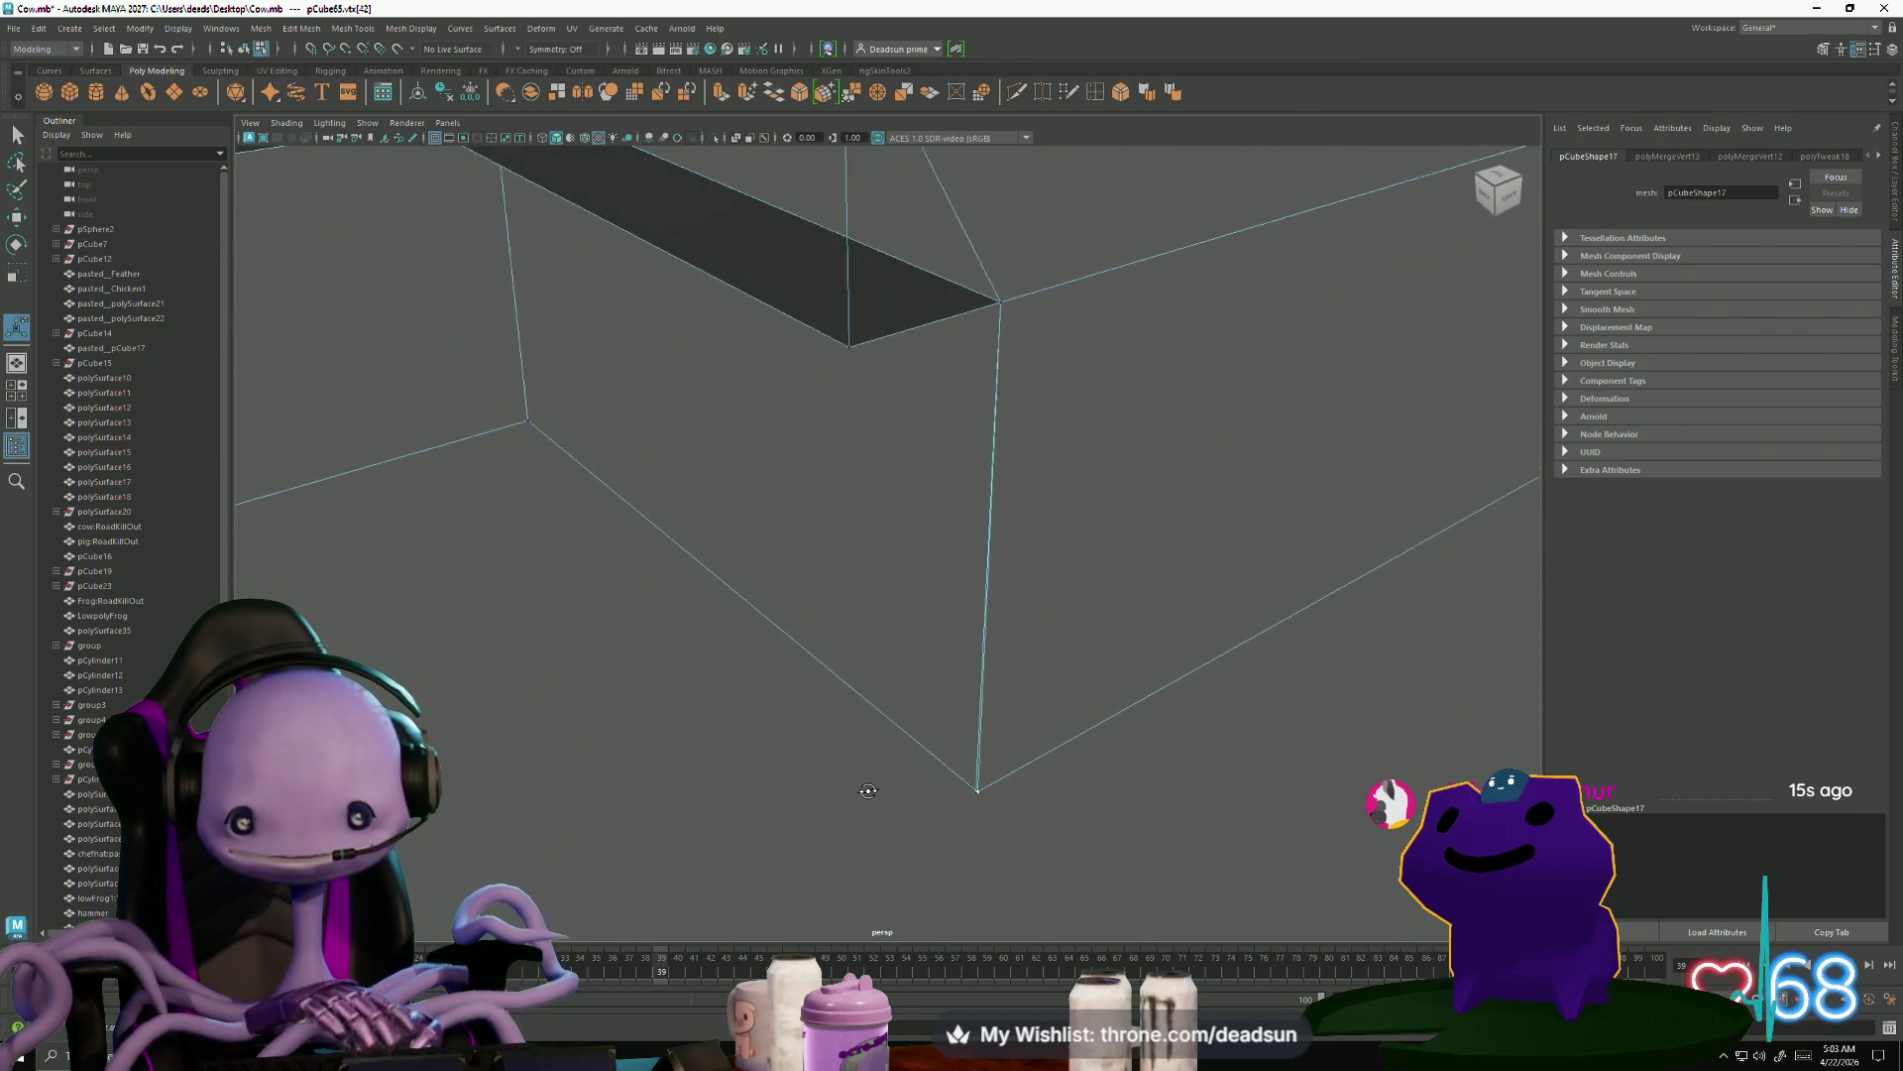
alt+drag(867, 790, 857, 808)
click(916, 809)
key(w)
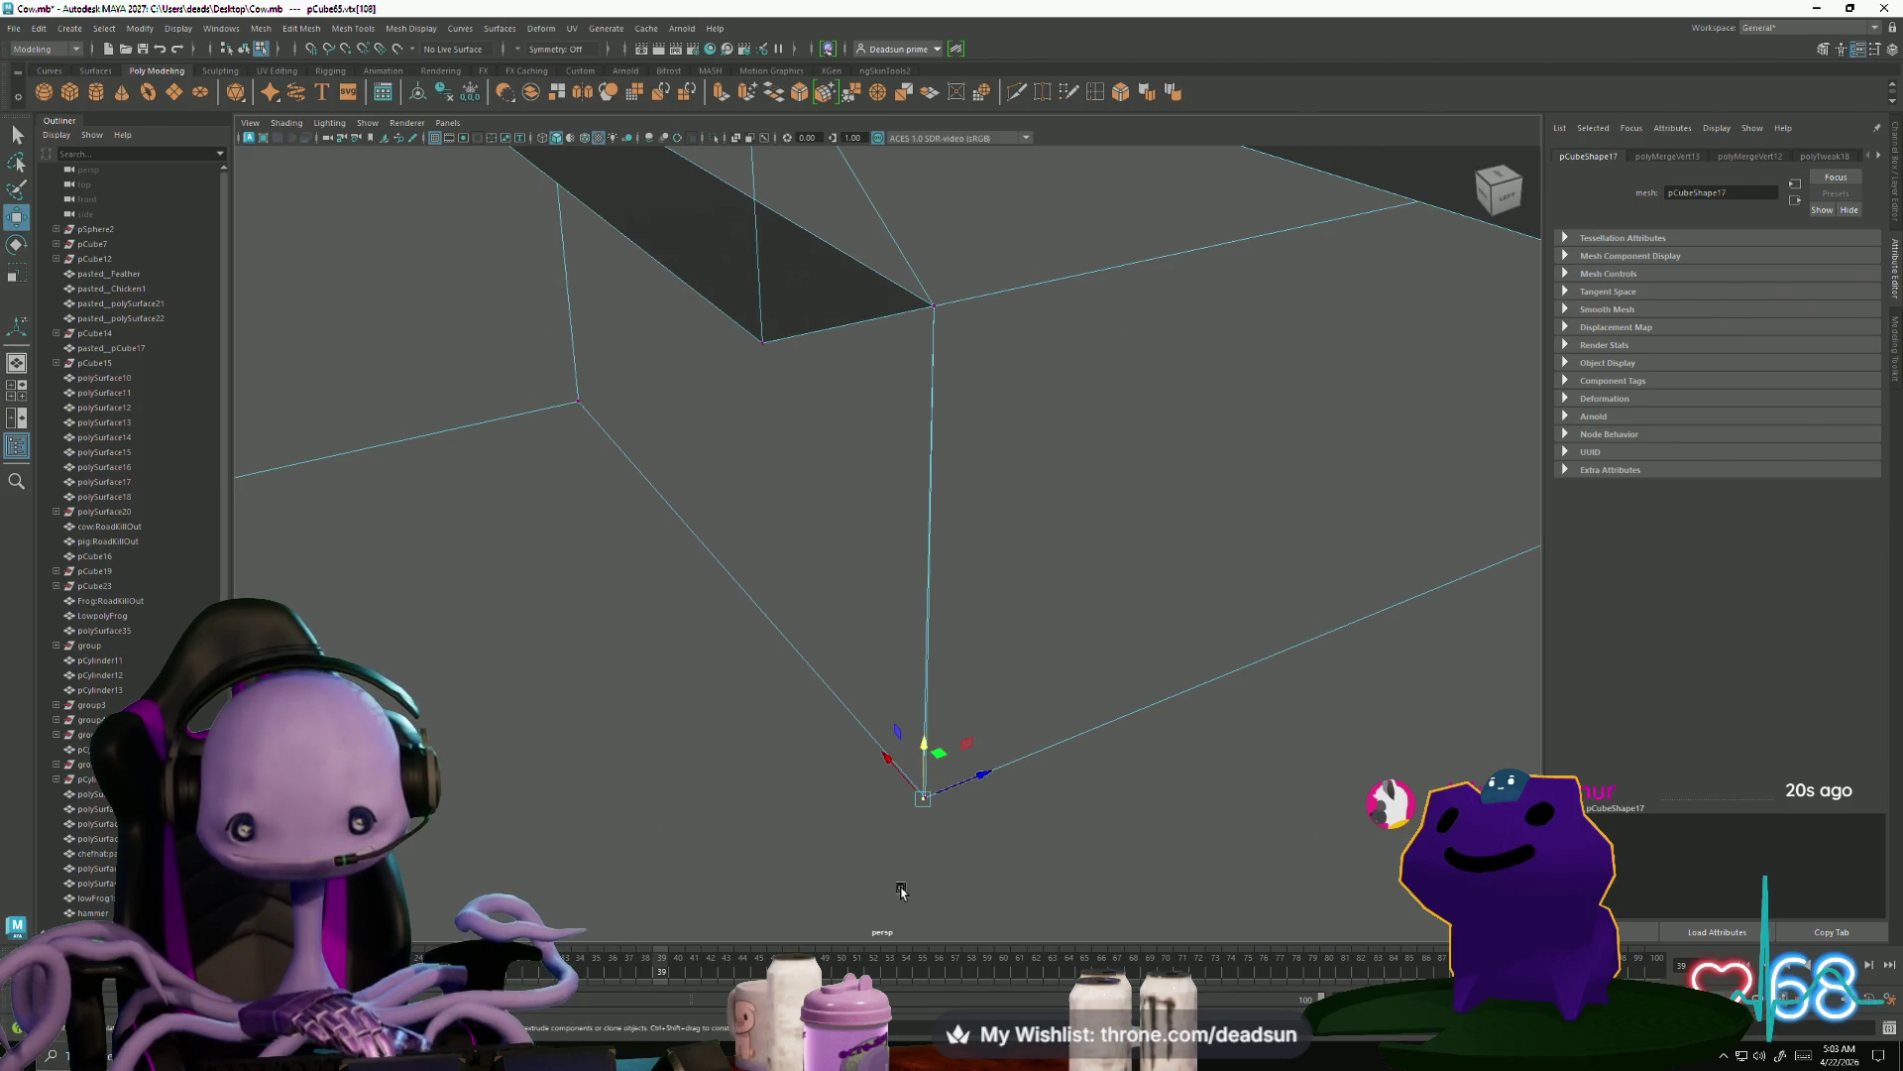
drag(921, 810, 930, 813)
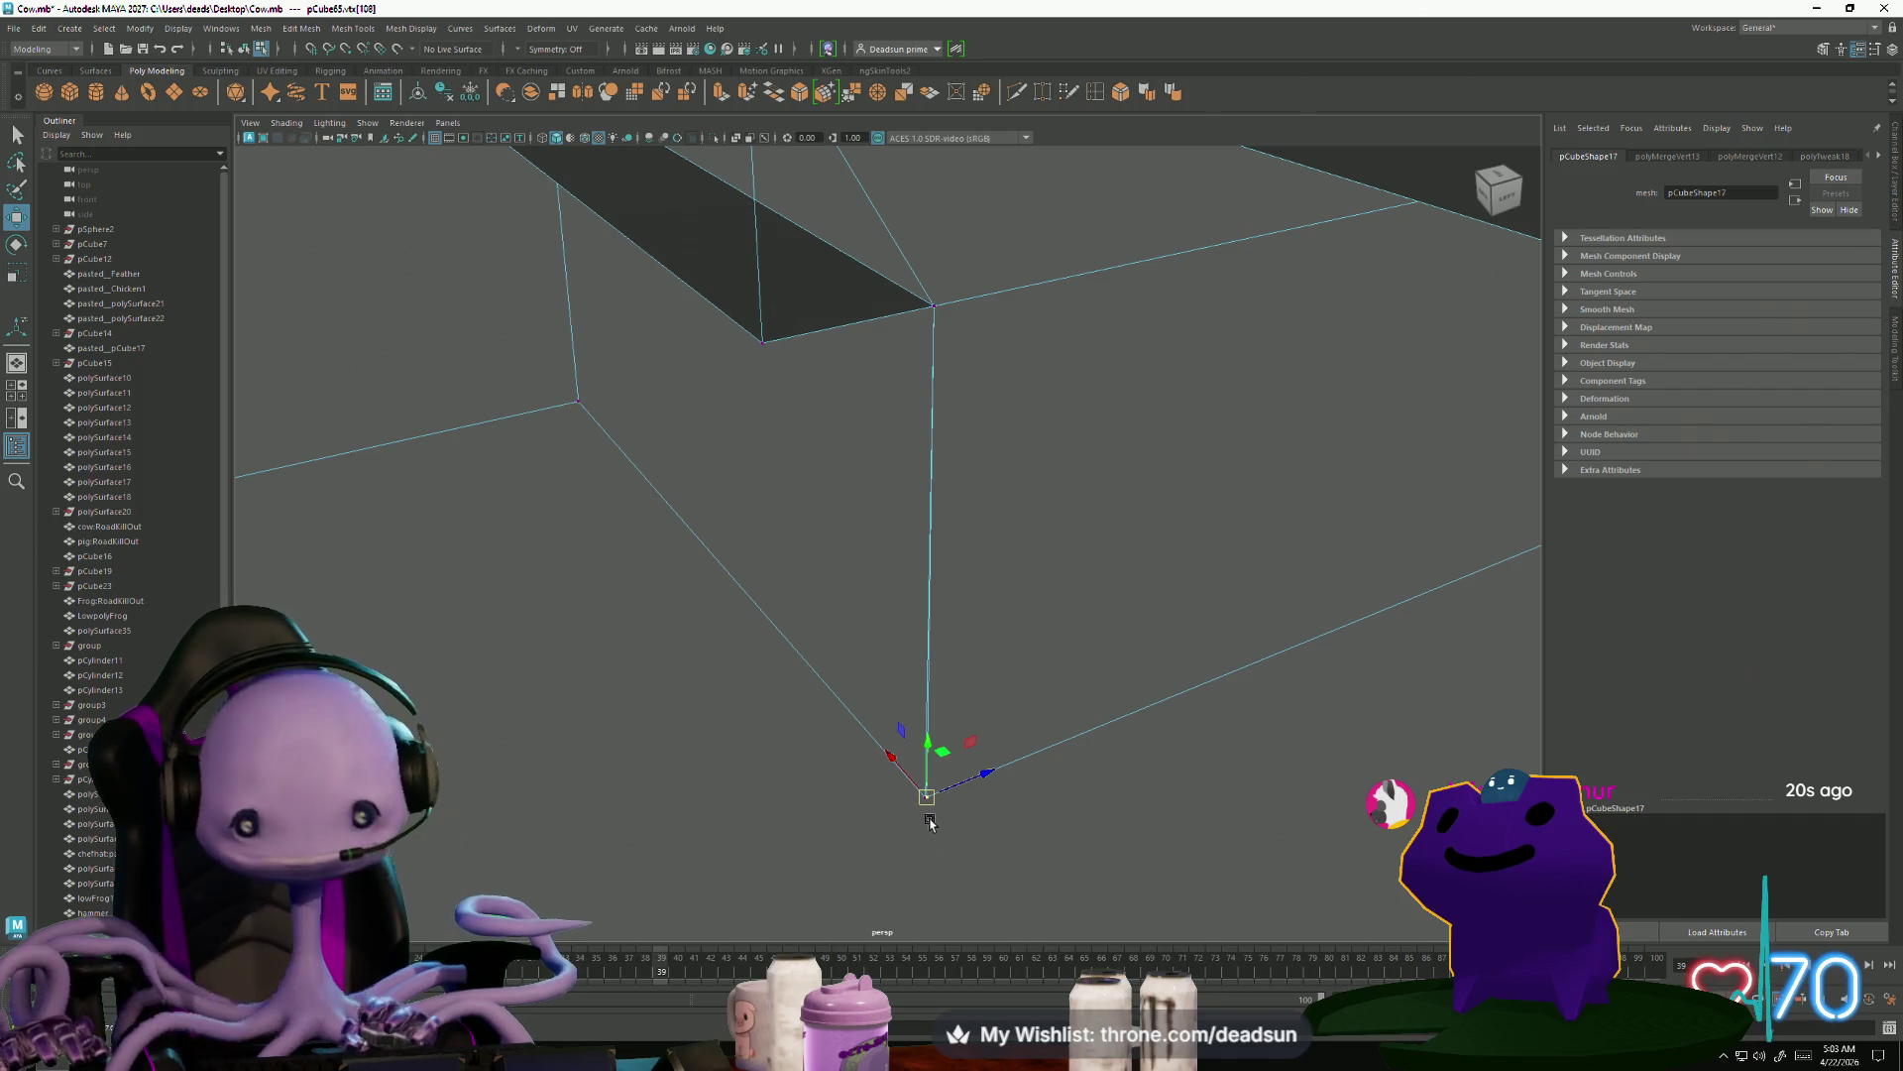
key(ctrl+z)
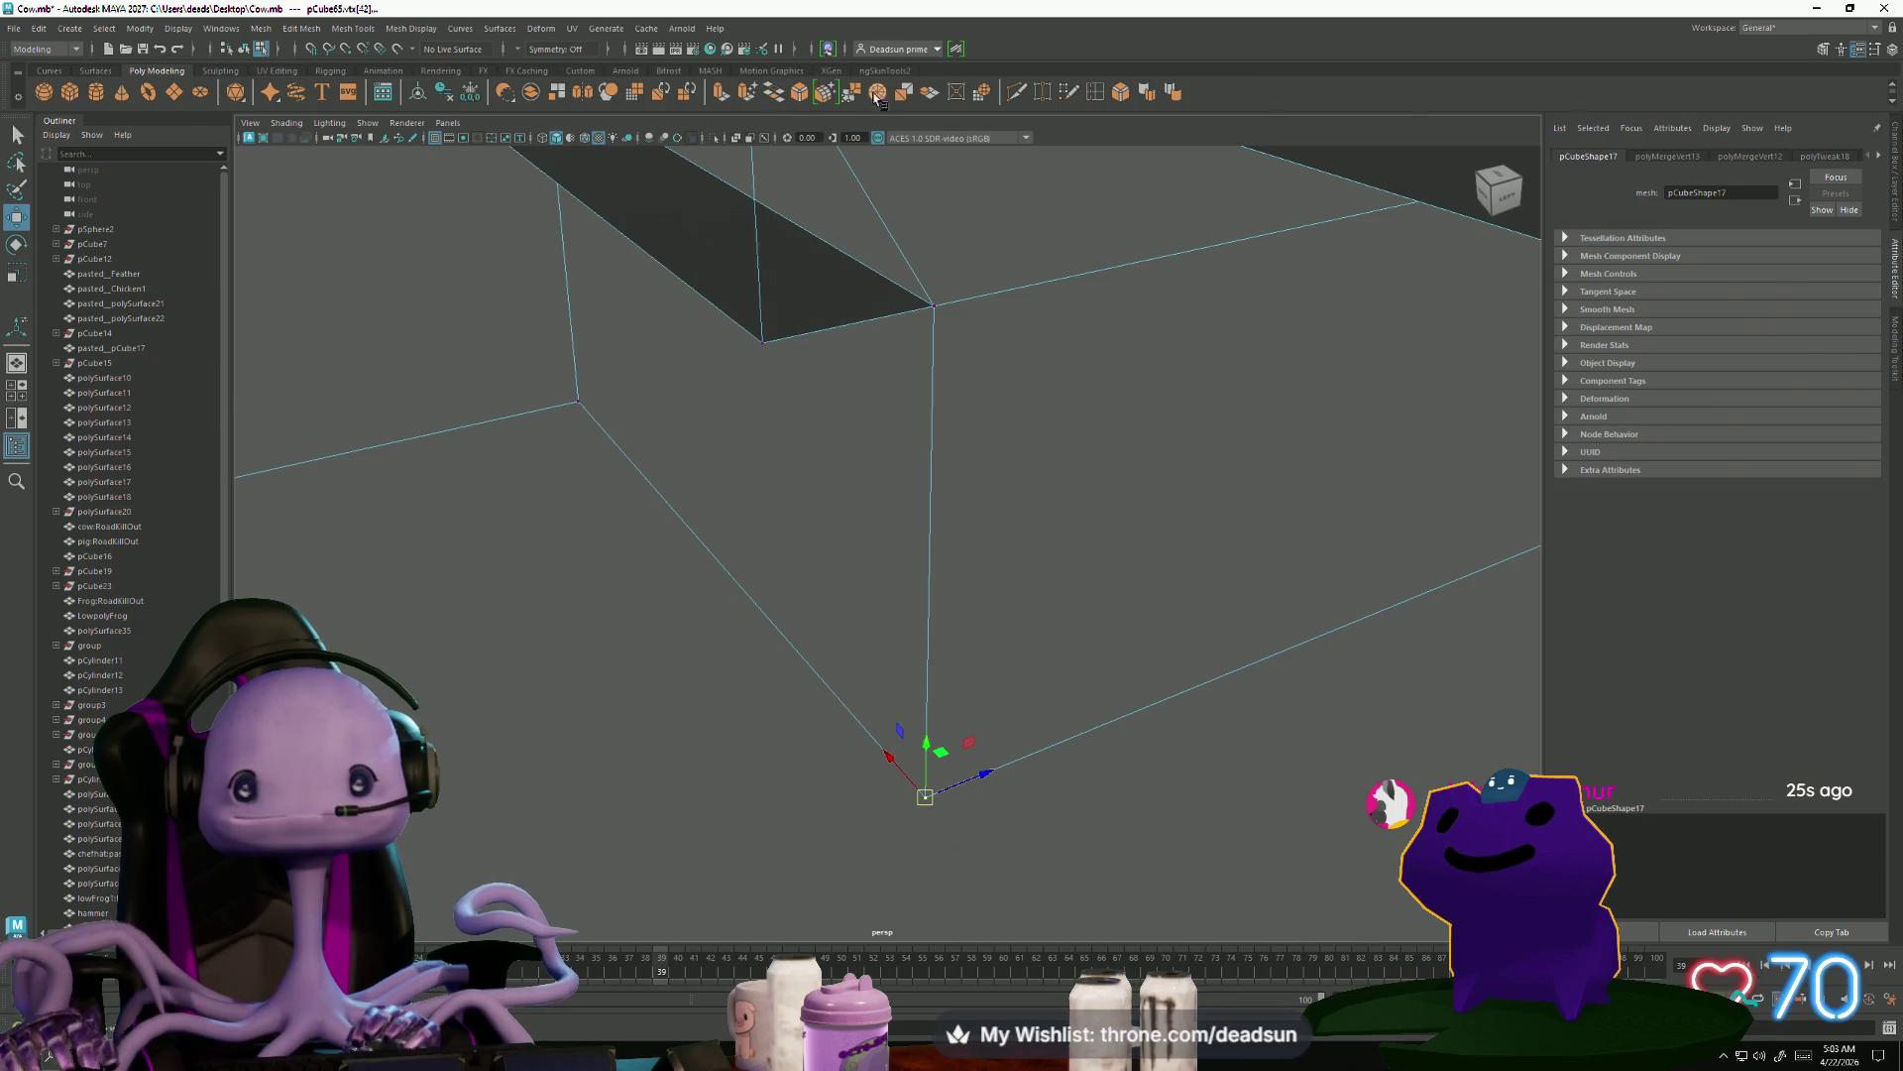
click(855, 96)
alt+right_drag(1095, 584, 807, 488)
mouse_move(807, 489)
alt+mouse_down()
mouse_move(777, 561)
mouse_move(757, 535)
mouse_move(829, 430)
alt+mouse_up()
right_click(777, 560)
Leave vertex editing, deselect the farmhouse and orbit out to view the whole farm
click(777, 560)
scroll(793, 476, down, 5)
click(829, 430)
right_click(829, 431)
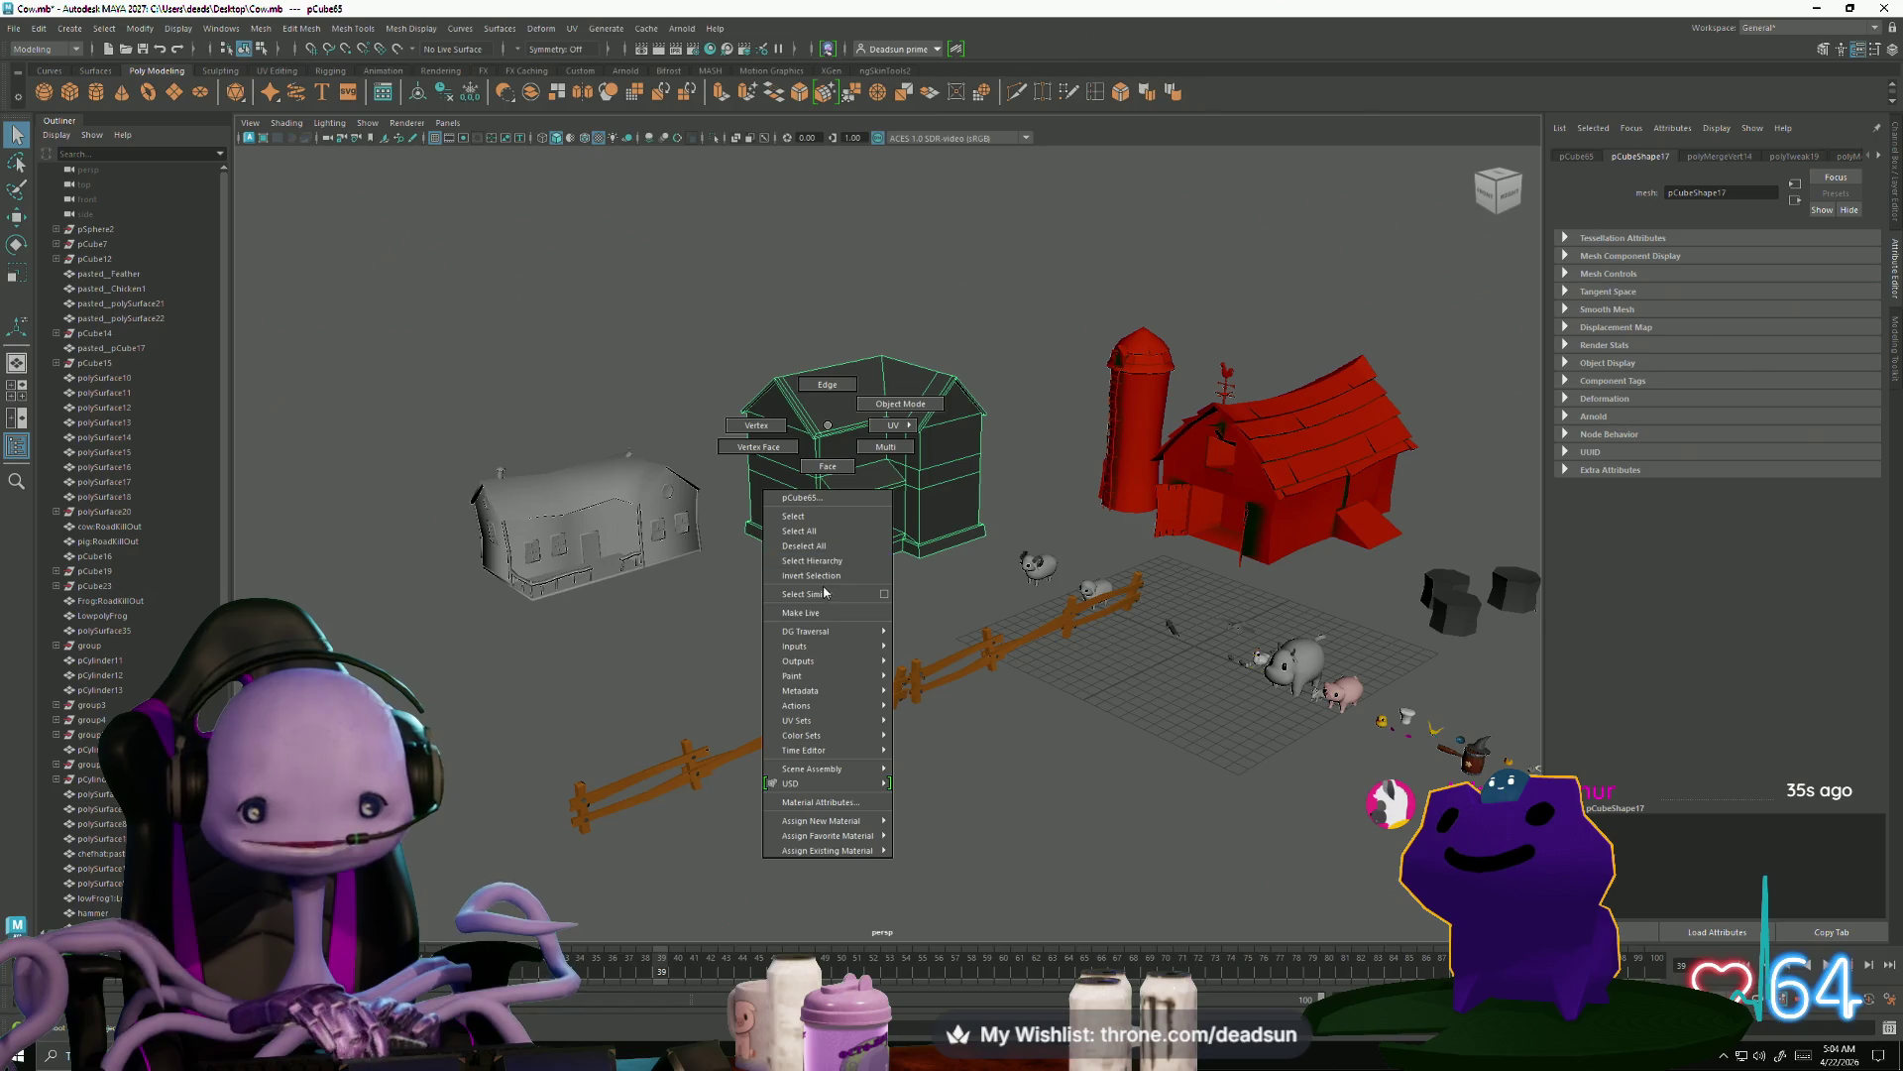
click(826, 428)
scroll(826, 428, down, 5)
mouse_move(826, 428)
alt+mouse_down()
mouse_move(731, 592)
mouse_move(694, 555)
alt+mouse_up()
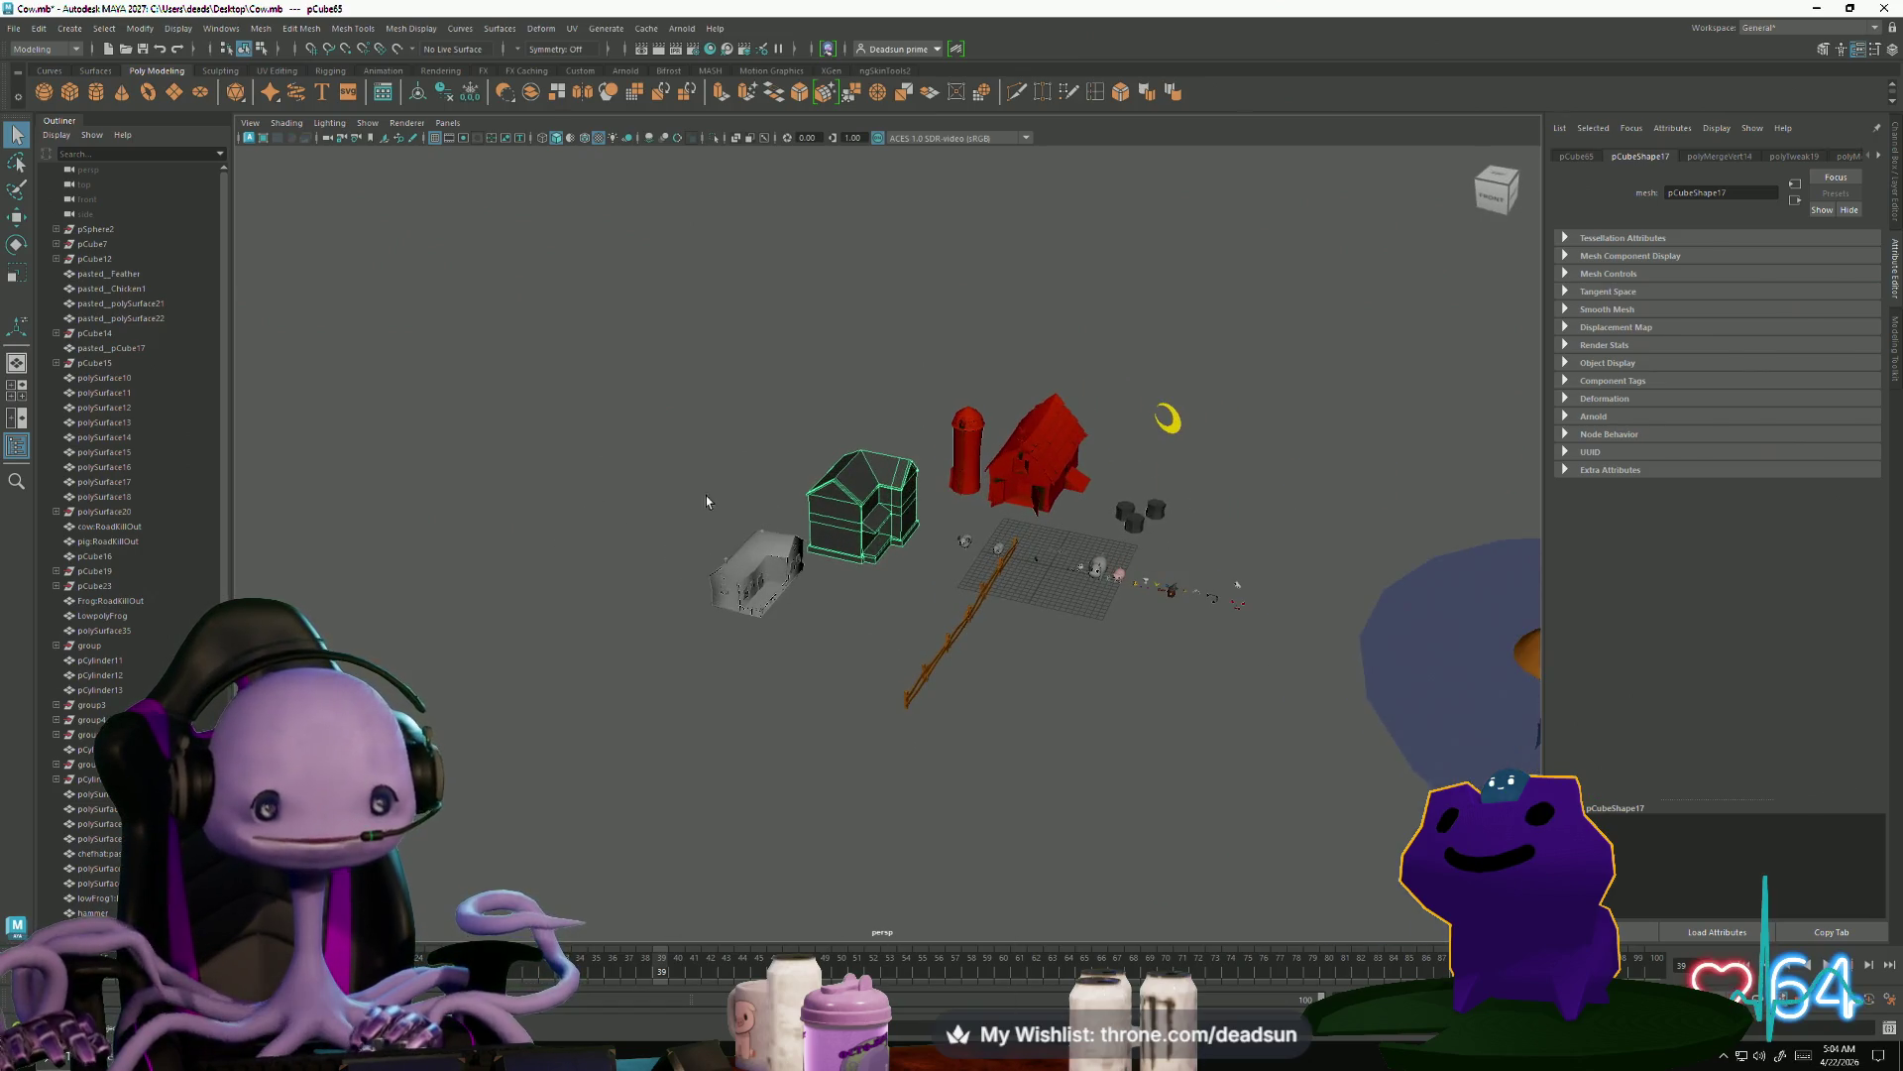
In Hypershade, delete duplicate shading networks, then minimize the Hypershade window
click(38, 27)
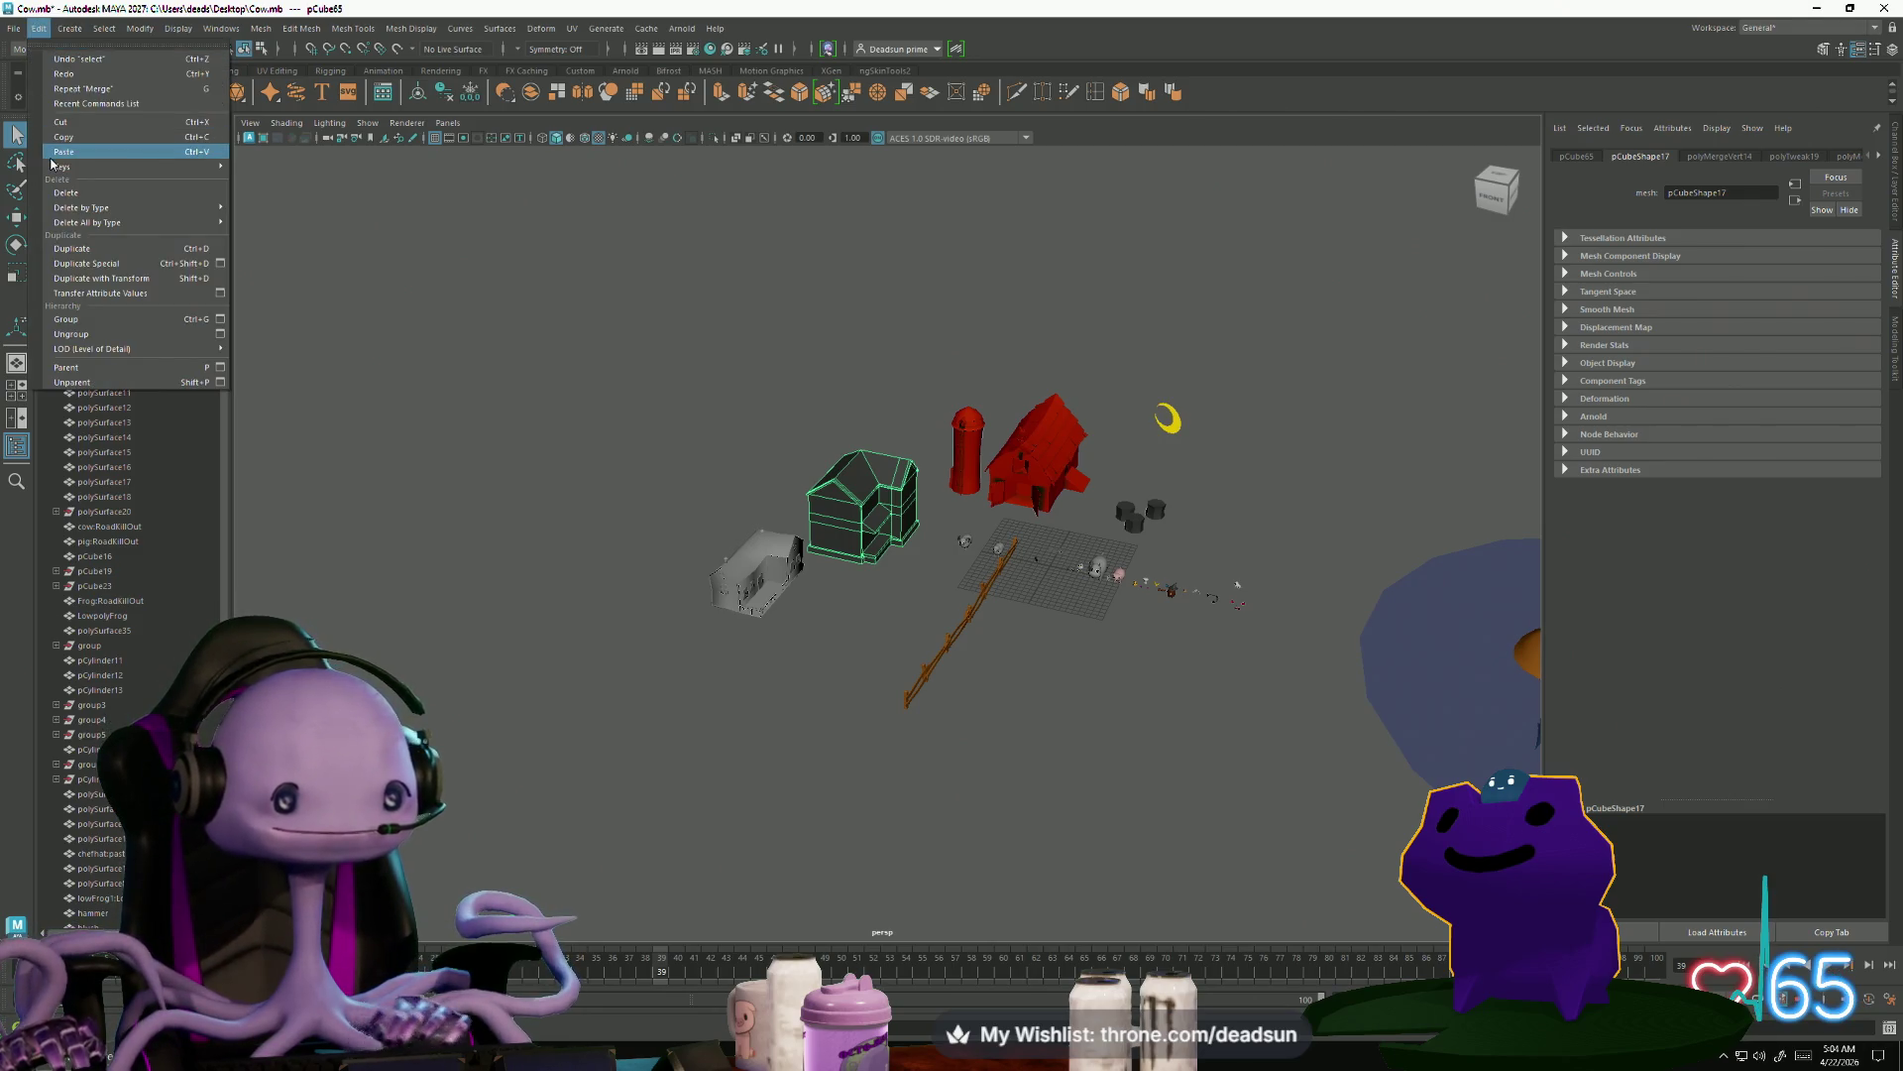
mouse_move(141, 30)
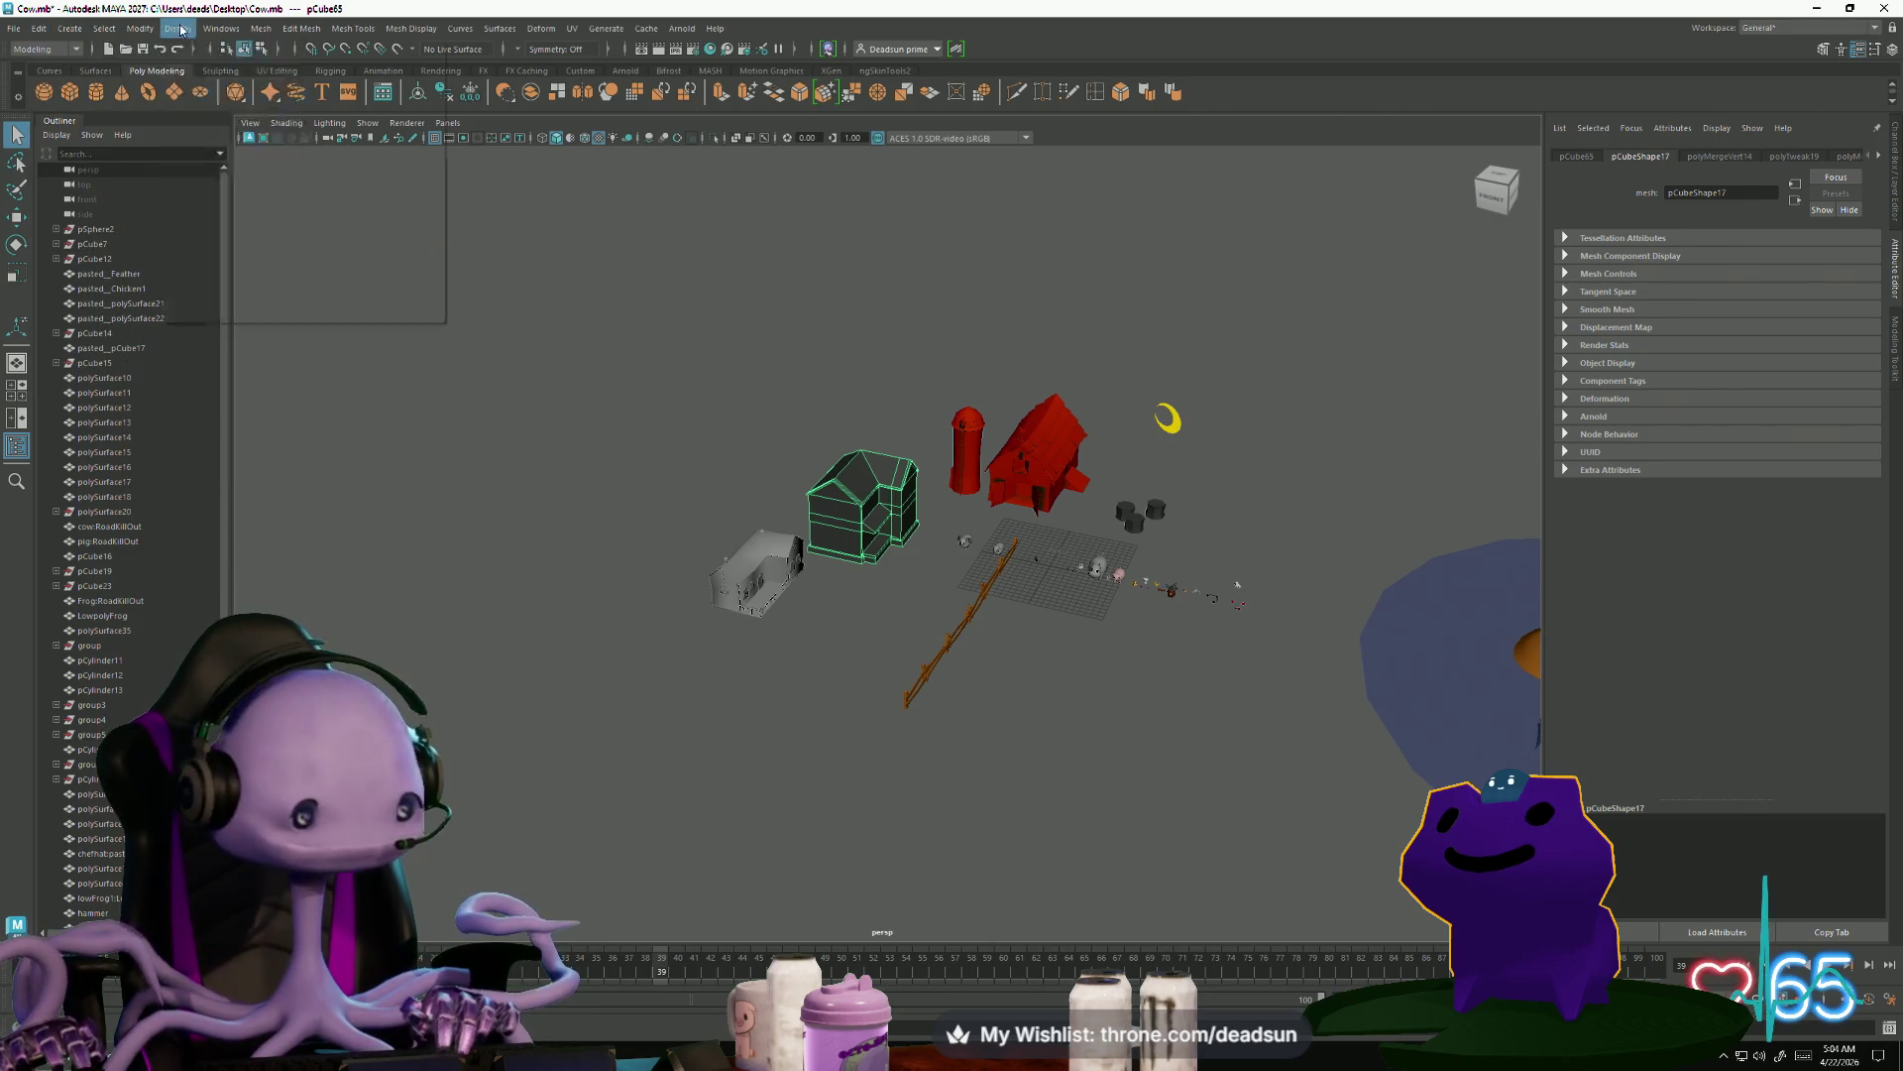
click(210, 30)
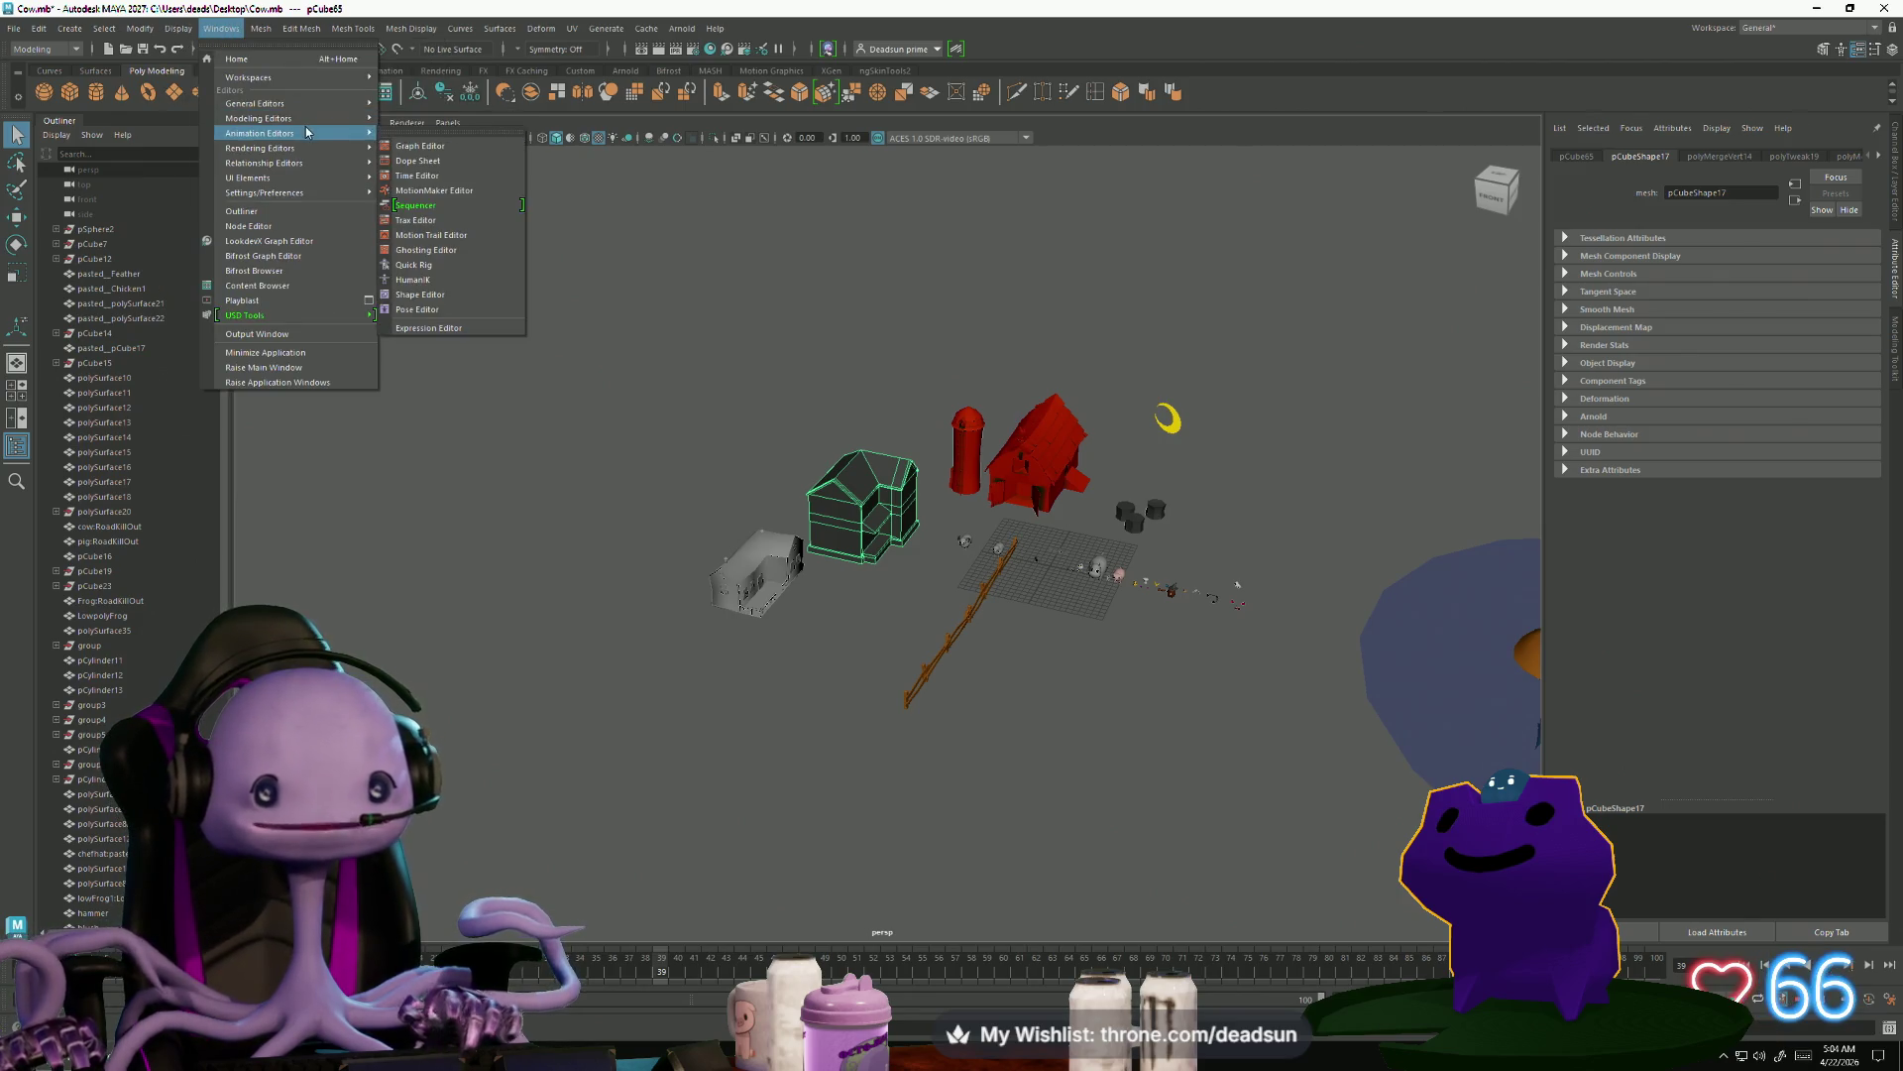
mouse_move(332, 120)
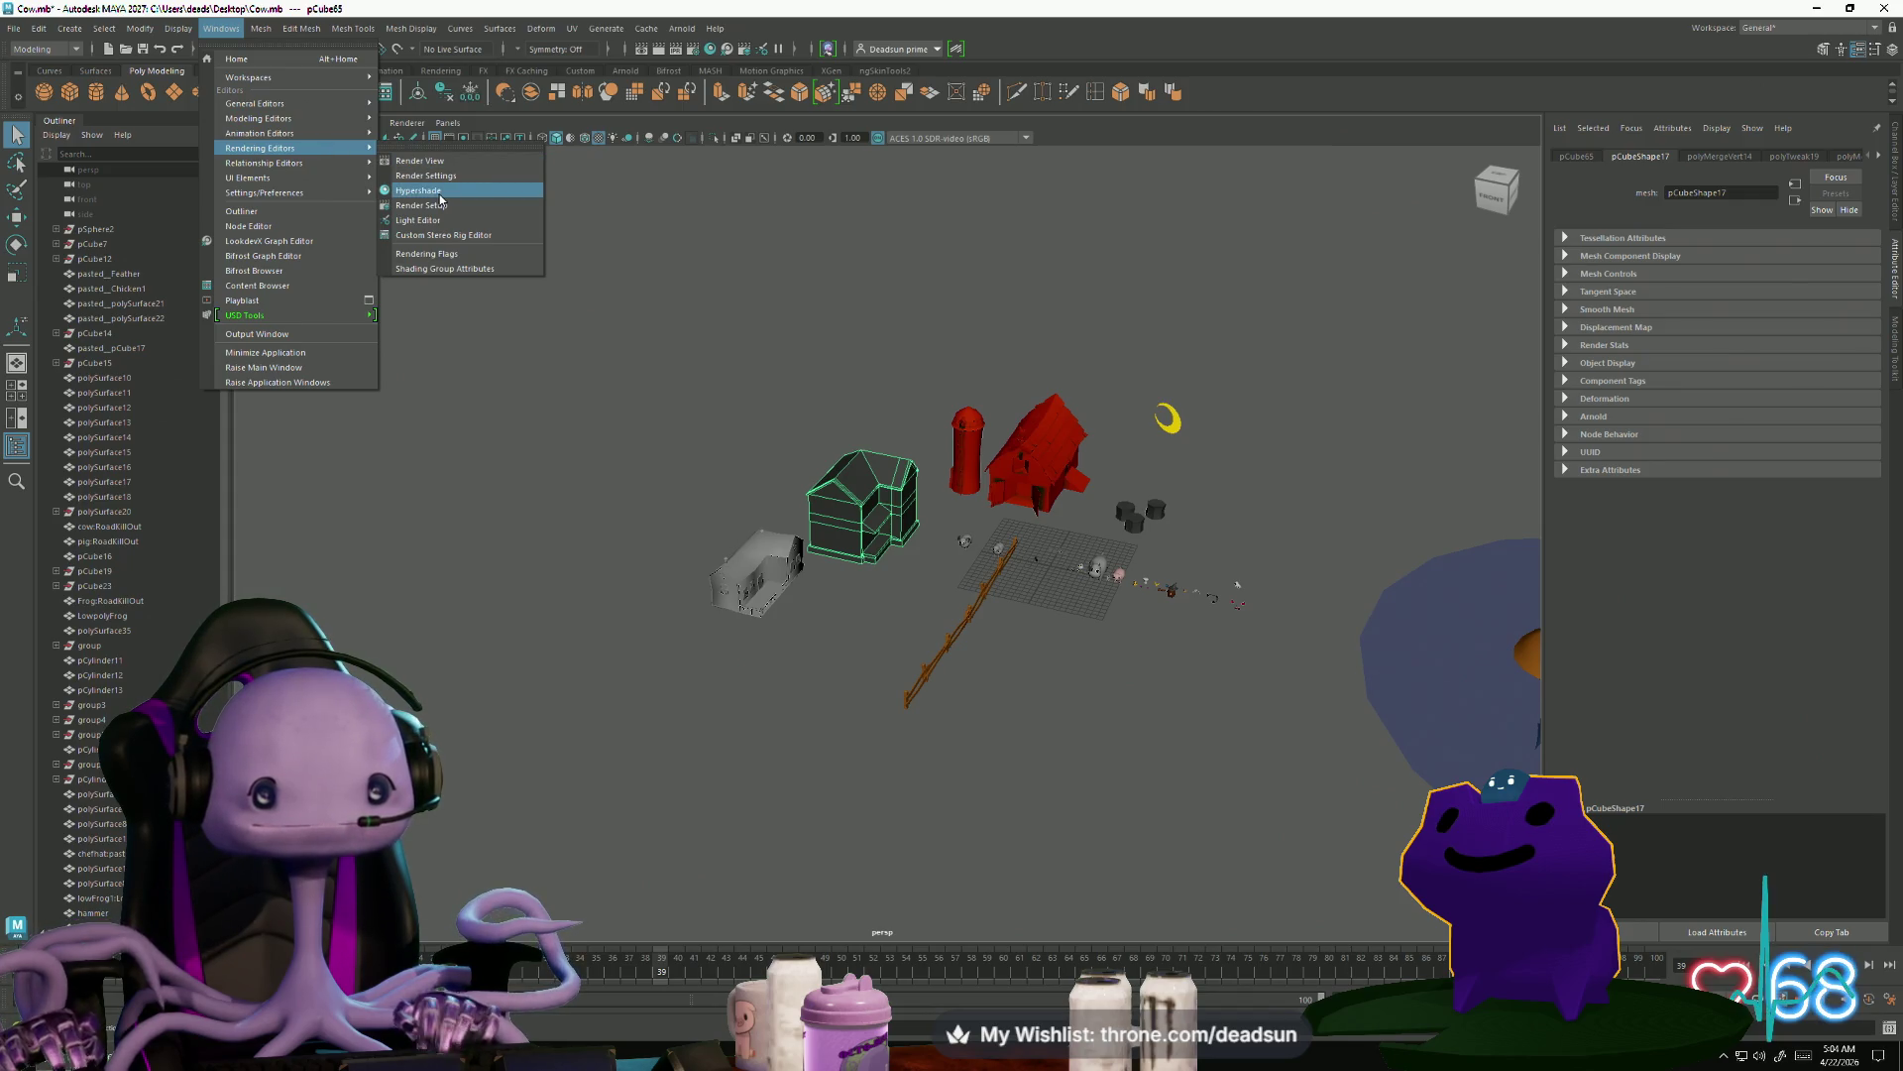
click(441, 194)
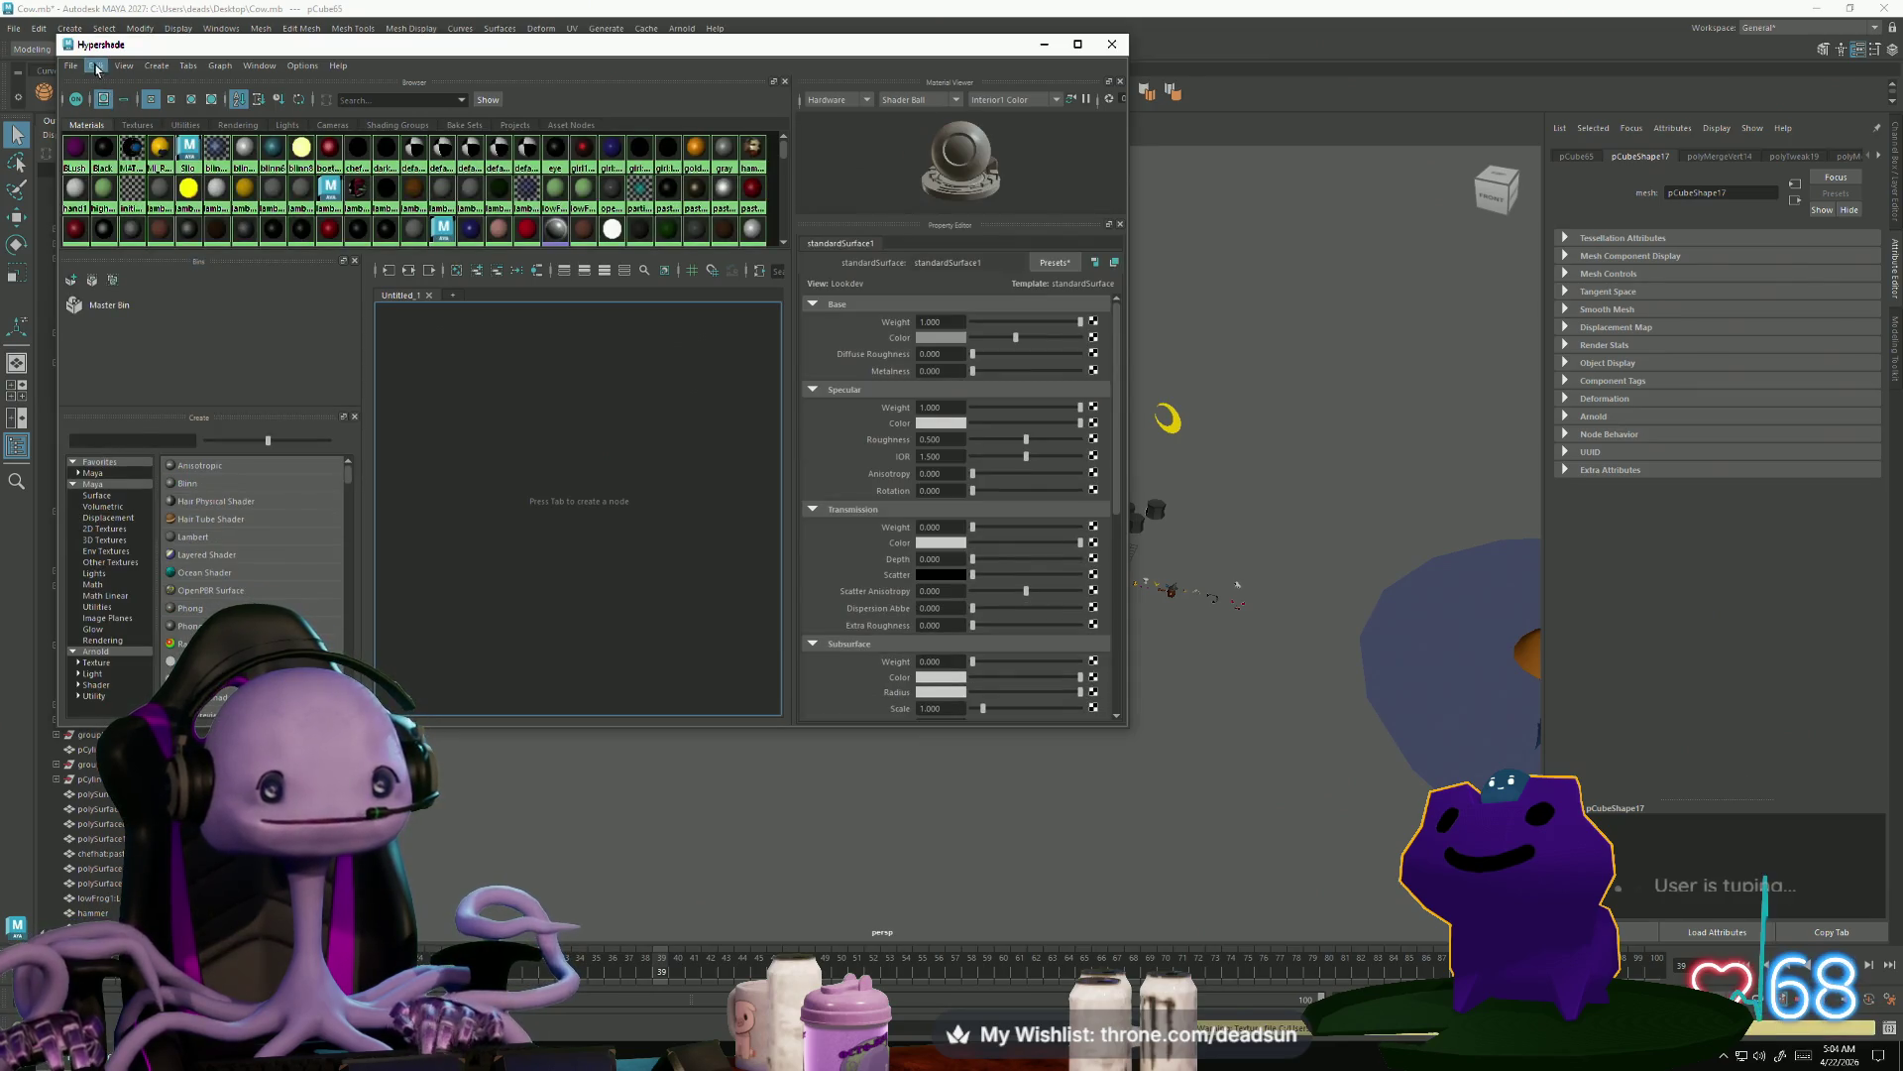
click(95, 66)
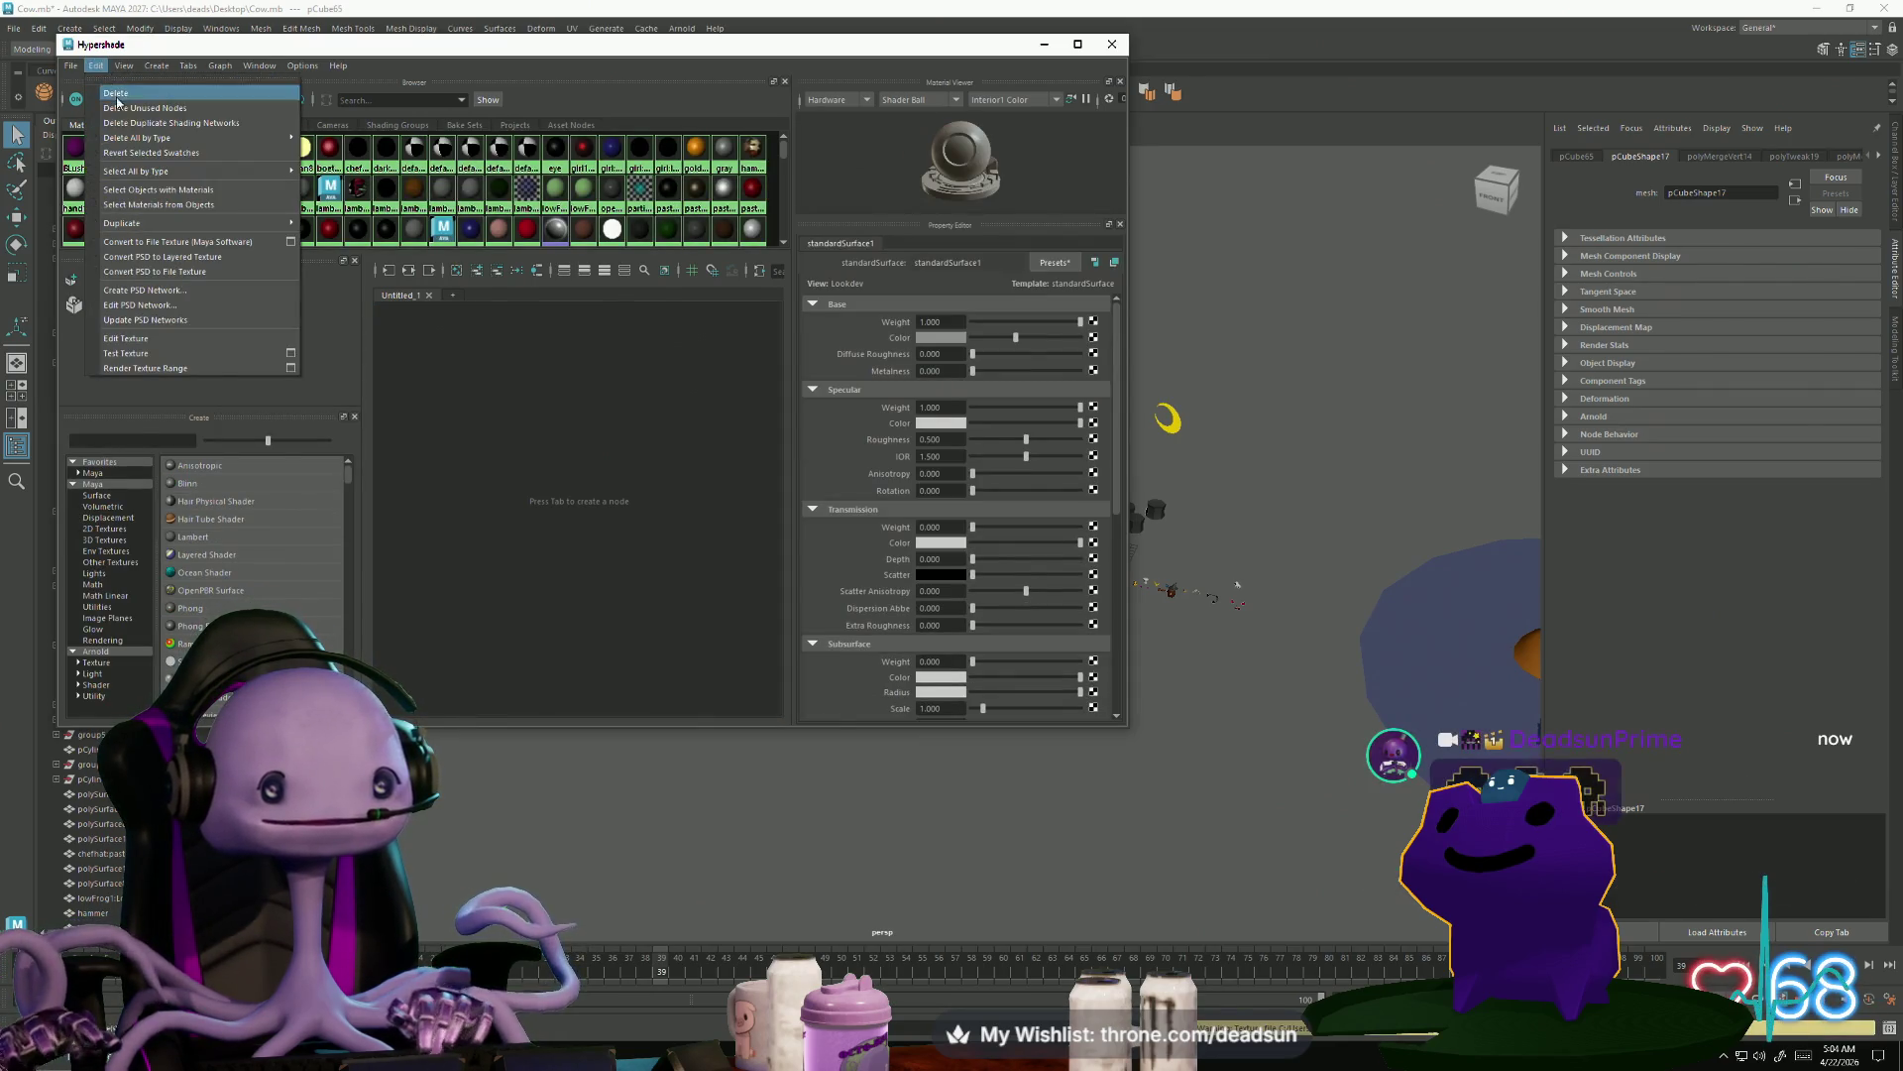
click(136, 123)
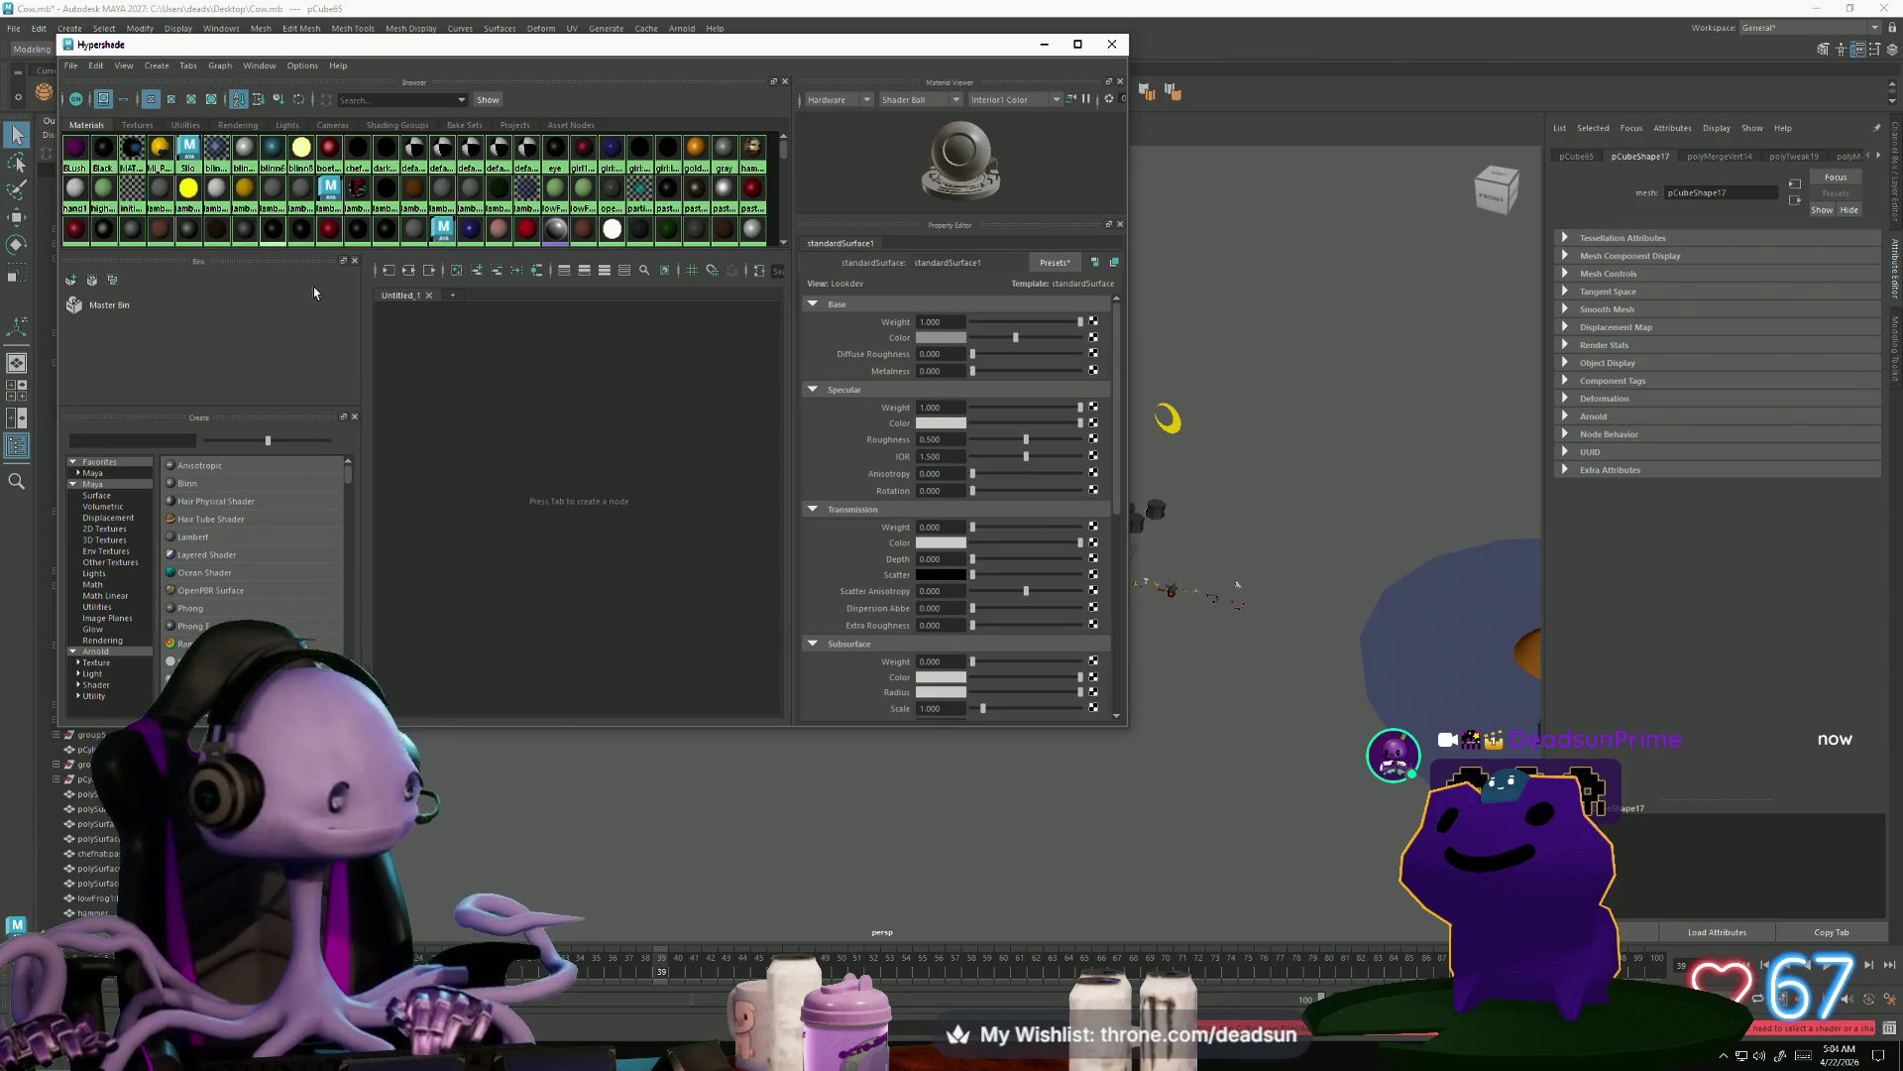
scroll(381, 234, down, 2)
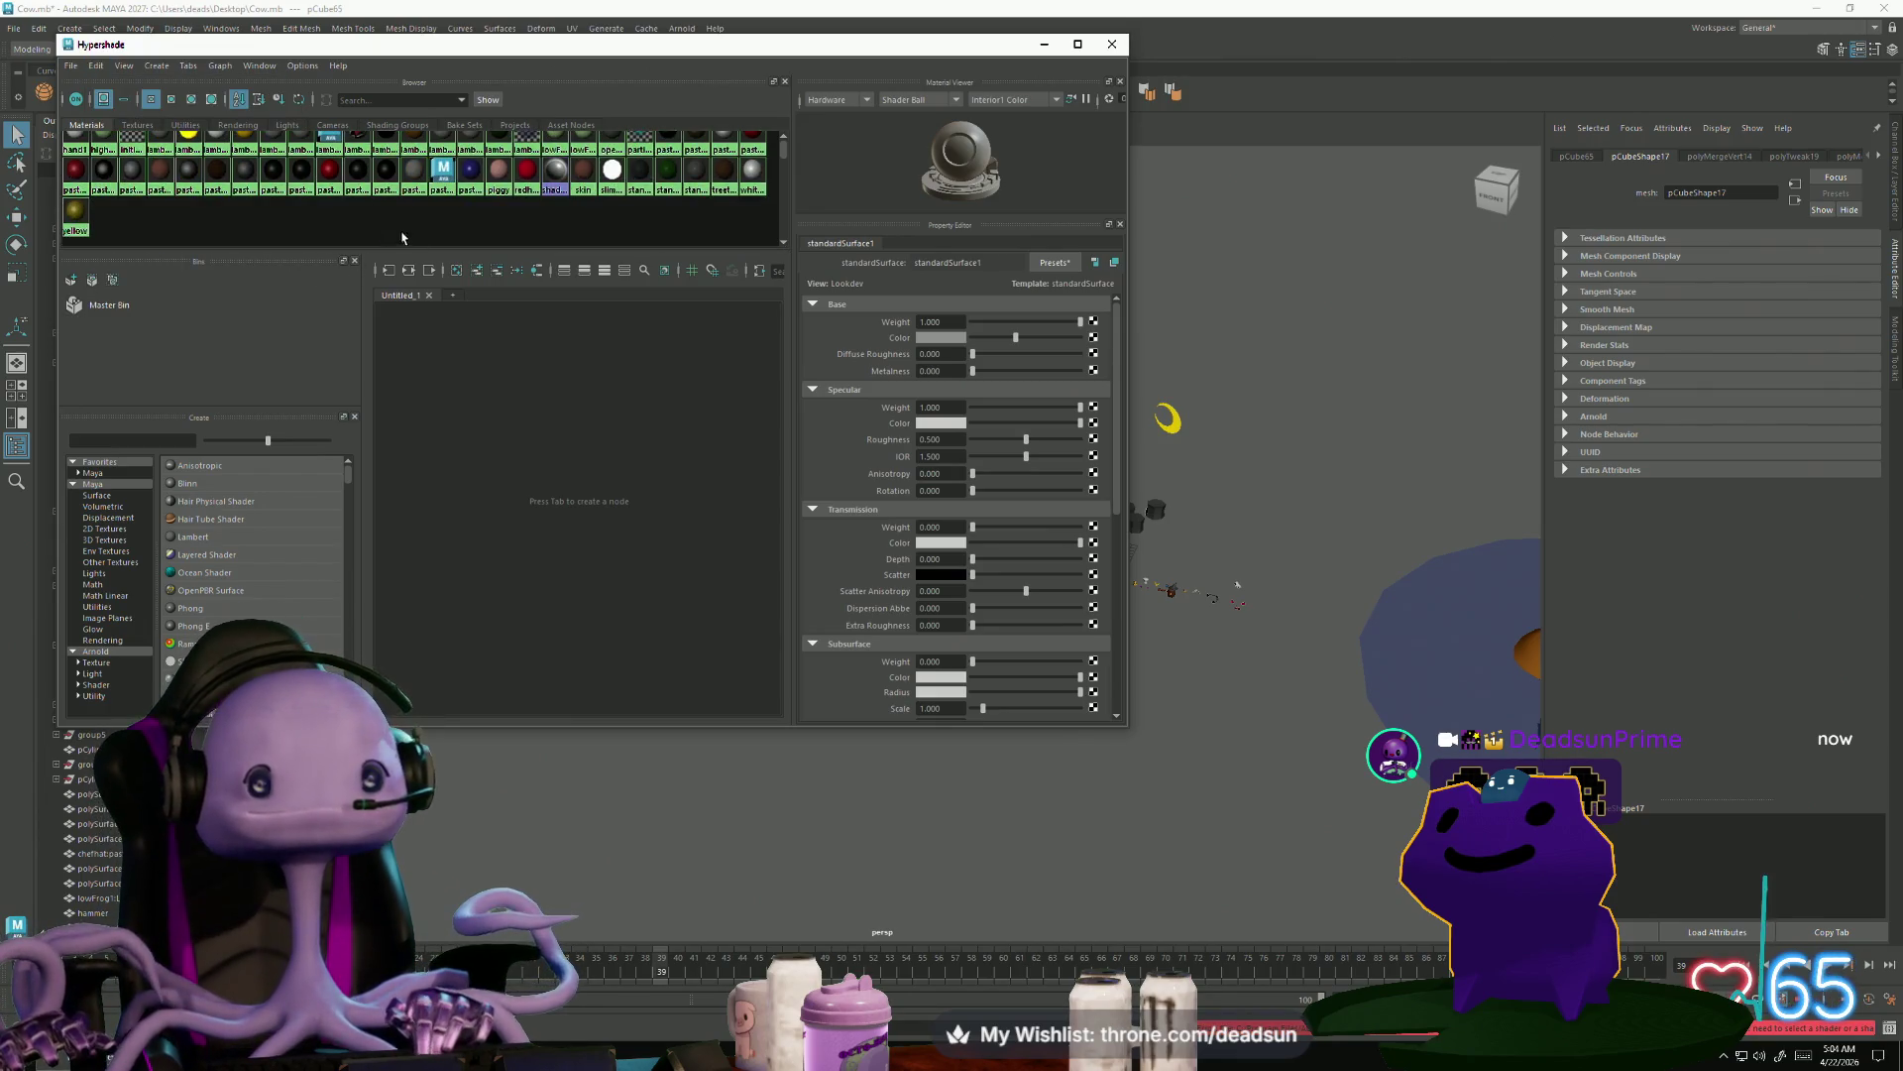
click(1043, 45)
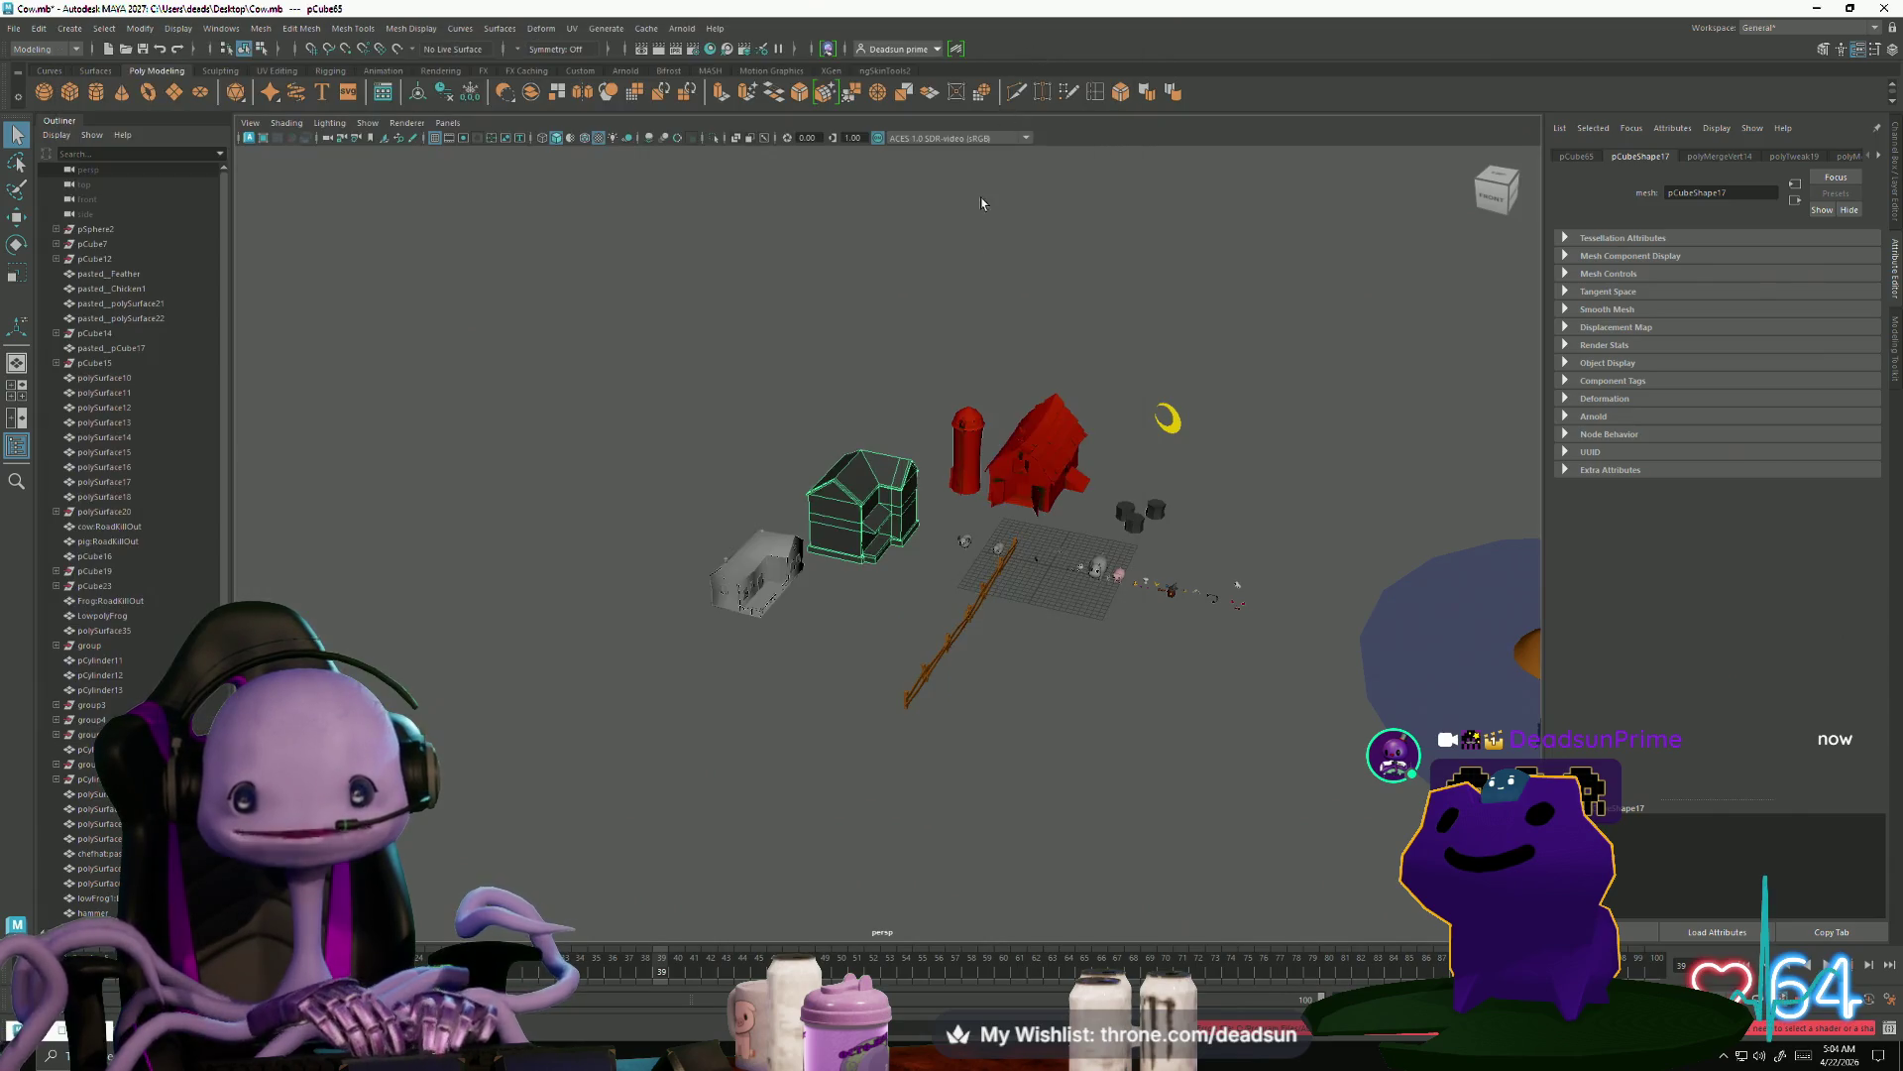
Multi-Cut a diagonal edge across the farmhouse wall at the sloped shelf's inner corner
scroll(1080, 640, up, 5)
scroll(798, 548, down, 5)
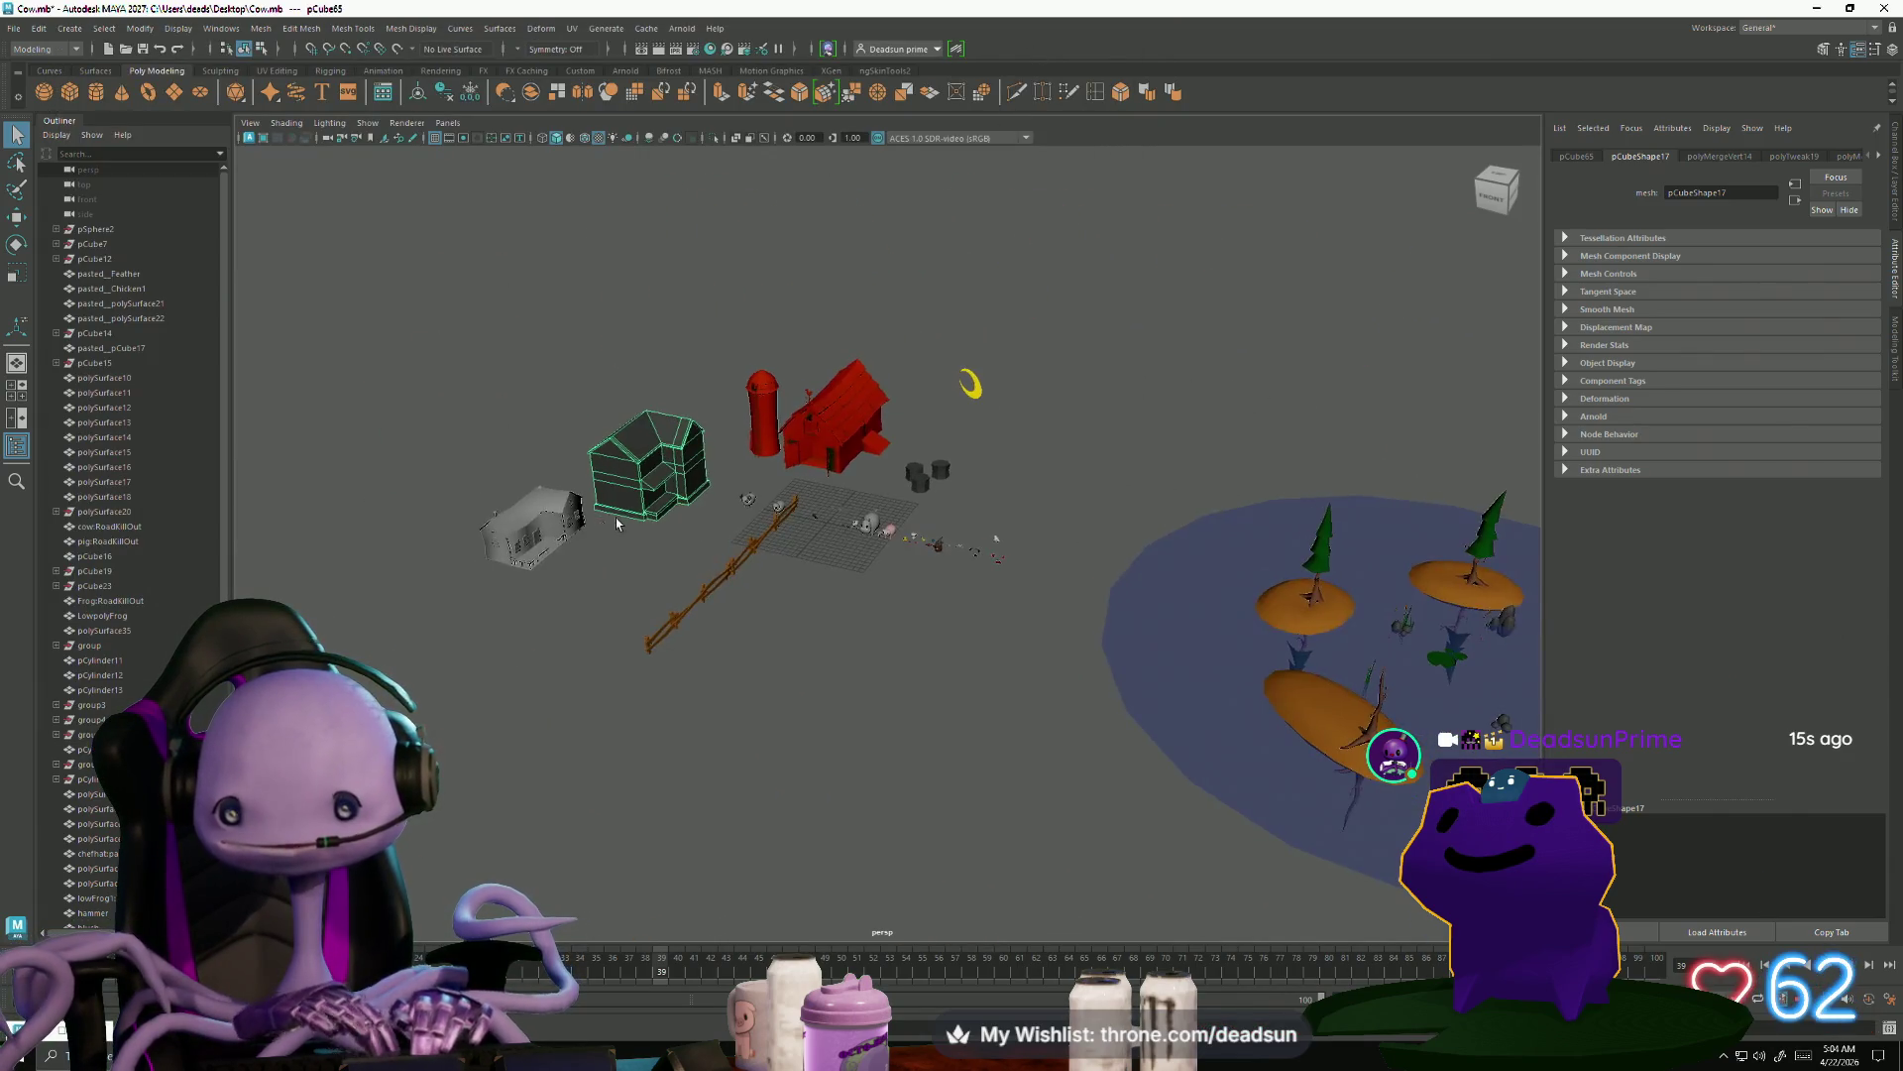
scroll(986, 722, up, 6)
alt+drag(986, 723, 748, 570)
scroll(748, 570, up, 3)
scroll(747, 570, up, 10)
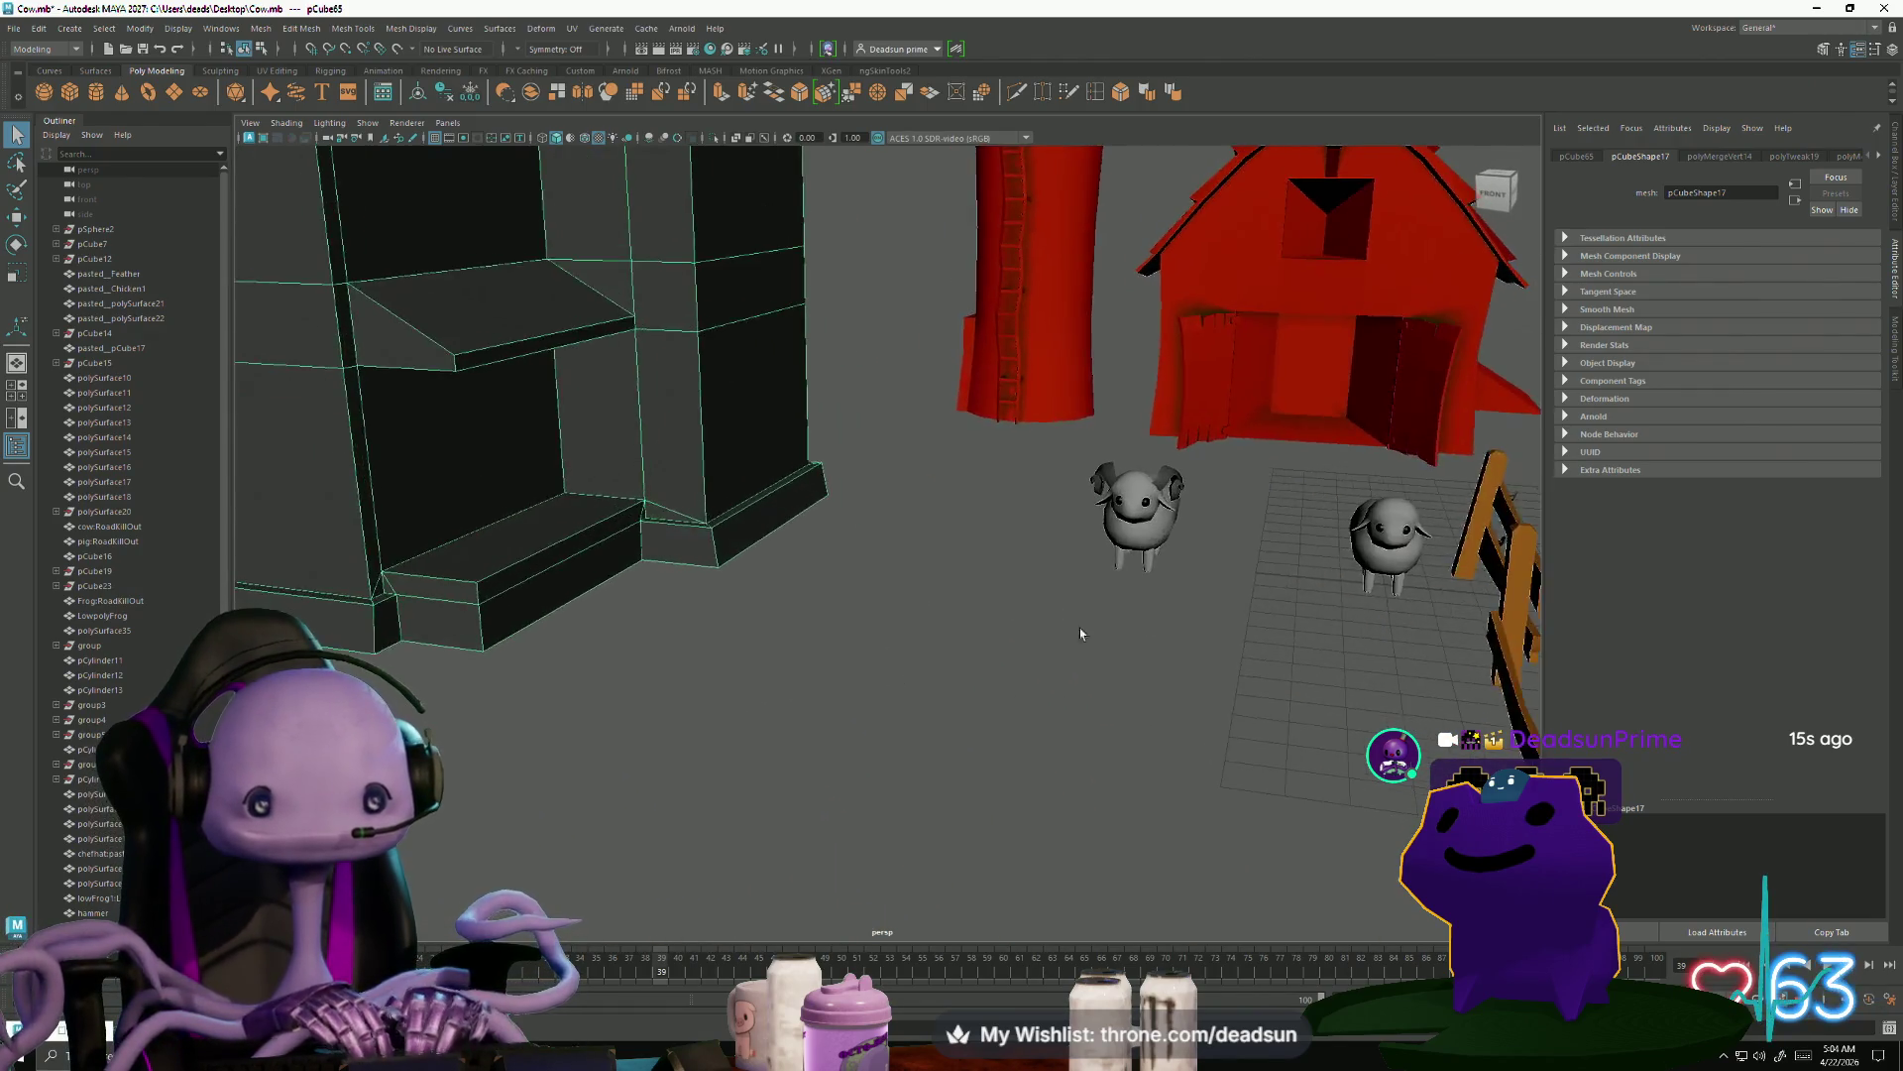
mouse_move(1286, 772)
alt+mouse_down()
mouse_move(1109, 752)
mouse_move(854, 671)
mouse_move(850, 693)
mouse_move(907, 699)
mouse_move(926, 672)
mouse_move(905, 705)
mouse_move(909, 680)
alt+mouse_up()
mouse_move(909, 680)
alt+right_down()
mouse_move(808, 650)
mouse_move(829, 645)
alt+right_up()
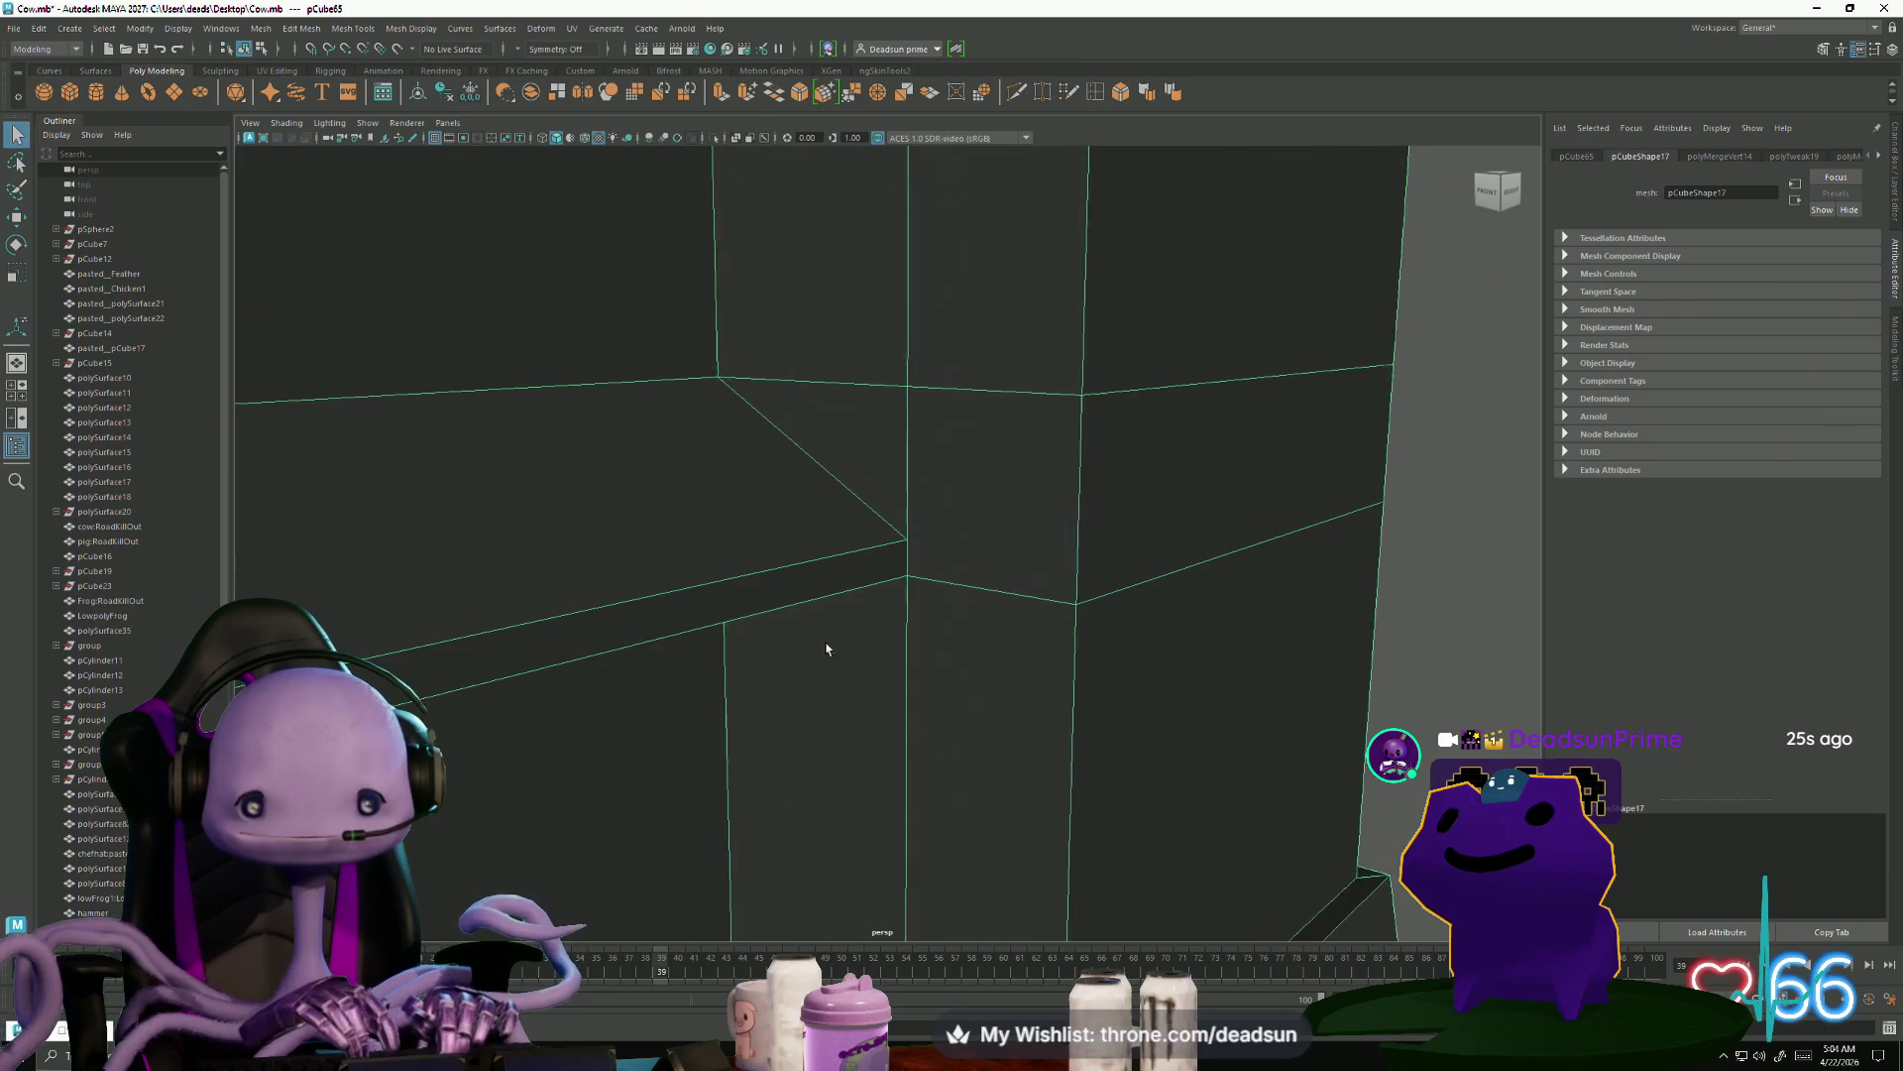
key(Return)
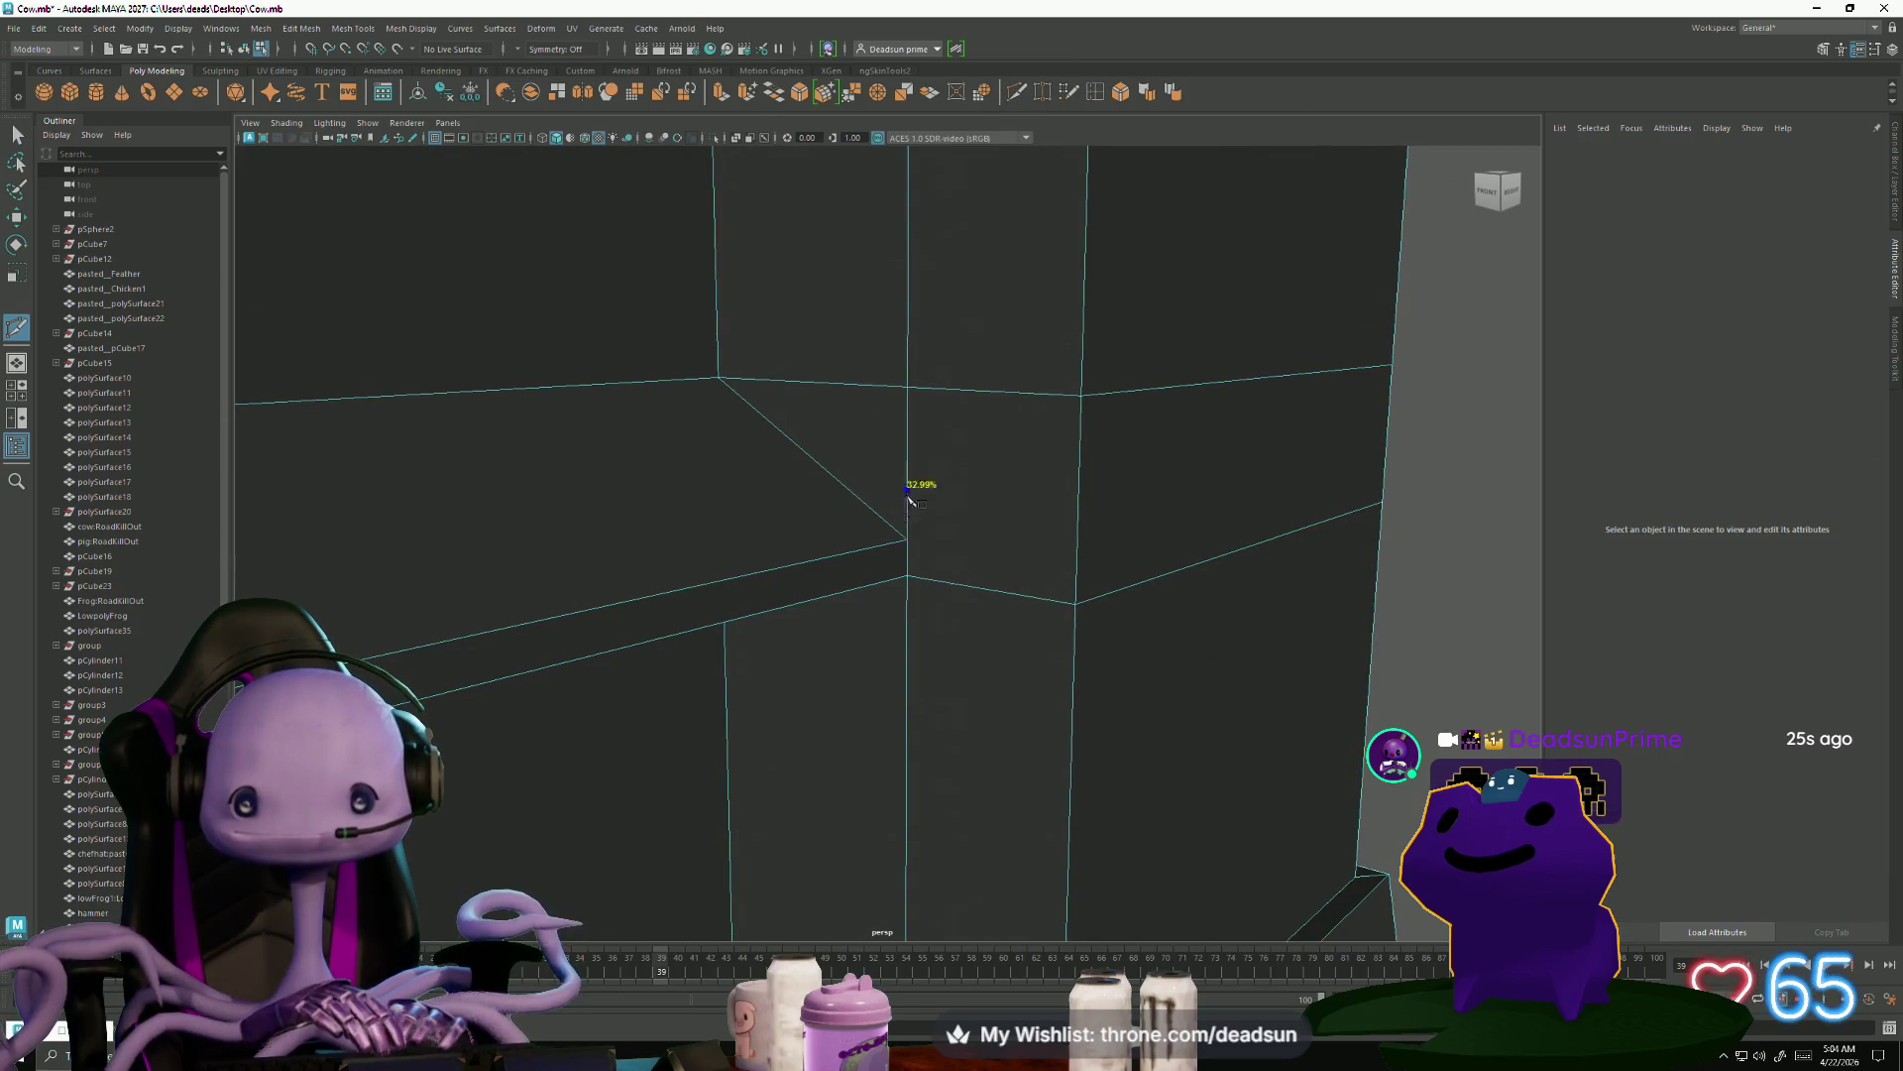
key(Return)
click(907, 575)
click(18, 136)
scroll(700, 556, down, 10)
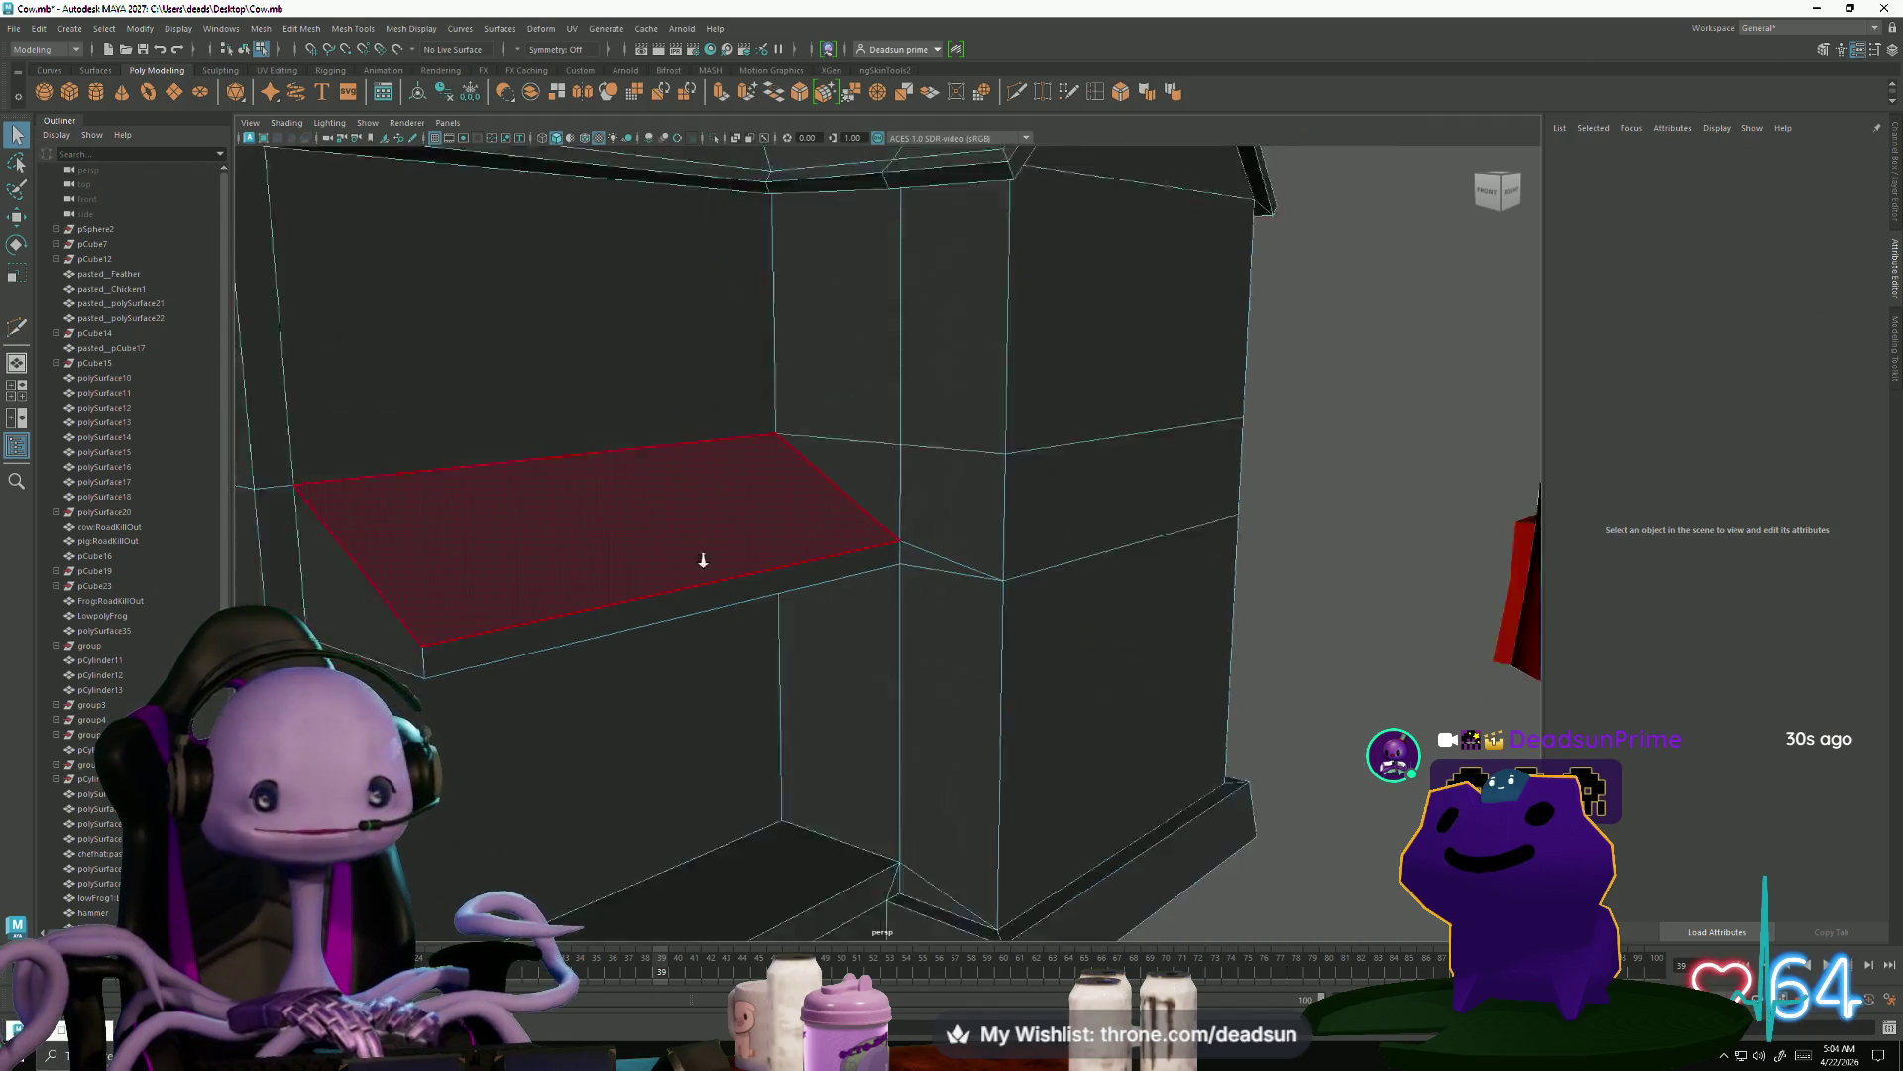
mouse_move(625, 595)
alt+mouse_down()
mouse_move(574, 710)
mouse_move(463, 665)
mouse_move(608, 747)
mouse_move(645, 645)
mouse_move(620, 680)
mouse_move(580, 681)
alt+mouse_up()
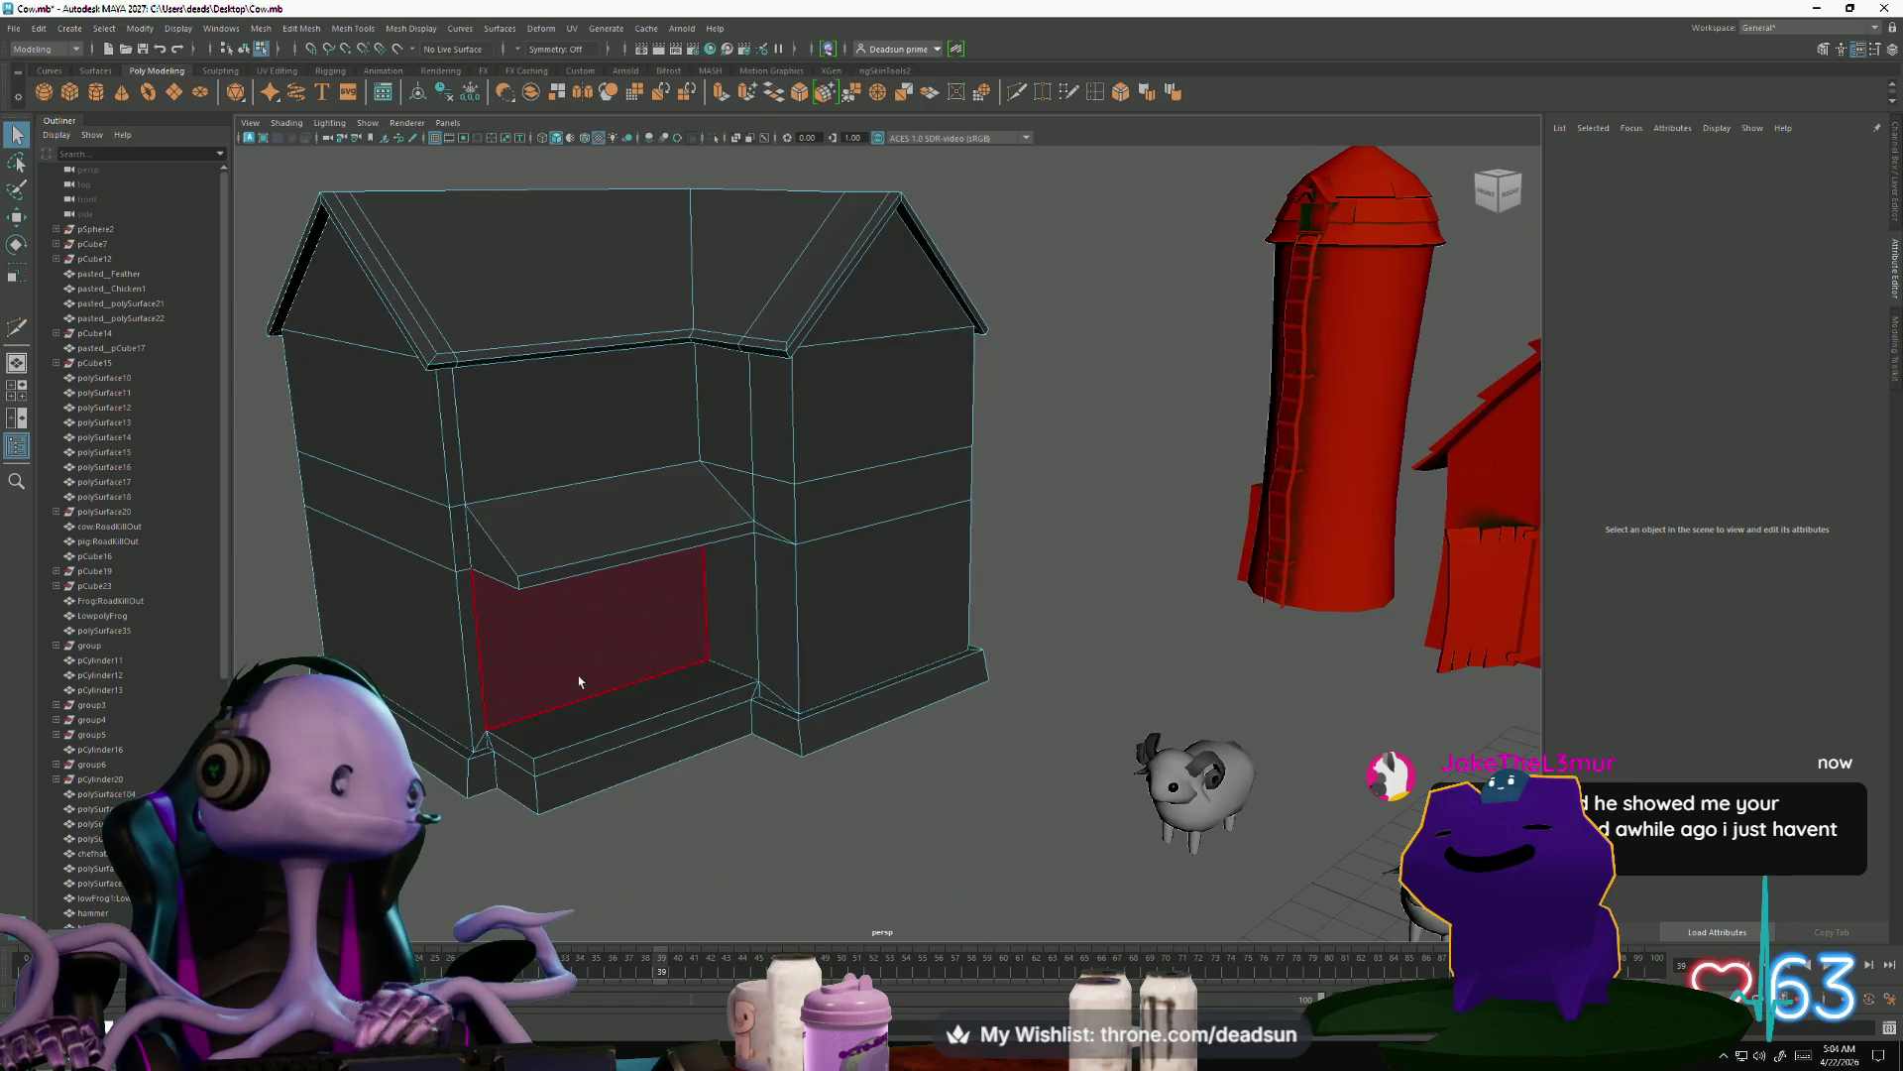
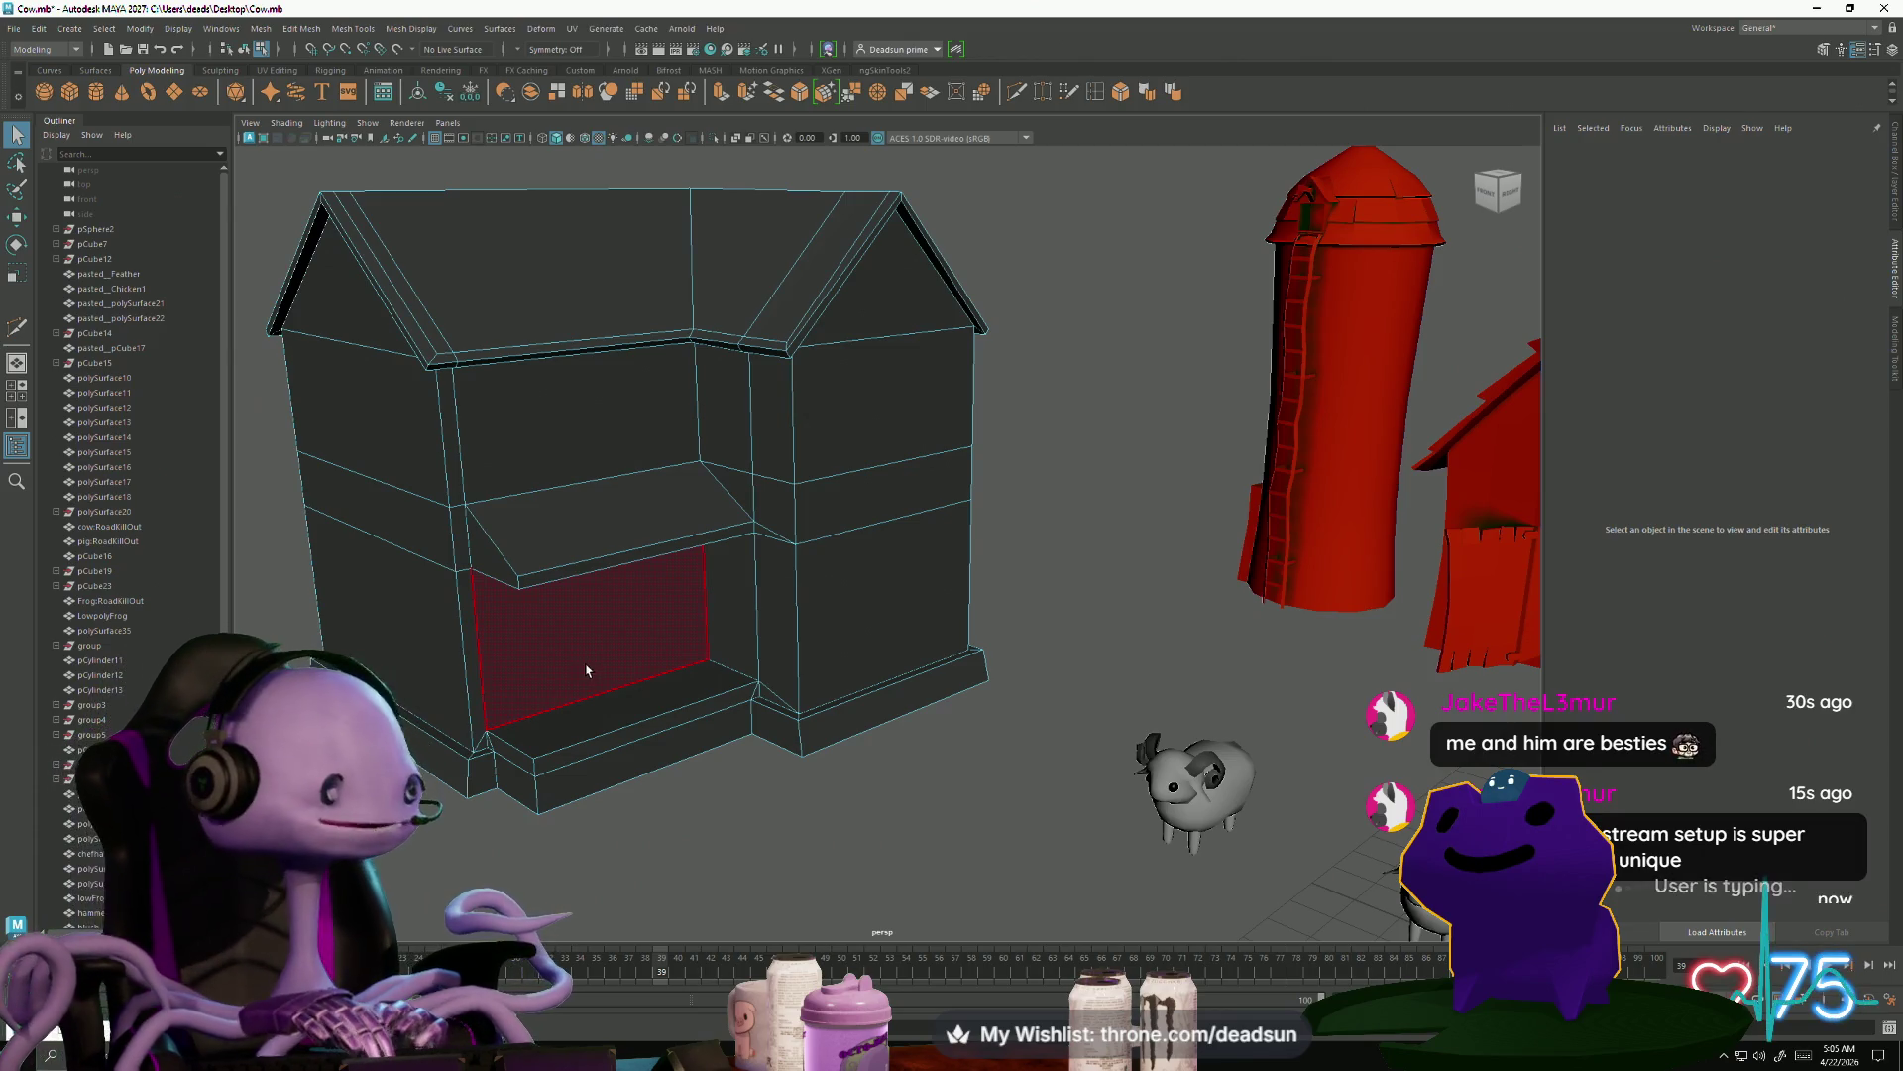
Delete the red face in the farmhouse's lower front opening and return to Object Mode
key(Delete)
alt+middle_drag(587, 671, 671, 648)
mouse_move(671, 648)
alt+mouse_down()
mouse_move(743, 769)
mouse_move(701, 585)
alt+mouse_up()
right_drag(702, 582, 775, 538)
alt+drag(775, 539, 768, 538)
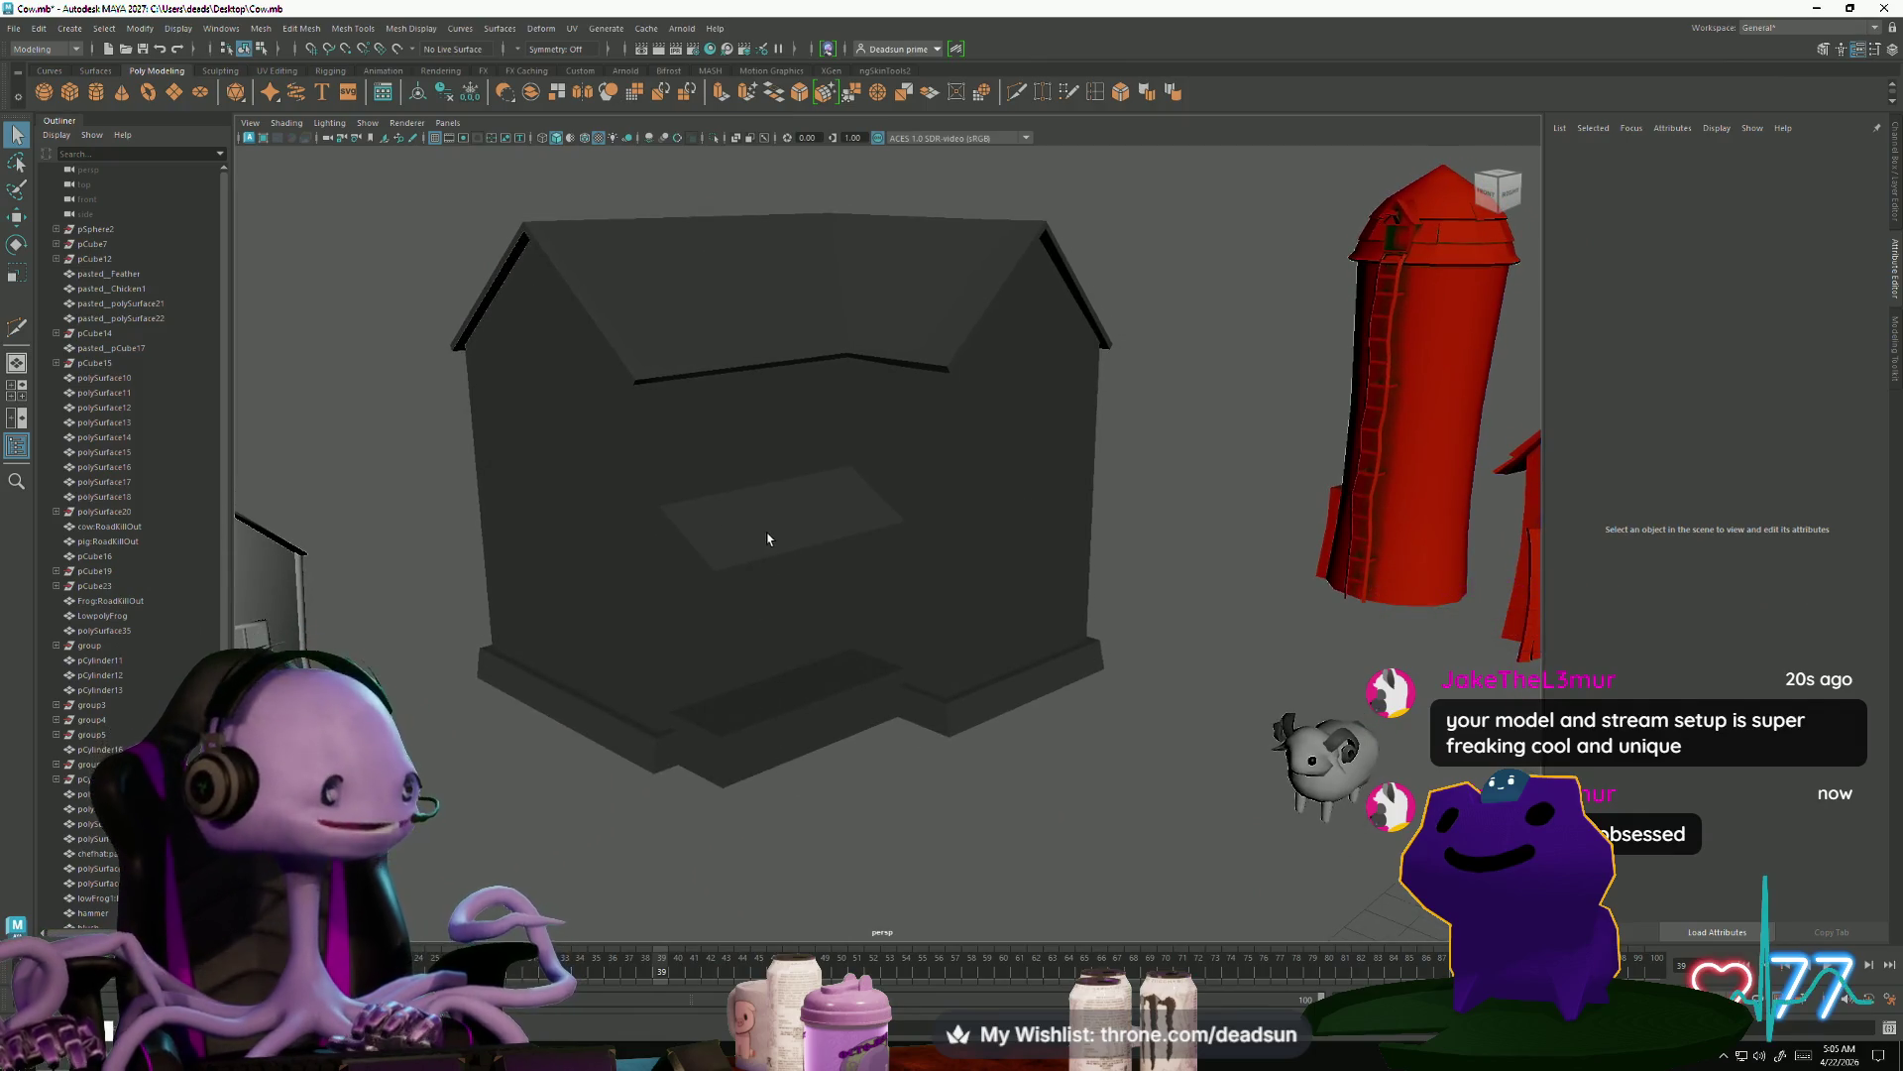
click(767, 539)
Orbit to a three-quarter view of the house and select the white house model
scroll(752, 569, up, 5)
mouse_move(872, 693)
alt+mouse_down()
mouse_move(828, 624)
mouse_move(713, 654)
mouse_move(832, 723)
mouse_move(805, 610)
mouse_move(747, 599)
mouse_move(866, 607)
mouse_move(724, 624)
mouse_move(881, 680)
mouse_move(894, 669)
mouse_move(866, 647)
mouse_move(893, 669)
mouse_move(777, 624)
mouse_move(971, 674)
alt+mouse_up()
scroll(823, 625, down, 5)
alt+middle_drag(971, 674, 989, 685)
click(451, 639)
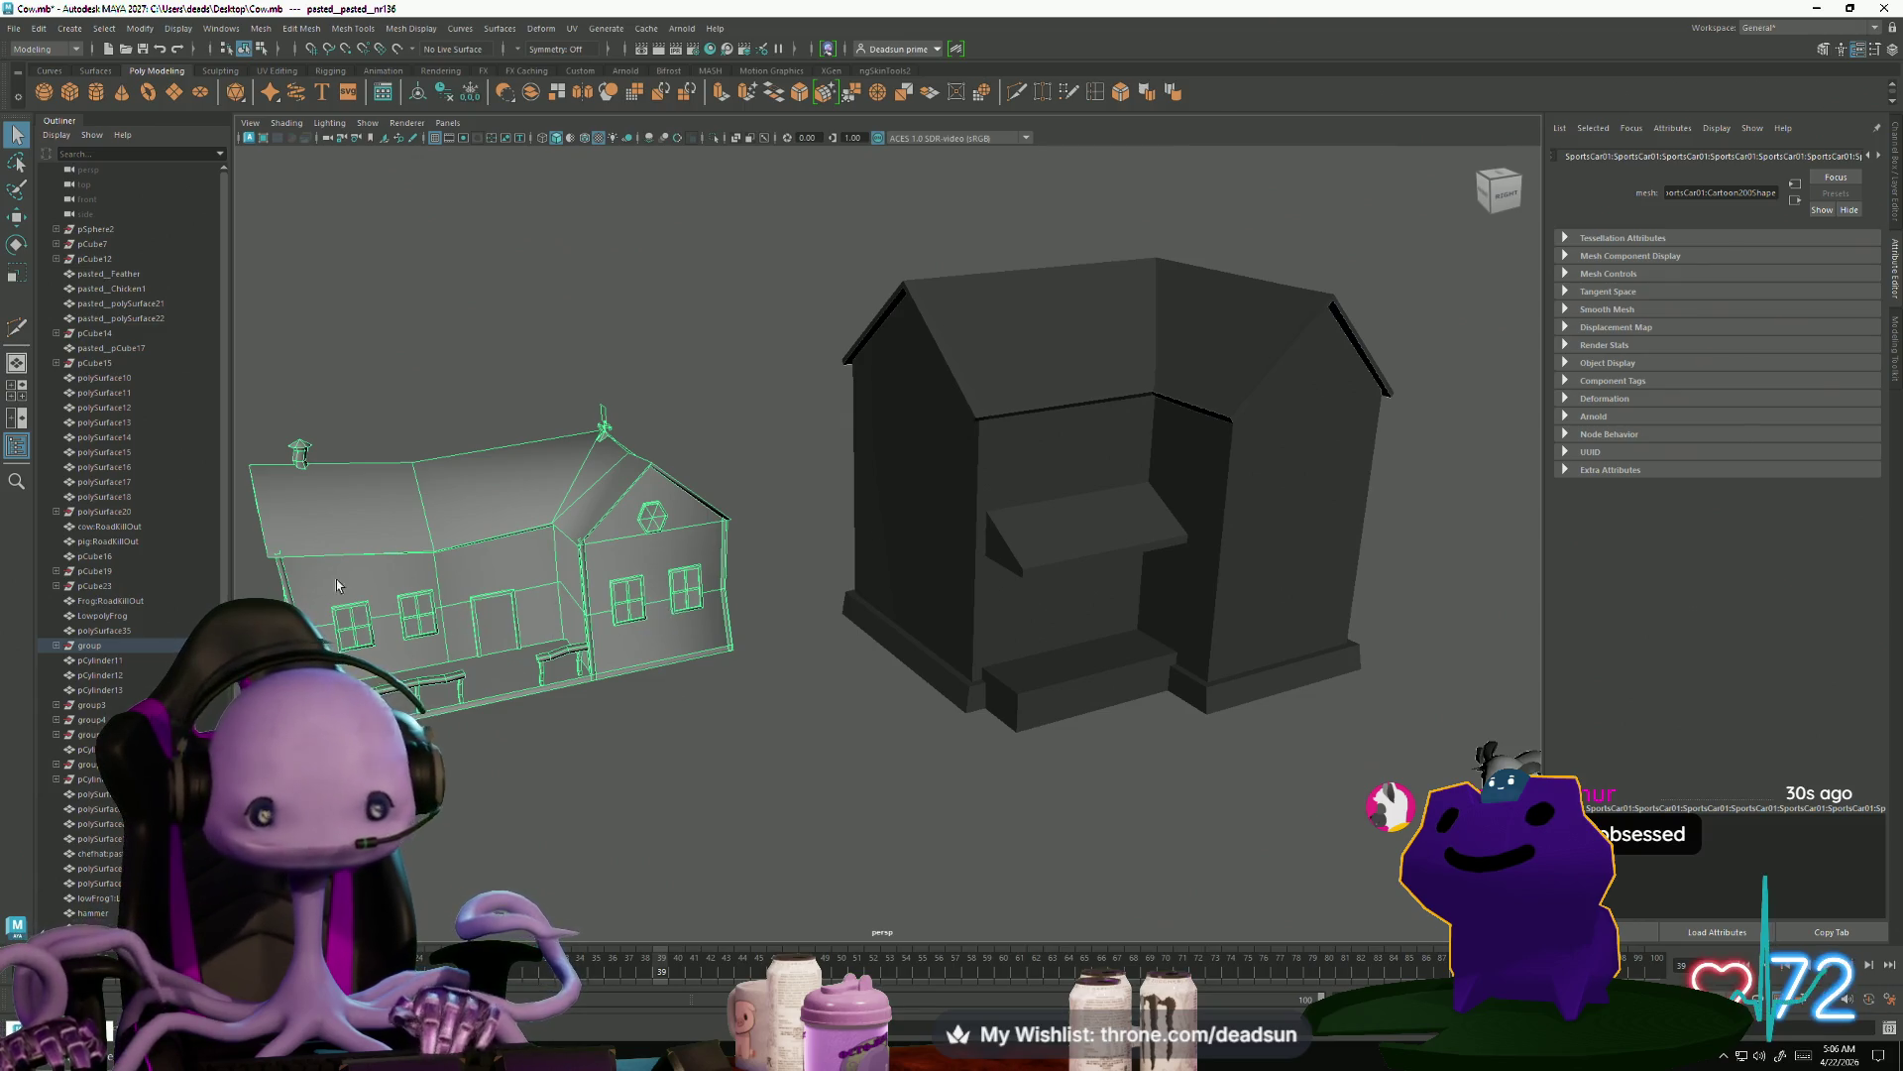
Separate the white house into pieces with Mesh > Separate and center the chimney's pivot
click(261, 29)
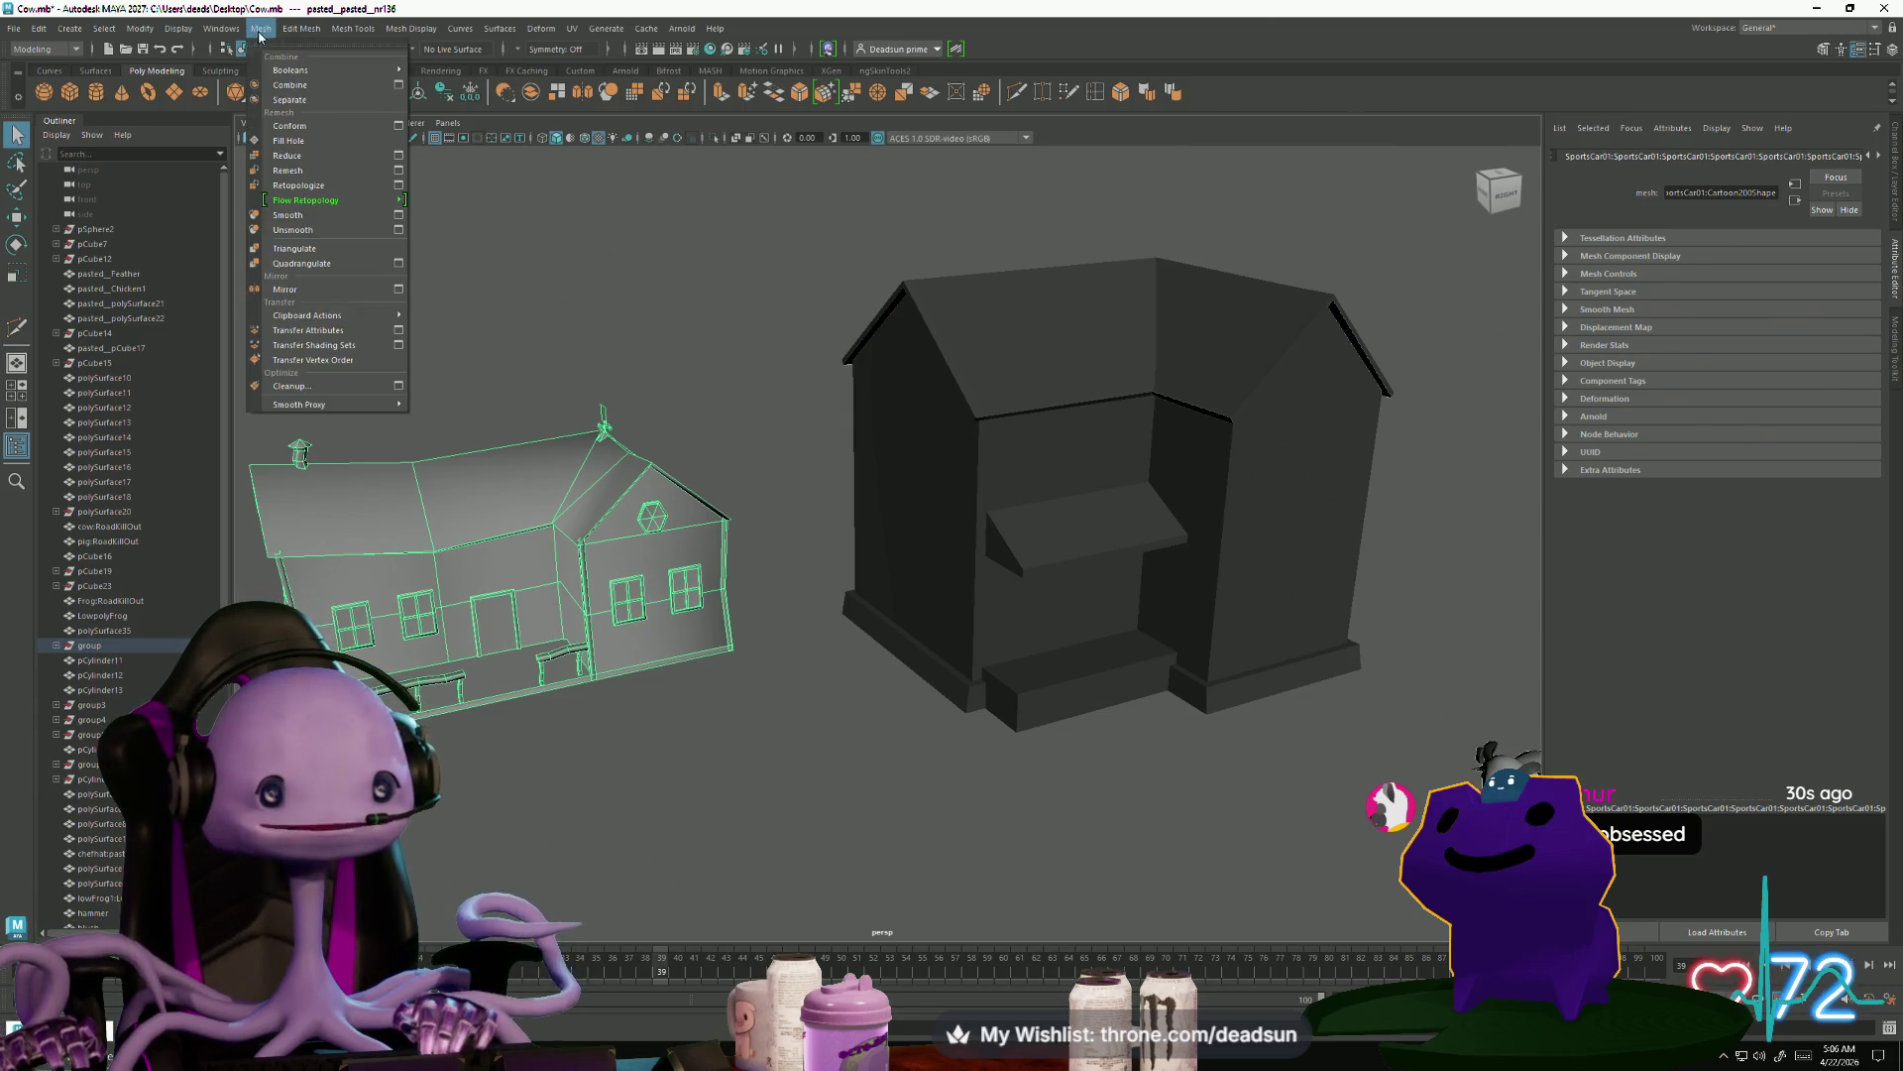
click(287, 99)
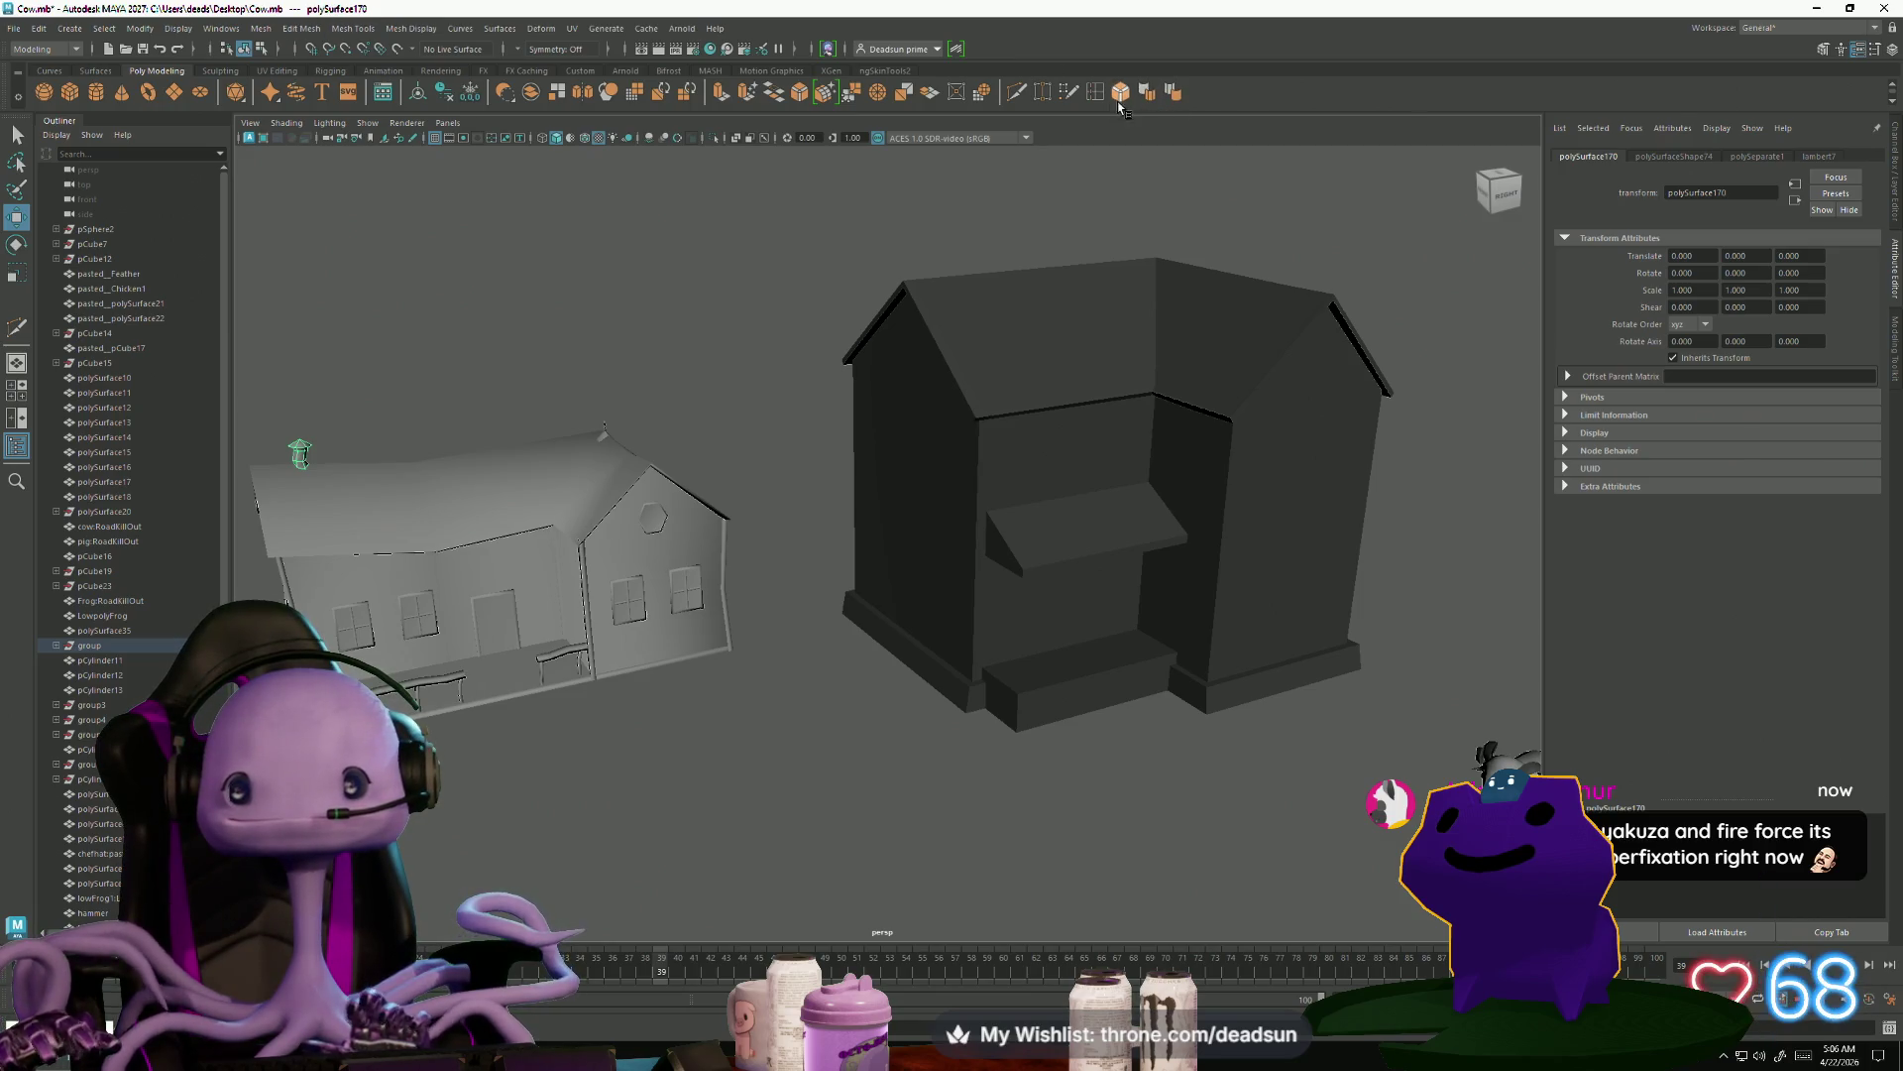
click(195, 33)
mouse_move(148, 37)
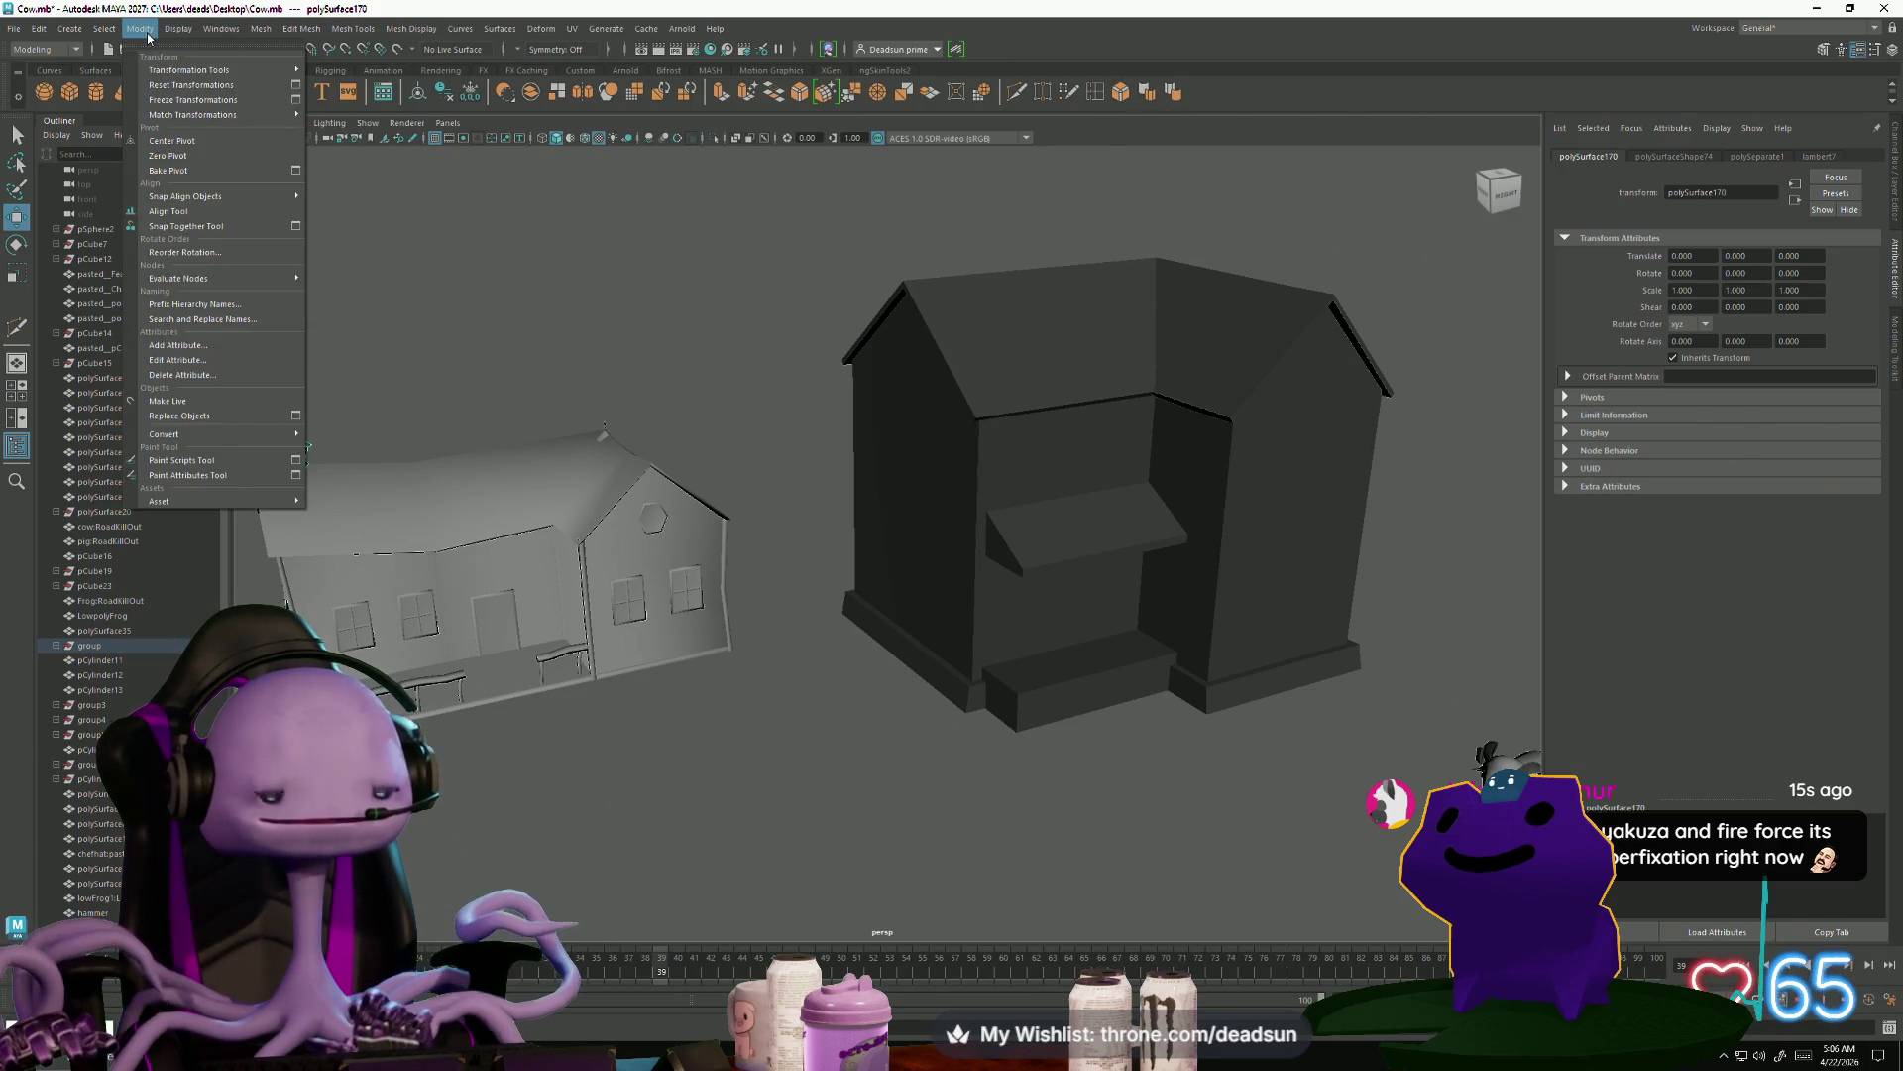
click(202, 144)
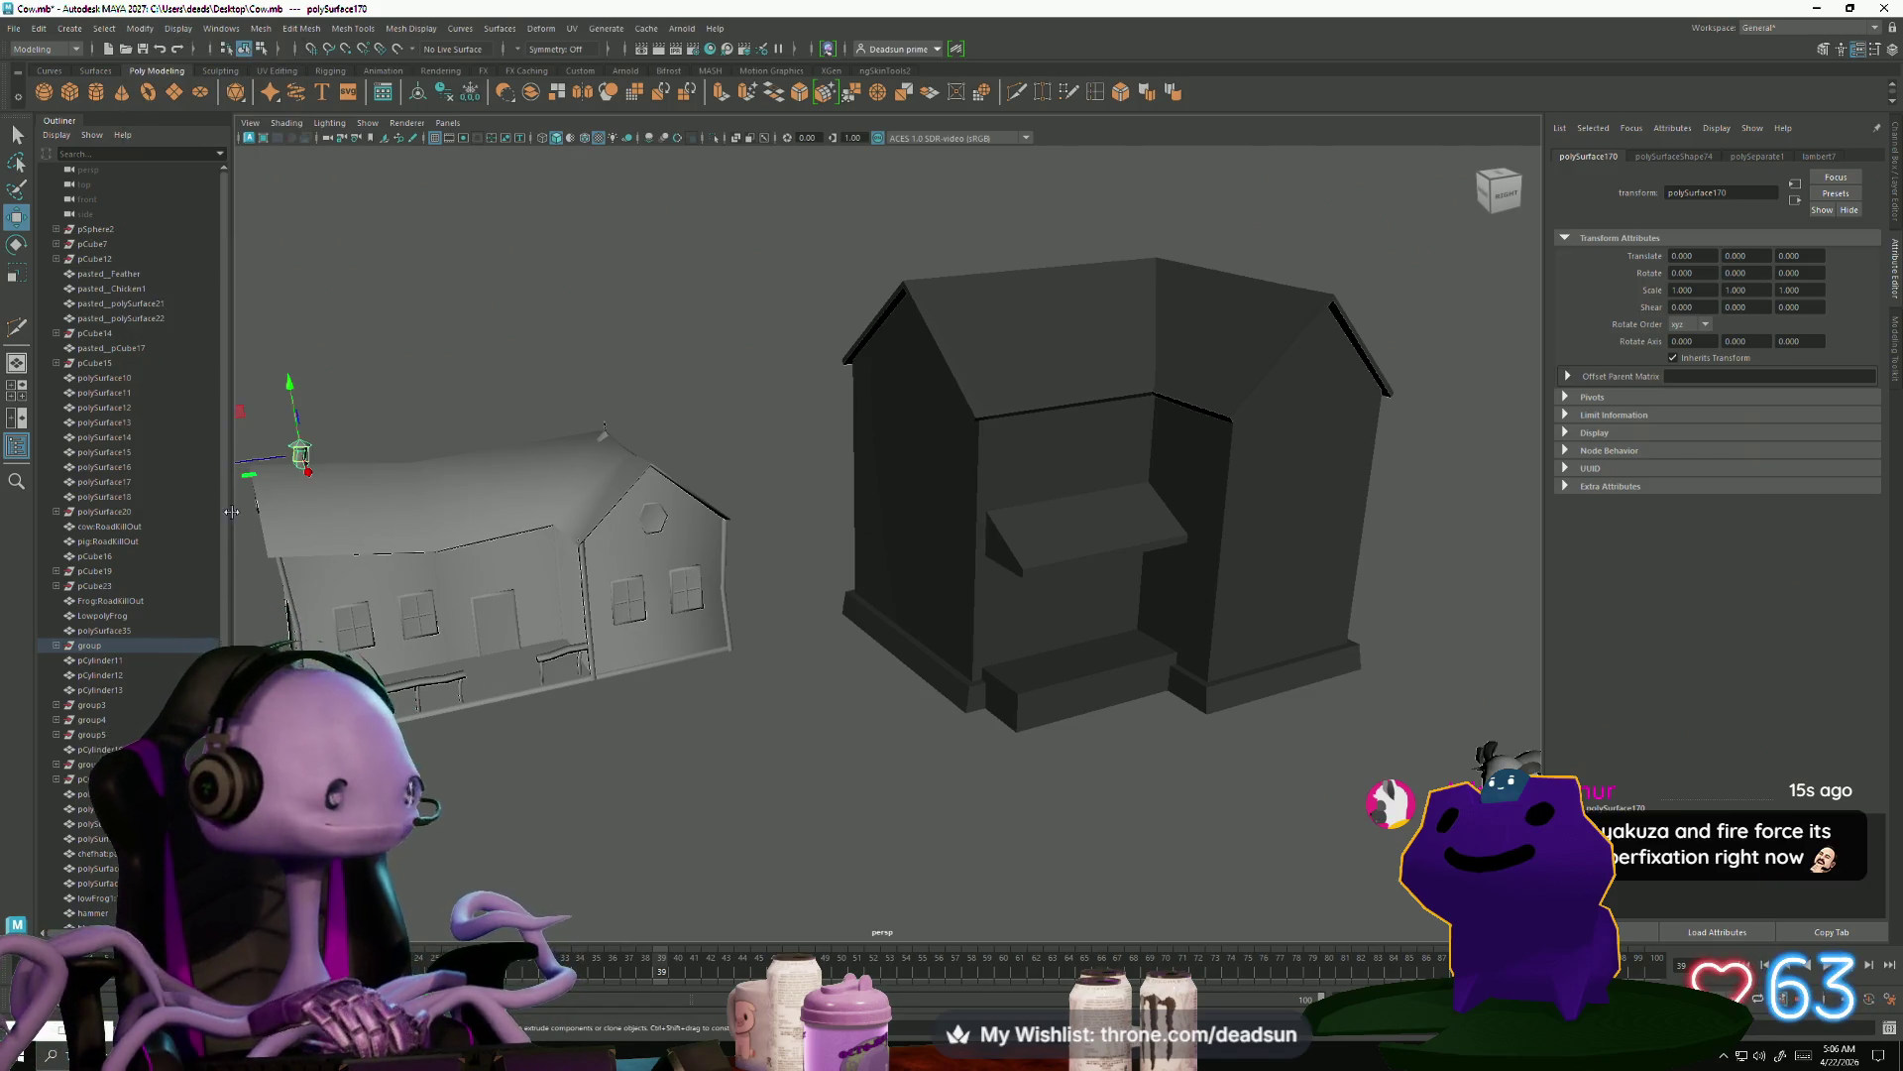
Move the chimney onto the dark farmhouse roof, check its placement, and deselect it
alt+drag(852, 363, 877, 418)
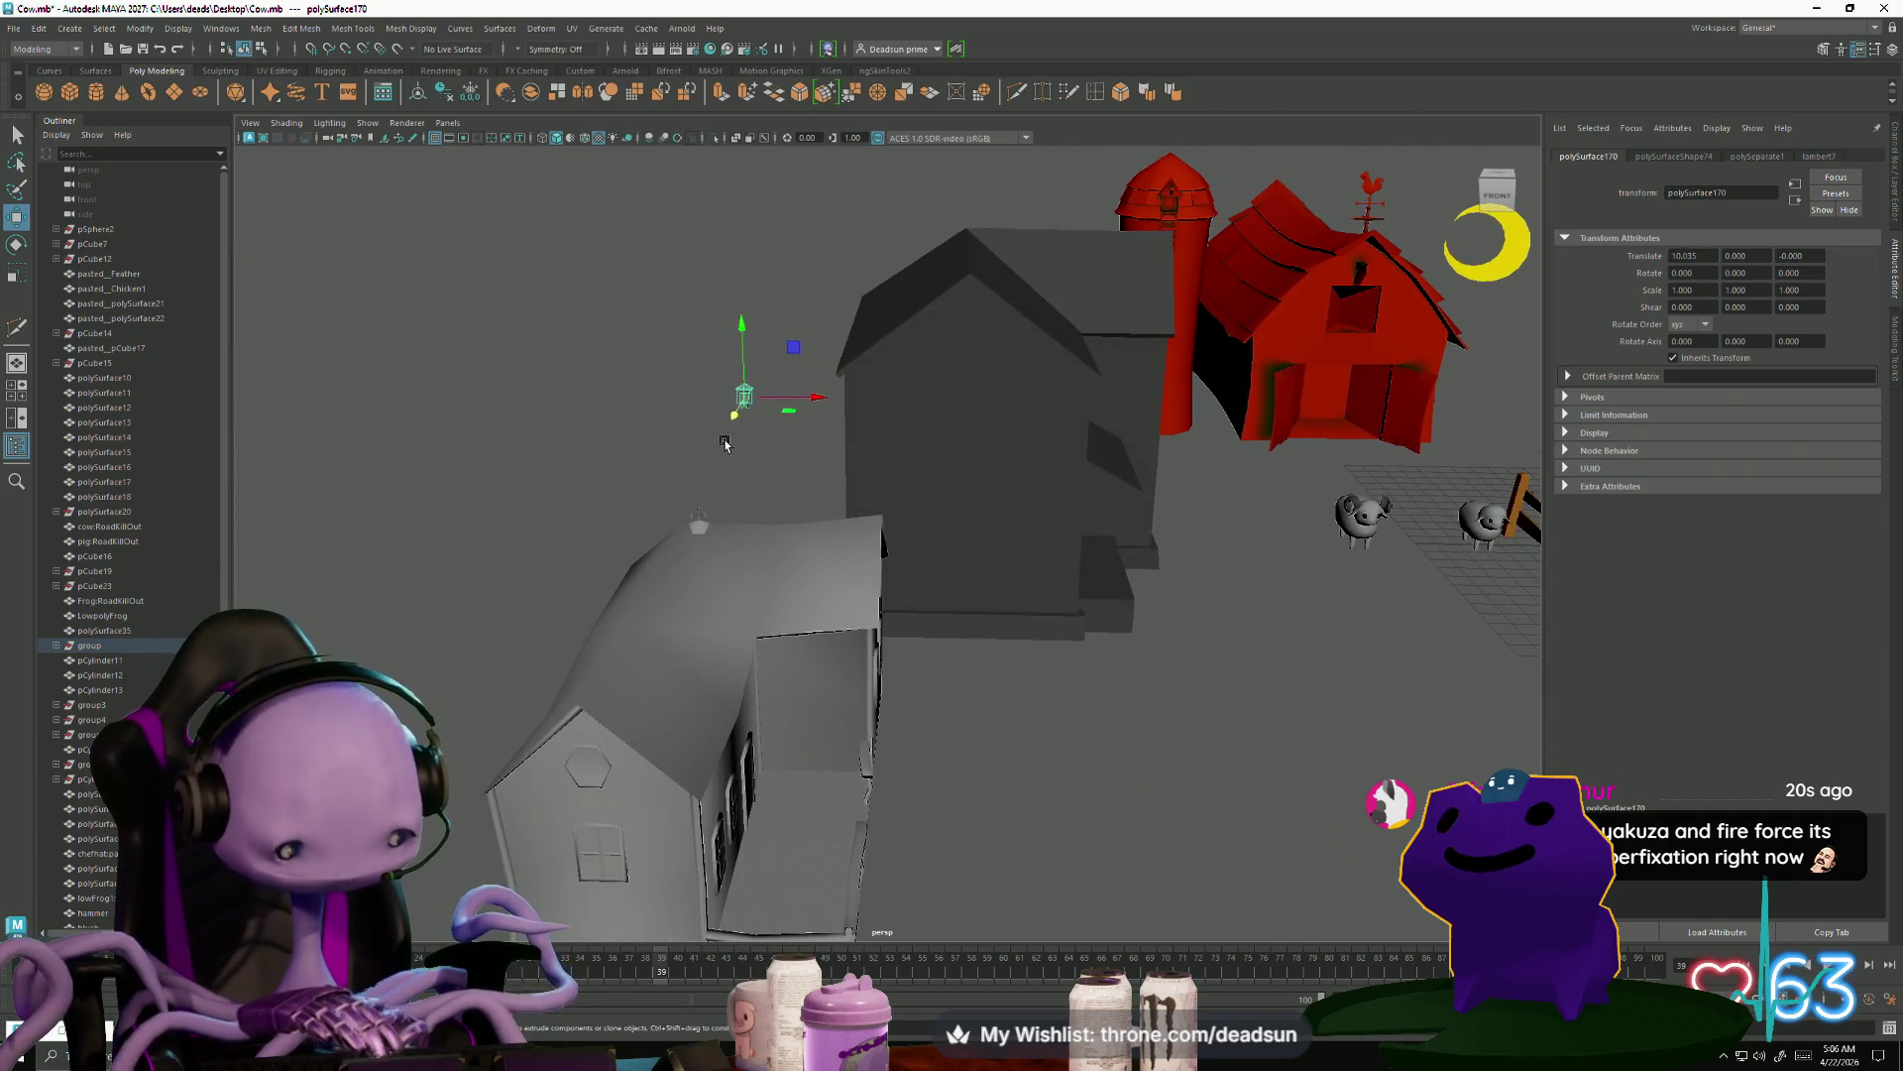
mouse_move(952, 296)
alt+mouse_down()
mouse_move(1019, 340)
mouse_move(898, 330)
alt+mouse_up()
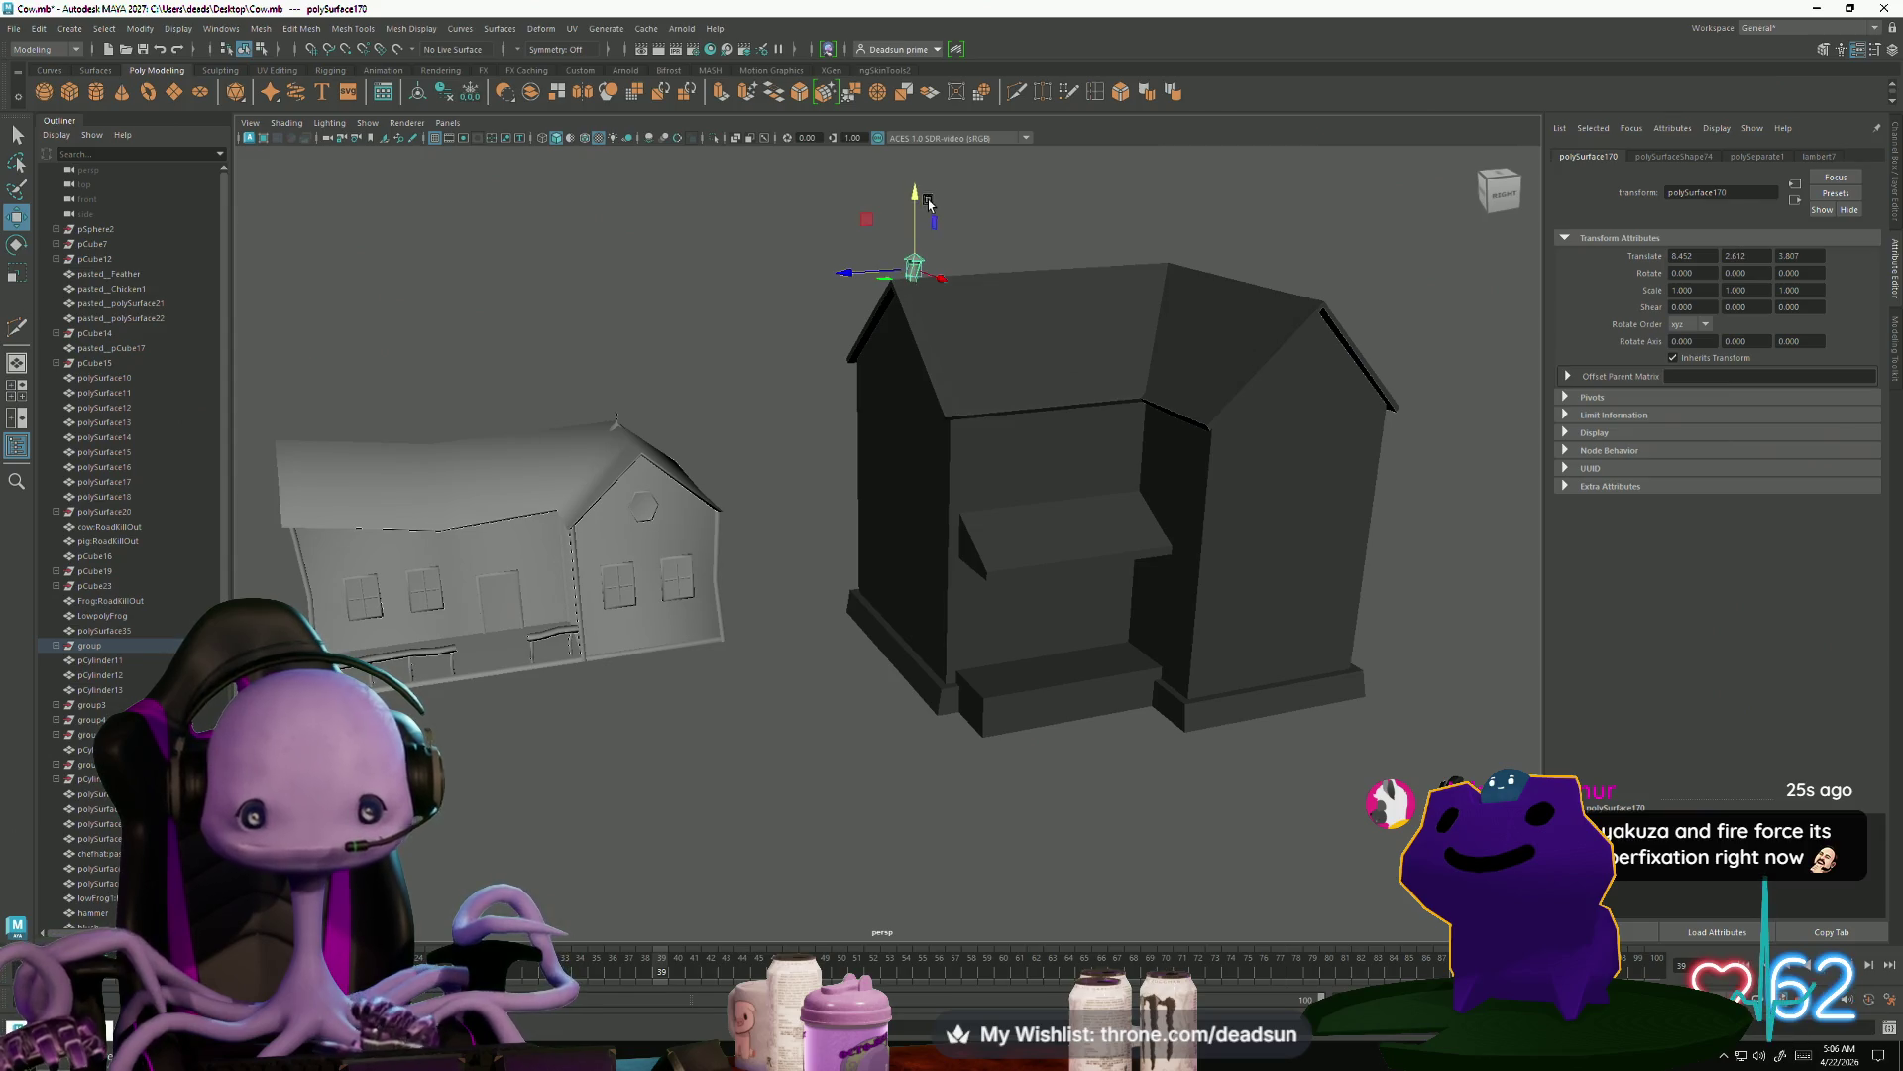
key(f)
mouse_move(903, 487)
alt+mouse_down()
mouse_move(723, 456)
mouse_move(1079, 499)
alt+mouse_up()
click(1080, 499)
alt+right_drag(1080, 499, 770, 532)
alt+drag(770, 531, 768, 560)
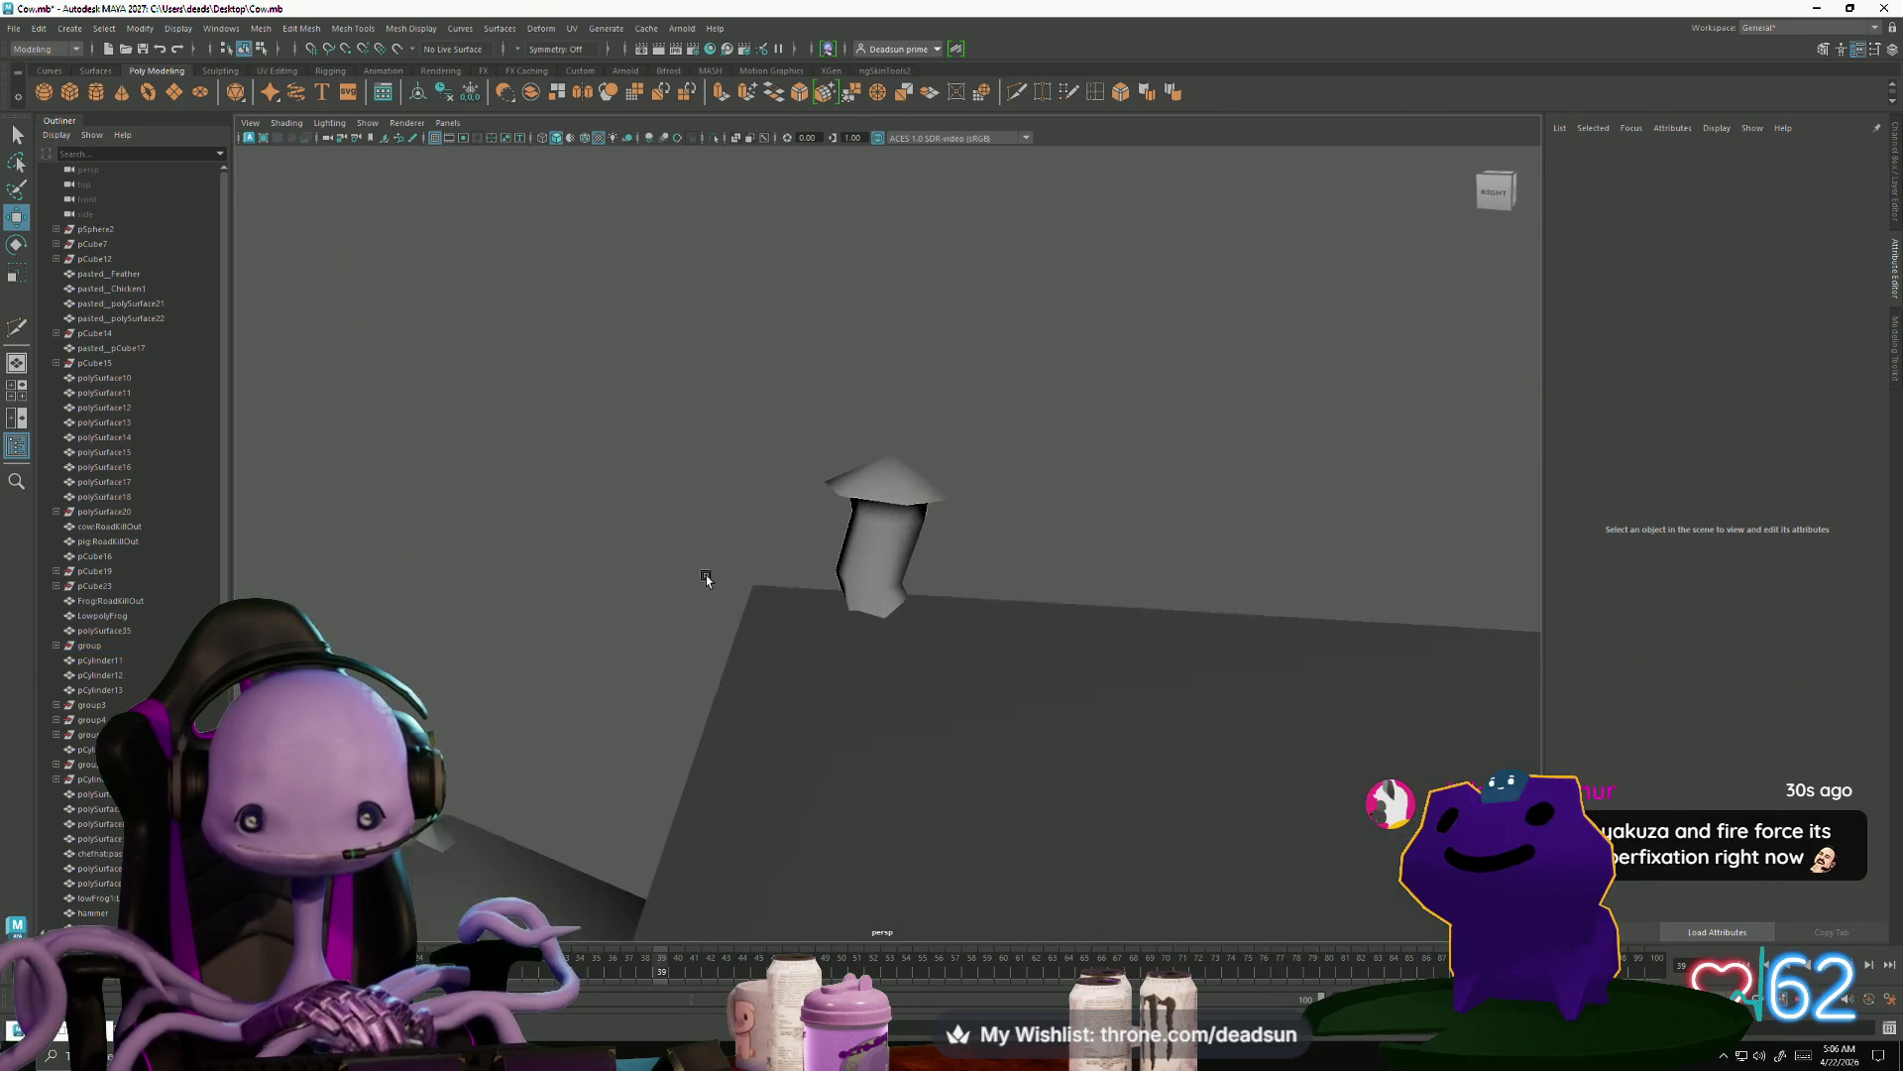
alt+right_drag(768, 560, 815, 658)
mouse_move(816, 658)
alt+mouse_down()
mouse_move(756, 595)
mouse_move(714, 623)
alt+mouse_up()
alt+right_drag(714, 622, 752, 682)
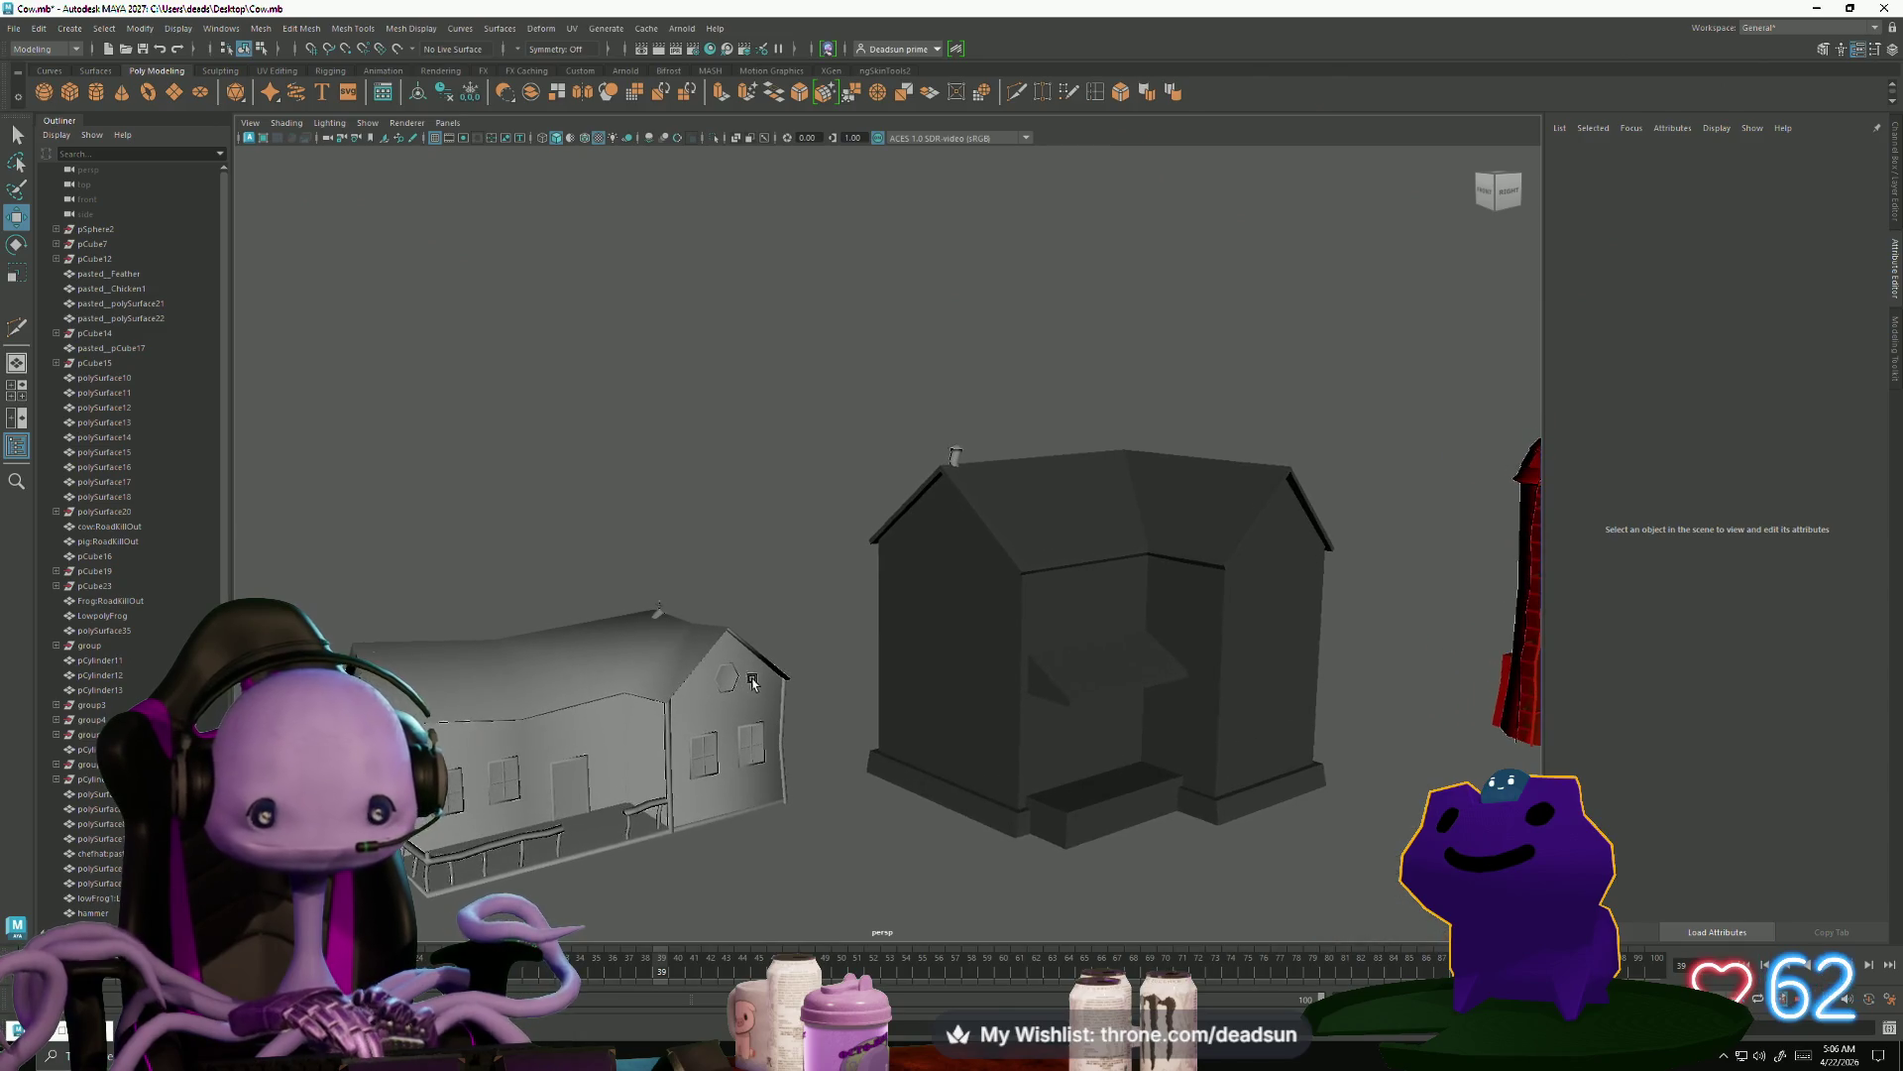
Select all the white house's porch railing pieces
click(477, 853)
mouse_move(505, 858)
alt+right_down()
mouse_move(807, 819)
mouse_move(750, 729)
alt+right_up()
mouse_move(750, 729)
alt+mouse_down()
mouse_move(485, 778)
mouse_move(494, 656)
alt+mouse_up()
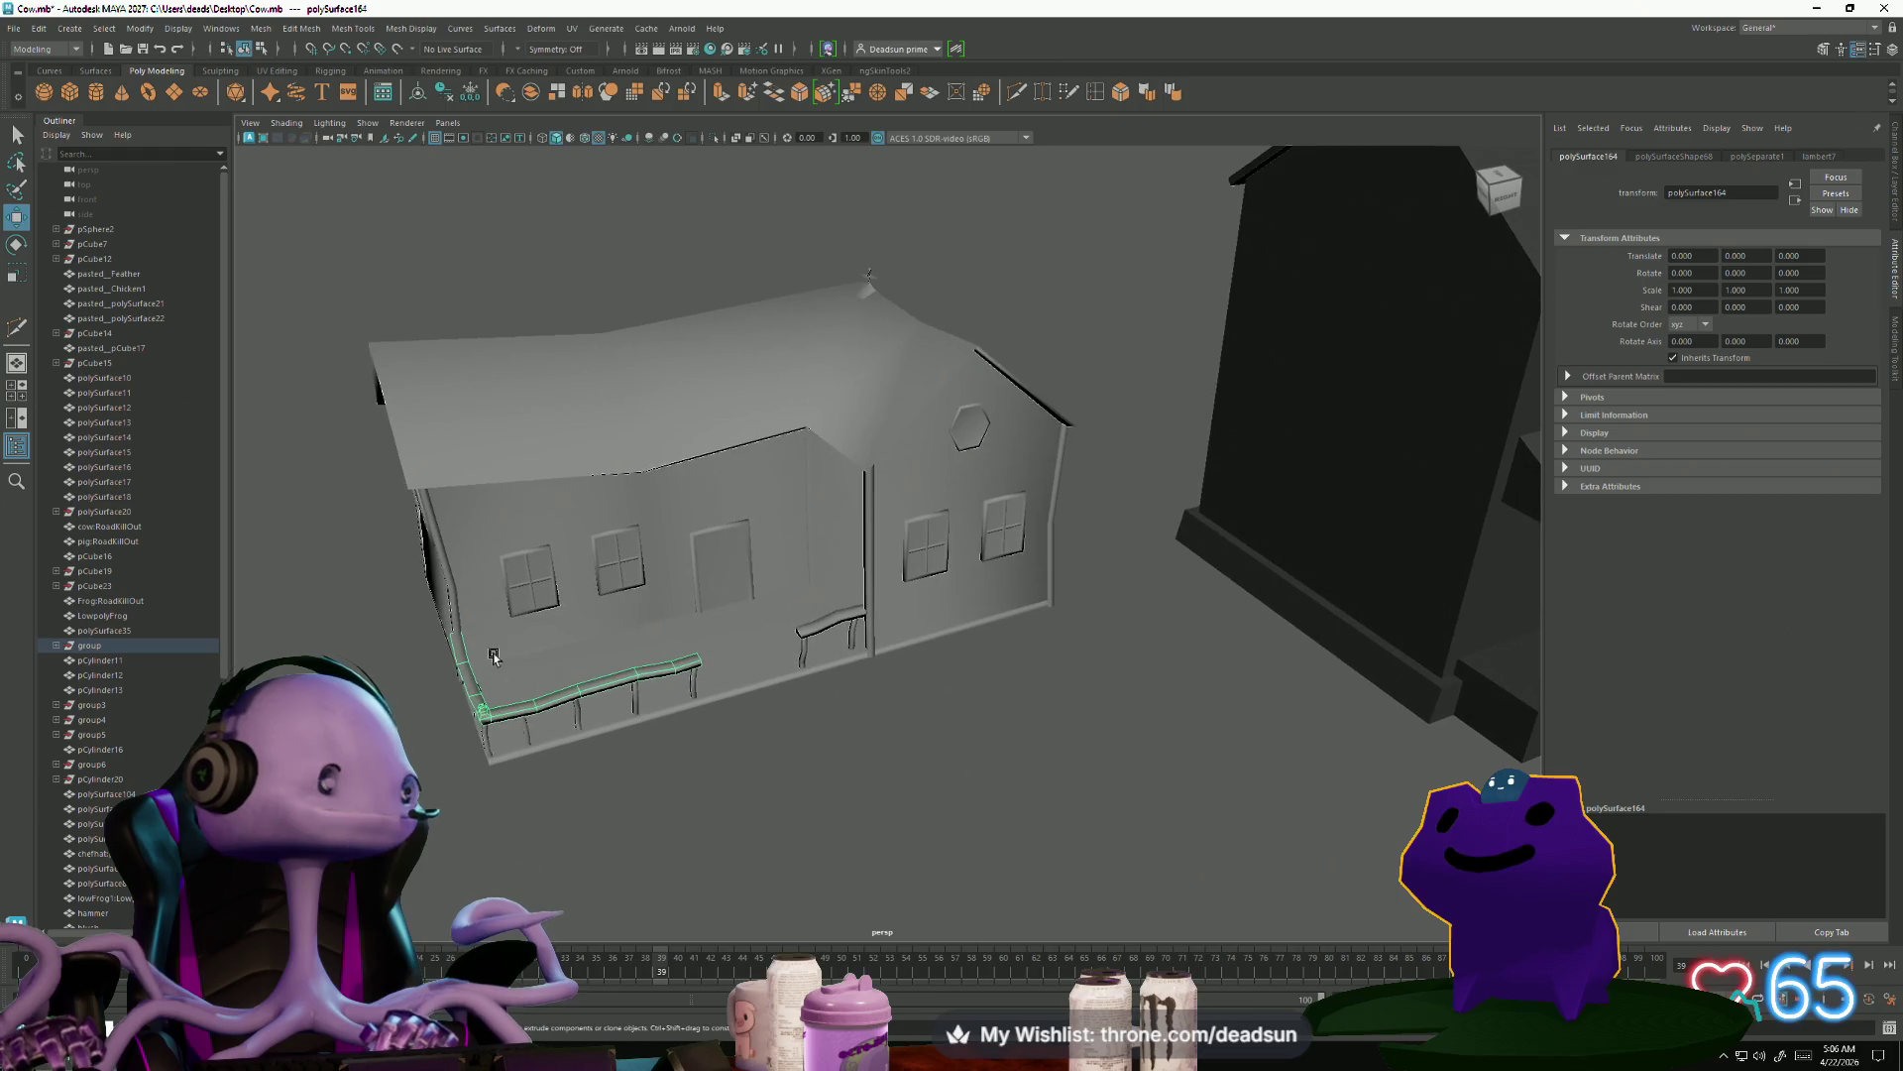
drag(920, 778, 920, 778)
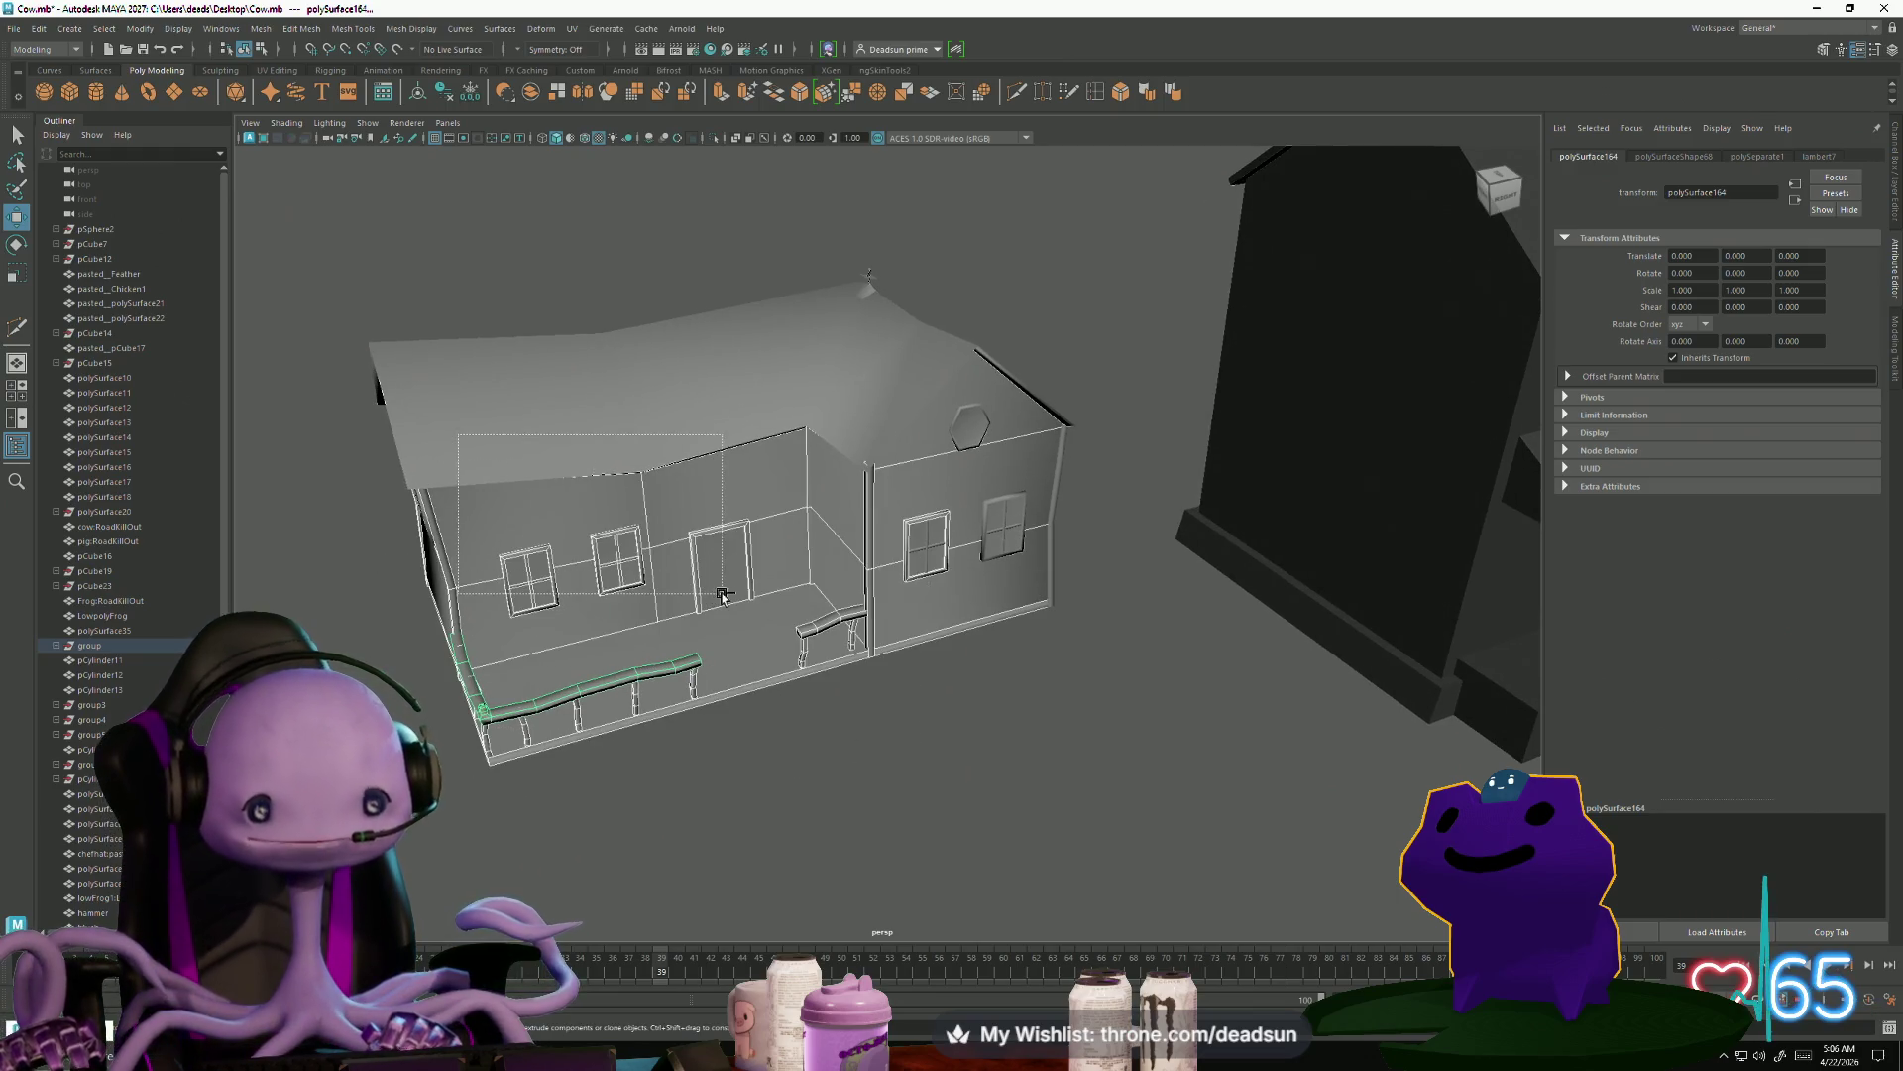
drag(722, 594, 723, 595)
drag(843, 445, 965, 526)
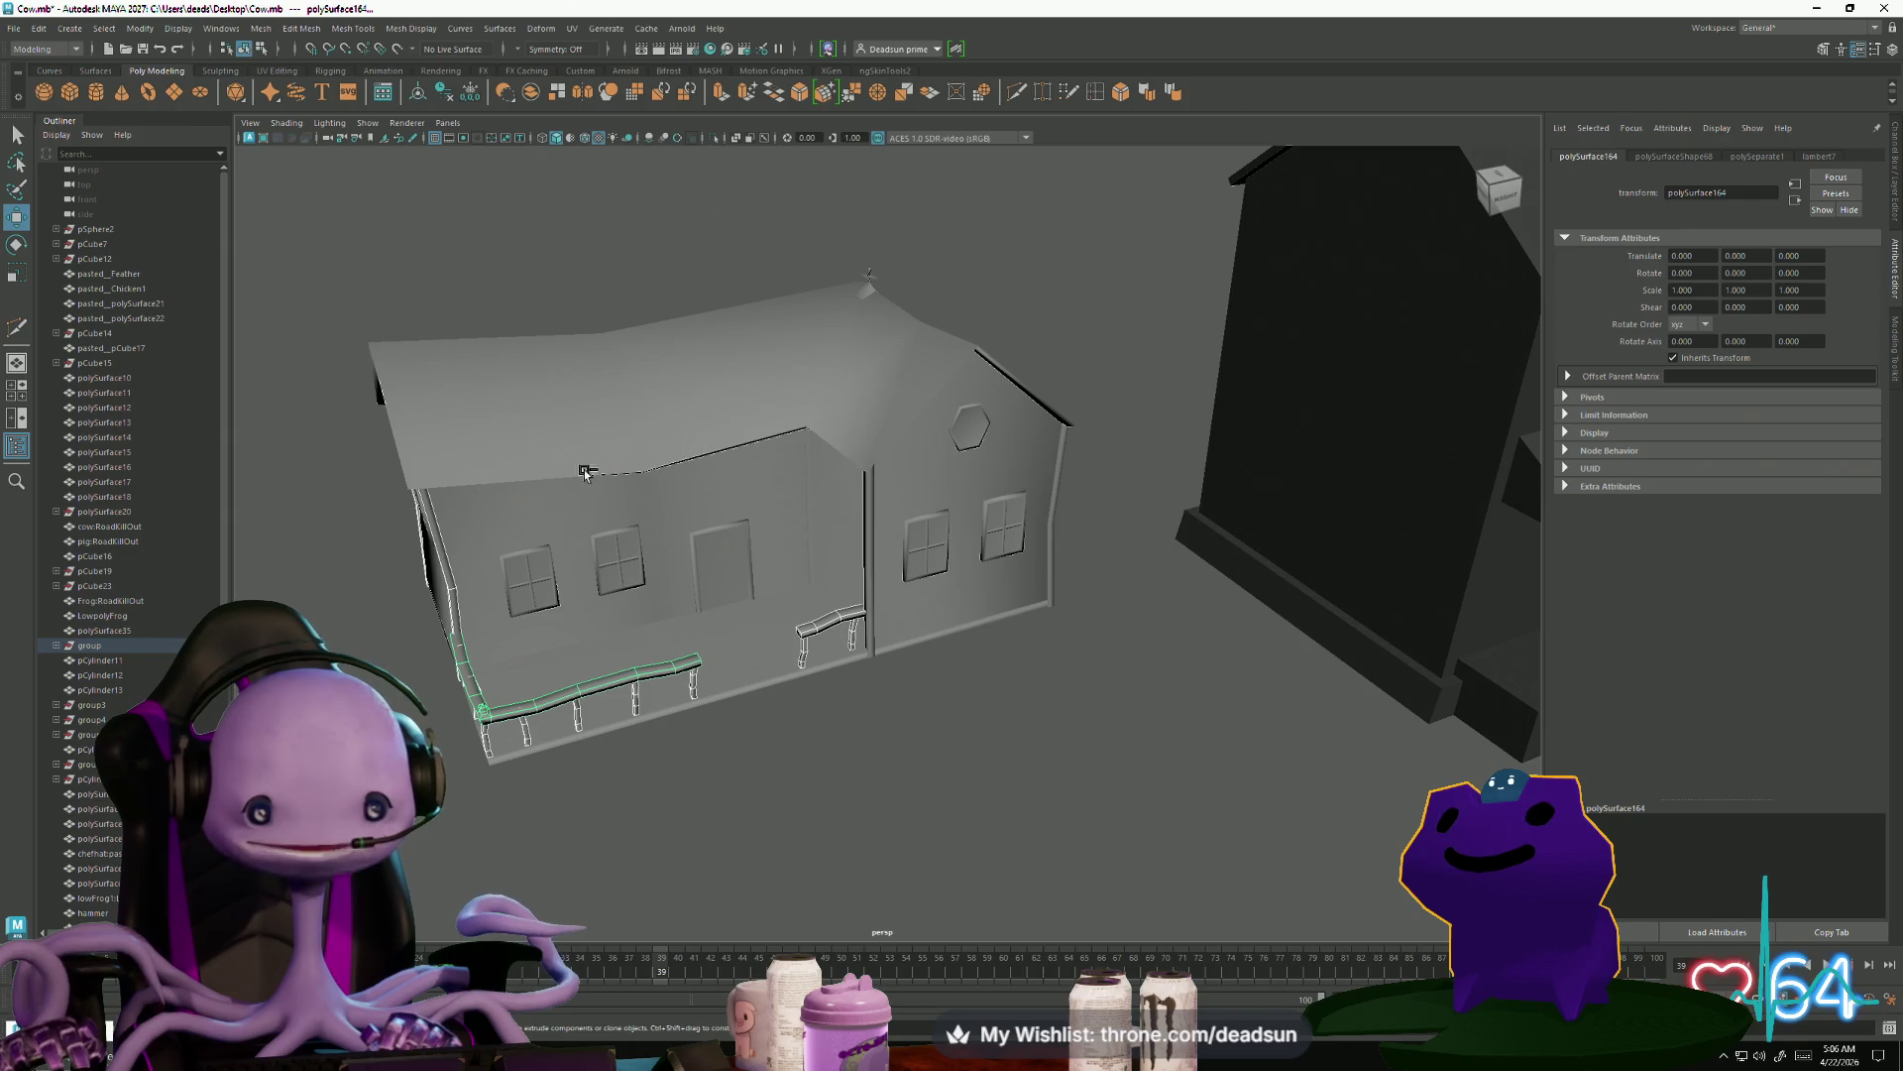
mouse_move(338, 416)
alt+mouse_down()
mouse_move(531, 672)
mouse_move(395, 704)
mouse_move(720, 686)
mouse_move(598, 654)
mouse_move(275, 345)
alt+mouse_up()
Combine the railing pieces into one object and shift it toward the dark farmhouse porch
click(261, 28)
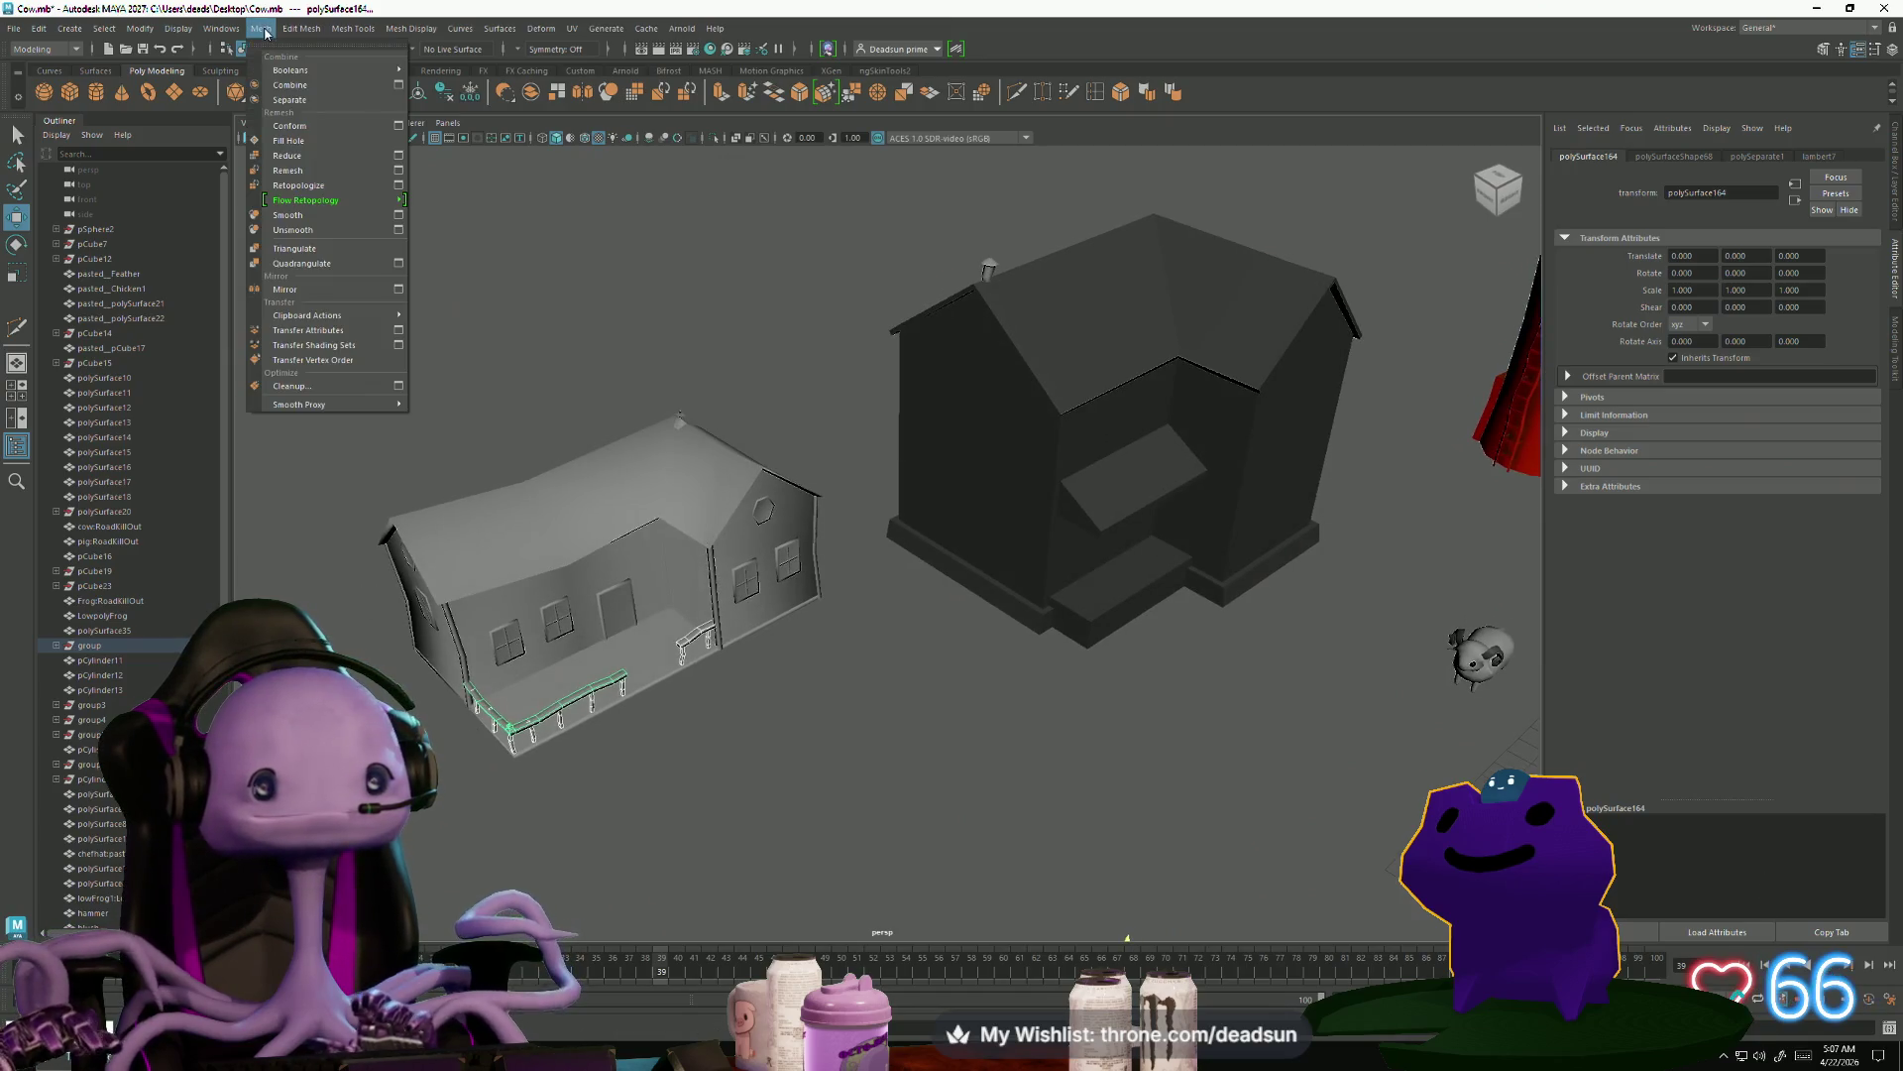
click(287, 99)
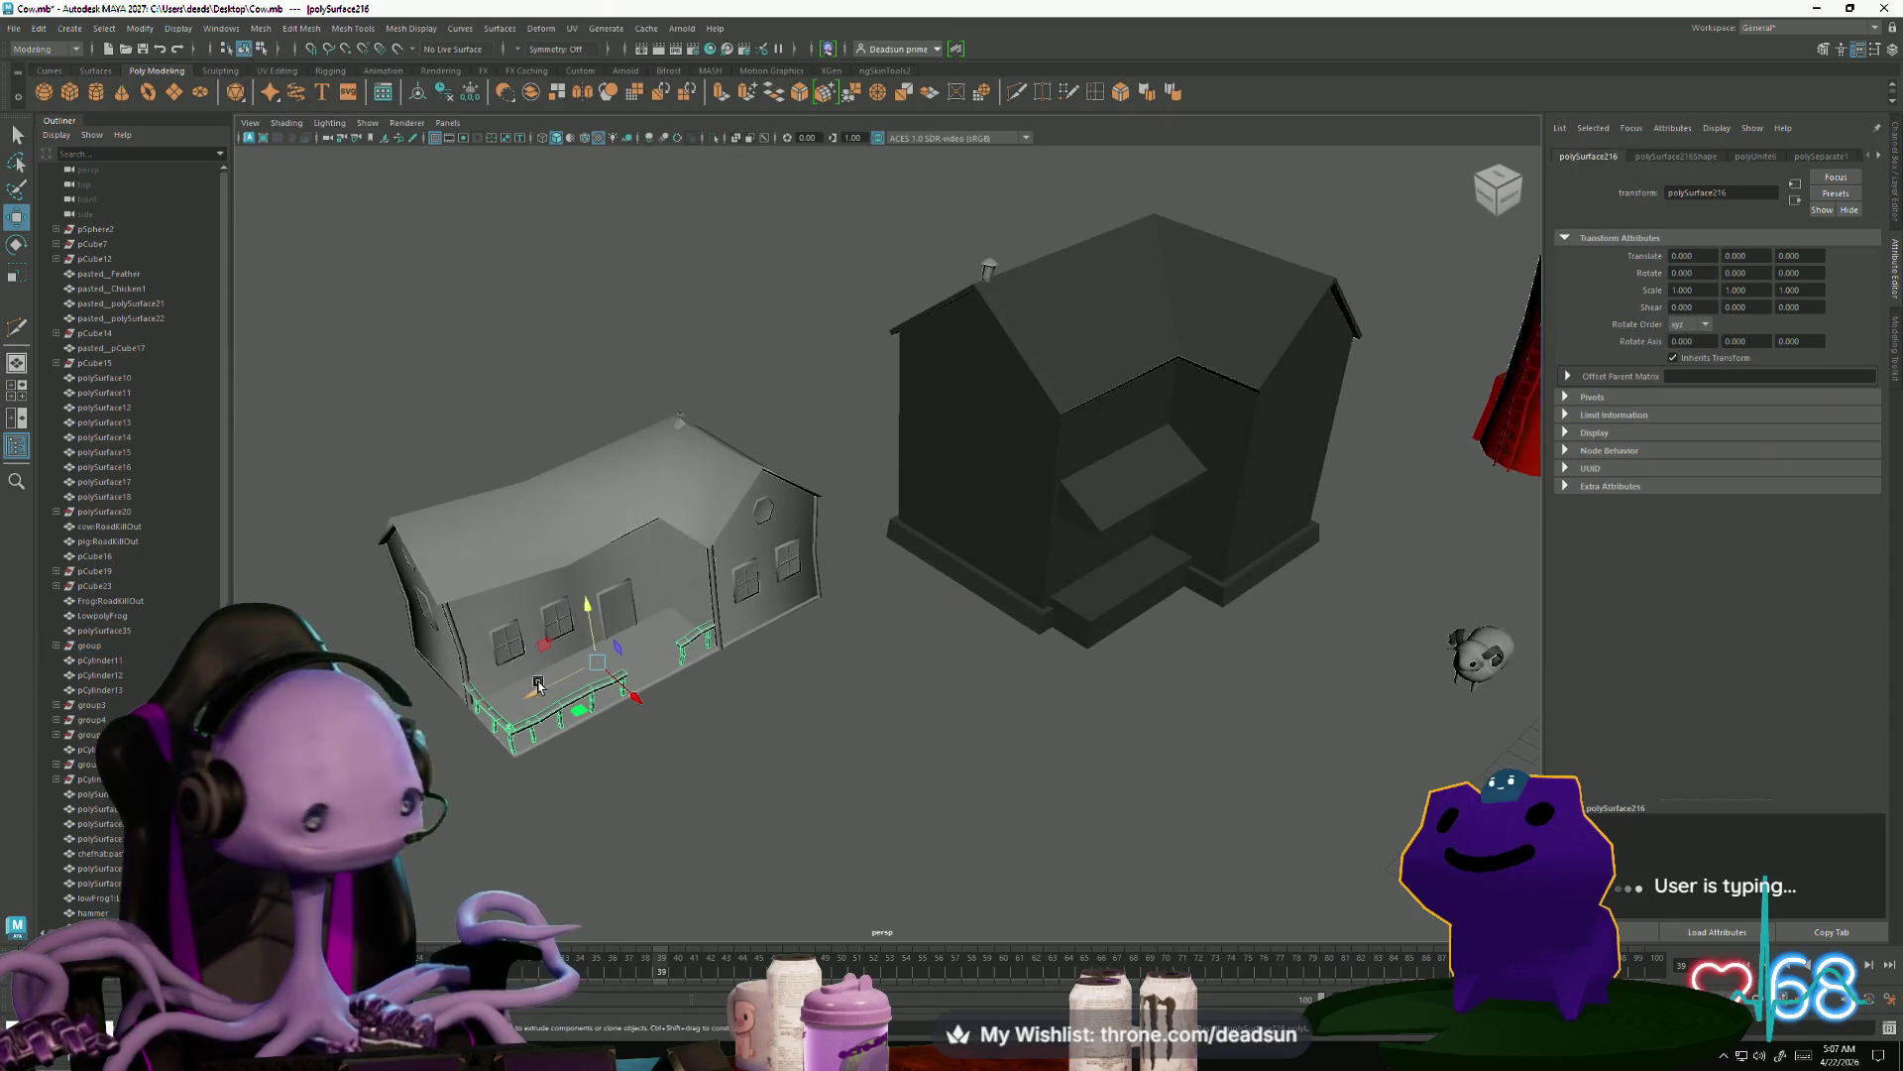
mouse_move(634, 684)
alt+mouse_down()
mouse_move(610, 689)
mouse_move(722, 813)
mouse_move(991, 639)
mouse_move(981, 677)
mouse_move(883, 646)
mouse_move(1177, 746)
mouse_move(1032, 732)
alt+mouse_up()
key(f)
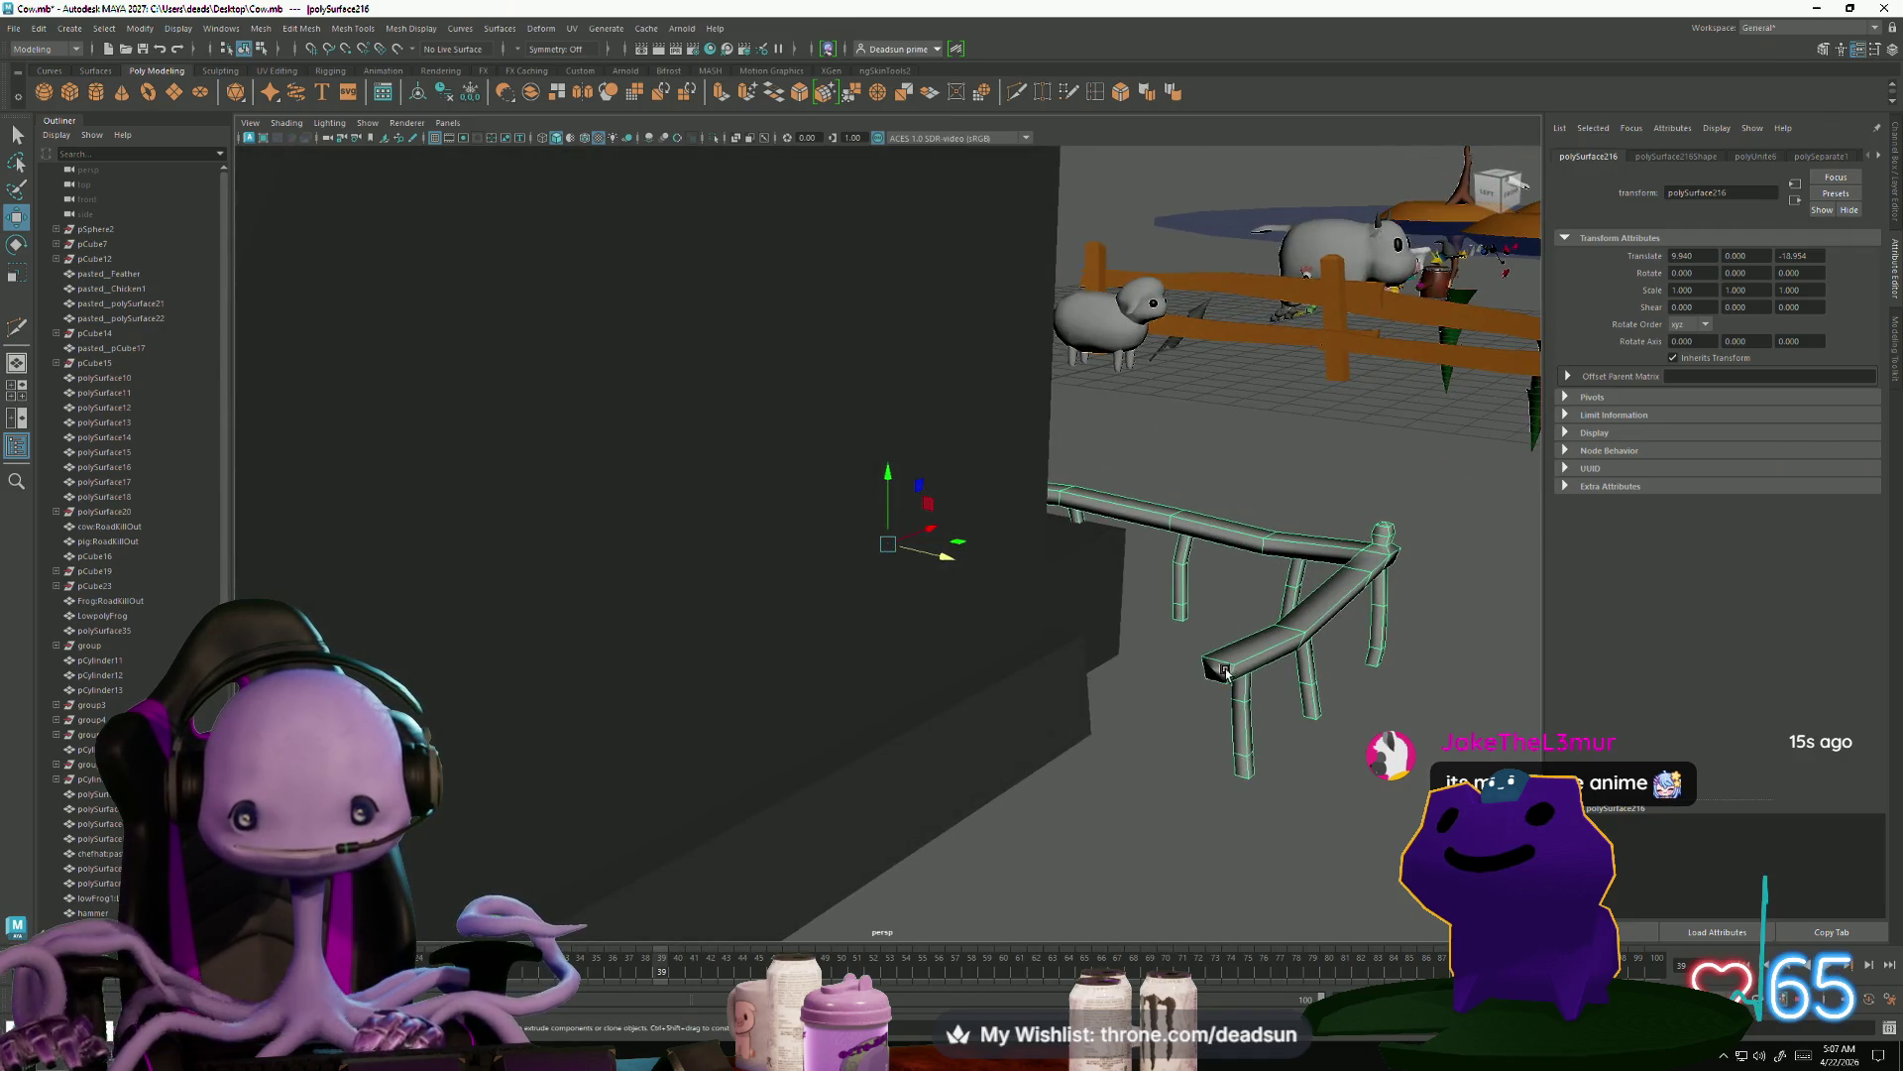
Delete the extra face from the railing in Face mode, then return to Object Mode
right_click(1225, 671)
click(1230, 651)
click(1232, 658)
alt+drag(1232, 658, 984, 698)
key(Delete)
right_click(595, 580)
click(654, 563)
Slide and raise the railing onto the dark farmhouse's porch
drag(822, 544, 490, 523)
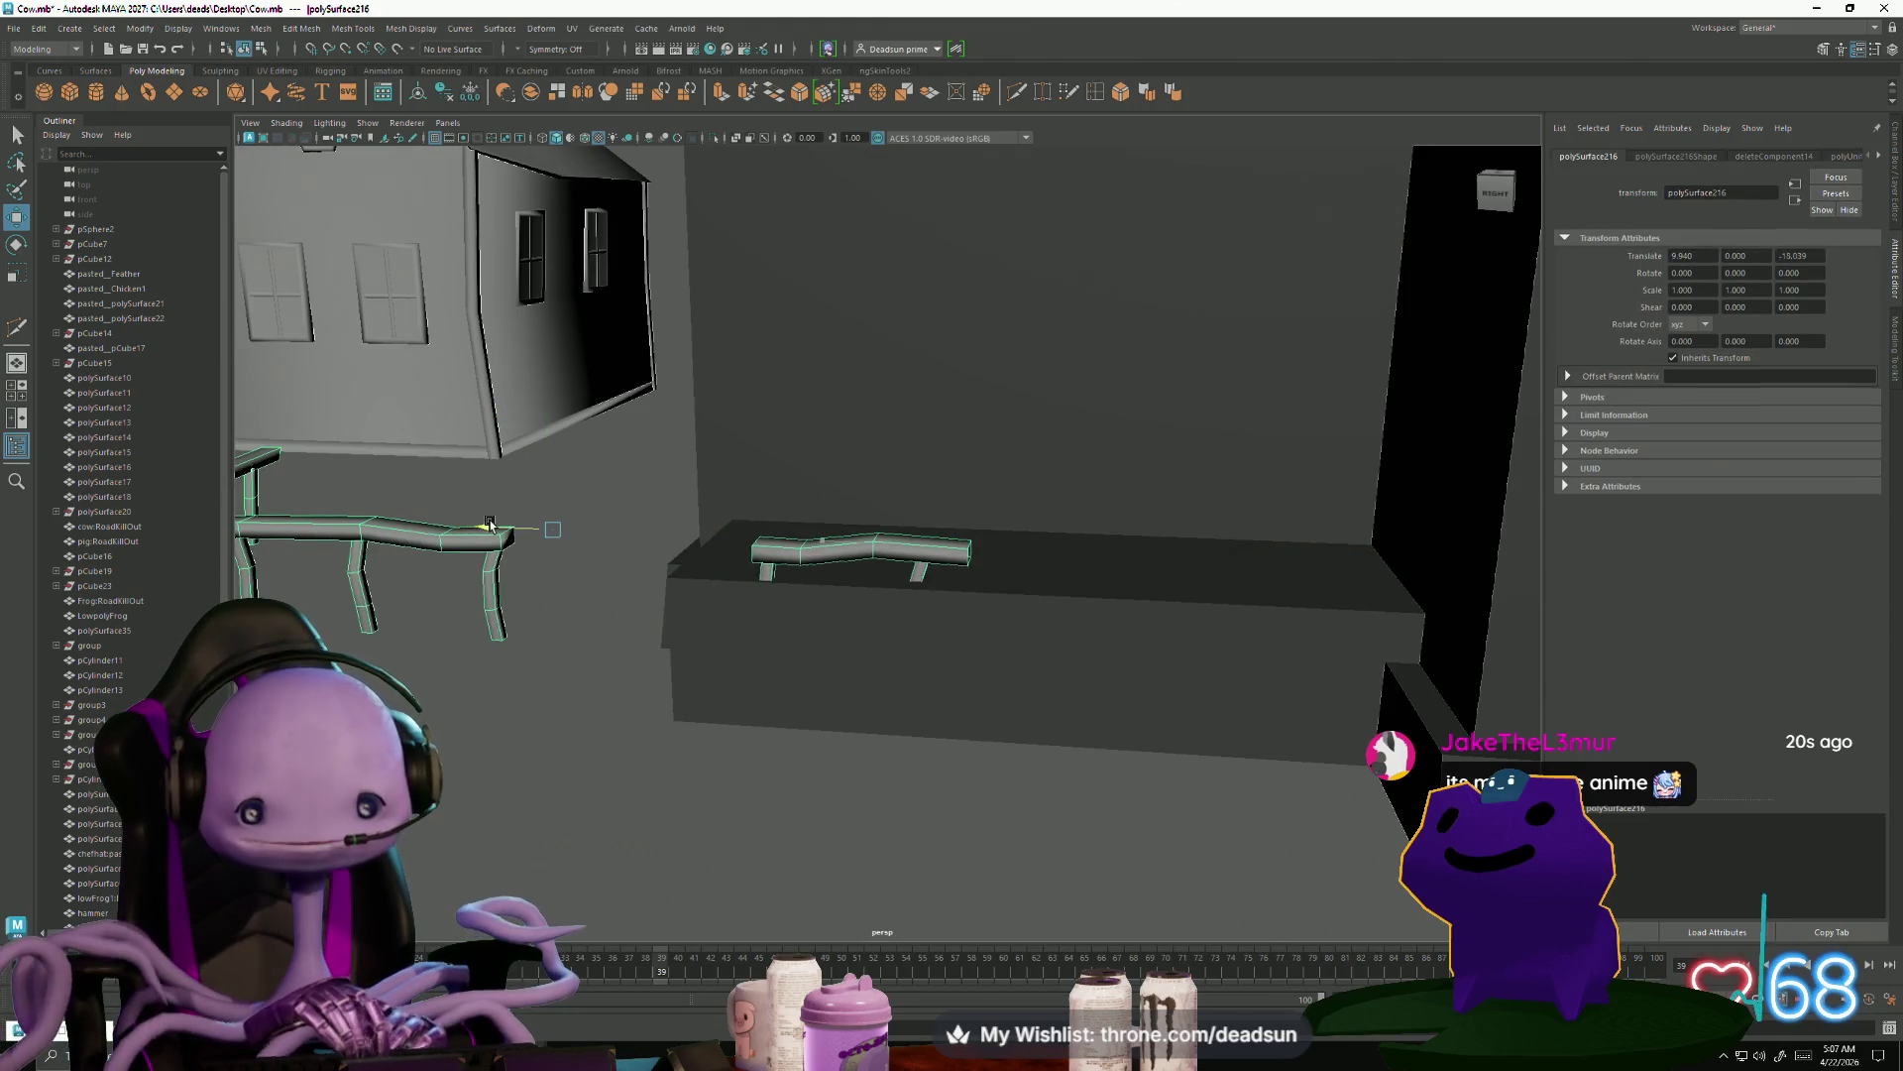
mouse_move(543, 455)
mouse_down()
mouse_move(548, 396)
mouse_move(701, 552)
mouse_move(821, 566)
mouse_up()
scroll(821, 566, down, 5)
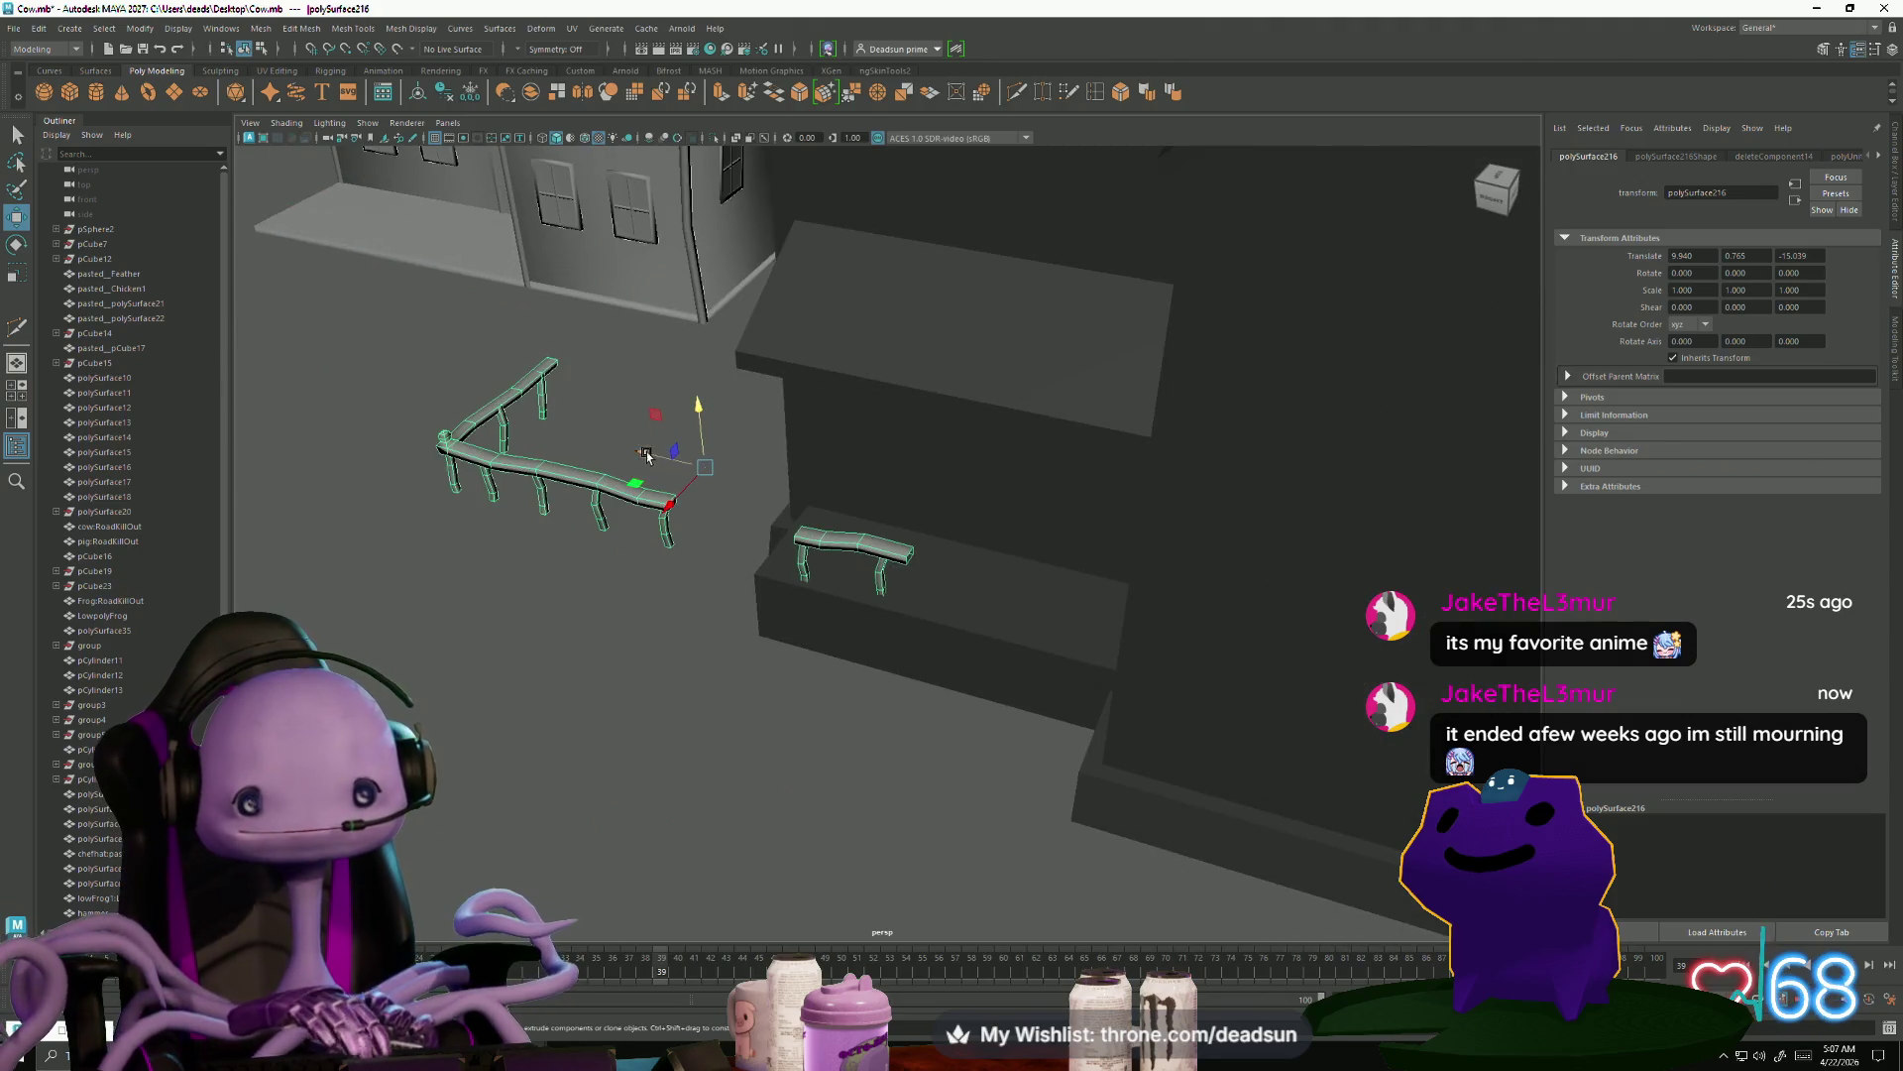
mouse_move(647, 455)
mouse_down()
mouse_move(922, 540)
mouse_move(859, 509)
mouse_move(650, 667)
mouse_move(688, 659)
mouse_up()
Scale the railing down in X and Z so it fits the porch
key(r)
mouse_move(768, 566)
mouse_down()
mouse_move(1037, 667)
mouse_move(986, 680)
mouse_move(1011, 691)
mouse_up()
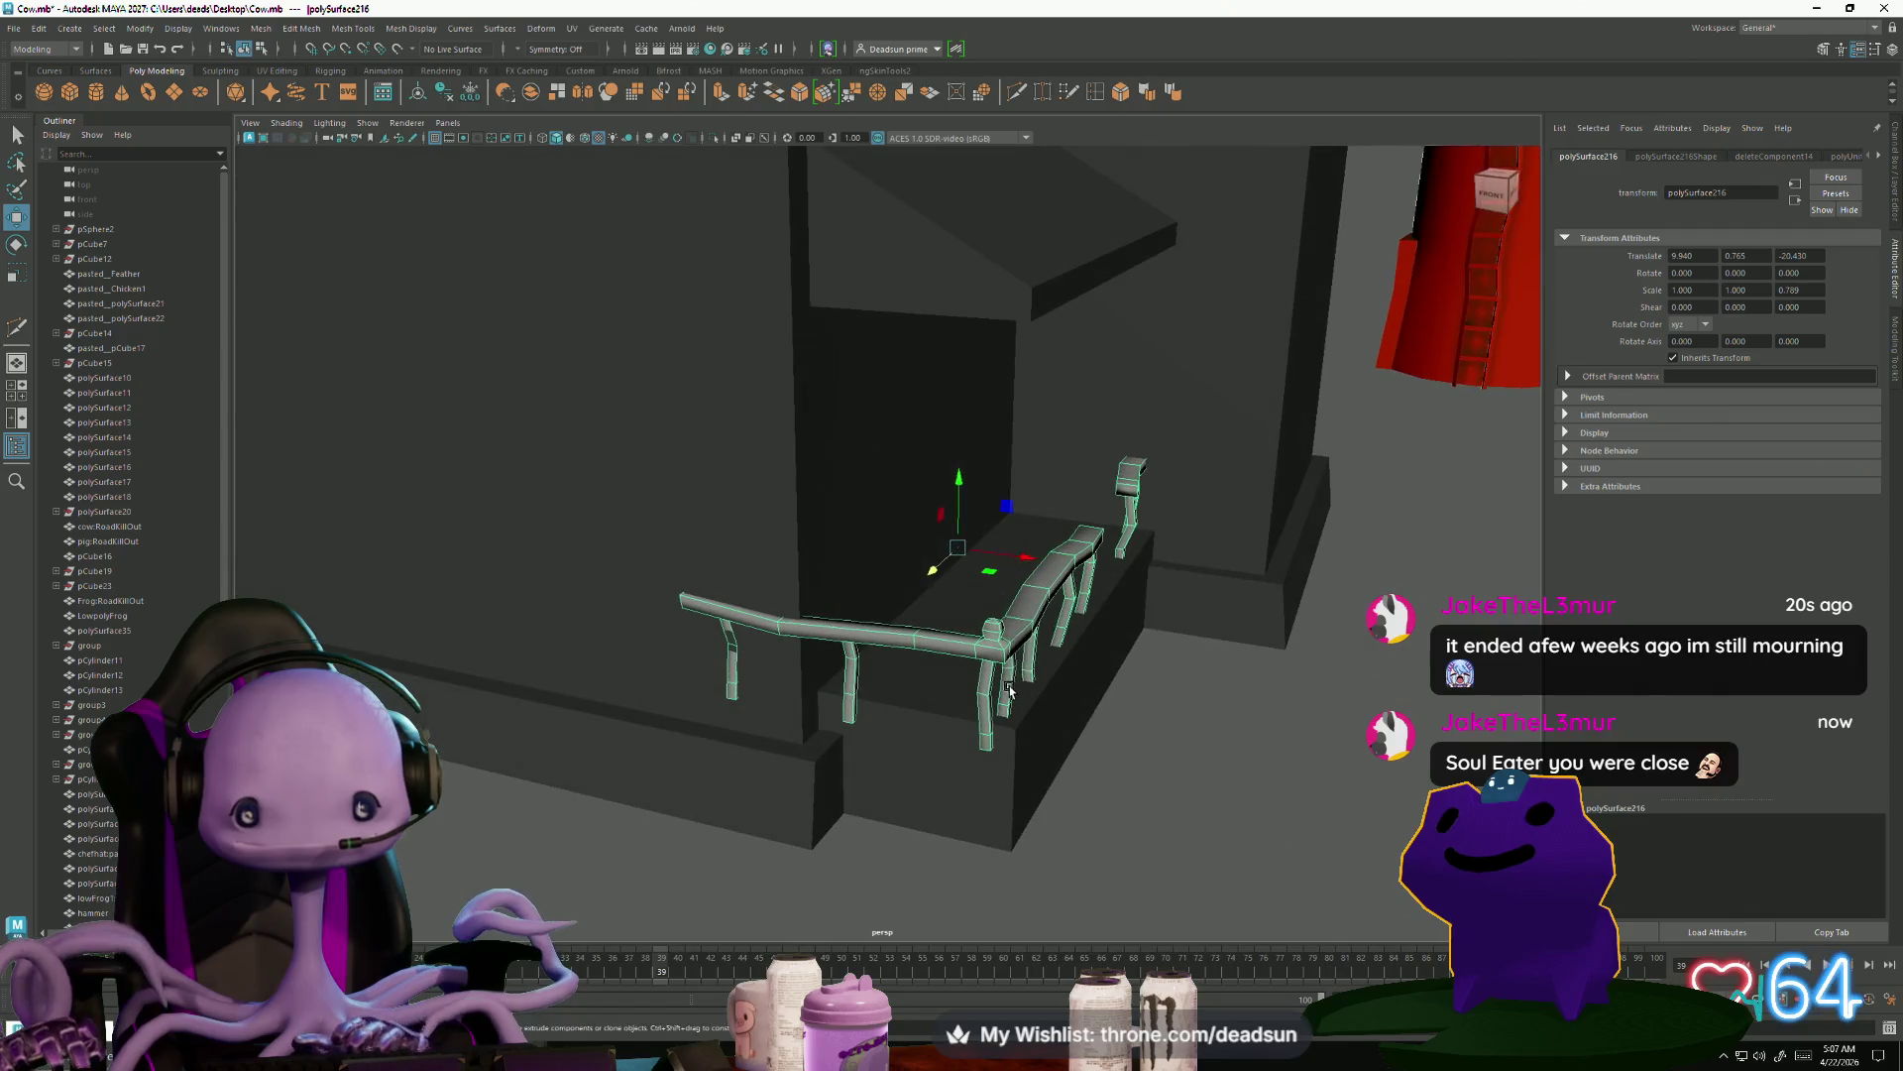
mouse_move(1016, 561)
mouse_down()
mouse_move(987, 558)
mouse_move(1063, 579)
mouse_move(772, 623)
mouse_move(751, 573)
mouse_move(781, 626)
mouse_move(804, 614)
mouse_up()
key(r)
key(w)
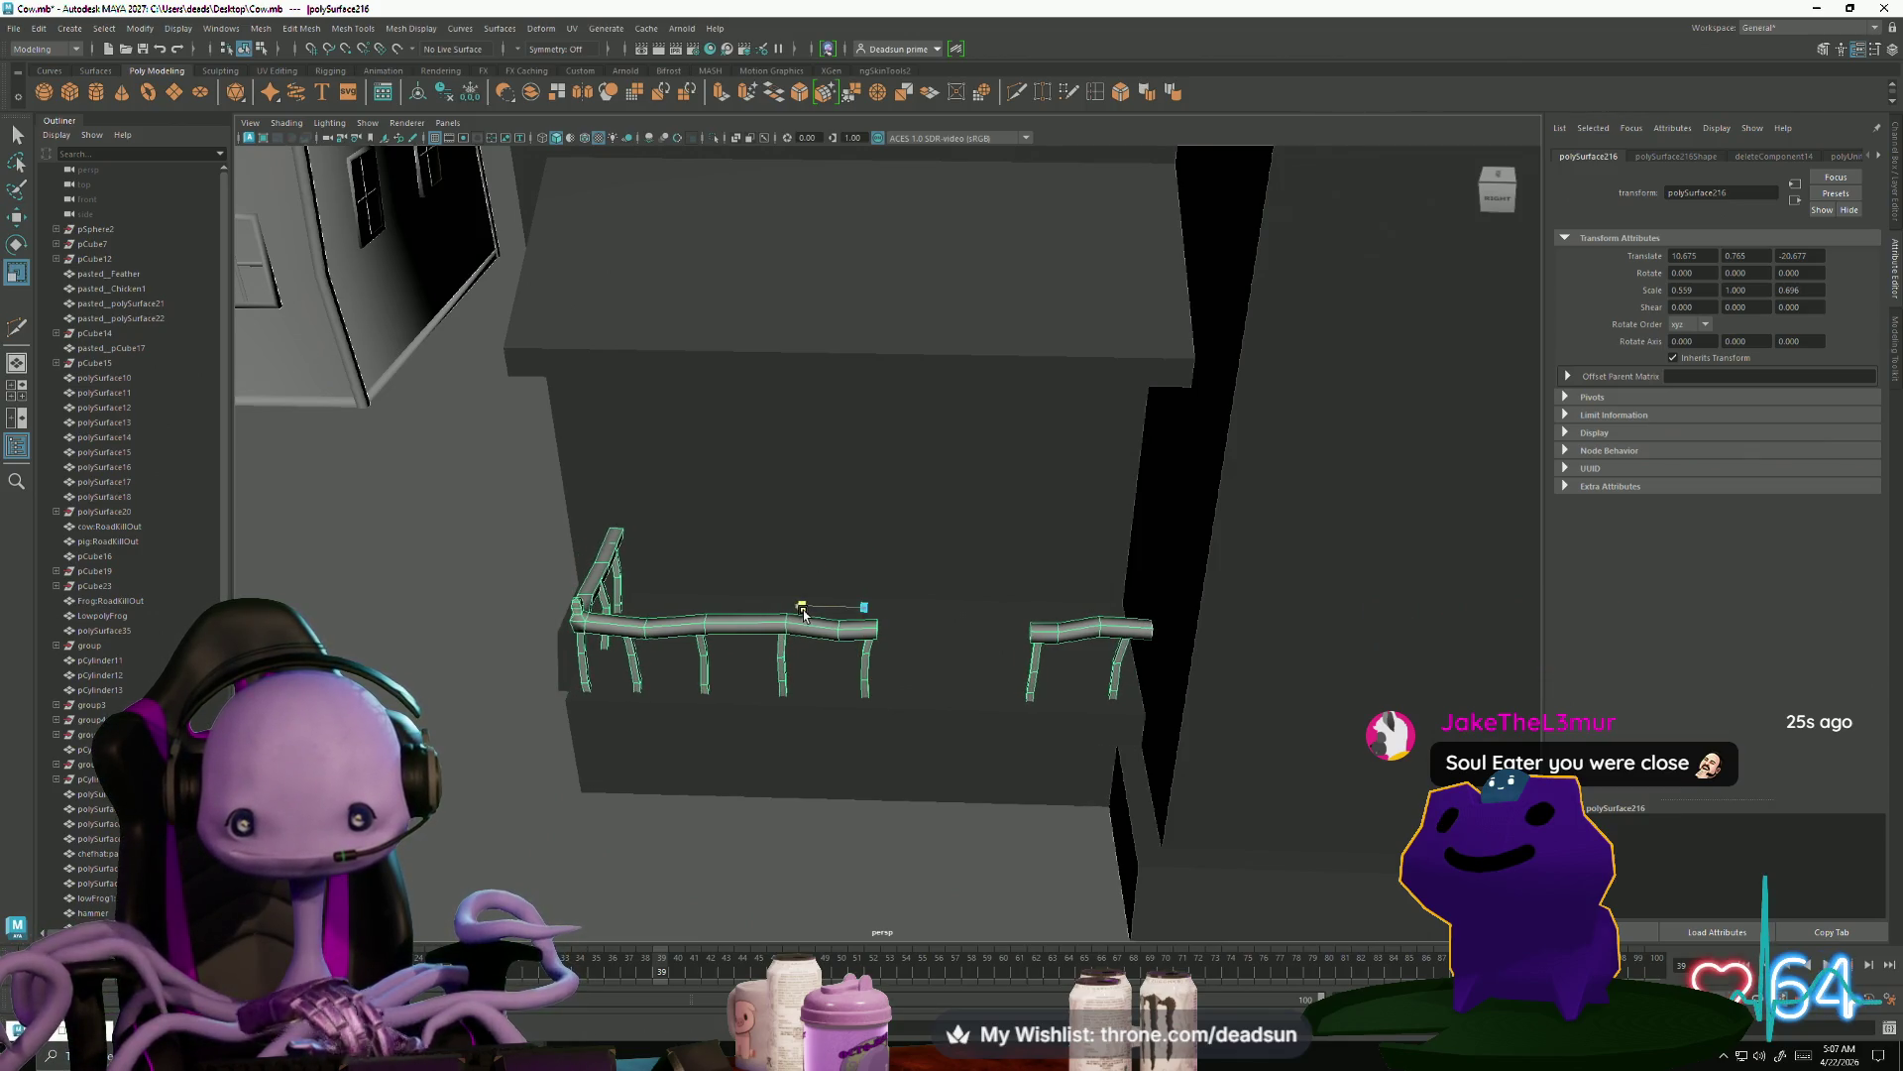
Clear the railing selection and select the white house's door
alt+right_drag(803, 615, 595, 753)
mouse_move(594, 753)
alt+mouse_down()
mouse_move(518, 645)
mouse_move(786, 794)
mouse_move(859, 758)
mouse_move(877, 645)
mouse_move(816, 645)
mouse_move(822, 592)
mouse_move(659, 774)
mouse_move(618, 734)
mouse_move(654, 756)
alt+mouse_up()
right_click(824, 563)
click(823, 644)
mouse_move(654, 756)
alt+right_down()
mouse_move(717, 795)
mouse_move(700, 807)
mouse_move(744, 805)
mouse_move(782, 838)
alt+right_up()
mouse_move(782, 838)
alt+mouse_down()
mouse_move(615, 770)
mouse_move(658, 730)
mouse_move(609, 731)
alt+mouse_up()
click(407, 543)
alt+drag(406, 543, 555, 674)
scroll(557, 676, down, 5)
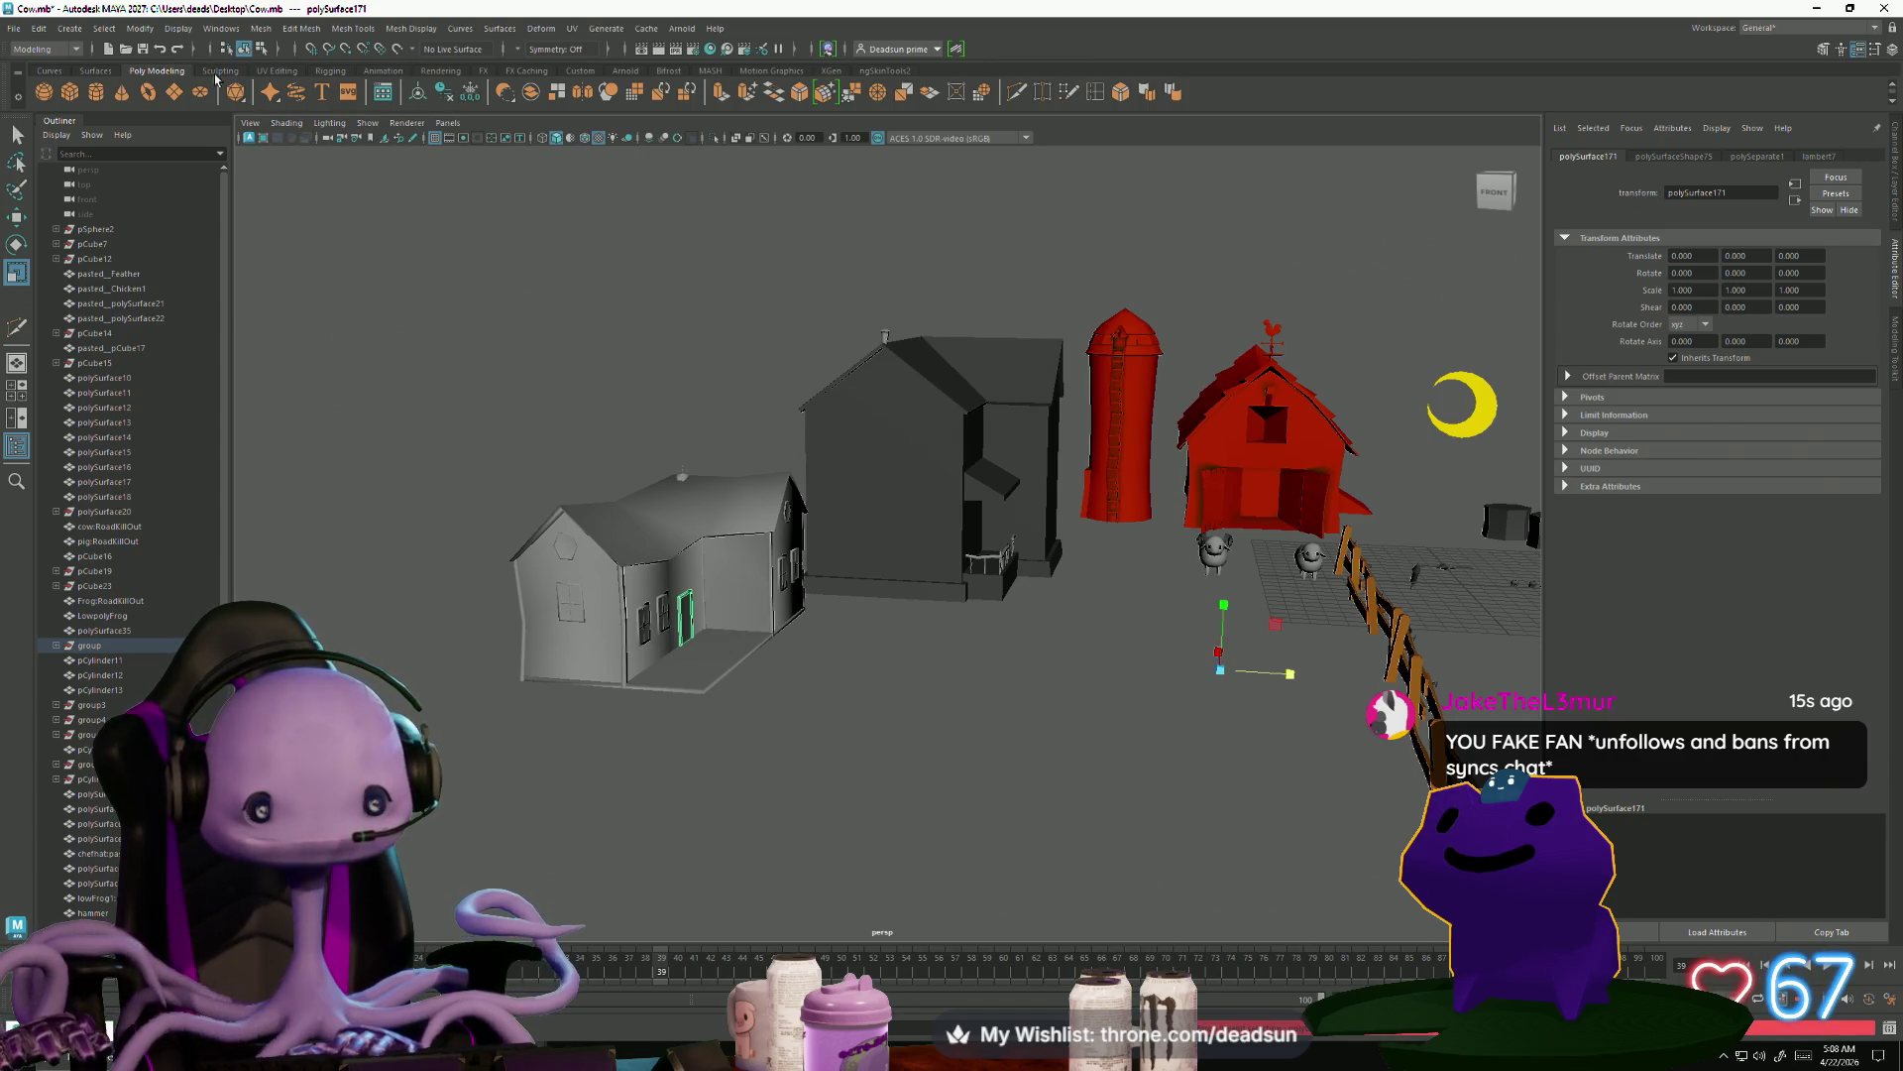
Center the door's pivot and move it up onto the dark farmhouse porch behind the railing
click(140, 29)
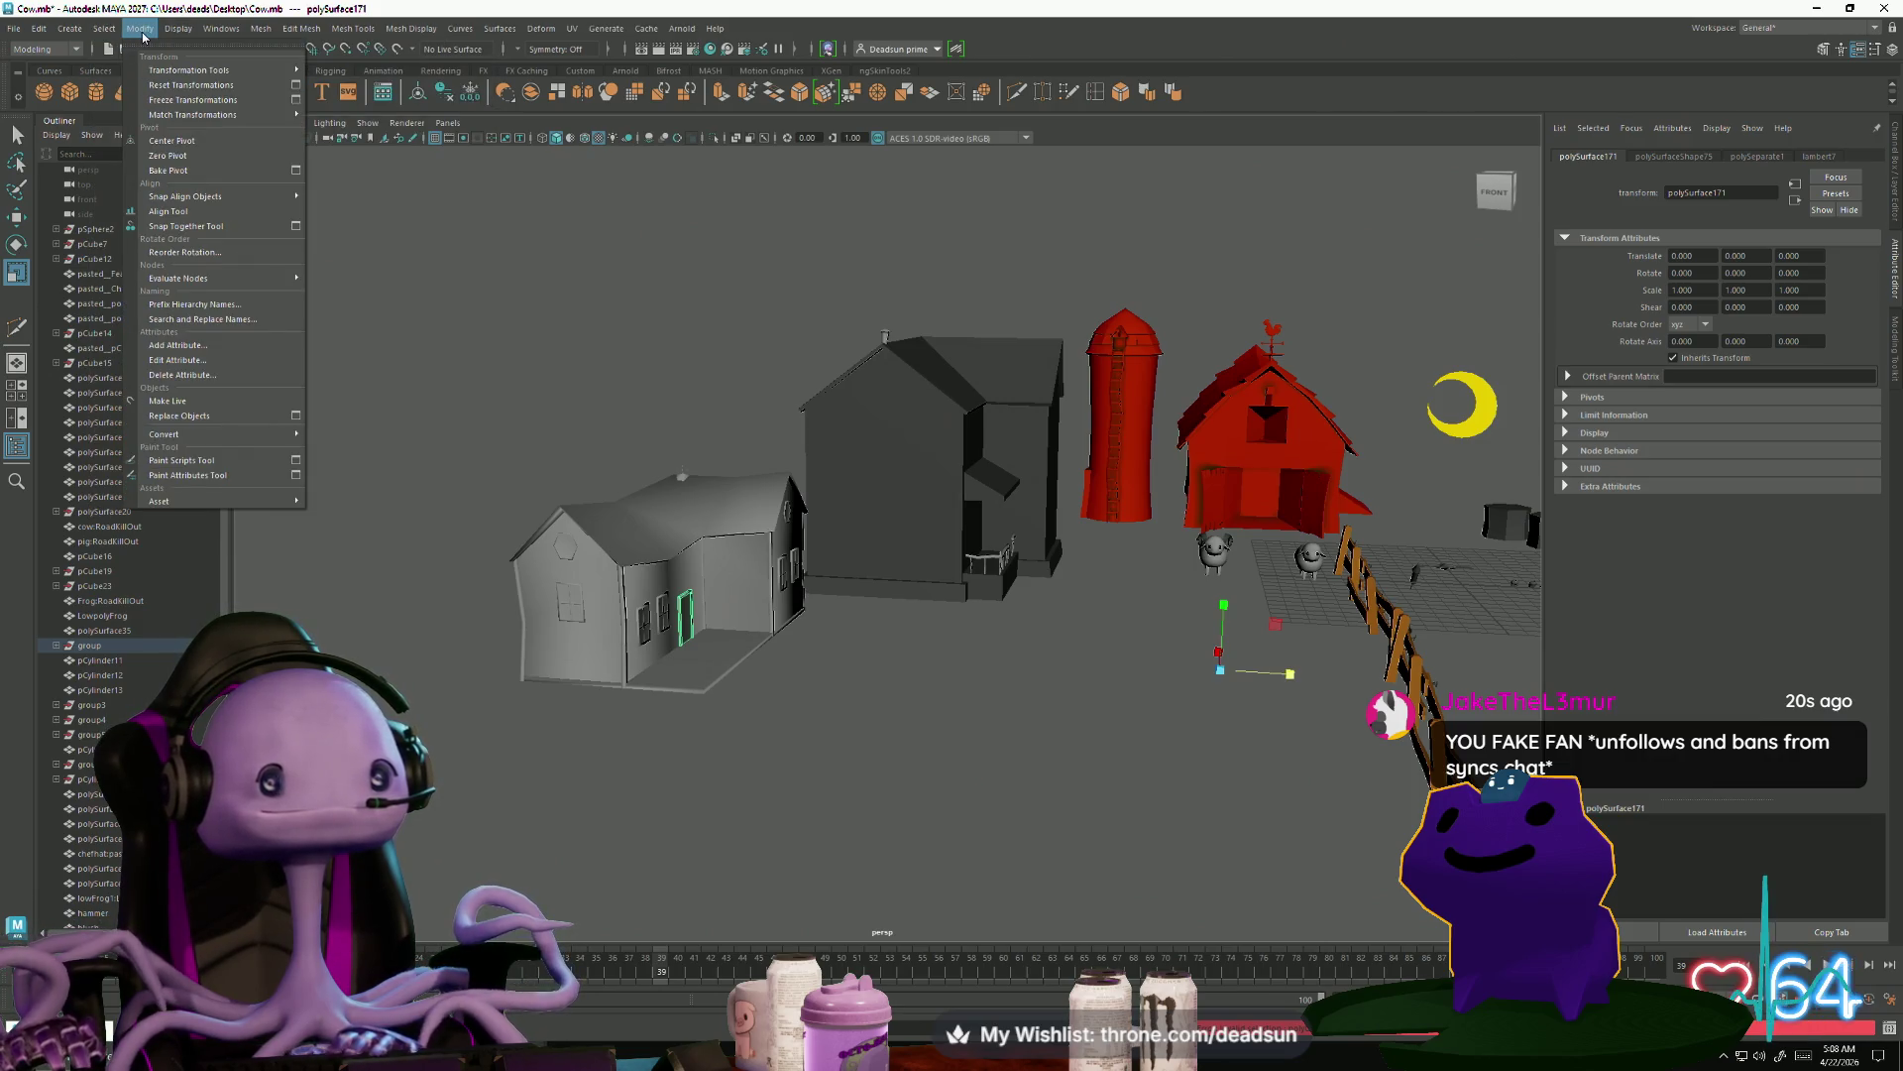
click(188, 144)
mouse_move(892, 446)
alt+mouse_down()
mouse_move(1140, 515)
mouse_move(1535, 674)
alt+mouse_up()
key(w)
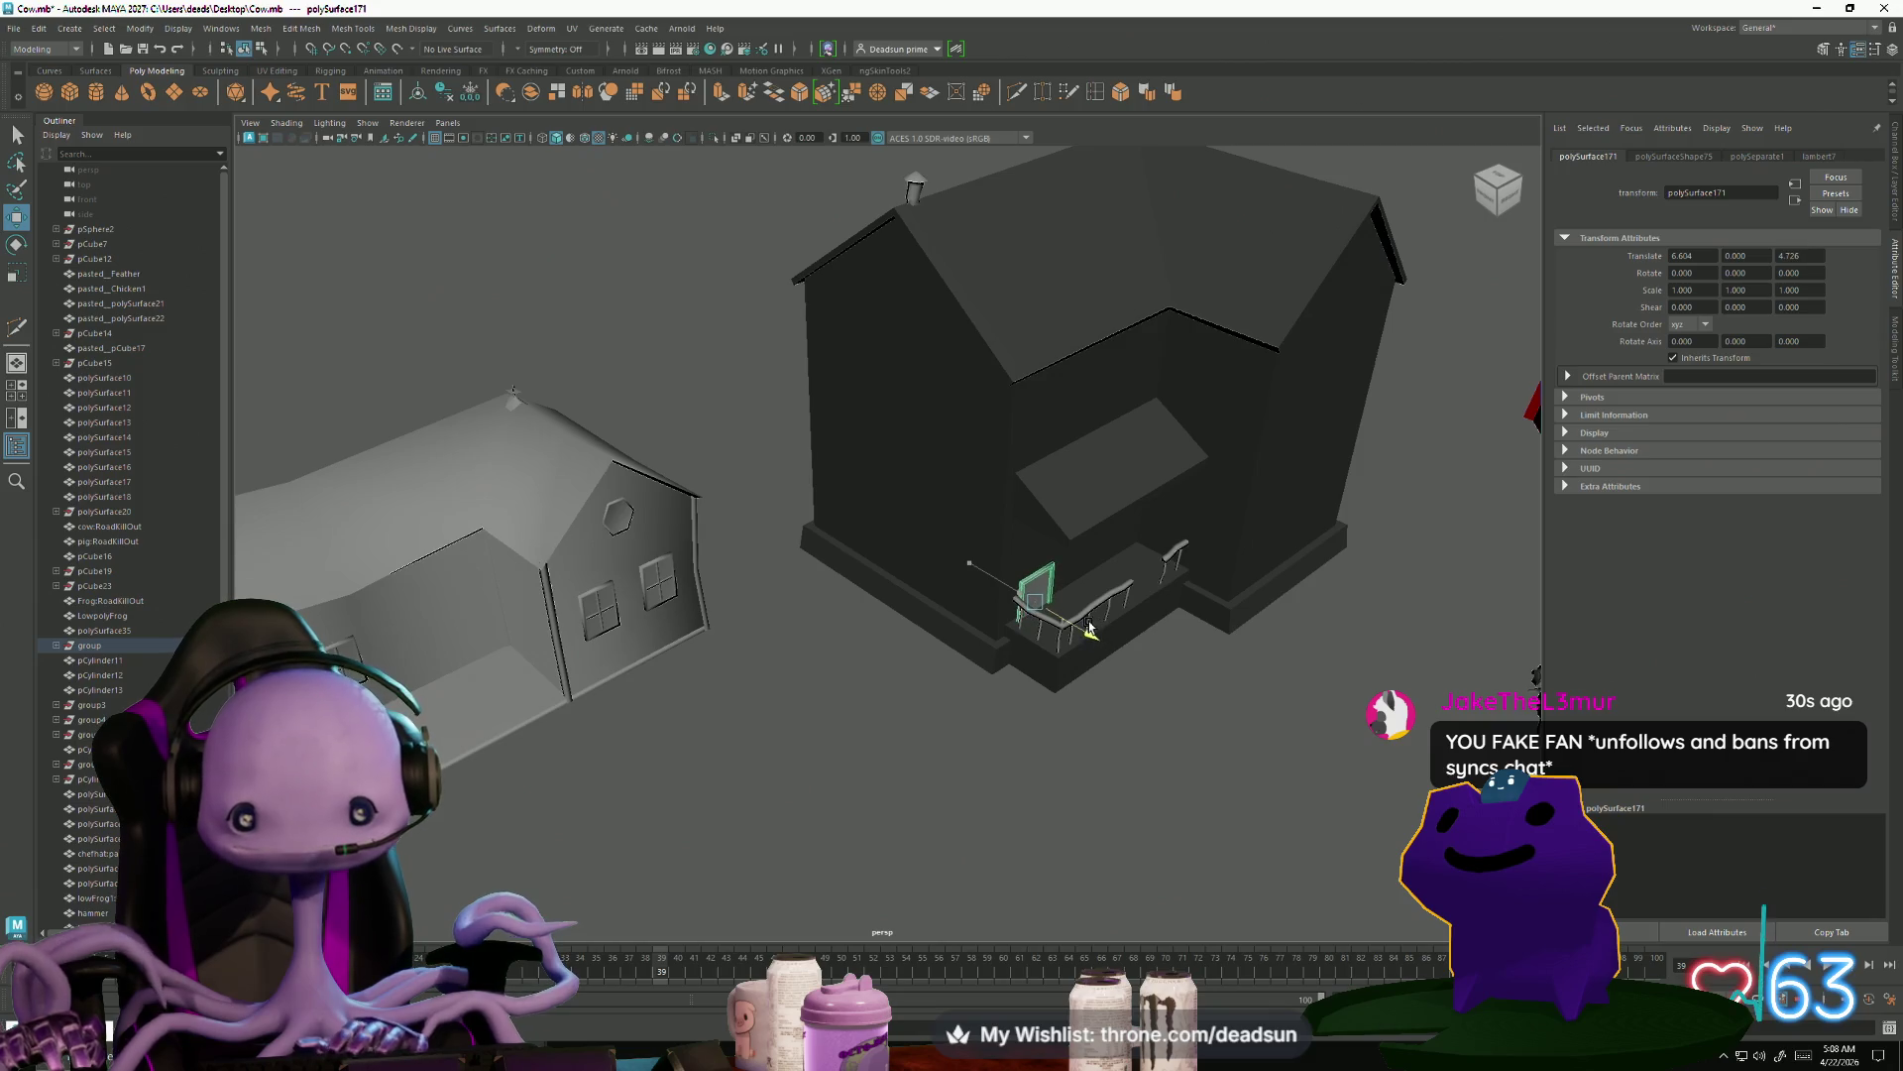
key(f)
mouse_move(977, 628)
alt+mouse_down()
mouse_move(829, 532)
mouse_move(820, 446)
alt+mouse_up()
drag(880, 372, 894, 367)
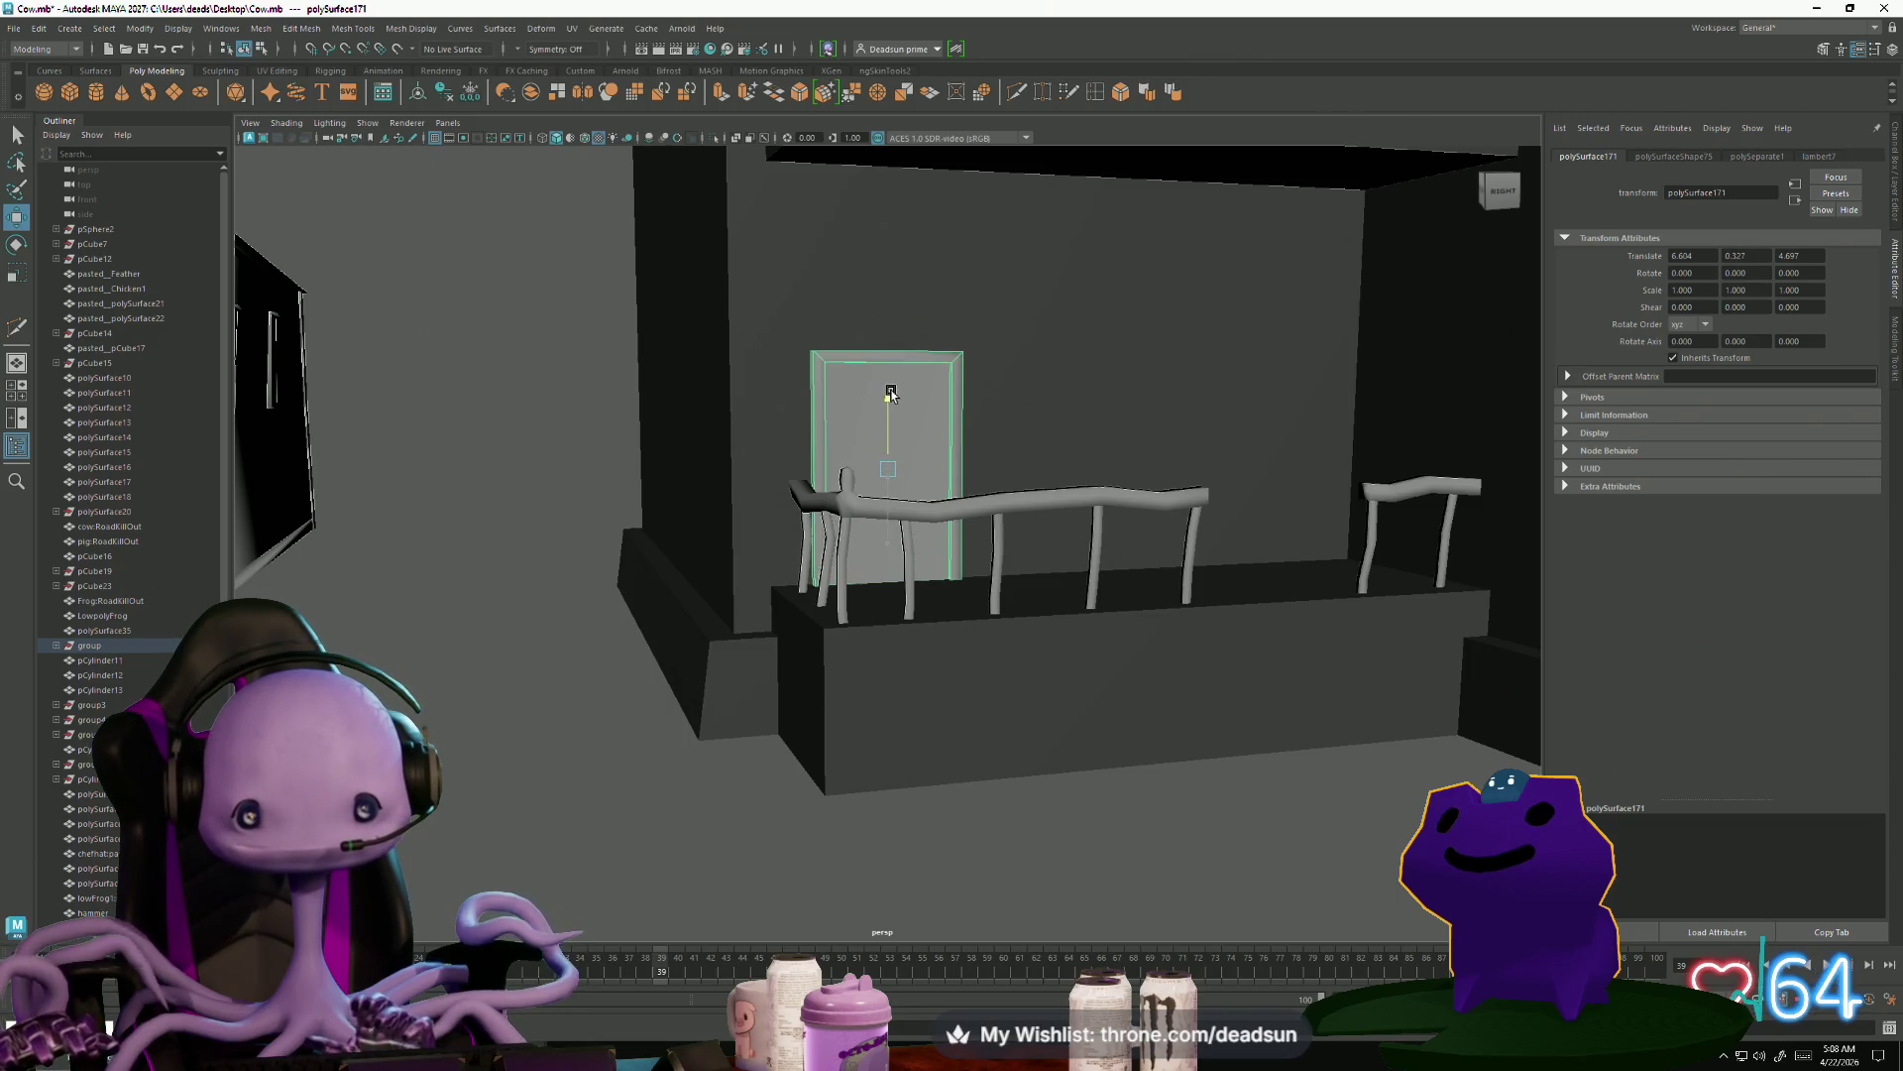
mouse_move(814, 476)
mouse_down()
mouse_move(1180, 477)
mouse_move(1140, 476)
mouse_up()
mouse_move(1140, 476)
alt+mouse_down()
mouse_move(1105, 473)
mouse_move(1179, 513)
mouse_move(979, 610)
alt+mouse_up()
Switch the farmhouse to vertex mode and select its upper roof vertices
scroll(980, 611, down, 10)
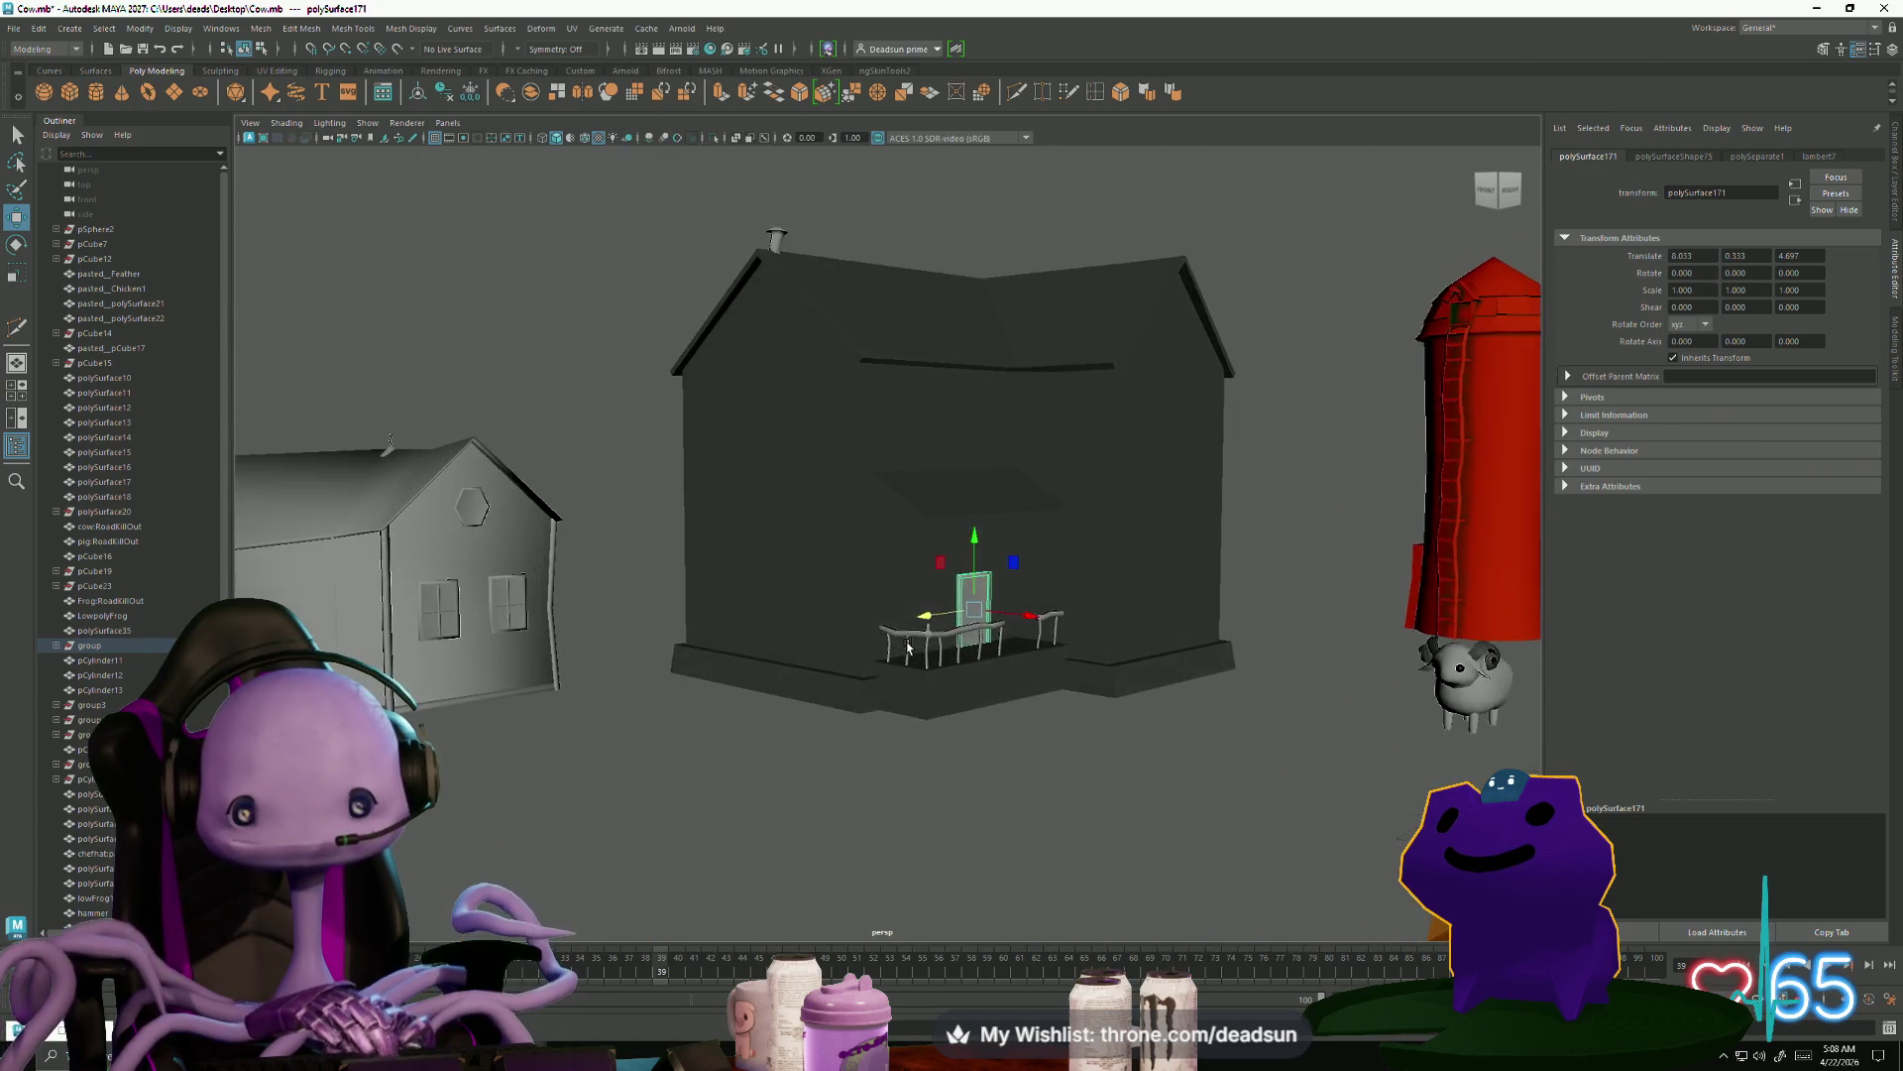
scroll(908, 647, down, 5)
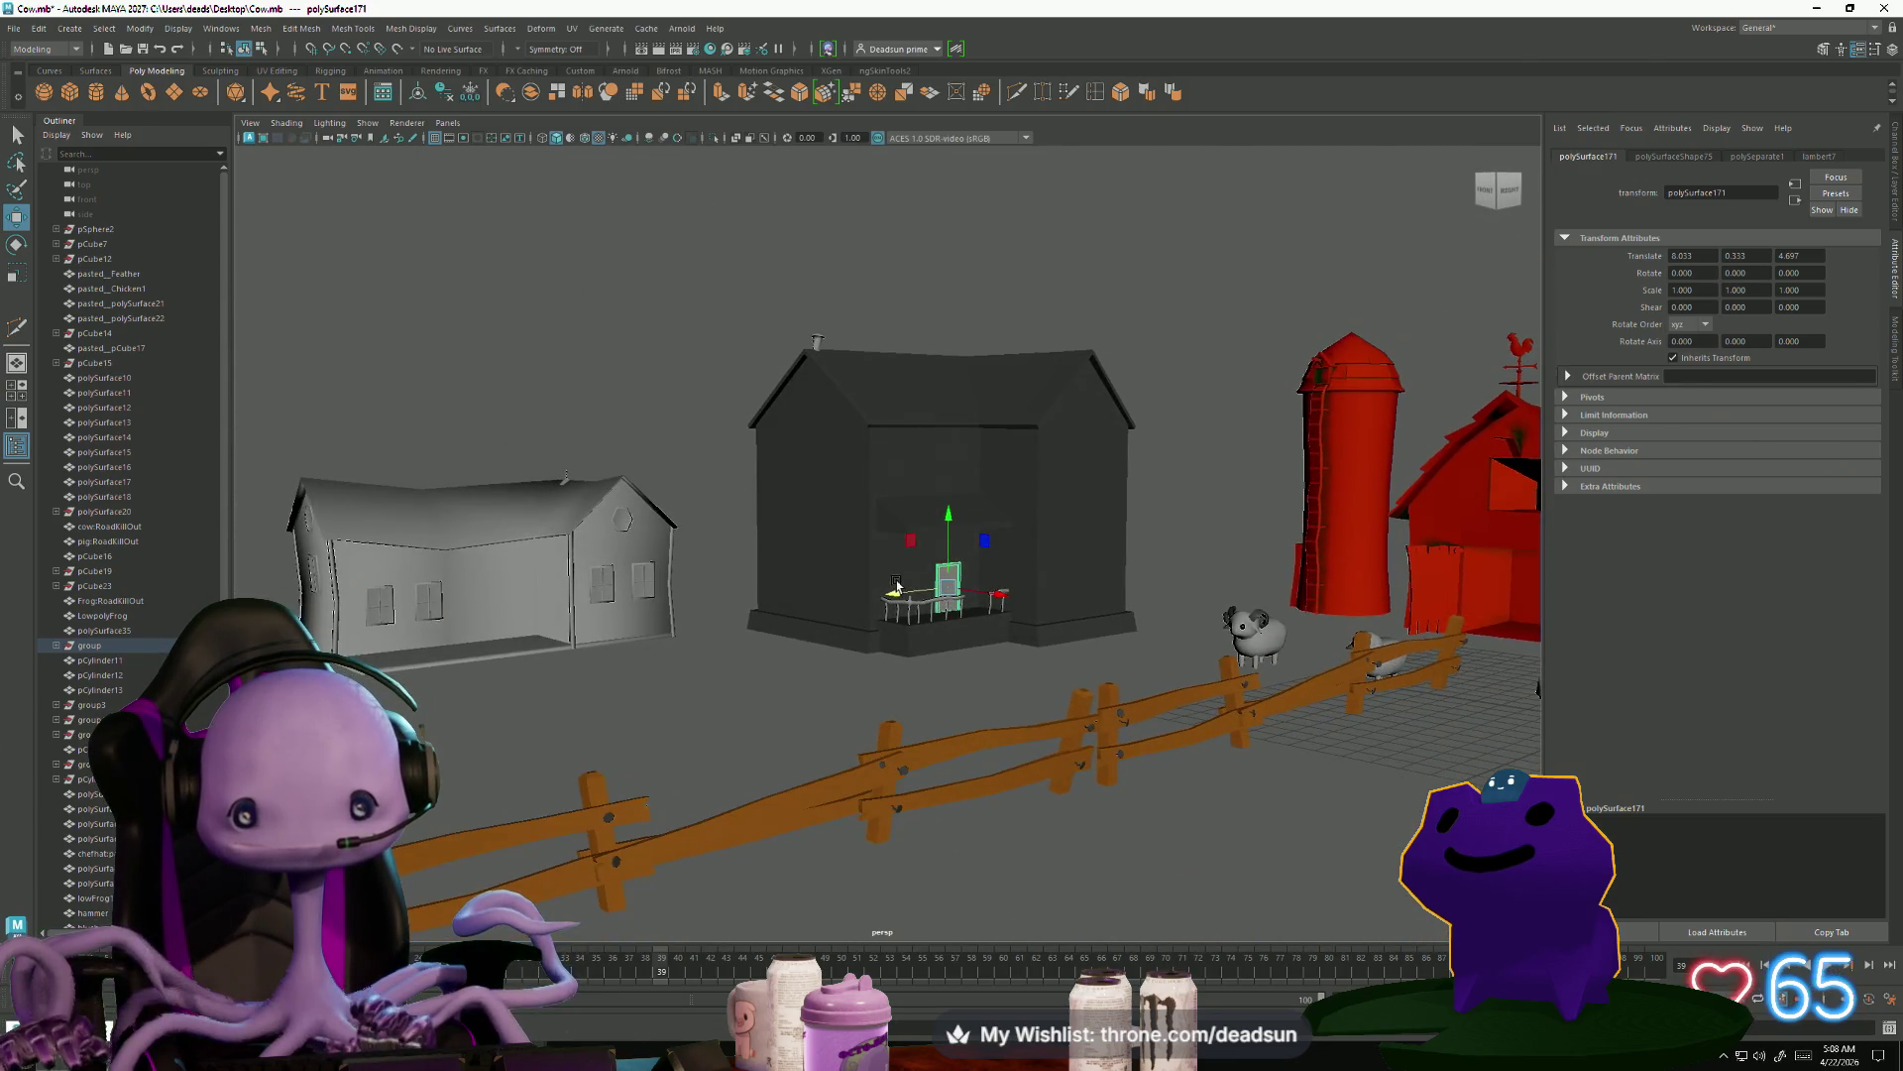
right_drag(872, 519, 823, 510)
drag(668, 248, 1200, 549)
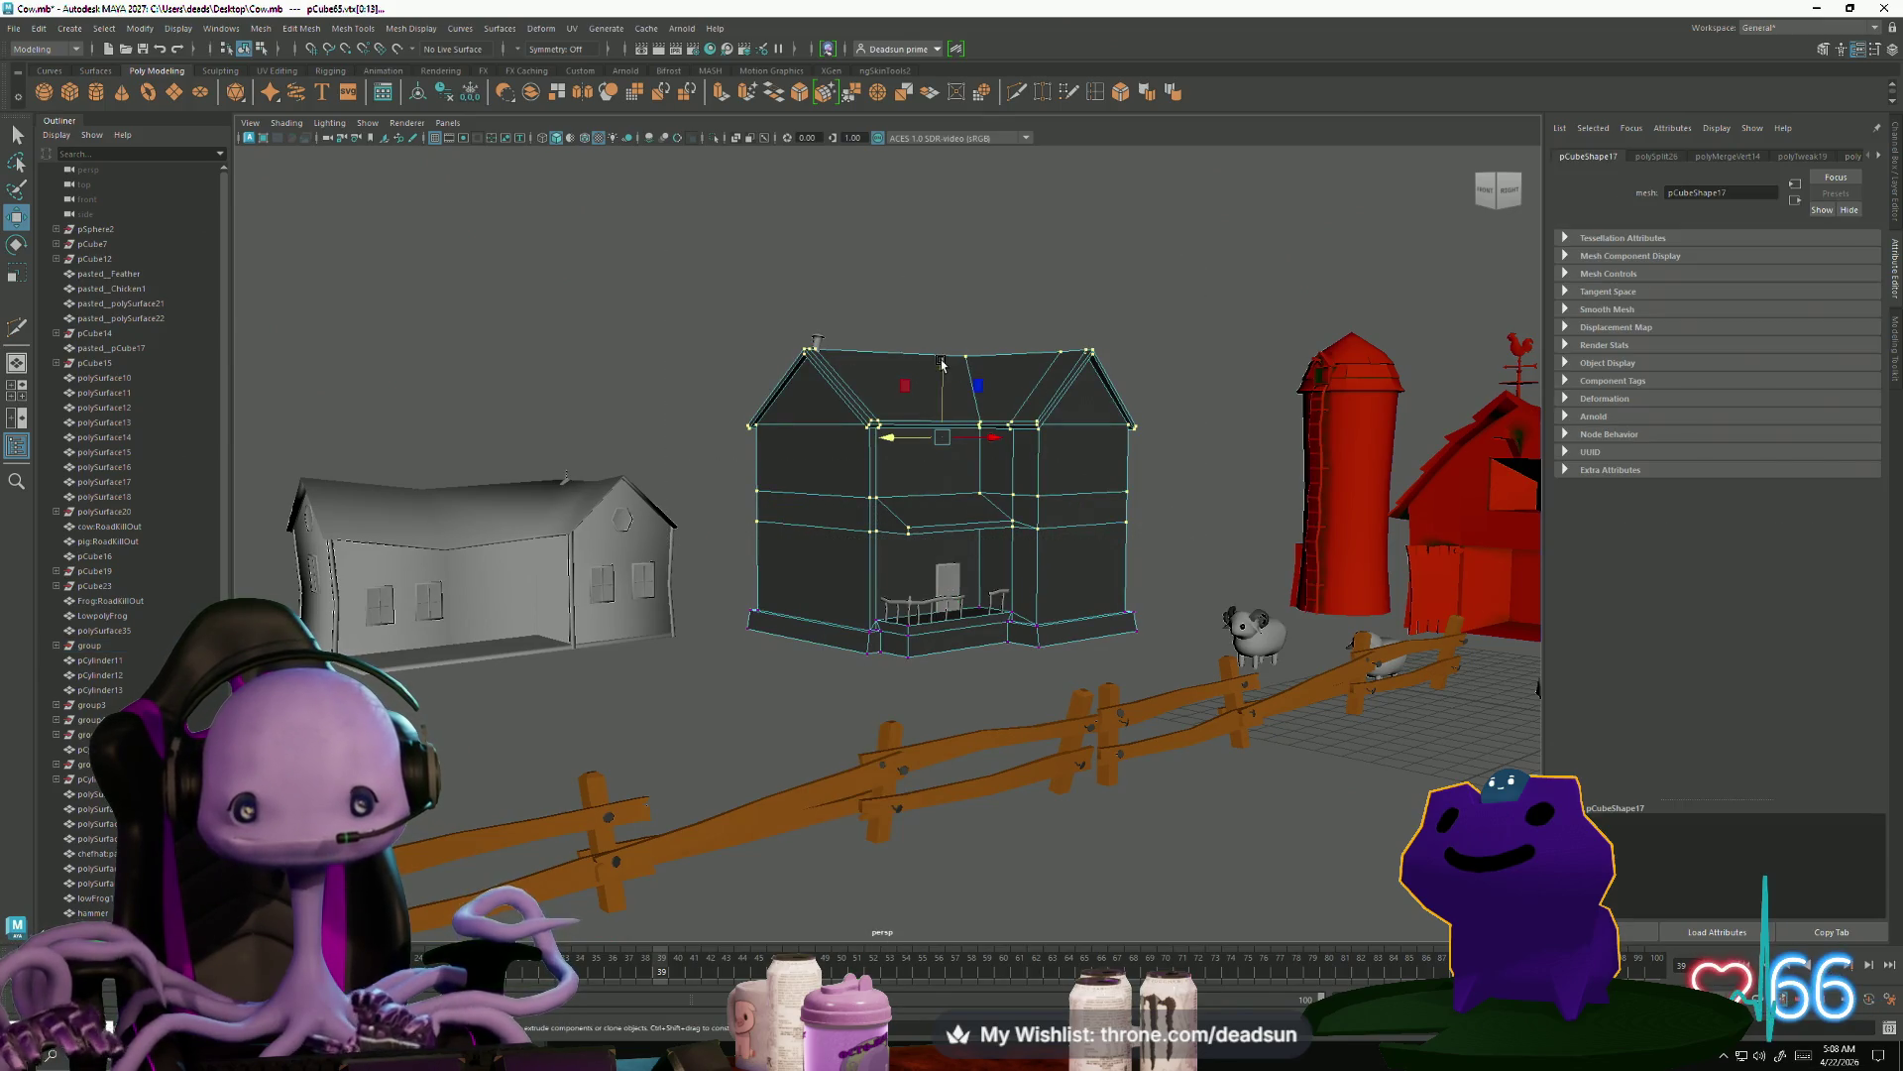
Lower the selected upper roof vertices of the dark farmhouse
drag(942, 364, 937, 372)
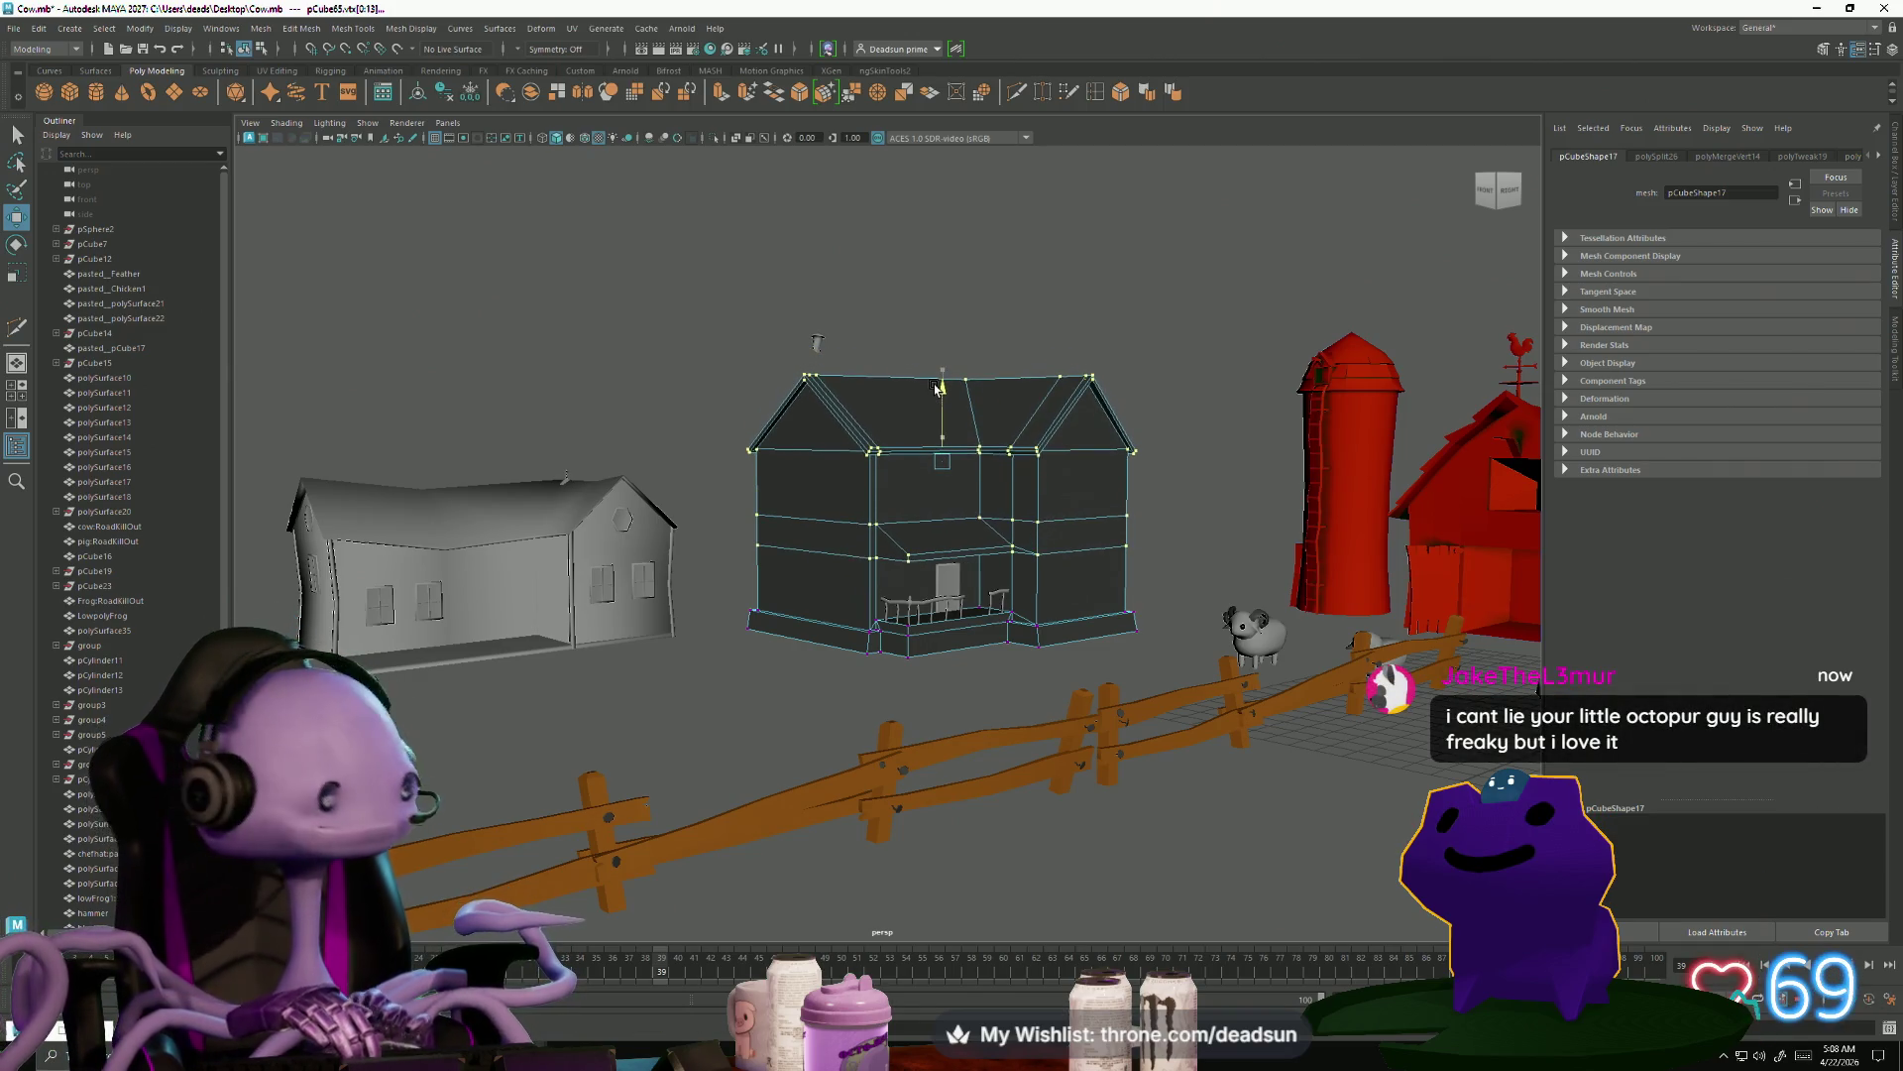
alt+drag(929, 396, 809, 612)
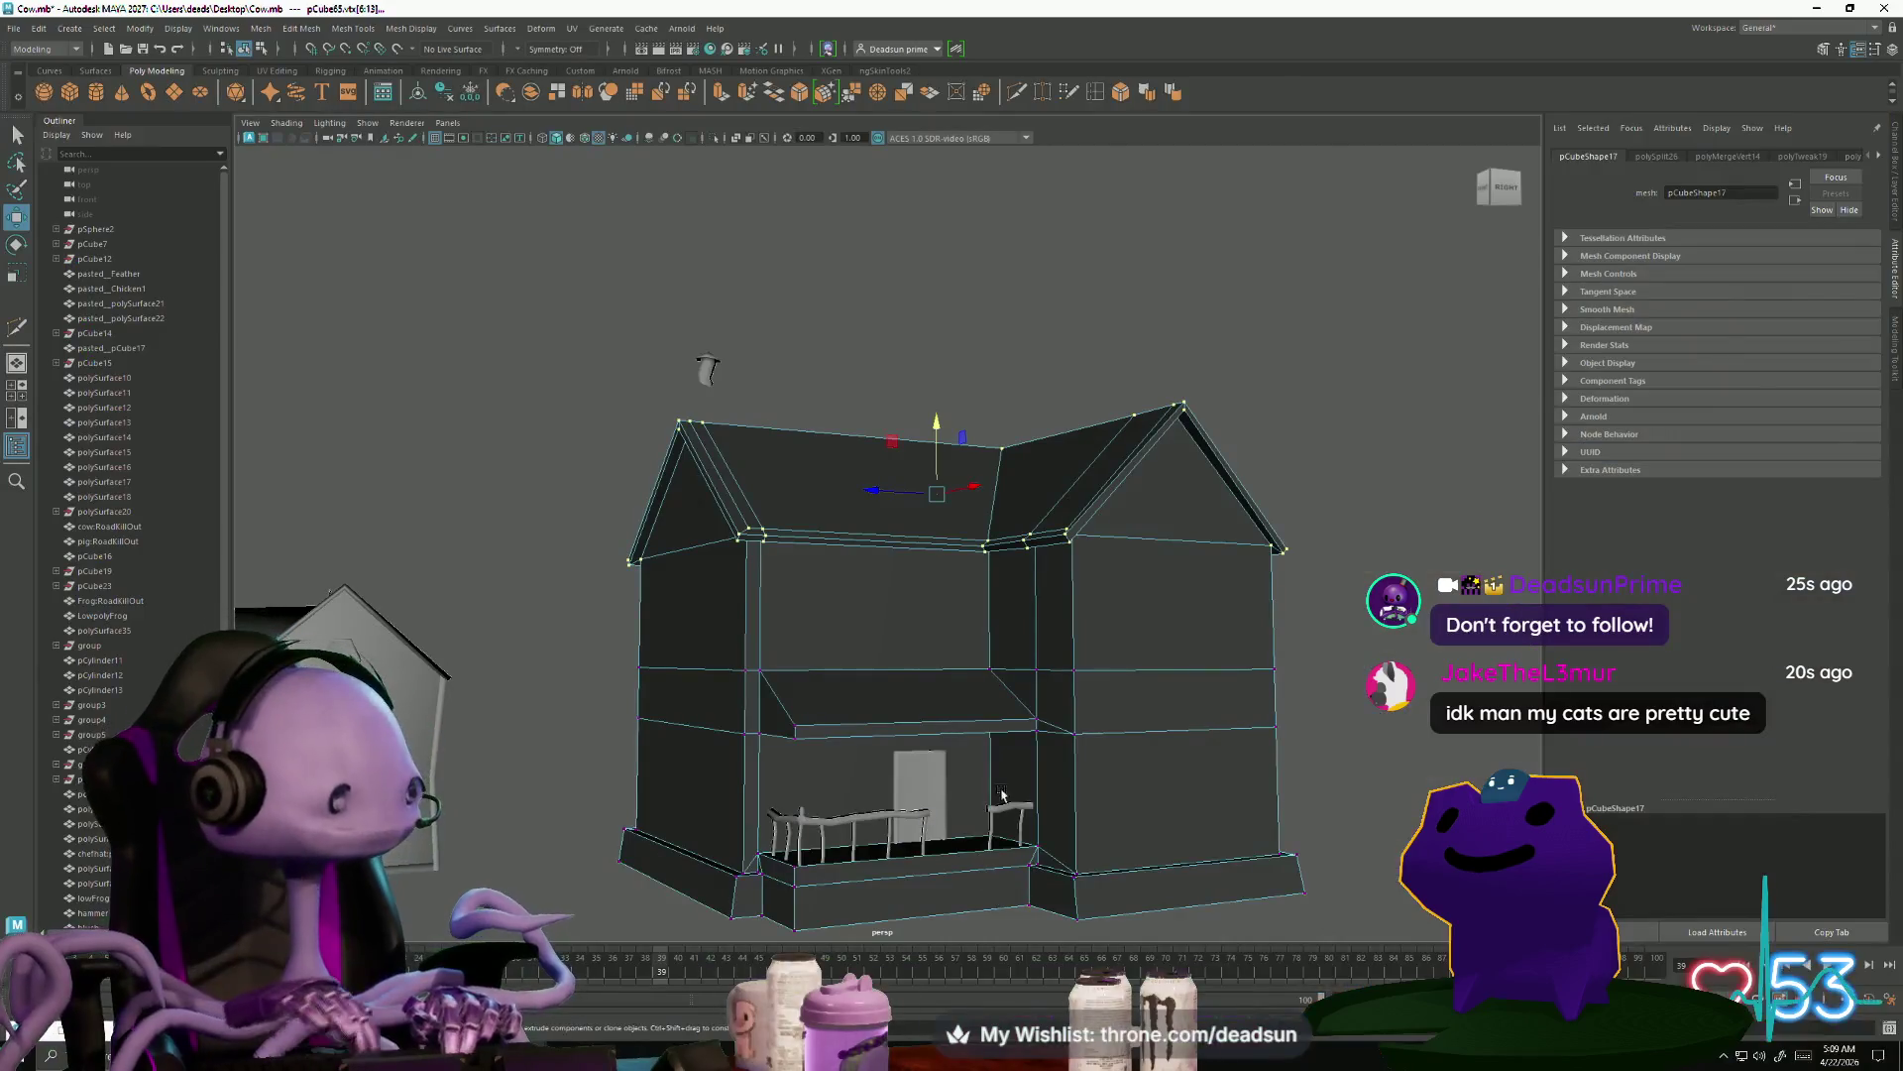
drag(932, 418, 806, 545)
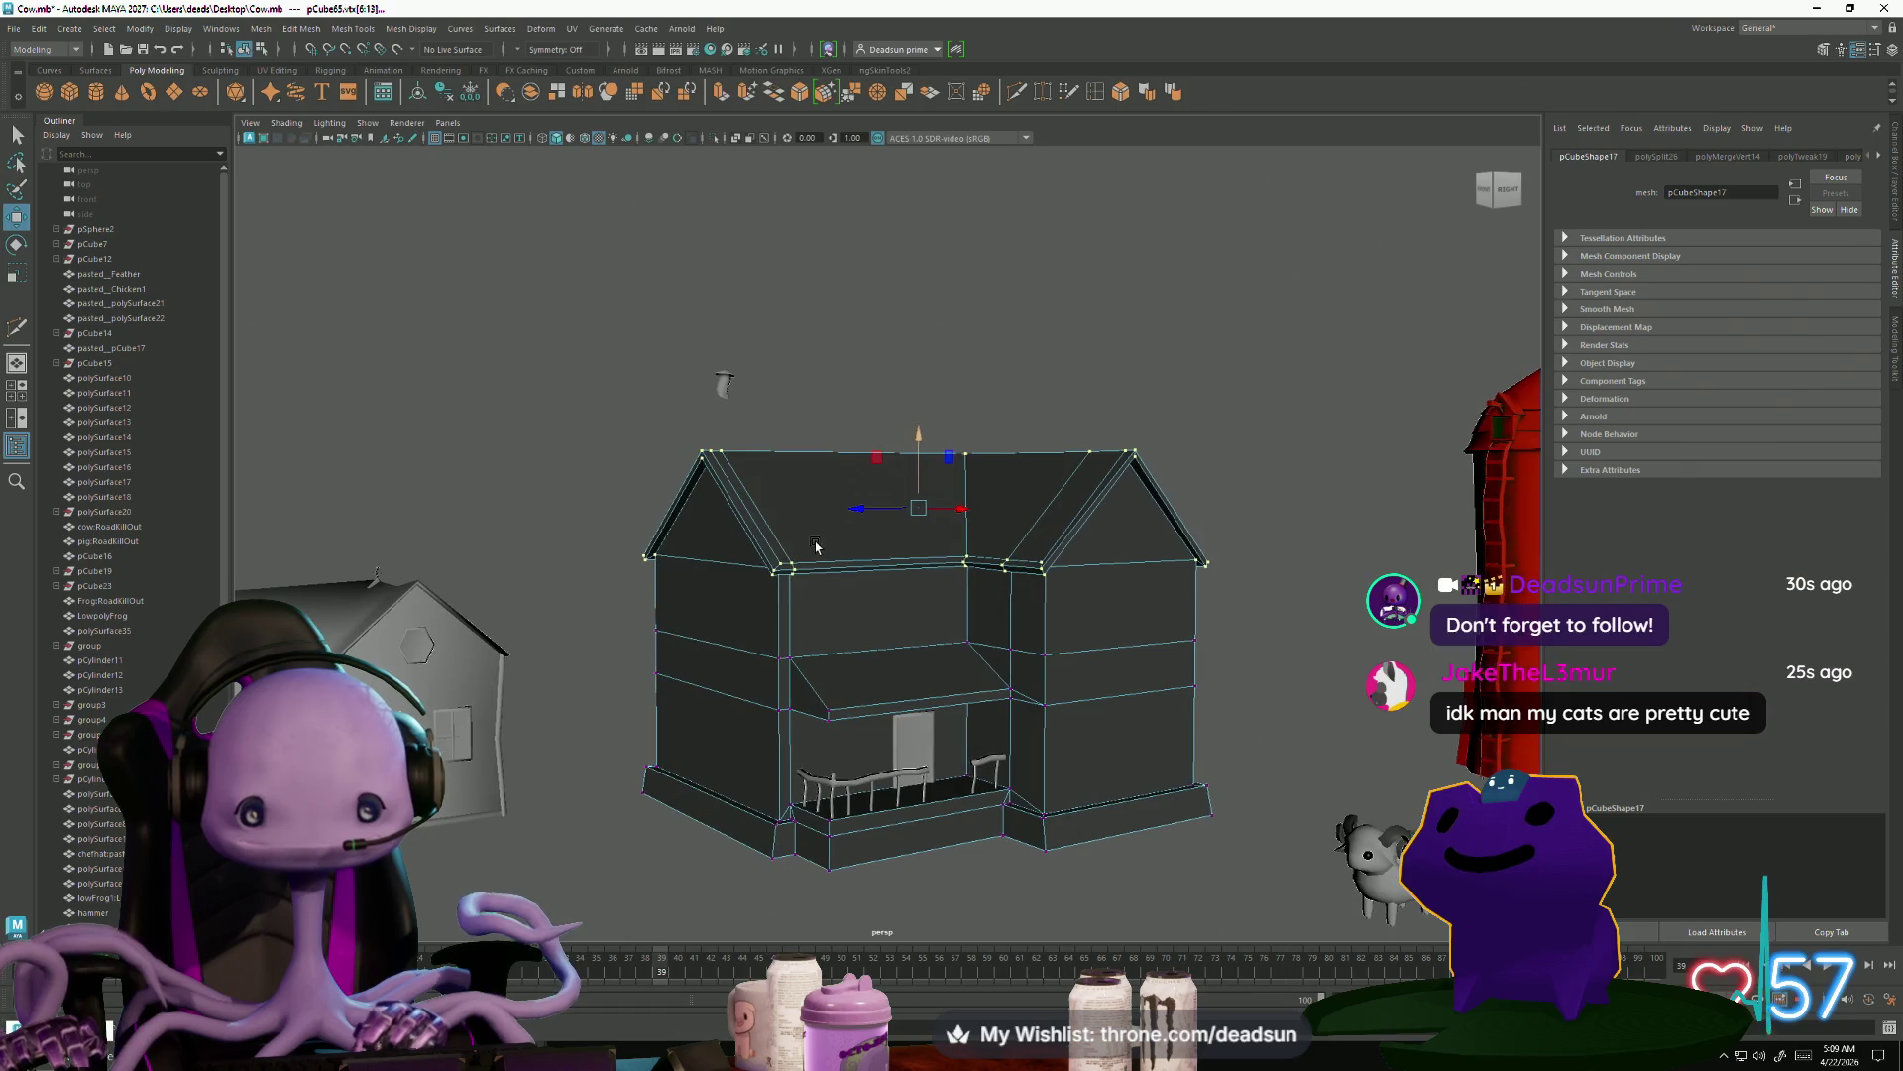
Select the chimney pipe (polySurface170) and frame it in the view
click(907, 735)
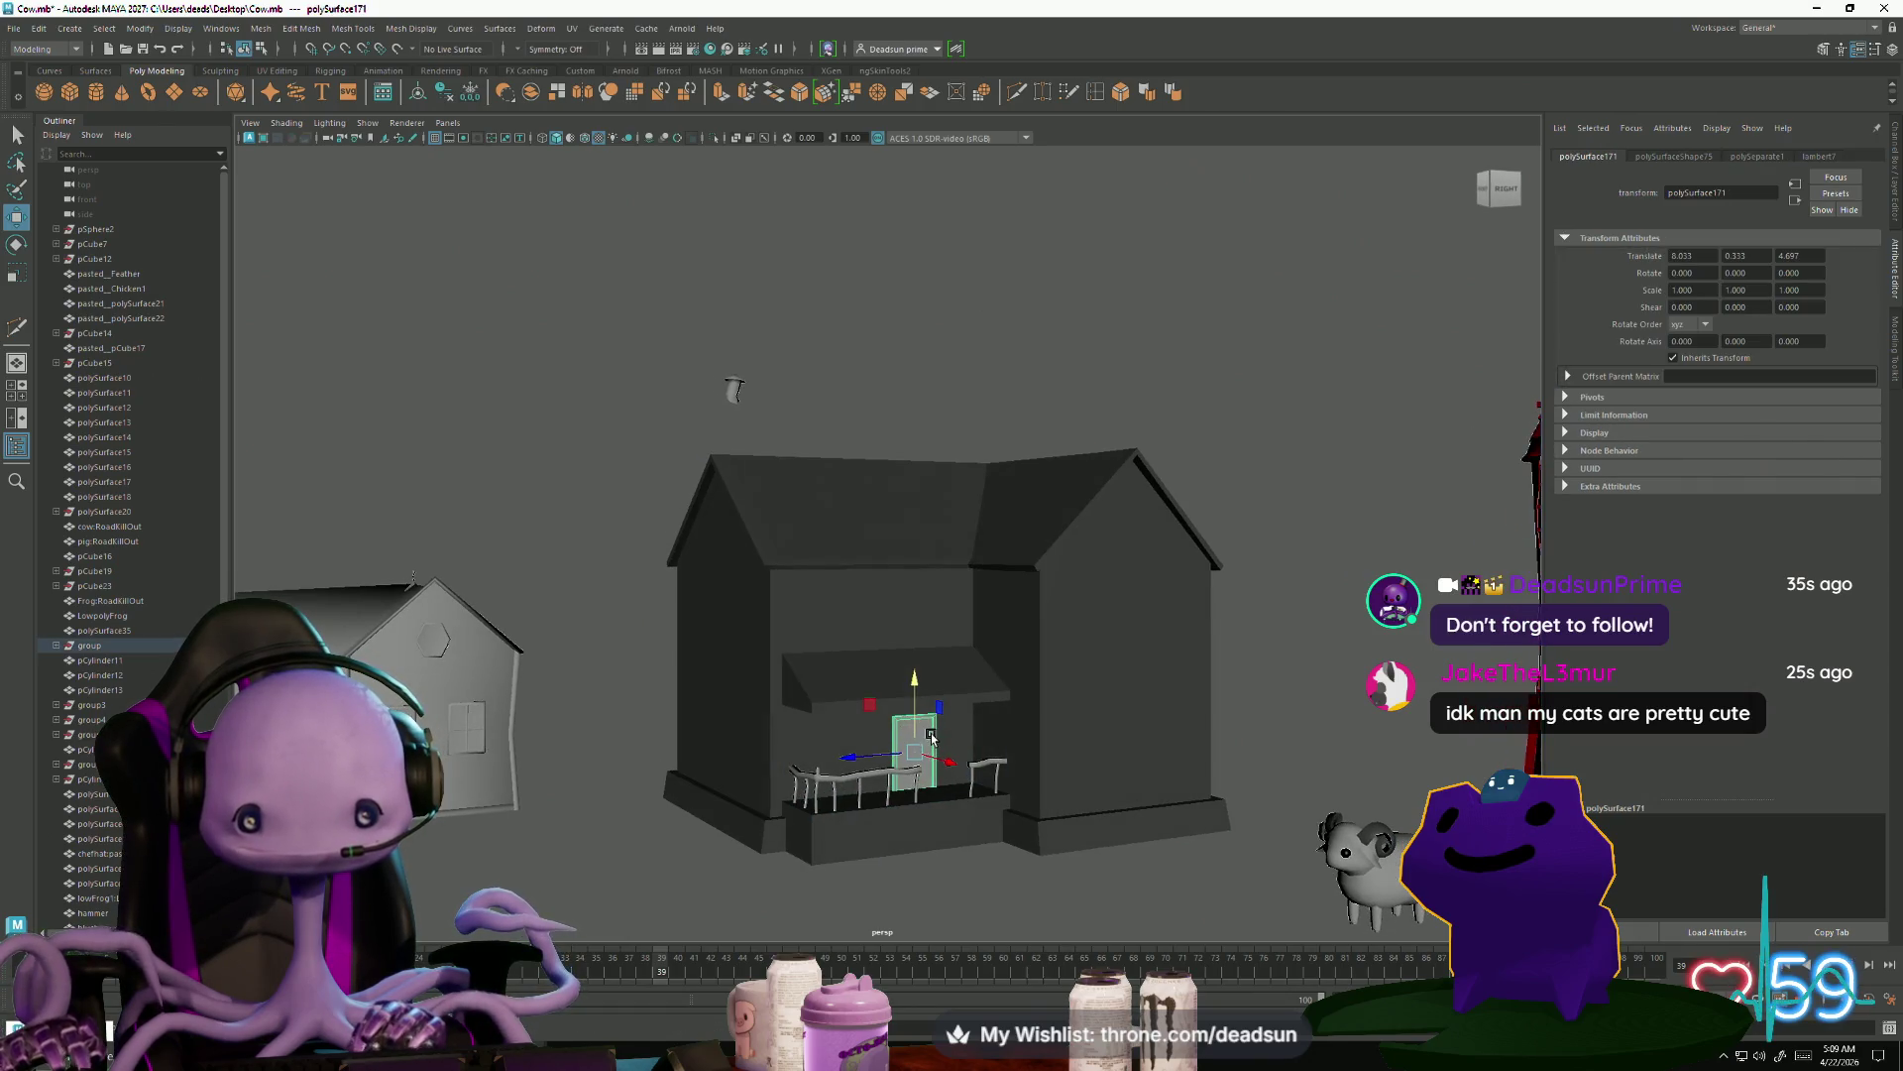
right_drag(914, 732, 873, 634)
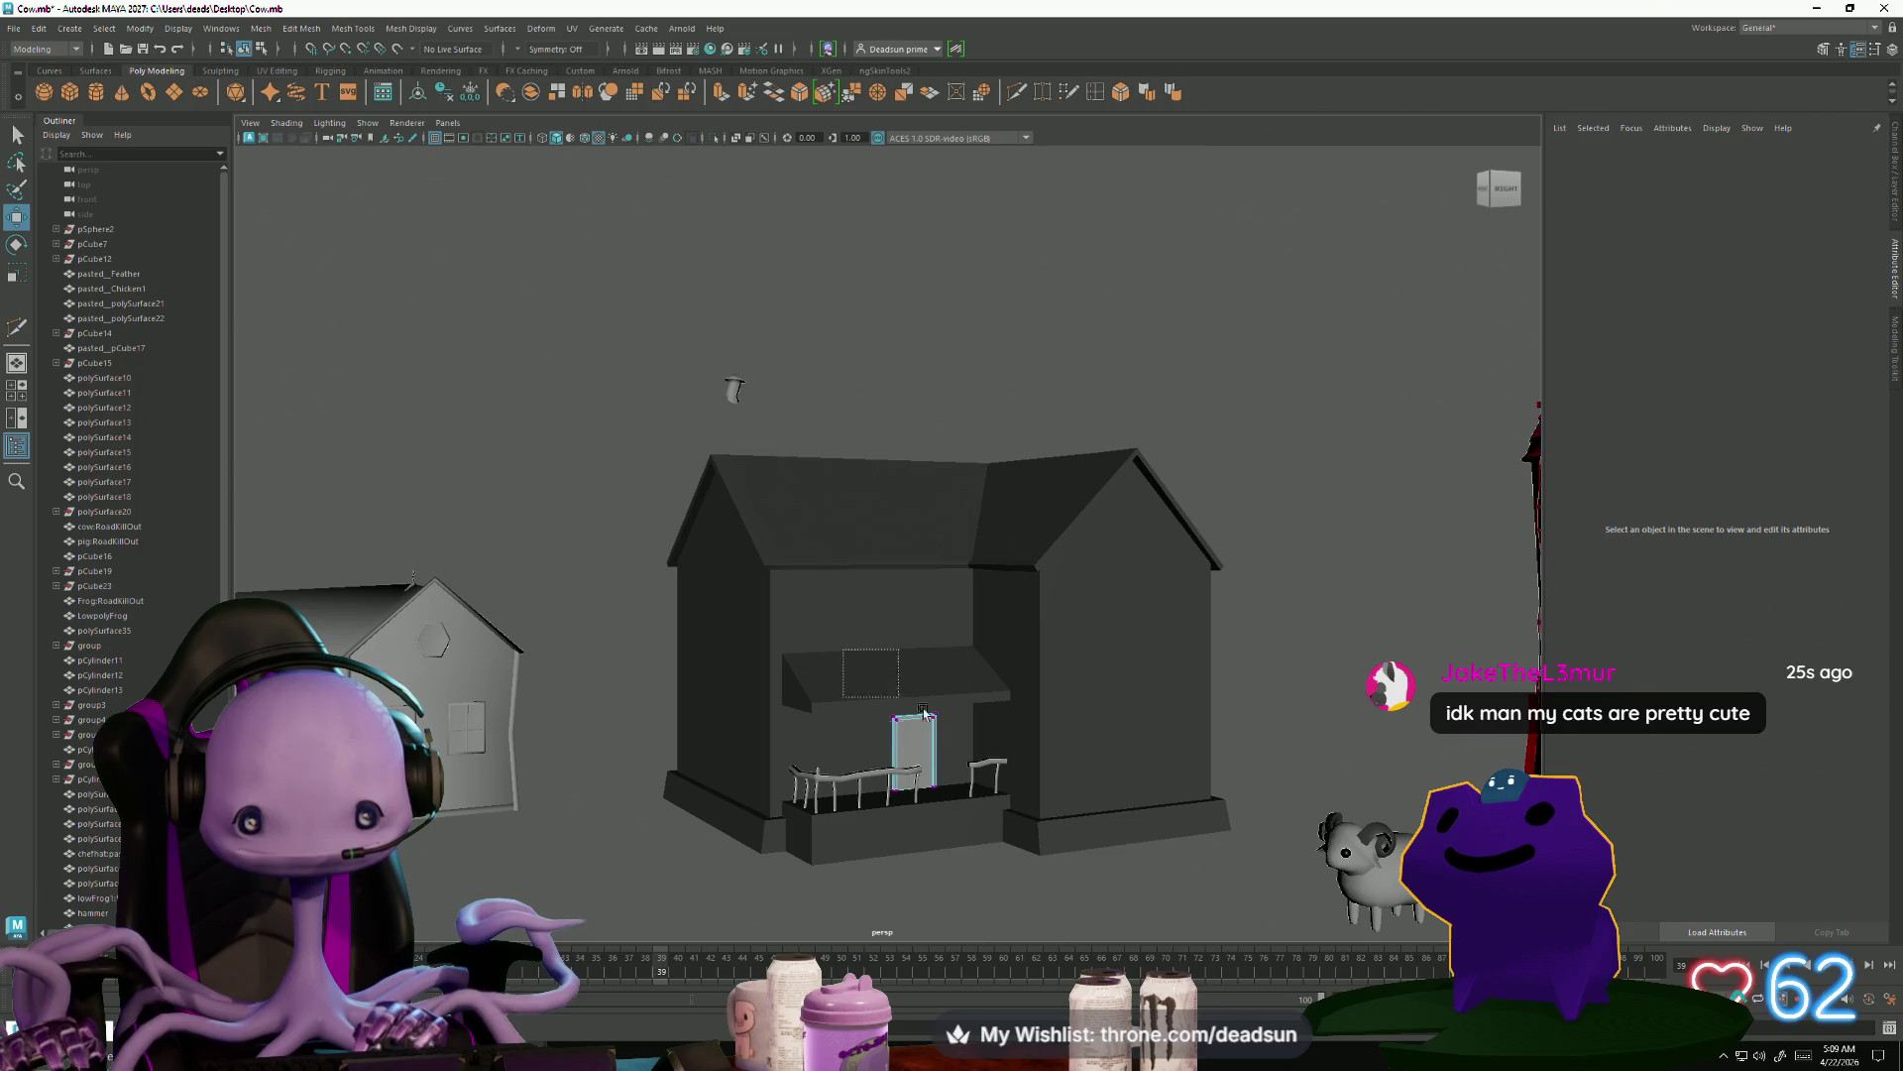
mouse_move(834, 726)
alt+mouse_down()
mouse_move(969, 799)
mouse_move(774, 436)
alt+mouse_up()
scroll(969, 799, down, 3)
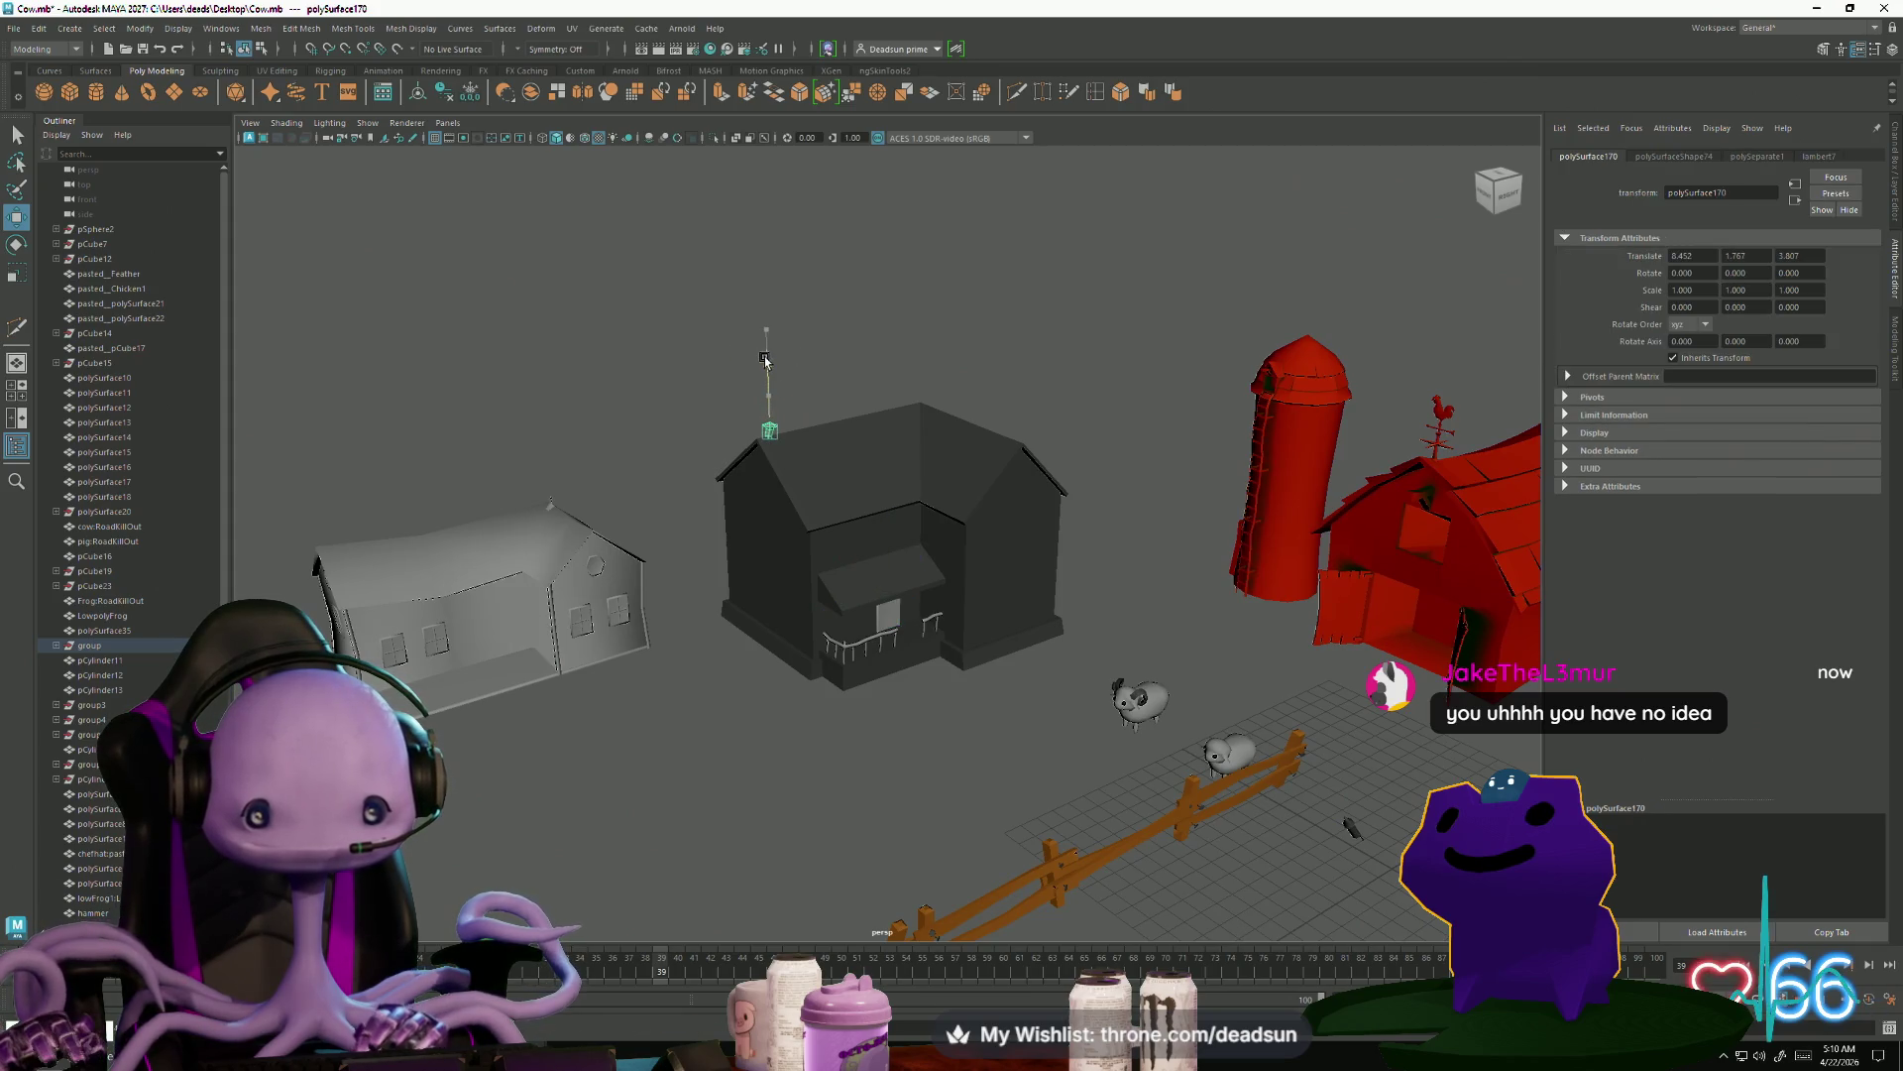
key(f)
click(833, 717)
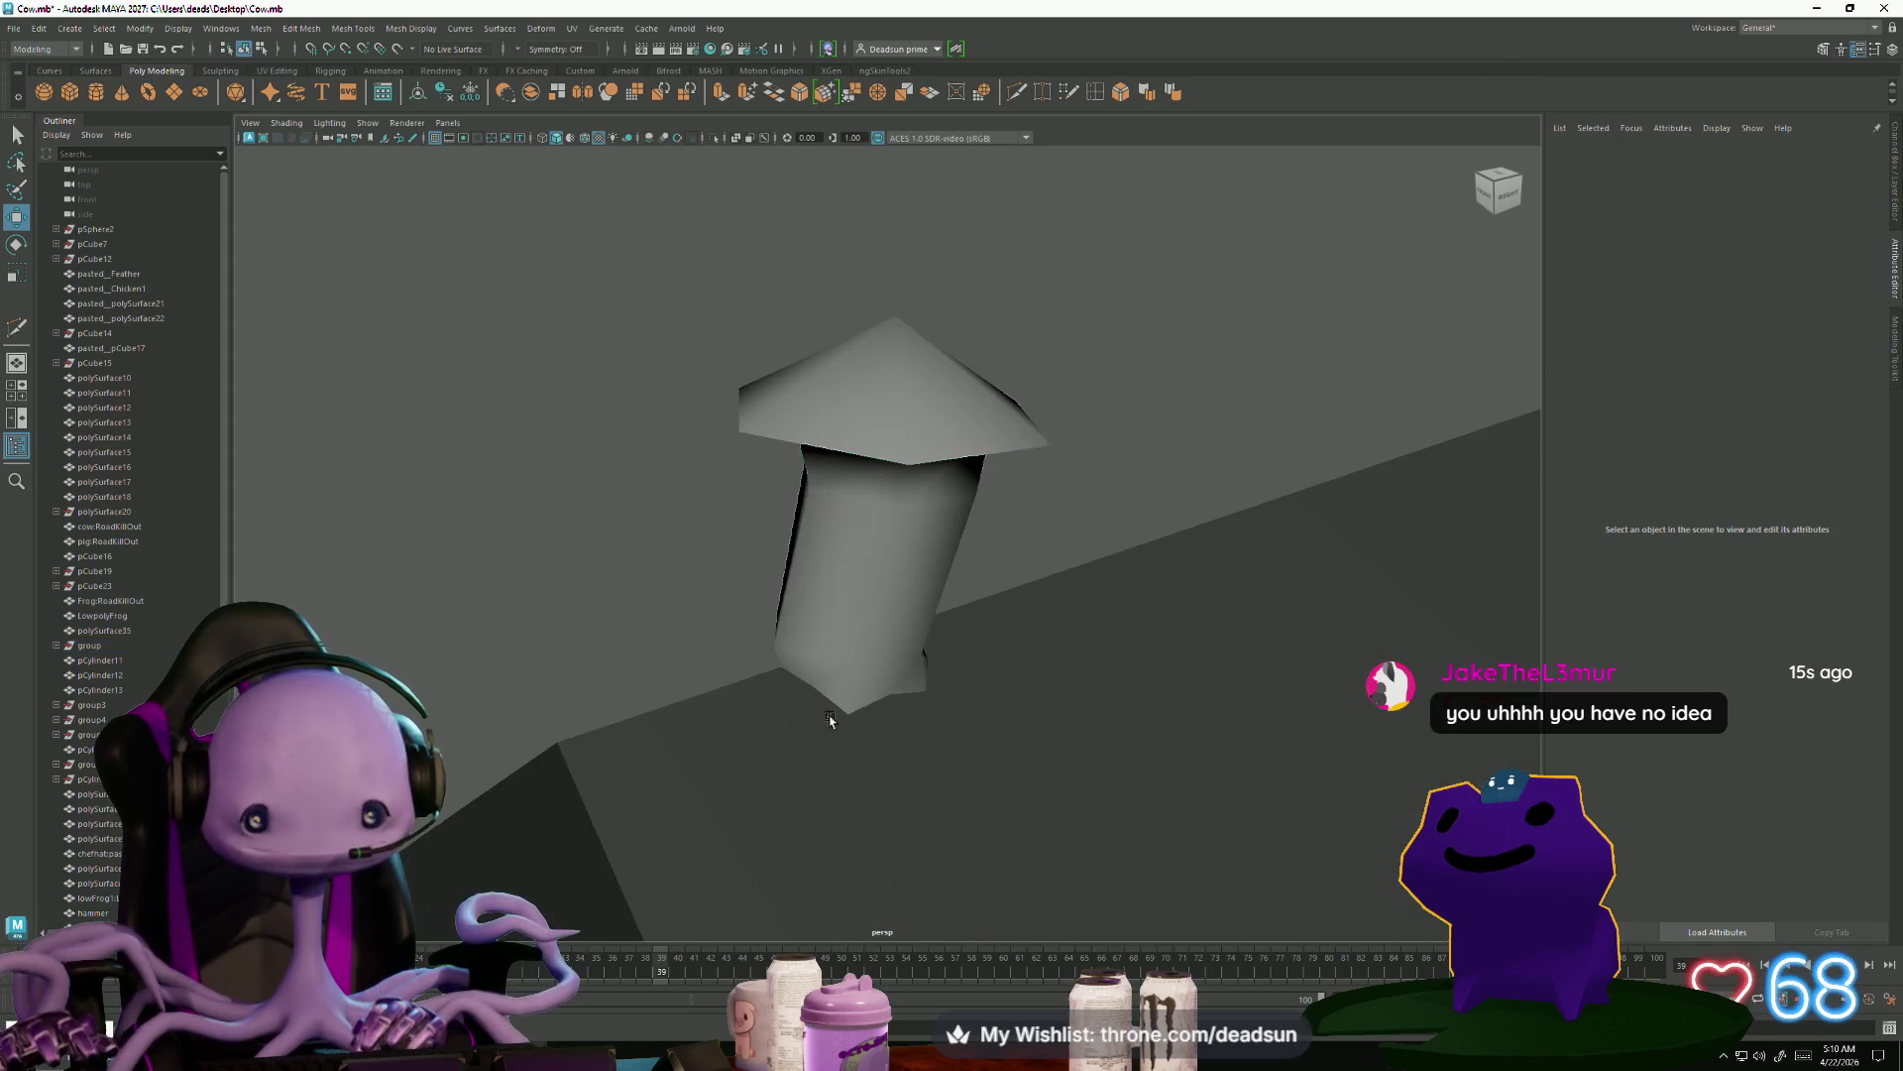
scroll(832, 717, down, 5)
click(872, 535)
alt+drag(668, 625, 853, 595)
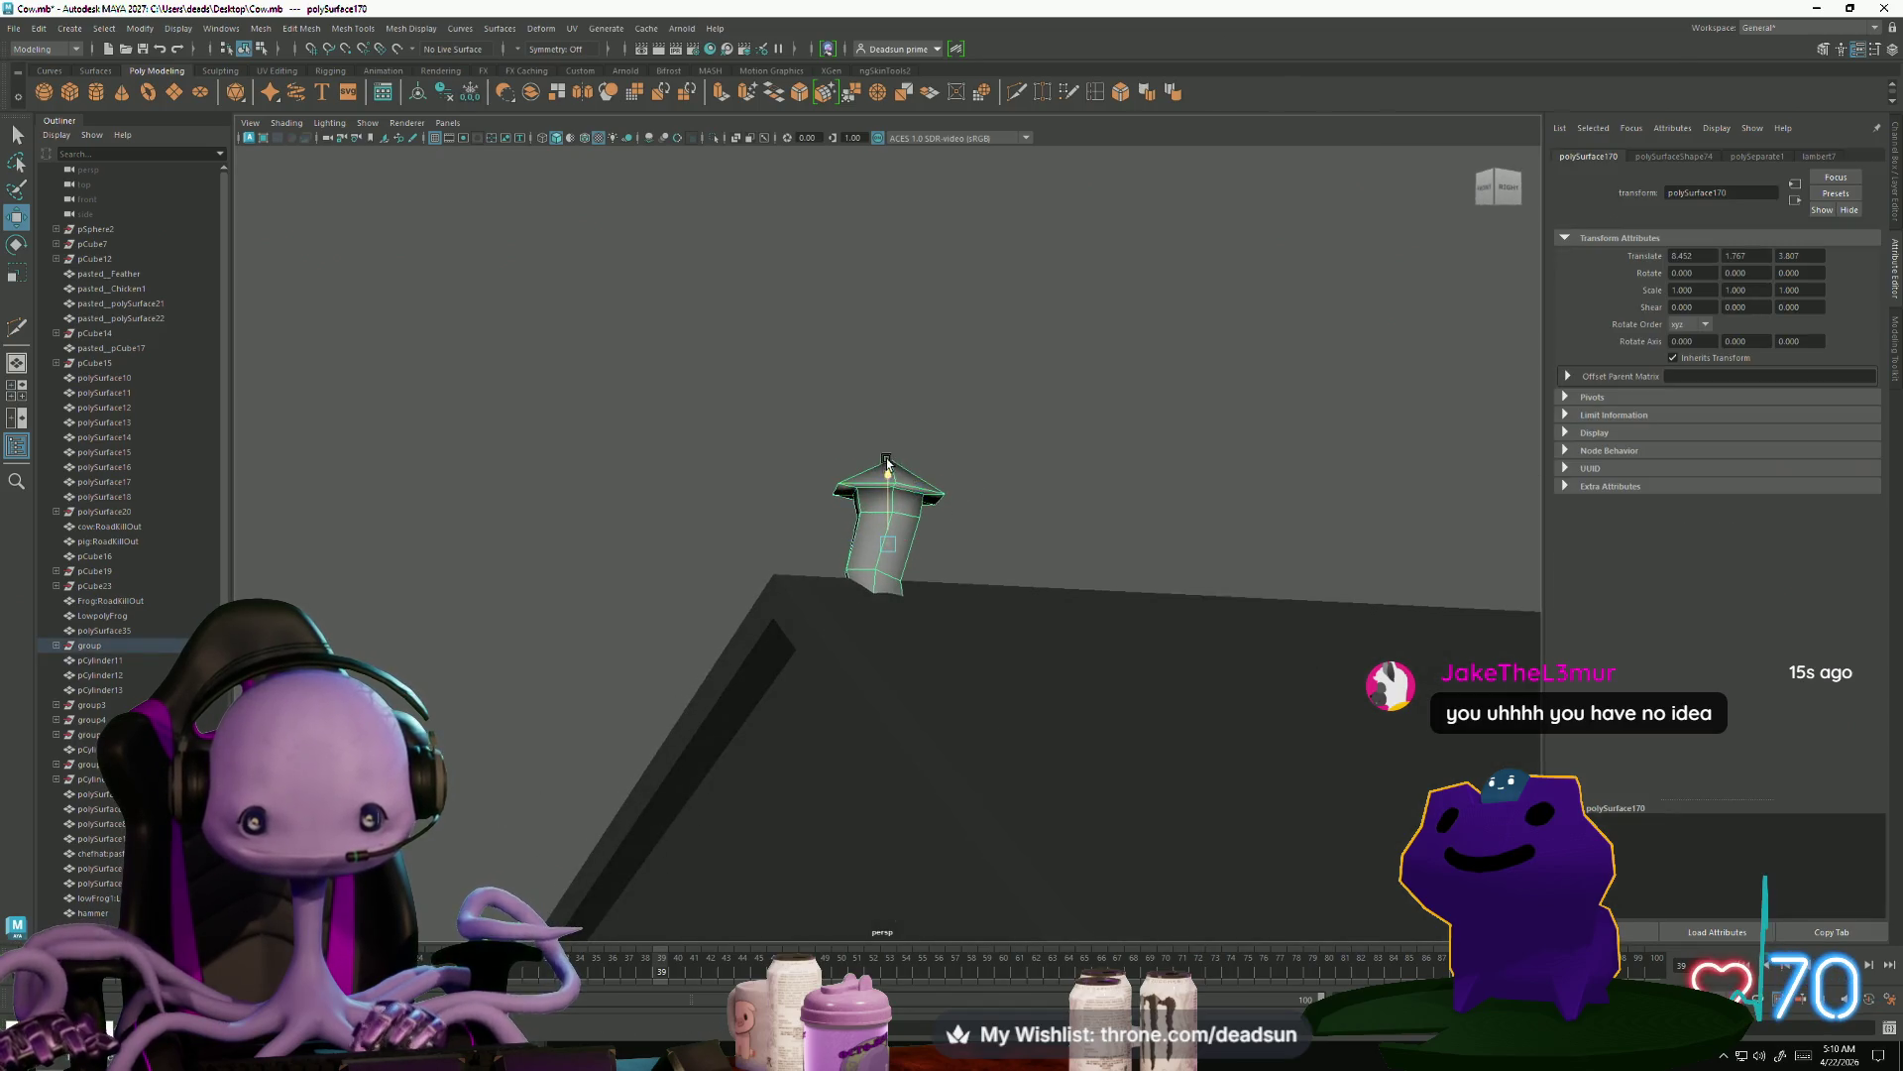
Enlarge the chimney pipe, shorten its height, and lower it snugly onto the roof
drag(887, 462, 896, 413)
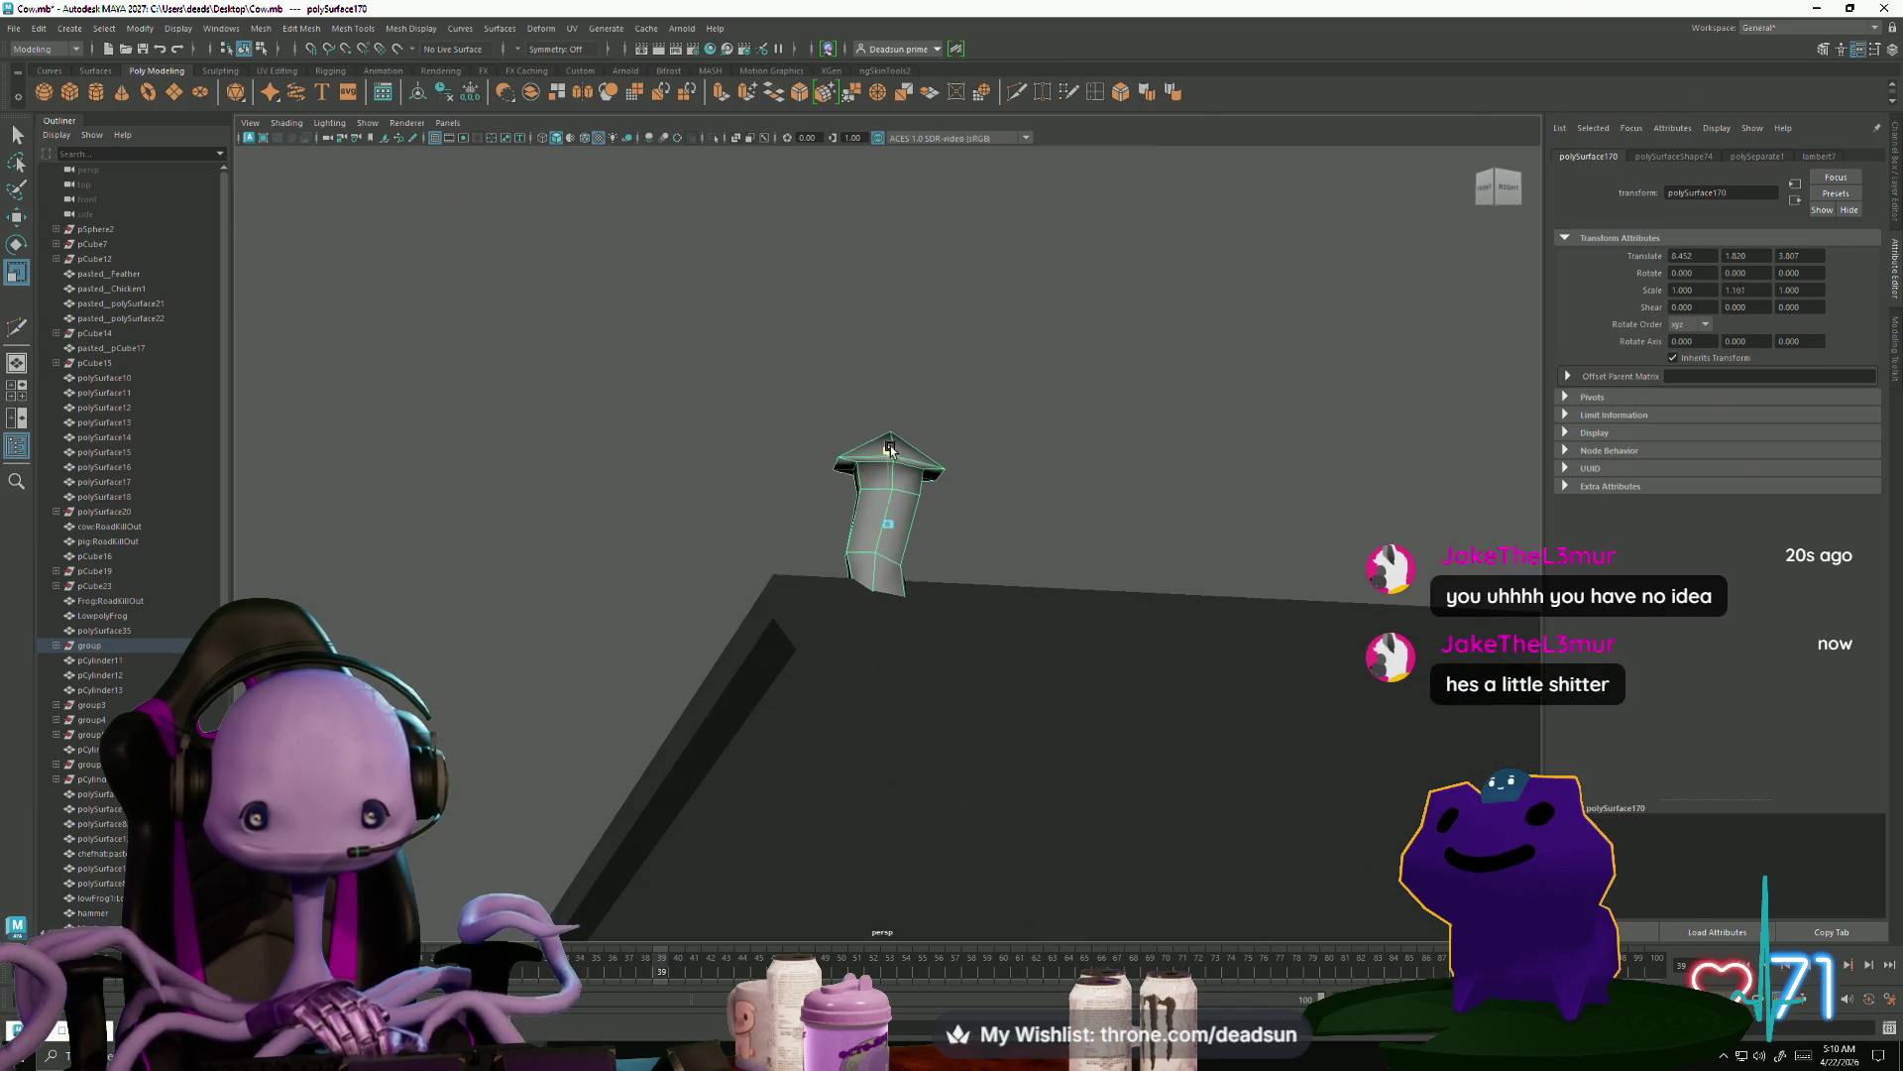
key(w)
mouse_move(921, 514)
middle_down()
mouse_move(880, 509)
mouse_move(928, 517)
middle_up()
middle_drag(983, 457, 999, 418)
mouse_move(1019, 558)
alt+mouse_down()
mouse_move(956, 701)
mouse_move(1076, 635)
alt+mouse_up()
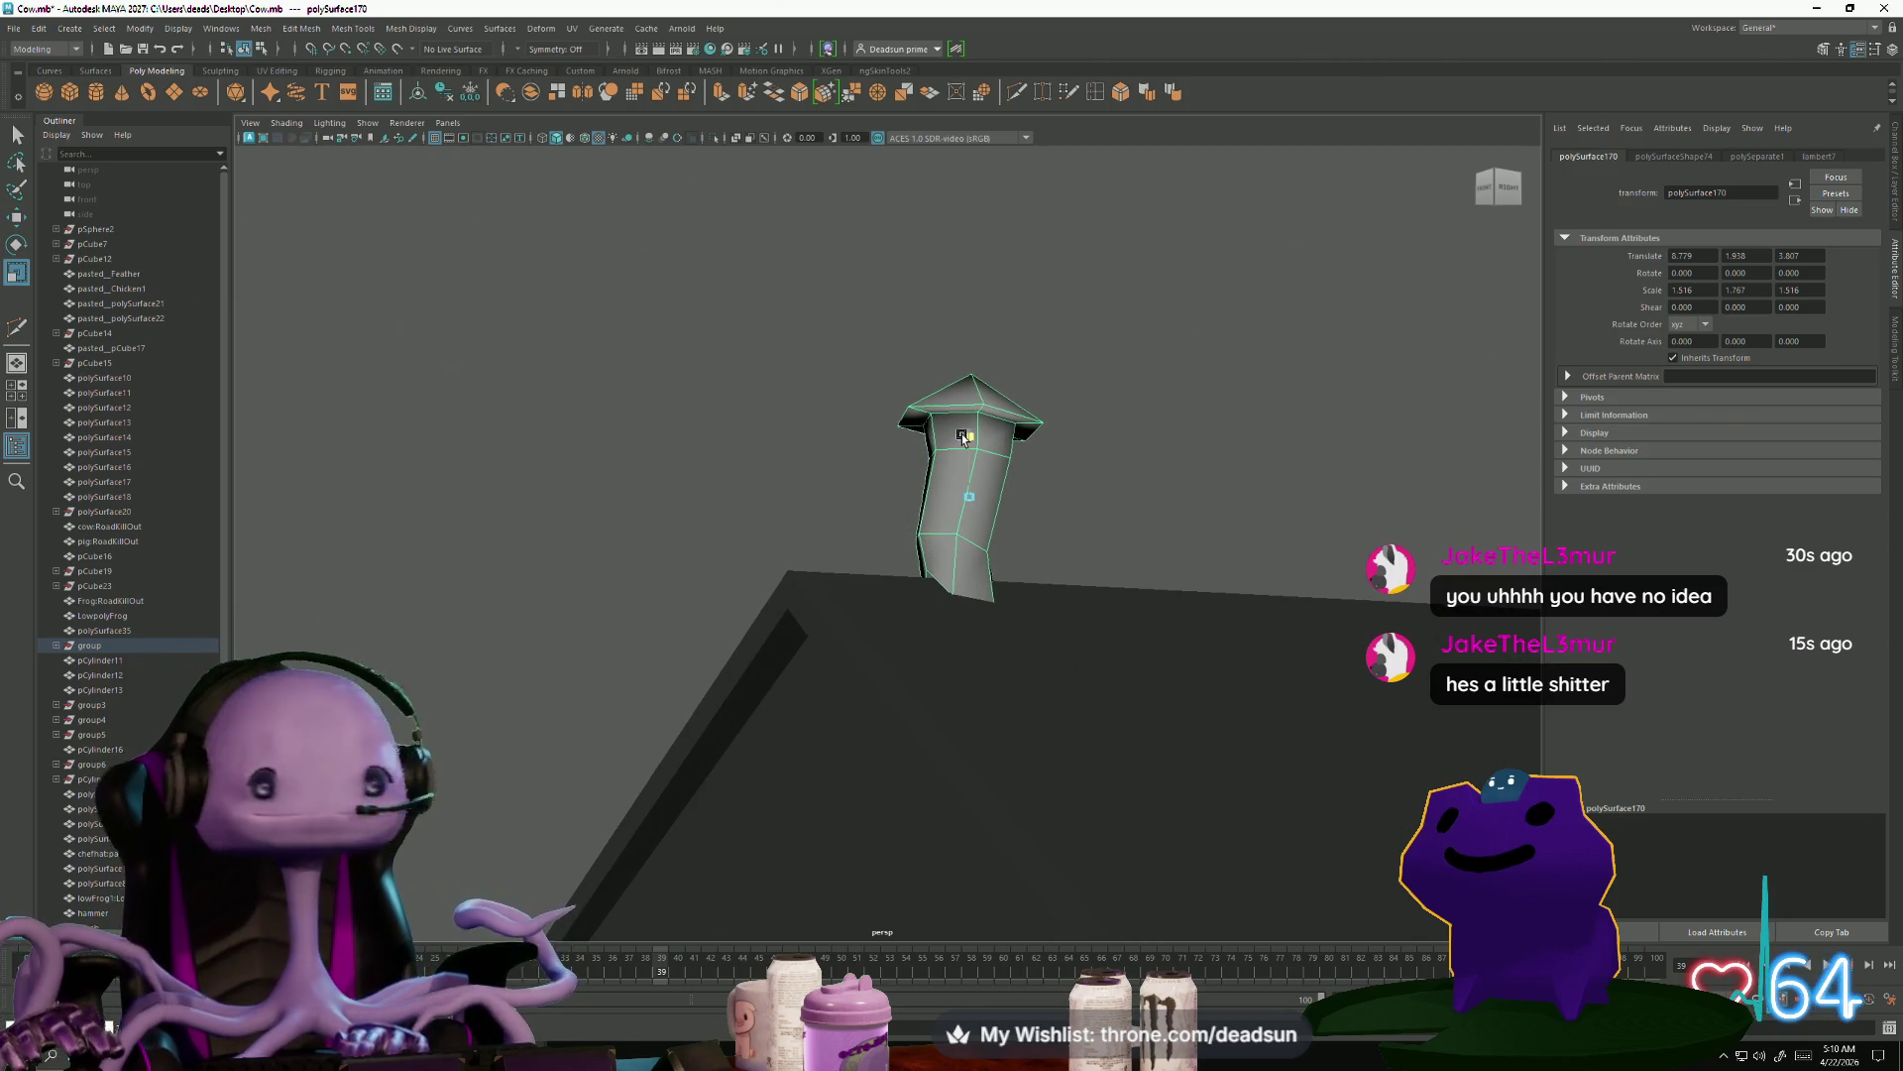
middle_drag(962, 437, 963, 446)
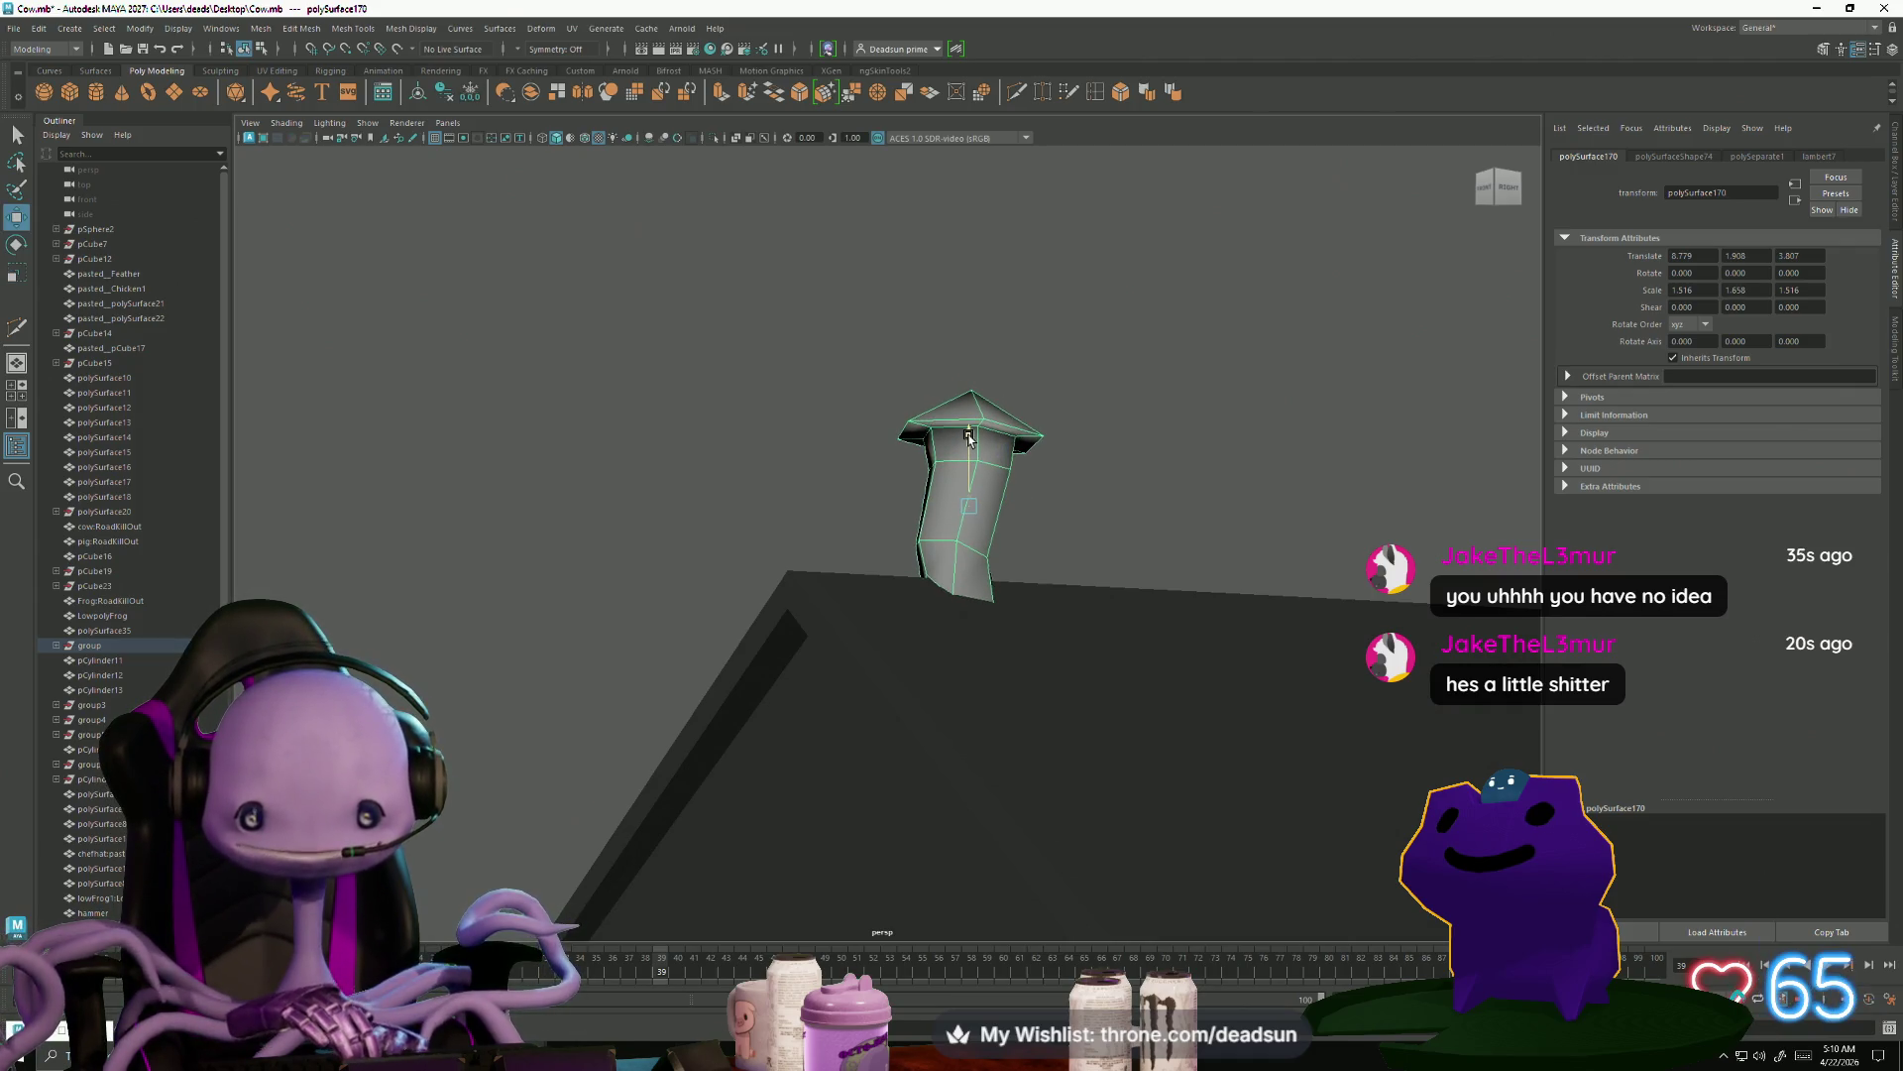
middle_drag(969, 438, 969, 443)
mouse_move(1100, 638)
alt+mouse_down()
mouse_move(713, 714)
mouse_move(740, 744)
mouse_move(713, 833)
alt+mouse_up()
alt+middle_drag(713, 833, 617, 721)
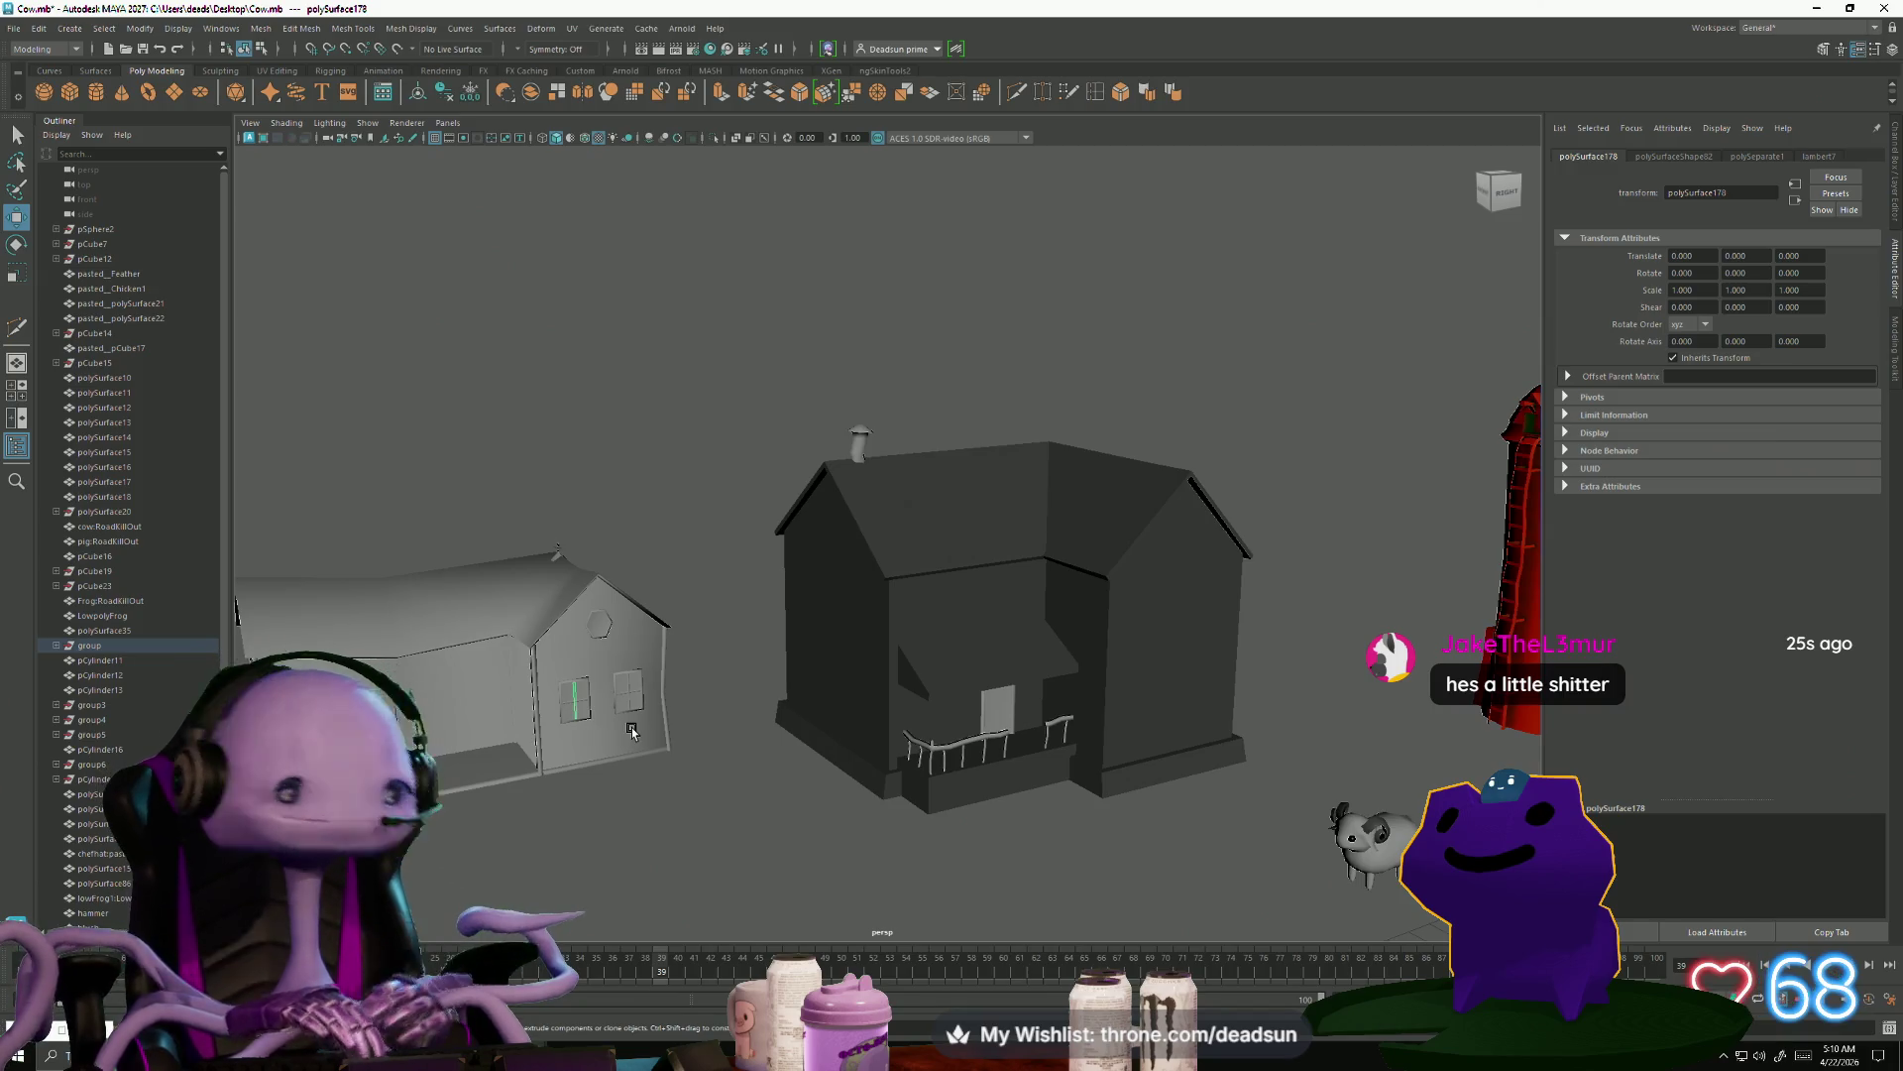
Select the white house's window frame and crossbars
key(f)
mouse_move(828, 786)
alt+mouse_down()
mouse_move(667, 747)
mouse_move(837, 692)
mouse_move(856, 662)
mouse_move(821, 690)
mouse_move(832, 744)
mouse_move(824, 630)
alt+mouse_up()
click(870, 466)
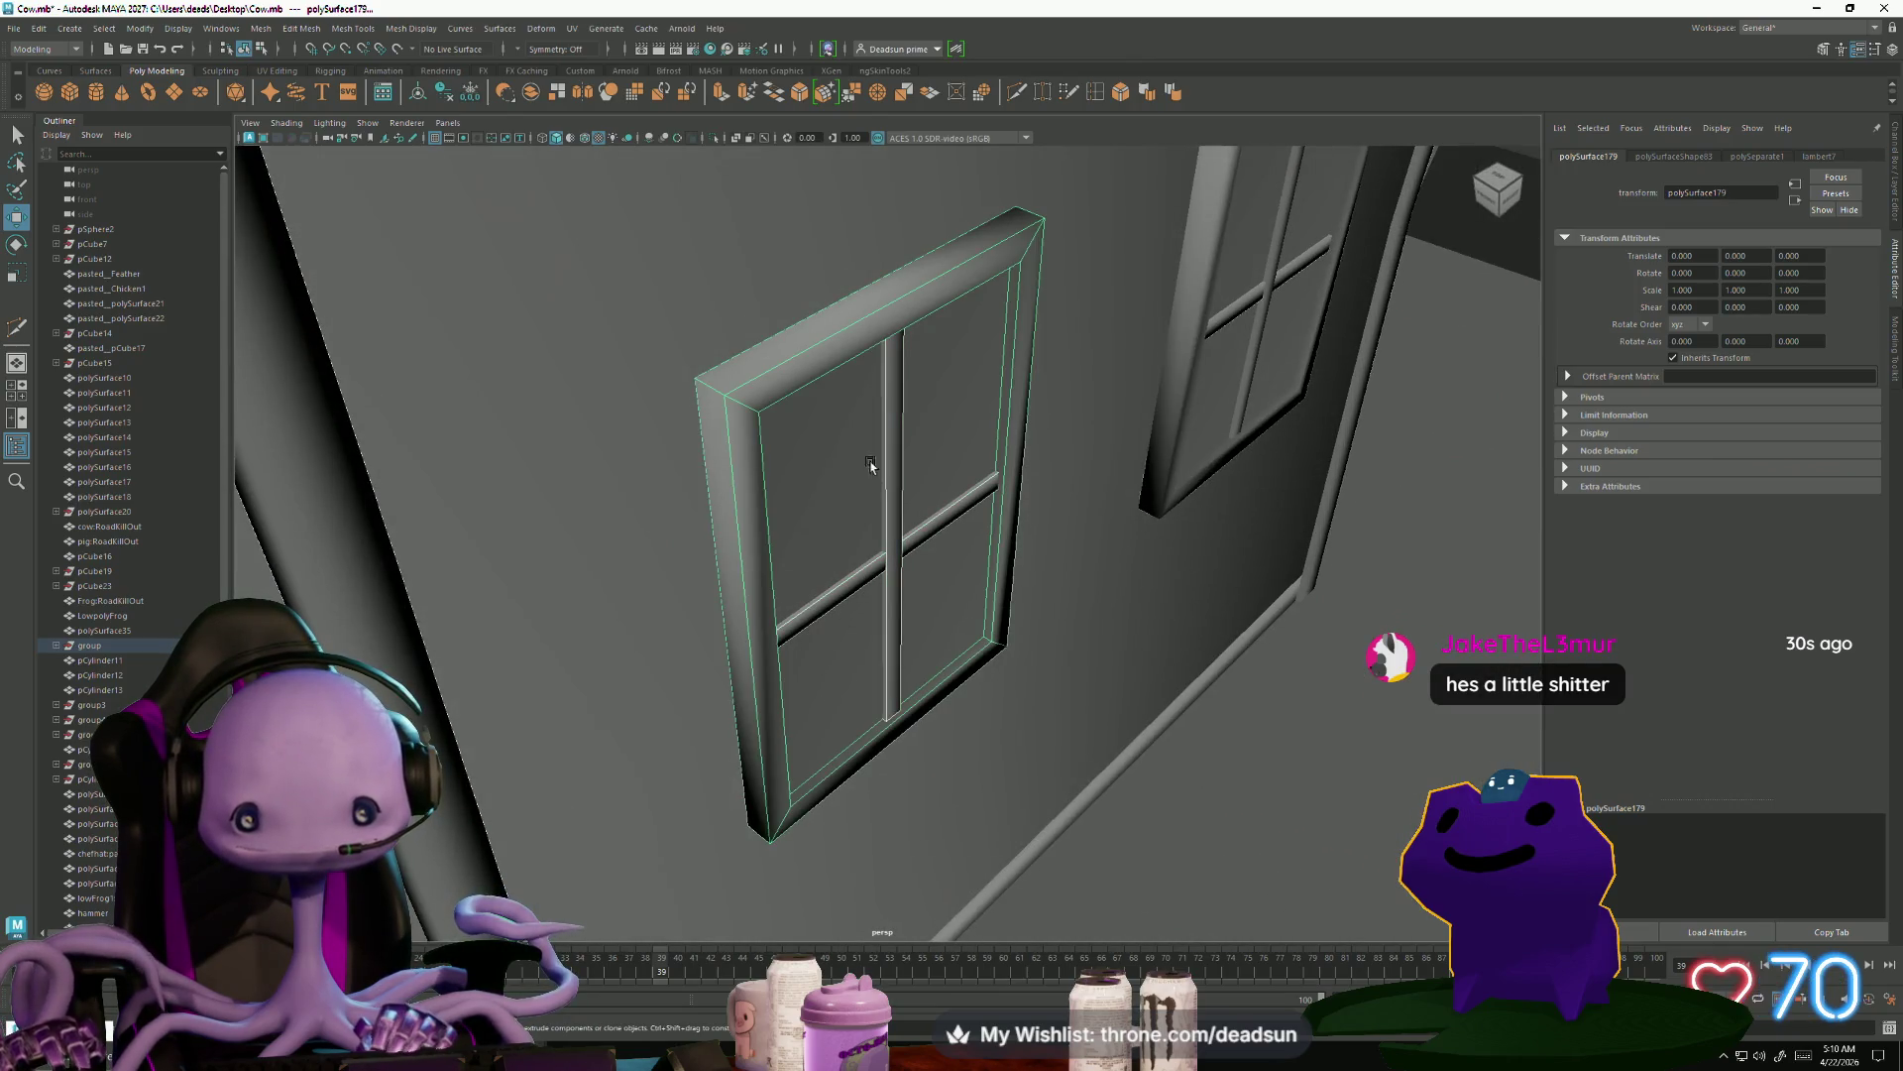
mouse_move(1066, 691)
alt+mouse_down()
mouse_move(794, 625)
mouse_move(985, 723)
alt+mouse_up()
scroll(892, 693, down, 5)
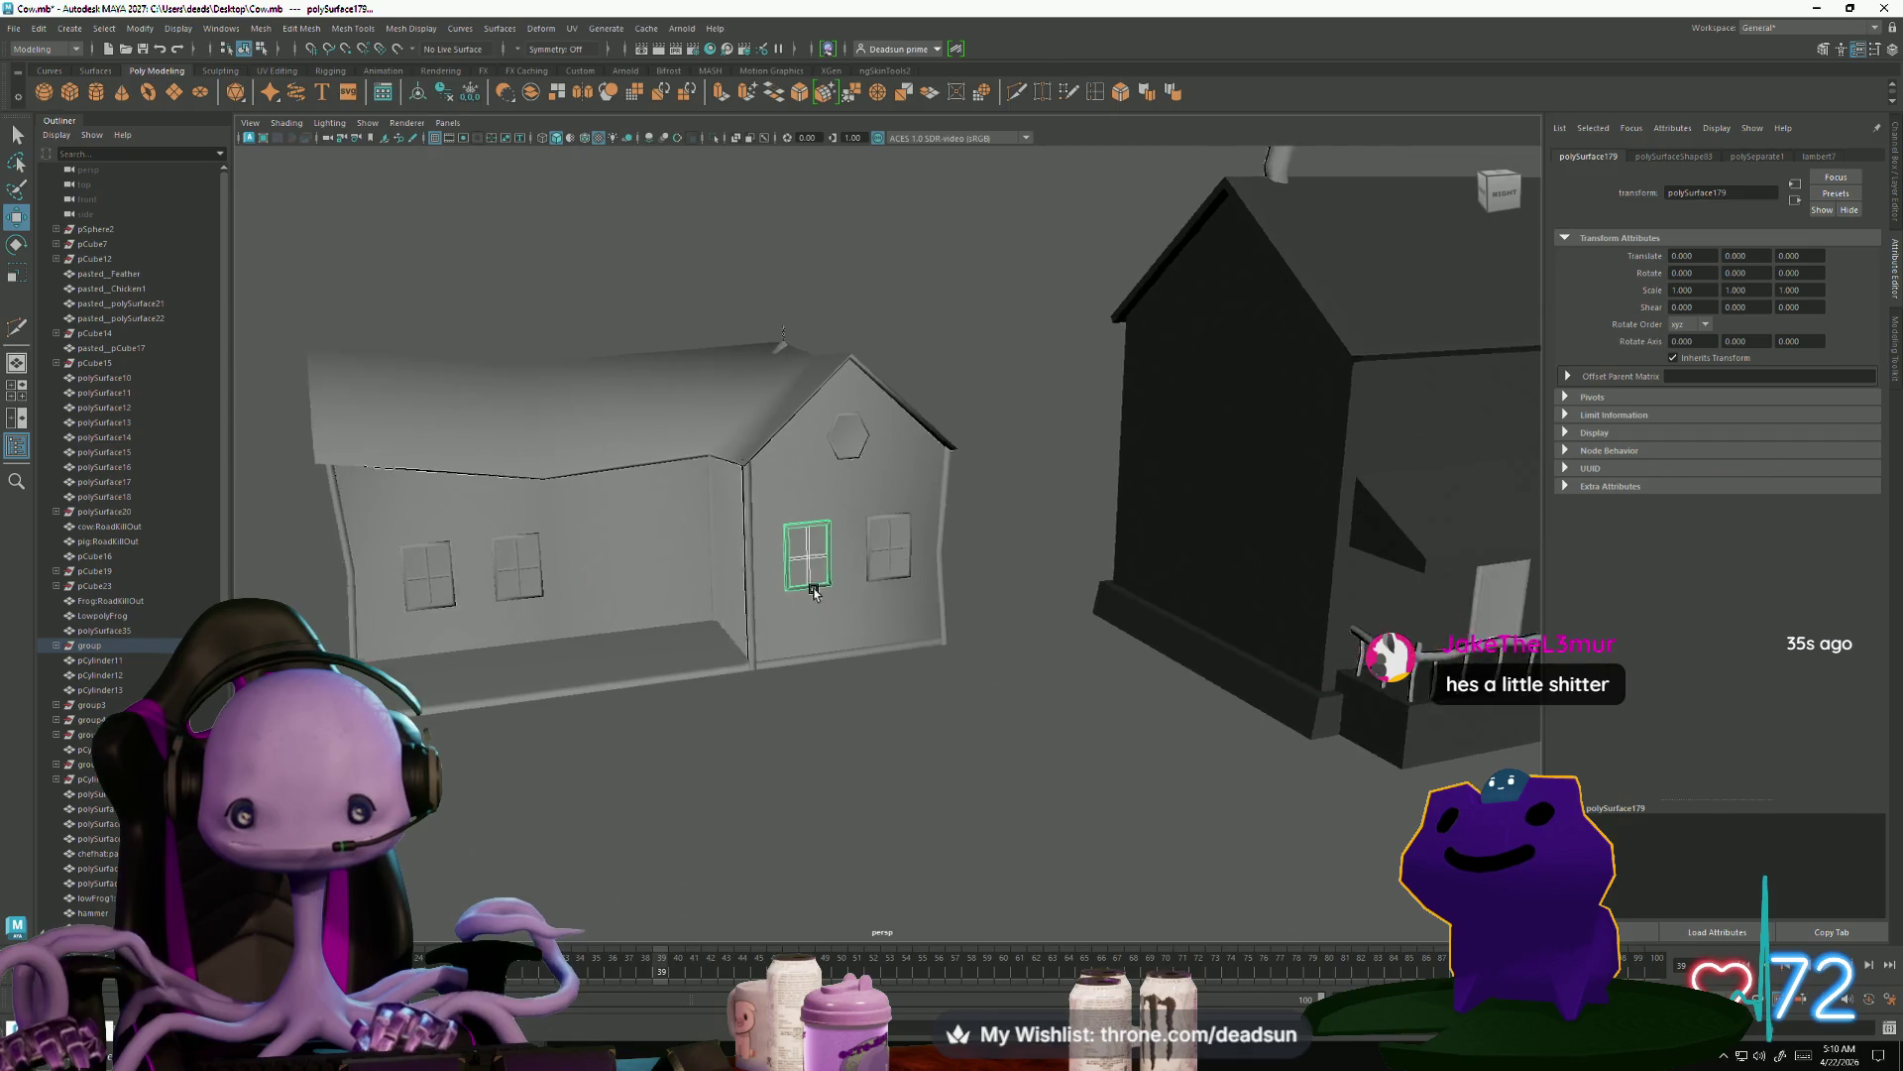
mouse_move(872, 680)
alt+mouse_down()
mouse_move(902, 783)
mouse_move(749, 768)
alt+mouse_up()
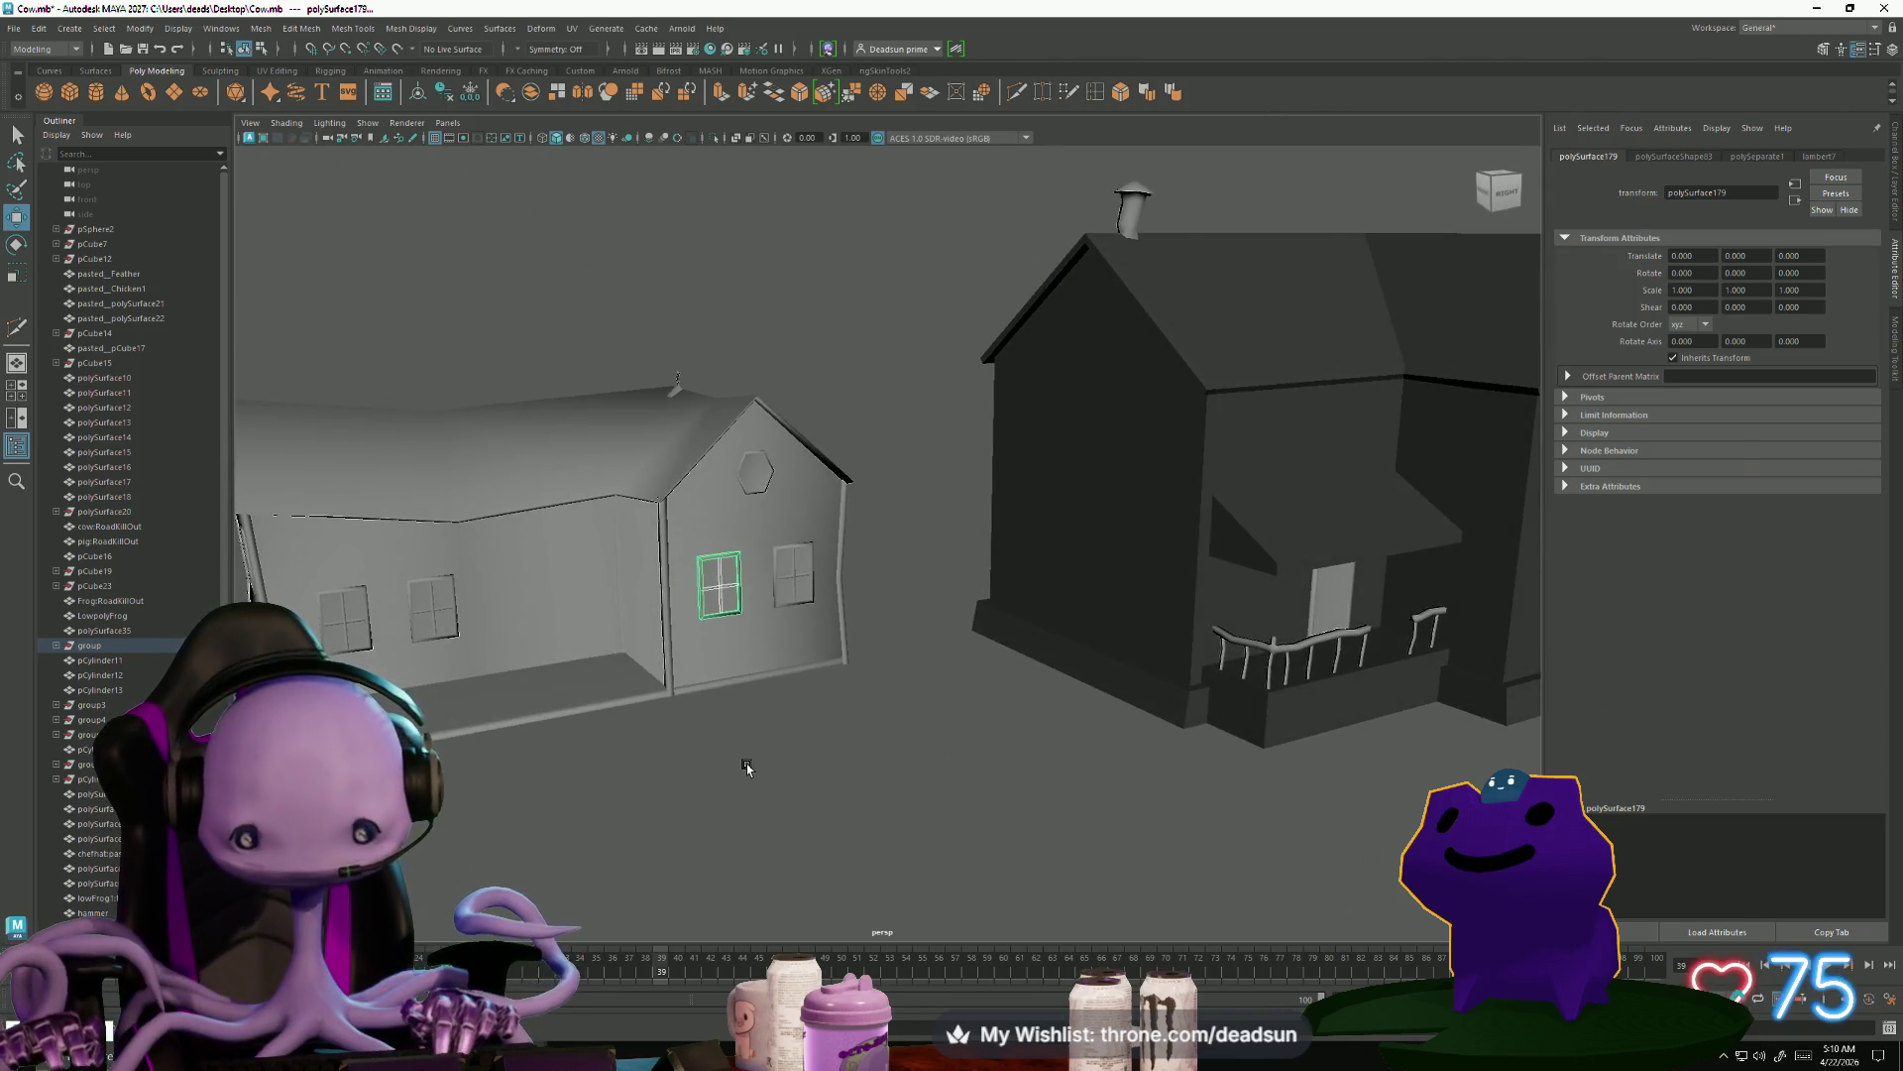
mouse_move(746, 768)
alt+mouse_down()
mouse_move(839, 764)
mouse_move(829, 721)
mouse_move(777, 791)
mouse_move(654, 798)
mouse_move(731, 769)
mouse_move(621, 730)
mouse_move(635, 754)
alt+mouse_up()
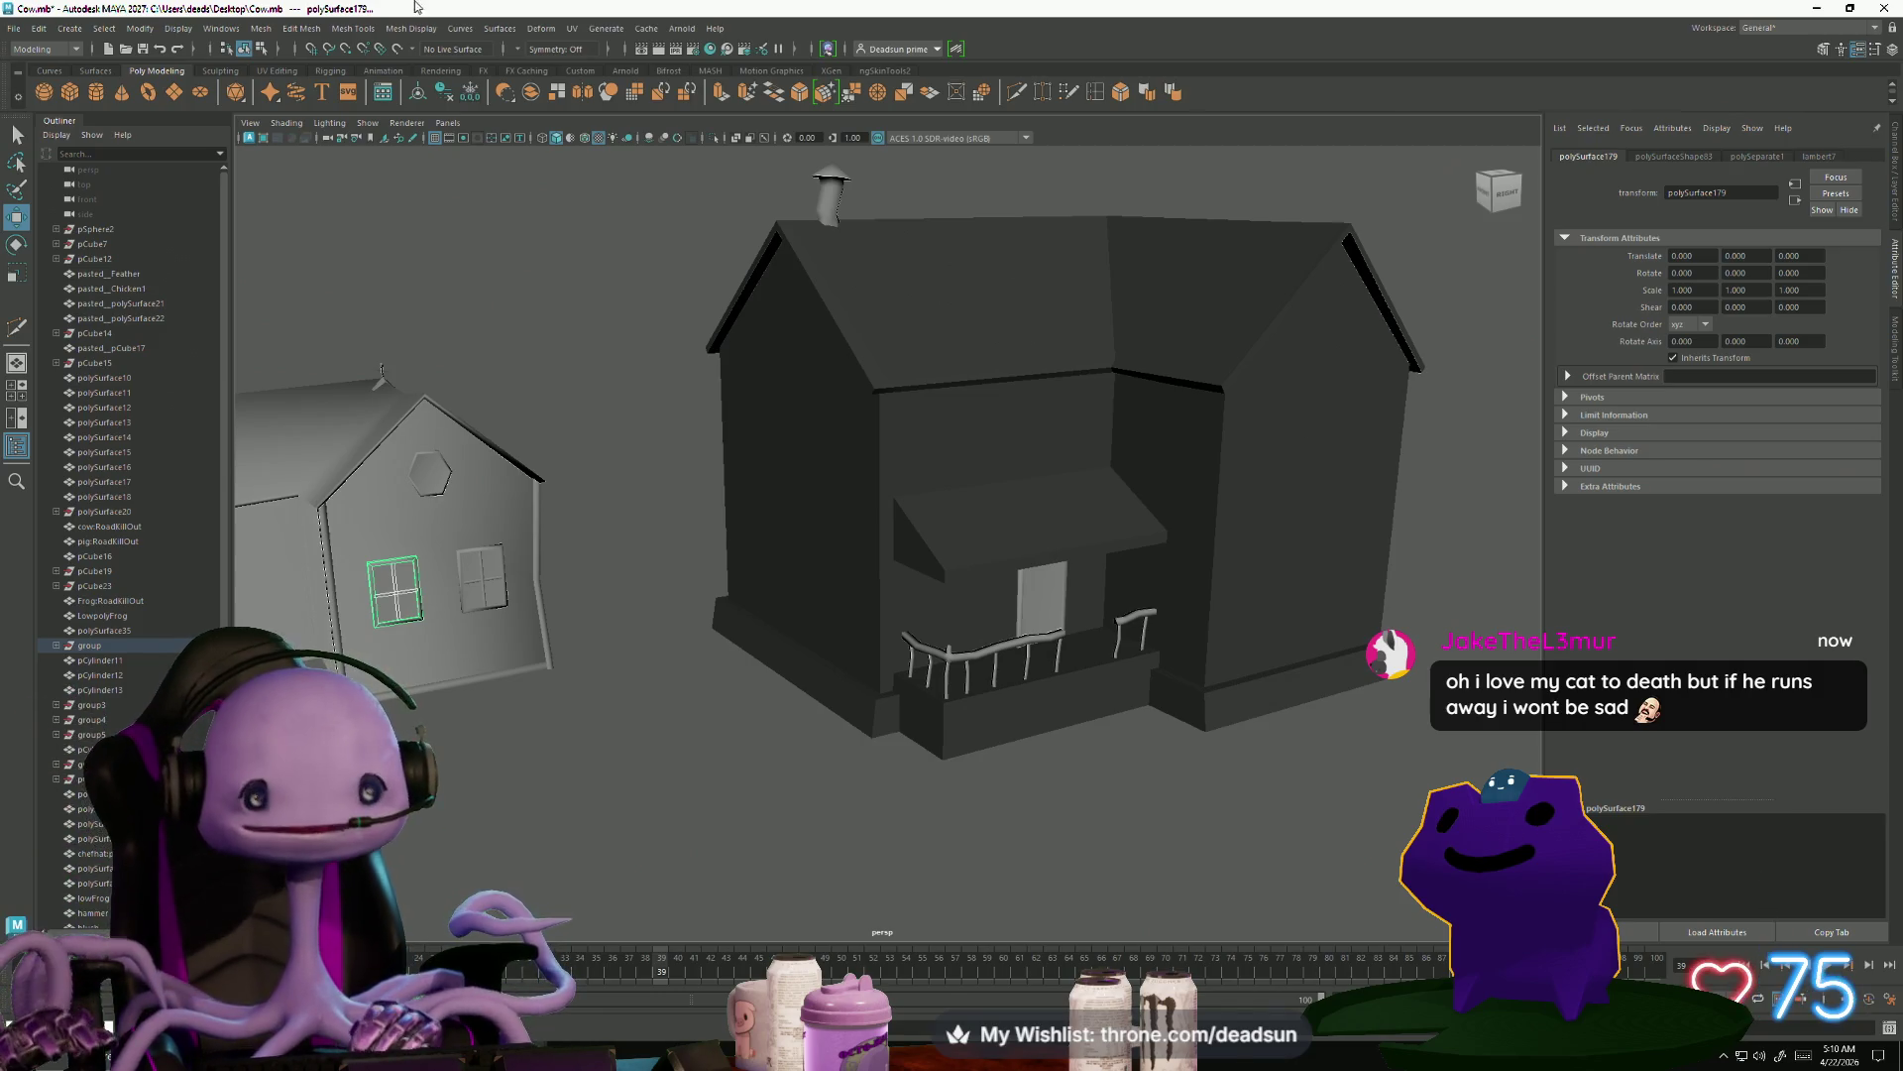
Combine the window pieces into one object and move it onto the dark house's porch
click(261, 29)
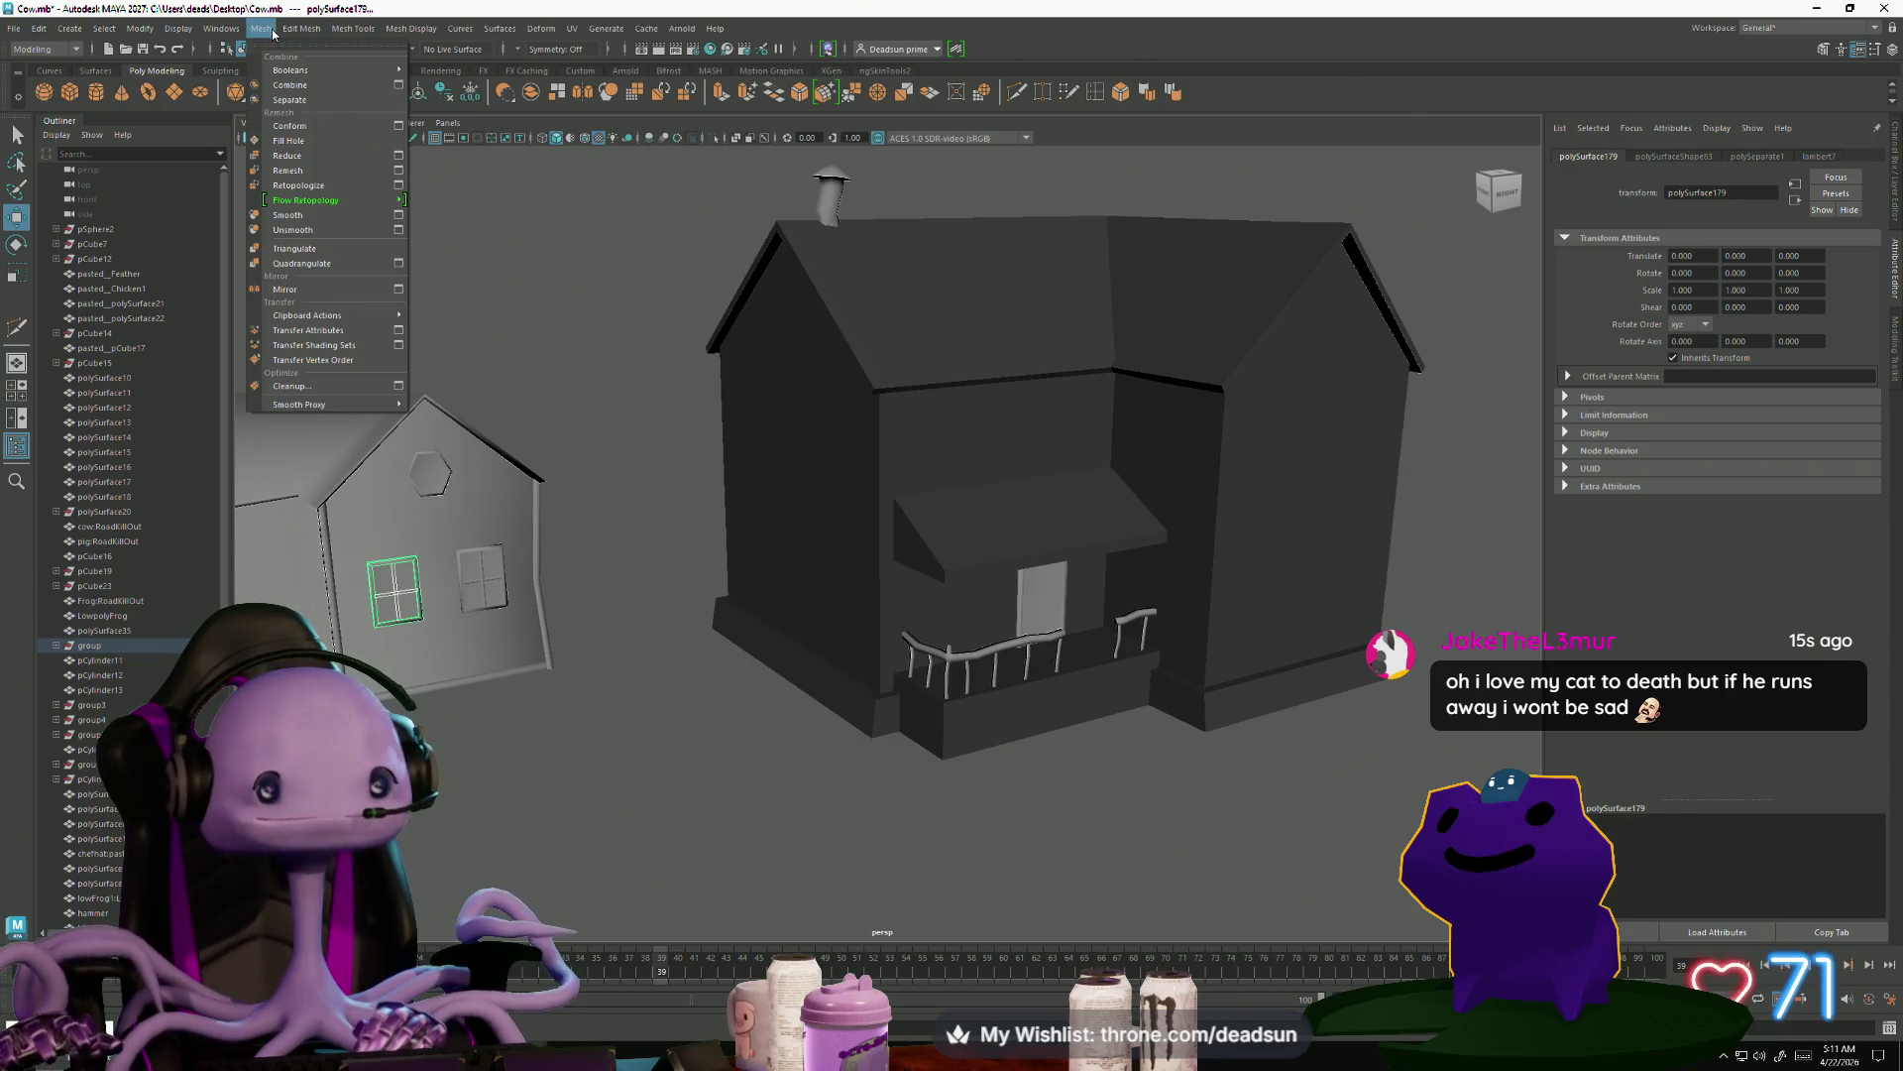
click(290, 85)
mouse_move(448, 638)
alt+mouse_down()
mouse_move(595, 723)
mouse_move(789, 764)
mouse_move(708, 713)
alt+mouse_up()
drag(830, 729, 701, 786)
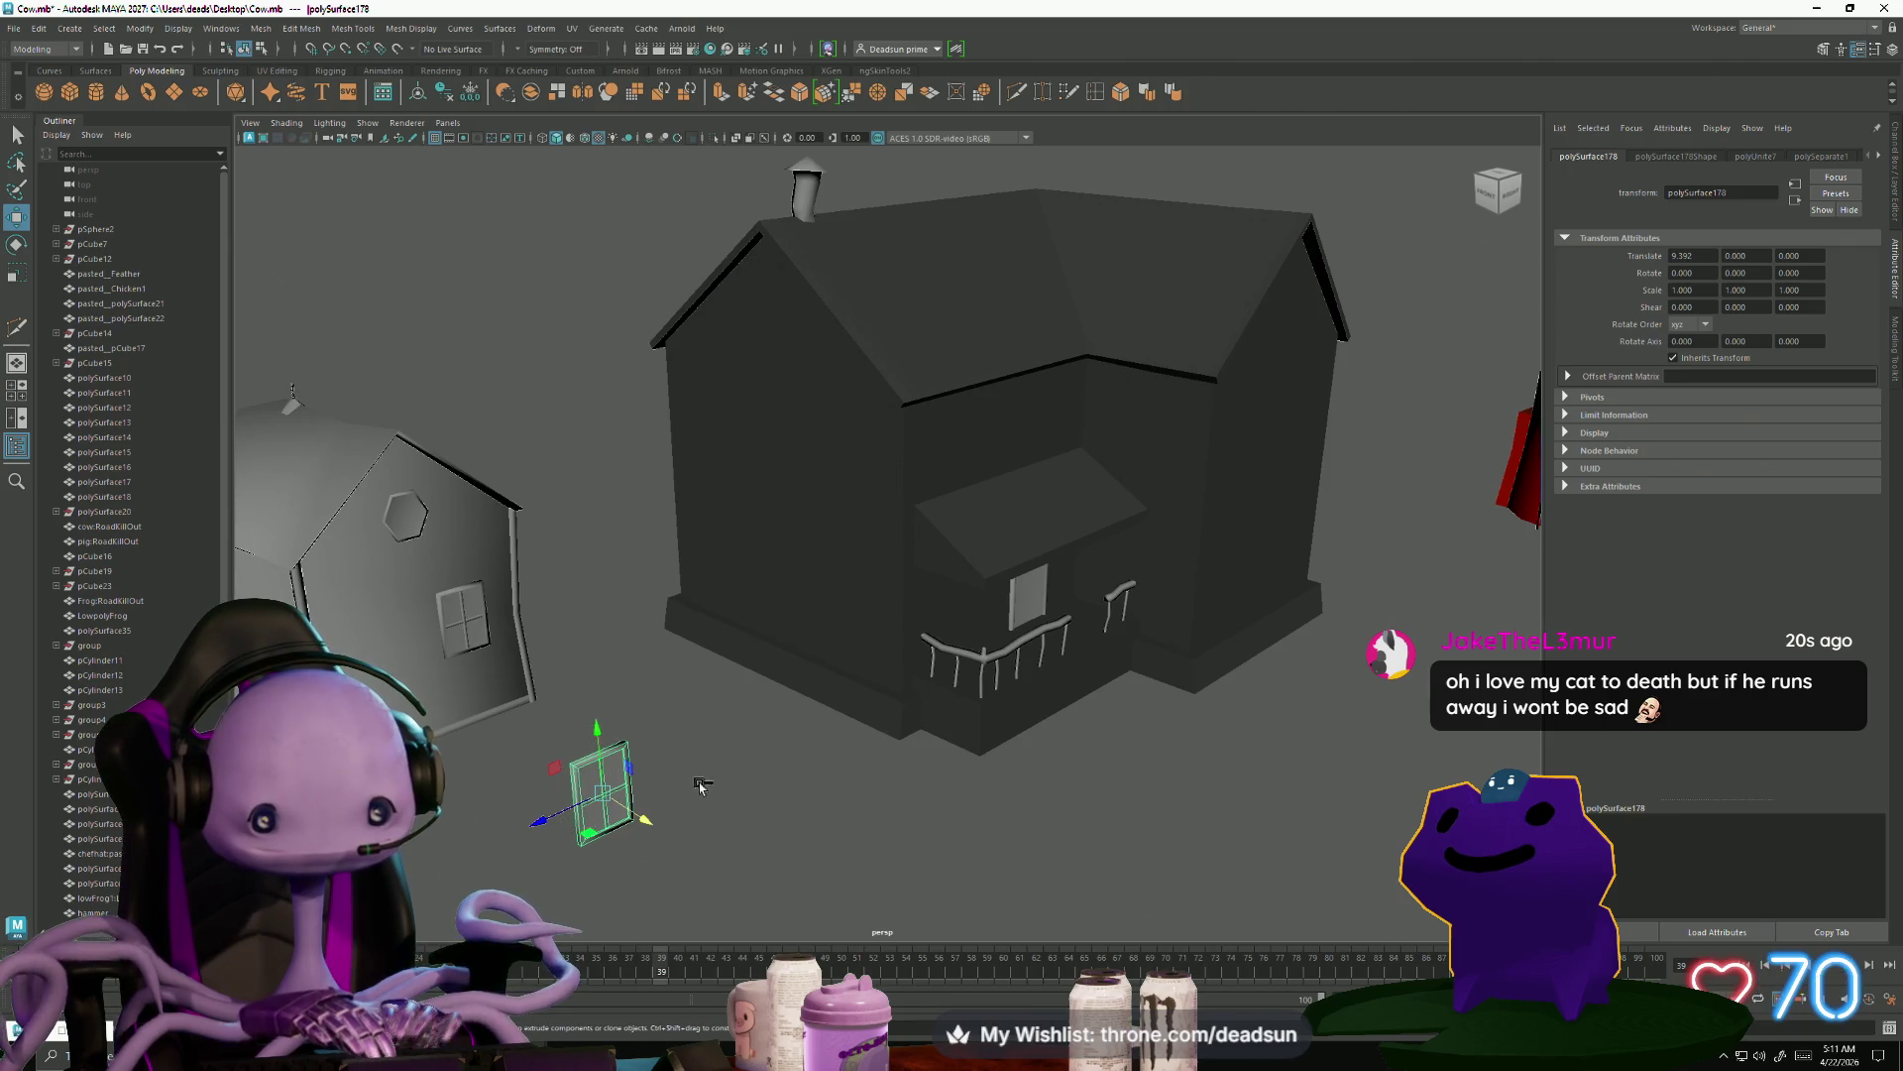
mouse_move(536, 824)
mouse_down()
mouse_move(942, 625)
mouse_move(807, 671)
mouse_move(788, 657)
mouse_move(817, 553)
mouse_move(966, 538)
mouse_move(1035, 577)
mouse_move(1036, 540)
mouse_move(1040, 570)
mouse_move(1001, 595)
mouse_move(1056, 609)
mouse_move(1079, 532)
mouse_move(799, 530)
mouse_move(771, 595)
mouse_move(794, 536)
mouse_move(814, 567)
mouse_up()
Stretch the window taller, scaling Y to about 1.244
key(f)
key(r)
mouse_move(888, 505)
mouse_down()
mouse_move(885, 485)
mouse_move(889, 511)
mouse_move(793, 575)
mouse_move(666, 600)
mouse_move(721, 631)
mouse_move(707, 598)
mouse_up()
key(w)
scroll(830, 554, down, 5)
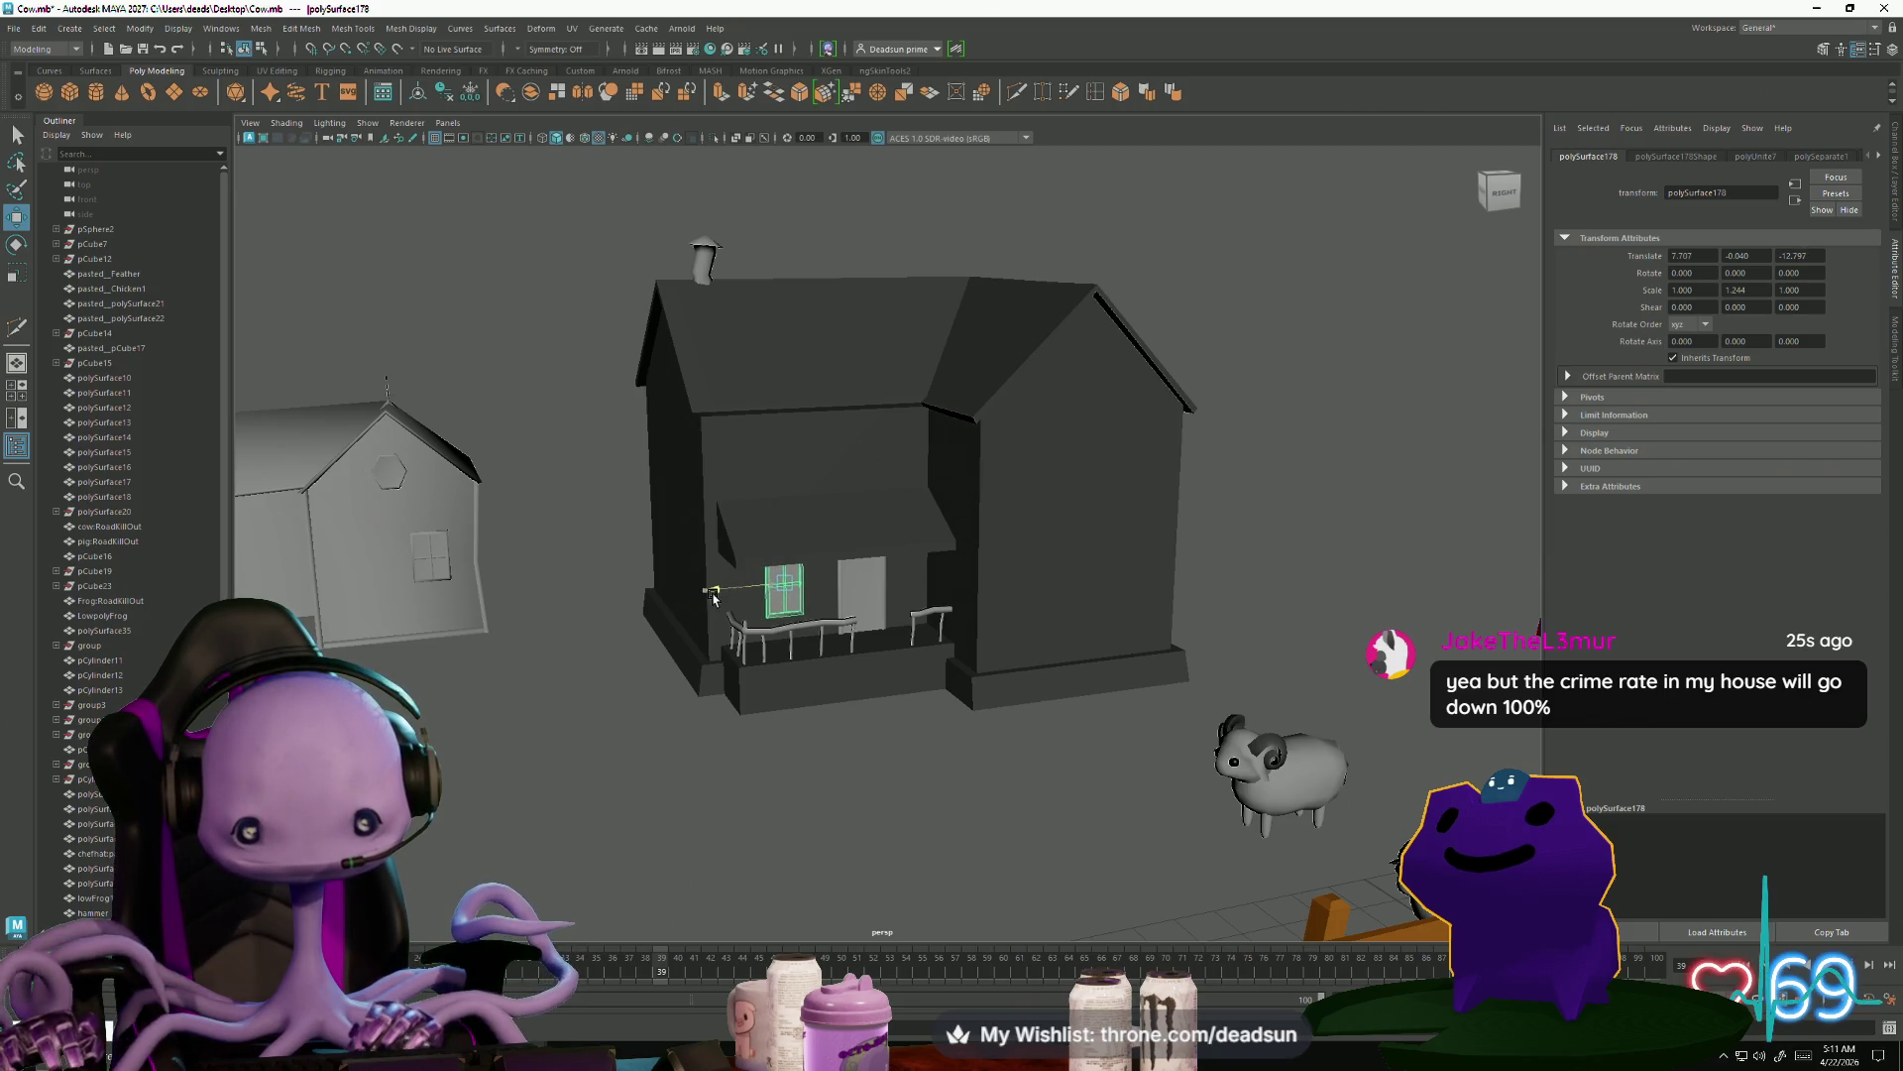
Deselect the window and select the dark farmhouse
click(747, 816)
scroll(744, 784, down, 5)
mouse_move(740, 747)
alt+mouse_down()
mouse_move(756, 764)
mouse_move(688, 720)
mouse_move(741, 710)
mouse_move(724, 738)
mouse_move(739, 750)
alt+mouse_up()
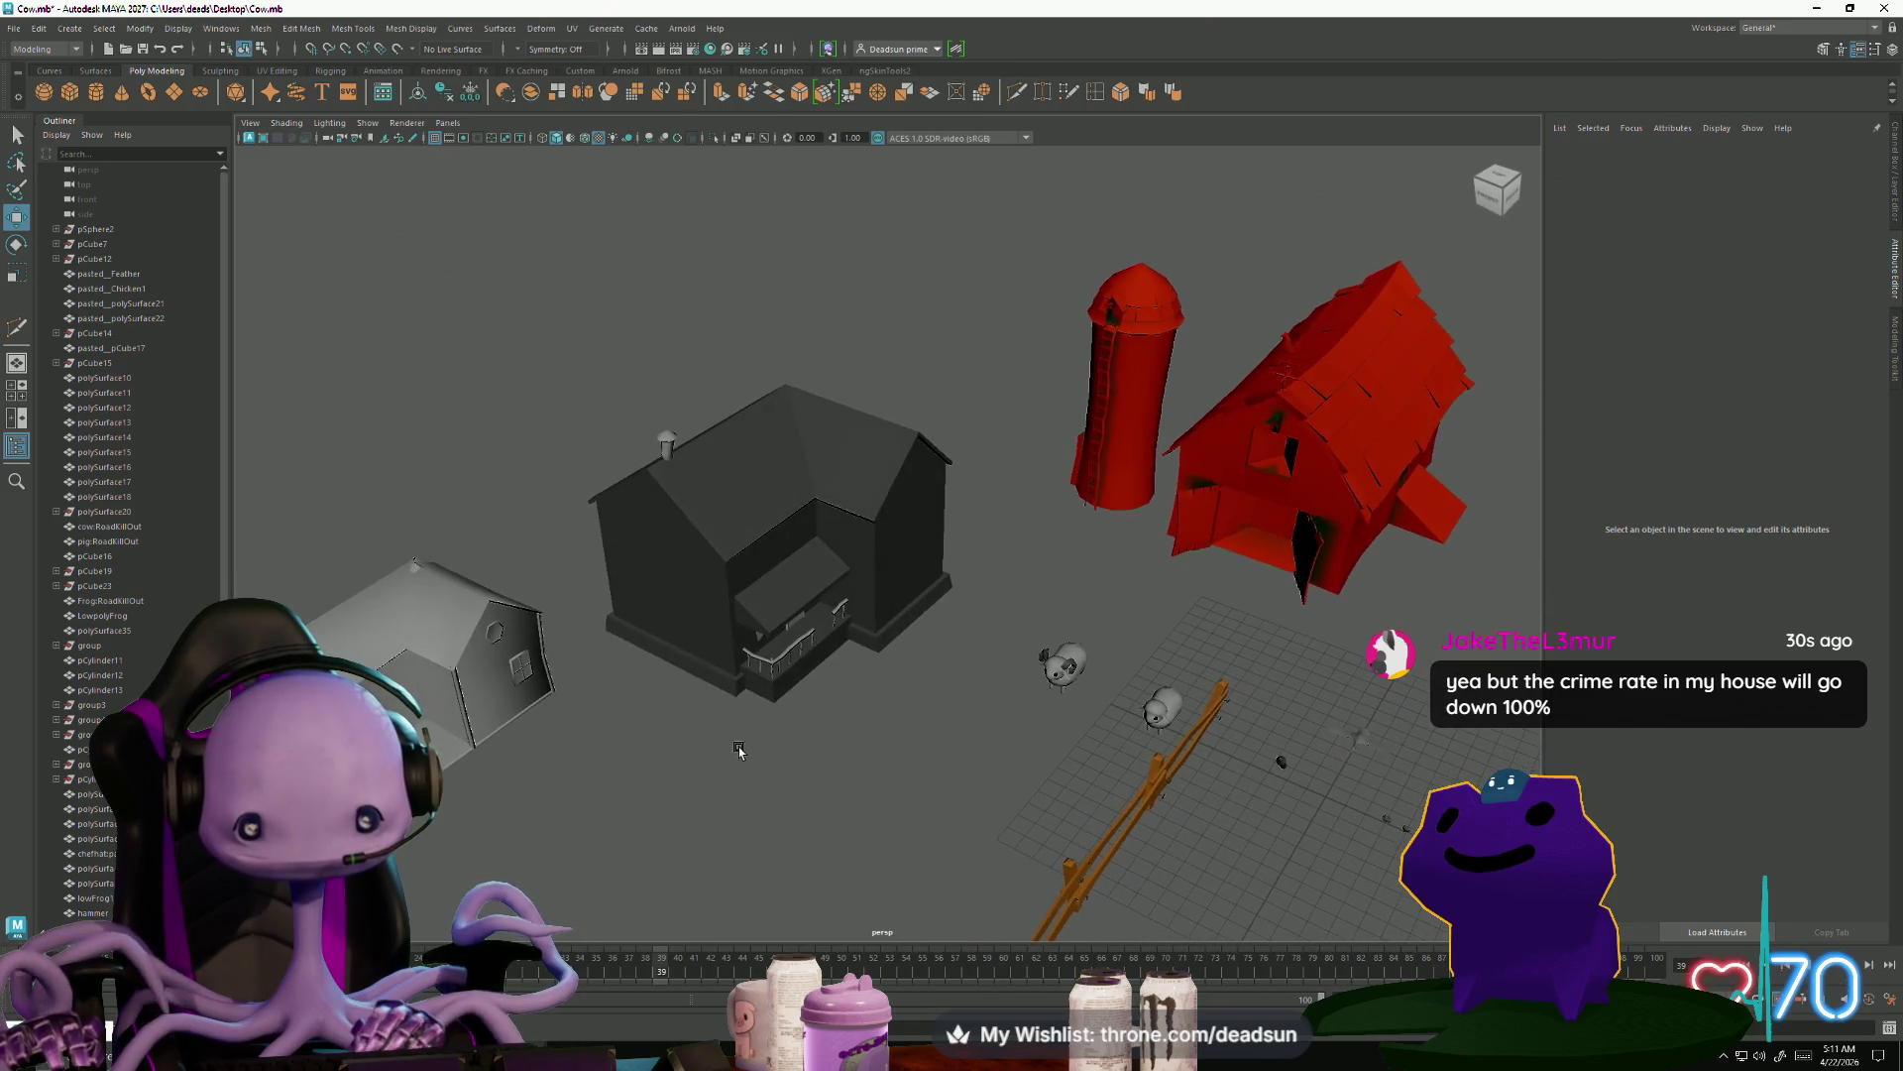
scroll(714, 753, up, 5)
click(606, 727)
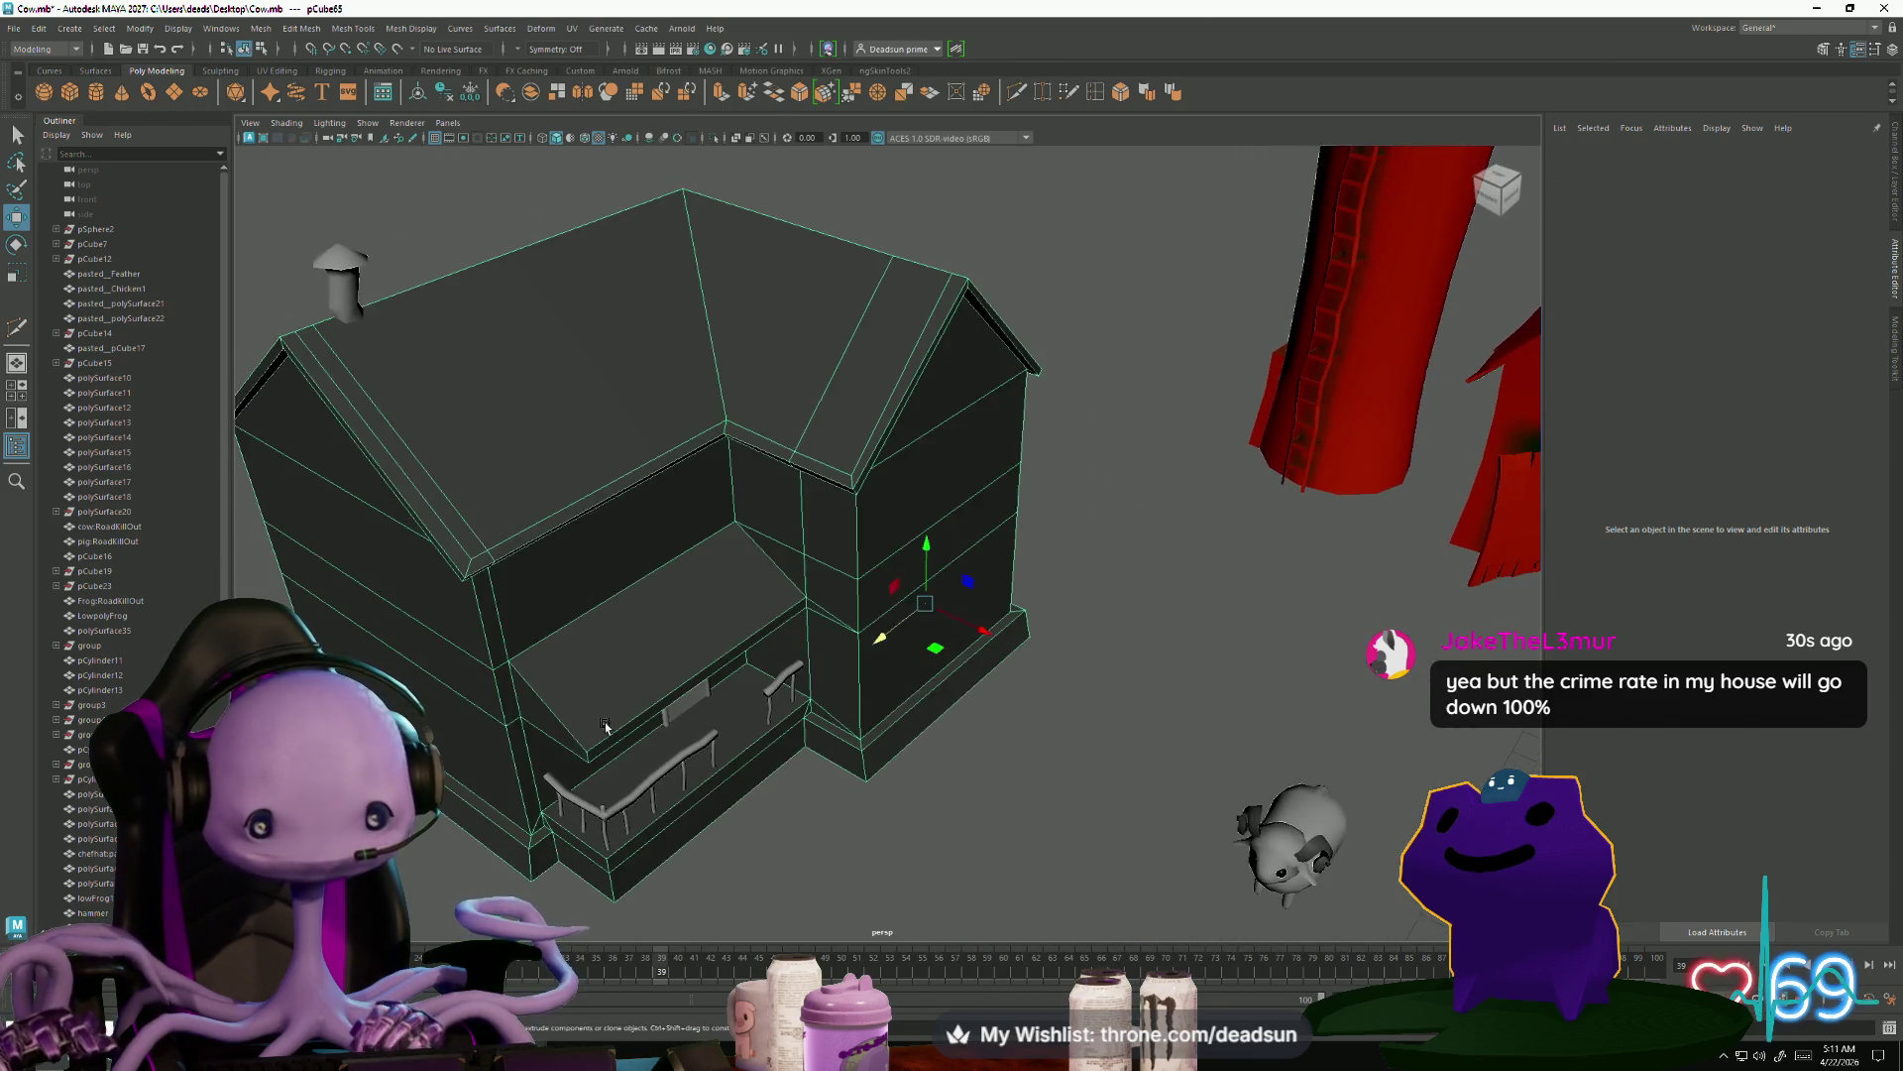
Pick a porch-roof edge and slide it sideways along X and slightly down in Y
alt+drag(605, 727, 694, 764)
scroll(733, 773, up, 5)
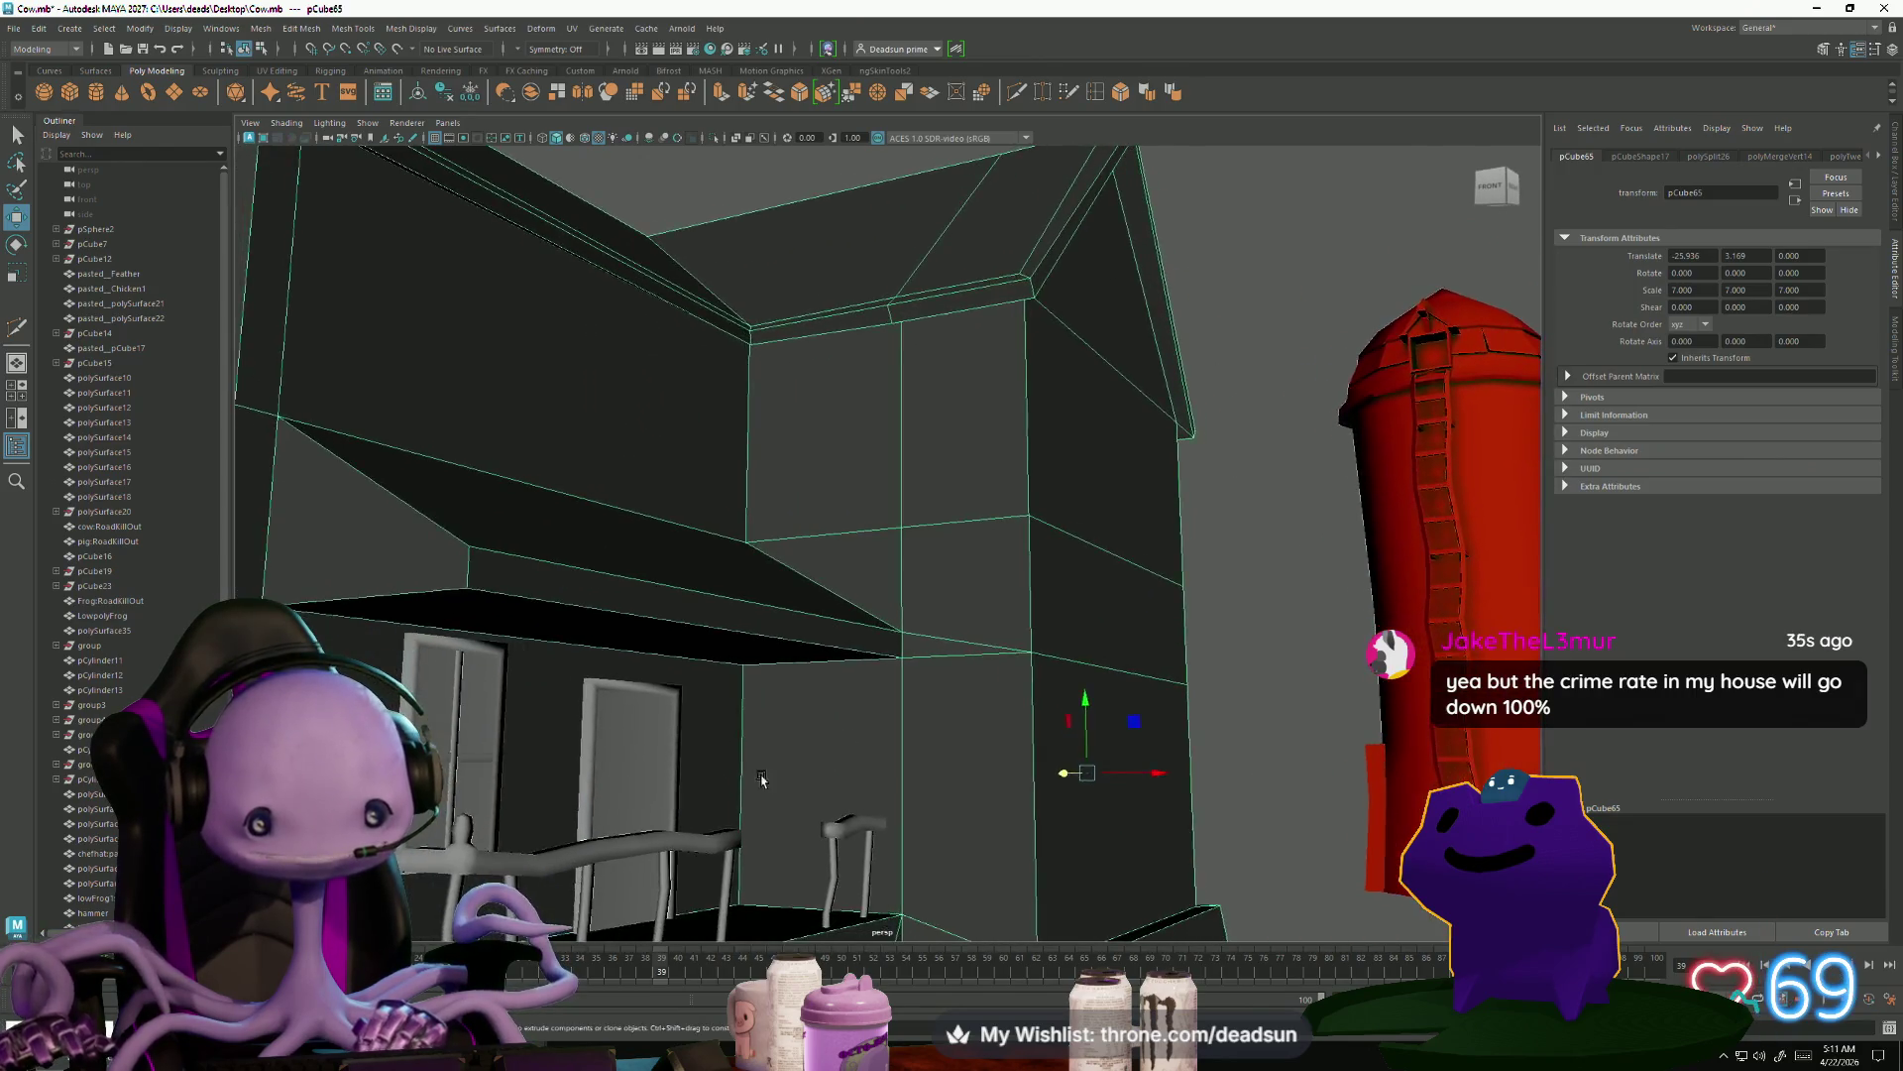
scroll(761, 780, up, 3)
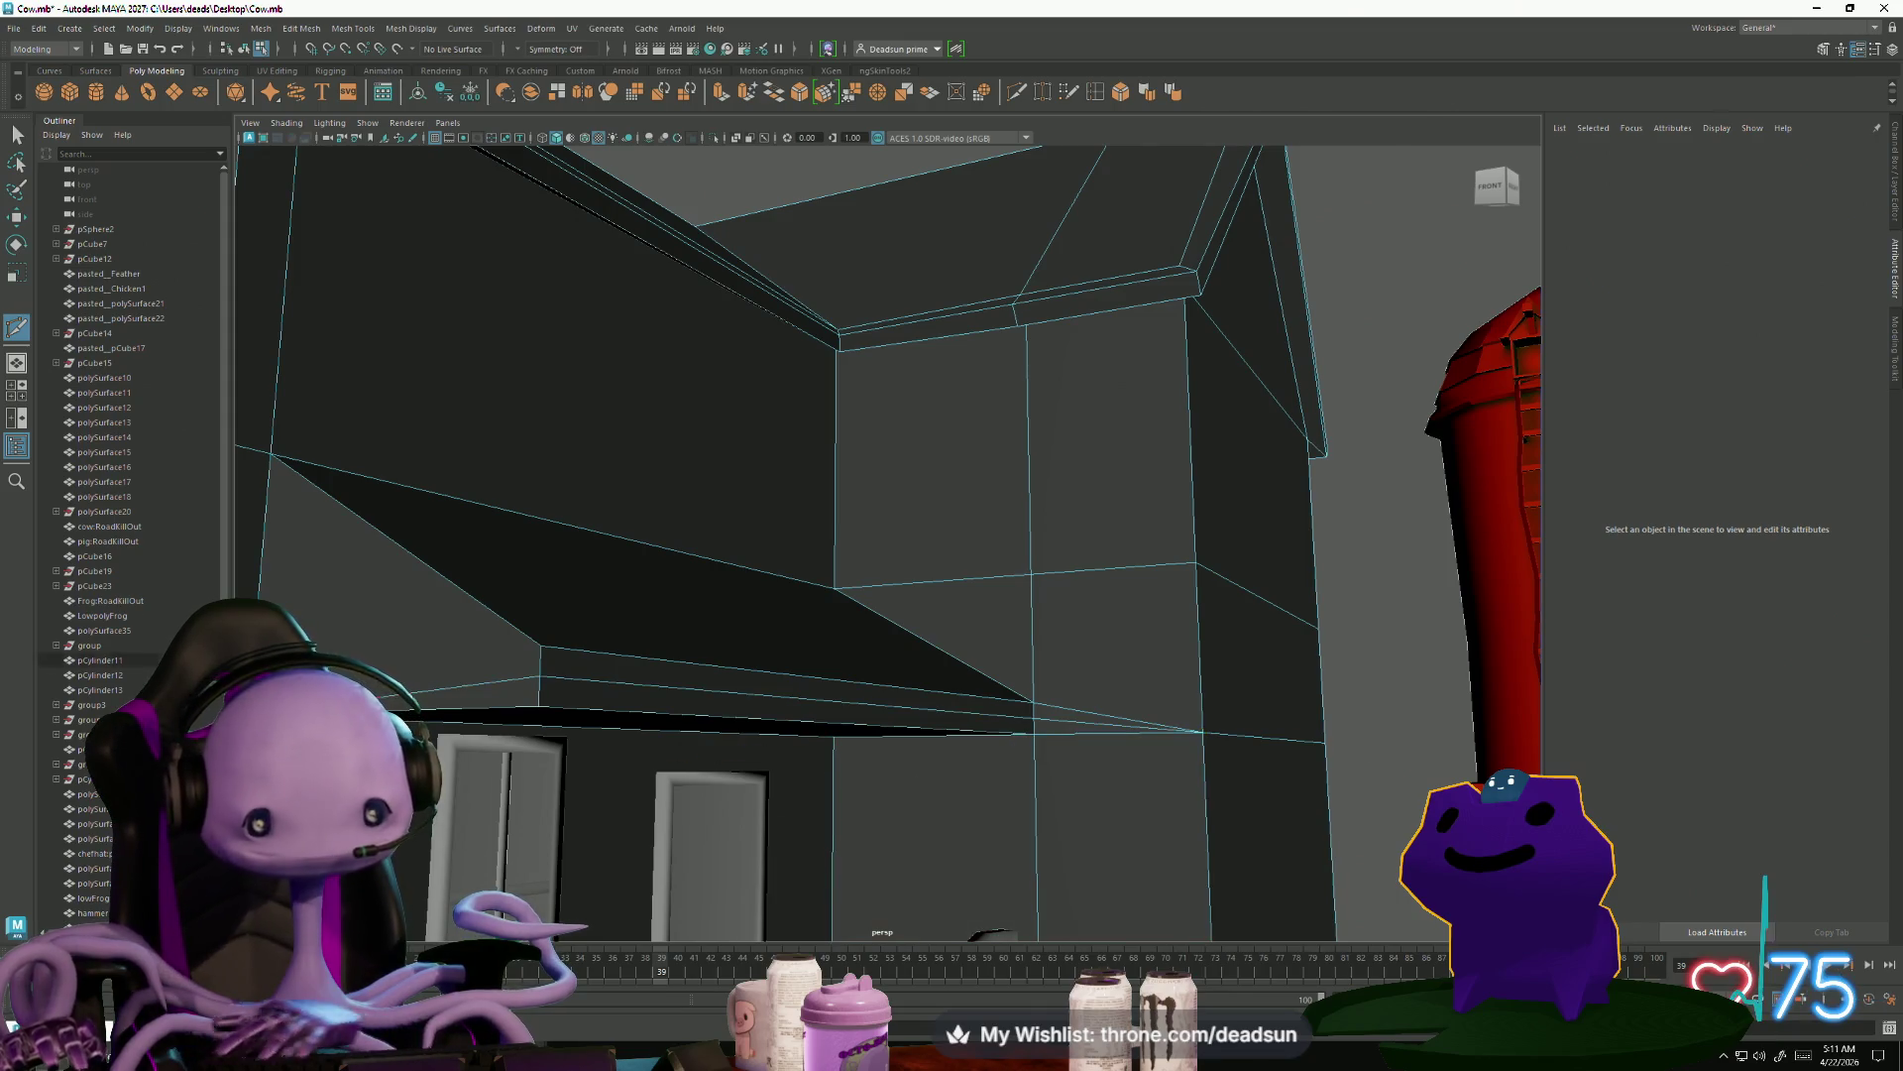
mouse_move(852, 556)
alt+mouse_down()
mouse_move(882, 565)
mouse_move(645, 598)
mouse_move(660, 689)
mouse_move(644, 625)
alt+mouse_up()
right_drag(655, 634, 659, 555)
click(667, 626)
drag(843, 599, 852, 607)
drag(786, 539, 594, 575)
scroll(812, 572, down, 5)
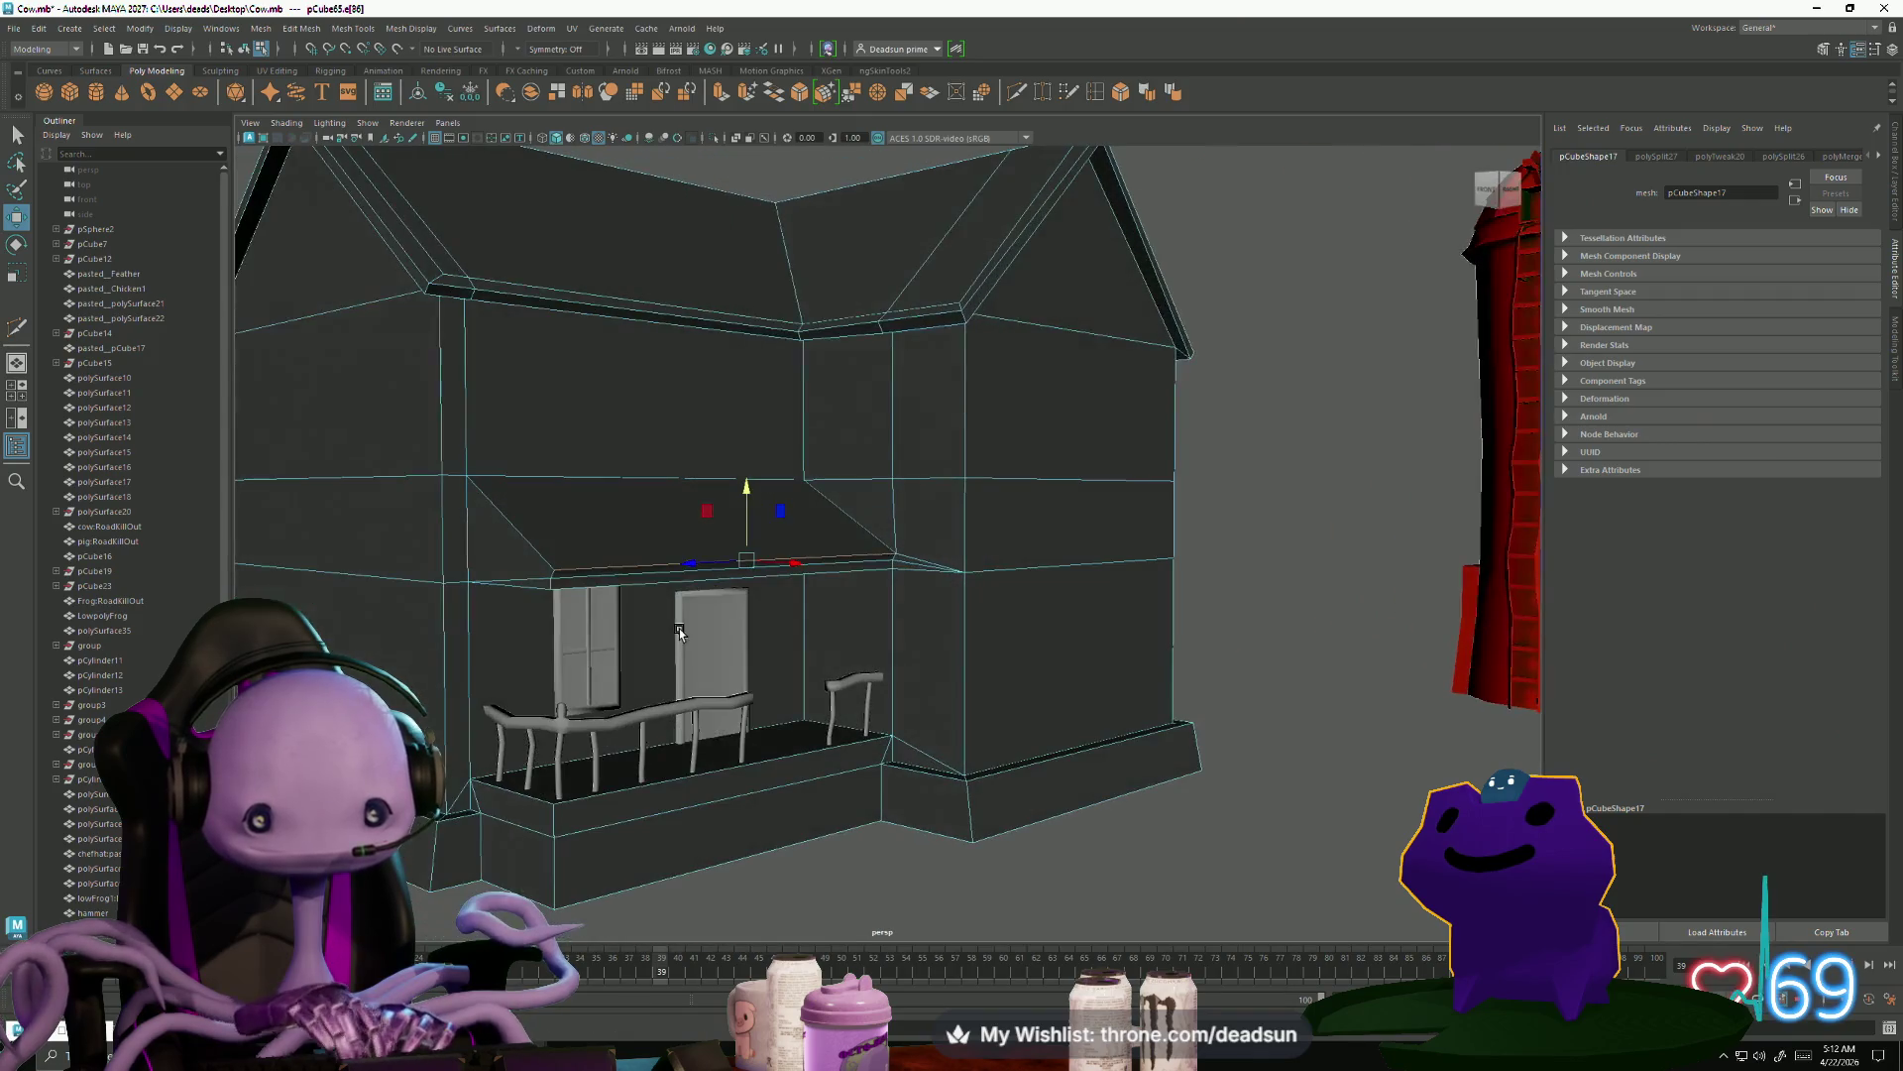
right_click(573, 594)
scroll(1091, 594, down, 10)
Reselect the farmhouse and select corner vertices on its side wing in Vertex mode
mouse_move(1091, 594)
alt+mouse_down()
mouse_move(808, 727)
mouse_move(858, 777)
mouse_move(658, 786)
mouse_move(682, 792)
alt+mouse_up()
mouse_move(868, 530)
alt+mouse_down()
mouse_move(905, 658)
mouse_move(638, 608)
mouse_move(744, 651)
alt+mouse_up()
click(742, 590)
right_drag(698, 457, 644, 456)
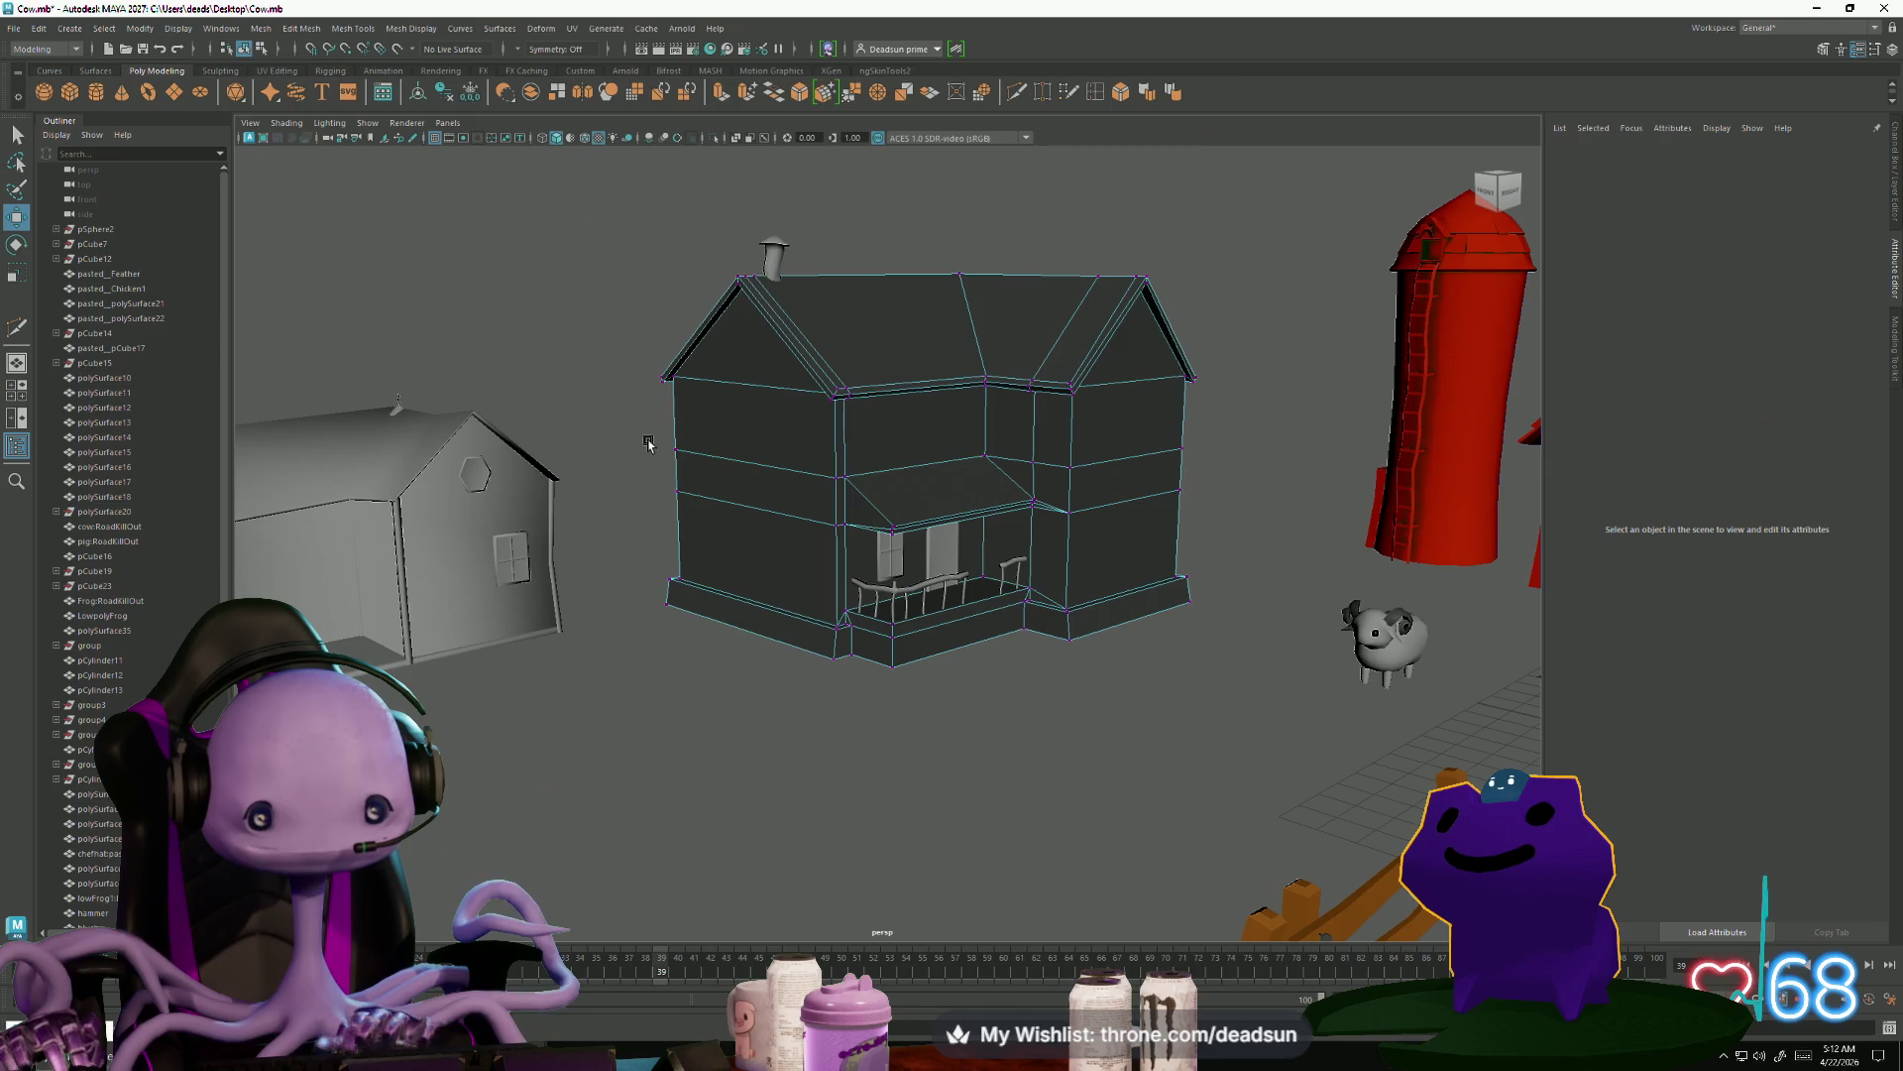
click(684, 476)
alt+drag(684, 480, 835, 635)
mouse_move(1121, 499)
mouse_down()
mouse_move(1145, 547)
mouse_move(997, 548)
mouse_up()
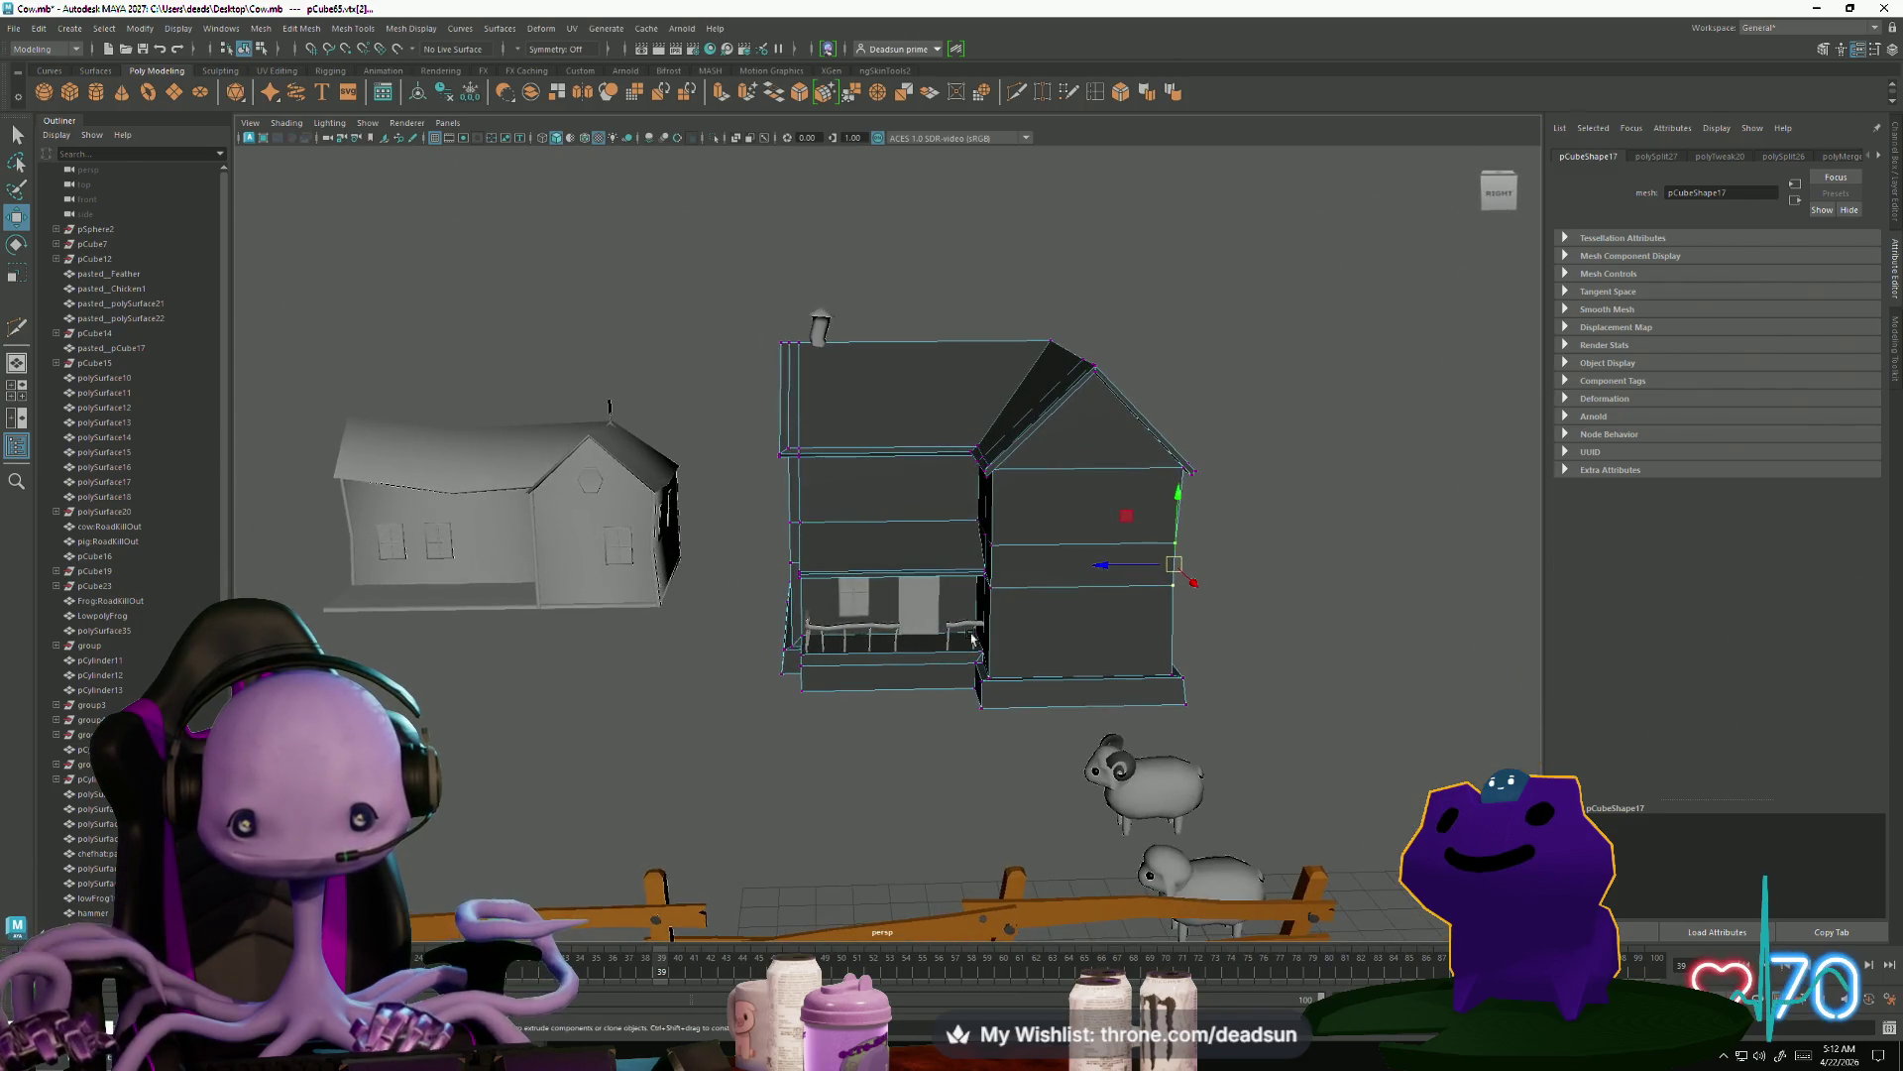
Shift the selected side-wing corner vertex slightly outward along X
scroll(991, 594, up, 4)
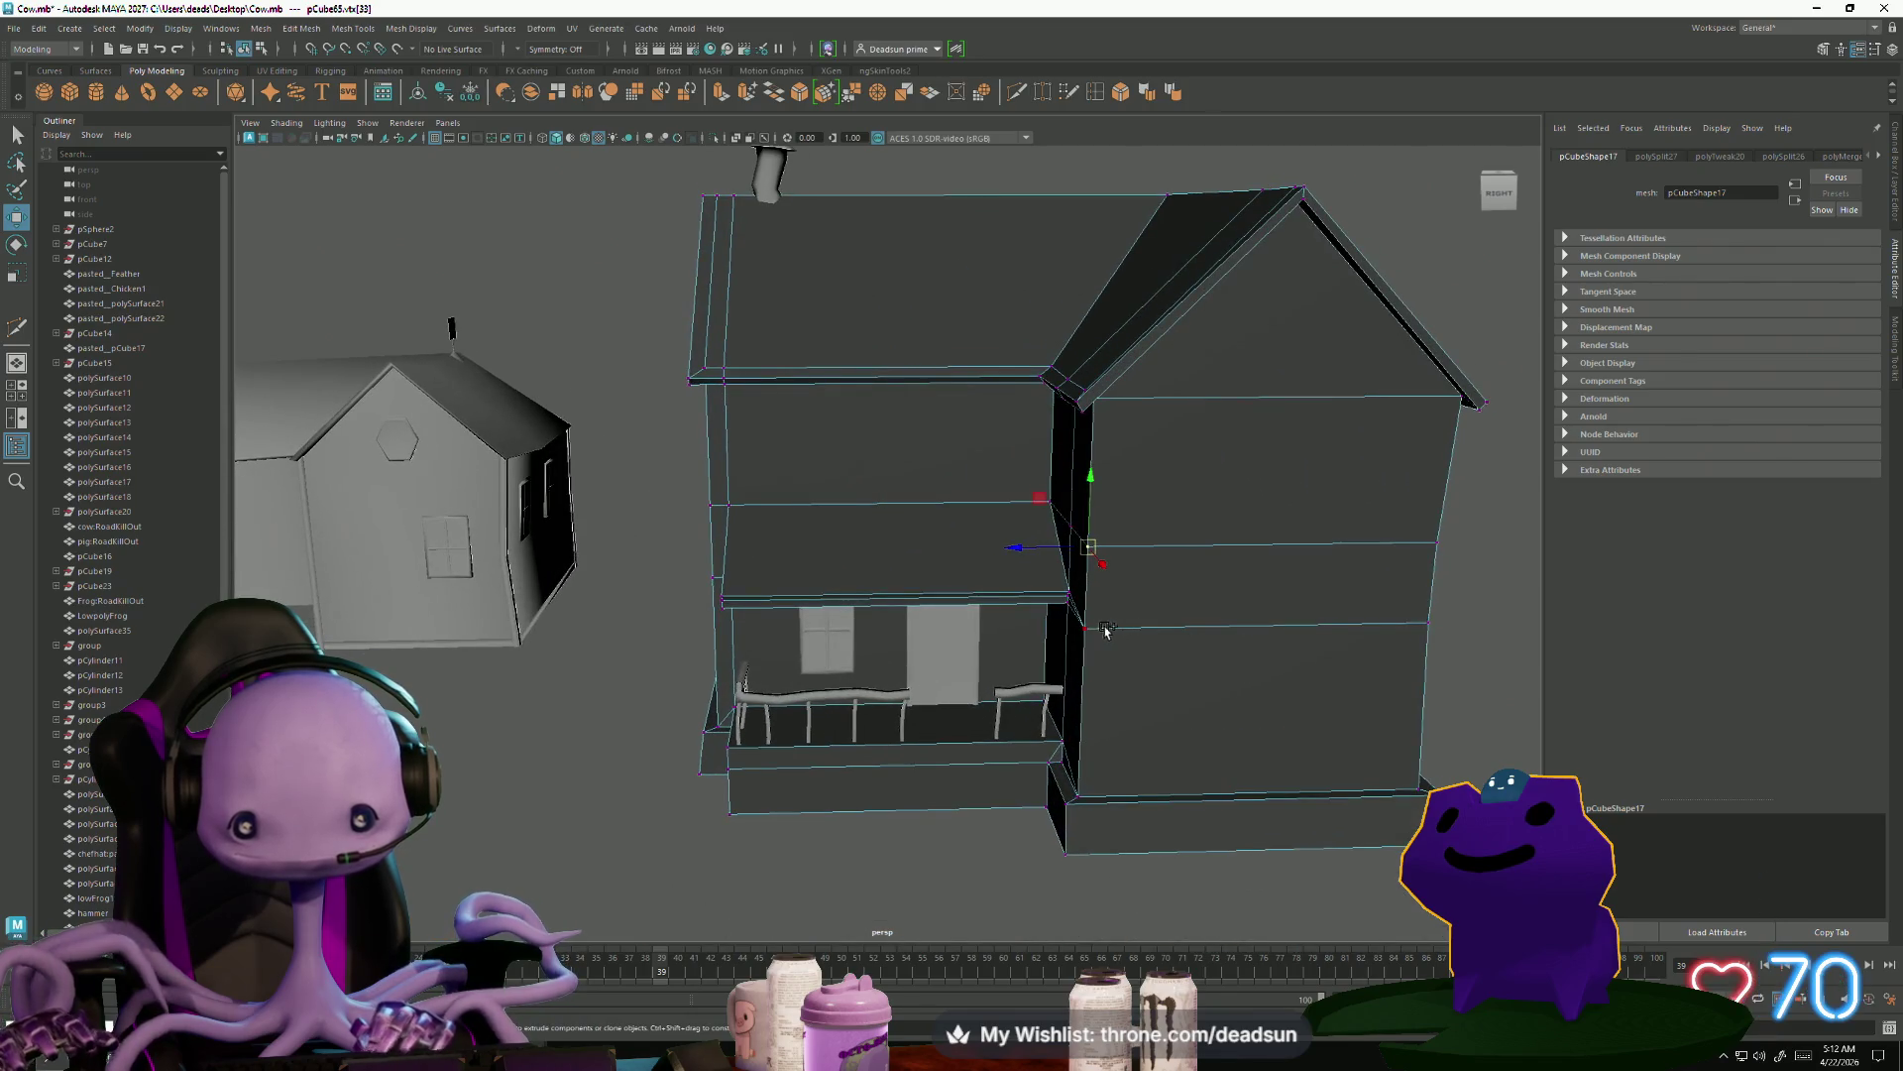
drag(1088, 590, 1077, 565)
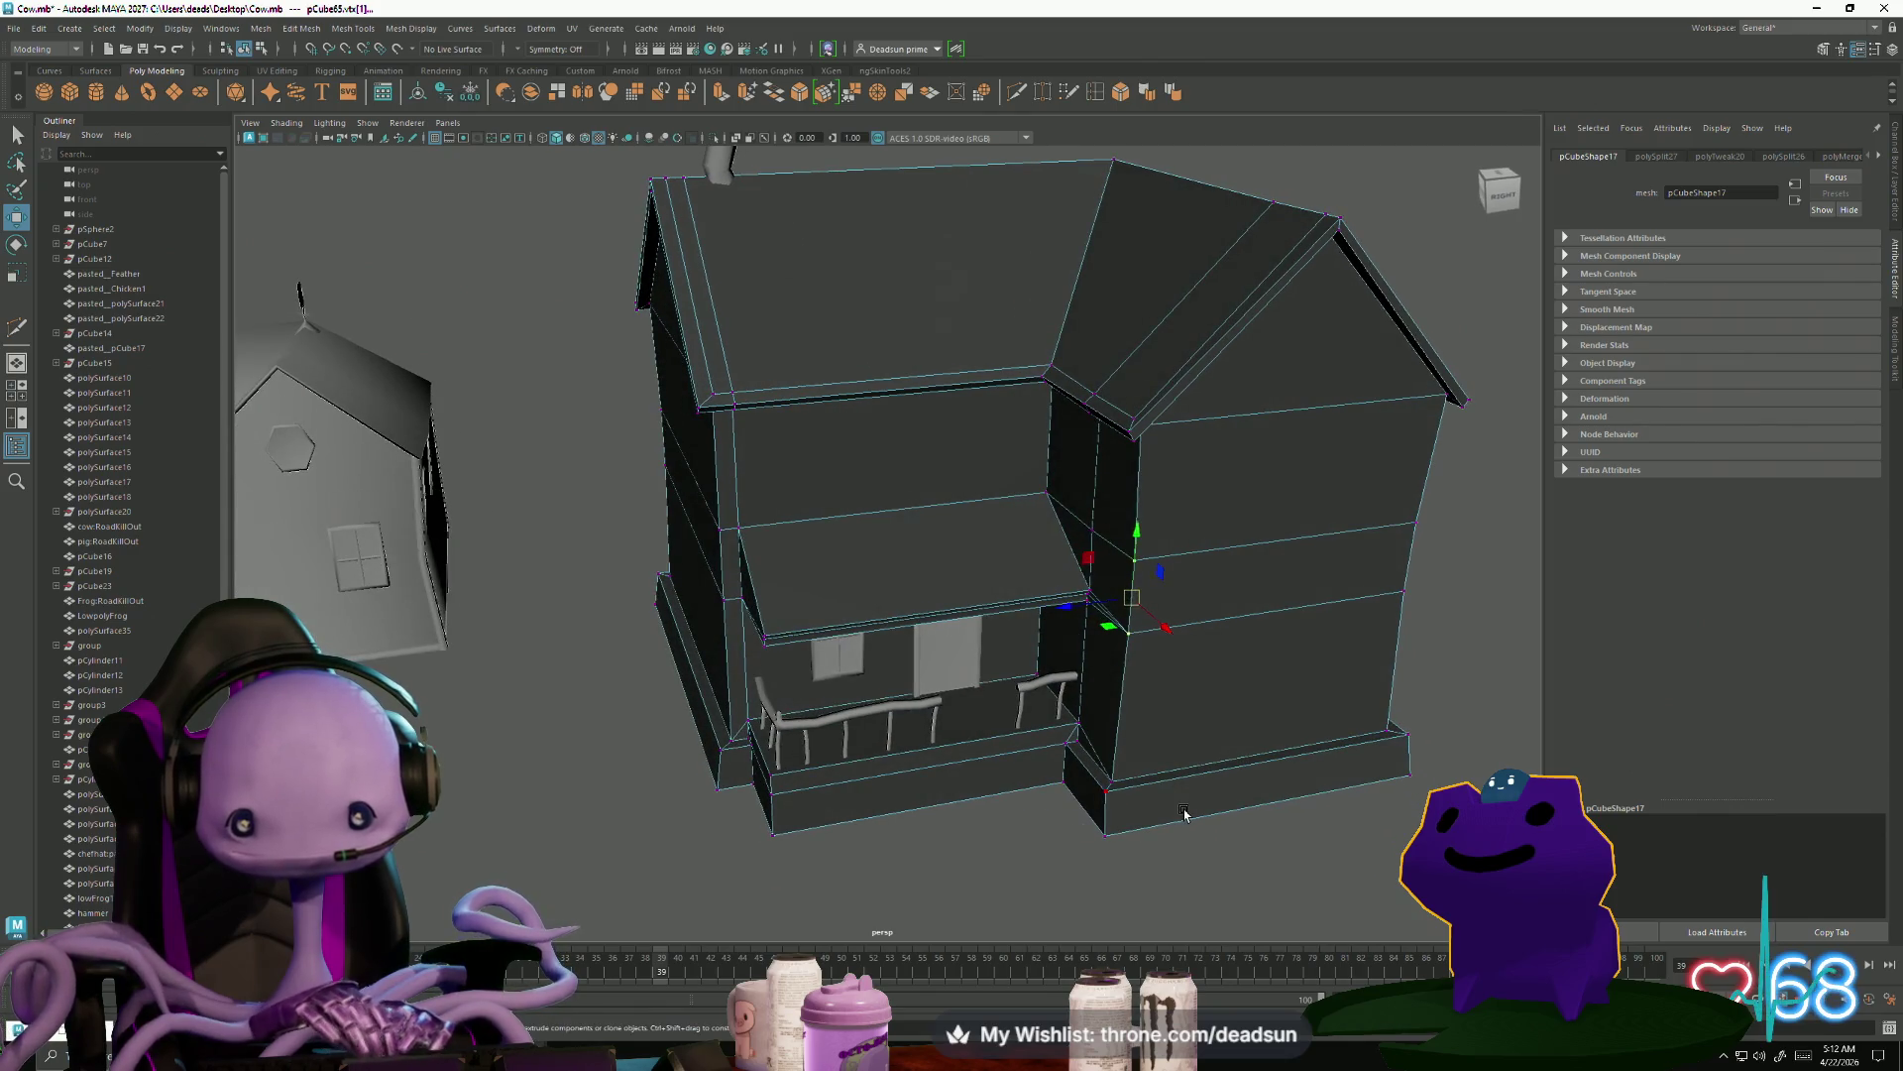
mouse_move(1185, 813)
alt+mouse_down()
mouse_move(1125, 837)
mouse_move(1284, 513)
alt+mouse_up()
alt+drag(1348, 582, 1337, 582)
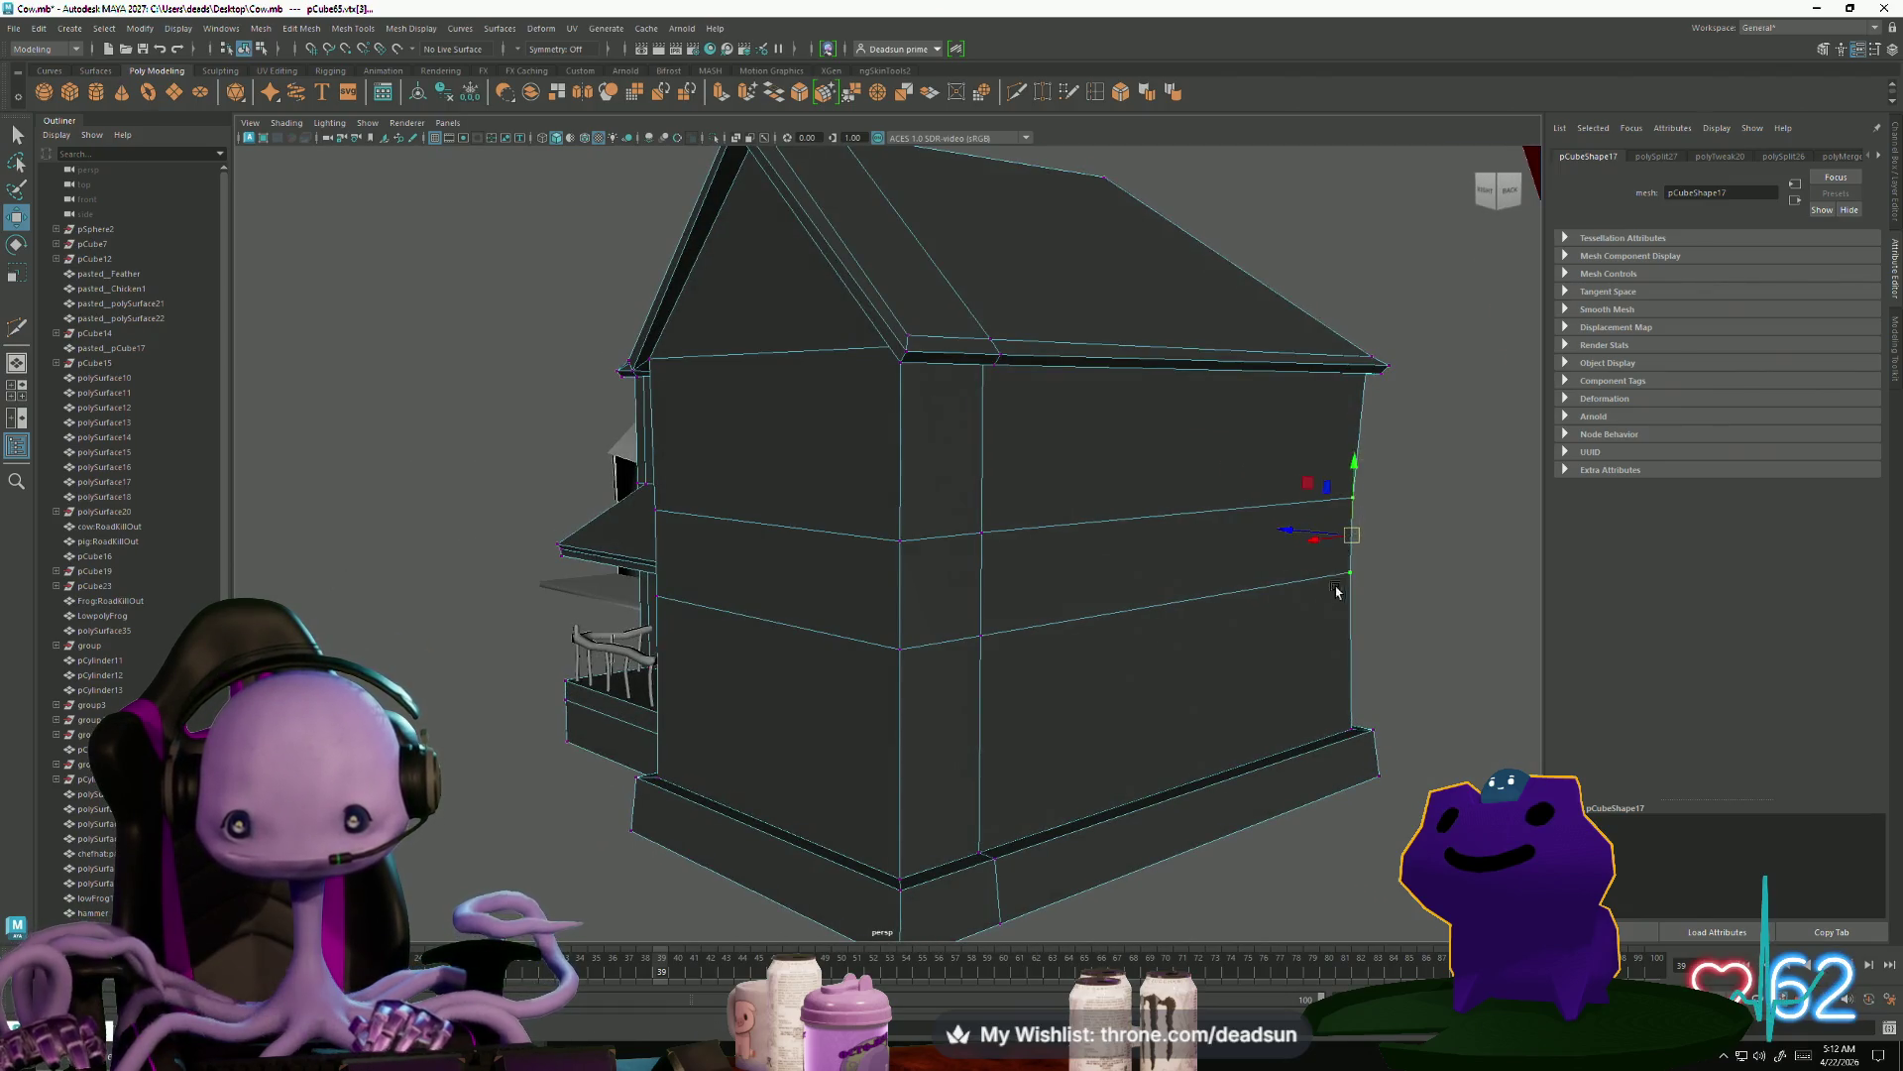
scroll(1336, 592, down, 5)
mouse_move(1146, 608)
alt+mouse_down()
mouse_move(1283, 608)
mouse_move(1070, 598)
mouse_move(1035, 337)
mouse_move(1087, 375)
mouse_move(664, 313)
alt+mouse_up()
Select the roof corner vertex beside the chimney and bring up the Insert Edge Loop Tool
mouse_move(731, 378)
mouse_down()
mouse_move(653, 346)
mouse_move(740, 409)
mouse_up()
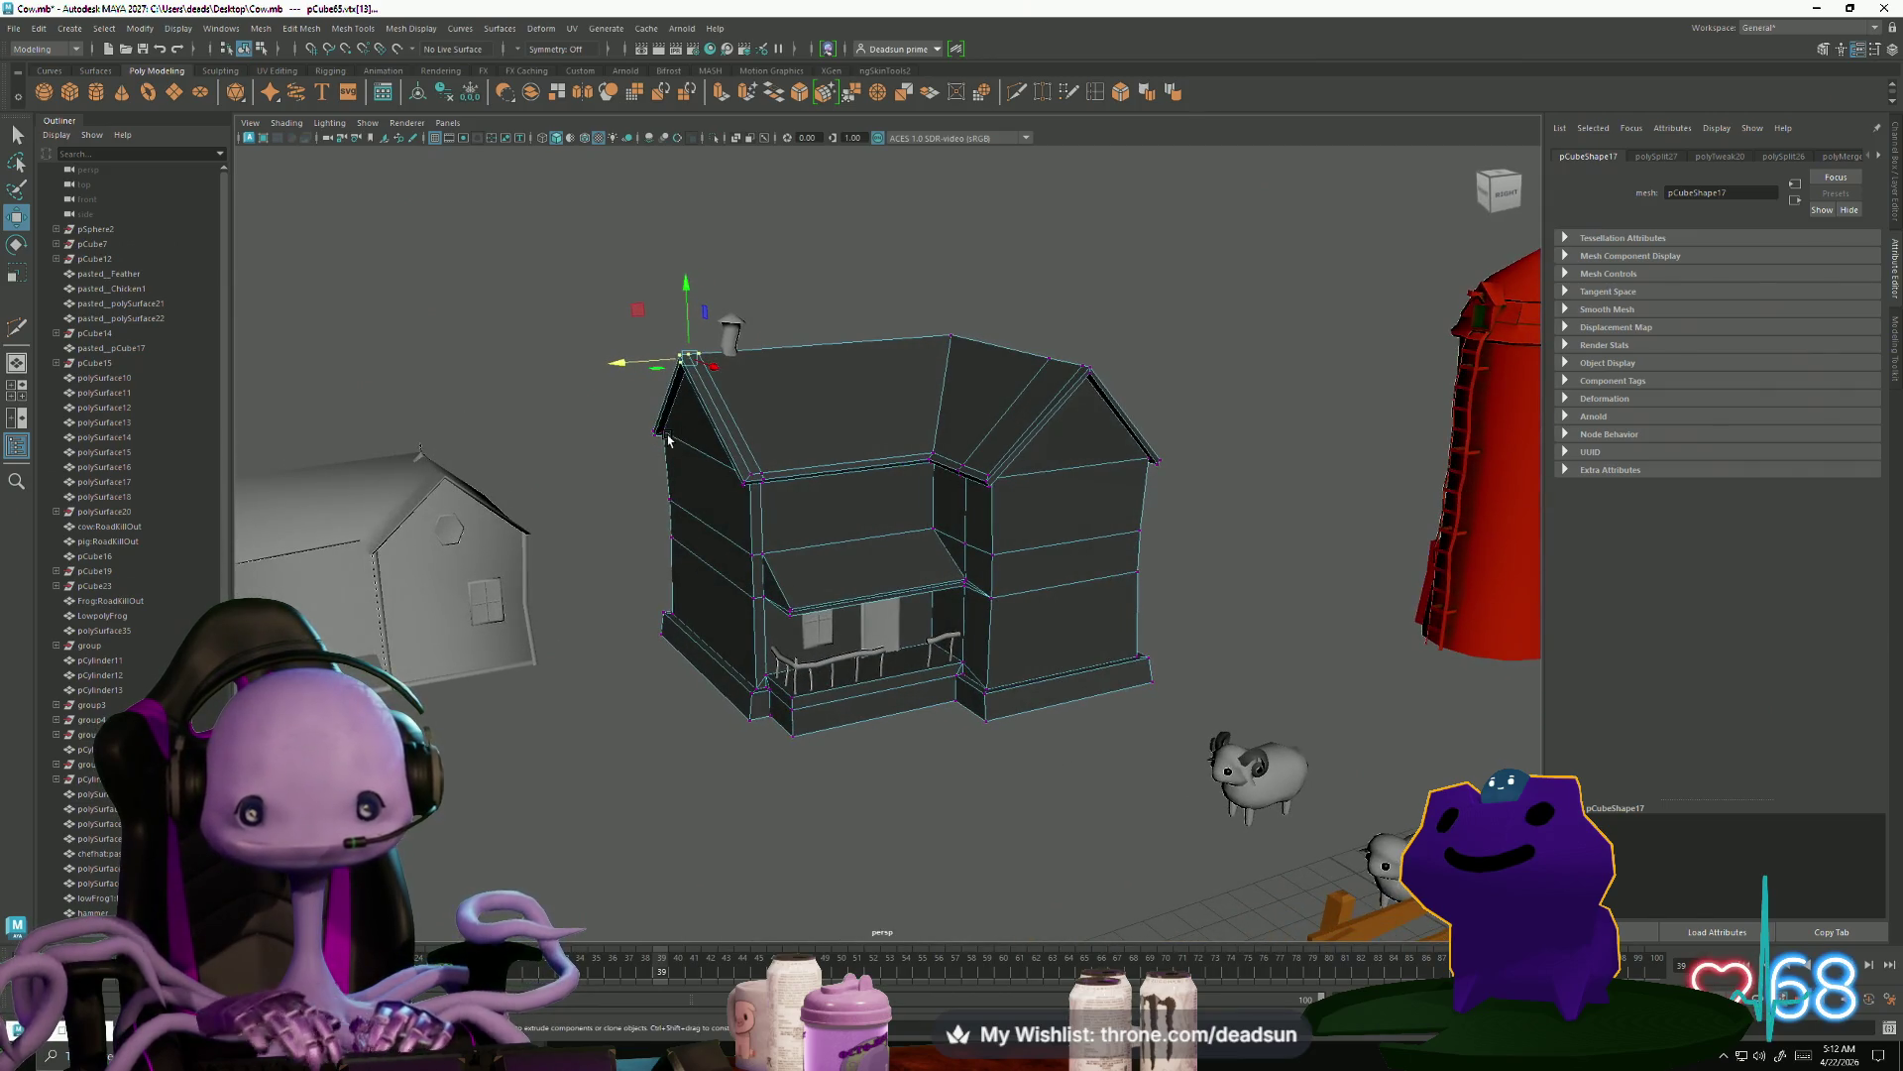
mouse_move(941, 331)
alt+mouse_down()
mouse_move(875, 426)
mouse_move(809, 414)
alt+mouse_up()
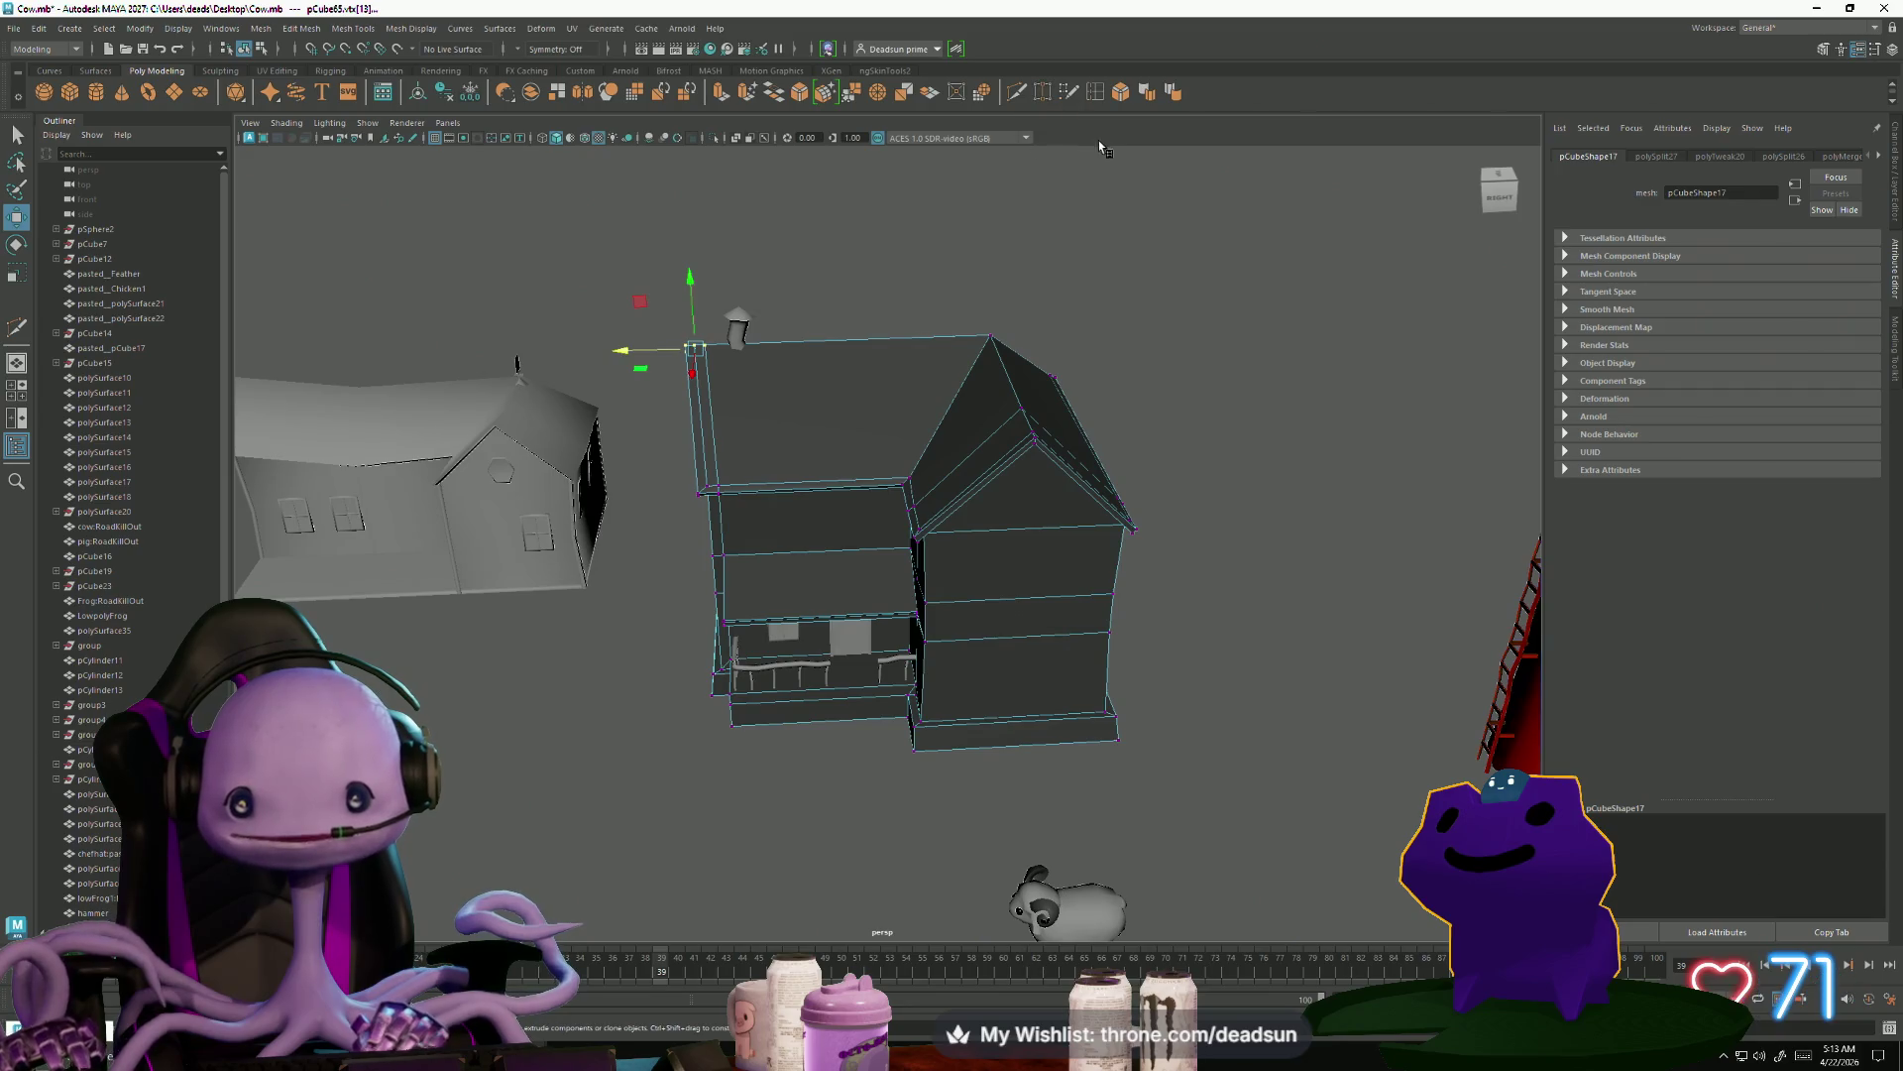
double_click(1095, 92)
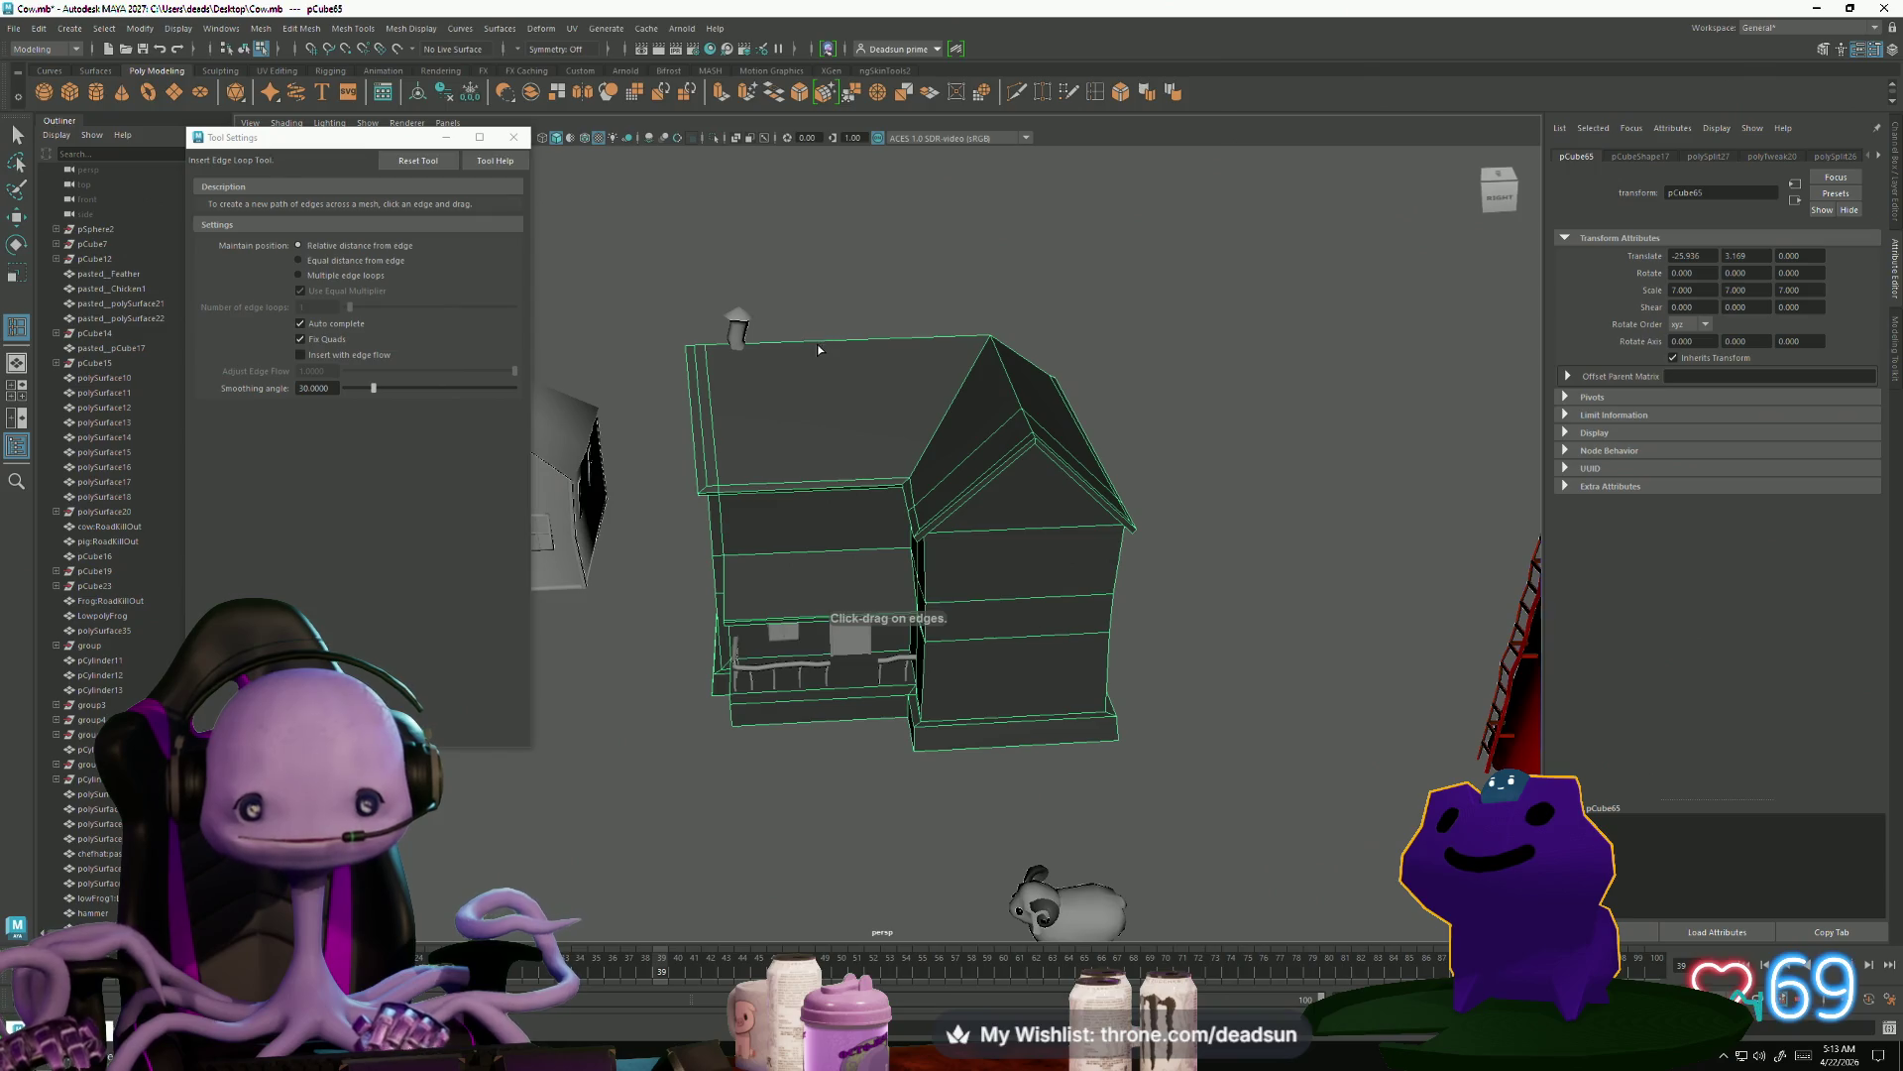
Insert a vertical edge loop through the house front and slide it slightly right
drag(812, 345, 812, 348)
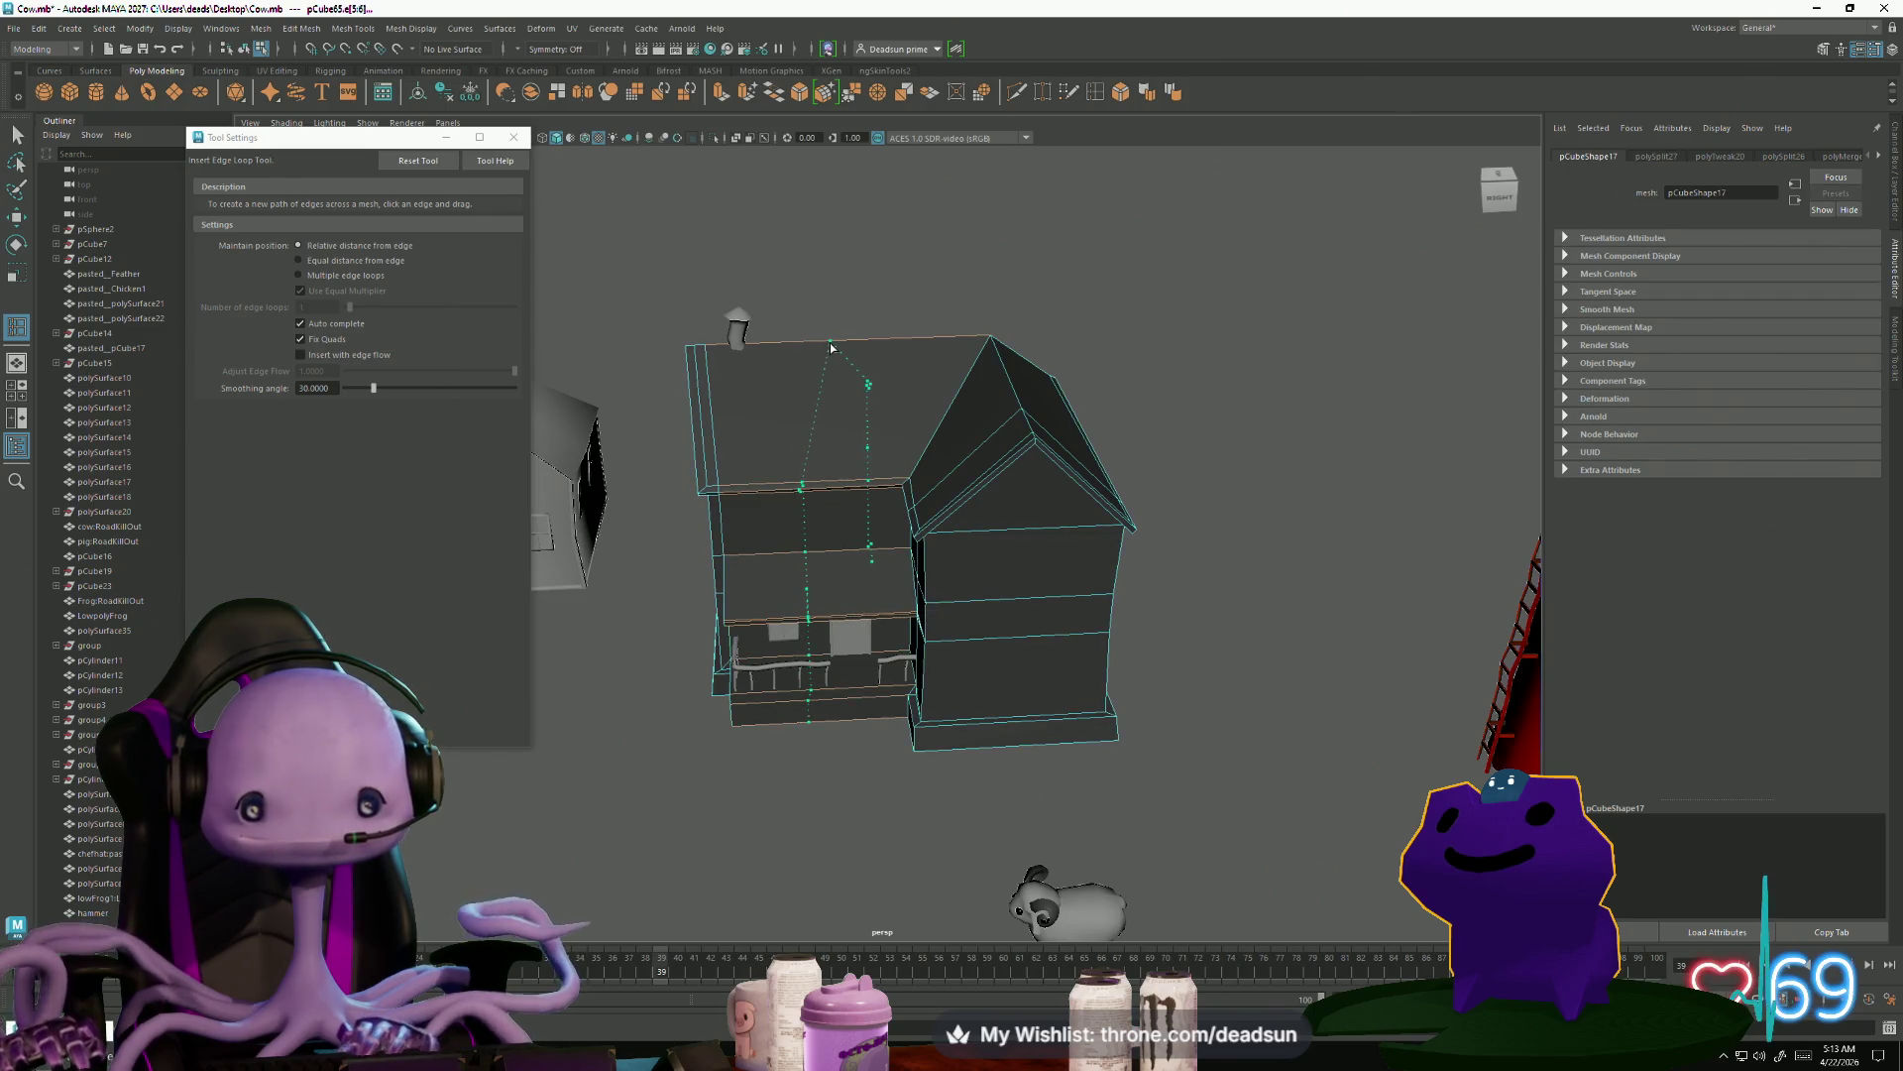
key(r)
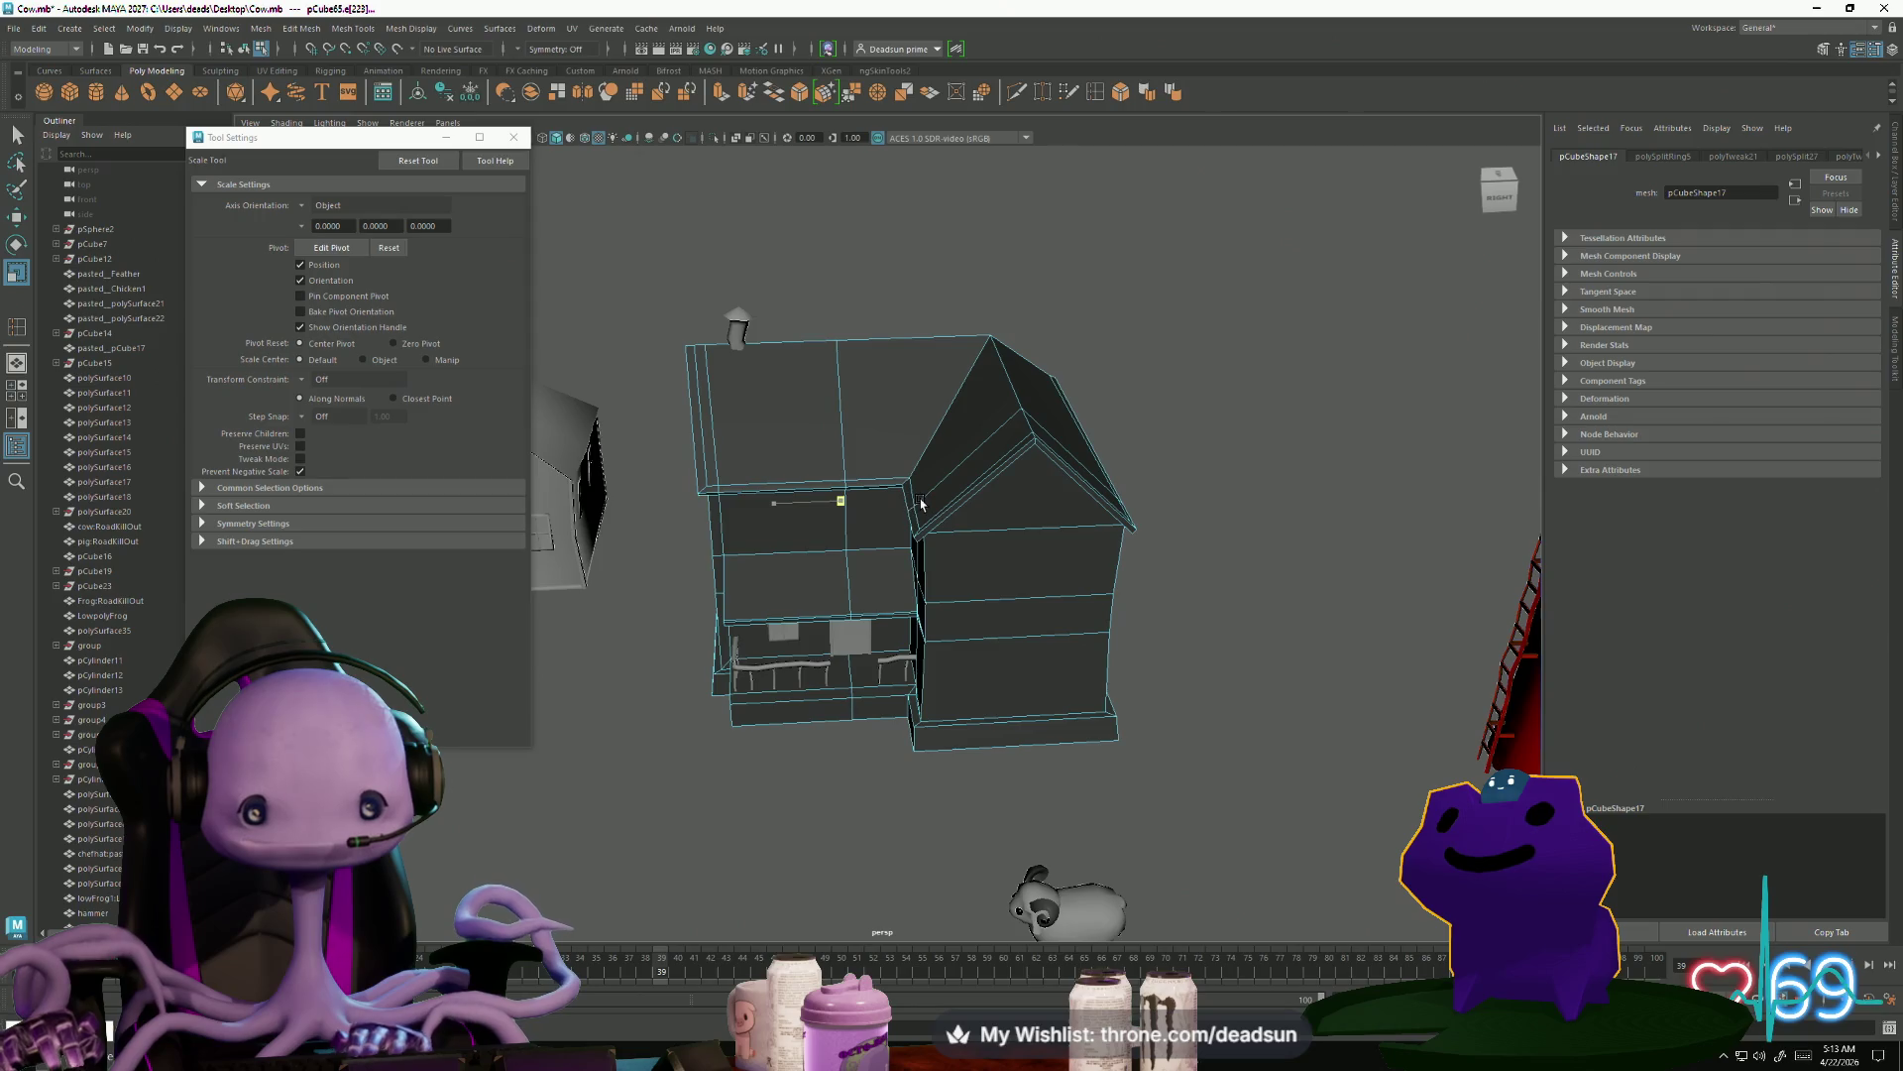
key(w)
drag(793, 508, 815, 505)
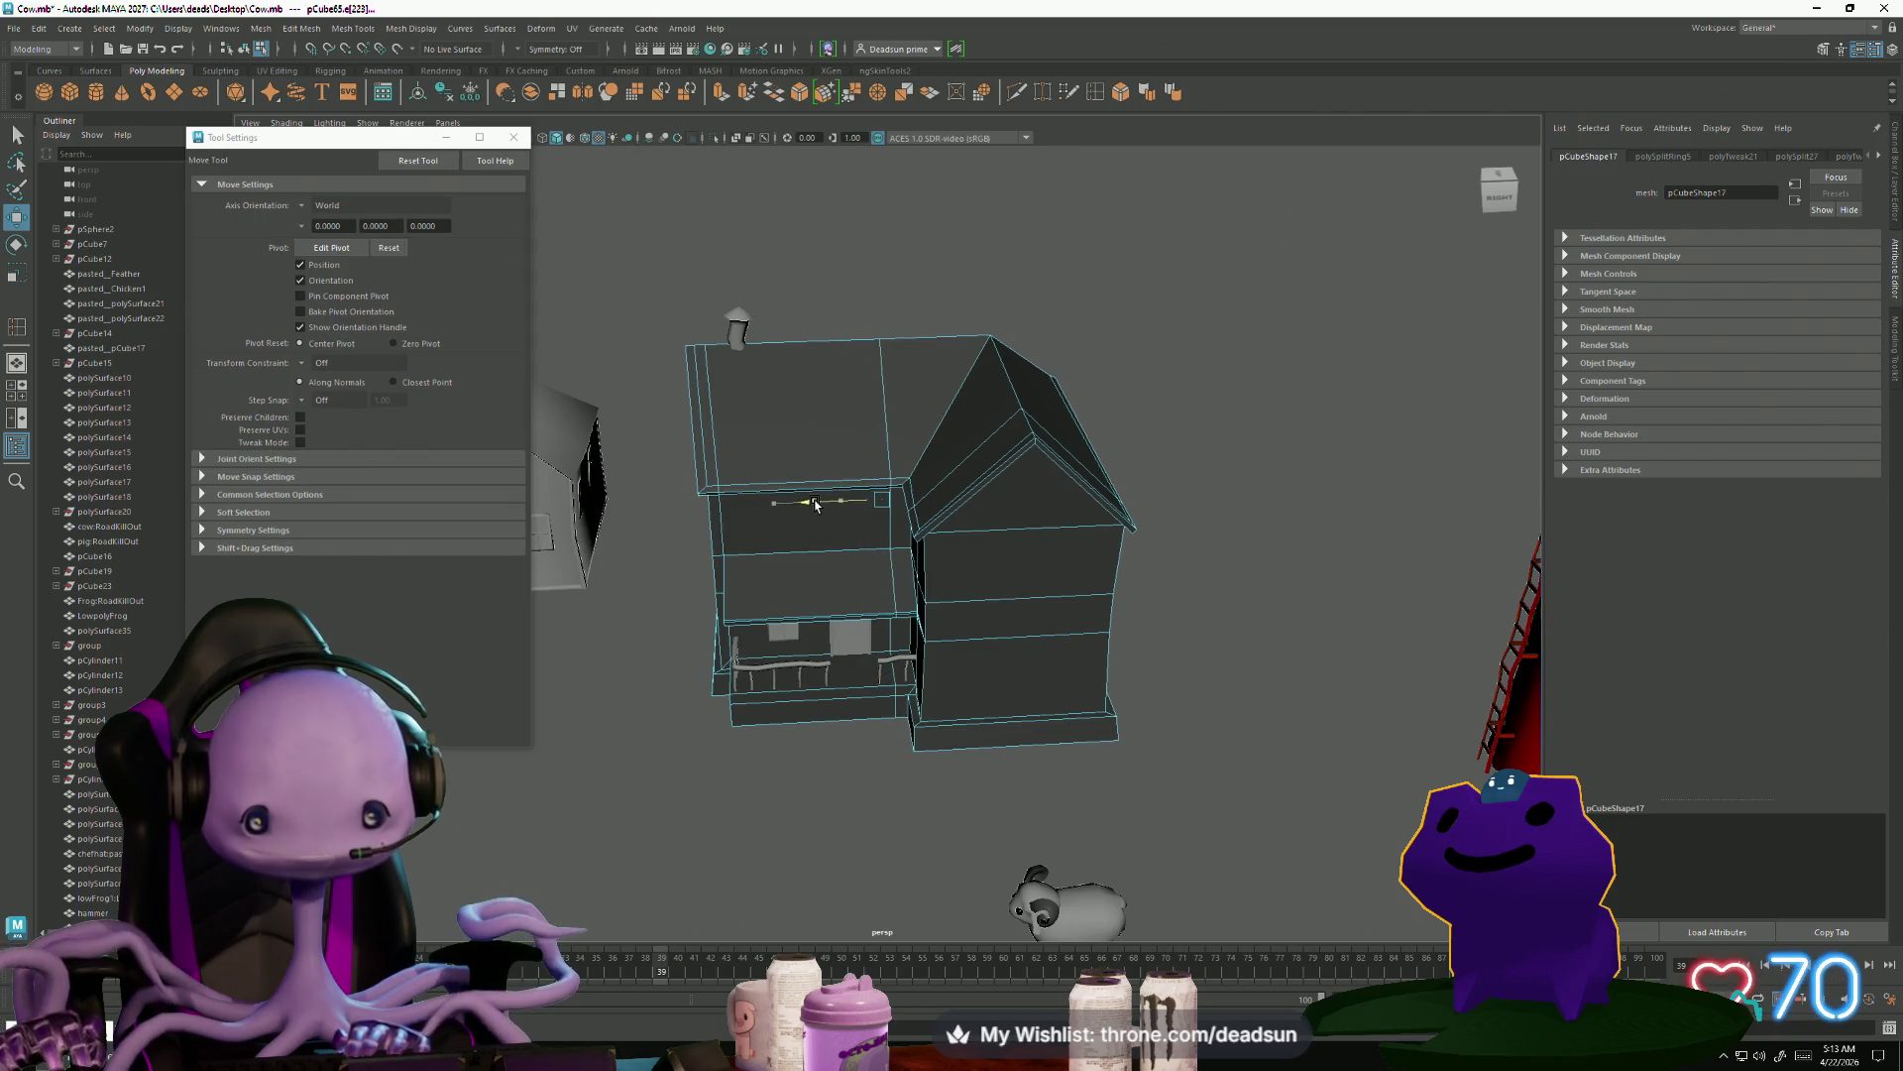
alt+drag(660, 625, 675, 605)
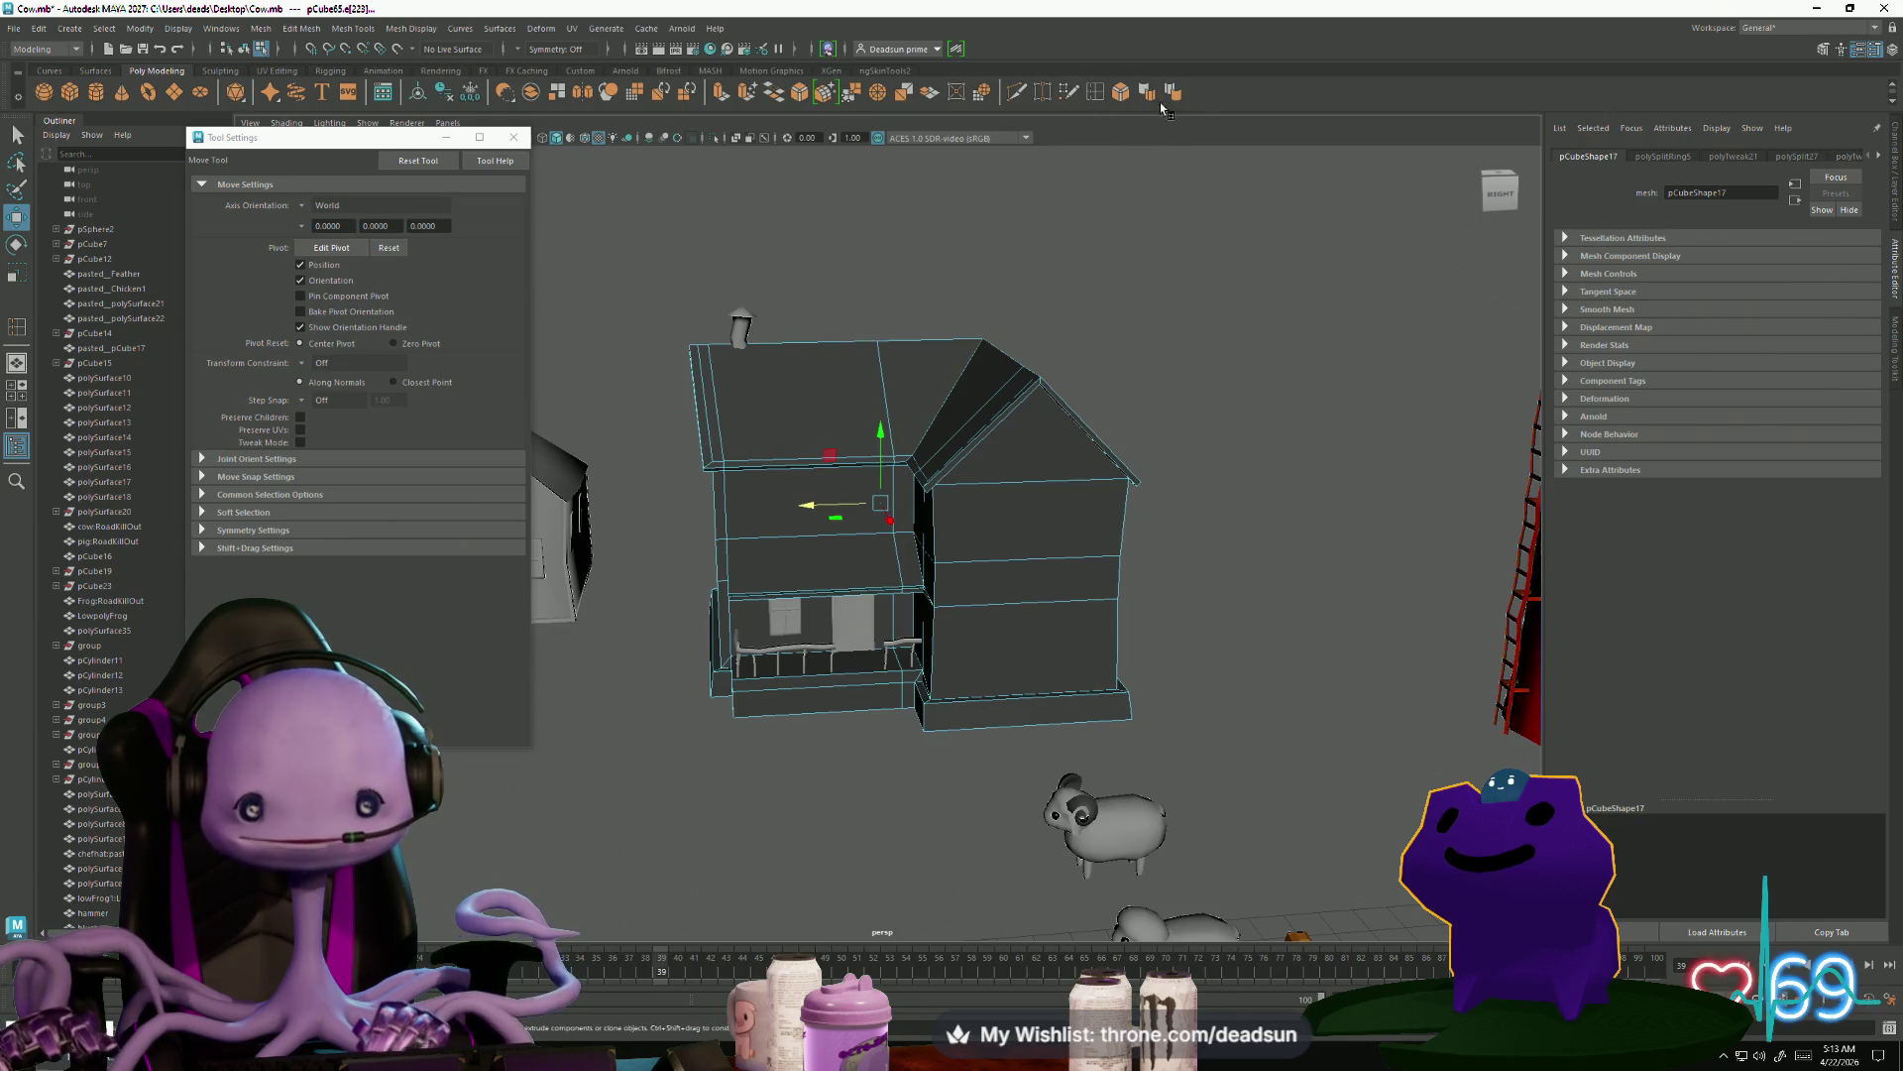
Add a second vertical edge loop on the house front
click(1094, 94)
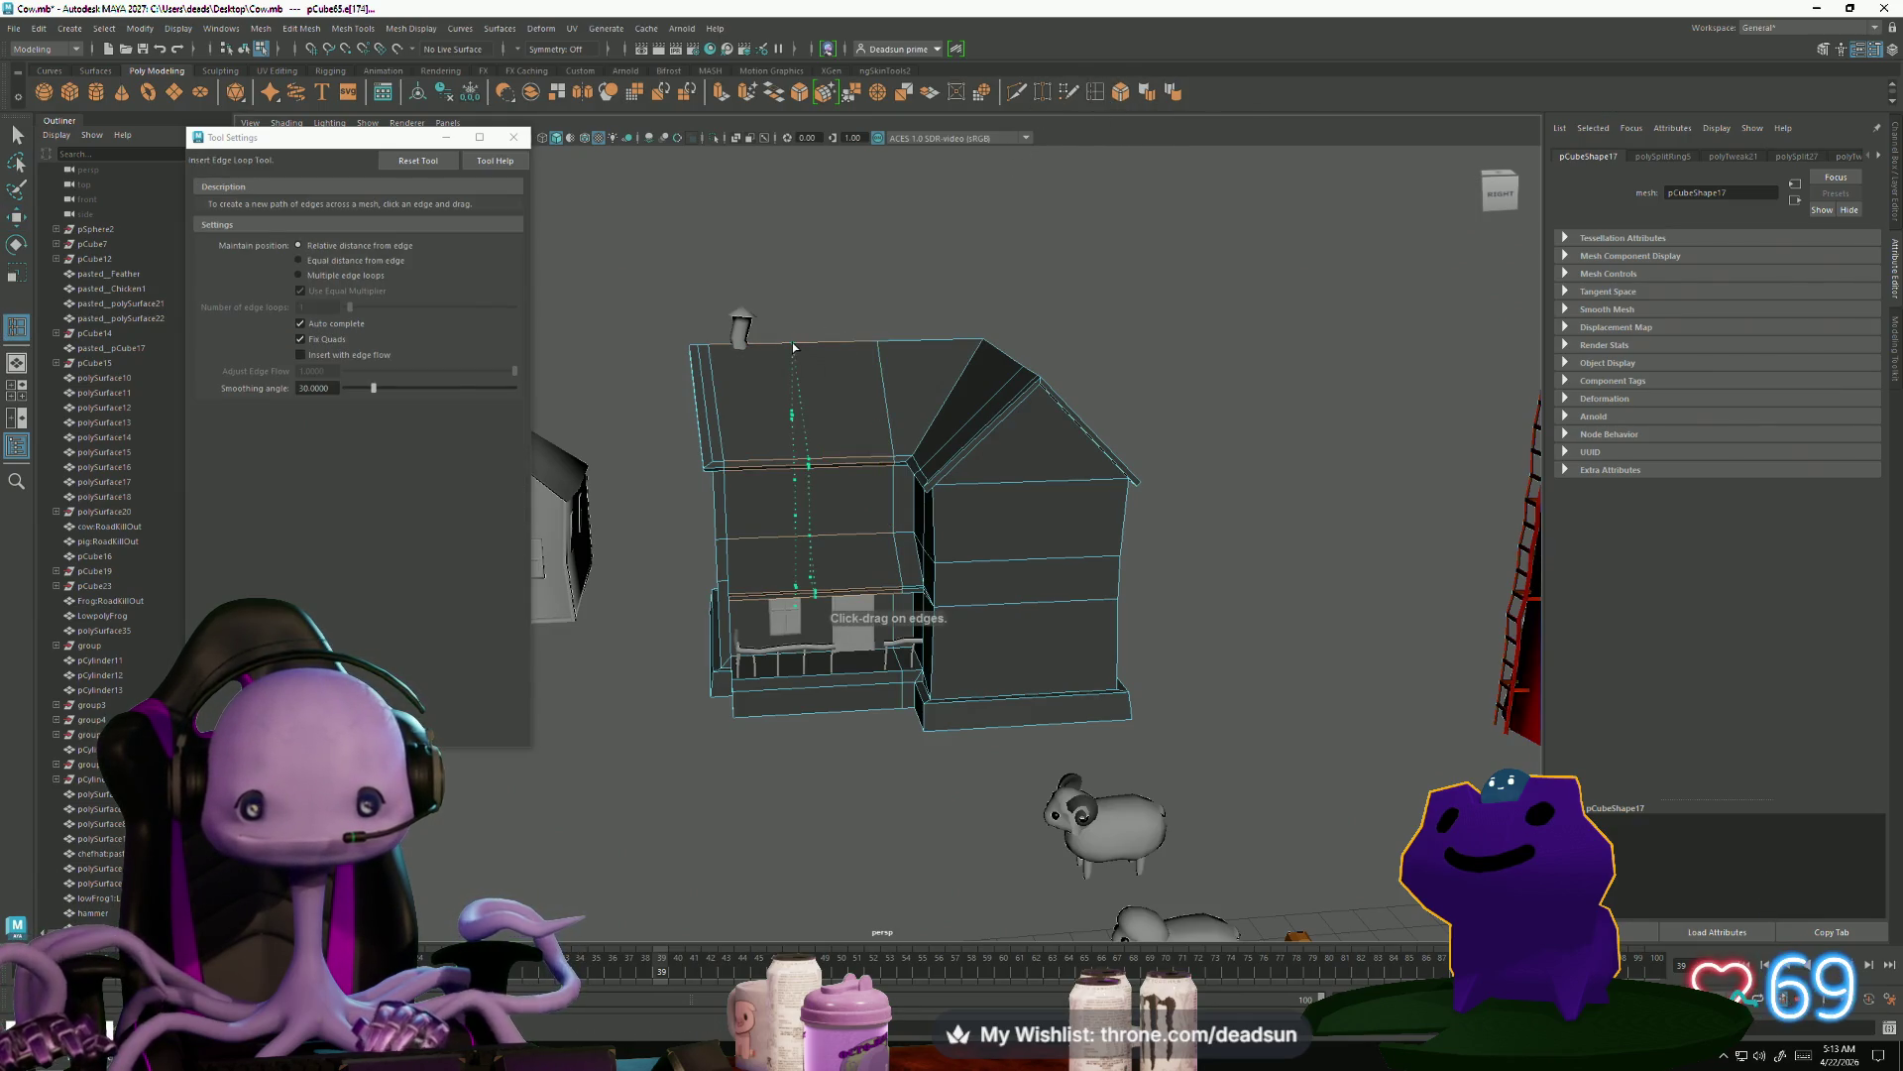
click(793, 352)
key(r)
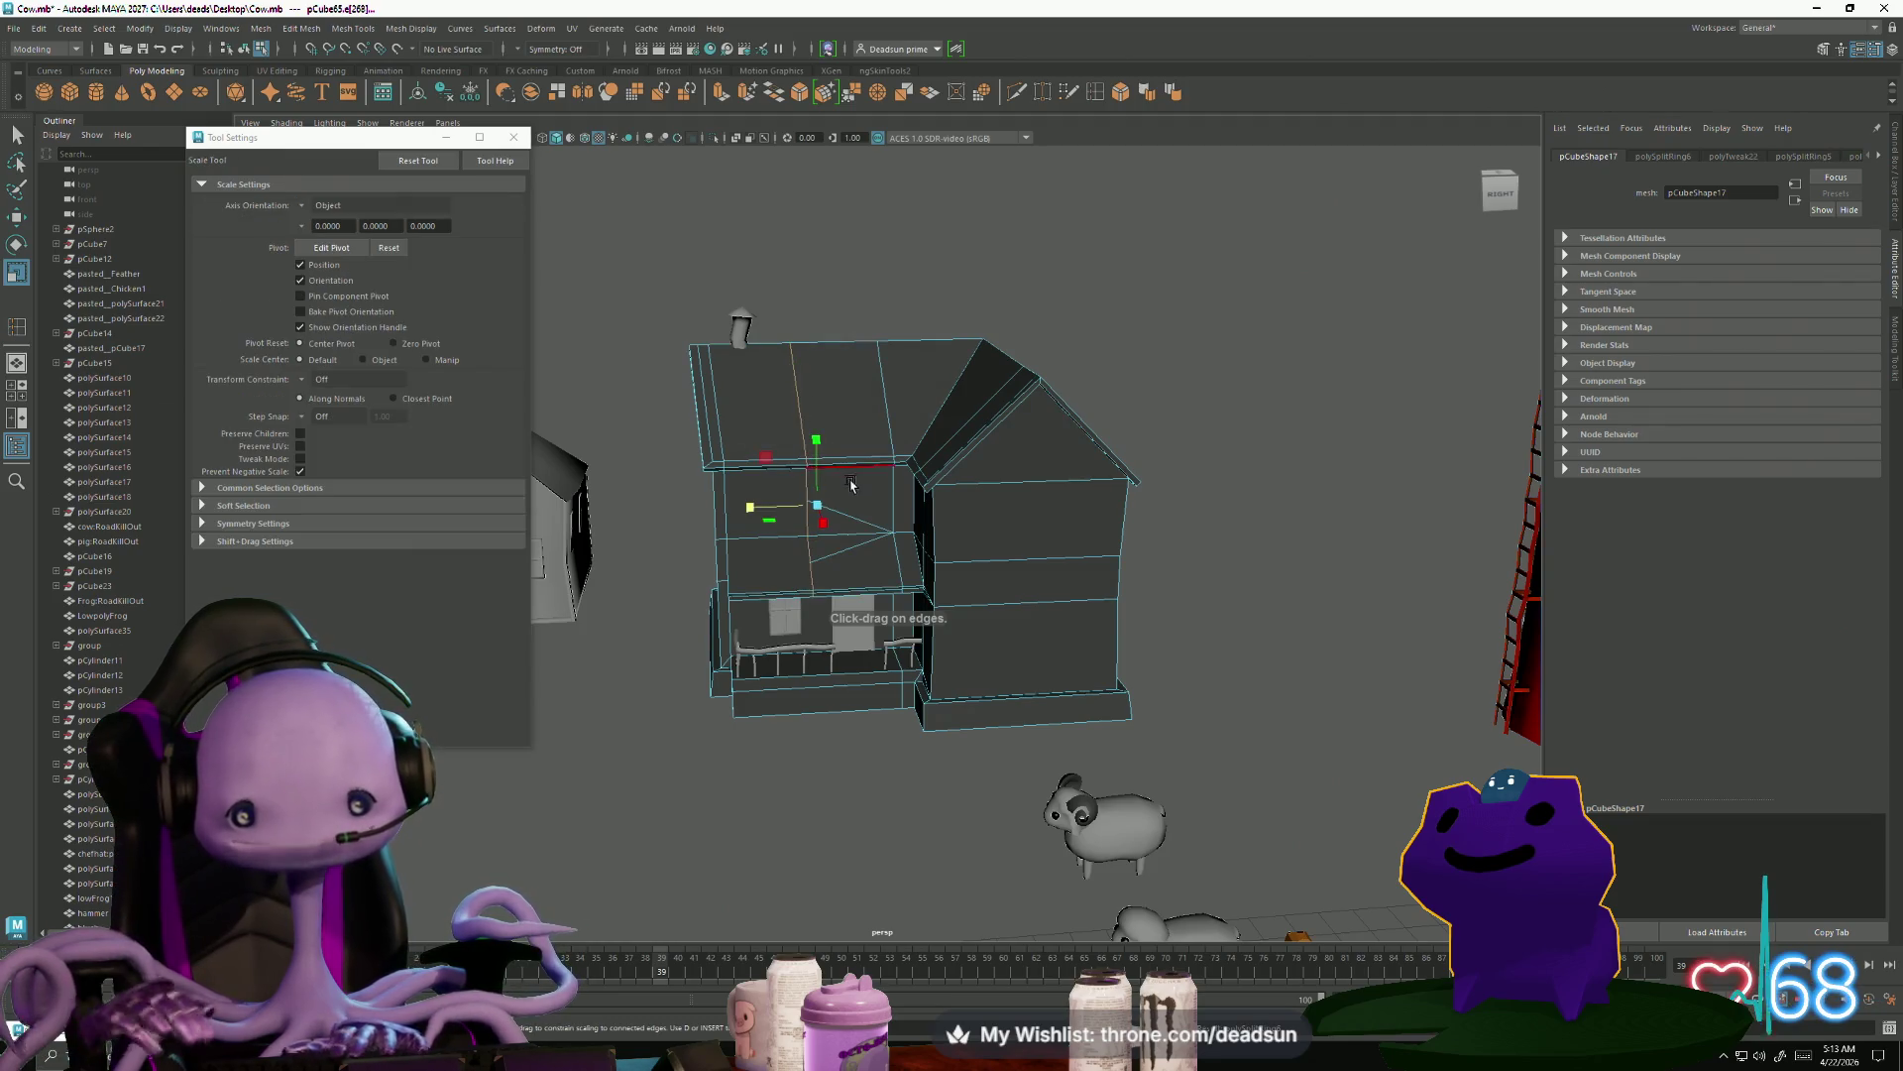
scroll(729, 573, up, 3)
mouse_move(728, 573)
alt+mouse_down()
mouse_move(824, 665)
mouse_move(803, 693)
alt+mouse_up()
scroll(823, 665, up, 5)
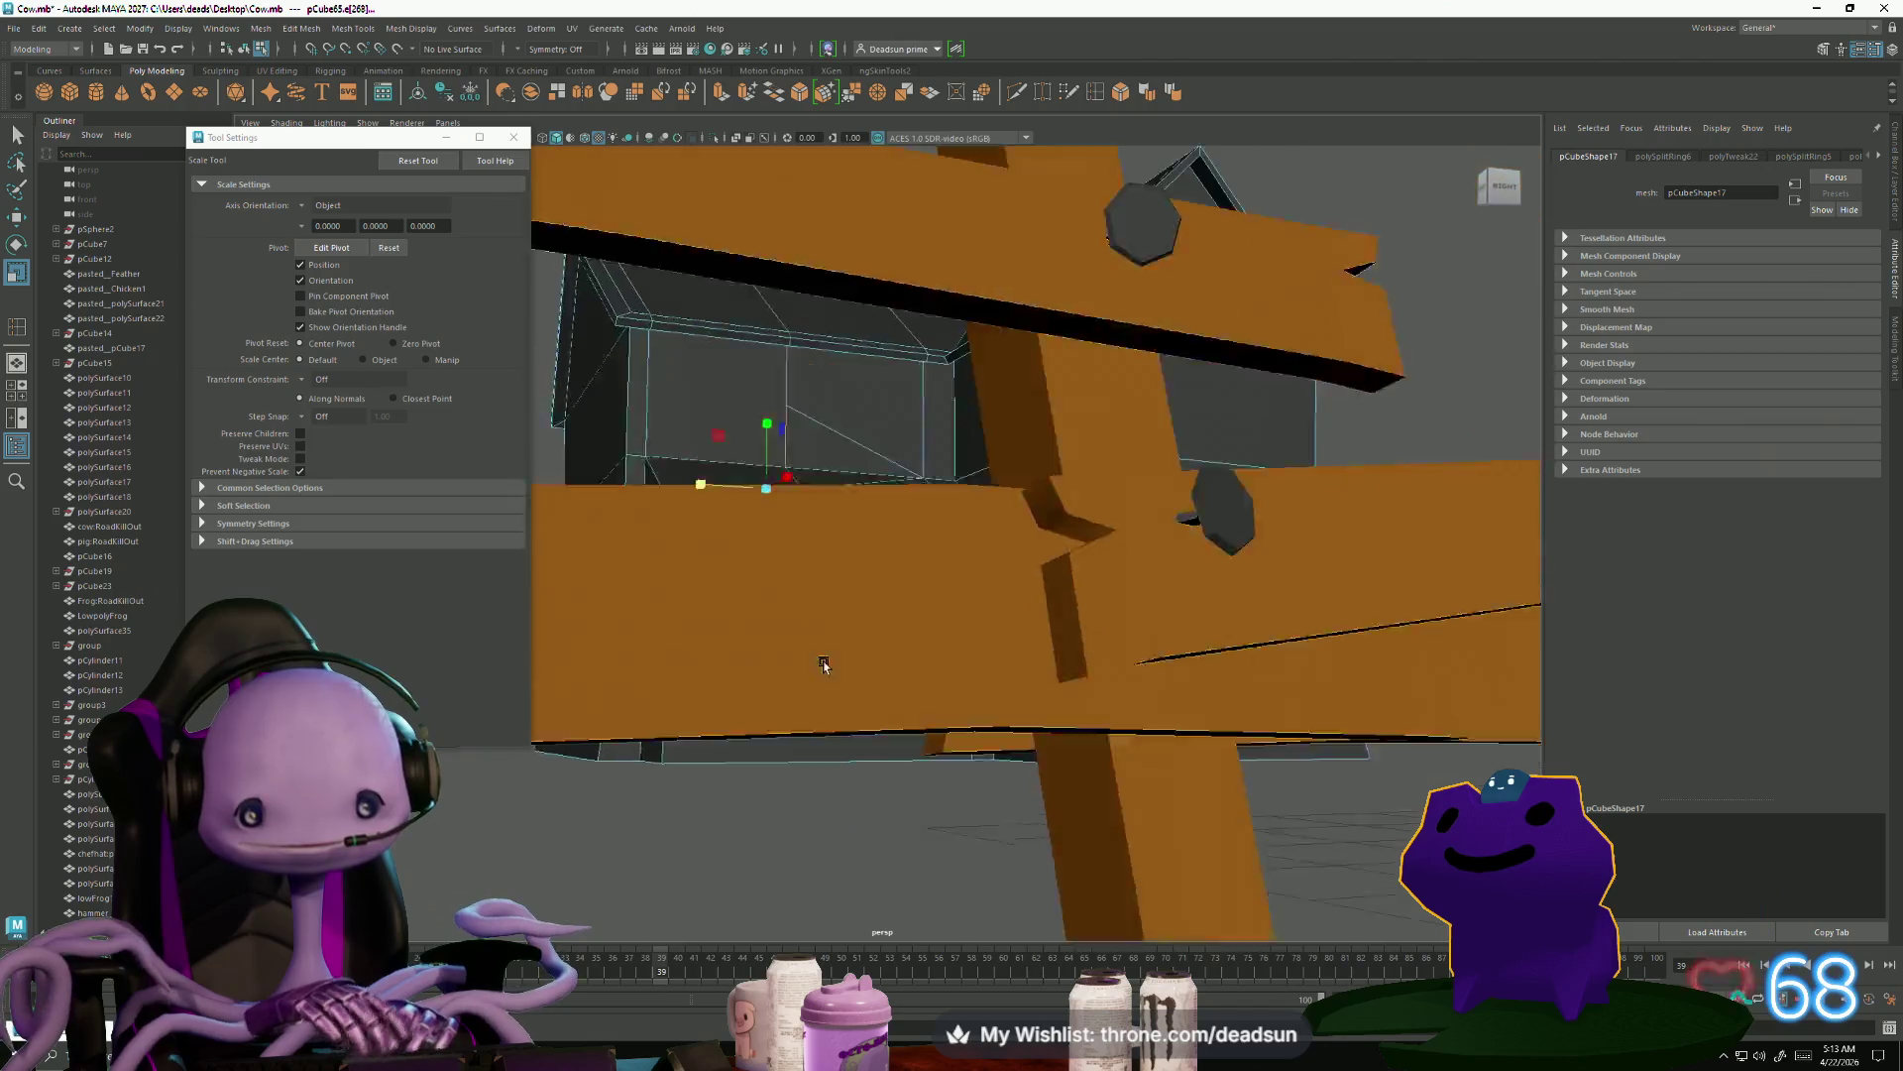
scroll(823, 665, down, 5)
scroll(803, 693, up, 6)
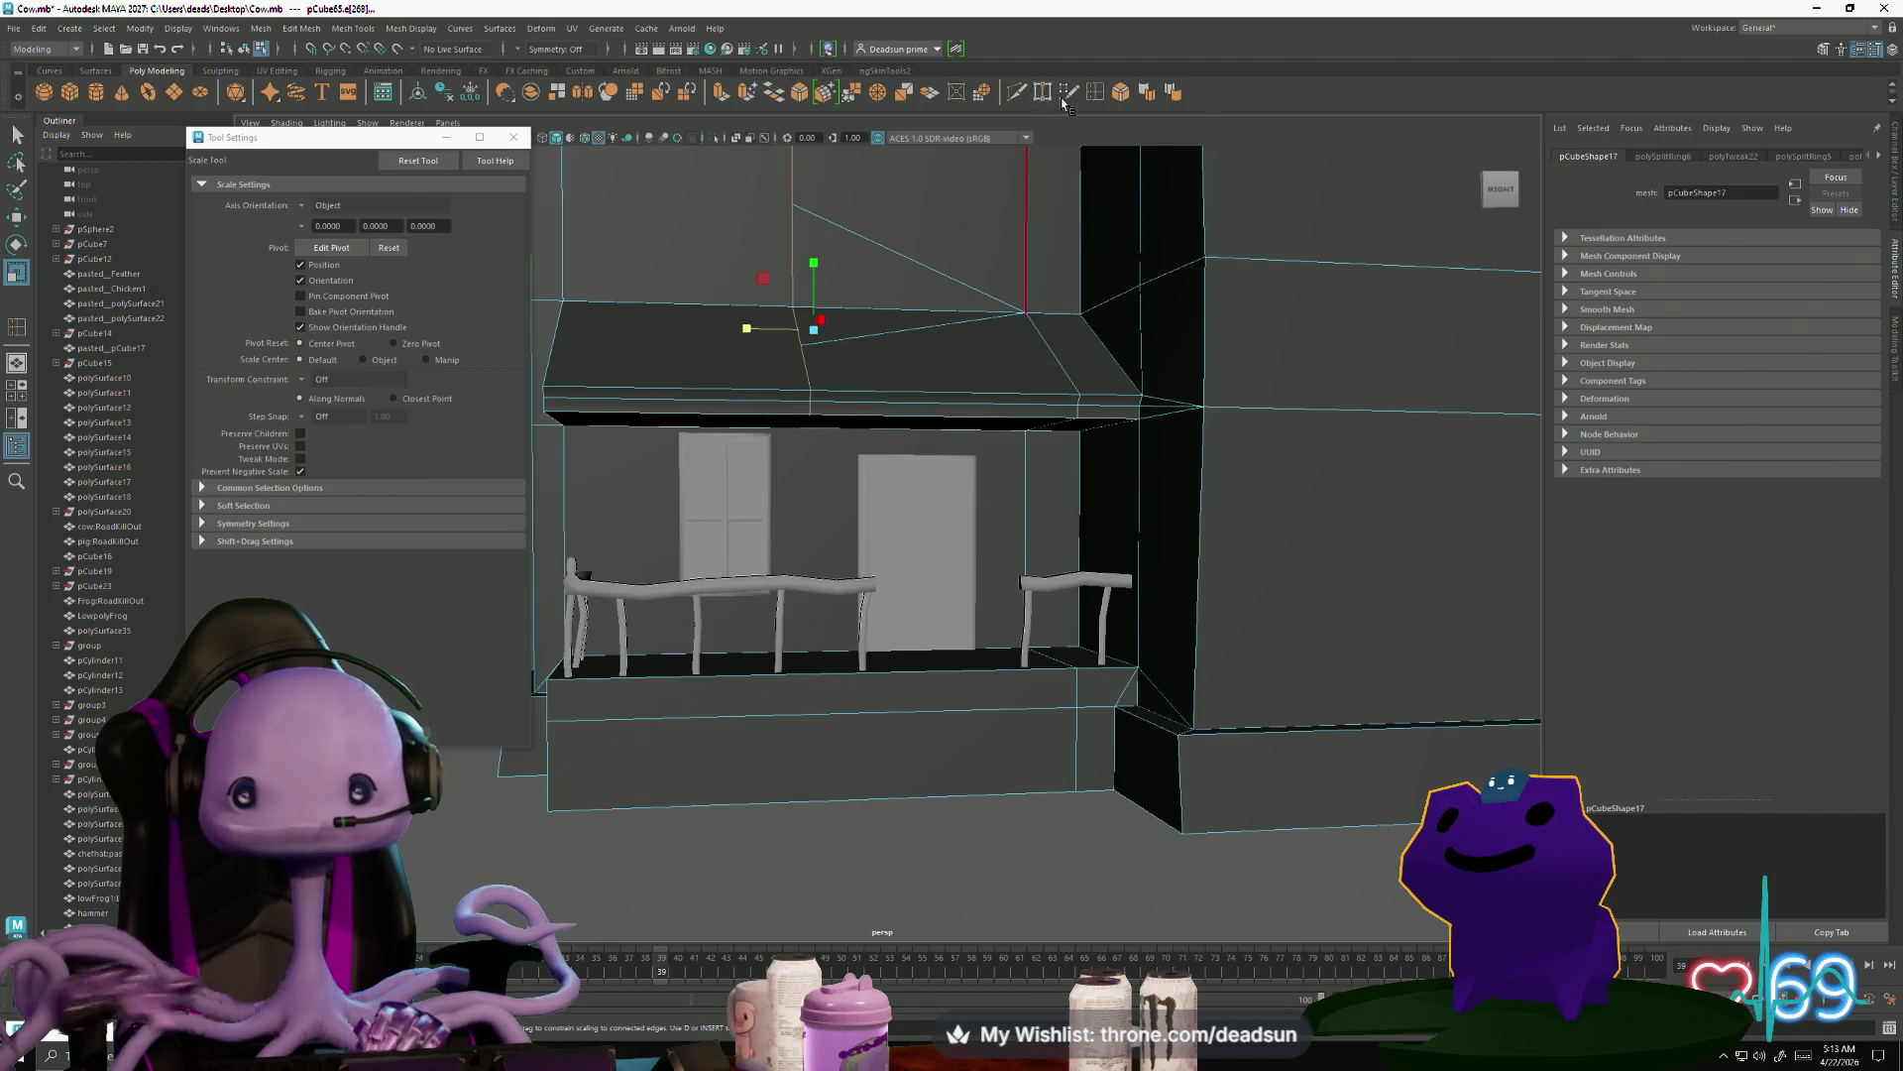
Insert an edge loop across the porch base front and close the tool settings window
click(1018, 96)
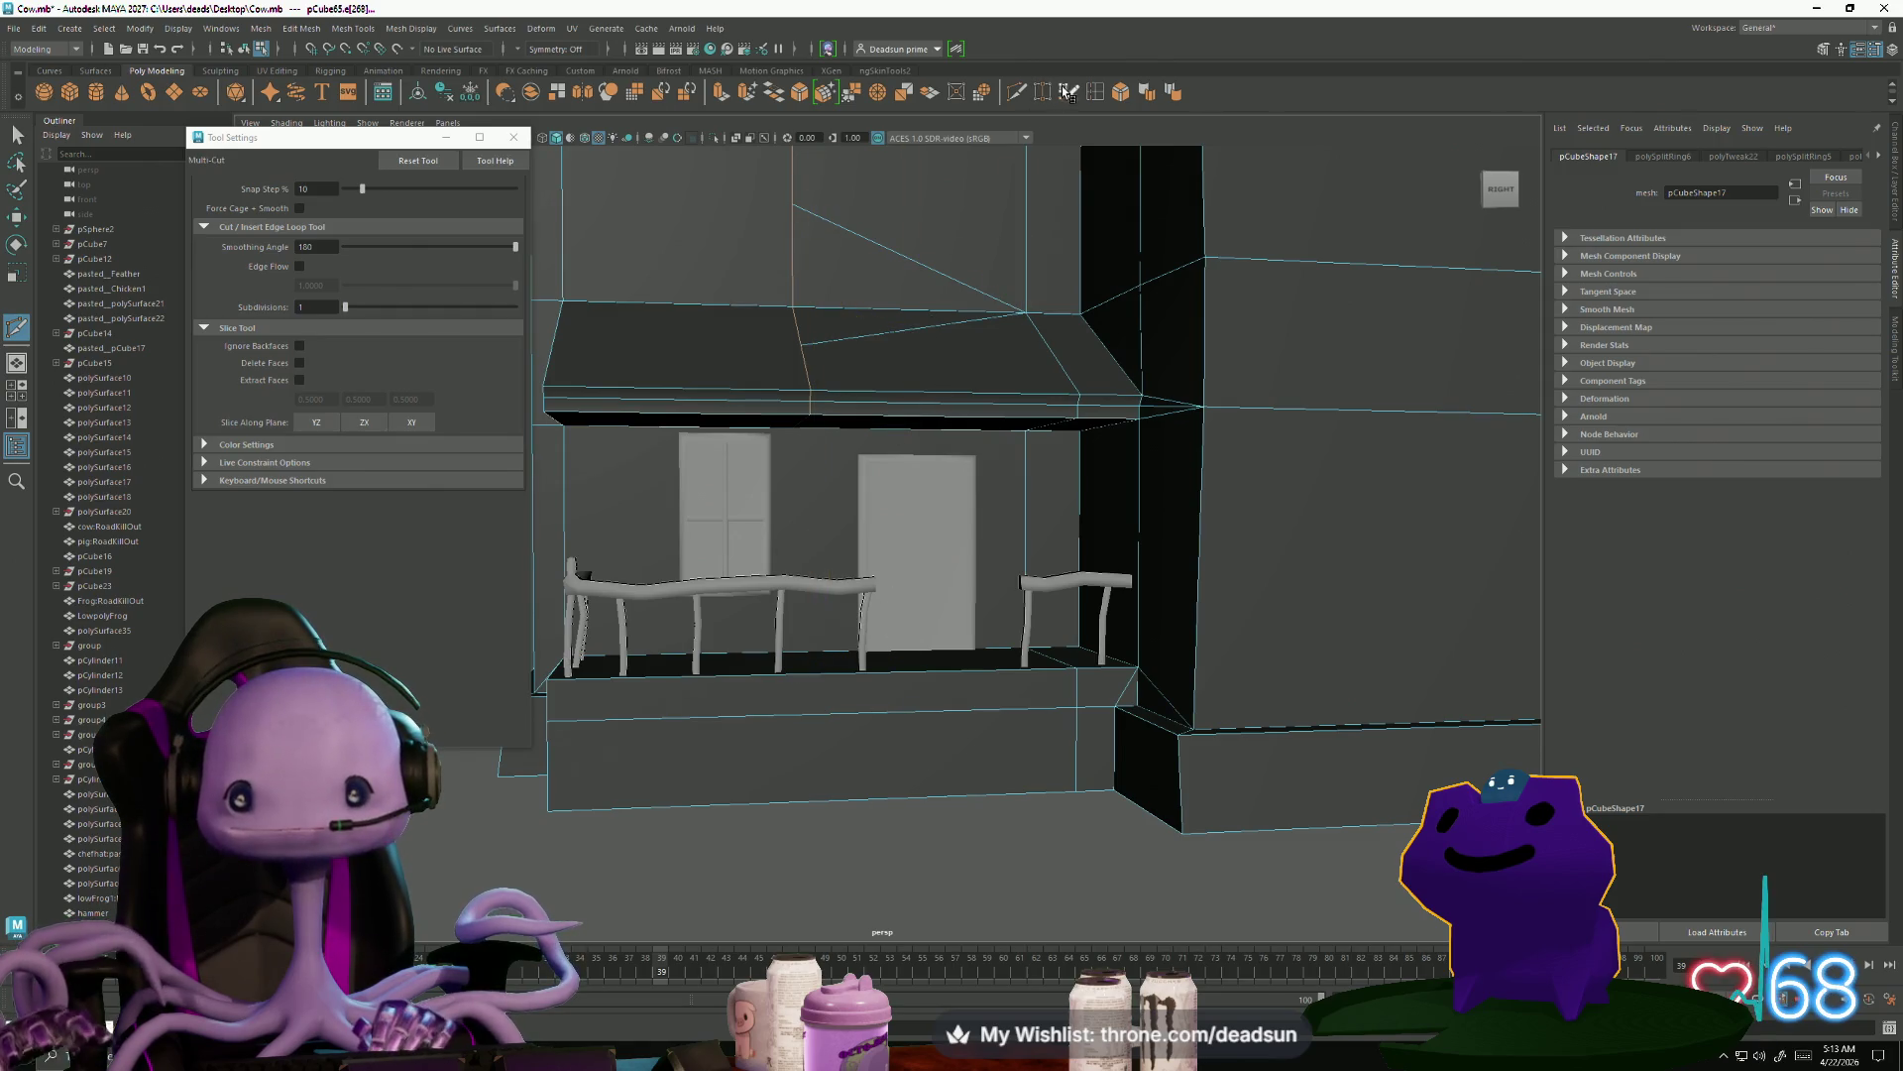
shift+right_drag(967, 278, 803, 663)
drag(803, 674, 805, 679)
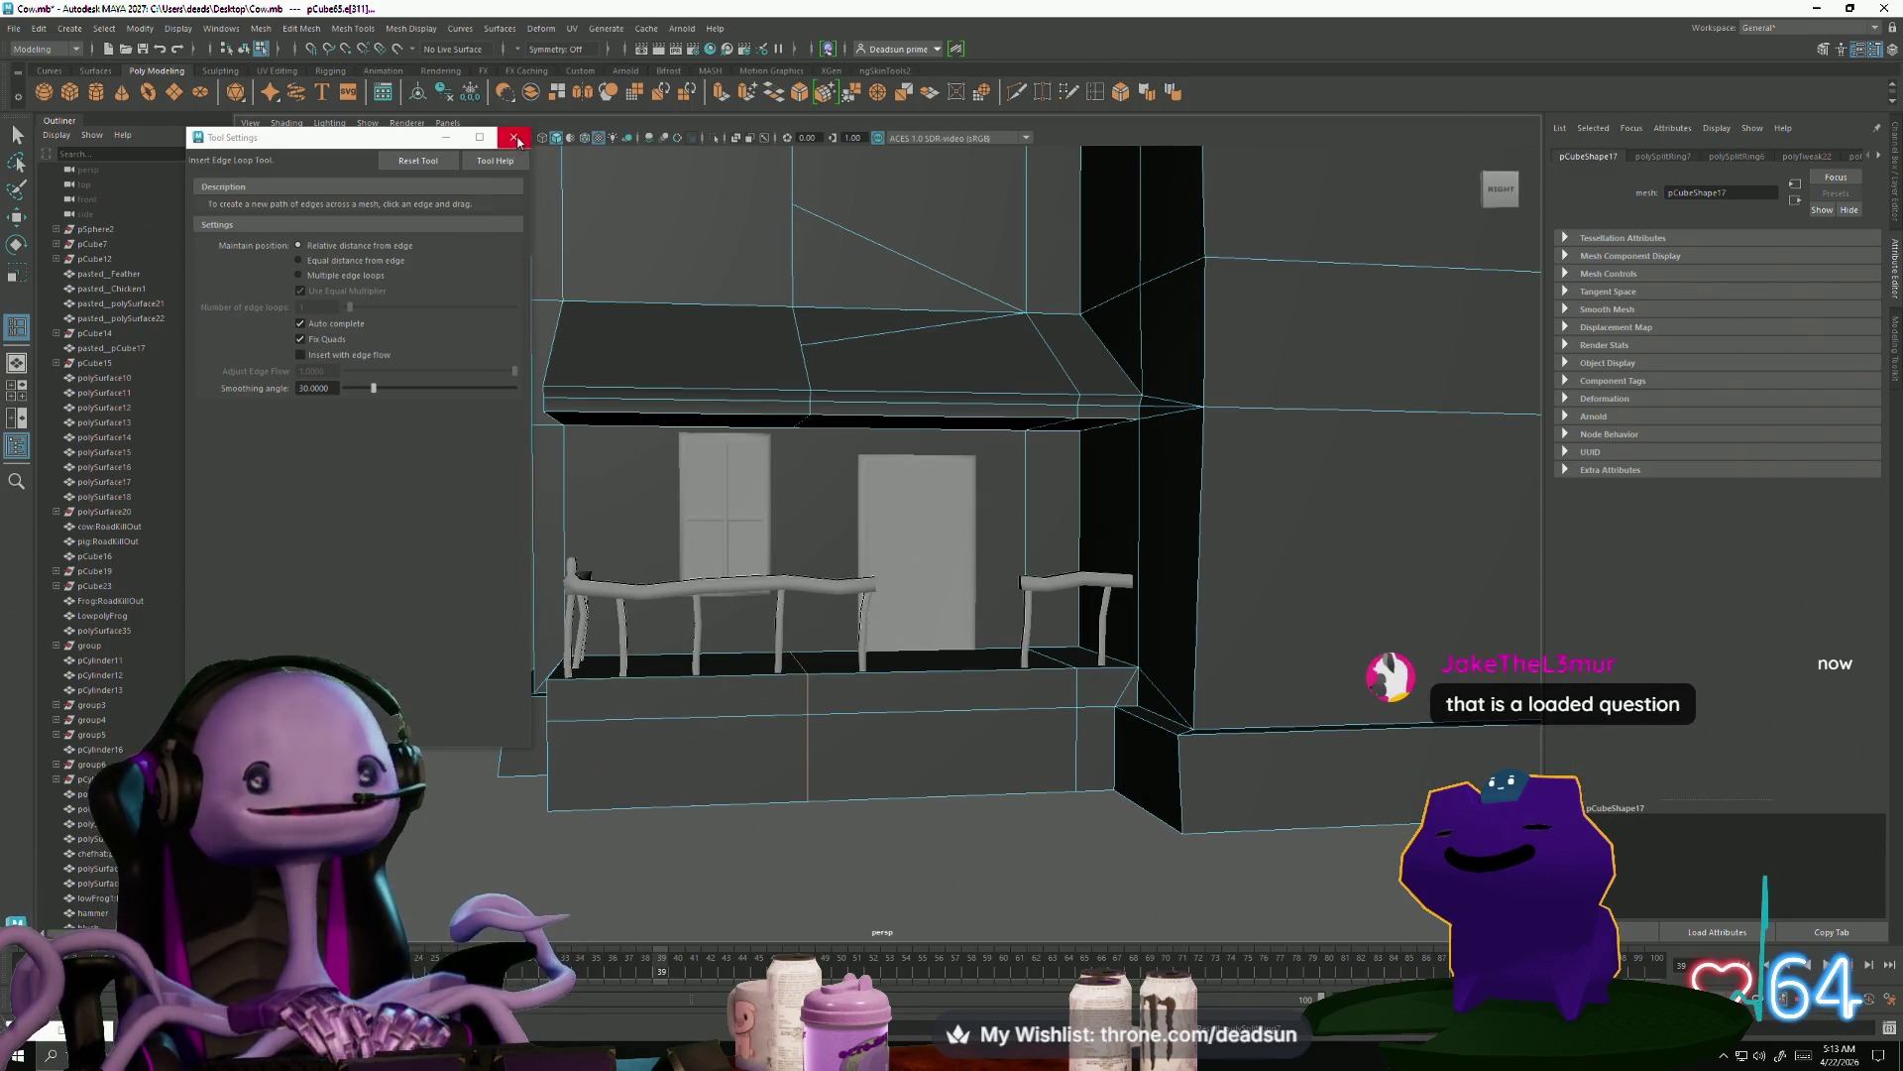
click(514, 137)
alt+right_drag(650, 492, 760, 706)
mouse_move(761, 706)
alt+mouse_down()
mouse_move(734, 655)
mouse_move(760, 699)
alt+mouse_up()
Multi-Cut a new edge from the porch roof edge down across the wall
click(1017, 90)
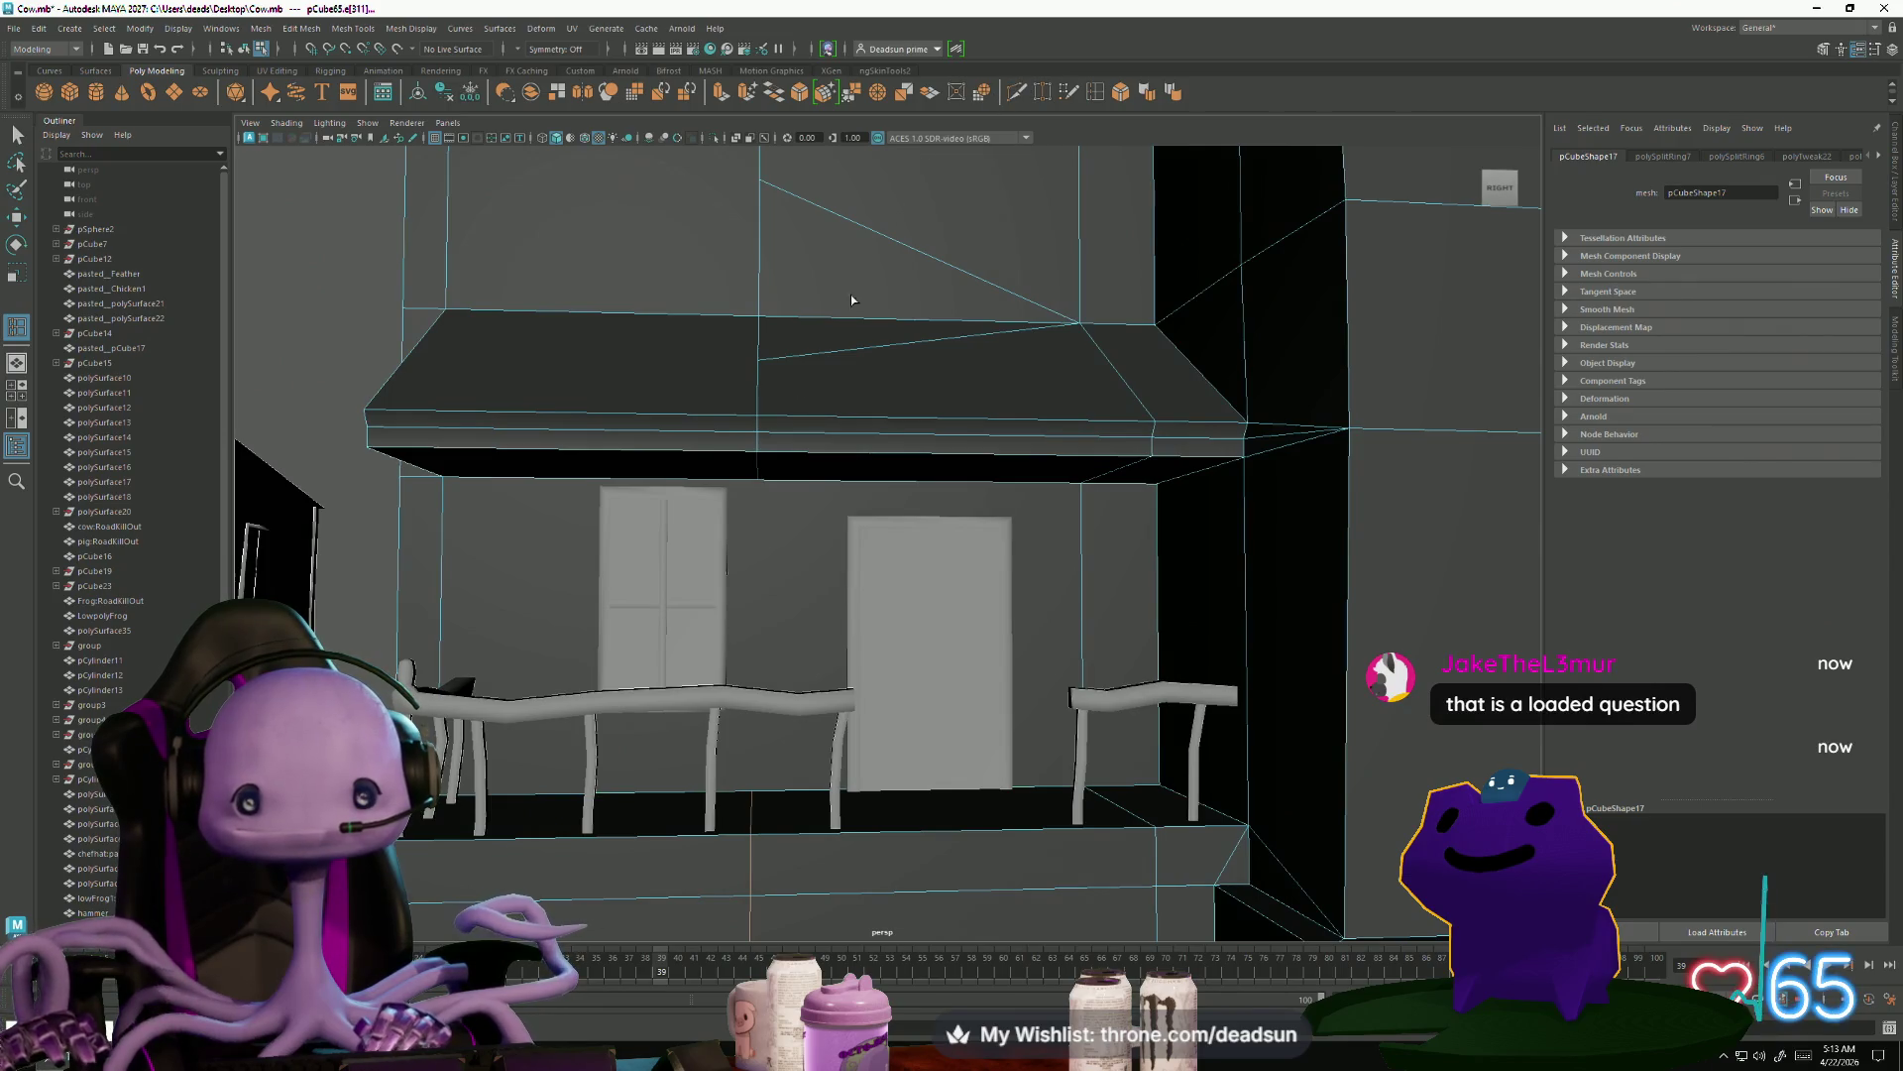
click(758, 479)
click(752, 790)
key(Return)
alt+drag(694, 496, 257, 377)
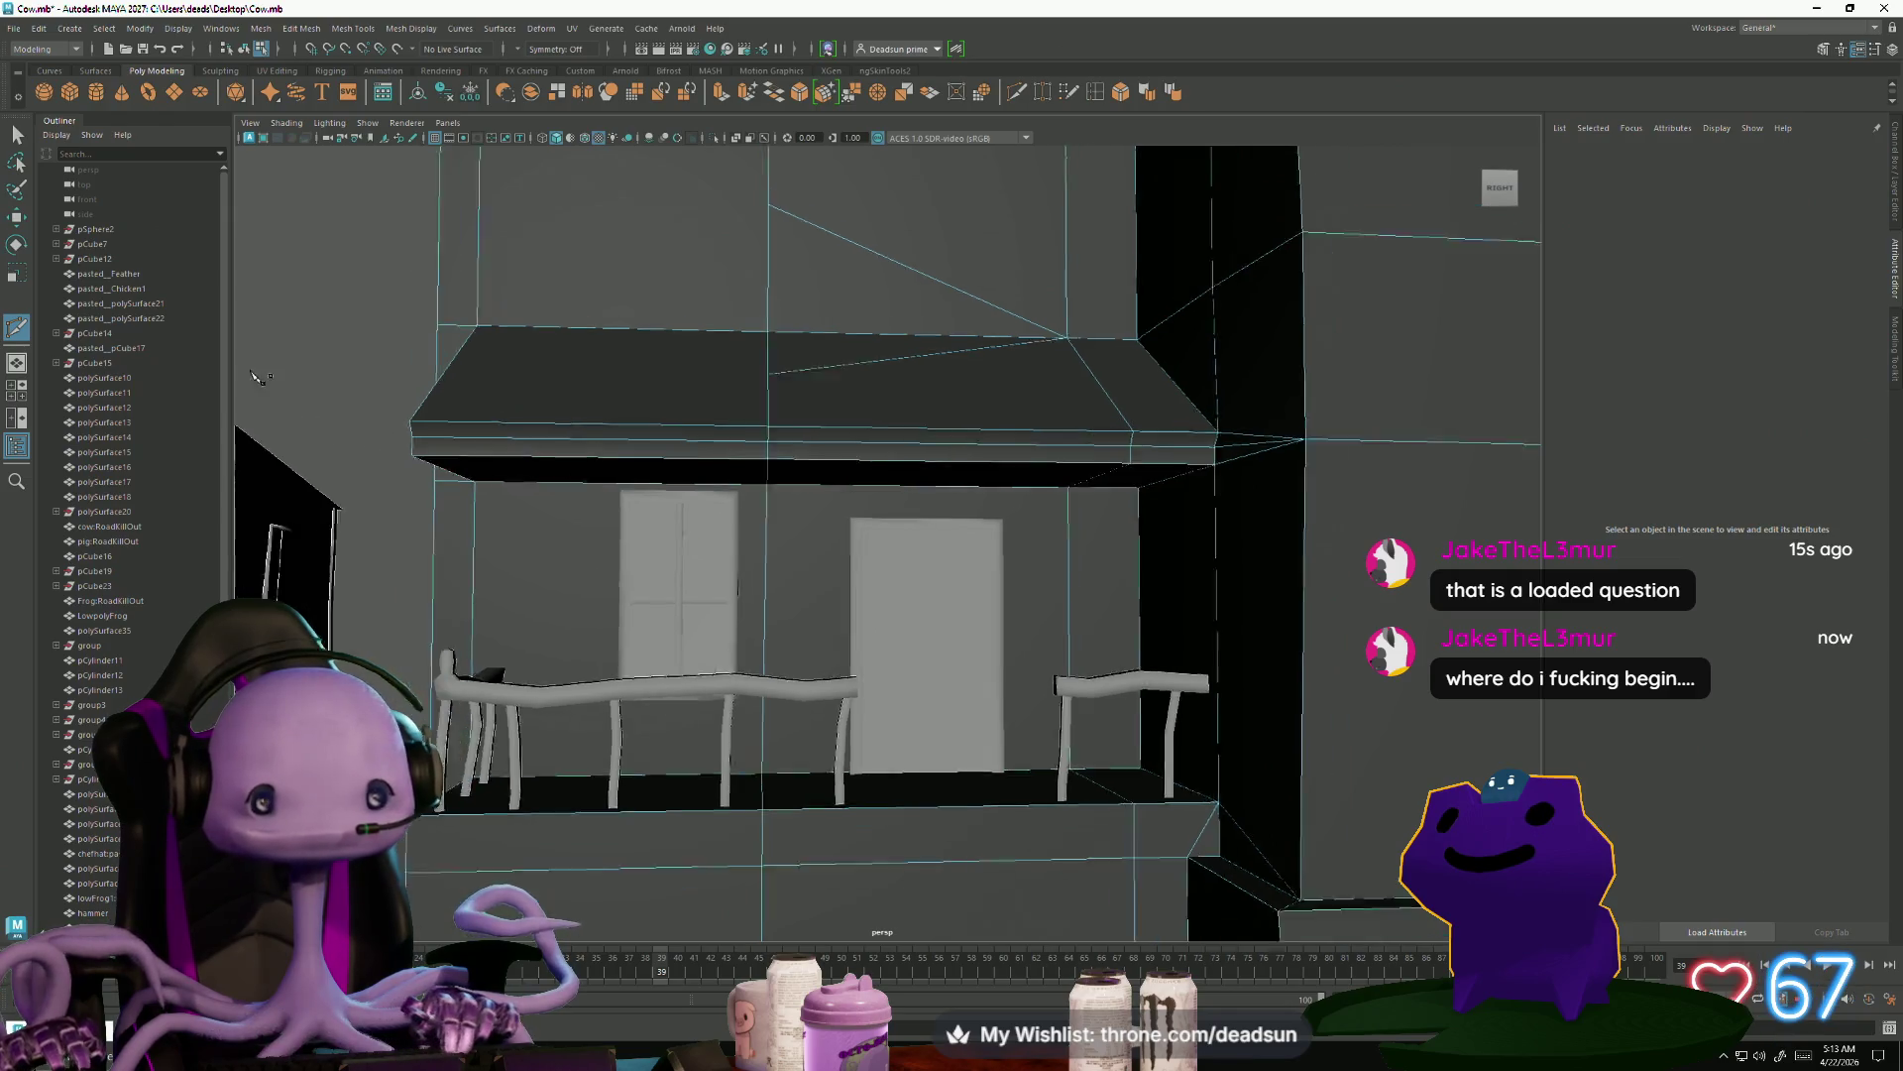
Select an edge, then a group of vertices, on the upper front wall
alt+right_drag(257, 377, 50, 152)
click(18, 134)
mouse_move(693, 396)
alt+mouse_down()
mouse_move(813, 446)
mouse_move(902, 426)
alt+mouse_up()
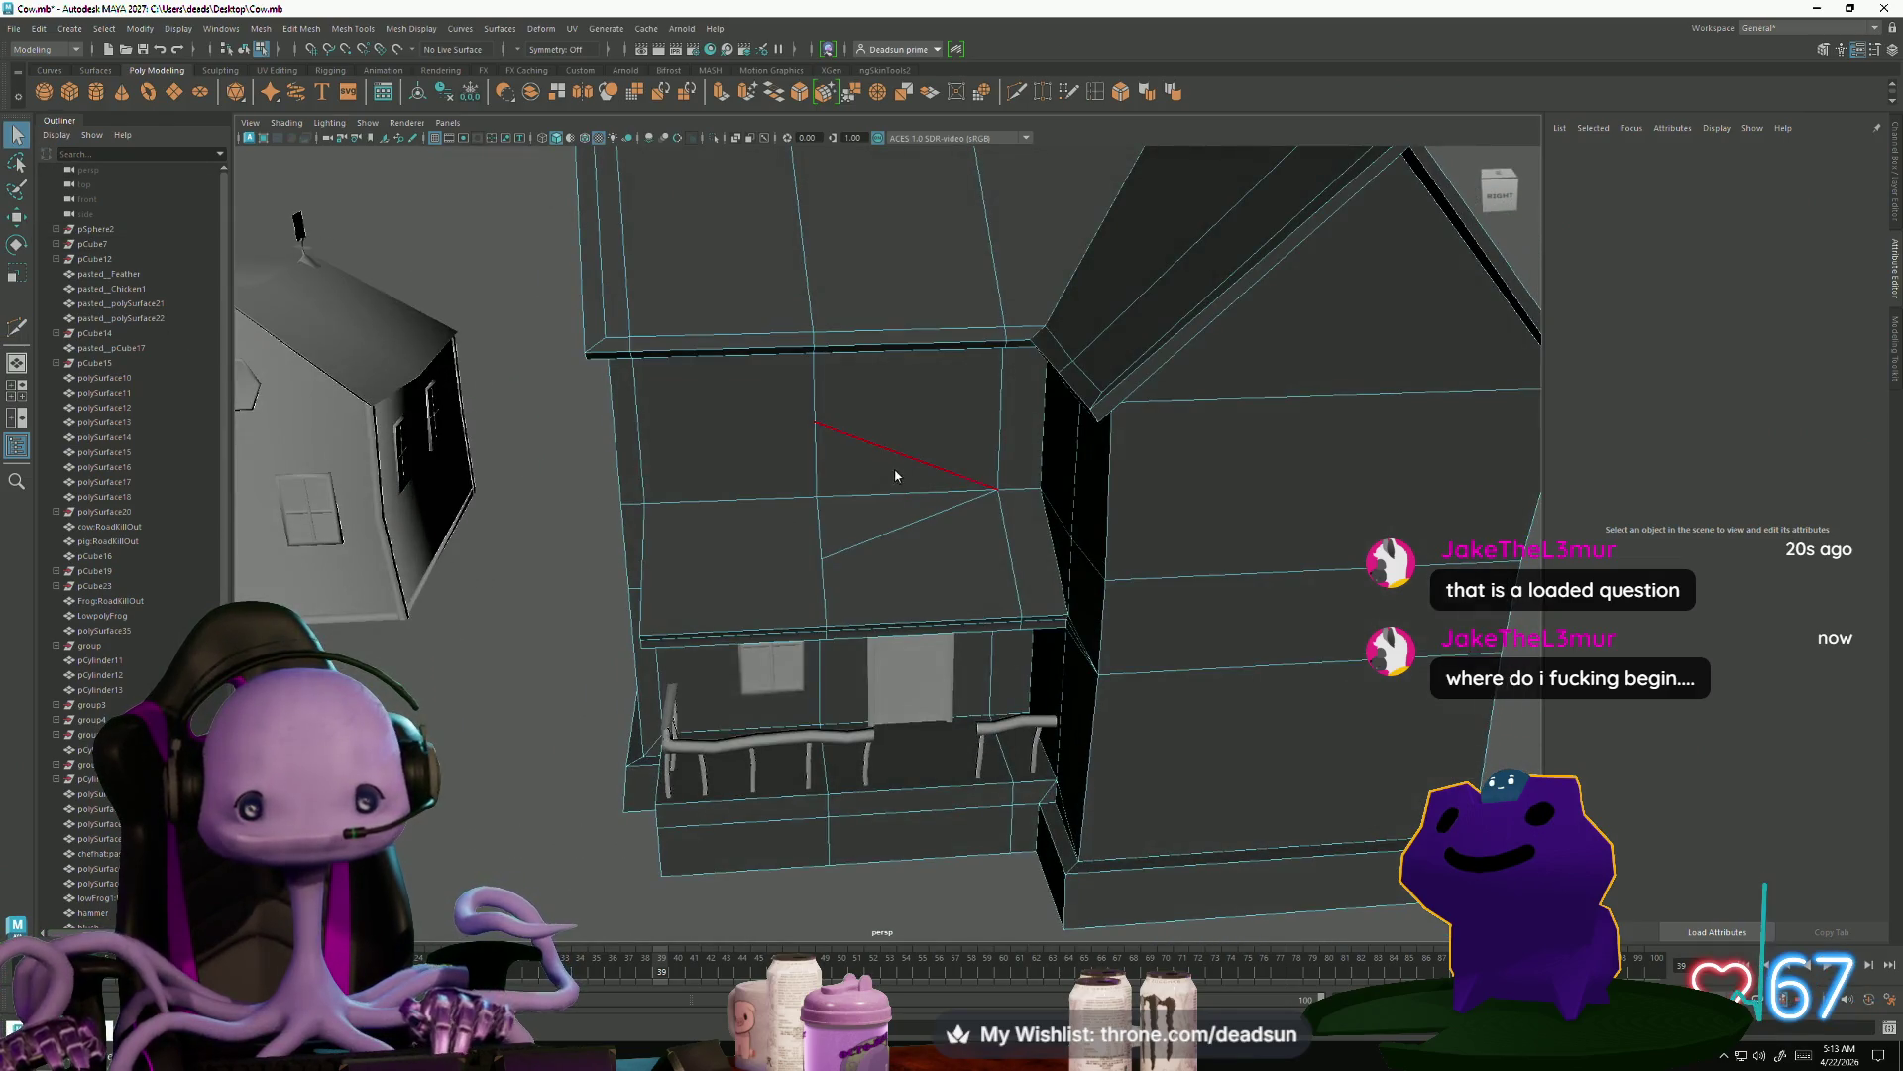
click(904, 474)
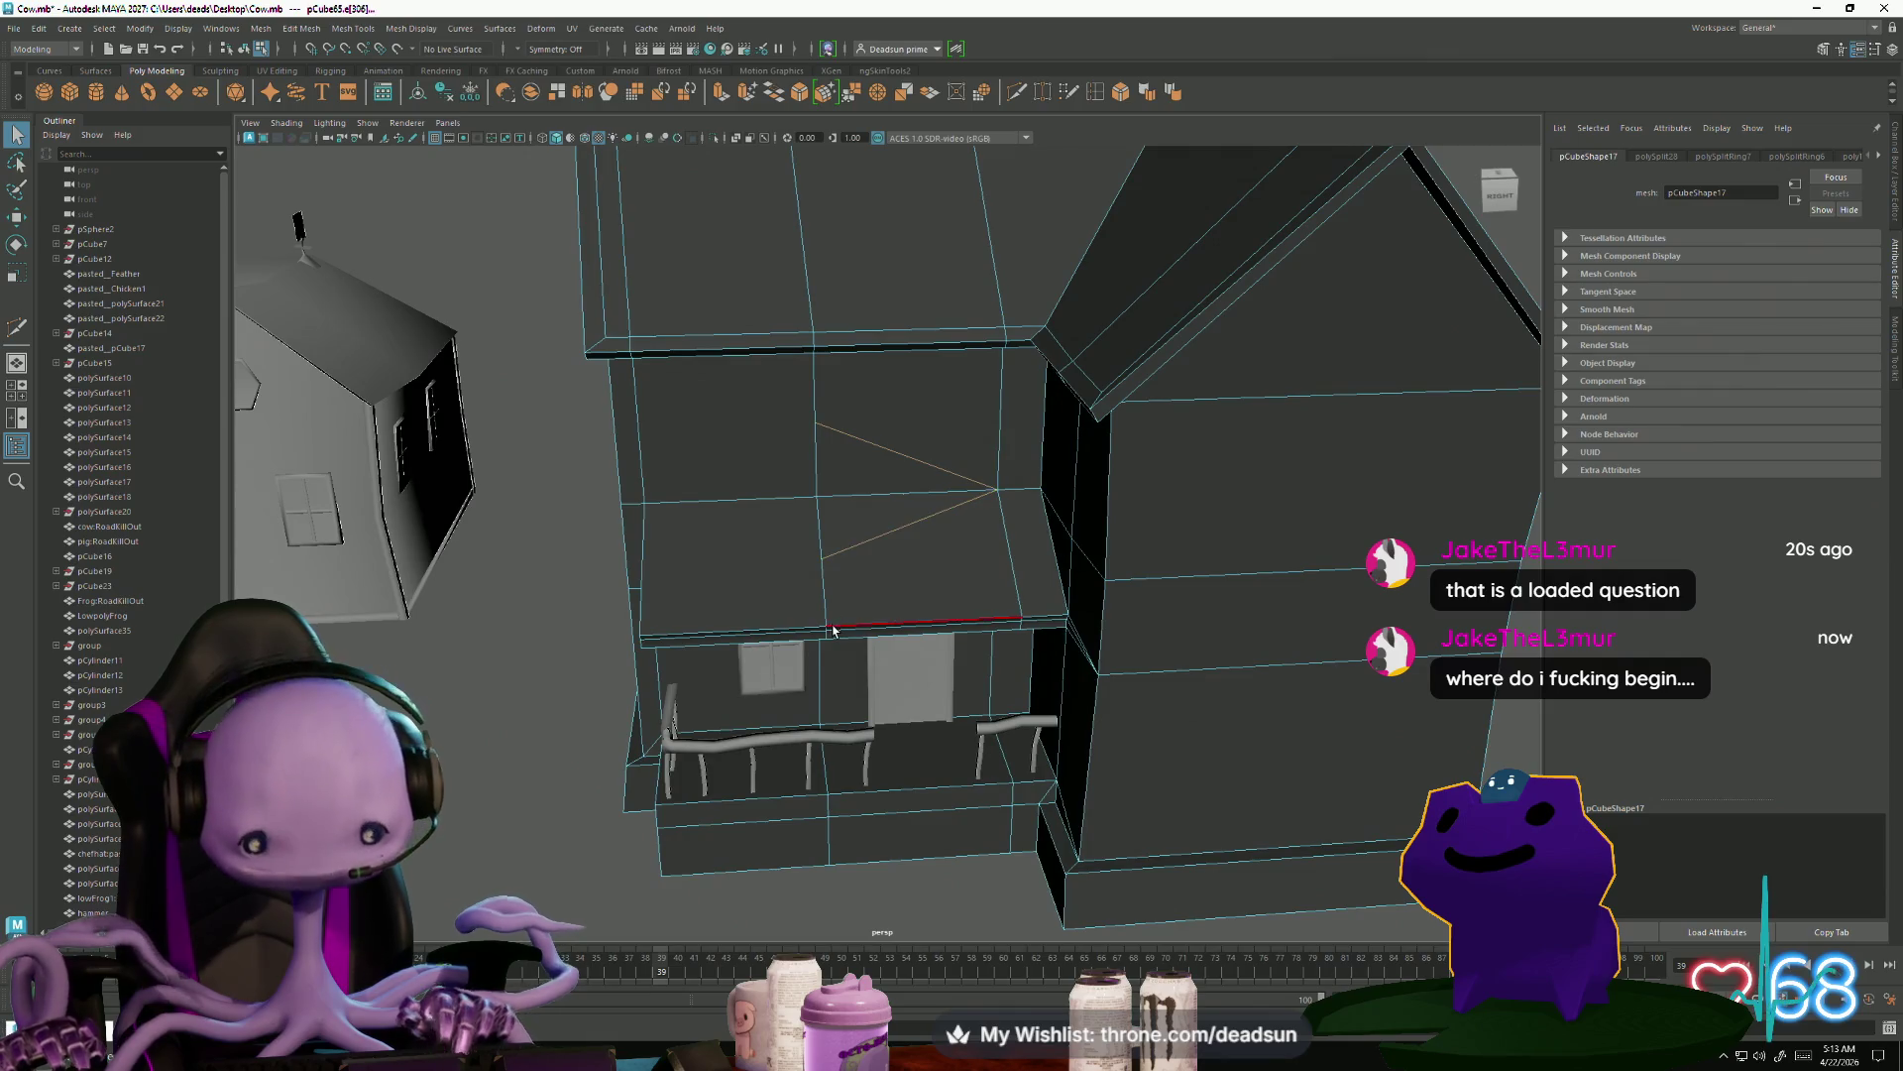
right_drag(972, 432, 976, 397)
drag(766, 411, 1082, 575)
Select the house's floor face, then clear the selection
scroll(896, 506, up, 3)
mouse_move(927, 514)
alt+mouse_down()
mouse_move(849, 586)
mouse_move(868, 665)
alt+mouse_up()
mouse_move(732, 663)
alt+mouse_down()
mouse_move(624, 709)
mouse_move(764, 667)
mouse_move(865, 735)
mouse_move(786, 723)
mouse_move(889, 671)
mouse_move(680, 645)
mouse_move(642, 593)
alt+mouse_up()
right_drag(642, 593, 634, 675)
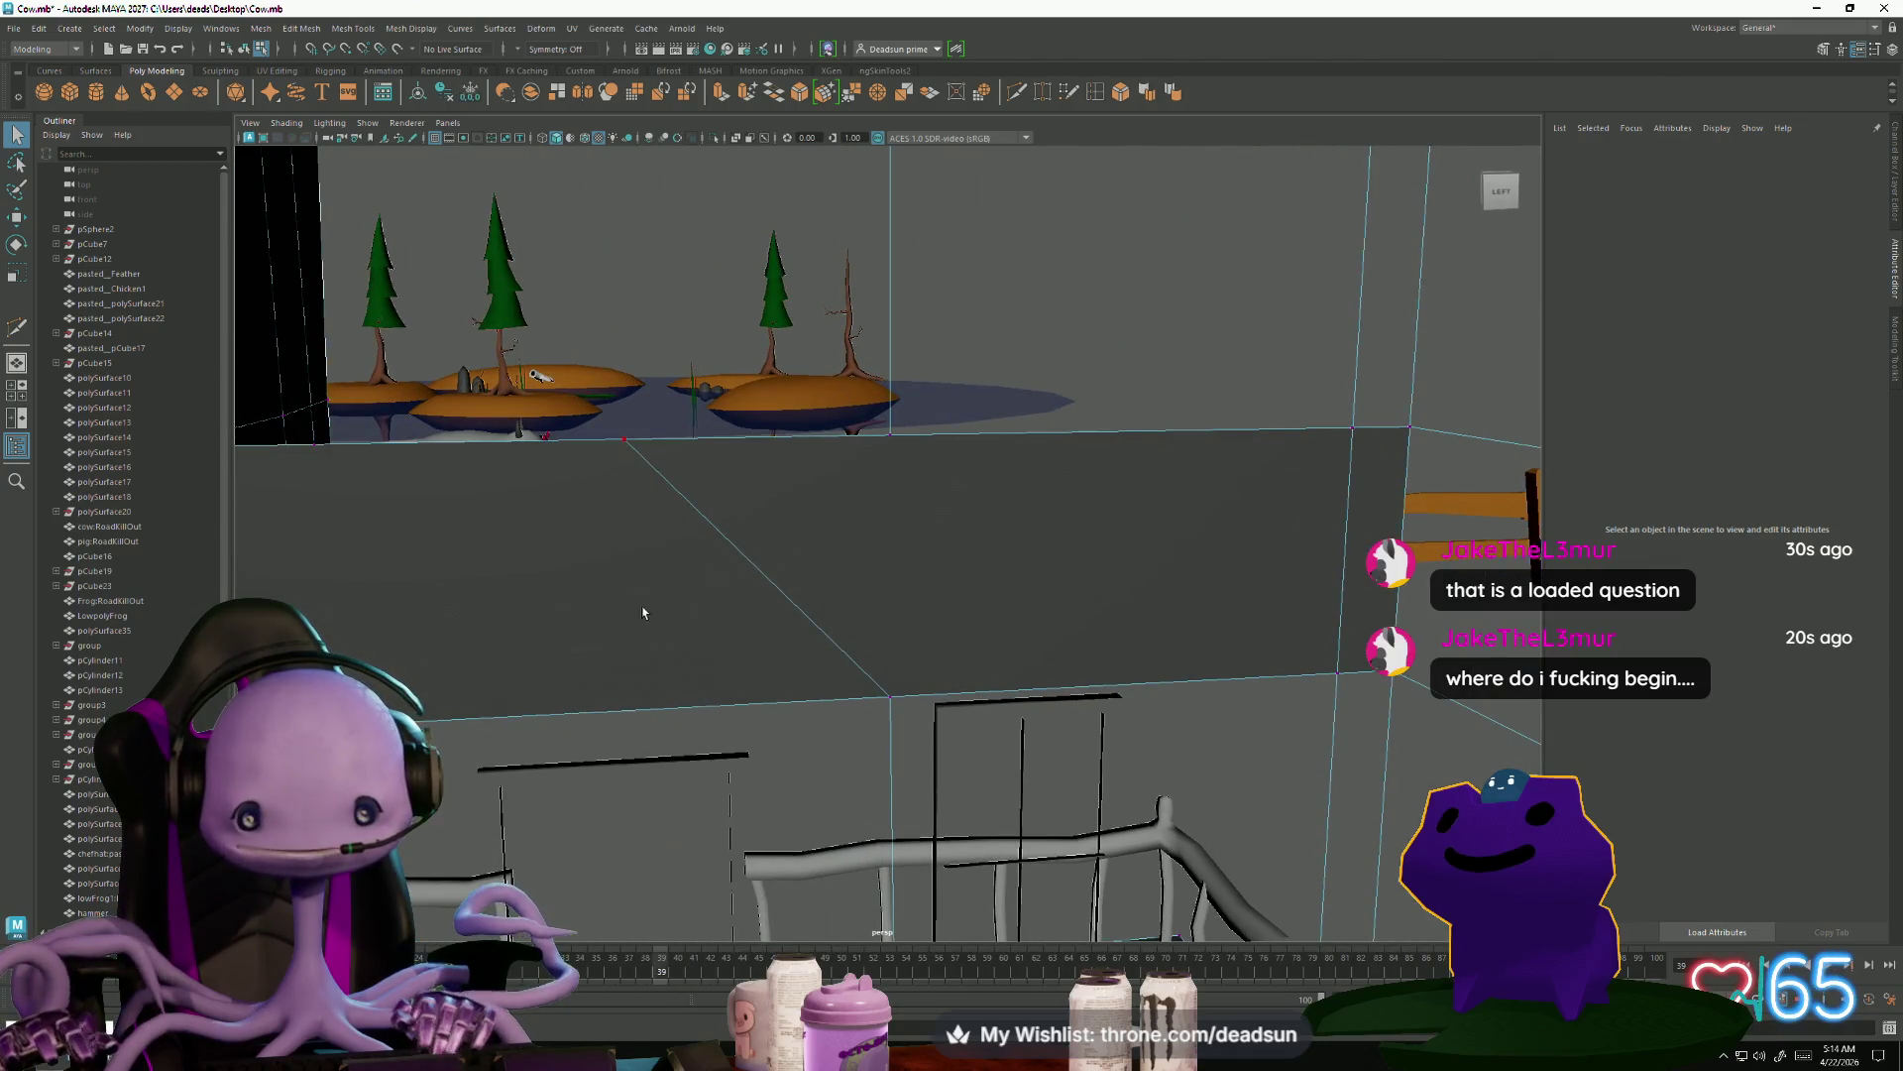
click(929, 535)
alt+drag(913, 730, 673, 692)
click(653, 720)
mouse_move(456, 590)
alt+mouse_down()
mouse_move(659, 659)
mouse_move(857, 650)
mouse_move(870, 667)
mouse_move(1172, 619)
mouse_move(538, 614)
mouse_move(795, 514)
mouse_move(793, 448)
alt+mouse_up()
Slide the upper front wall's vertical edge slightly left, then slightly right along X
click(784, 510)
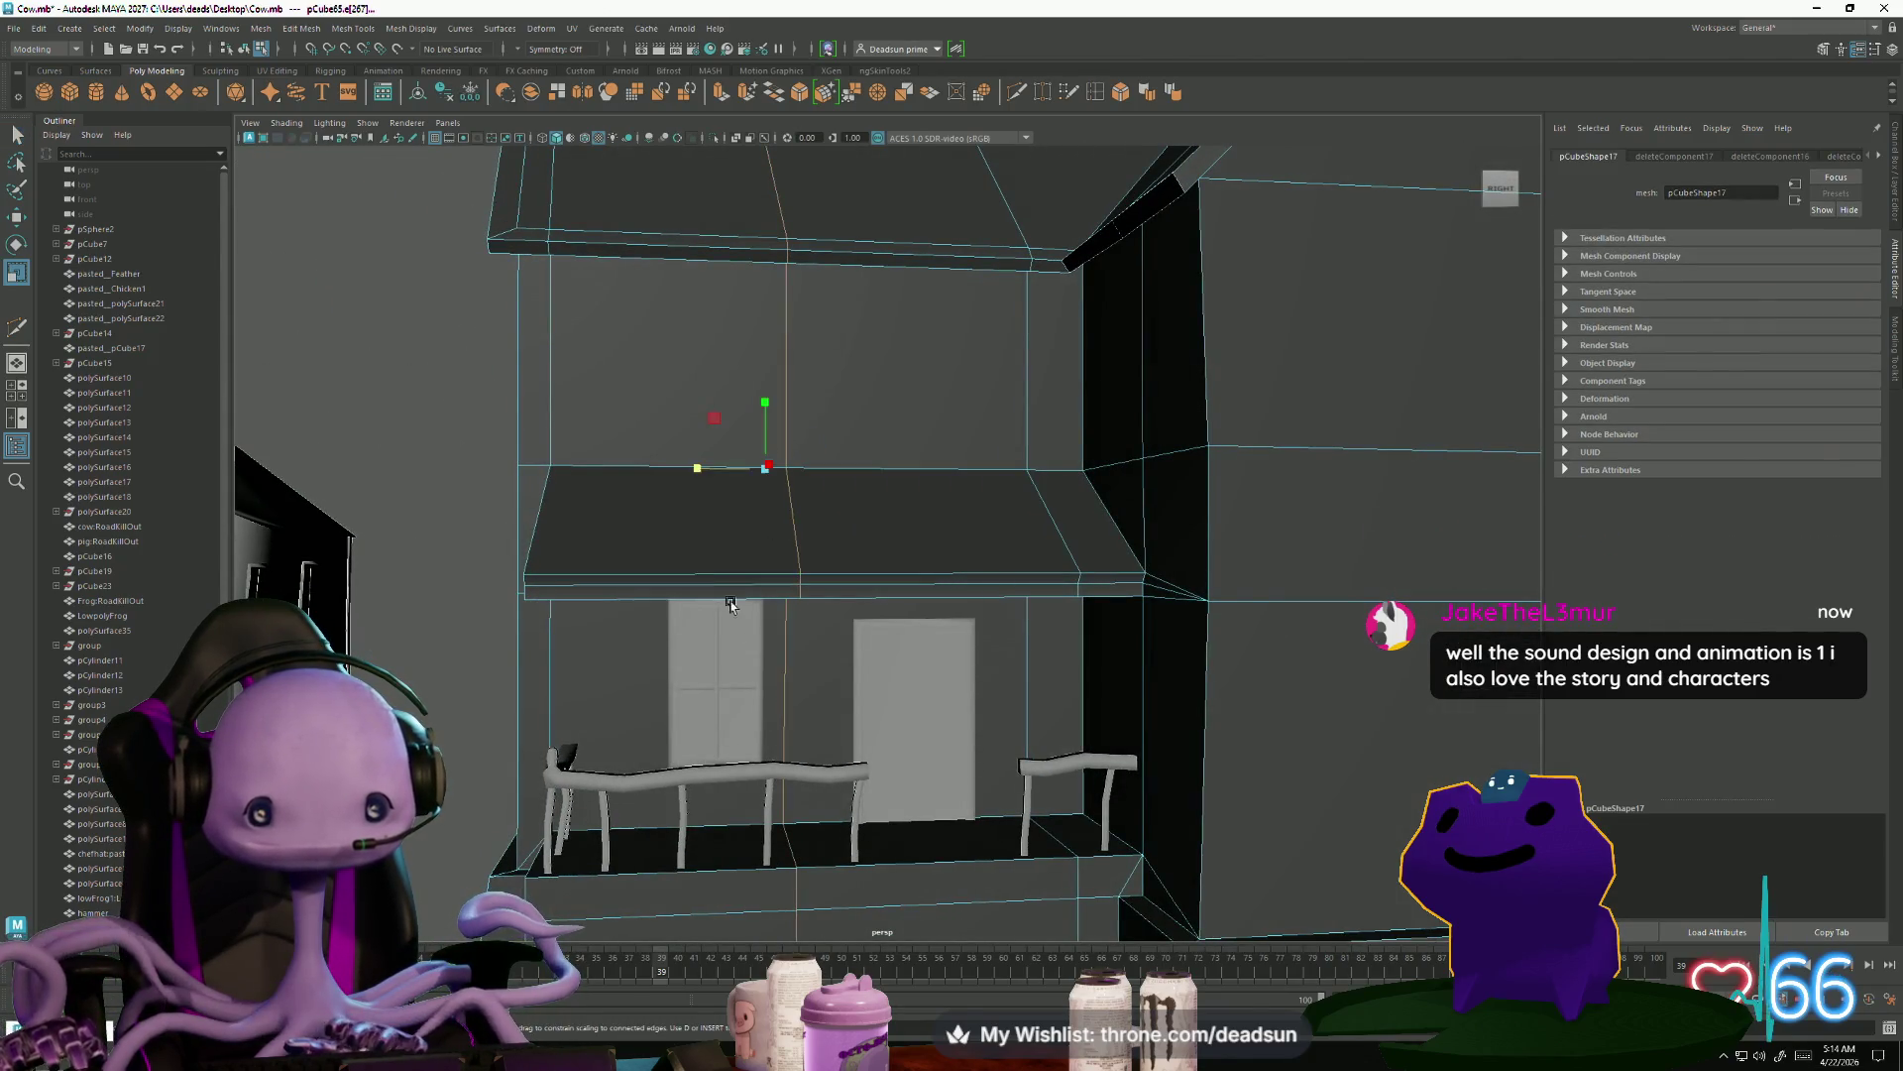
drag(690, 477, 771, 466)
mouse_move(890, 598)
alt+mouse_down()
mouse_move(764, 608)
mouse_move(765, 624)
alt+mouse_up()
key(w)
drag(662, 418, 669, 418)
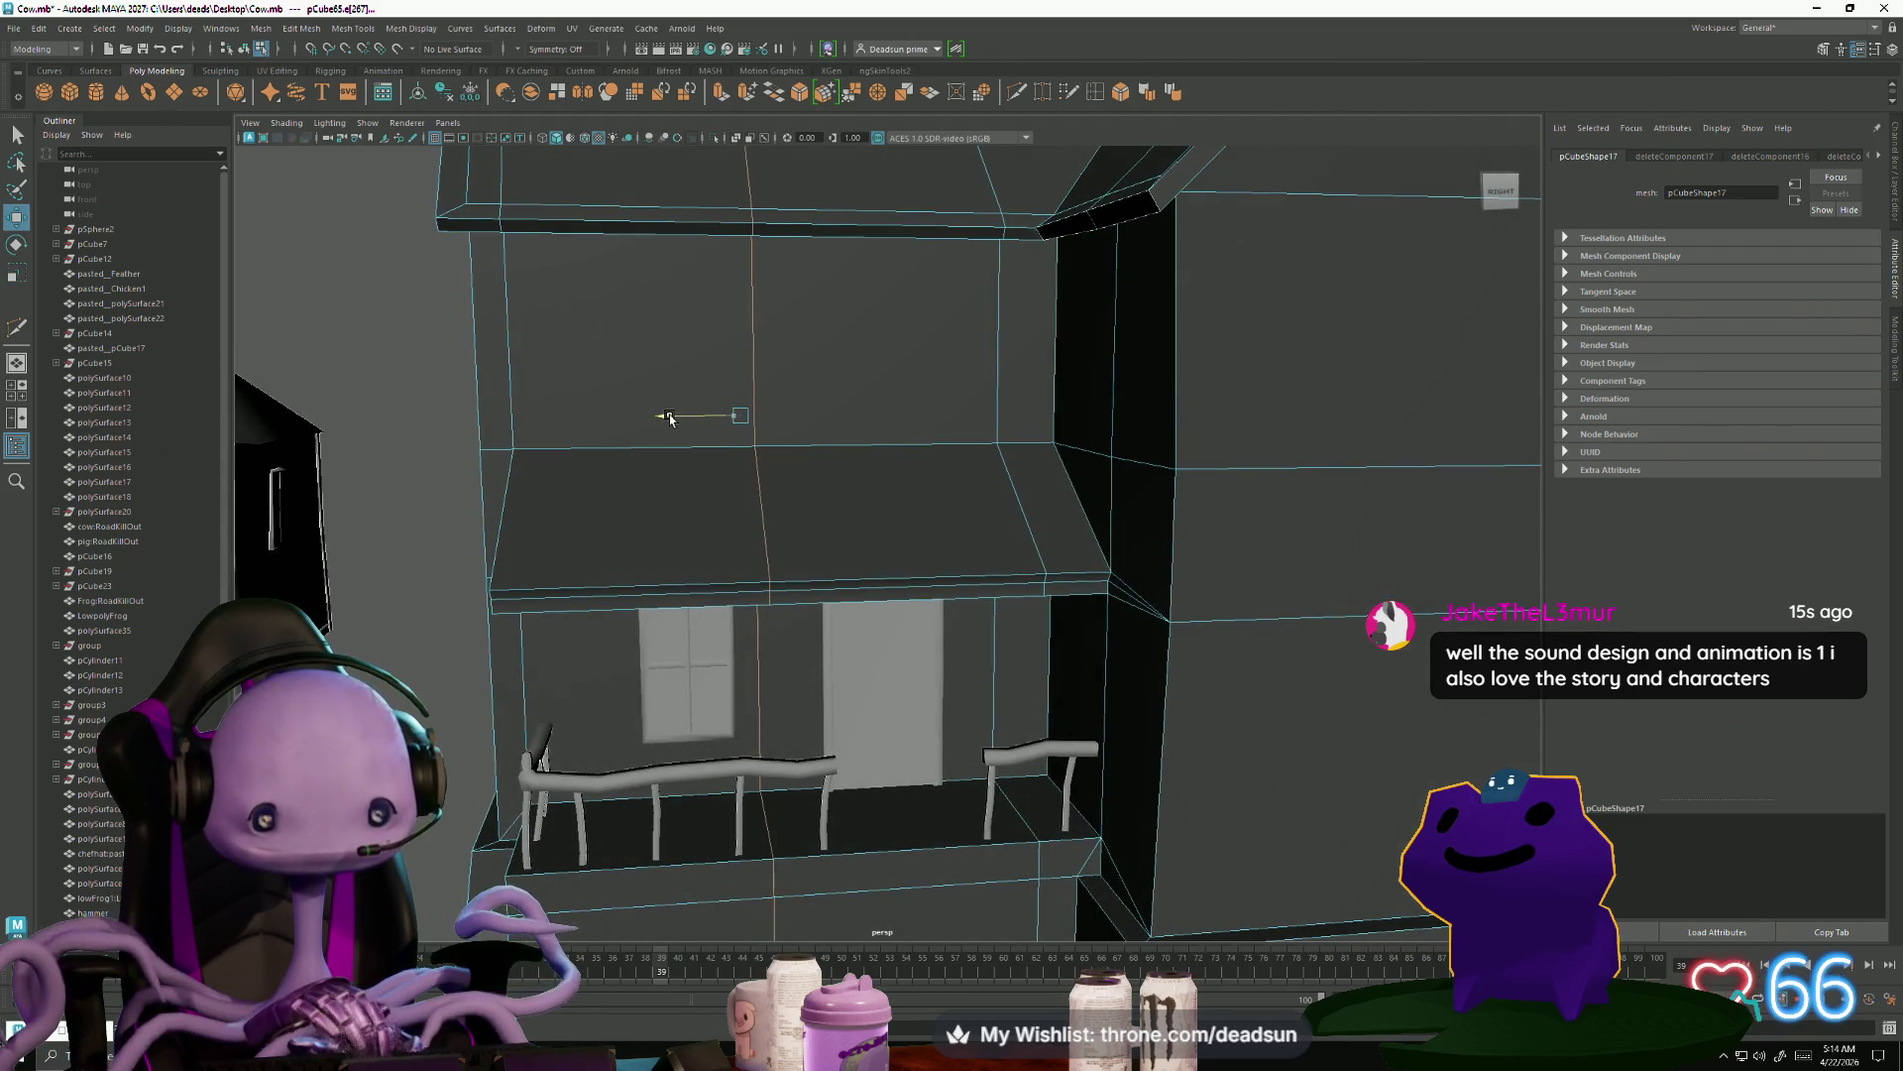
alt+drag(735, 565, 727, 561)
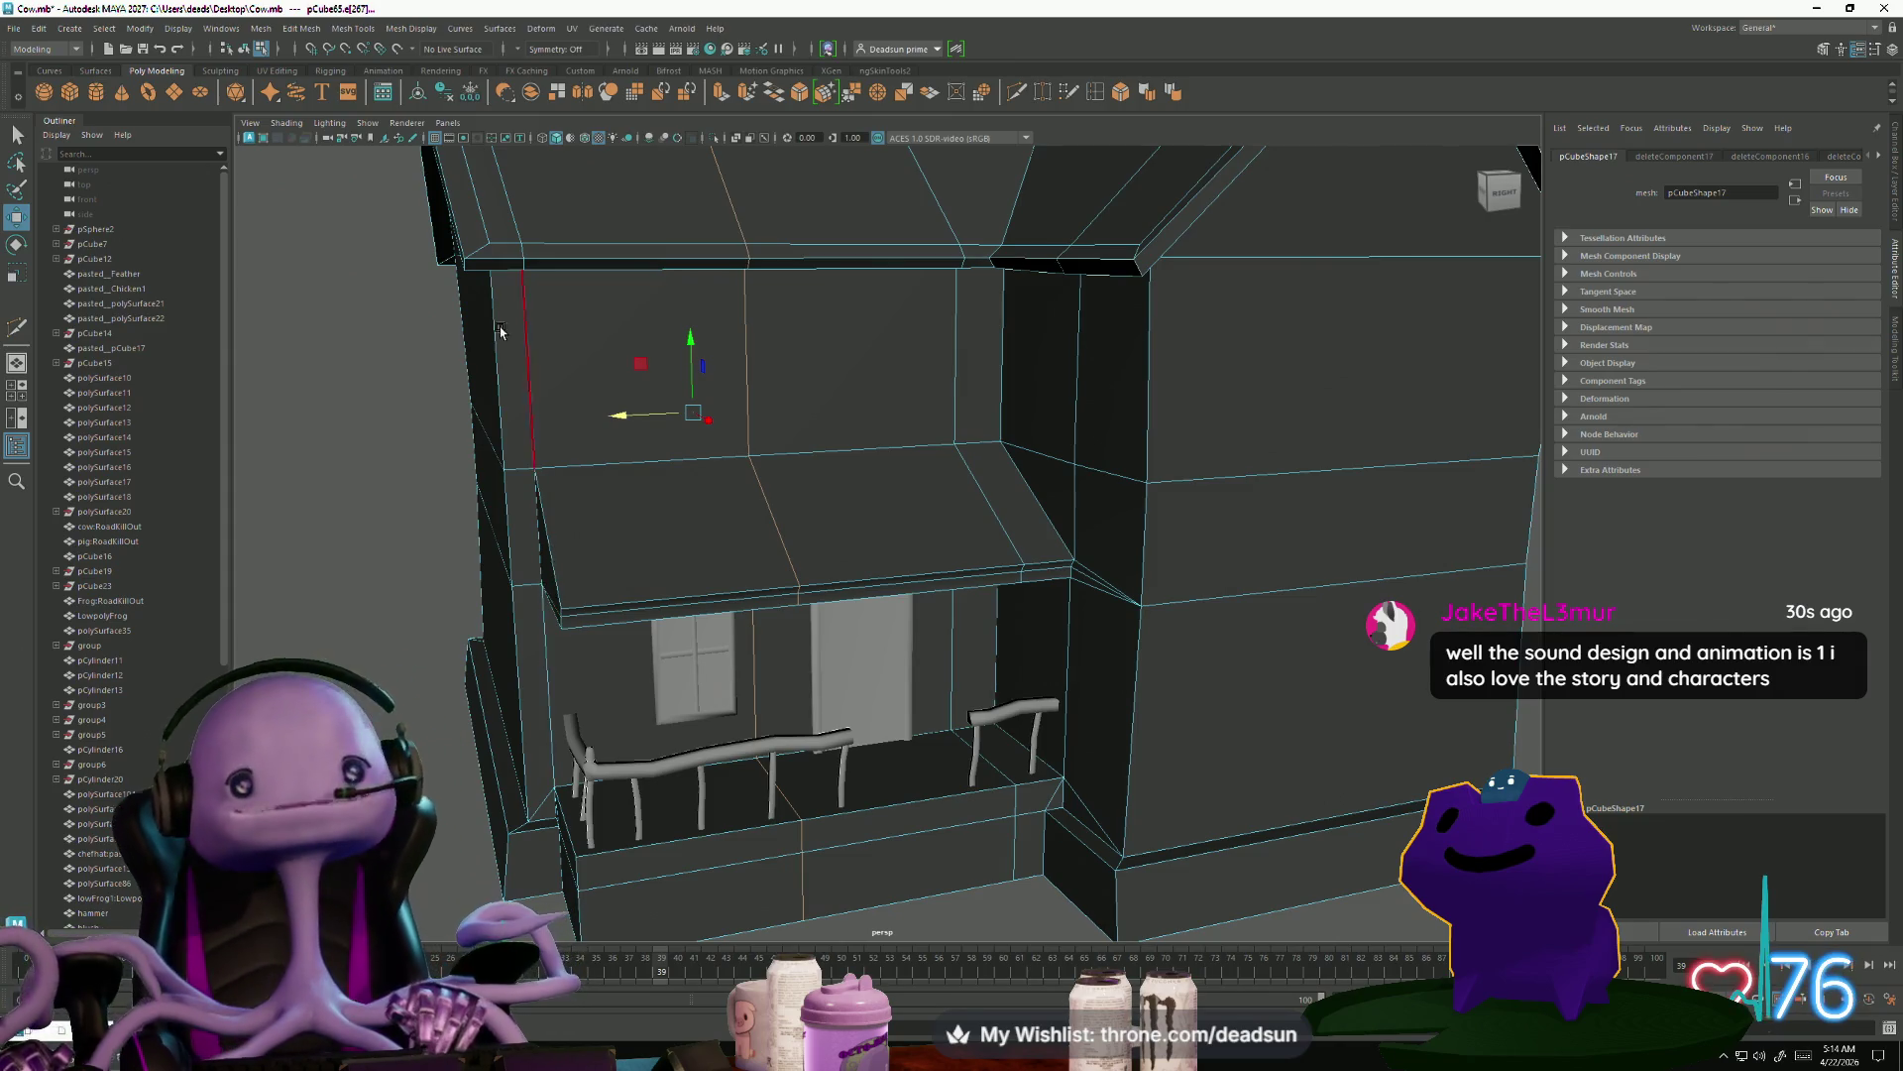
scroll(702, 691, down, 3)
scroll(758, 602, down, 4)
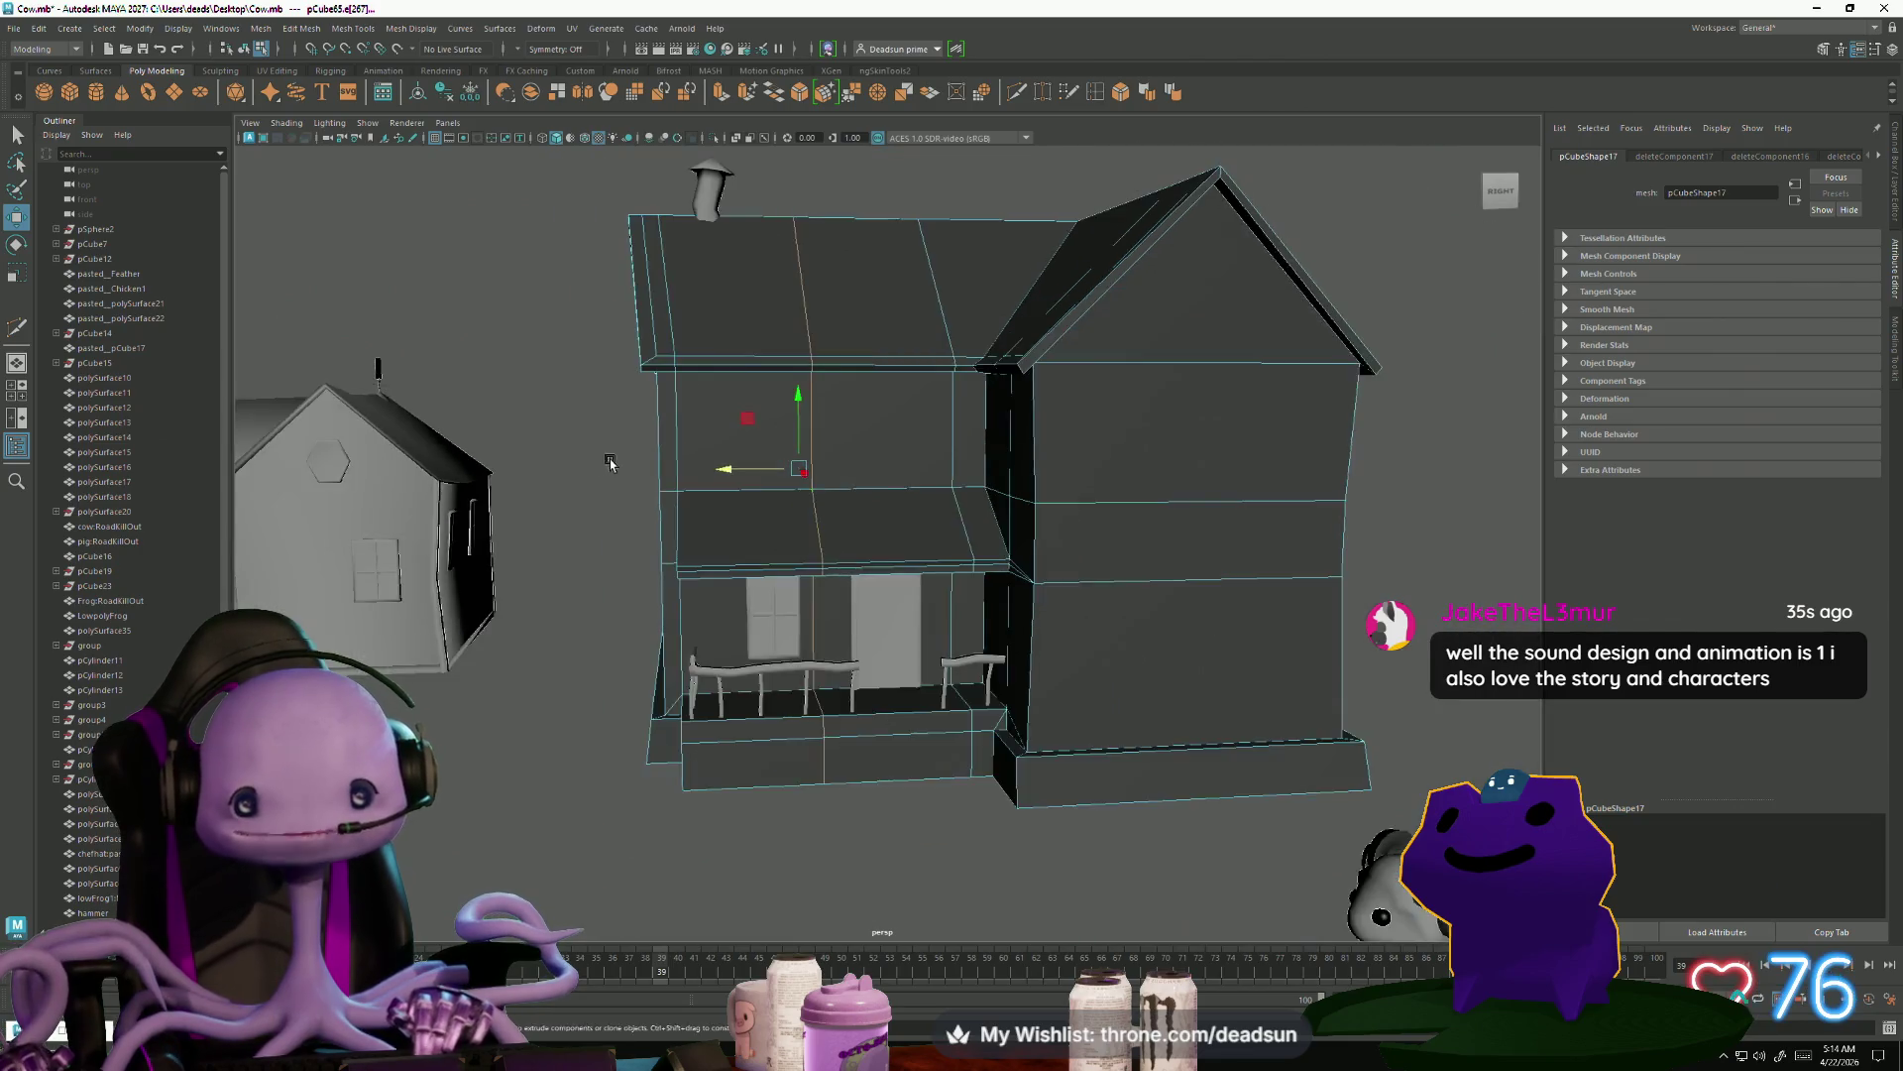
Select the roof-edge corner vertices and adjust them with Rotate and Move
mouse_move(757, 603)
alt+mouse_down()
mouse_move(747, 637)
mouse_move(821, 712)
mouse_move(790, 357)
alt+mouse_up()
right_drag(764, 426, 736, 267)
drag(929, 318, 930, 317)
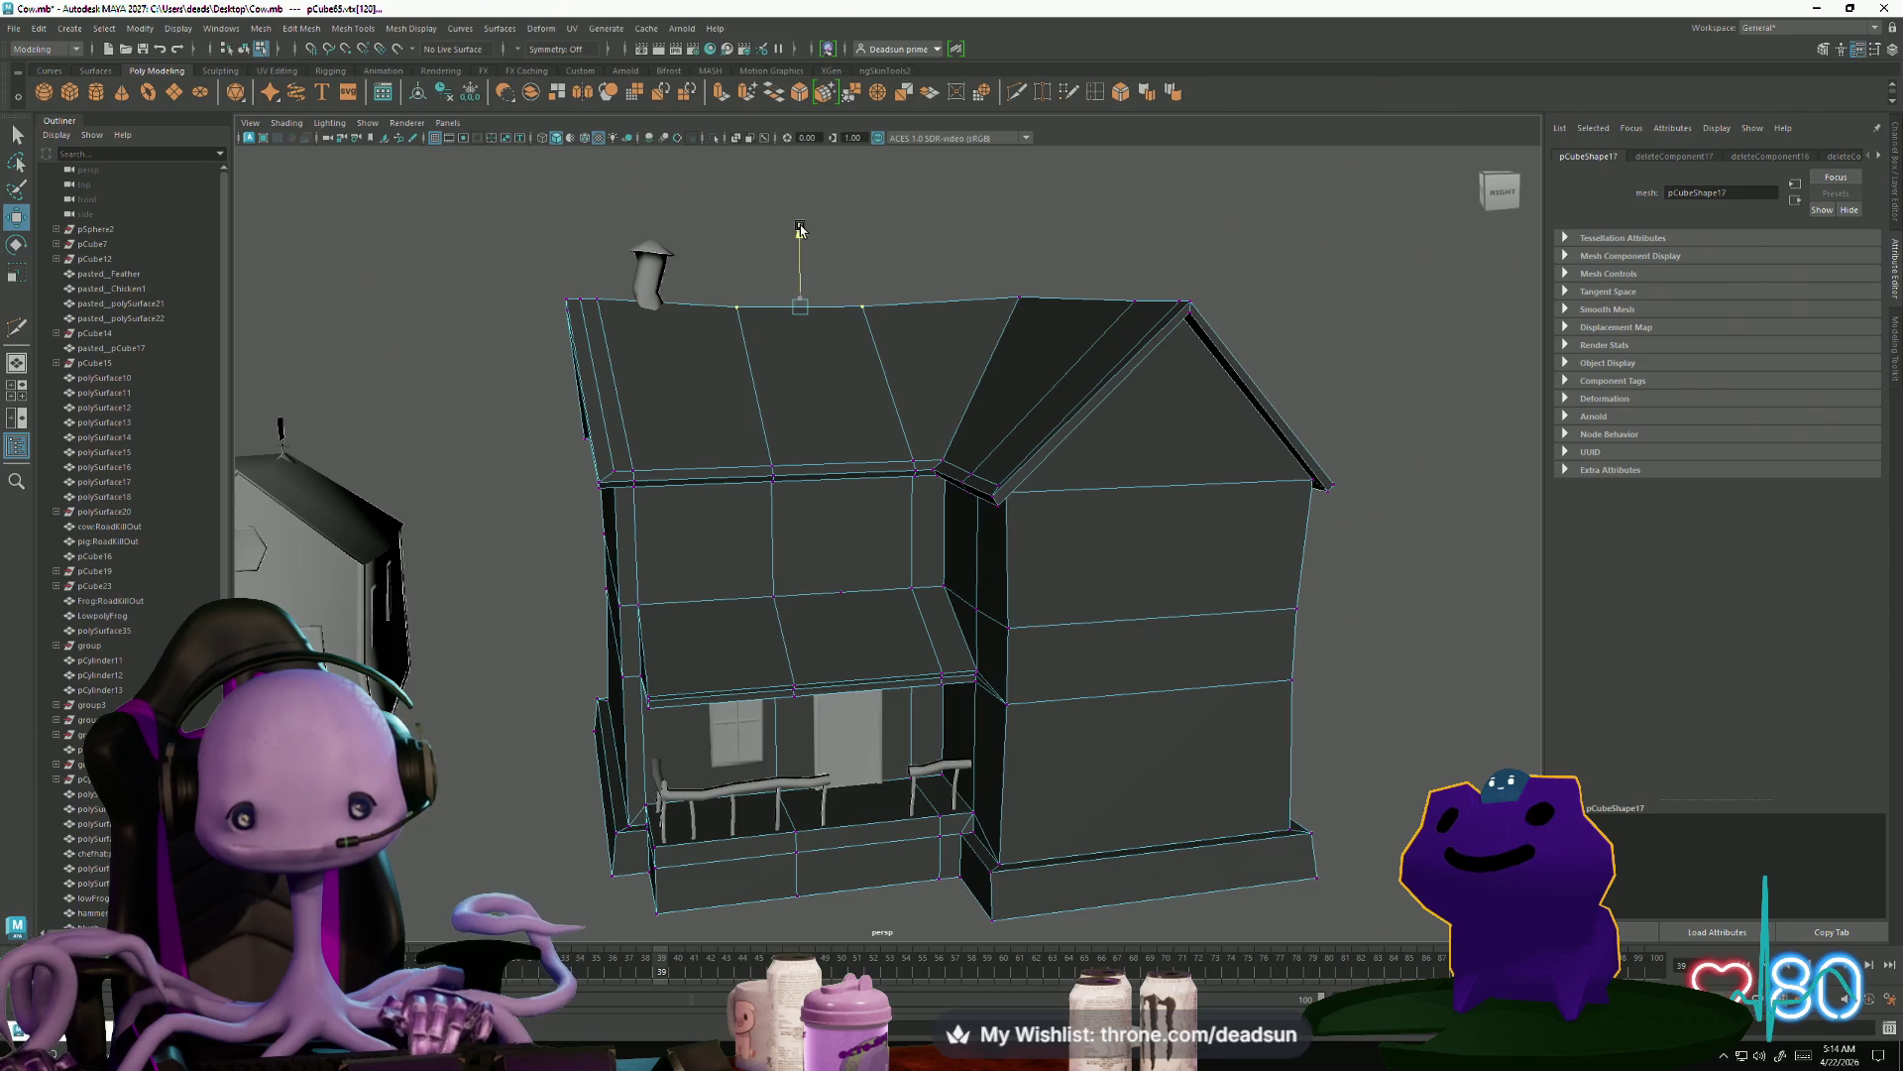
key(e)
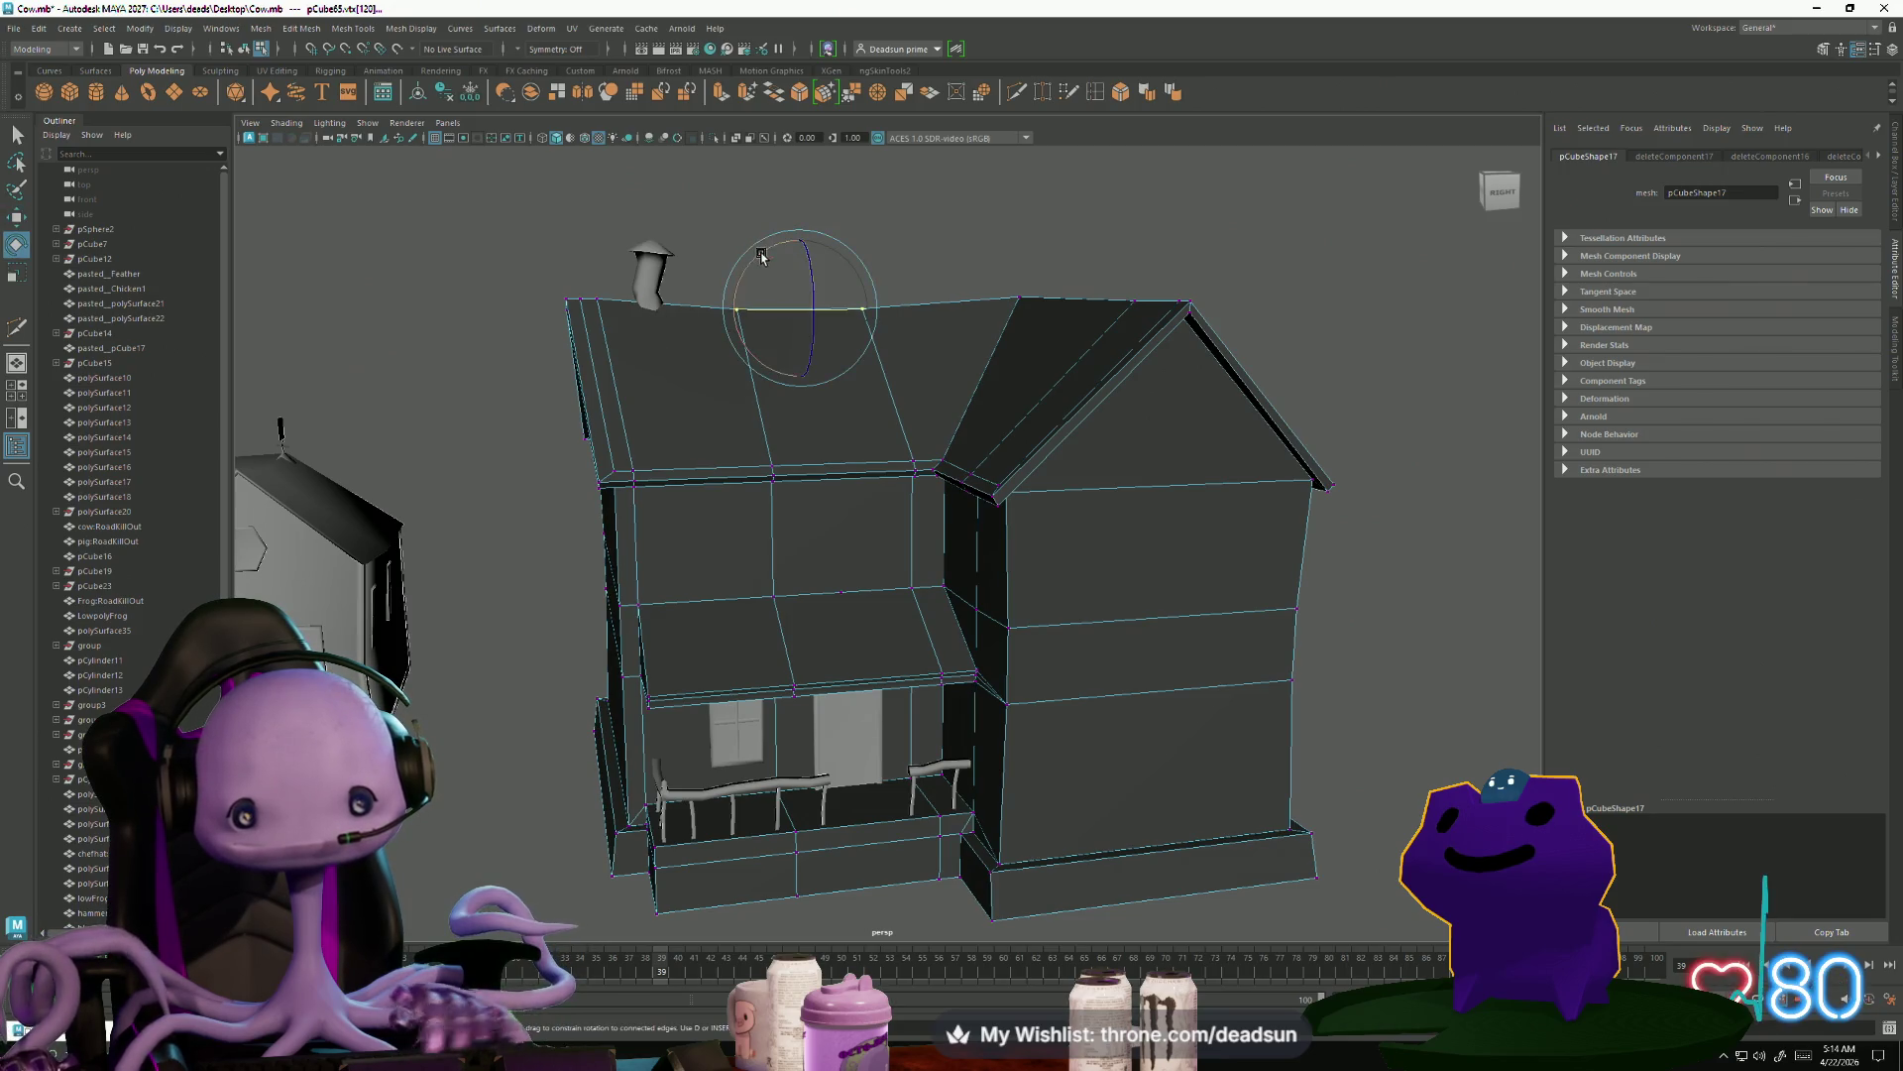
drag(576, 304, 576, 298)
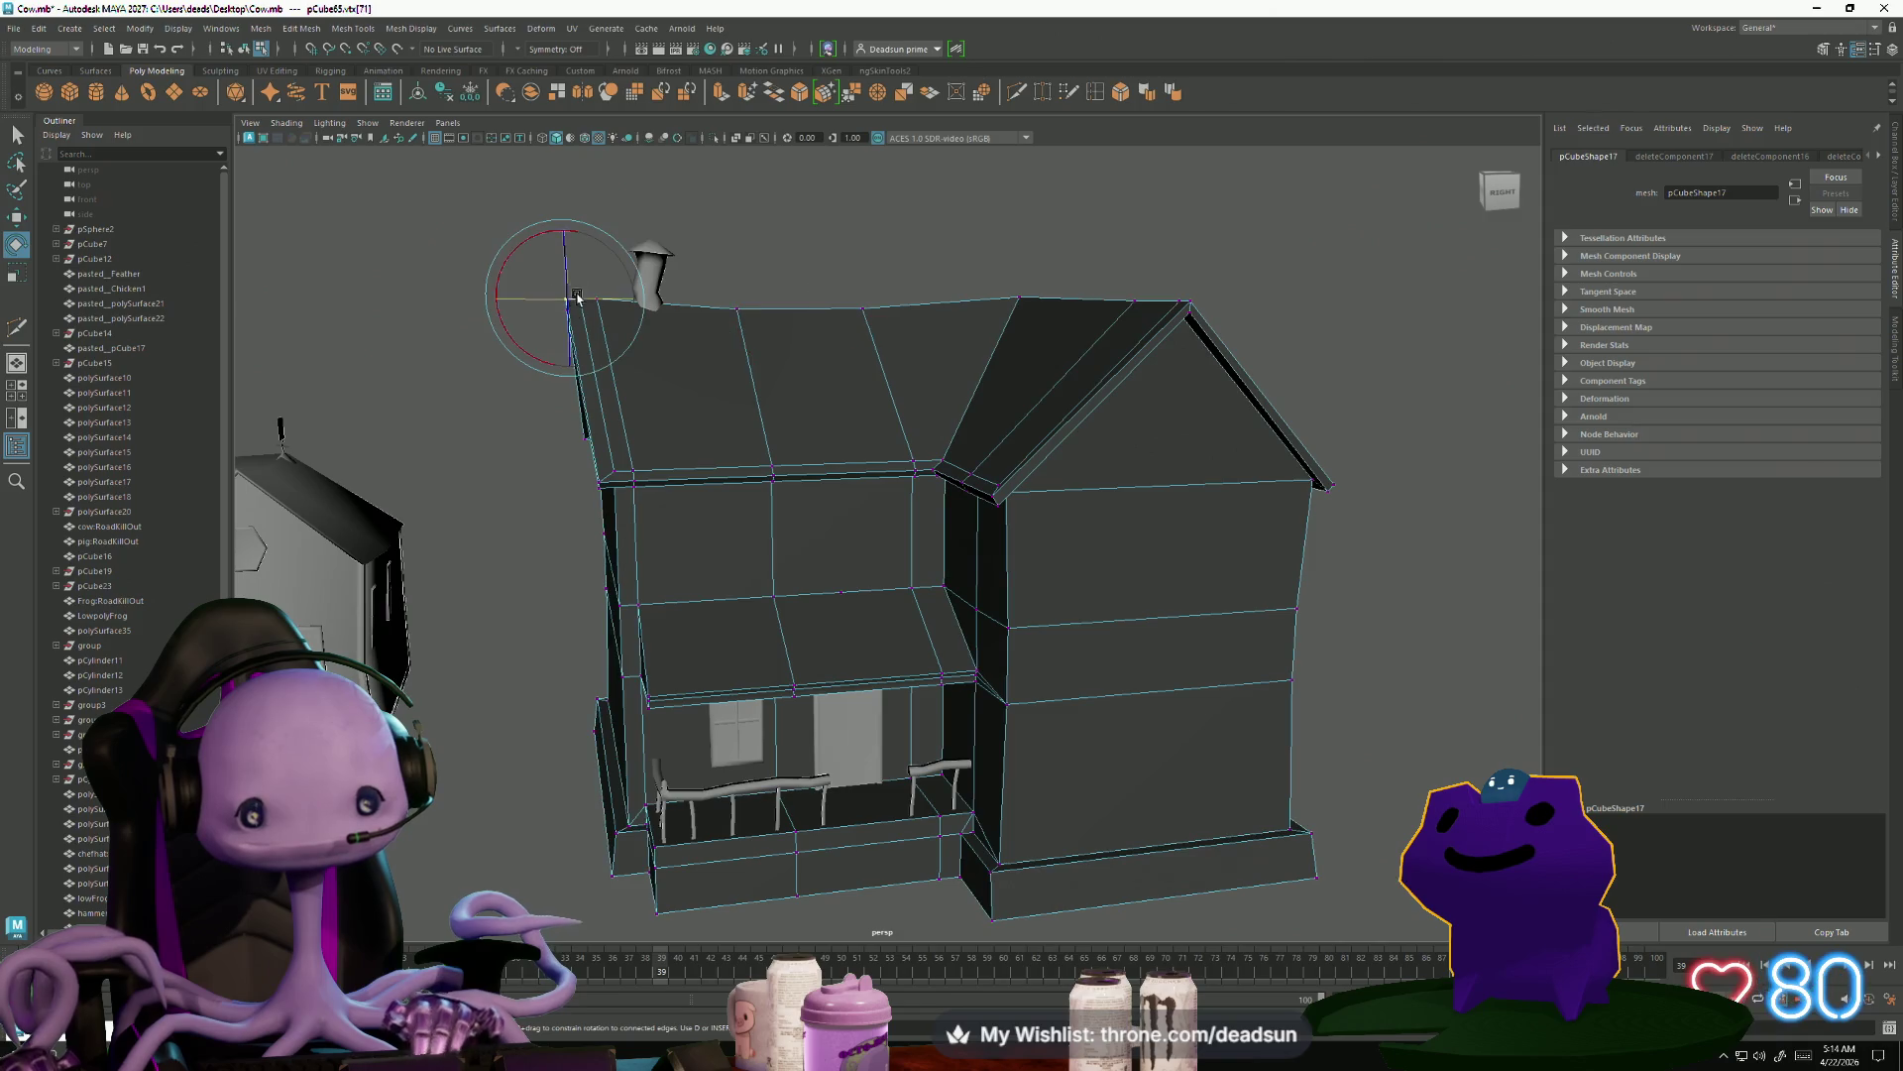
key(w)
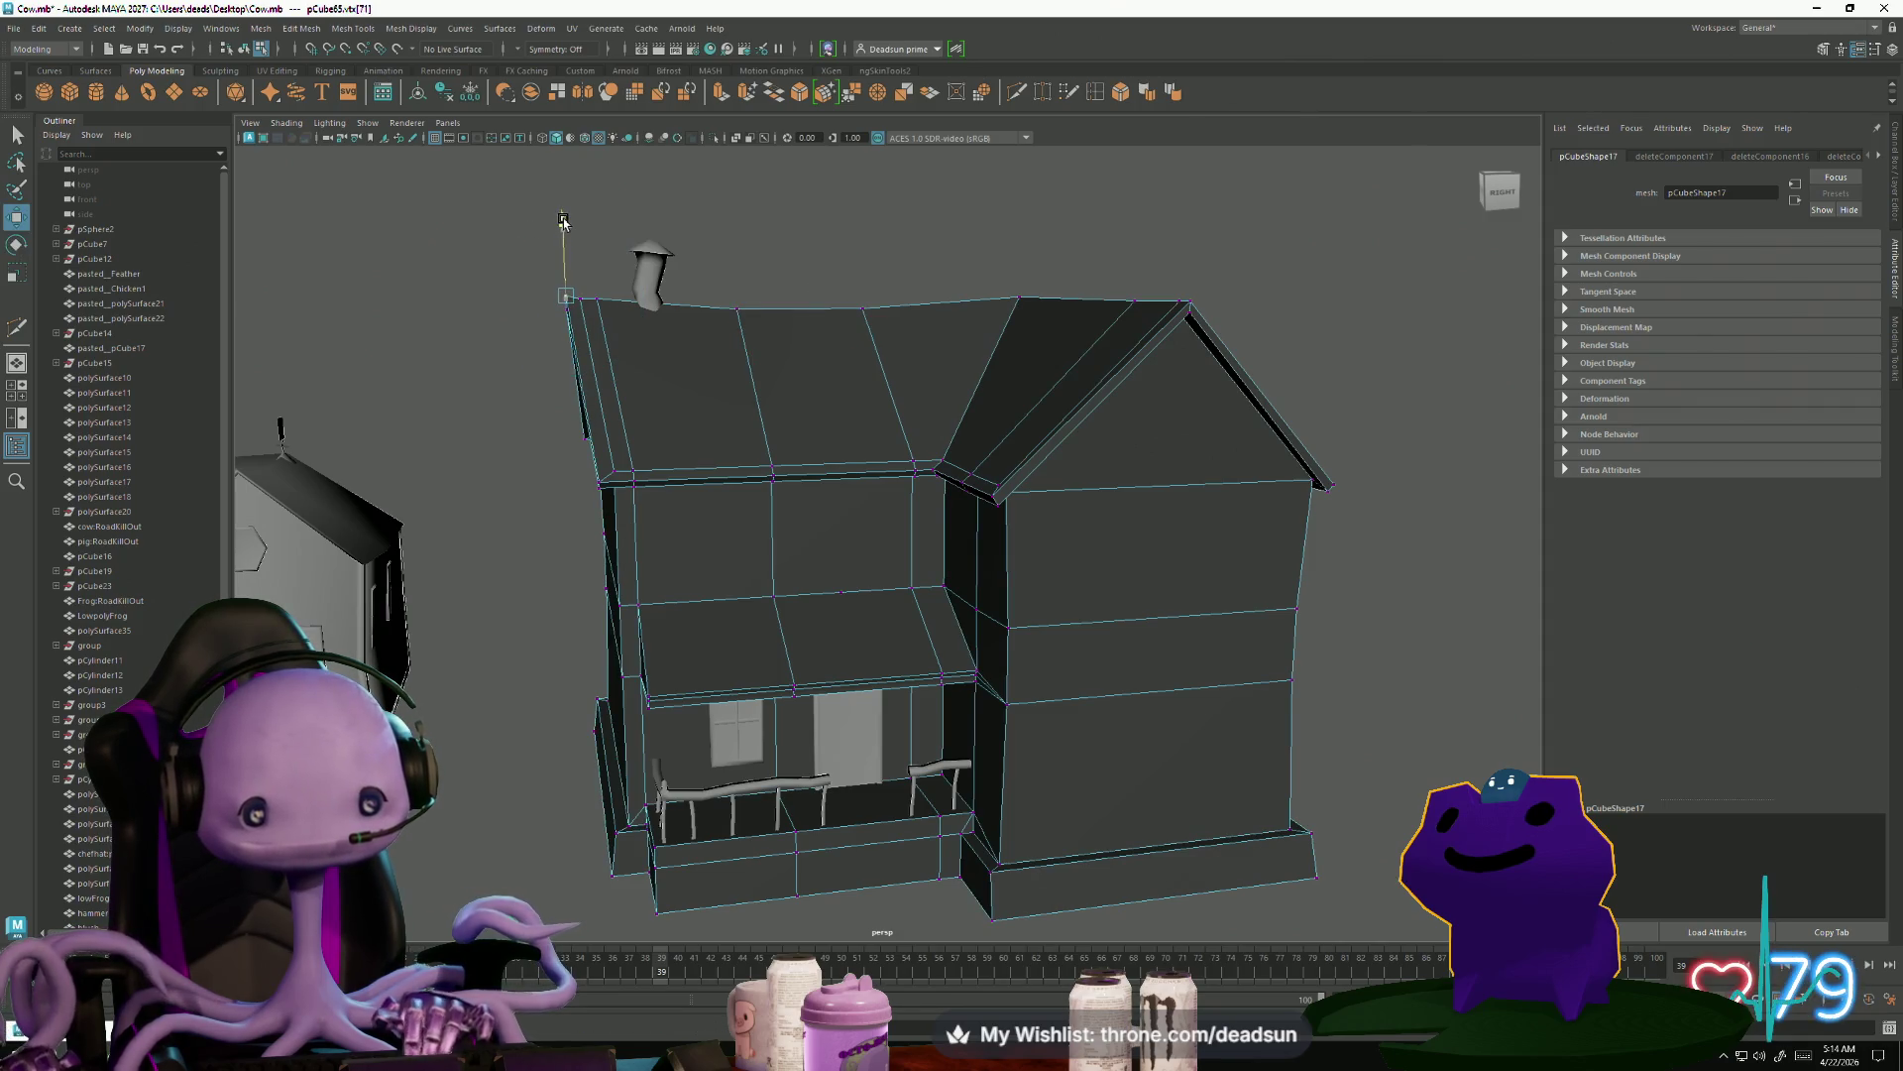
click(595, 220)
click(581, 299)
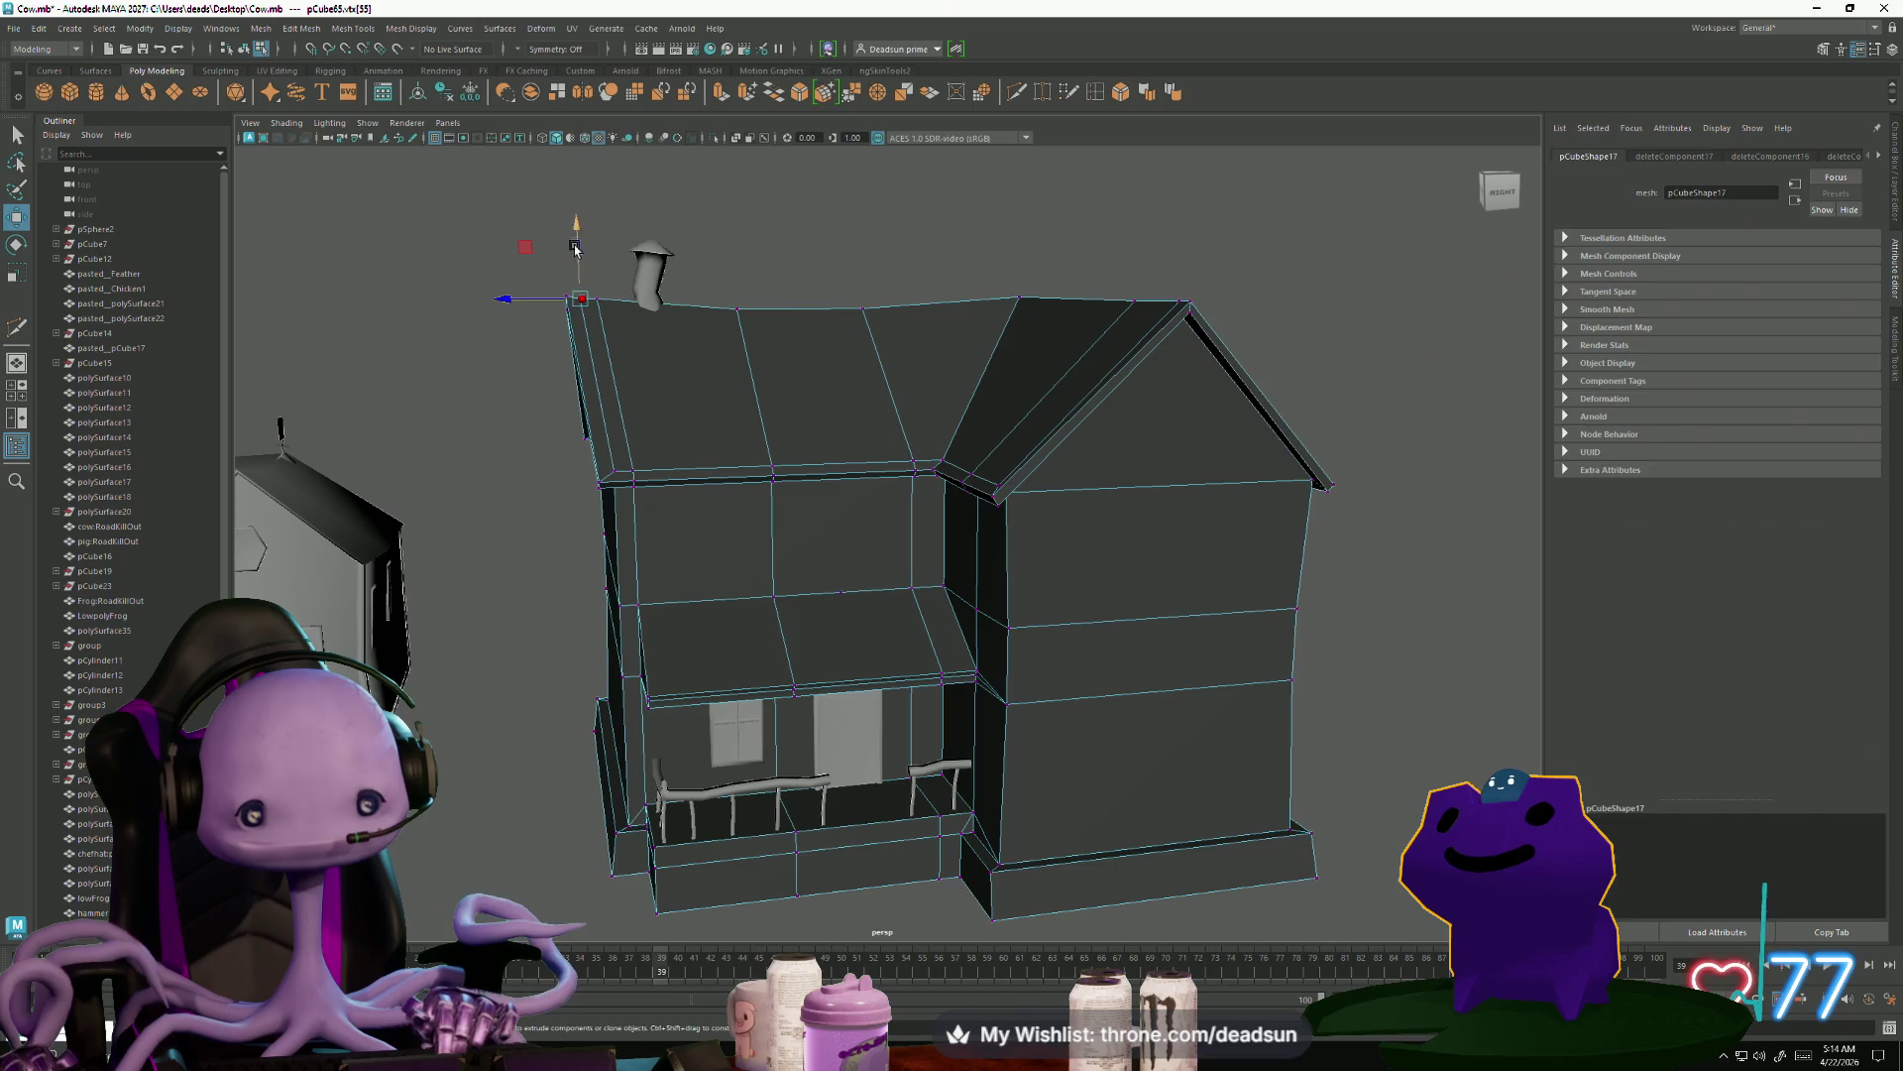
Return to Object Mode and select the whole farmhouse
mouse_move(675, 335)
alt+mouse_down()
mouse_move(897, 433)
mouse_move(960, 420)
mouse_move(1016, 335)
mouse_move(1028, 396)
mouse_move(1171, 315)
alt+mouse_up()
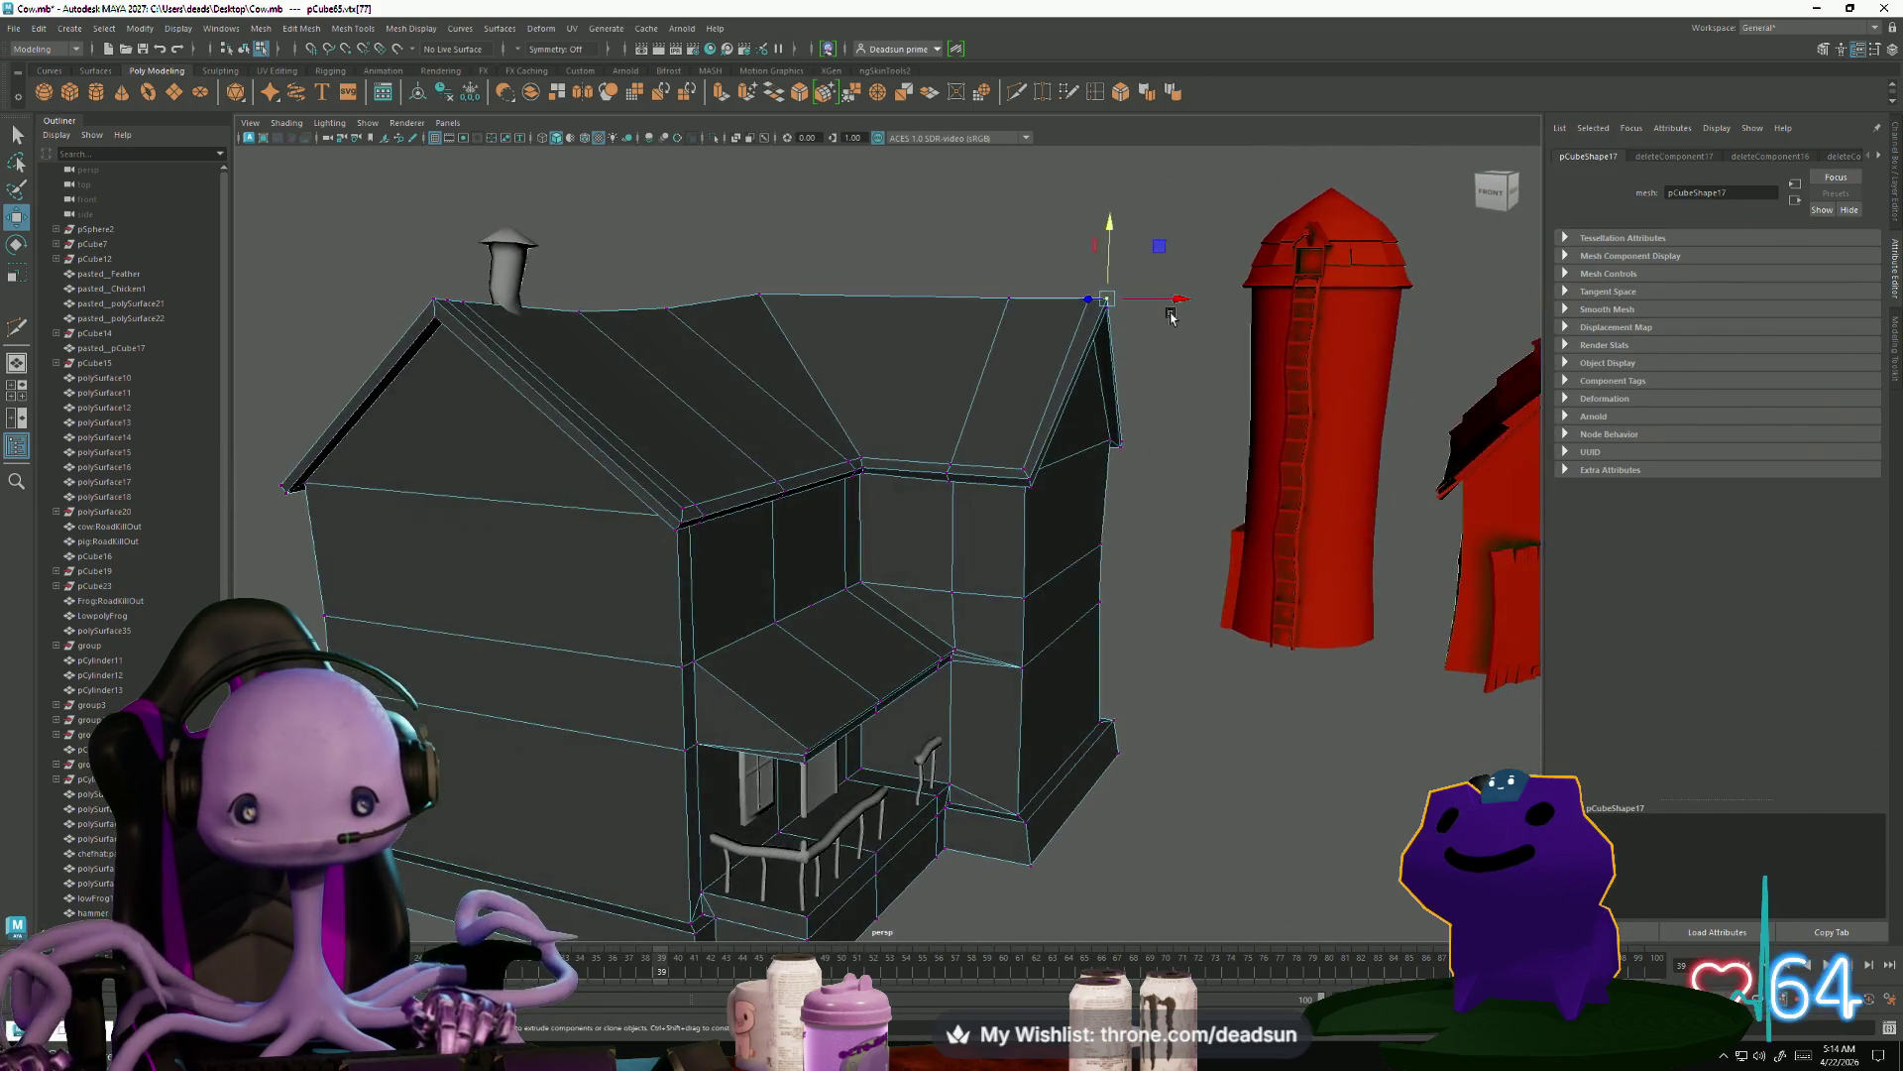
right_drag(896, 354, 967, 322)
mouse_move(853, 339)
alt+mouse_down()
mouse_move(523, 671)
mouse_move(539, 658)
mouse_move(523, 658)
mouse_move(649, 691)
mouse_move(780, 623)
mouse_move(514, 602)
mouse_move(558, 667)
alt+mouse_up()
click(780, 622)
alt+middle_drag(558, 667, 653, 537)
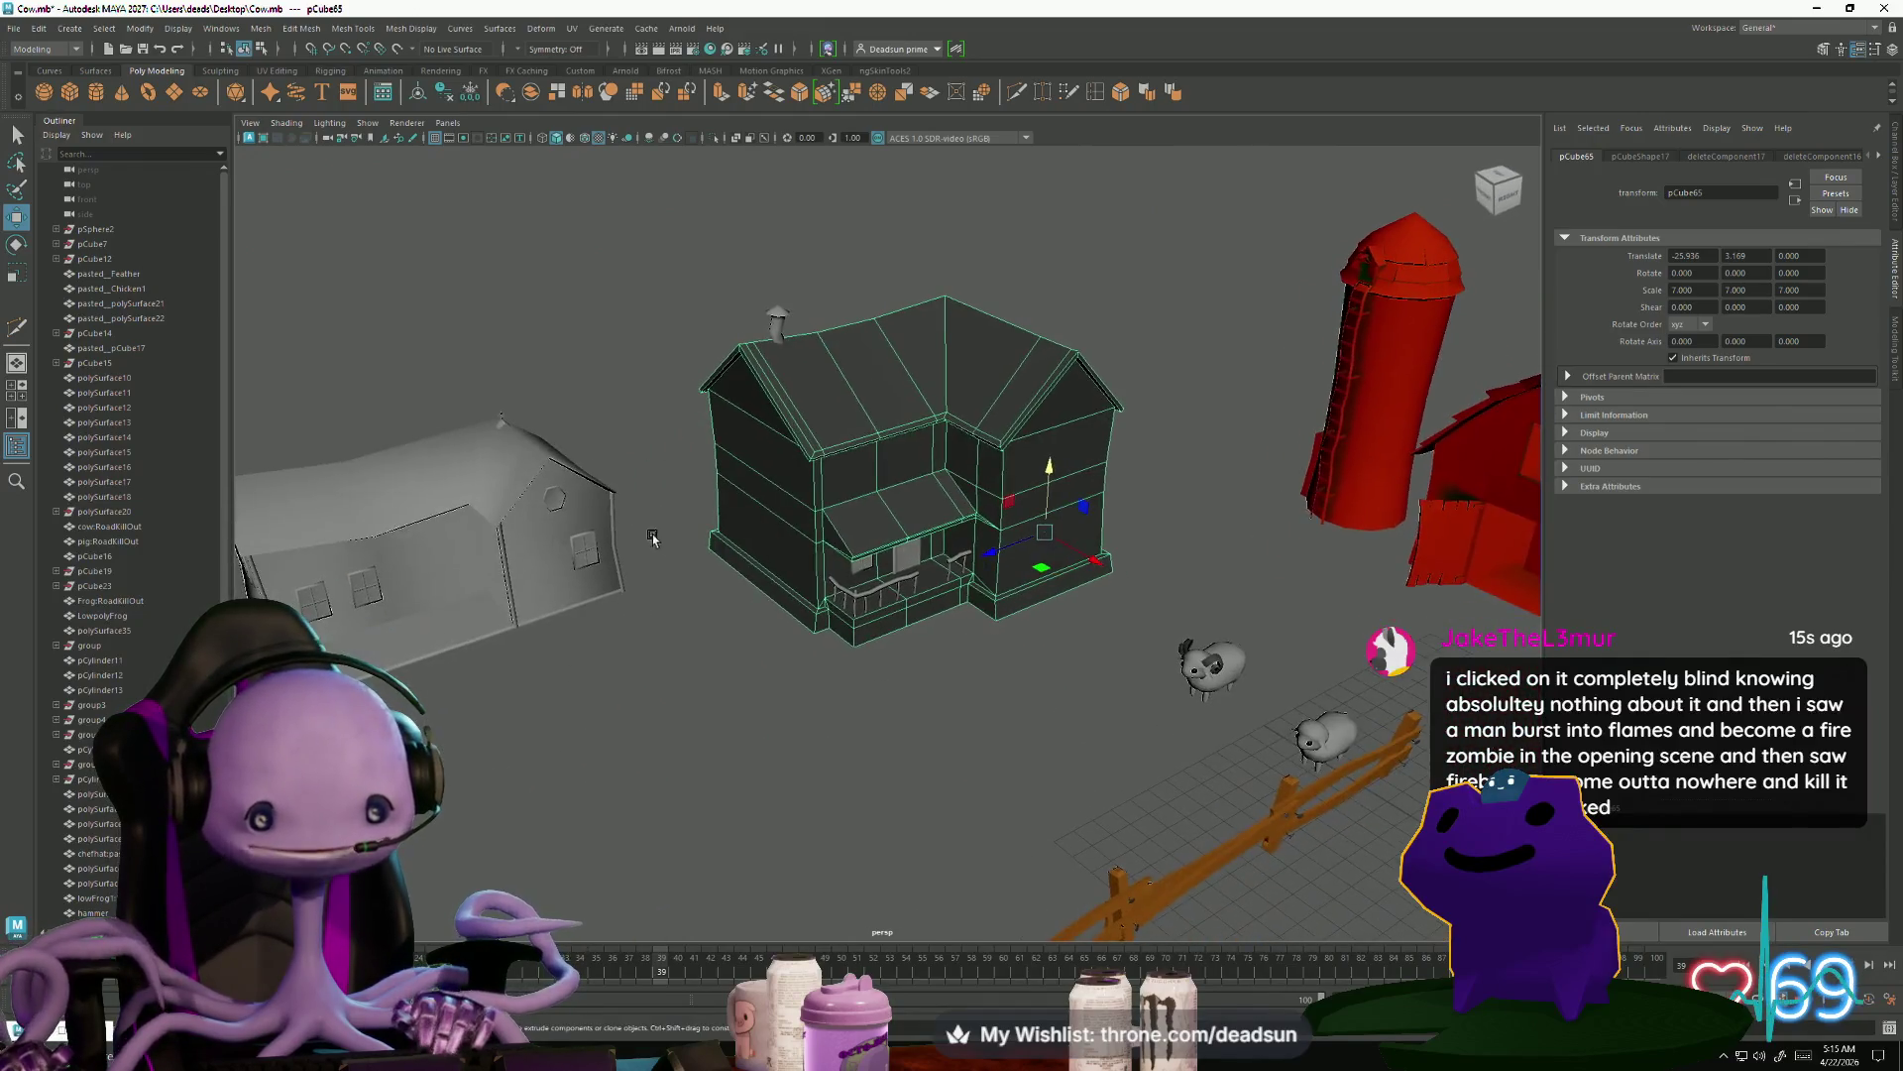
Zero the pivot of the gable window polySurface174 from the Modify menu
click(589, 553)
alt+drag(589, 554, 496, 565)
scroll(459, 561, up, 3)
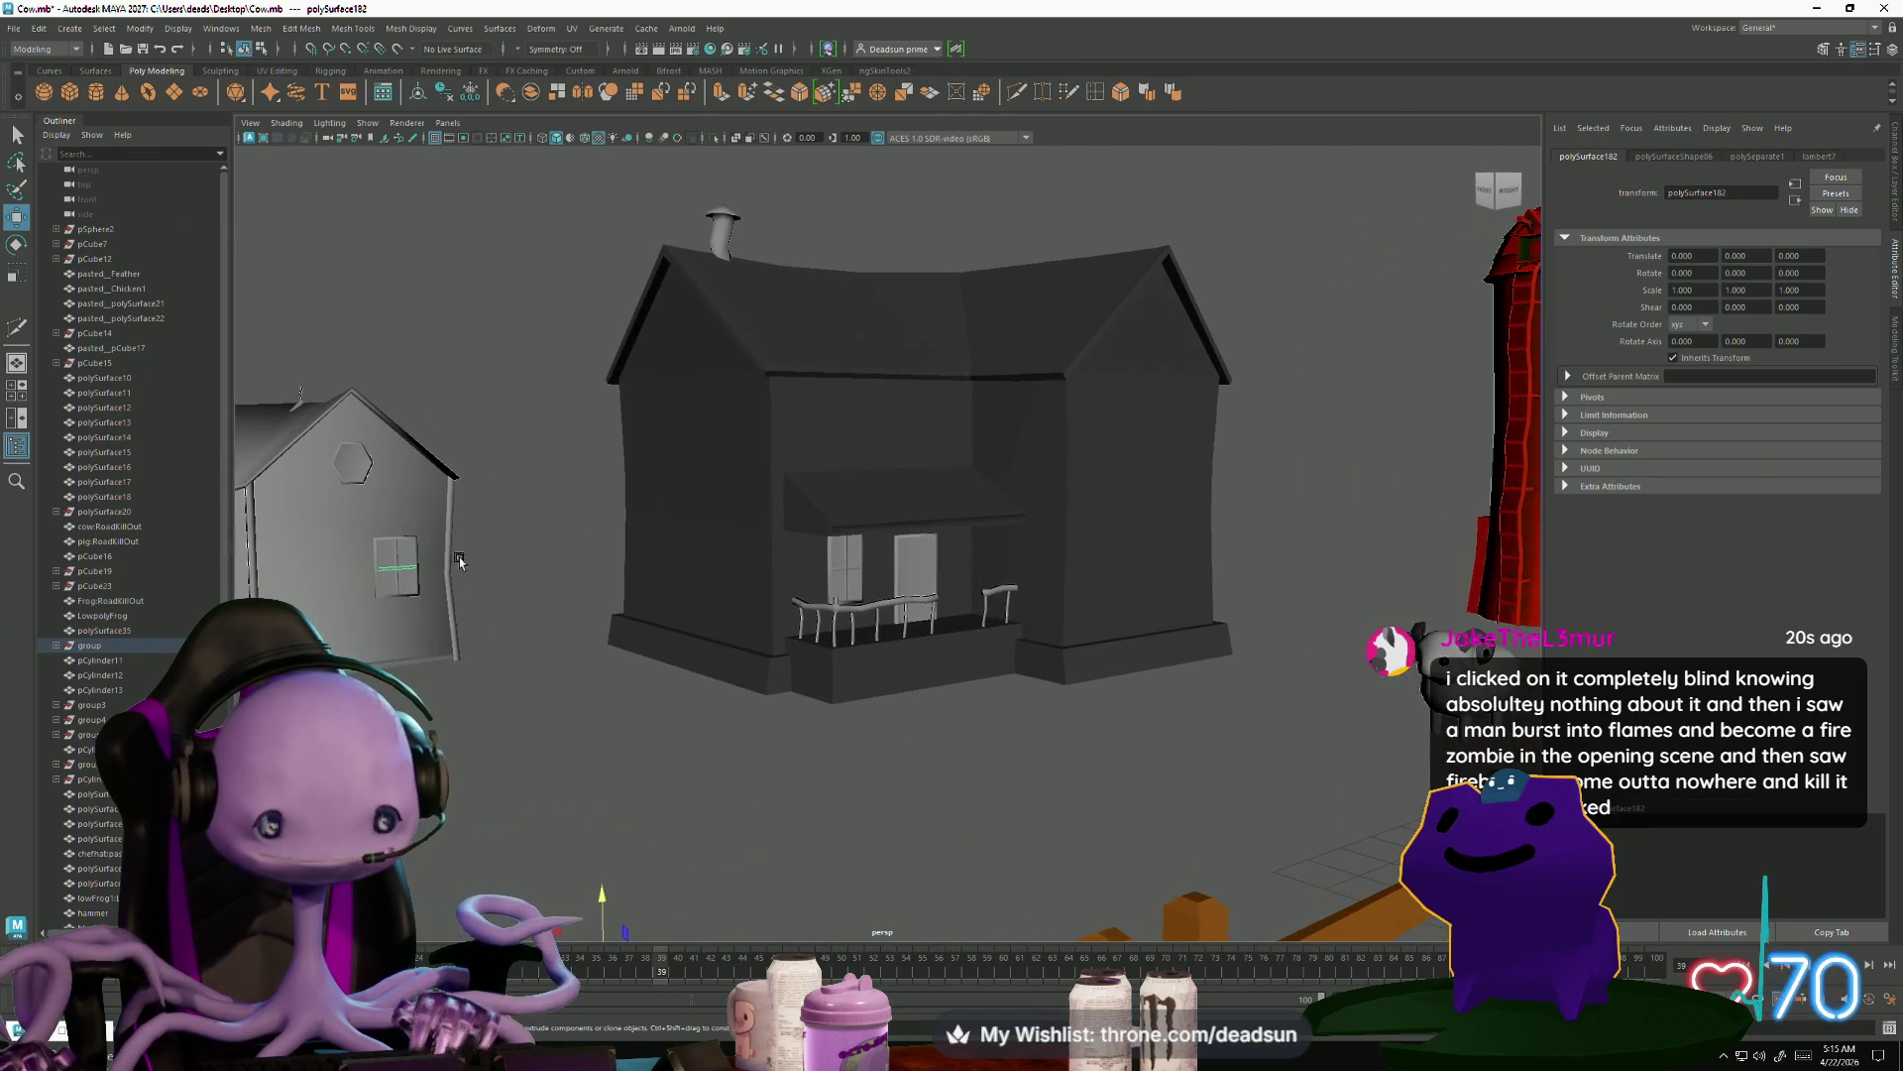
scroll(570, 704, down, 2)
mouse_move(570, 704)
alt+mouse_down()
mouse_move(502, 797)
mouse_move(558, 768)
alt+mouse_up()
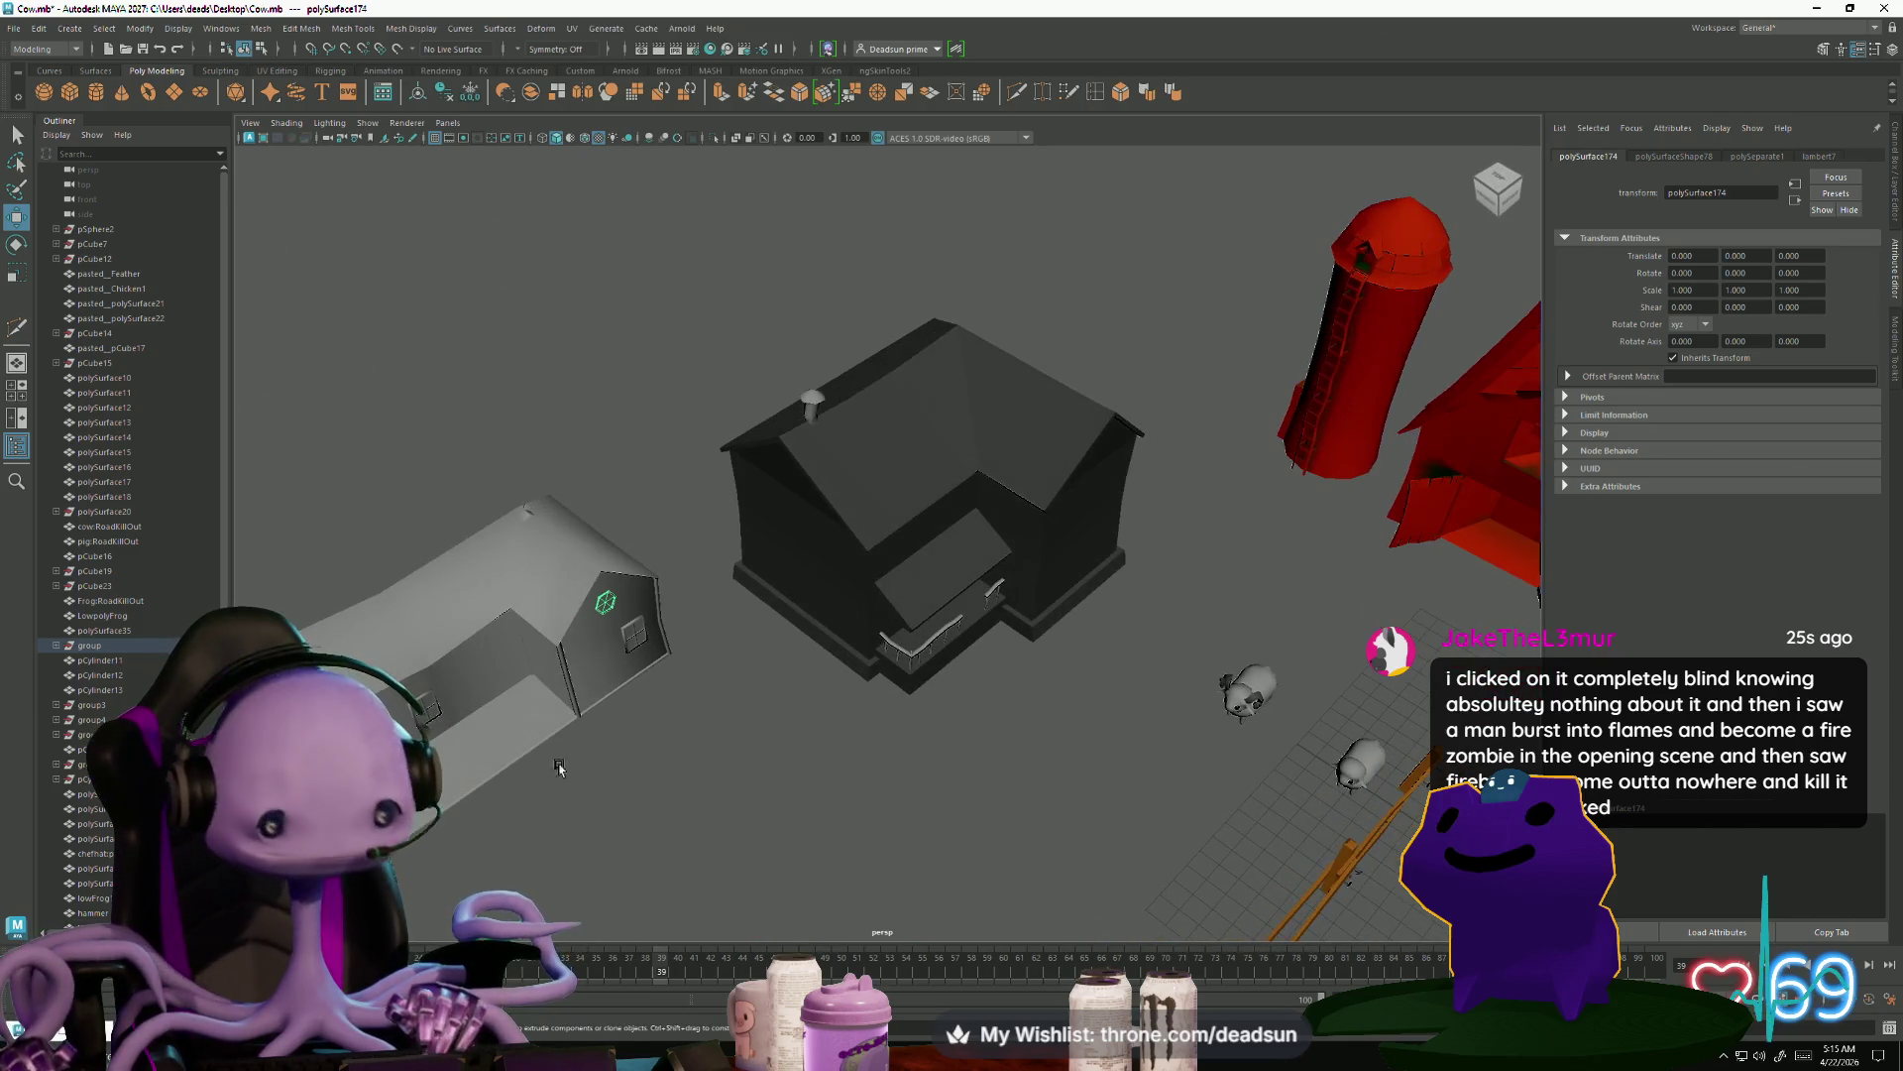
click(178, 28)
mouse_move(213, 30)
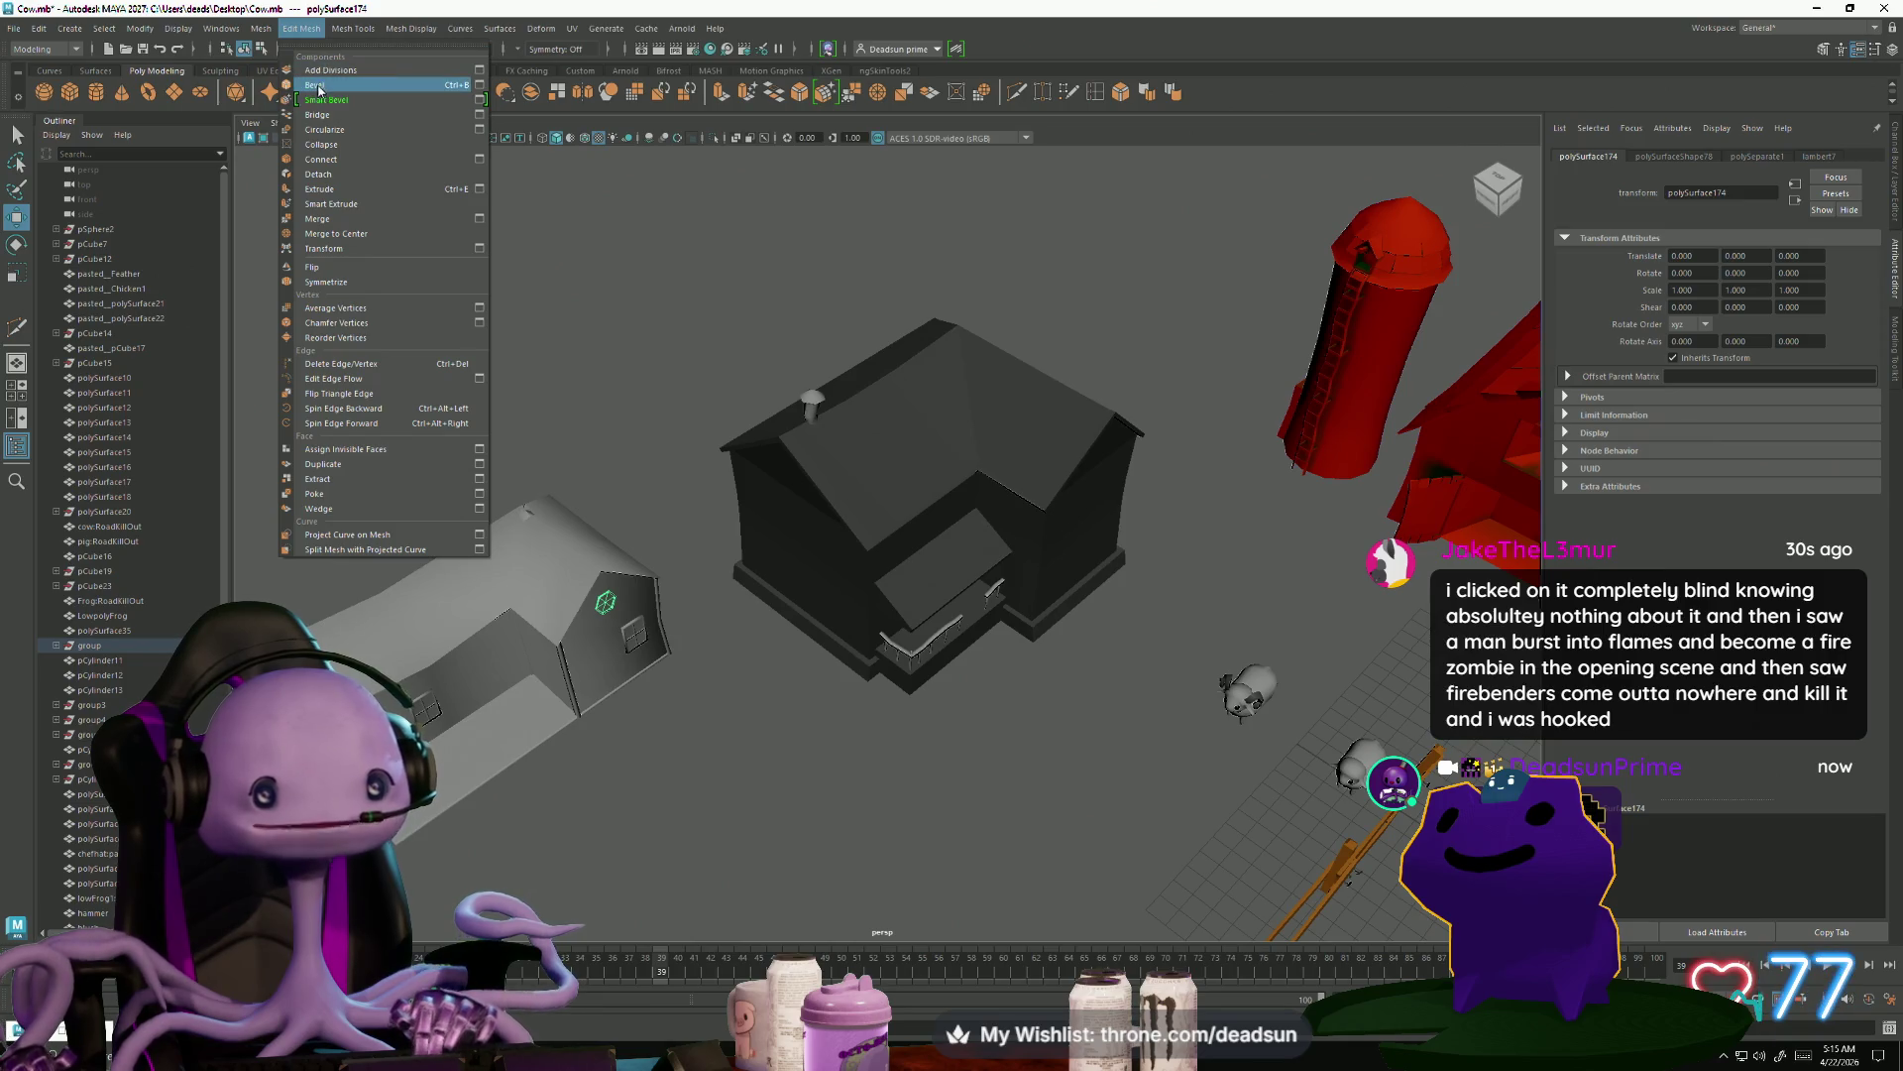
mouse_move(143, 39)
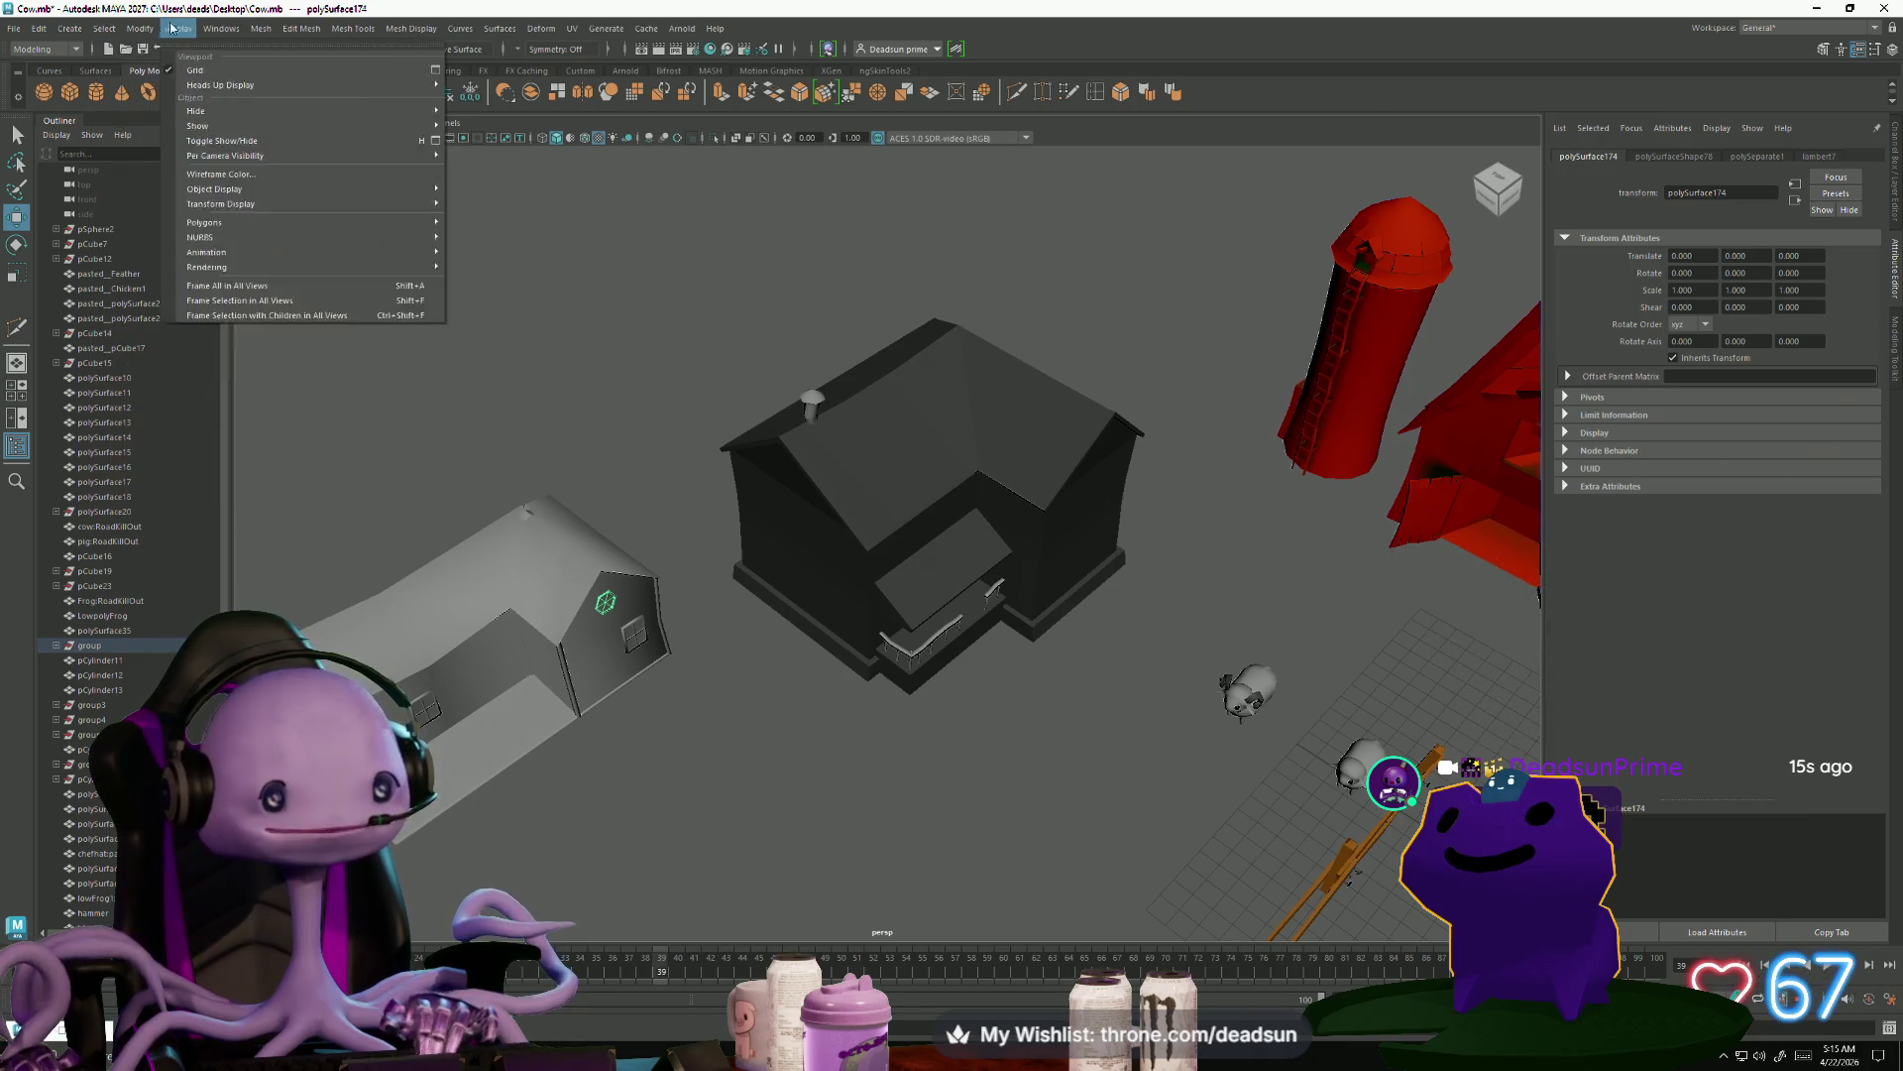
mouse_move(80, 33)
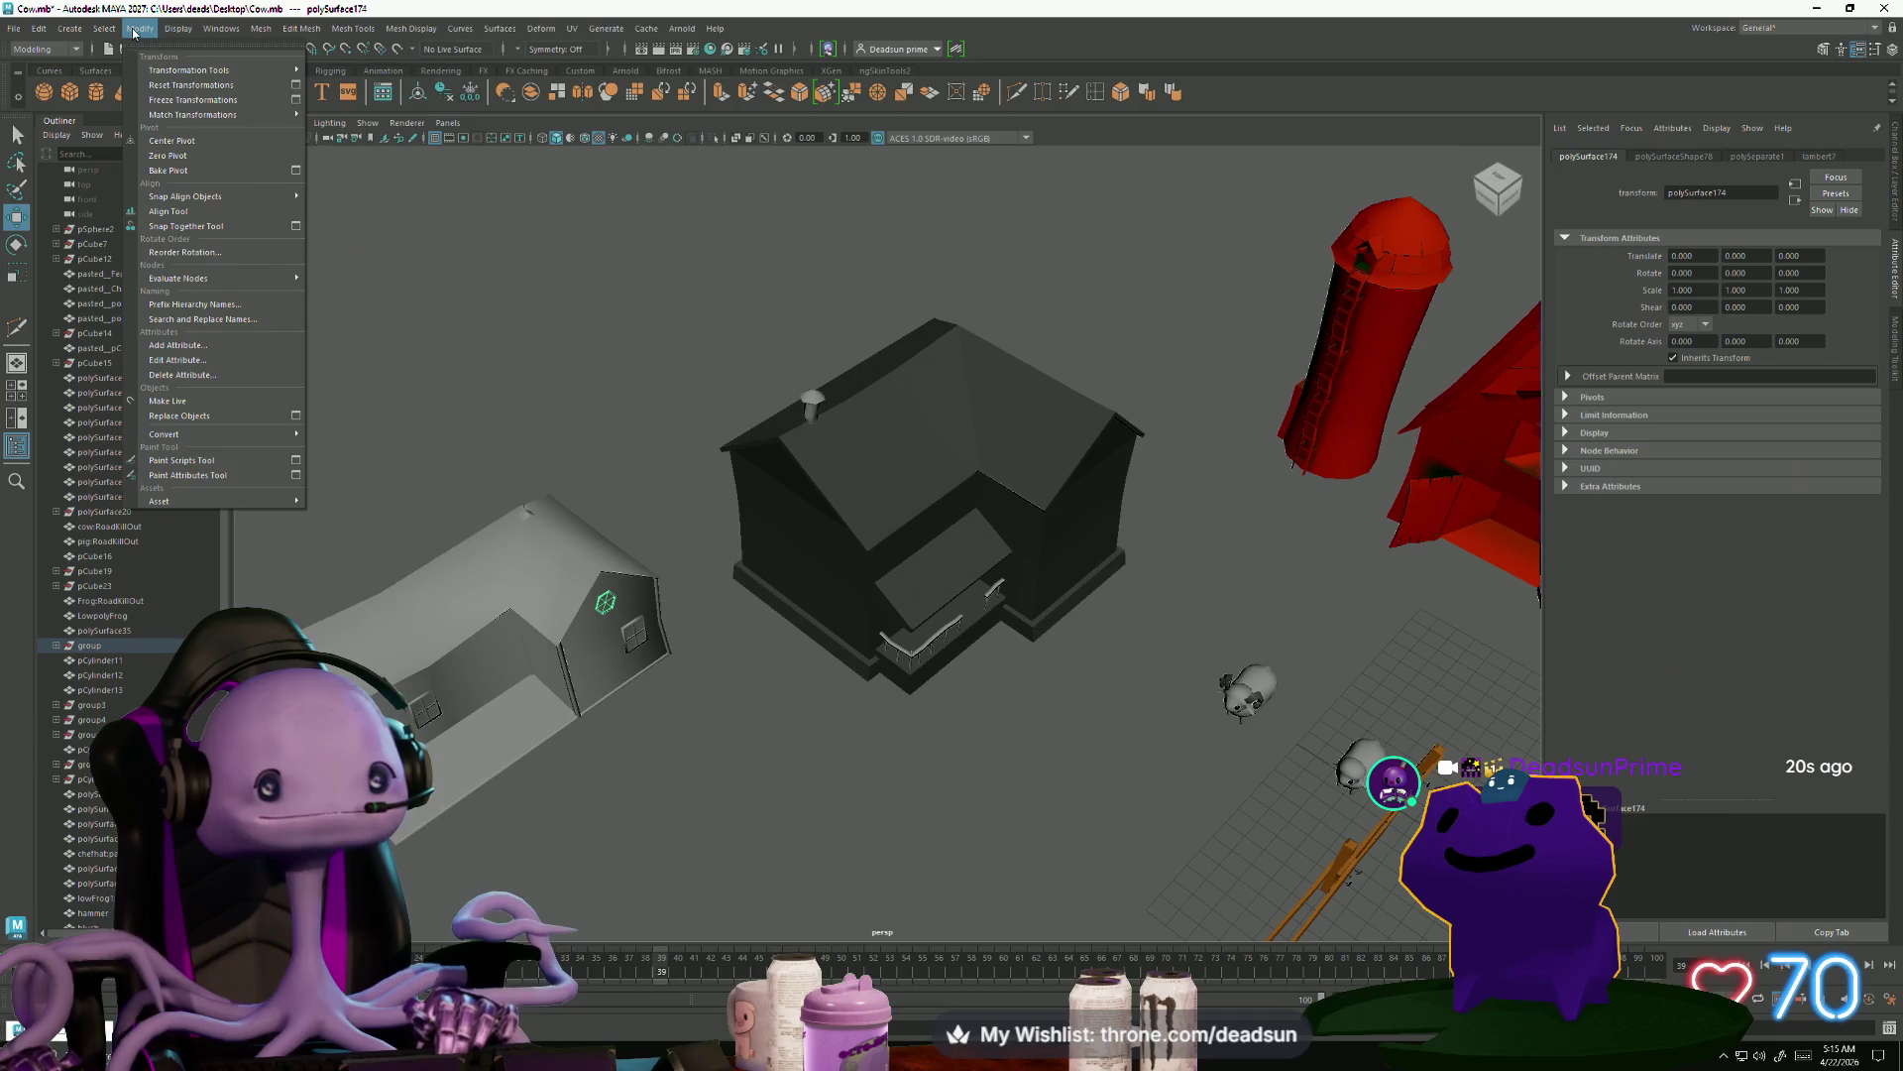
click(192, 155)
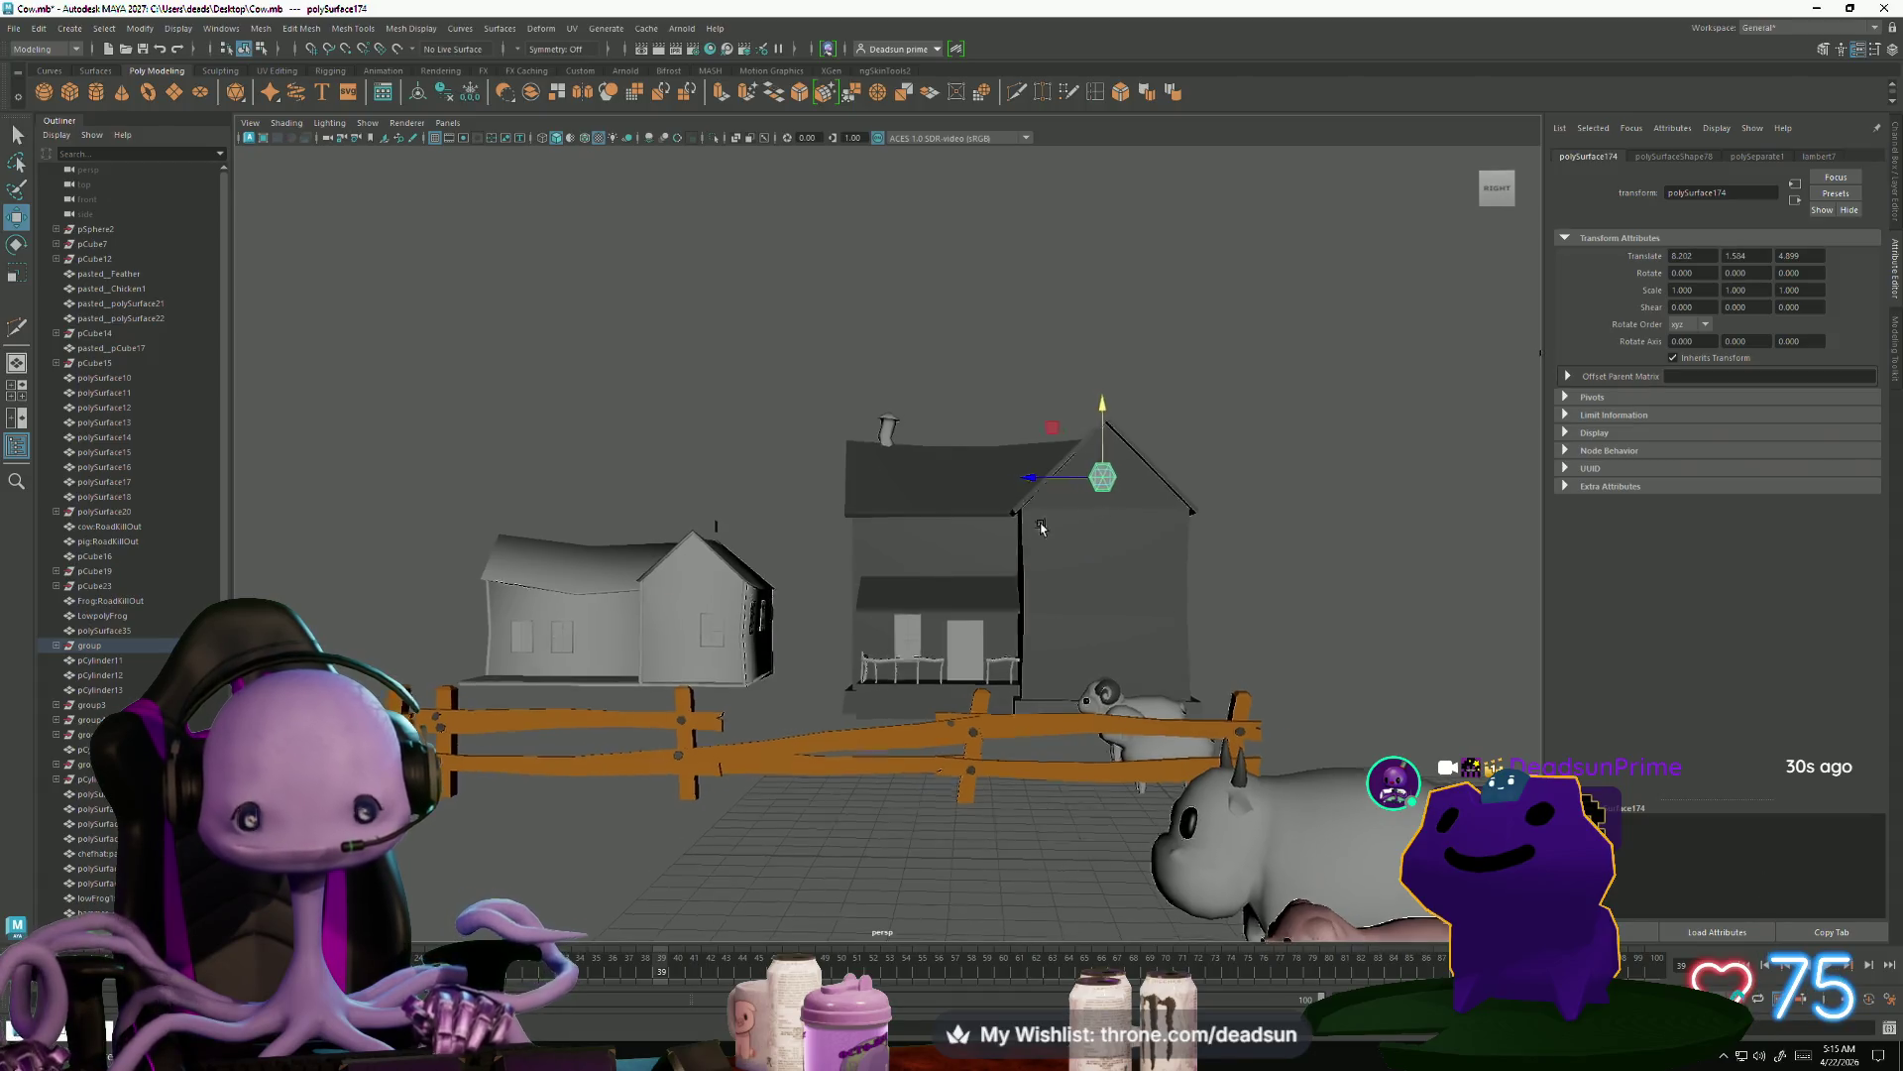
Rotate the gable window about X to about 1.4 so it sits flush
scroll(991, 535, up, 5)
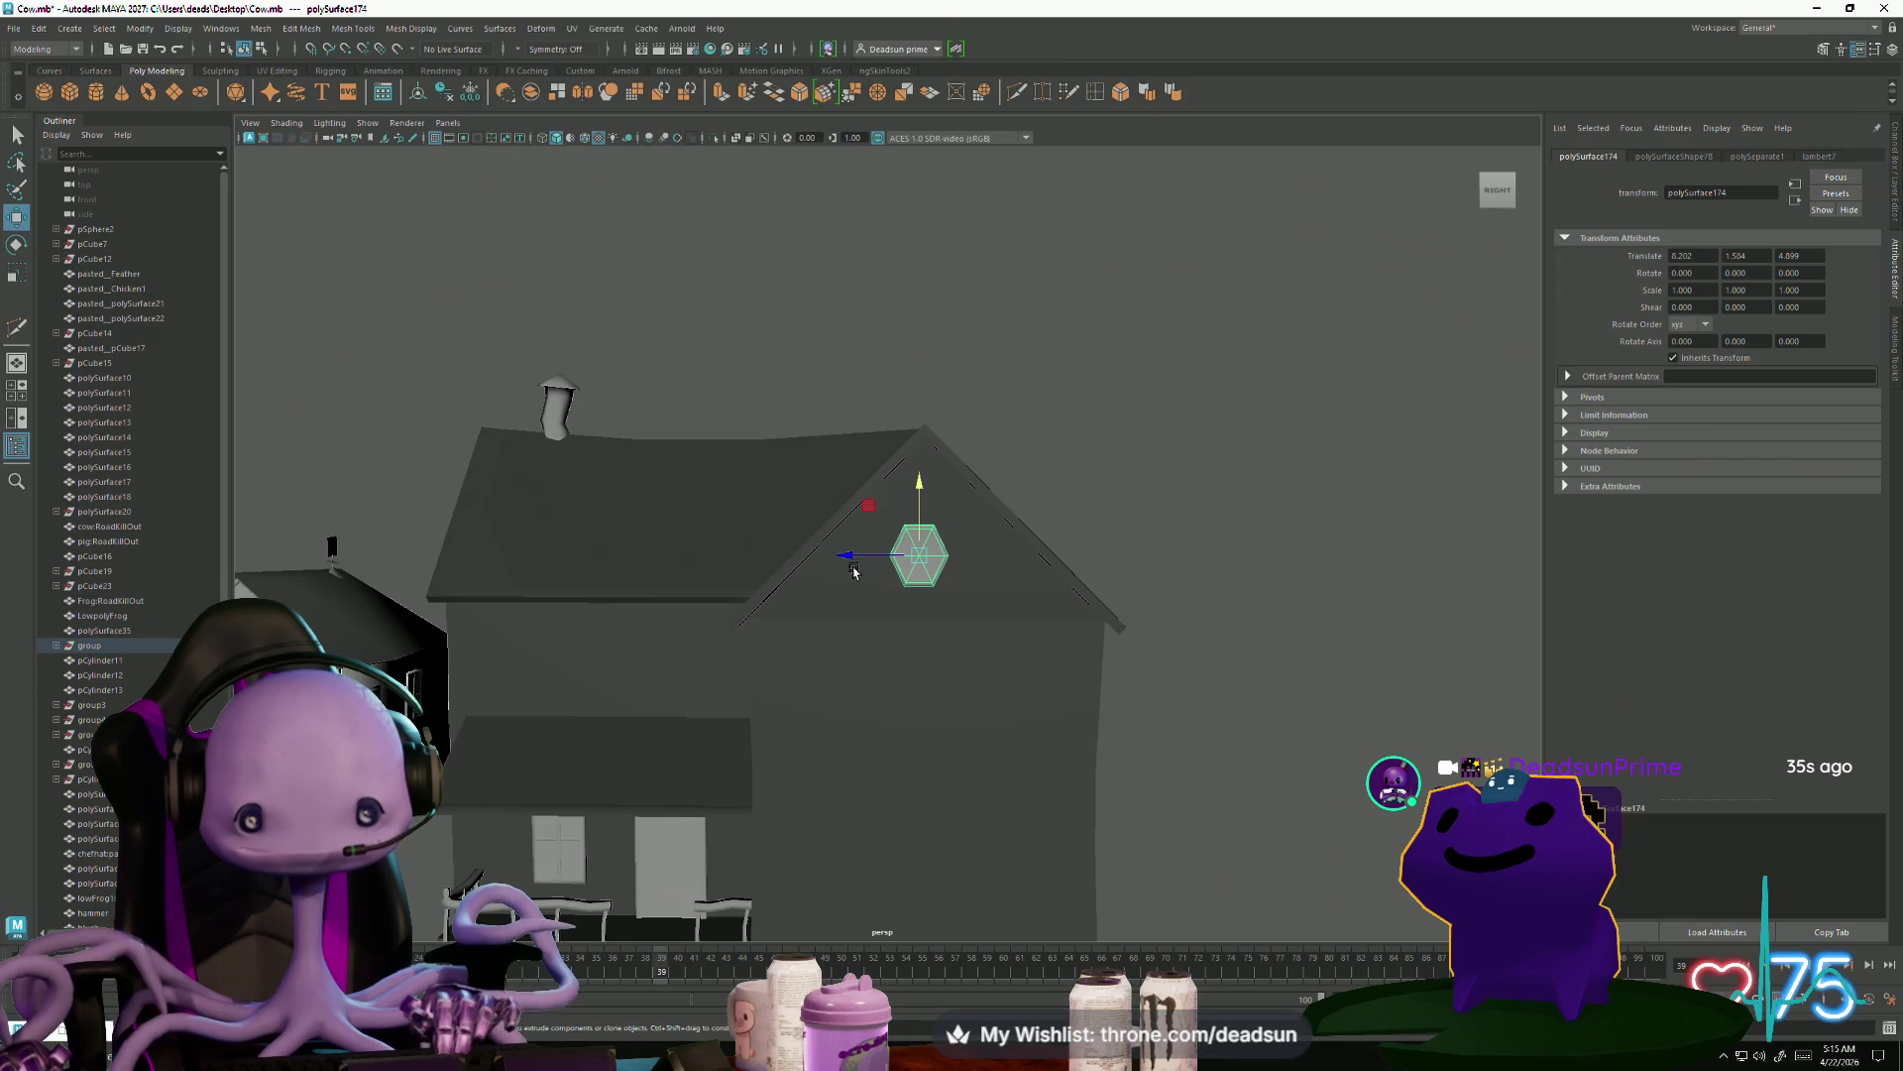
mouse_move(856, 561)
alt+mouse_down()
mouse_move(786, 552)
mouse_move(681, 595)
mouse_move(889, 712)
mouse_move(586, 628)
mouse_move(544, 607)
mouse_move(504, 524)
alt+mouse_up()
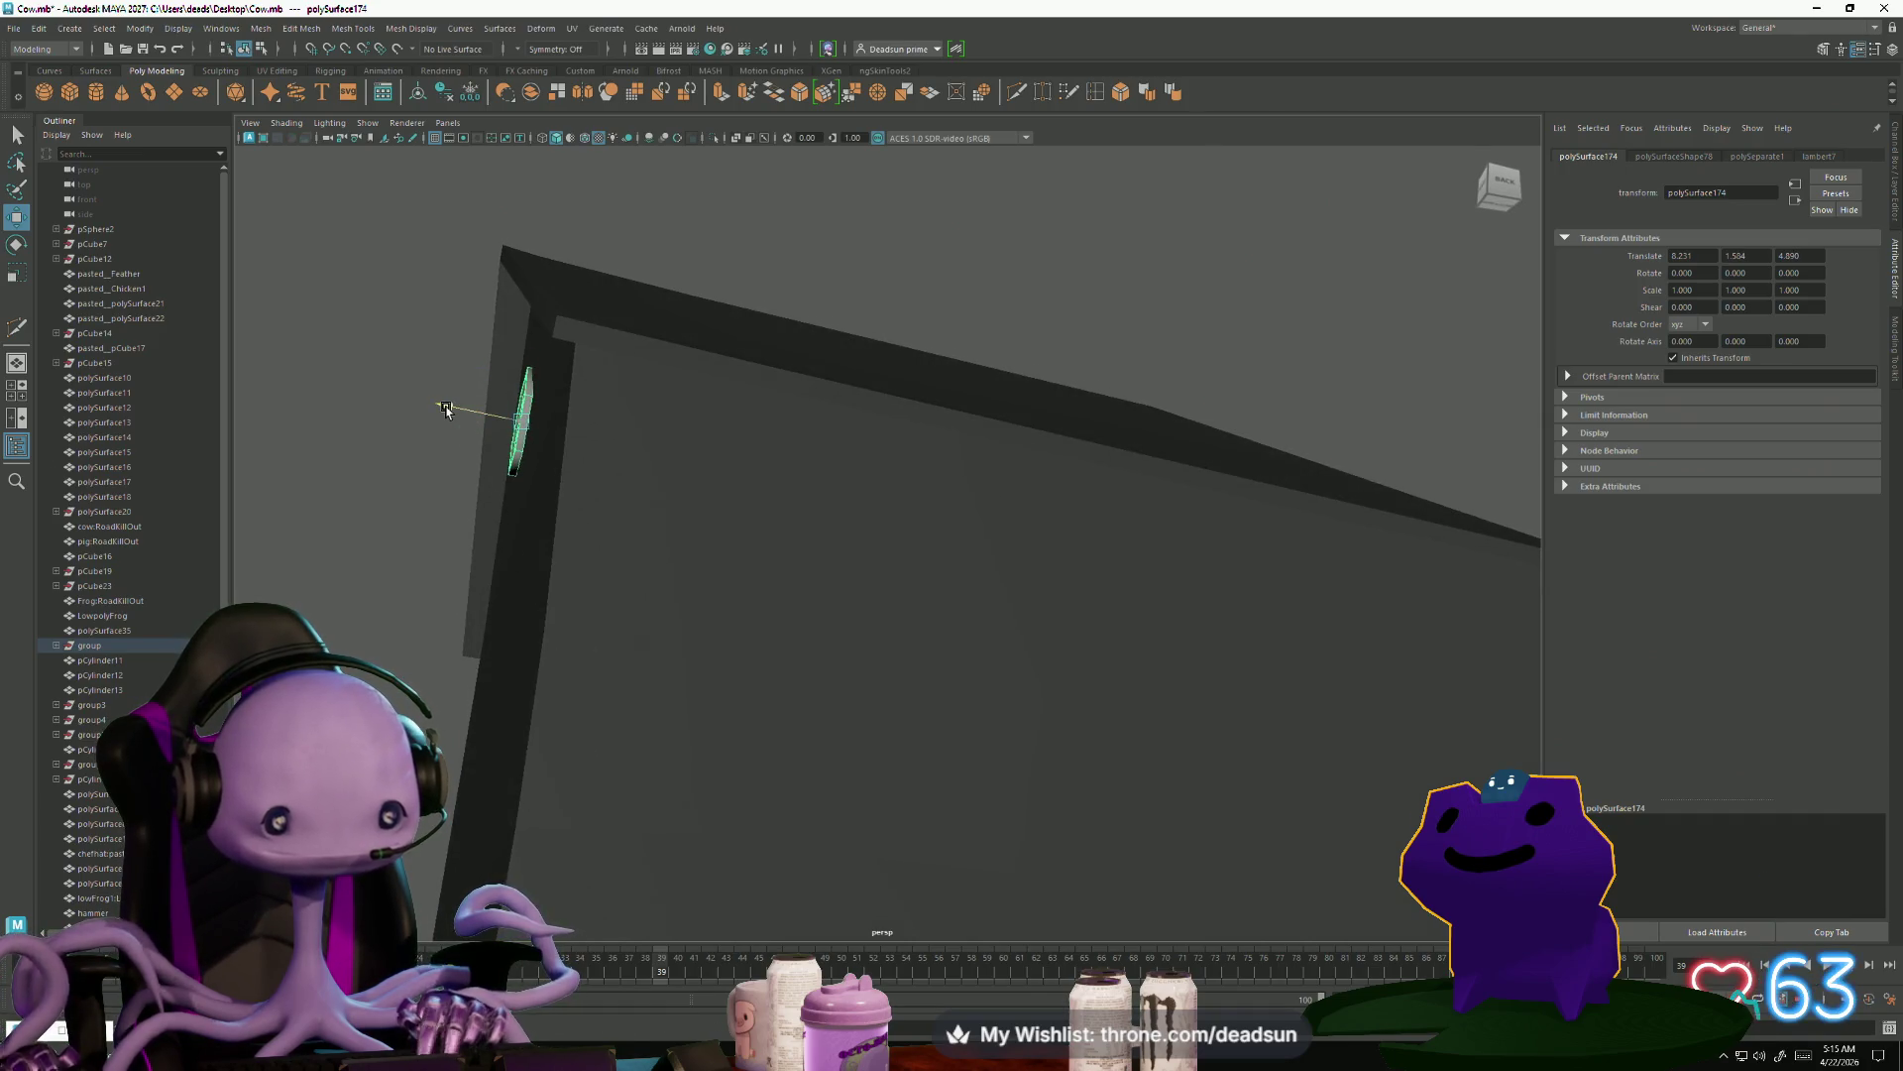
key(e)
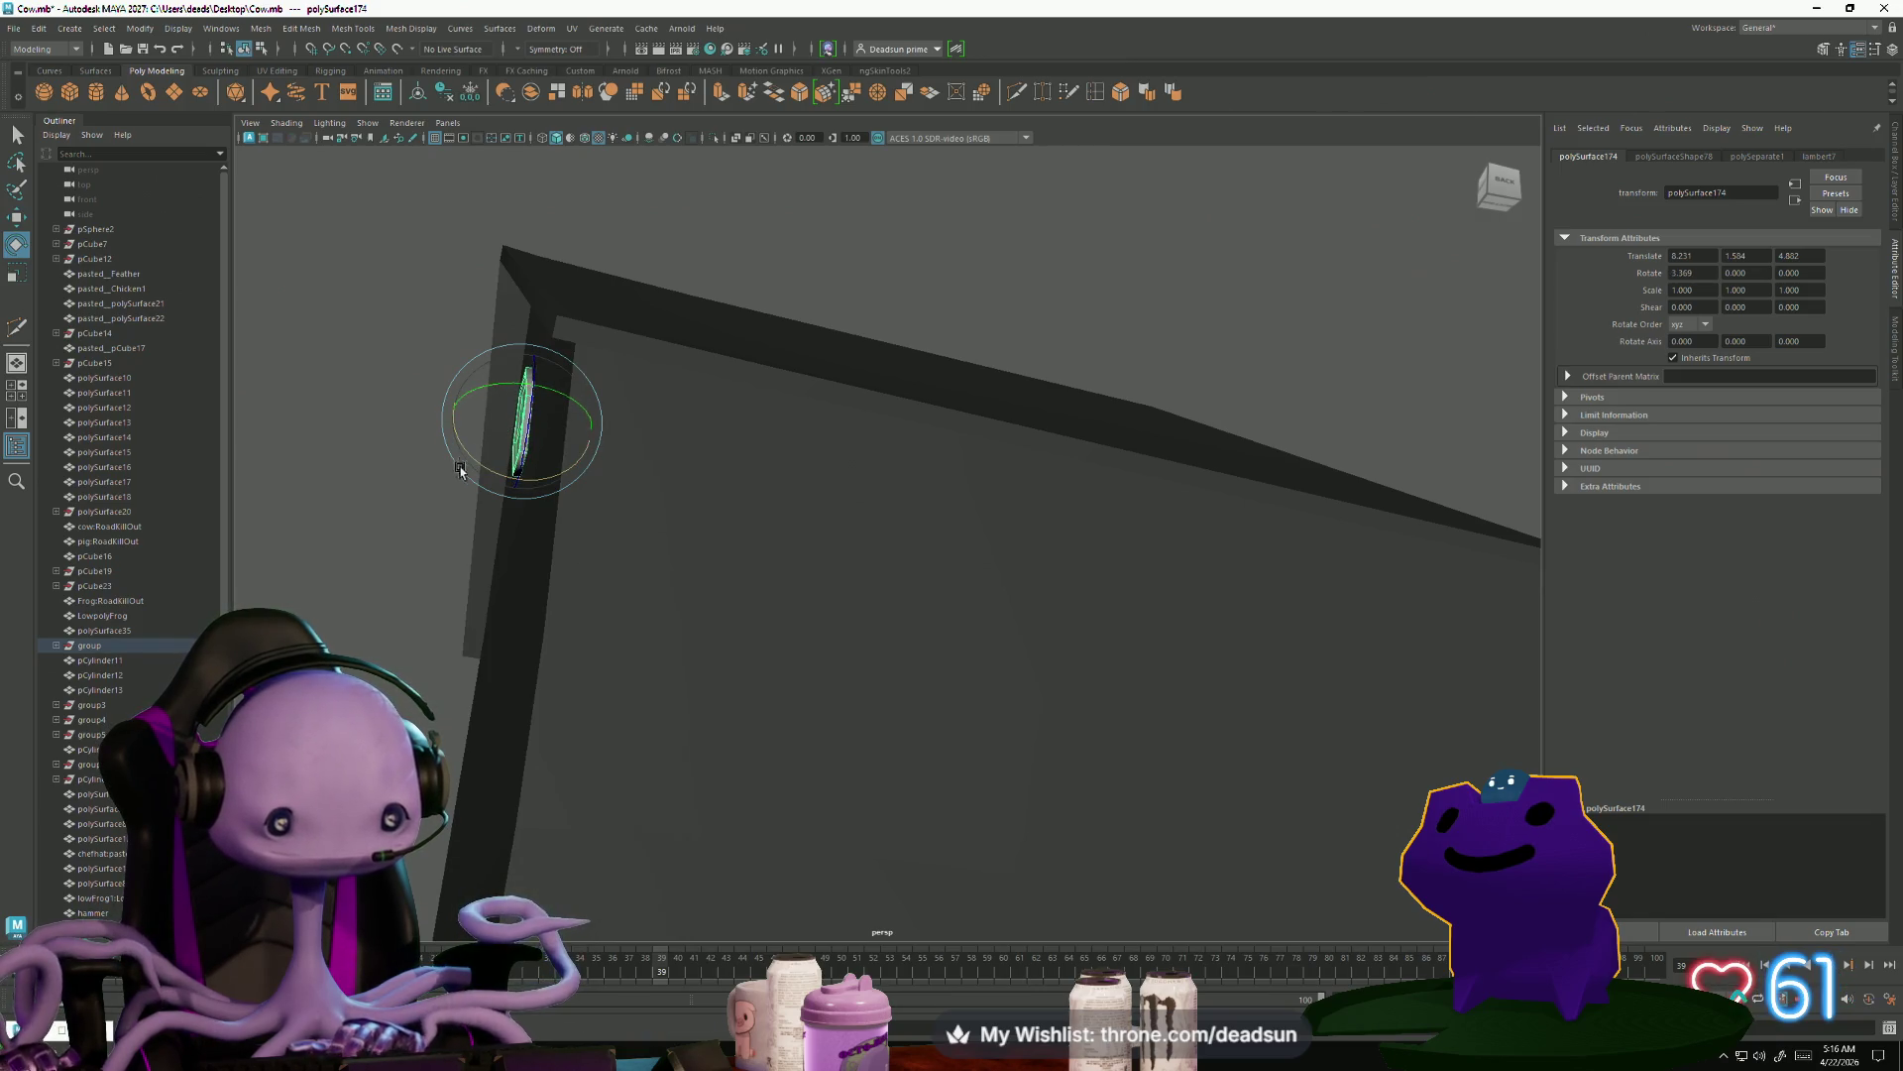
click(1517, 191)
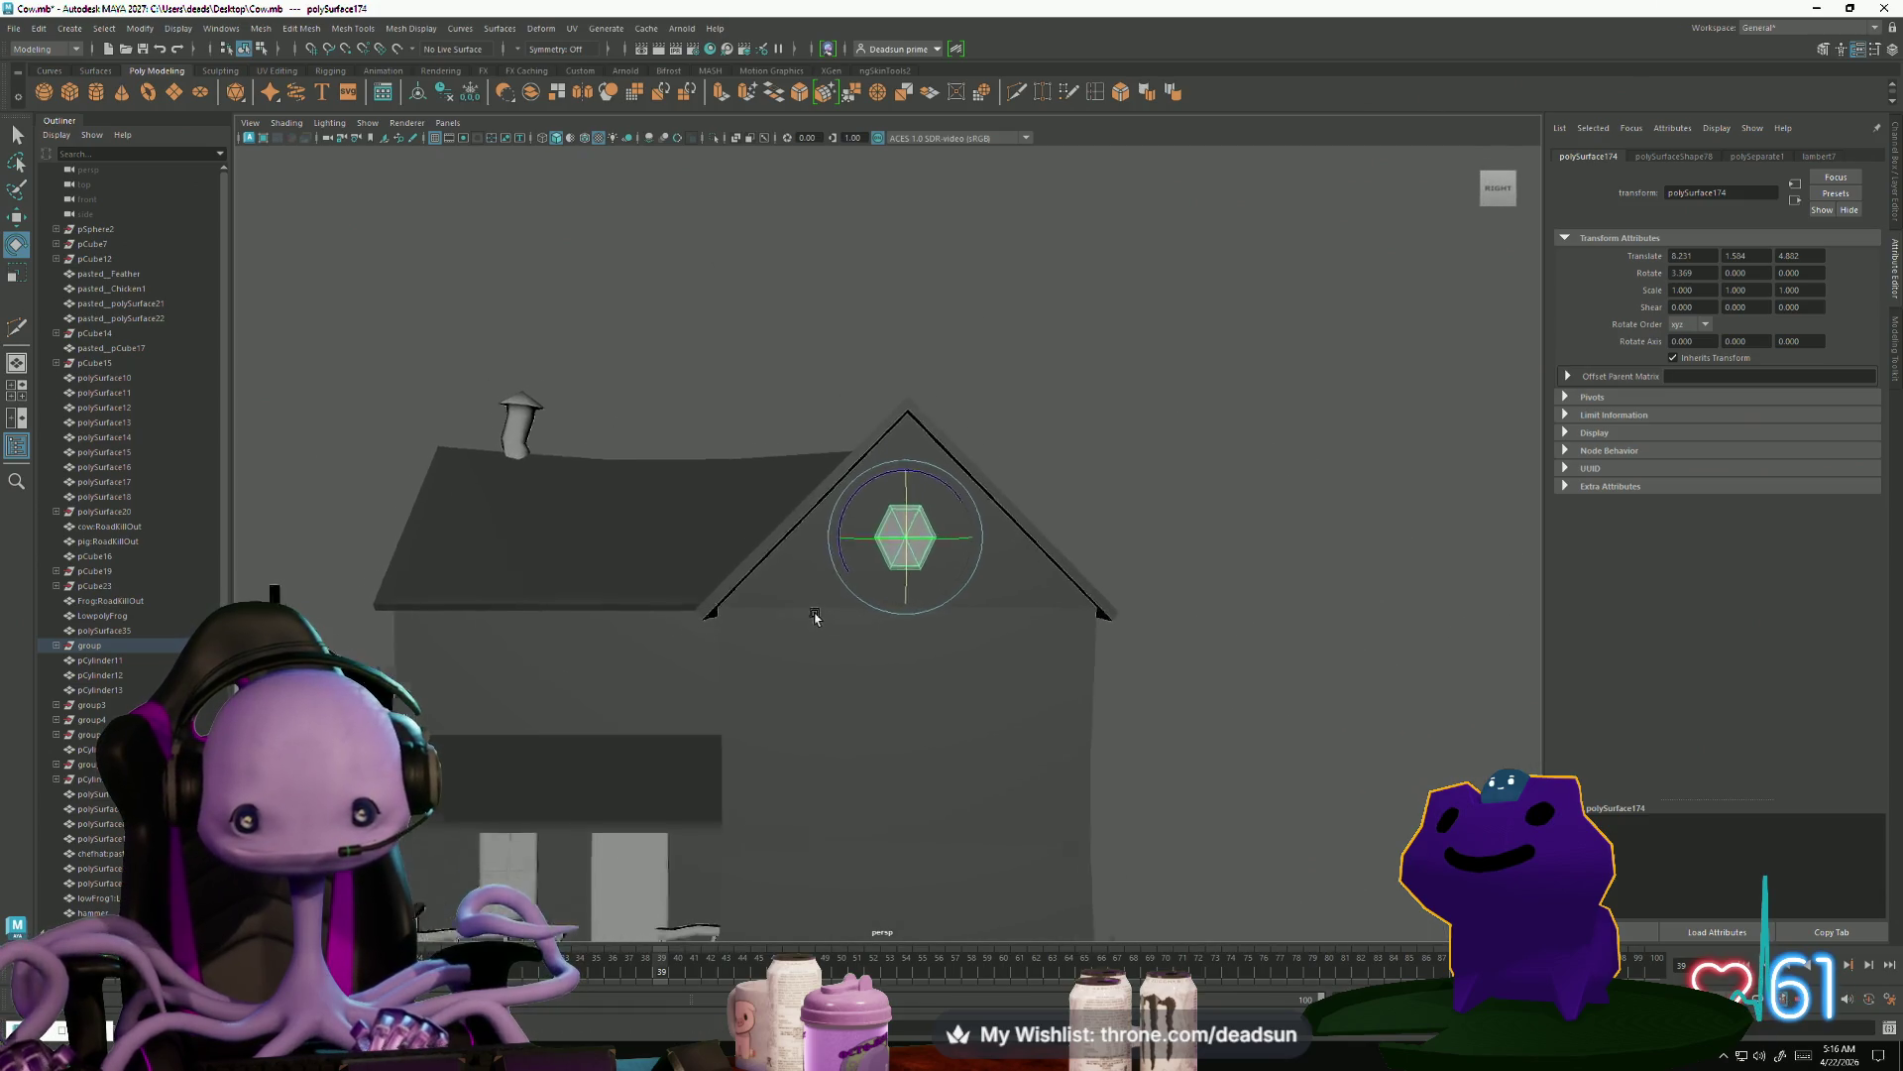
key(w)
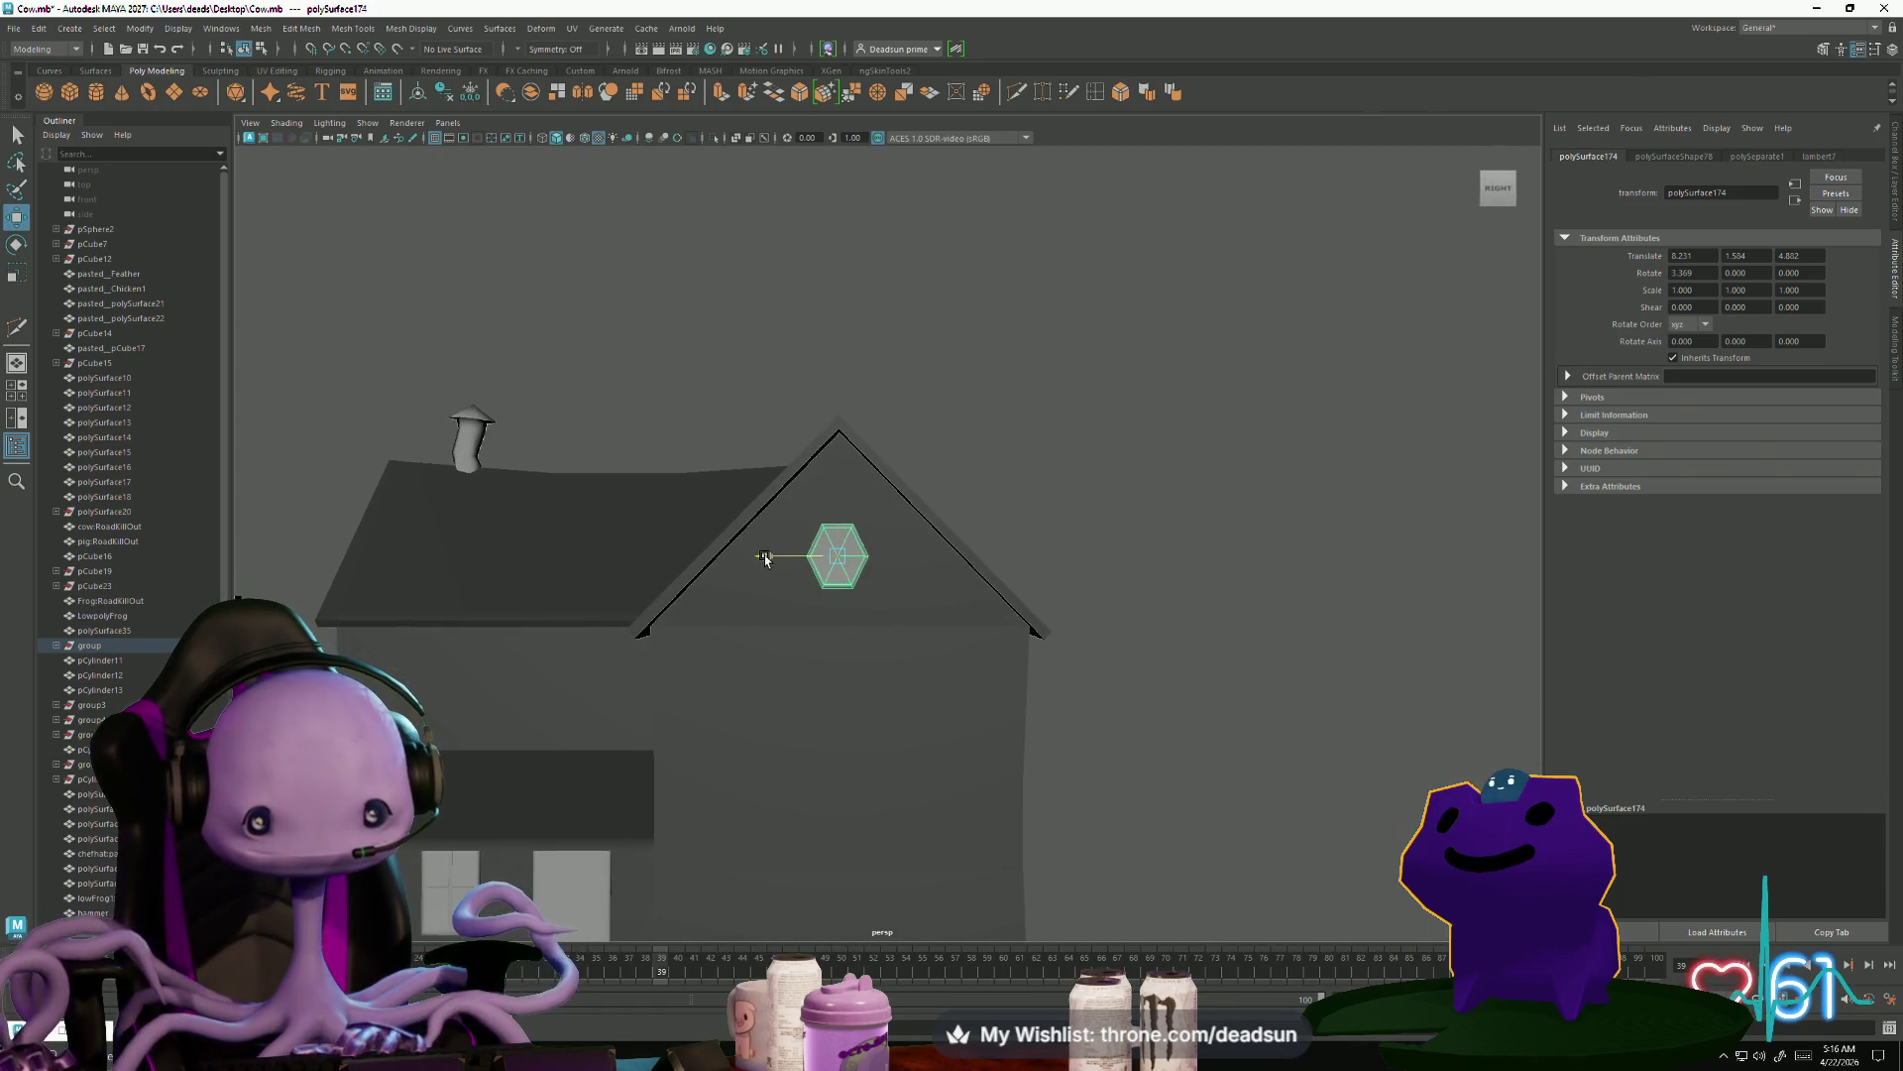
scroll(769, 567, down, 2)
mouse_move(710, 651)
alt+mouse_down()
mouse_move(688, 709)
mouse_move(693, 552)
mouse_move(771, 486)
mouse_move(497, 577)
mouse_move(663, 645)
mouse_move(926, 688)
mouse_move(904, 788)
mouse_move(758, 689)
alt+mouse_up()
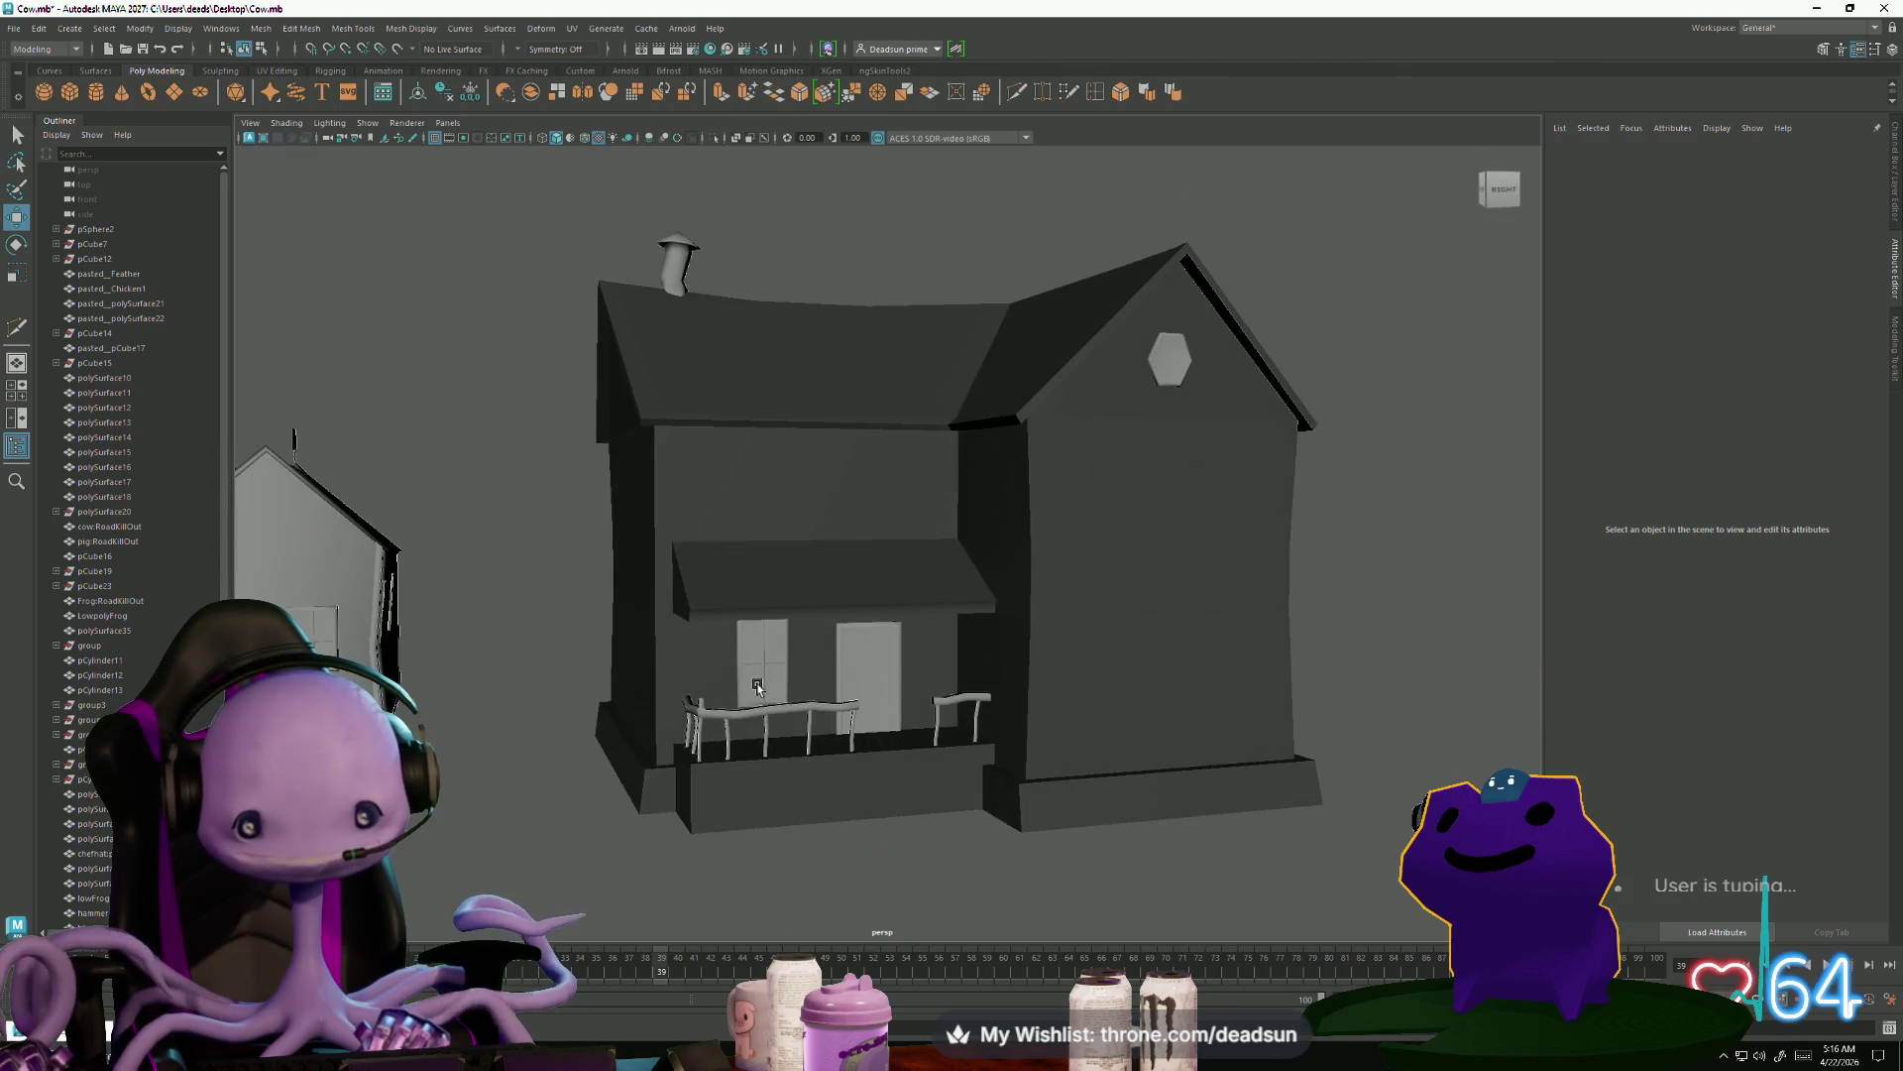
click(758, 689)
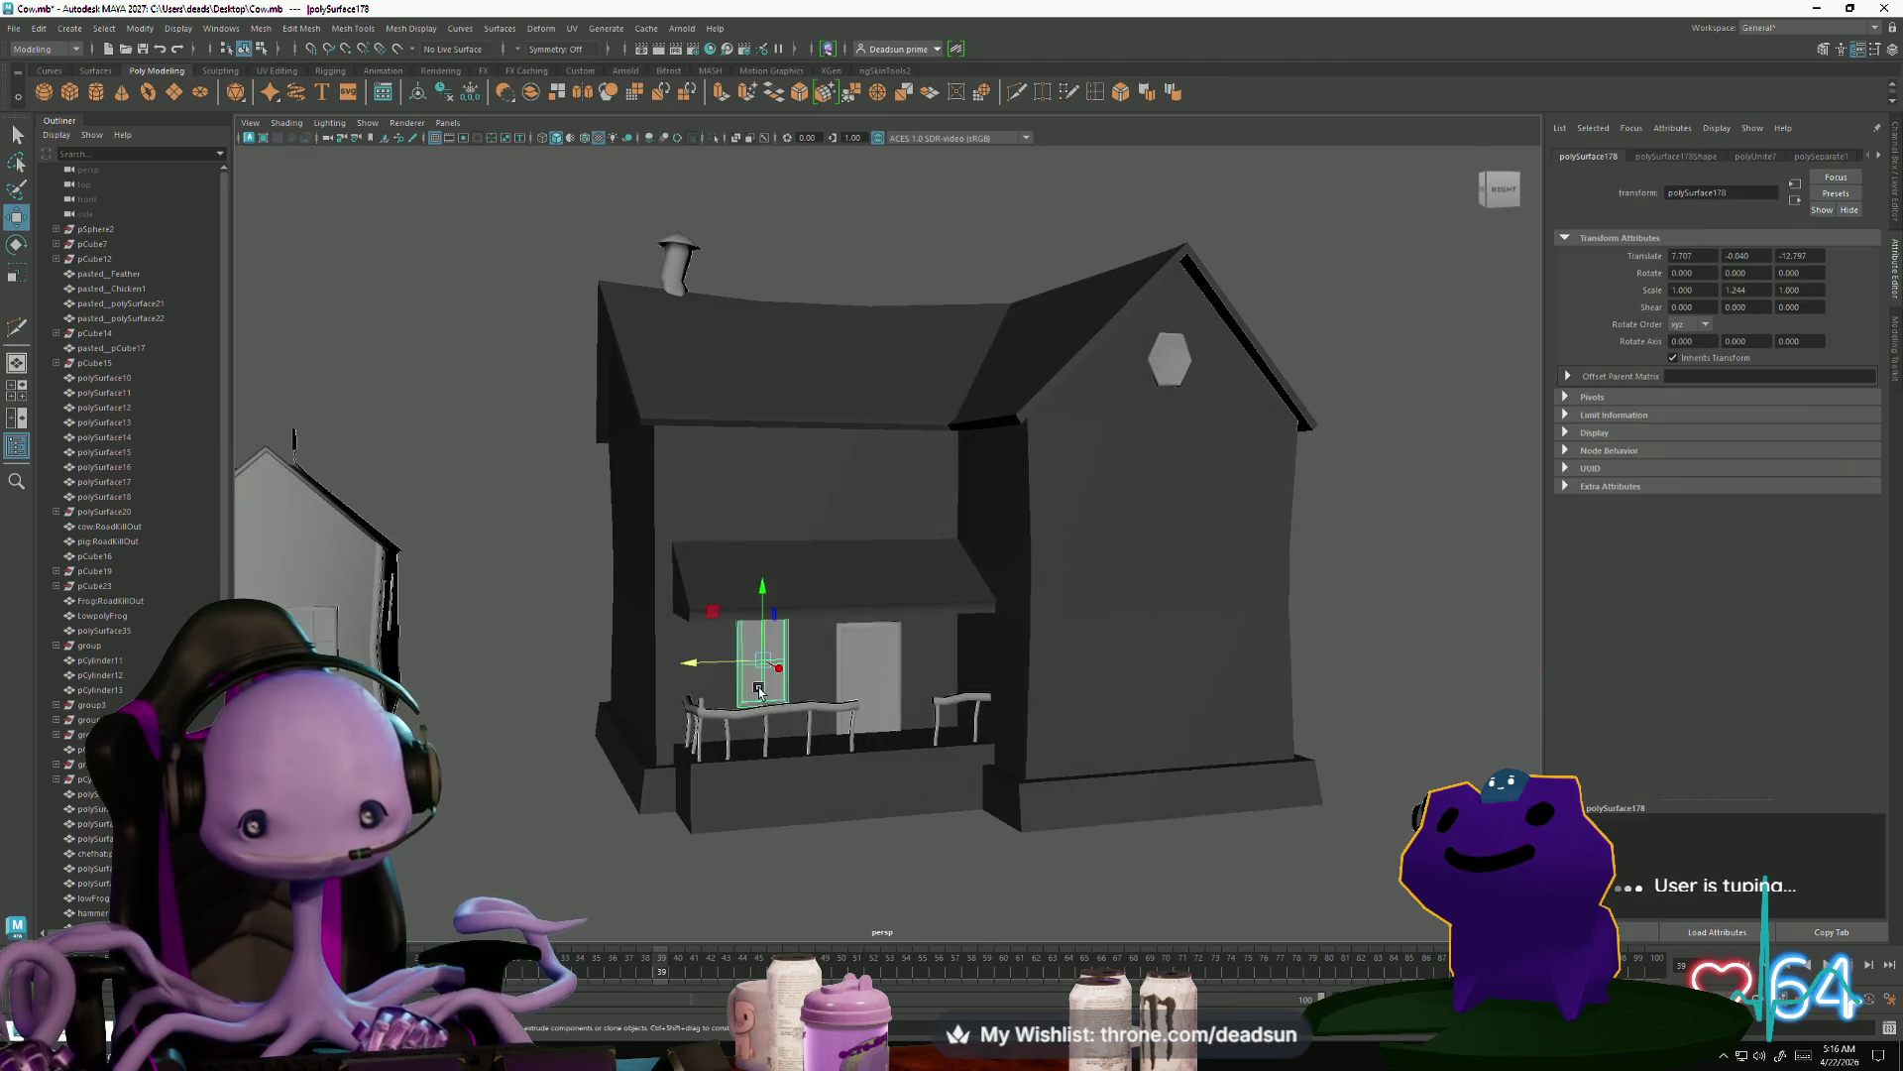
Shift-drag a copy of the porch window straight up onto the upper front wall
scroll(699, 687, up, 3)
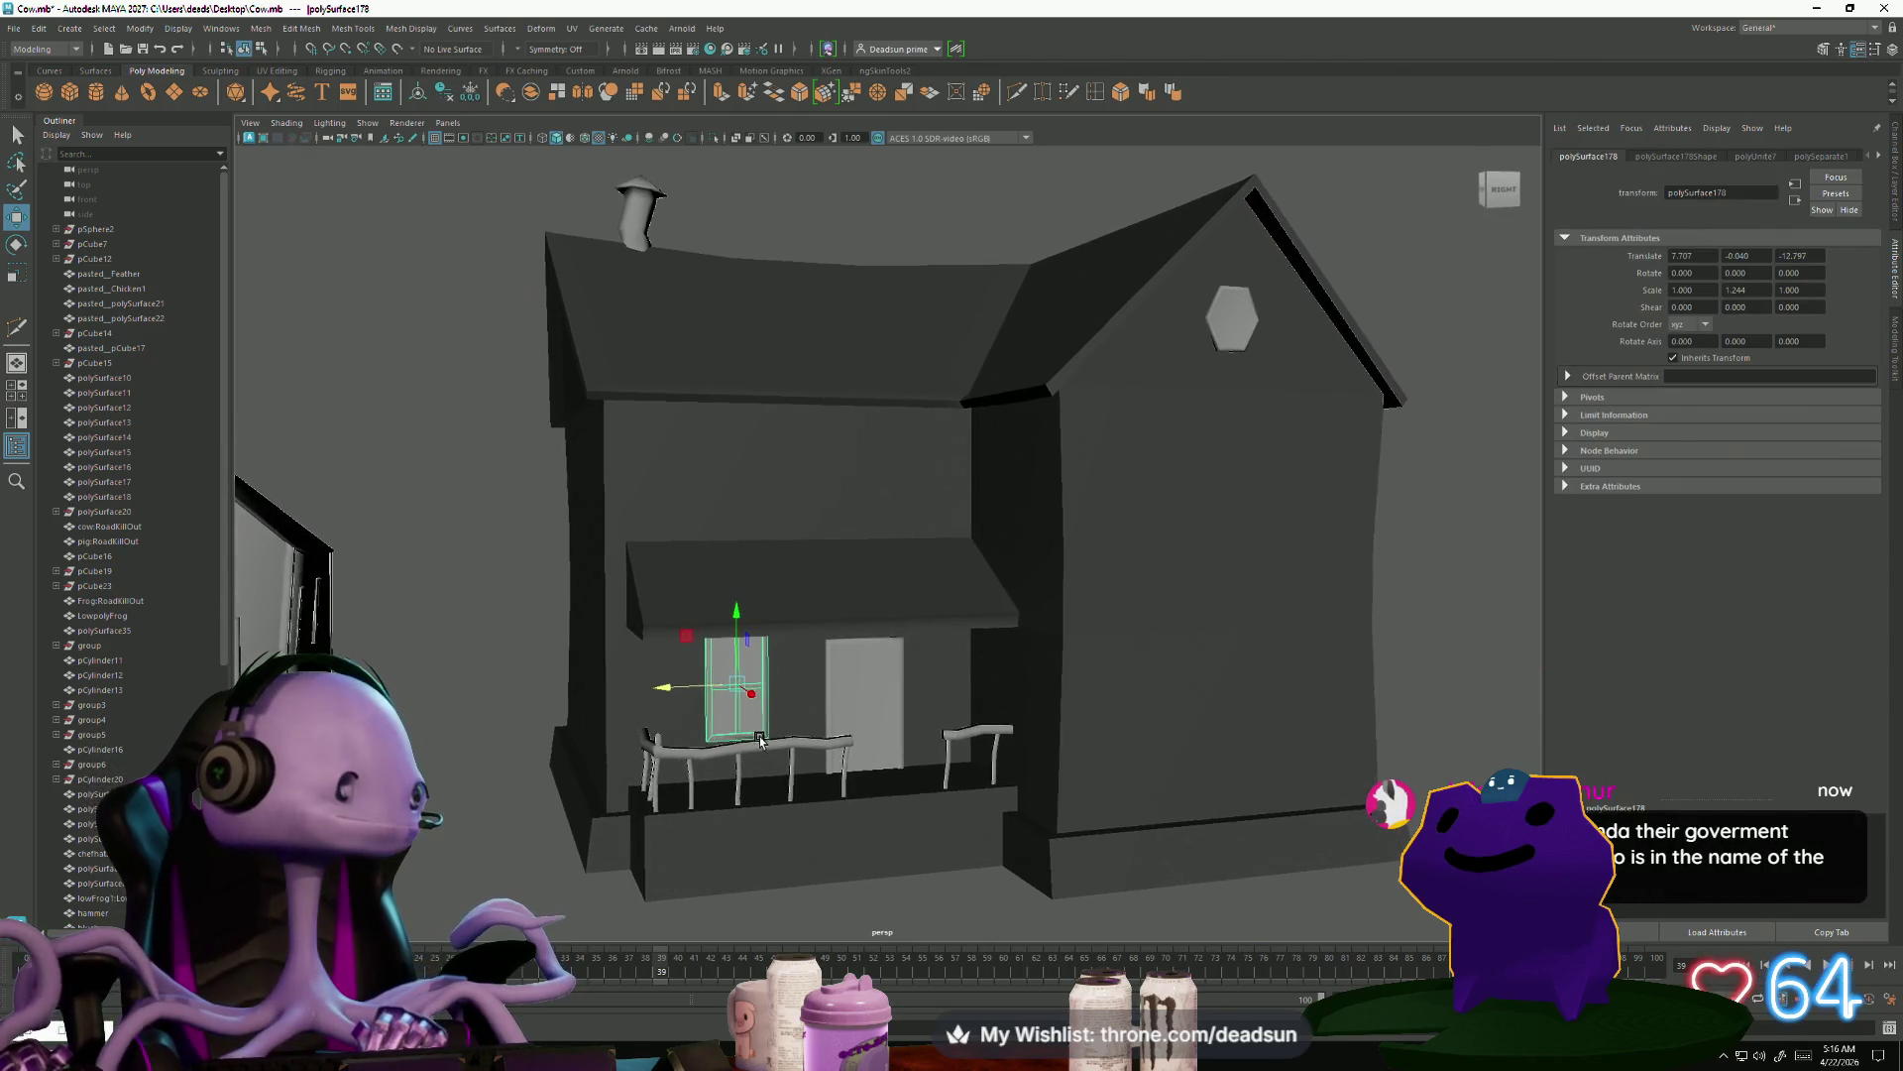
scroll(735, 711, up, 3)
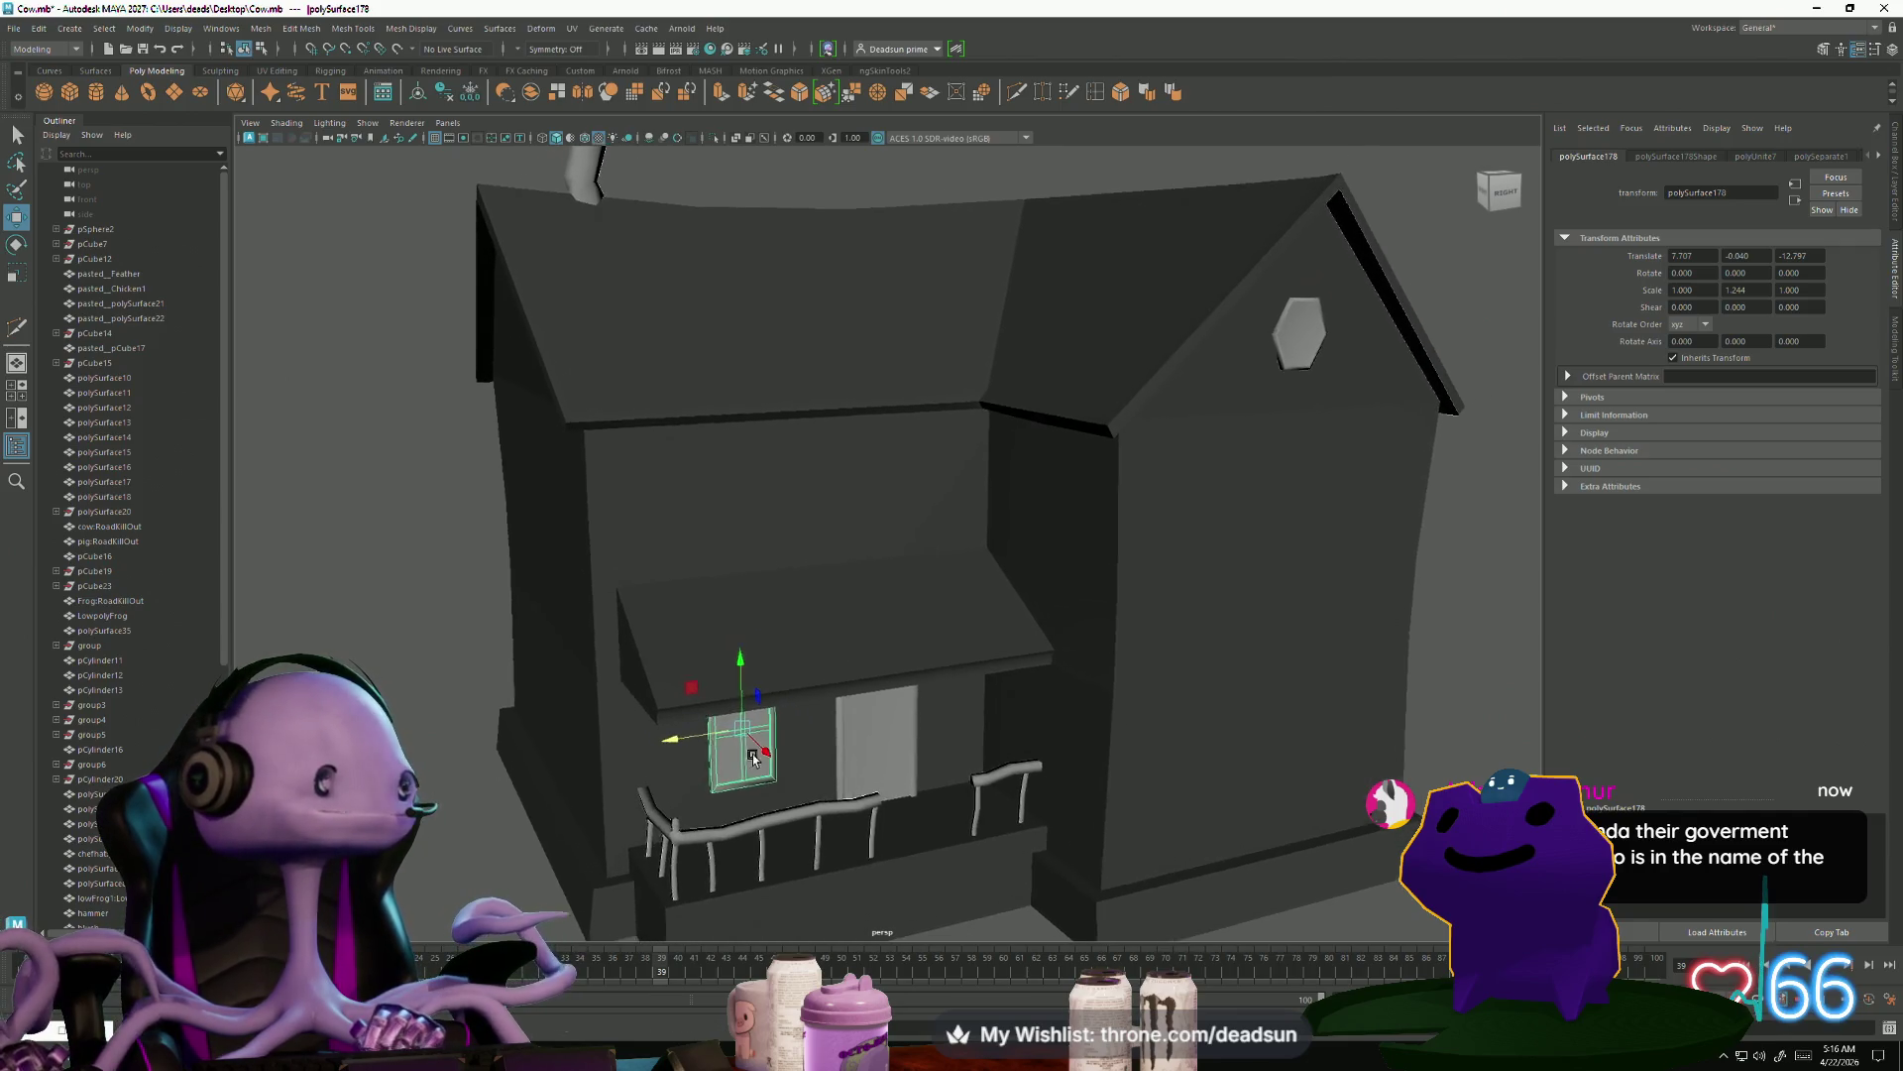
scroll(767, 727, up, 3)
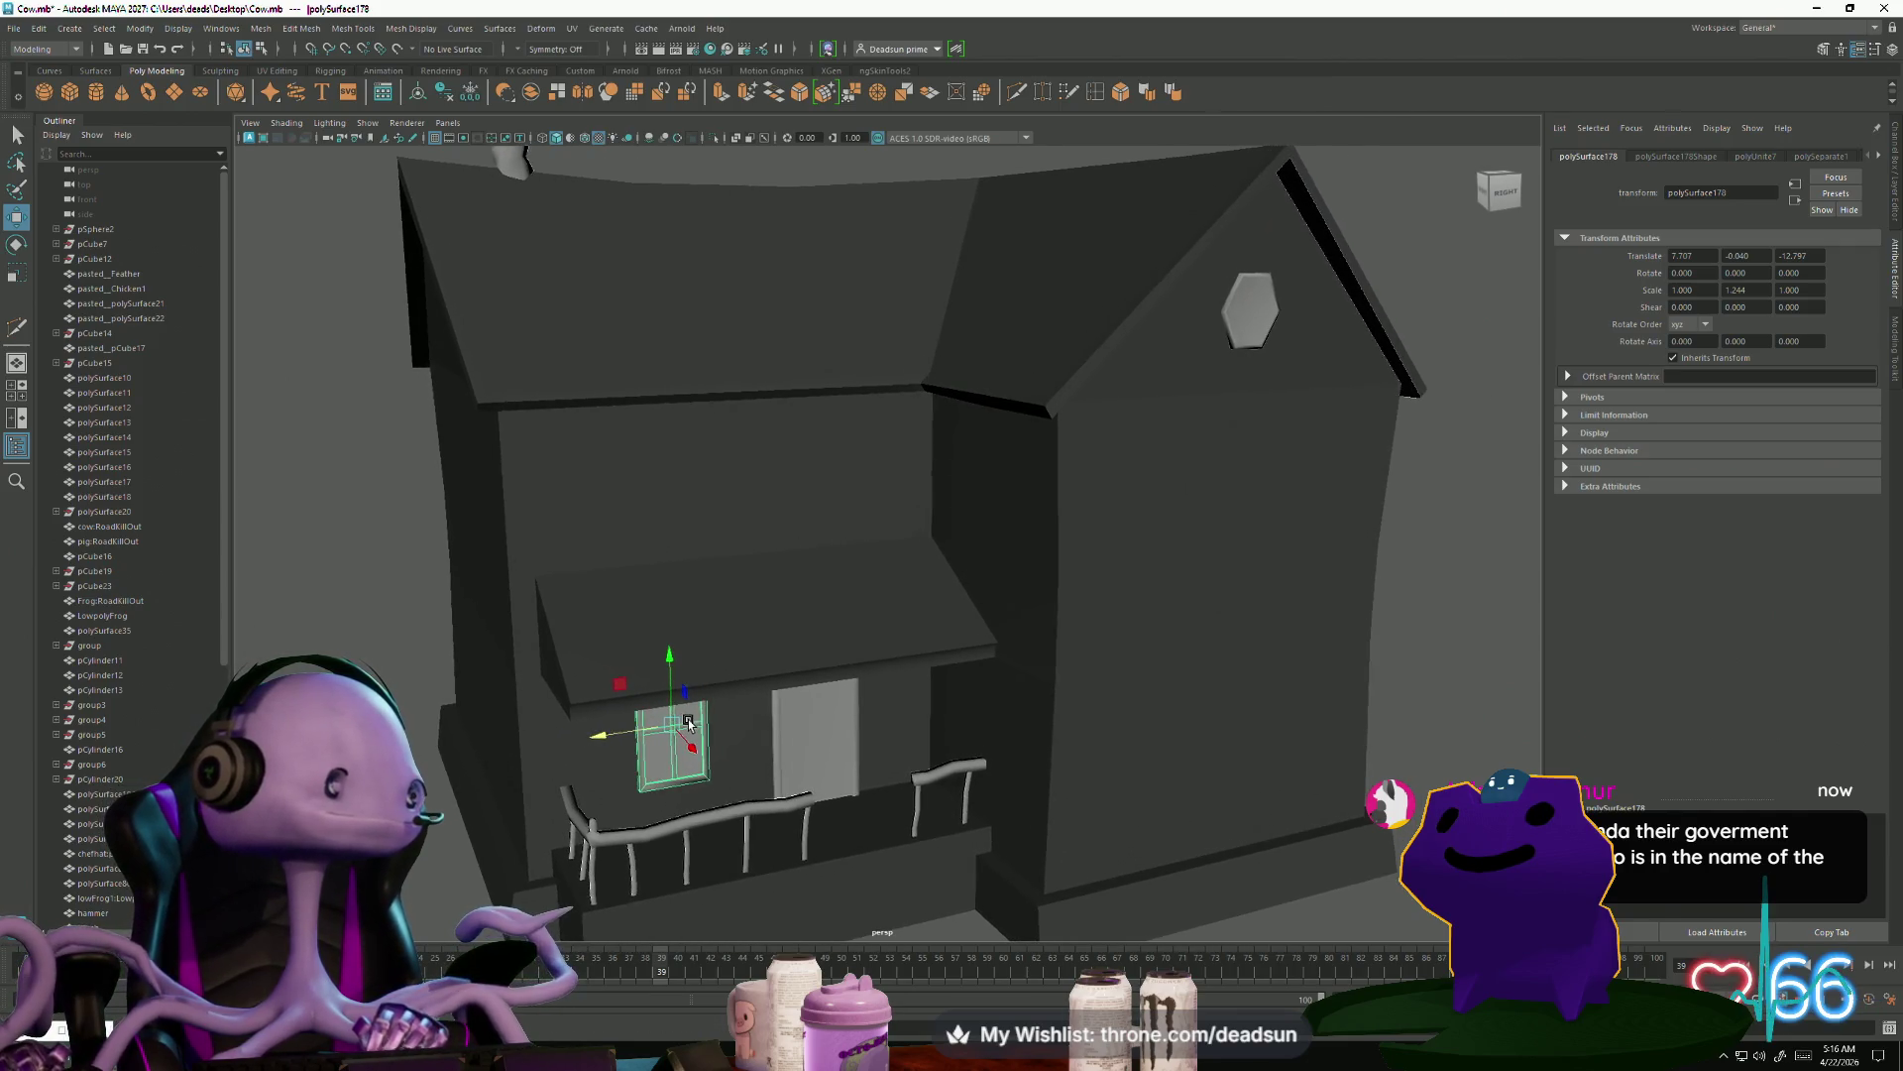
scroll(678, 716, up, 2)
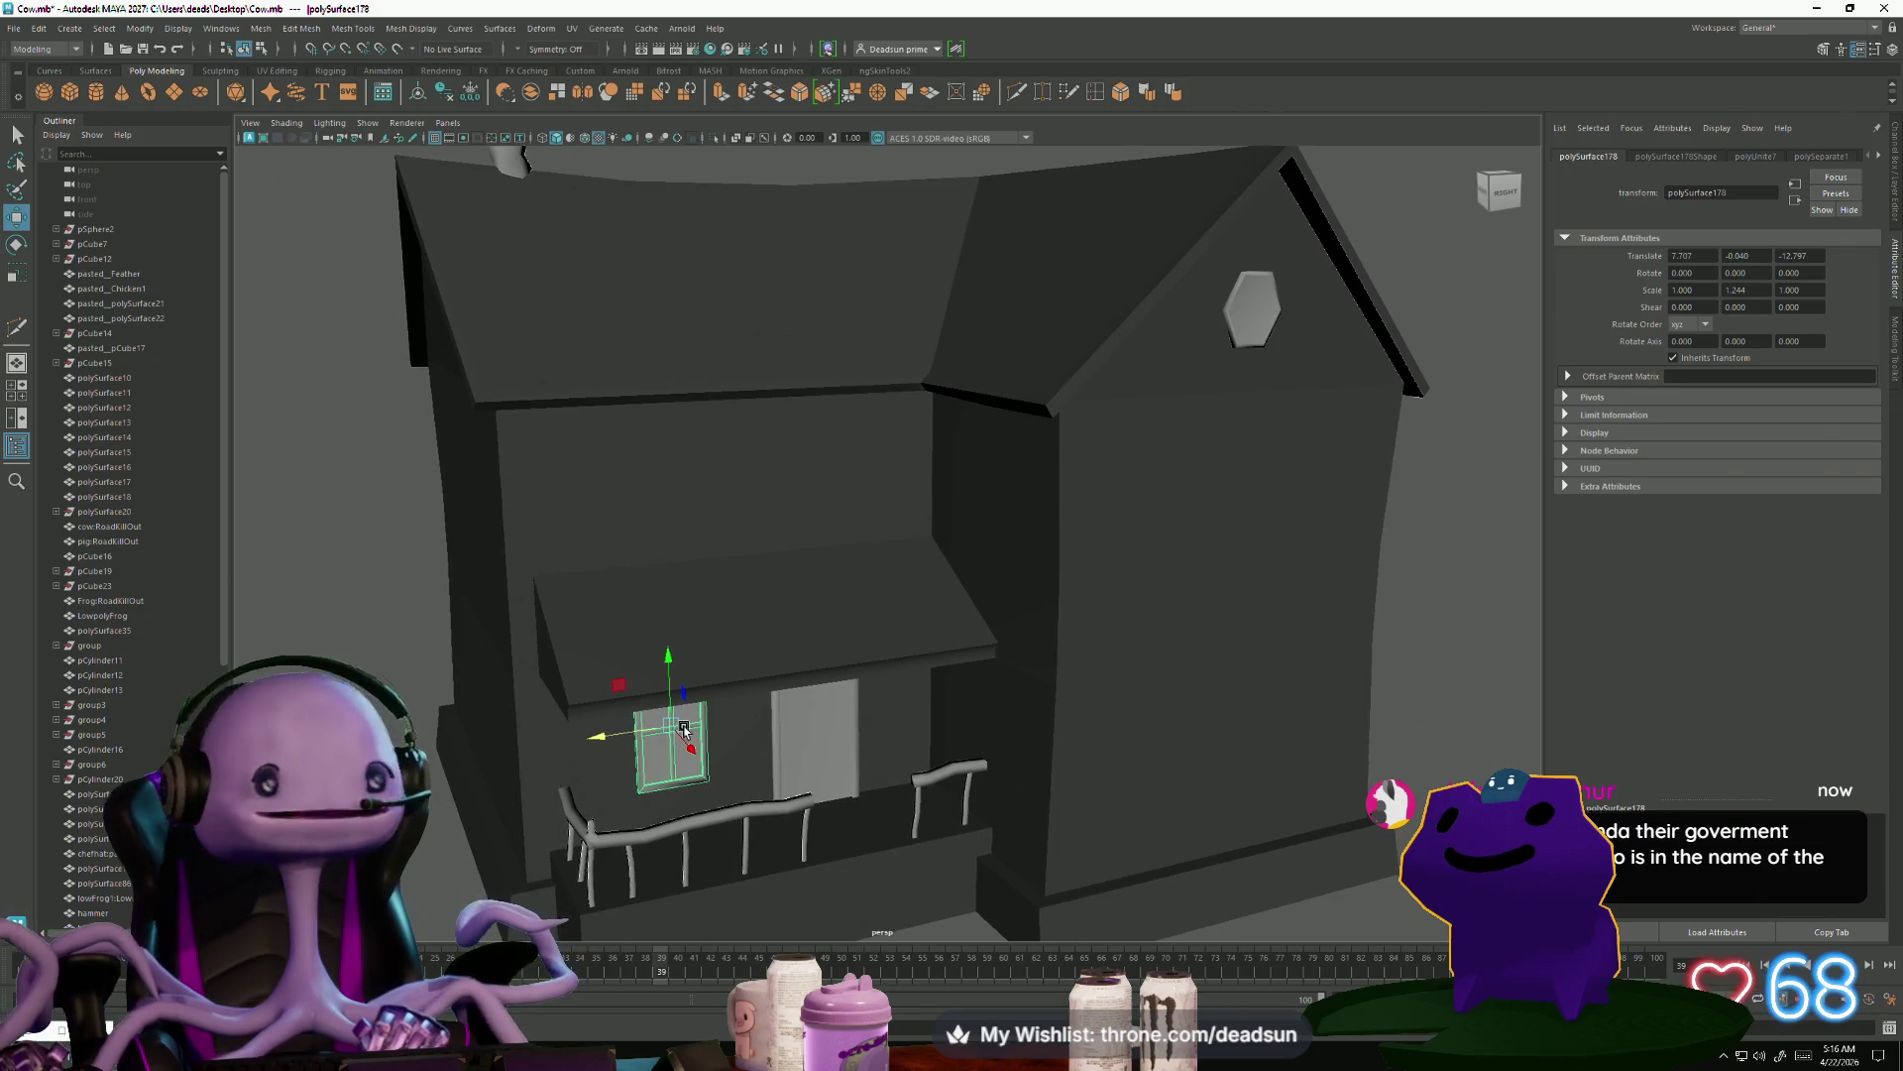
scroll(681, 729, up, 1)
drag(671, 658, 663, 416)
key(ctrl+z)
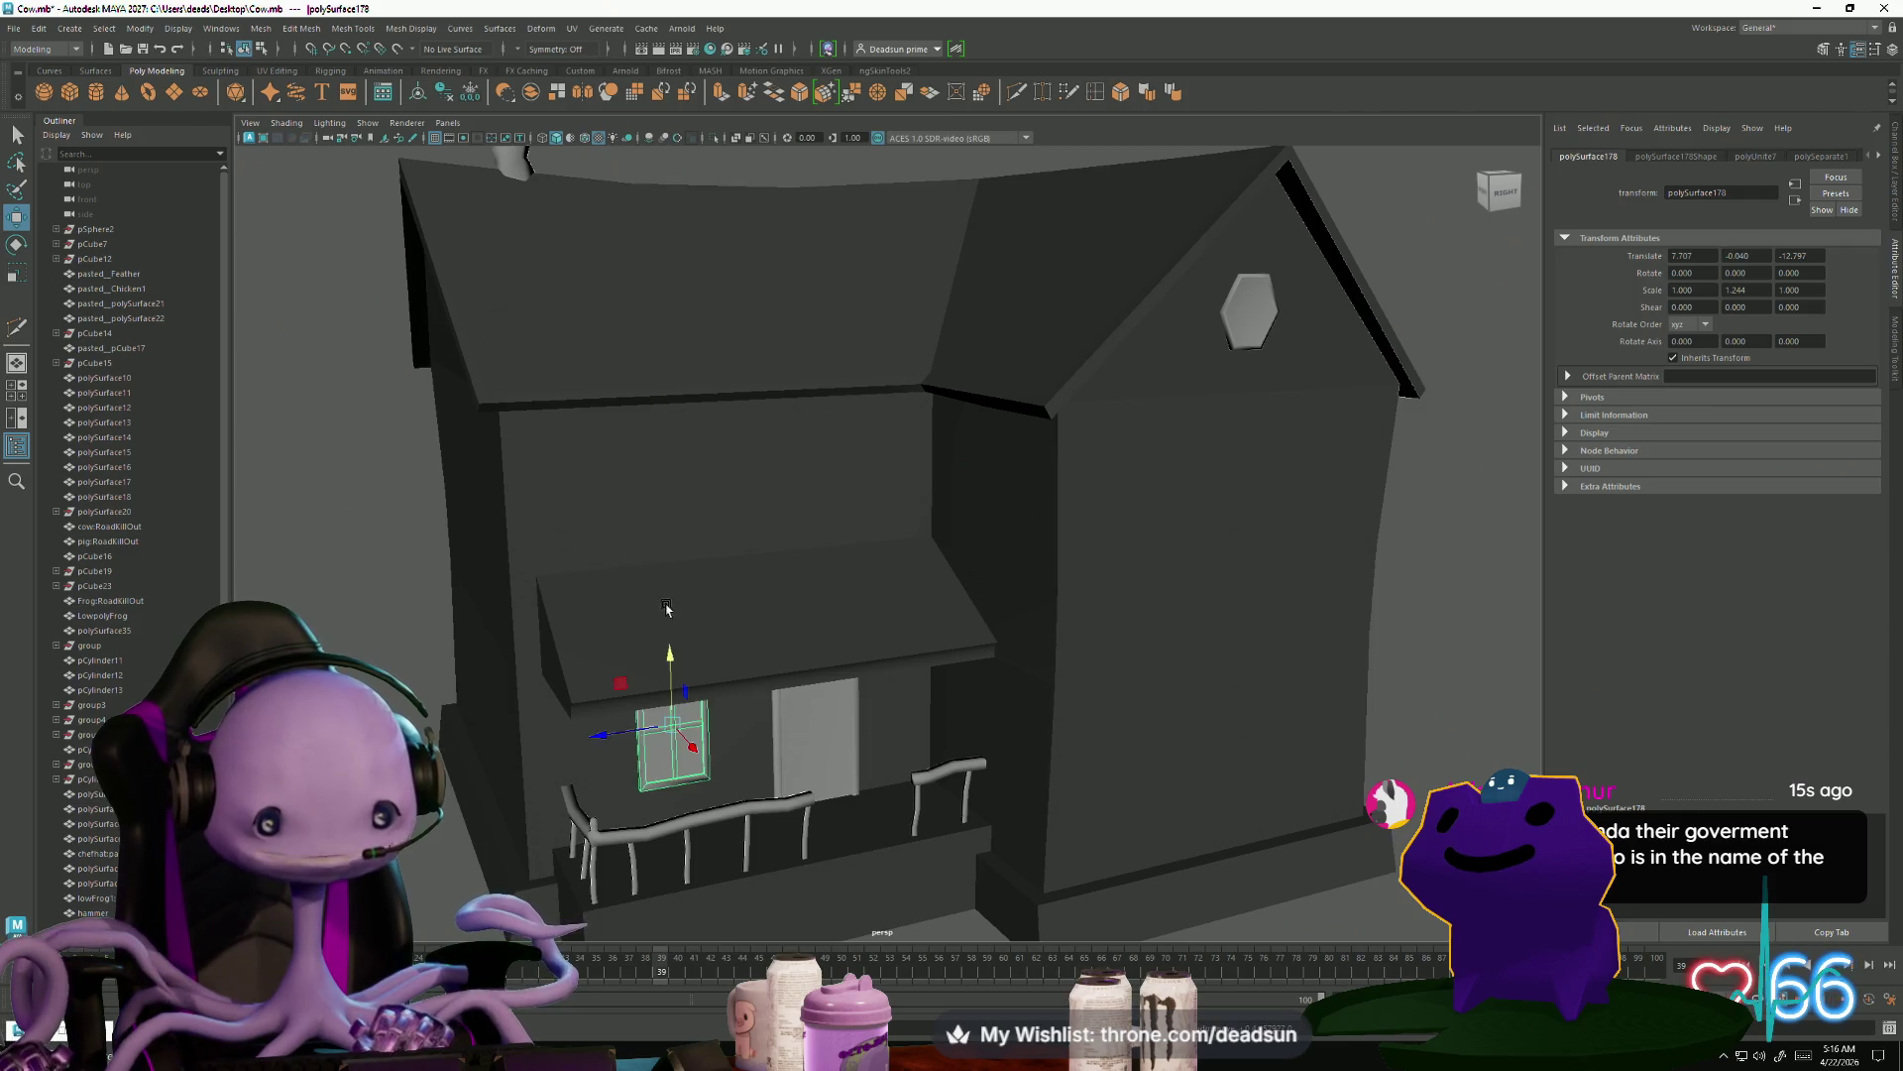
drag(671, 655, 672, 406)
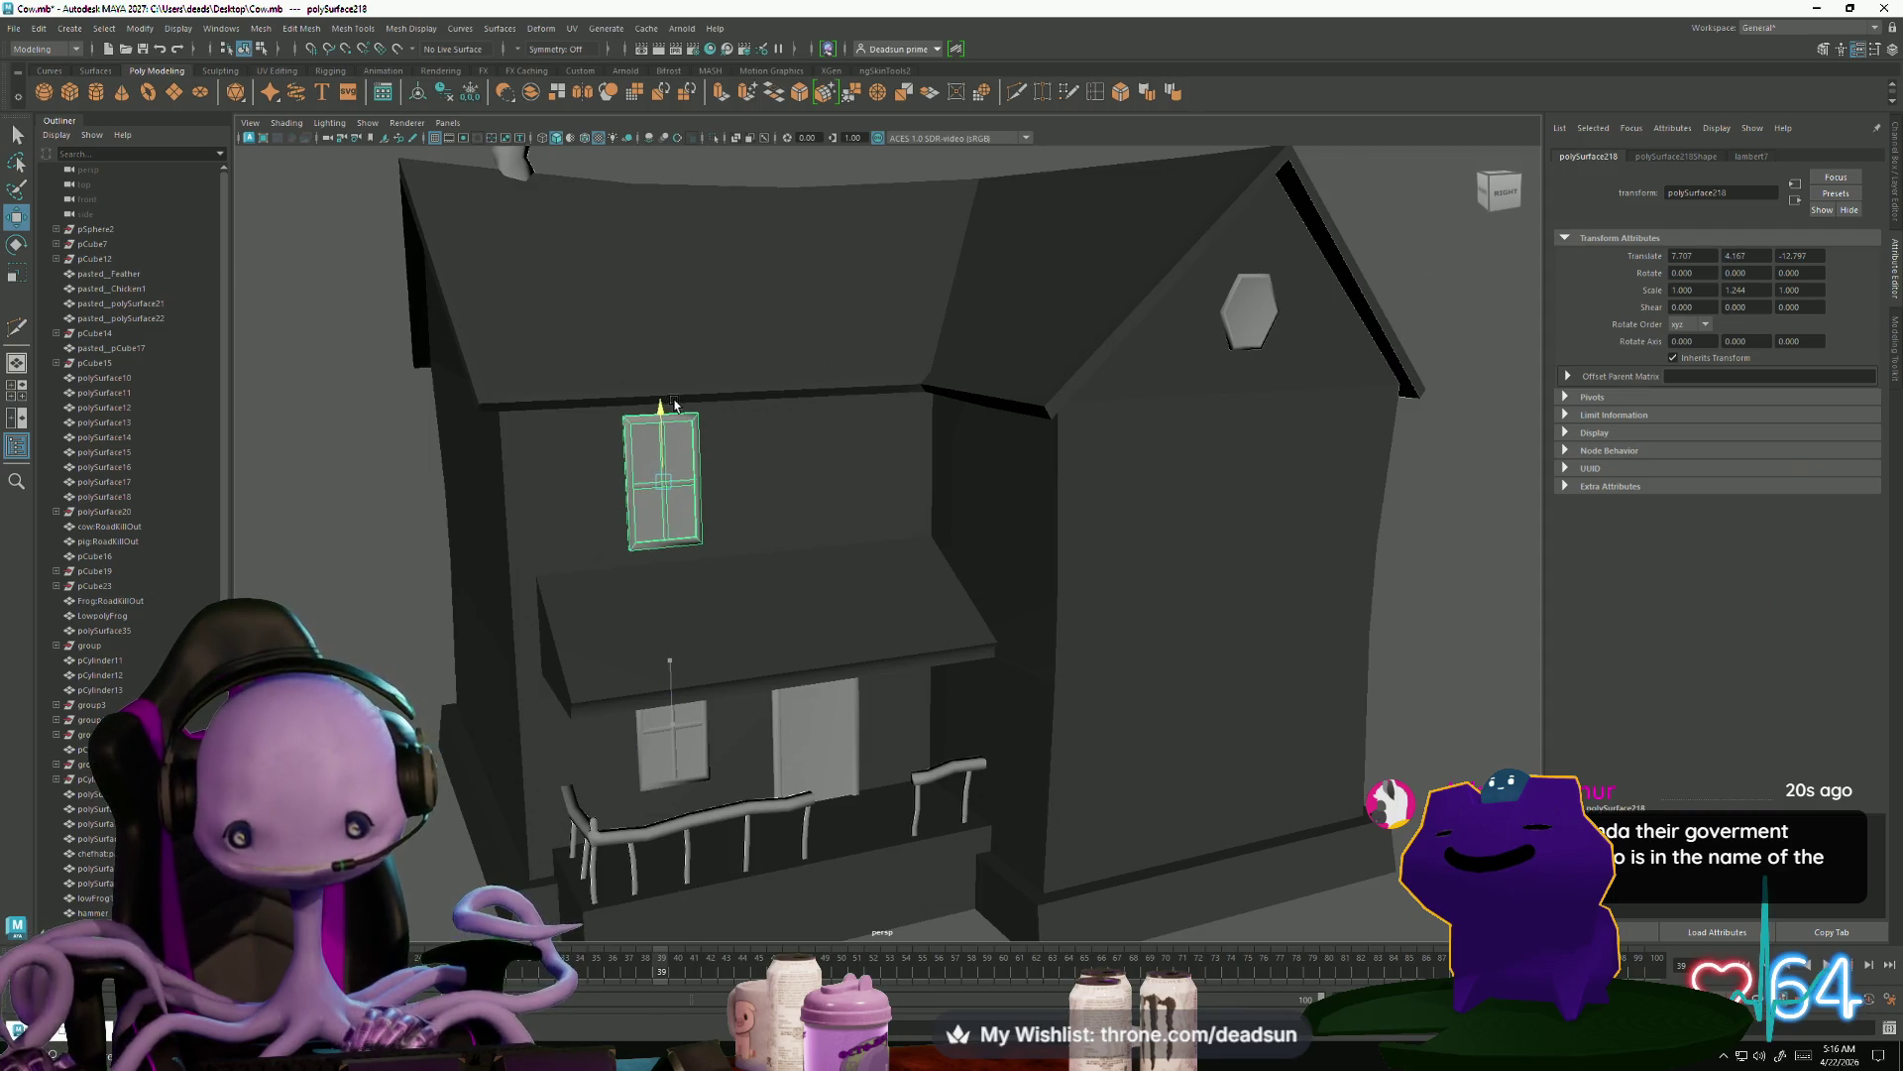
mouse_move(675, 427)
alt+mouse_down()
mouse_move(646, 386)
mouse_move(627, 426)
mouse_move(716, 451)
alt+mouse_up()
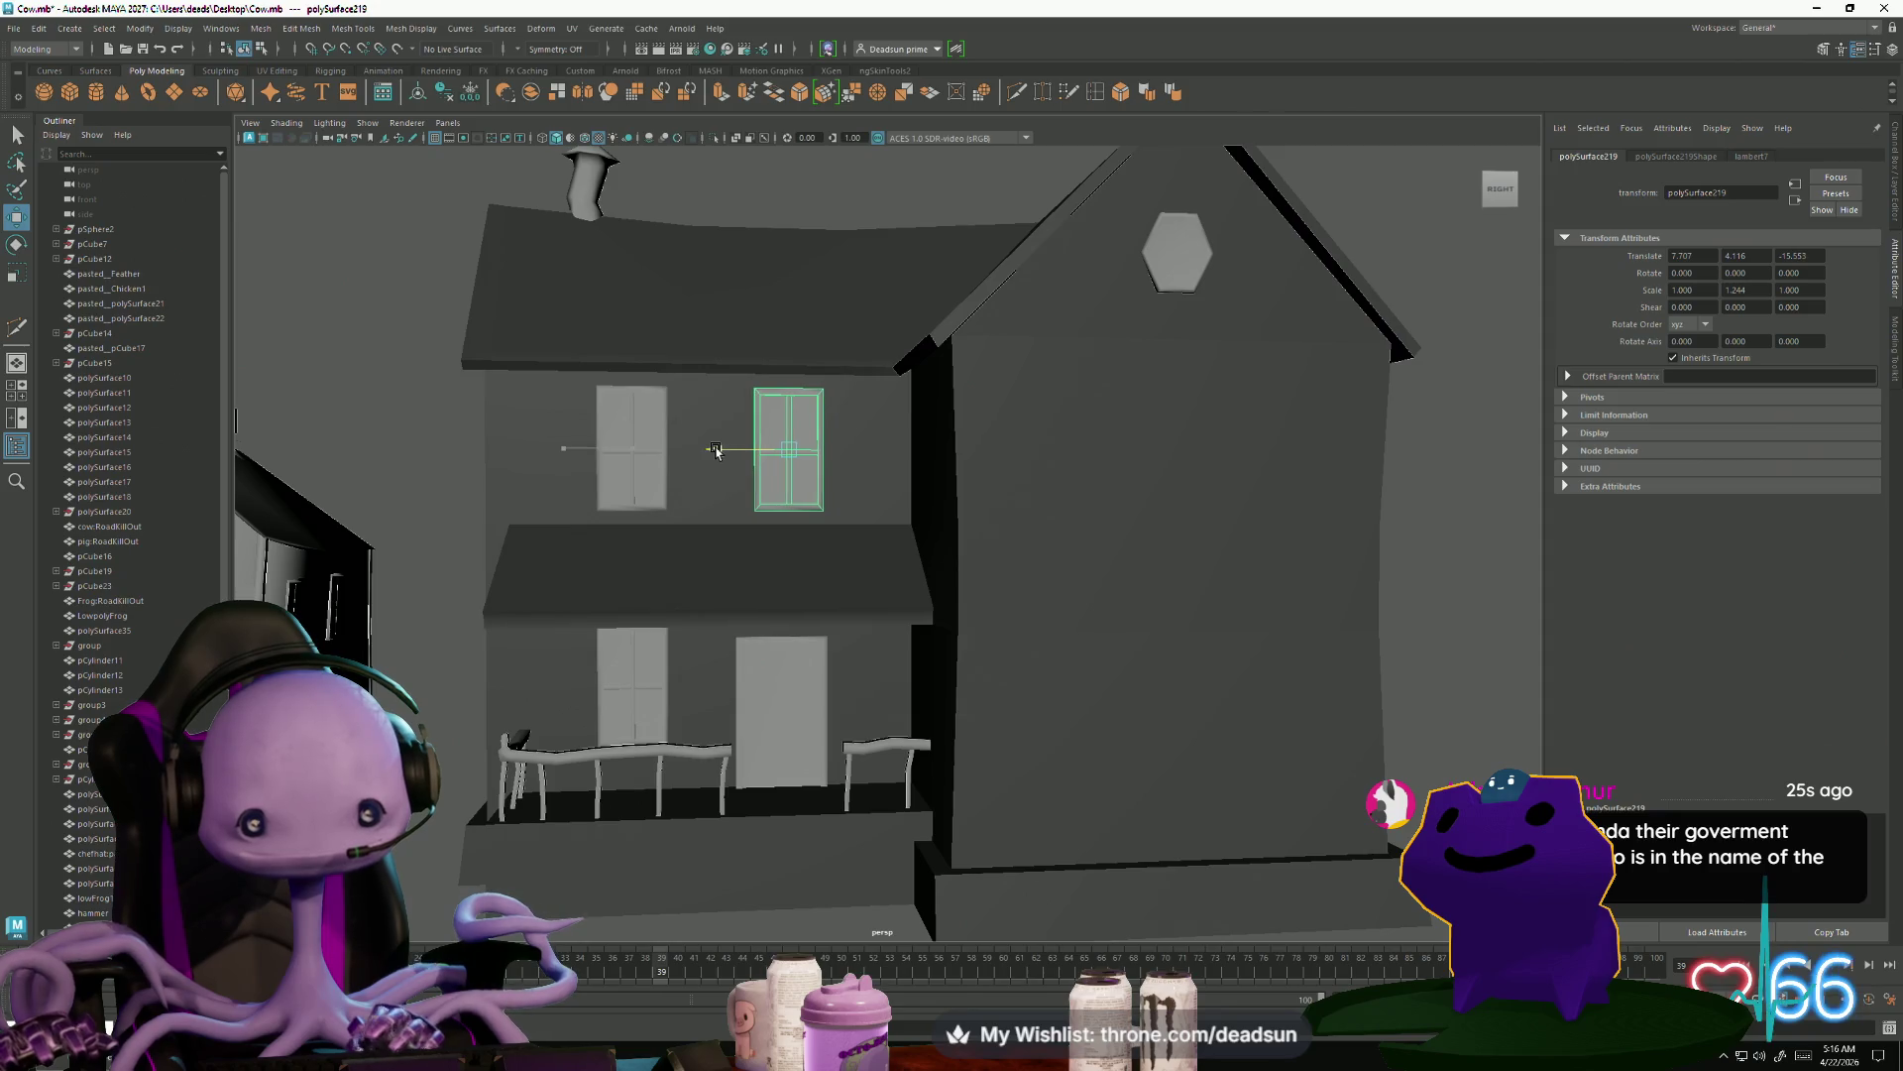
click(441, 481)
scroll(441, 481, down, 10)
mouse_move(441, 481)
alt+mouse_down()
mouse_move(595, 605)
mouse_move(603, 628)
mouse_move(556, 640)
alt+mouse_up()
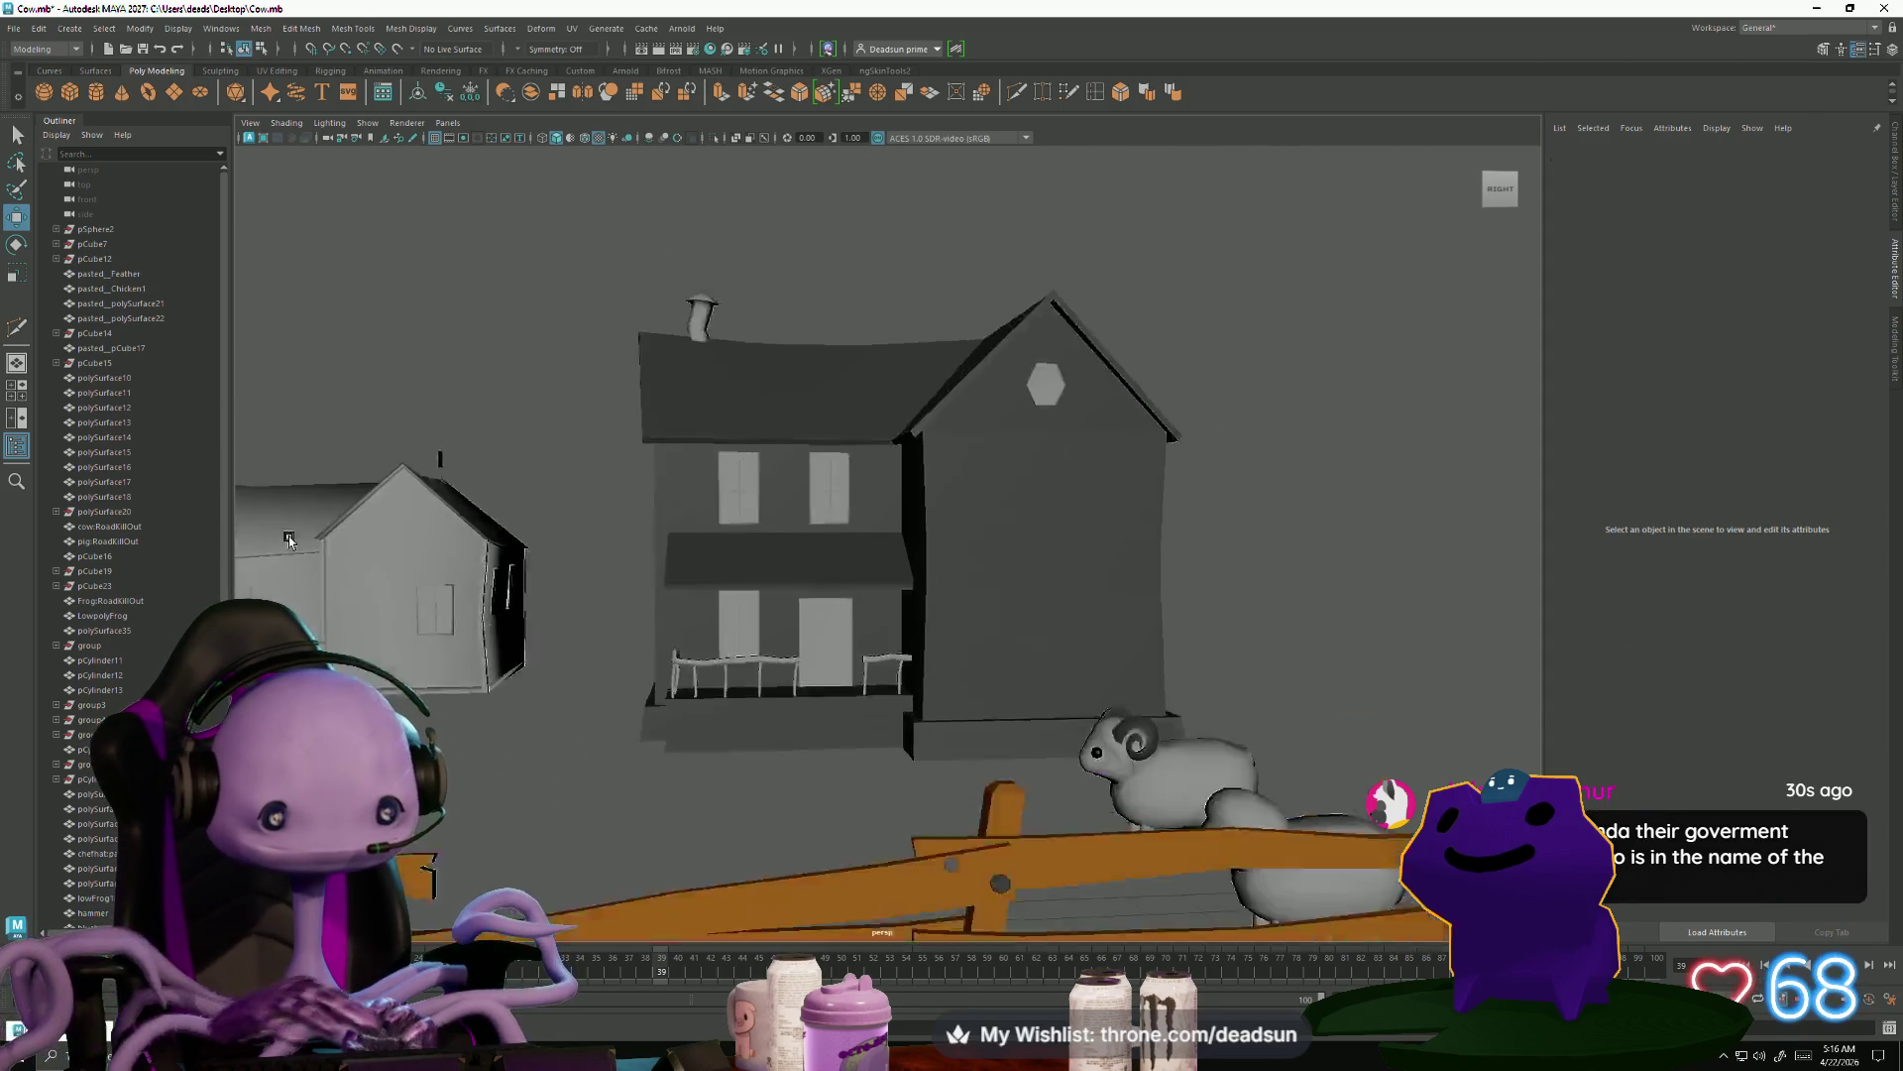
scroll(556, 639, up, 10)
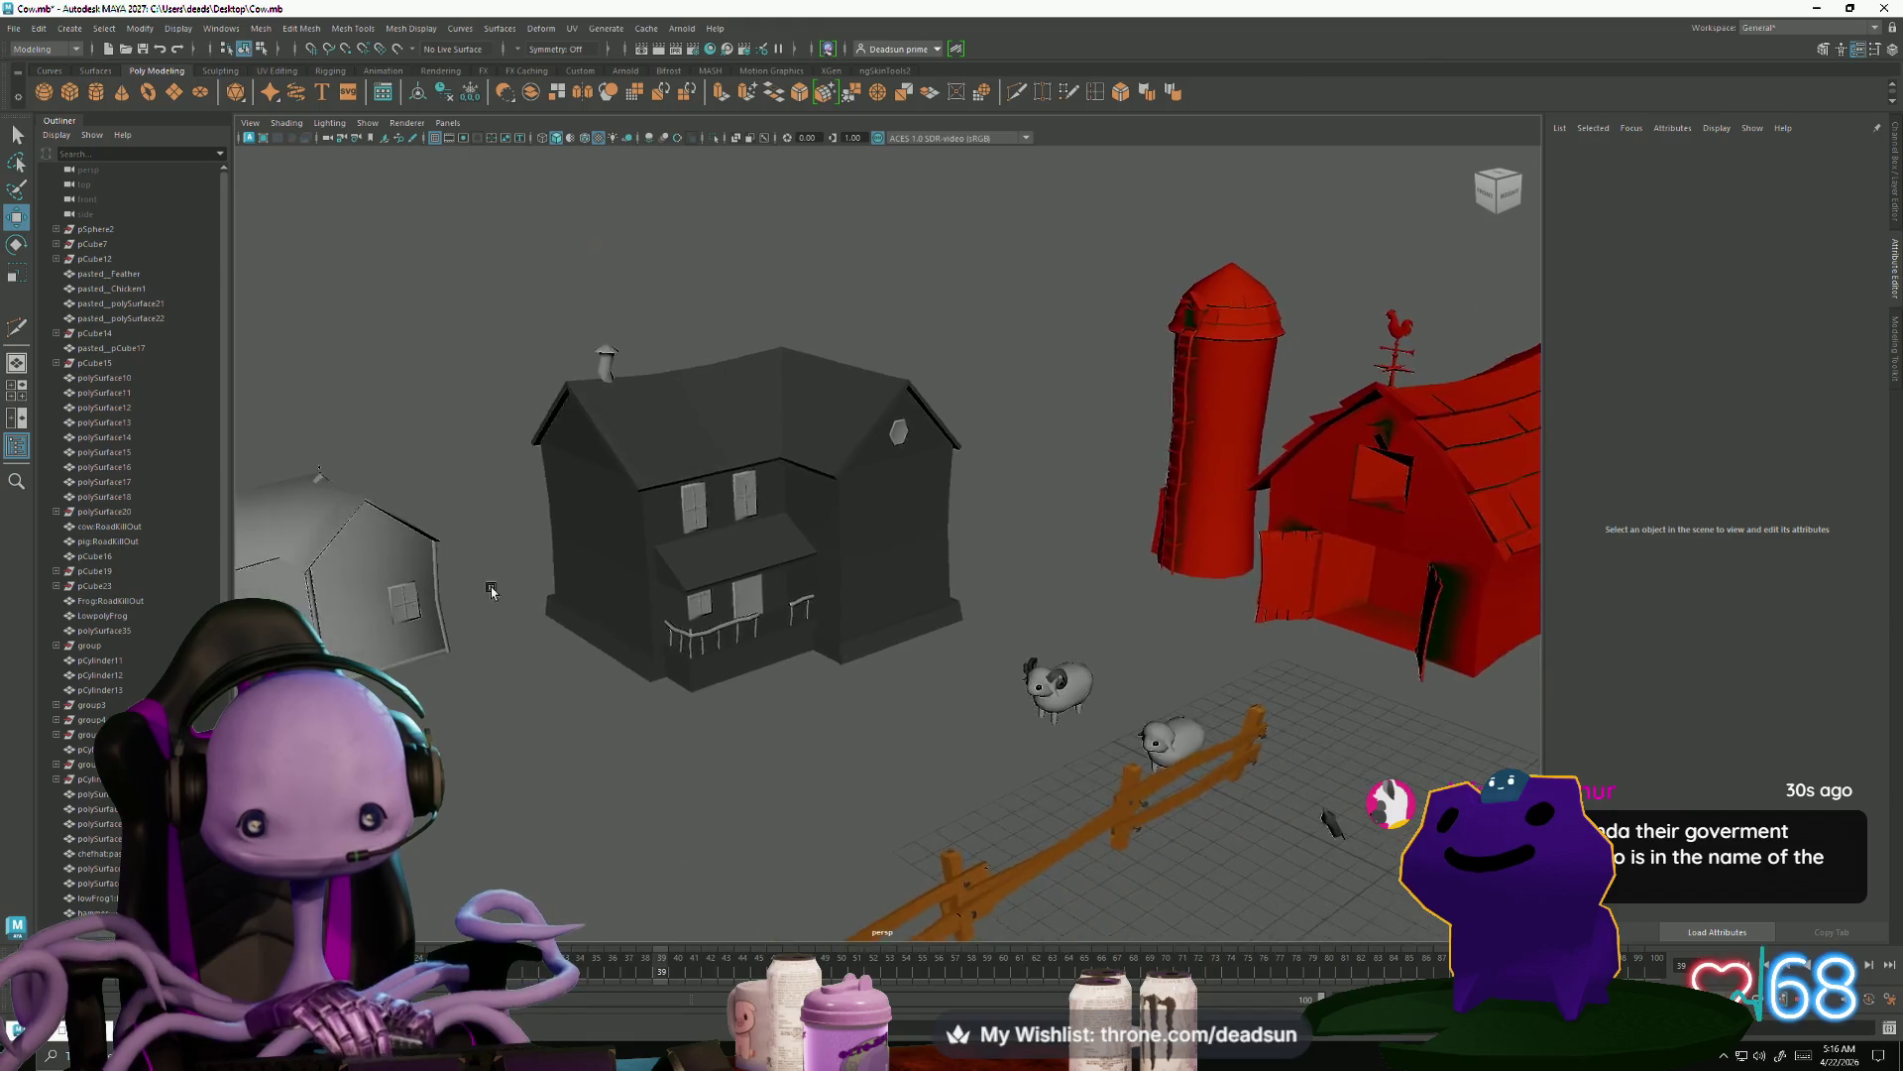
Duplicate the upper-left window across to the right gable wall
click(499, 479)
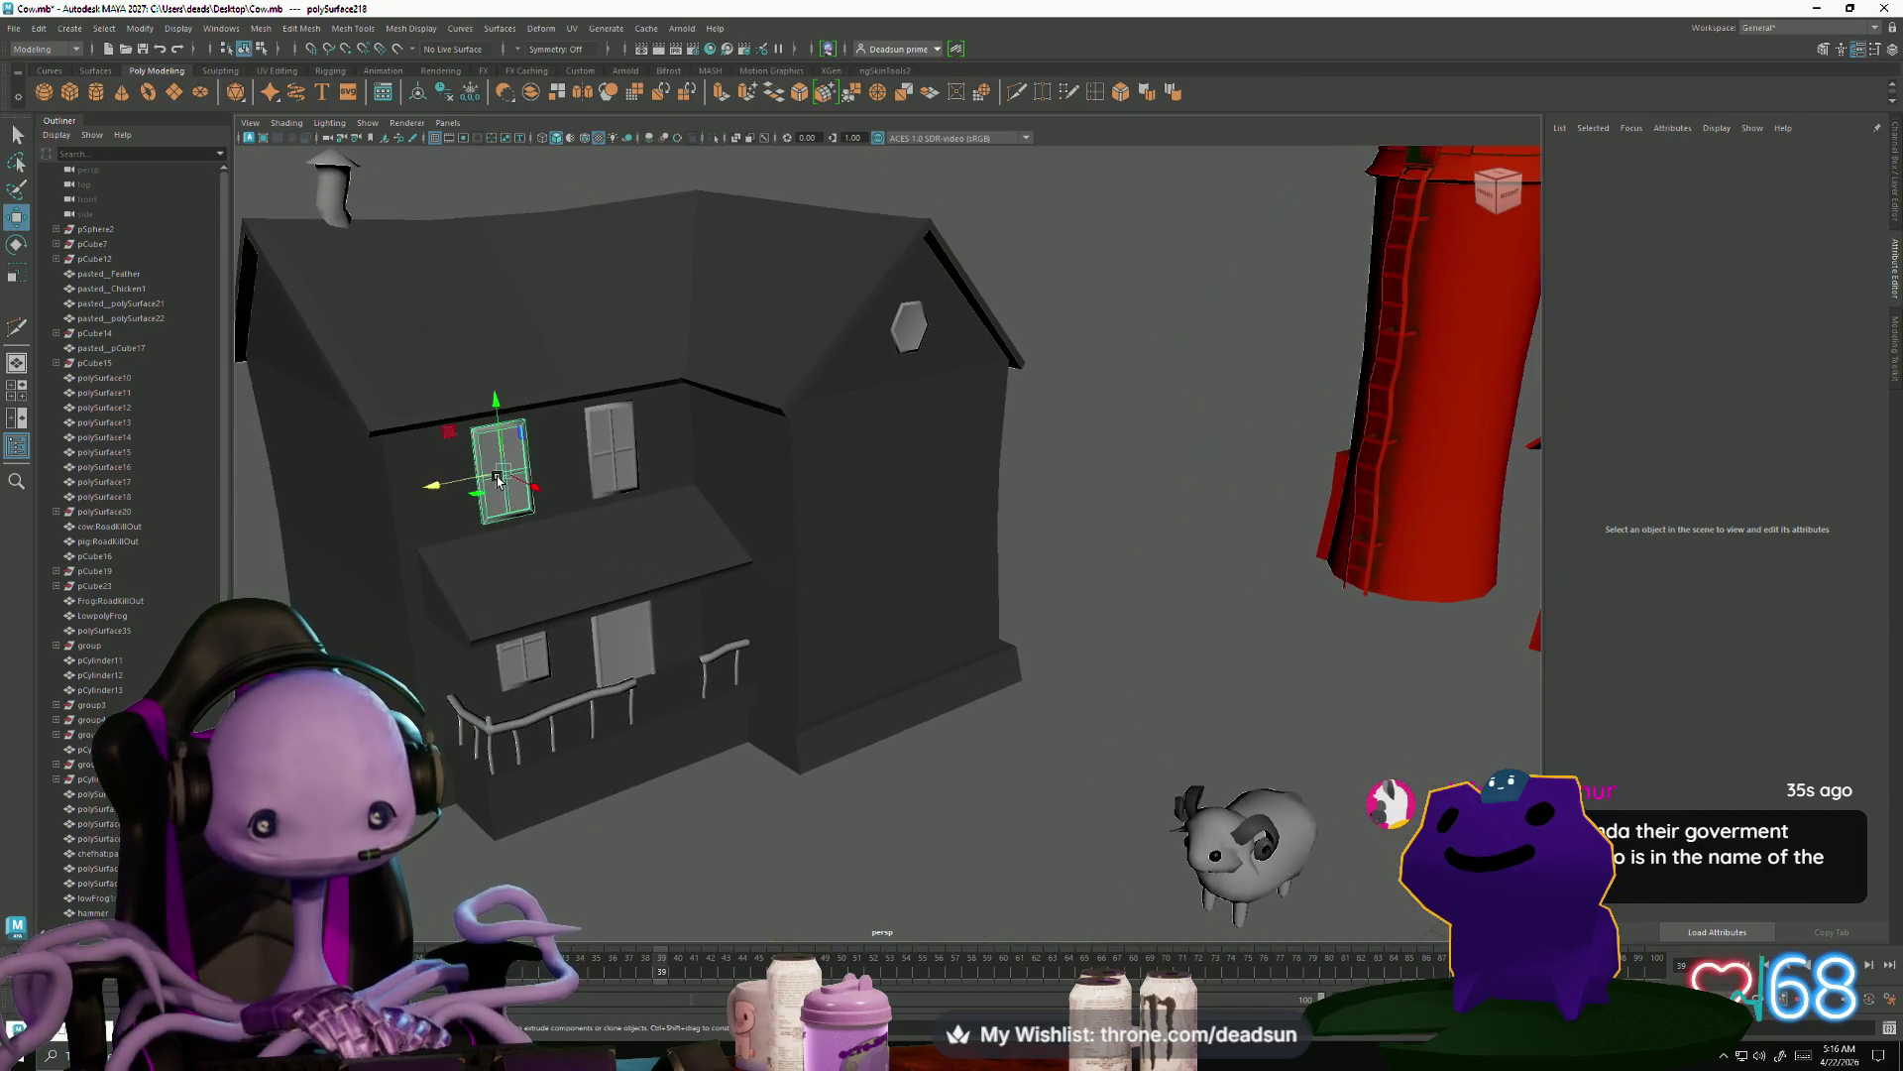
mouse_move(499, 480)
shift+mouse_down()
mouse_move(624, 464)
mouse_move(754, 515)
mouse_move(871, 511)
mouse_move(403, 514)
mouse_move(607, 493)
mouse_move(591, 493)
mouse_move(963, 523)
mouse_move(922, 552)
mouse_move(1054, 582)
mouse_move(981, 504)
mouse_move(944, 518)
shift+mouse_up()
scroll(872, 513, up, 5)
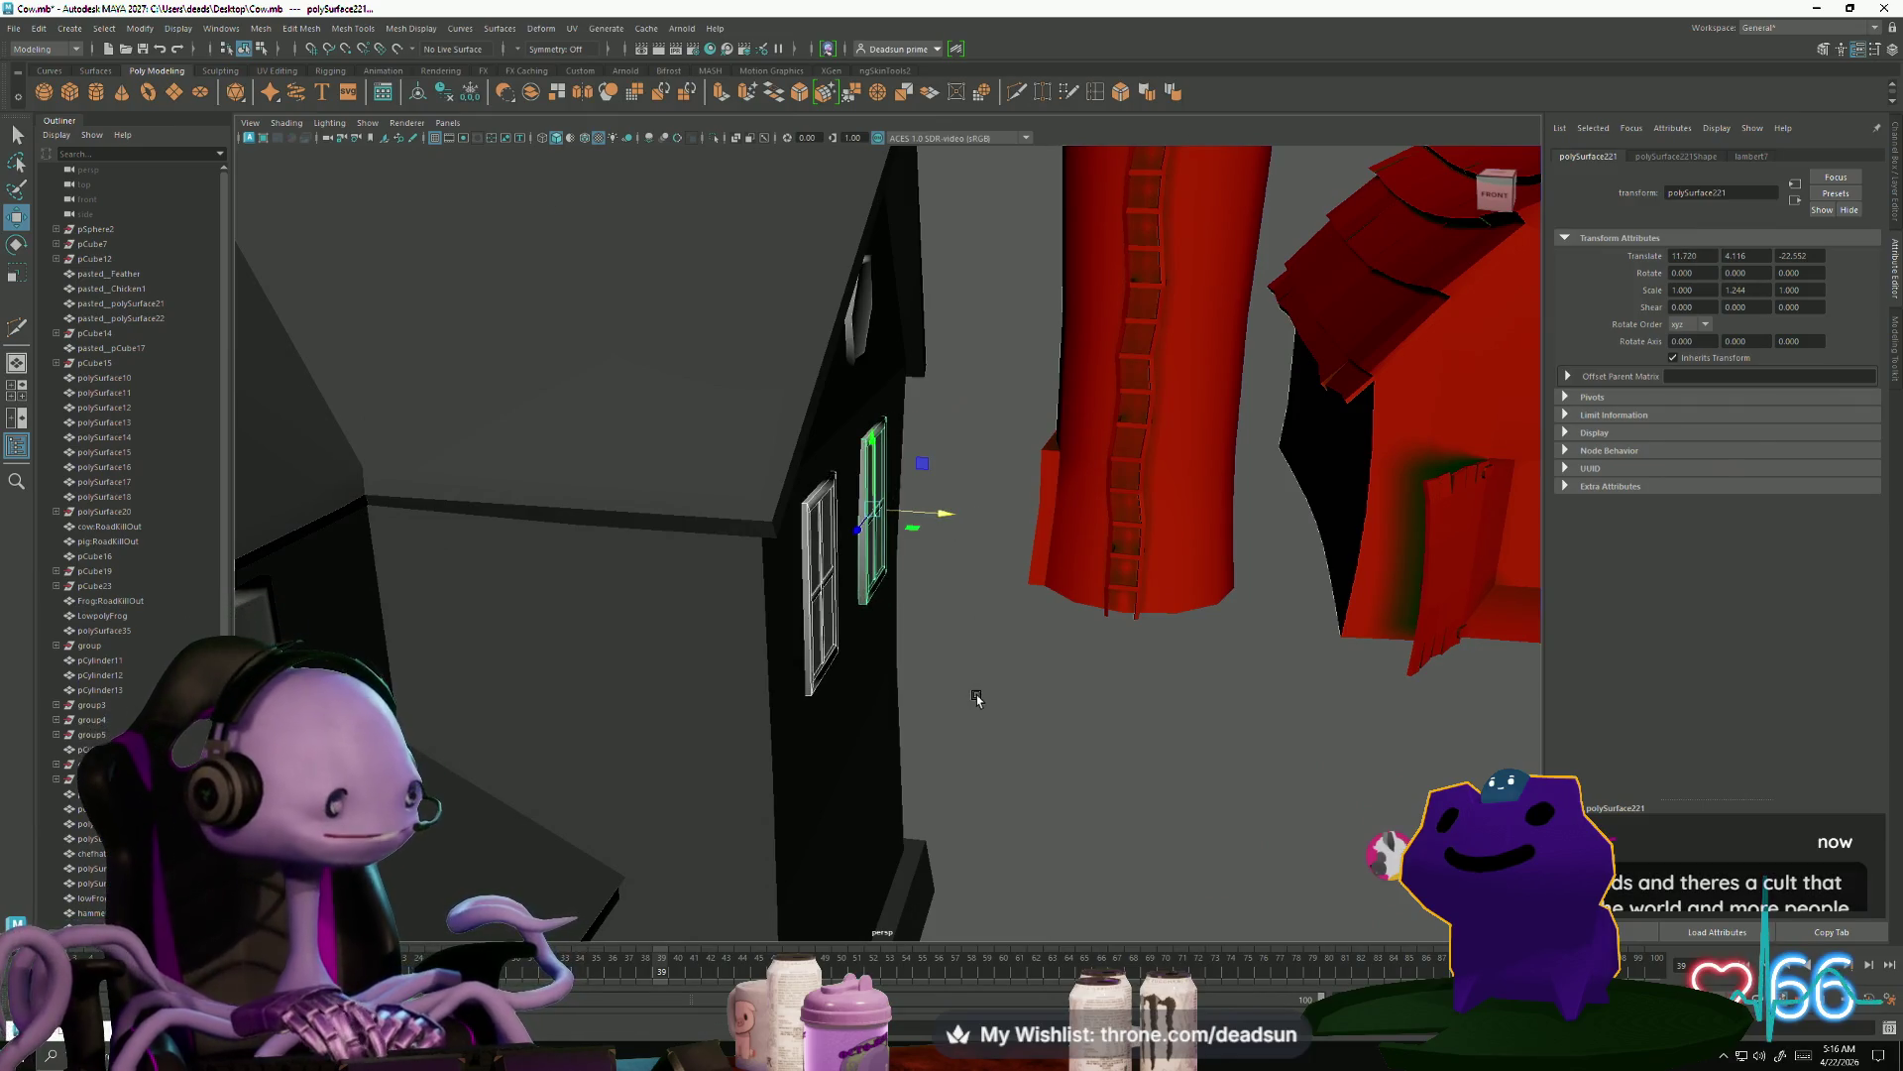
click(955, 585)
key(a)
mouse_move(954, 585)
alt+mouse_down()
mouse_move(788, 674)
mouse_move(658, 672)
mouse_move(676, 755)
mouse_move(713, 753)
alt+mouse_up()
alt+right_drag(714, 754, 772, 793)
mouse_move(772, 793)
alt+mouse_down()
mouse_move(601, 411)
mouse_move(638, 412)
mouse_move(728, 488)
alt+mouse_up()
Pick a house roof vertex in vertex mode, then return to object mode and deselect
click(604, 409)
key(F9)
click(562, 388)
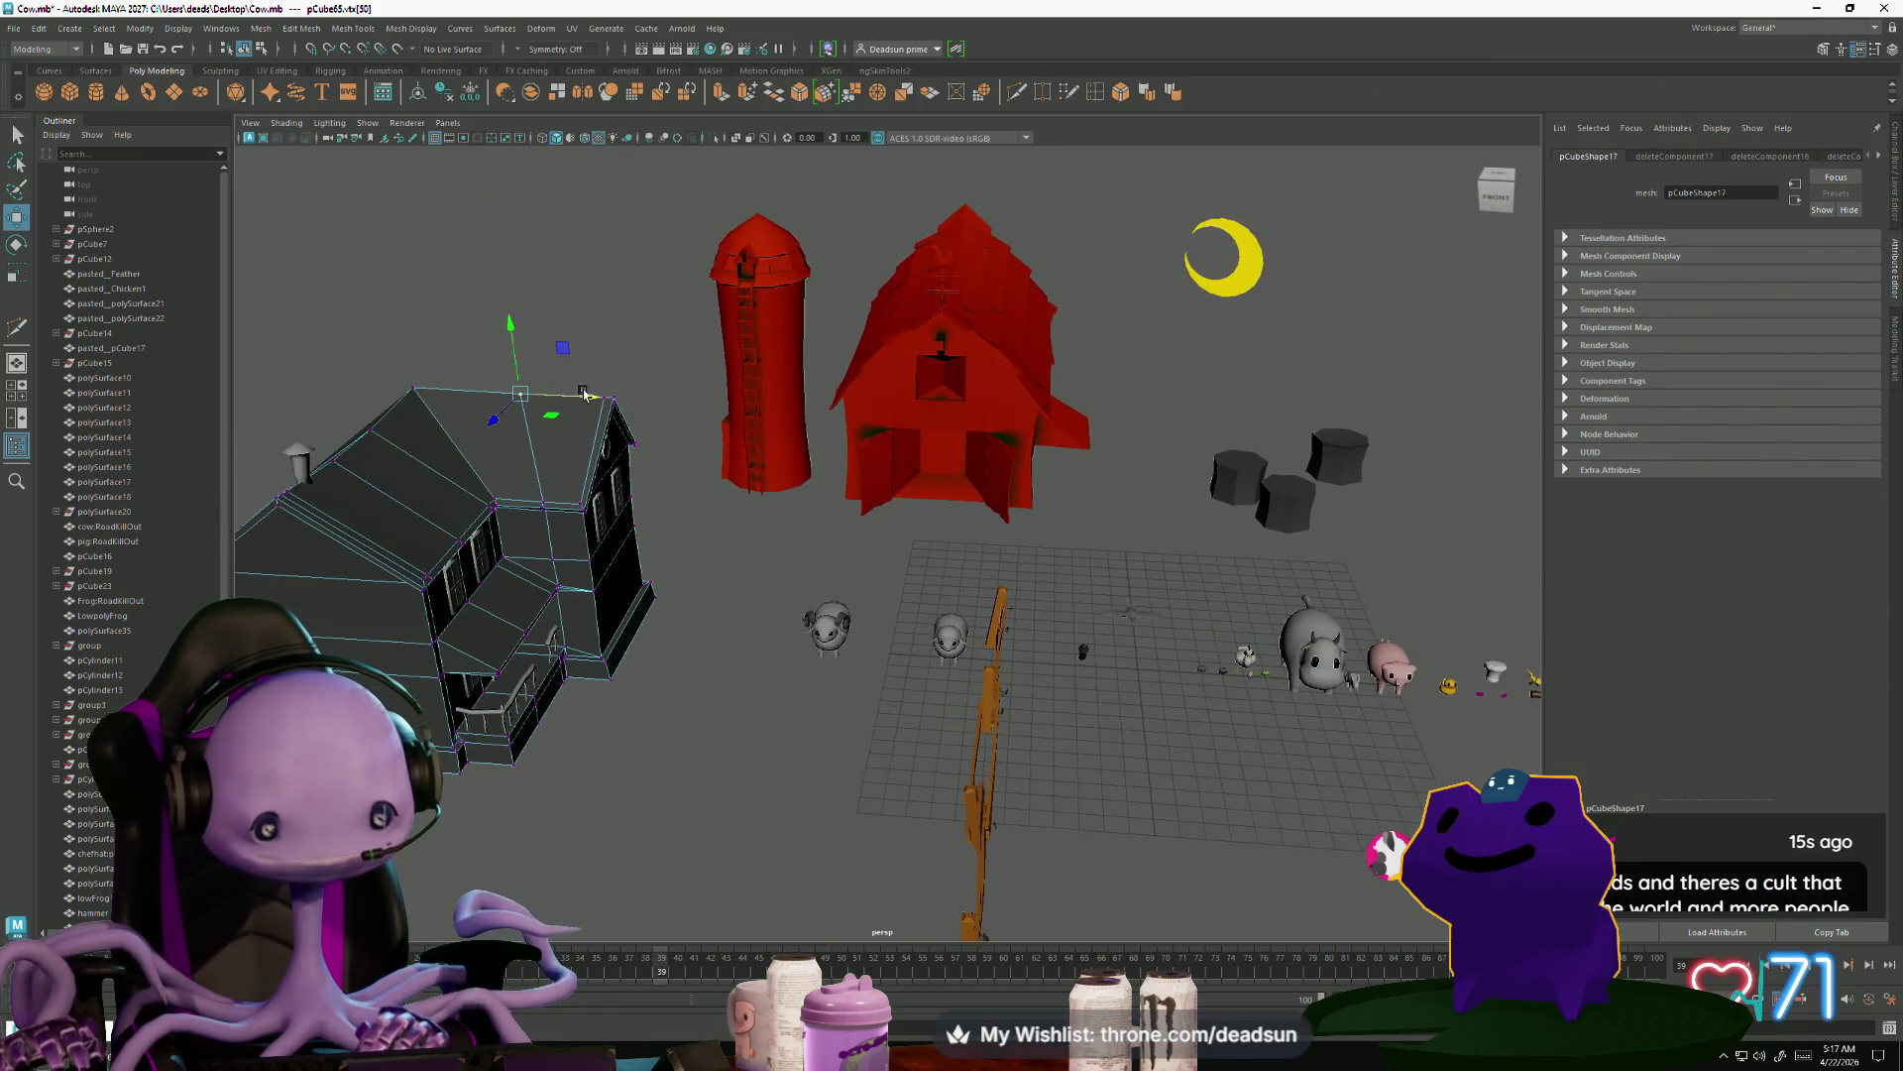
alt+drag(681, 508, 599, 462)
right_drag(598, 462, 599, 462)
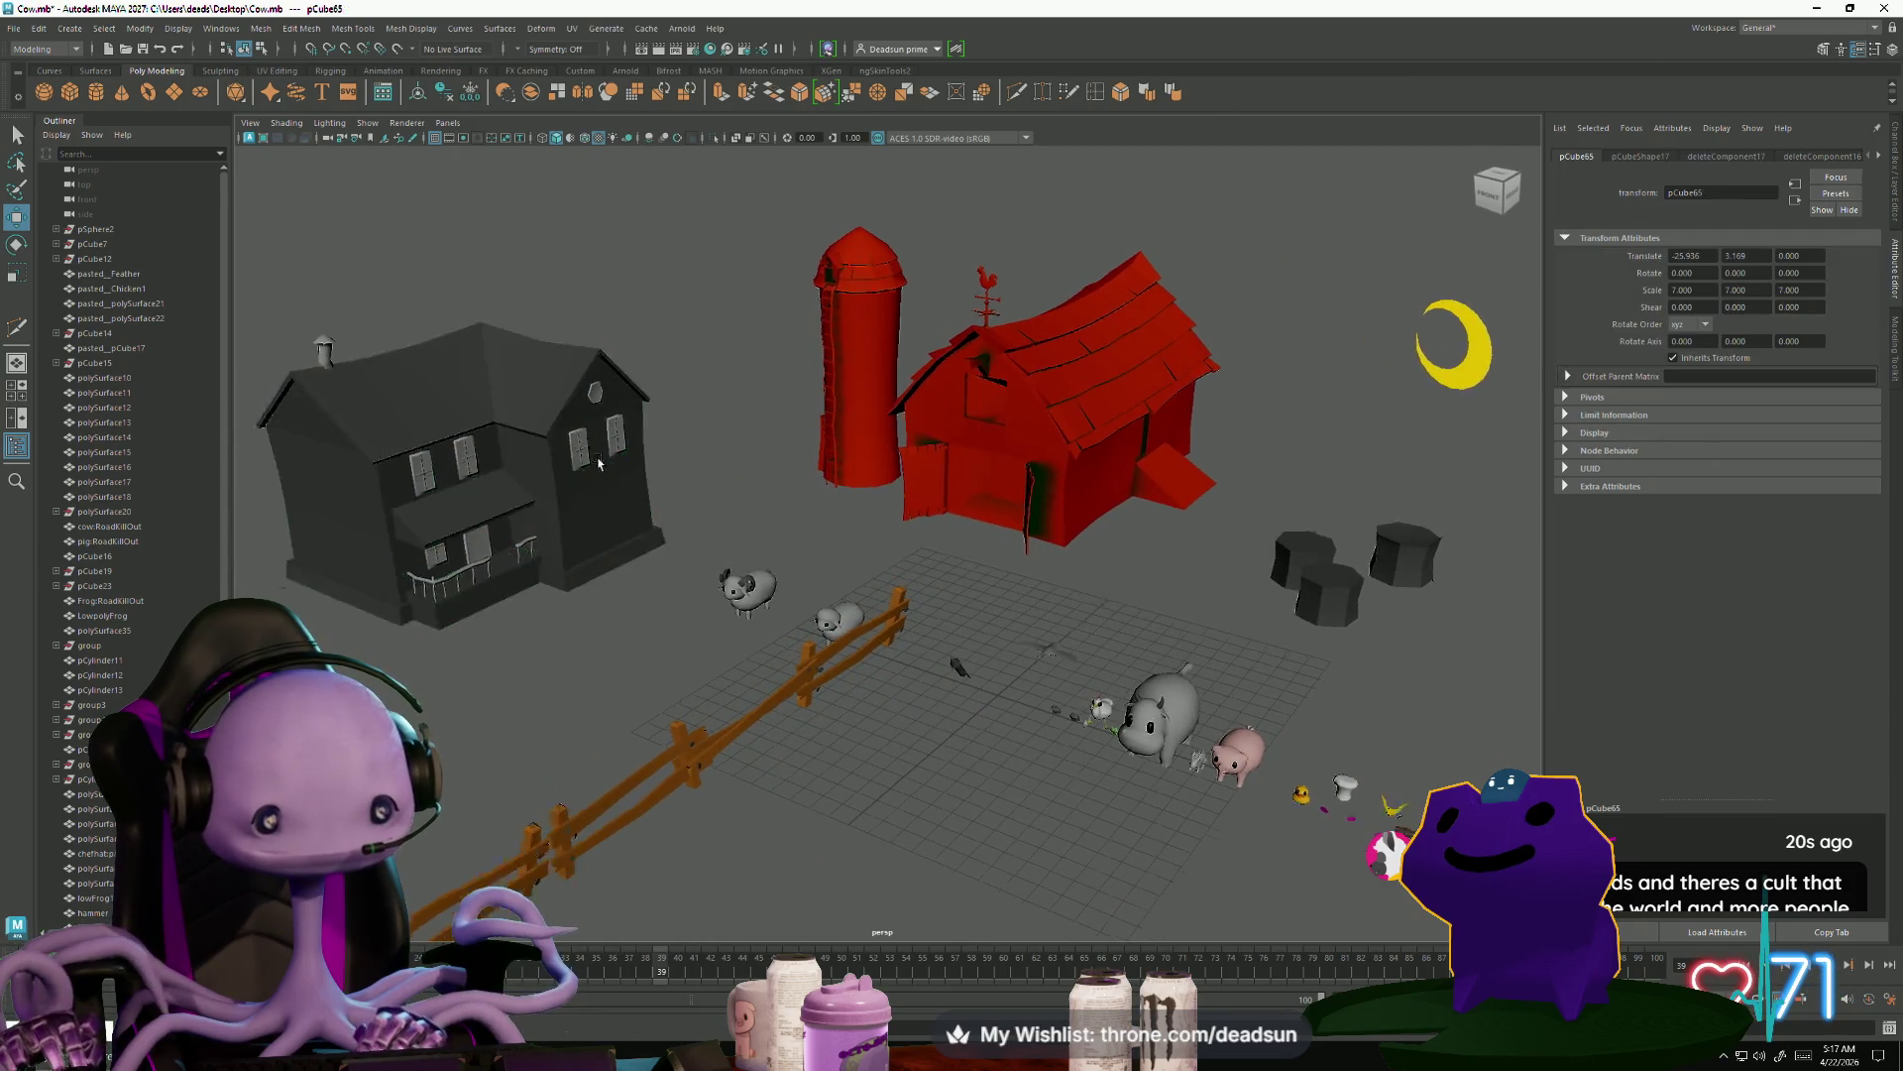
scroll(598, 462, down, 5)
click(465, 545)
mouse_move(466, 545)
alt+mouse_down()
mouse_move(396, 580)
mouse_move(441, 560)
alt+mouse_up()
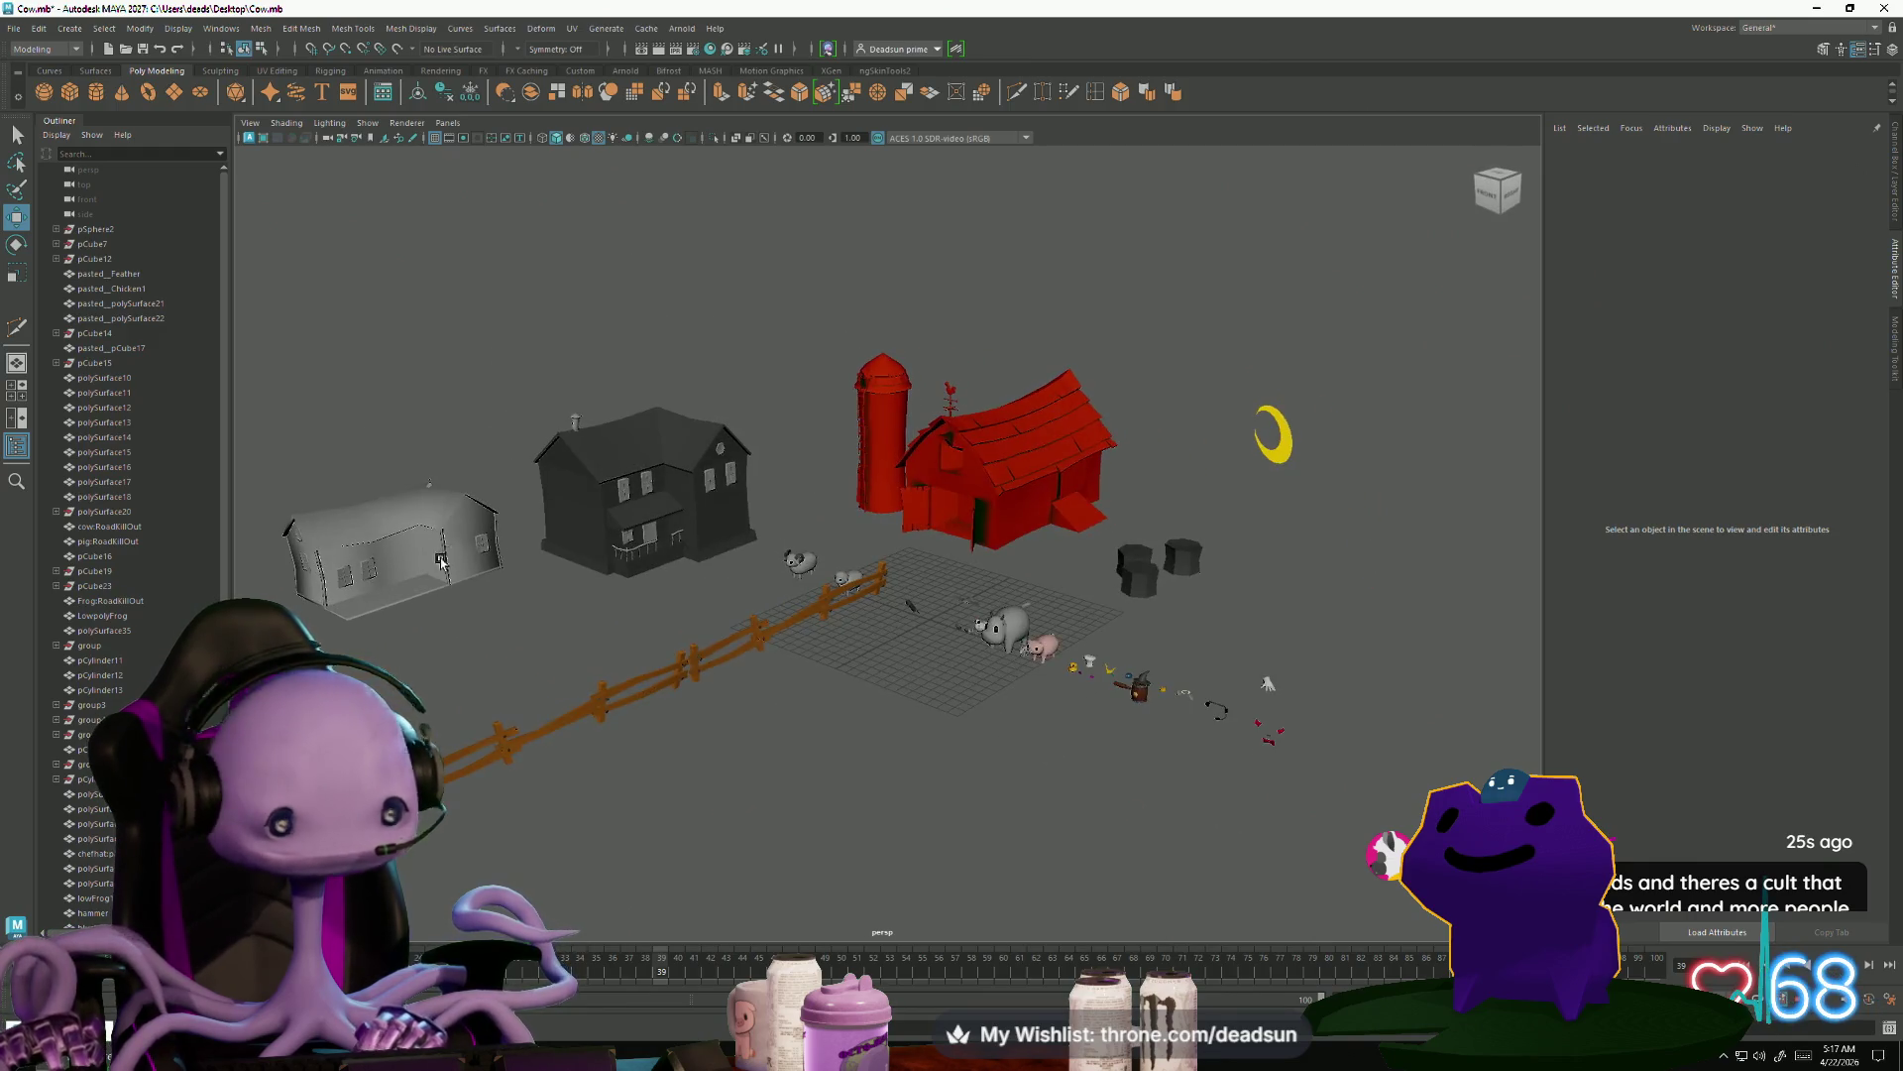
scroll(441, 560, up, 5)
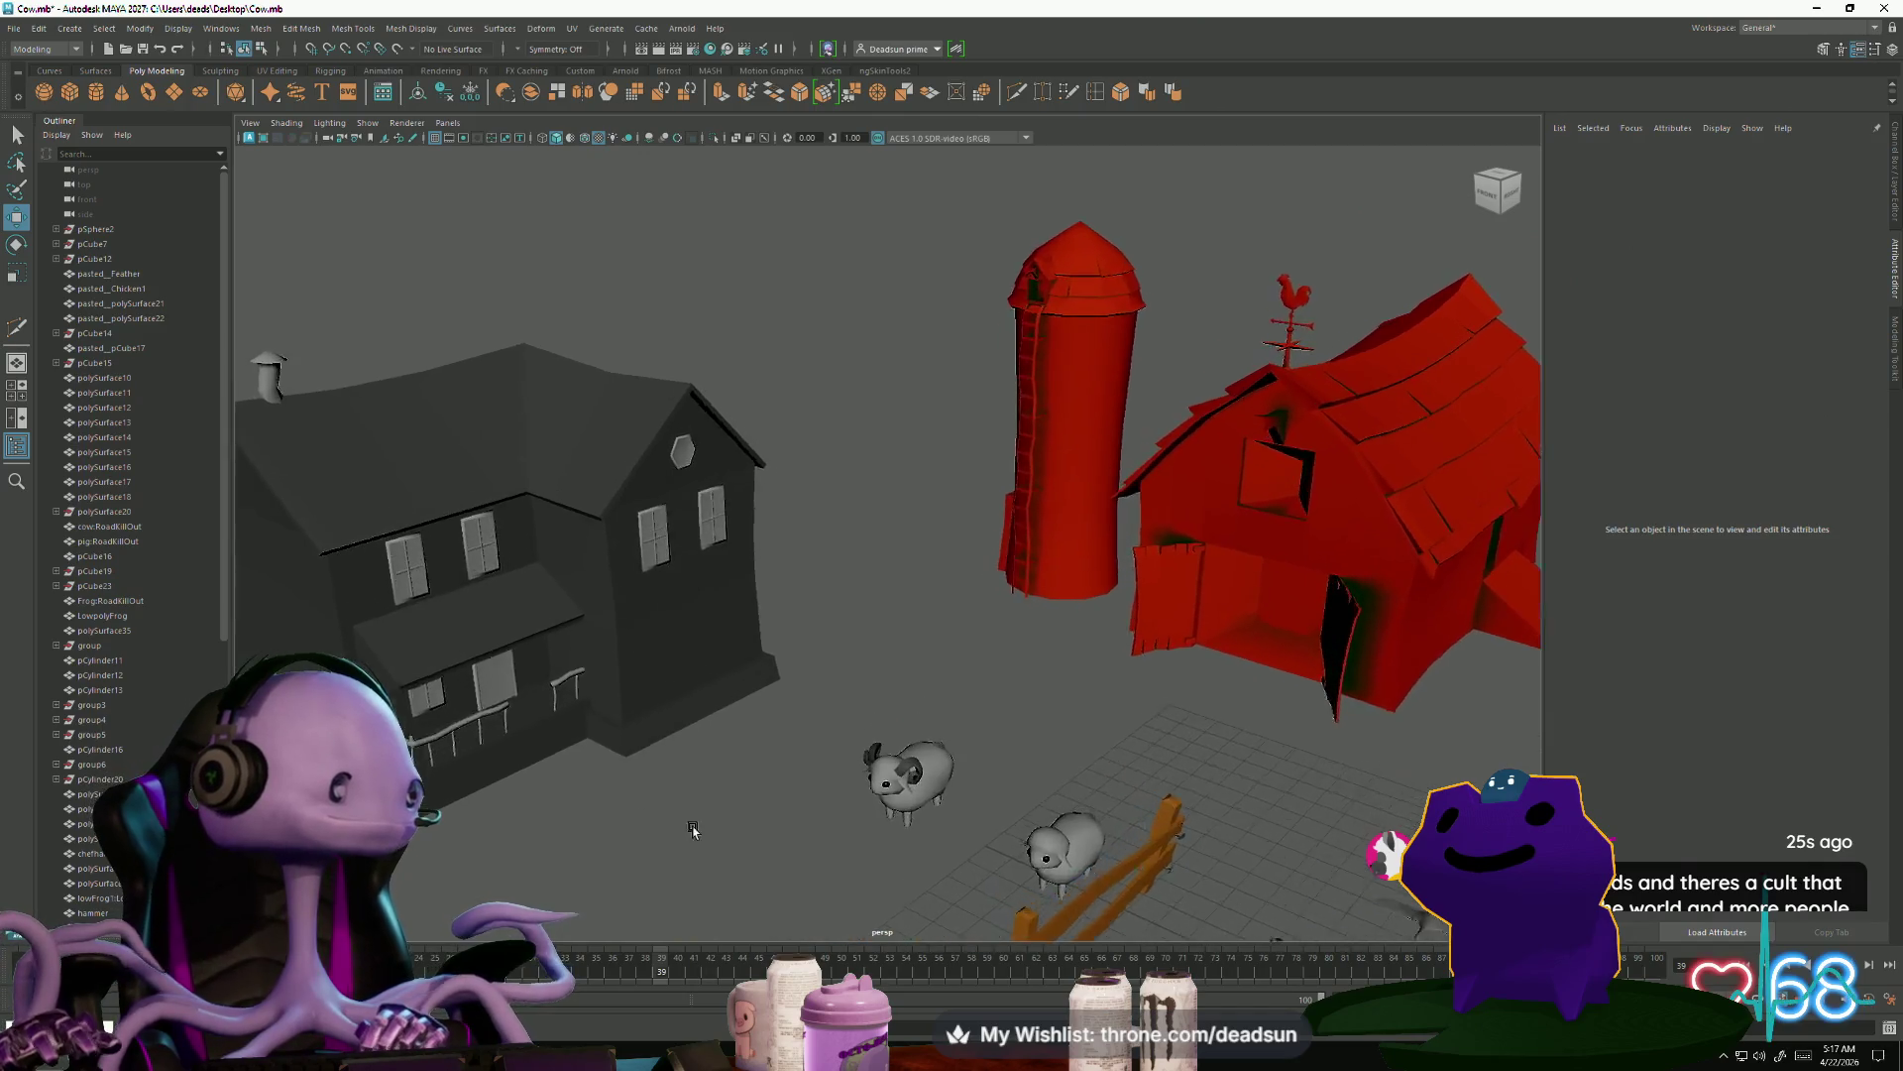
alt+drag(693, 831, 703, 855)
mouse_move(691, 852)
alt+mouse_down()
mouse_move(649, 841)
mouse_move(694, 858)
mouse_move(731, 532)
alt+mouse_up()
Select both gable-wall windows and lower them down the wall in Y
click(683, 607)
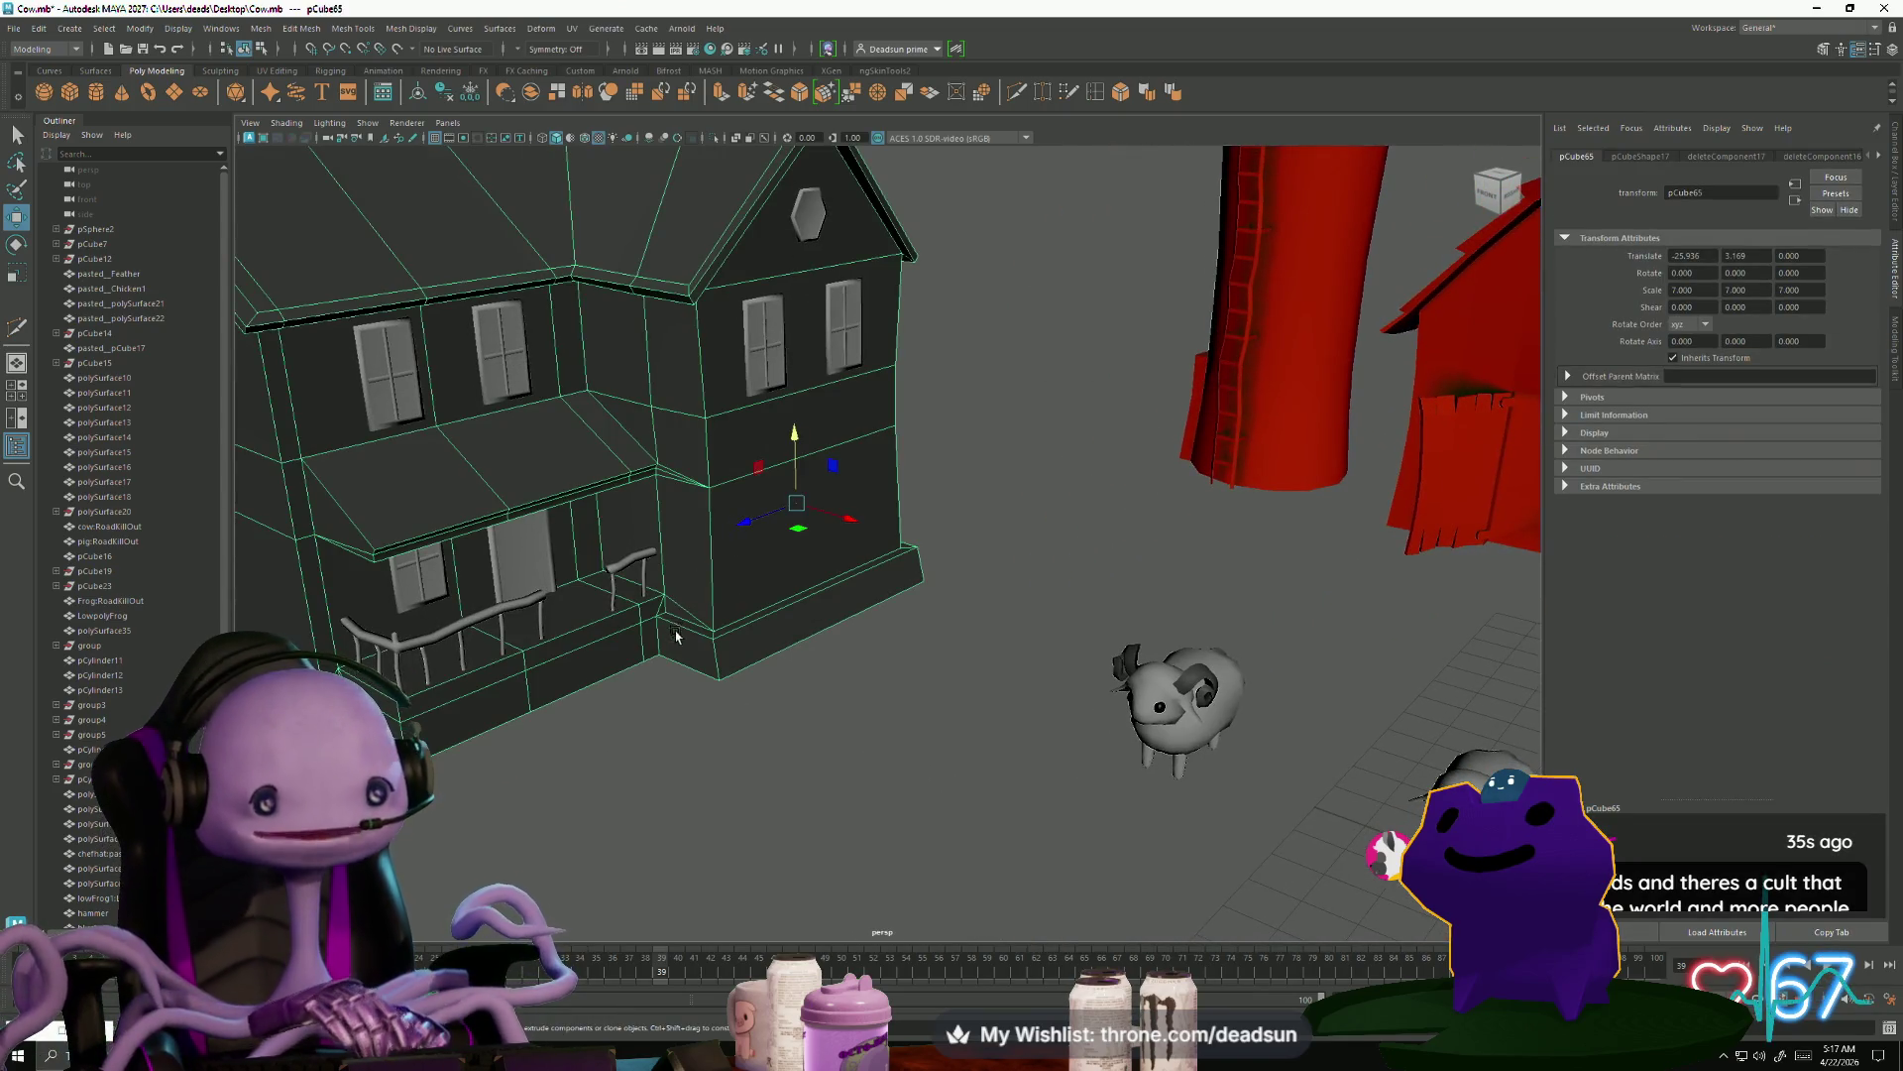
click(772, 363)
click(855, 316)
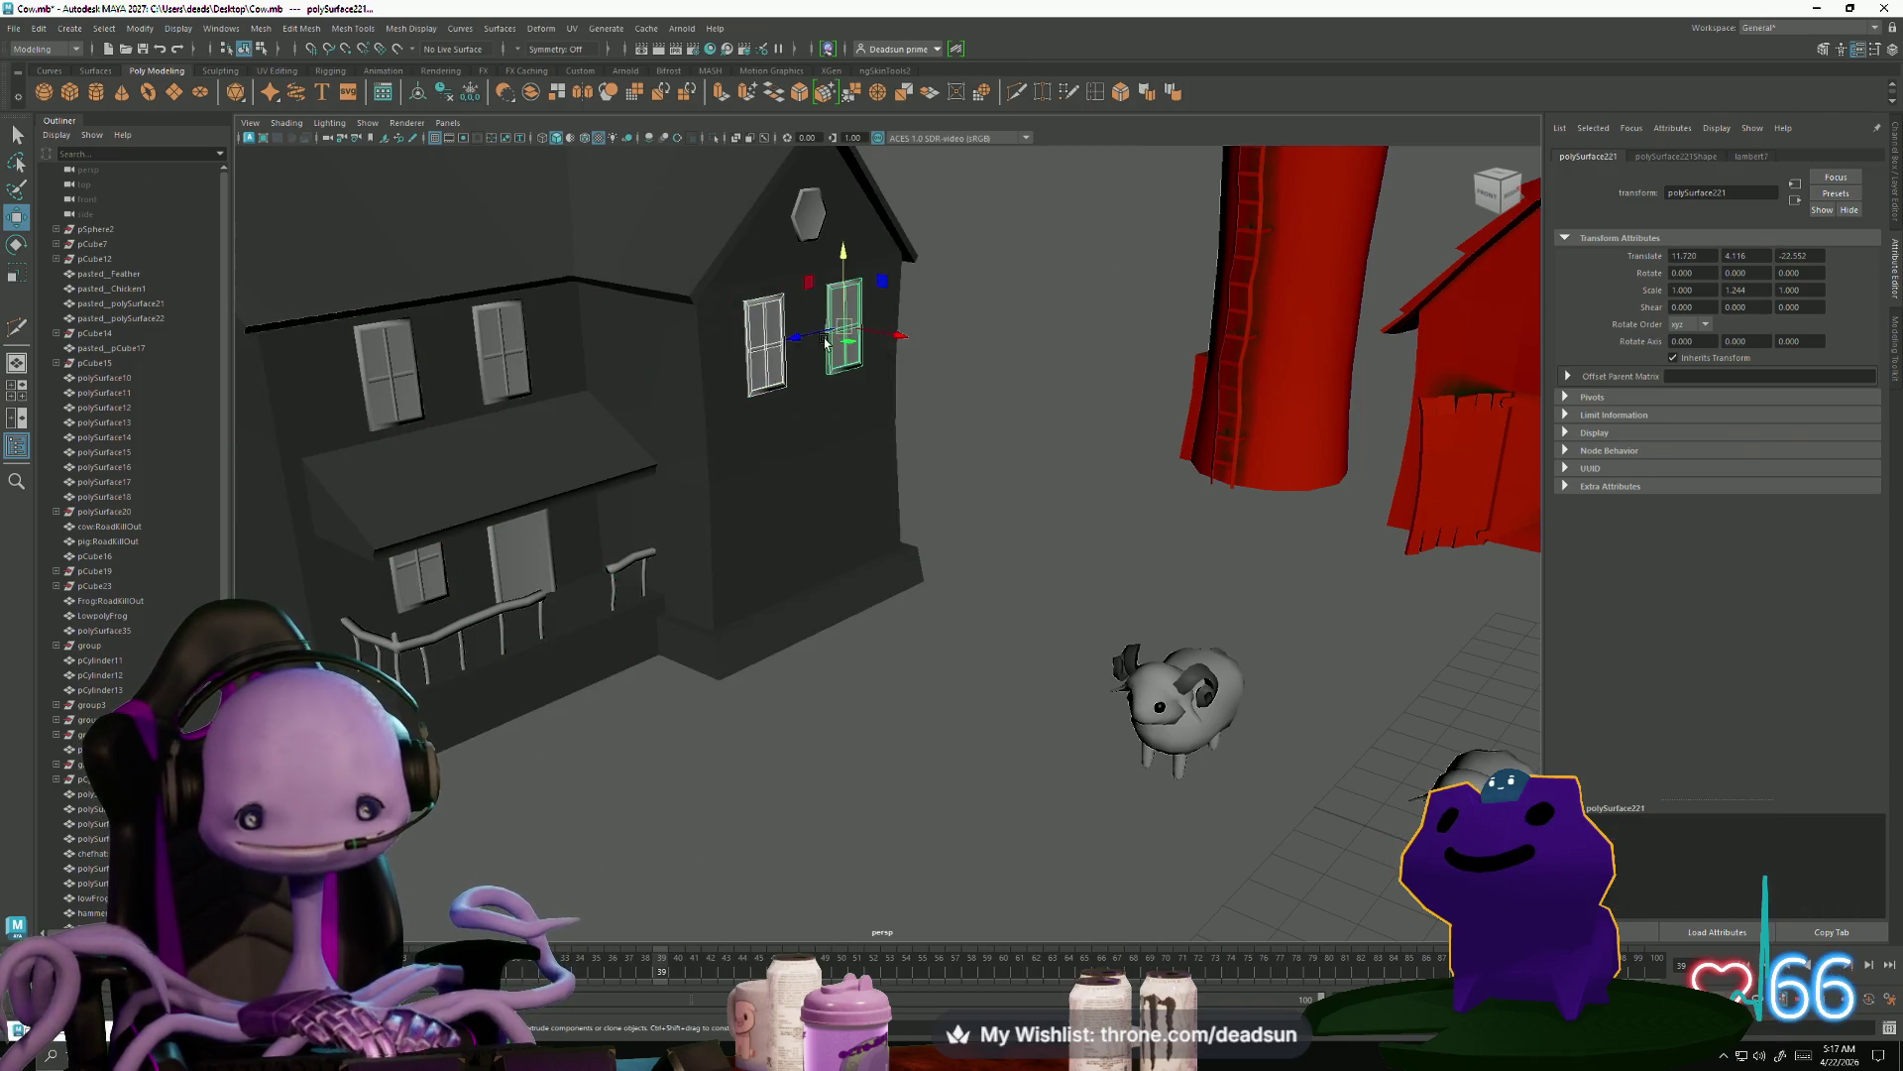
drag(844, 256, 869, 419)
scroll(868, 419, up, 5)
scroll(552, 552, down, 4)
mouse_move(552, 552)
alt+mouse_down()
mouse_move(752, 519)
mouse_move(731, 525)
alt+mouse_up()
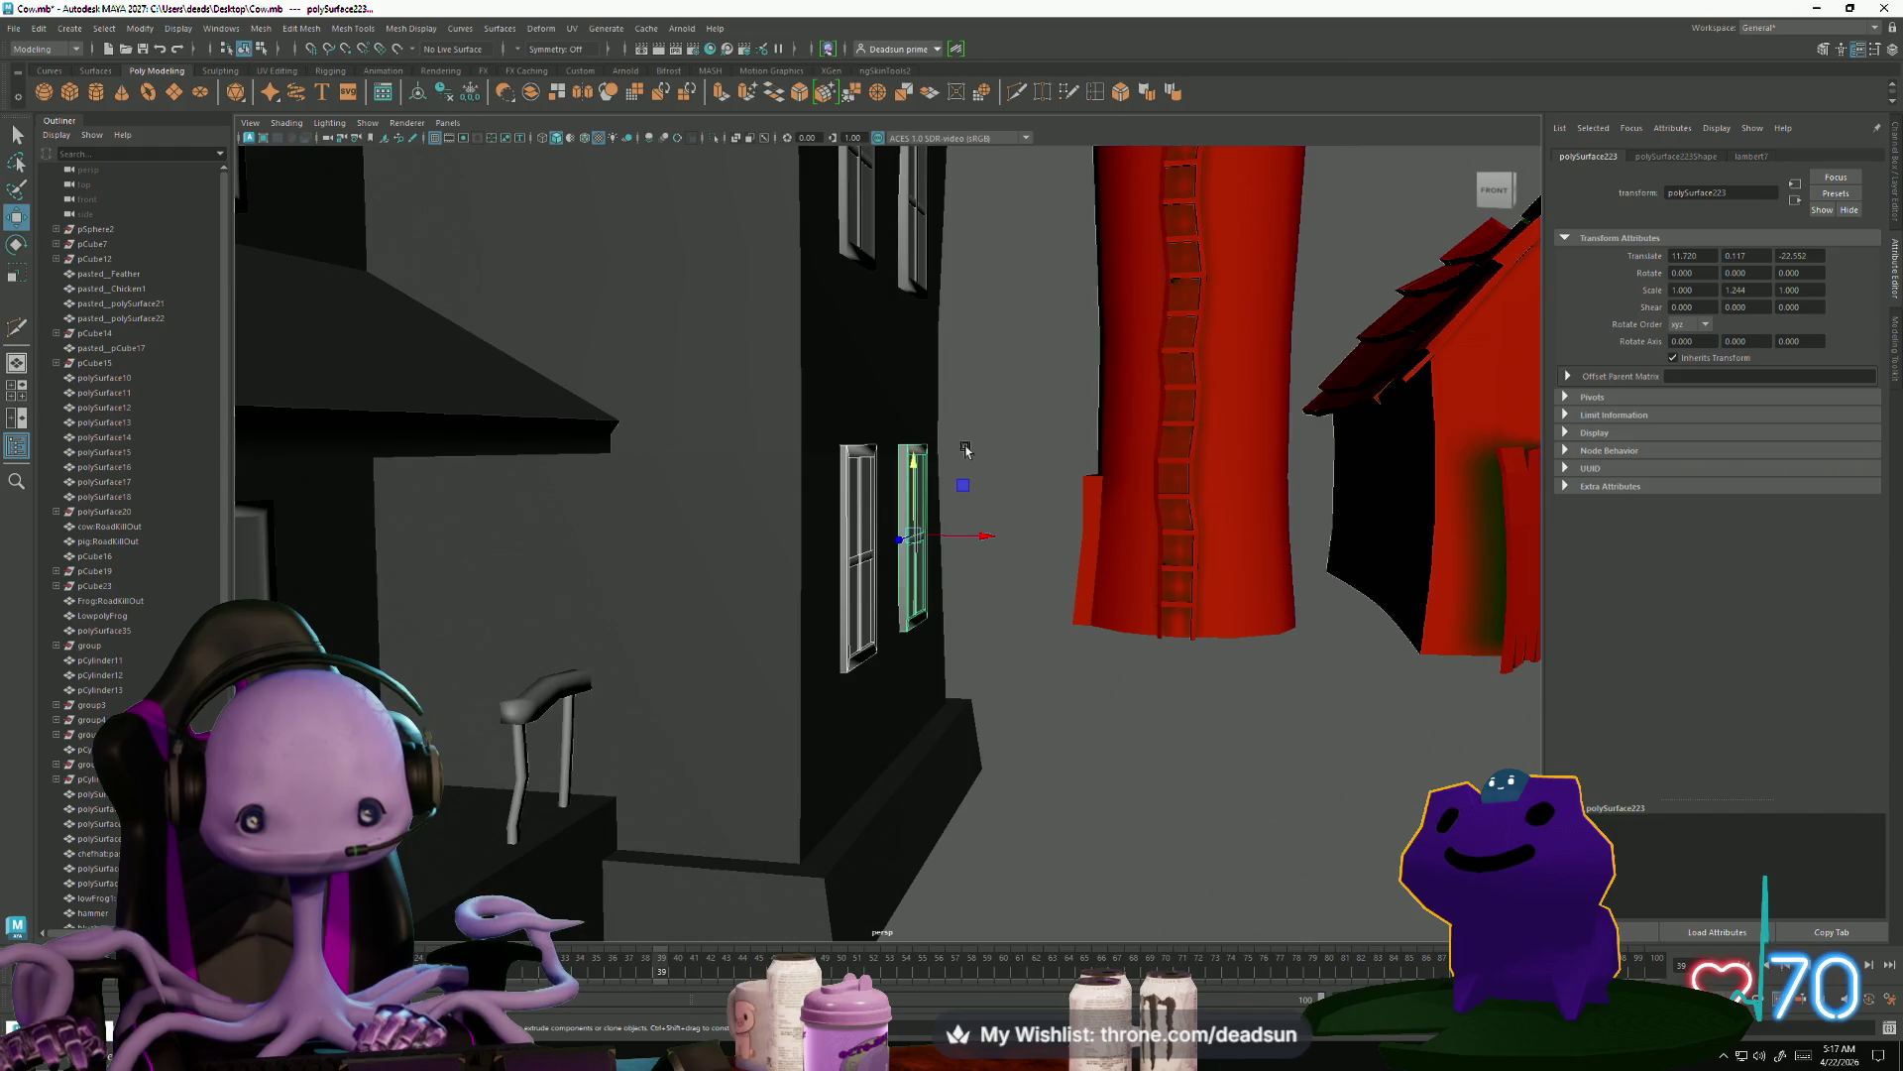
Nudge the lowered gable windows along X and tilt them slightly to match the wall
drag(989, 543, 987, 543)
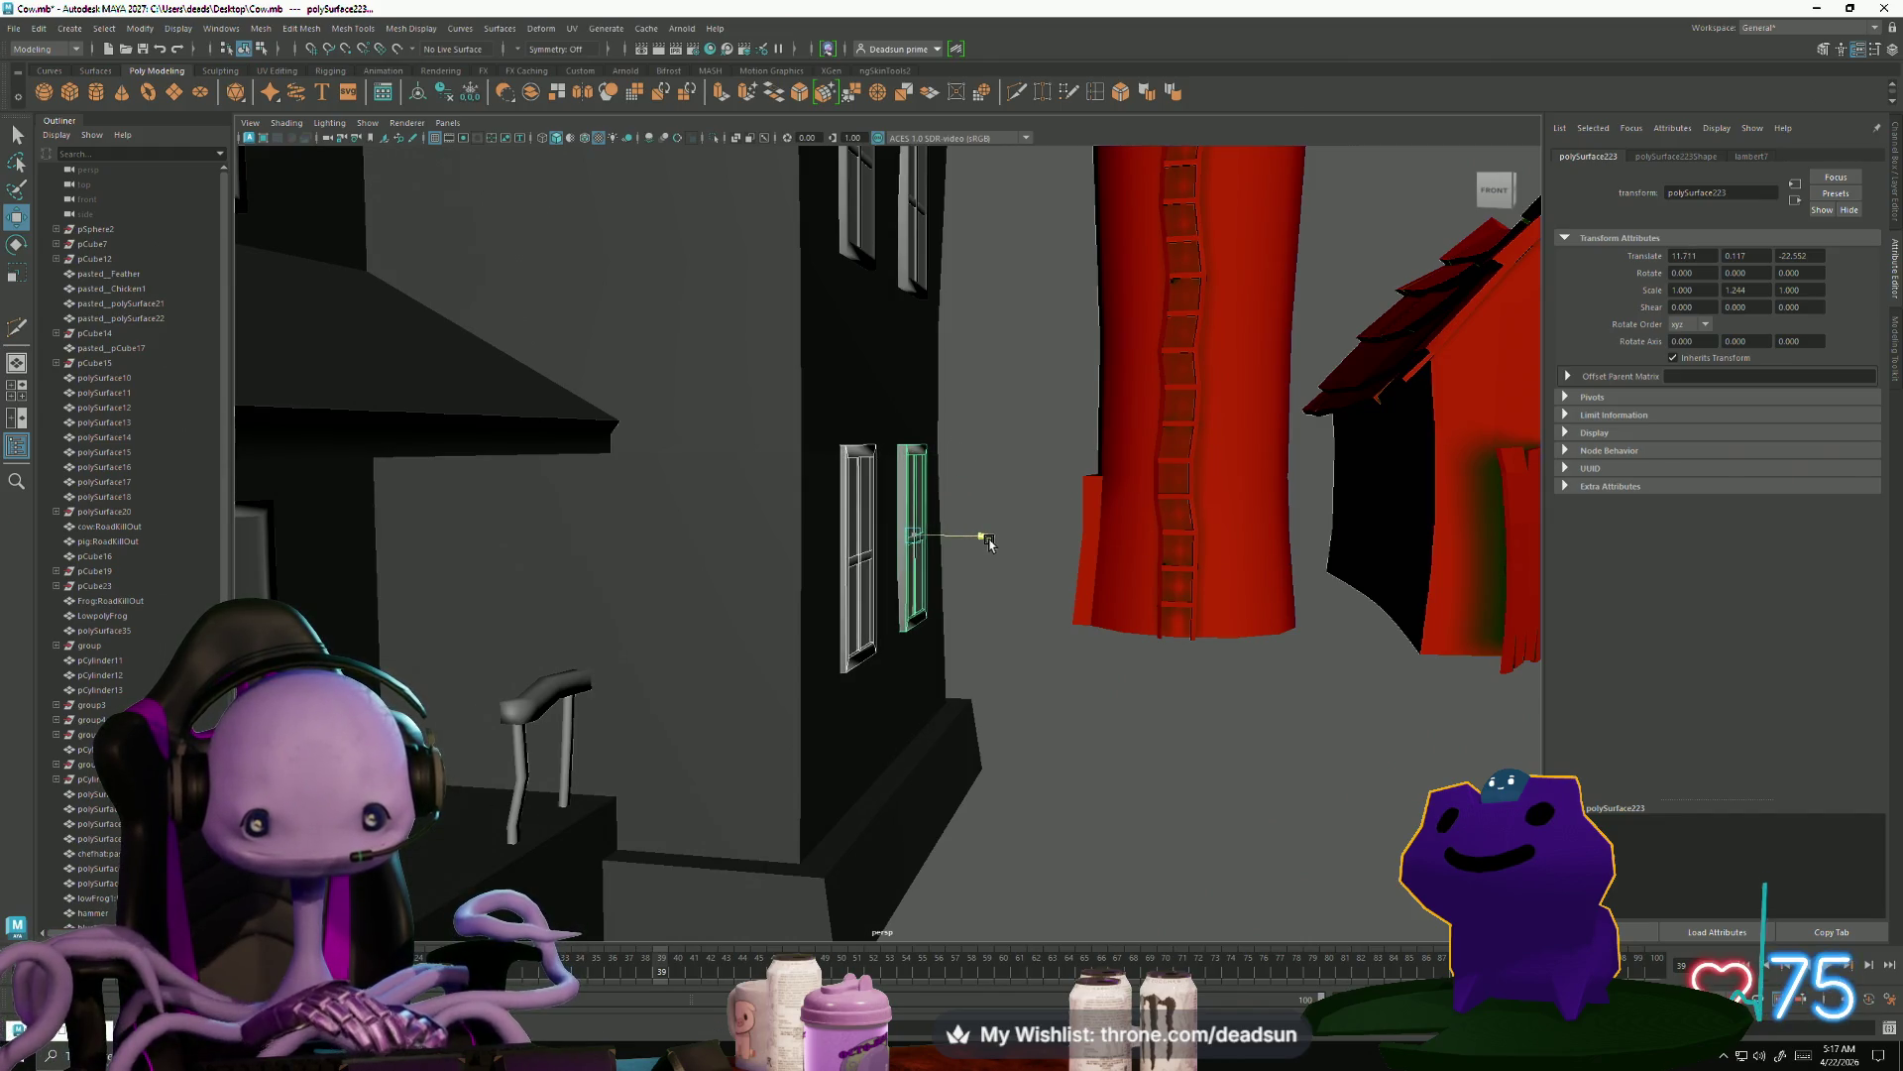
key(e)
drag(970, 508, 973, 510)
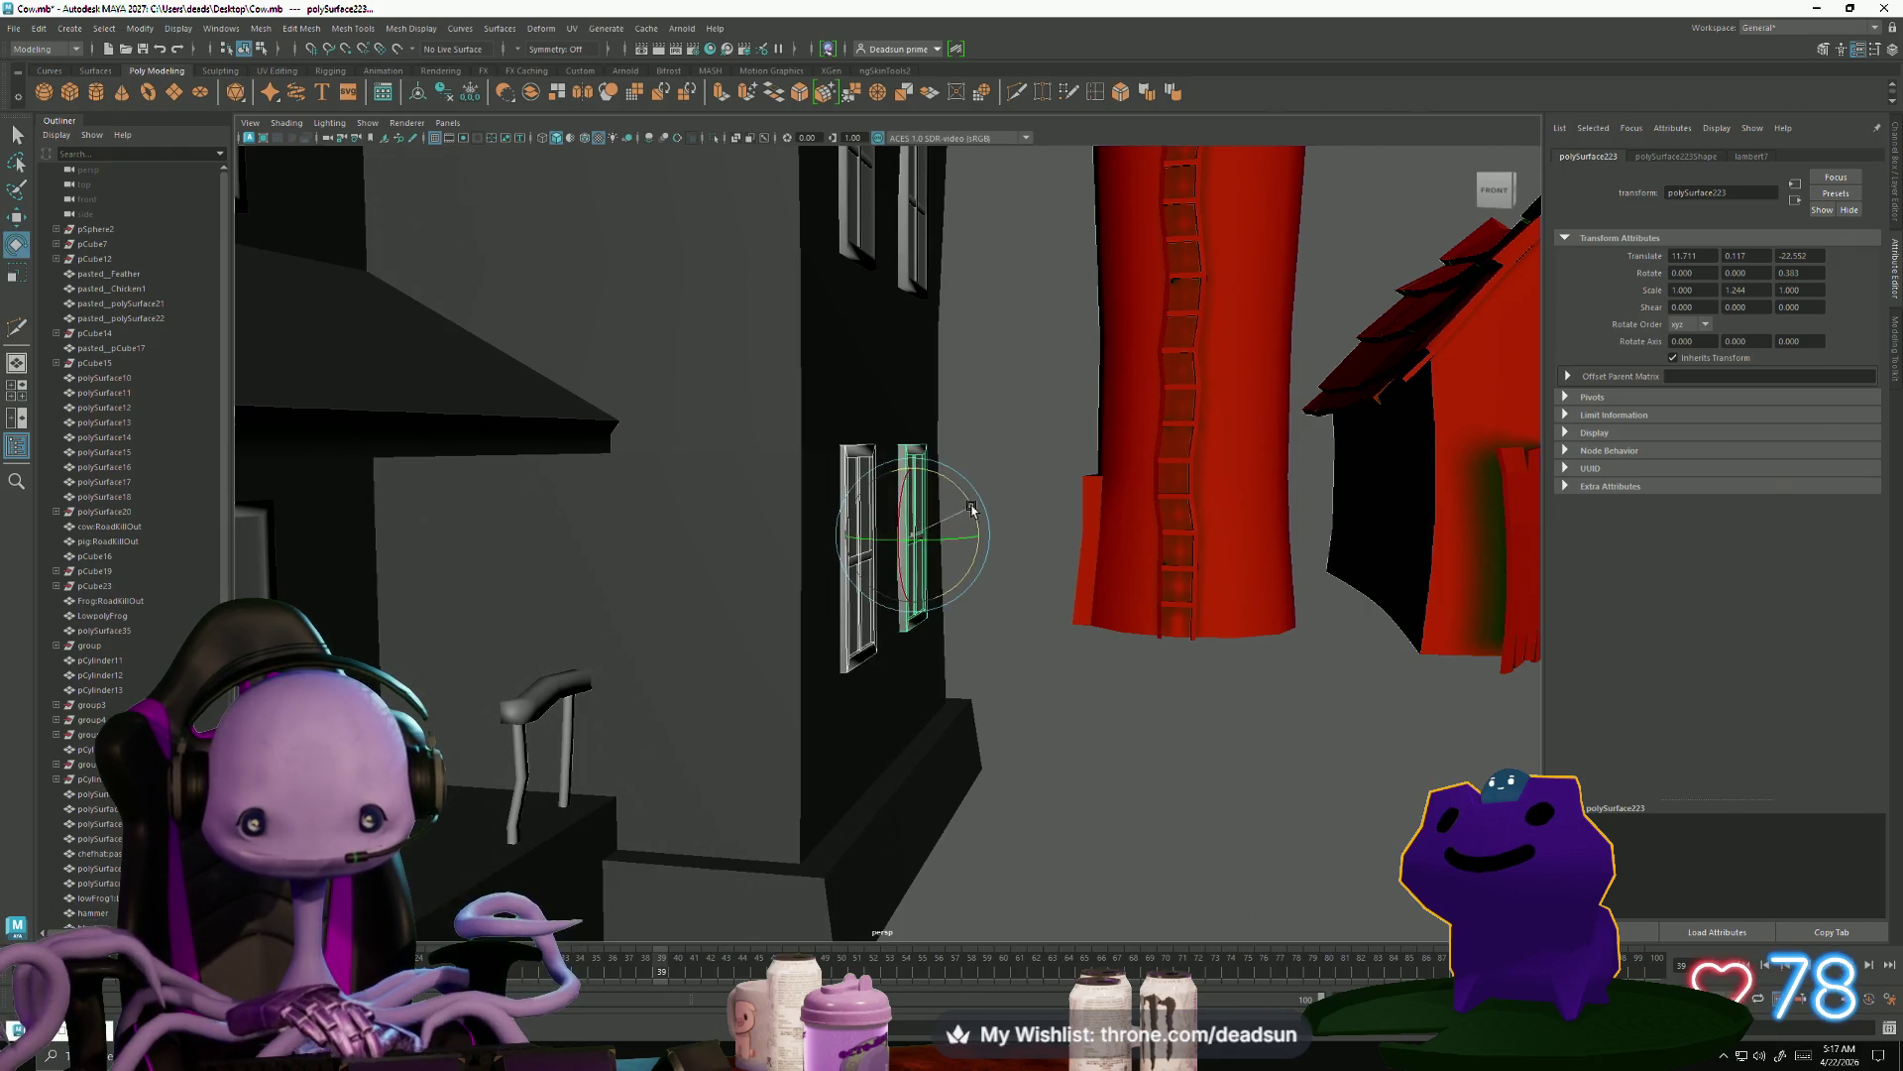
scroll(1048, 674, down, 10)
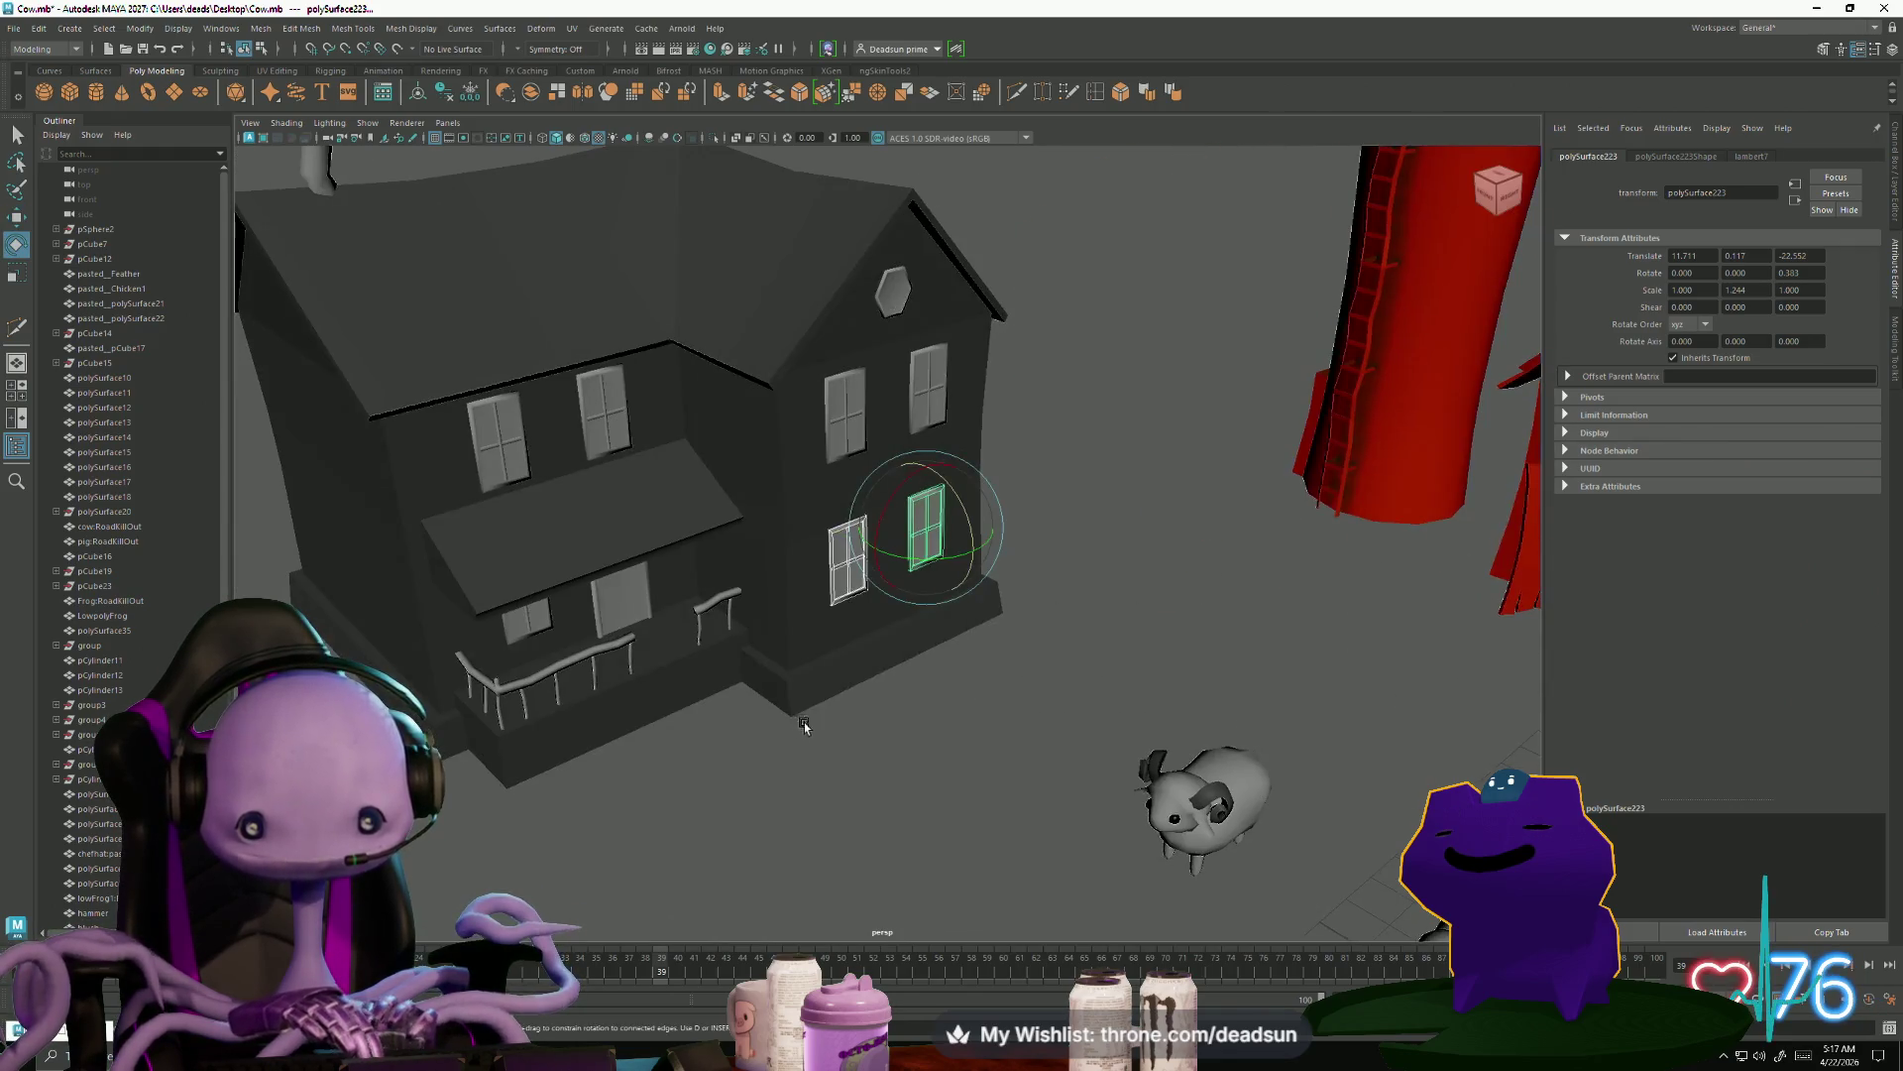
click(594, 748)
mouse_move(669, 742)
alt+mouse_down()
mouse_move(753, 733)
mouse_move(532, 733)
mouse_move(649, 838)
mouse_move(625, 865)
alt+mouse_up()
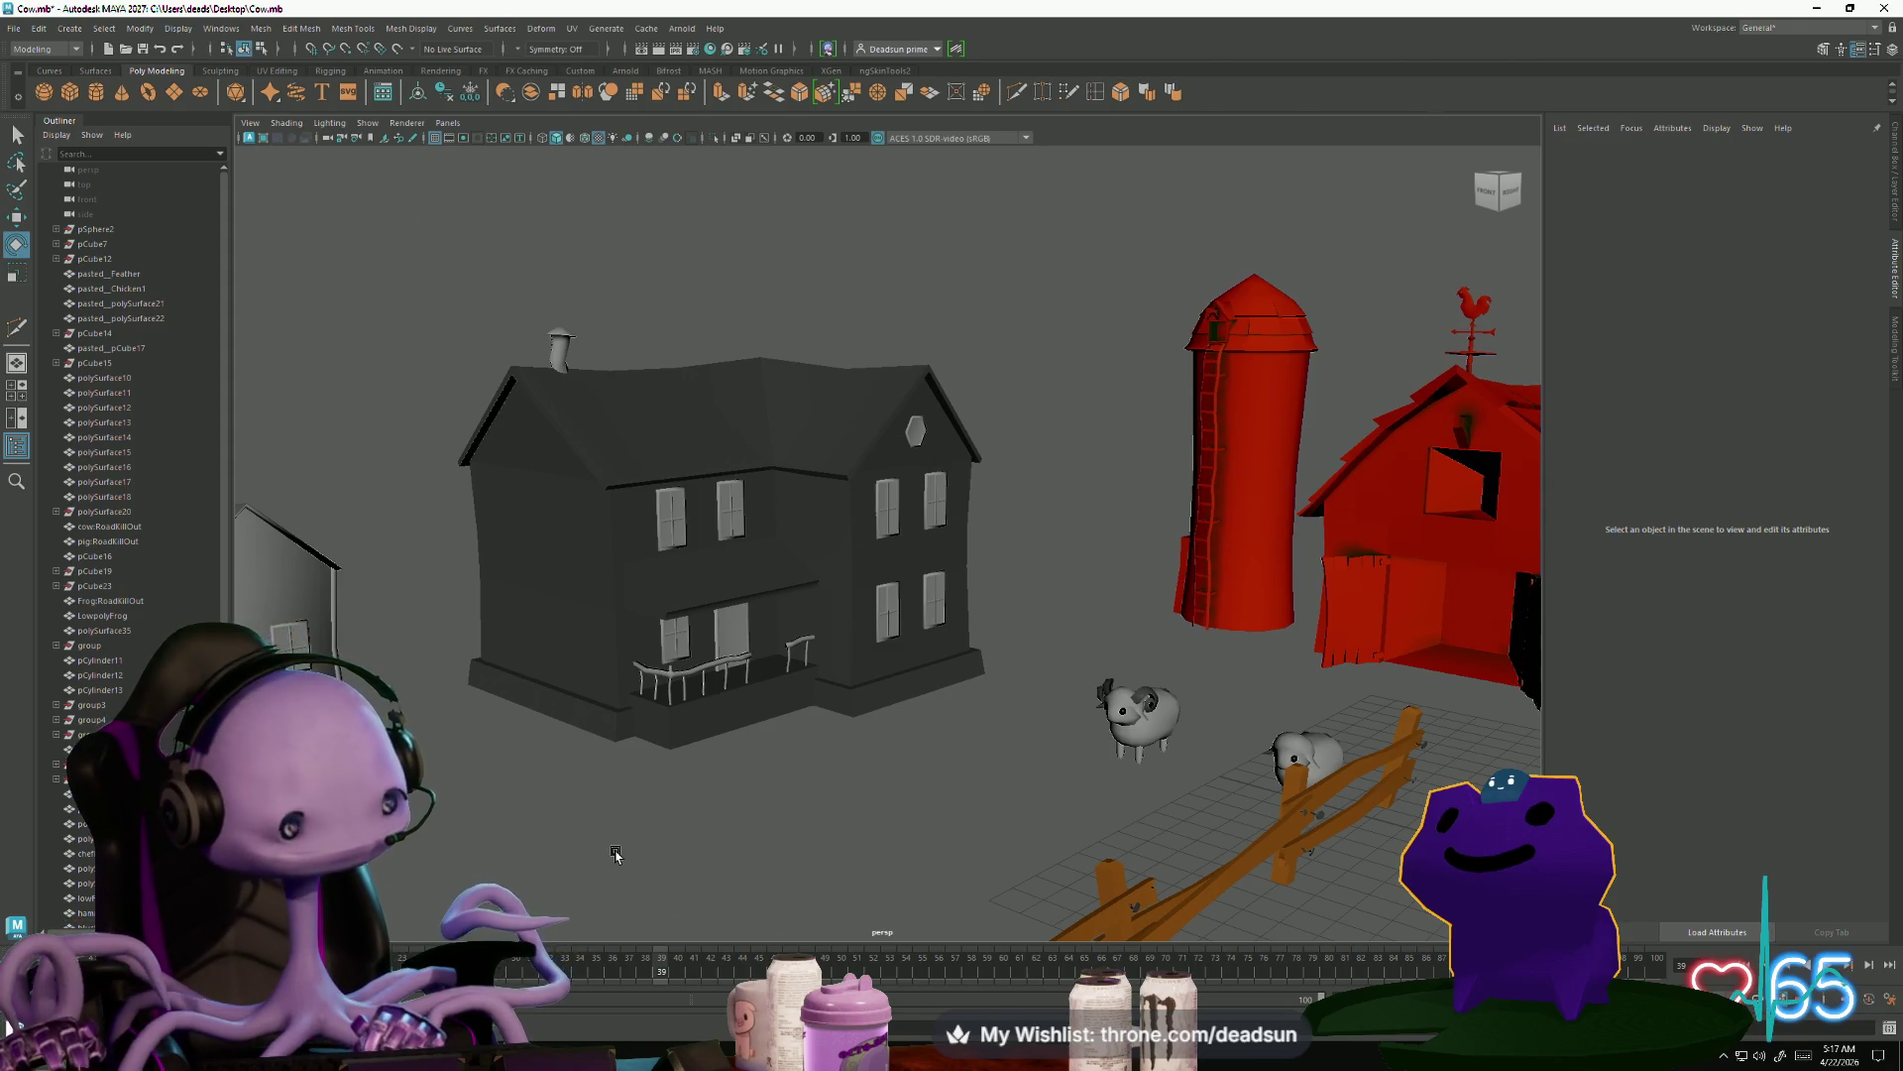
Shrink the farmhouse chimney to about two-thirds size and lower it slightly onto the roof
alt+drag(611, 457, 675, 518)
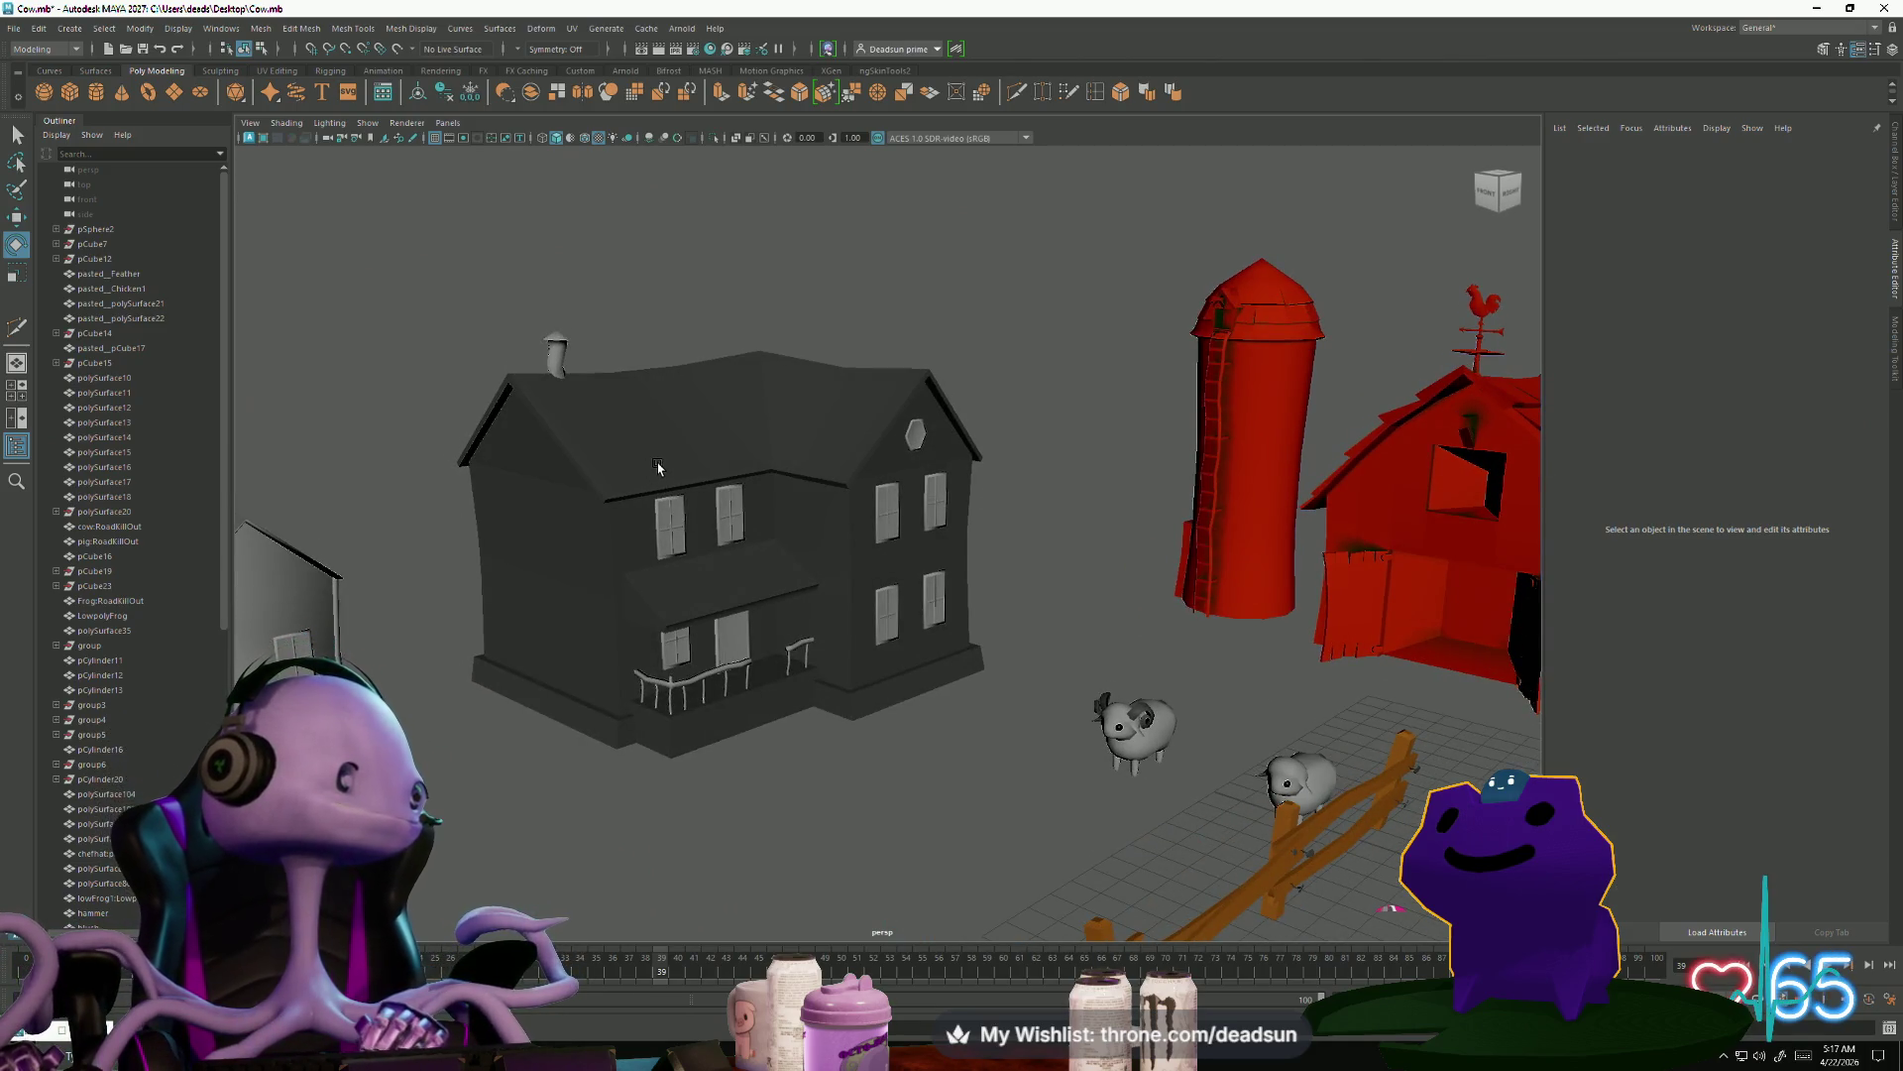
alt+middle_drag(633, 439, 654, 473)
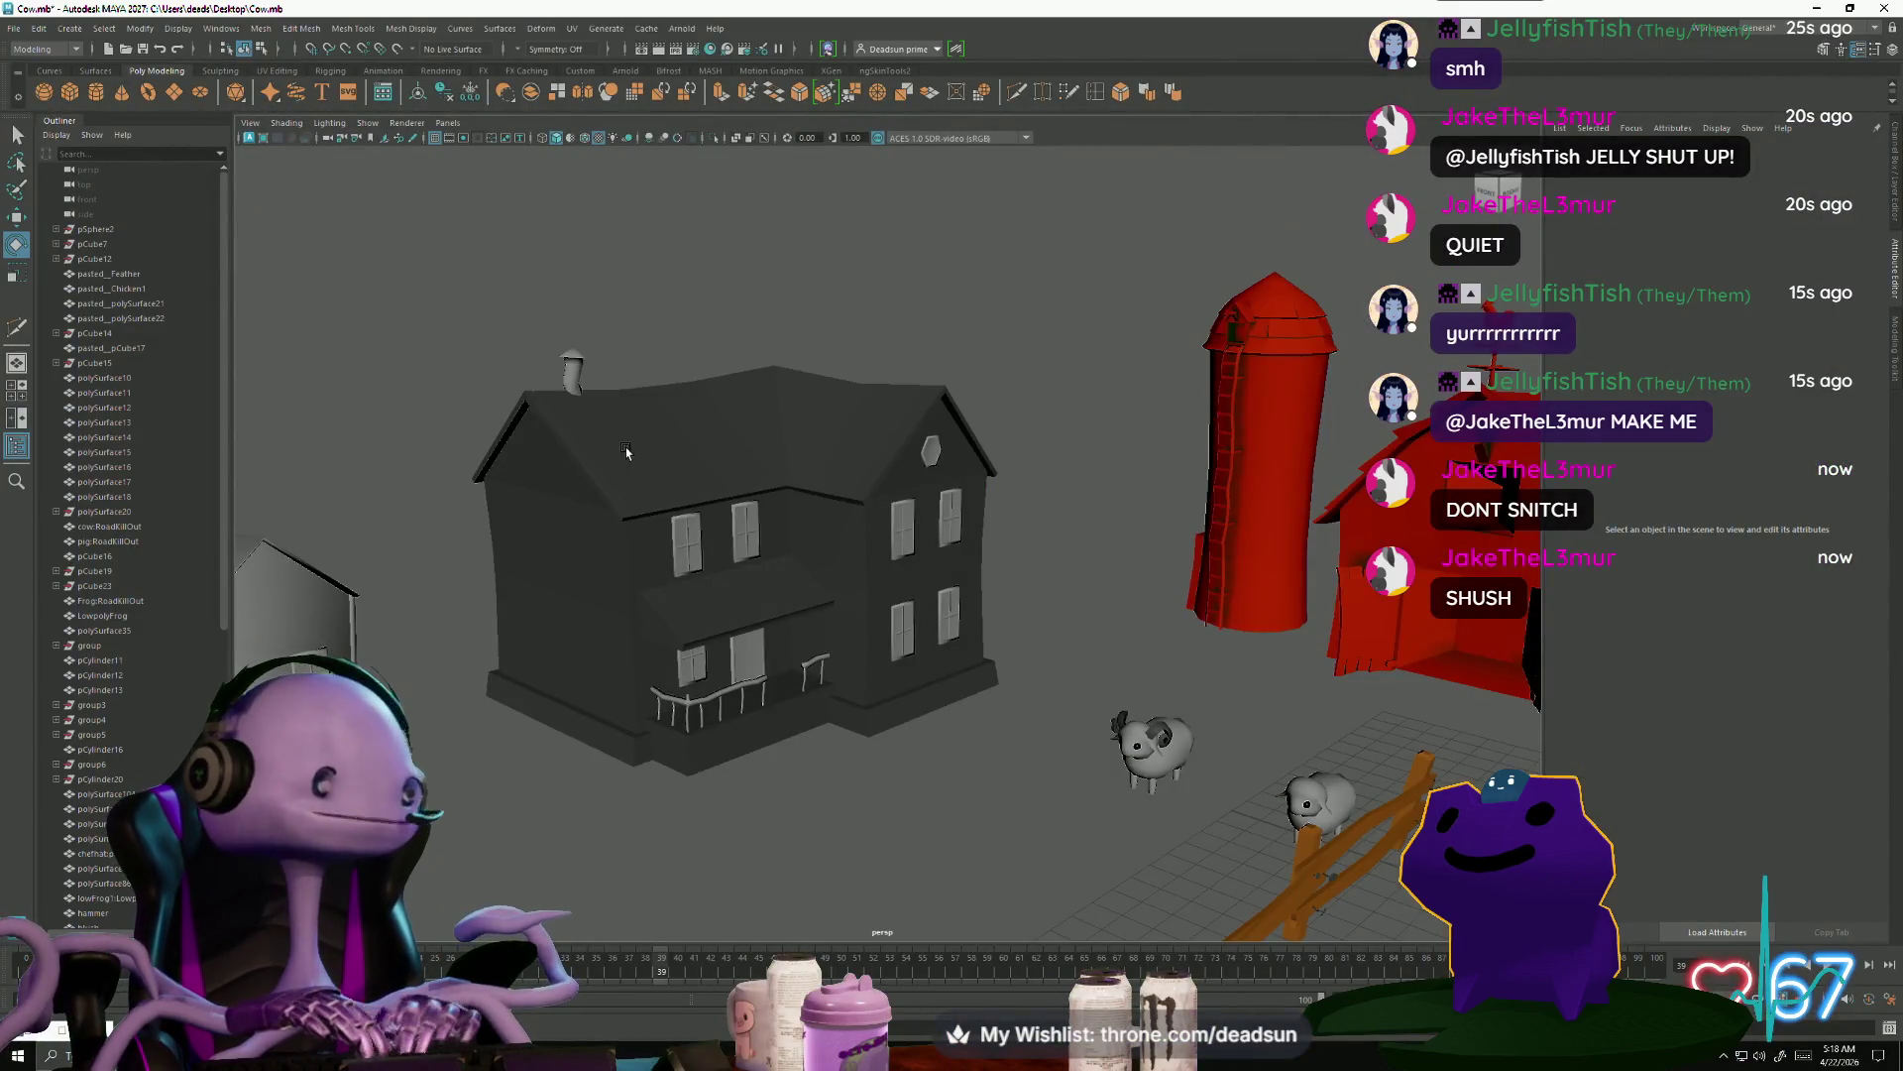
scroll(560, 525, up, 3)
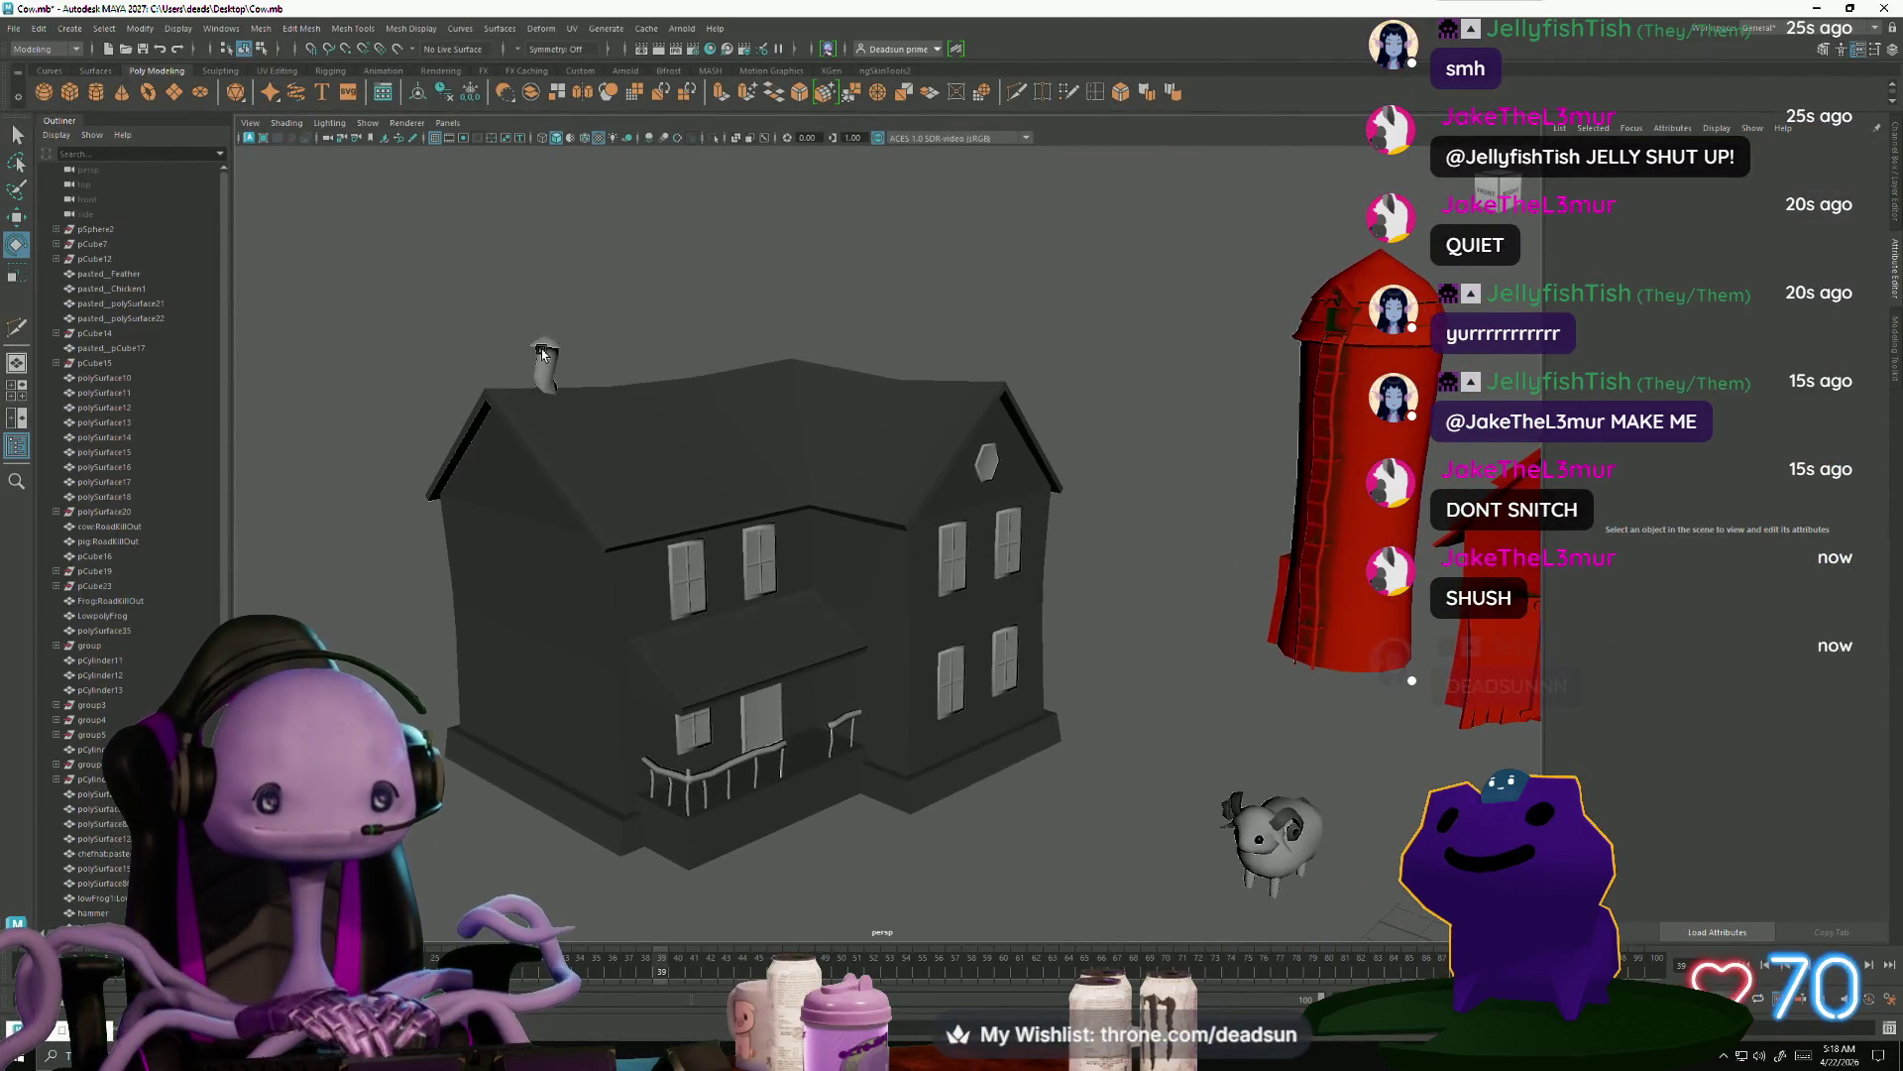
click(550, 362)
key(r)
drag(551, 362, 544, 329)
key(w)
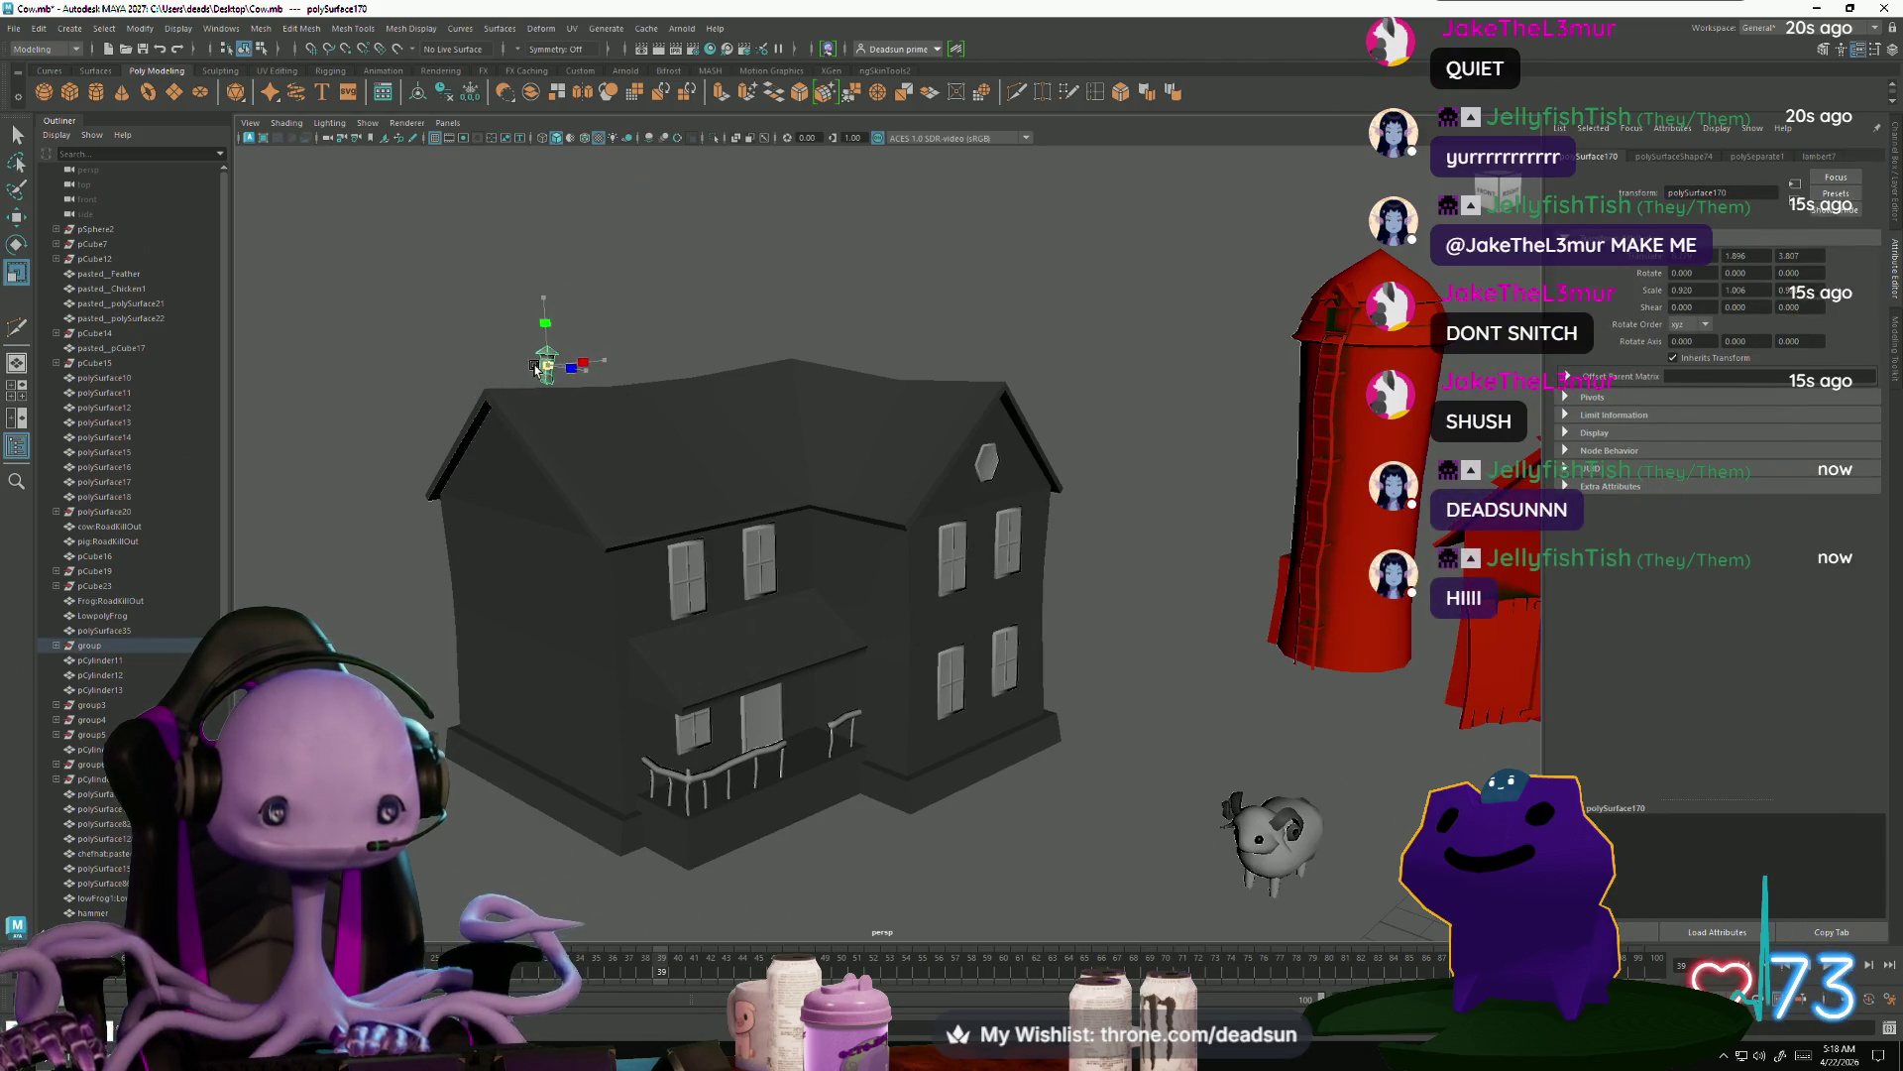
drag(543, 296, 545, 300)
Orbit around the farm scene and frame the red barn for a close front view
click(672, 302)
mouse_move(672, 302)
alt+mouse_down()
mouse_move(623, 630)
mouse_move(496, 593)
alt+mouse_up()
scroll(497, 593, down, 3)
click(1210, 505)
key(f)
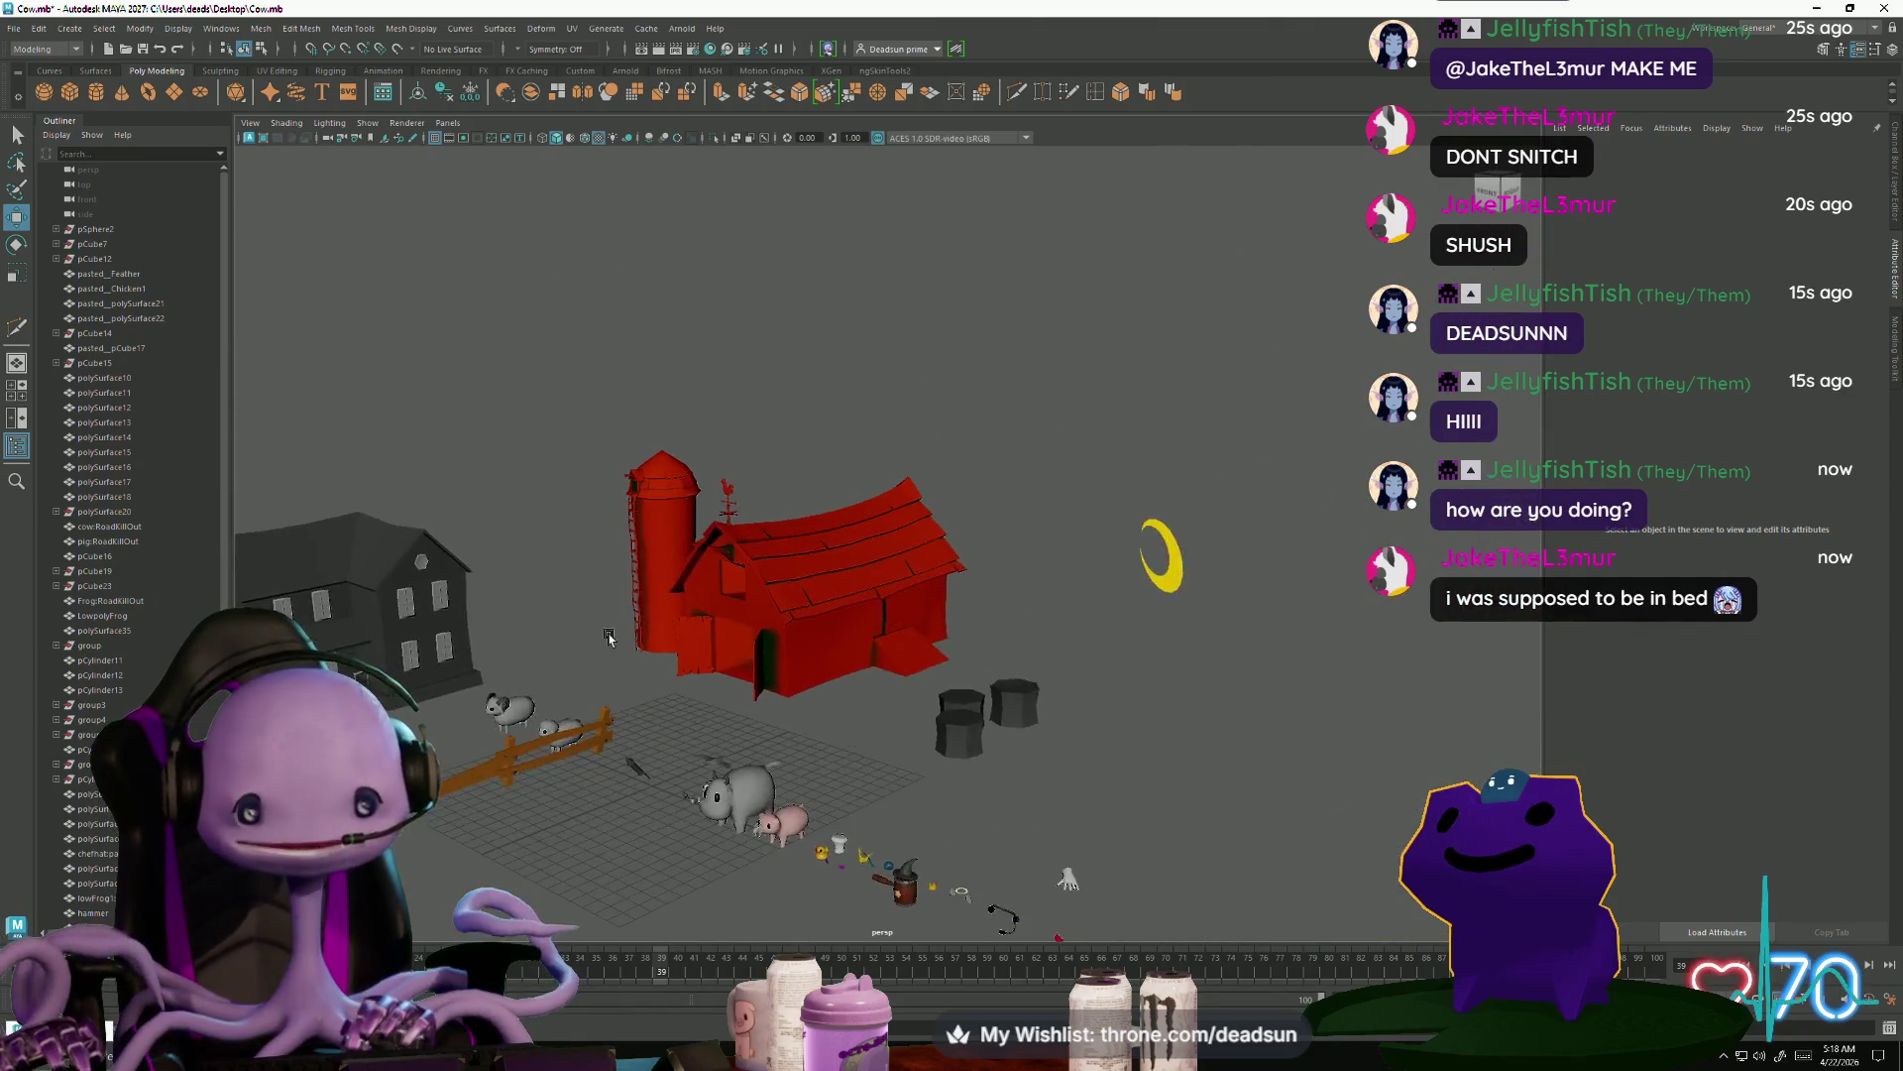
mouse_move(778, 788)
alt+mouse_down()
mouse_move(975, 870)
mouse_move(1143, 858)
mouse_move(926, 769)
mouse_move(888, 787)
mouse_move(741, 763)
mouse_move(507, 770)
mouse_move(667, 866)
mouse_move(659, 786)
mouse_move(826, 808)
mouse_move(638, 713)
mouse_move(723, 693)
mouse_move(833, 777)
mouse_move(790, 819)
mouse_move(739, 777)
mouse_move(892, 786)
mouse_move(680, 680)
mouse_move(638, 710)
mouse_move(704, 694)
mouse_move(442, 700)
mouse_move(508, 725)
alt+mouse_up()
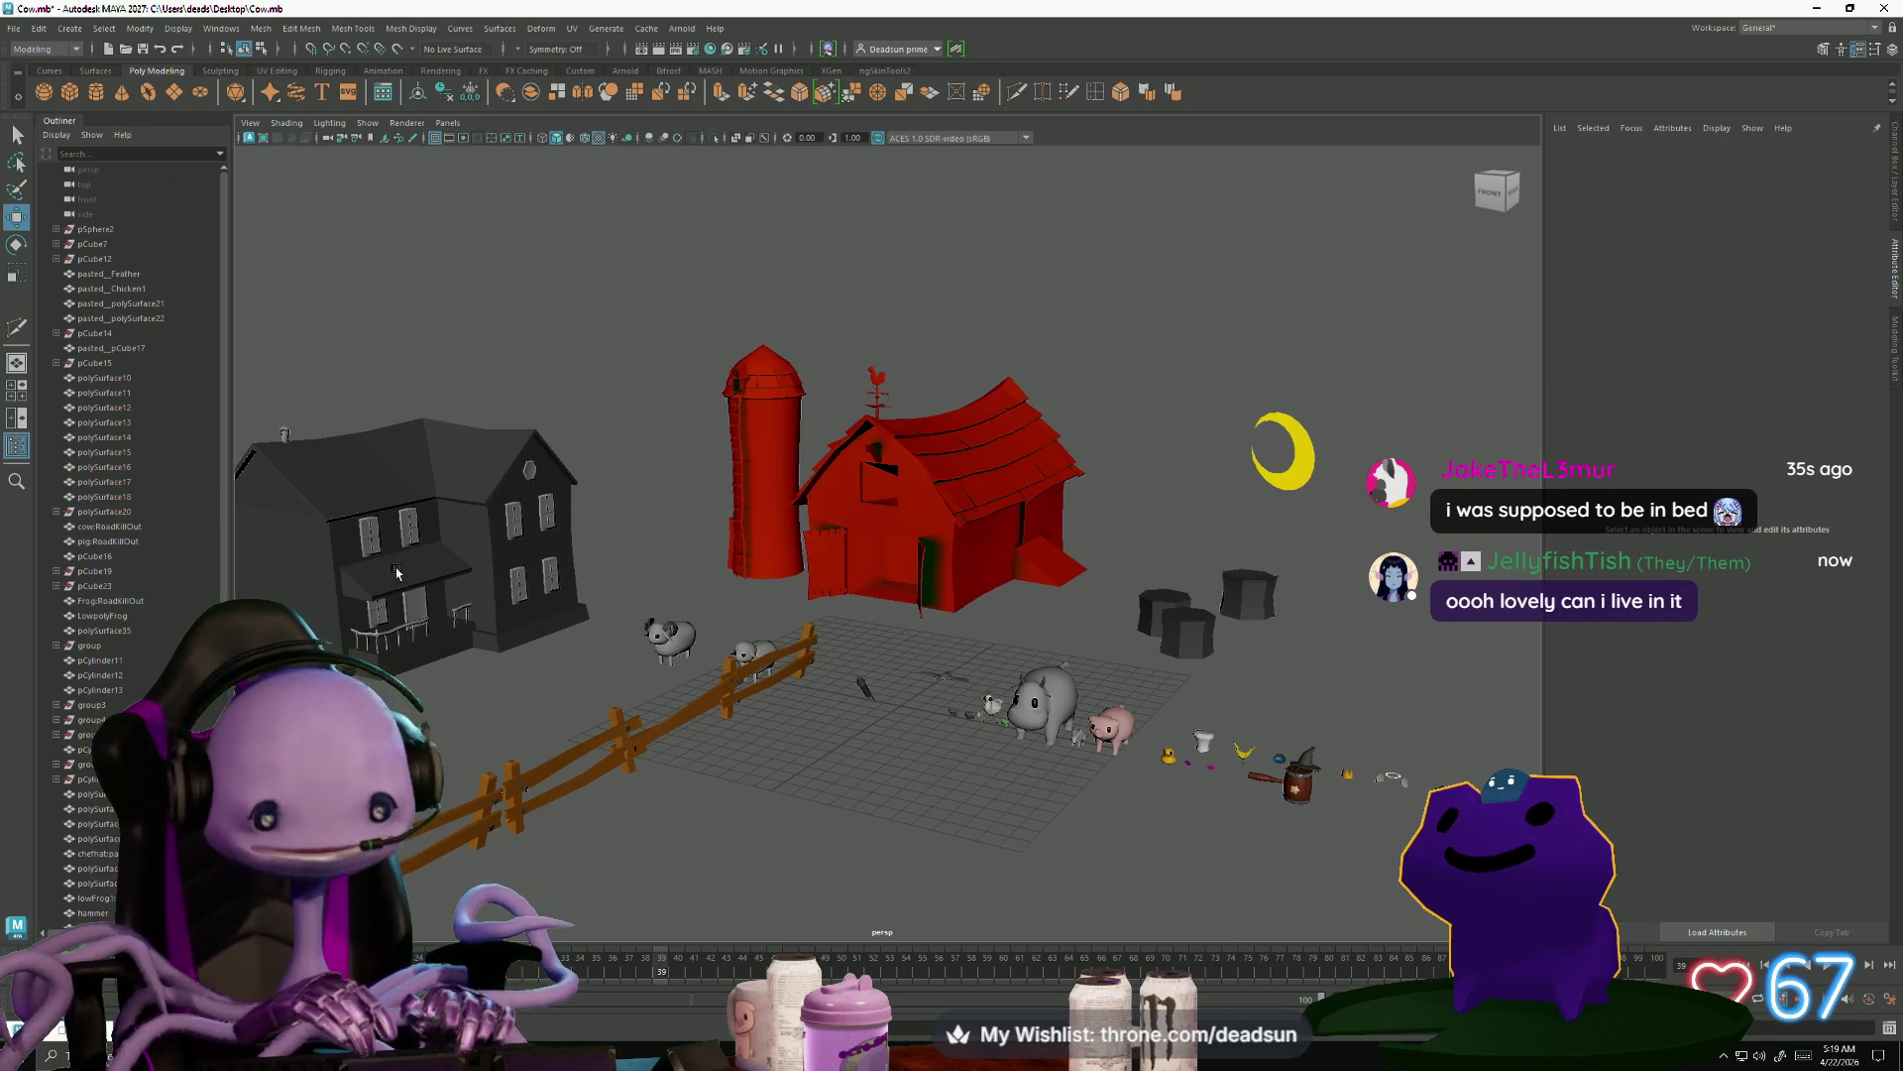
alt+drag(431, 575, 654, 709)
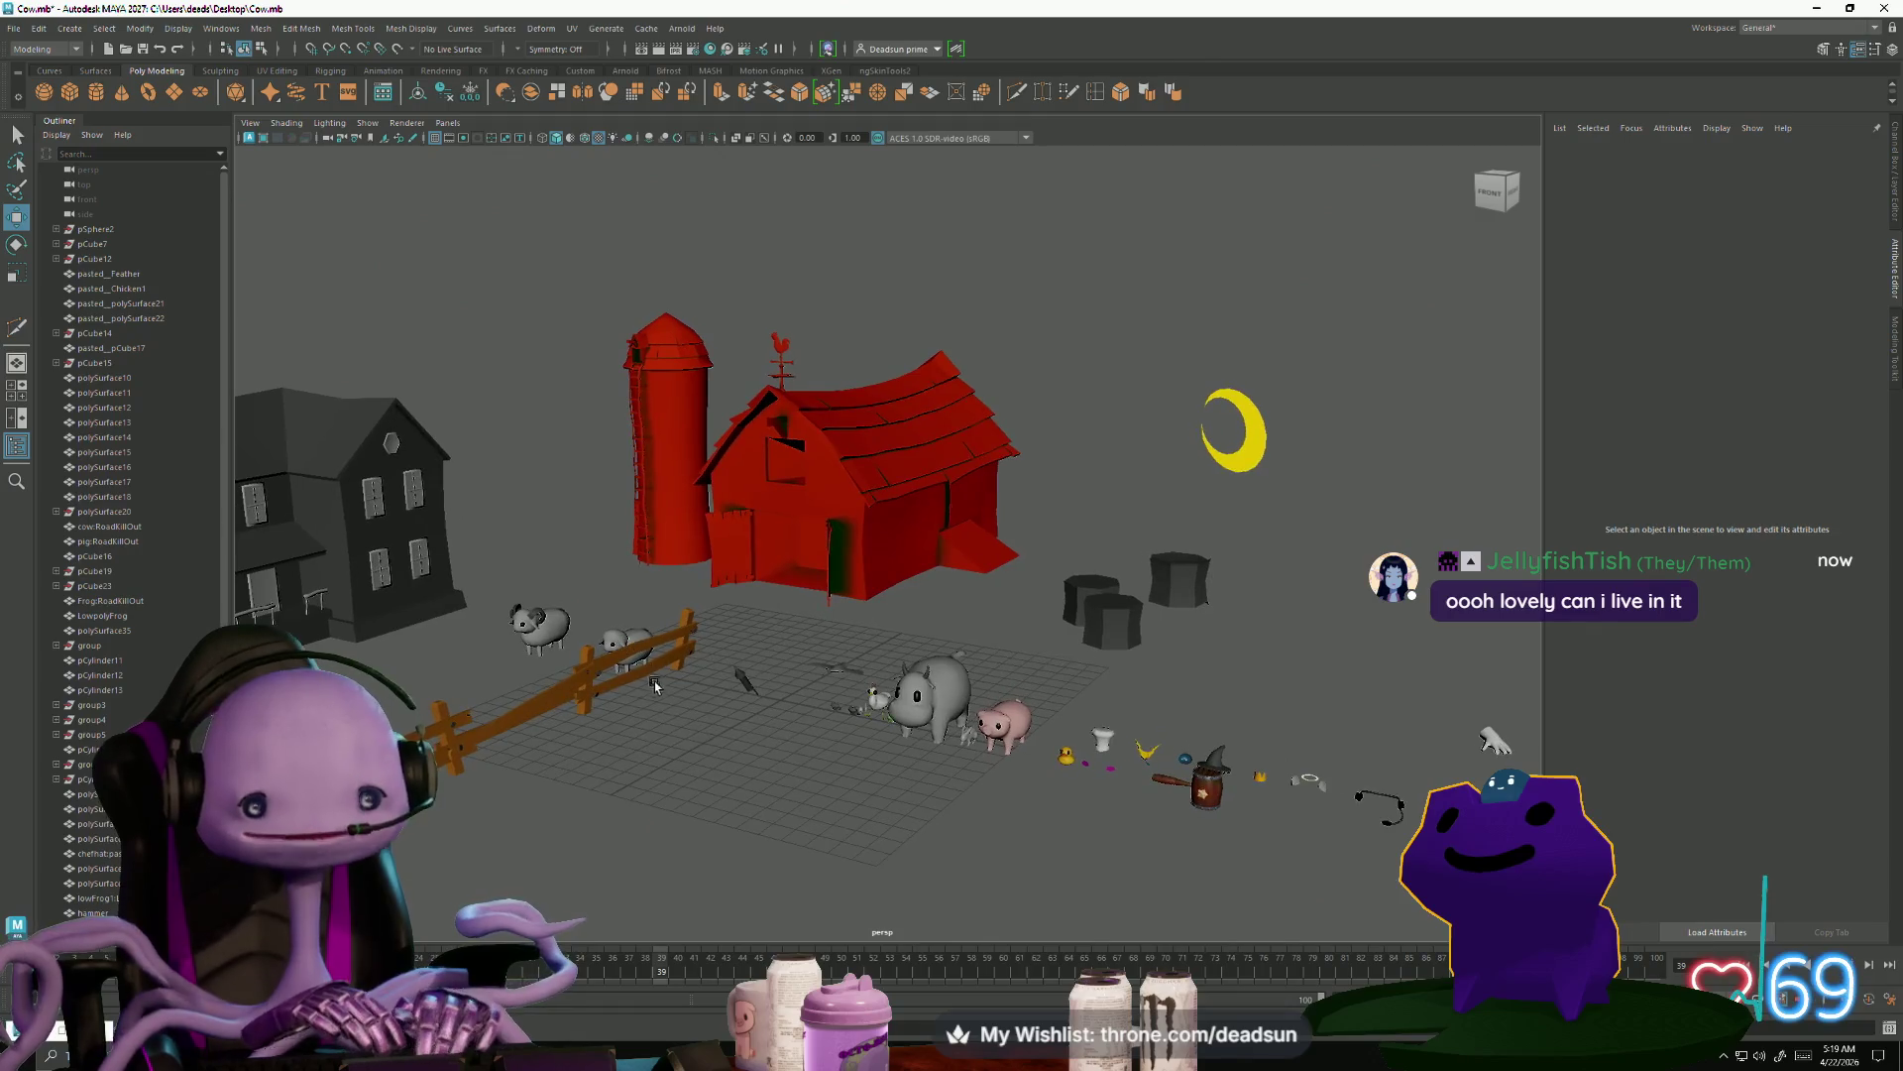
key(alt+Tab)
In the alien file, select the alien's body, eyes and mouth together
click(811, 550)
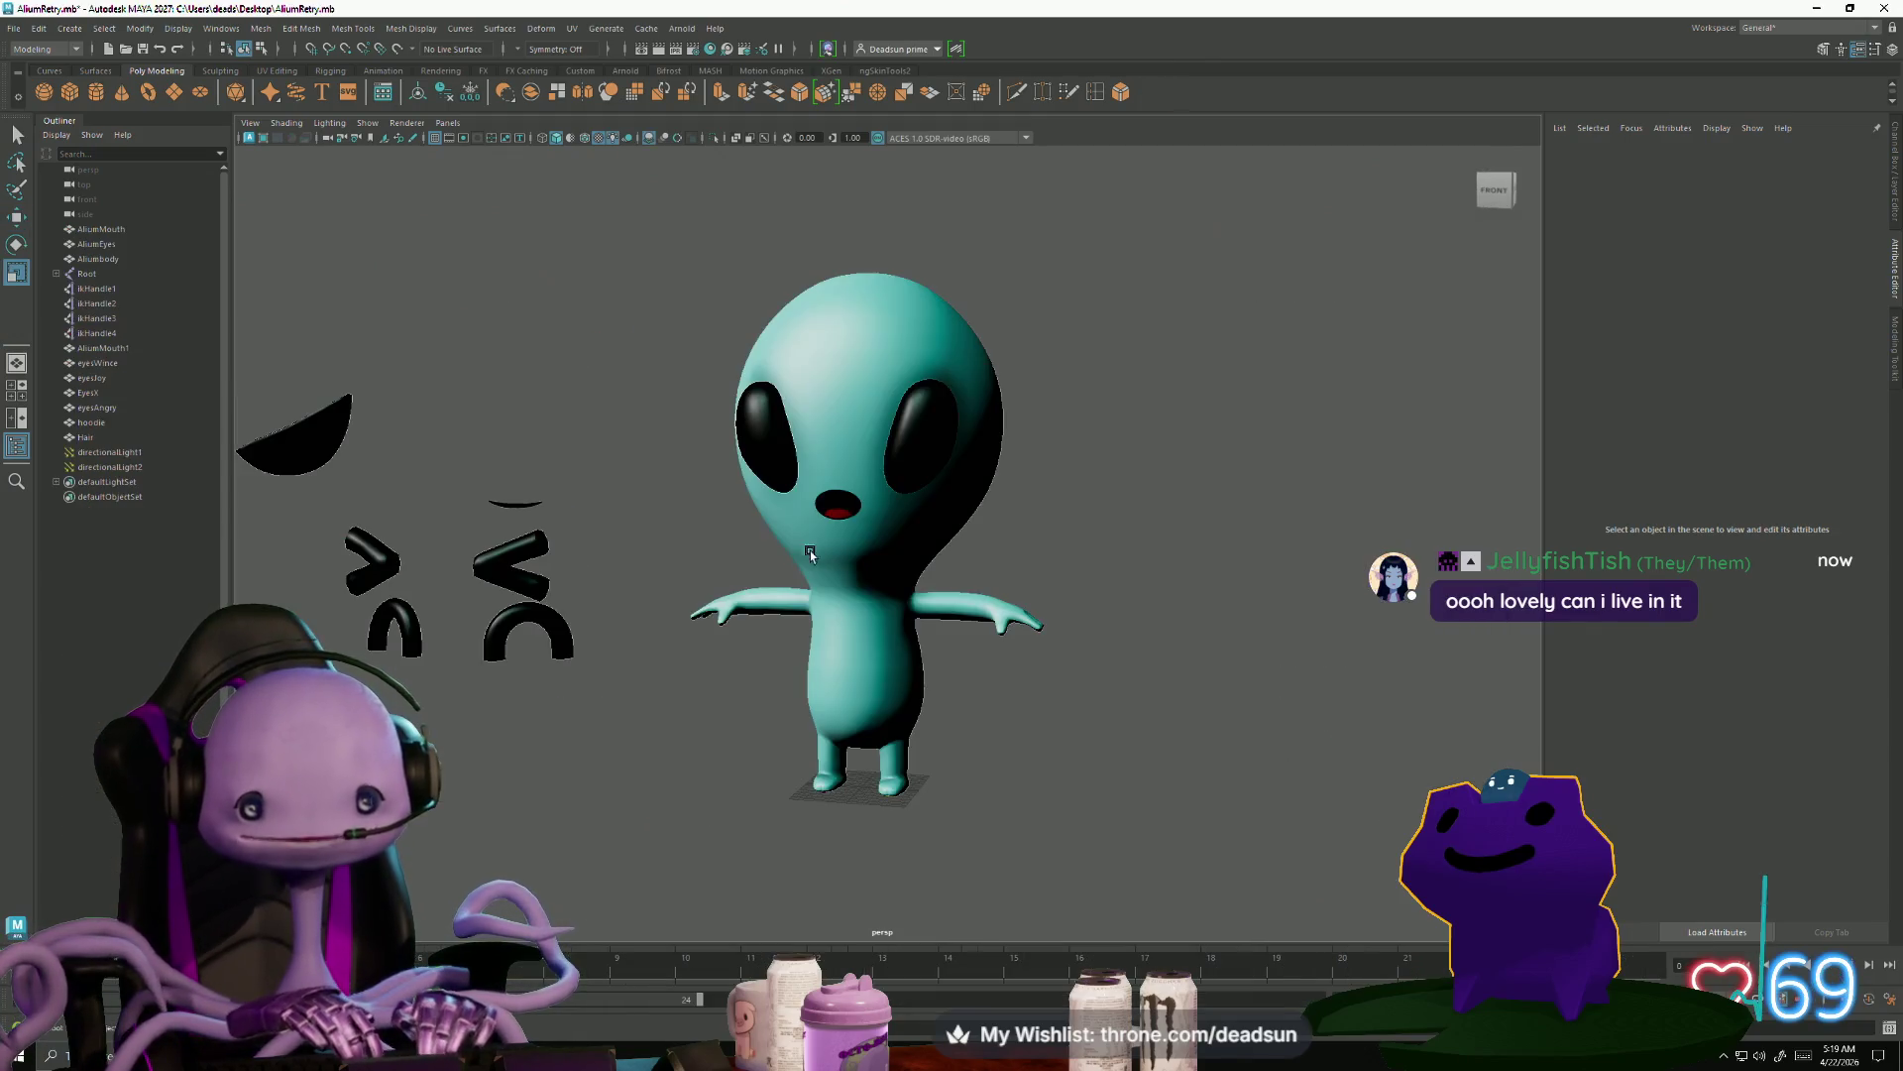
click(898, 611)
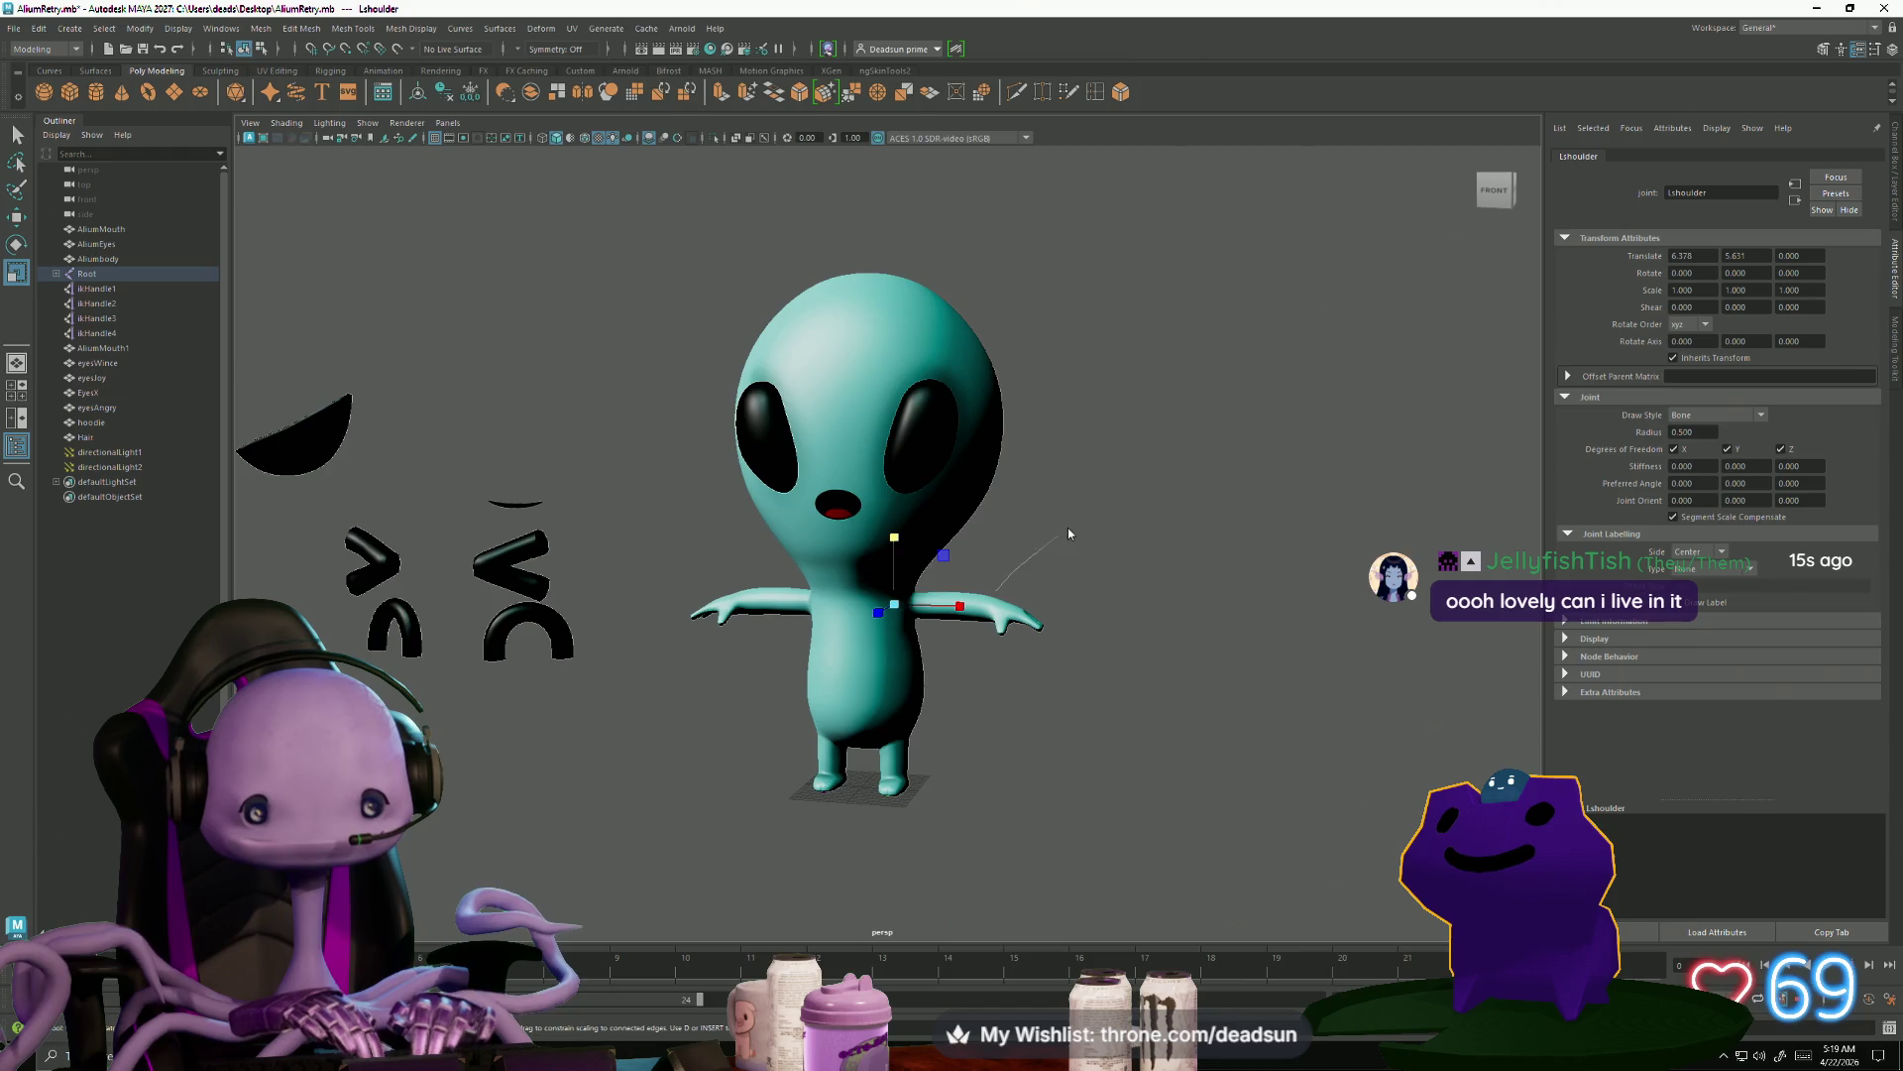
right_drag(897, 540, 992, 473)
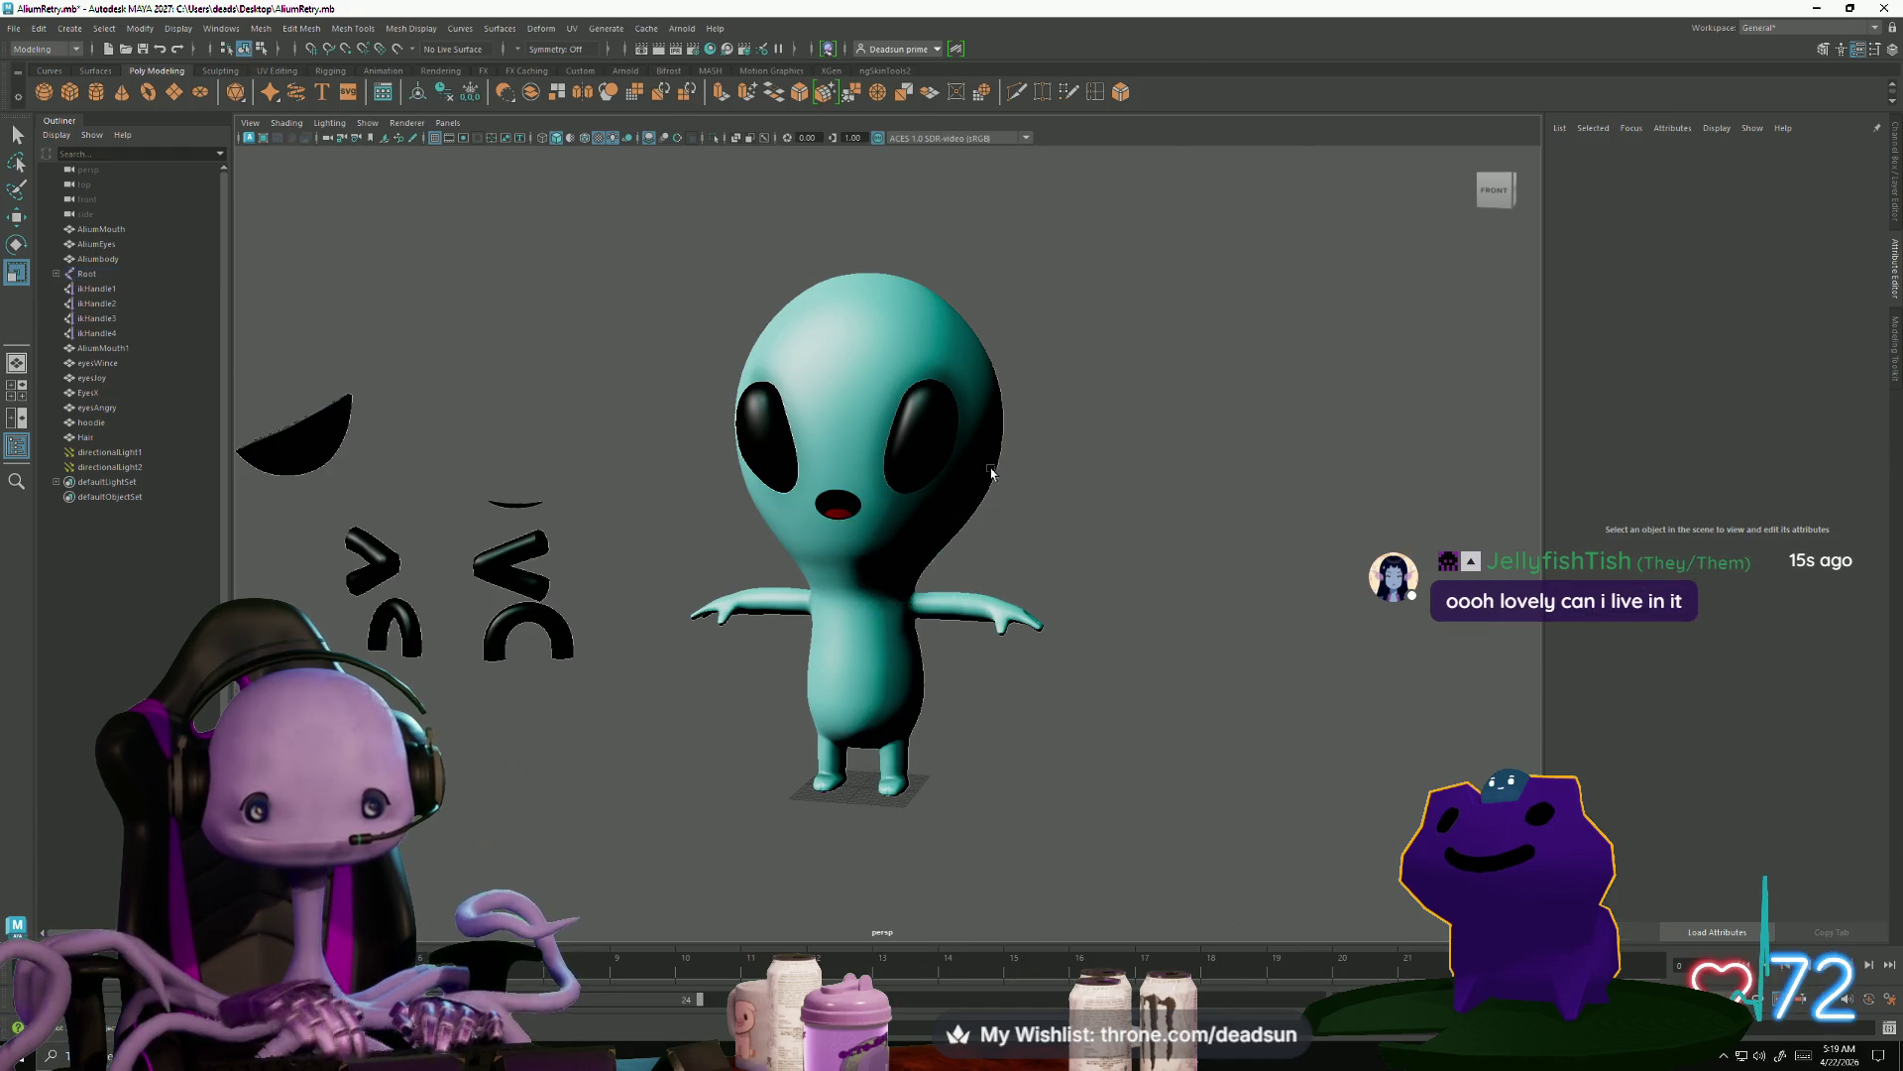
click(991, 473)
shift+click(840, 460)
ctrl+click(820, 507)
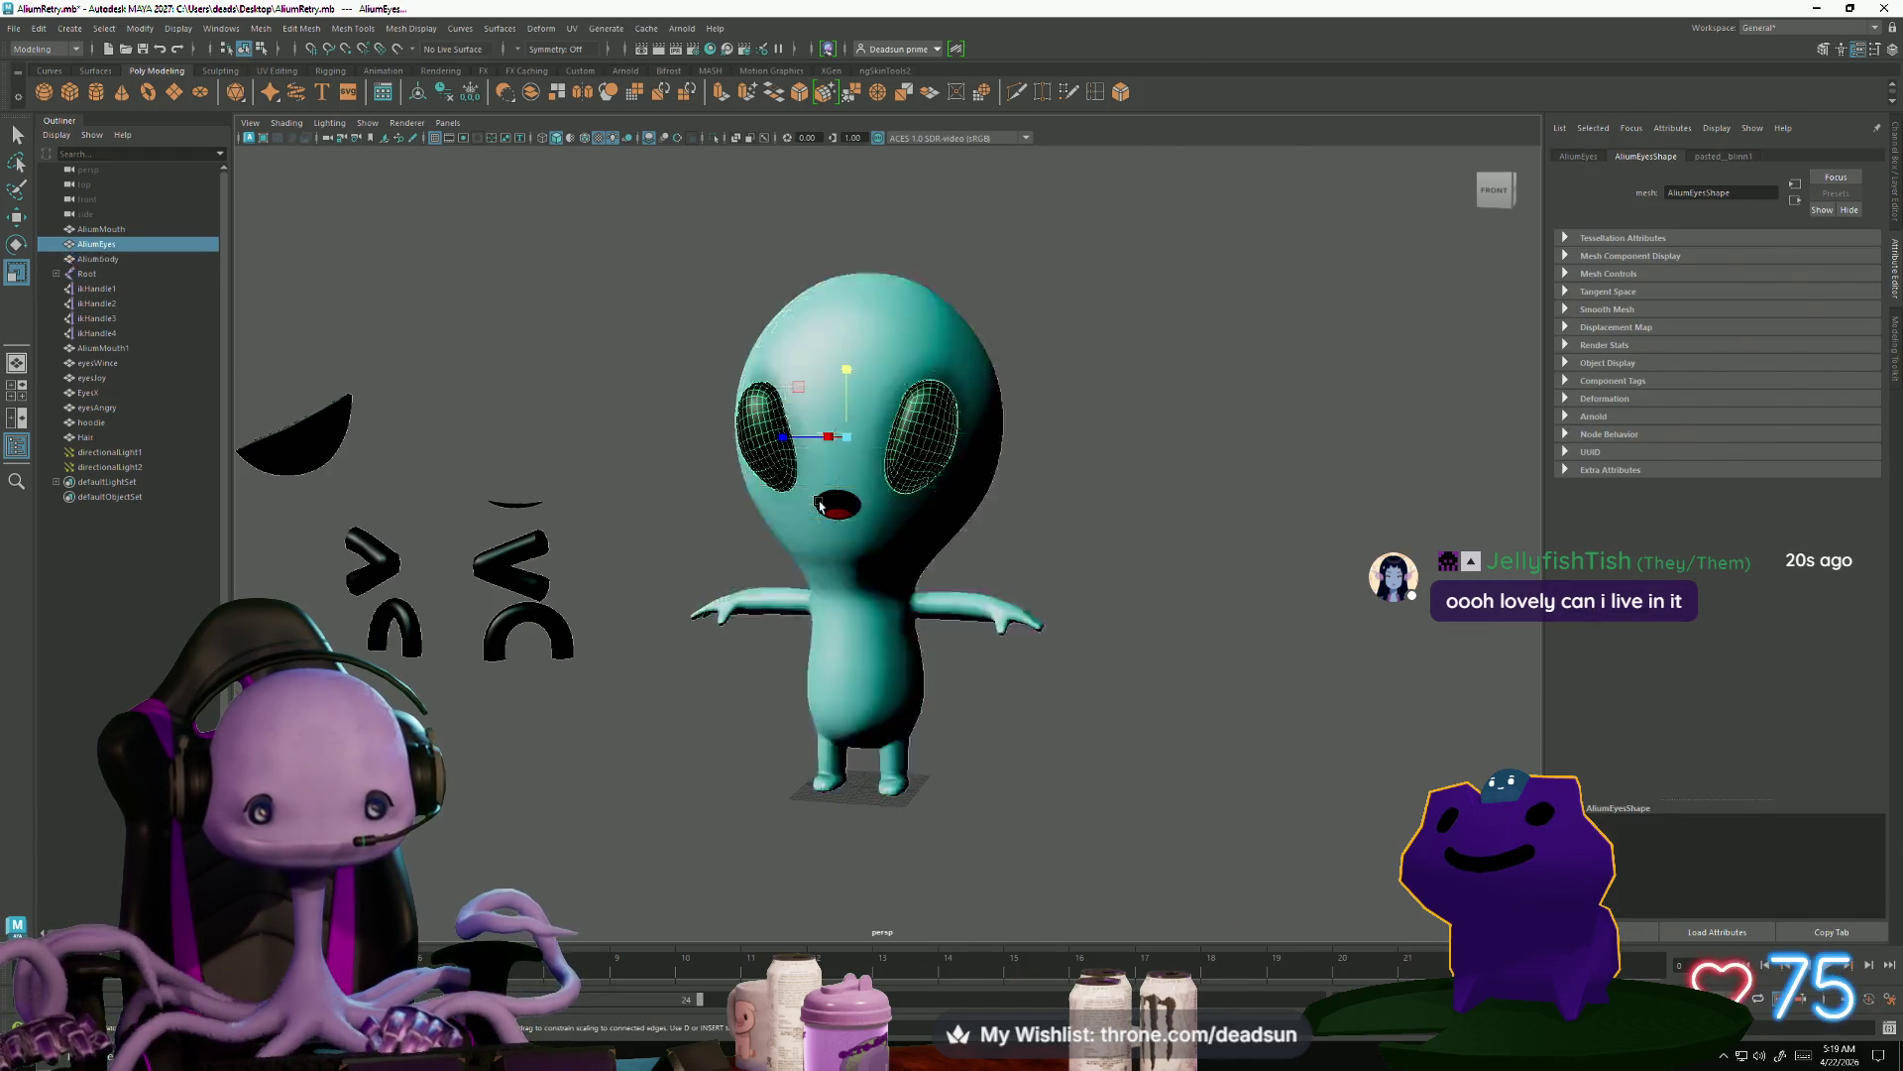
shift+click(816, 507)
alt+drag(816, 506, 783, 523)
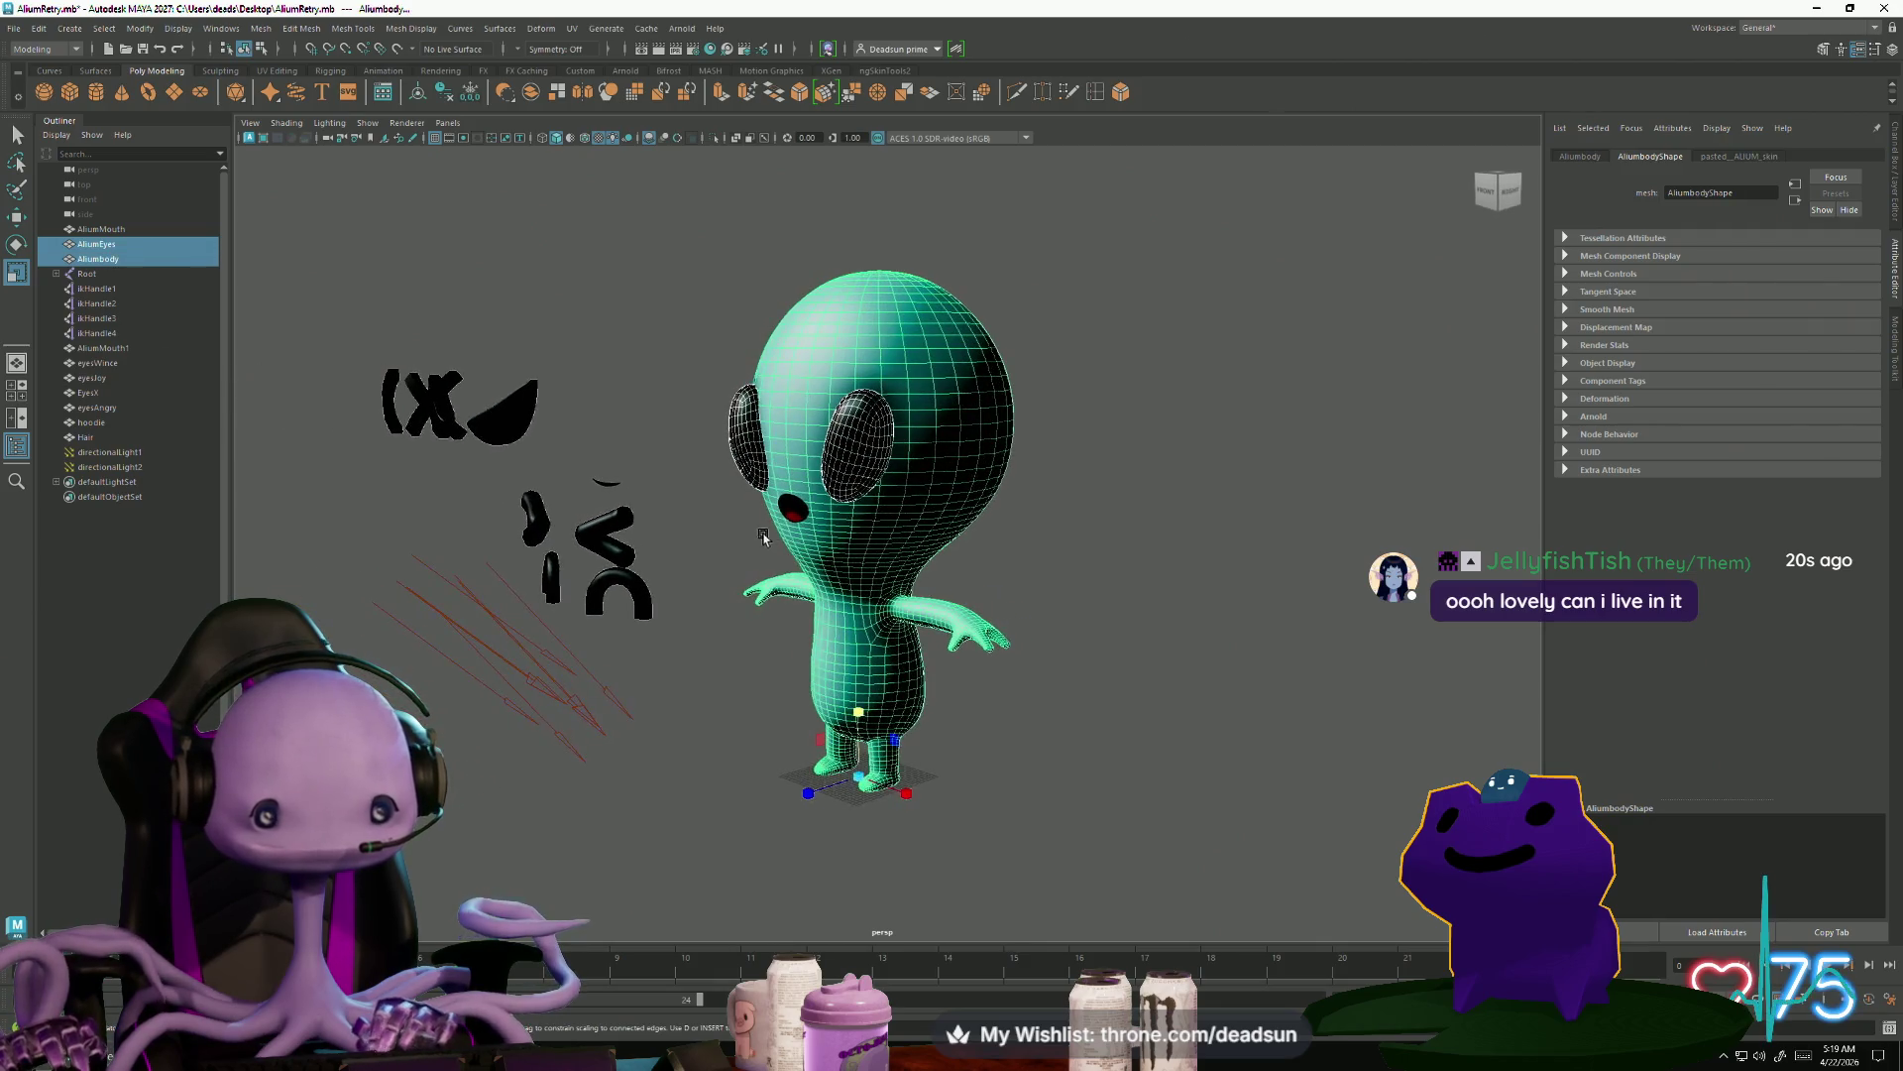
shift+click(780, 526)
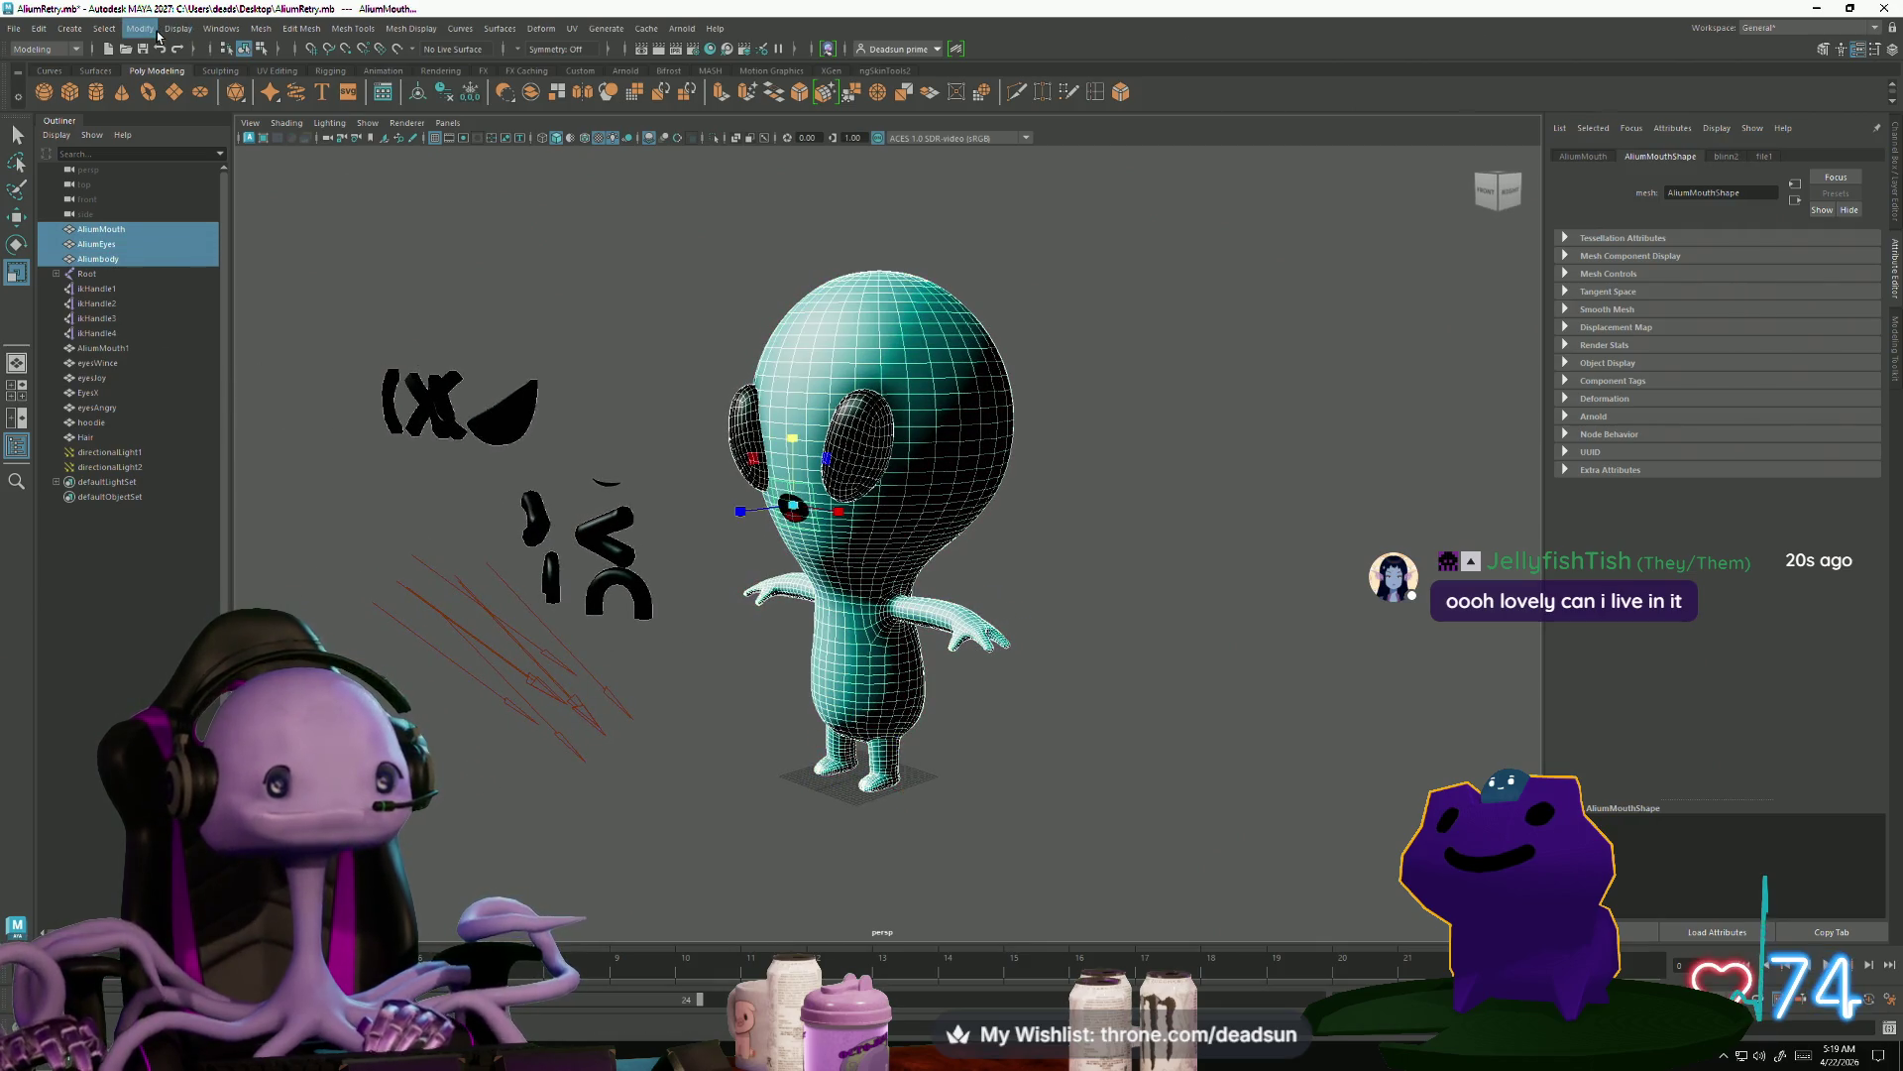
Combine them into one mesh, AliumEyes1, and cut it out of the alien file
click(261, 30)
click(297, 67)
click(750, 351)
click(752, 375)
key(Delete)
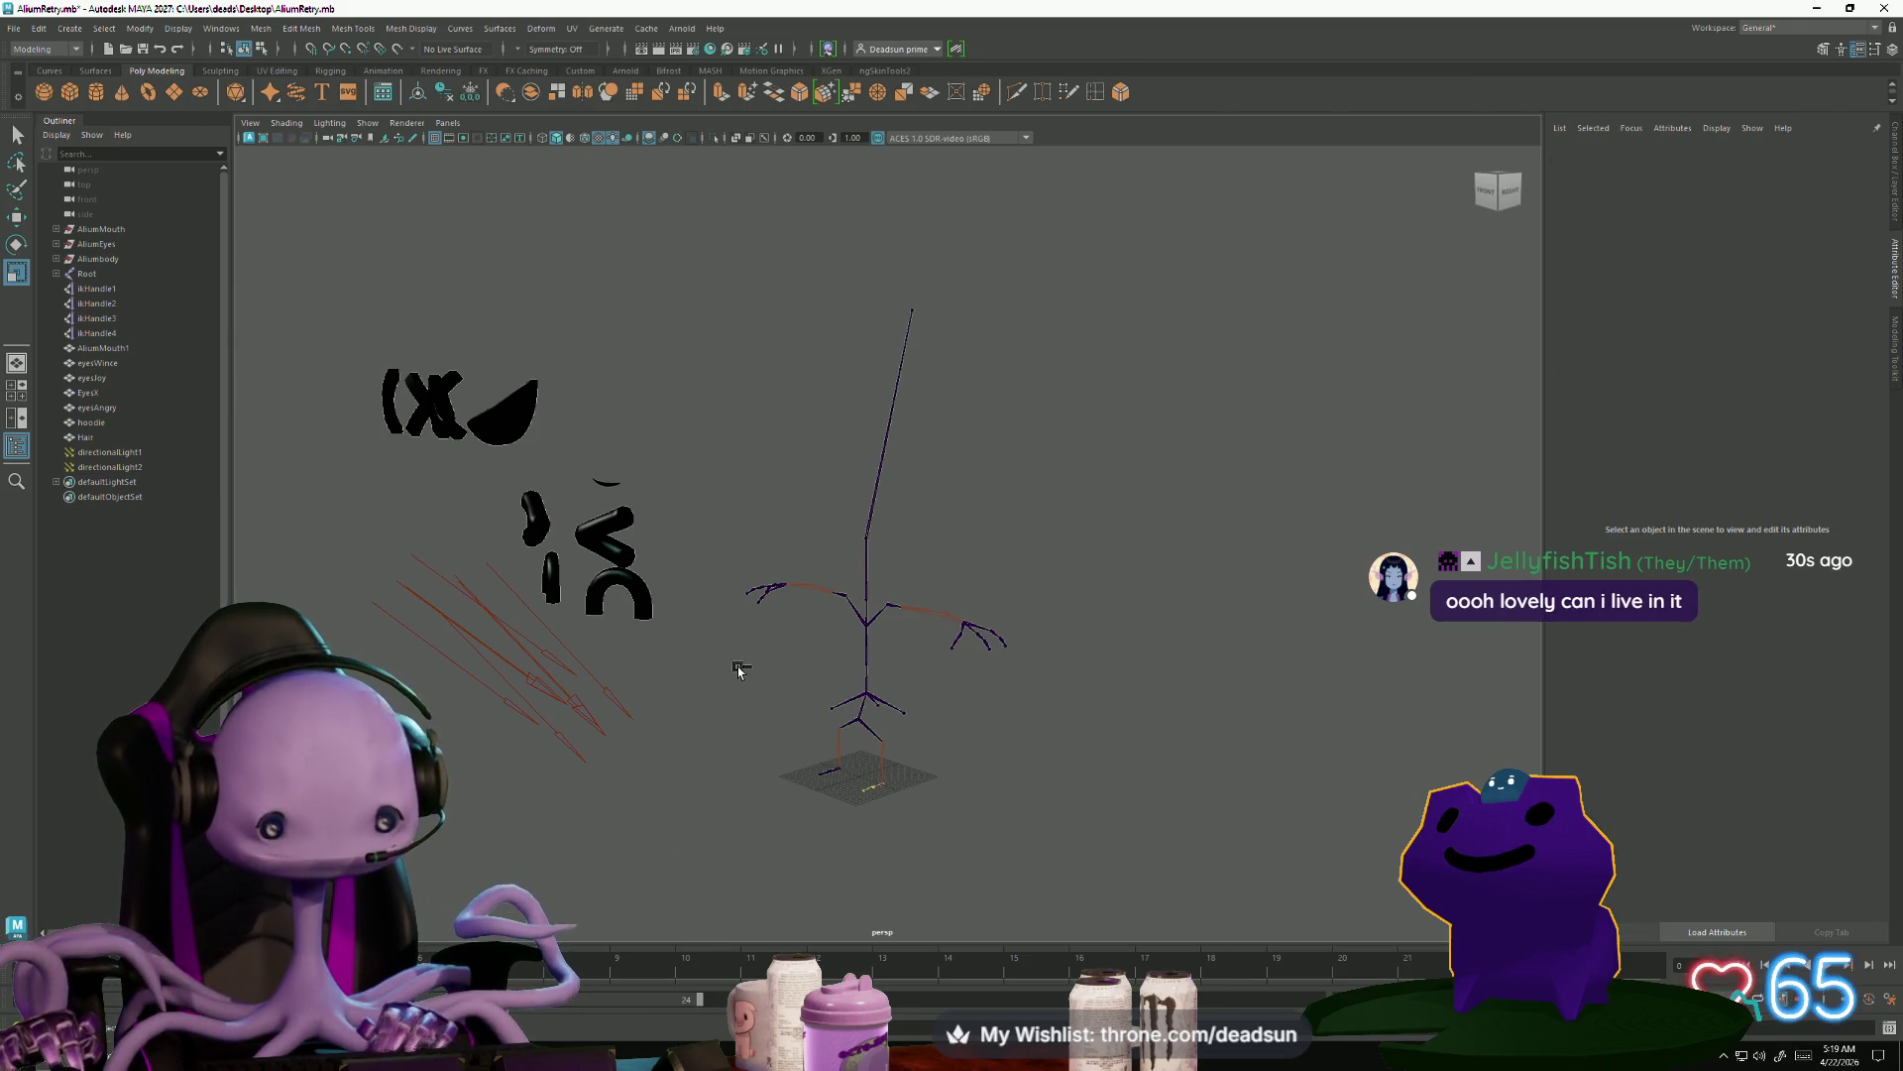
key(alt+Tab)
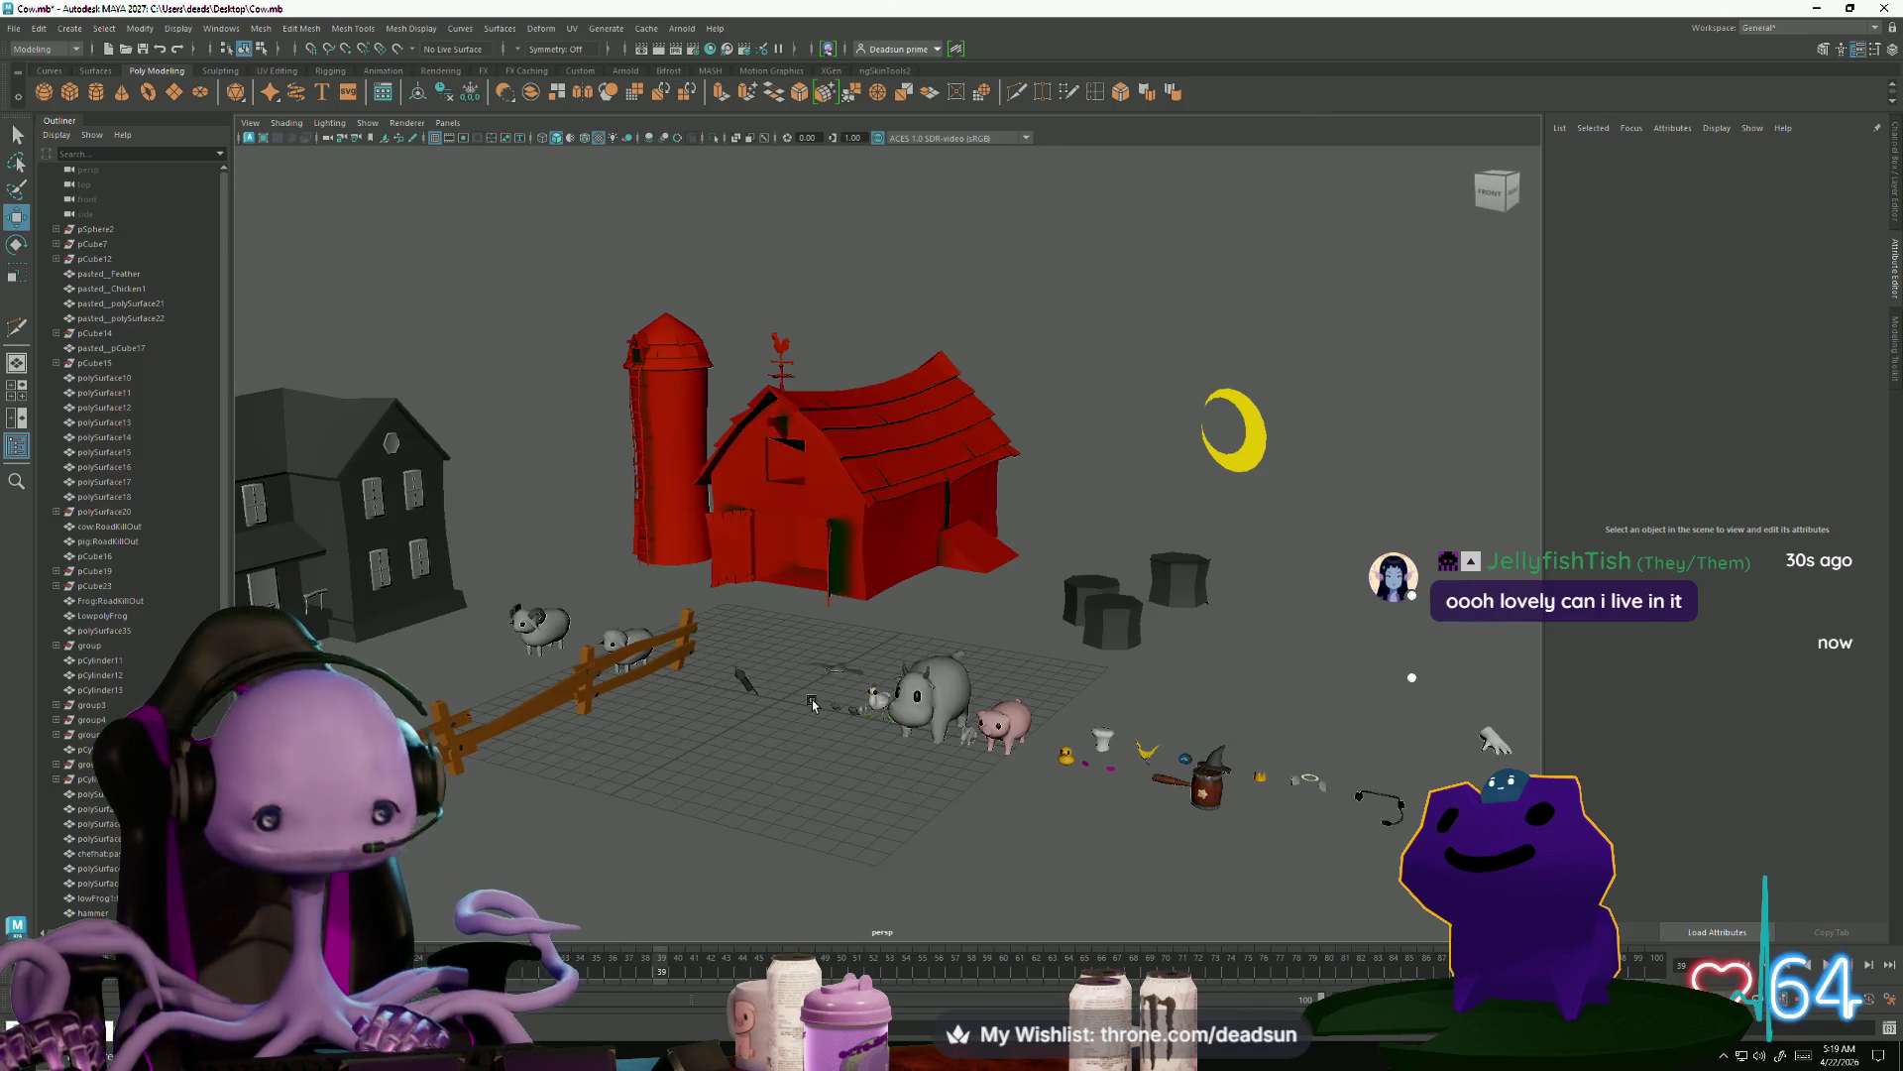
Paste the alien into the farm scene, shrink it under half size, and lower it toward the ground
key(ctrl+v)
key(f)
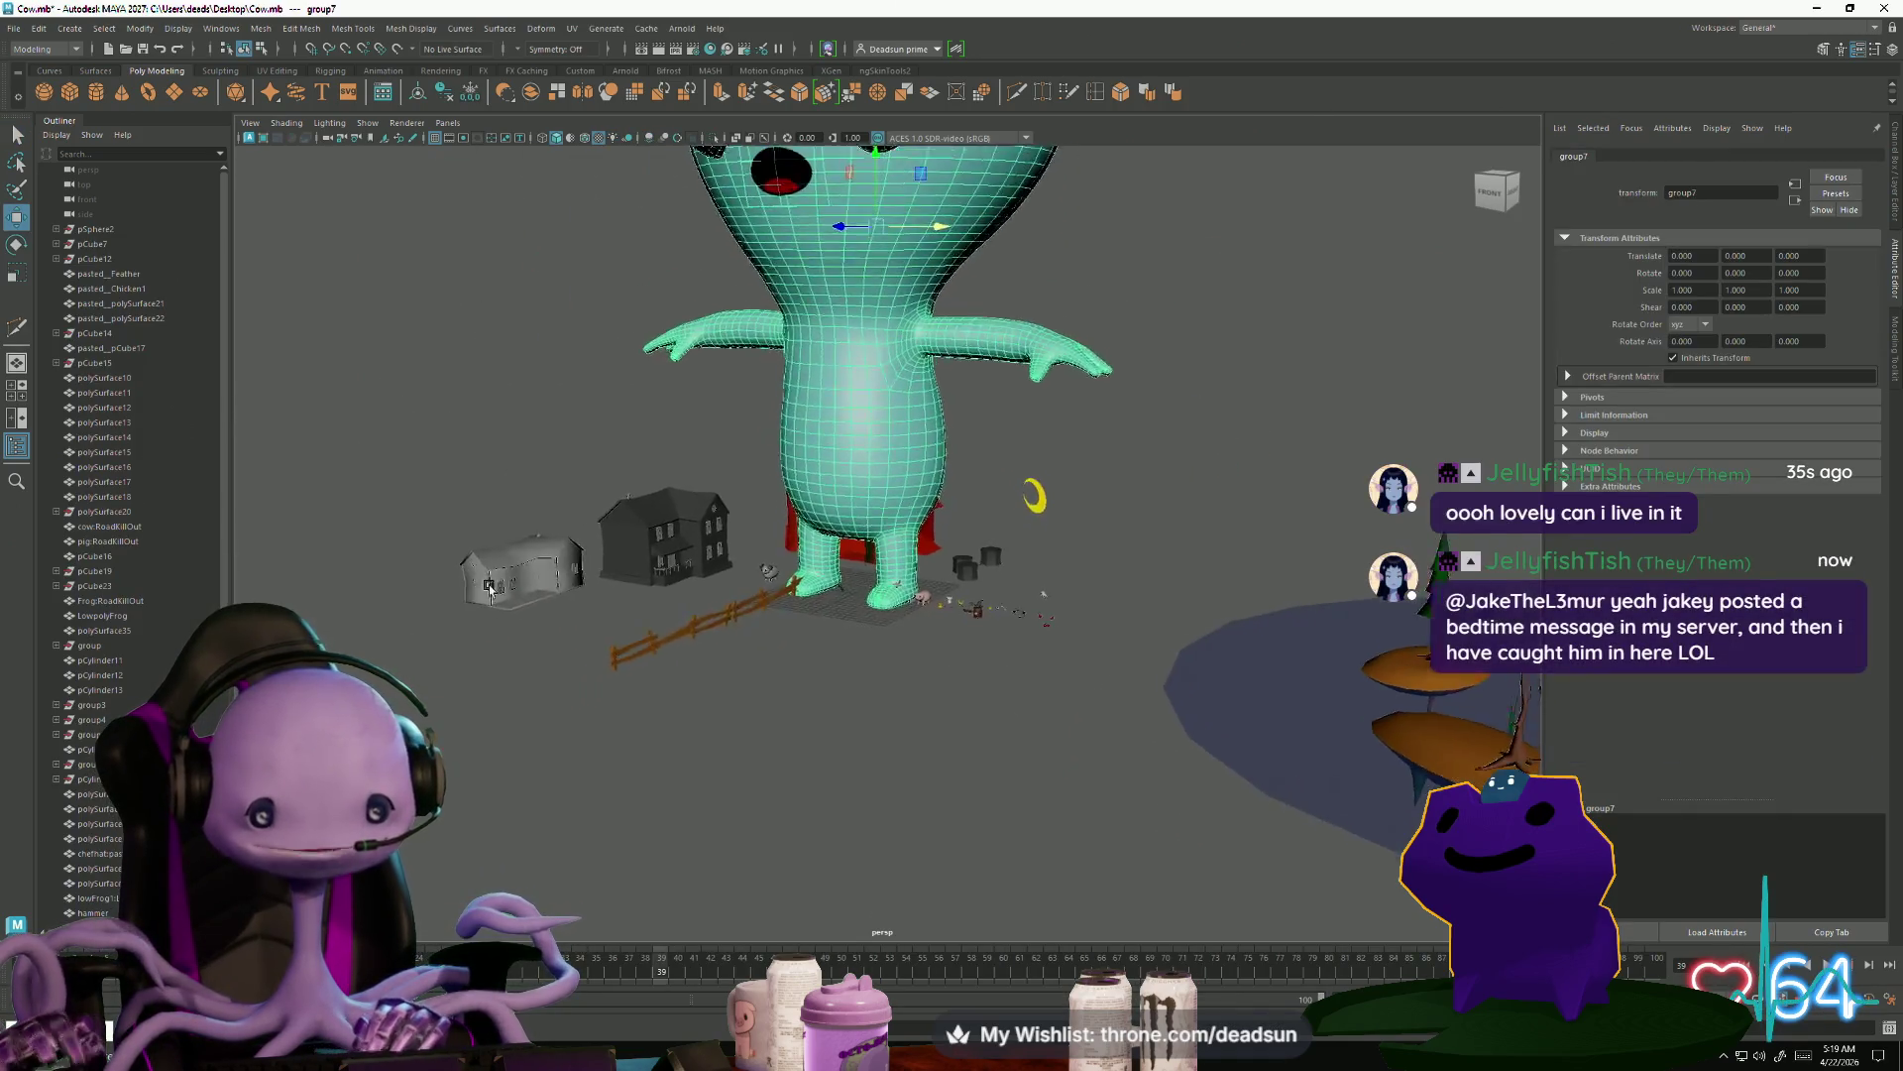
mouse_move(599, 593)
alt+mouse_down()
mouse_move(790, 702)
mouse_move(765, 700)
mouse_move(830, 666)
mouse_move(815, 706)
alt+mouse_up()
key(r)
drag(877, 379, 618, 353)
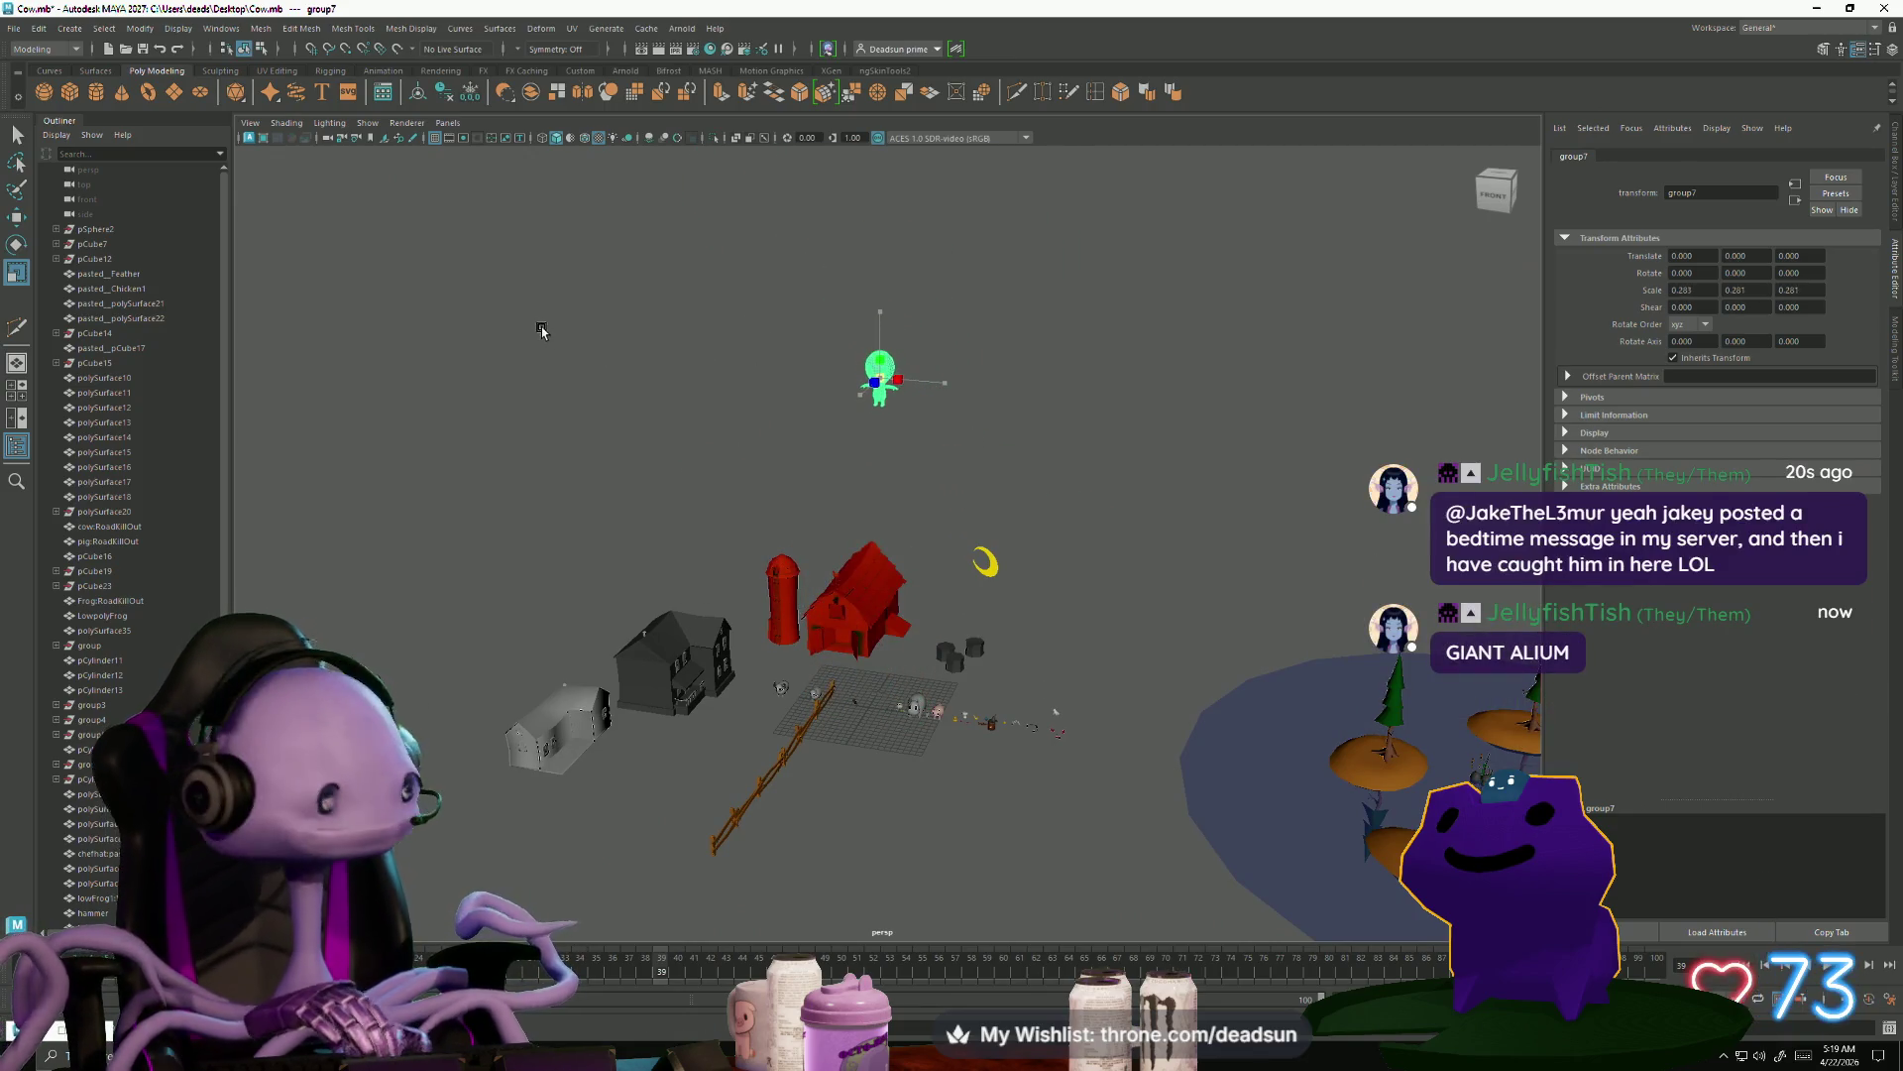
mouse_move(878, 321)
mouse_down()
mouse_move(878, 574)
mouse_move(878, 542)
mouse_up()
Shrink the alien a little more while viewing it beside the barn
key(r)
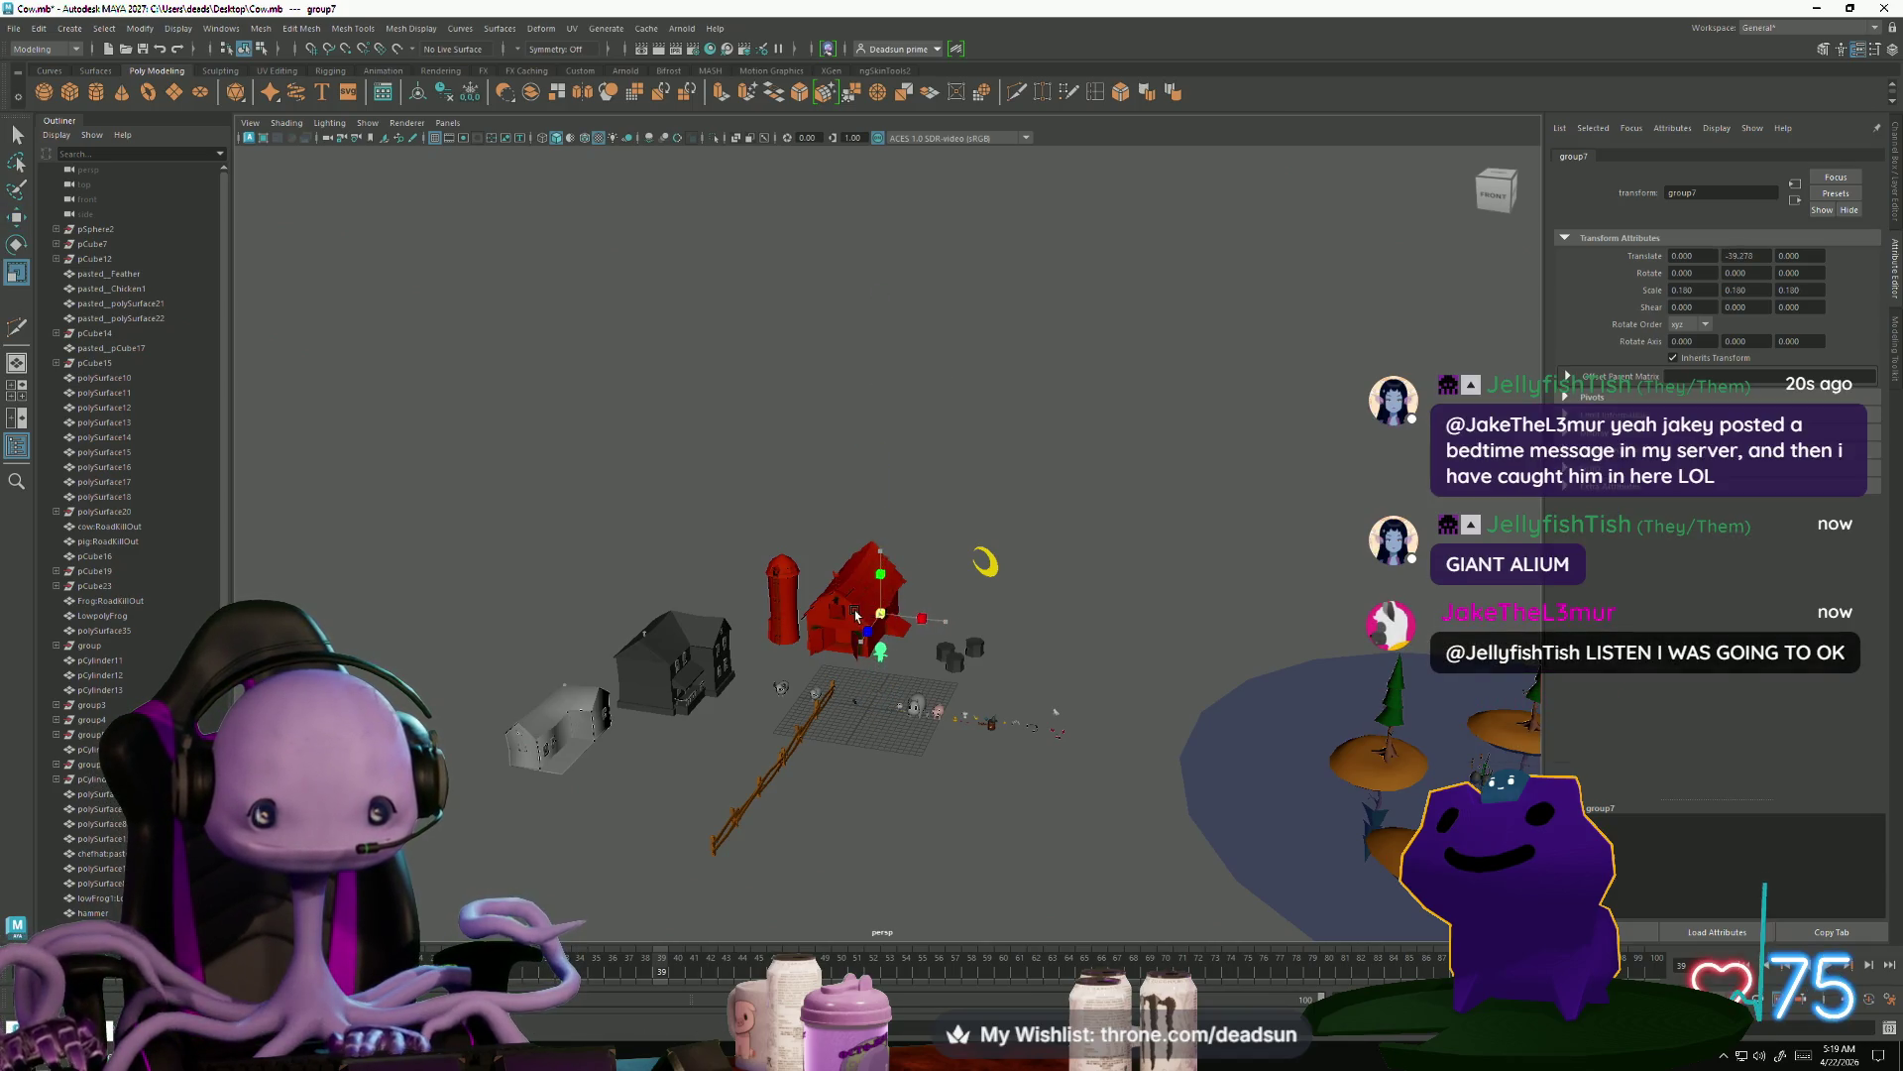
key(f)
scroll(617, 646, down, 5)
mouse_move(617, 645)
alt+mouse_down()
mouse_move(618, 628)
mouse_move(754, 672)
mouse_move(836, 578)
alt+mouse_up()
scroll(754, 672, down, 3)
drag(886, 265, 828, 284)
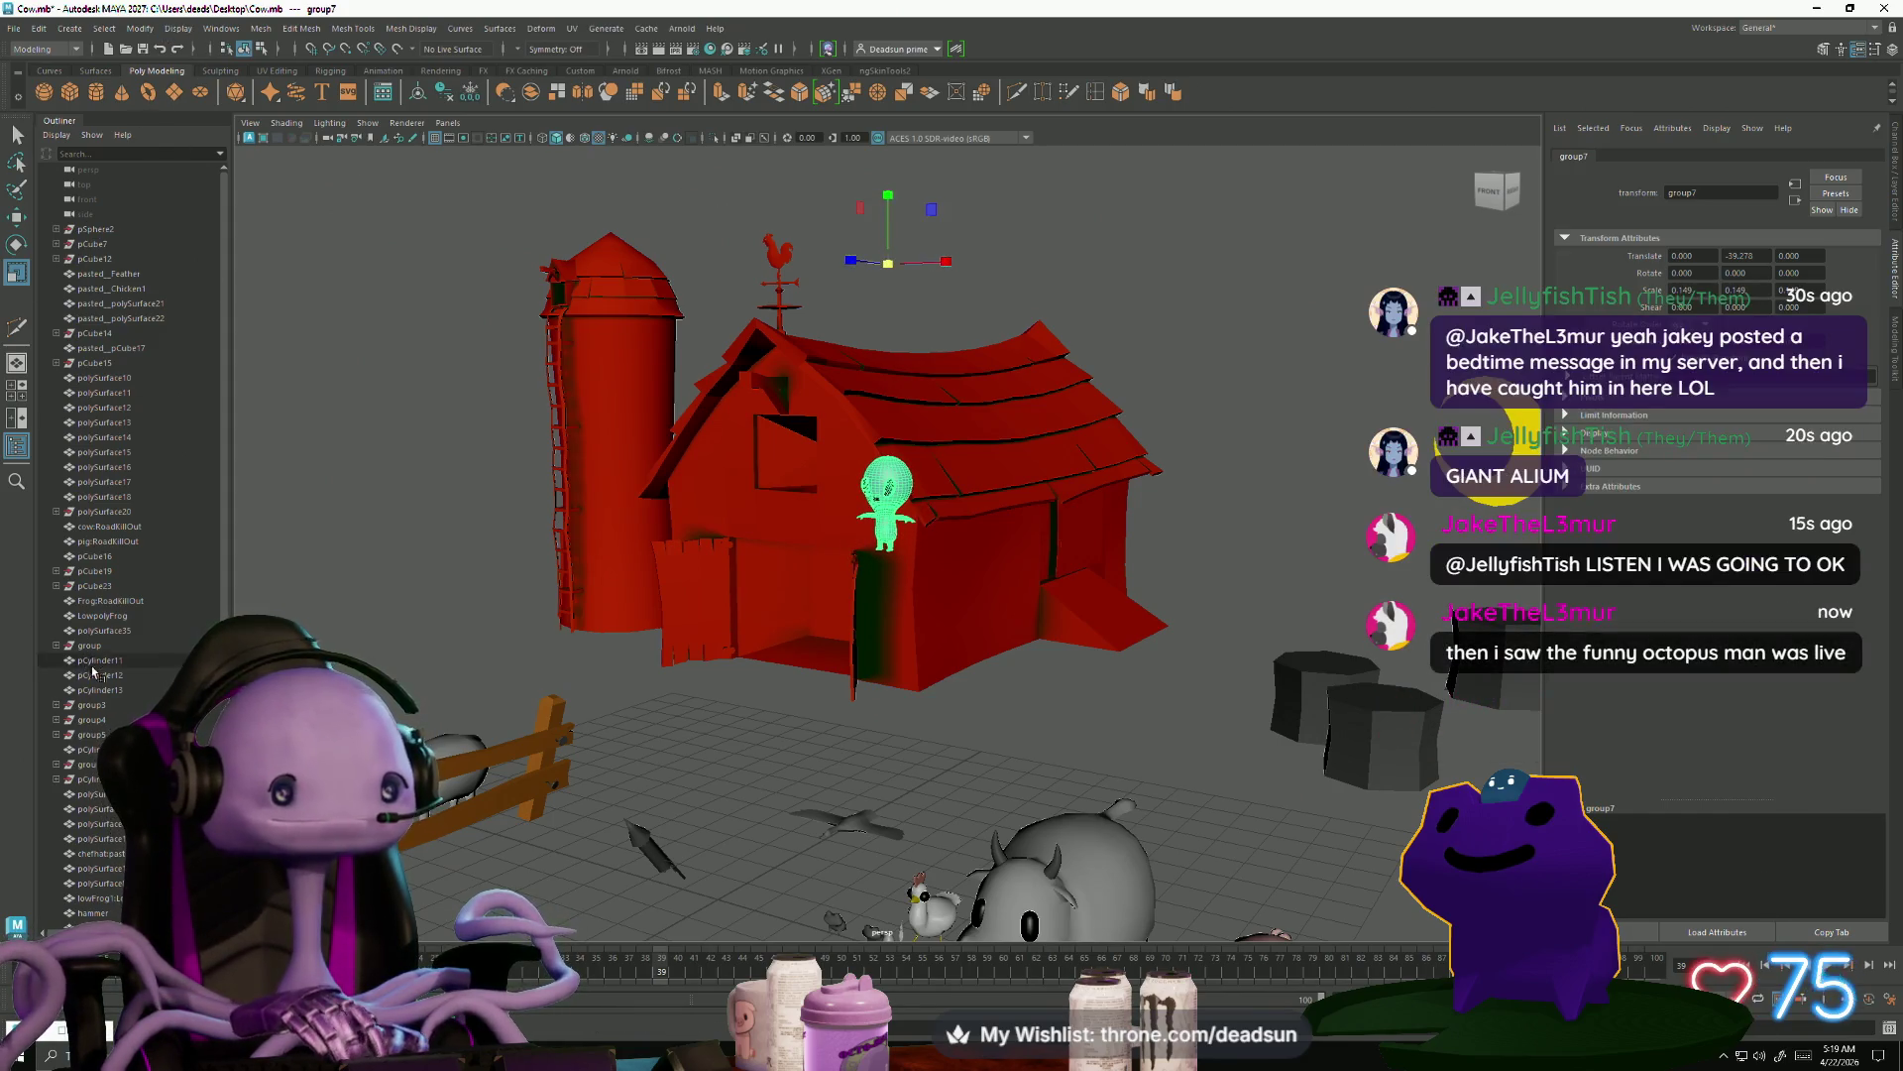
scroll(101, 796, down, 10)
Unparent the pasted_AliumEyes1 mesh from its group and delete the leftover empty group
click(55, 883)
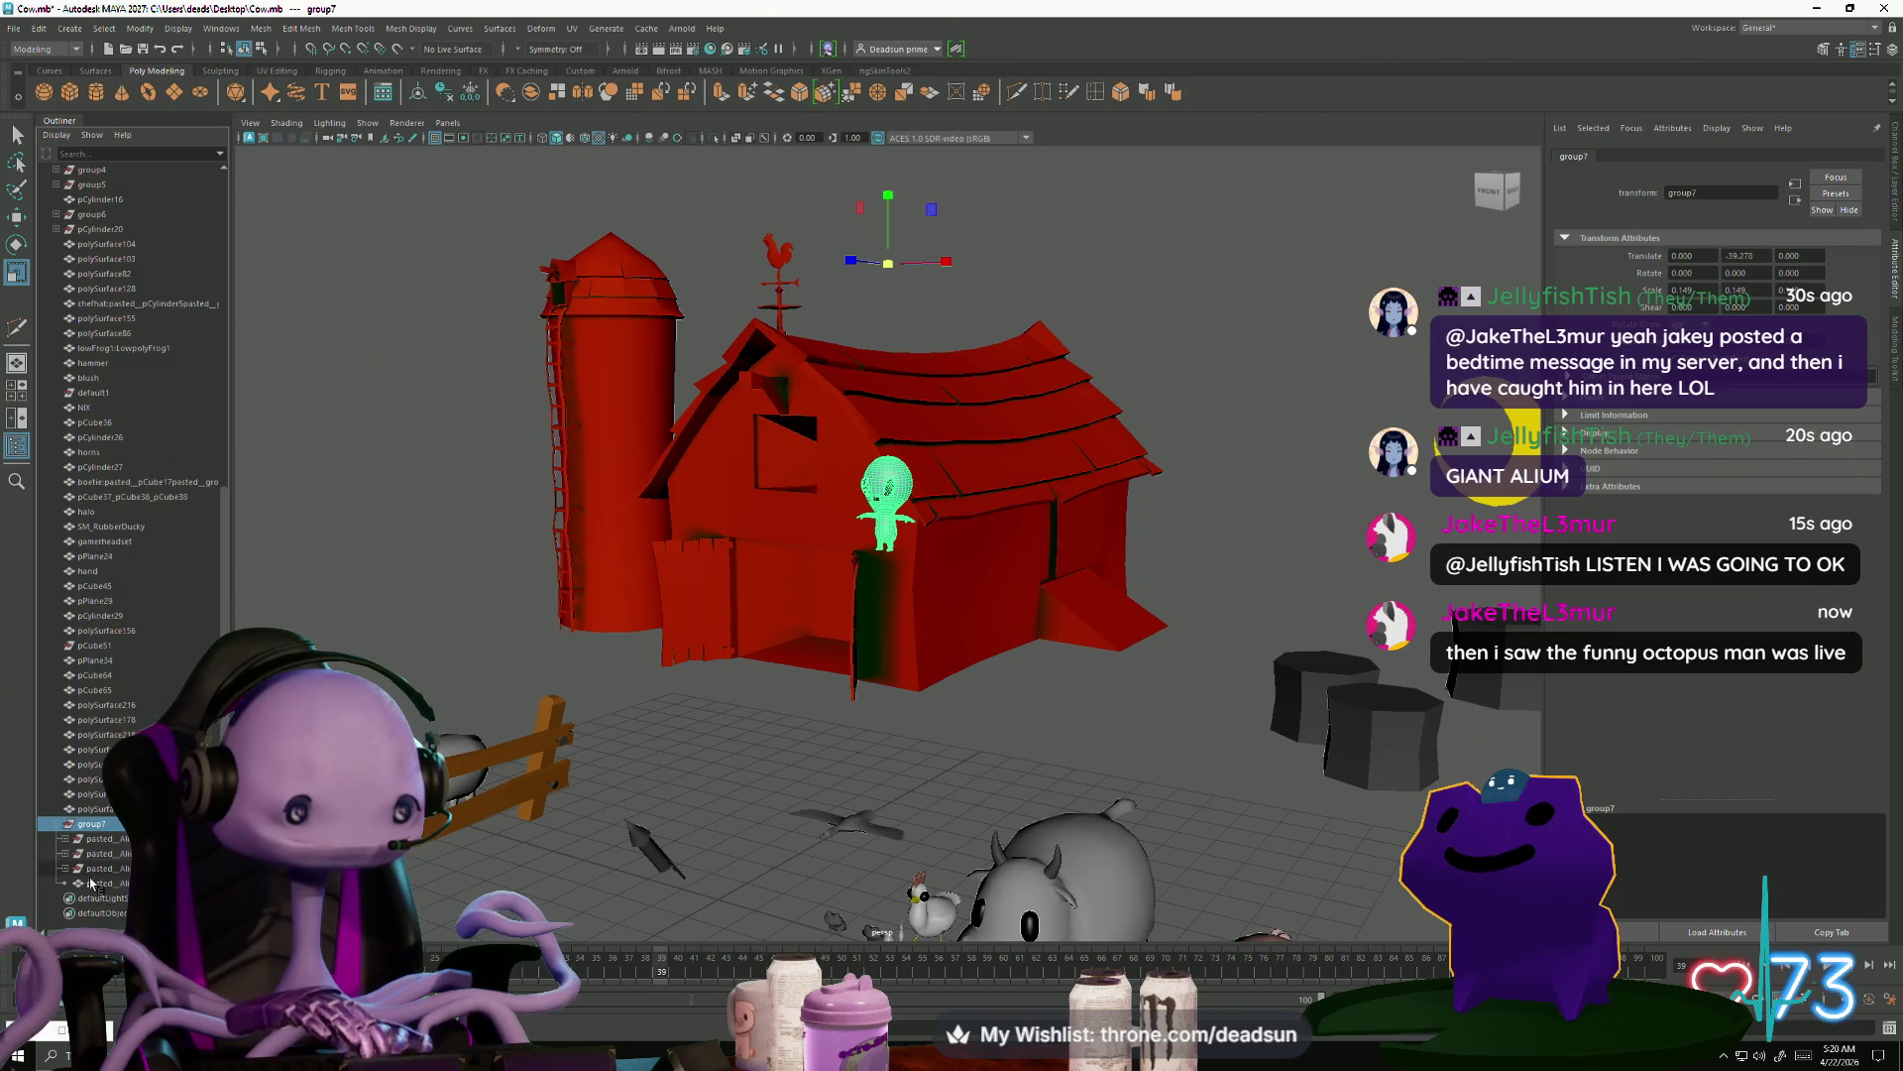
click(66, 851)
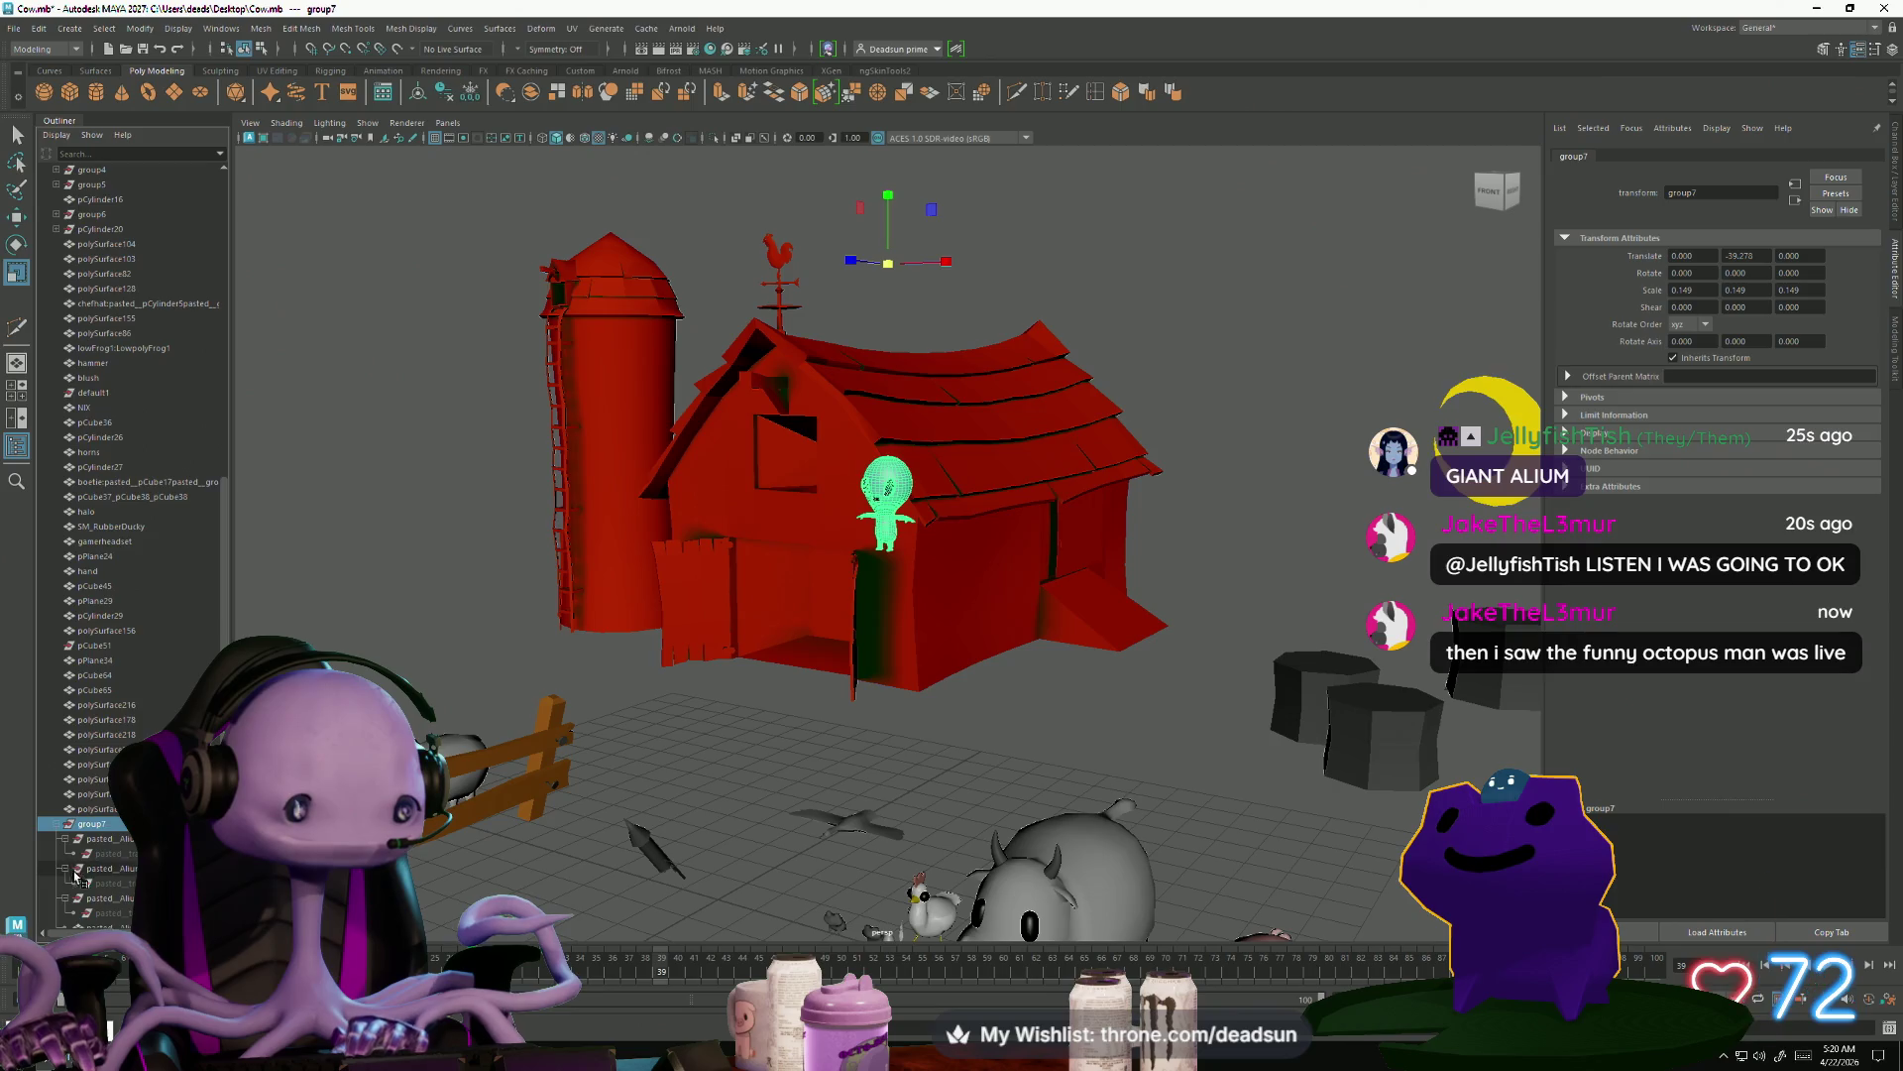
scroll(112, 899, down, 1)
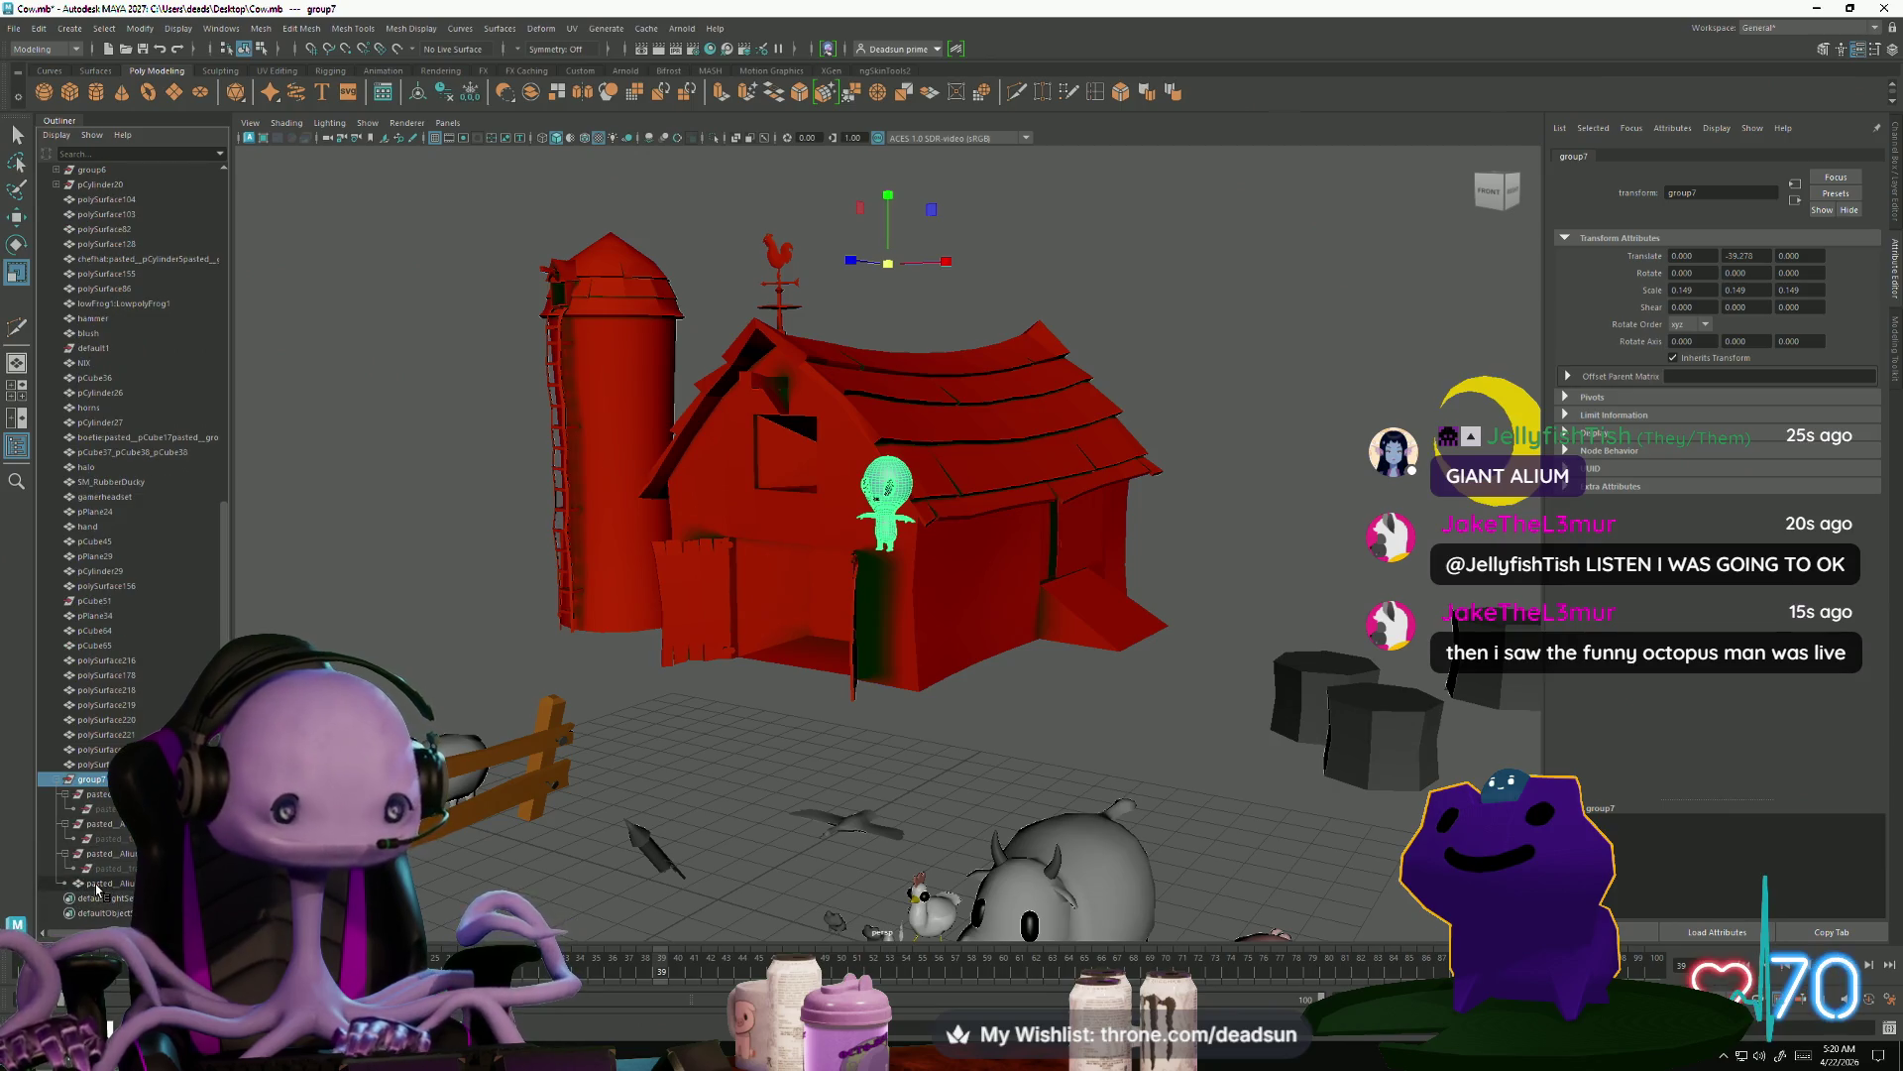
click(103, 884)
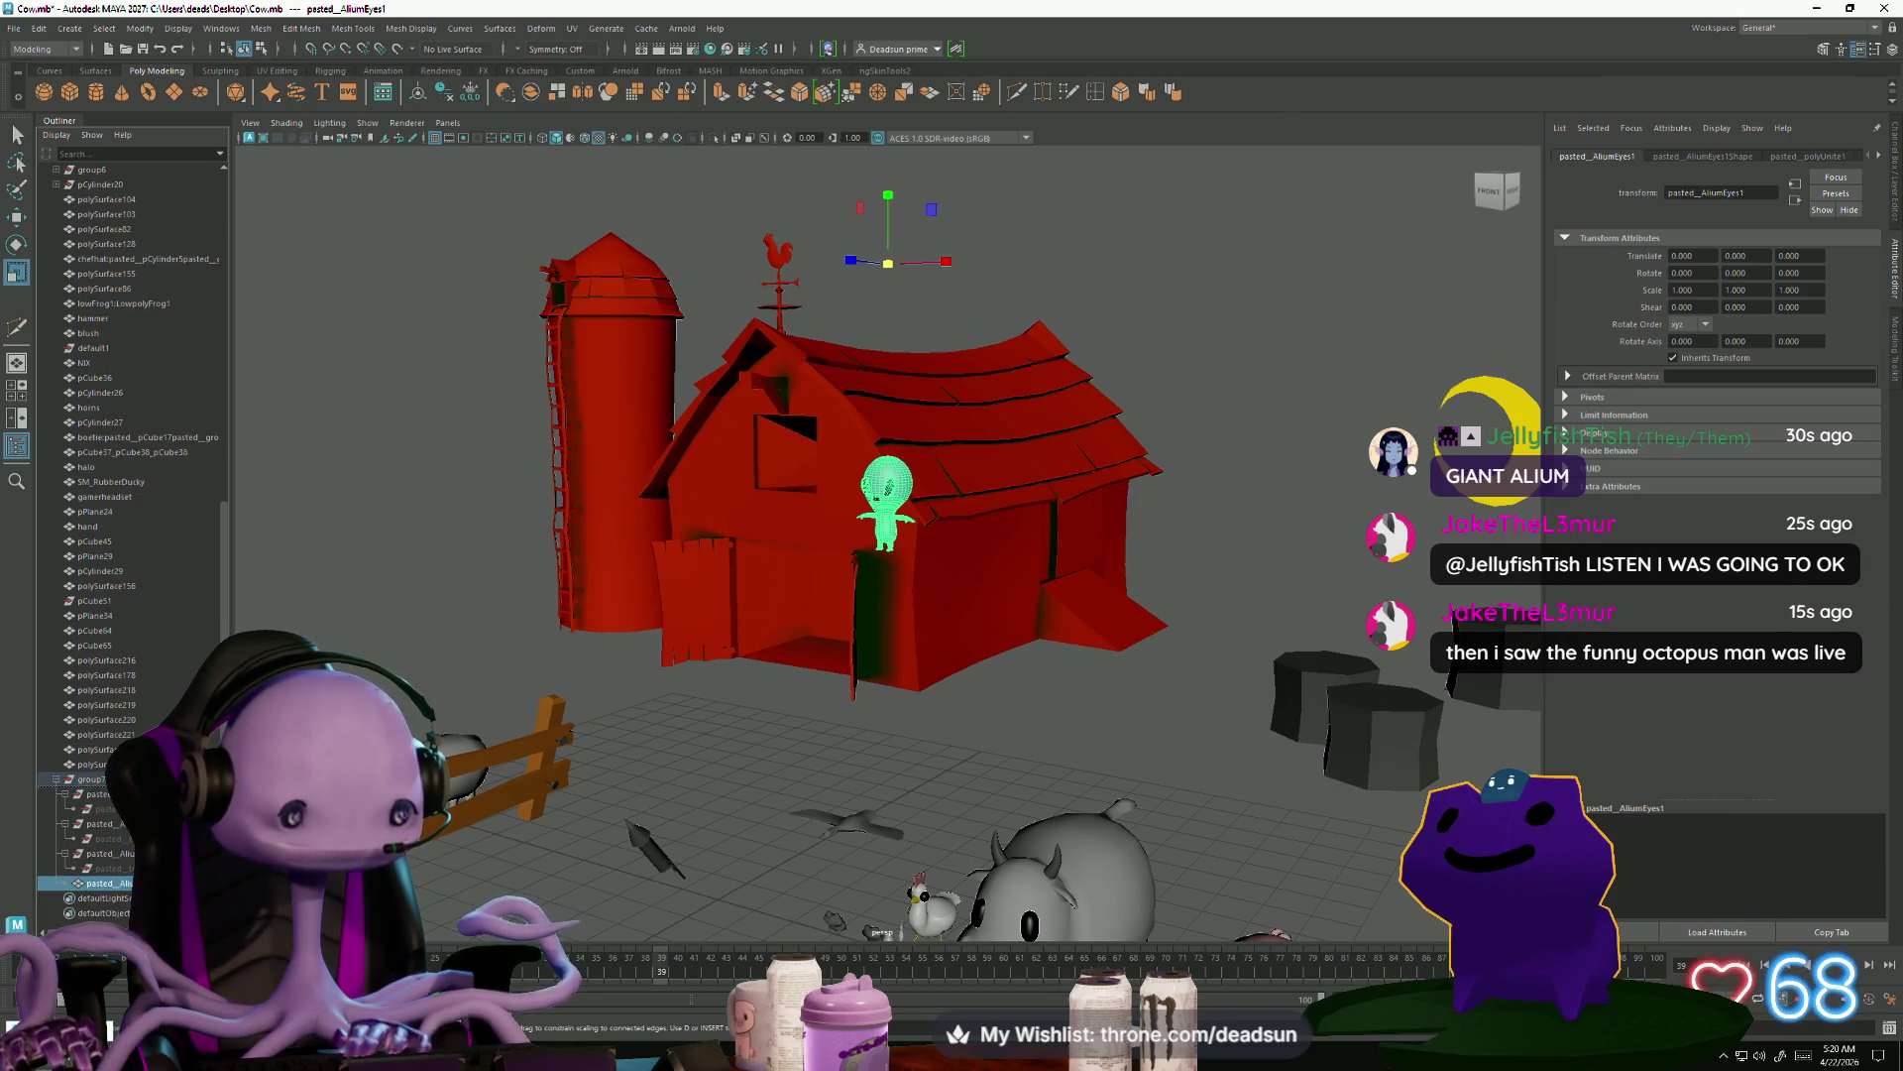
key(shift+p)
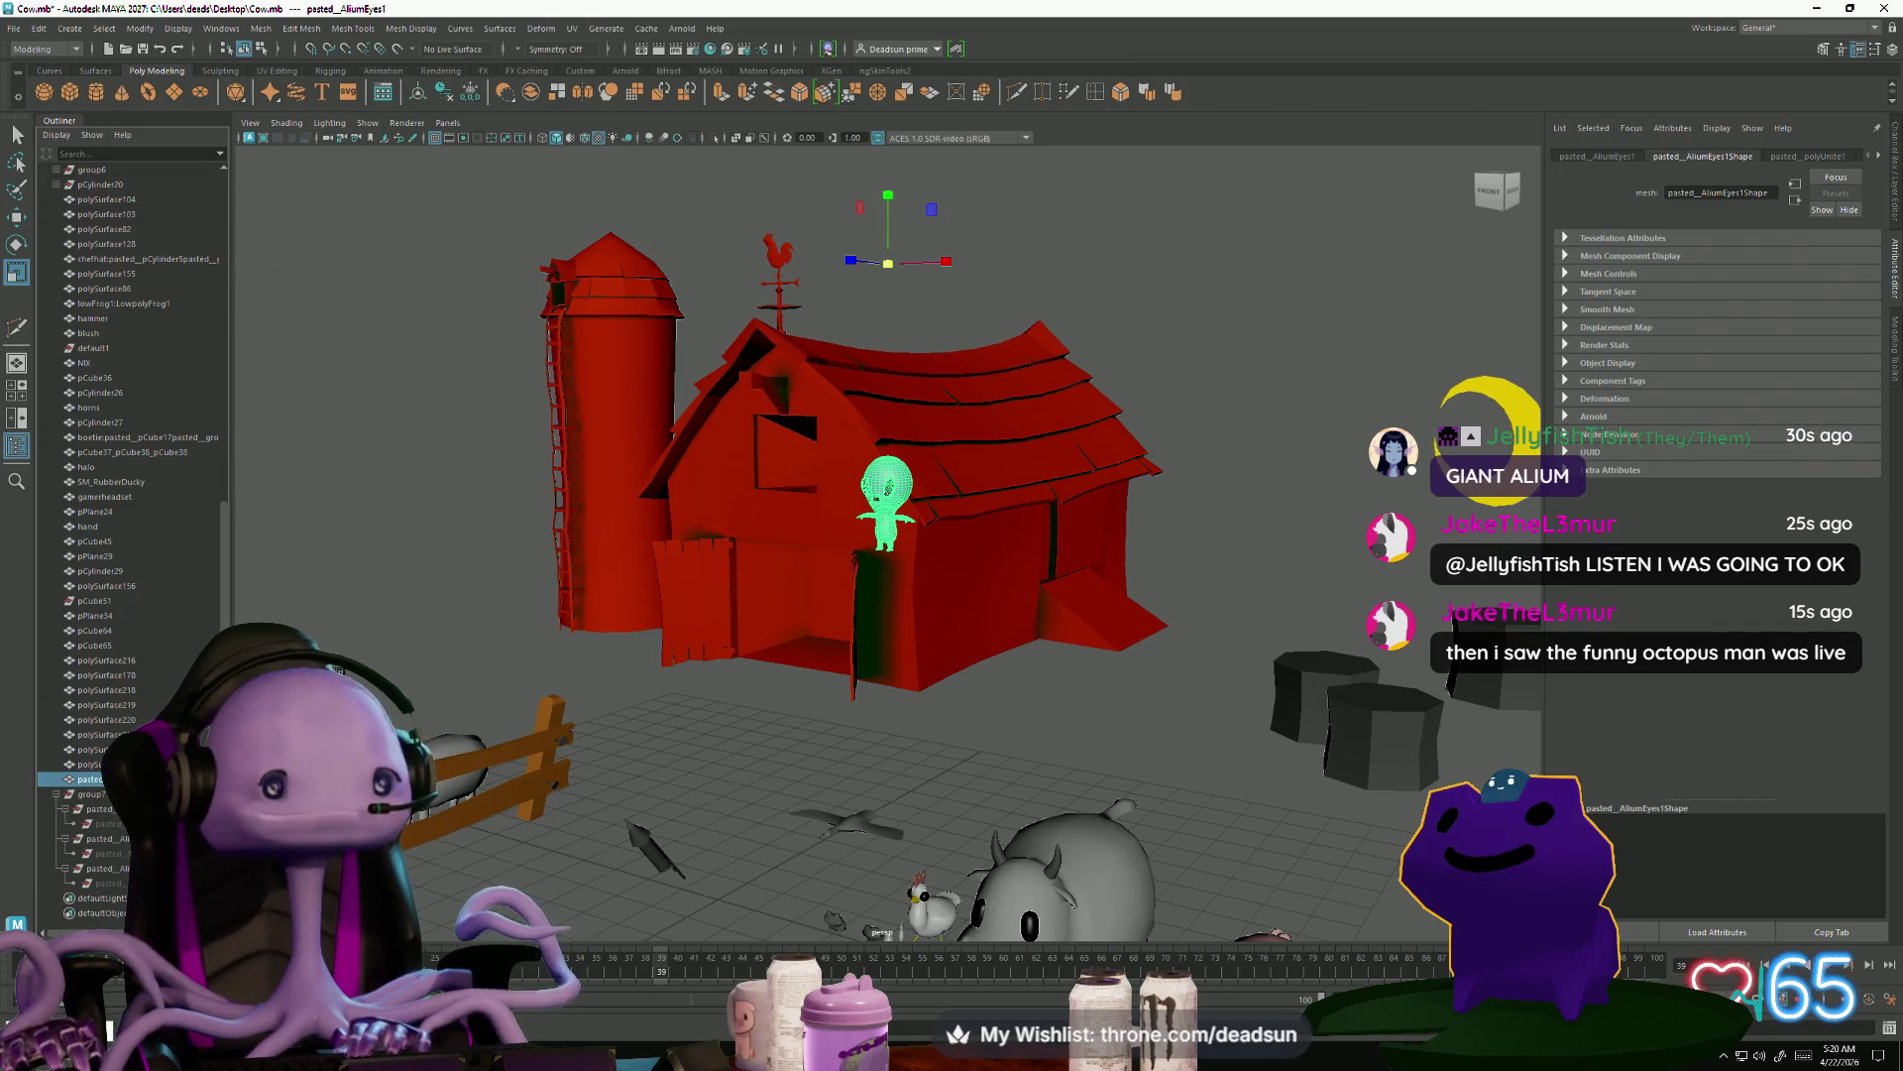
click(37, 29)
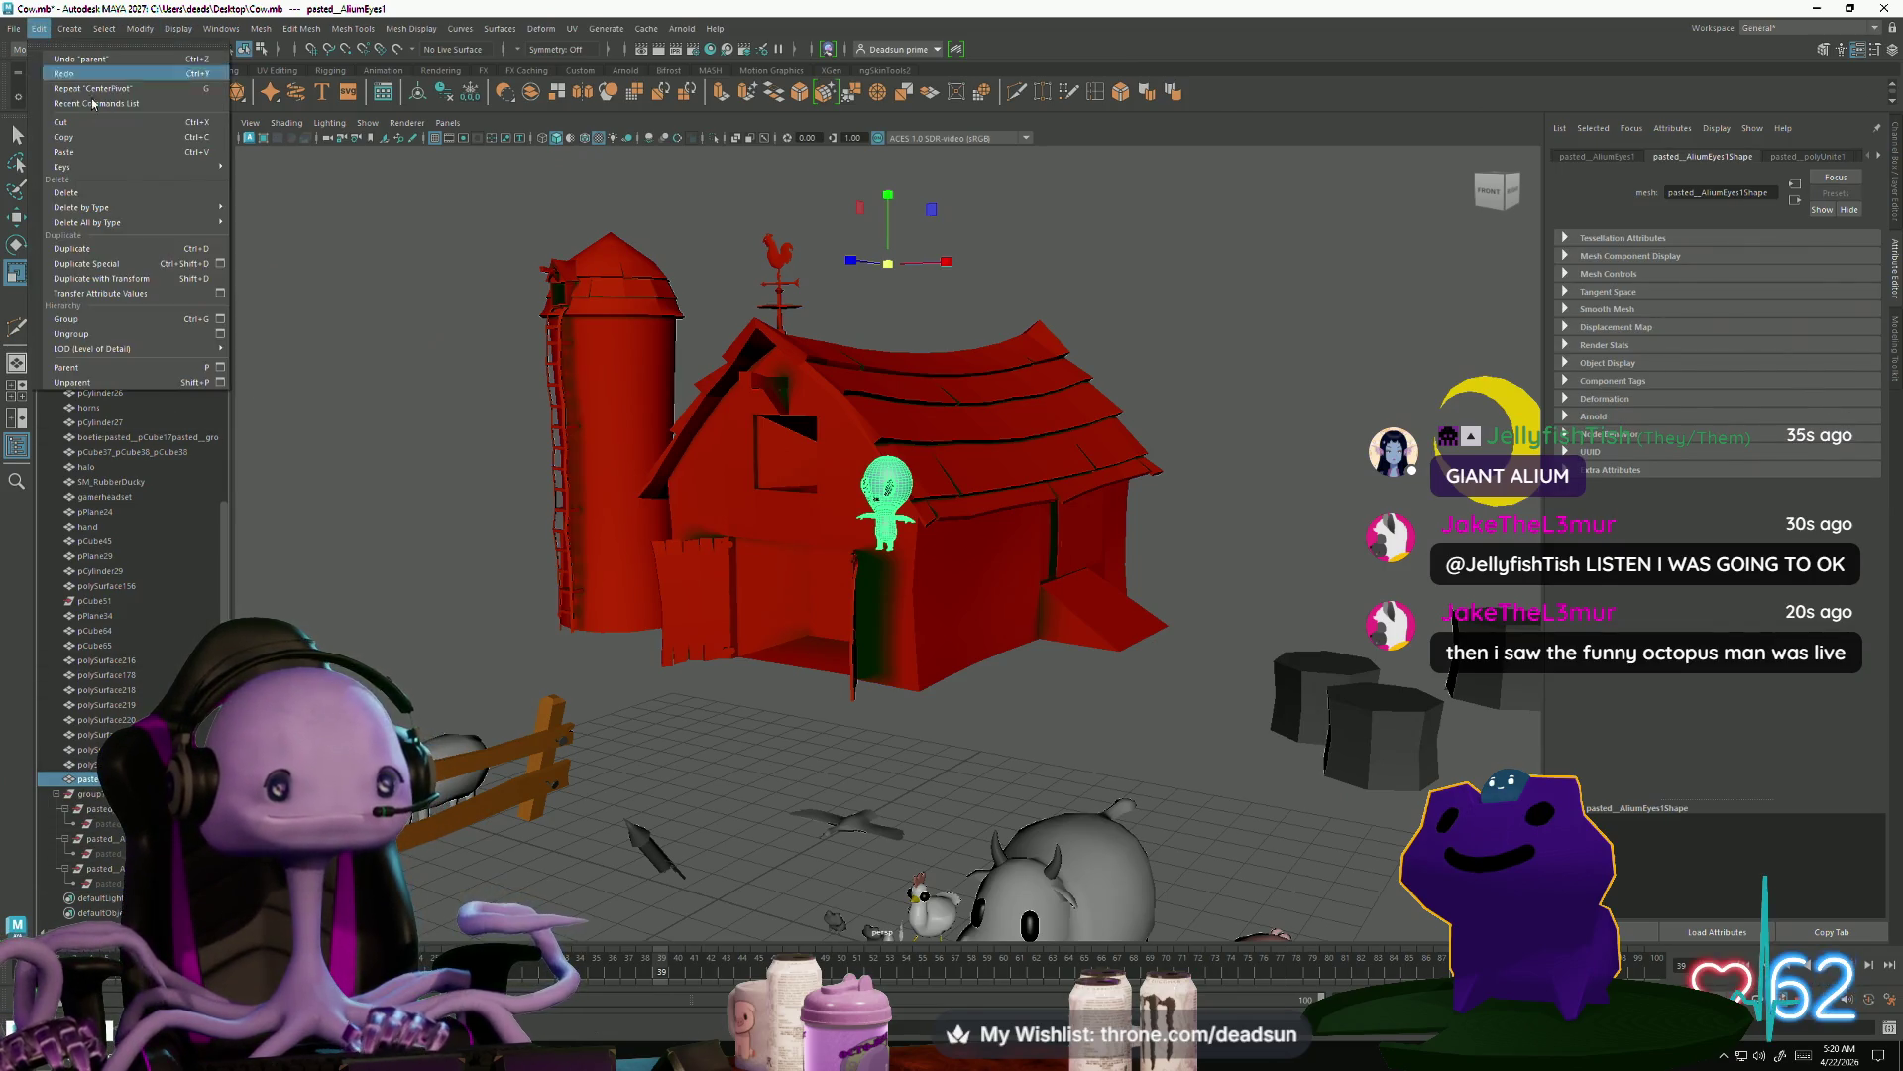
mouse_move(148, 224)
click(365, 294)
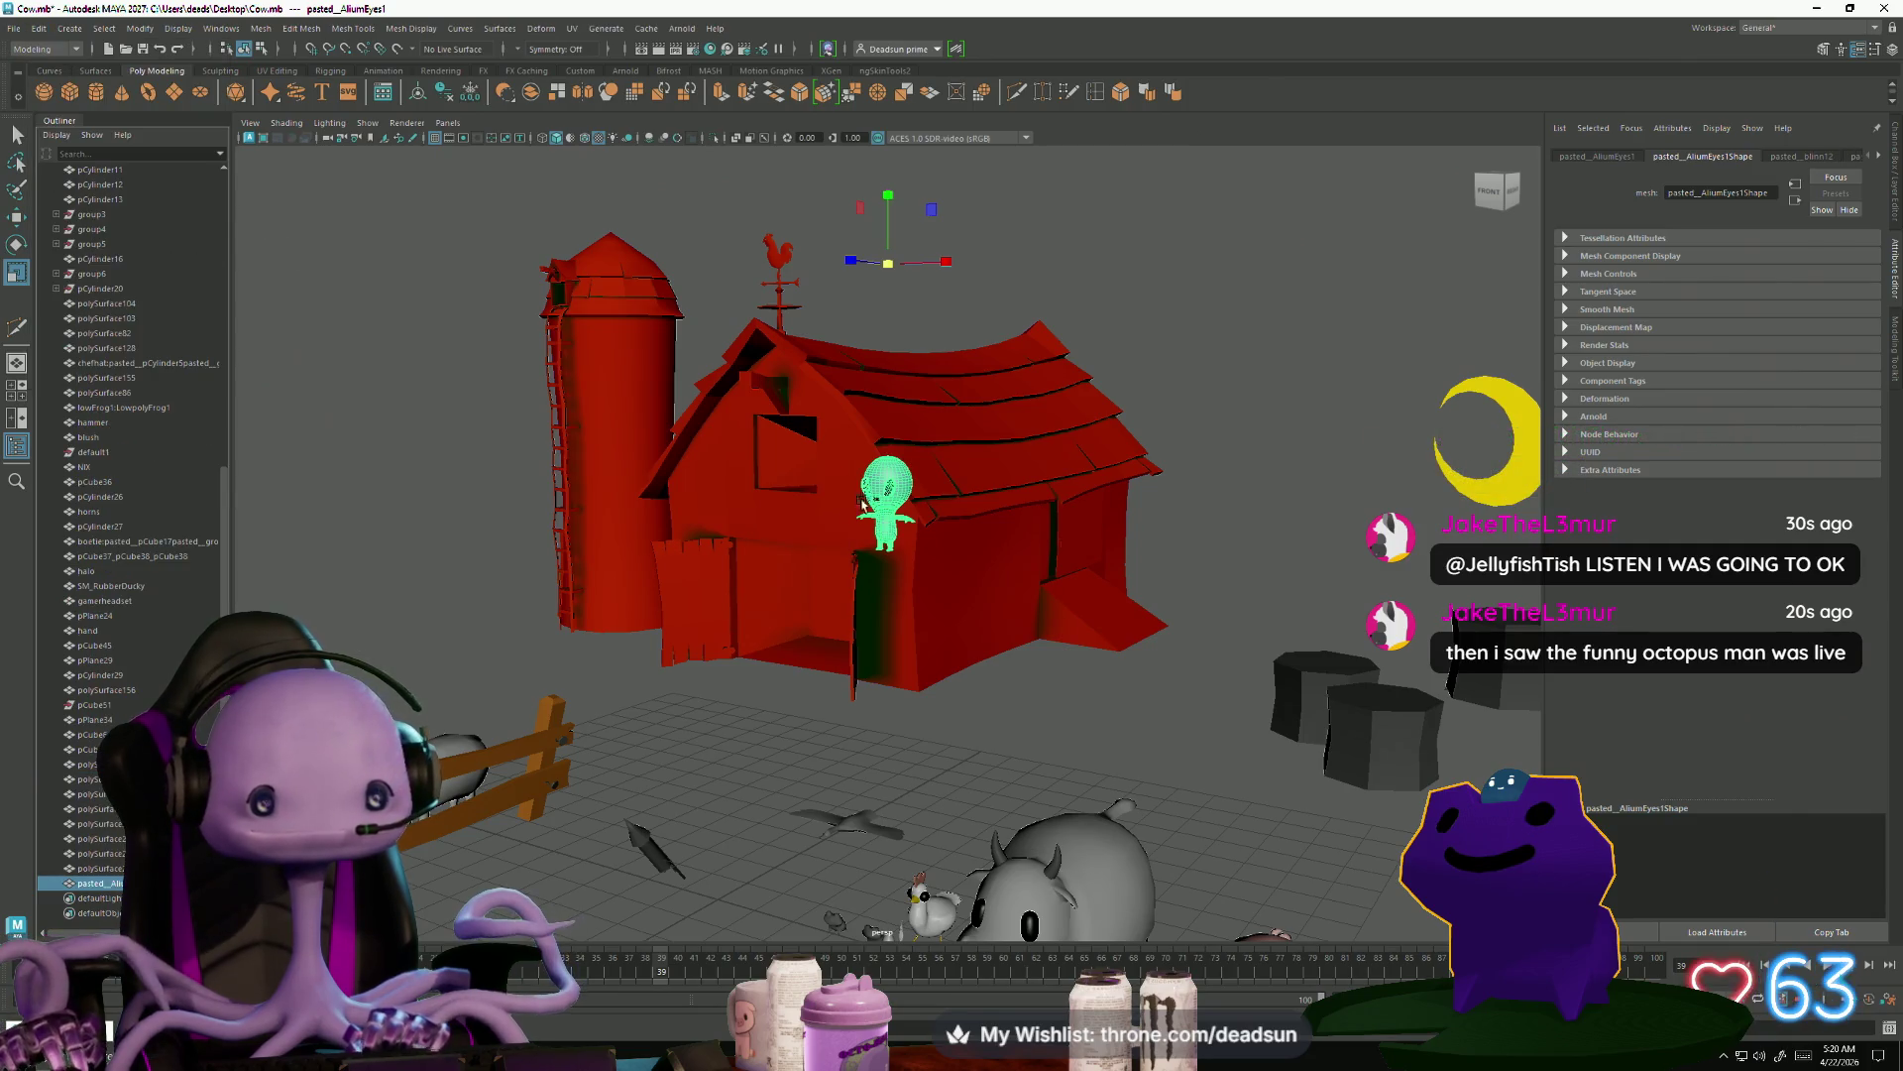
Reselect the green alien, shrink it slightly more, and apply a menu command to it
click(451, 502)
click(886, 486)
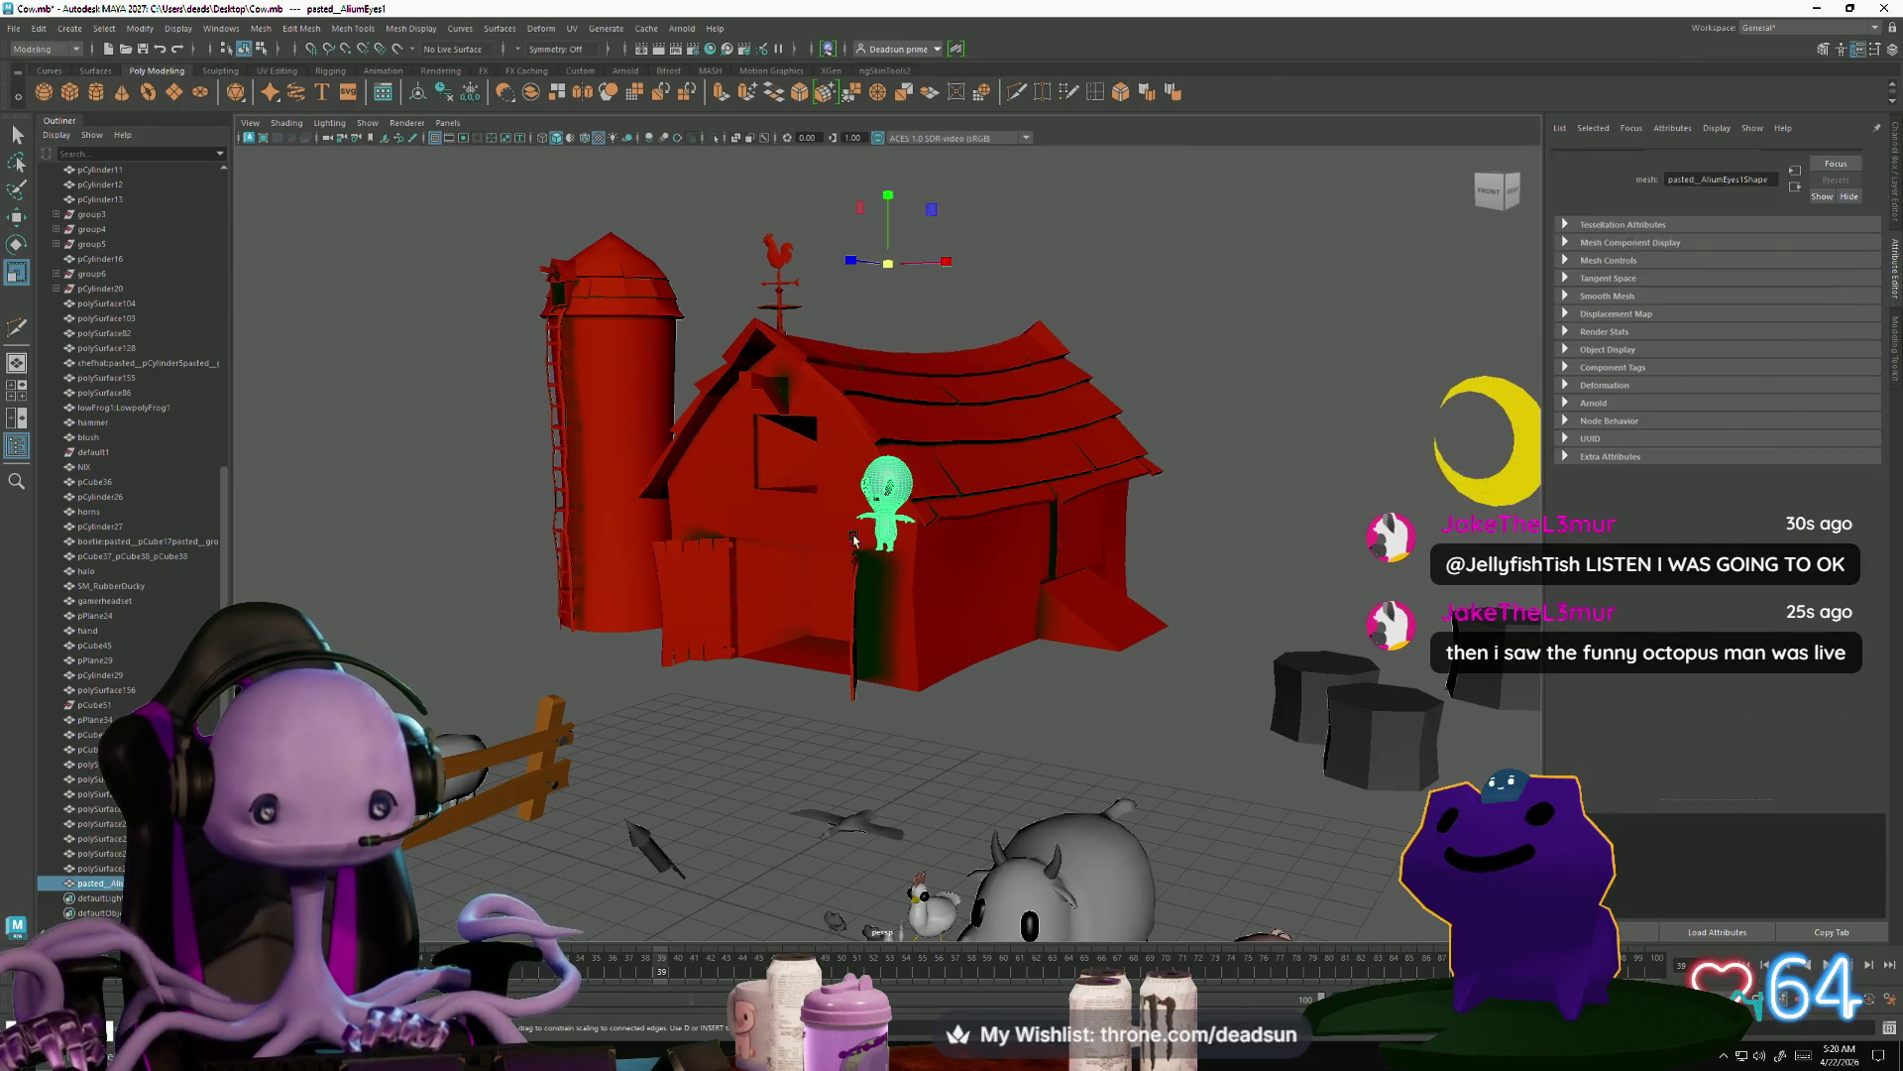
drag(893, 281, 854, 275)
scroll(716, 575, down, 3)
alt+drag(715, 575, 721, 664)
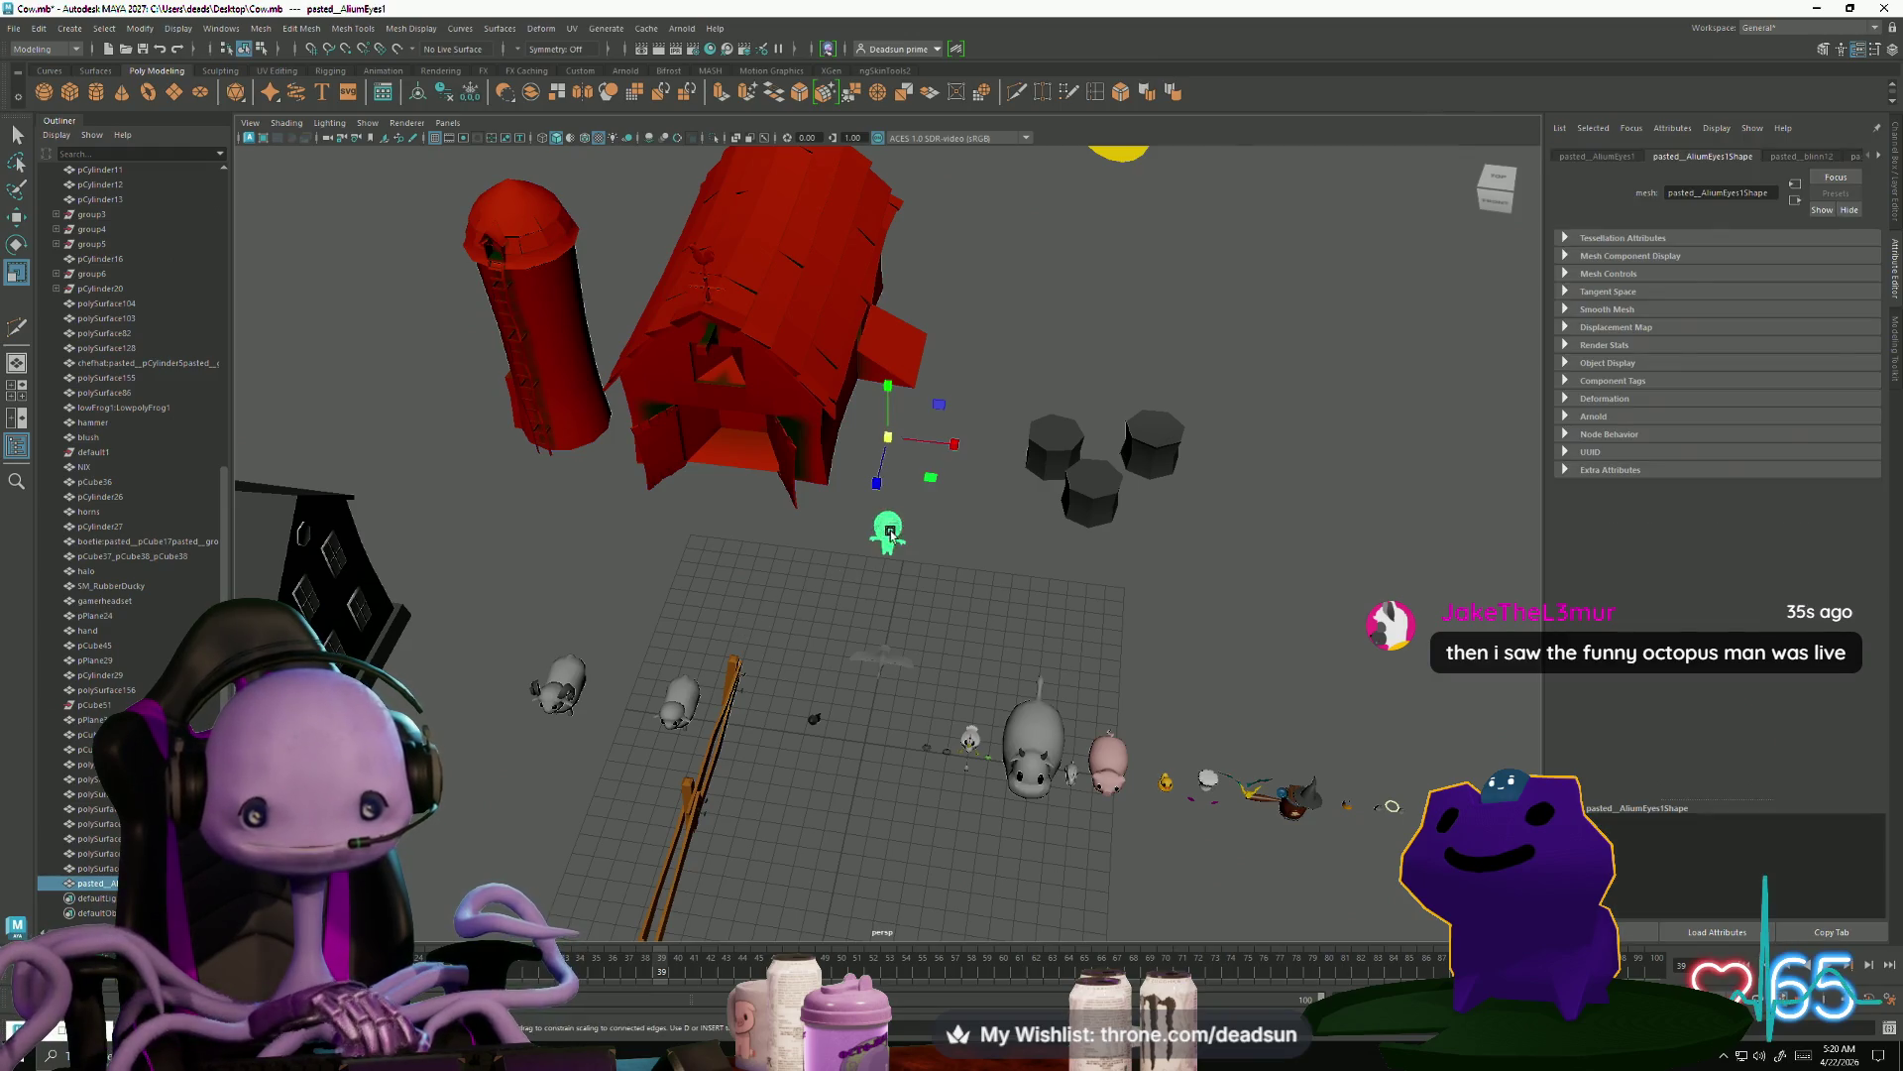
click(261, 29)
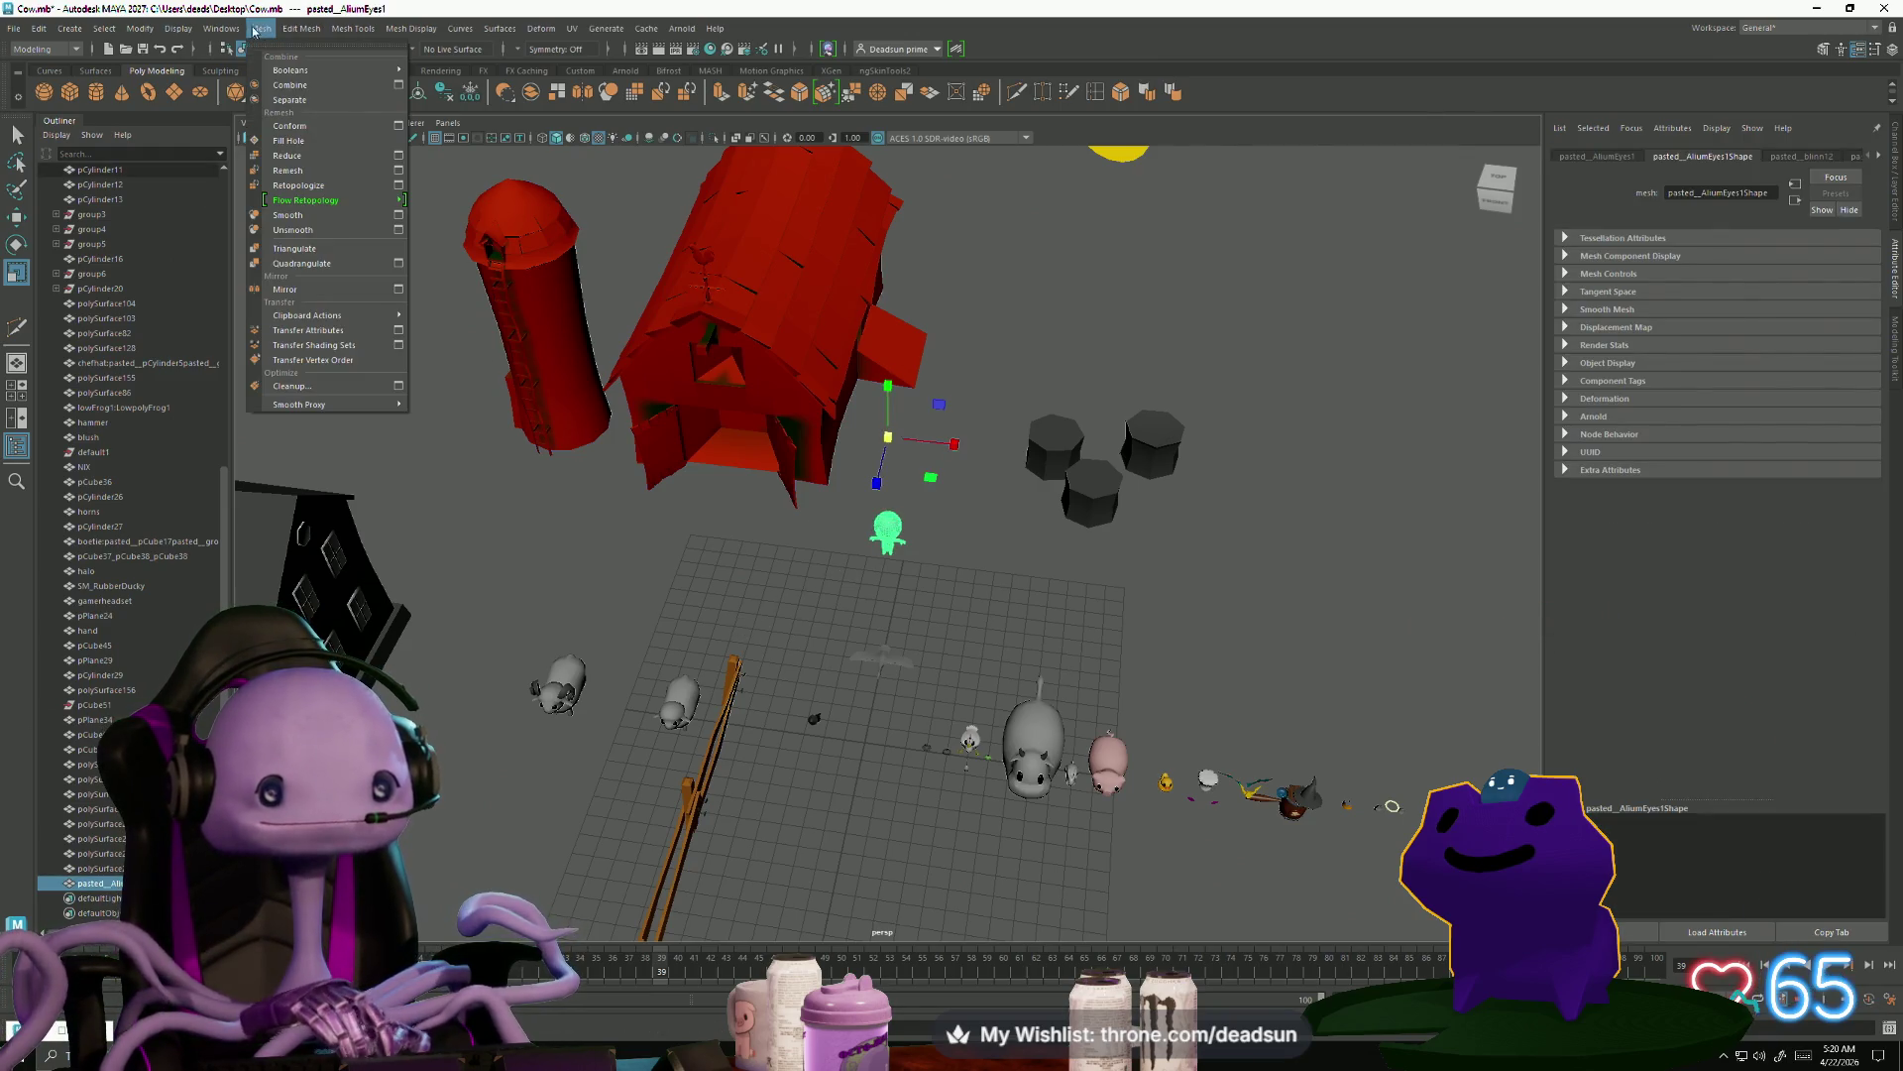
mouse_move(215, 29)
mouse_move(142, 27)
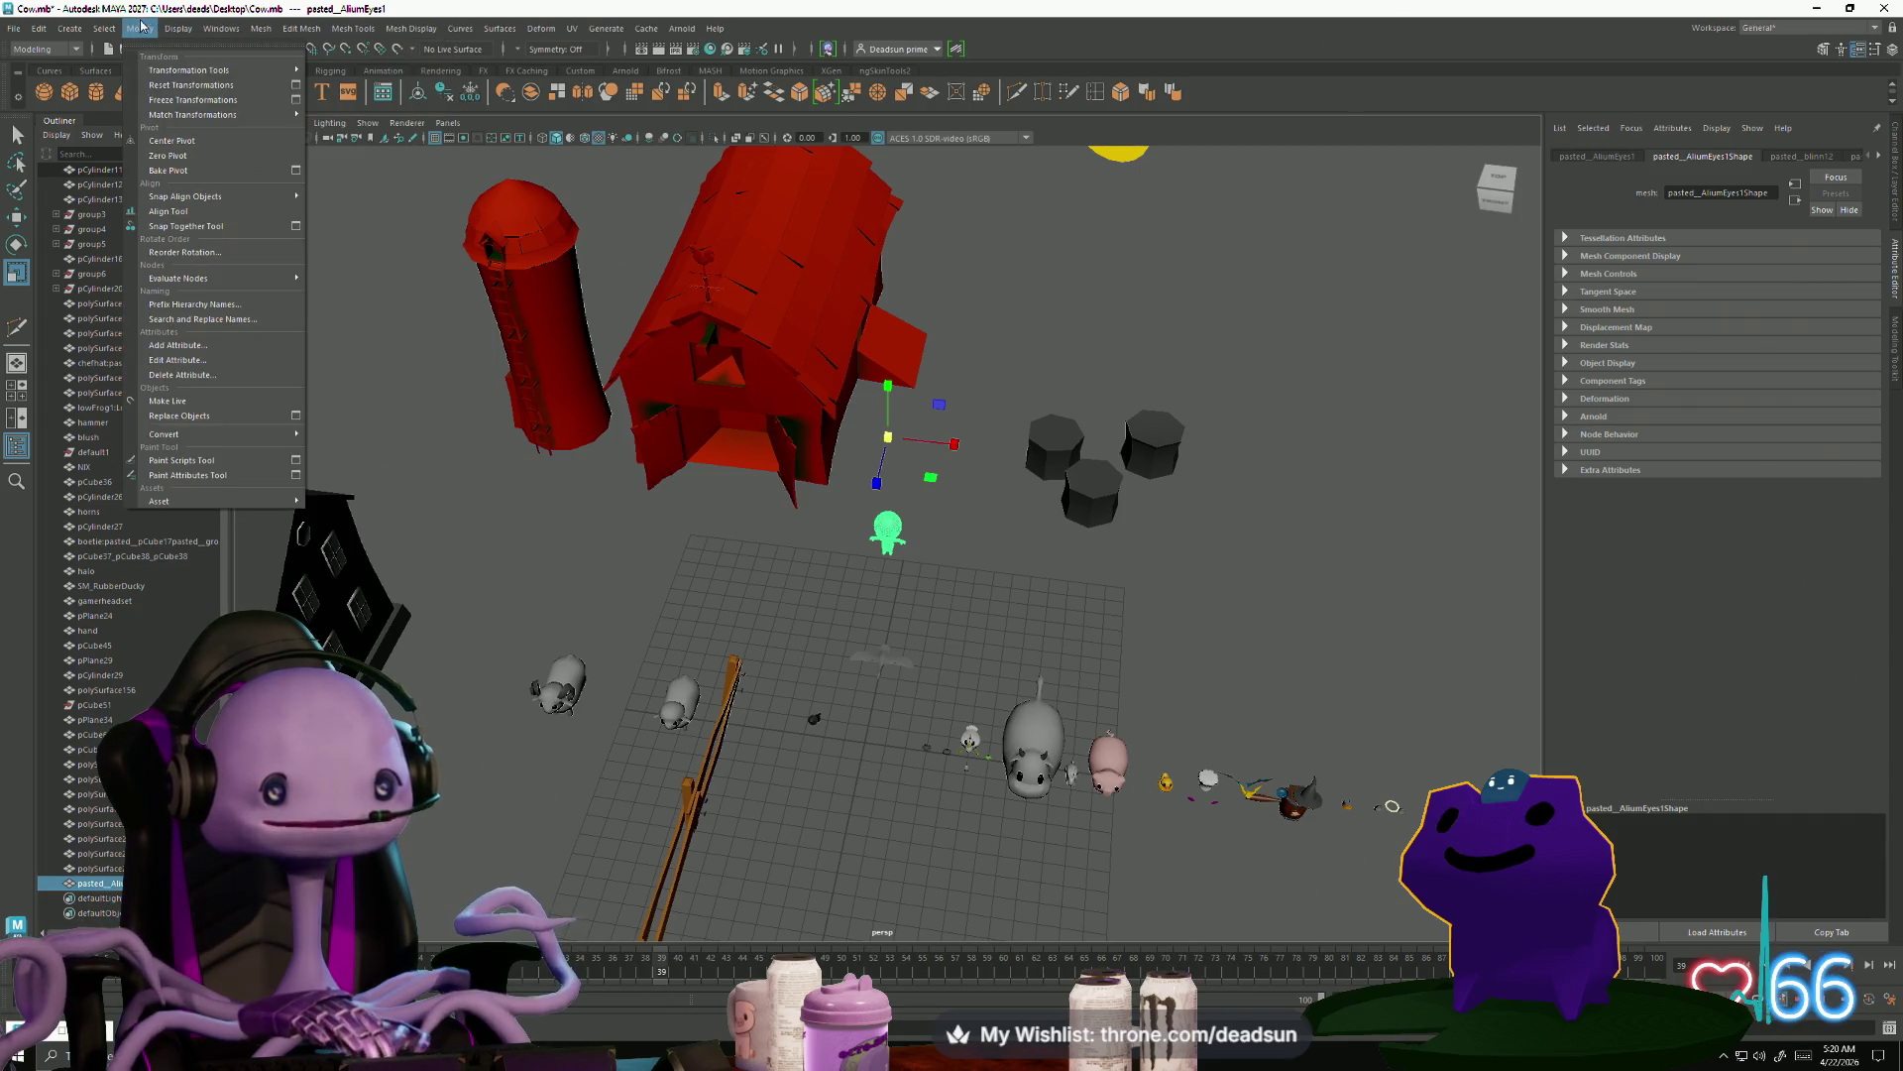
click(130, 161)
alt+drag(734, 606, 640, 599)
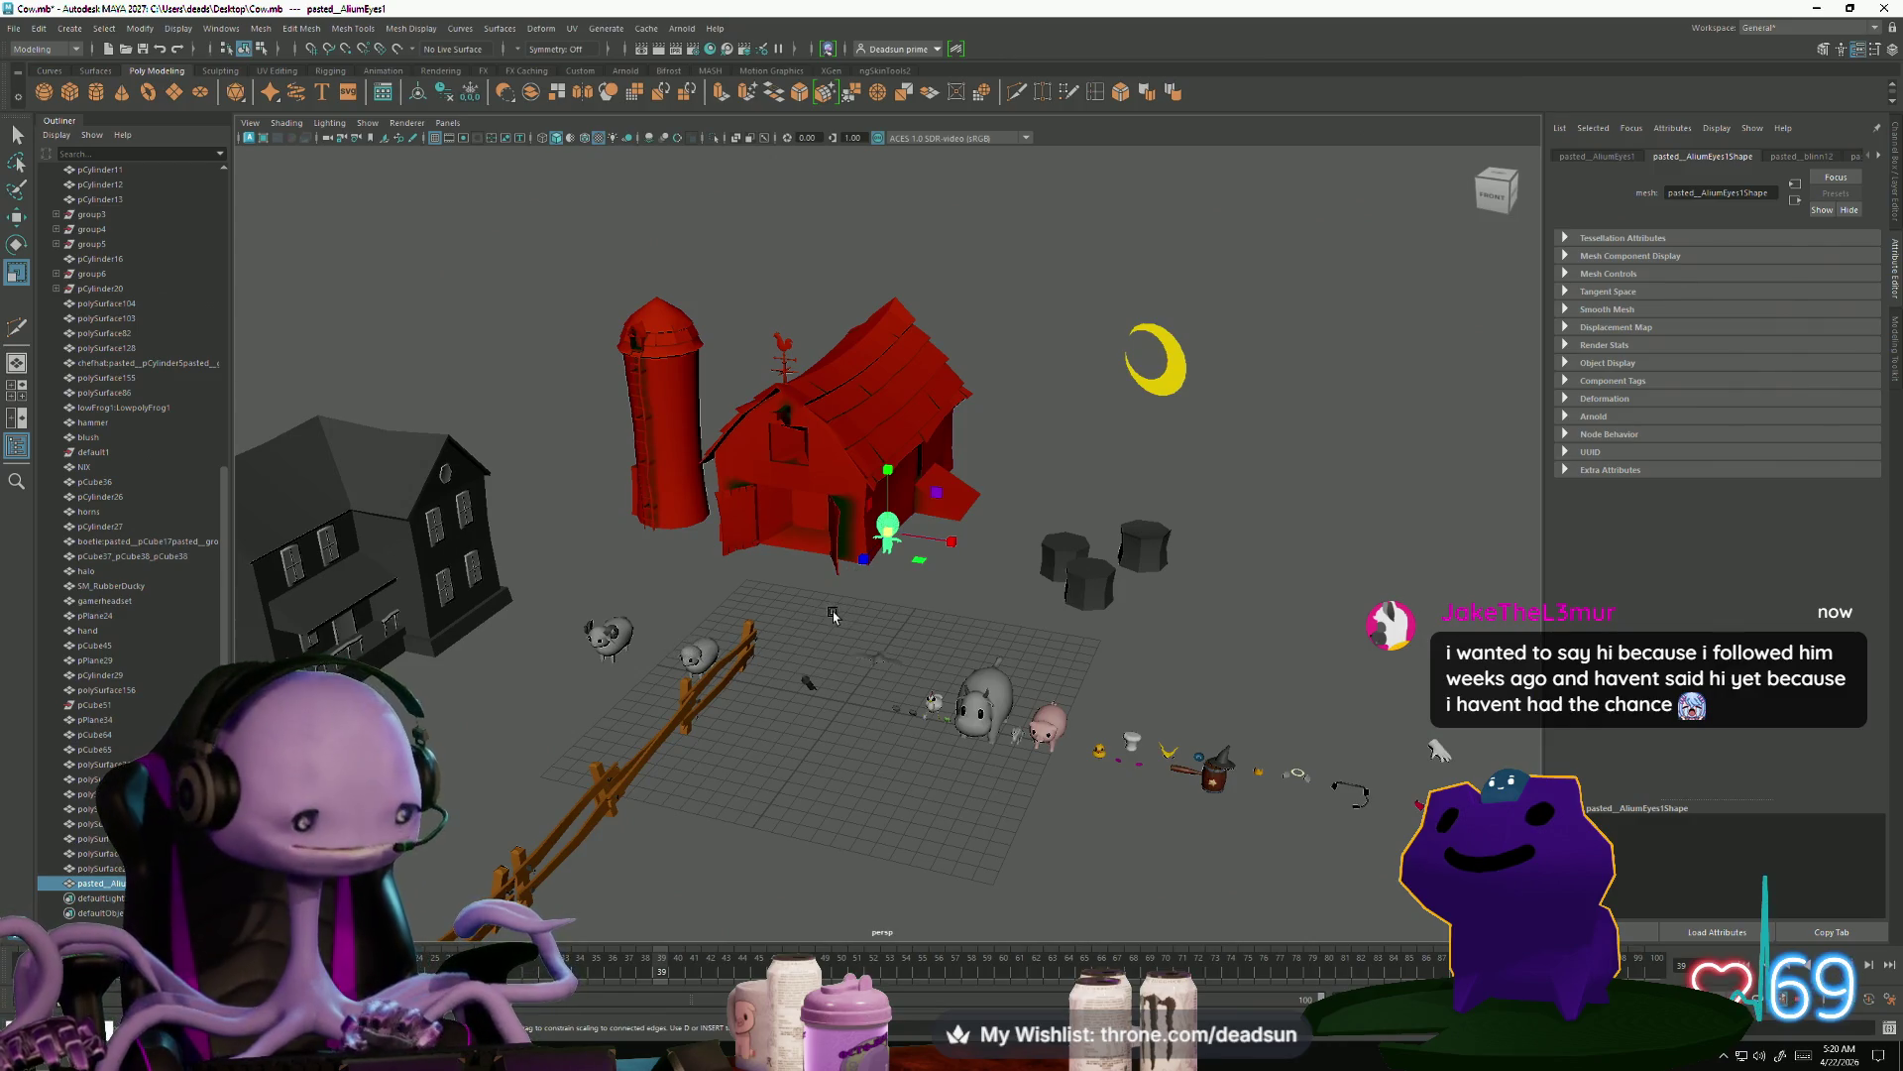
Frame the alien, switch to the Move tool, and reselect the alien for placement
key(f)
scroll(640, 548, down, 5)
alt+drag(640, 549, 888, 441)
key(w)
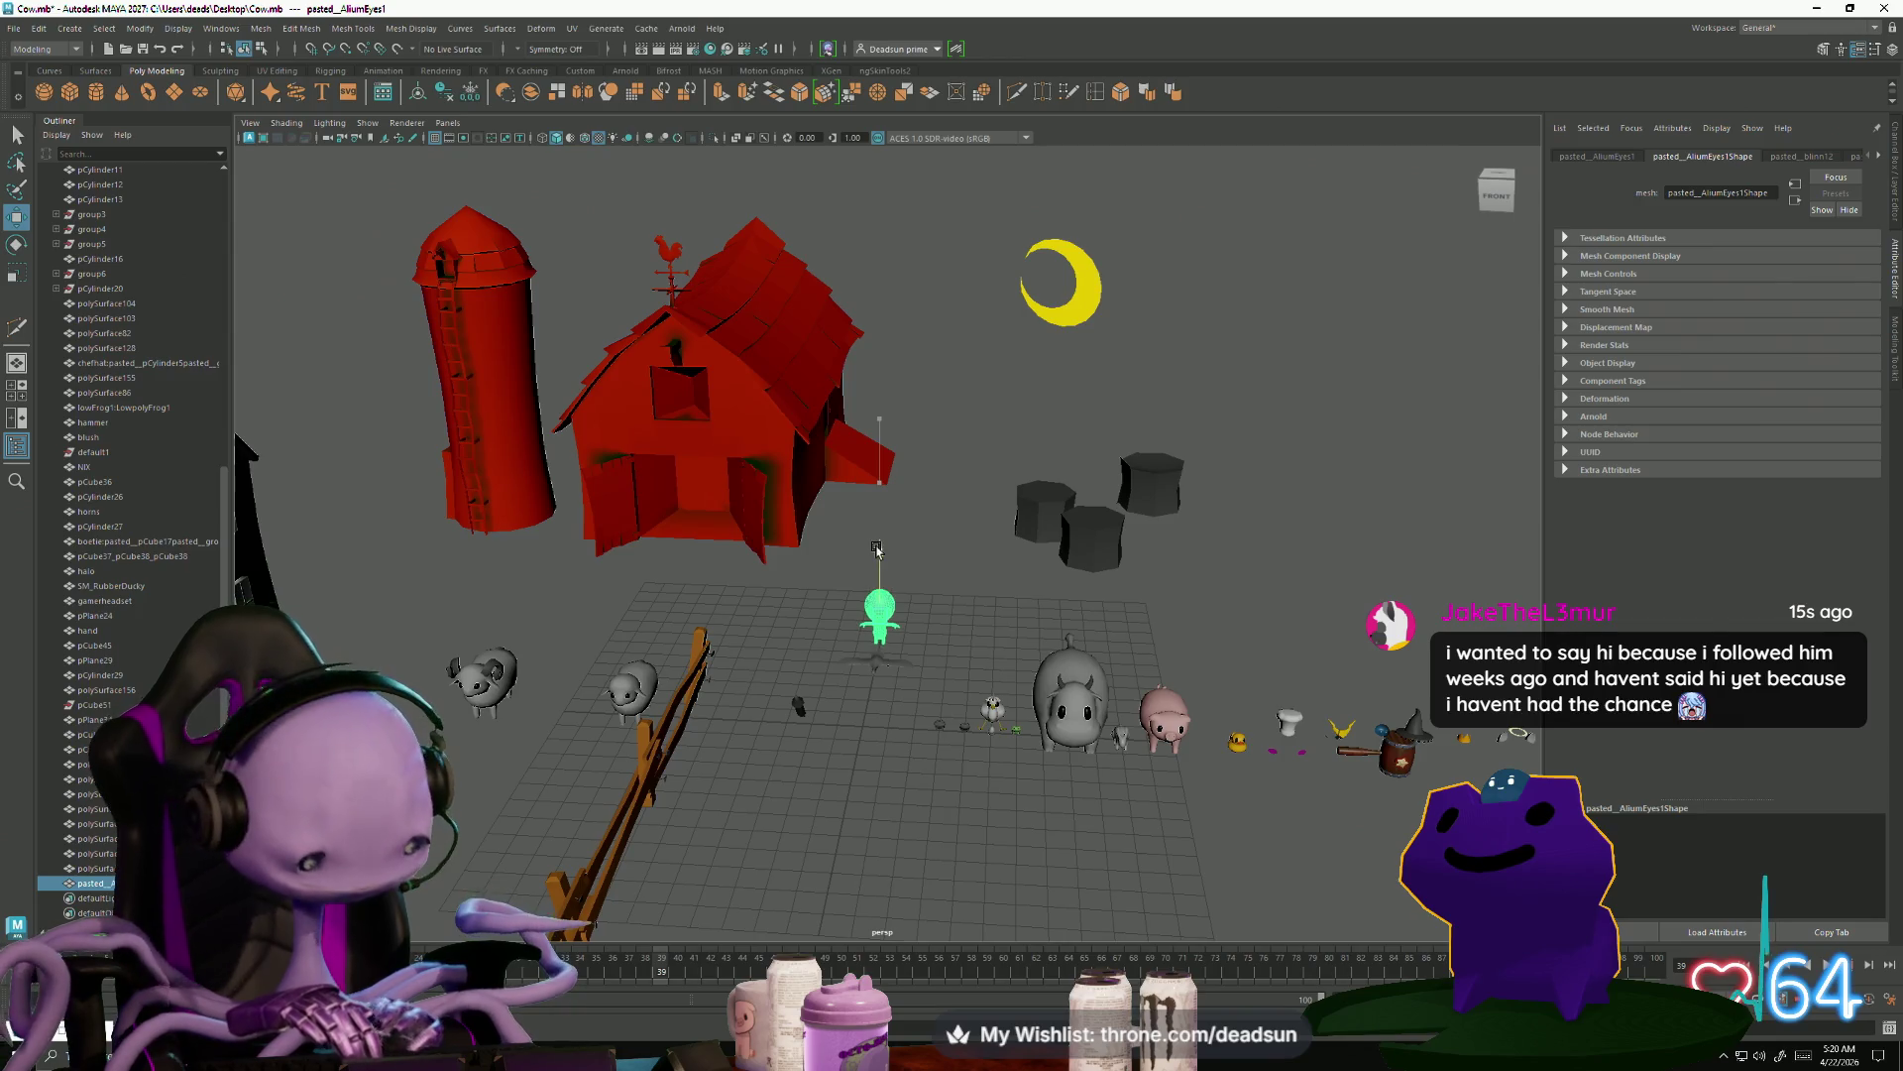
scroll(876, 548, up, 10)
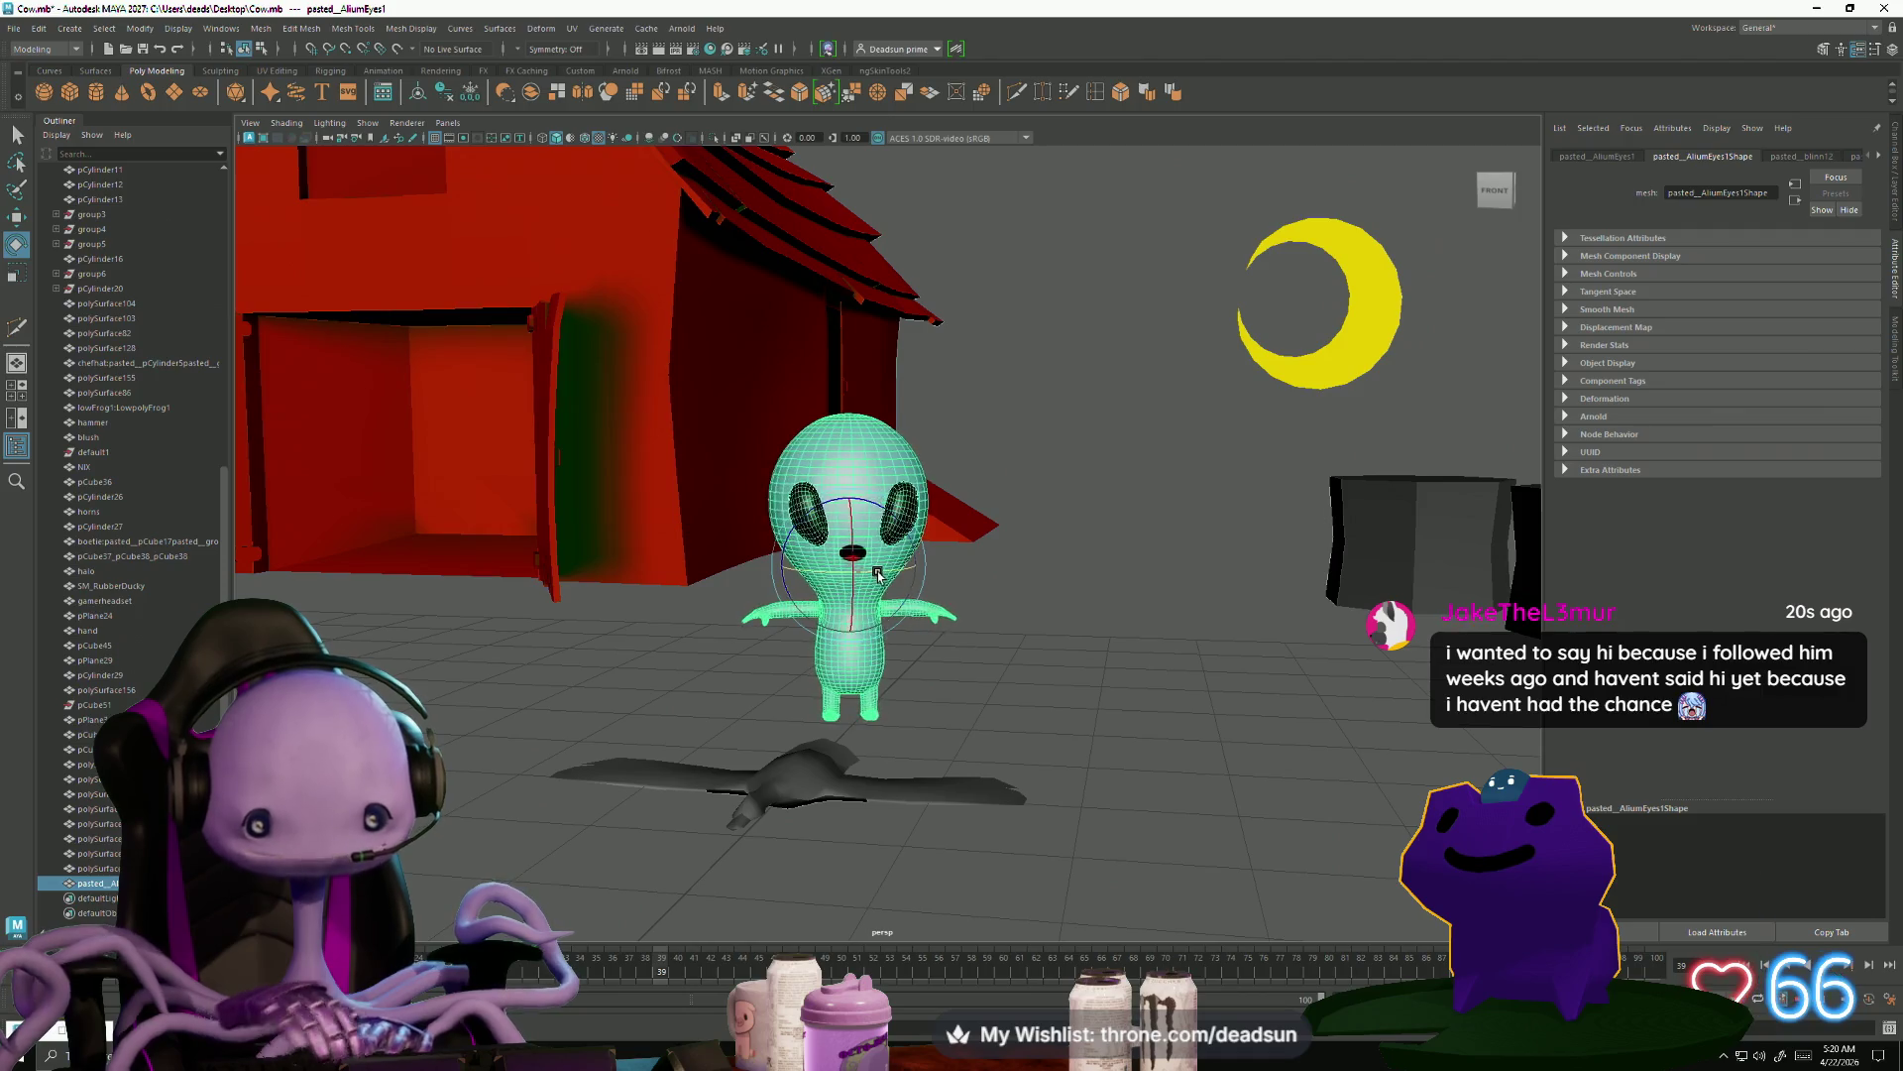
scroll(932, 656, down, 5)
mouse_move(932, 656)
alt+mouse_down()
mouse_move(692, 696)
mouse_move(1032, 688)
mouse_move(910, 673)
mouse_move(941, 706)
mouse_move(588, 662)
mouse_move(697, 531)
alt+mouse_up()
click(919, 700)
click(881, 534)
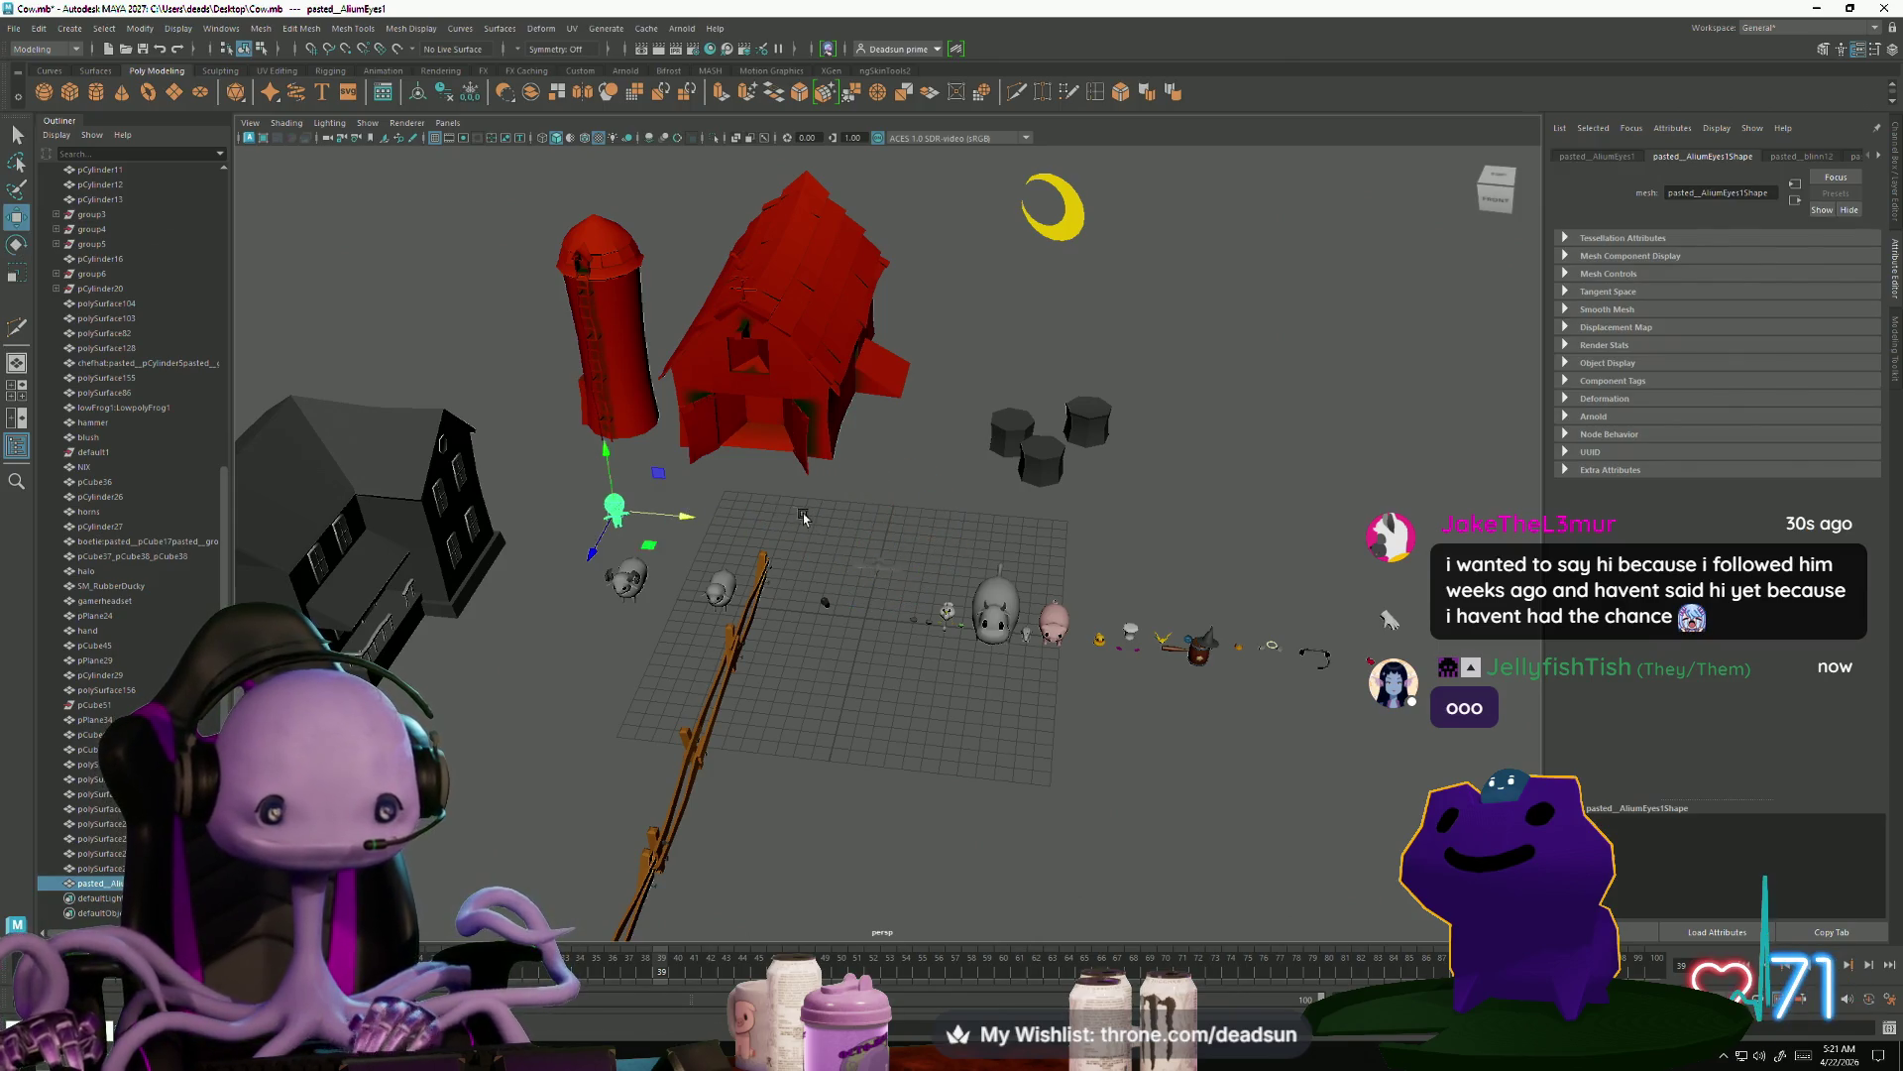
click(803, 516)
alt+right_drag(803, 516, 1177, 841)
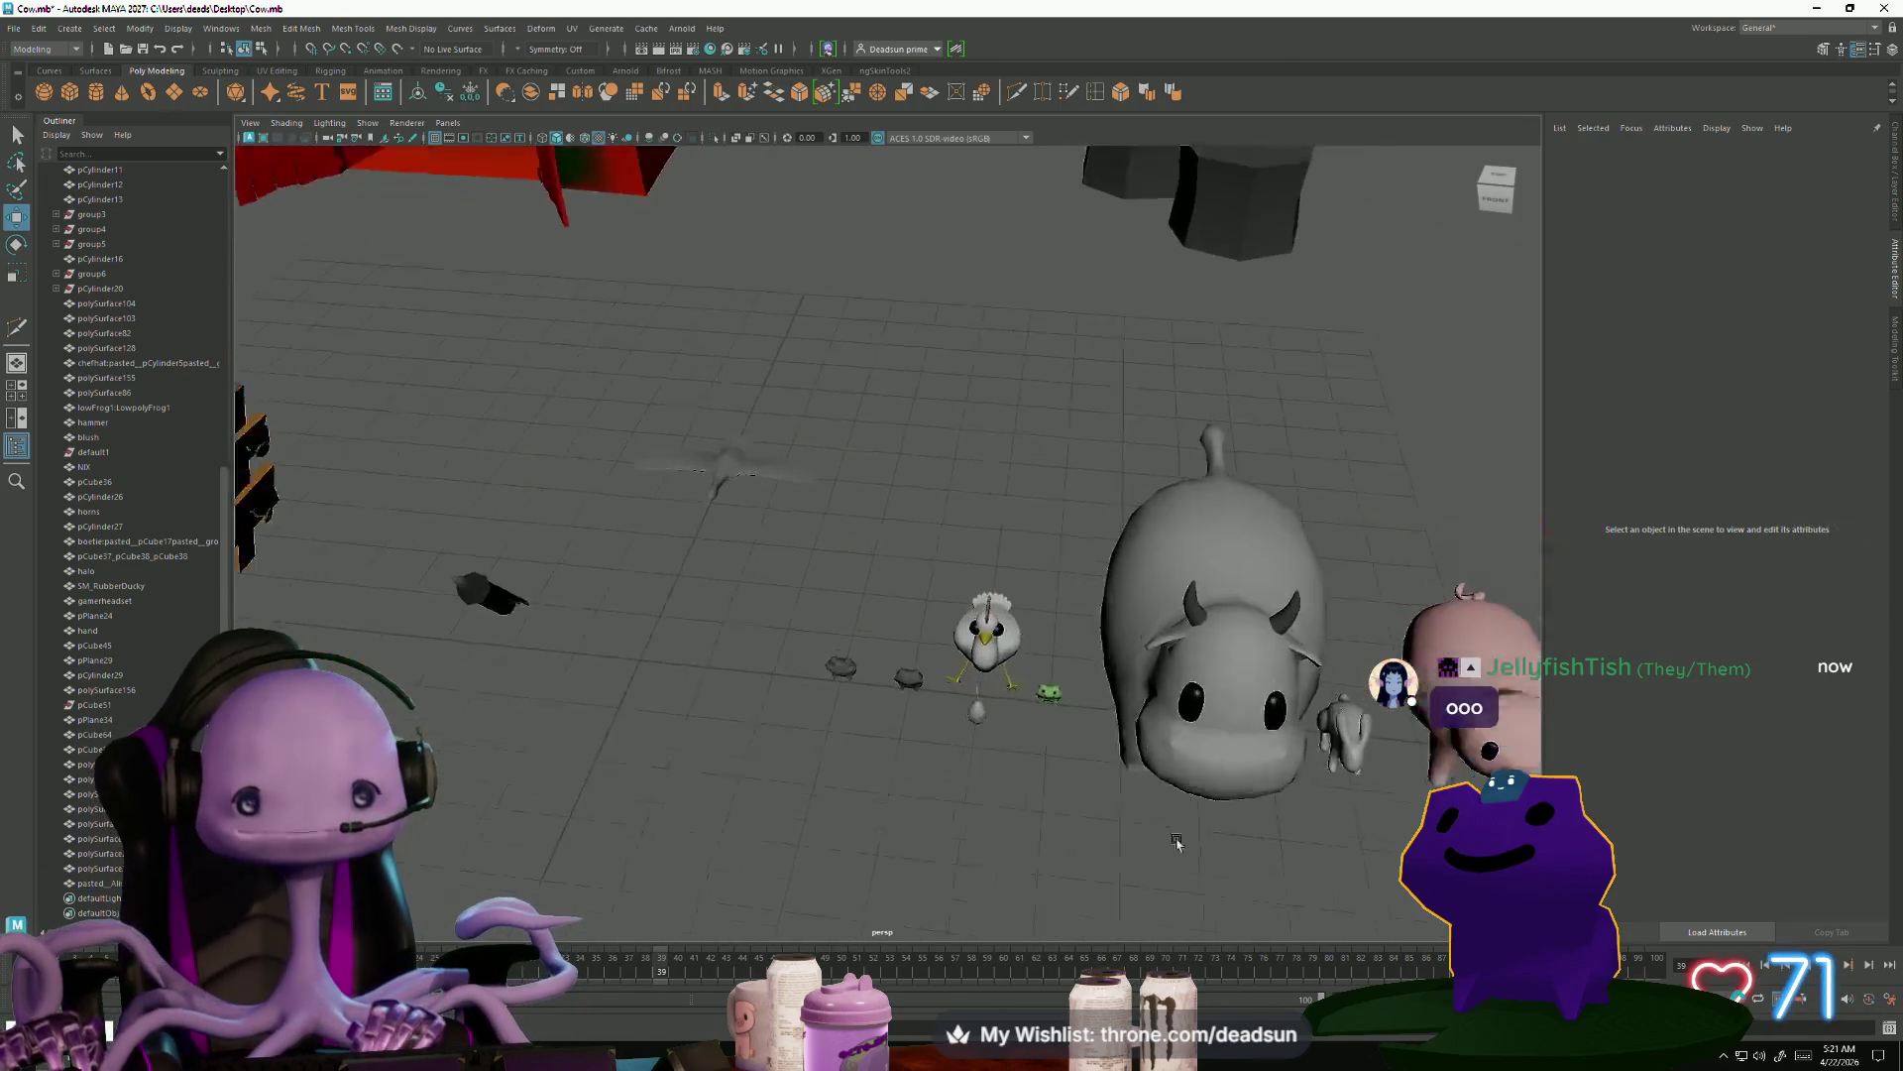
alt+drag(1177, 841, 1187, 806)
click(1044, 548)
key(f)
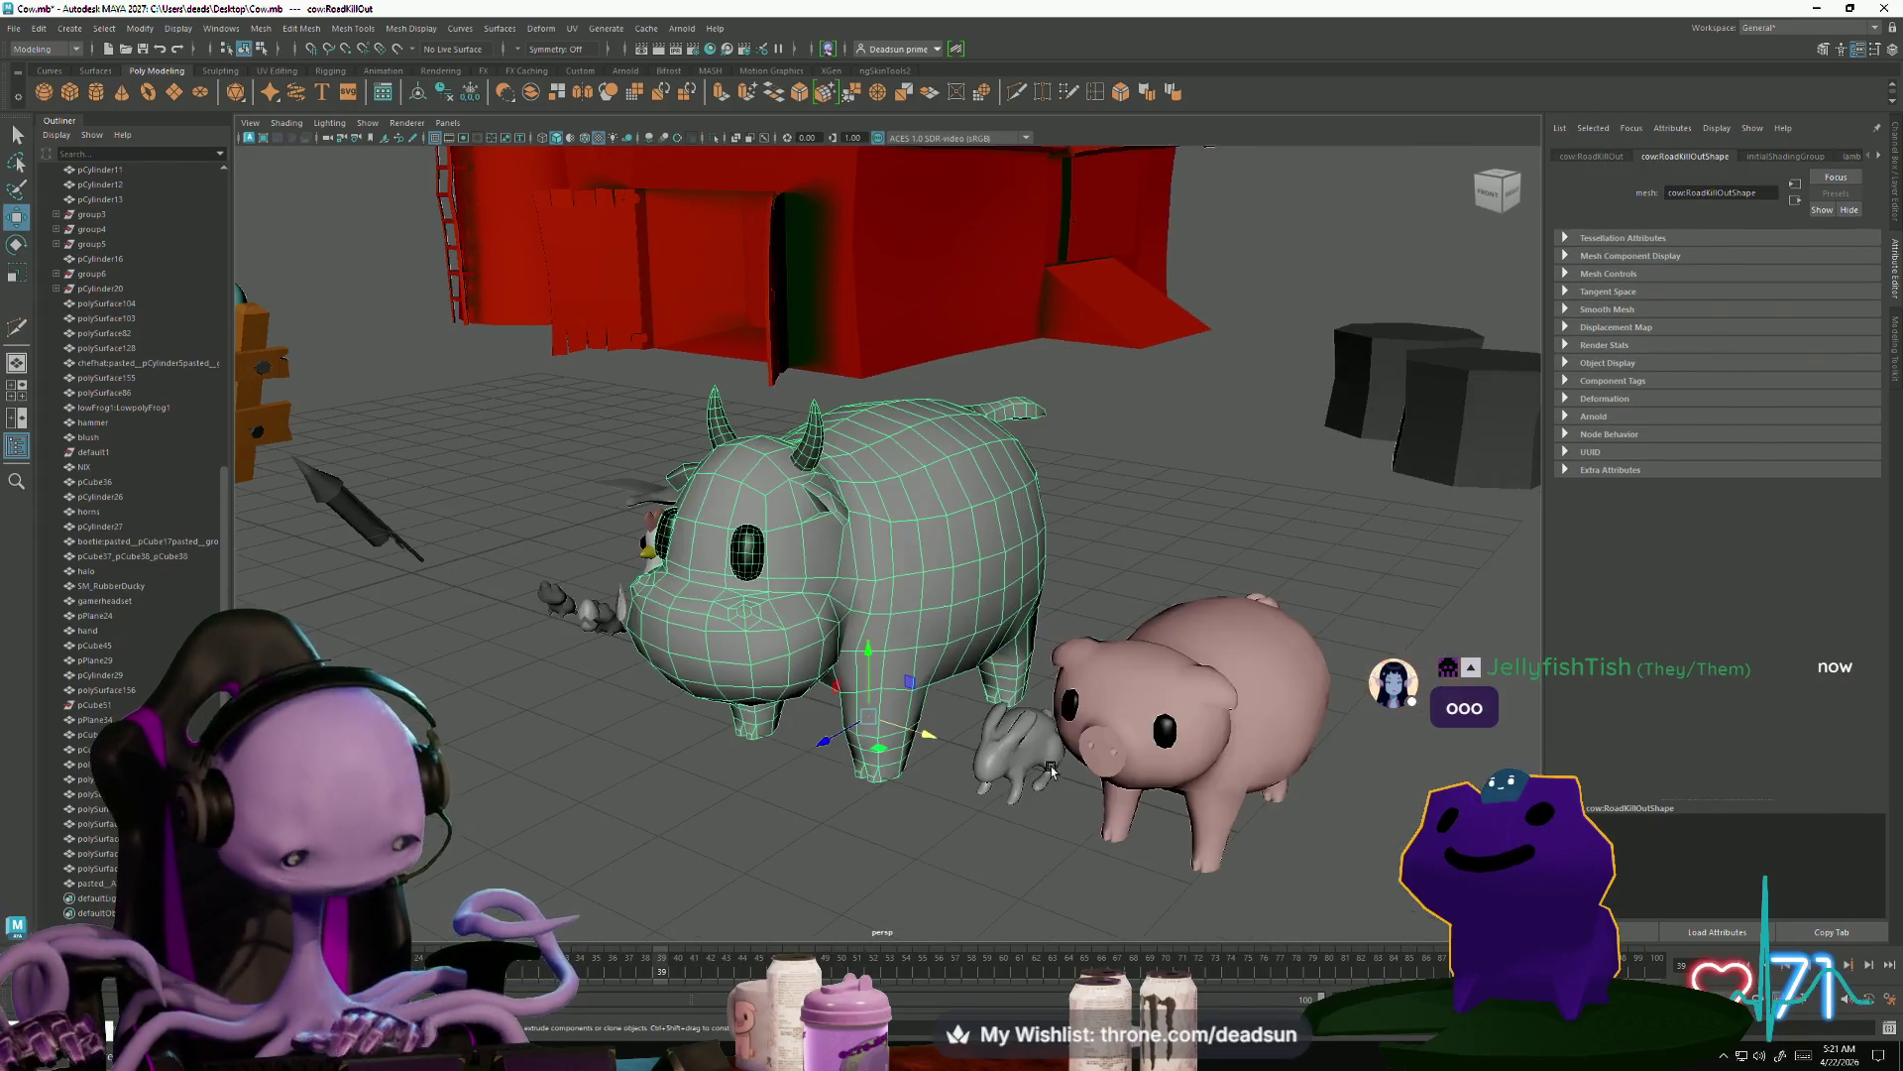
click(886, 829)
mouse_move(886, 829)
alt+mouse_down()
mouse_move(793, 893)
mouse_move(717, 845)
mouse_move(1140, 781)
mouse_move(552, 765)
alt+mouse_up()
click(1140, 781)
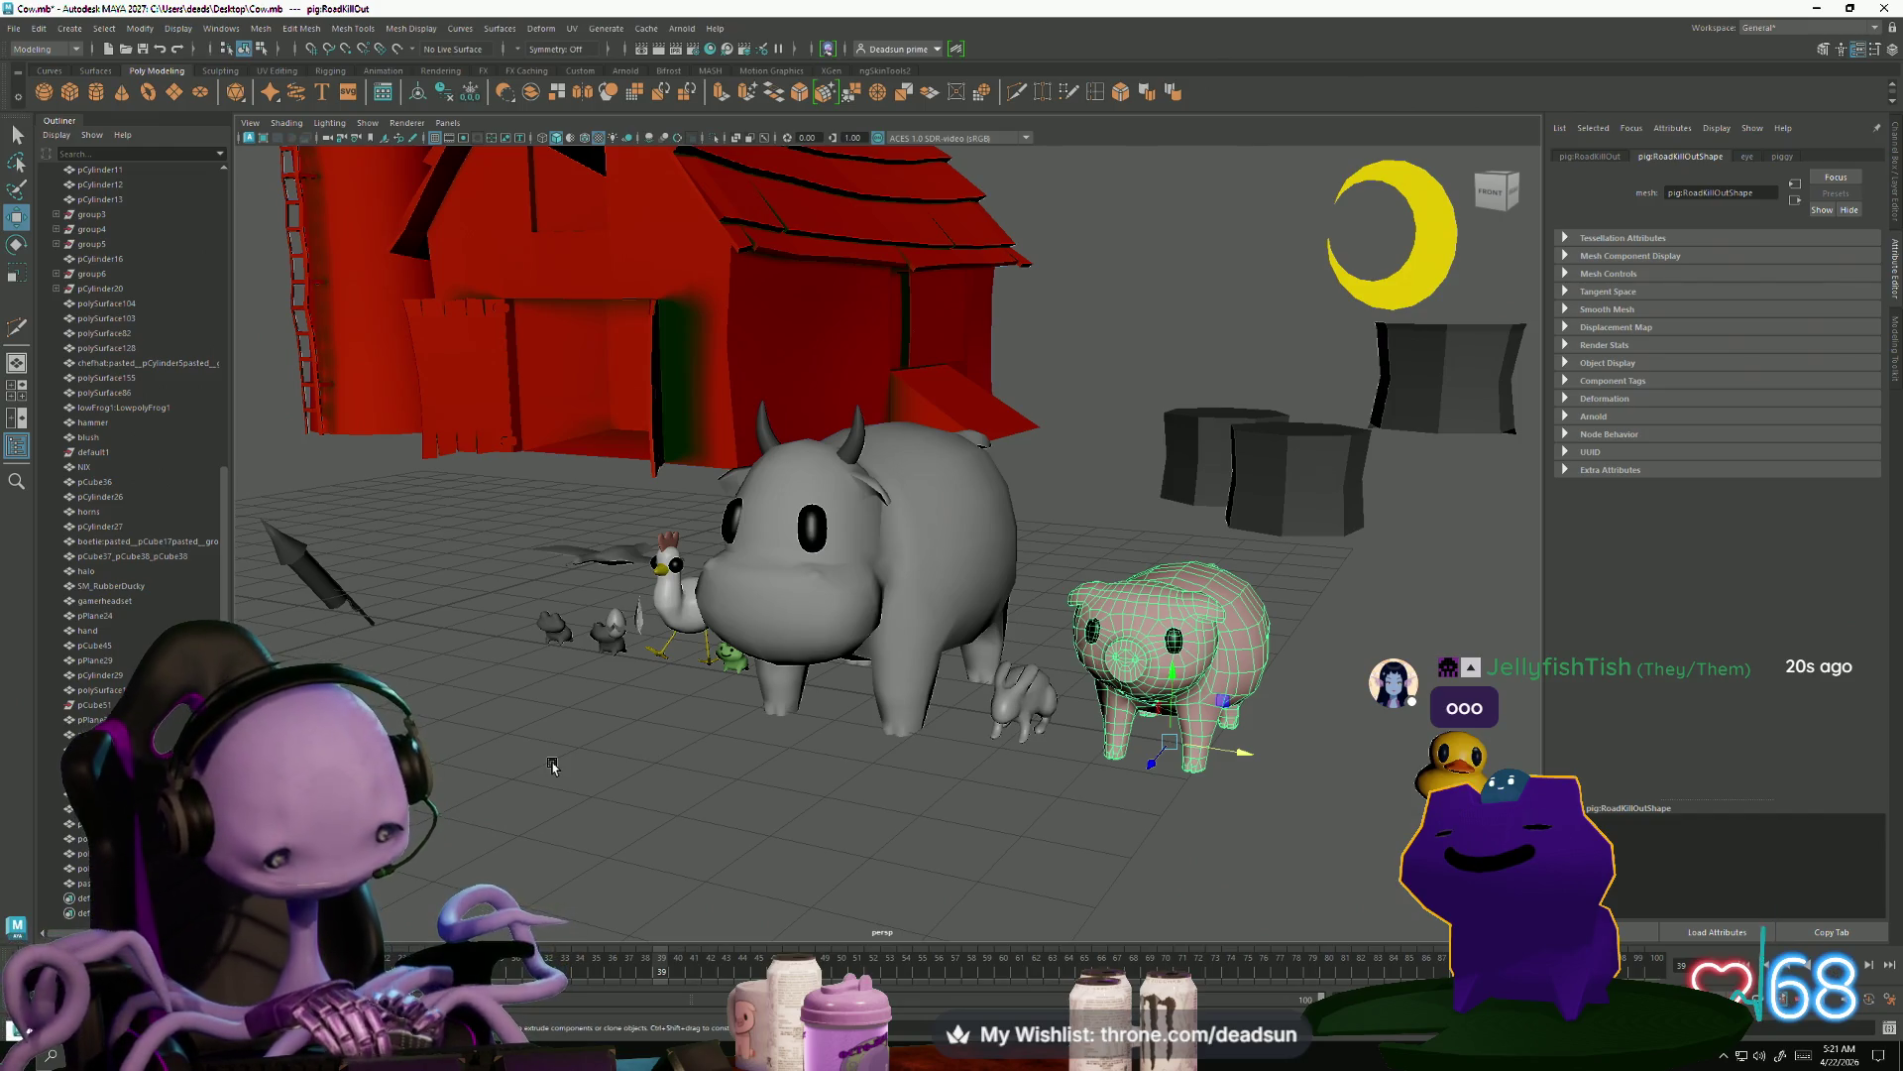
alt+drag(726, 759, 765, 764)
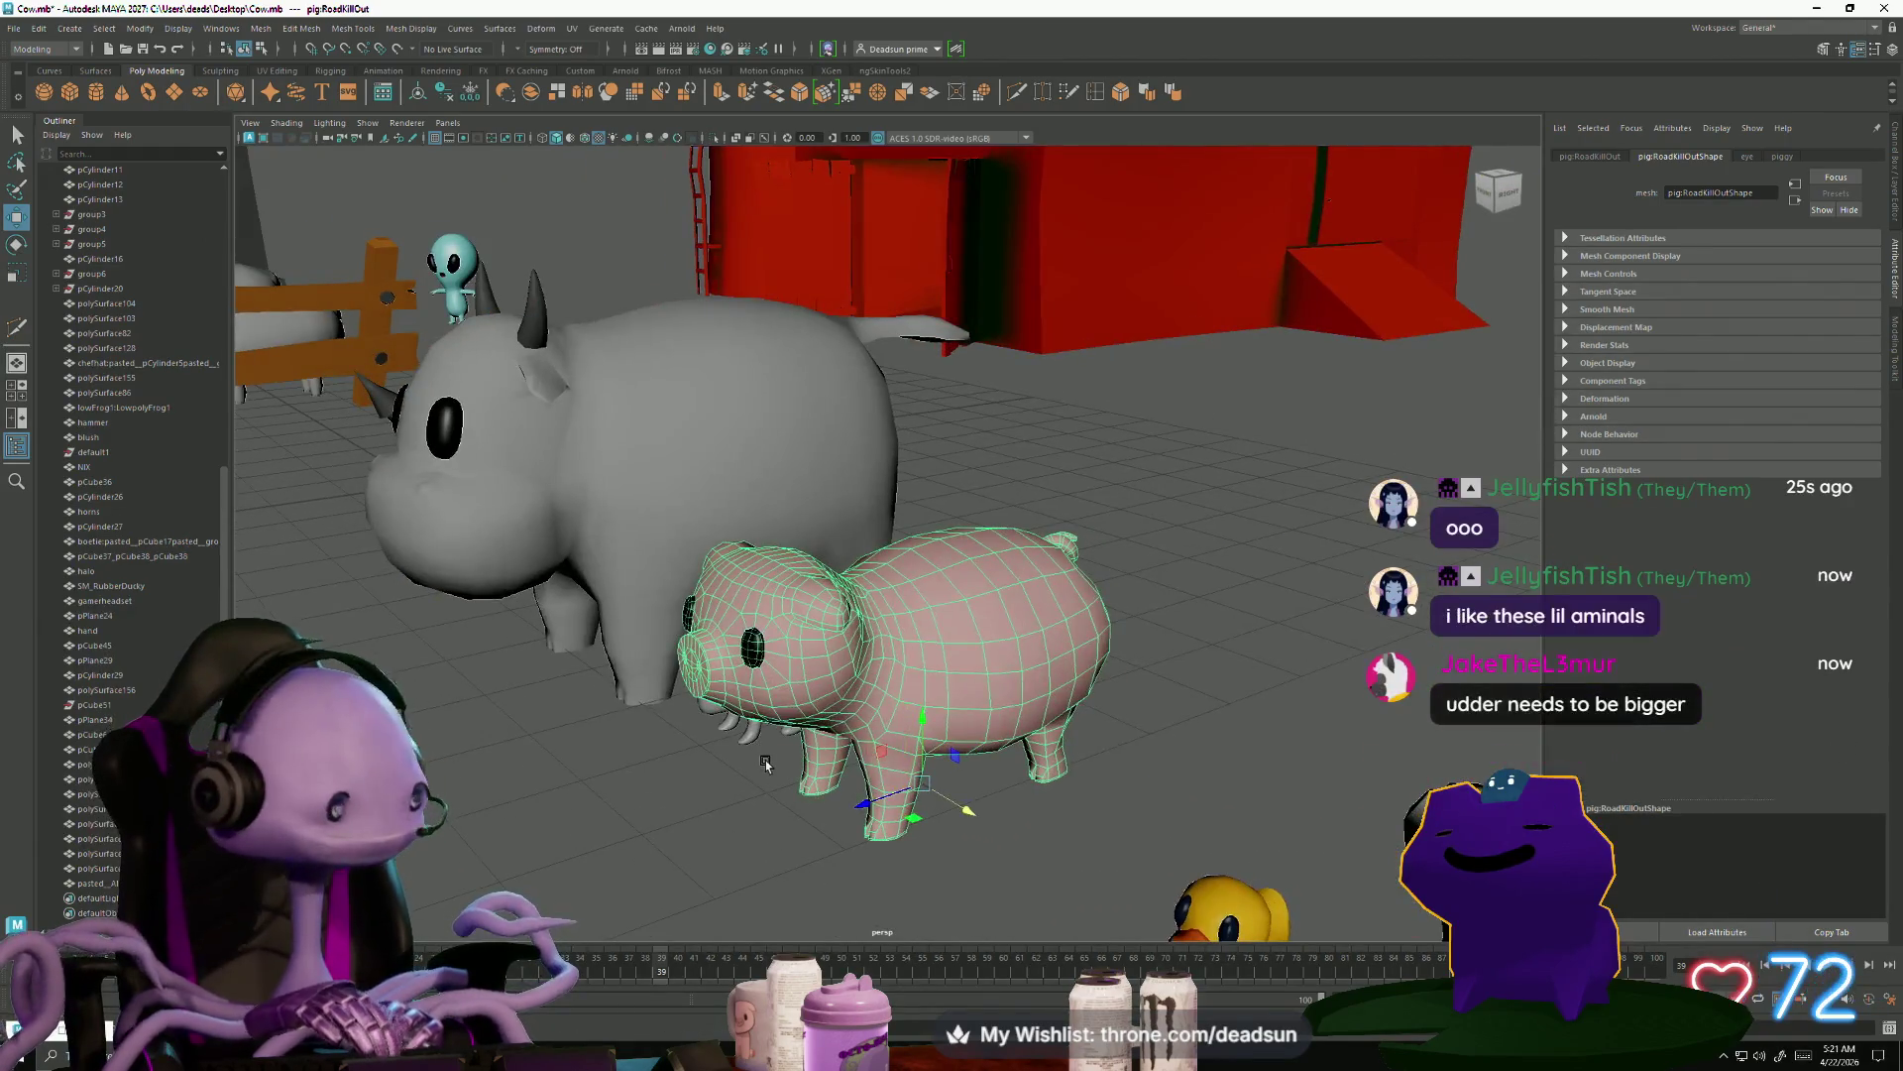
click(682, 480)
alt+drag(770, 563, 1120, 753)
scroll(1213, 799, up, 5)
mouse_move(1213, 799)
alt+mouse_down()
mouse_move(1097, 764)
mouse_move(942, 671)
mouse_move(947, 748)
alt+mouse_up()
click(947, 748)
scroll(947, 748, down, 10)
mouse_move(723, 794)
alt+mouse_down()
mouse_move(777, 807)
mouse_move(658, 668)
mouse_move(901, 704)
mouse_move(888, 684)
mouse_move(1120, 680)
mouse_move(605, 686)
mouse_move(828, 704)
mouse_move(690, 625)
alt+mouse_up()
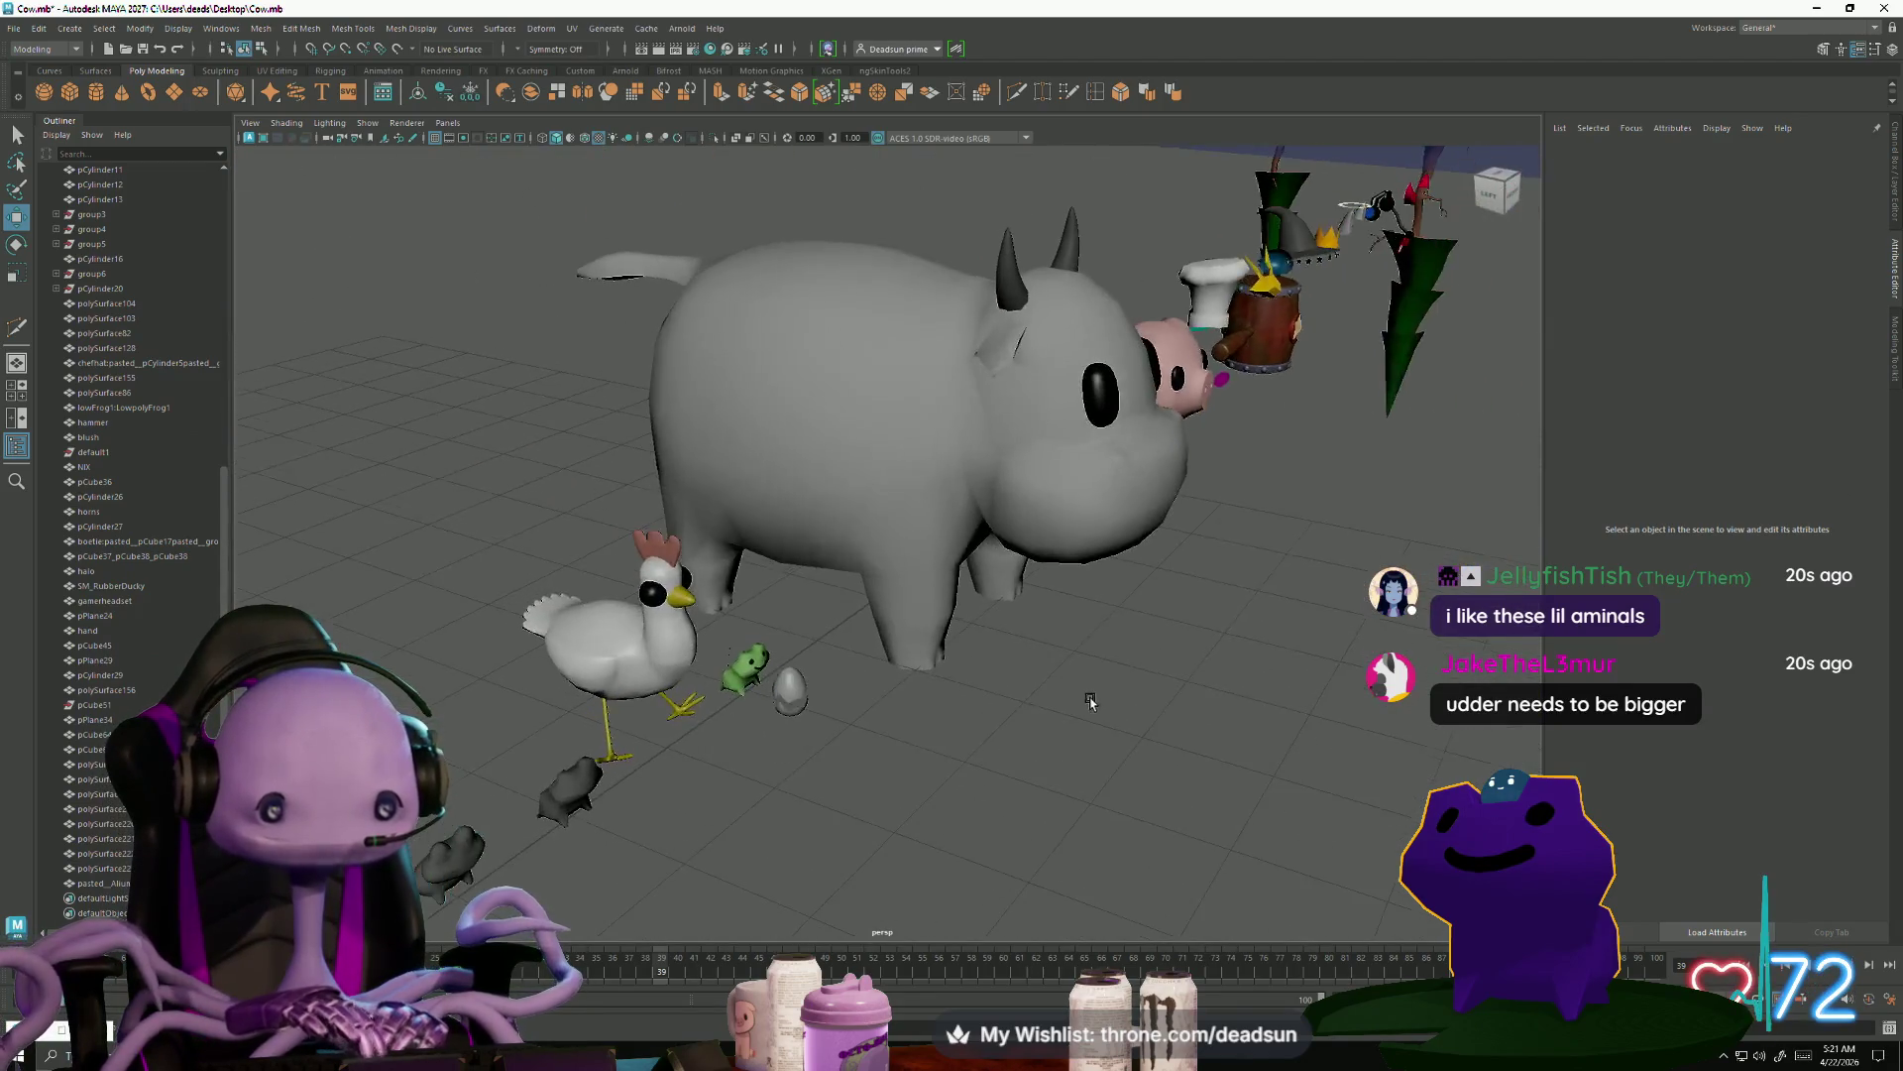
scroll(690, 624, down, 10)
scroll(1077, 718, up, 8)
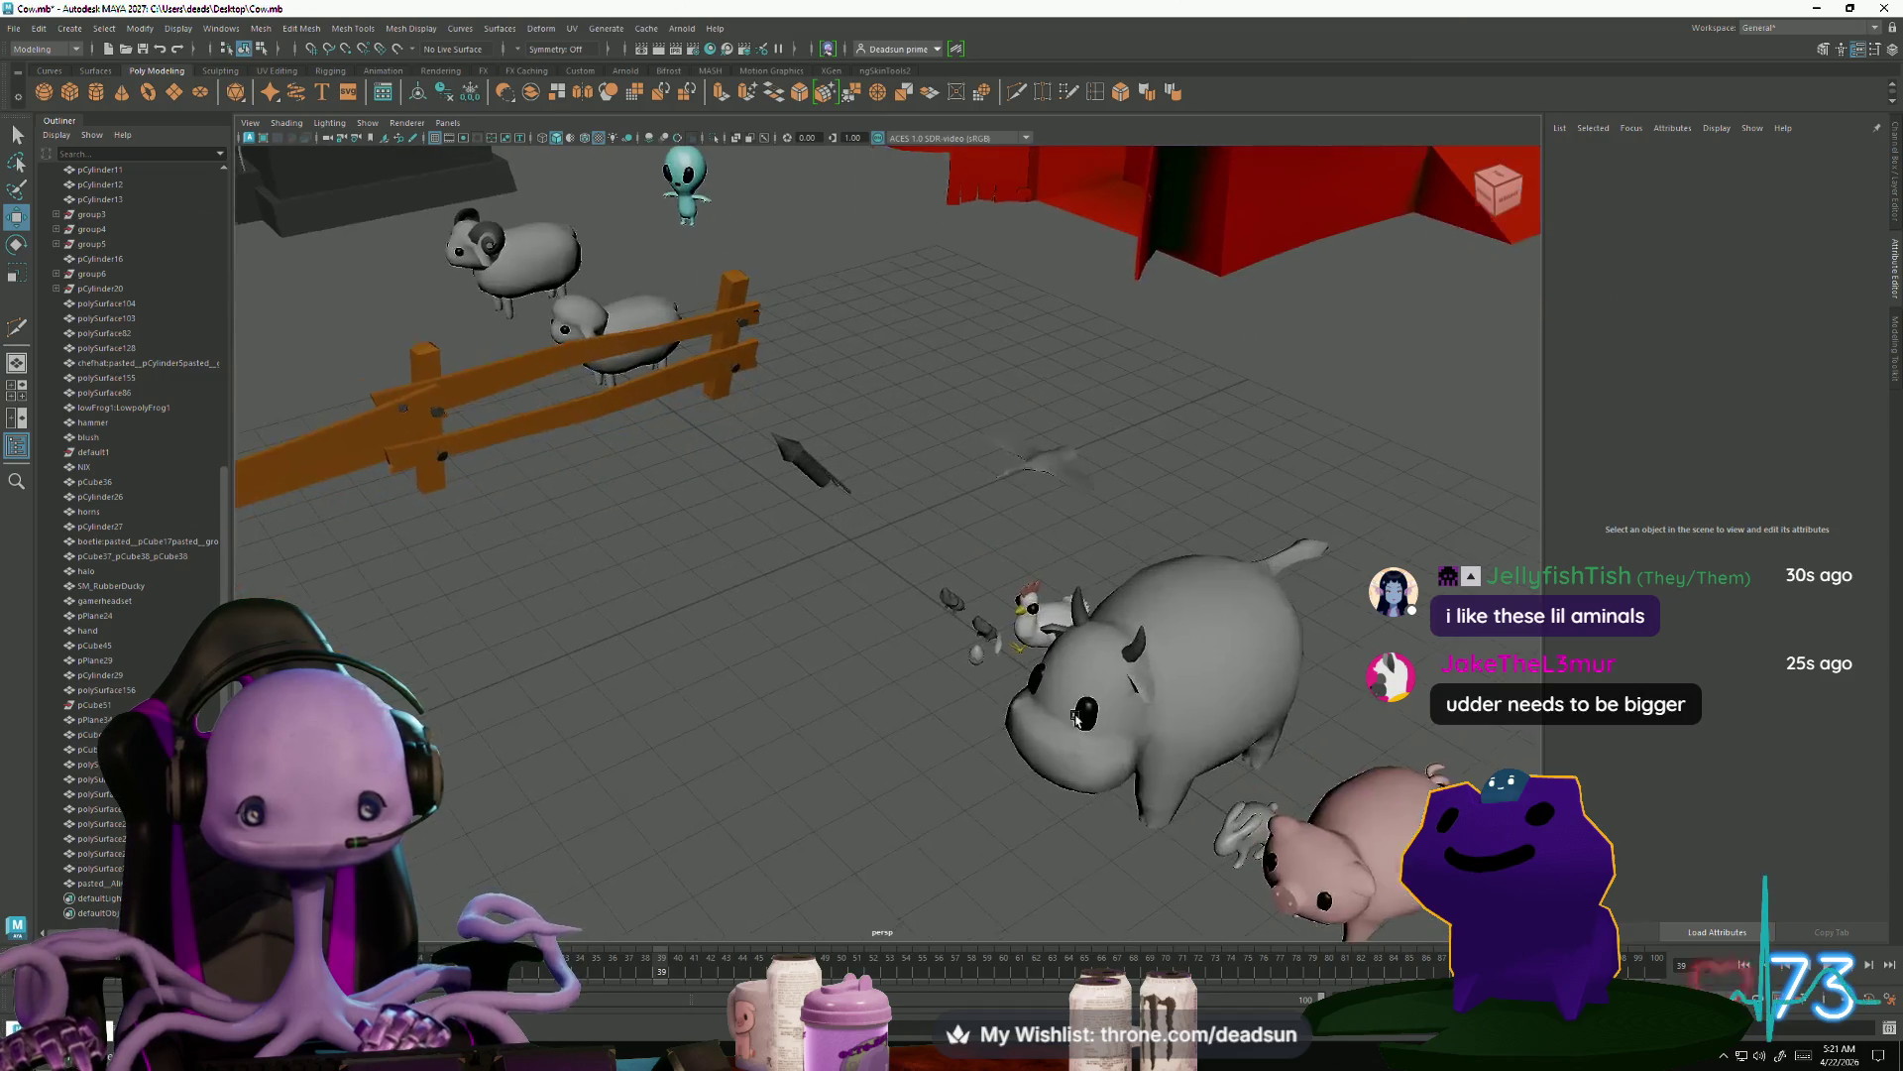
alt+middle_drag(1076, 718, 788, 603)
click(788, 602)
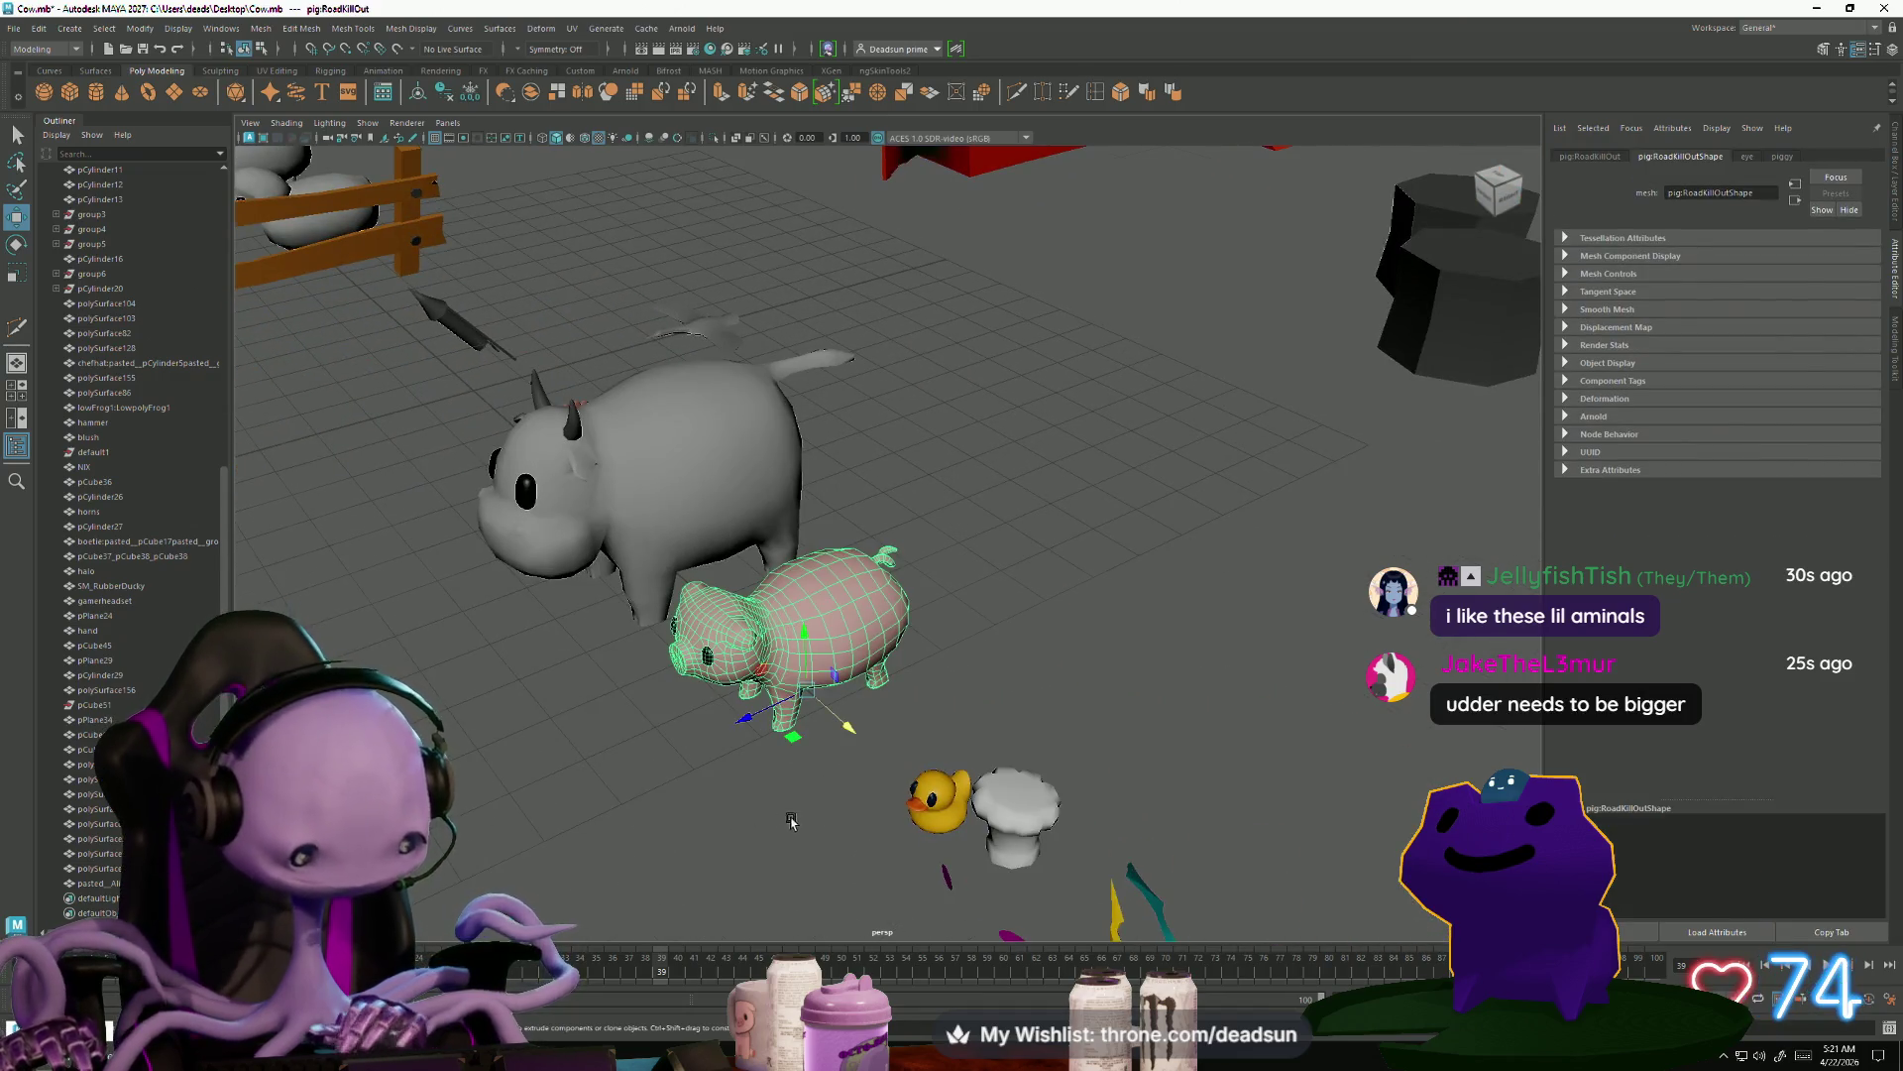
key(f)
click(803, 842)
mouse_move(803, 843)
alt+mouse_down()
mouse_move(737, 735)
mouse_move(684, 843)
mouse_move(625, 879)
mouse_move(655, 895)
mouse_move(714, 823)
alt+mouse_up()
scroll(733, 786, down, 5)
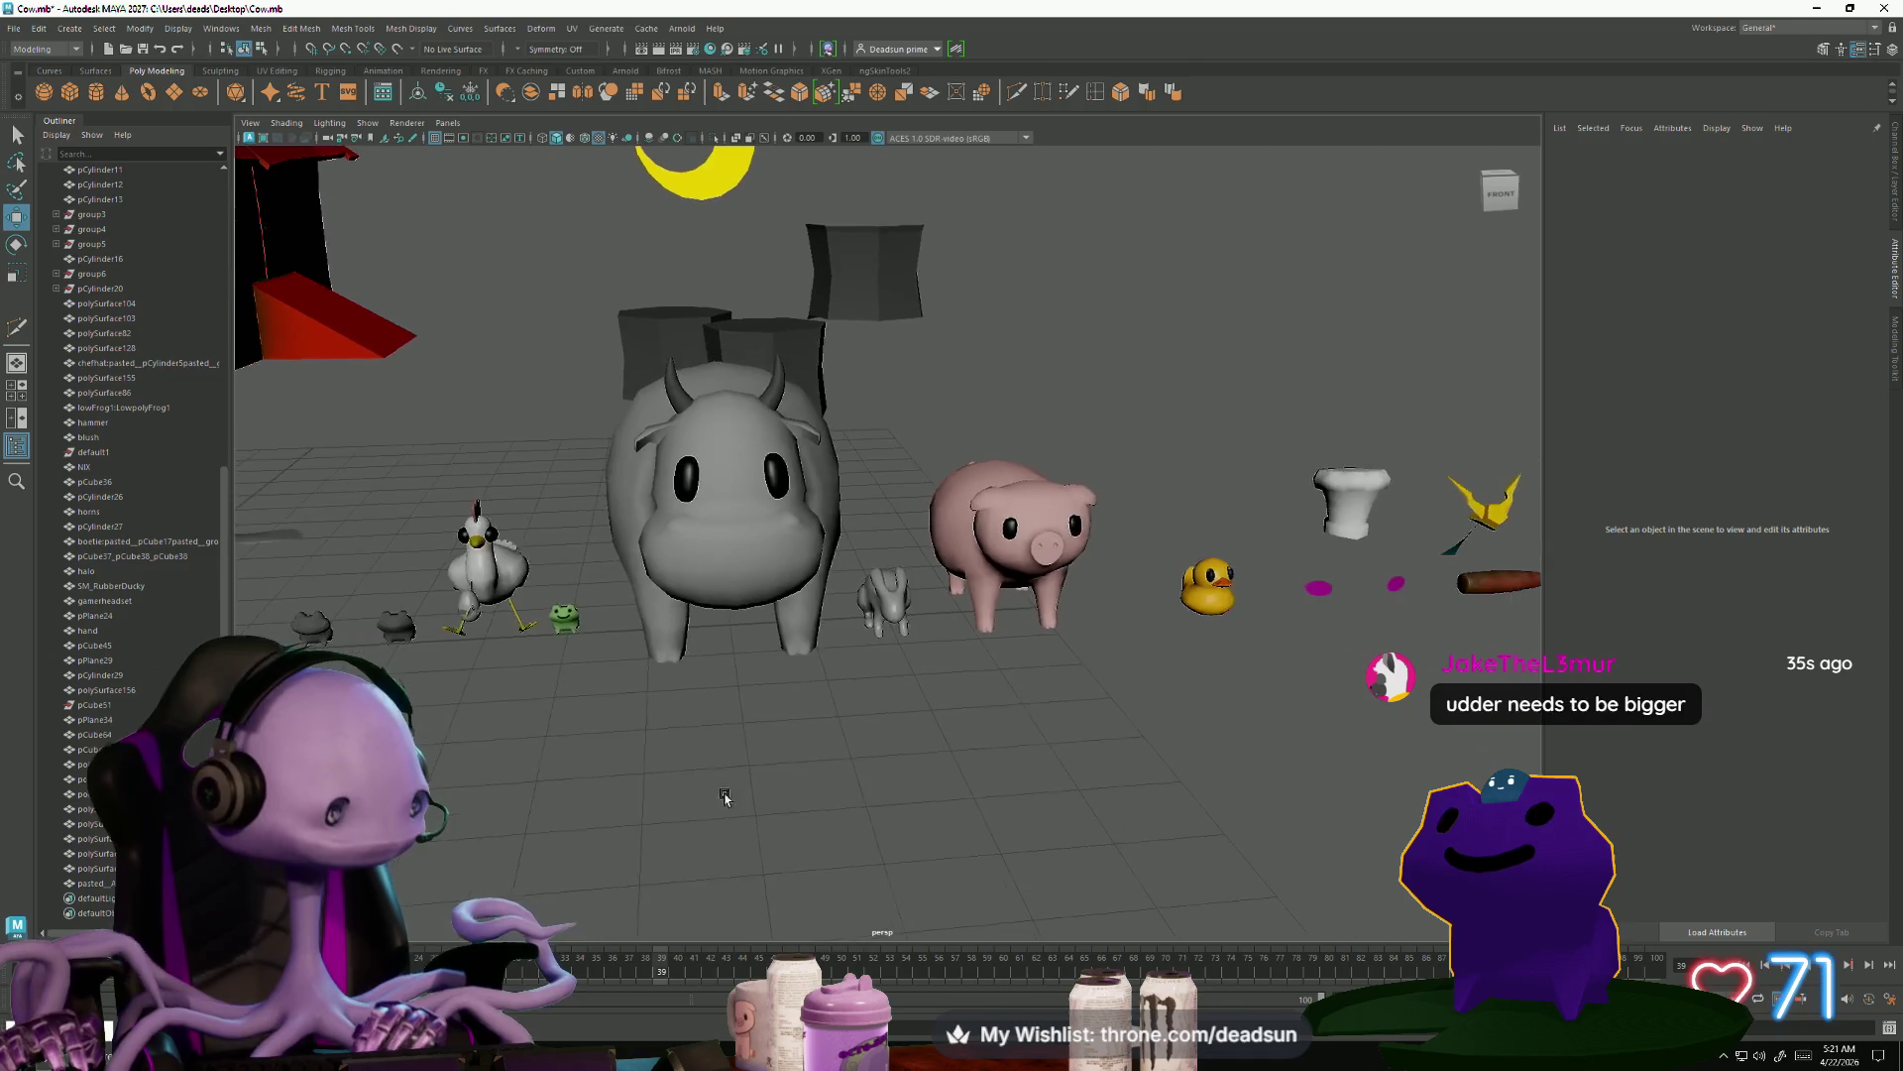
alt+middle_drag(724, 798, 901, 819)
scroll(872, 832, up, 4)
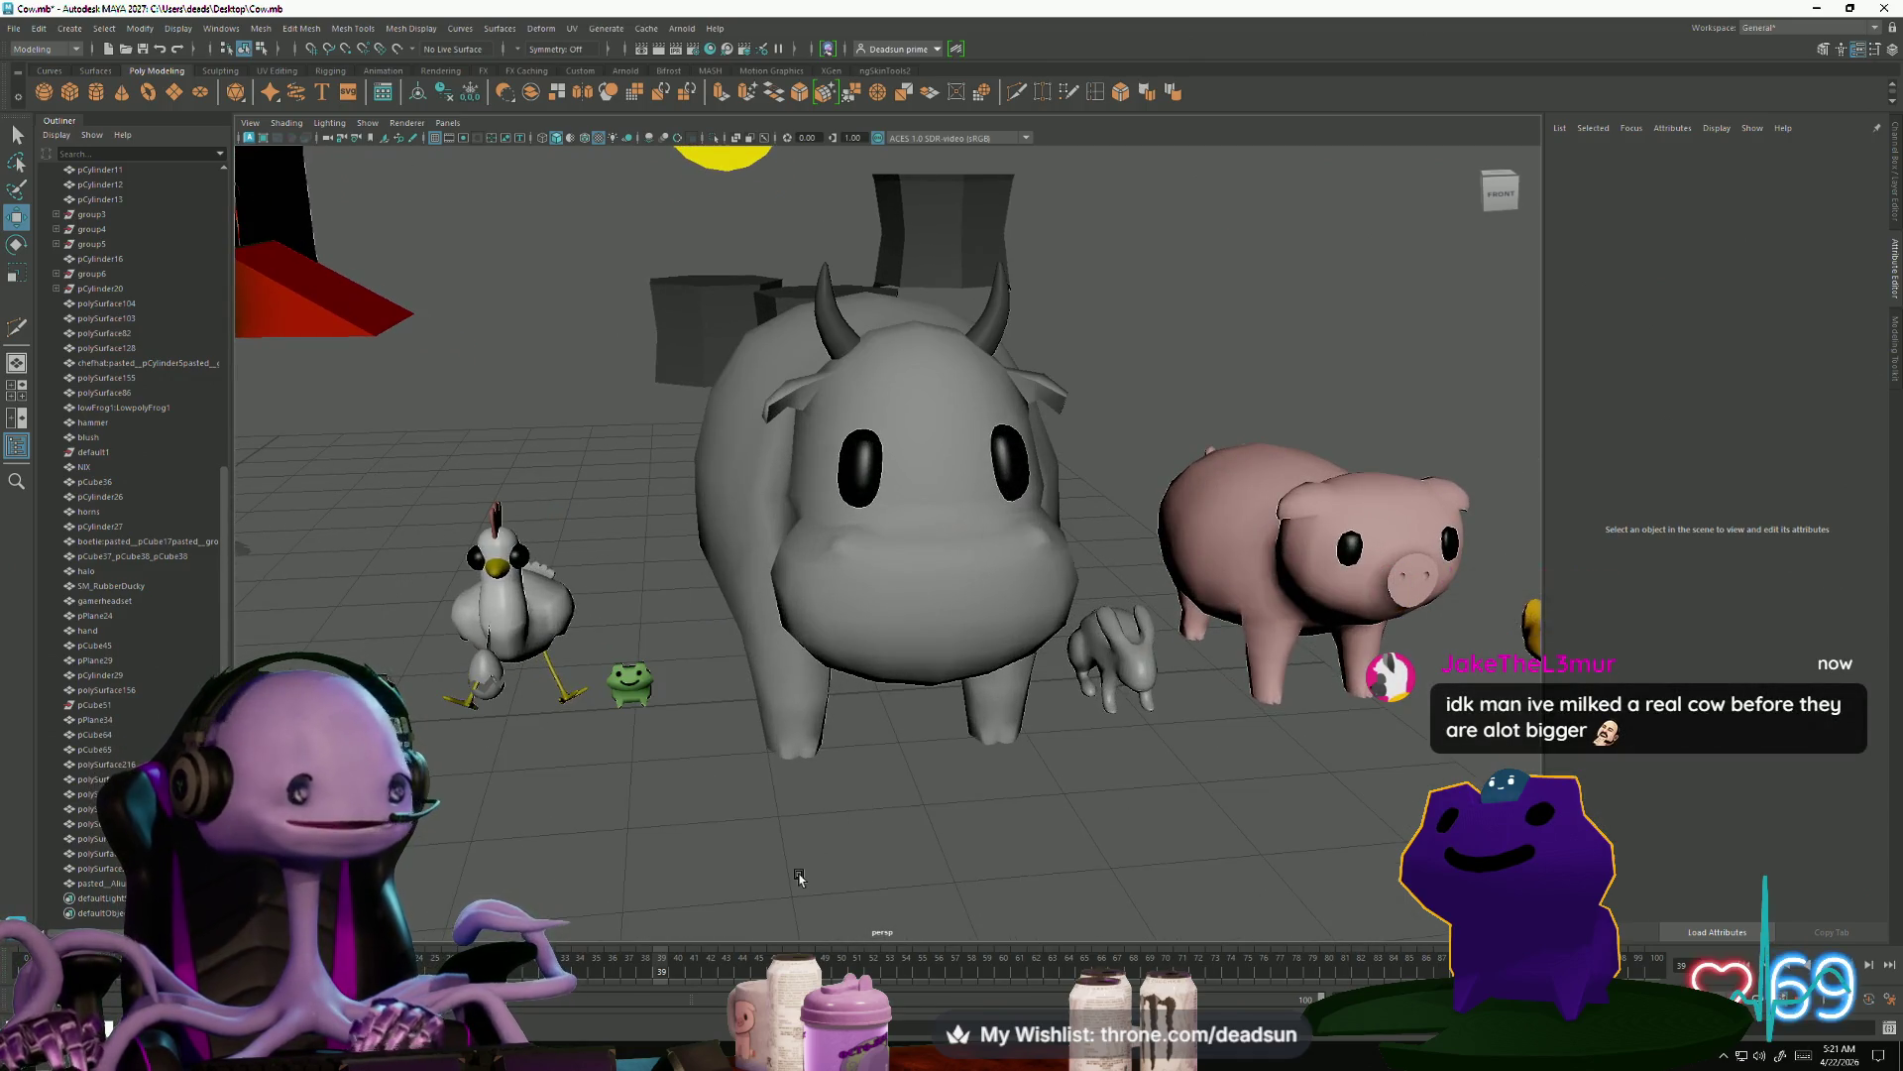
scroll(955, 786, down, 4)
click(863, 619)
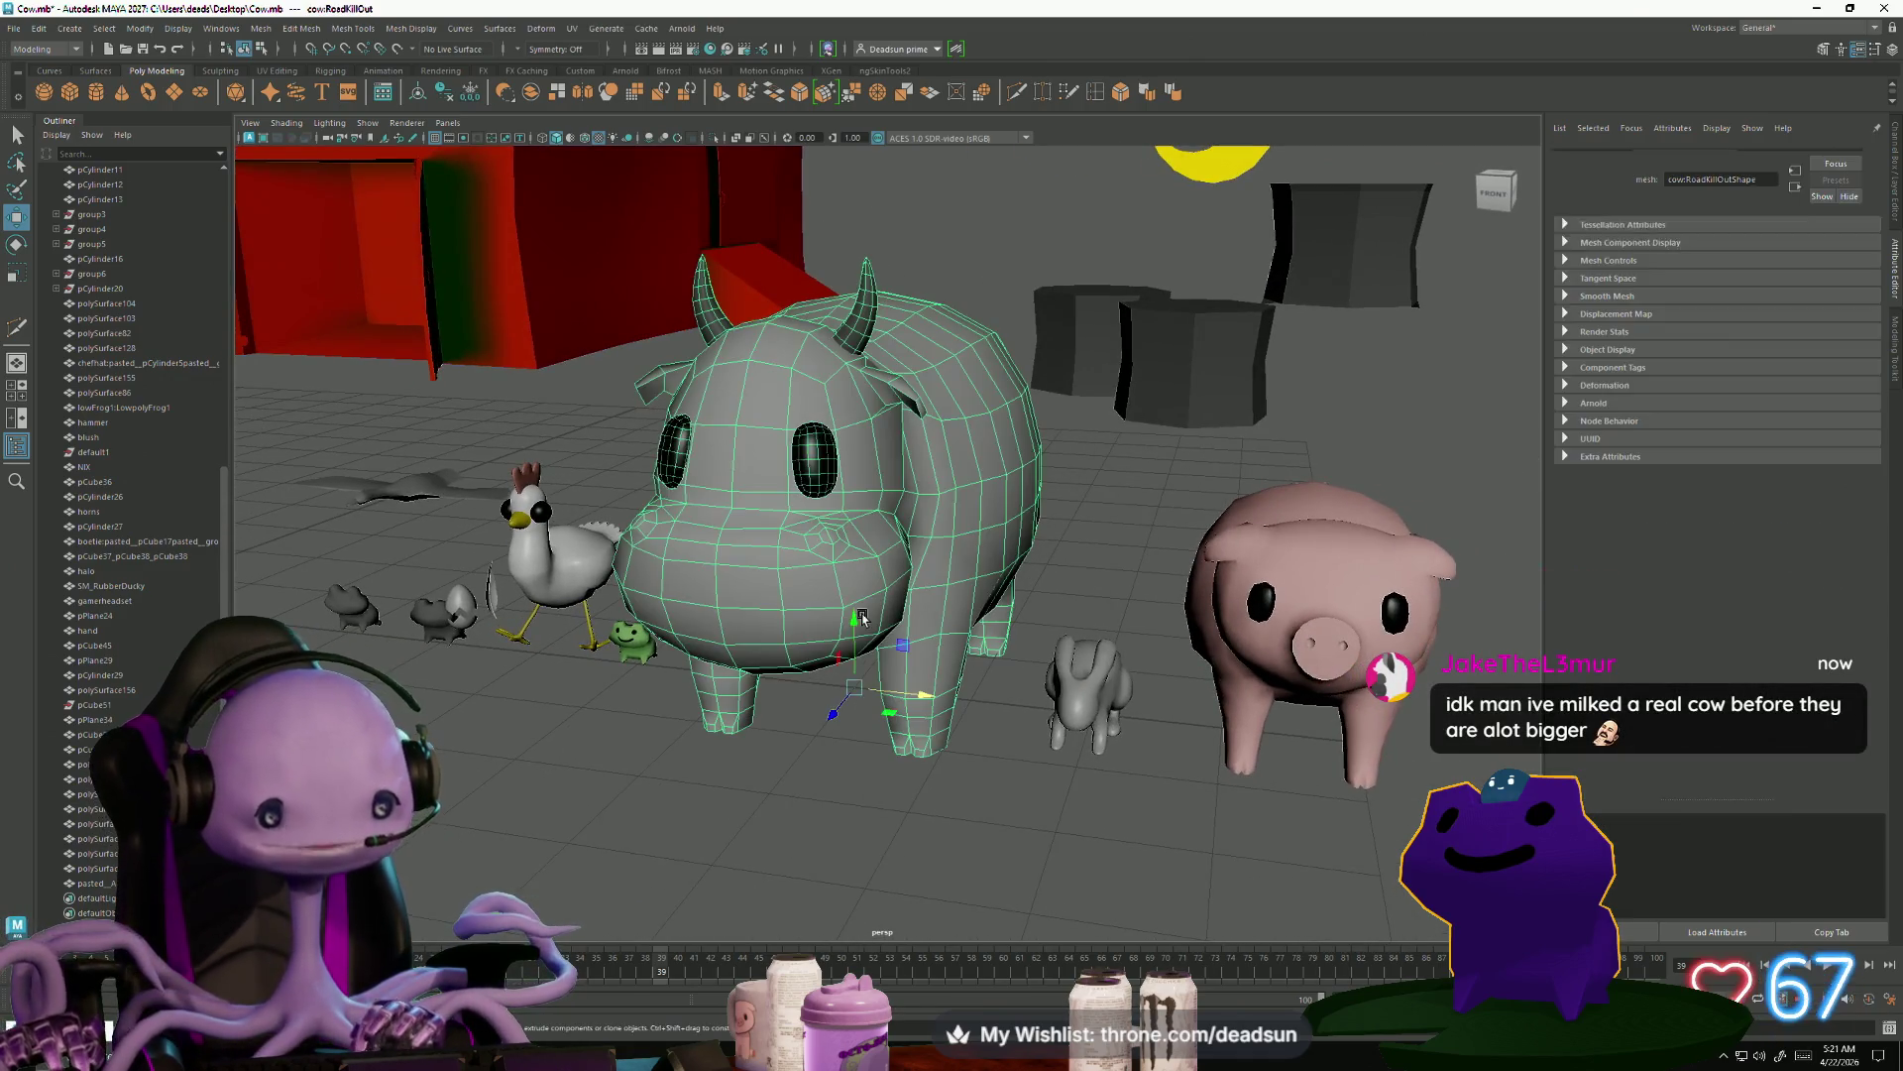
scroll(878, 778, up, 3)
mouse_move(879, 778)
alt+mouse_down()
mouse_move(709, 770)
mouse_move(778, 793)
mouse_move(806, 836)
mouse_move(930, 850)
mouse_move(872, 822)
alt+mouse_up()
click(807, 837)
scroll(793, 803, up, 4)
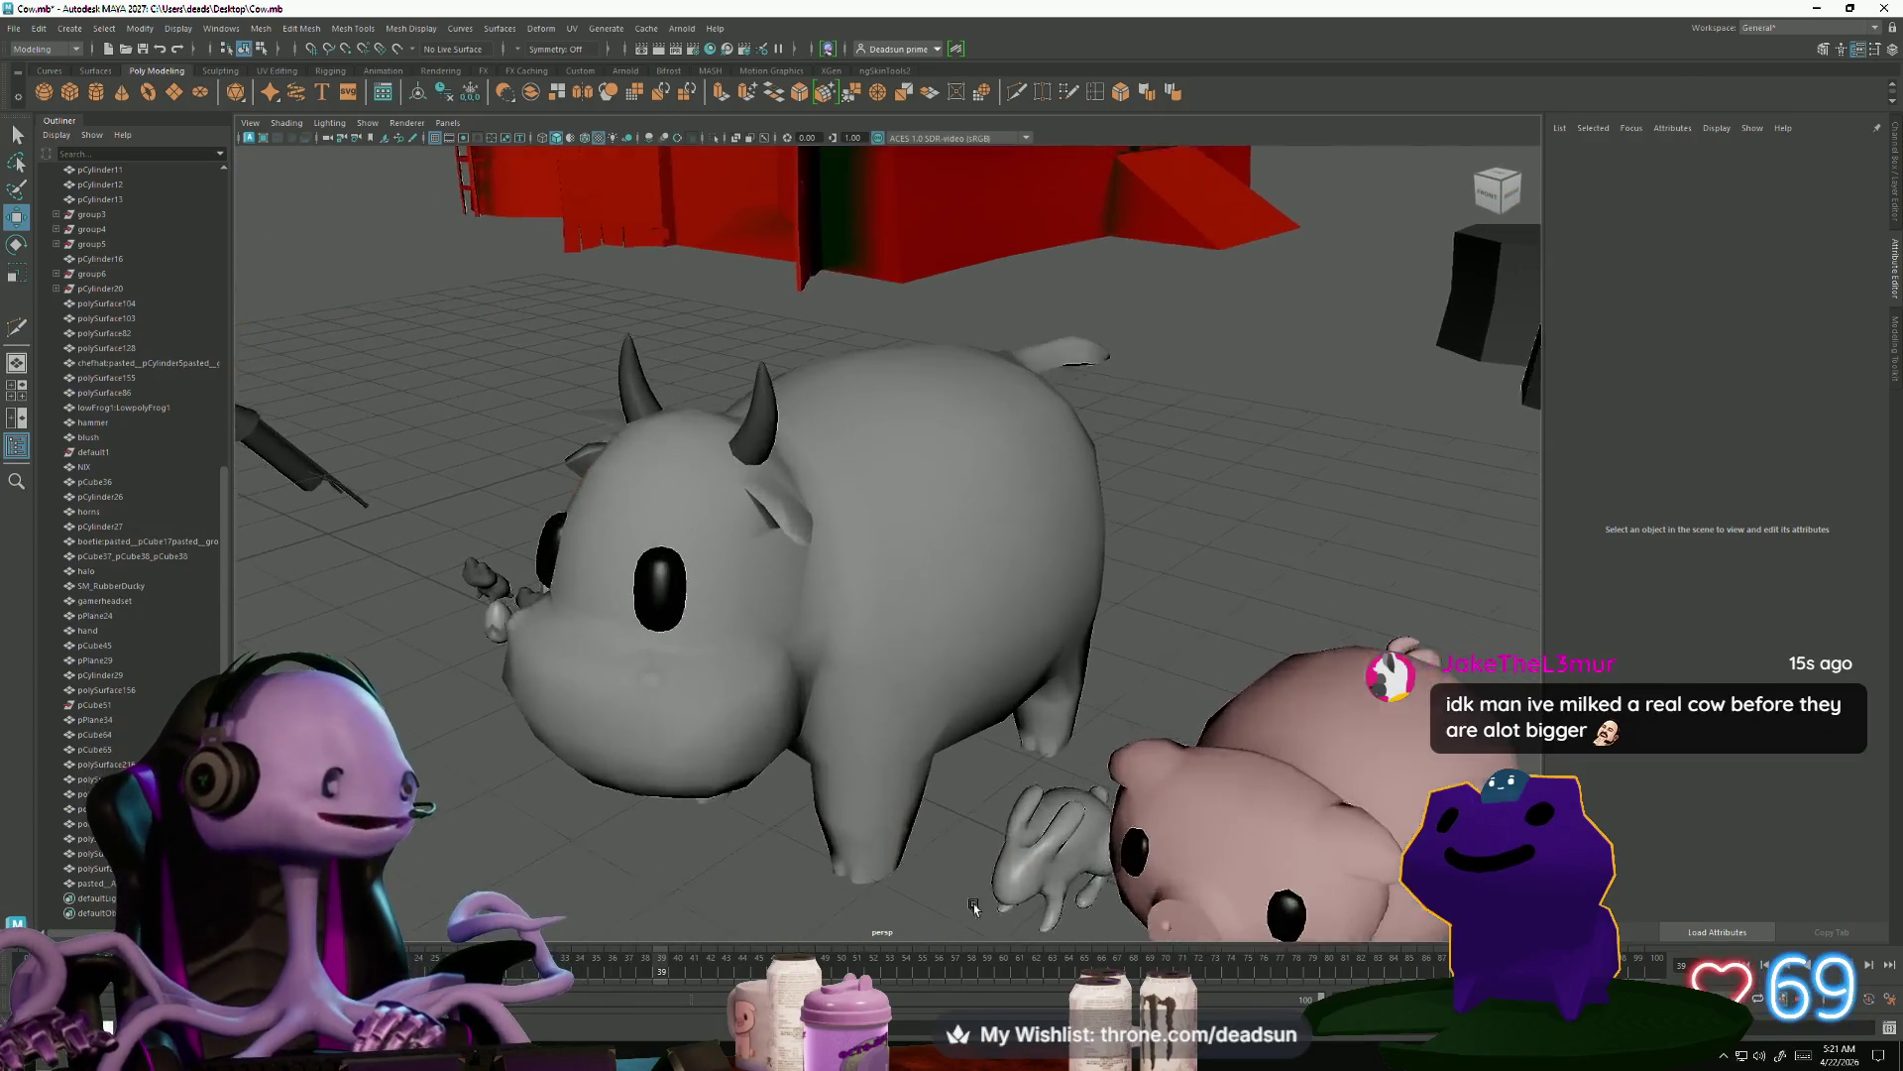
click(714, 788)
scroll(714, 788, down, 5)
mouse_move(714, 788)
alt+mouse_down()
mouse_move(731, 744)
mouse_move(804, 753)
alt+mouse_up()
mouse_move(896, 786)
alt+right_down()
mouse_move(995, 863)
mouse_move(941, 842)
alt+right_up()
mouse_move(942, 843)
alt+mouse_down()
mouse_move(713, 759)
mouse_move(510, 790)
mouse_move(488, 826)
mouse_move(818, 819)
mouse_move(773, 746)
mouse_move(884, 786)
mouse_move(716, 696)
mouse_move(862, 672)
mouse_move(904, 738)
alt+mouse_up()
click(865, 819)
click(552, 557)
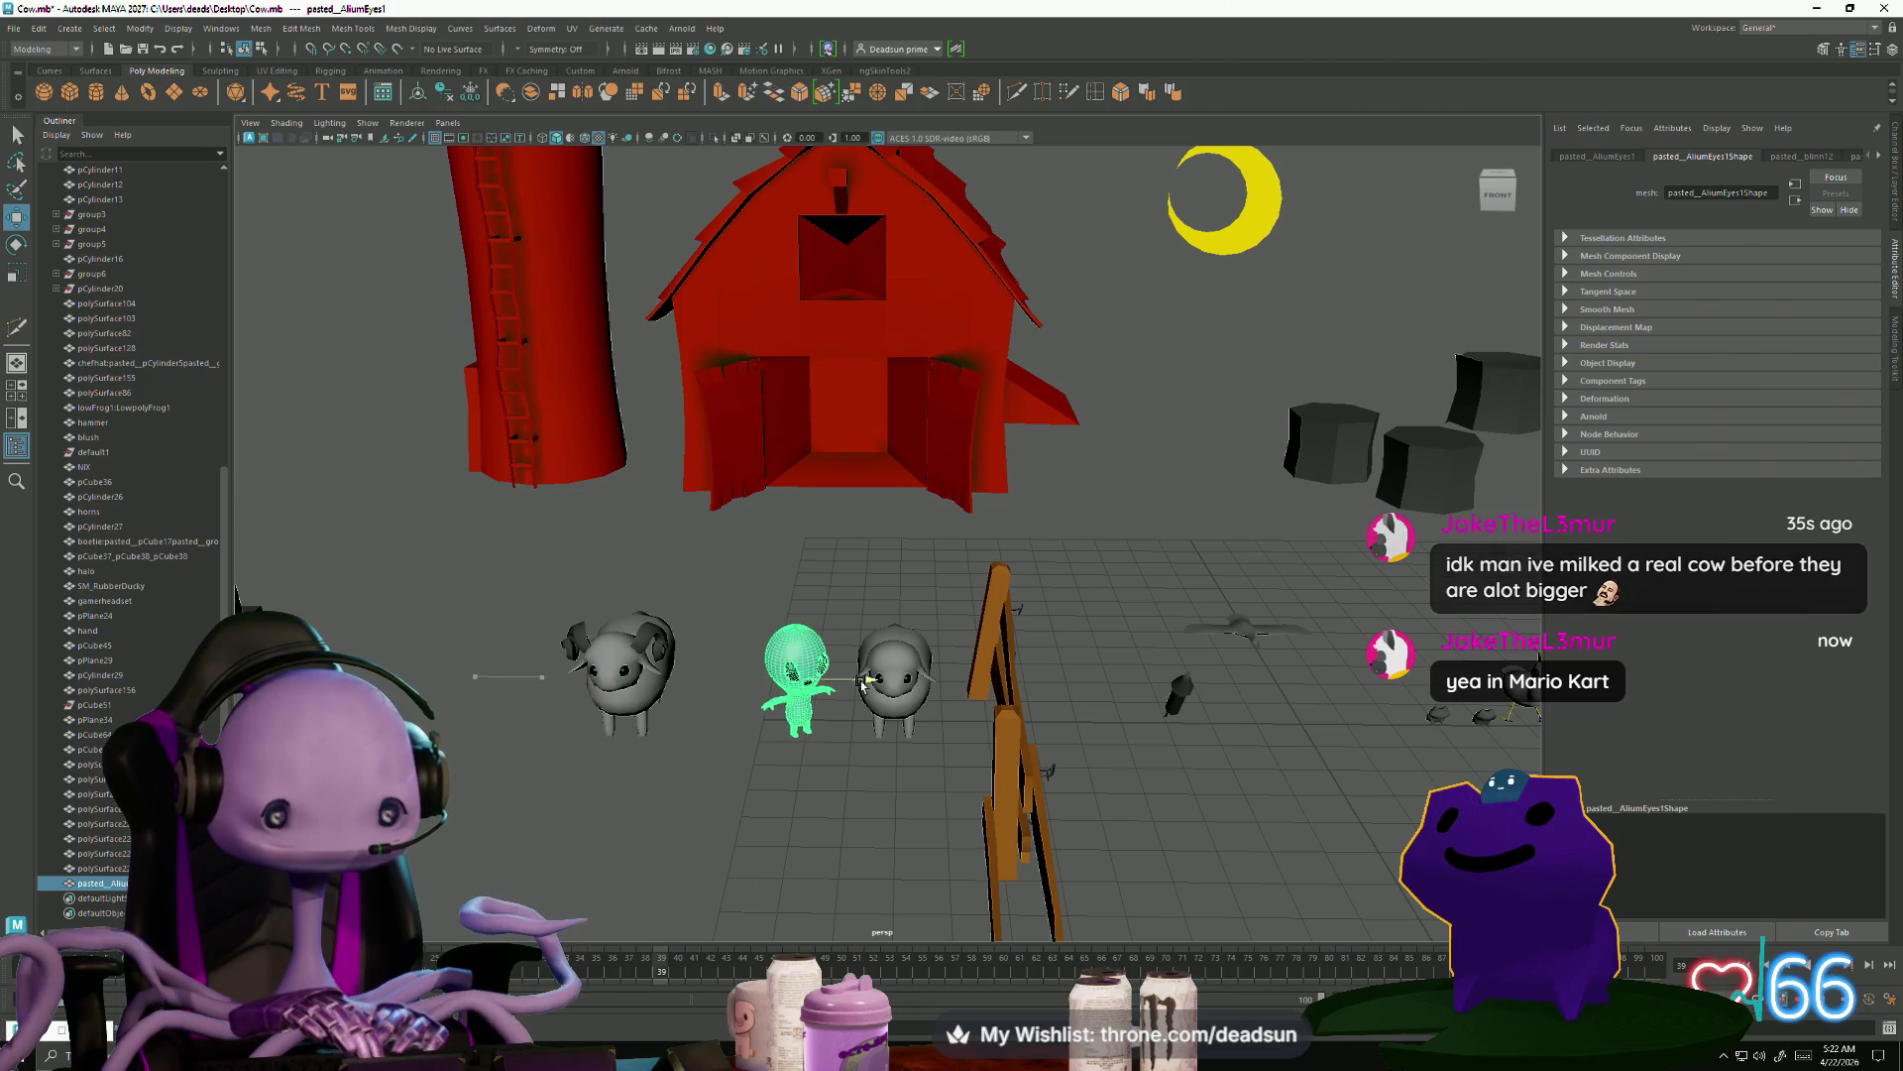
Slide the alien left along X so it stands between the two sheep
drag(863, 682, 844, 686)
alt+drag(790, 800, 777, 674)
click(785, 743)
click(802, 625)
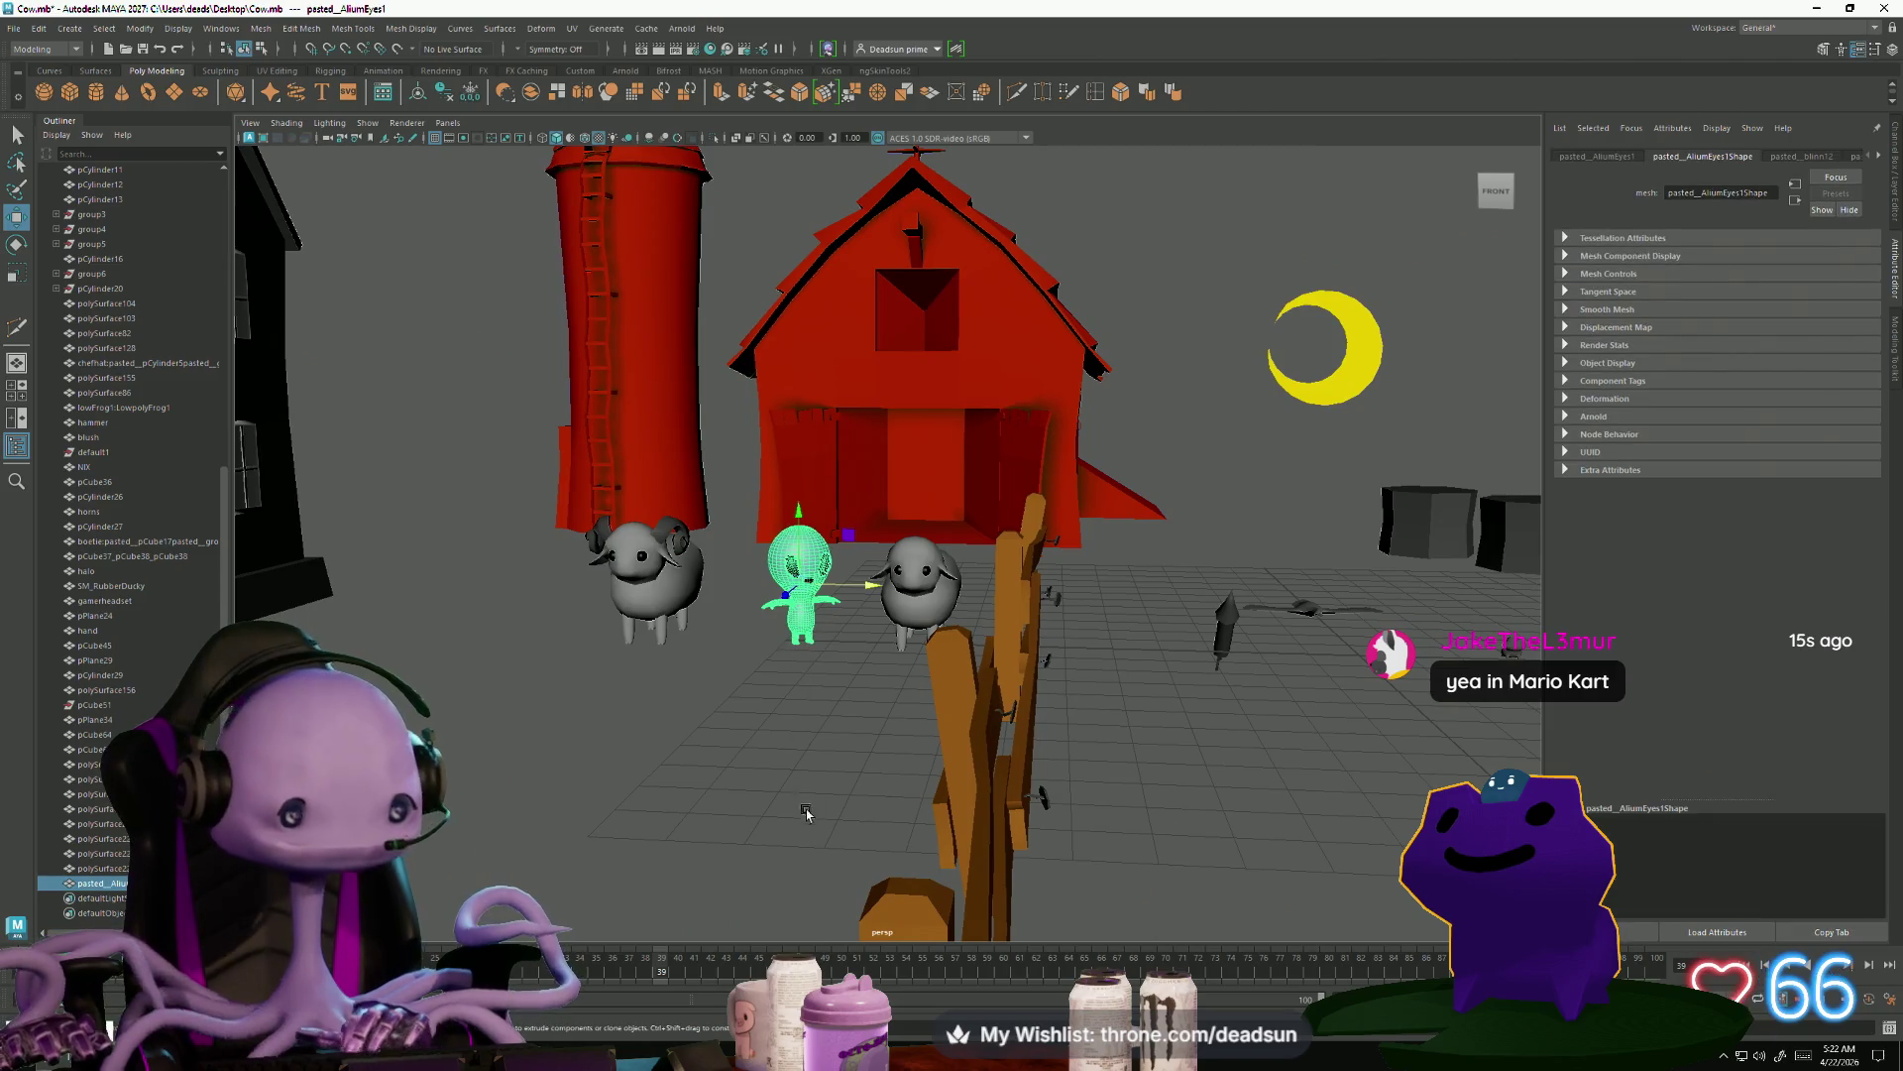
key(f)
click(801, 822)
alt+right_drag(801, 822, 749, 808)
mouse_move(748, 808)
alt+mouse_down()
mouse_move(758, 843)
mouse_move(904, 679)
alt+mouse_up()
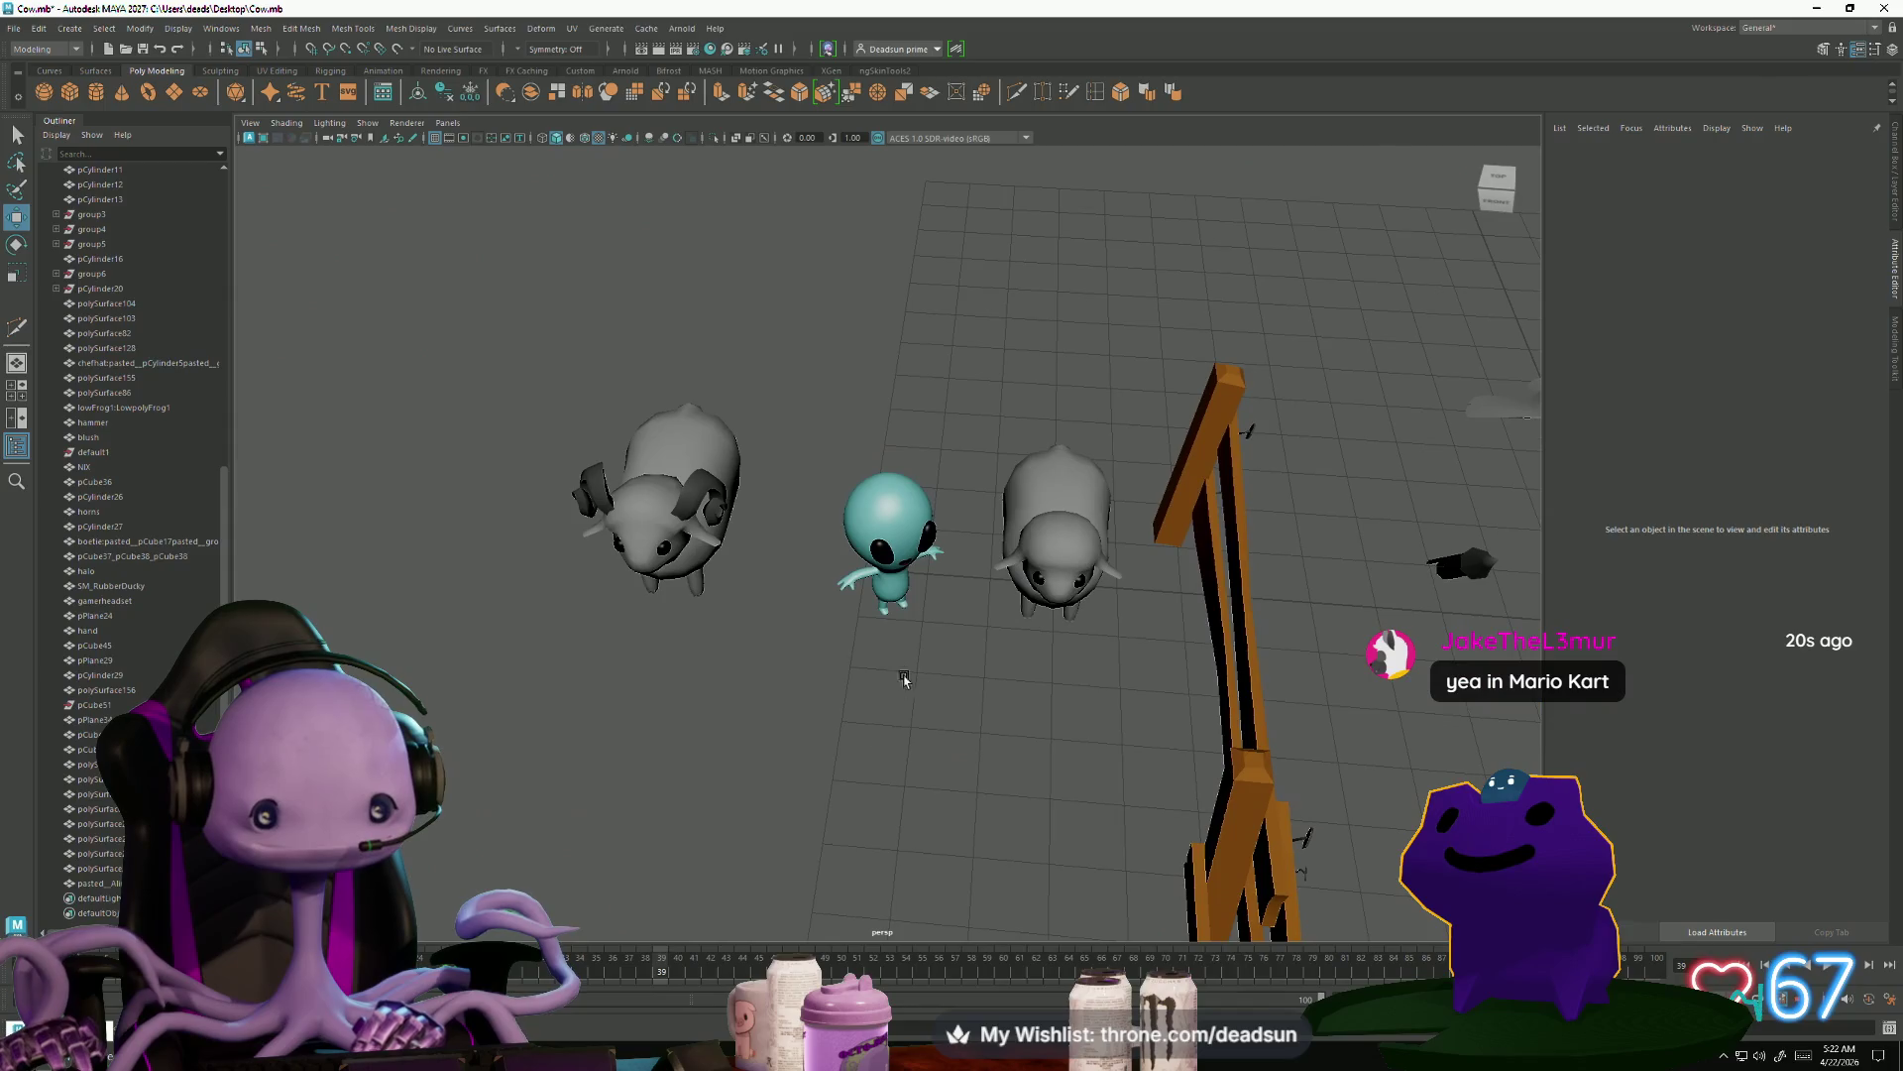
Inspect the fence and dark farmhouse, then select the thin pipe on the pale house shell
click(887, 614)
mouse_move(905, 808)
alt+mouse_down()
mouse_move(634, 759)
mouse_move(733, 793)
mouse_move(845, 782)
mouse_move(764, 806)
mouse_move(580, 777)
alt+mouse_up()
click(721, 792)
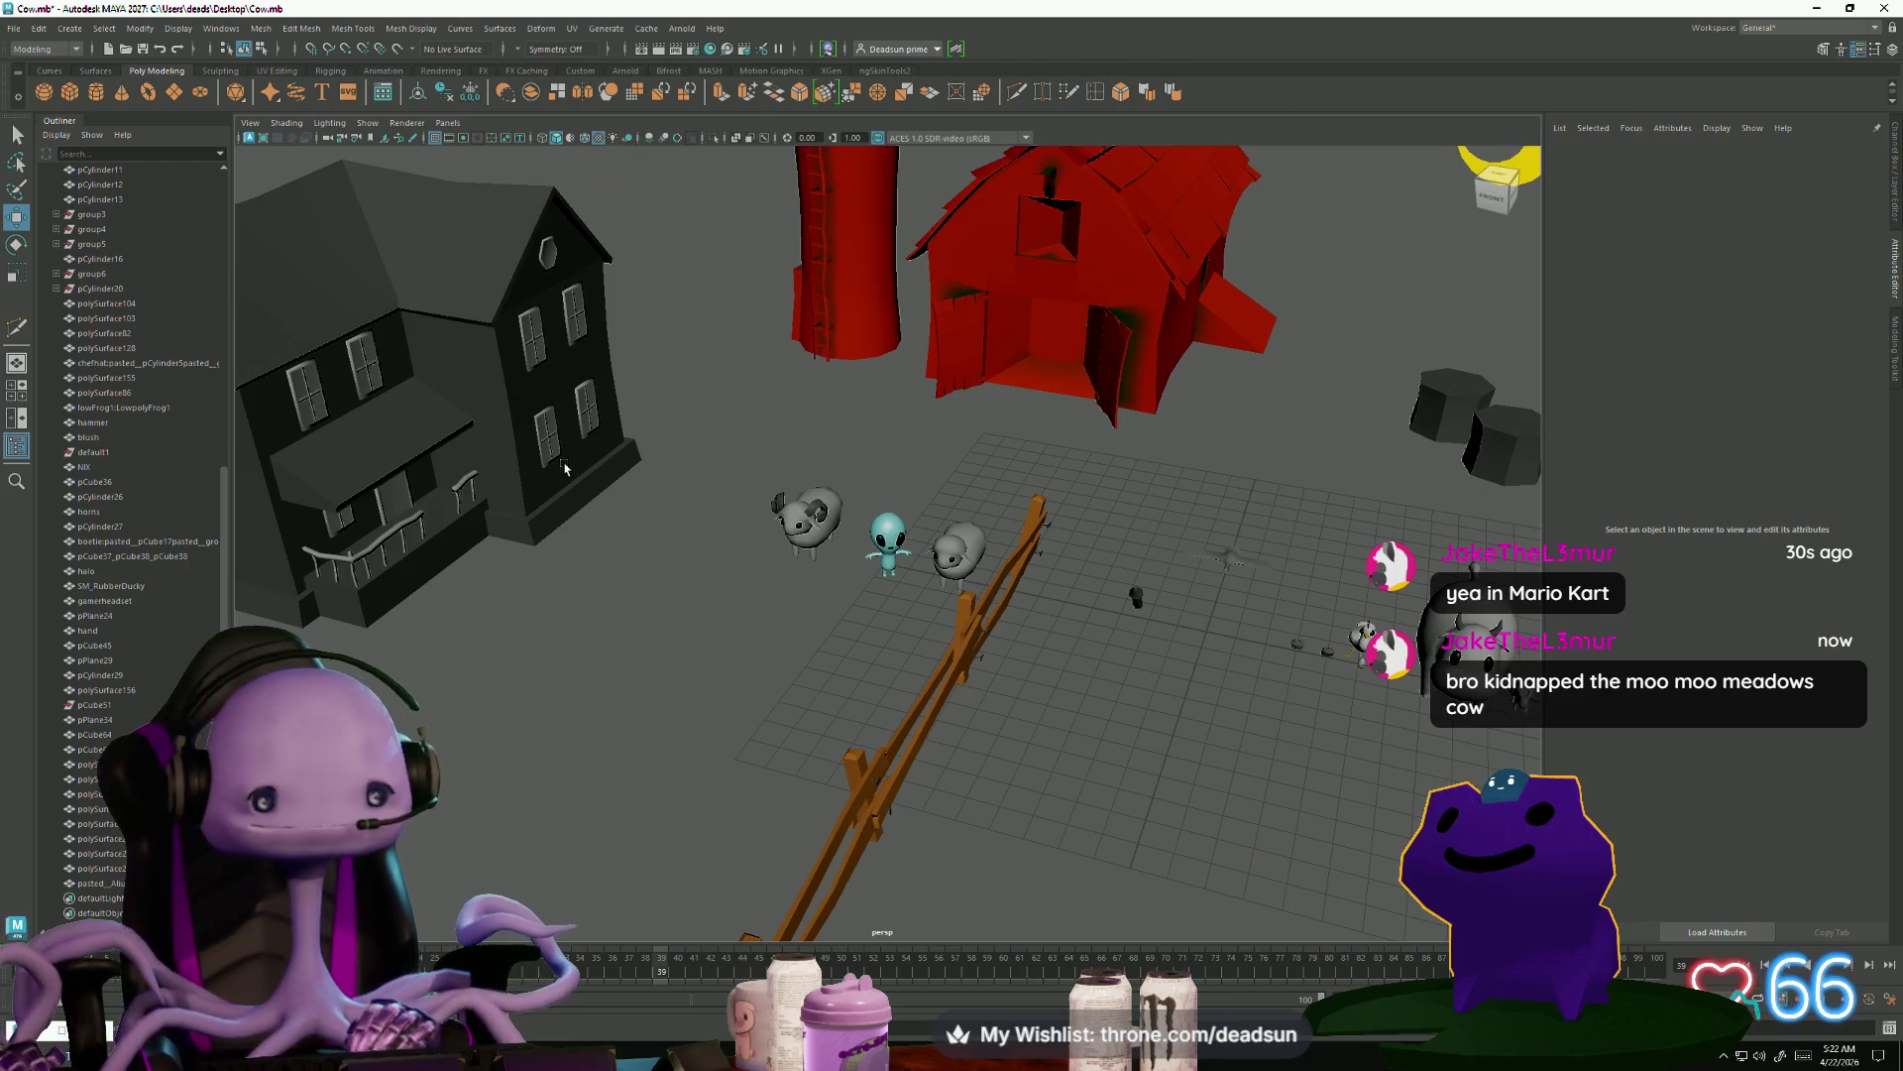
click(564, 468)
key(f)
mouse_move(930, 817)
alt+mouse_down()
mouse_move(694, 798)
mouse_move(764, 769)
mouse_move(726, 769)
mouse_move(701, 607)
mouse_move(839, 760)
alt+mouse_up()
click(556, 799)
scroll(693, 751, up, 5)
click(701, 608)
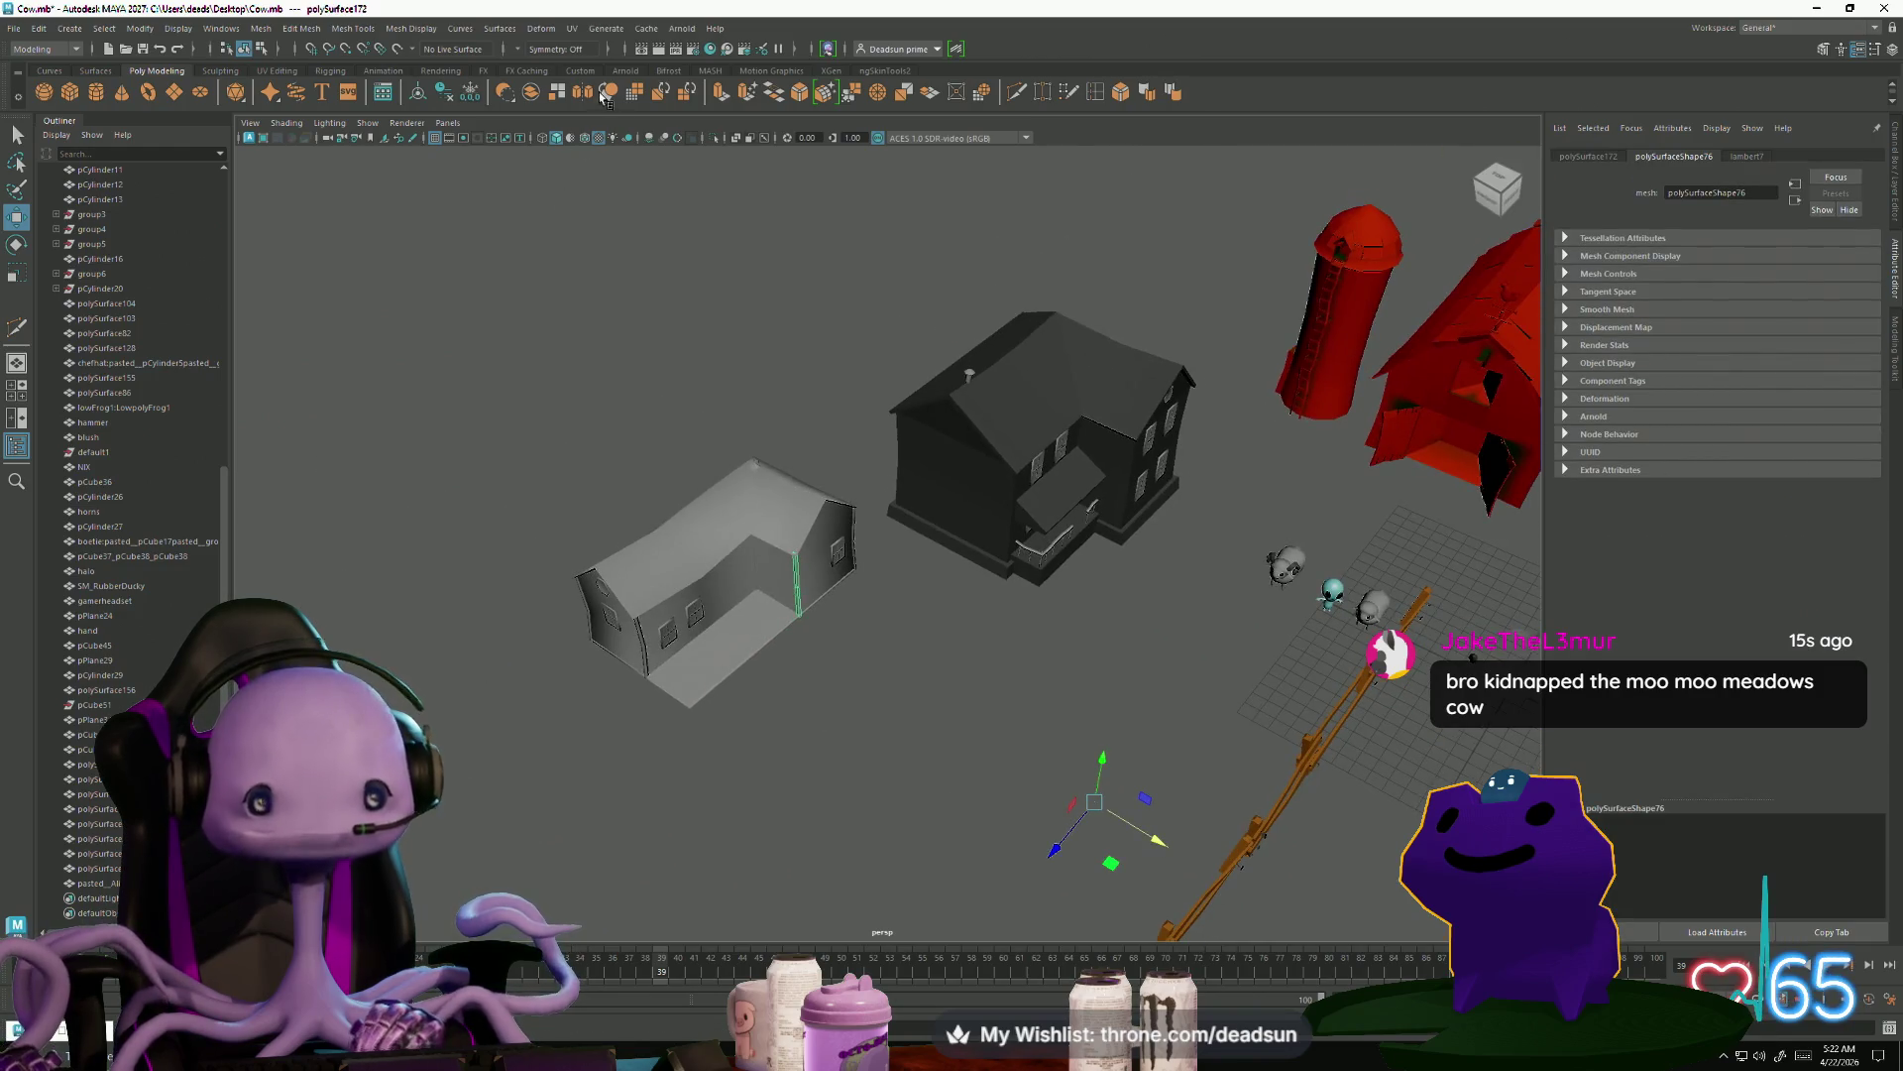
Center the pipe's pivot with Modify > Center Pivot and frame it in view
click(283, 31)
mouse_move(231, 31)
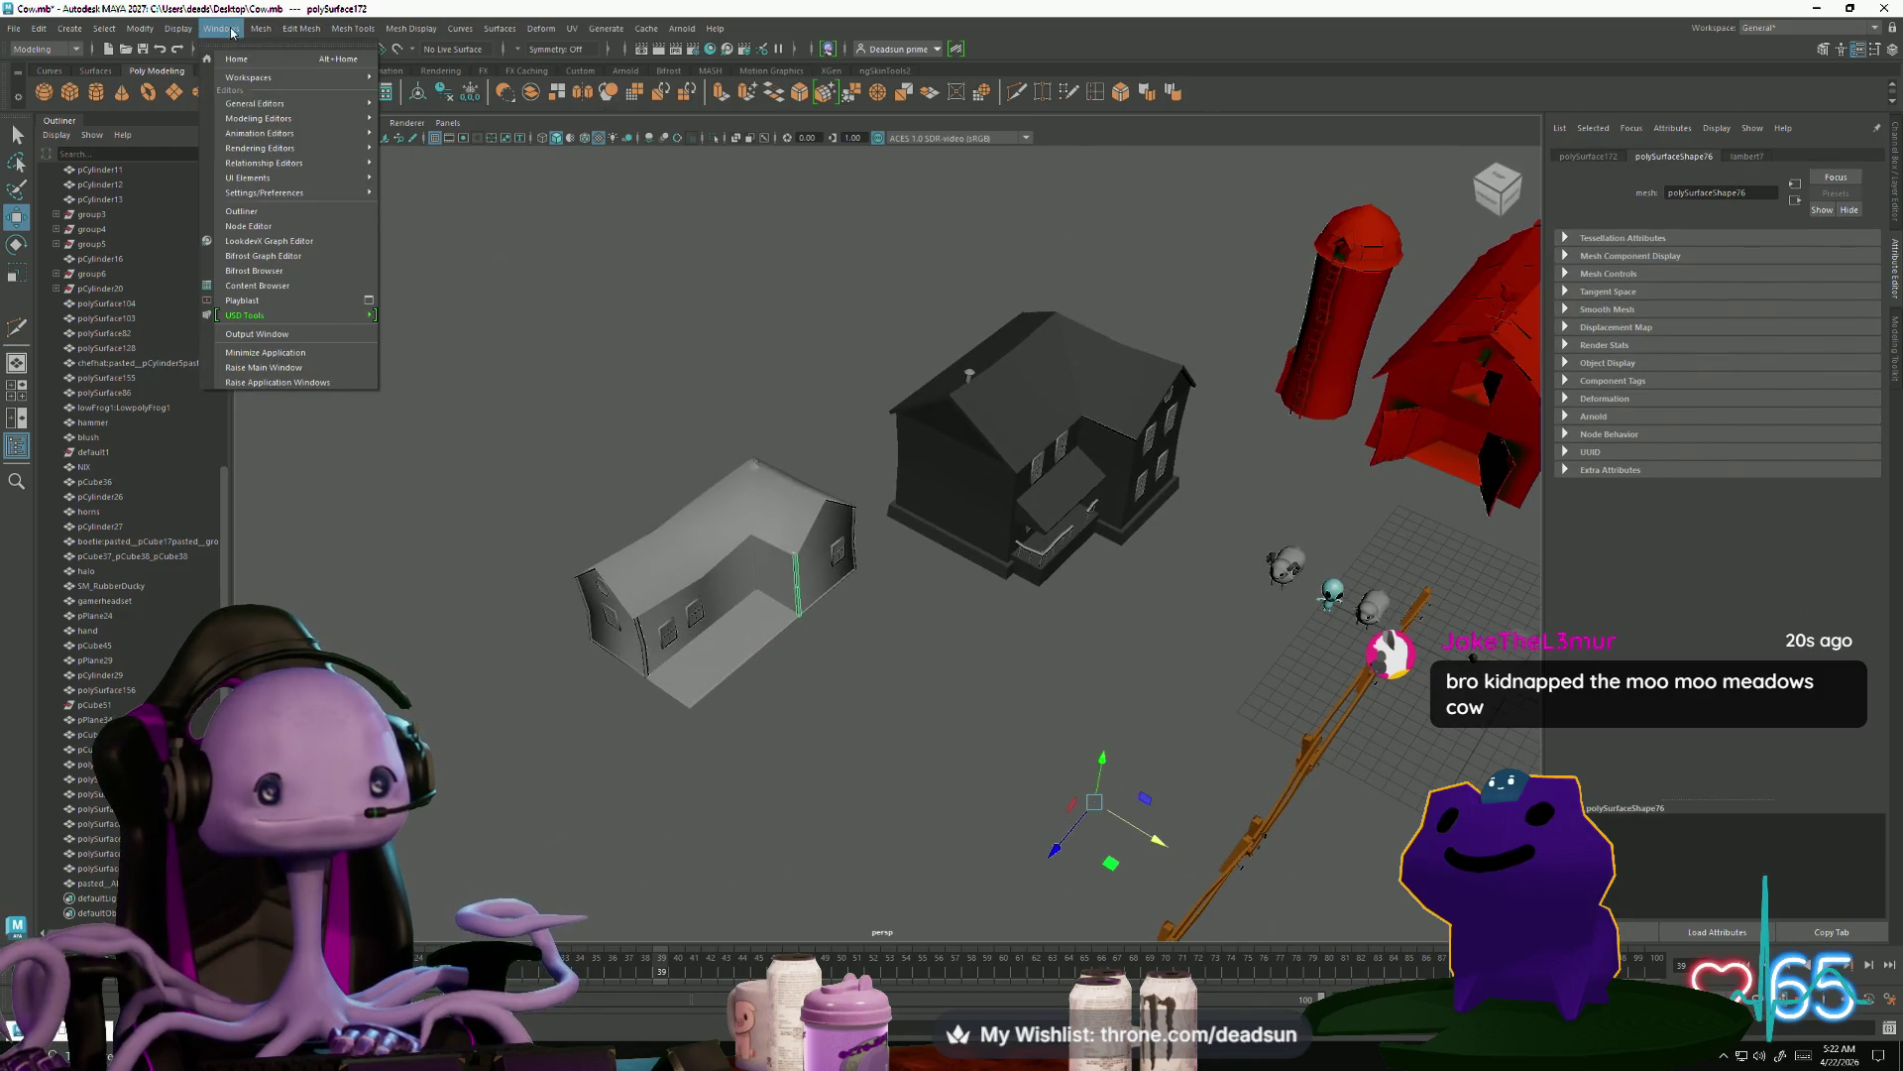
mouse_move(121, 27)
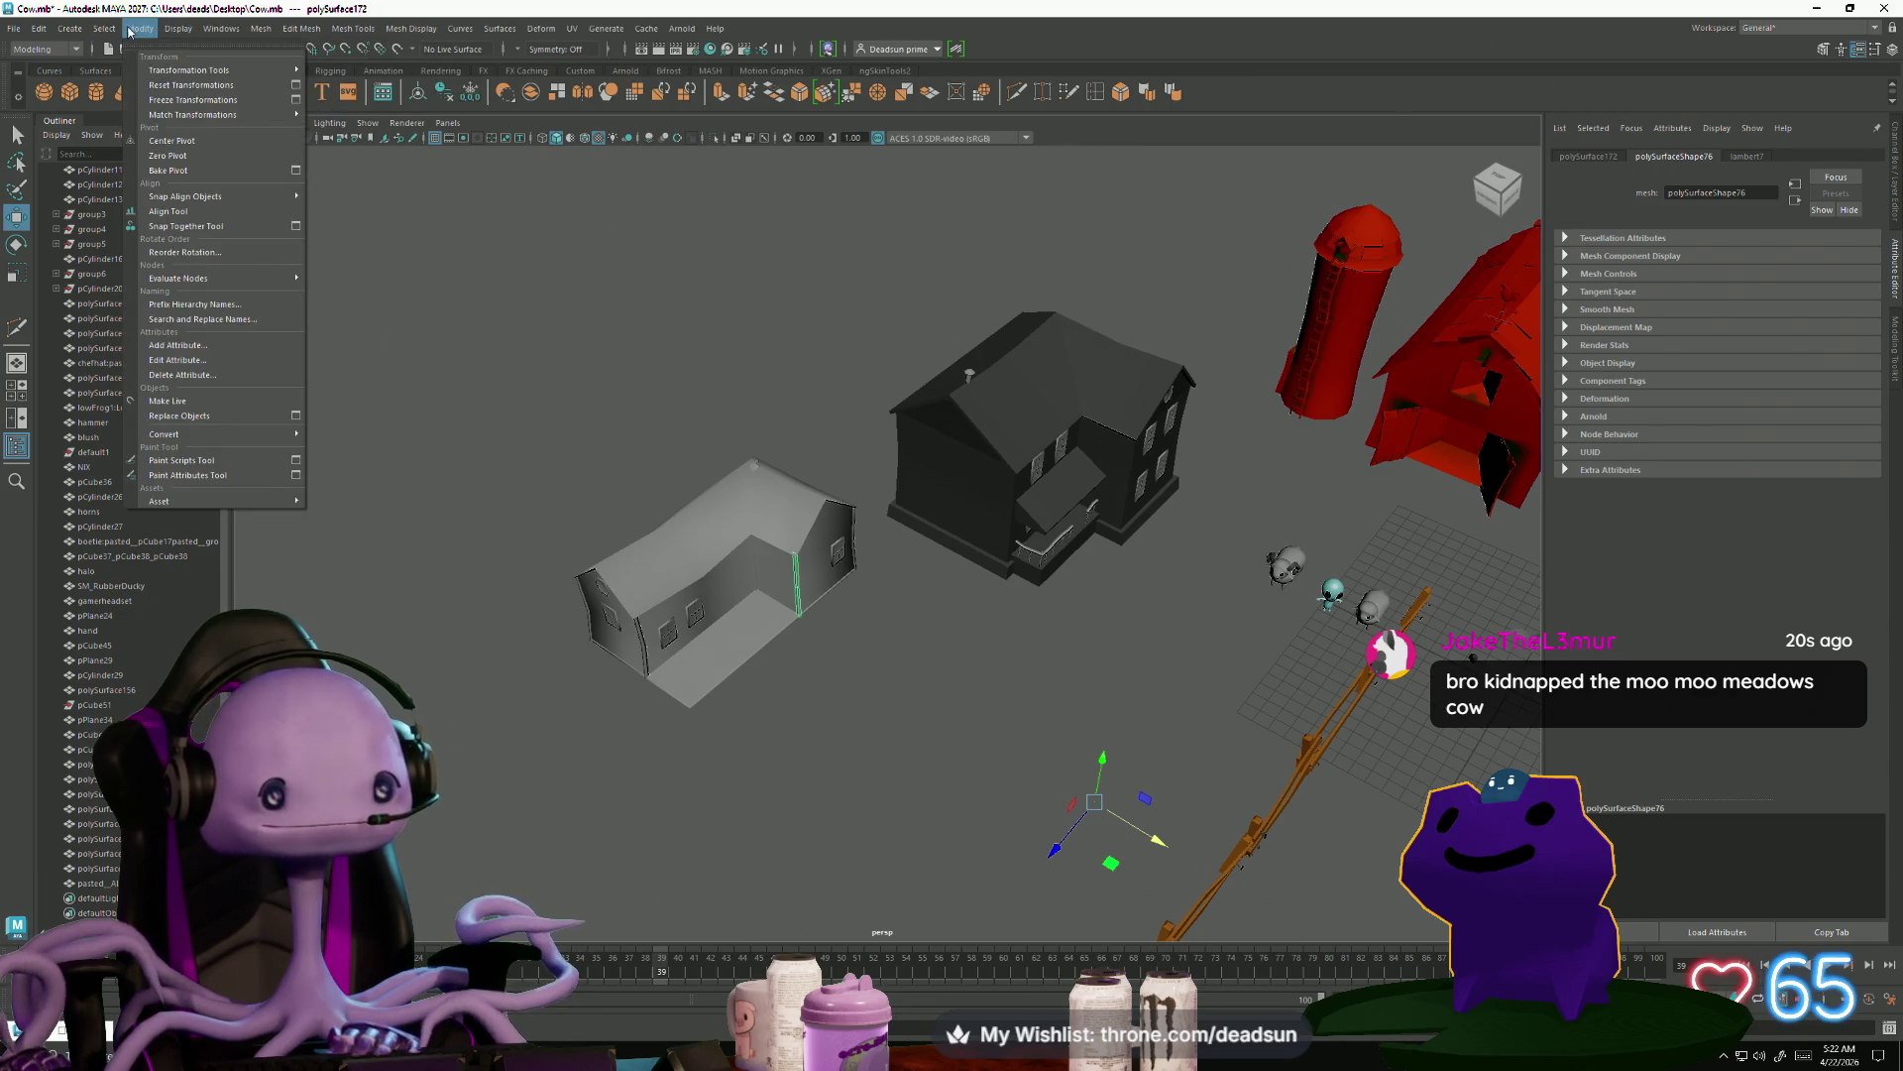
click(175, 141)
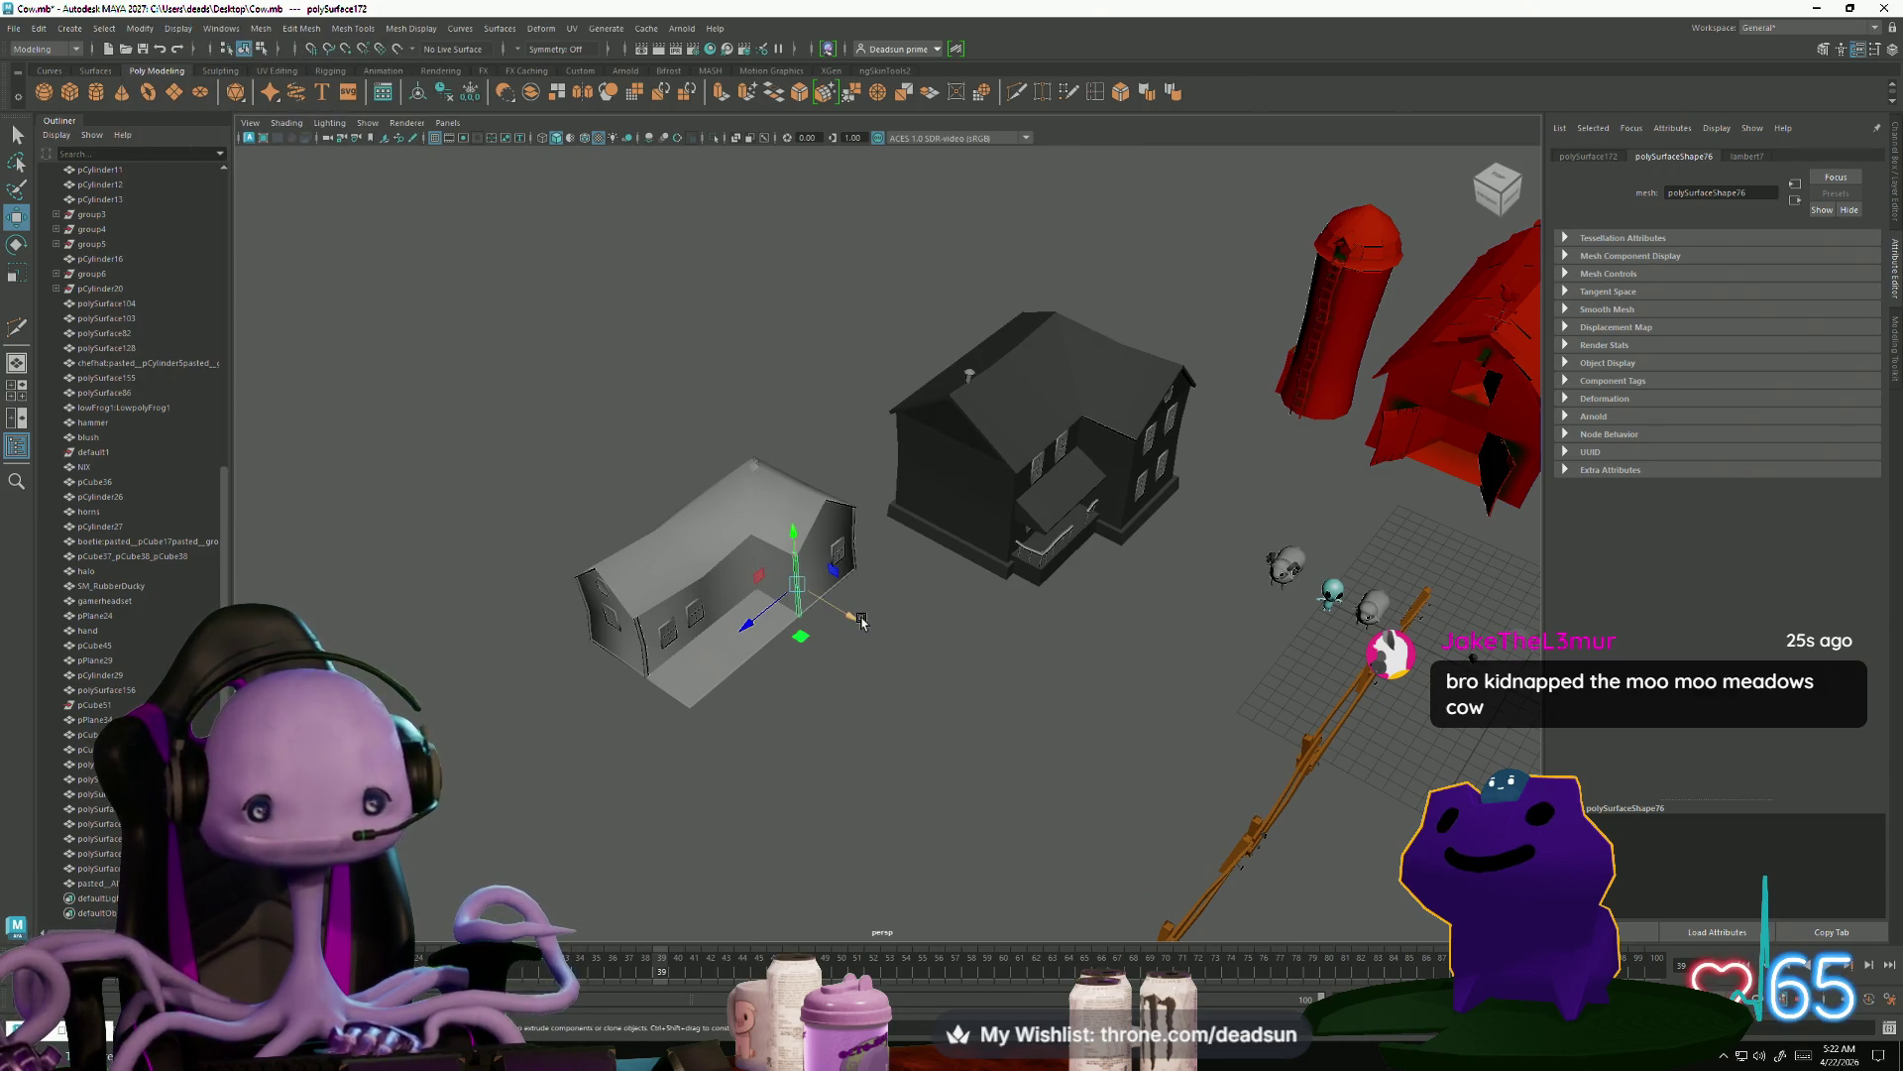
mouse_move(855, 623)
alt+mouse_down()
mouse_move(926, 629)
mouse_move(866, 625)
alt+mouse_up()
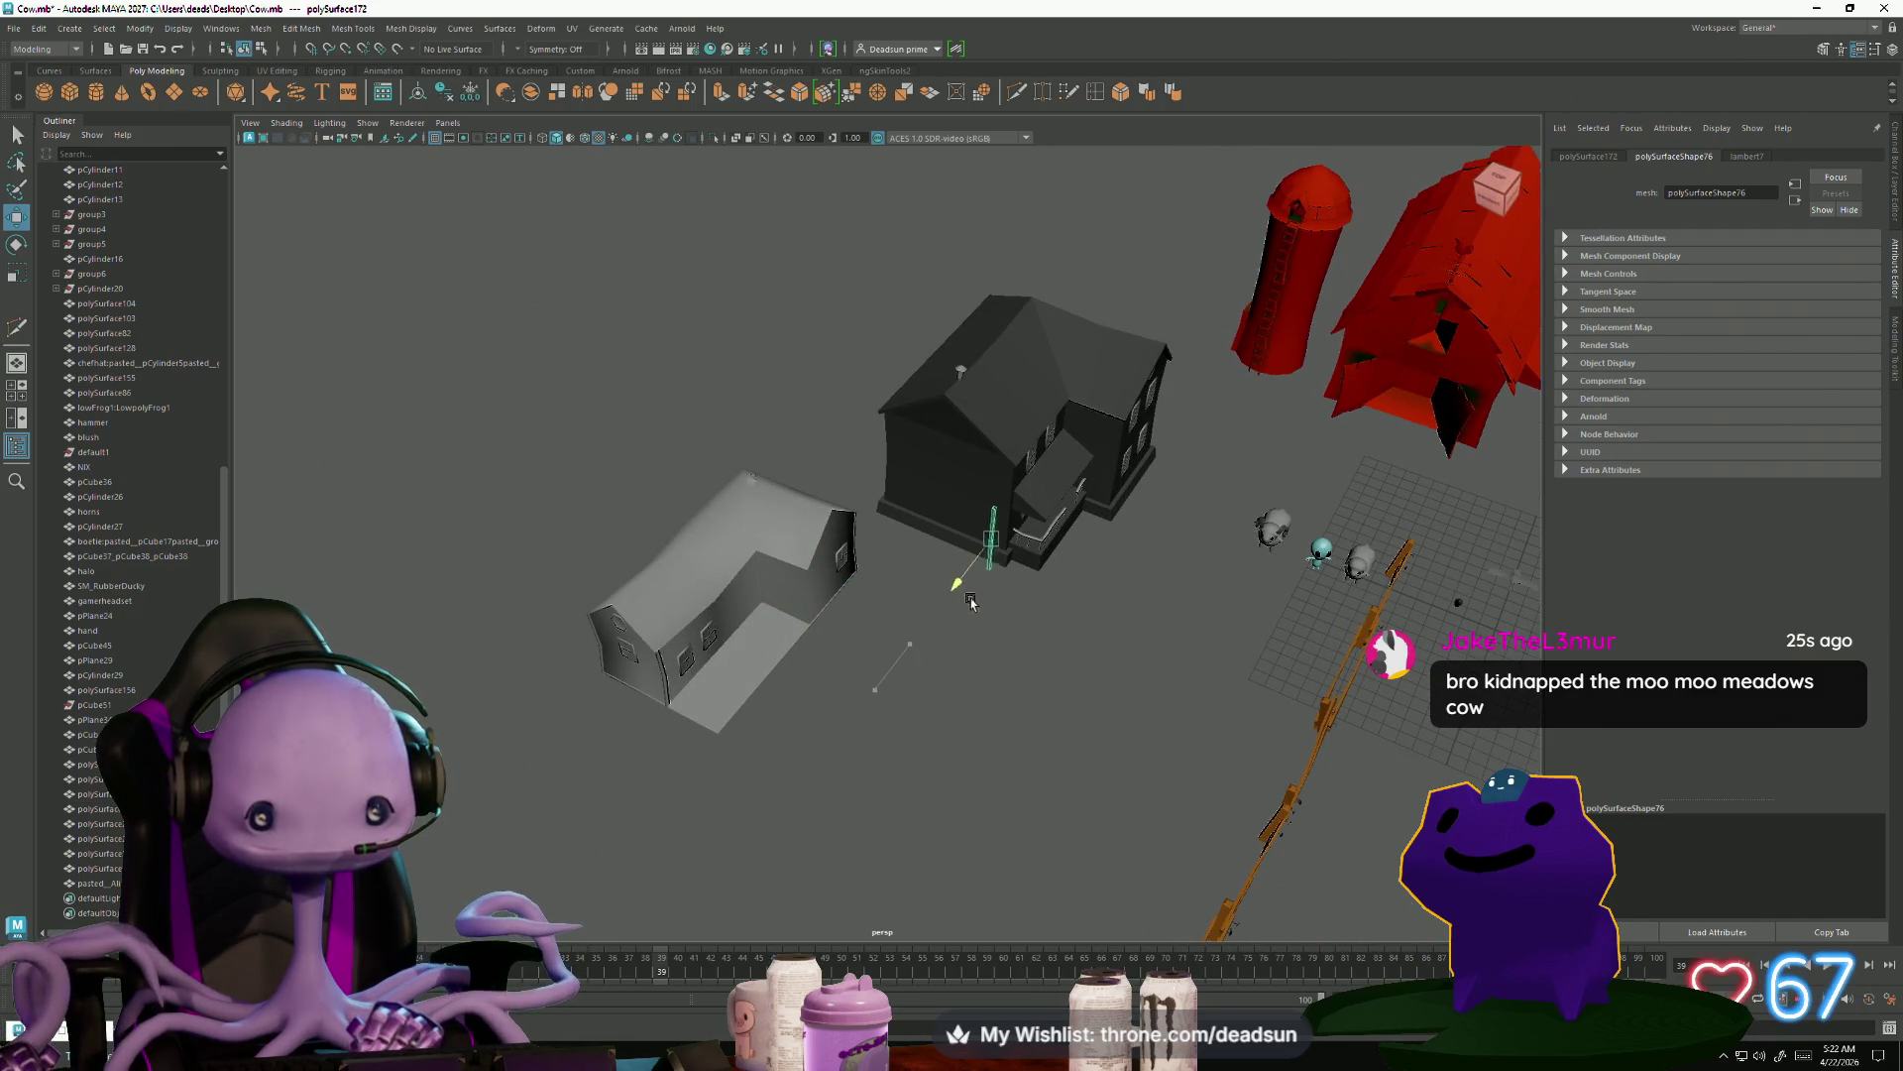
key(f)
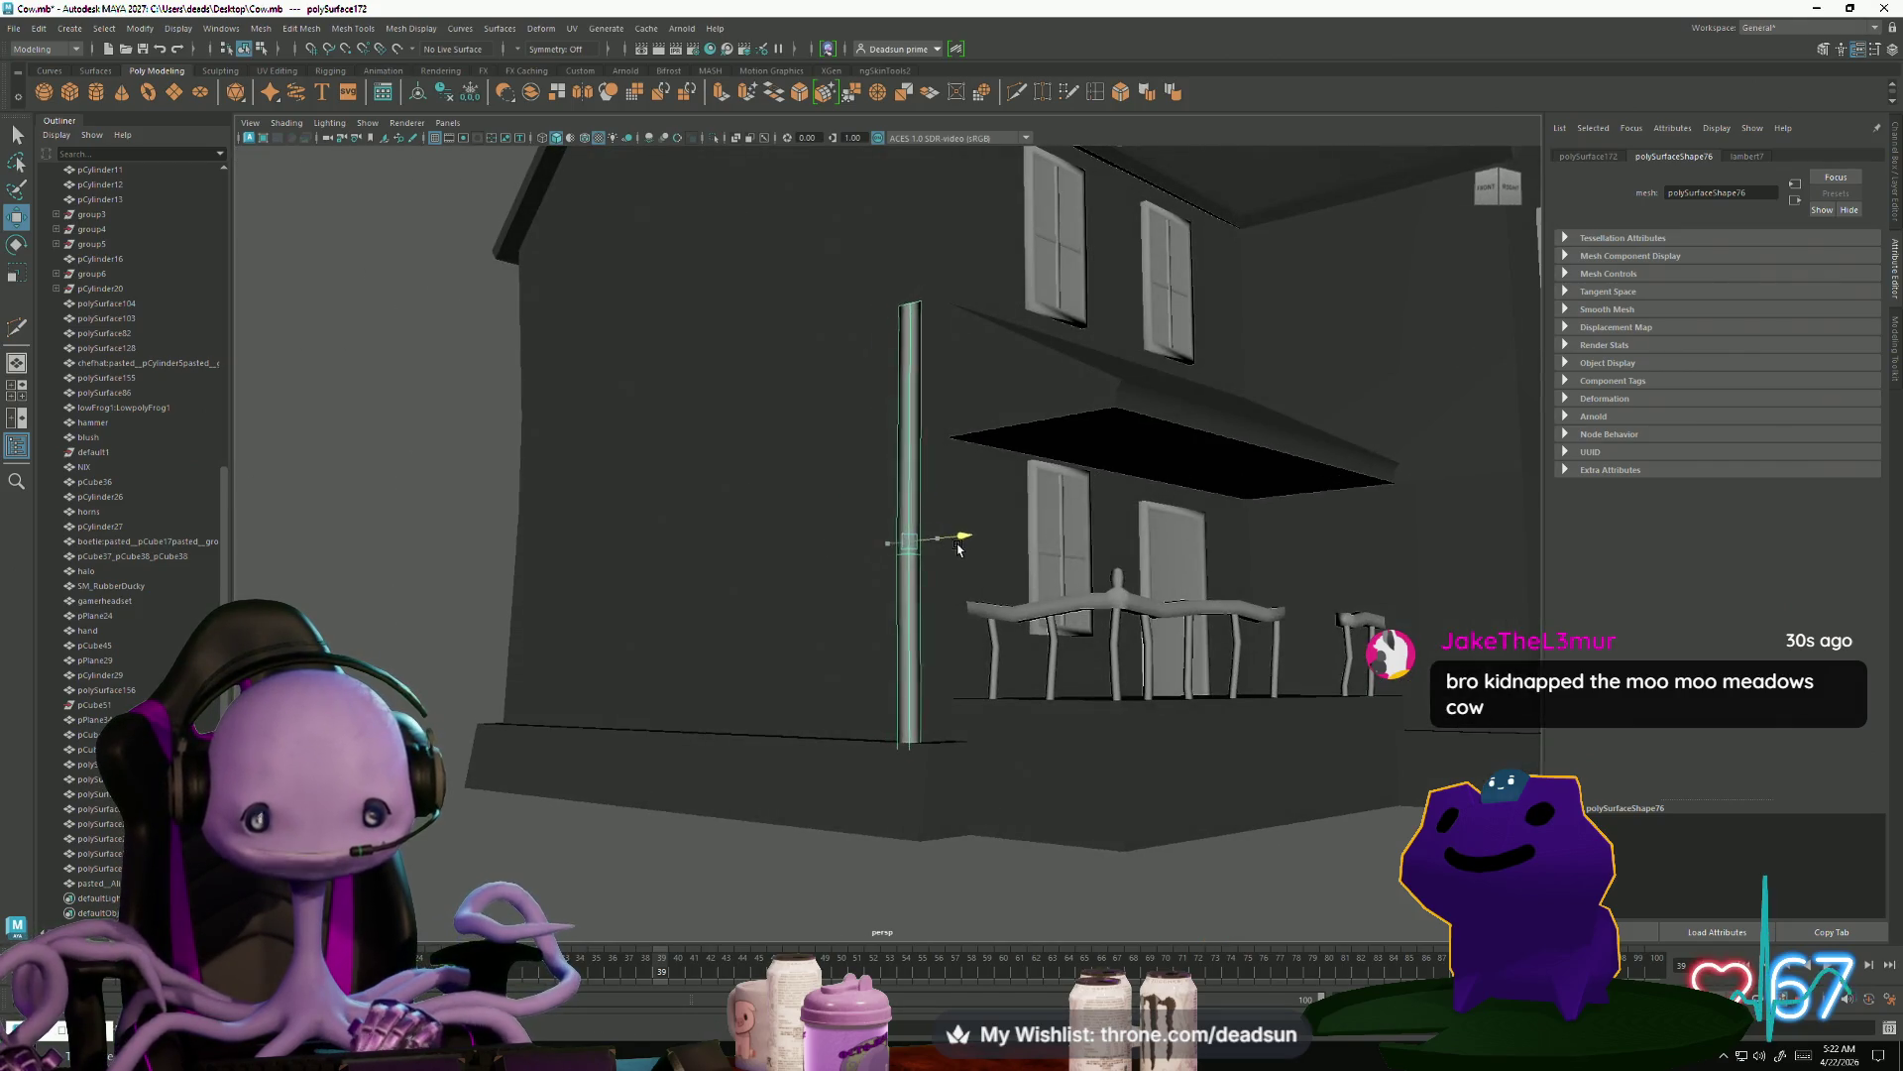
mouse_move(955, 549)
alt+mouse_down()
mouse_move(837, 609)
mouse_move(845, 585)
mouse_move(881, 588)
alt+mouse_up()
In Vertex mode, stretch the pipe's top vertices up to the farmhouse roof eave
right_drag(922, 351, 864, 343)
mouse_move(864, 343)
alt+mouse_down()
mouse_move(868, 535)
mouse_move(940, 523)
alt+mouse_up()
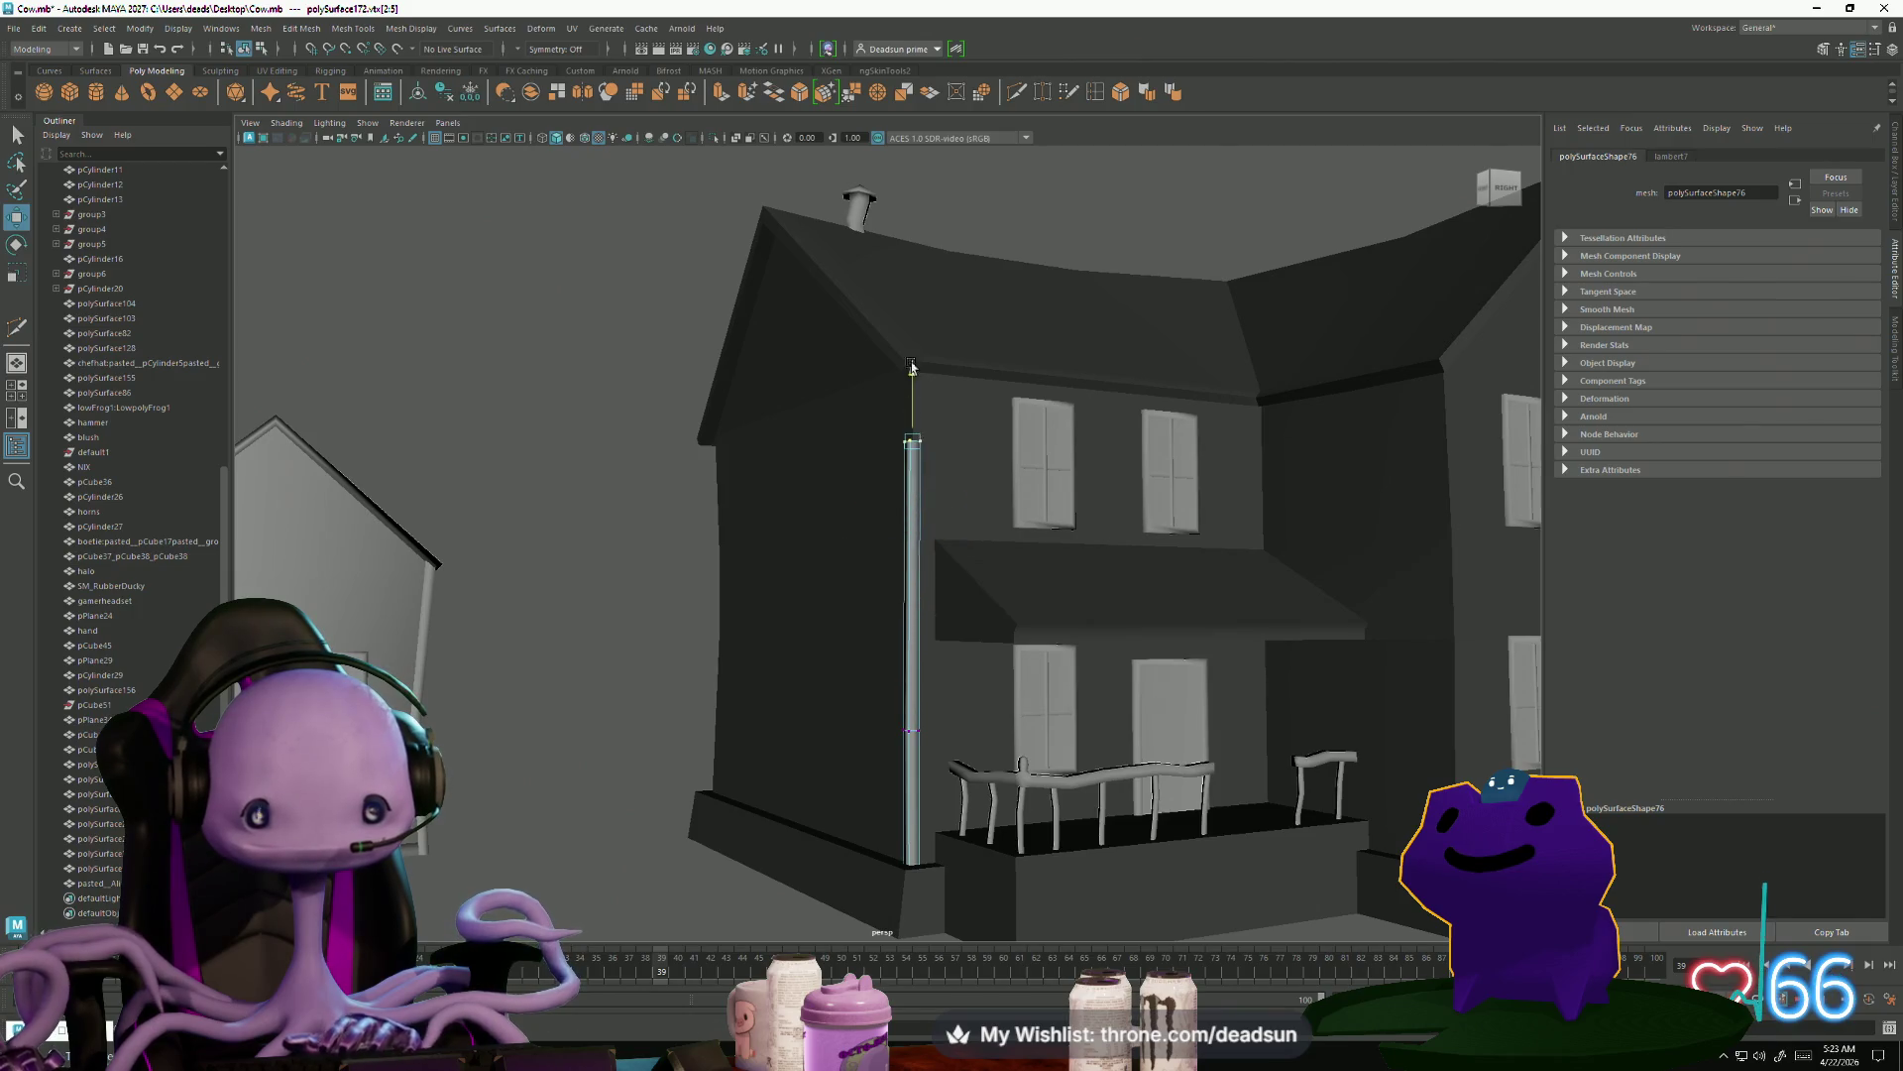
mouse_move(926, 297)
alt+mouse_down()
mouse_move(833, 501)
mouse_move(972, 490)
mouse_move(947, 315)
alt+mouse_up()
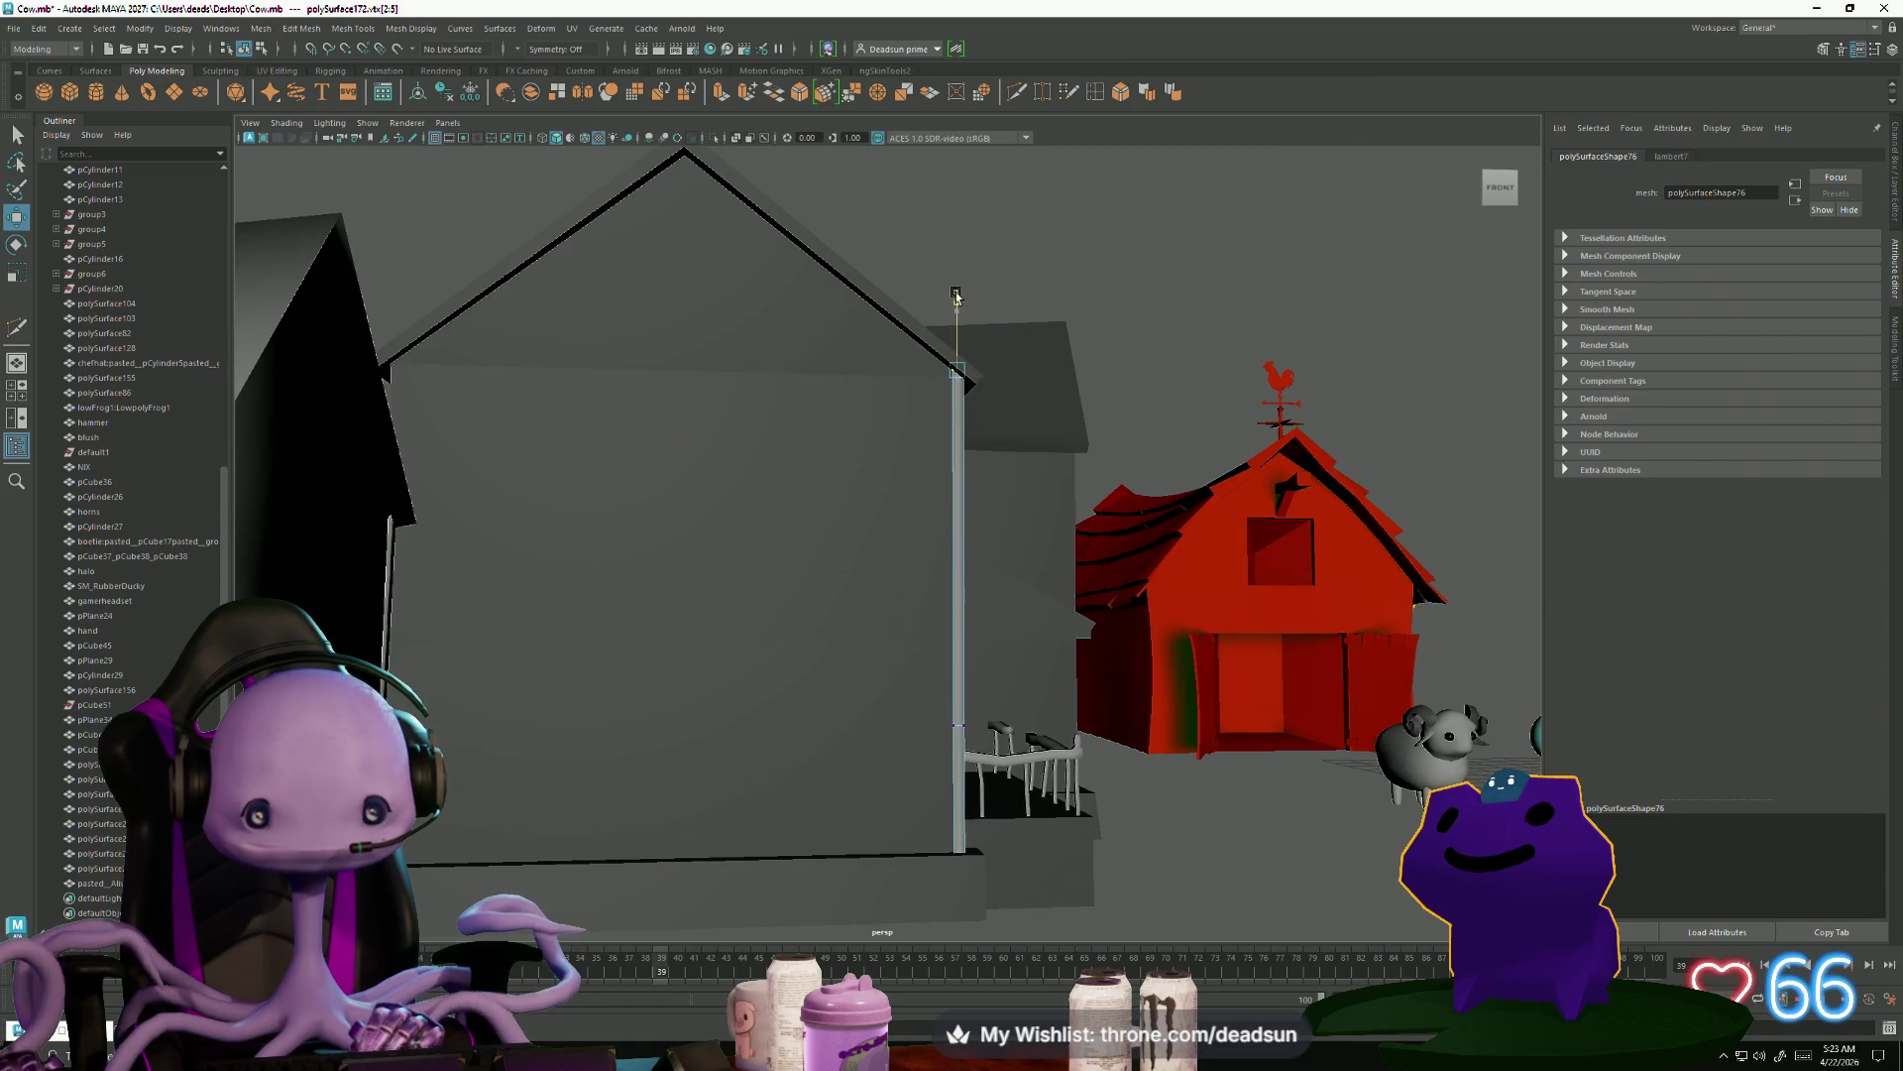
alt+drag(938, 353, 837, 396)
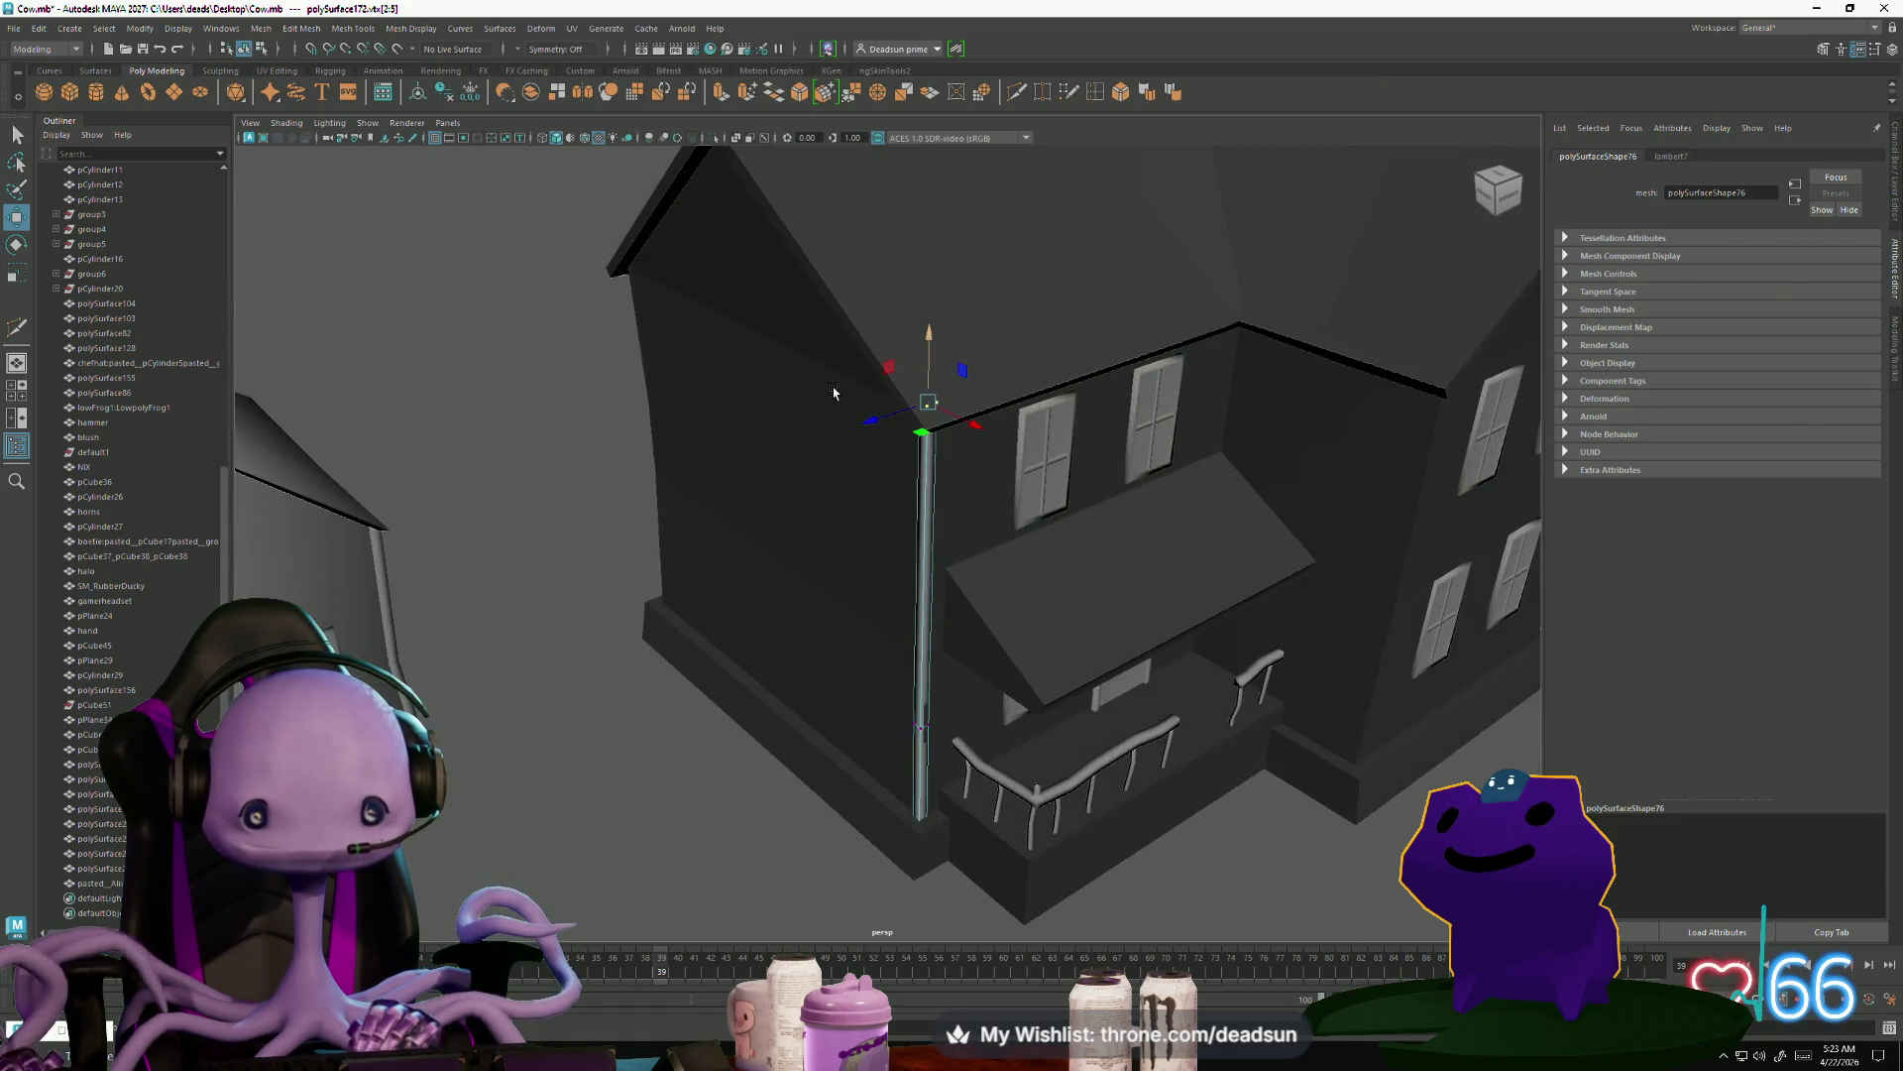
alt+right_drag(837, 390, 1351, 582)
mouse_move(1351, 582)
alt+mouse_down()
mouse_move(726, 620)
mouse_move(888, 595)
alt+mouse_up()
mouse_move(903, 580)
right_down()
mouse_move(872, 617)
mouse_move(867, 595)
right_up()
Reselect the corner pipe and check it against the house wall from several angles
click(867, 553)
click(908, 593)
alt+drag(908, 592, 842, 634)
alt+right_drag(843, 634, 1053, 760)
alt+drag(1053, 759, 773, 544)
click(773, 545)
alt+right_drag(773, 544, 871, 638)
alt+drag(871, 638, 844, 580)
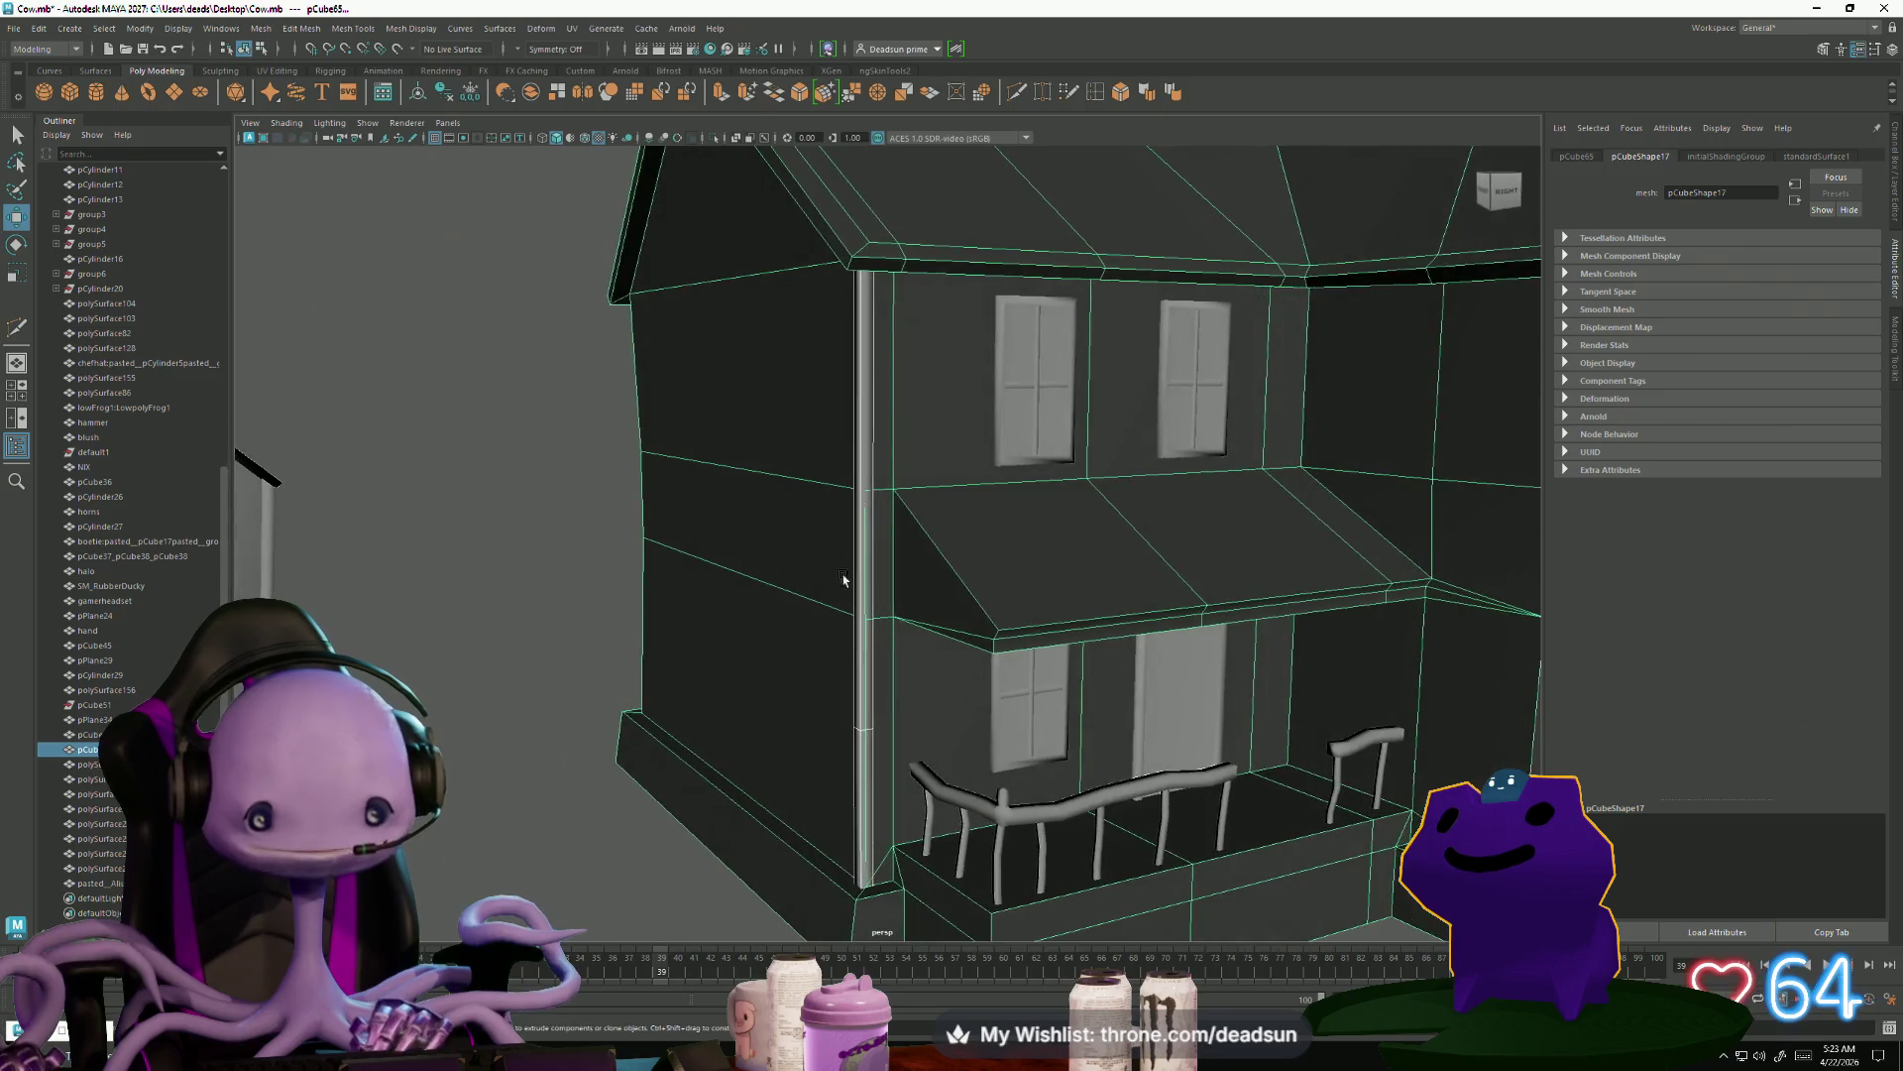
Select the front drainpipe and insert an extra edge loop on it
shift+right_drag(865, 407, 862, 490)
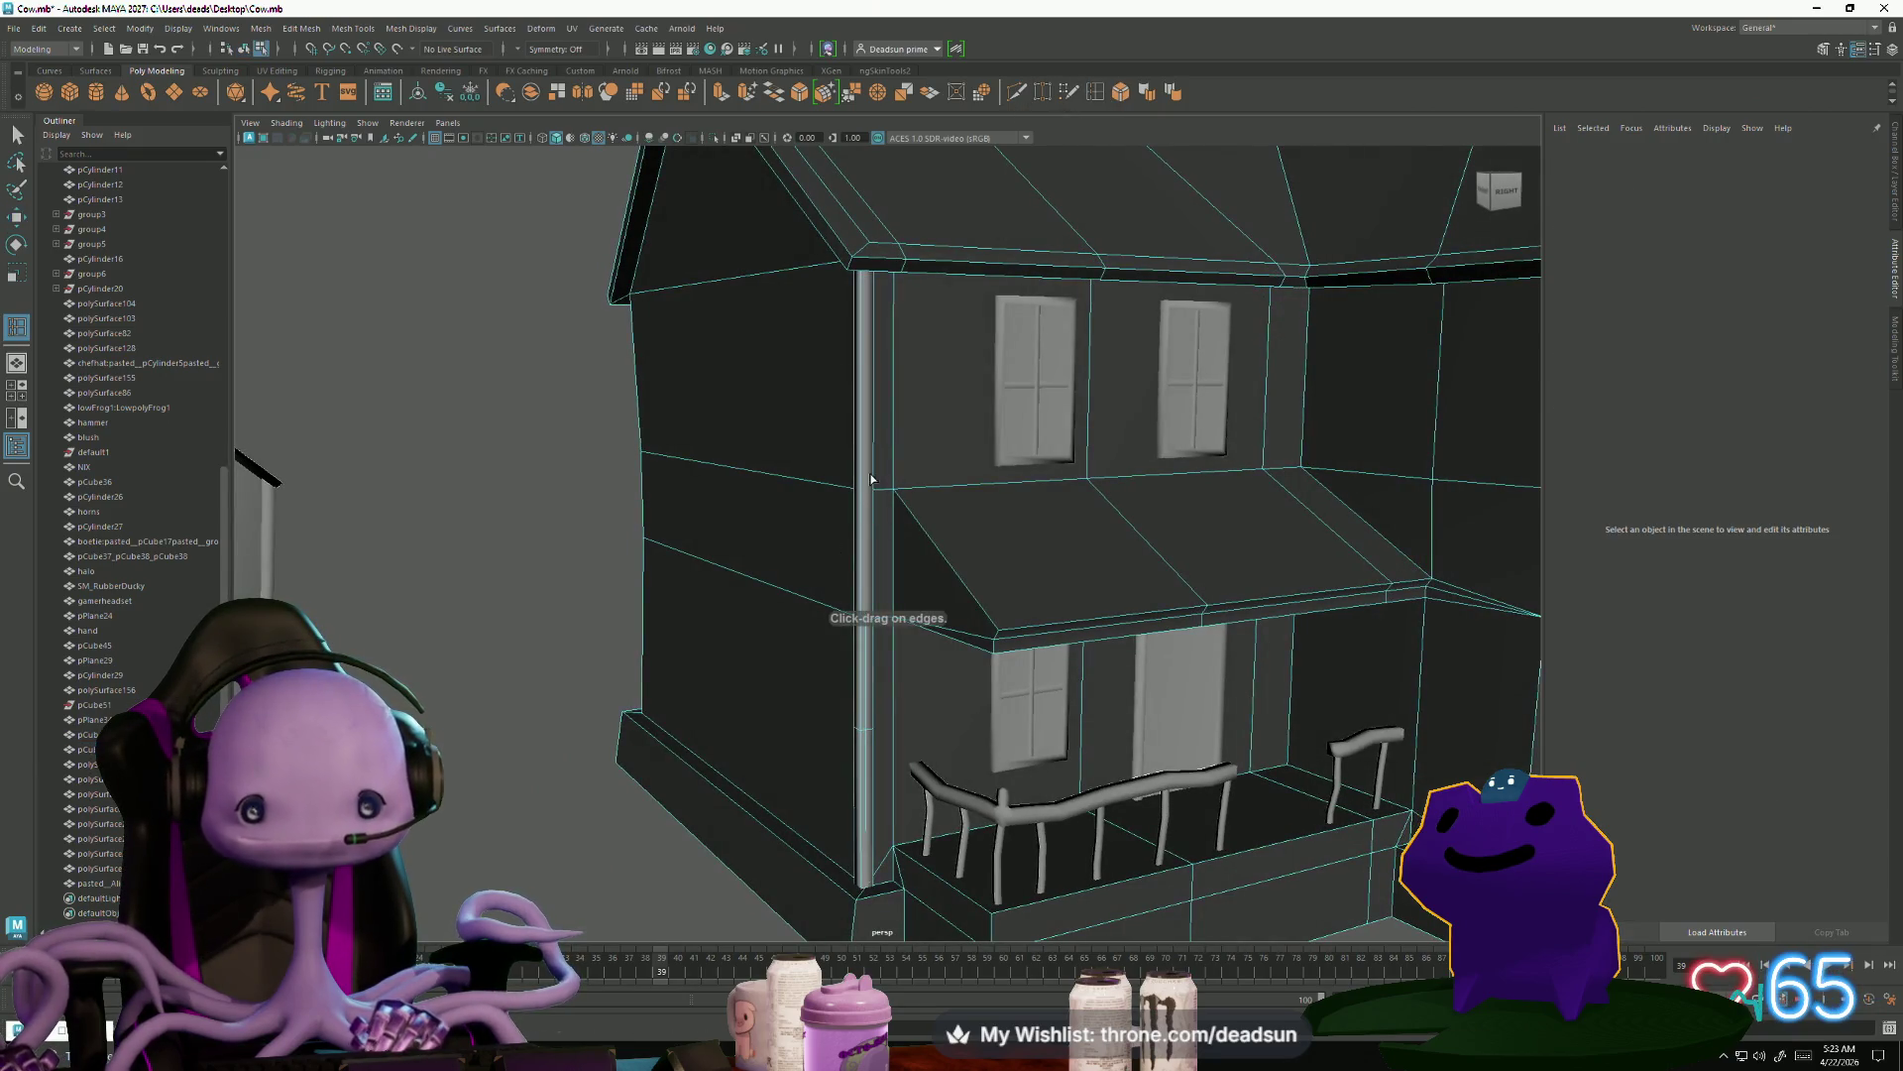
alt+drag(850, 649, 834, 609)
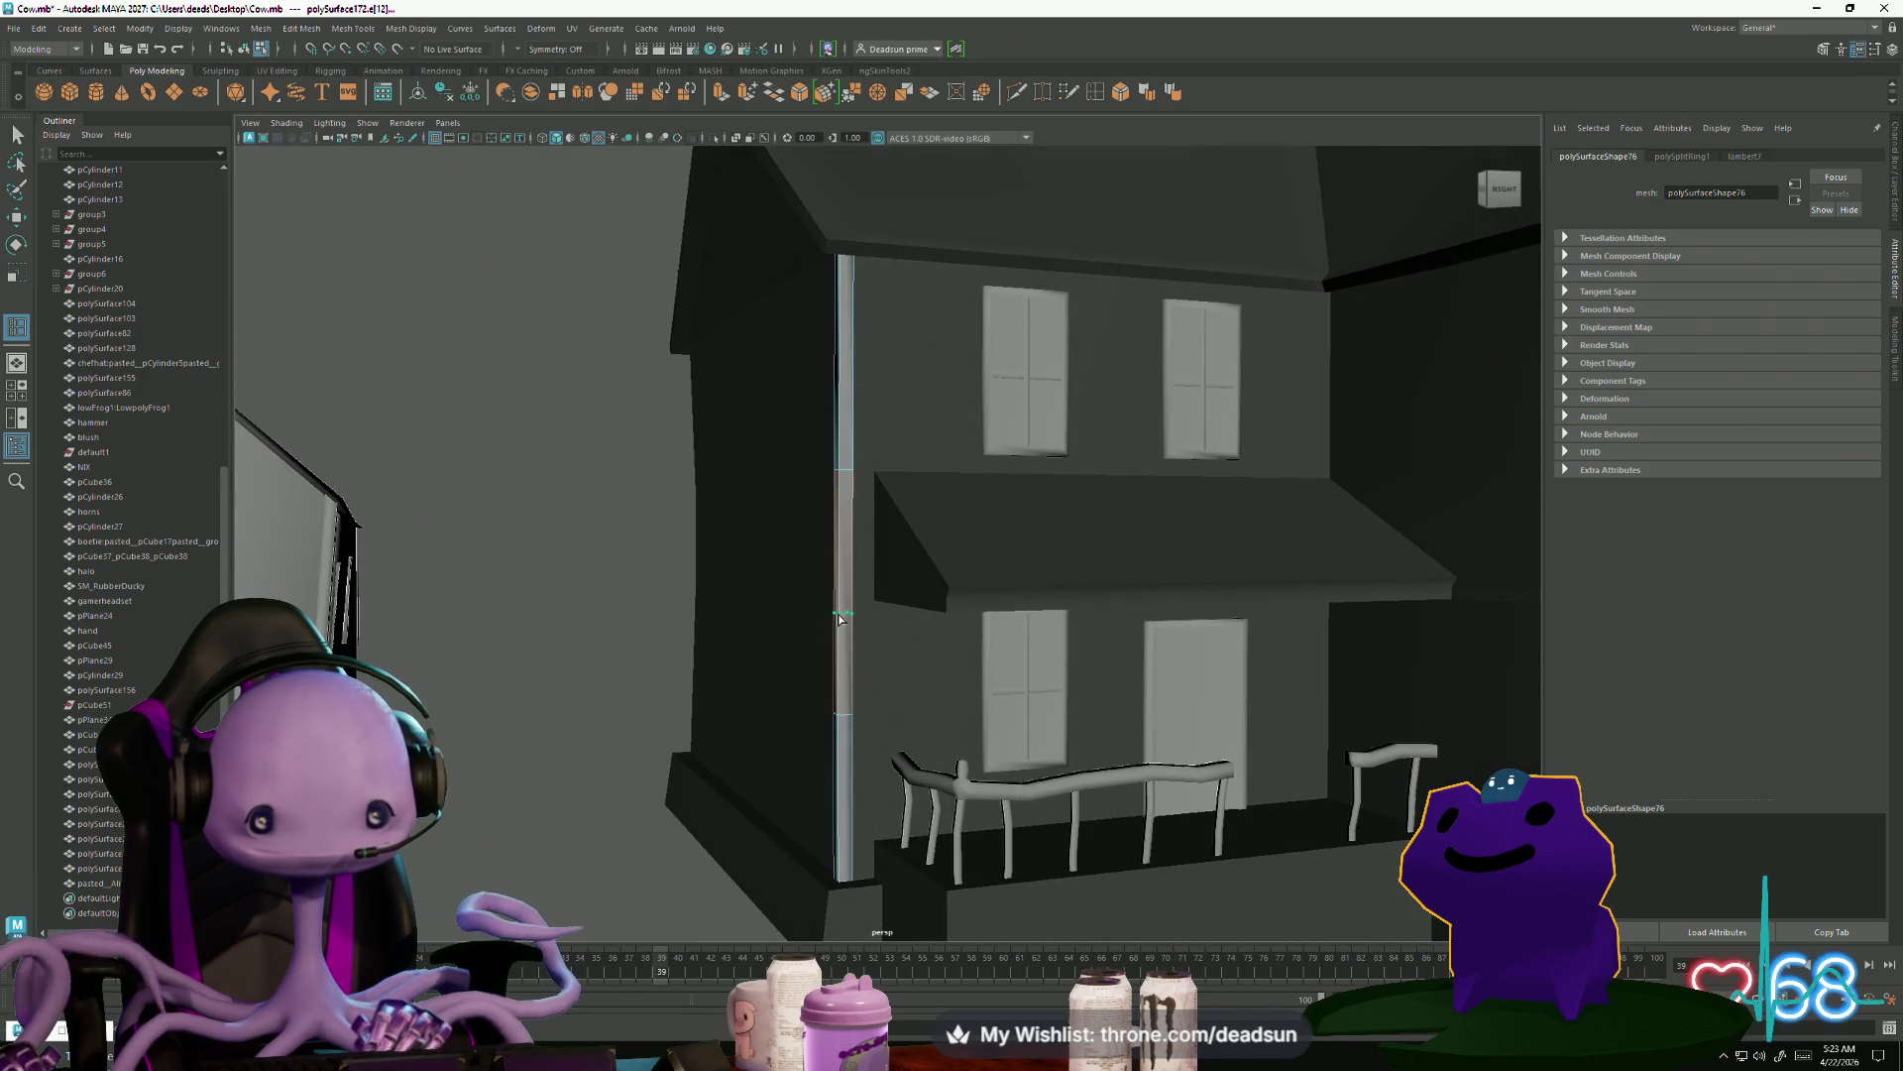
click(835, 637)
scroll(799, 629, down, 5)
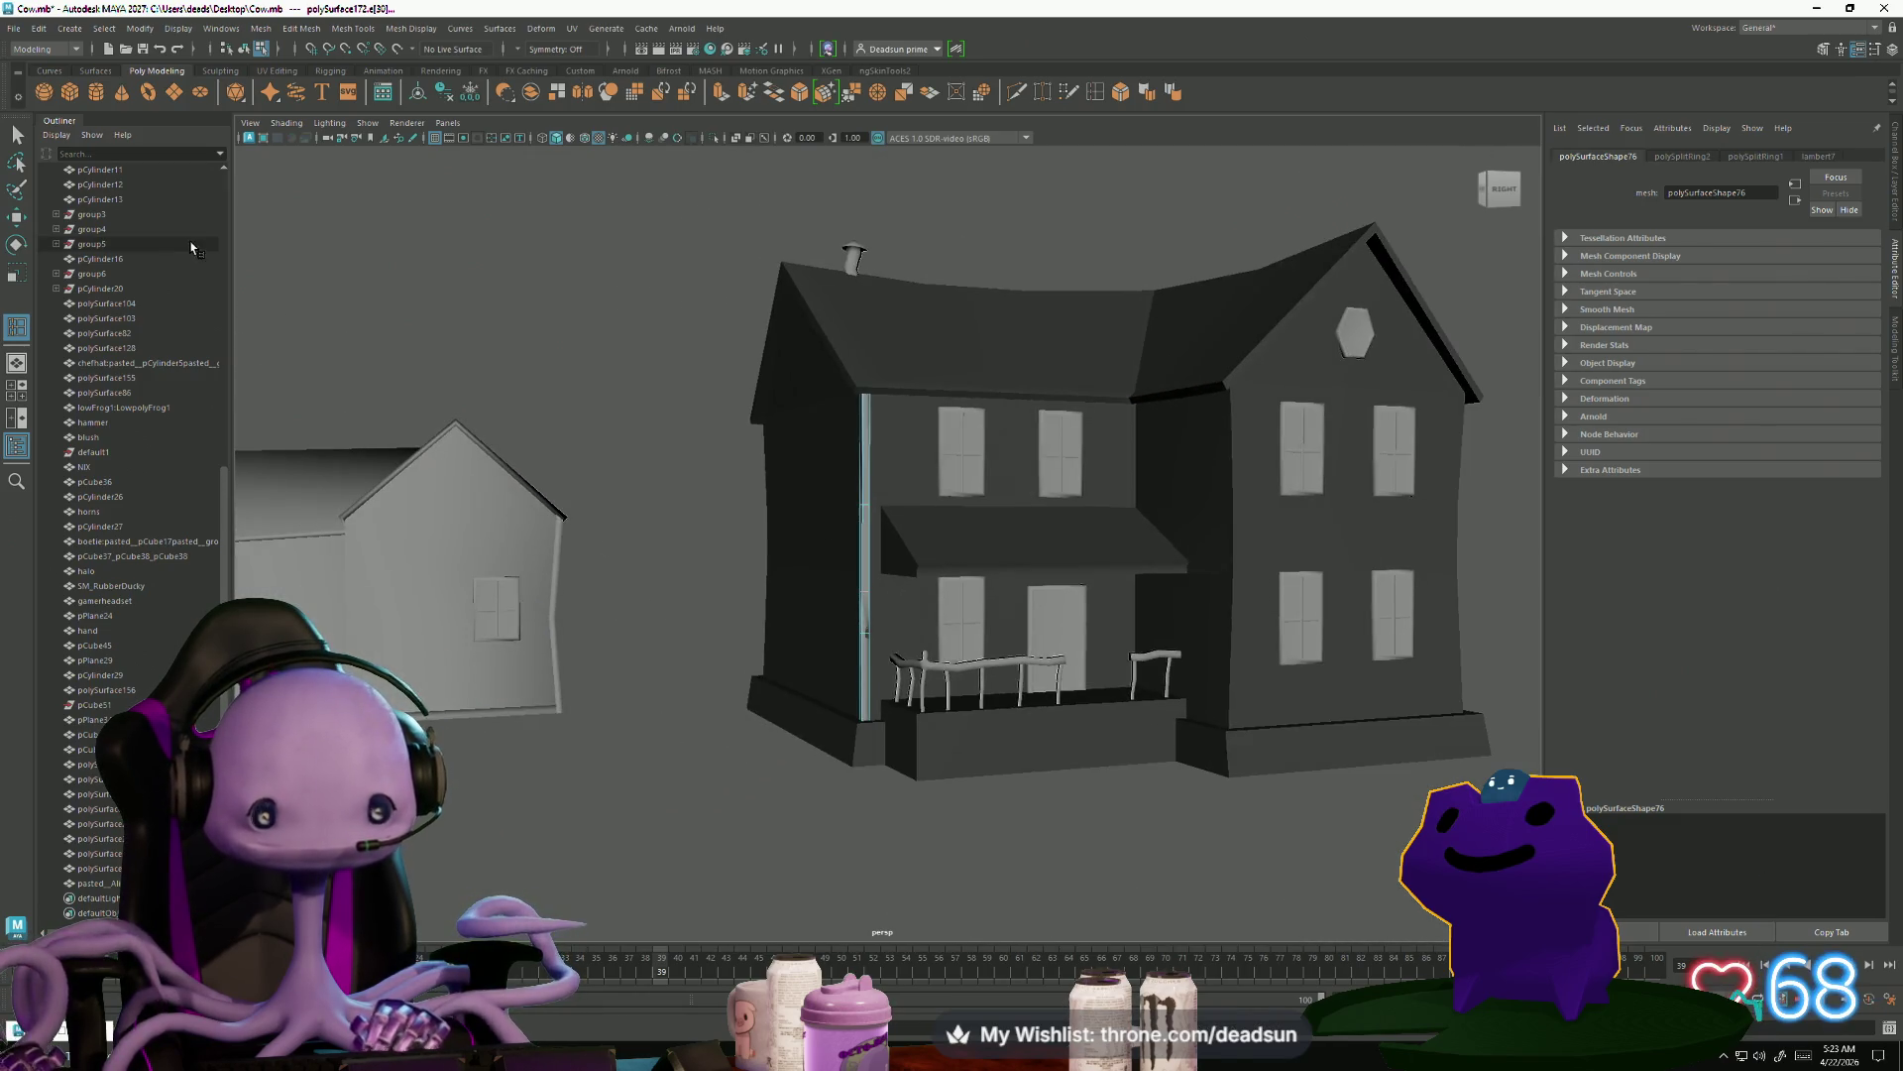
mouse_move(842, 595)
alt+mouse_down()
mouse_move(694, 605)
mouse_move(992, 615)
mouse_move(886, 611)
alt+mouse_up()
scroll(1177, 680, up, 5)
Inspect the drainpipe from several angles, then select the pipe on the side corner
alt+drag(774, 555, 787, 552)
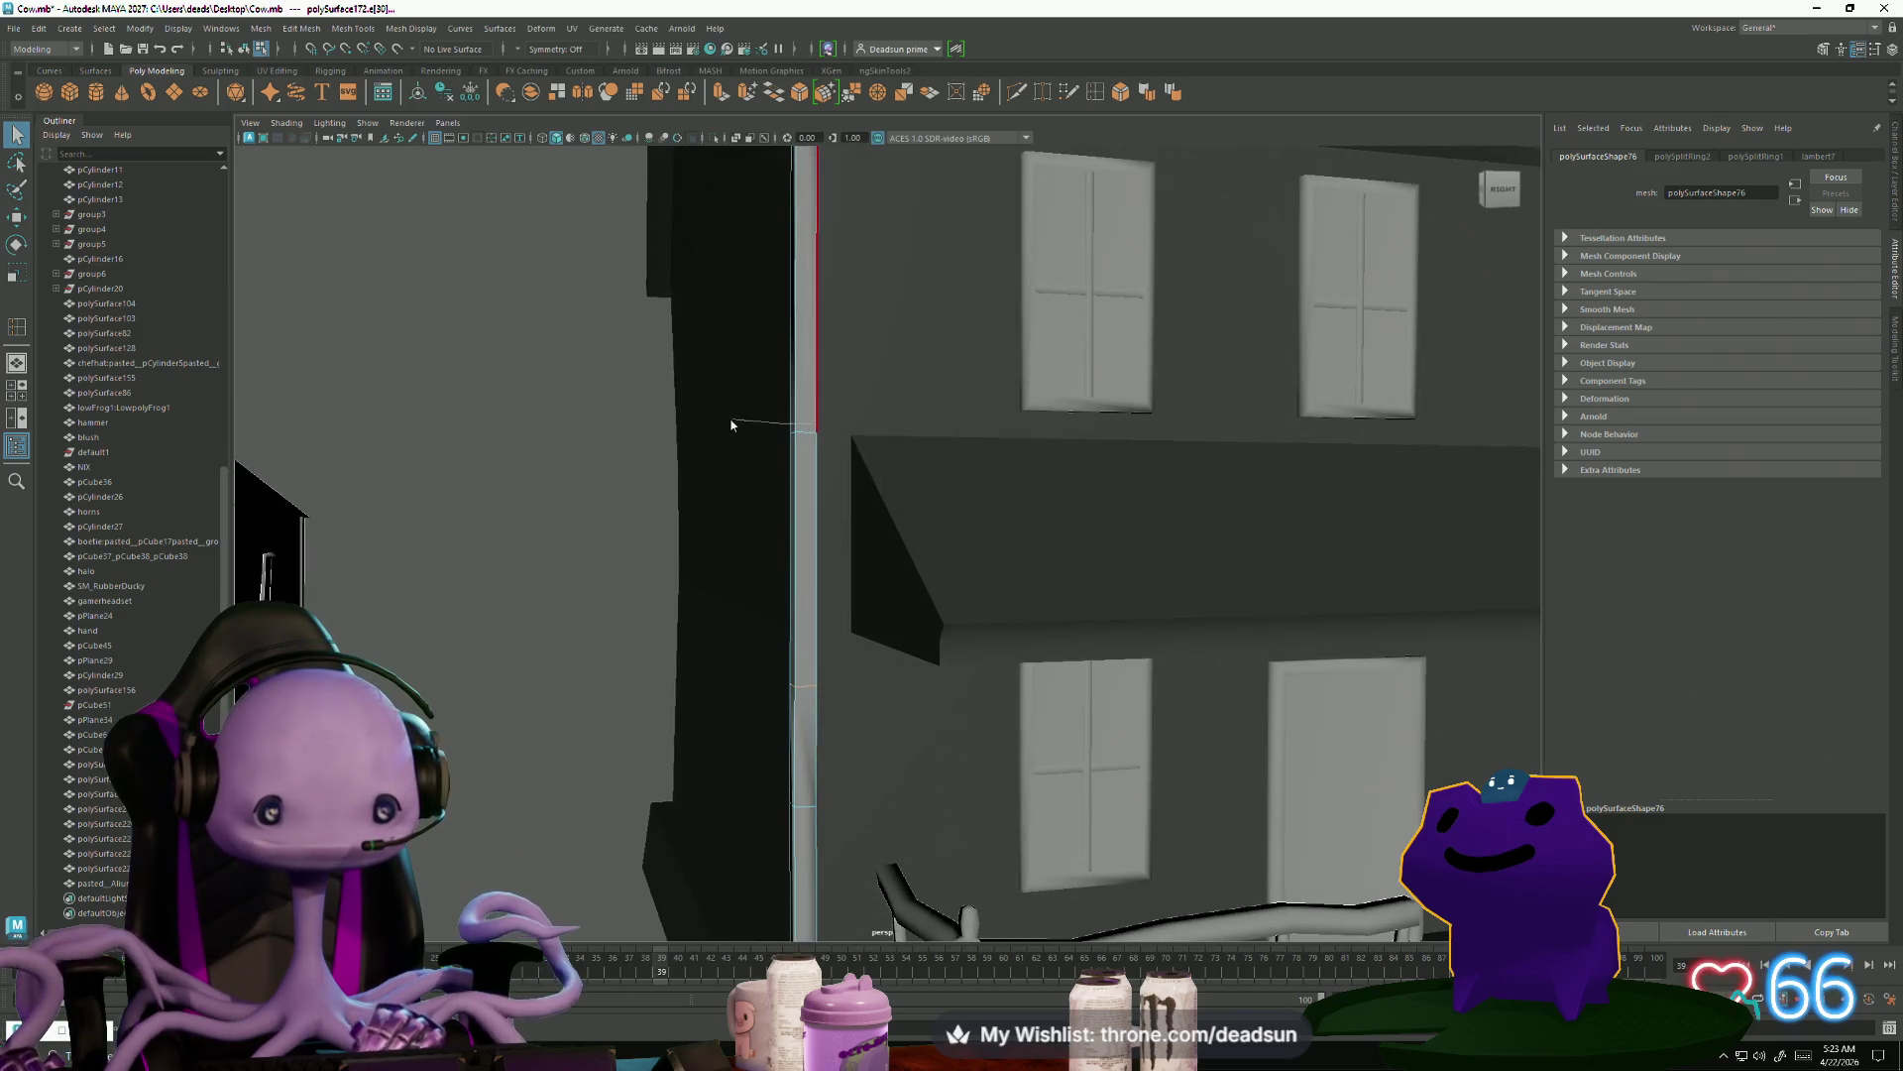
alt+drag(885, 848, 940, 884)
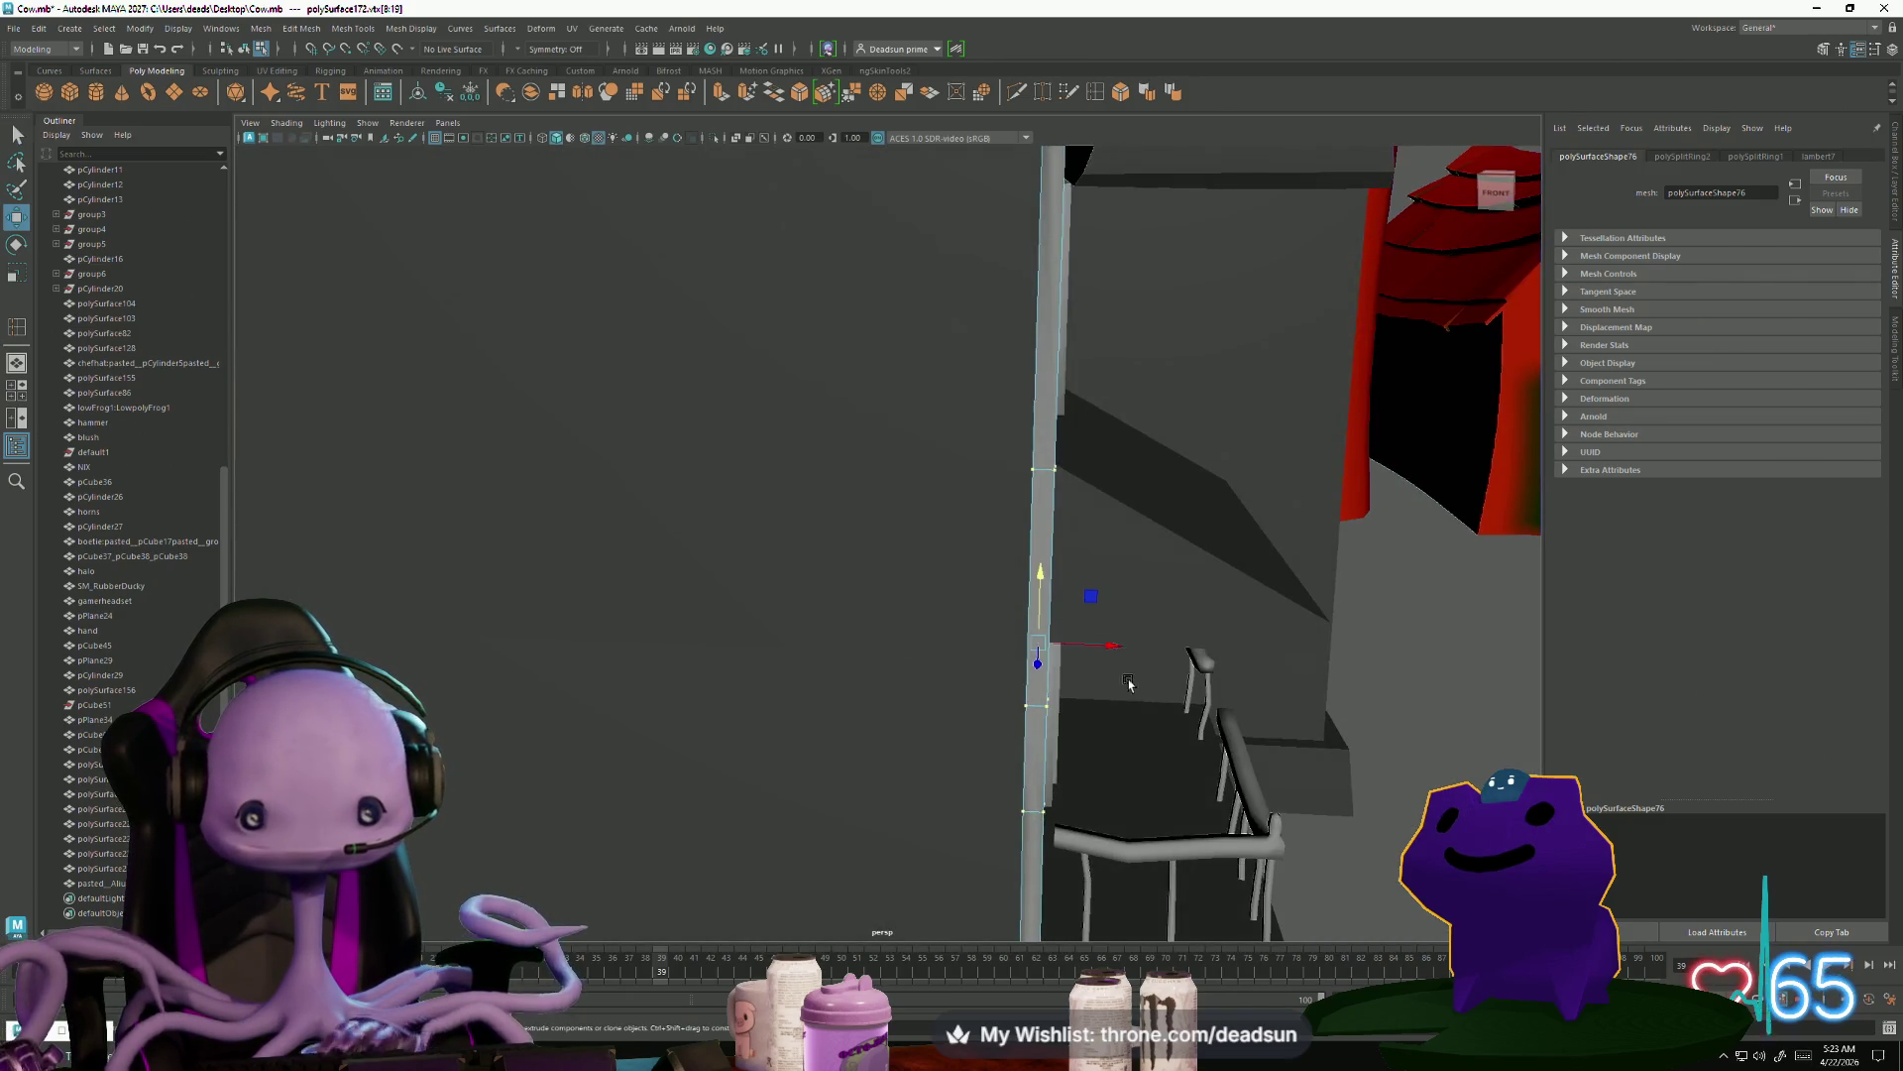
alt+drag(1113, 646, 998, 664)
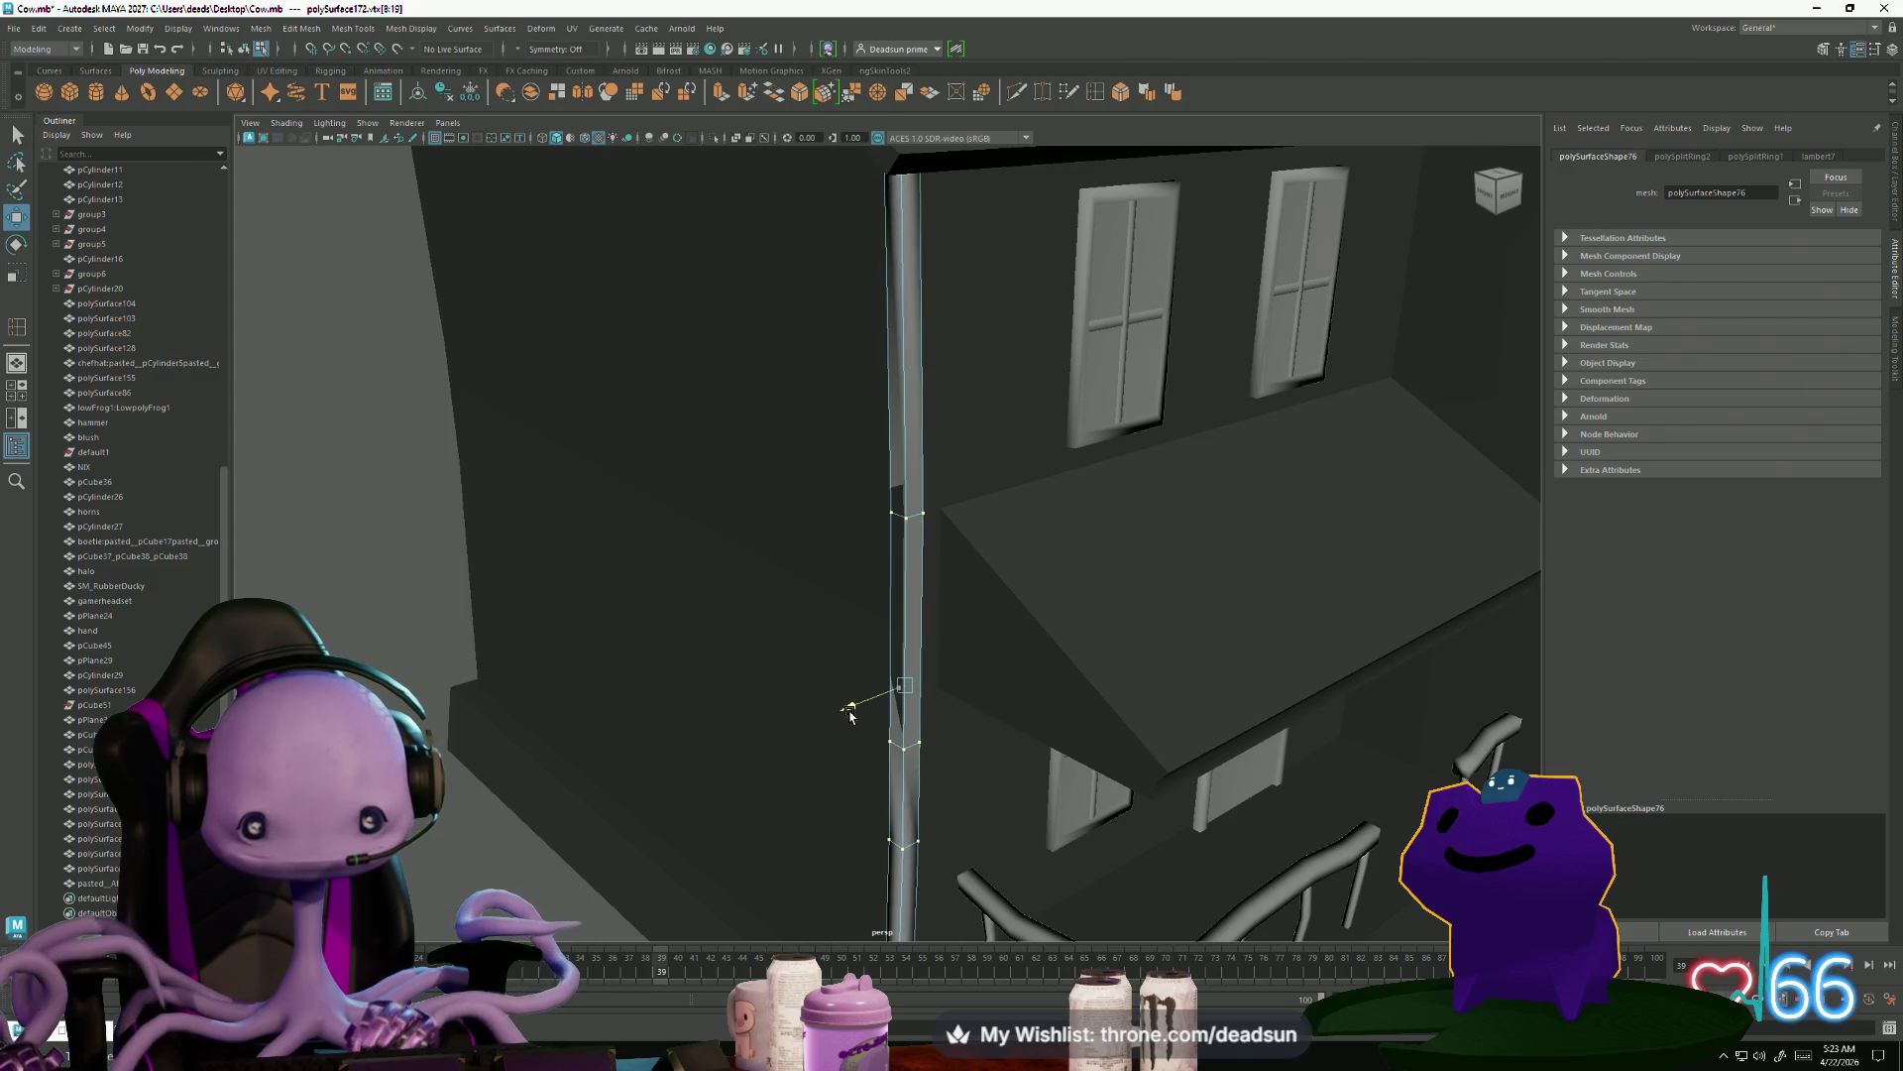
mouse_move(848, 712)
alt+right_down()
mouse_move(709, 667)
mouse_move(891, 573)
mouse_move(680, 628)
alt+right_up()
click(819, 551)
mouse_move(680, 628)
alt+mouse_down()
mouse_move(837, 803)
mouse_move(791, 761)
mouse_move(697, 765)
mouse_move(744, 764)
alt+mouse_up()
mouse_move(743, 764)
alt+right_down()
mouse_move(968, 807)
mouse_move(881, 626)
alt+right_up()
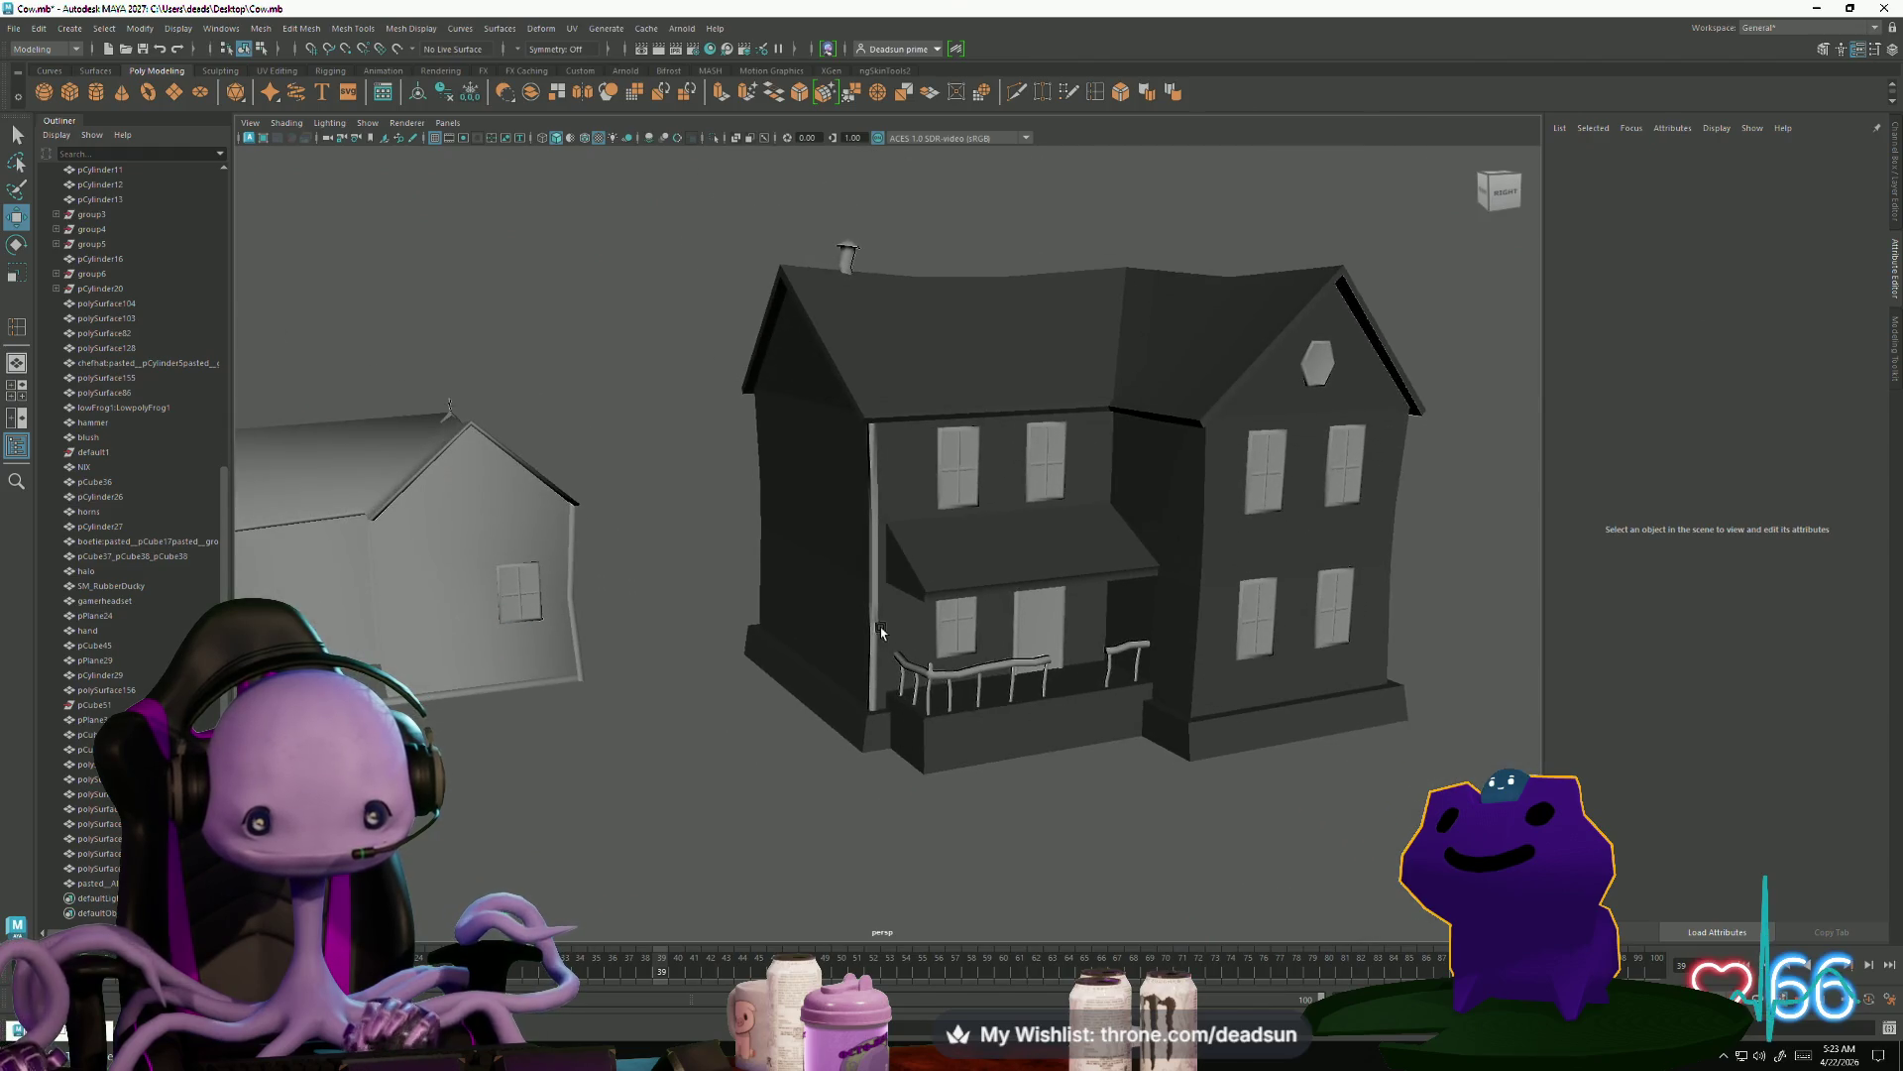
click(881, 627)
alt+drag(881, 627, 945, 722)
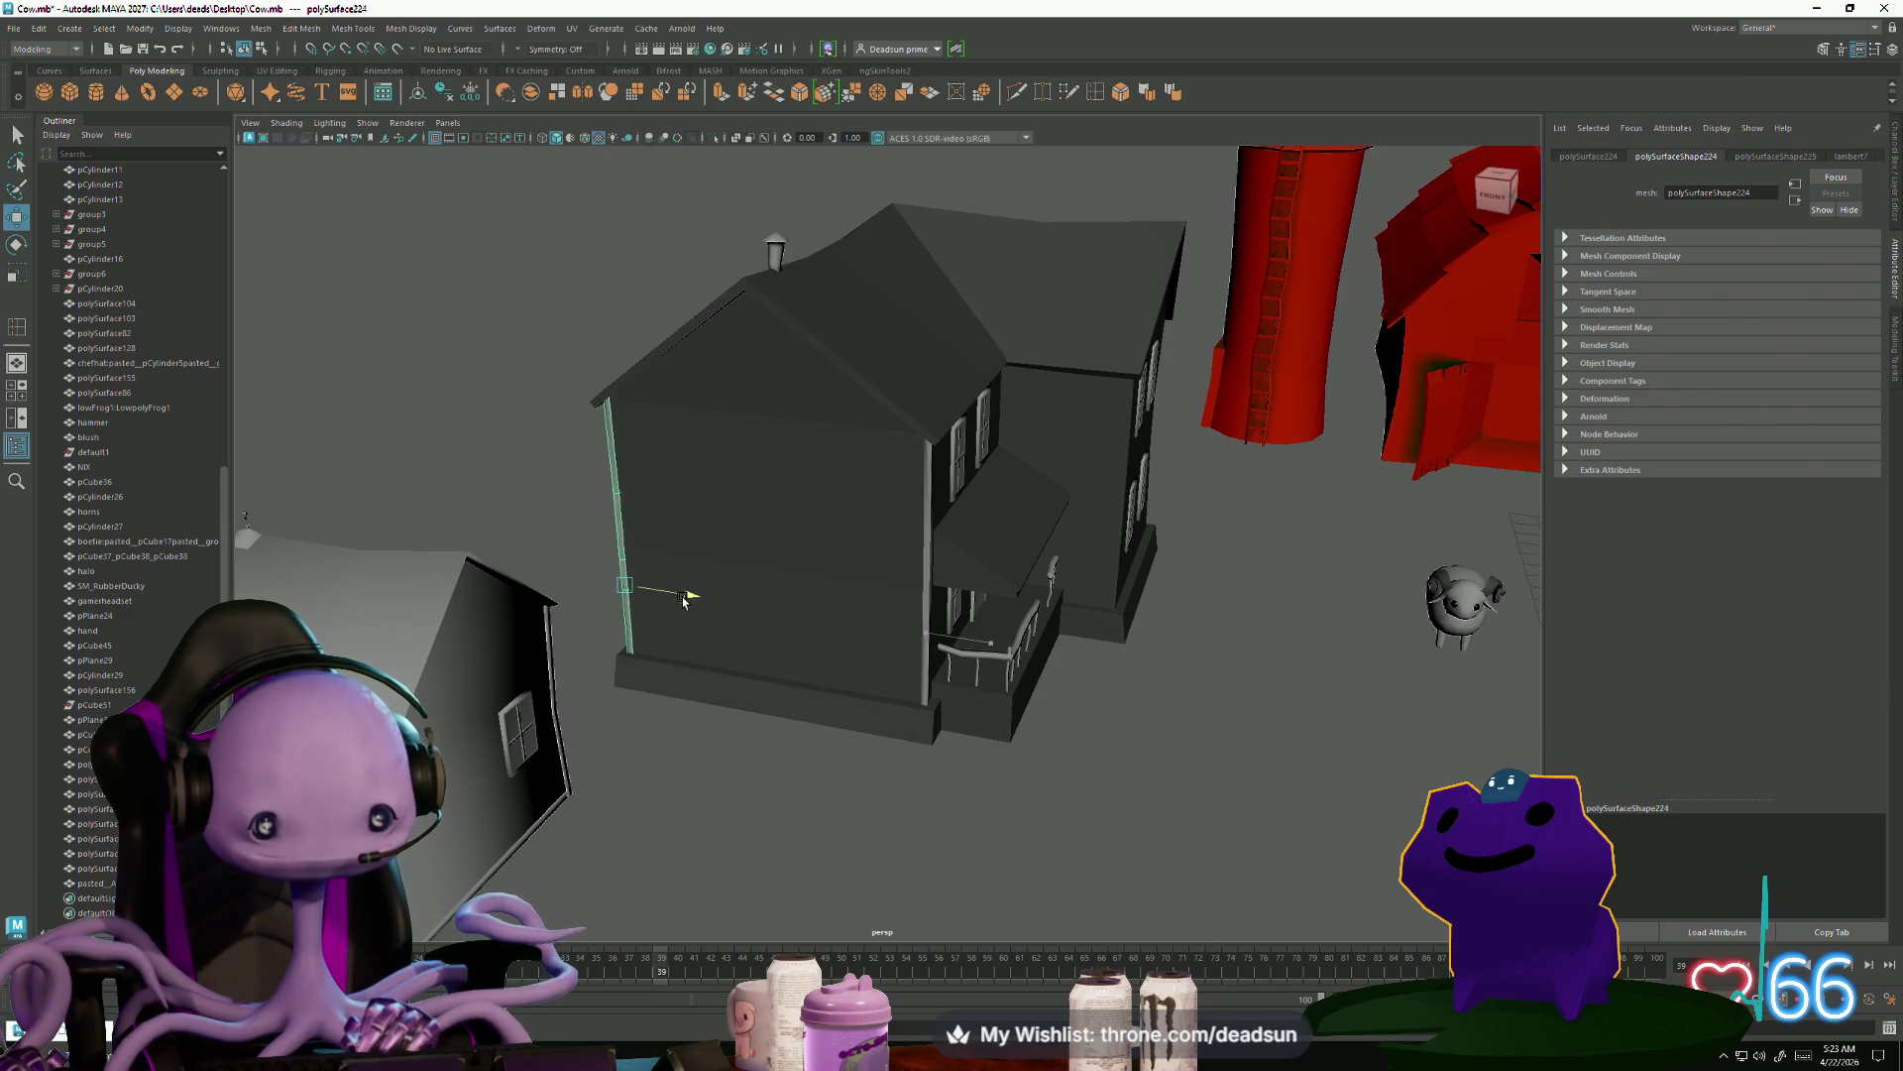
Shift the first drainpipe's lower vertices sideways so its base meets the wall
key(f)
mouse_move(932, 713)
alt+mouse_down()
mouse_move(960, 690)
mouse_move(942, 736)
alt+mouse_up()
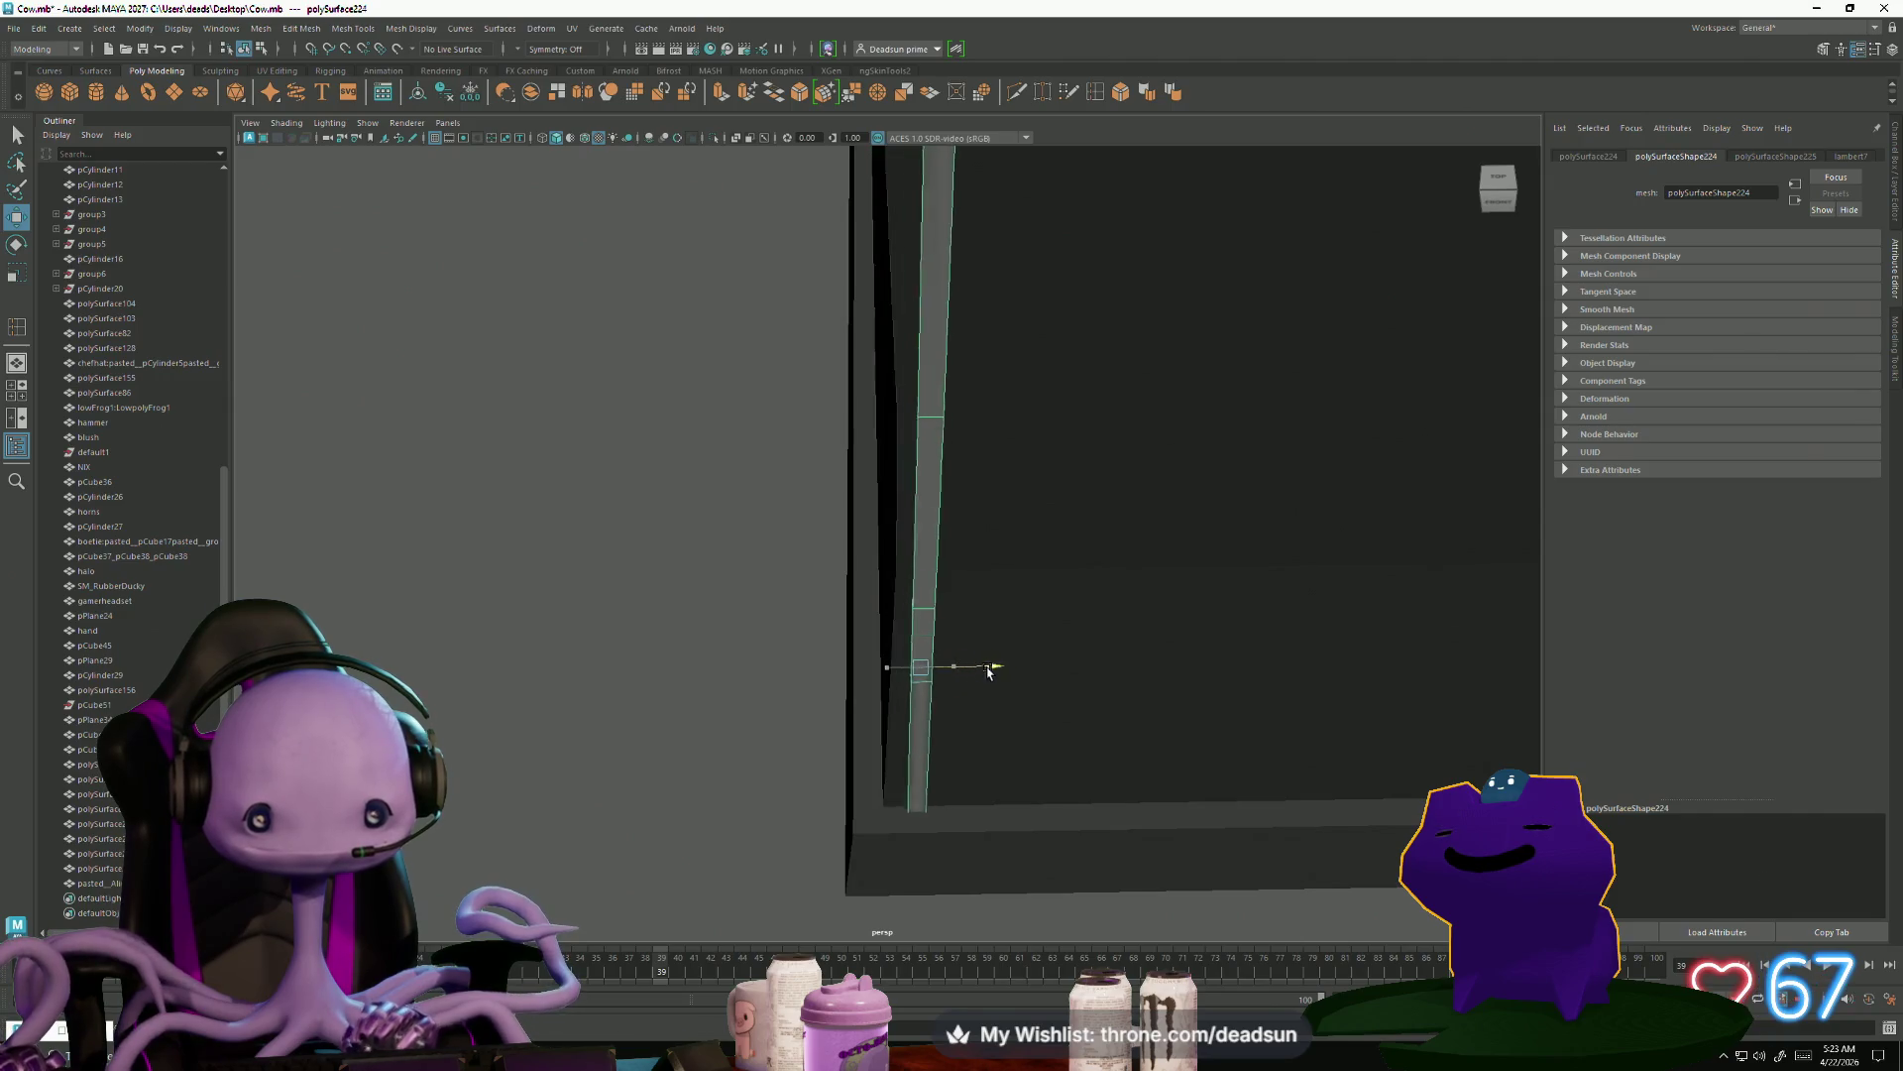
alt+drag(952, 820, 872, 565)
mouse_move(819, 520)
right_down()
mouse_move(797, 508)
mouse_move(723, 595)
right_up()
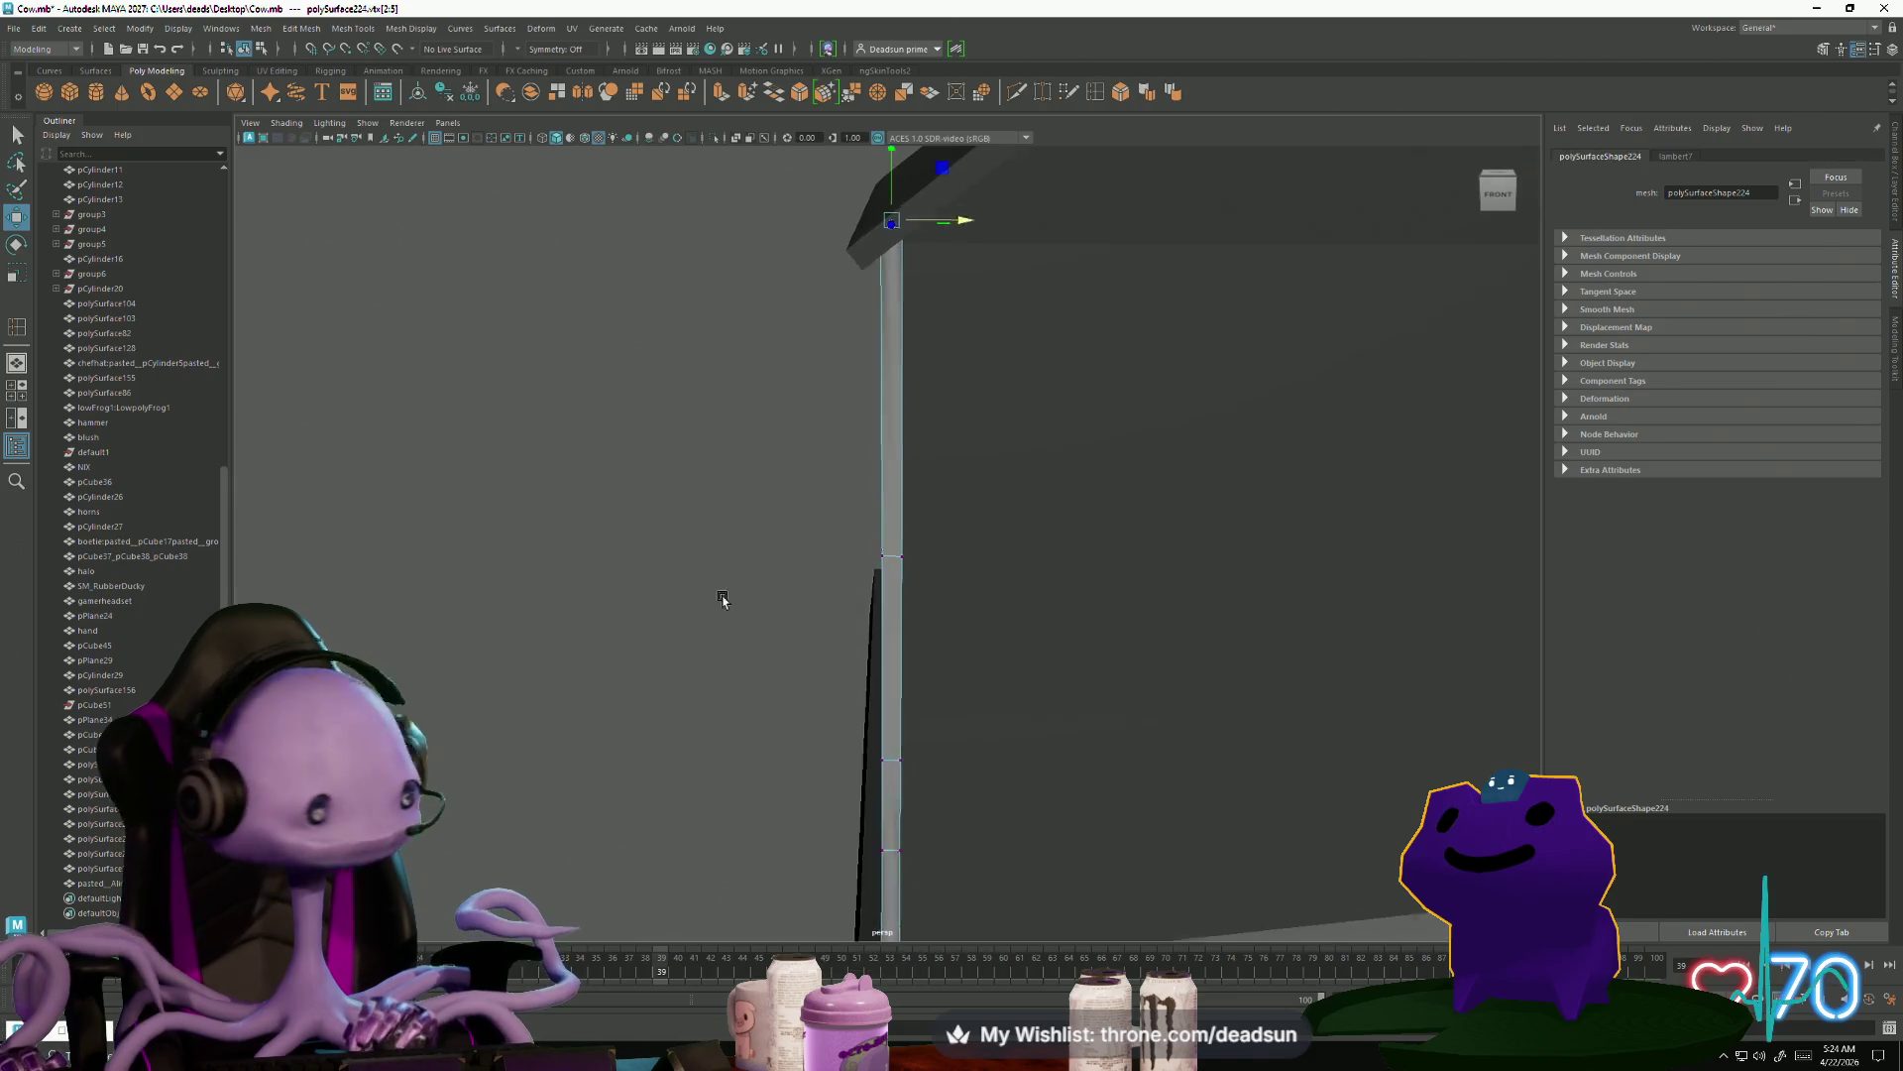
drag(1016, 870, 1016, 869)
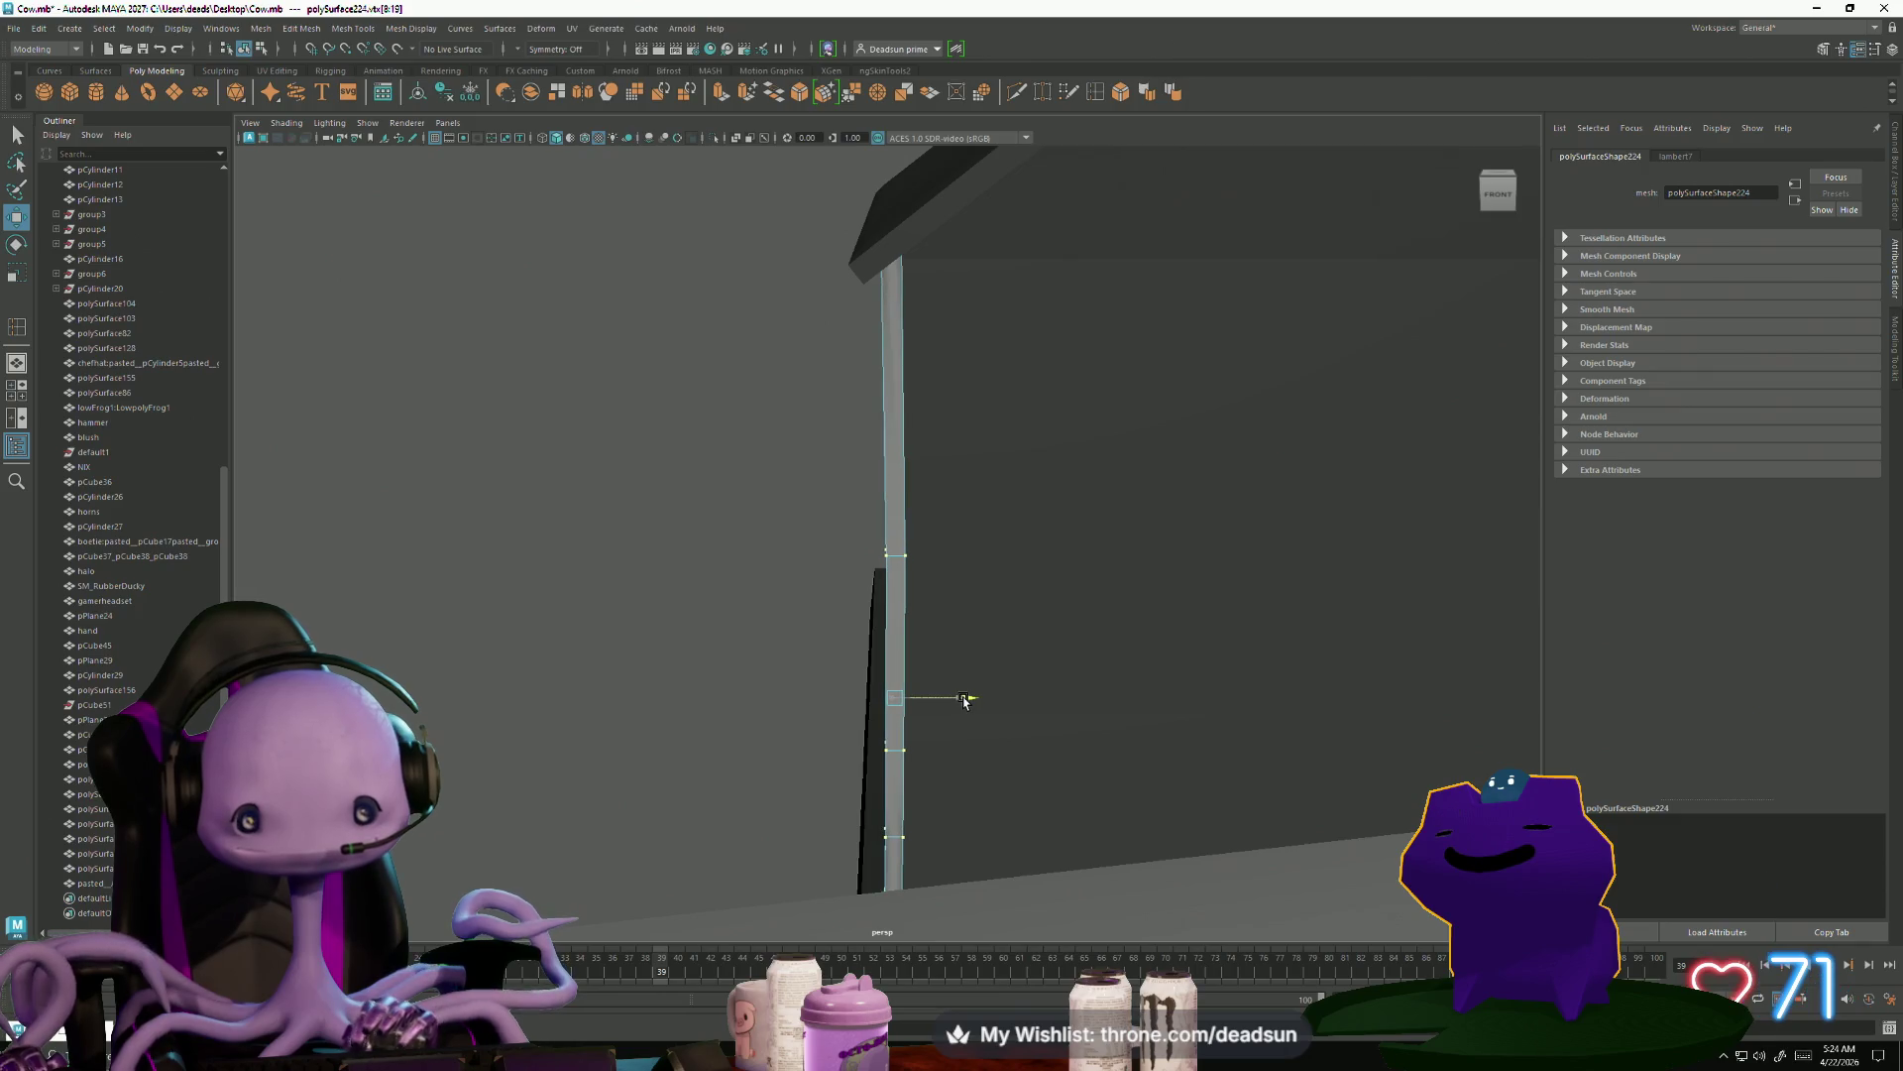
mouse_move(966, 701)
alt+mouse_down()
mouse_move(939, 756)
mouse_move(1080, 748)
mouse_move(1085, 722)
mouse_move(1015, 757)
mouse_move(951, 743)
mouse_move(937, 766)
alt+mouse_up()
drag(982, 697, 939, 535)
right_drag(955, 499, 1072, 449)
click(1071, 449)
Slide the corner pipe onto the wall corner and shift its vertices to hug the edge
click(957, 545)
alt+drag(957, 550, 930, 716)
mouse_move(1005, 633)
mouse_down()
mouse_move(530, 615)
mouse_move(680, 680)
mouse_up()
scroll(680, 680, up, 5)
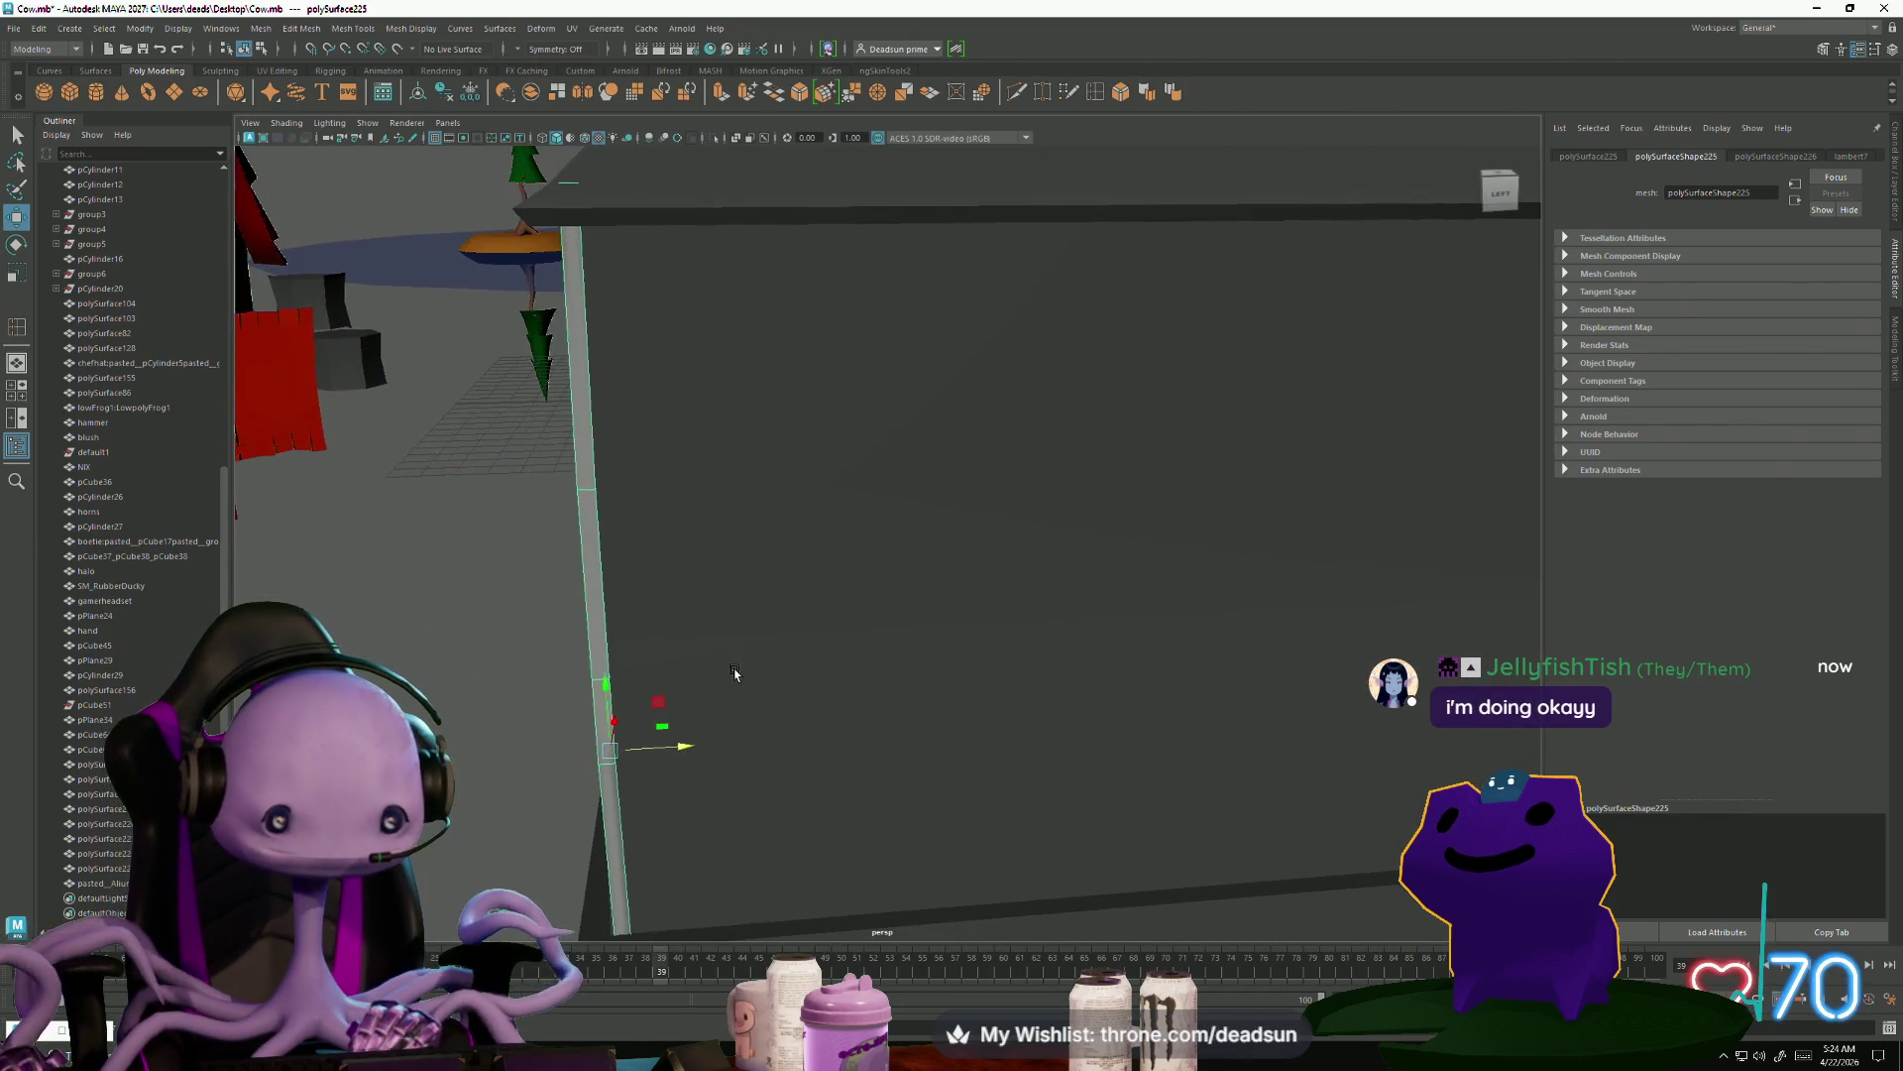
right_drag(540, 514, 466, 514)
drag(442, 417, 807, 845)
mouse_move(662, 671)
alt+mouse_down()
mouse_move(757, 689)
mouse_move(756, 710)
alt+mouse_up()
mouse_move(727, 635)
mouse_down()
mouse_move(765, 640)
mouse_move(753, 682)
mouse_move(719, 684)
mouse_move(680, 608)
mouse_move(769, 309)
mouse_move(985, 543)
mouse_move(905, 467)
mouse_move(893, 540)
mouse_move(755, 436)
mouse_up()
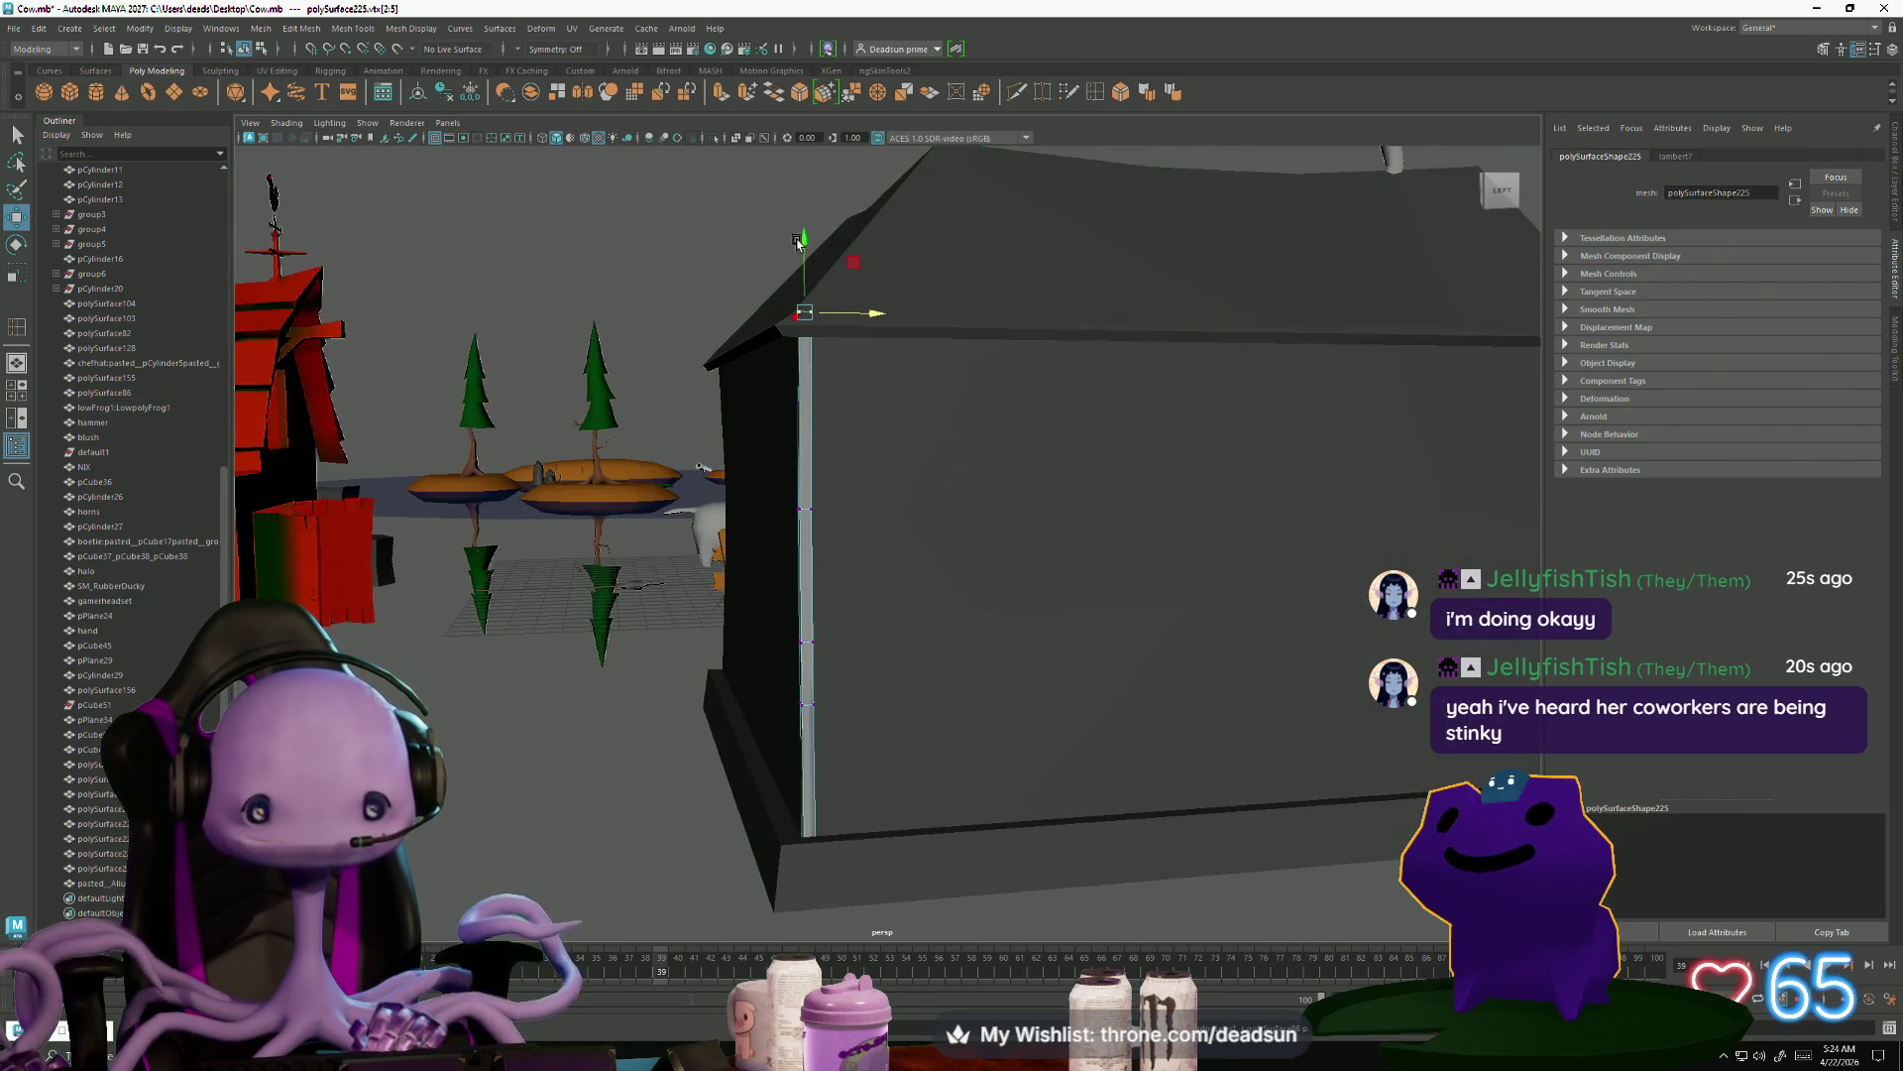
mouse_move(802, 245)
alt+mouse_down()
mouse_move(734, 550)
mouse_move(760, 463)
alt+mouse_up()
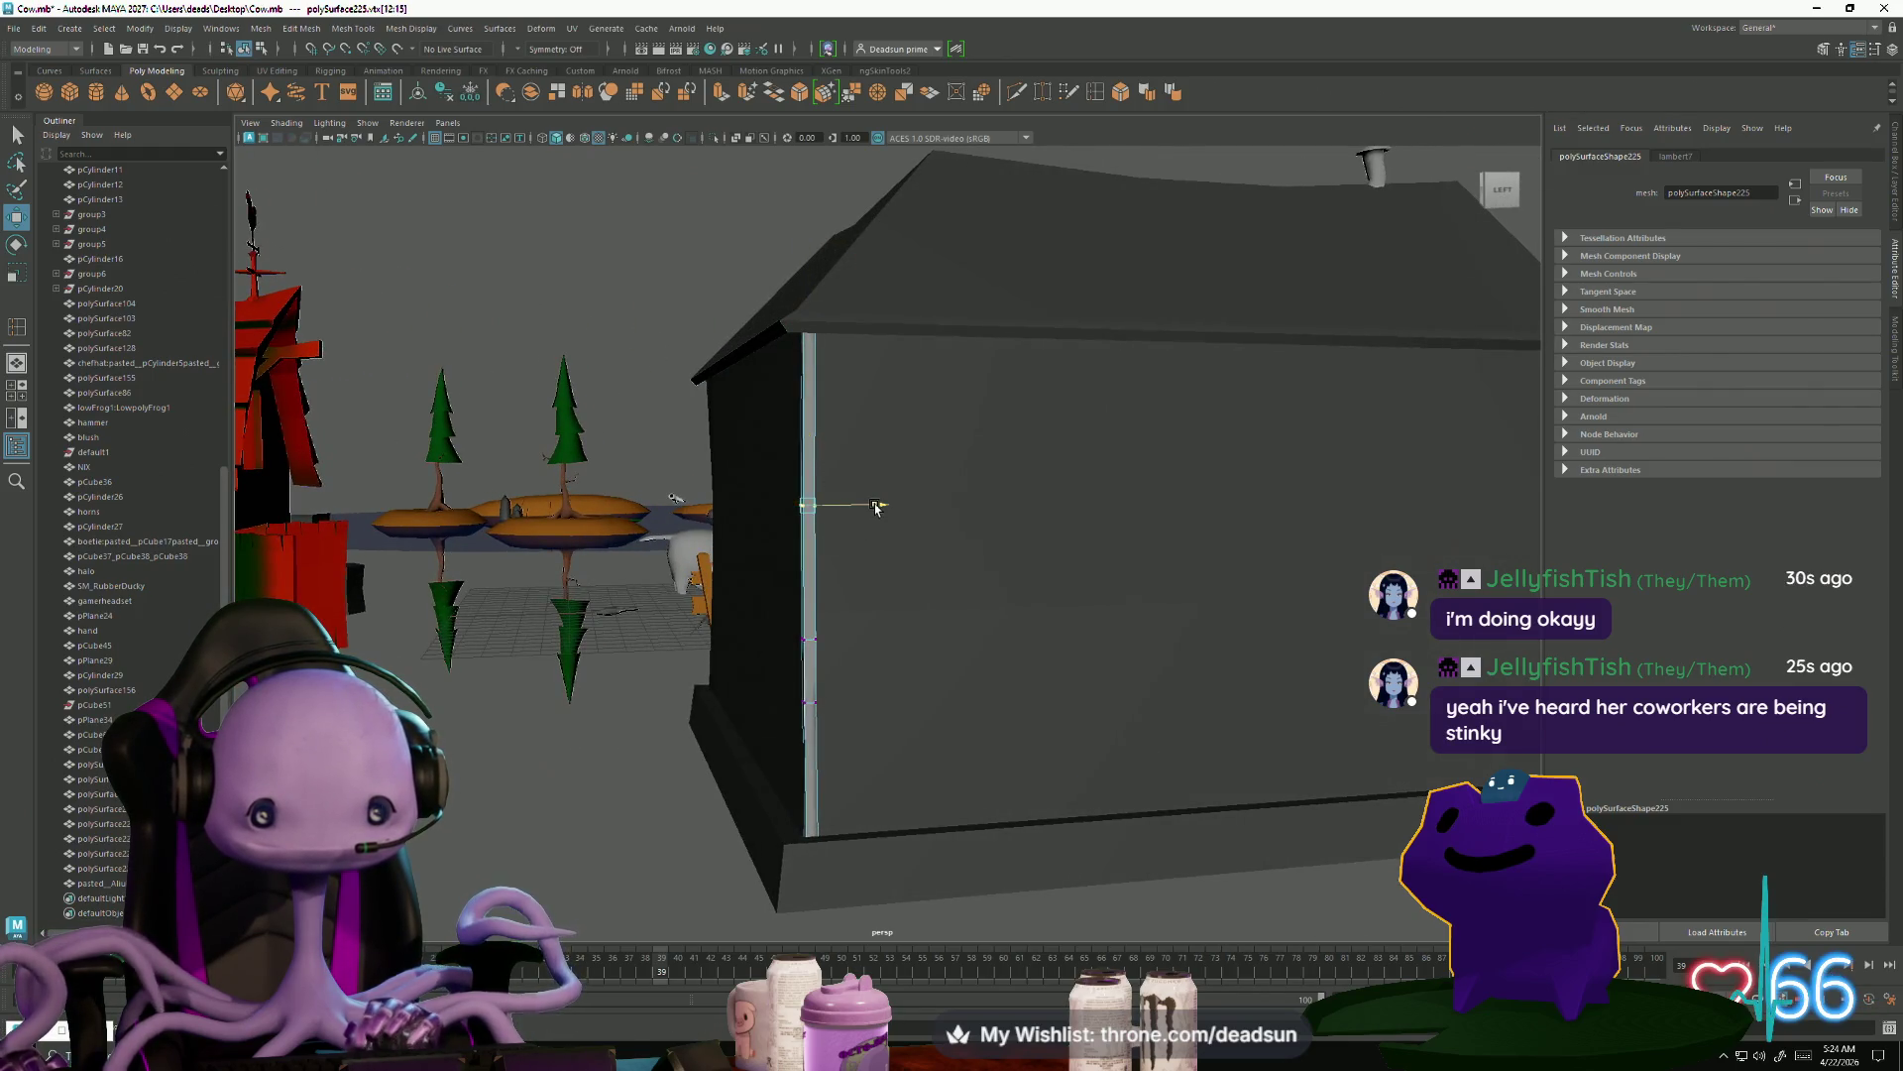
Select the corner pipe's upper and lower vertices to align it with the wall edge
mouse_move(879, 509)
alt+mouse_down()
mouse_move(989, 334)
mouse_move(954, 276)
alt+mouse_up()
mouse_move(954, 277)
alt+mouse_down()
mouse_move(951, 245)
mouse_move(763, 738)
alt+mouse_up()
alt+drag(936, 858, 893, 902)
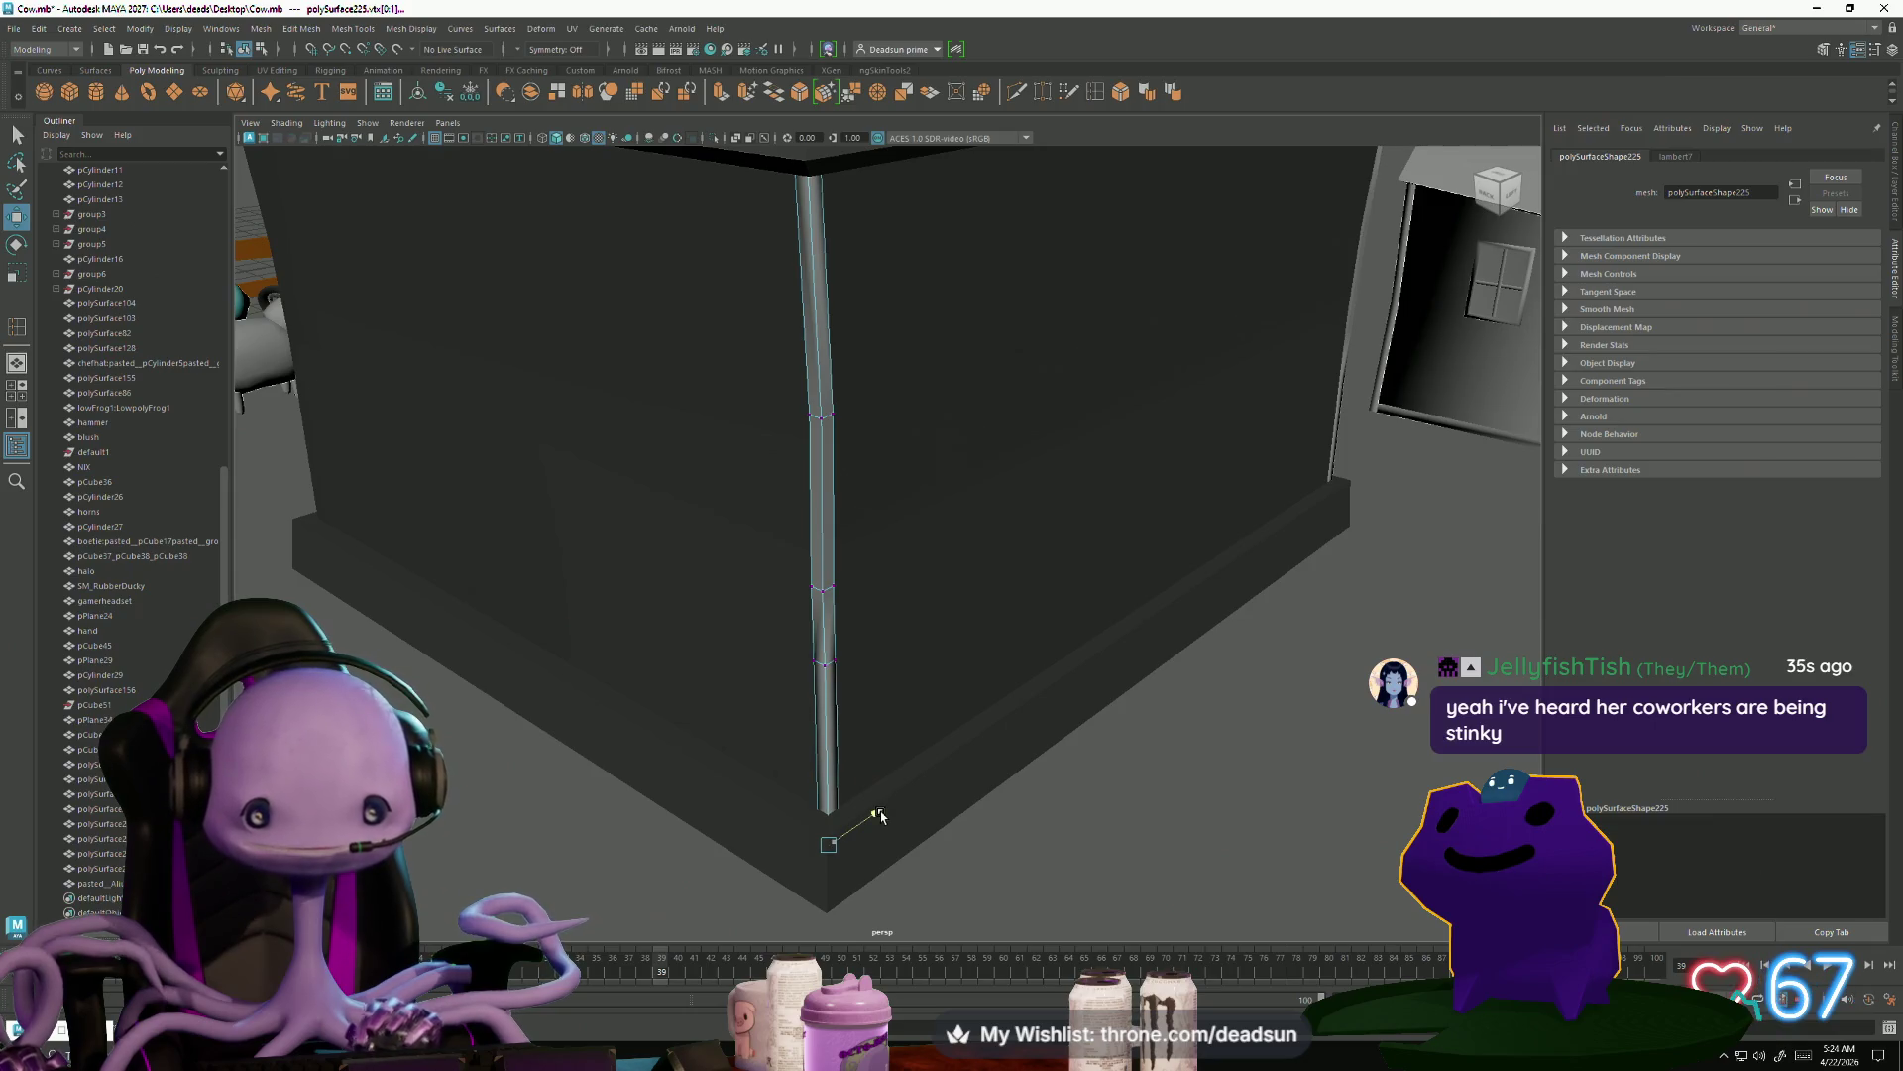
alt+drag(868, 782, 898, 675)
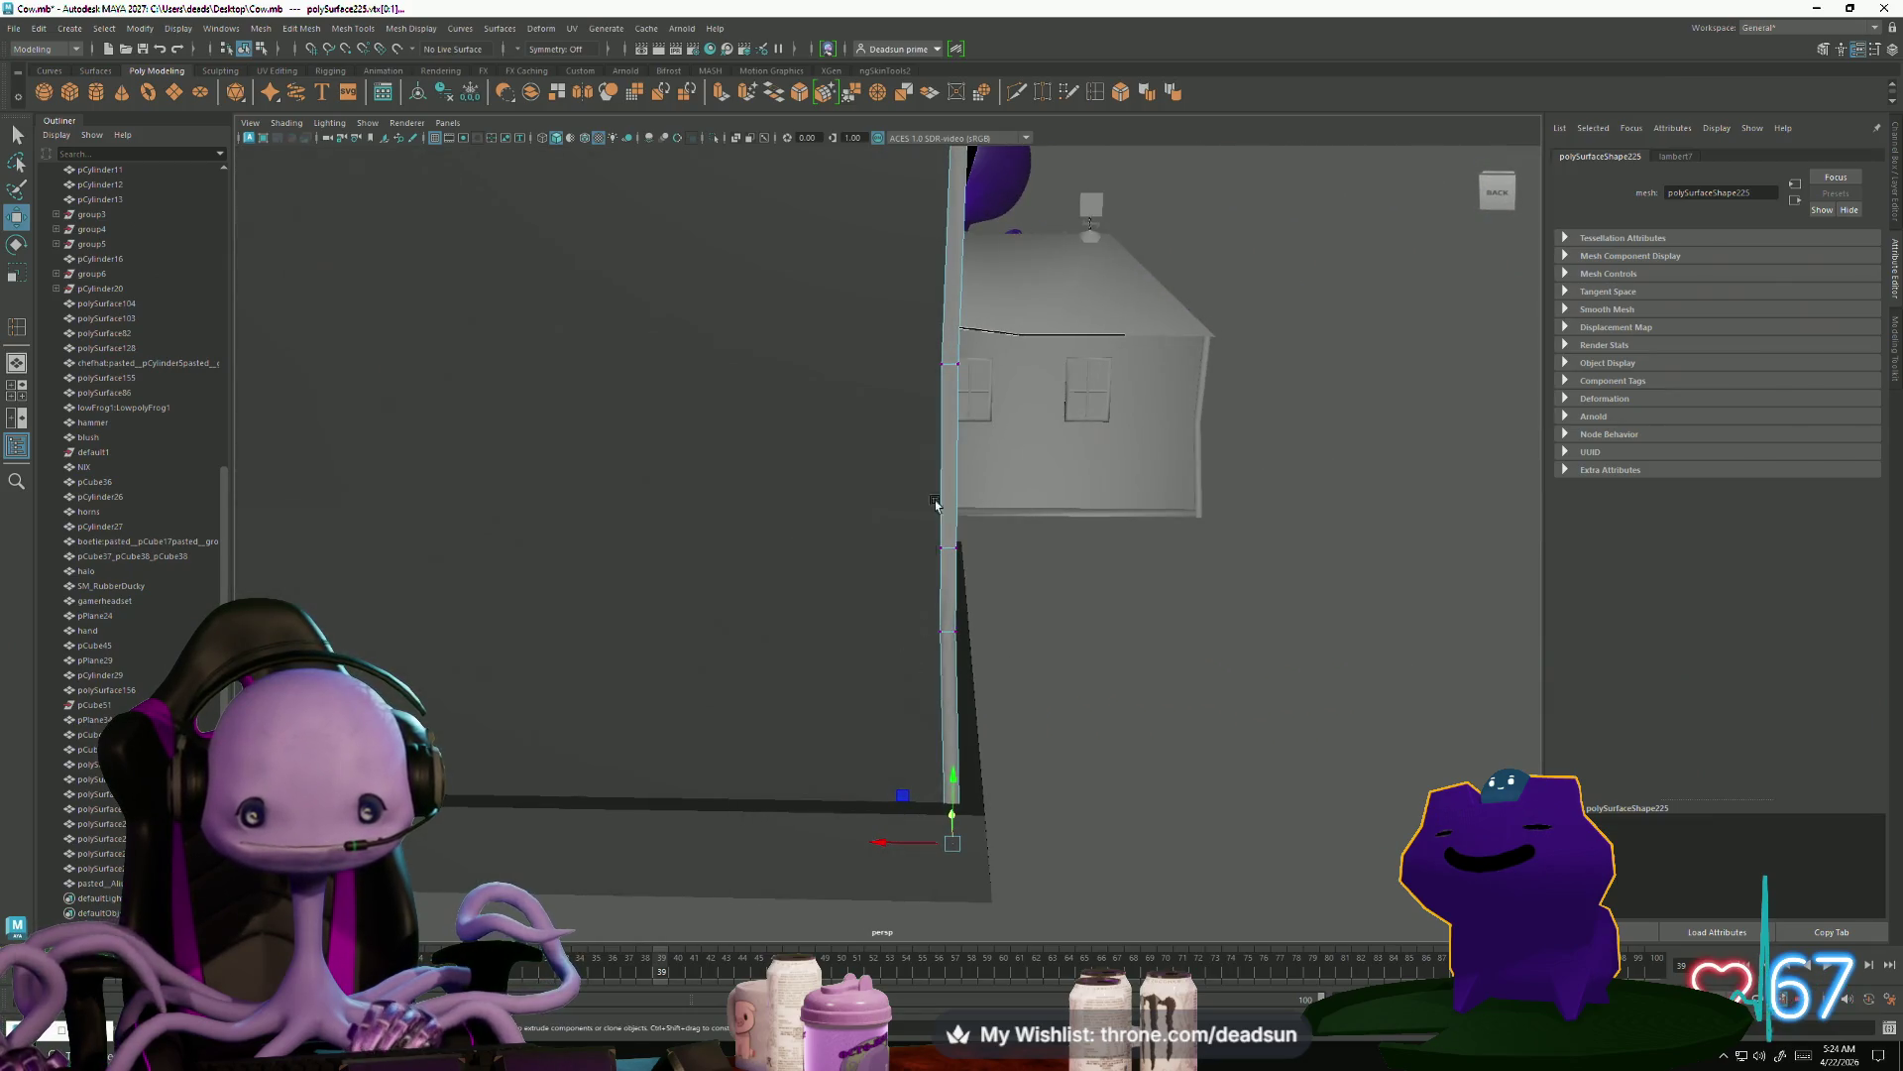
drag(988, 382, 988, 383)
alt+drag(988, 382, 861, 415)
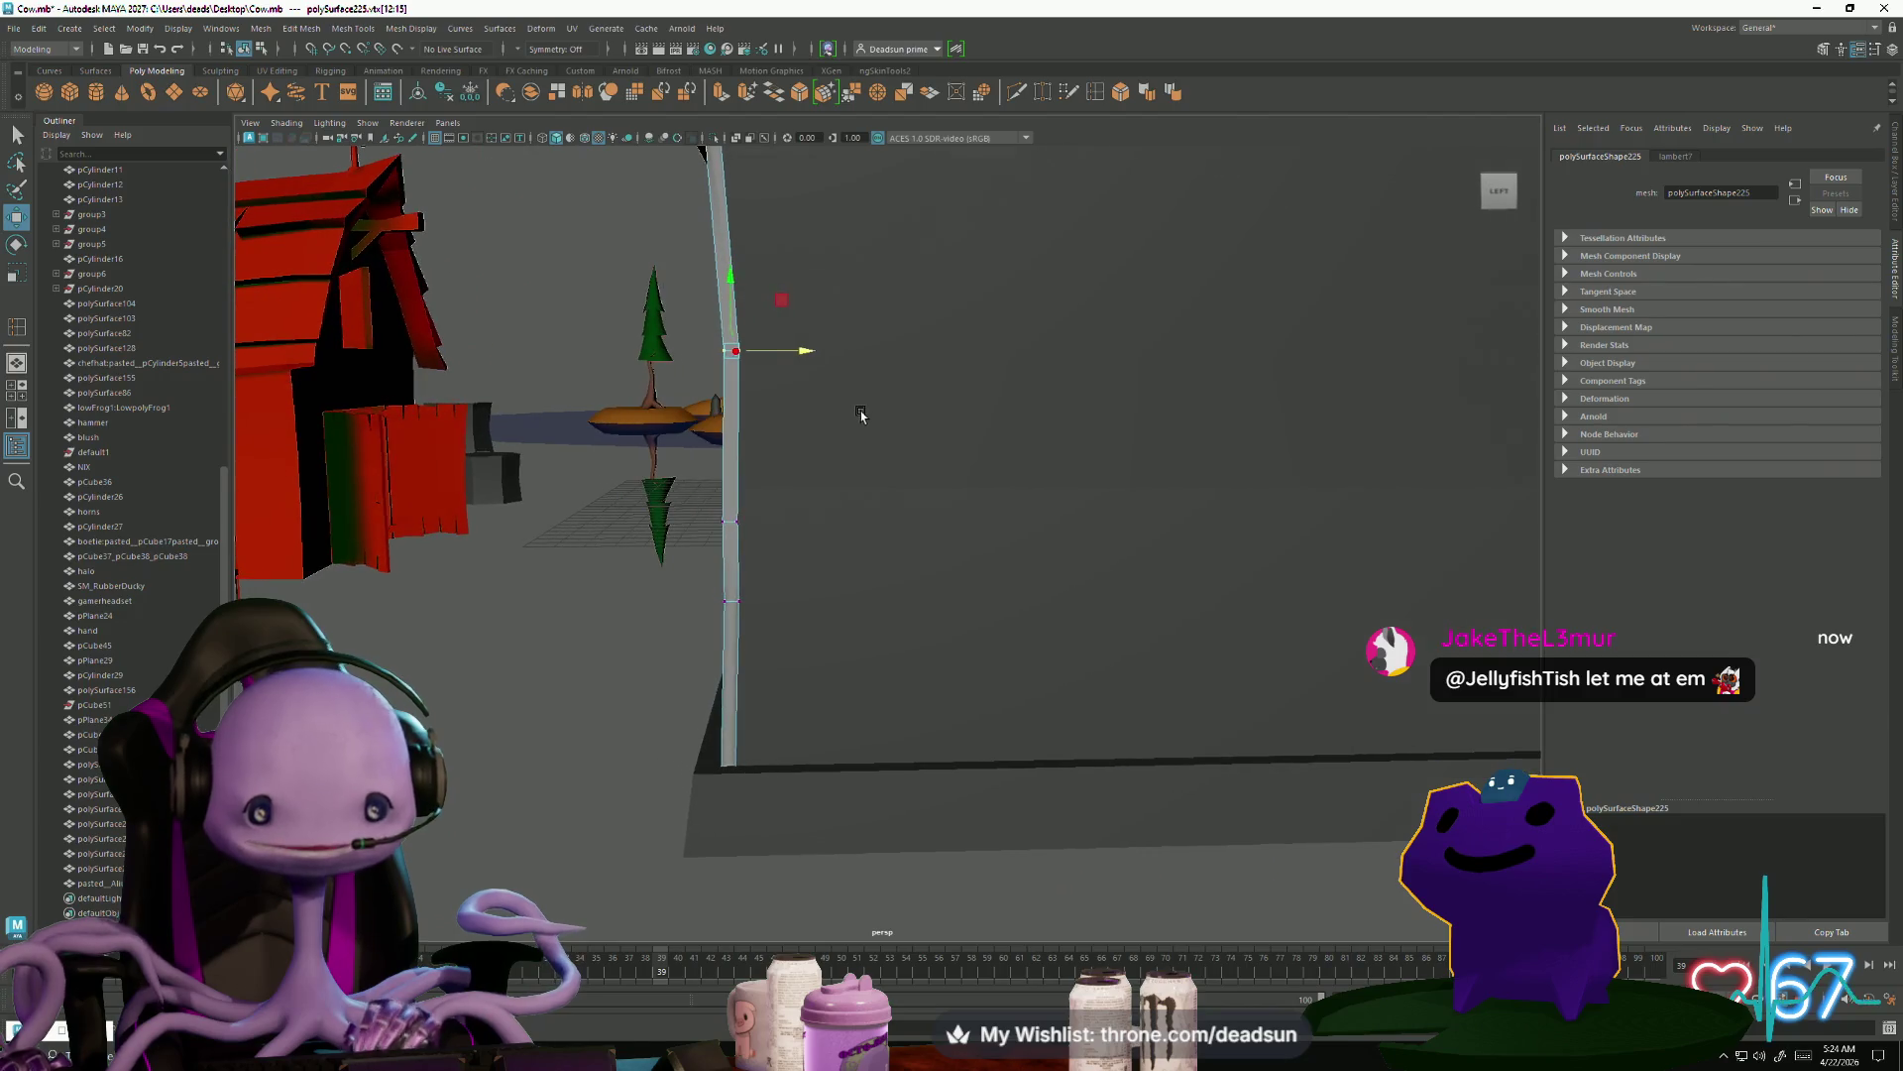
drag(769, 555, 770, 556)
mouse_move(769, 555)
alt+mouse_down()
mouse_move(777, 532)
mouse_move(858, 598)
alt+mouse_up()
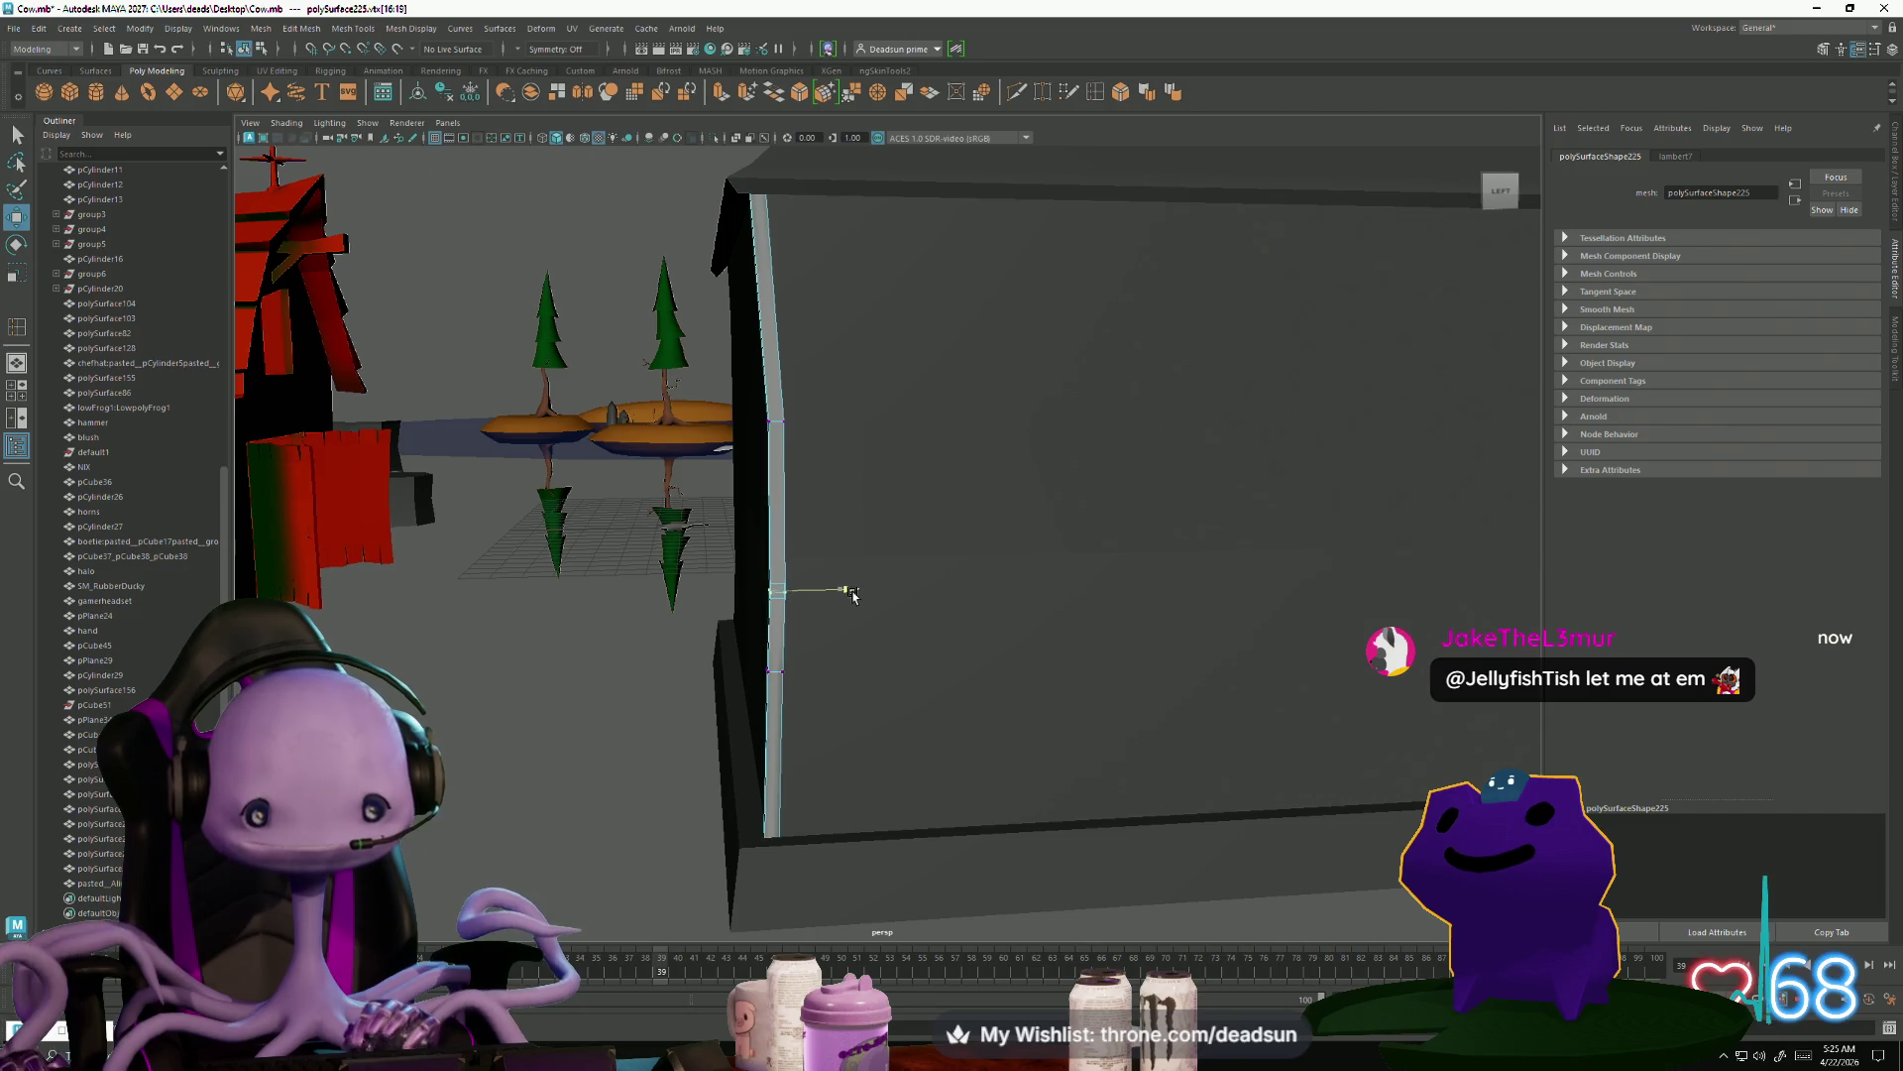
mouse_move(779, 675)
alt+mouse_down()
mouse_move(798, 693)
mouse_move(782, 723)
mouse_move(809, 706)
alt+mouse_up()
Adjust the pipe's upper vertices around the house corner, then return to object mode with F8
click(1004, 359)
right_drag(1003, 357, 948, 359)
mouse_move(1036, 263)
mouse_down()
mouse_move(986, 372)
mouse_move(942, 342)
mouse_move(1032, 412)
mouse_move(918, 747)
mouse_move(883, 667)
mouse_move(897, 680)
mouse_move(922, 552)
mouse_move(704, 535)
mouse_move(710, 565)
mouse_move(693, 565)
mouse_move(659, 518)
mouse_move(658, 565)
mouse_move(781, 762)
mouse_move(655, 365)
mouse_up()
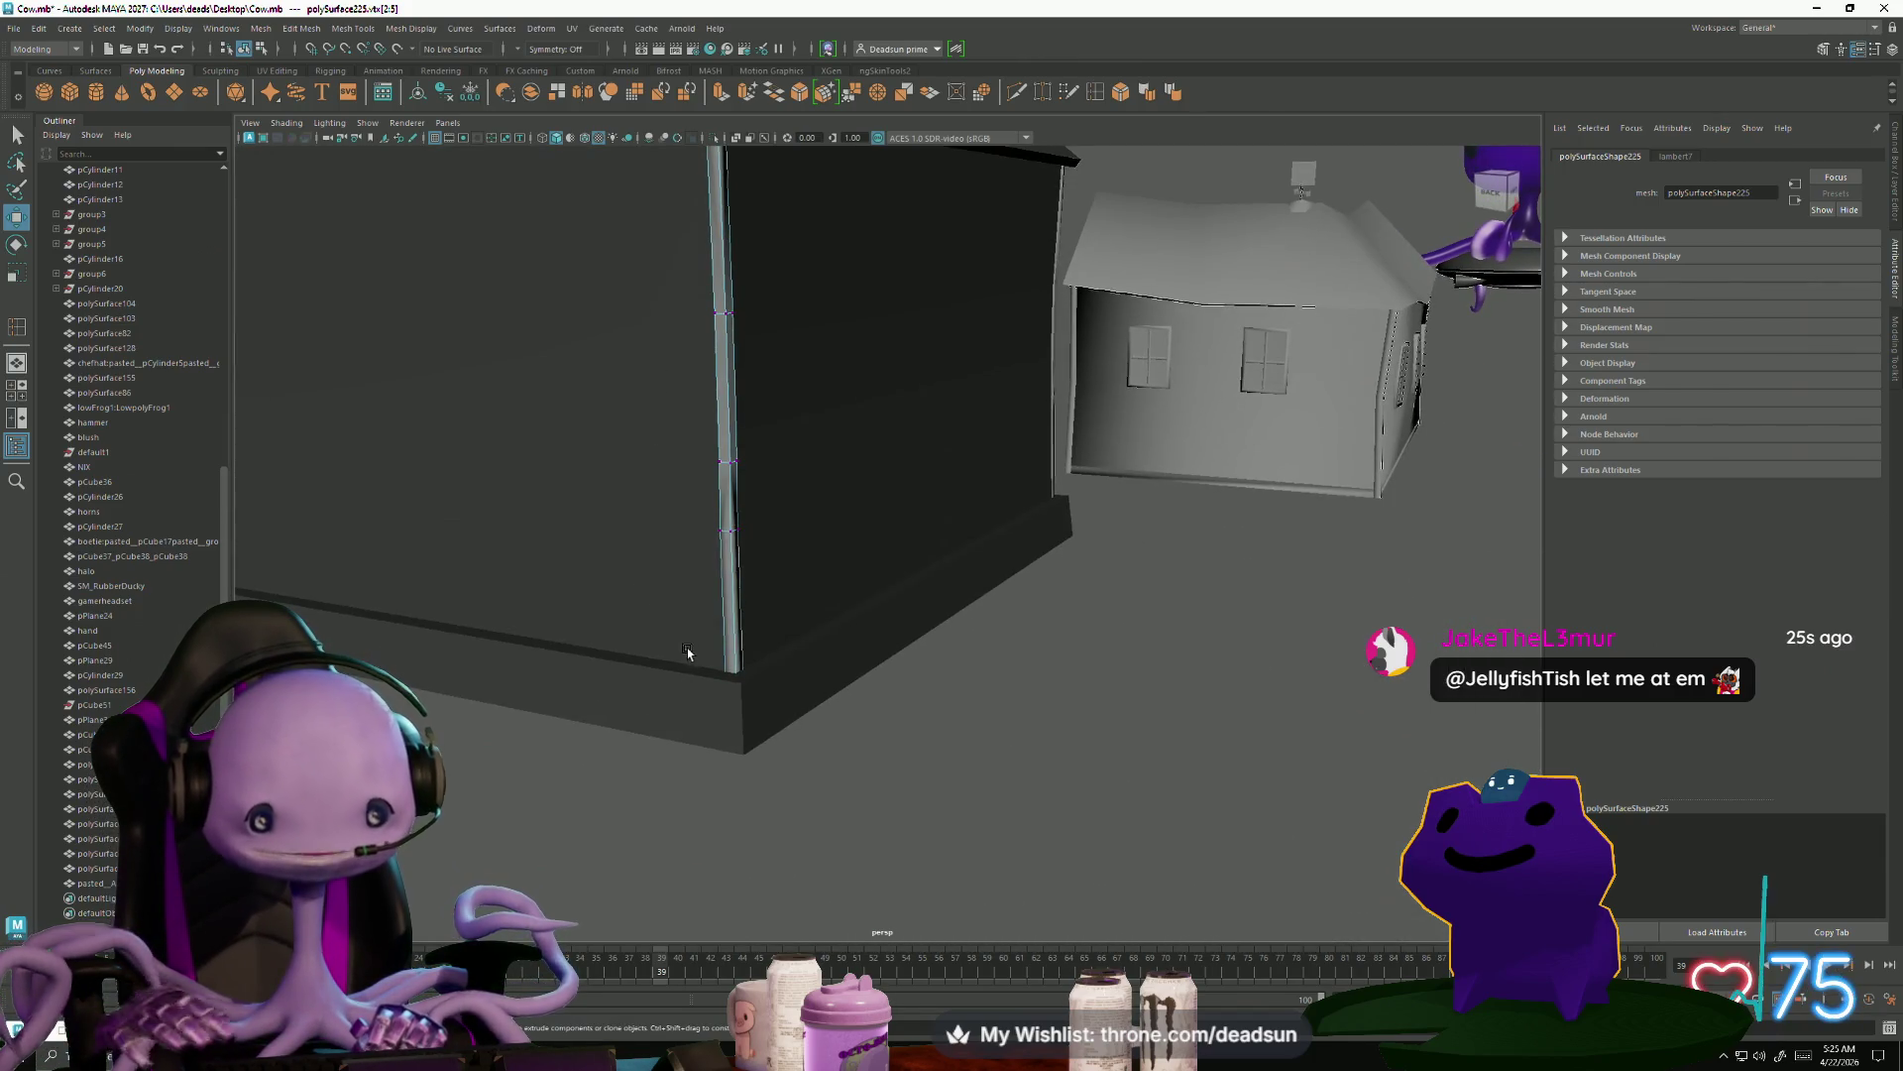
mouse_move(661, 782)
alt+mouse_down()
mouse_move(879, 730)
mouse_move(874, 636)
alt+mouse_up()
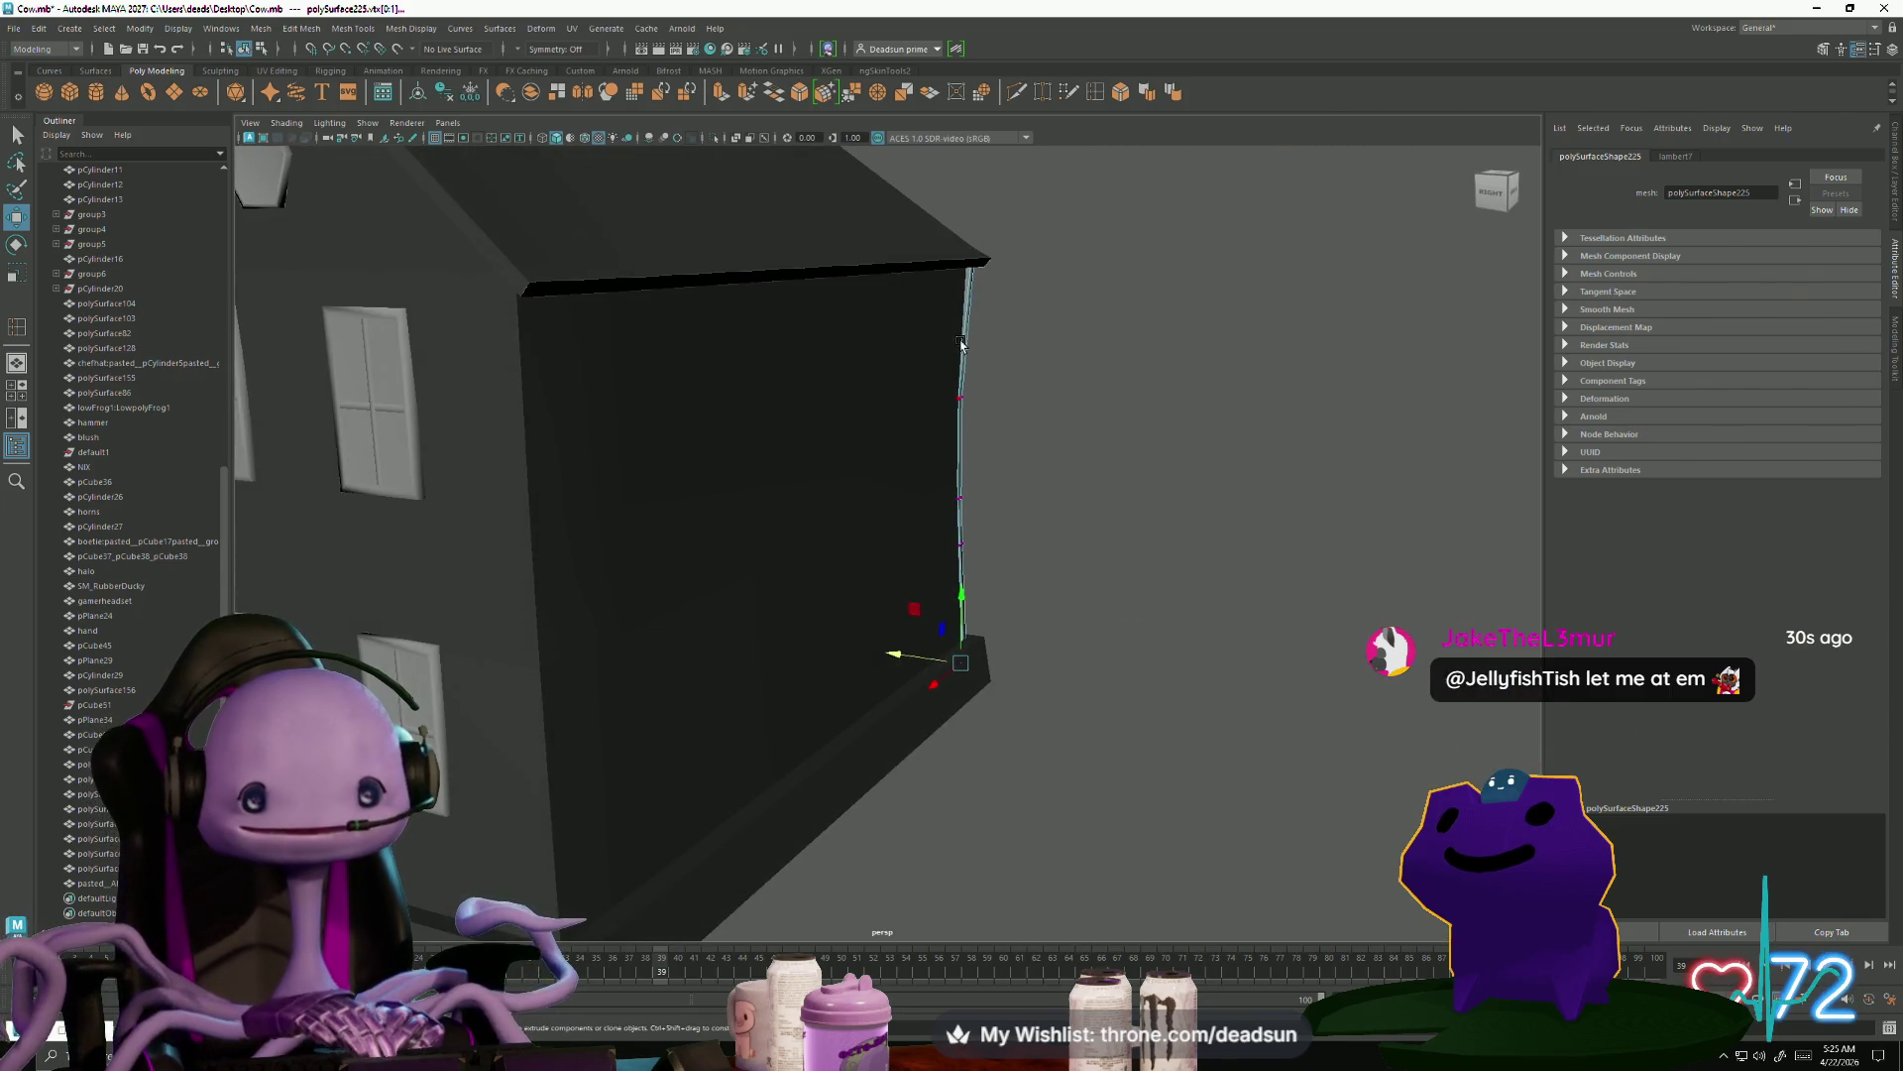
key(F8)
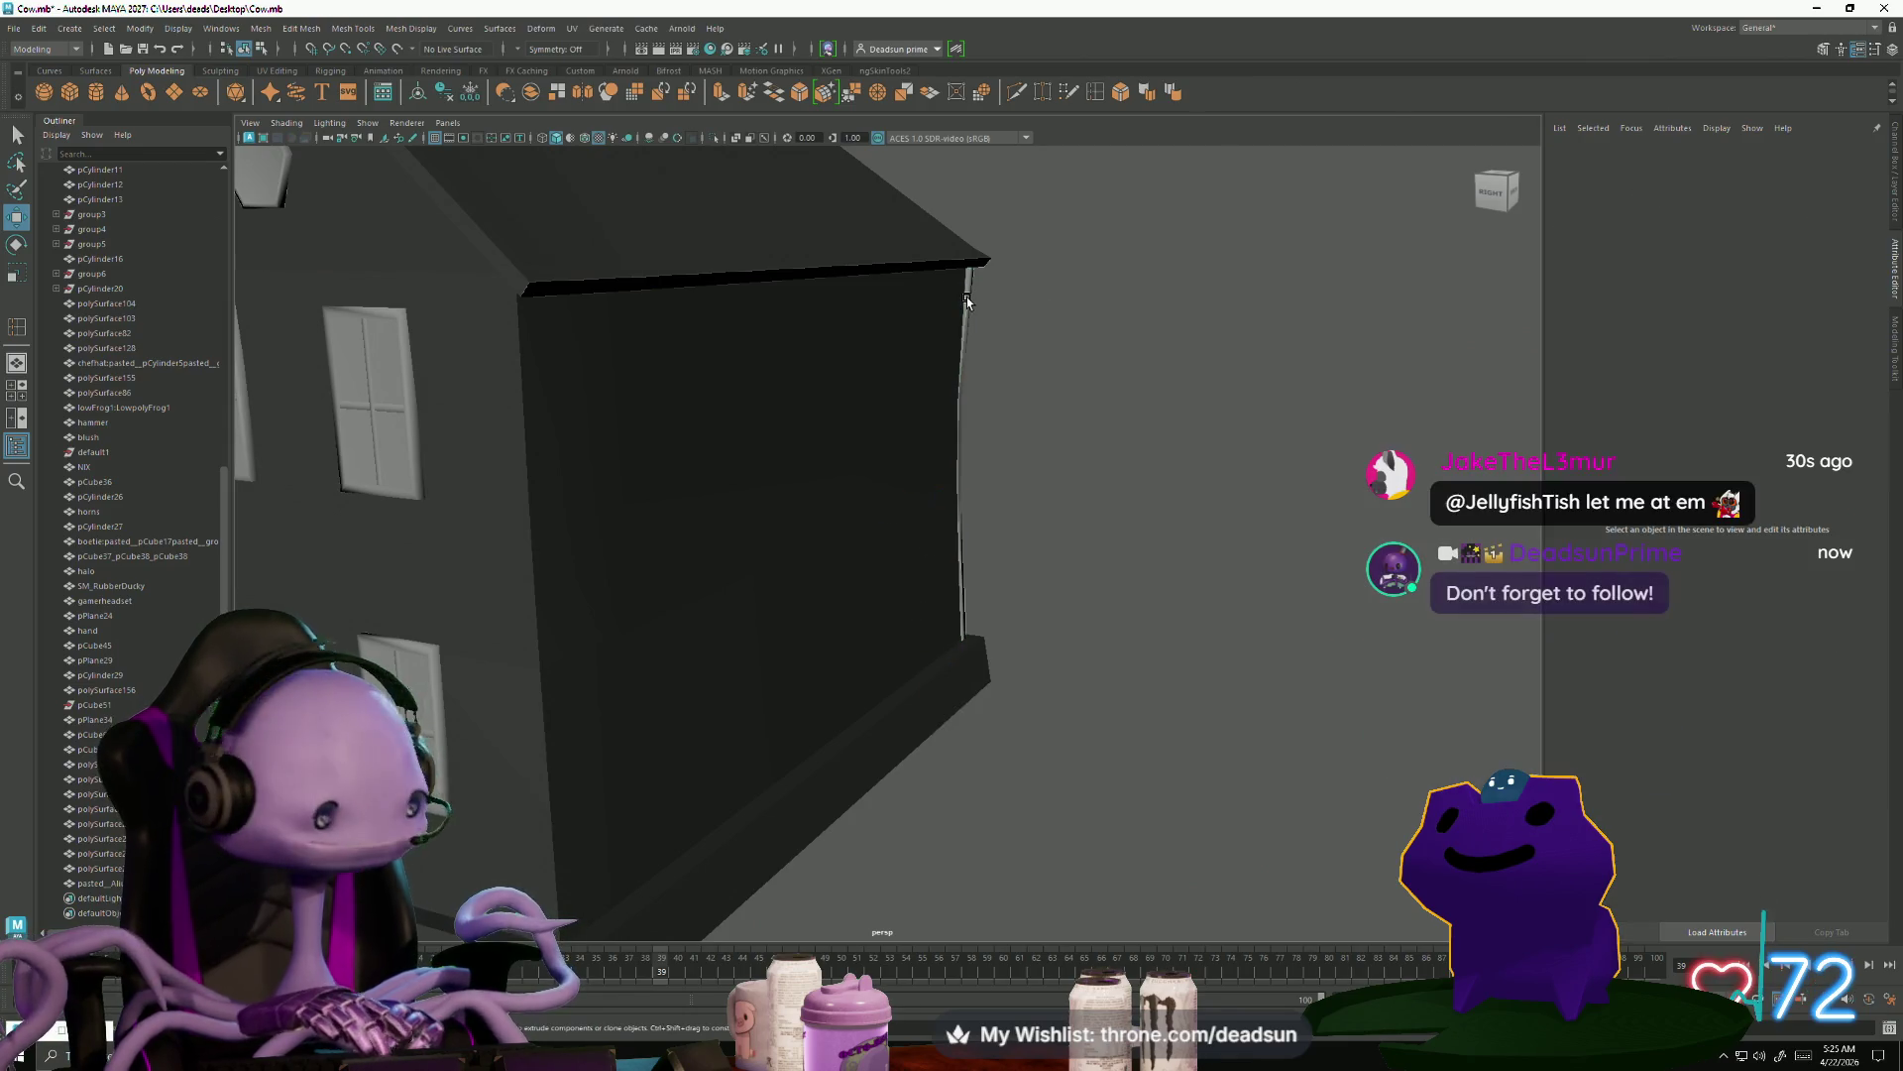
Shift the windowed-side pipe's vertices sideways, then select corner pipe polySurface225
alt+drag(929, 517, 972, 390)
right_drag(979, 344, 918, 331)
drag(914, 333, 1011, 545)
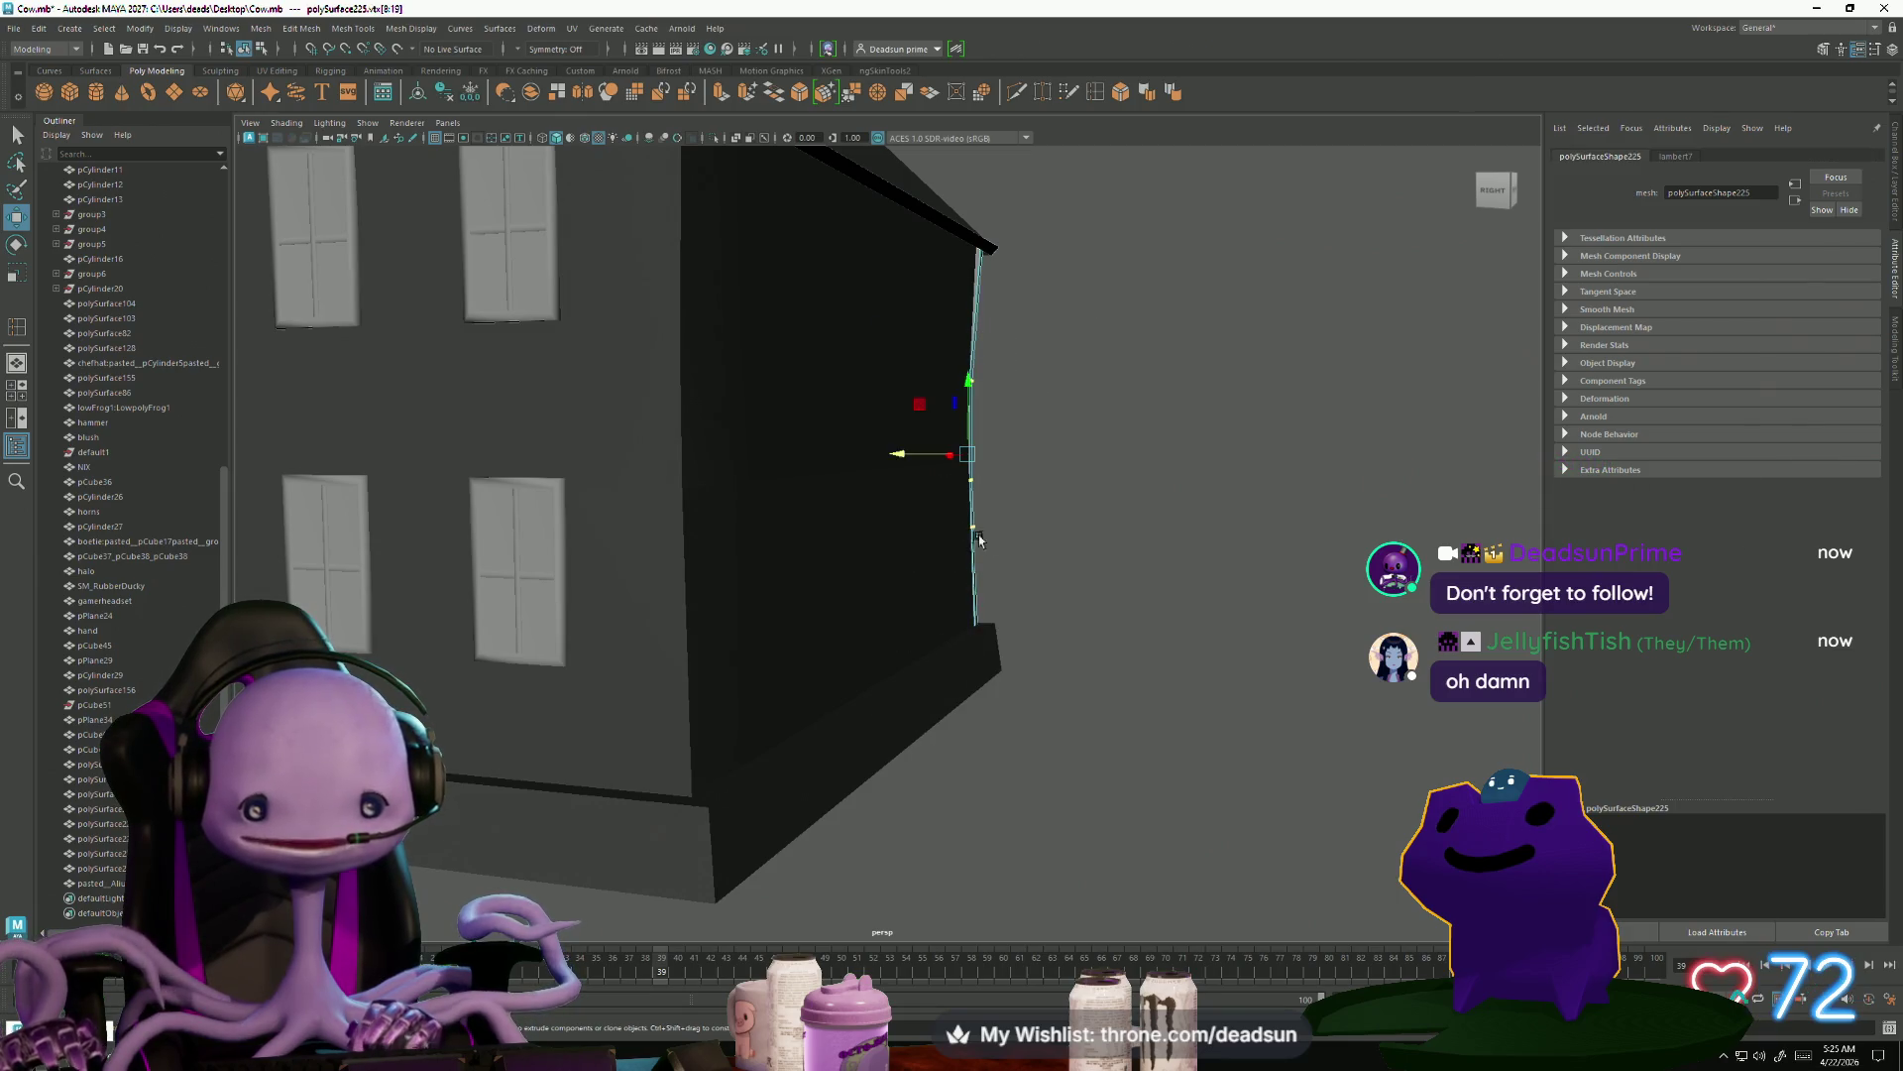
drag(893, 457, 894, 458)
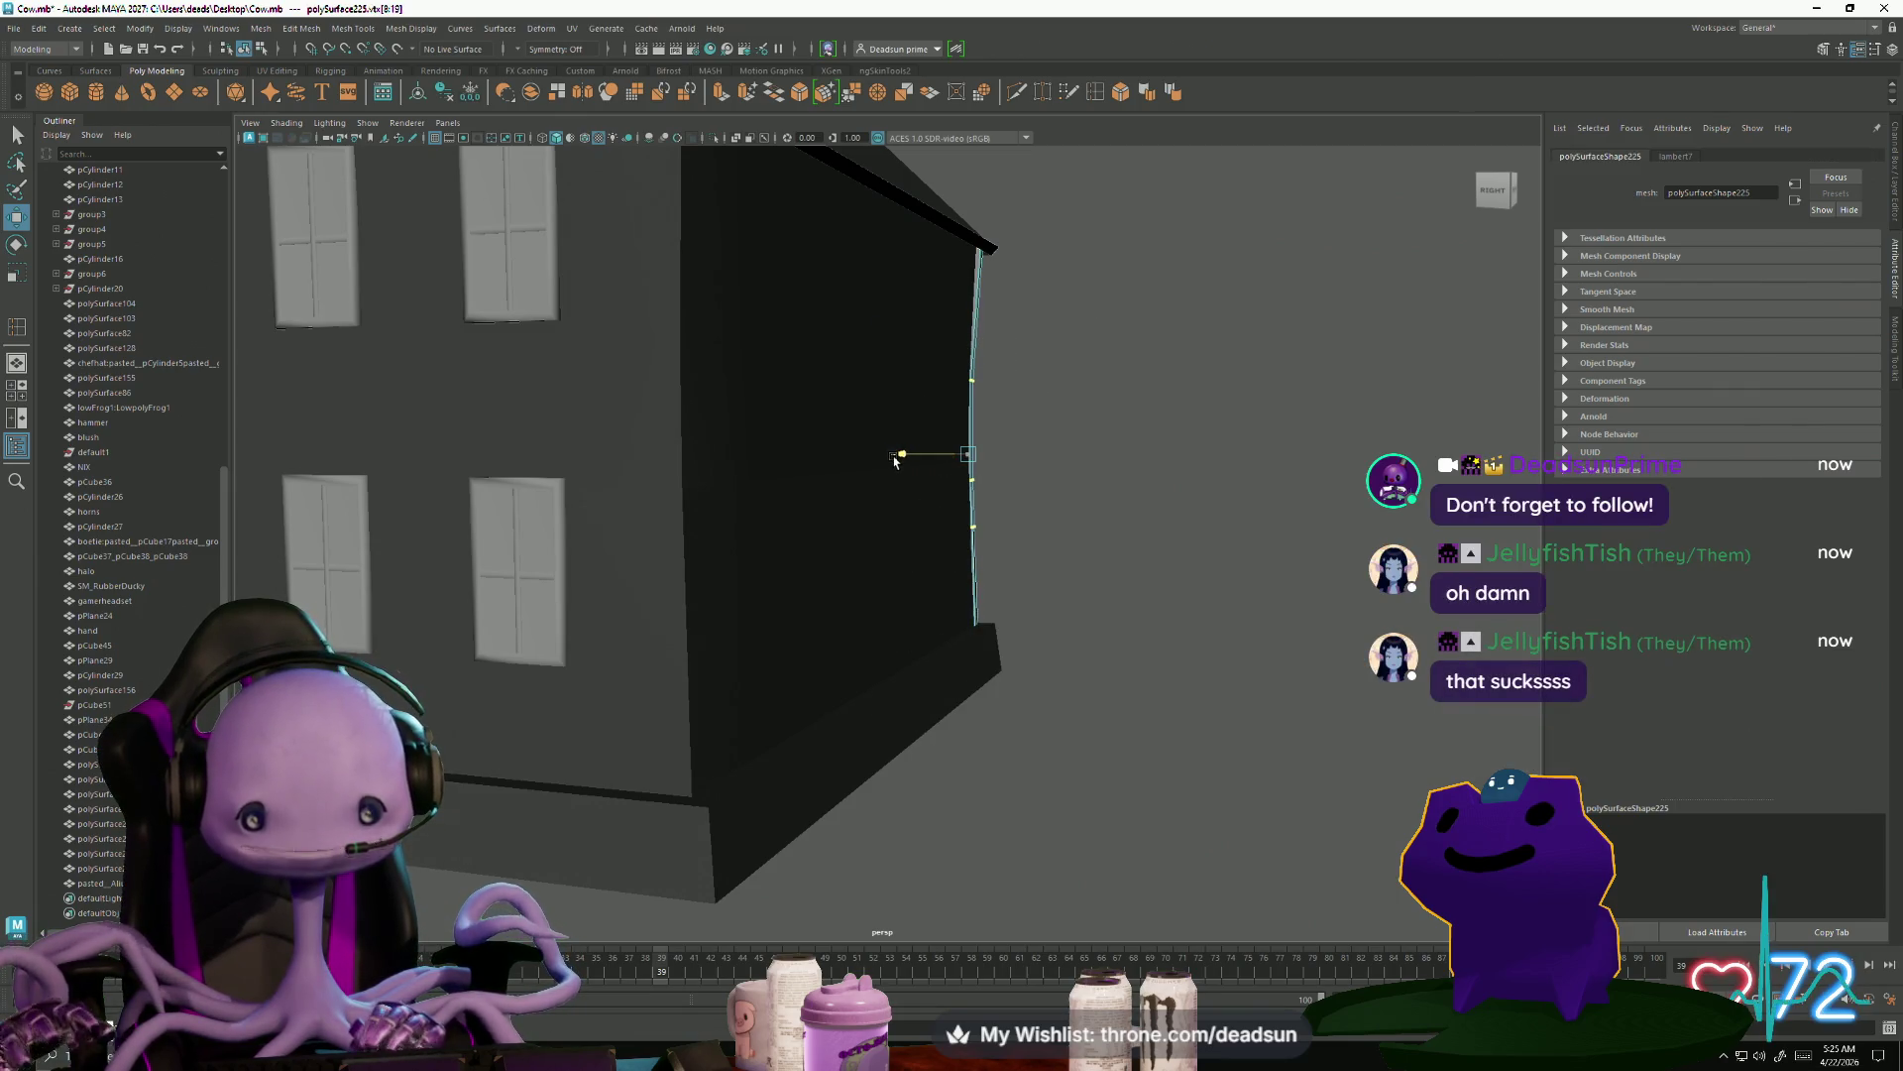
alt+drag(970, 550, 933, 405)
click(962, 323)
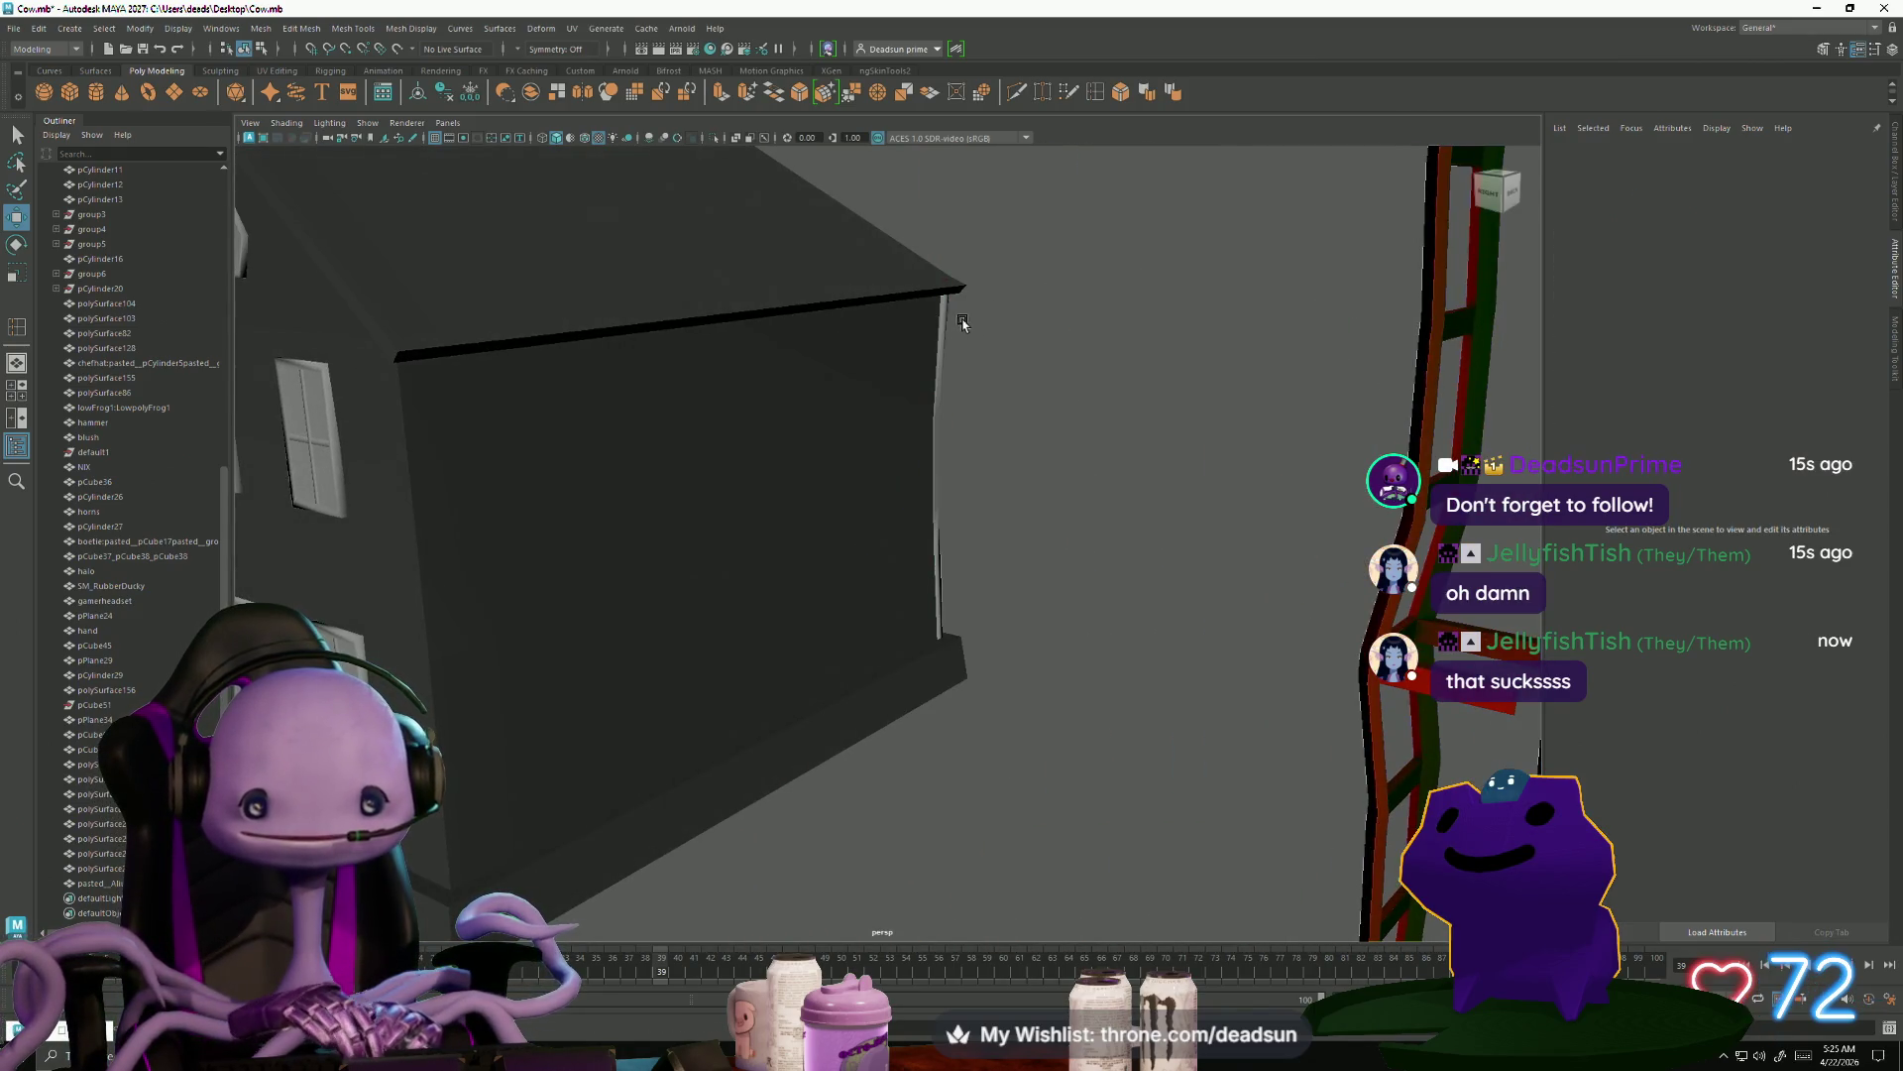
click(945, 323)
mouse_move(990, 539)
alt+mouse_down()
mouse_move(932, 610)
mouse_move(922, 744)
mouse_move(871, 751)
alt+mouse_up()
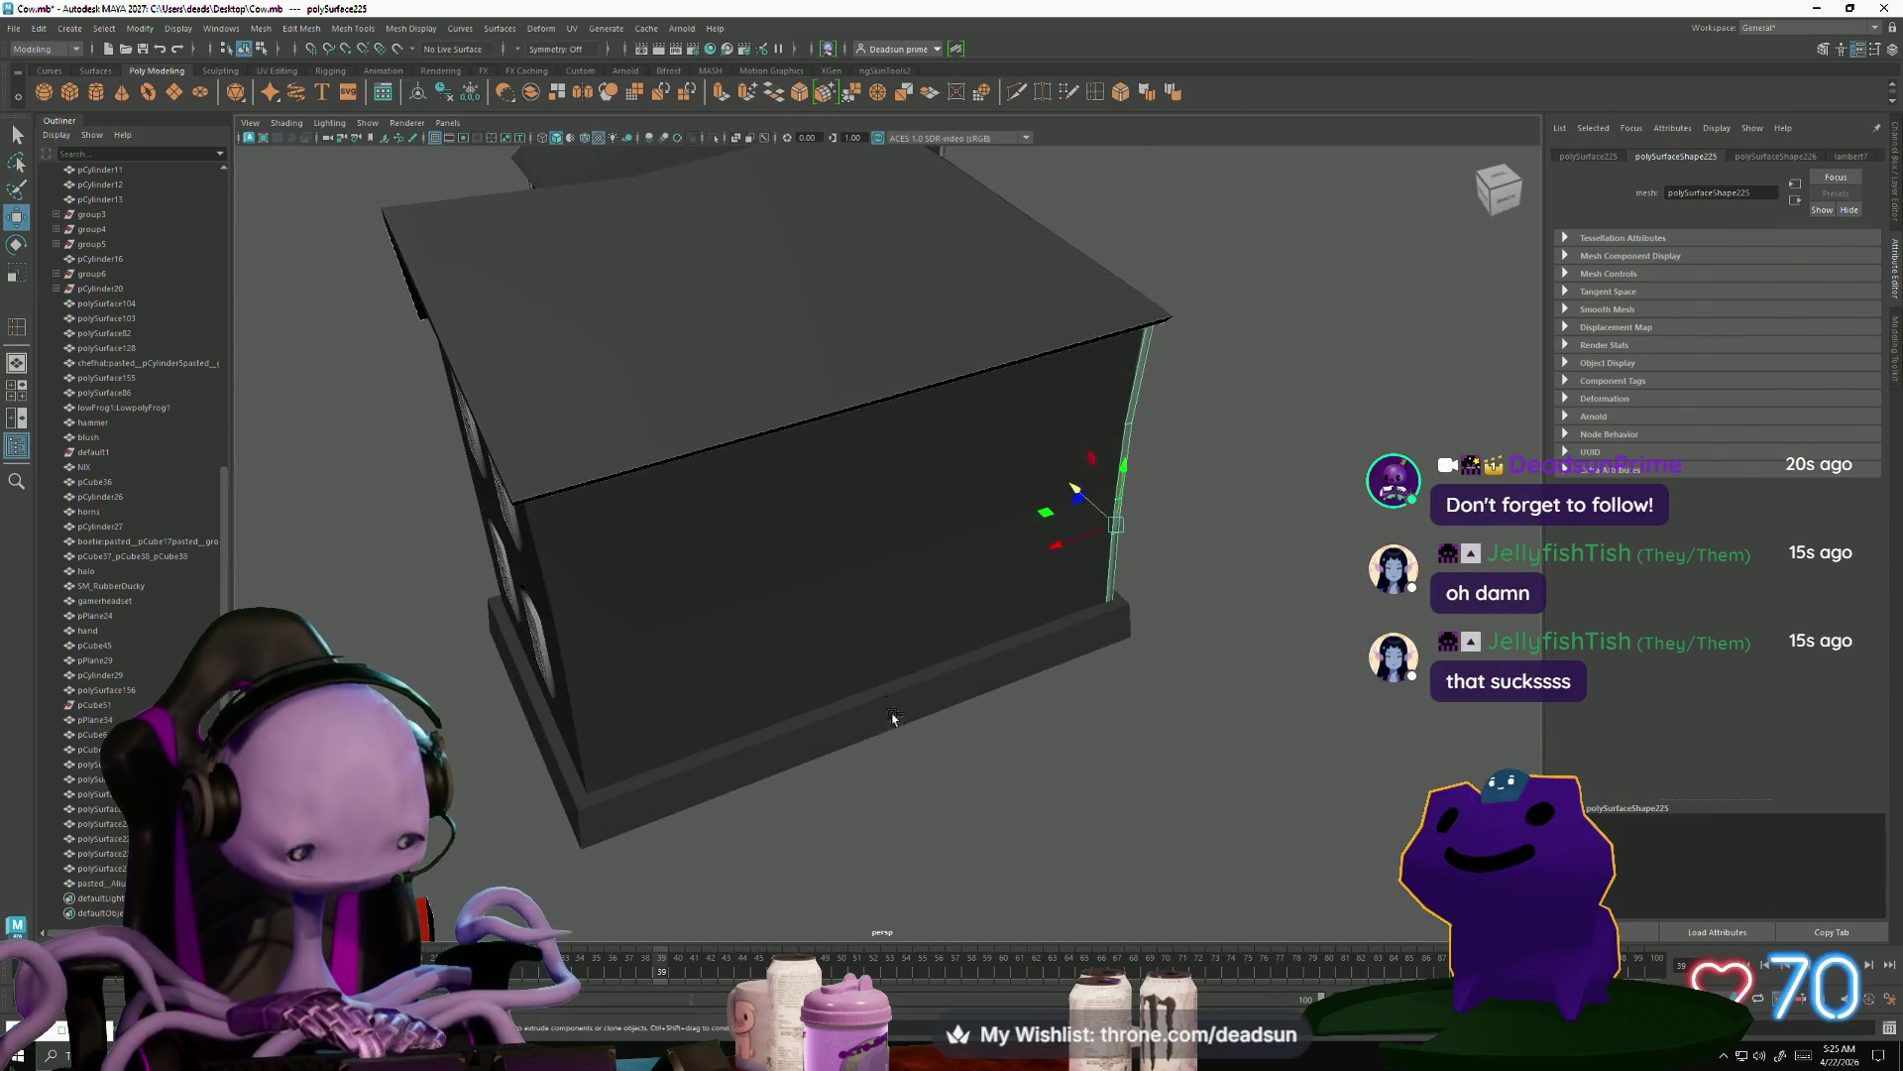
Select the opposite corner pipe's lower vertices and check it from the back of the house
click(560, 694)
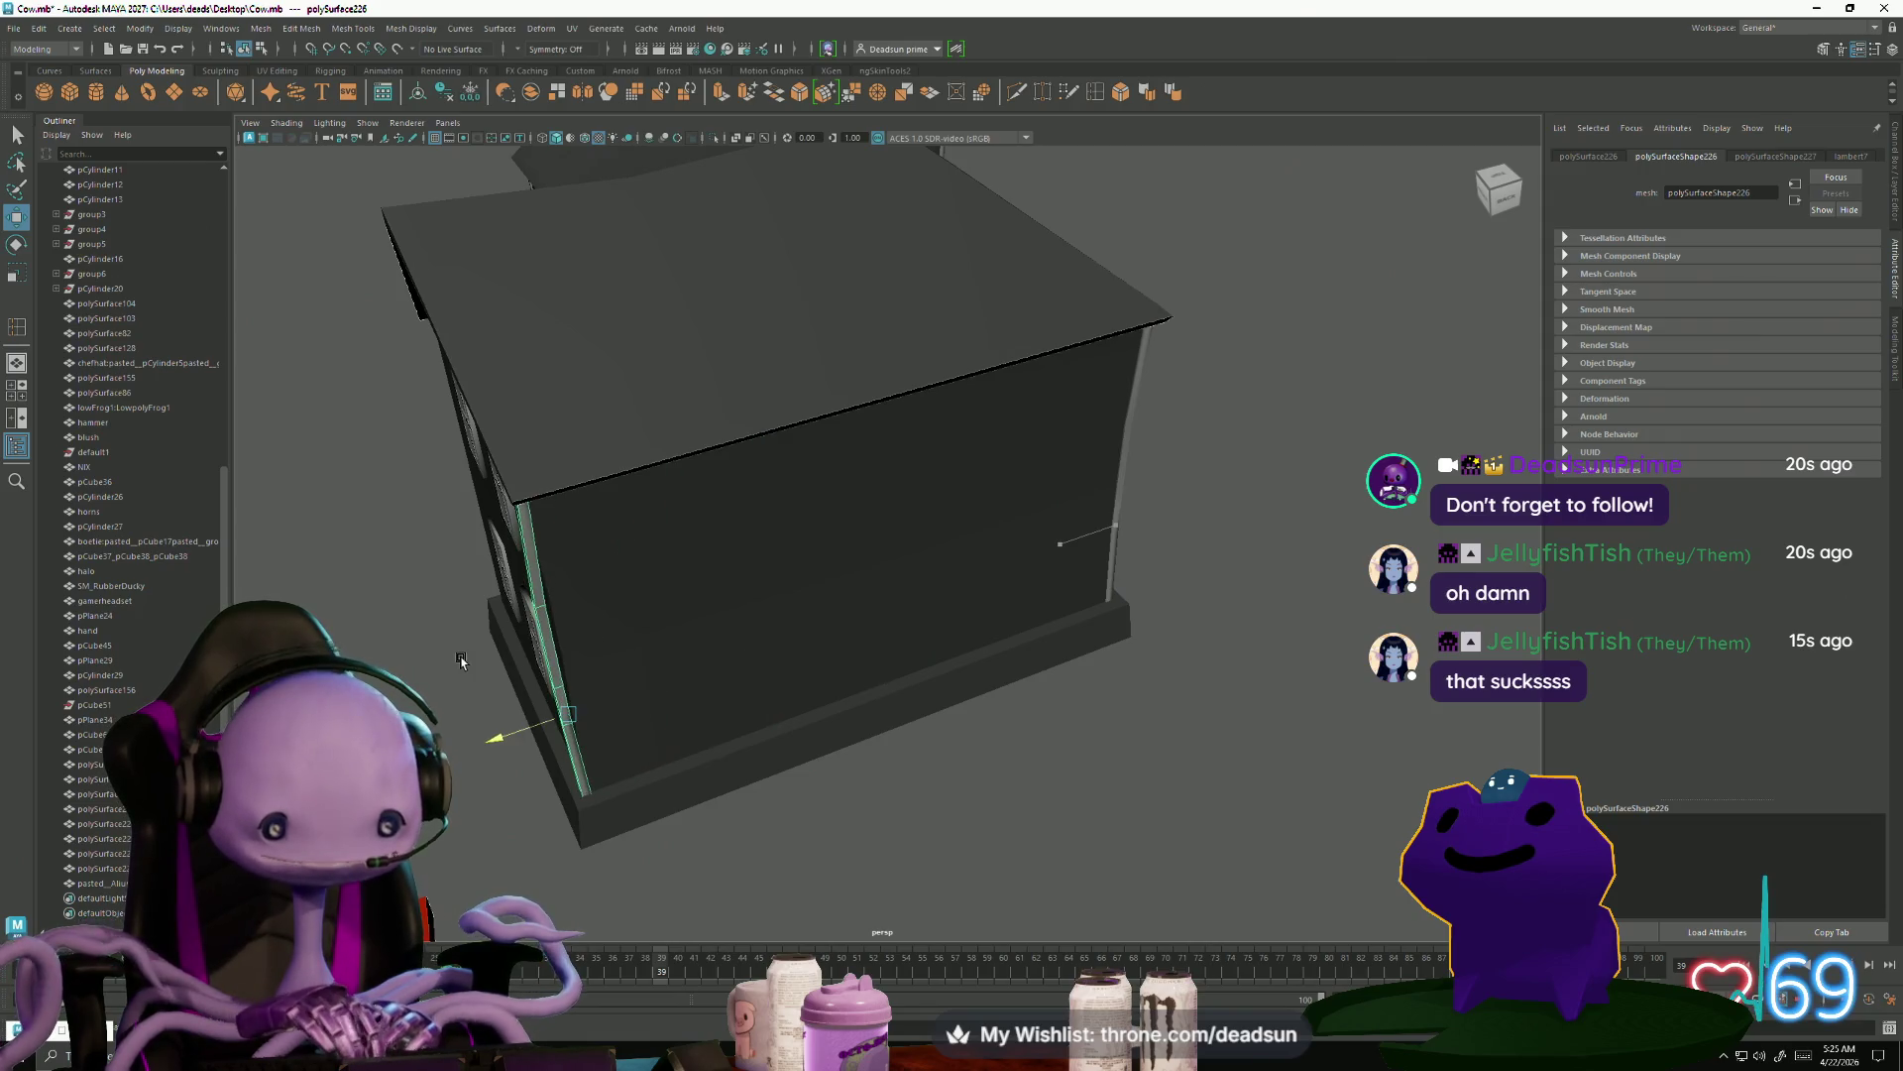
mouse_move(457, 682)
alt+mouse_down()
mouse_move(736, 740)
mouse_move(893, 724)
mouse_move(813, 702)
mouse_move(841, 694)
mouse_move(827, 614)
alt+mouse_up()
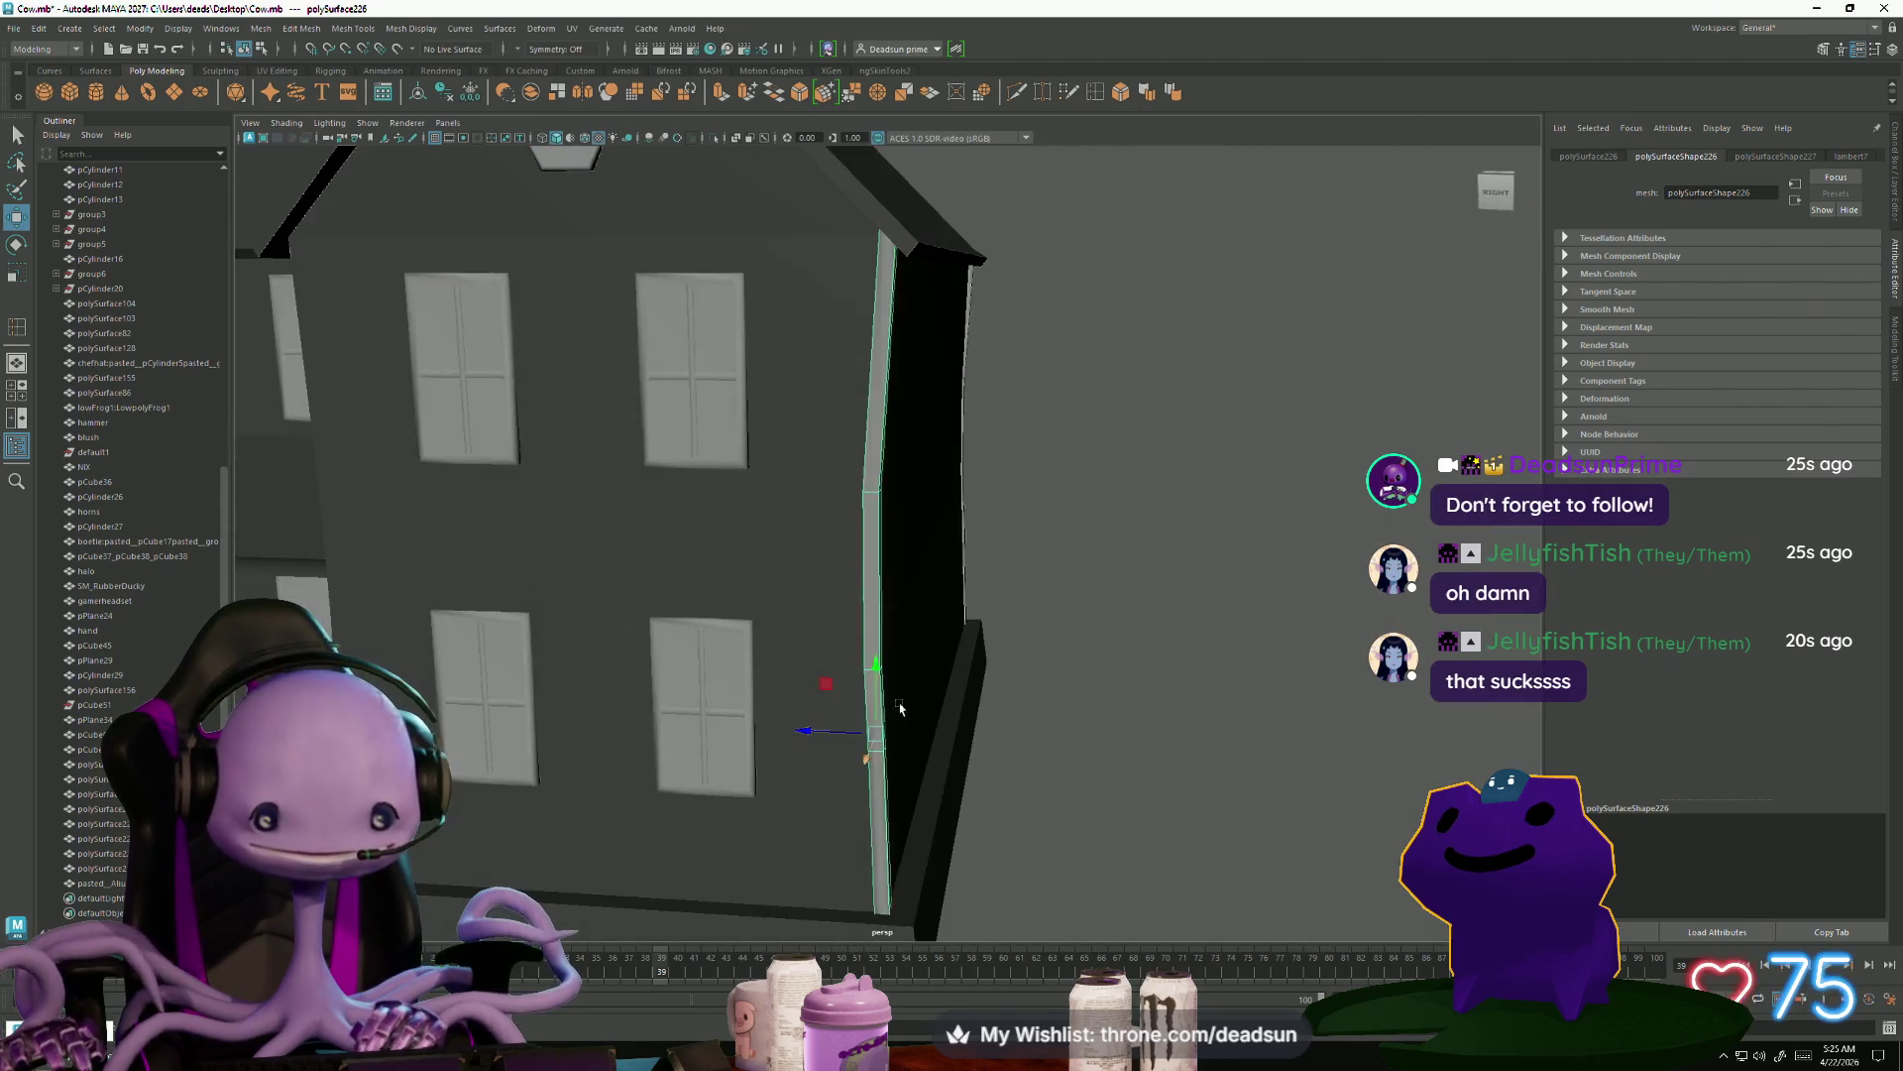
right_drag(828, 595, 815, 471)
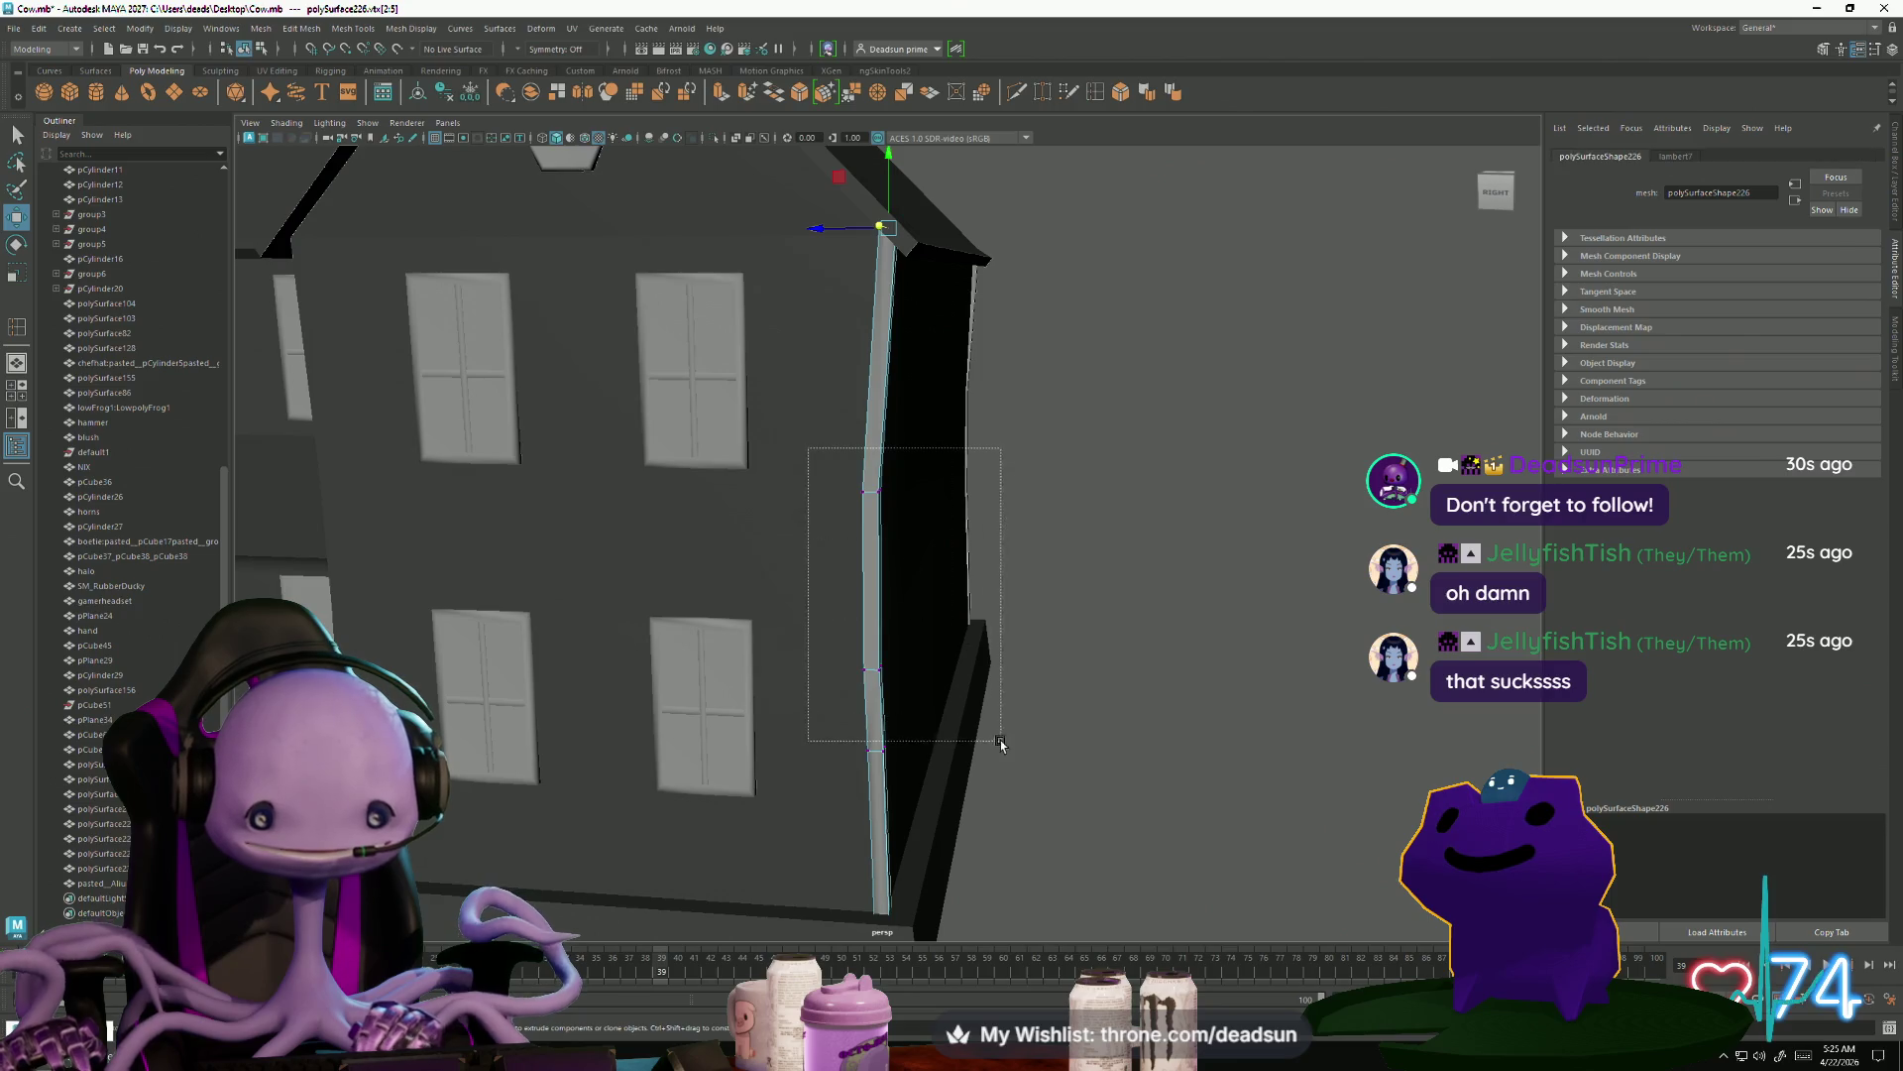
drag(971, 780, 972, 780)
mouse_move(971, 781)
alt+mouse_down()
mouse_move(828, 764)
mouse_move(739, 611)
mouse_move(807, 658)
mouse_move(918, 659)
alt+mouse_up()
mouse_move(948, 252)
alt+middle_down()
mouse_move(967, 304)
mouse_move(953, 331)
alt+middle_up()
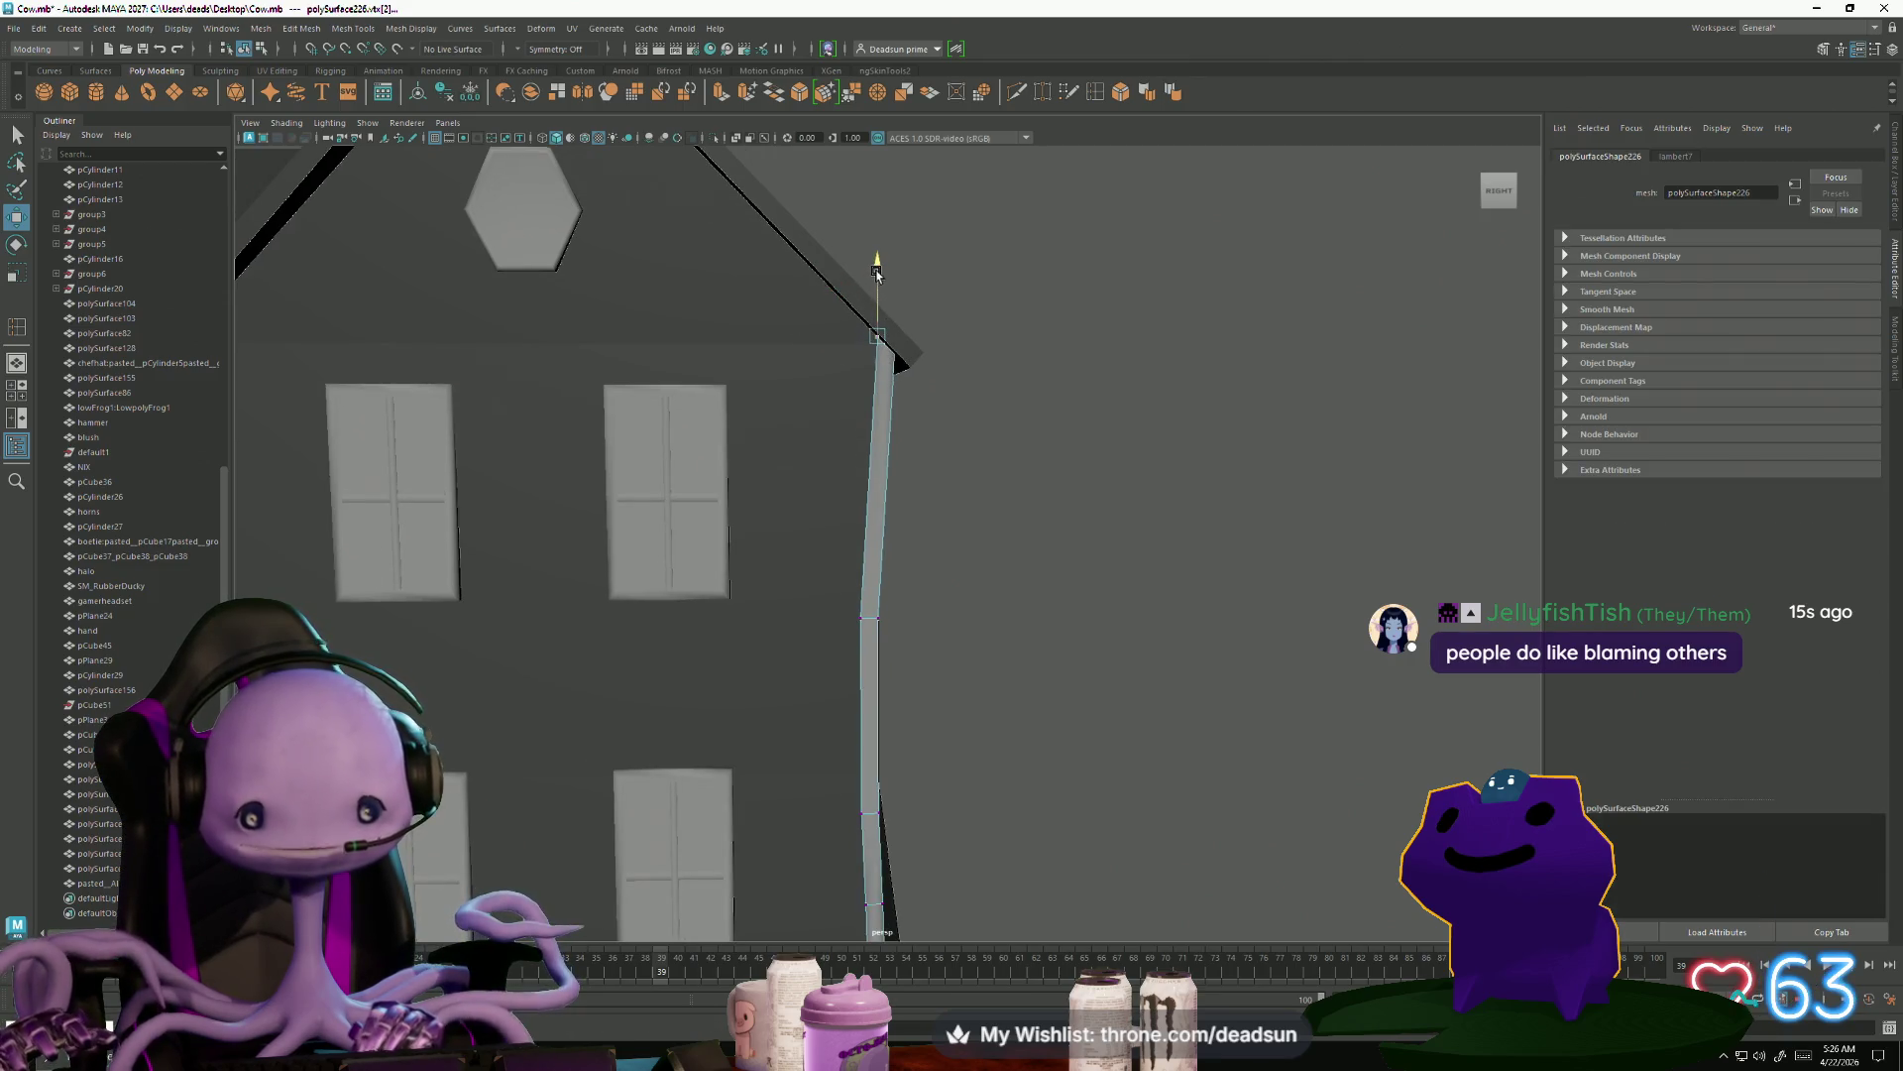
mouse_move(877, 270)
alt+mouse_down()
mouse_move(755, 753)
mouse_move(625, 674)
mouse_move(737, 662)
alt+mouse_up()
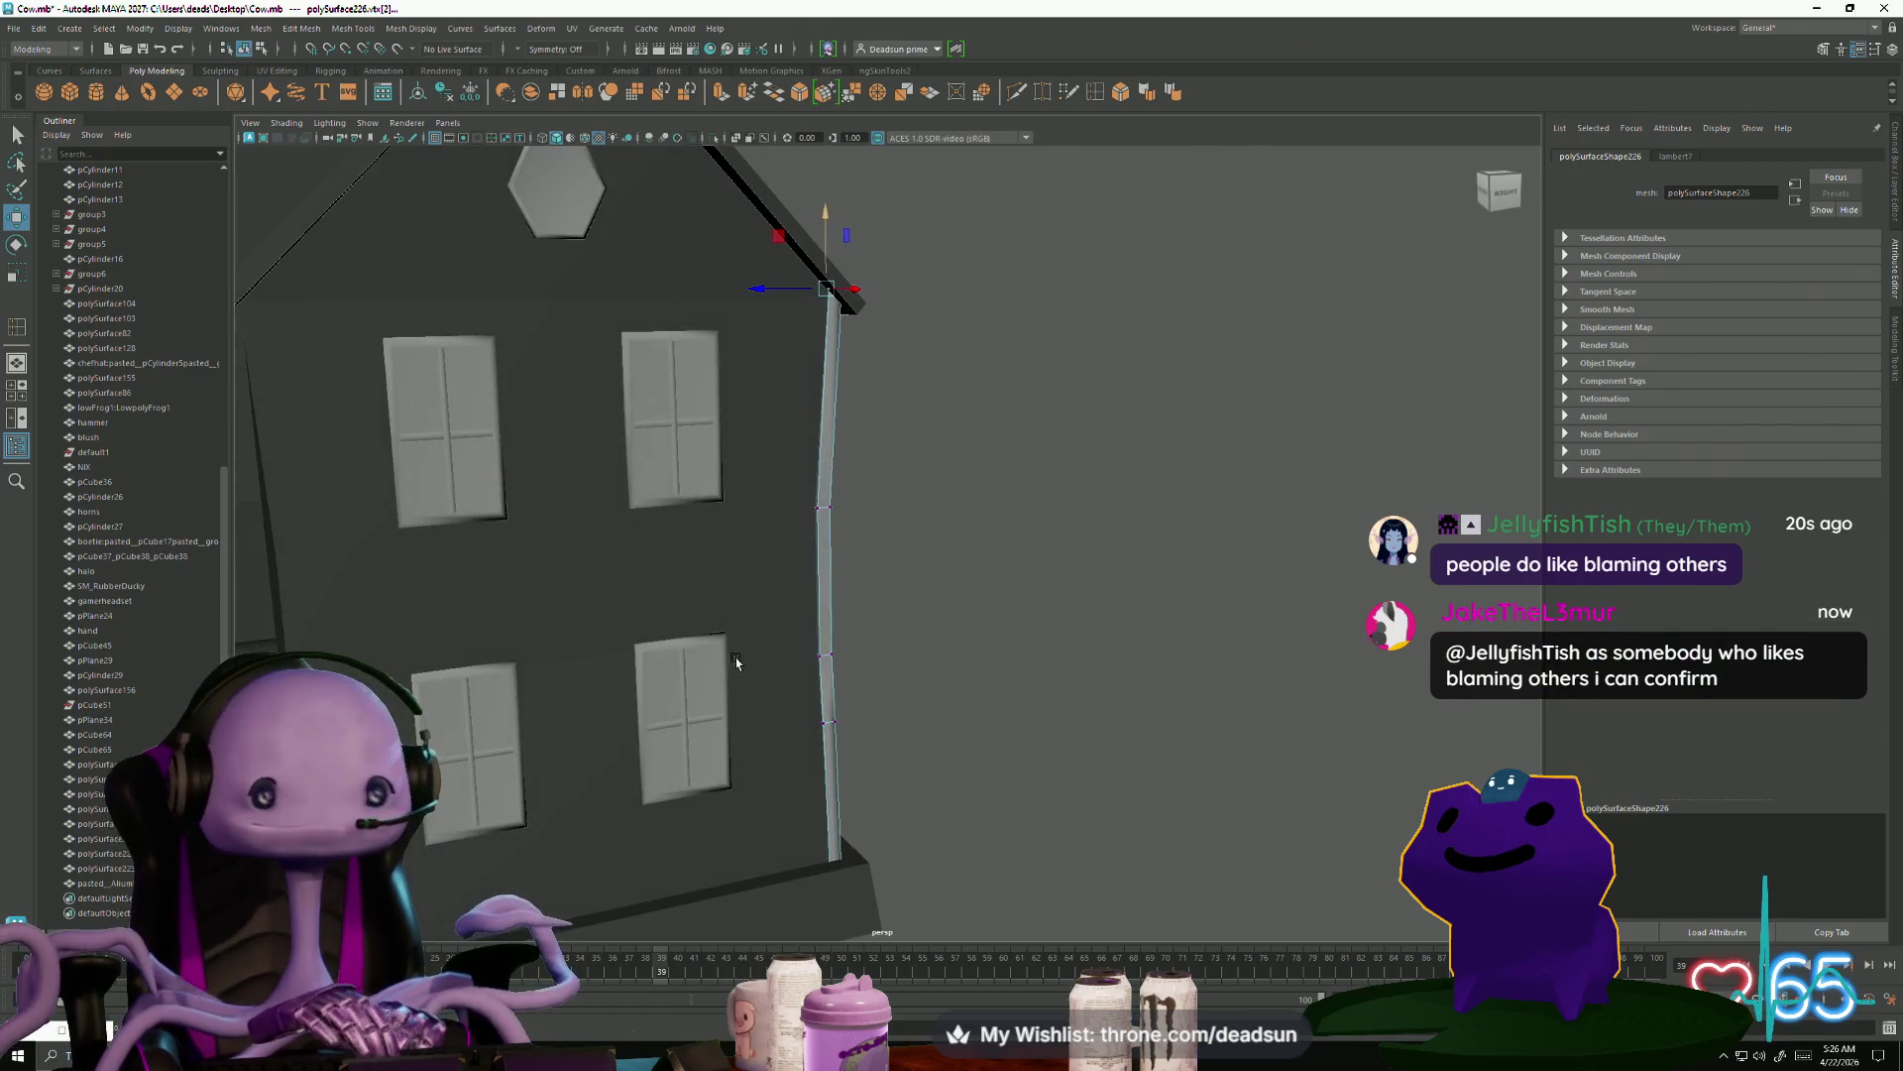
right_drag(828, 503, 912, 496)
mouse_move(912, 495)
alt+mouse_down()
mouse_move(657, 619)
mouse_move(591, 710)
mouse_move(529, 674)
mouse_move(828, 512)
alt+mouse_up()
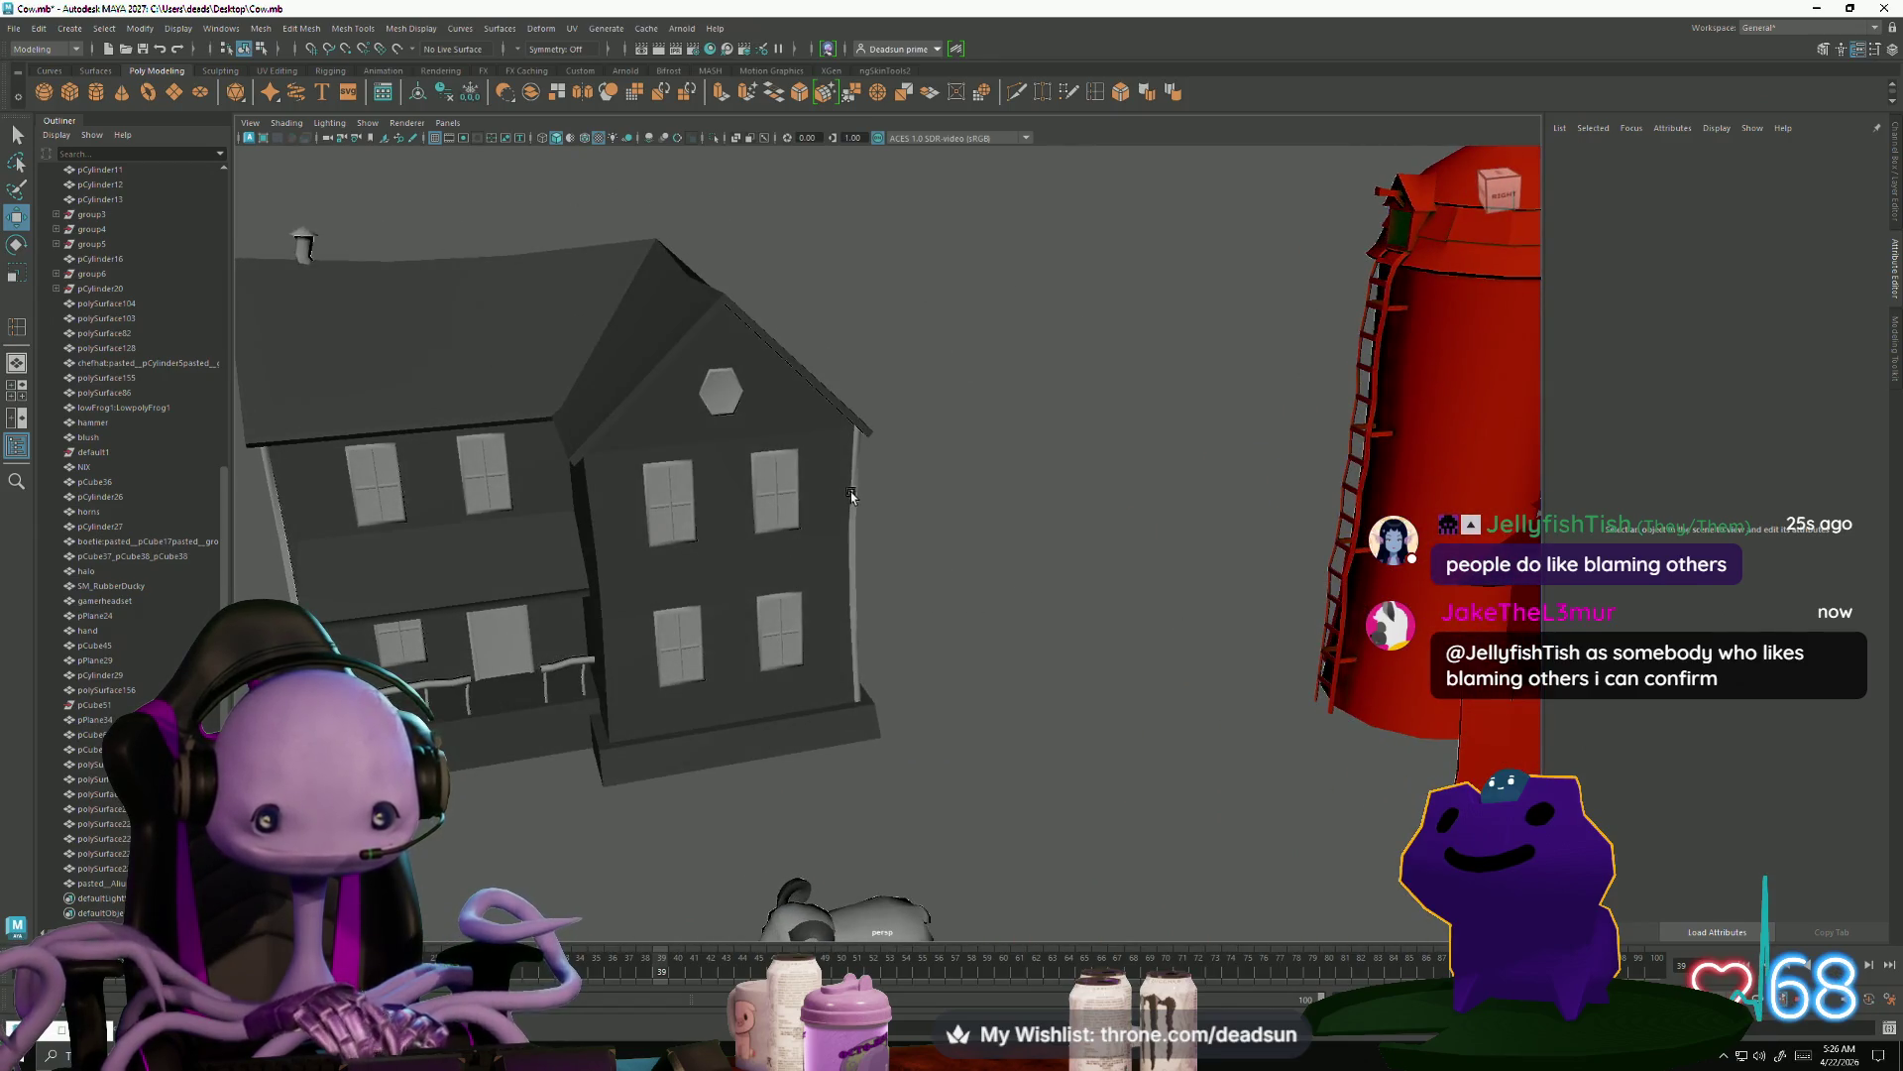
Select the left corner trim pipe and apply Soften Edge to it
click(852, 496)
click(275, 507)
mouse_move(274, 508)
alt+mouse_down()
mouse_move(619, 596)
mouse_move(428, 700)
alt+mouse_up()
alt+drag(459, 793, 453, 406)
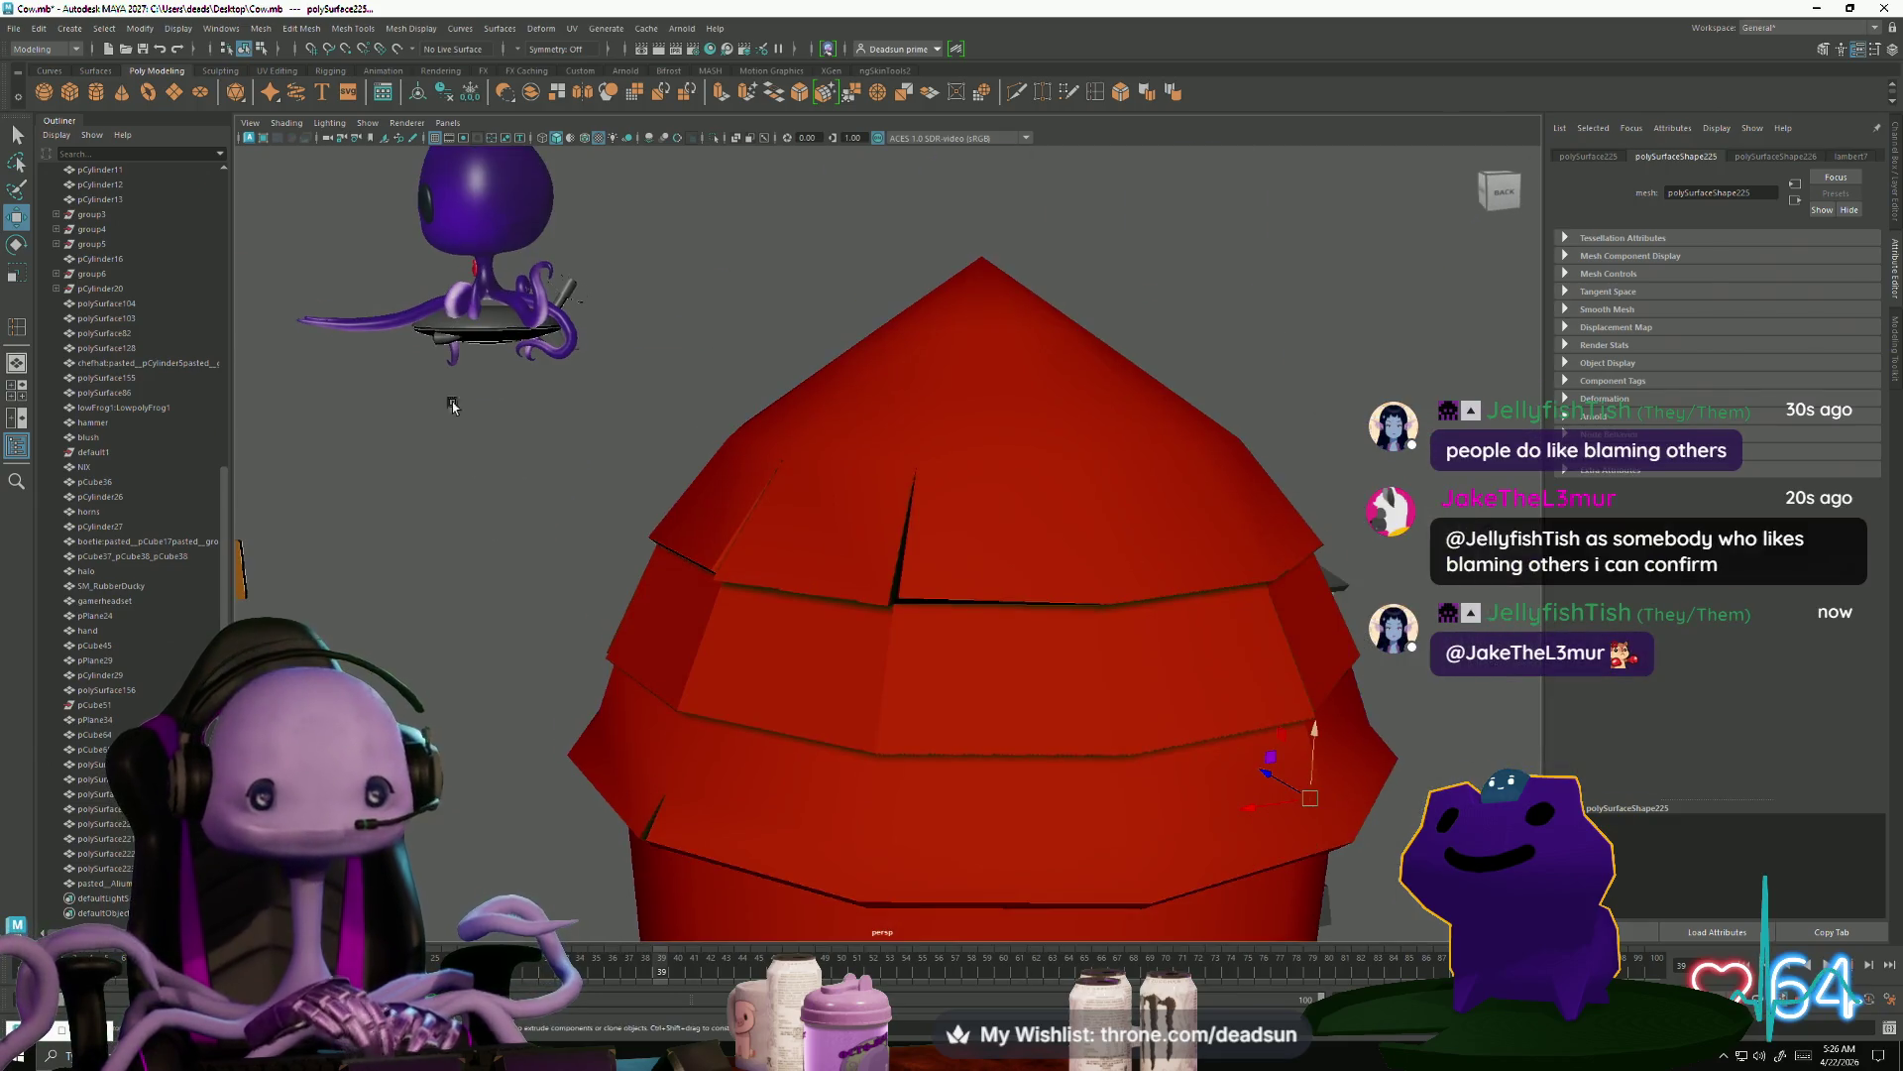
click(1147, 92)
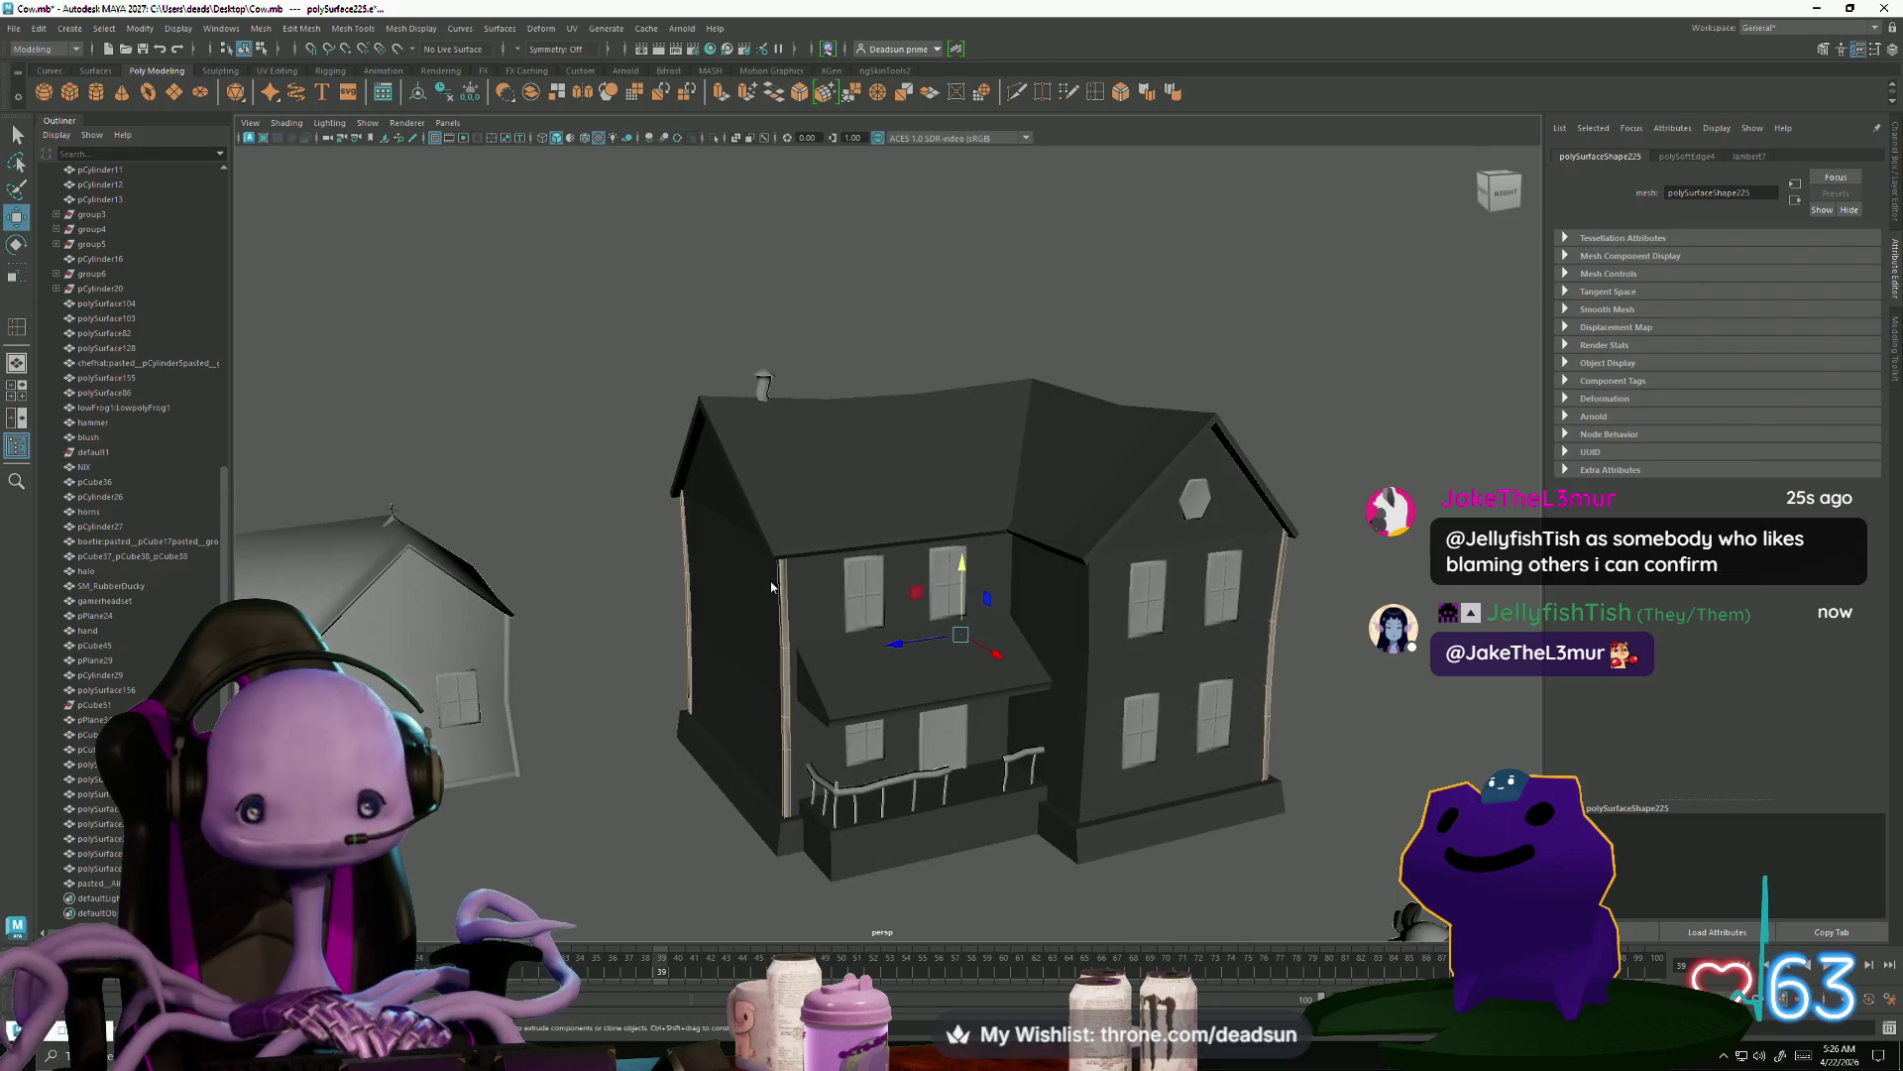
Select the tilted corner downspout and rotate it upright
scroll(771, 586, down, 3)
alt+drag(771, 586, 794, 682)
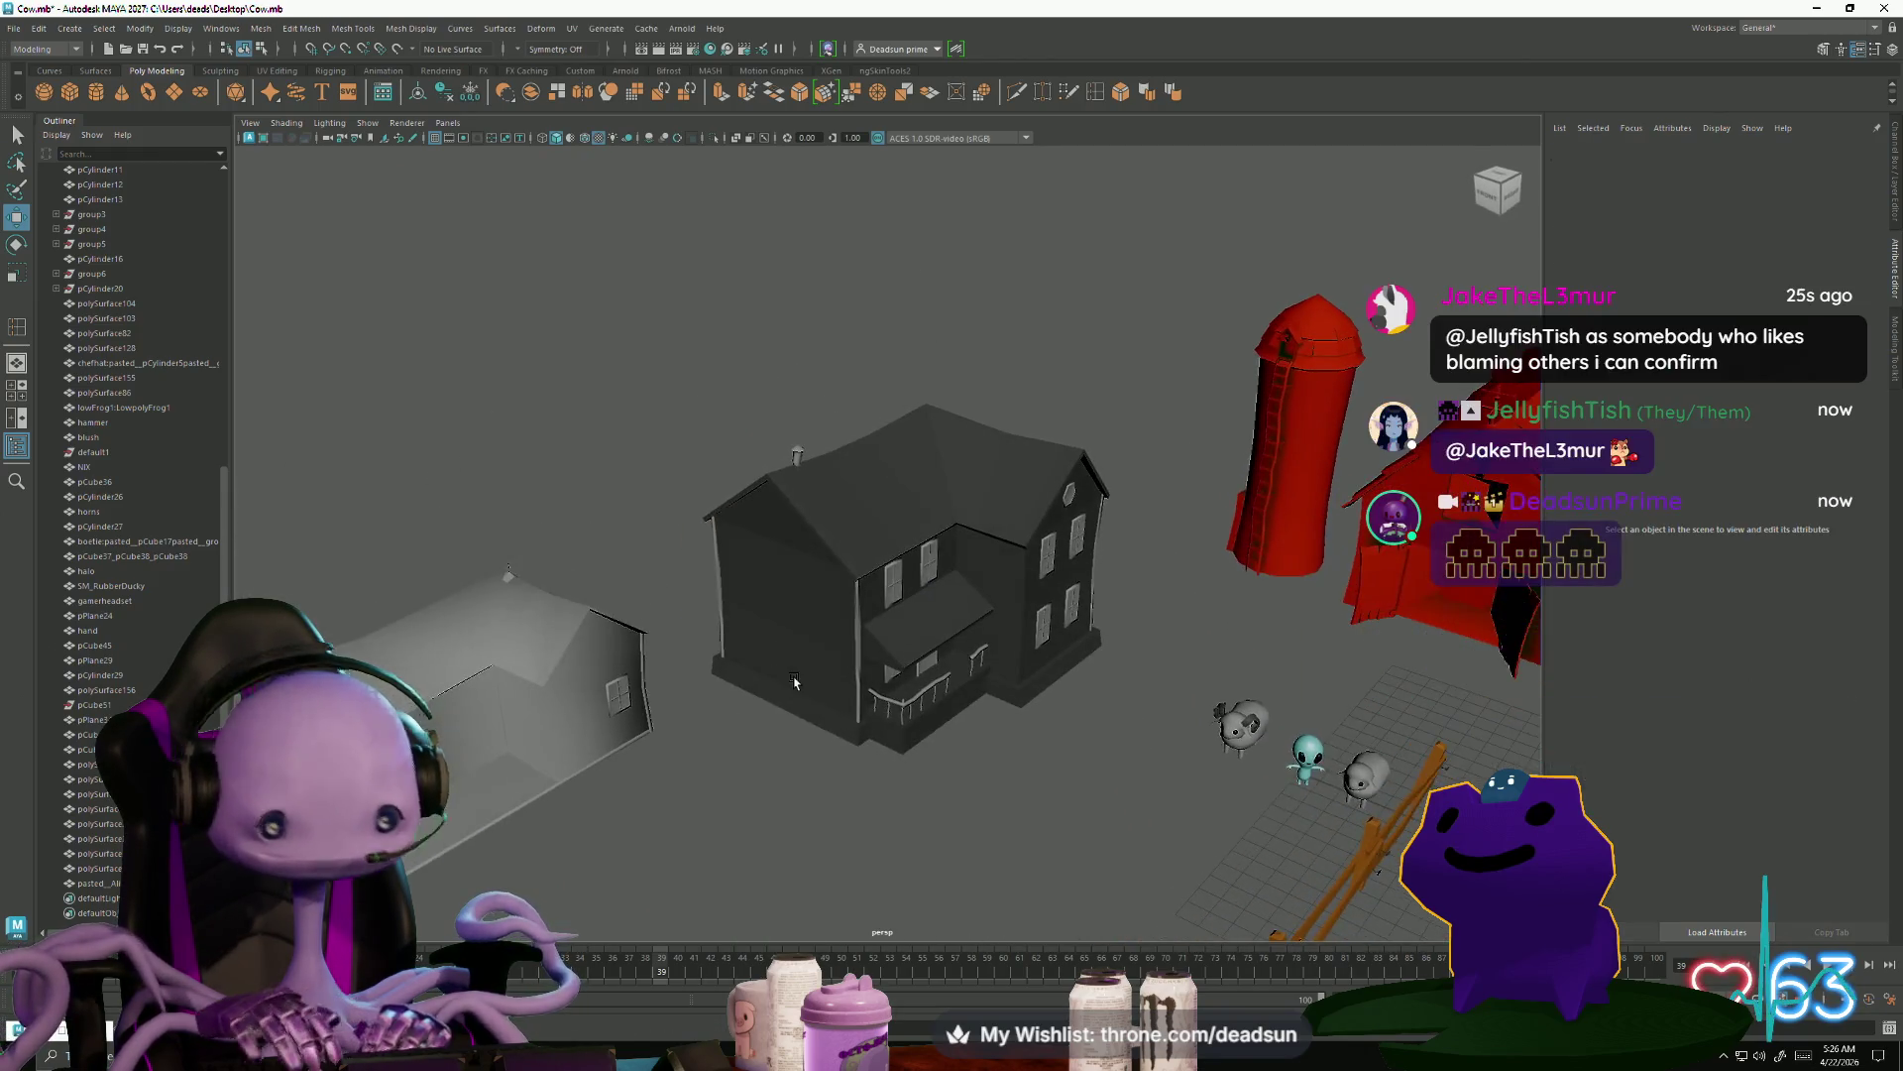
scroll(794, 682, up, 5)
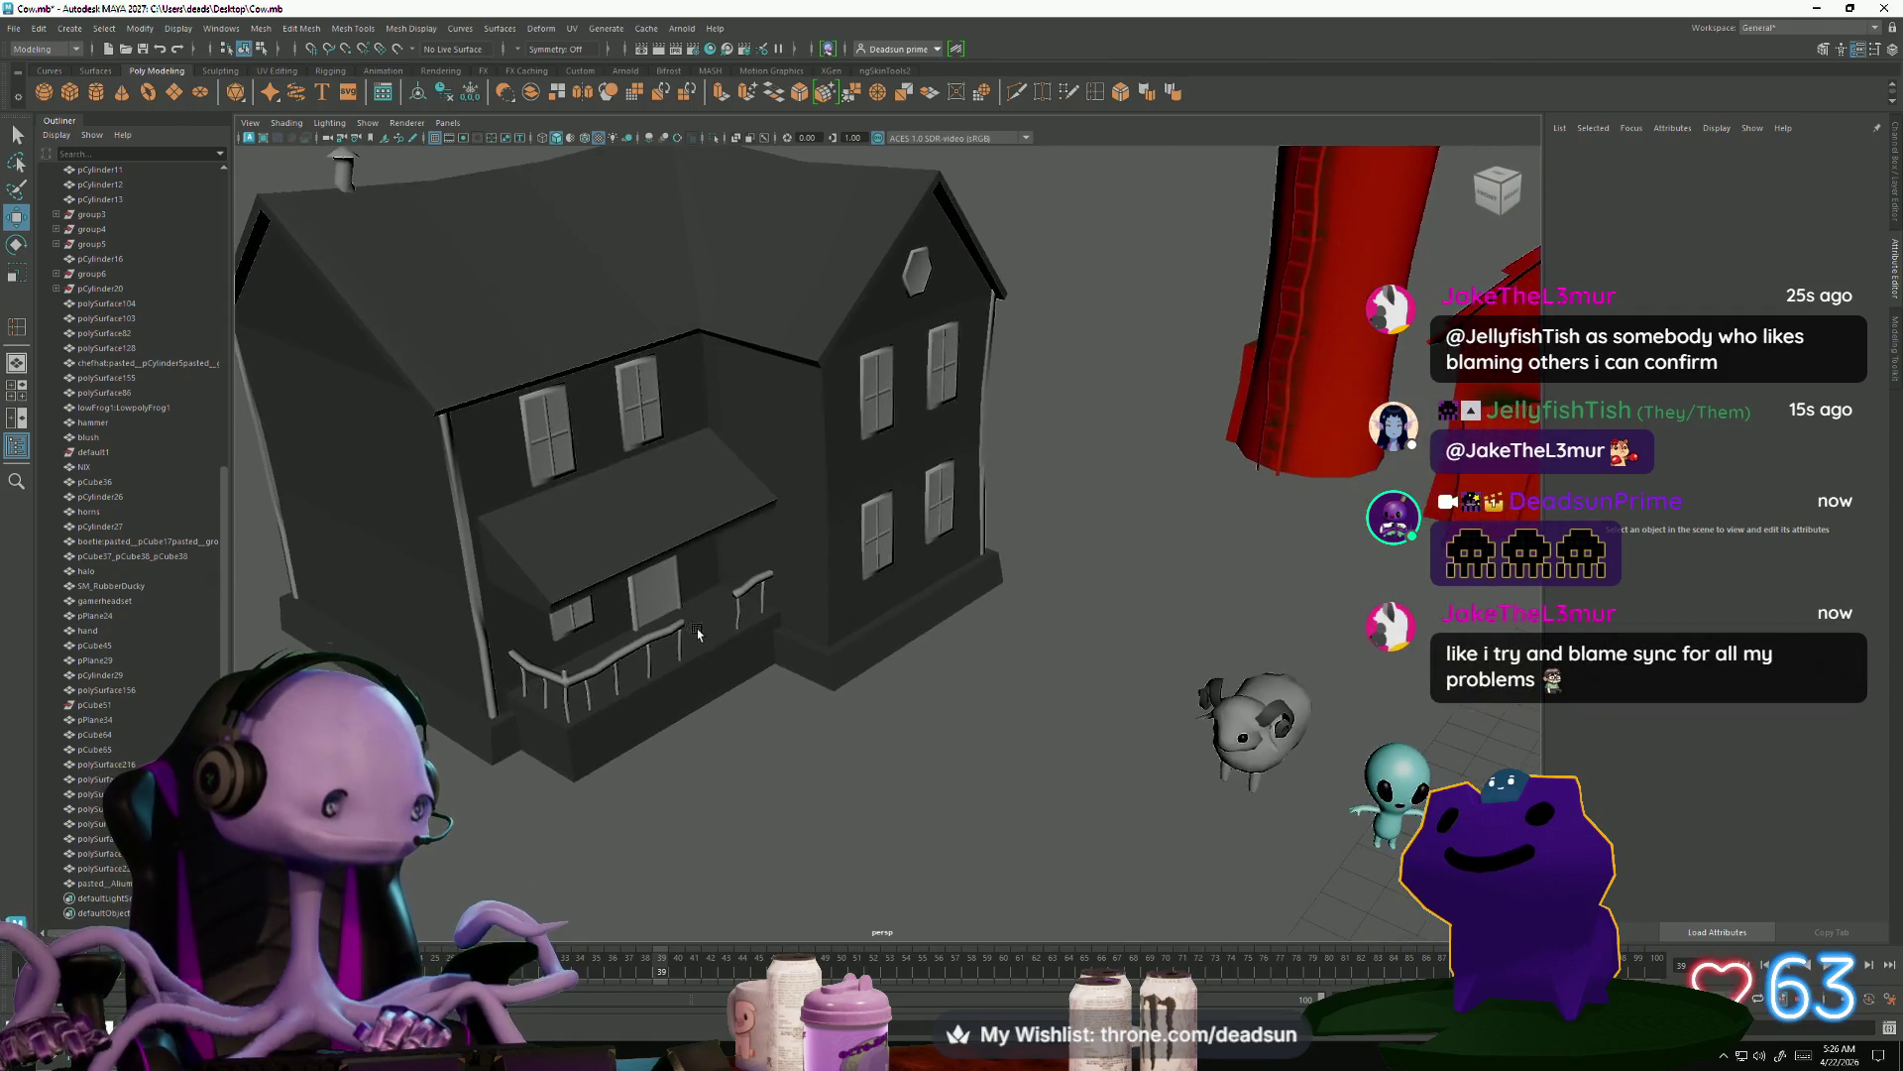
mouse_move(697, 635)
alt+mouse_down()
mouse_move(866, 786)
mouse_move(914, 722)
alt+mouse_up()
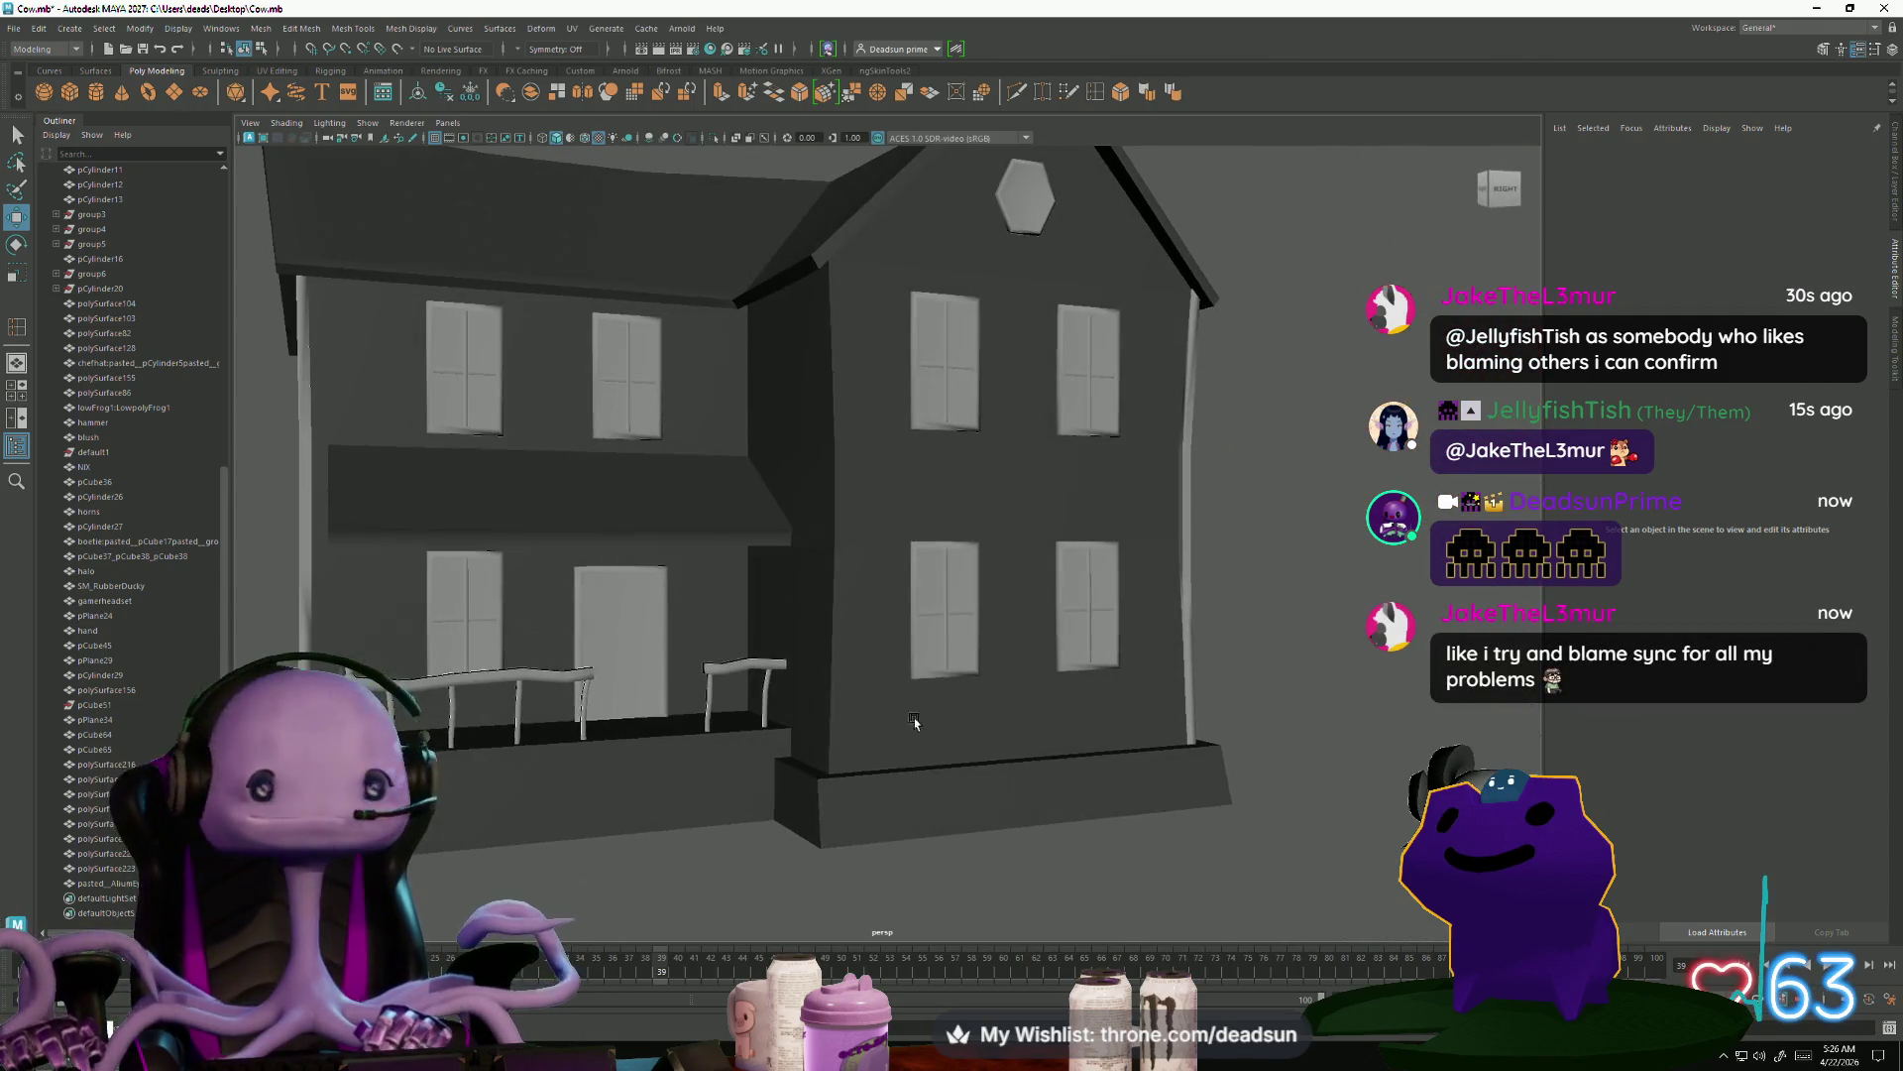
click(1180, 489)
mouse_move(1067, 652)
alt+mouse_down()
mouse_move(1083, 712)
mouse_move(691, 722)
mouse_move(910, 684)
mouse_move(913, 667)
mouse_move(603, 697)
alt+mouse_up()
key(ctrl+d)
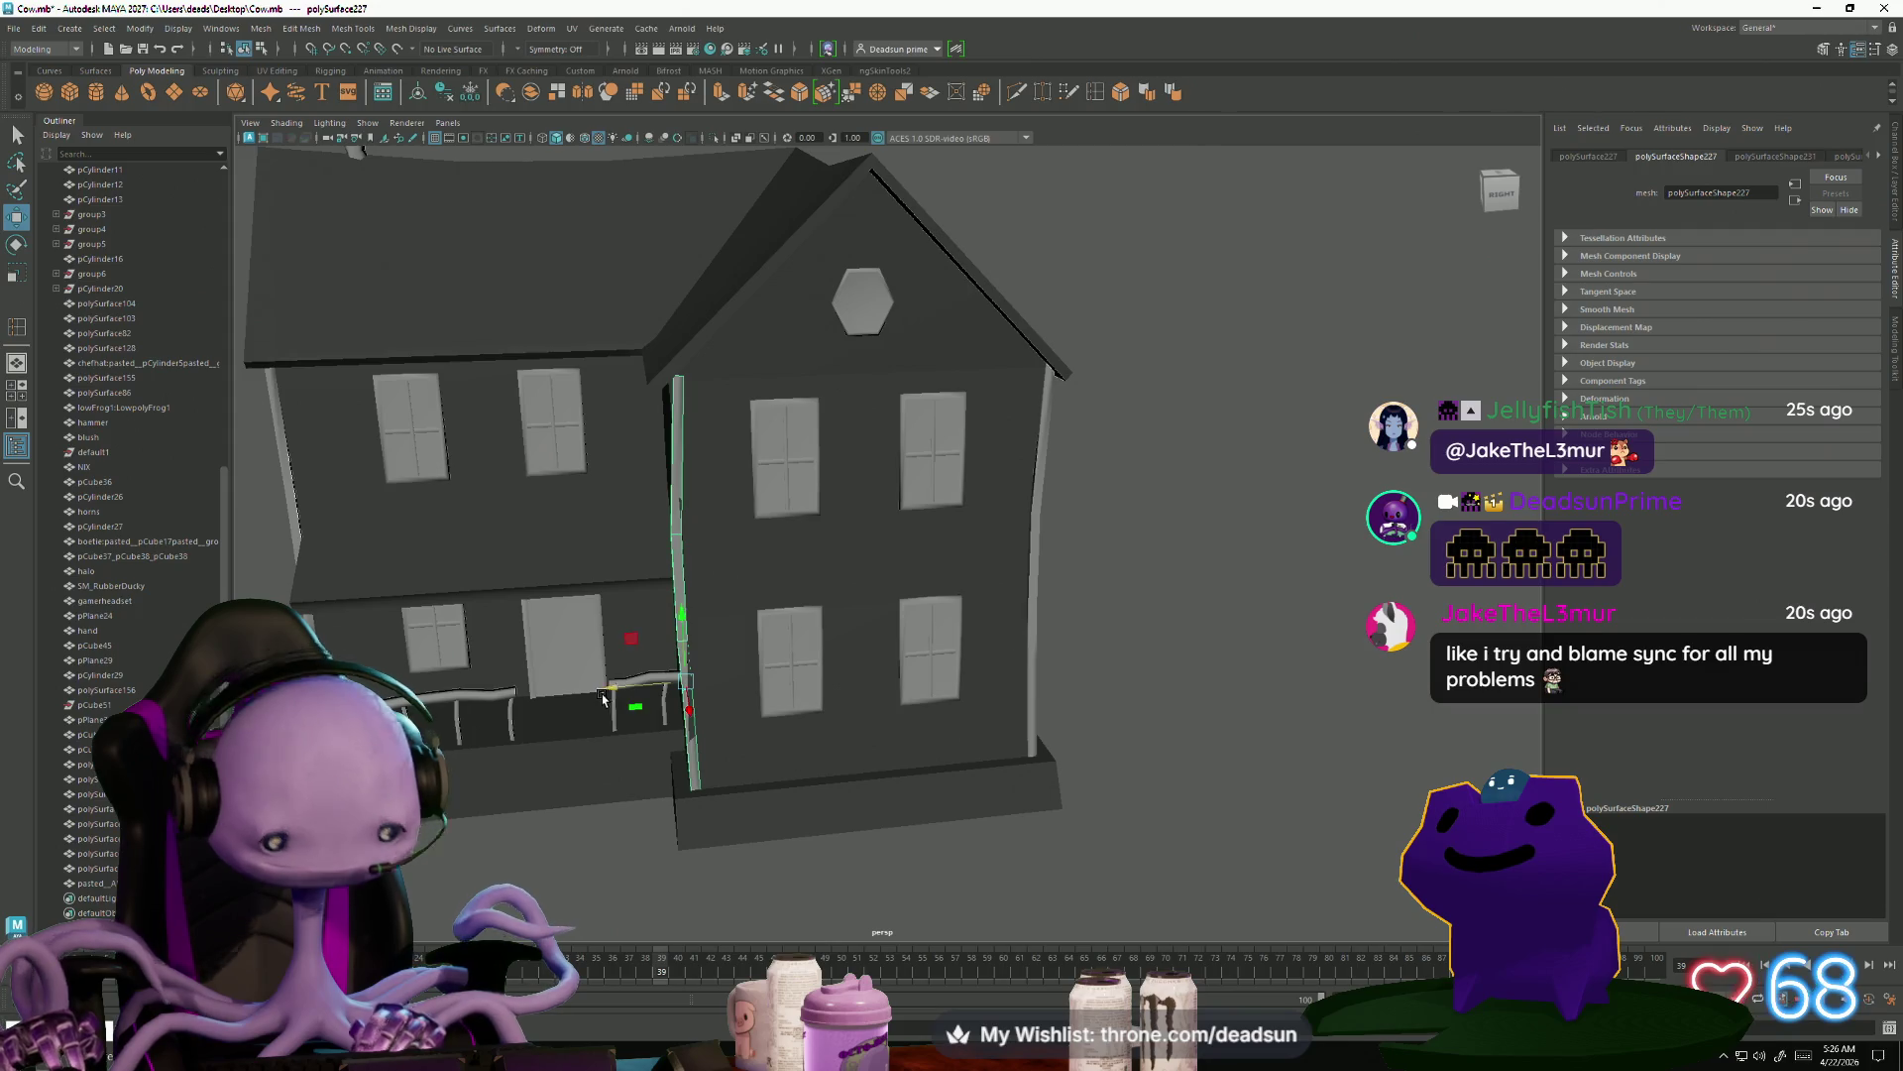
scroll(603, 698, up, 5)
key(e)
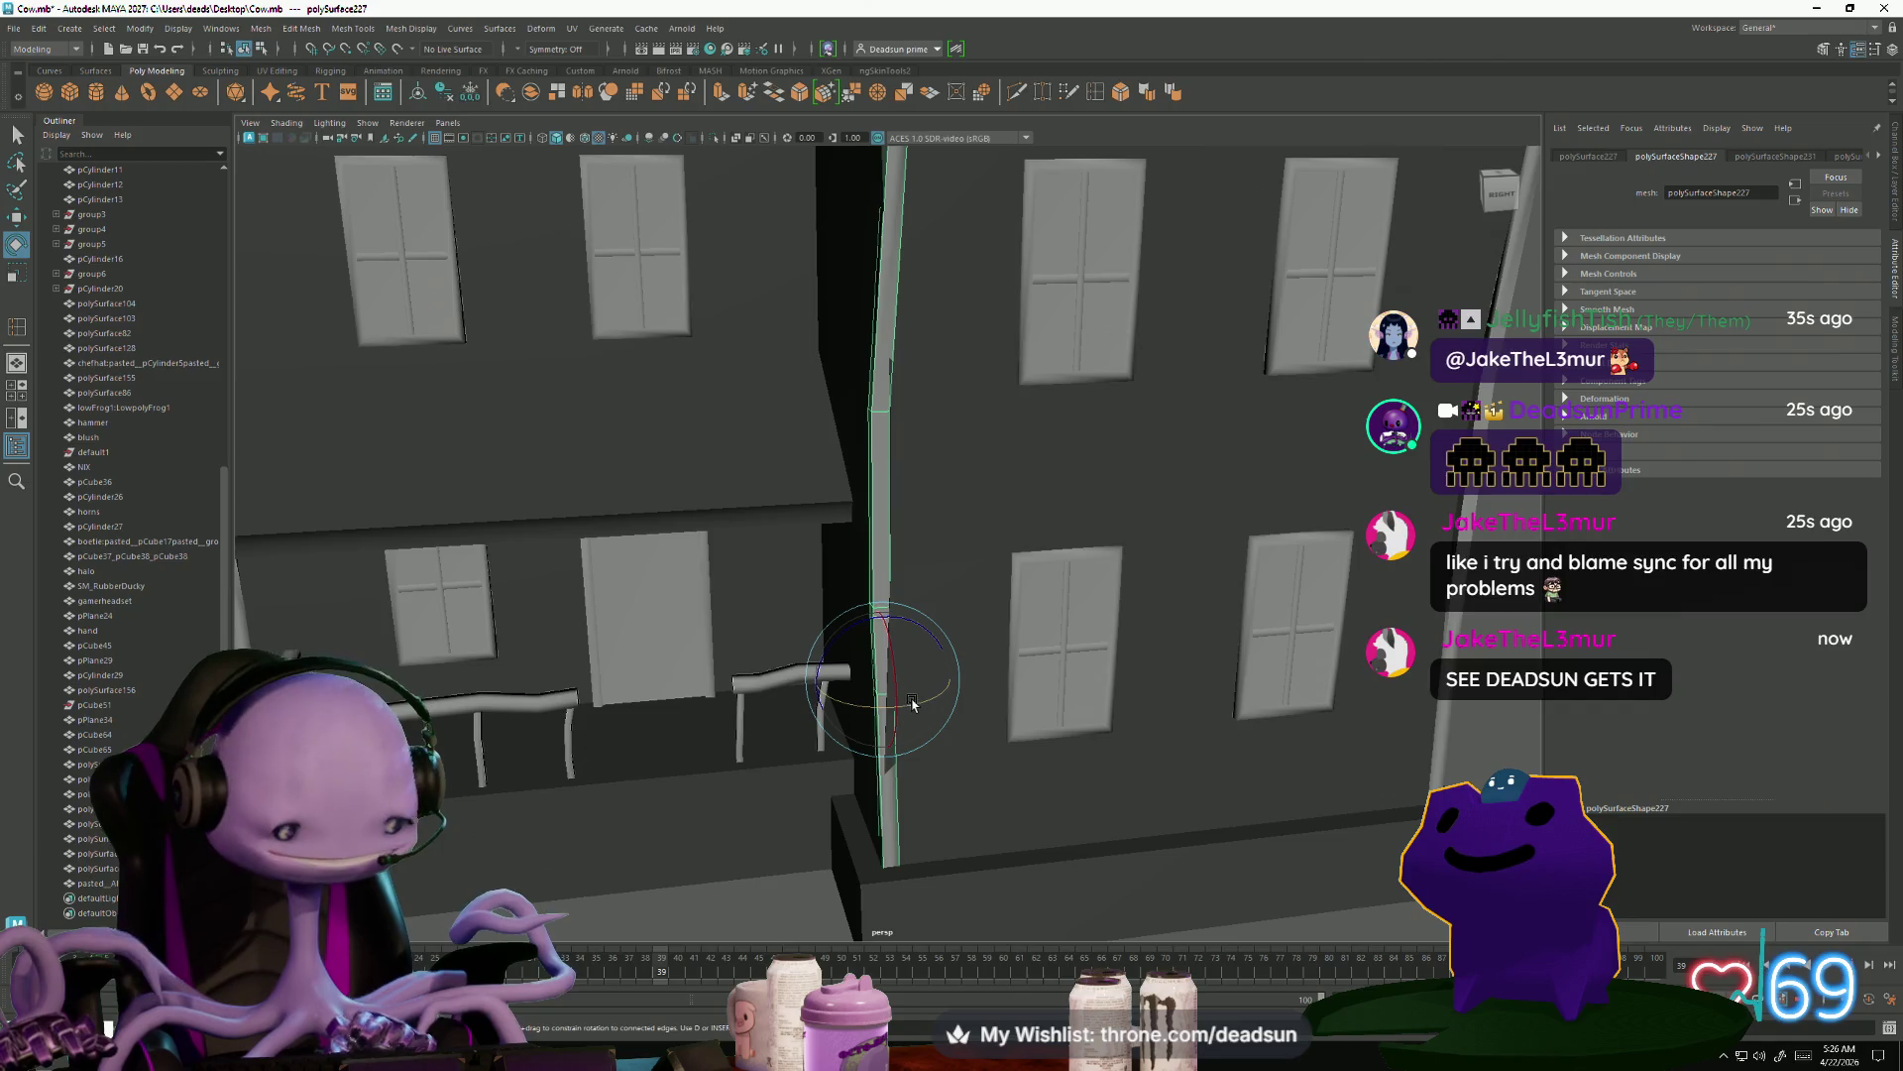
drag(932, 704, 828, 721)
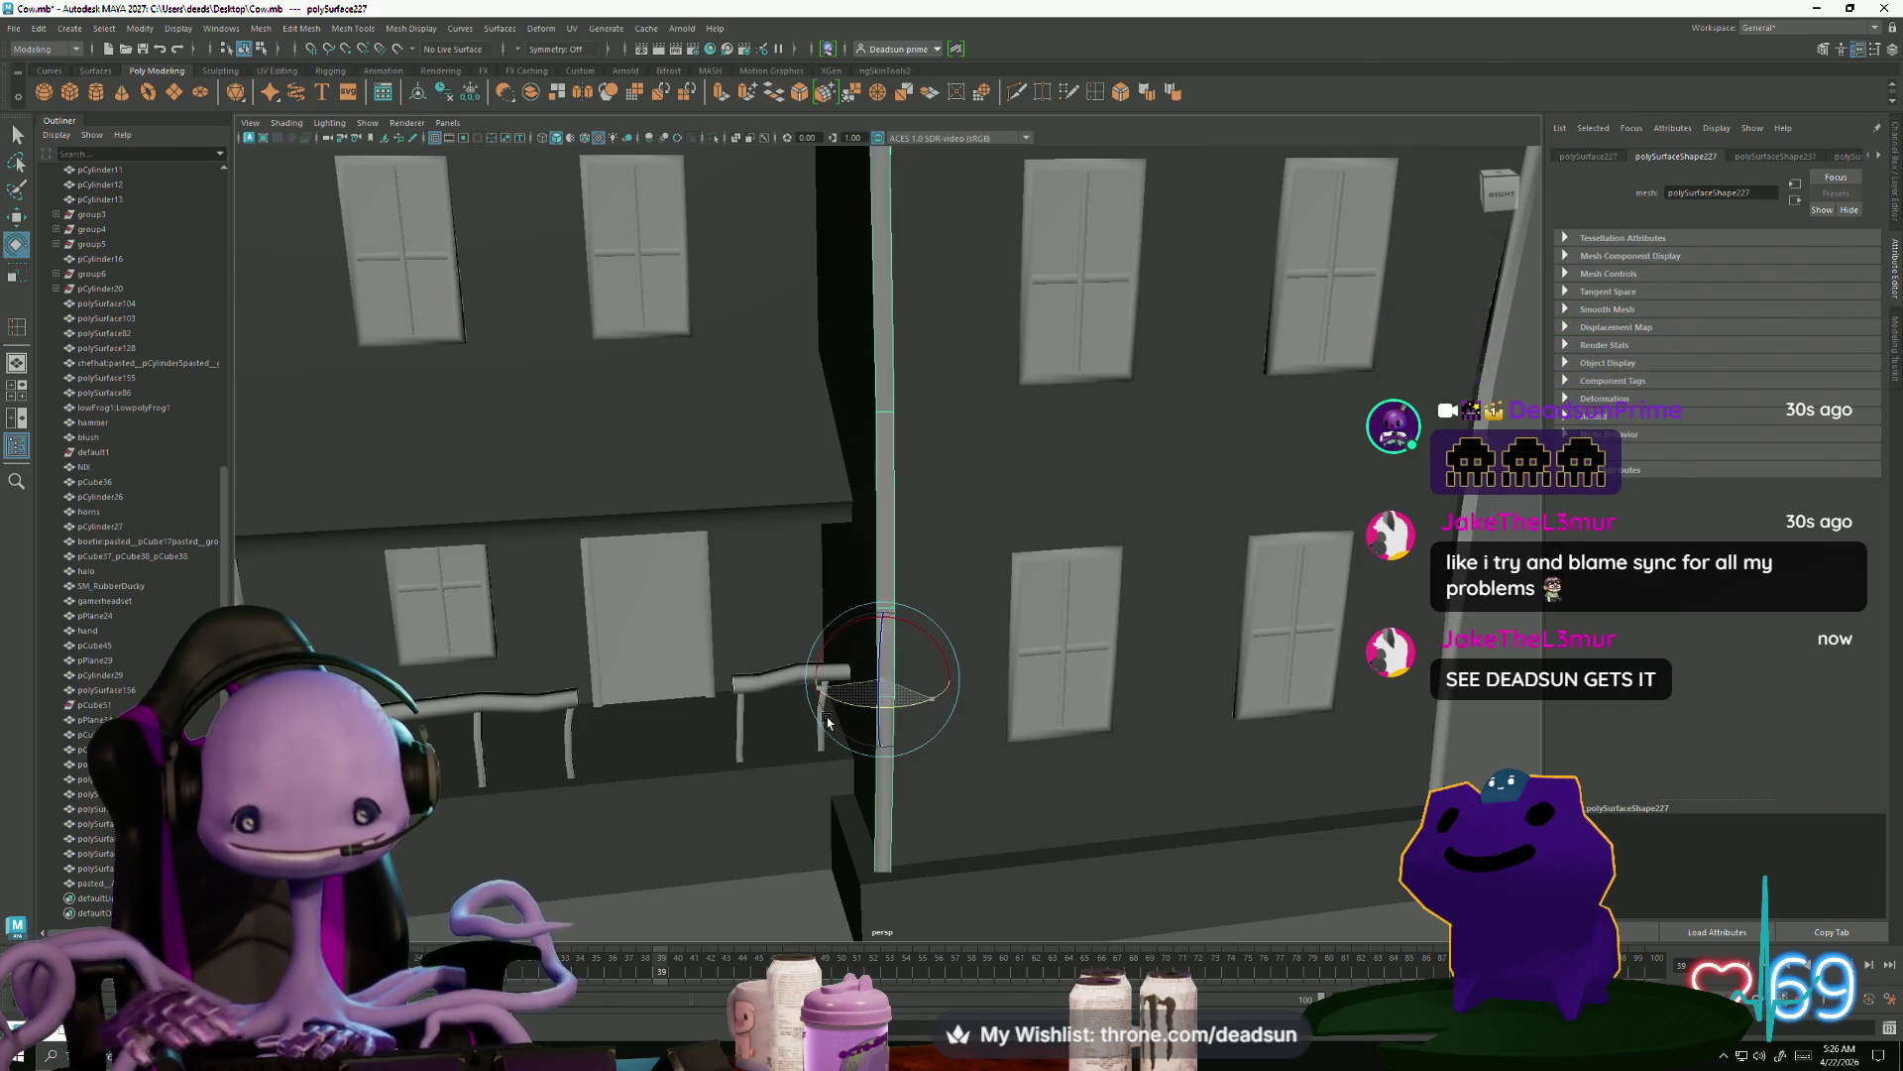
mouse_move(729, 772)
alt+mouse_down()
mouse_move(787, 807)
mouse_move(892, 680)
mouse_move(920, 709)
mouse_move(968, 671)
mouse_move(968, 586)
mouse_move(913, 688)
mouse_move(839, 643)
mouse_move(850, 619)
alt+mouse_up()
Move the pipe's vertices with W so its top lines up with the roof eave
right_drag(849, 619, 806, 592)
mouse_move(806, 592)
alt+mouse_down()
mouse_move(777, 591)
mouse_move(937, 816)
mouse_move(929, 840)
alt+mouse_up()
key(w)
alt+drag(883, 747, 938, 752)
drag(925, 682, 927, 682)
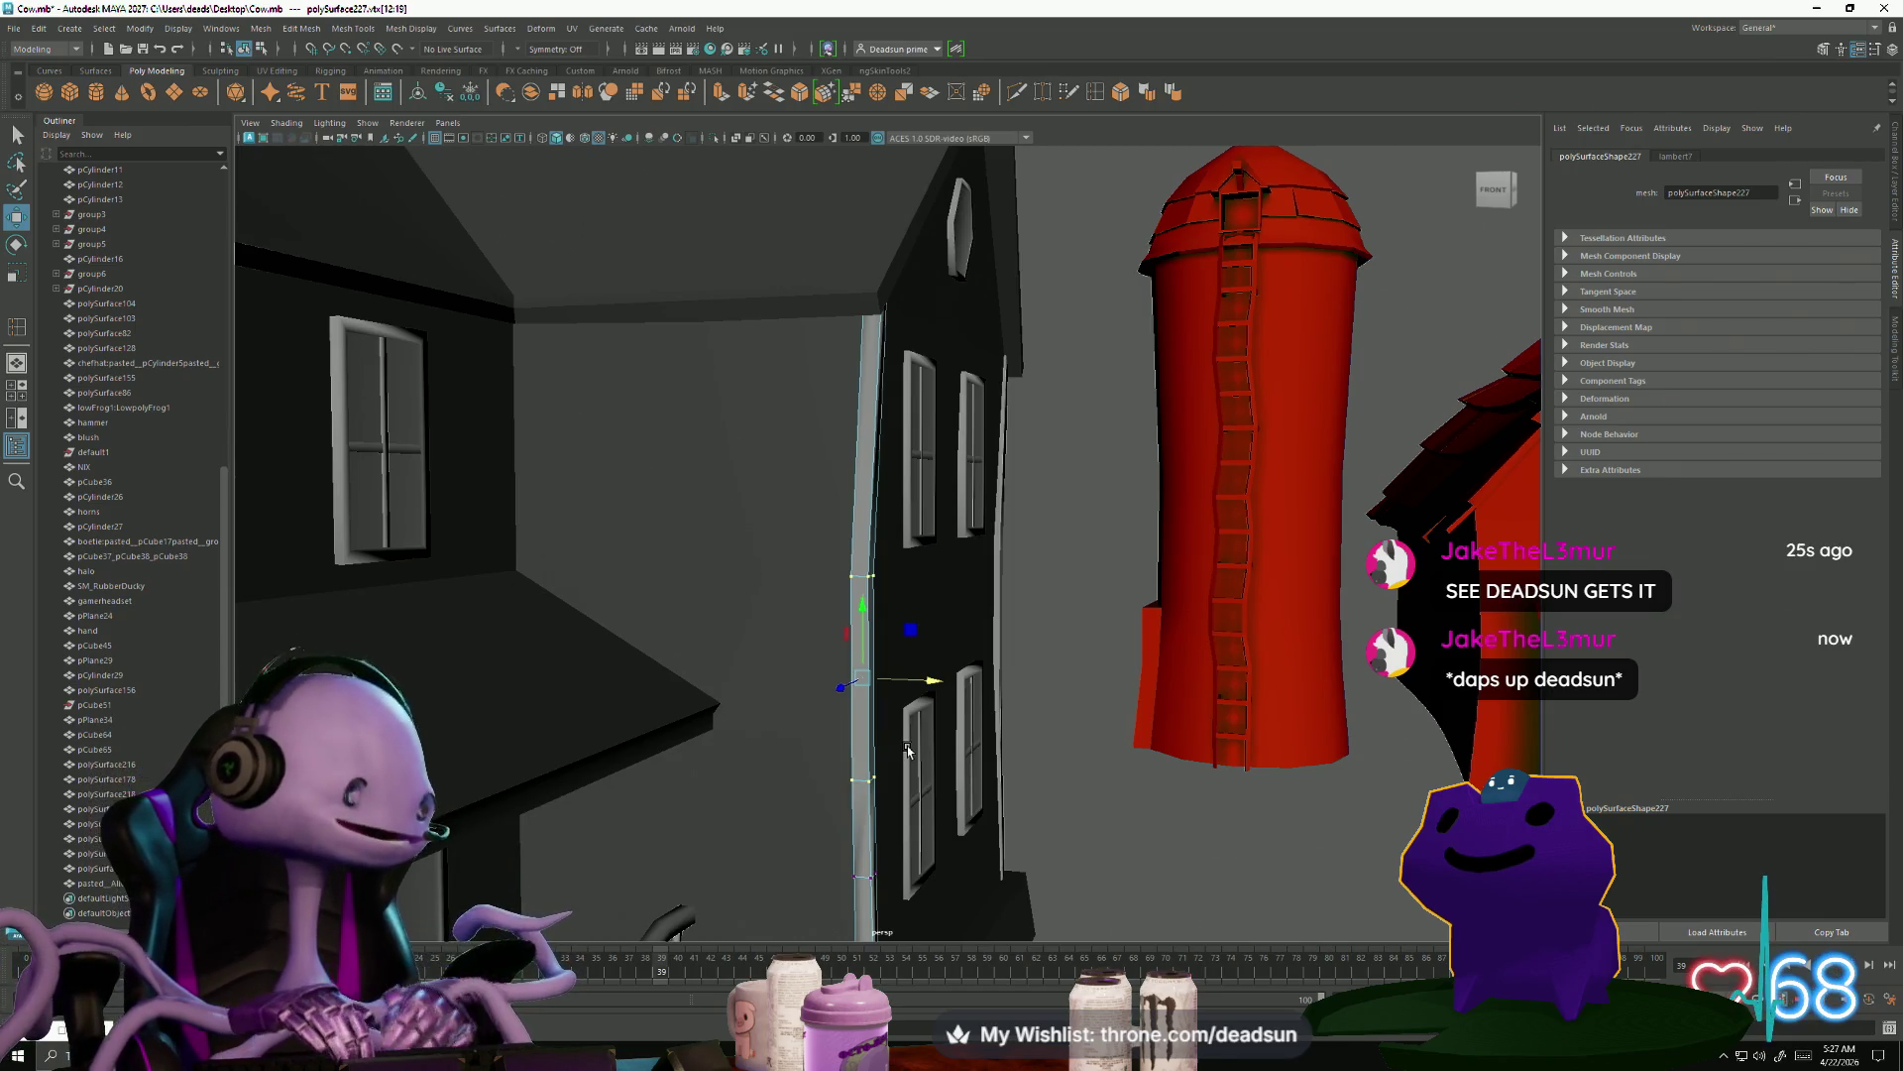
mouse_move(908, 750)
alt+mouse_down()
mouse_move(814, 650)
mouse_move(770, 560)
alt+mouse_up()
drag(843, 340, 845, 342)
alt+drag(845, 342, 893, 451)
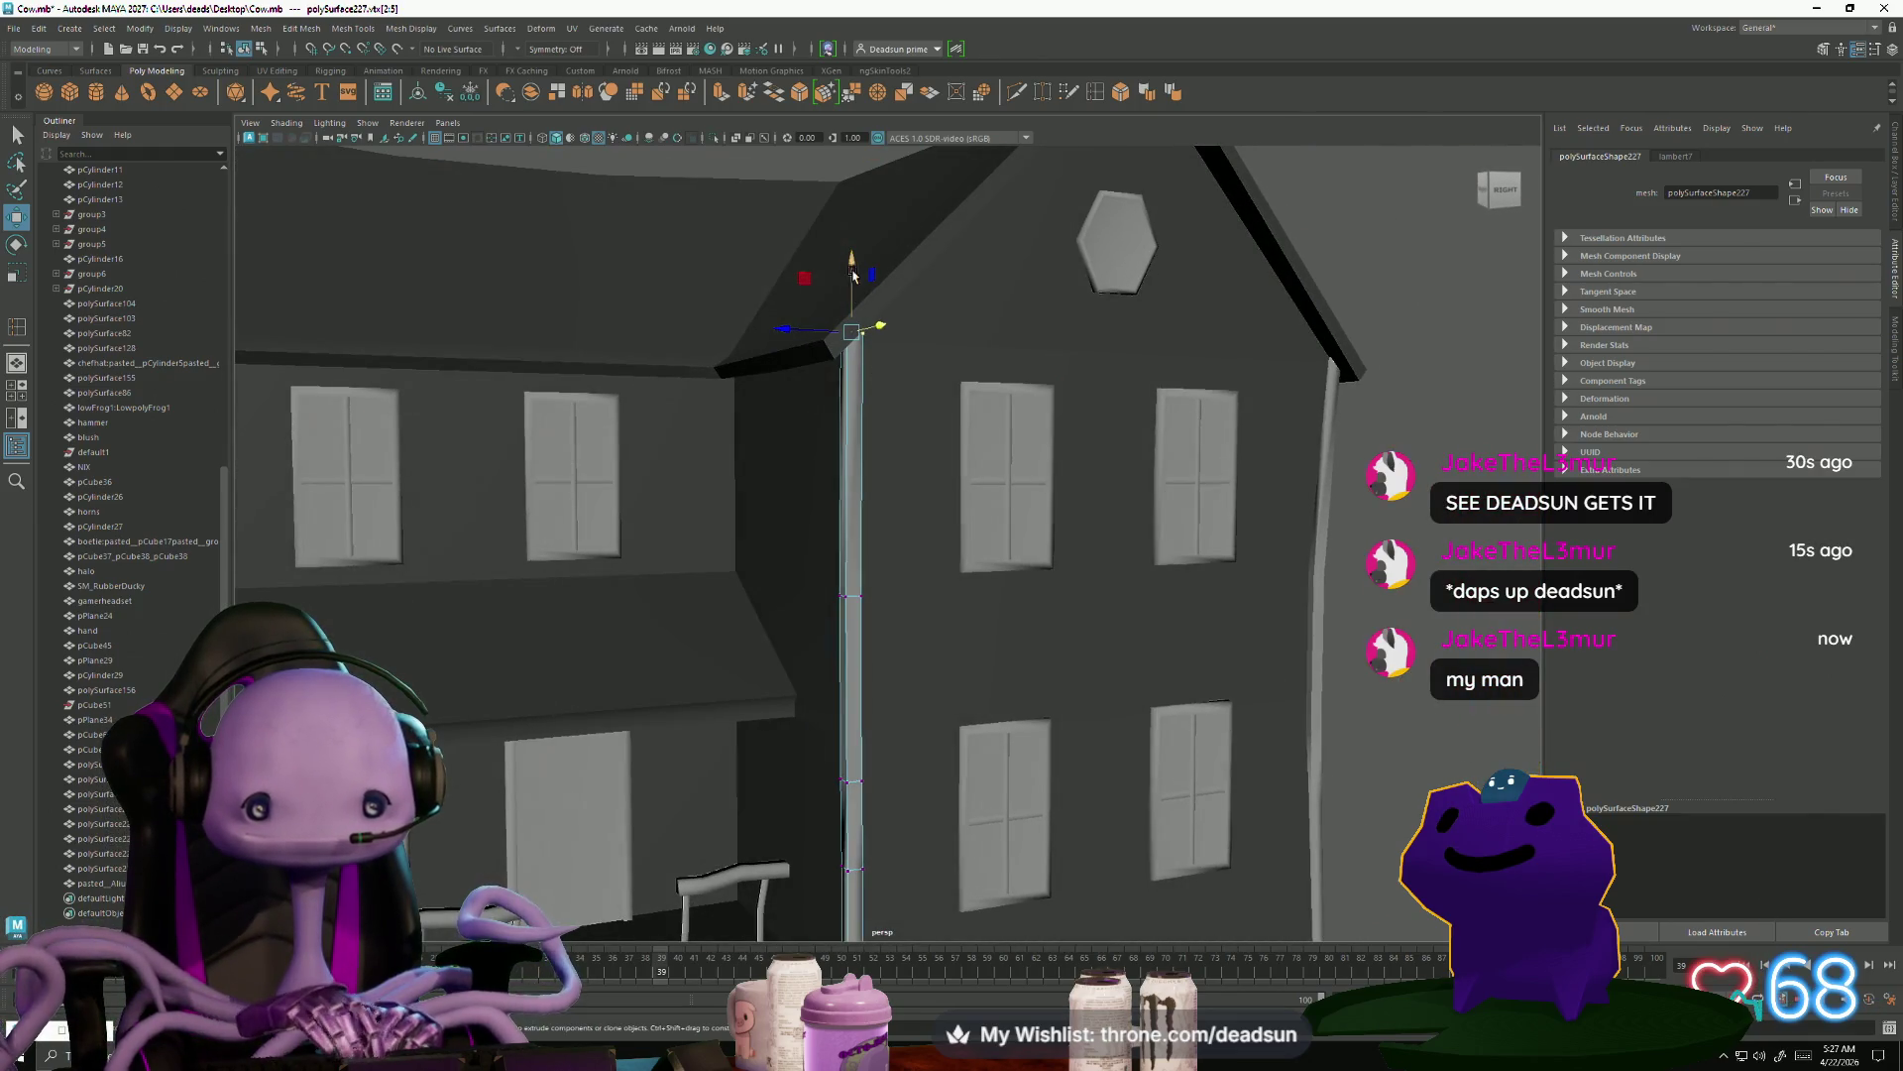
alt+drag(949, 360, 893, 367)
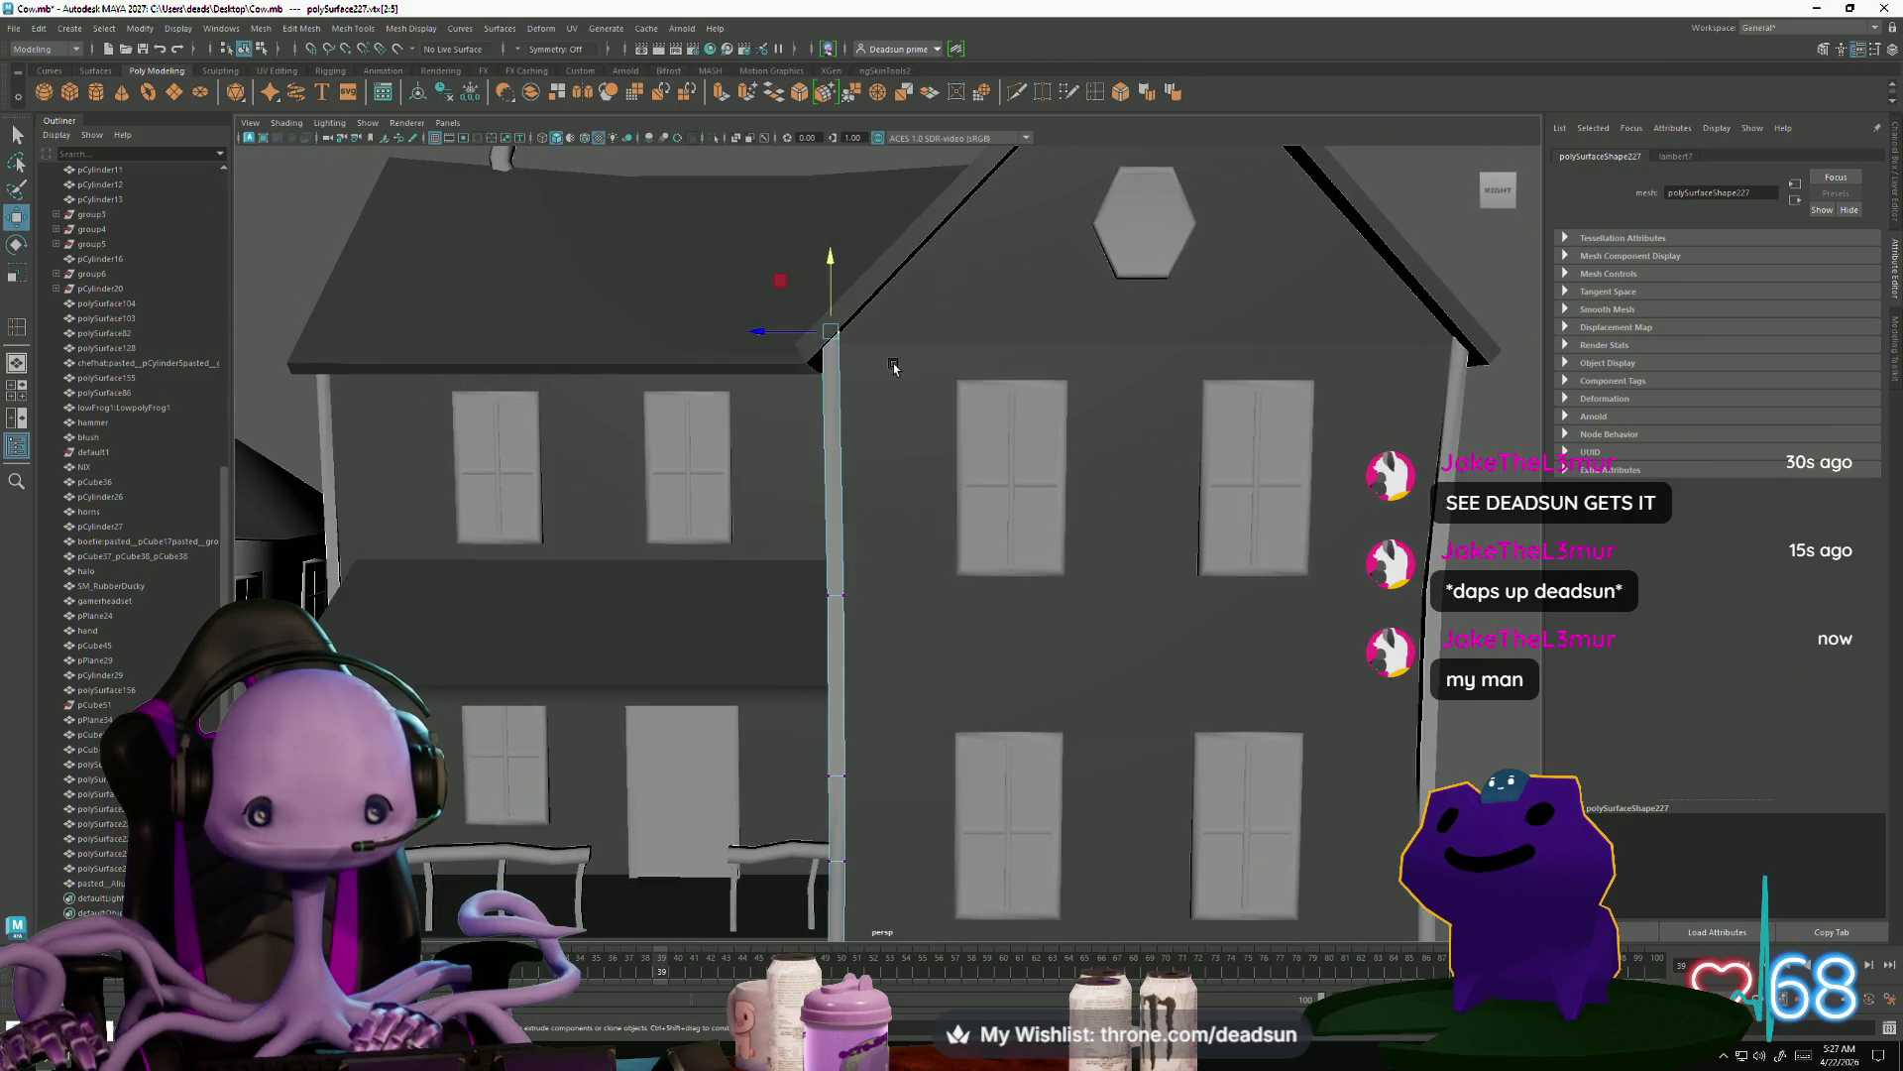
mouse_move(831, 294)
mouse_down()
mouse_move(723, 510)
mouse_move(874, 636)
mouse_move(861, 542)
mouse_up()
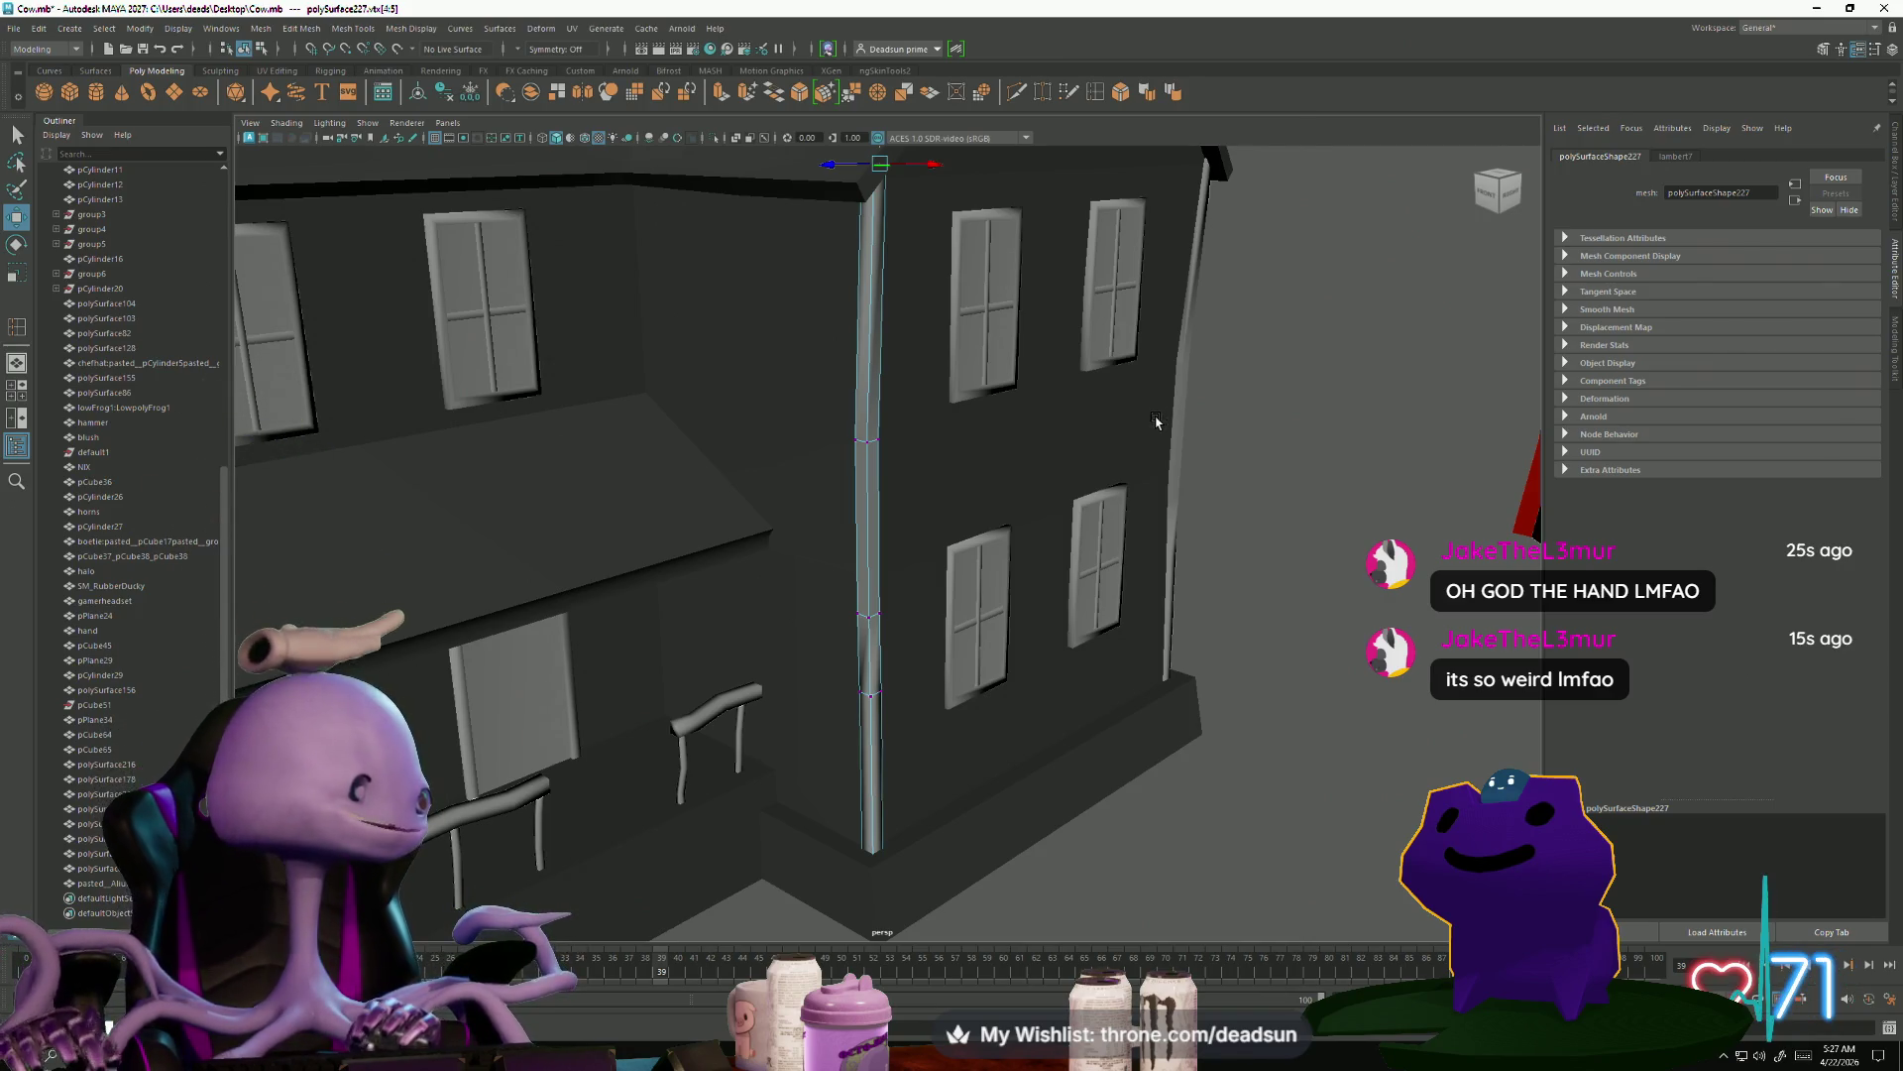
Select the left corner pipe and apply Soften Edge to it
right_drag(1177, 378, 1135, 399)
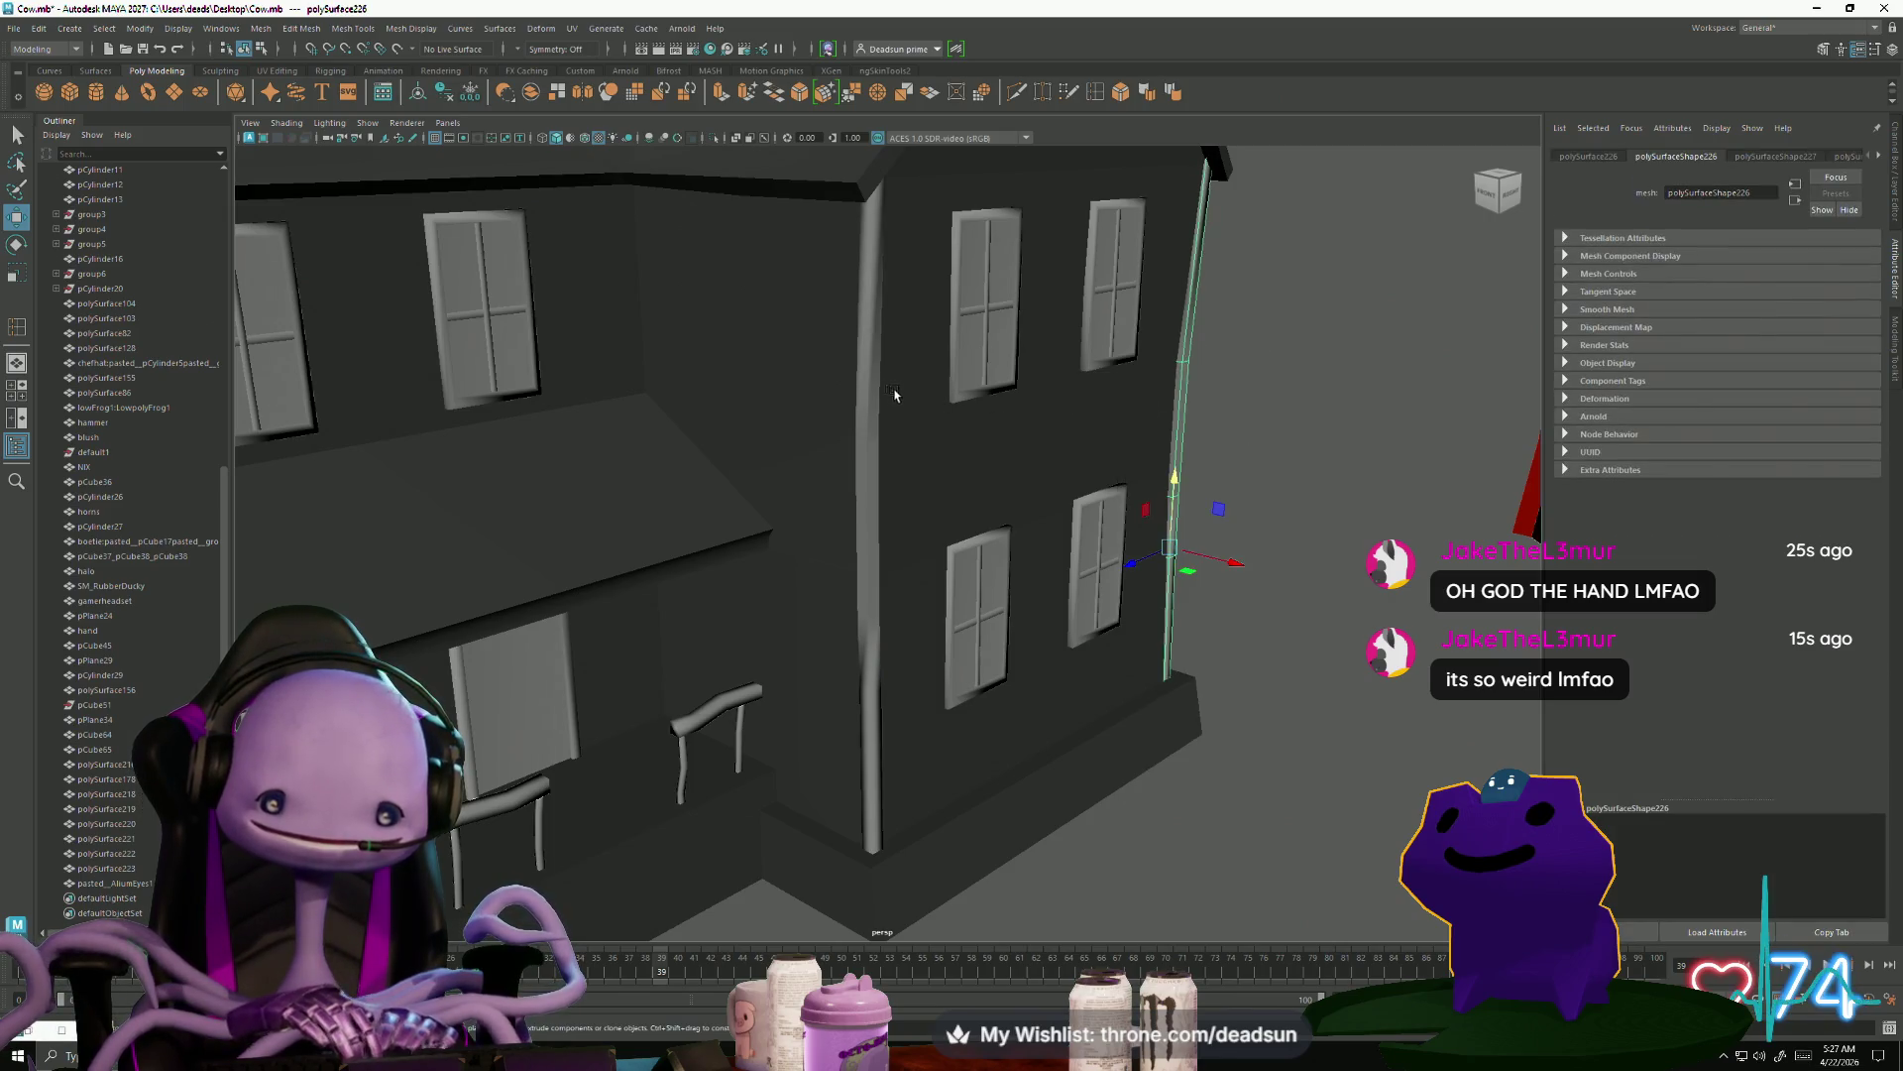
click(863, 374)
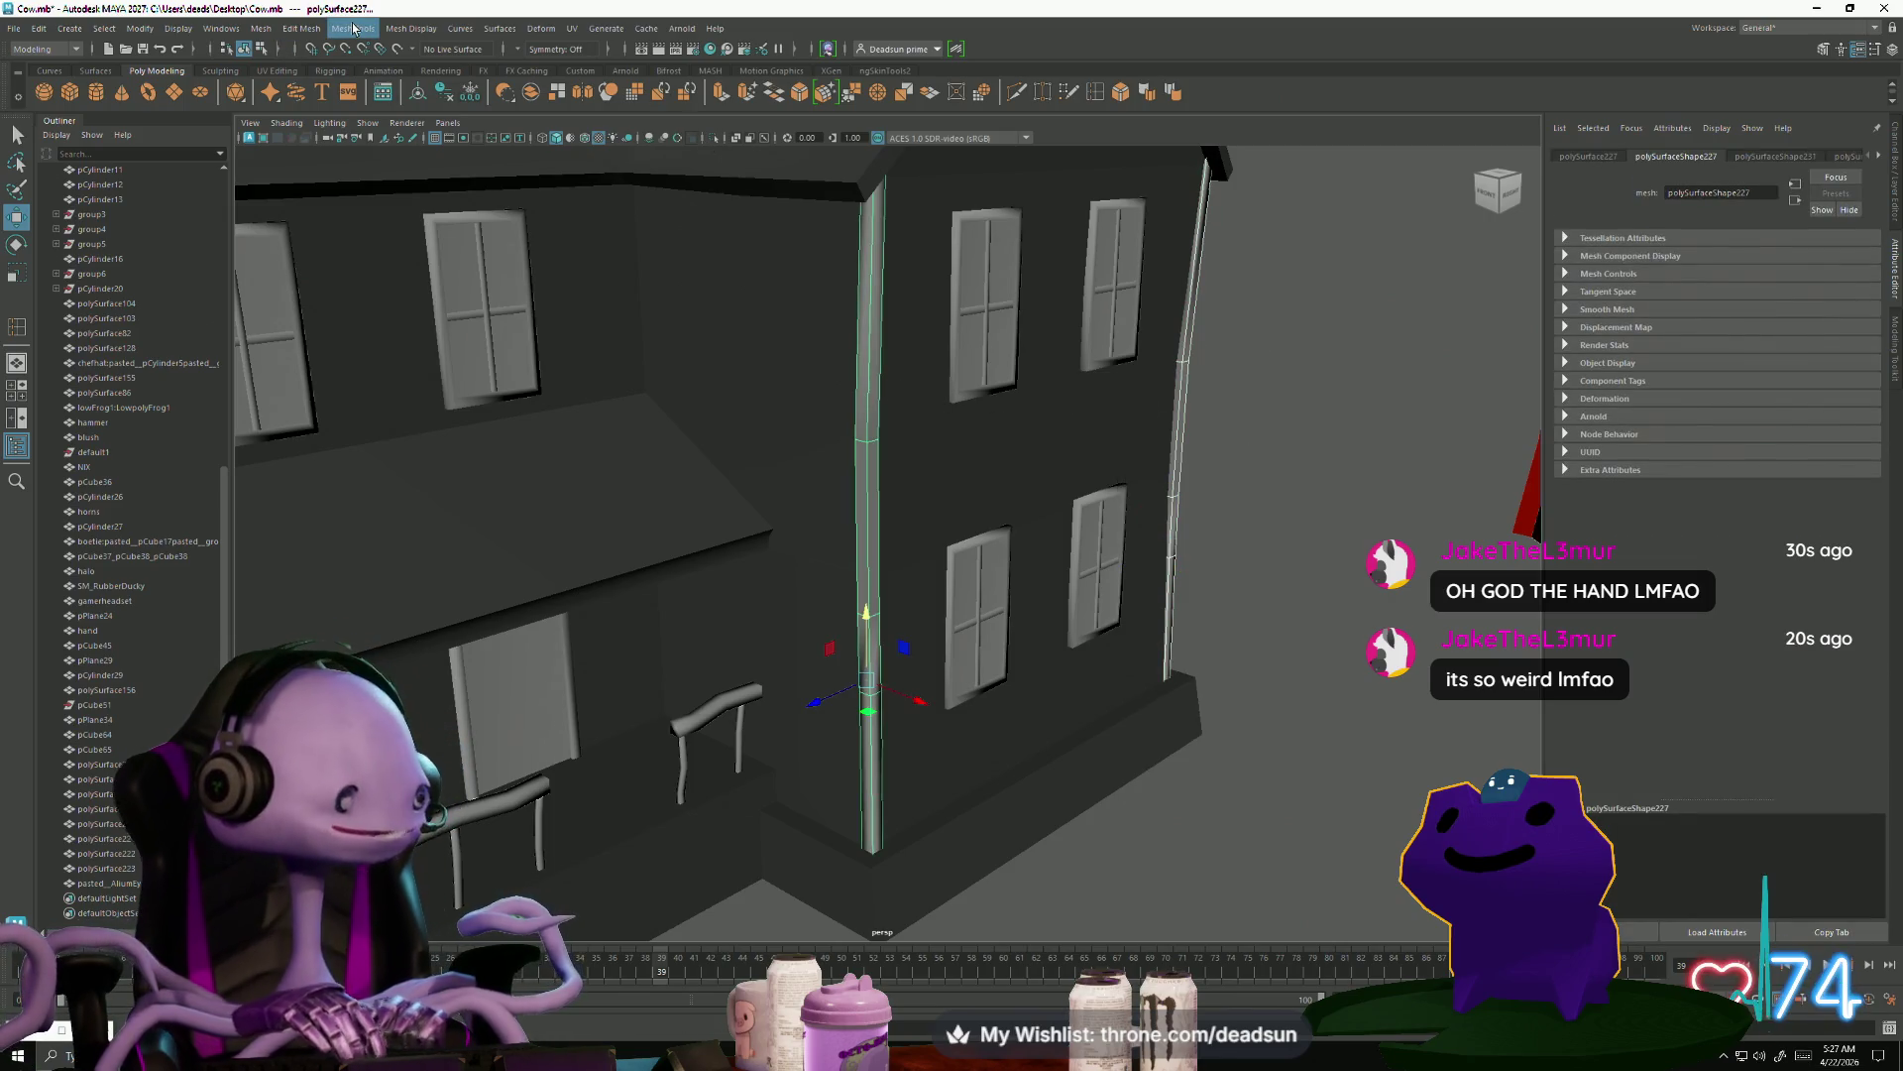
click(1148, 92)
scroll(620, 517, down, 5)
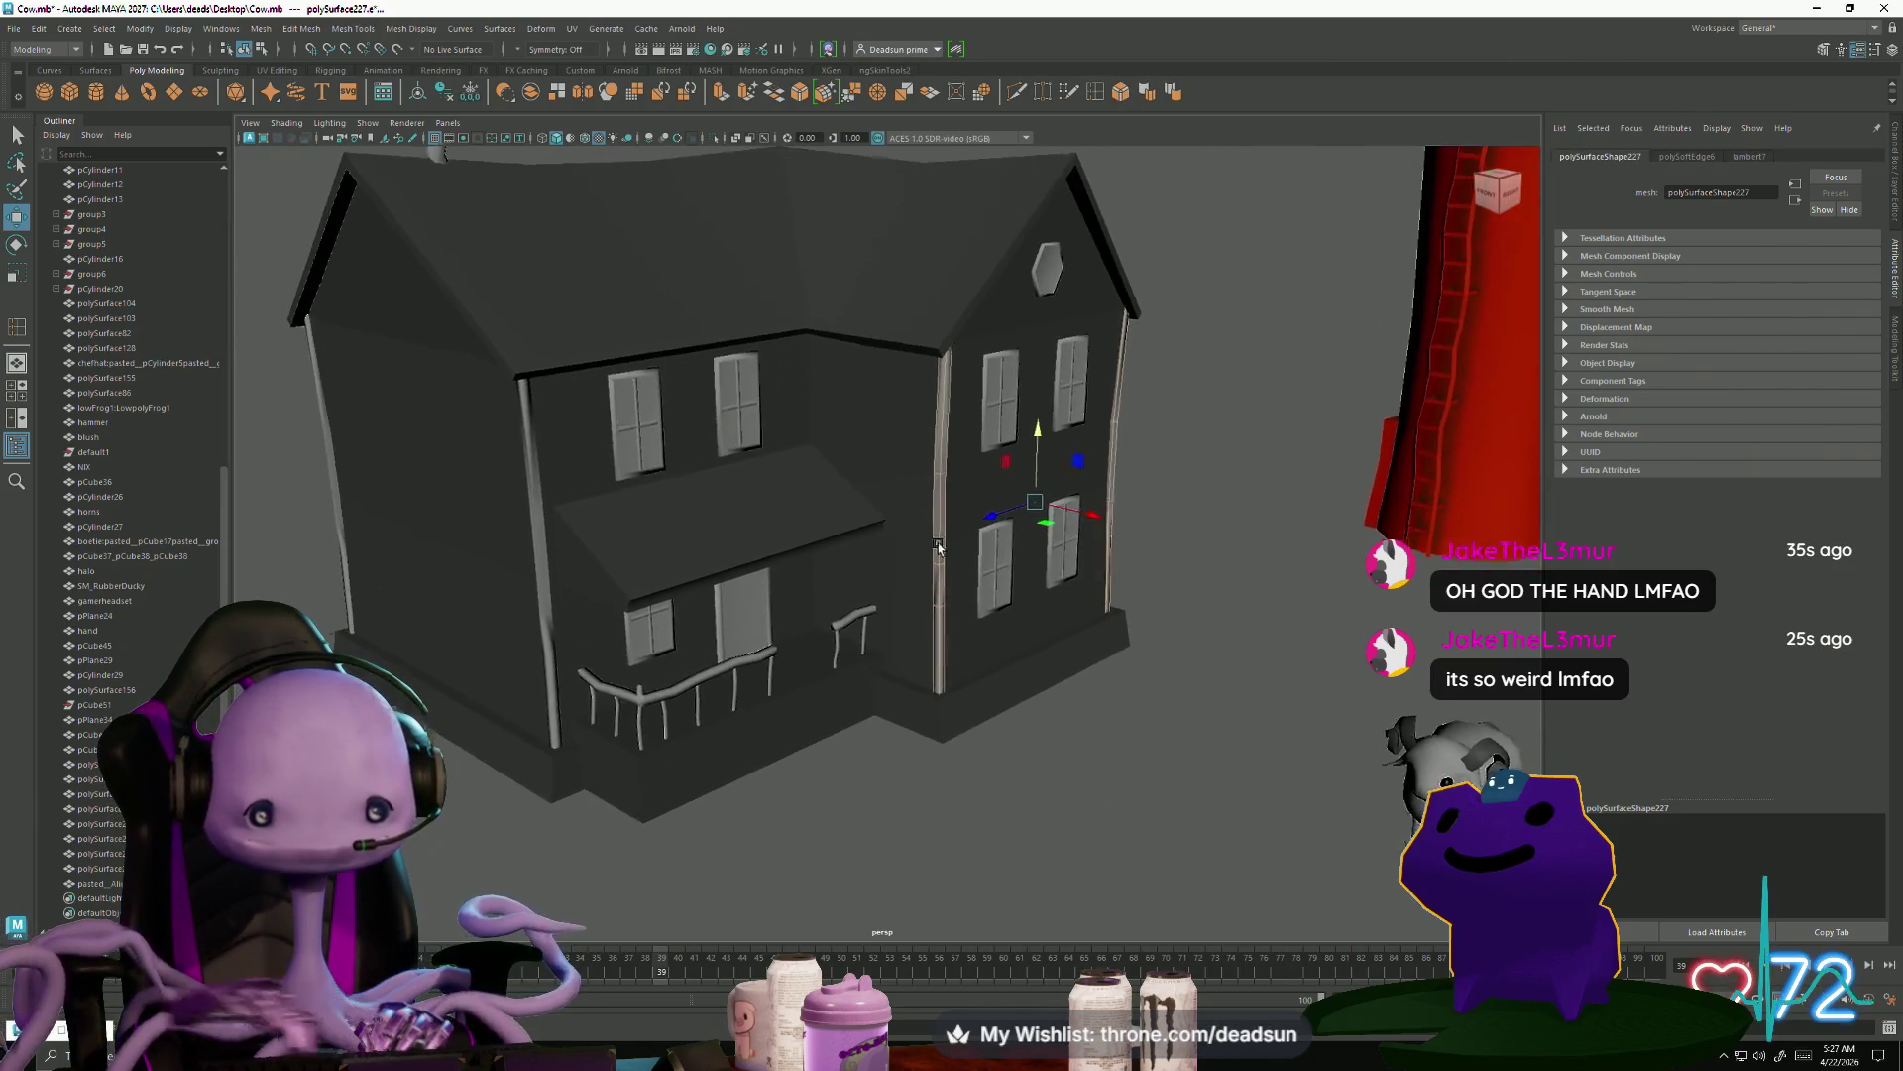
Reselect the left and side-wall corner pipes in object mode and inspect the house side
right_click(573, 481)
click(566, 475)
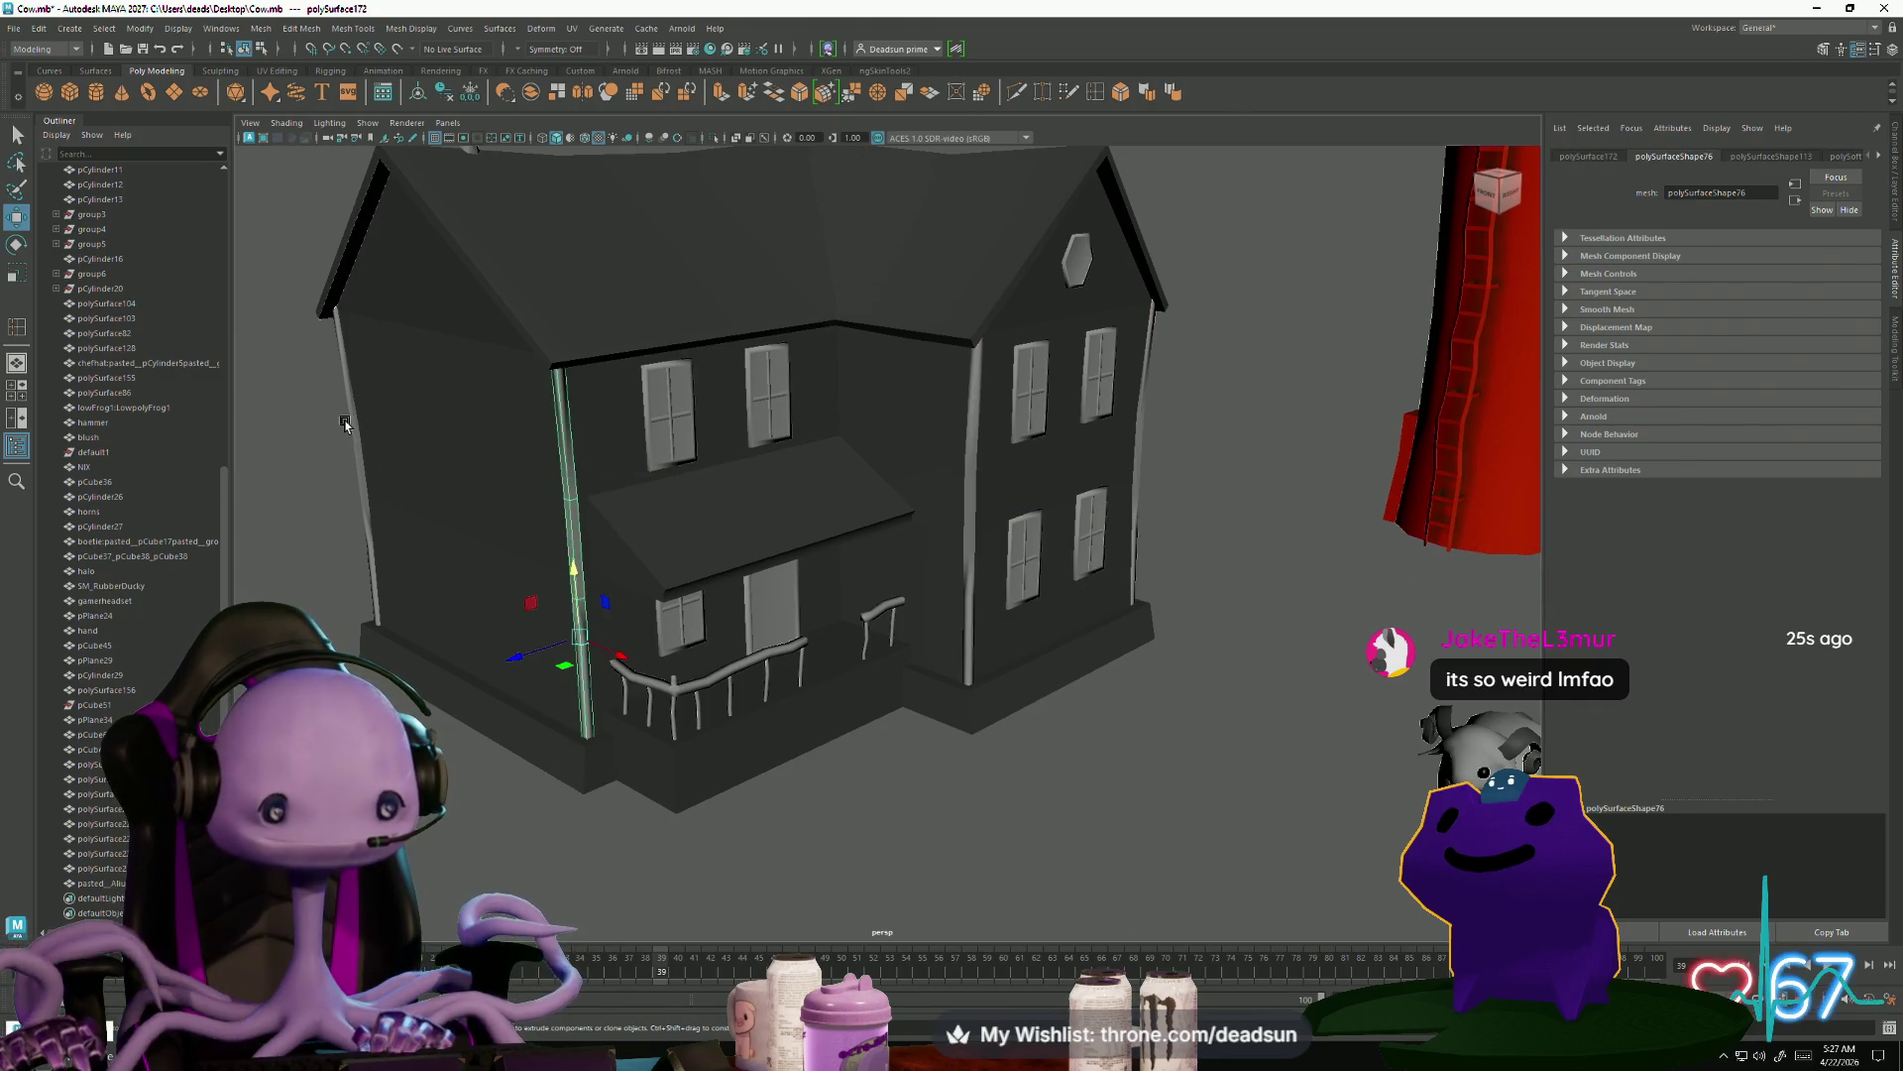
alt+drag(359, 454, 872, 543)
scroll(872, 544, up, 5)
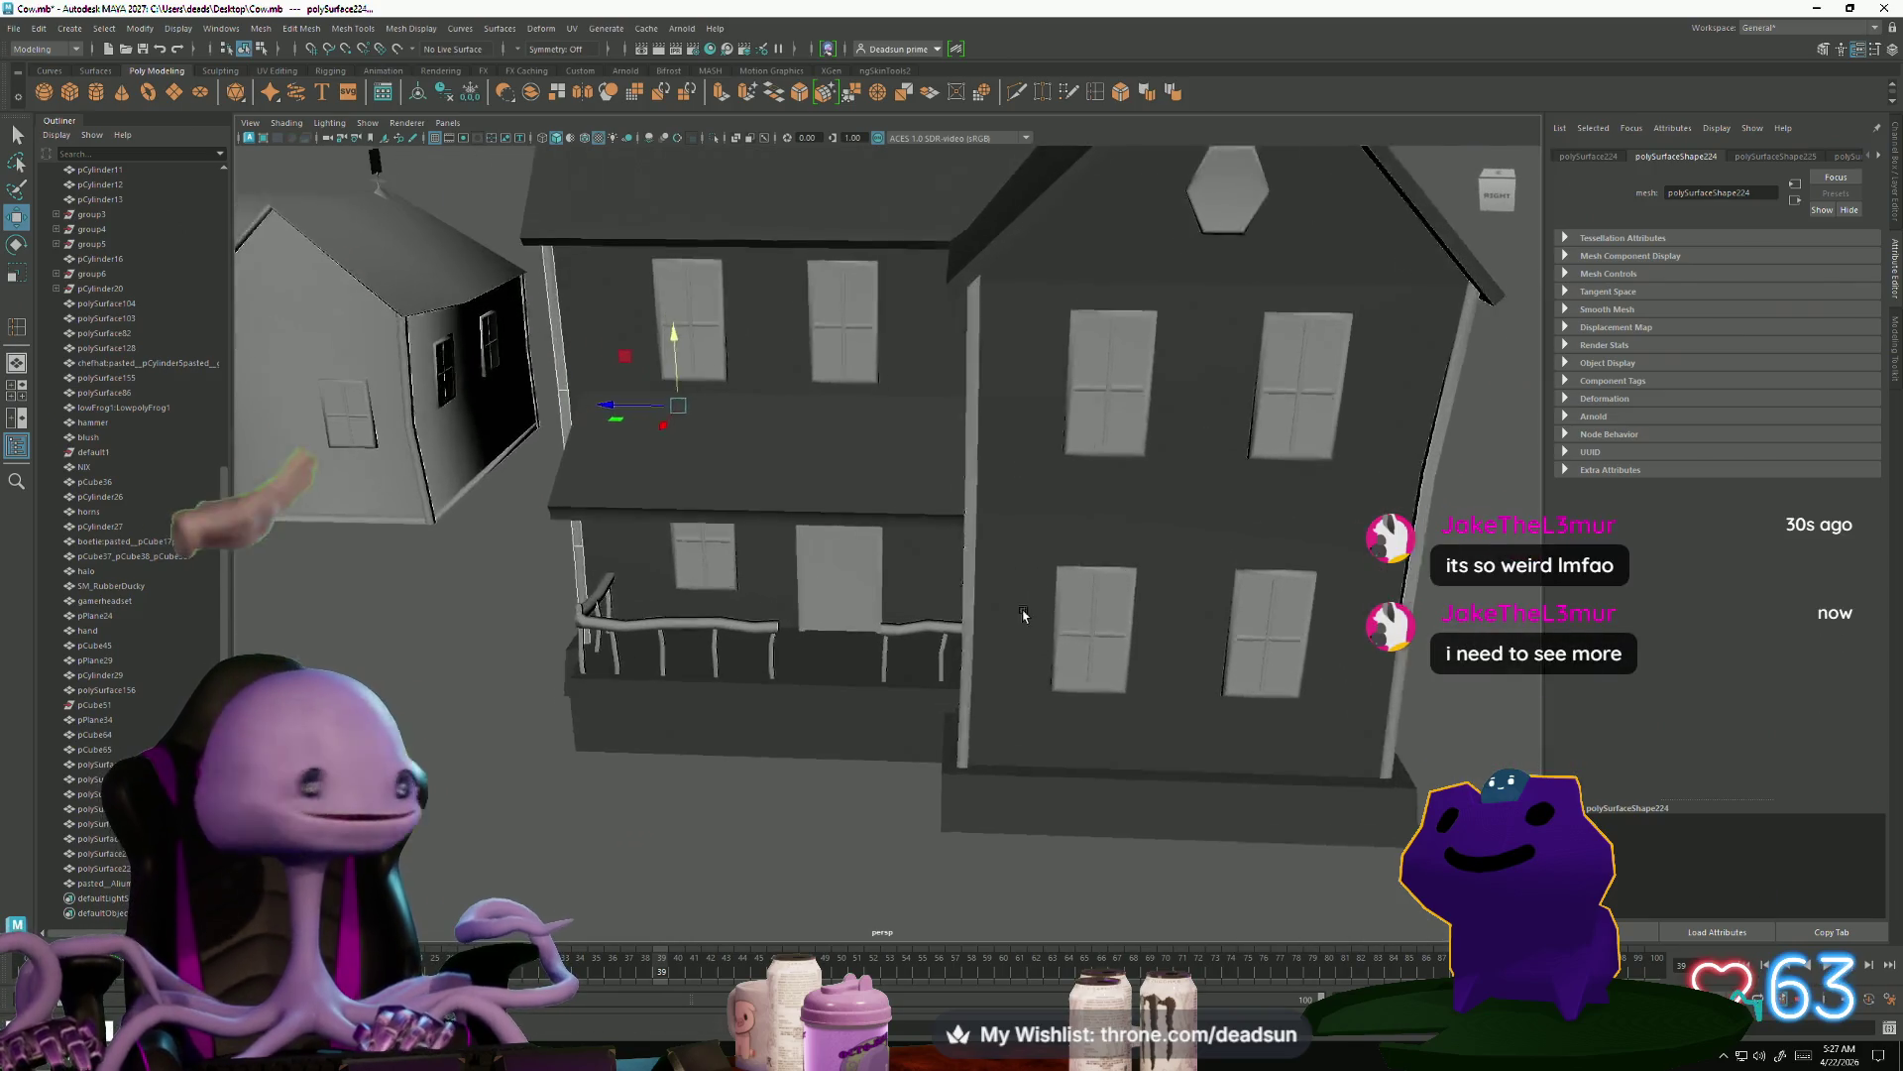
click(803, 514)
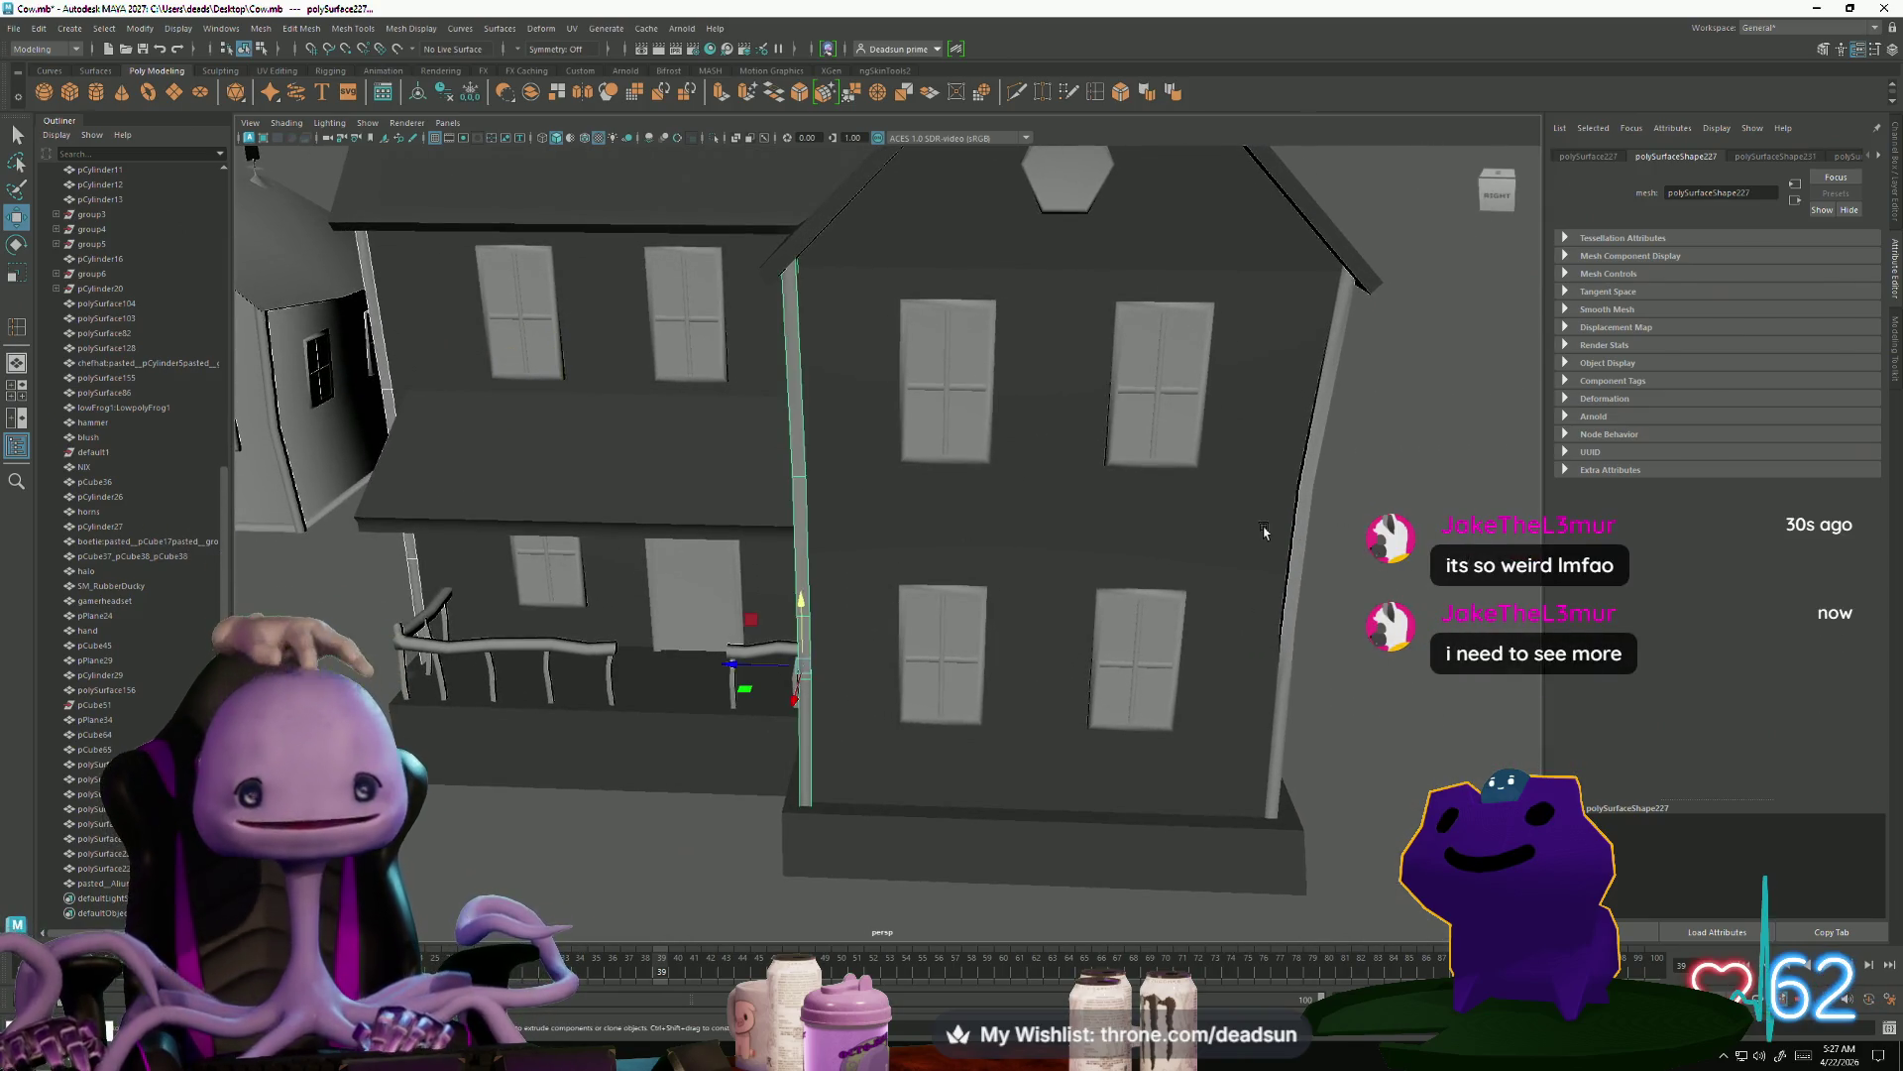
mouse_move(1309, 520)
alt+mouse_down()
mouse_move(1329, 539)
mouse_move(1294, 555)
alt+mouse_up()
alt+drag(1158, 622, 849, 610)
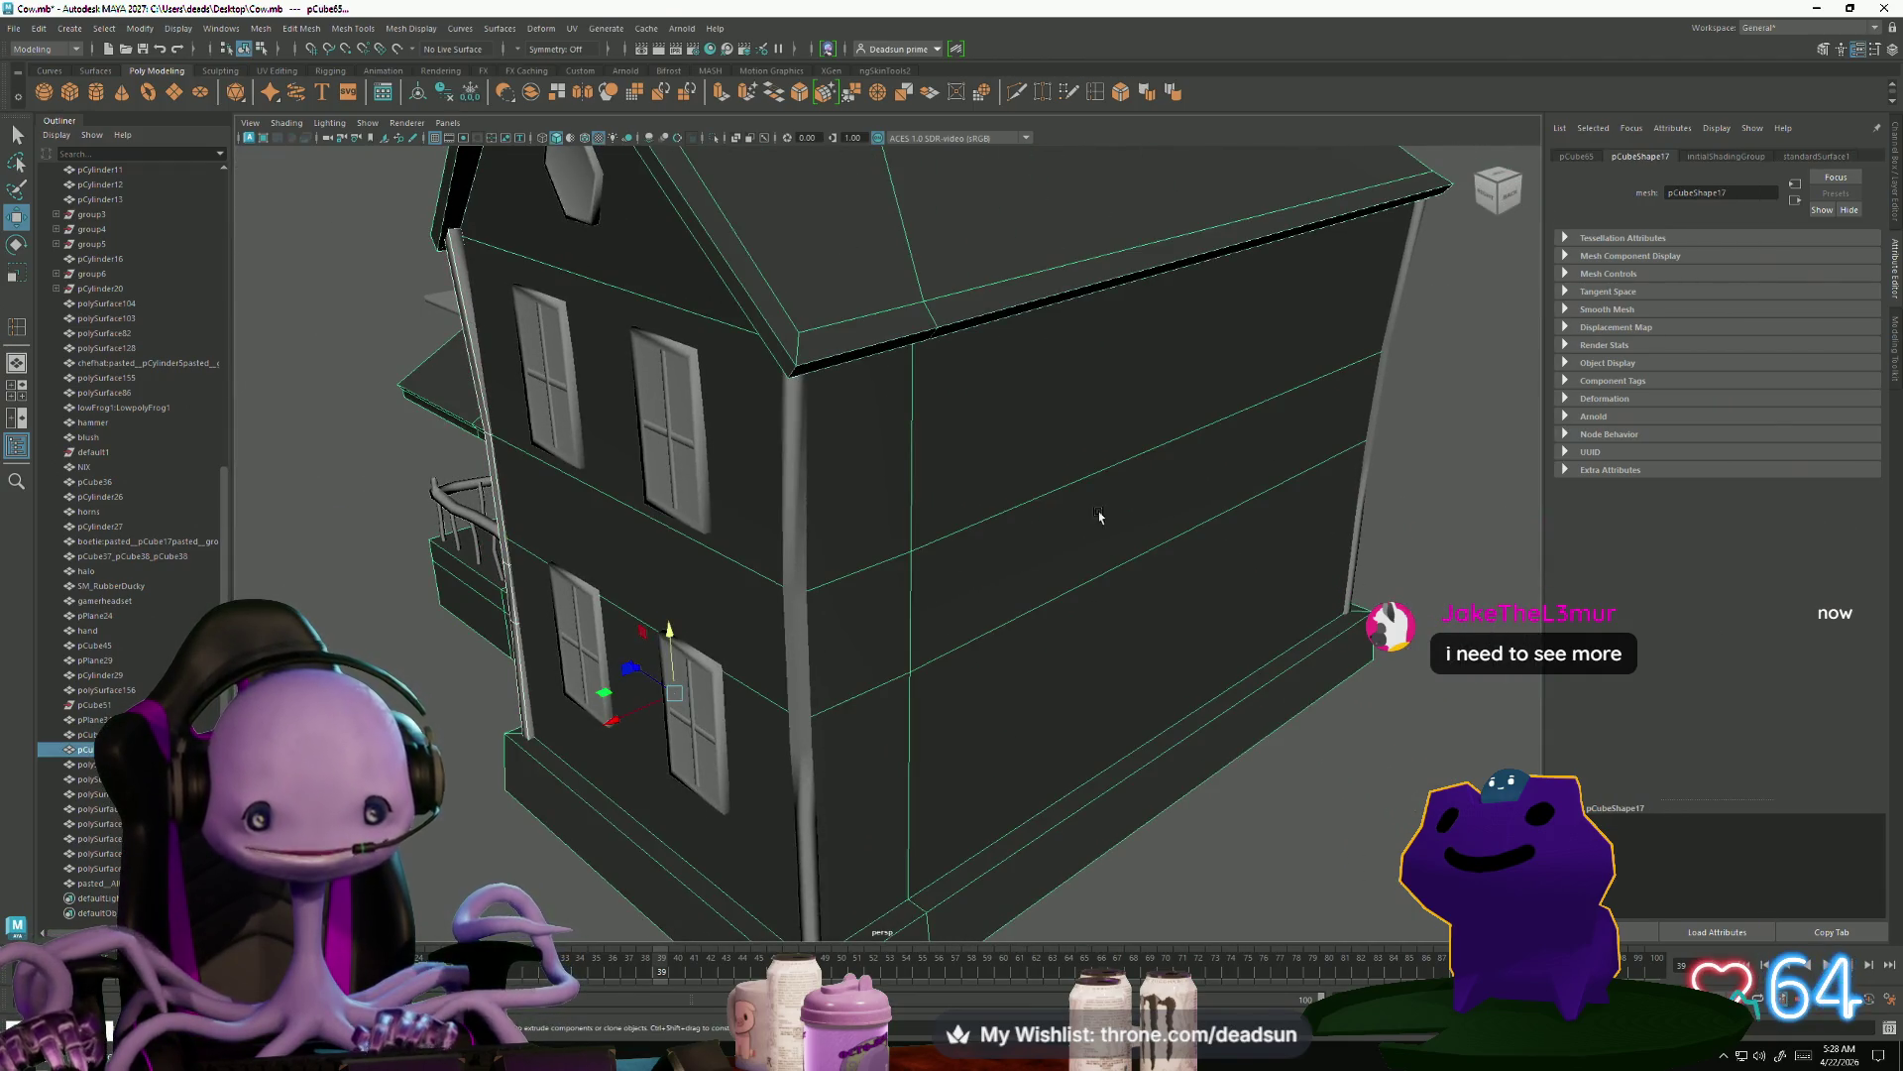
click(832, 841)
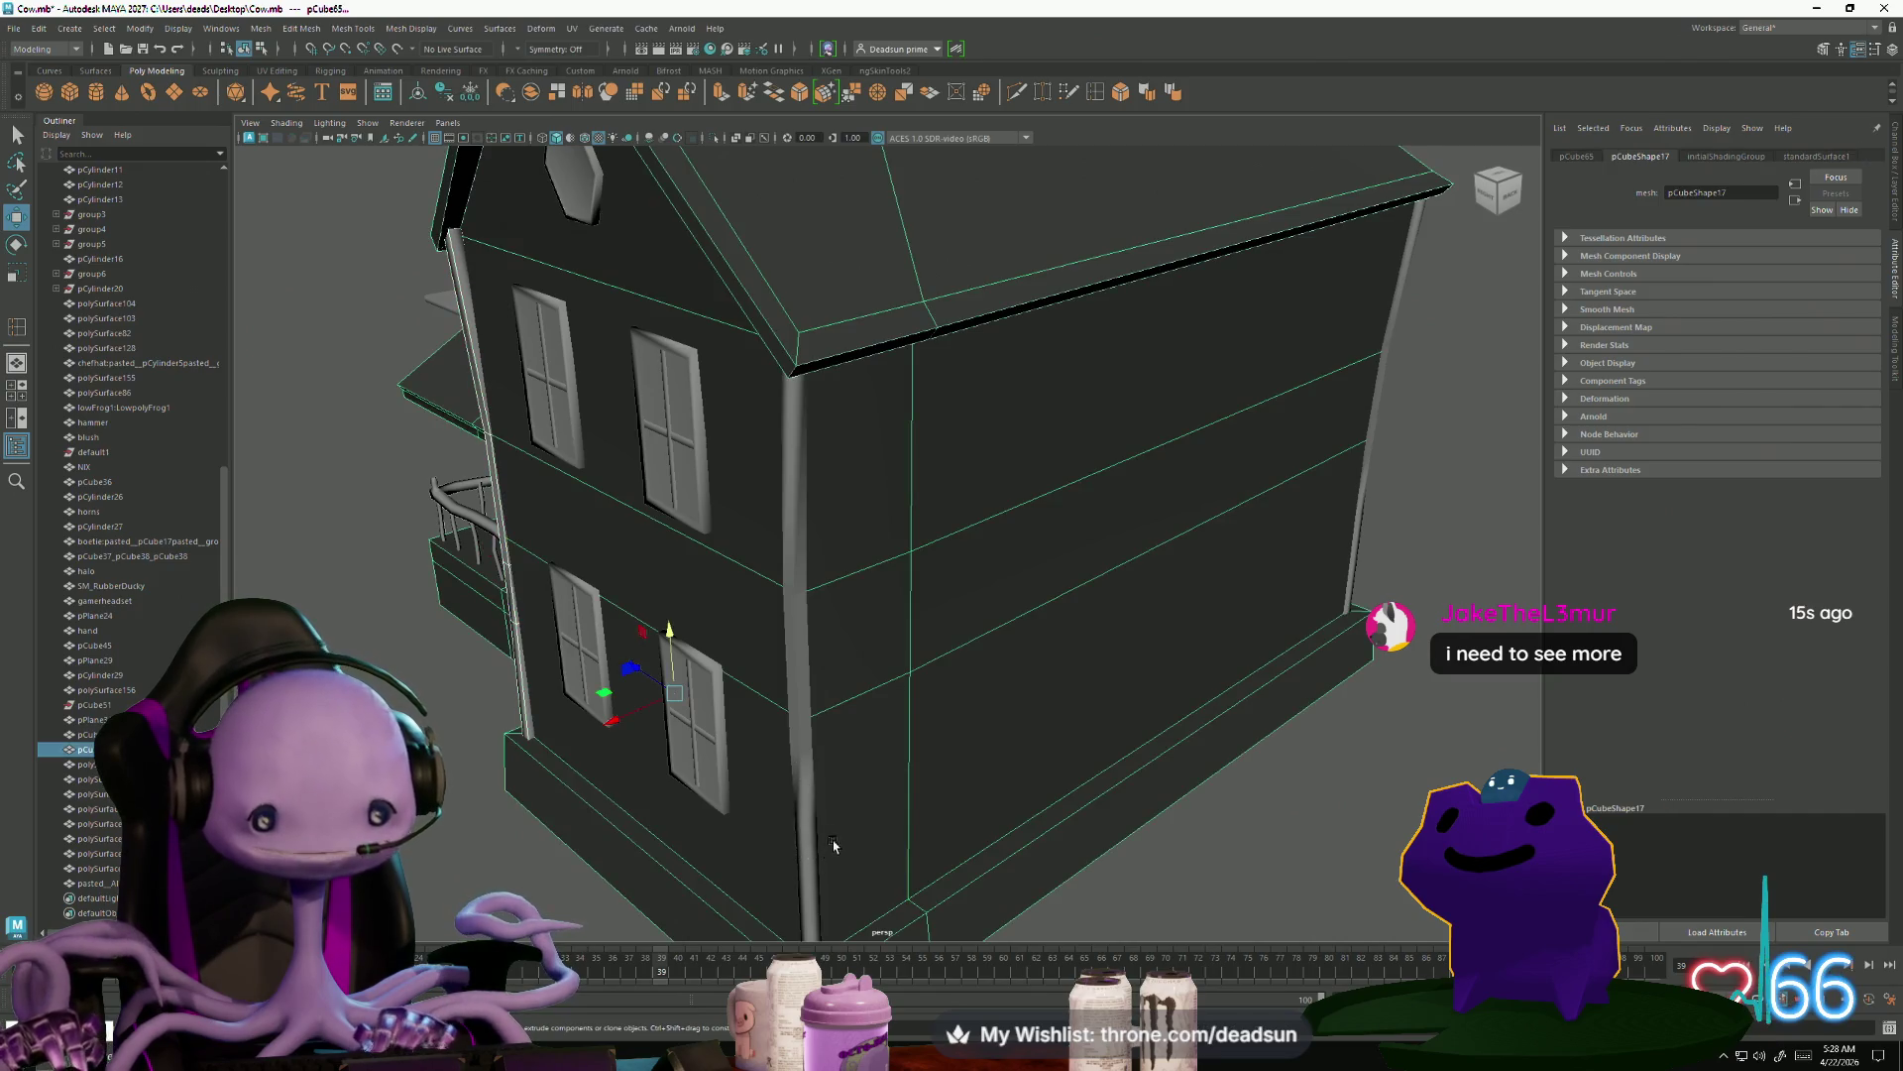
alt+drag(869, 810, 958, 798)
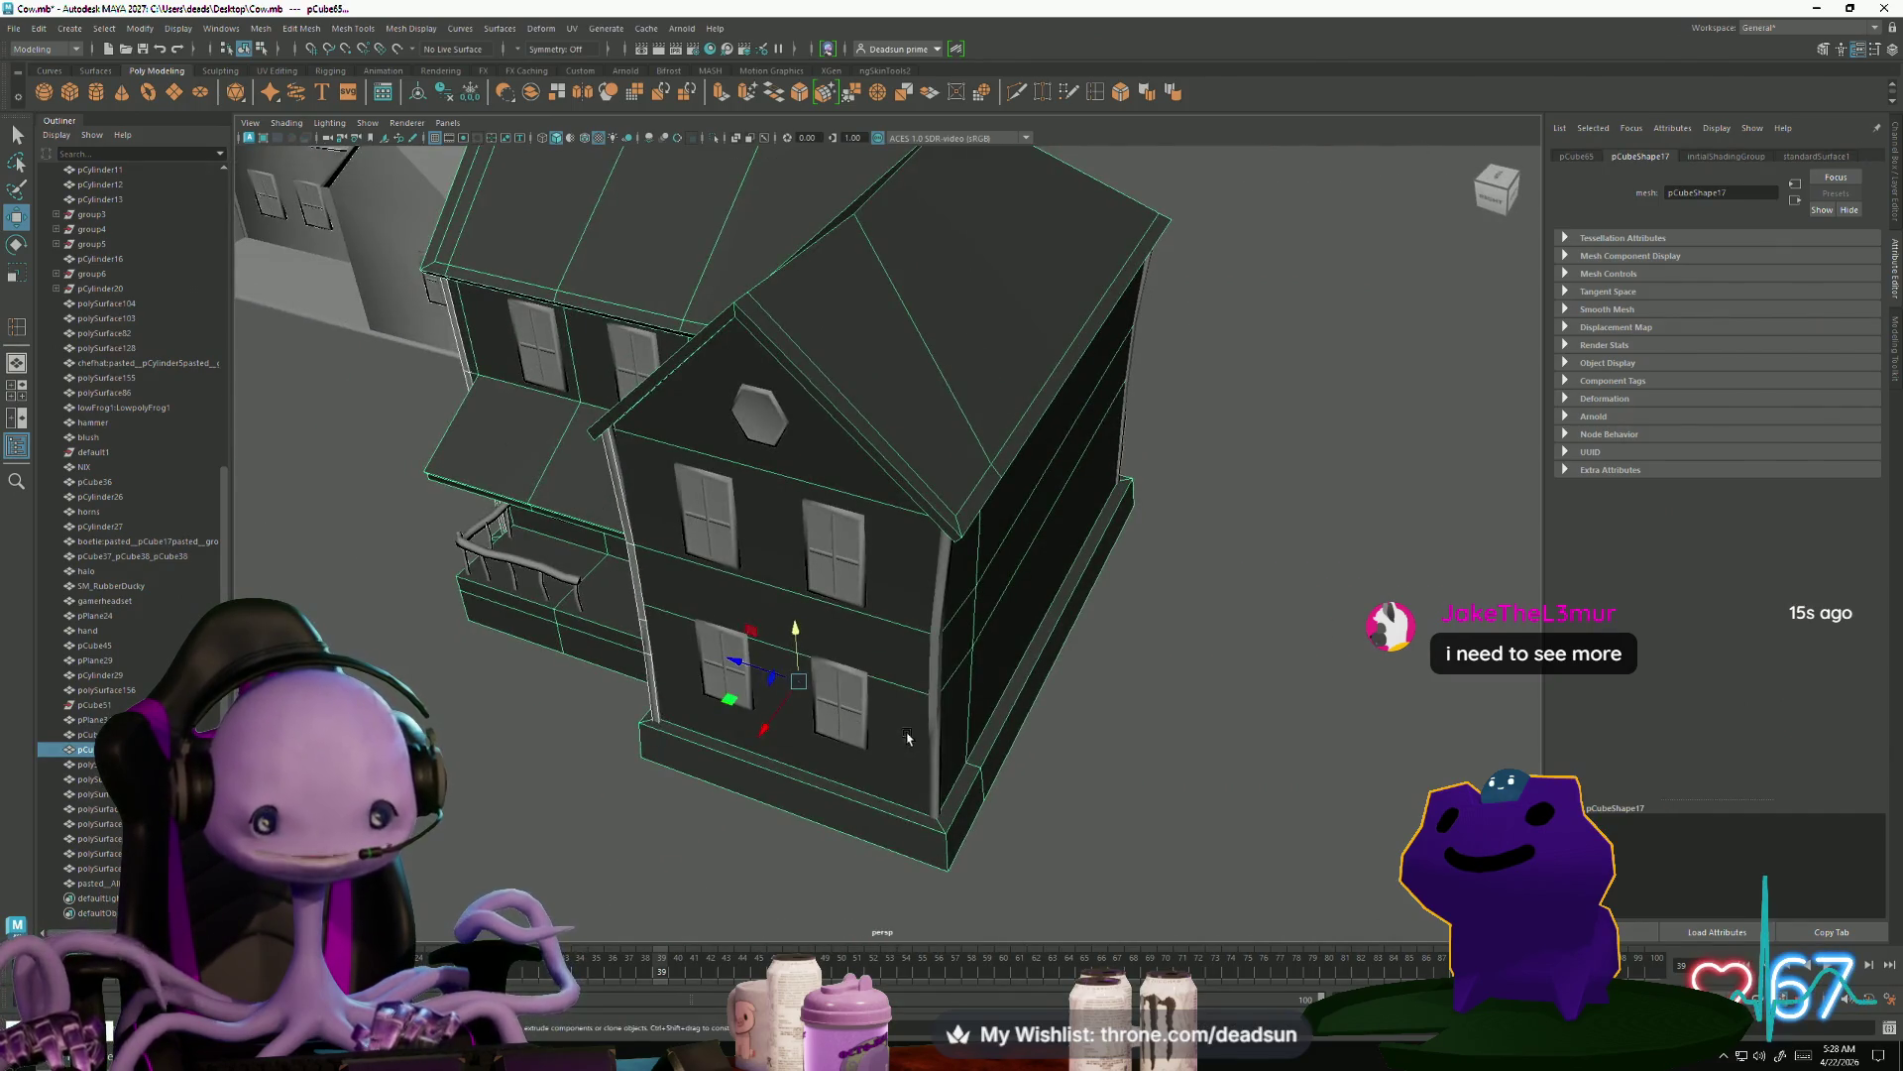
right_drag(921, 722, 942, 764)
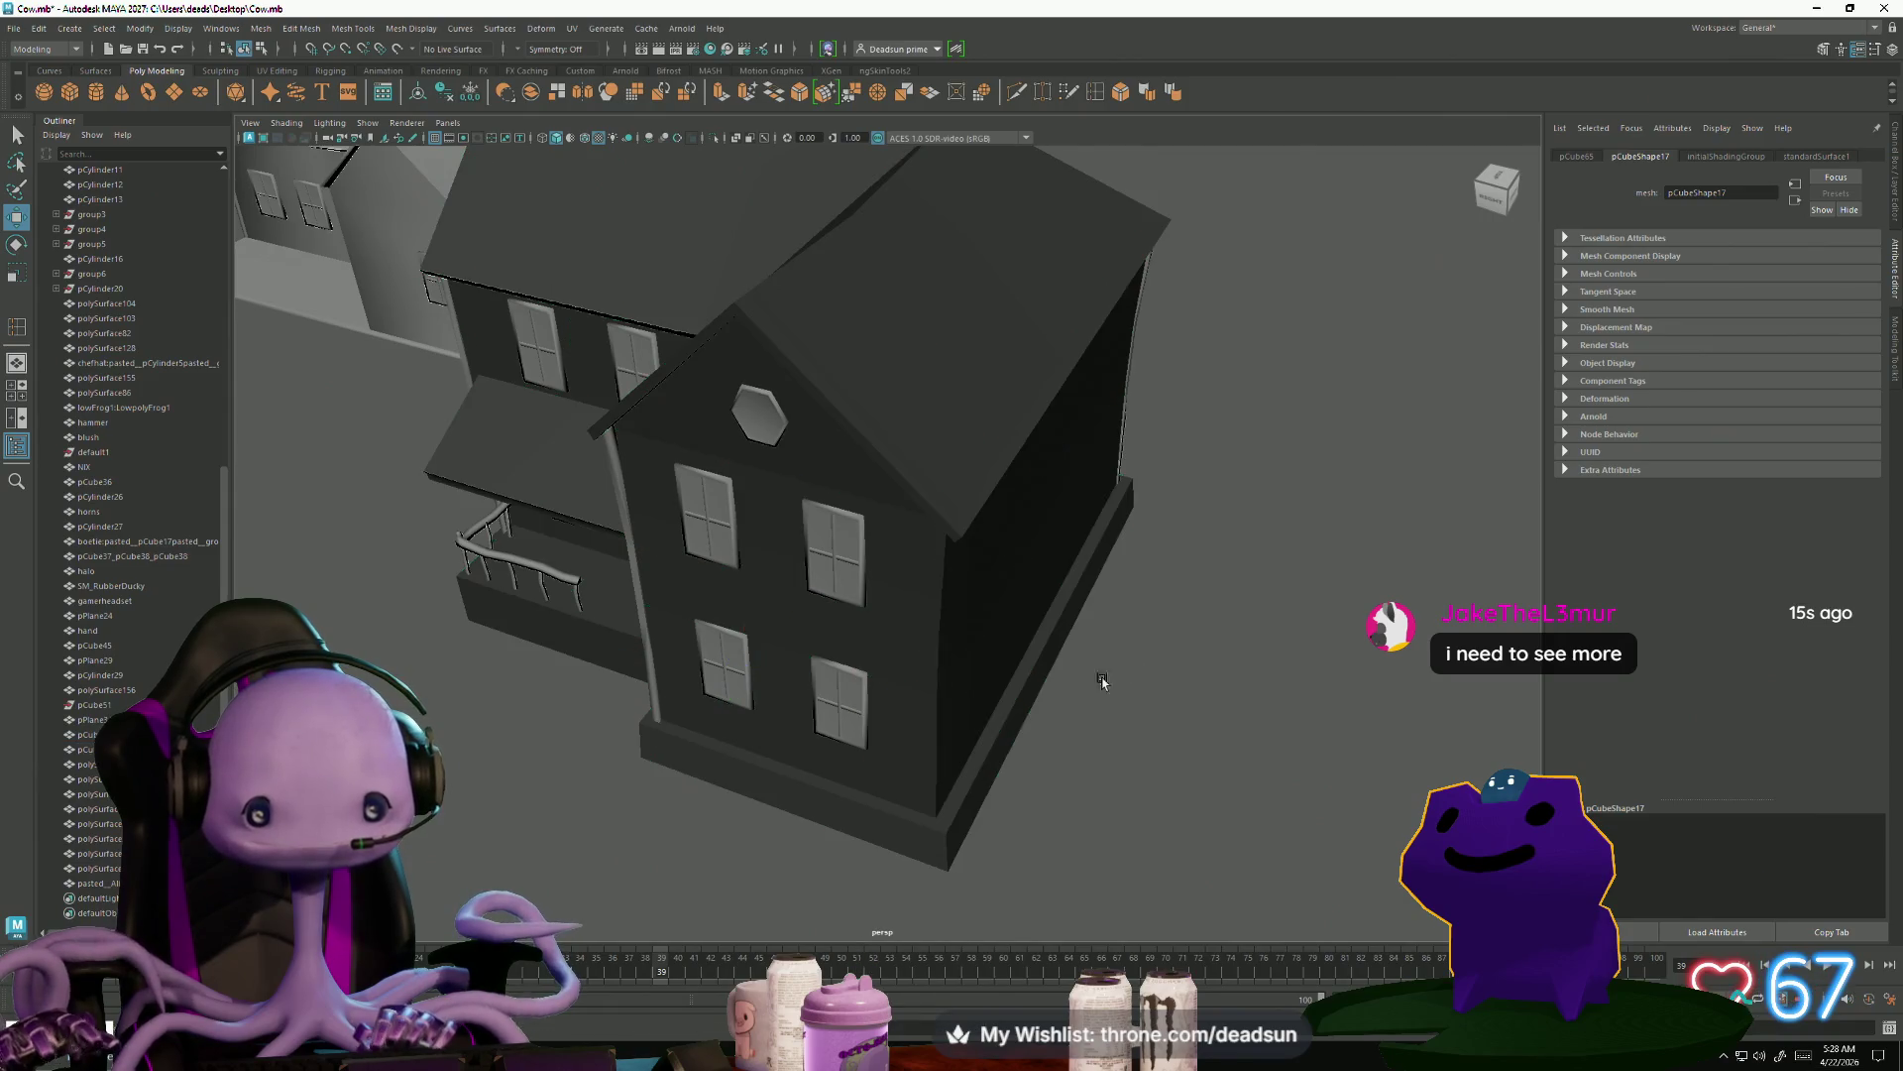
click(858, 821)
alt+drag(857, 822, 942, 826)
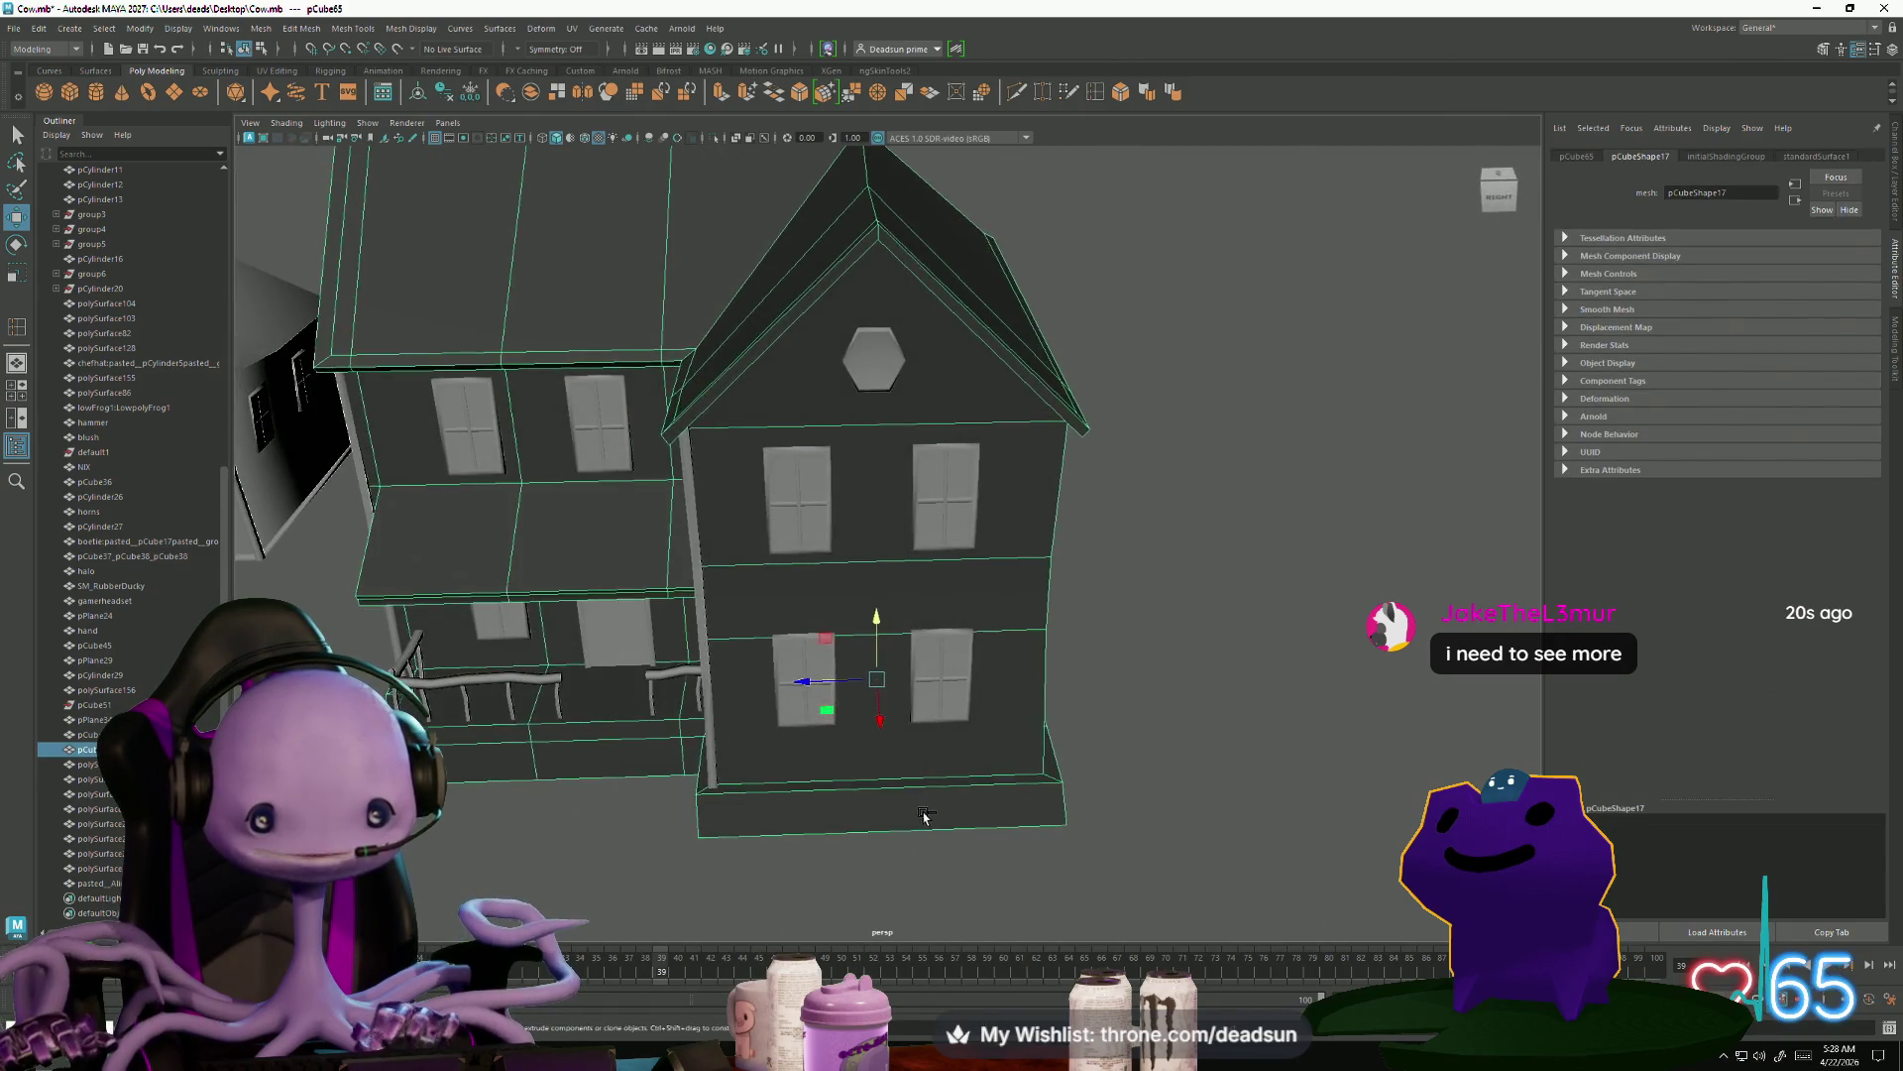
click(922, 822)
click(912, 821)
mouse_move(912, 821)
alt+mouse_down()
mouse_move(970, 820)
mouse_move(961, 842)
alt+mouse_up()
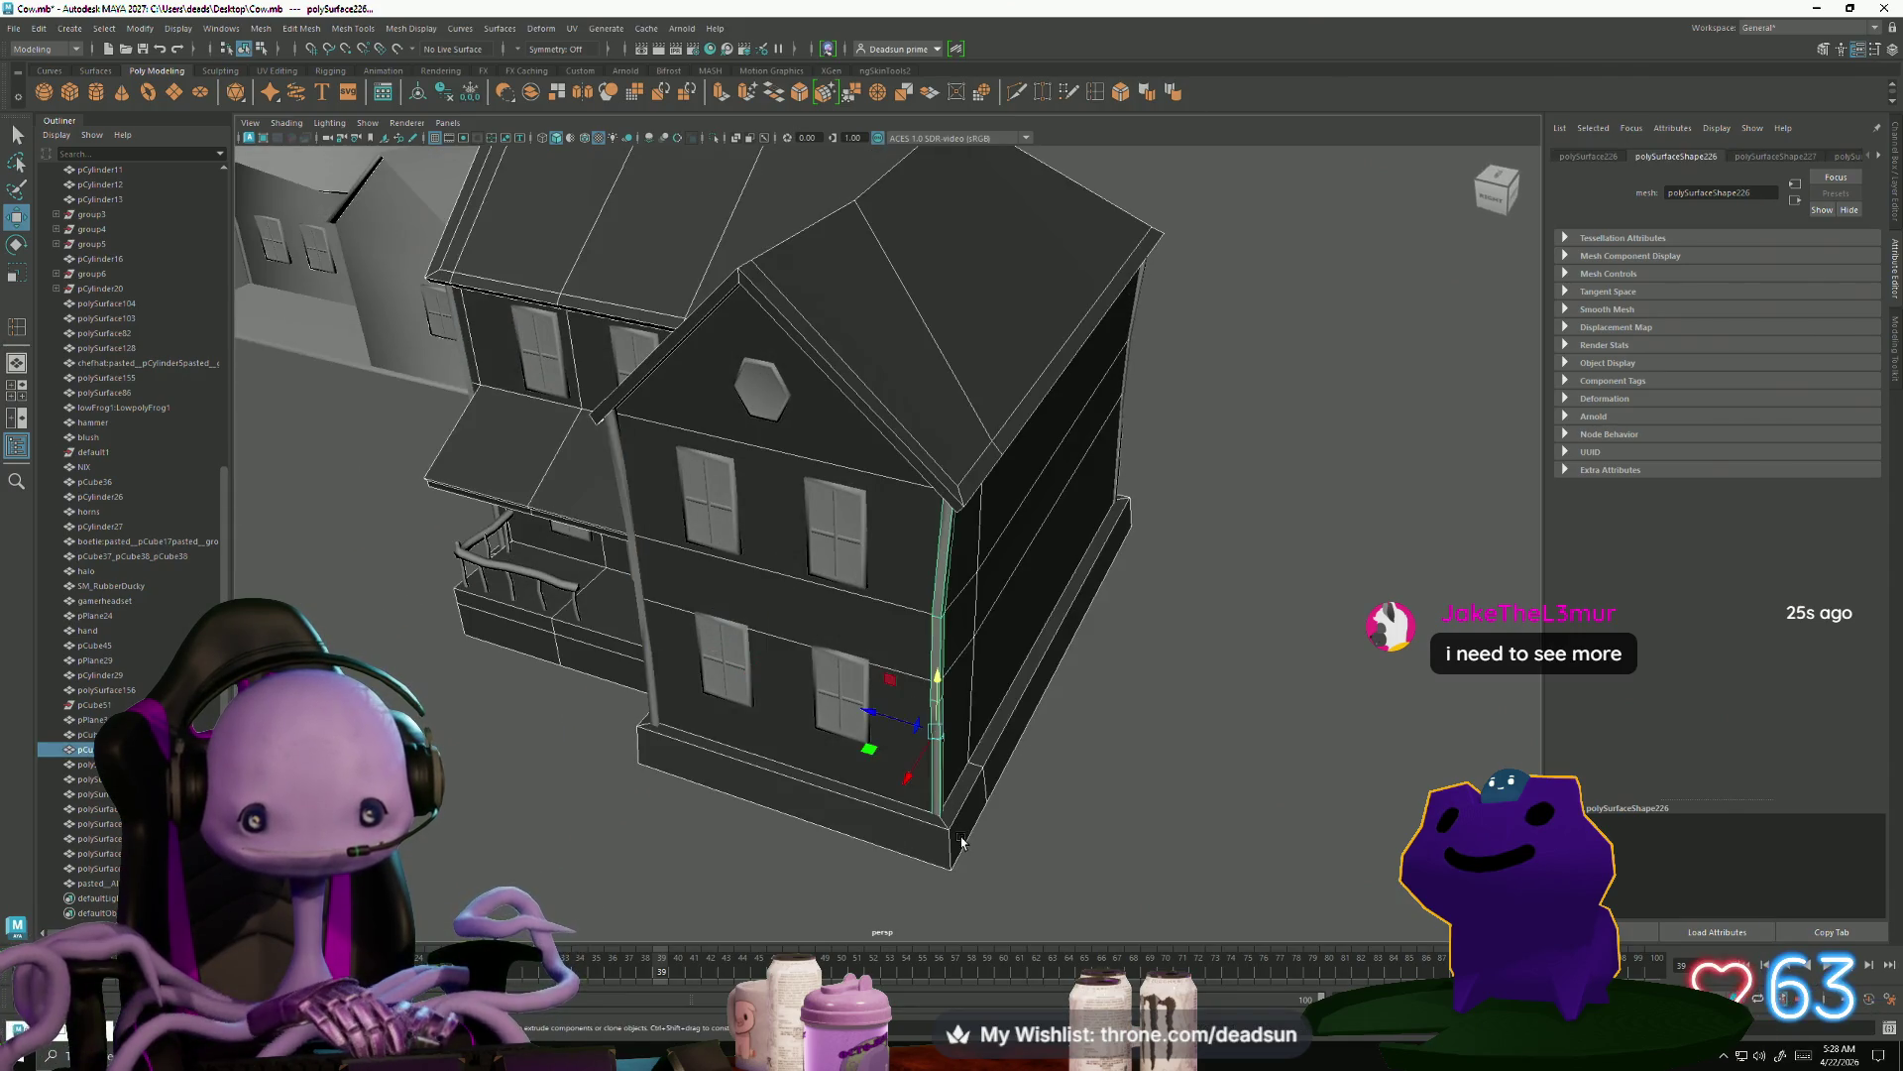
click(939, 595)
alt+drag(874, 786, 946, 785)
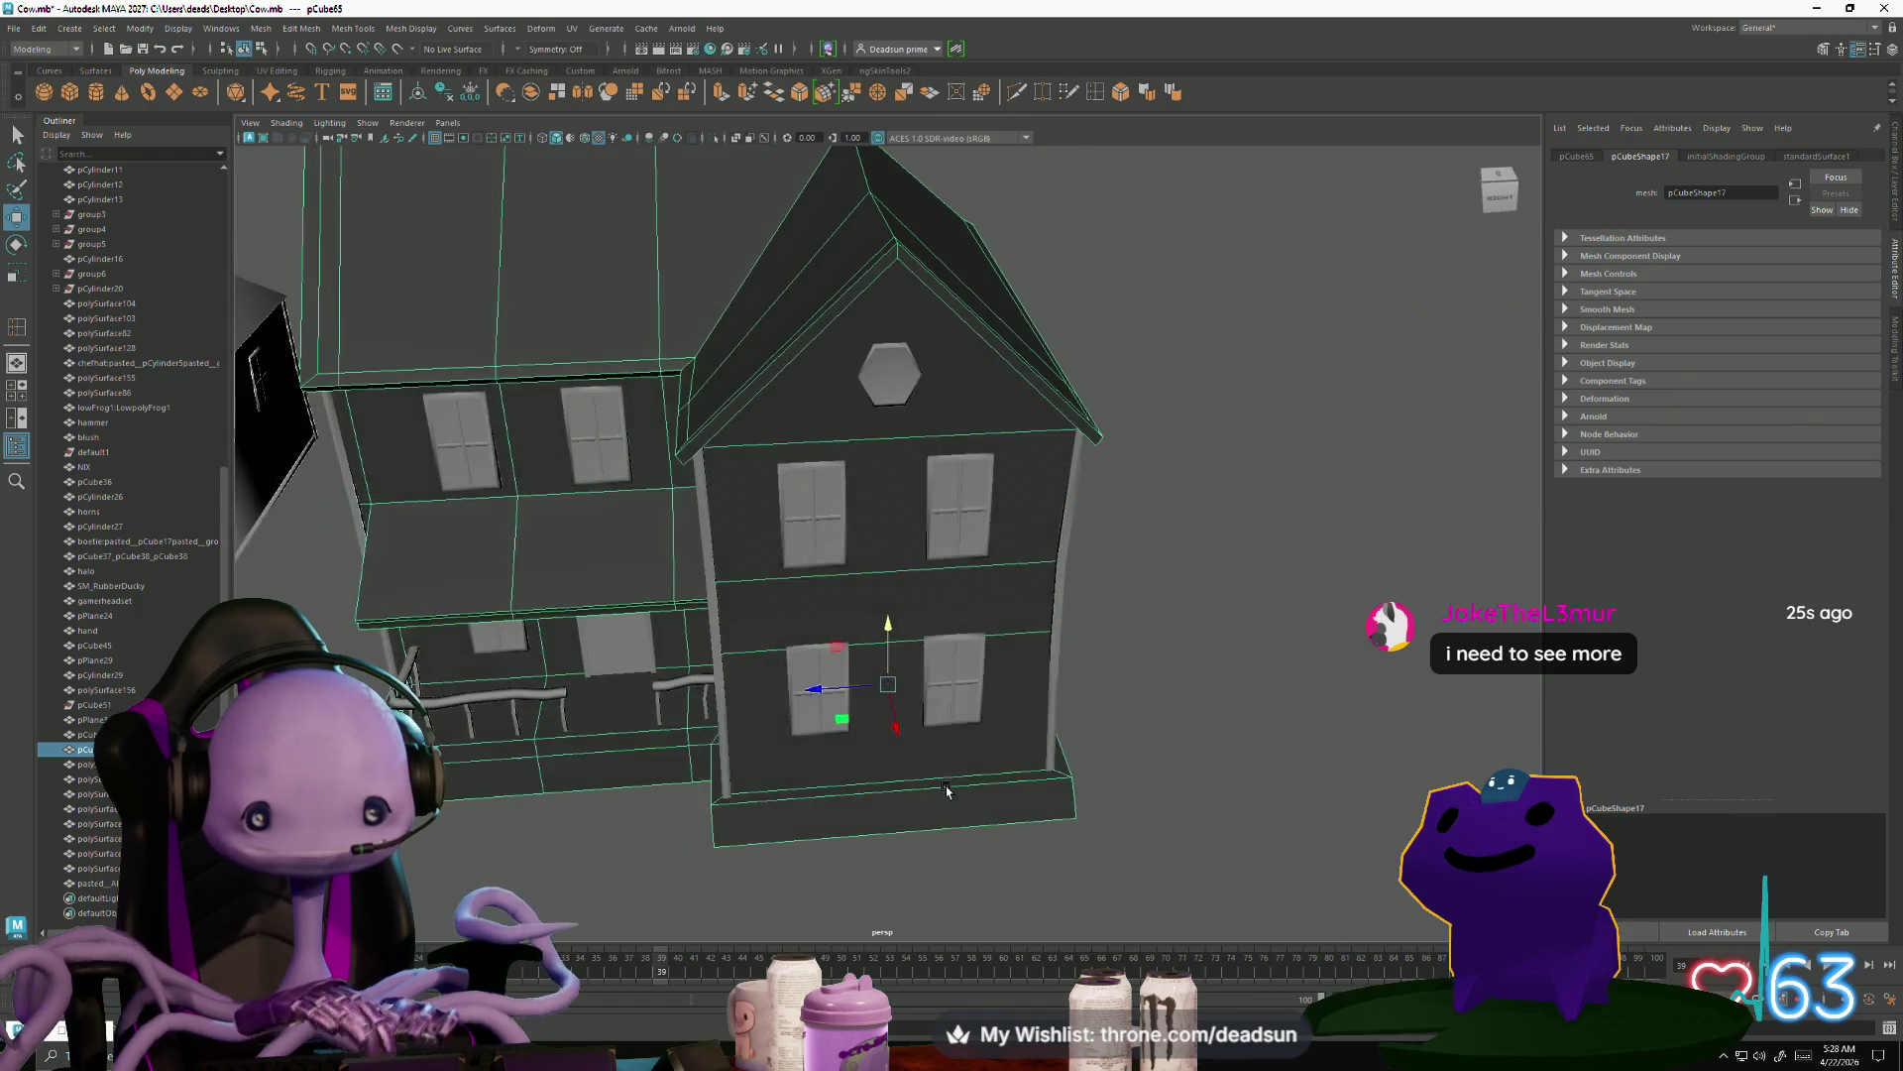
click(1096, 836)
mouse_move(1096, 837)
alt+mouse_down()
mouse_move(905, 879)
mouse_move(406, 308)
alt+mouse_up()
scroll(793, 844, up, 10)
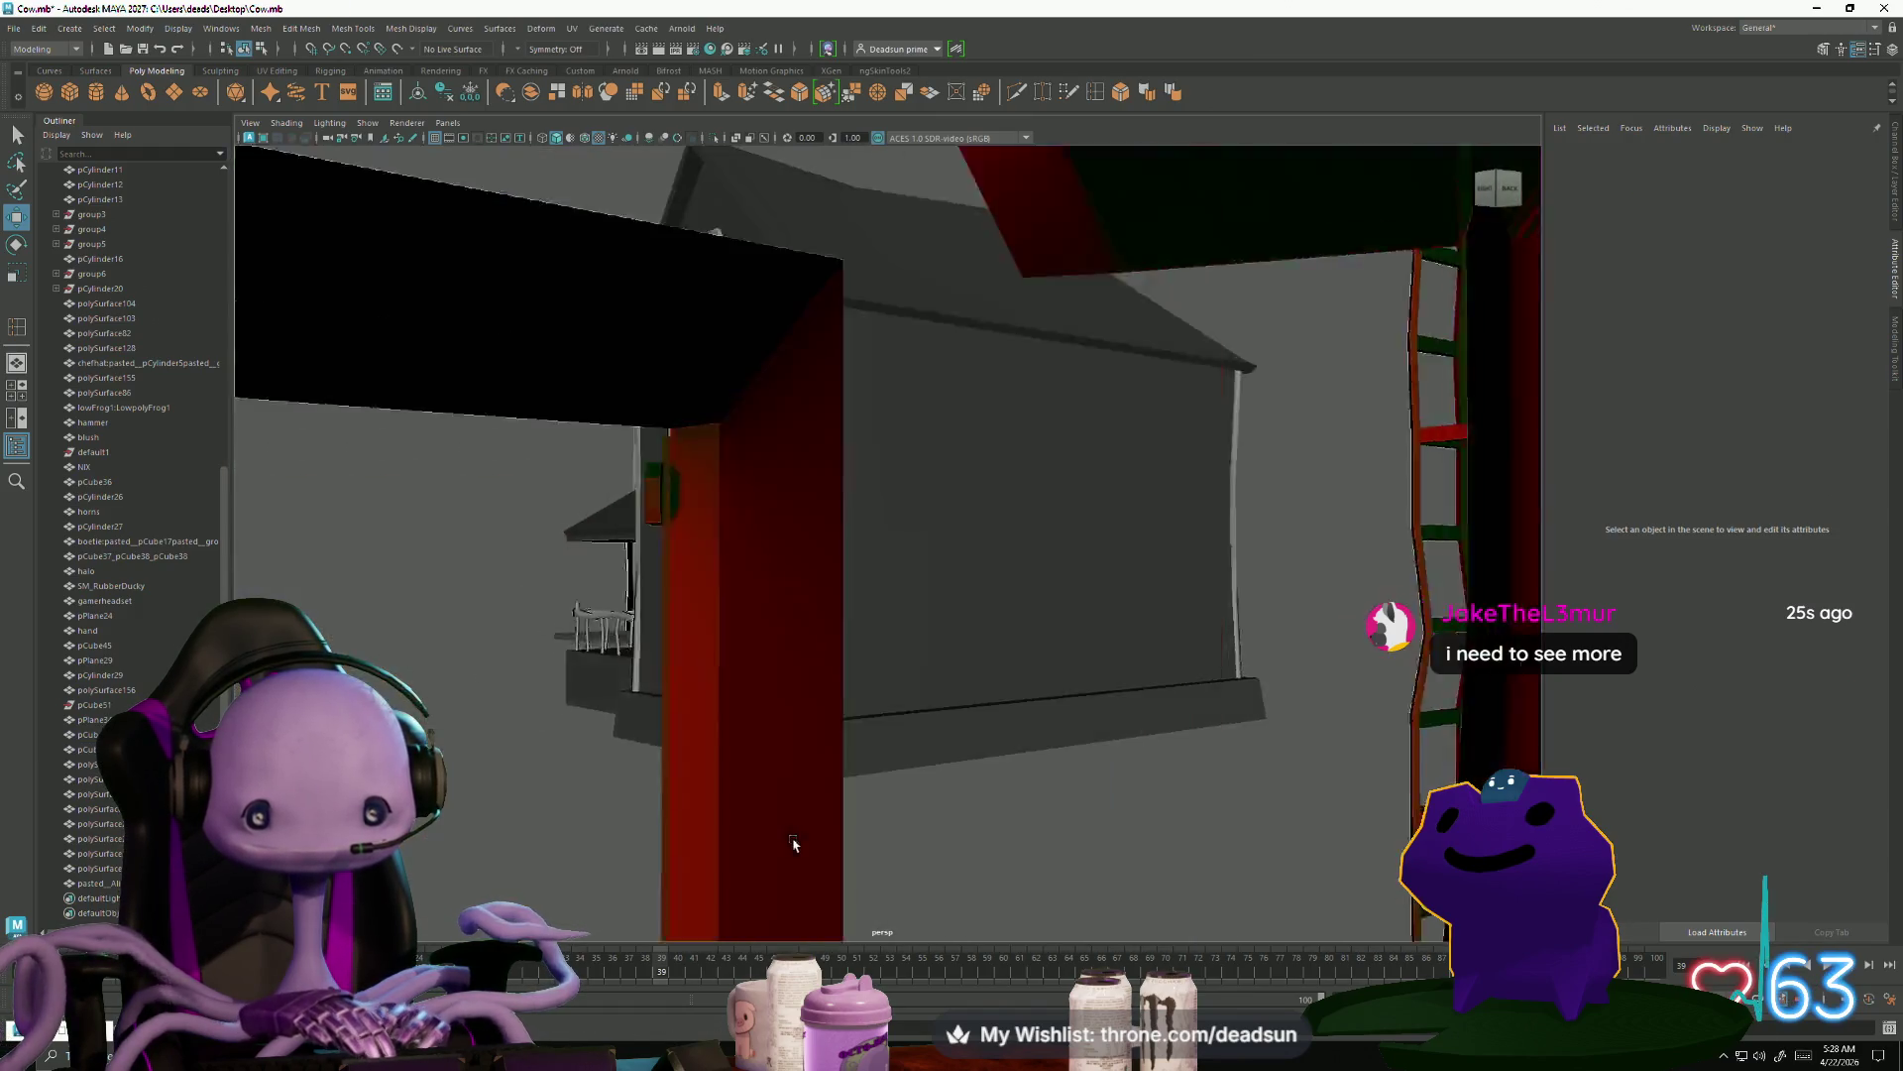
scroll(793, 844, down, 10)
click(14, 29)
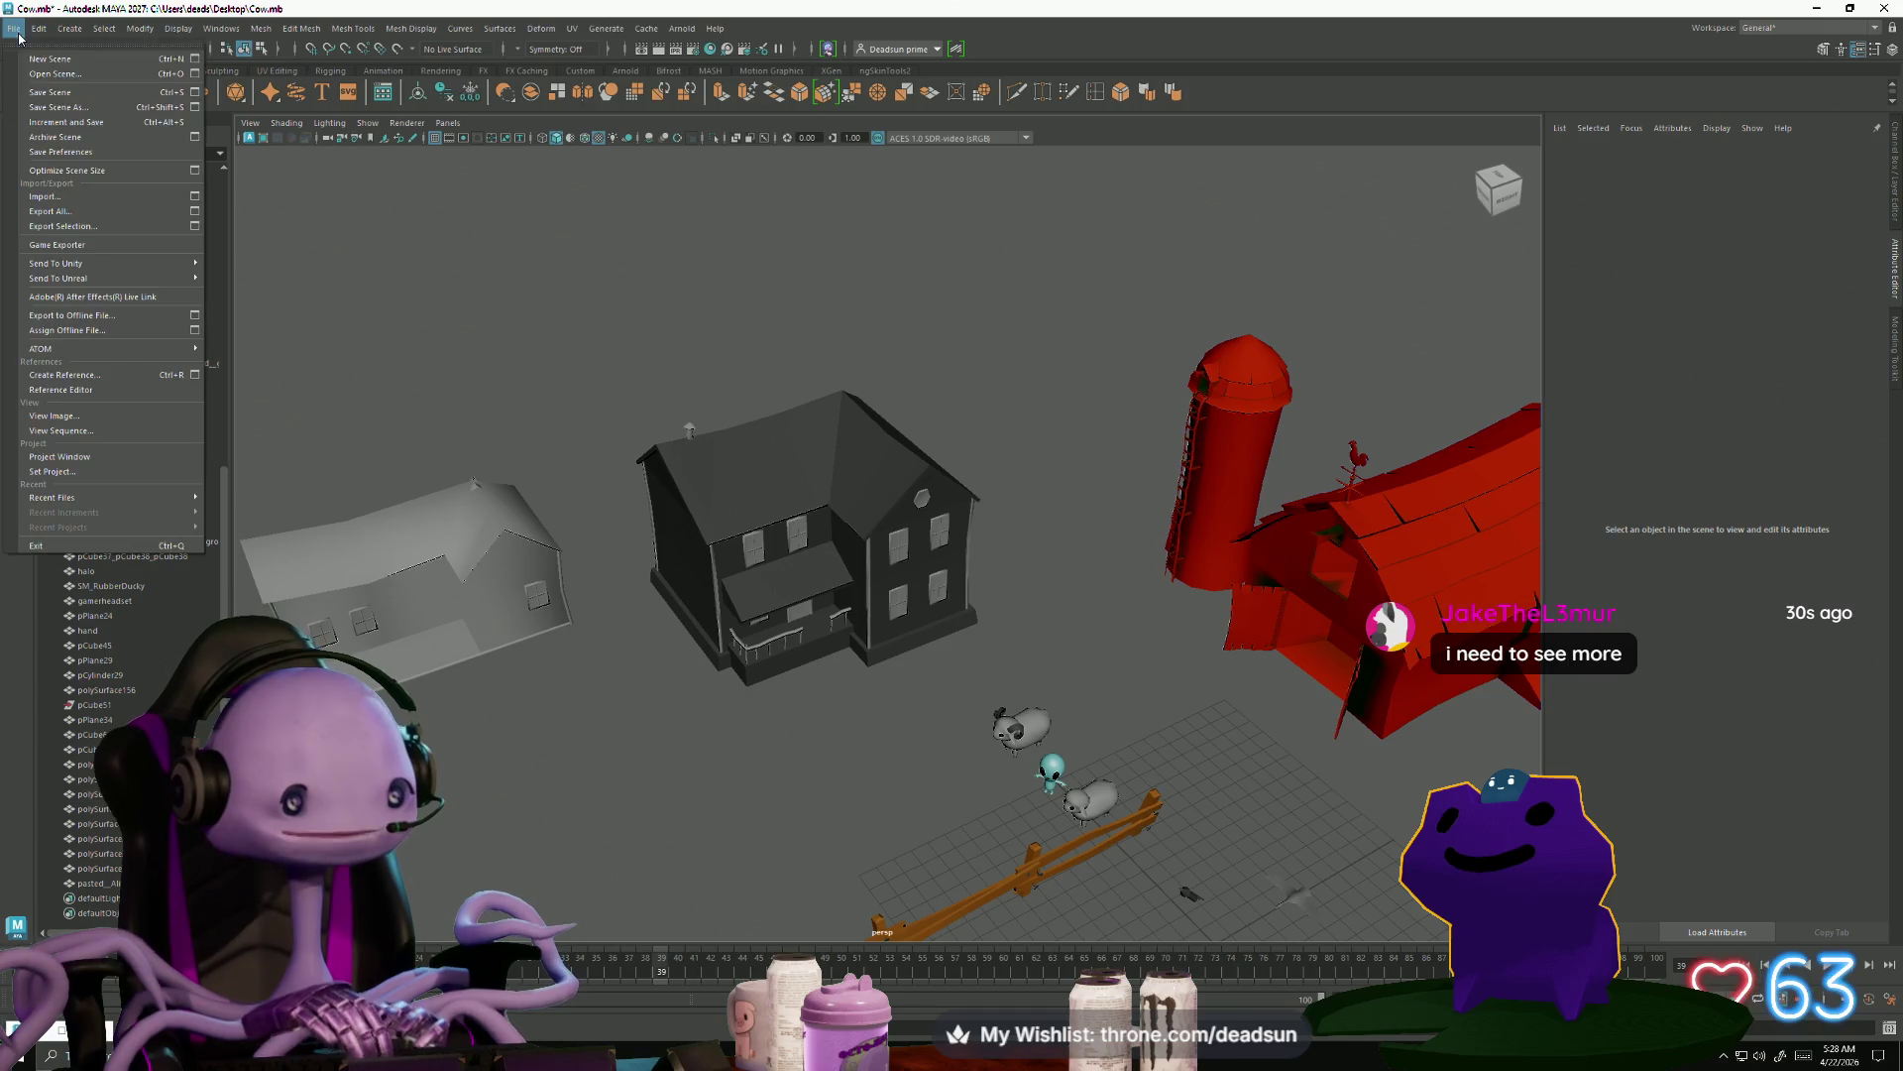
Use Save Scene from the File menu to write the farm scene to Cow.mb
click(42, 92)
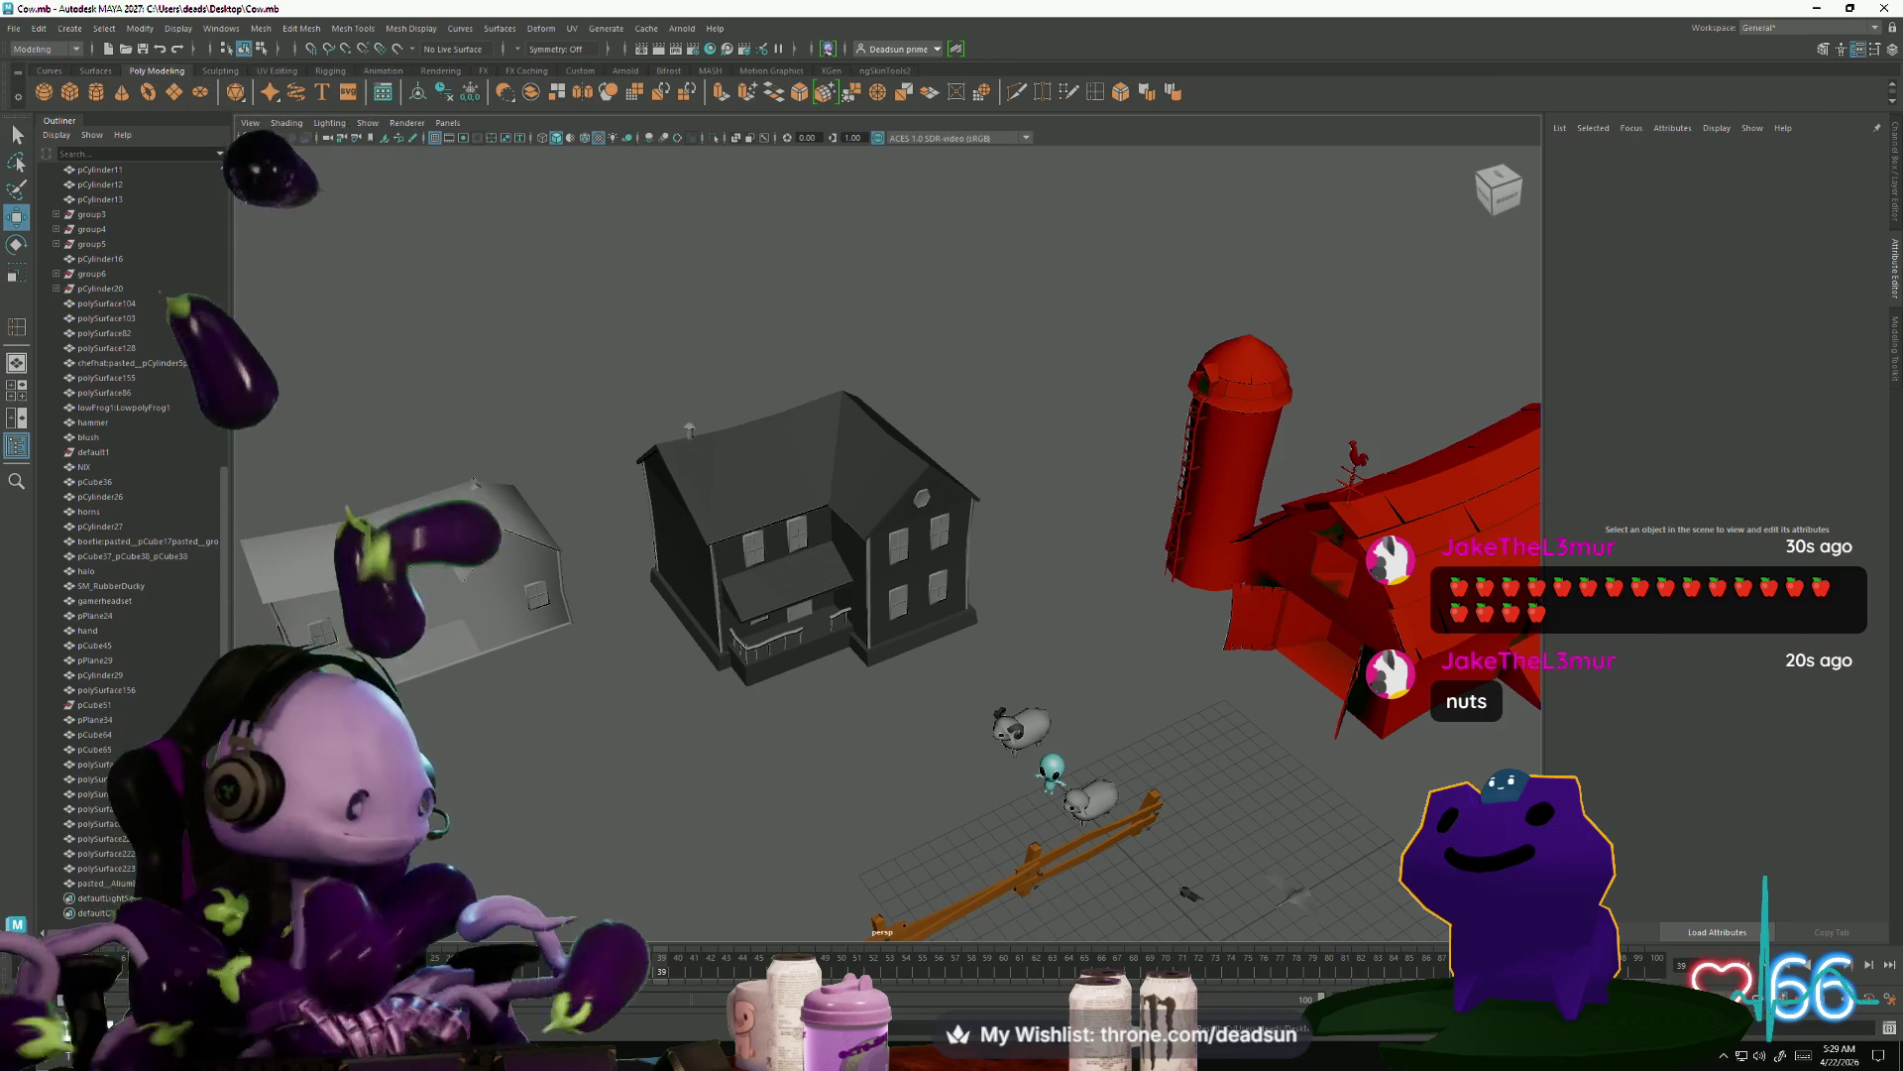
mouse_move(566, 523)
alt+right_down()
mouse_move(723, 742)
mouse_move(694, 714)
mouse_move(794, 786)
mouse_move(742, 767)
alt+right_up()
alt+drag(742, 766, 706, 777)
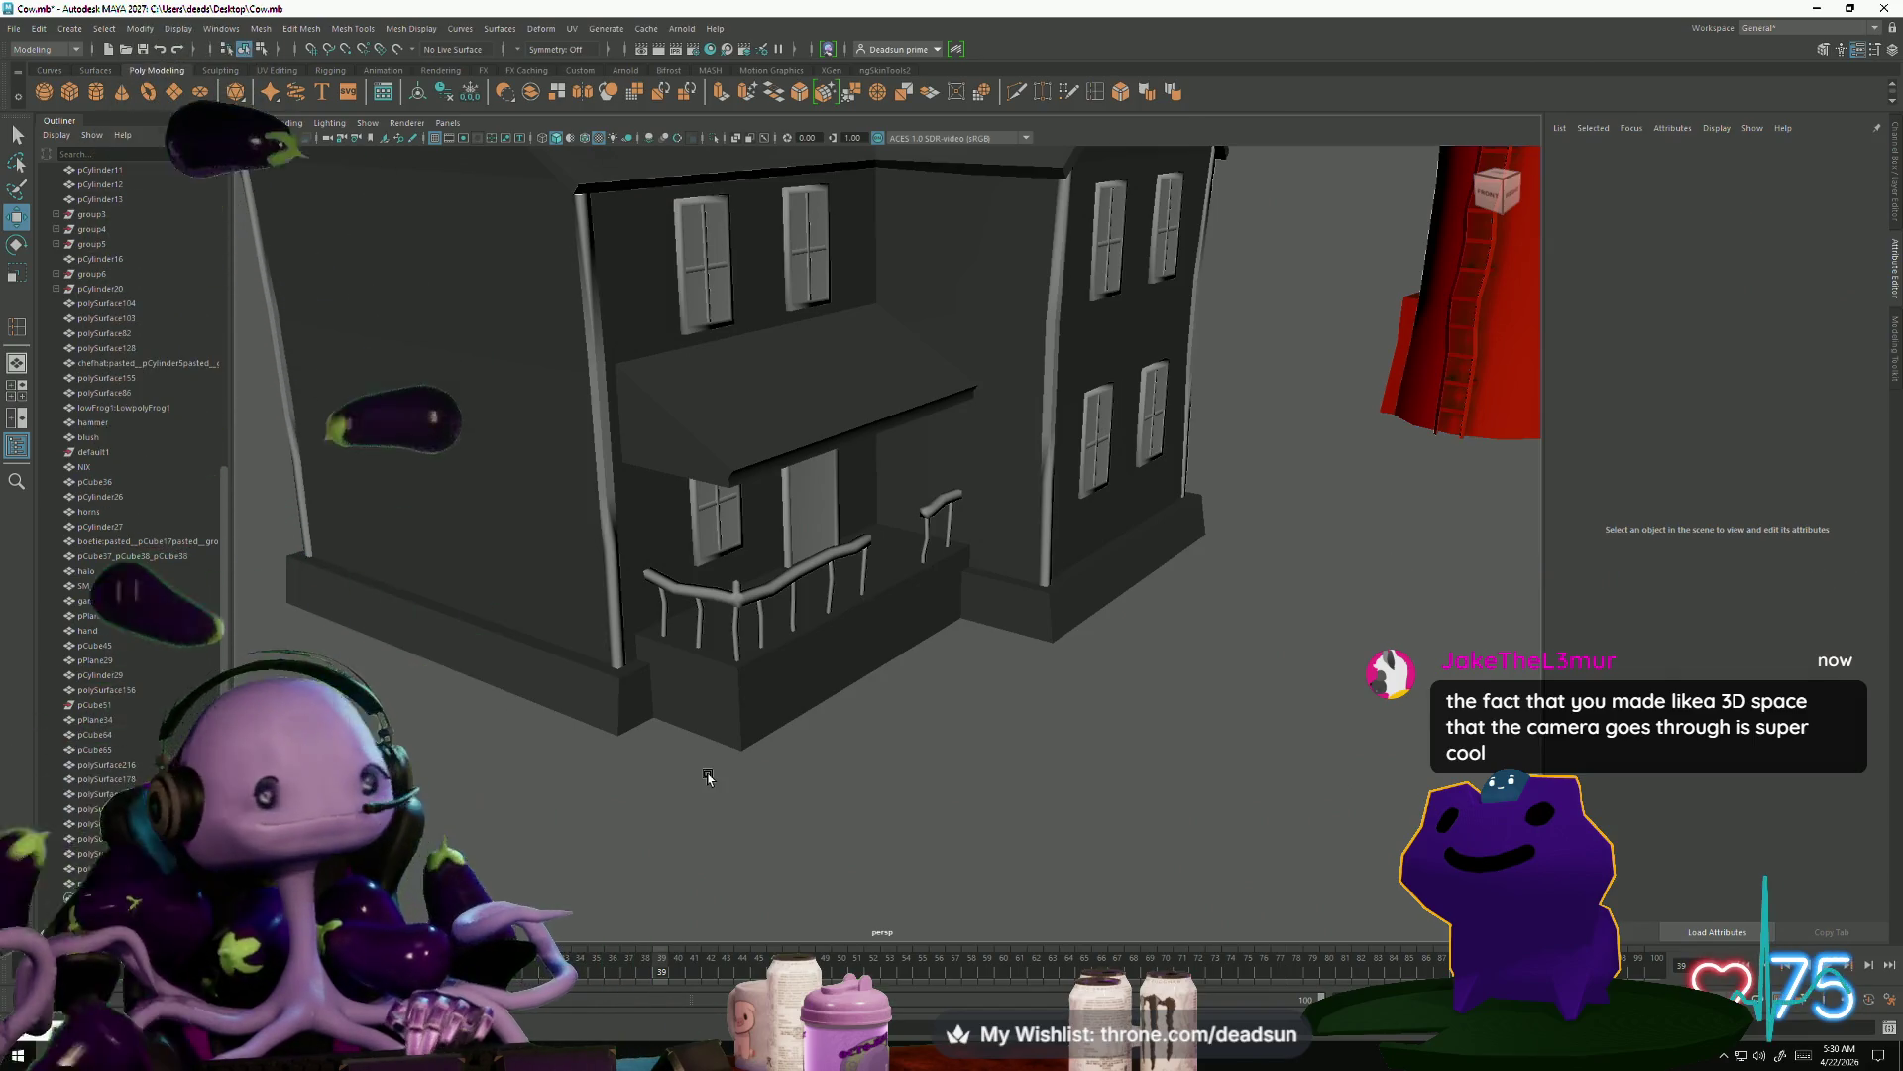
click(730, 404)
mouse_move(731, 403)
alt+right_down()
mouse_move(714, 424)
mouse_move(798, 492)
mouse_move(822, 488)
mouse_move(681, 455)
alt+right_up()
mouse_move(680, 455)
alt+mouse_down()
mouse_move(722, 493)
mouse_move(891, 518)
mouse_move(825, 499)
mouse_move(743, 544)
mouse_move(705, 540)
mouse_move(724, 554)
alt+mouse_up()
scroll(724, 553, down, 5)
scroll(706, 421, up, 4)
right_drag(705, 421, 764, 398)
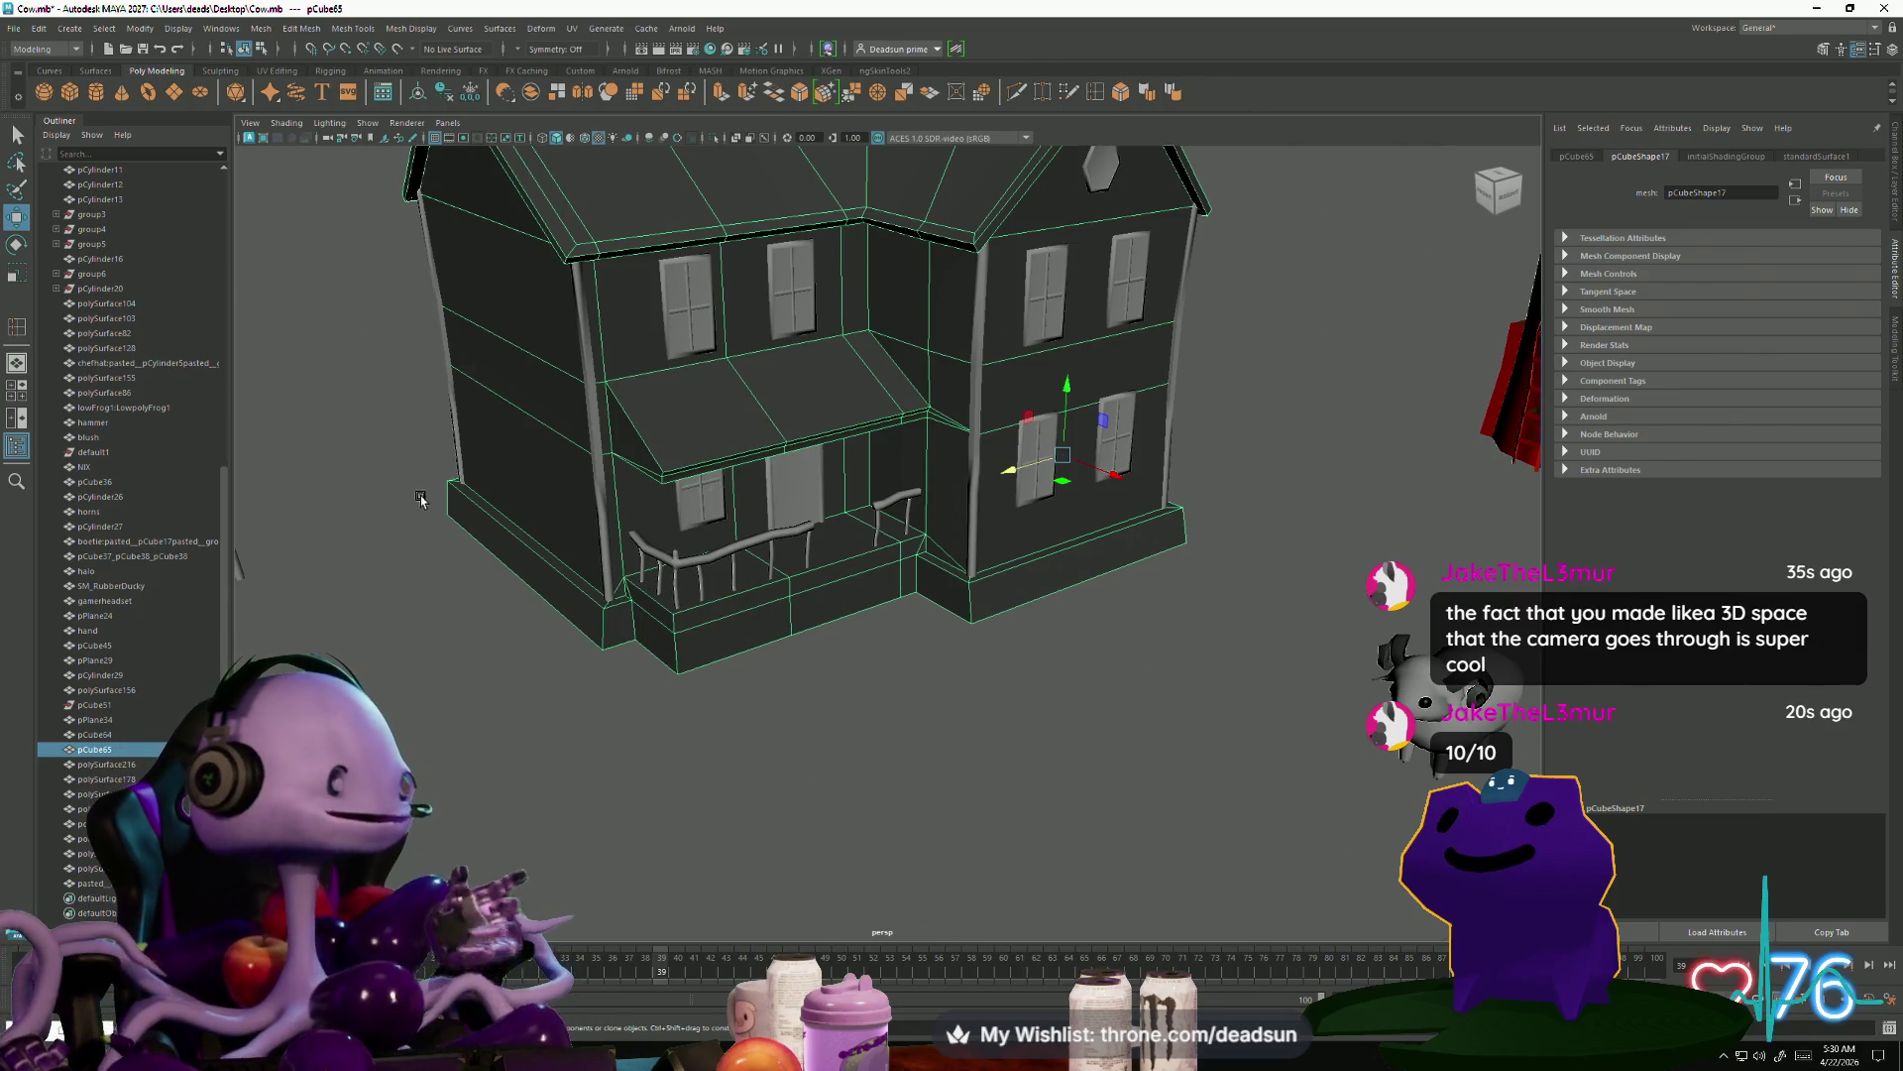
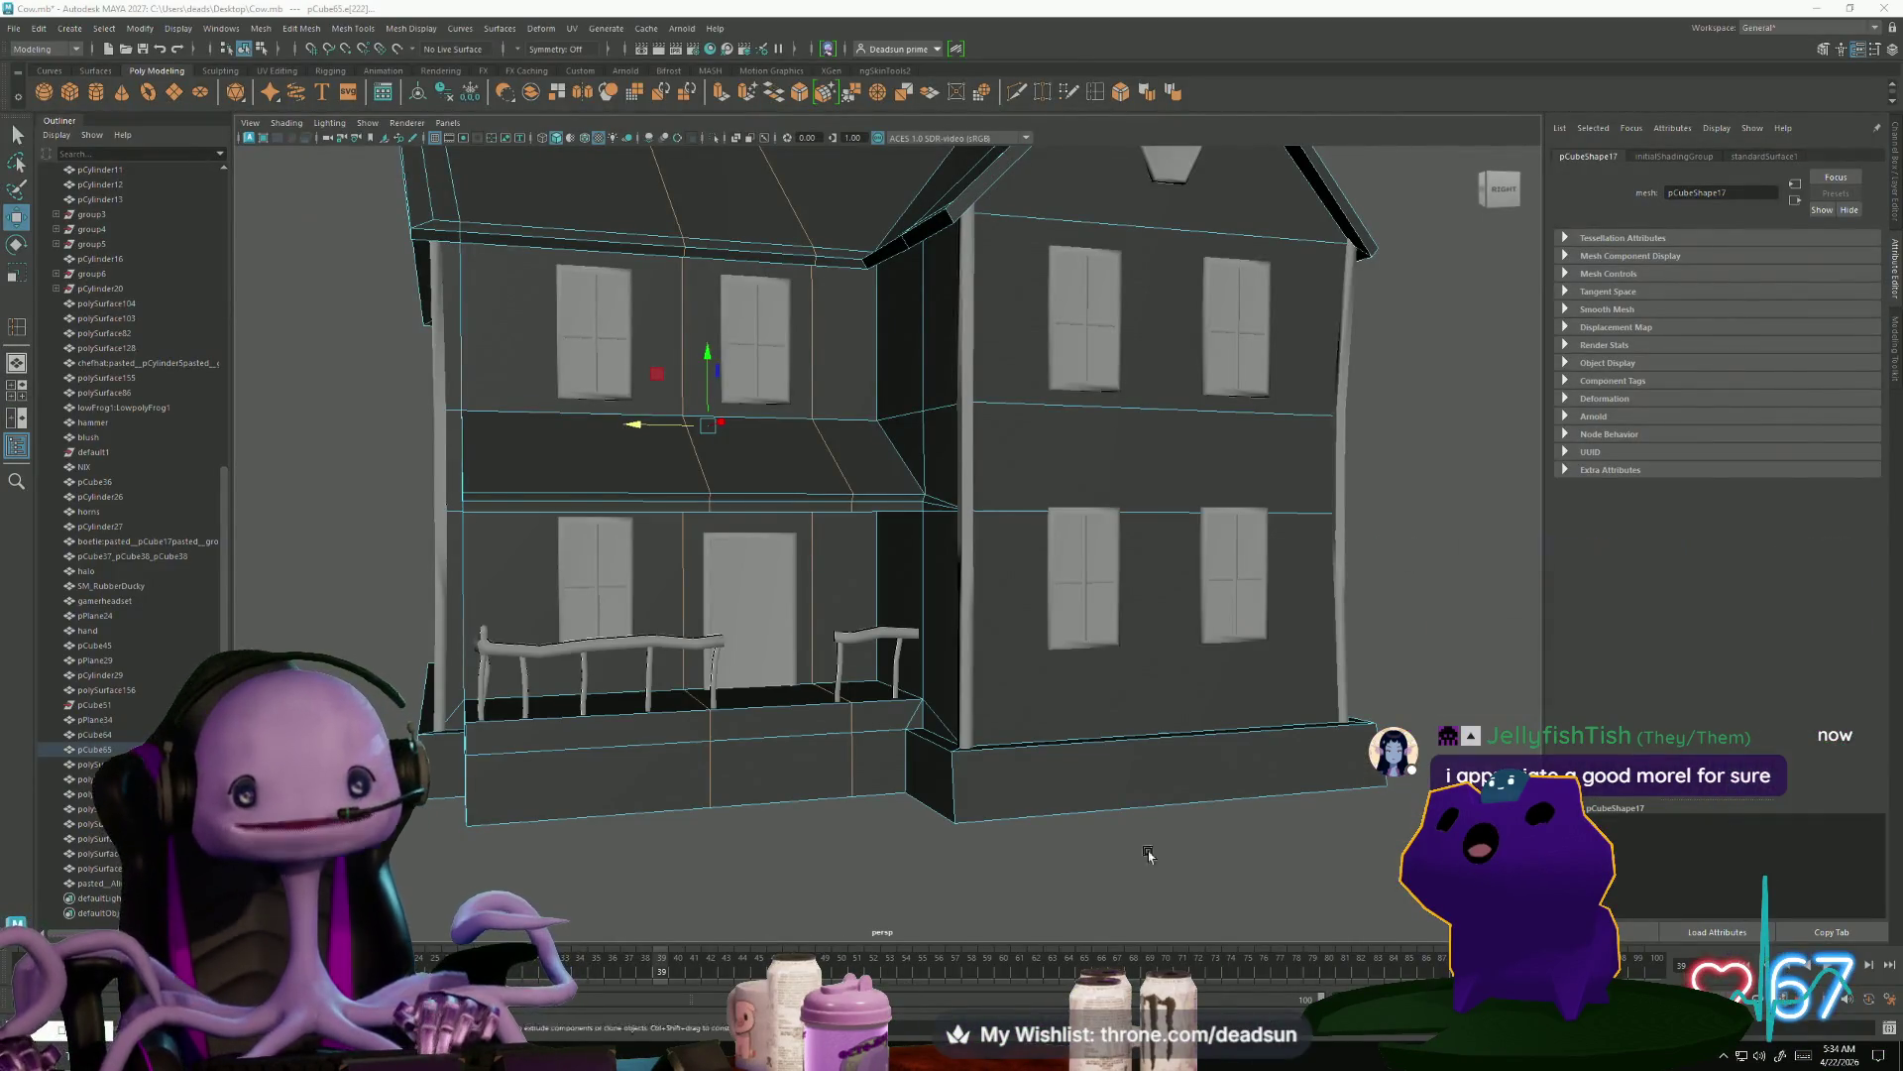
Select the lower and upper front faces of the porch base below the railing gap
scroll(807, 886, up, 5)
scroll(807, 886, down, 3)
mouse_move(807, 883)
alt+mouse_down()
mouse_move(765, 829)
mouse_move(786, 709)
mouse_move(807, 714)
alt+mouse_up()
scroll(807, 728, down, 3)
scroll(823, 691, up, 3)
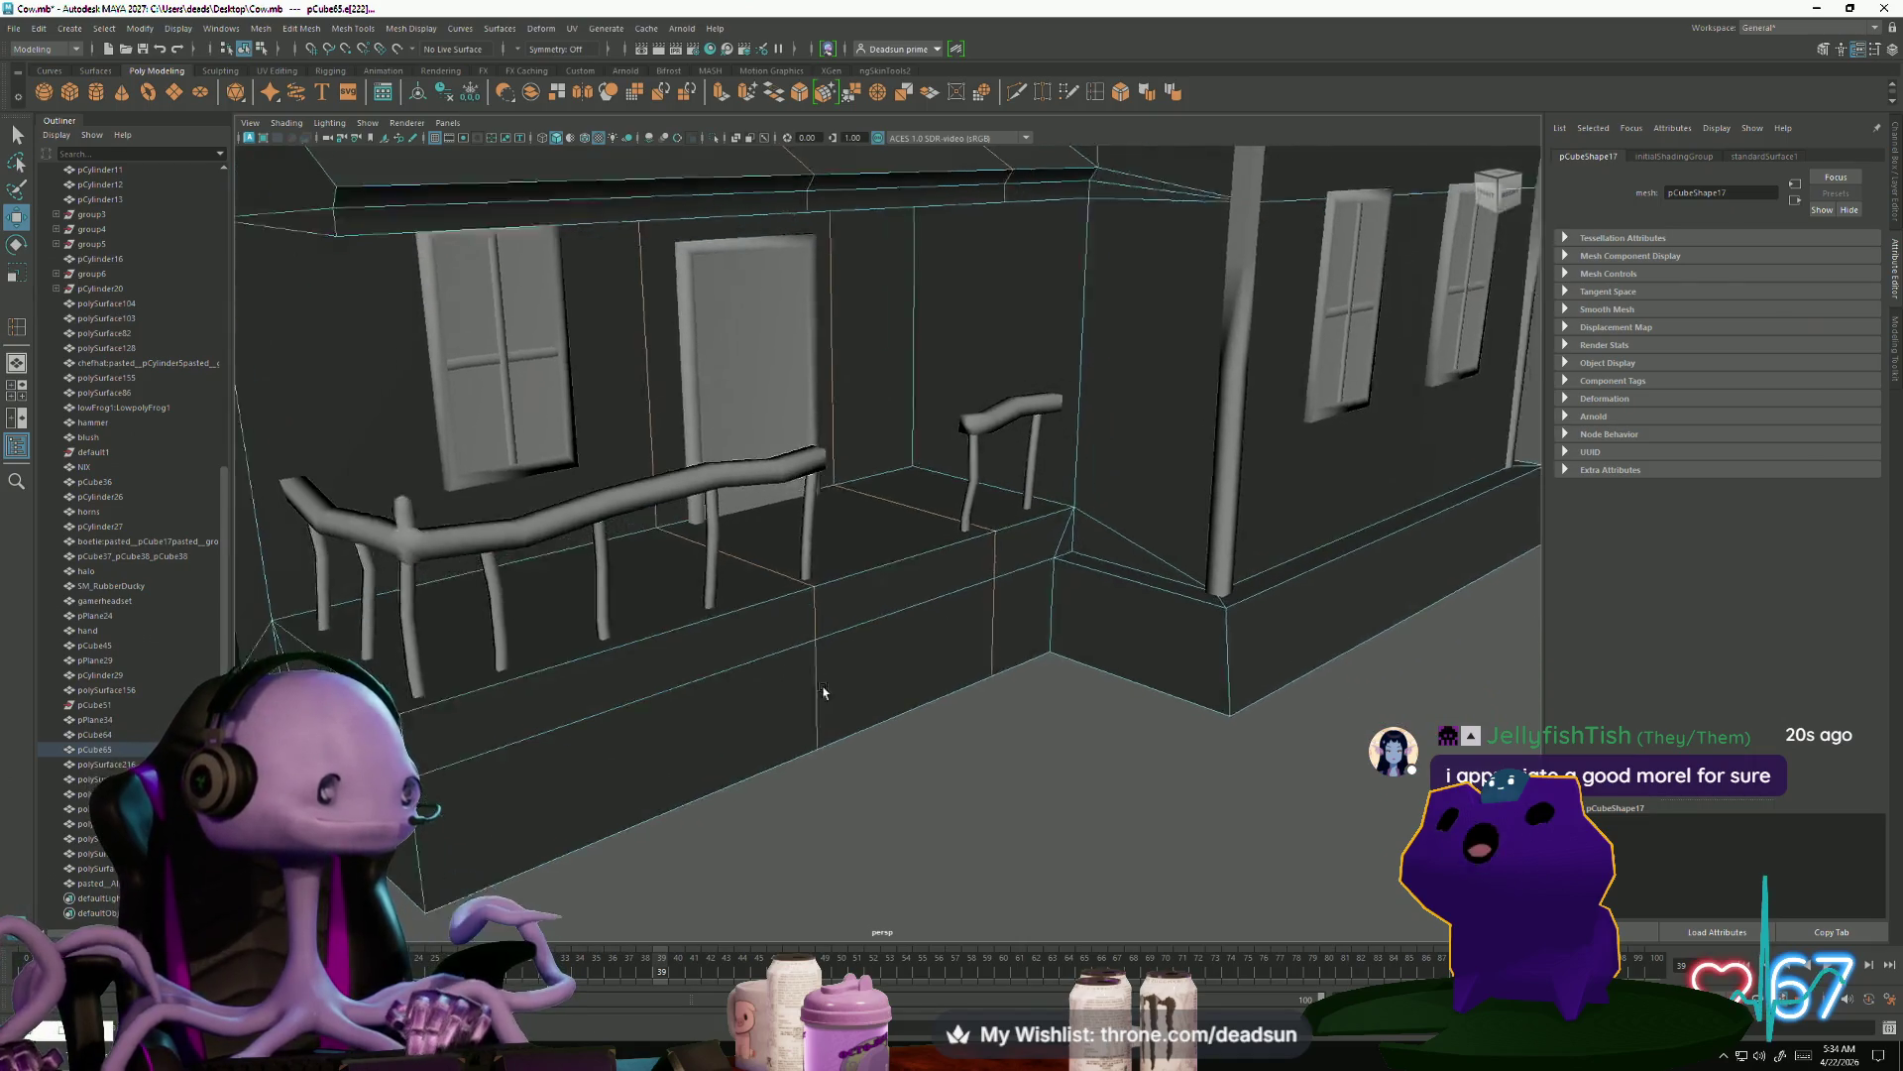
scroll(823, 691, down, 2)
scroll(790, 649, up, 4)
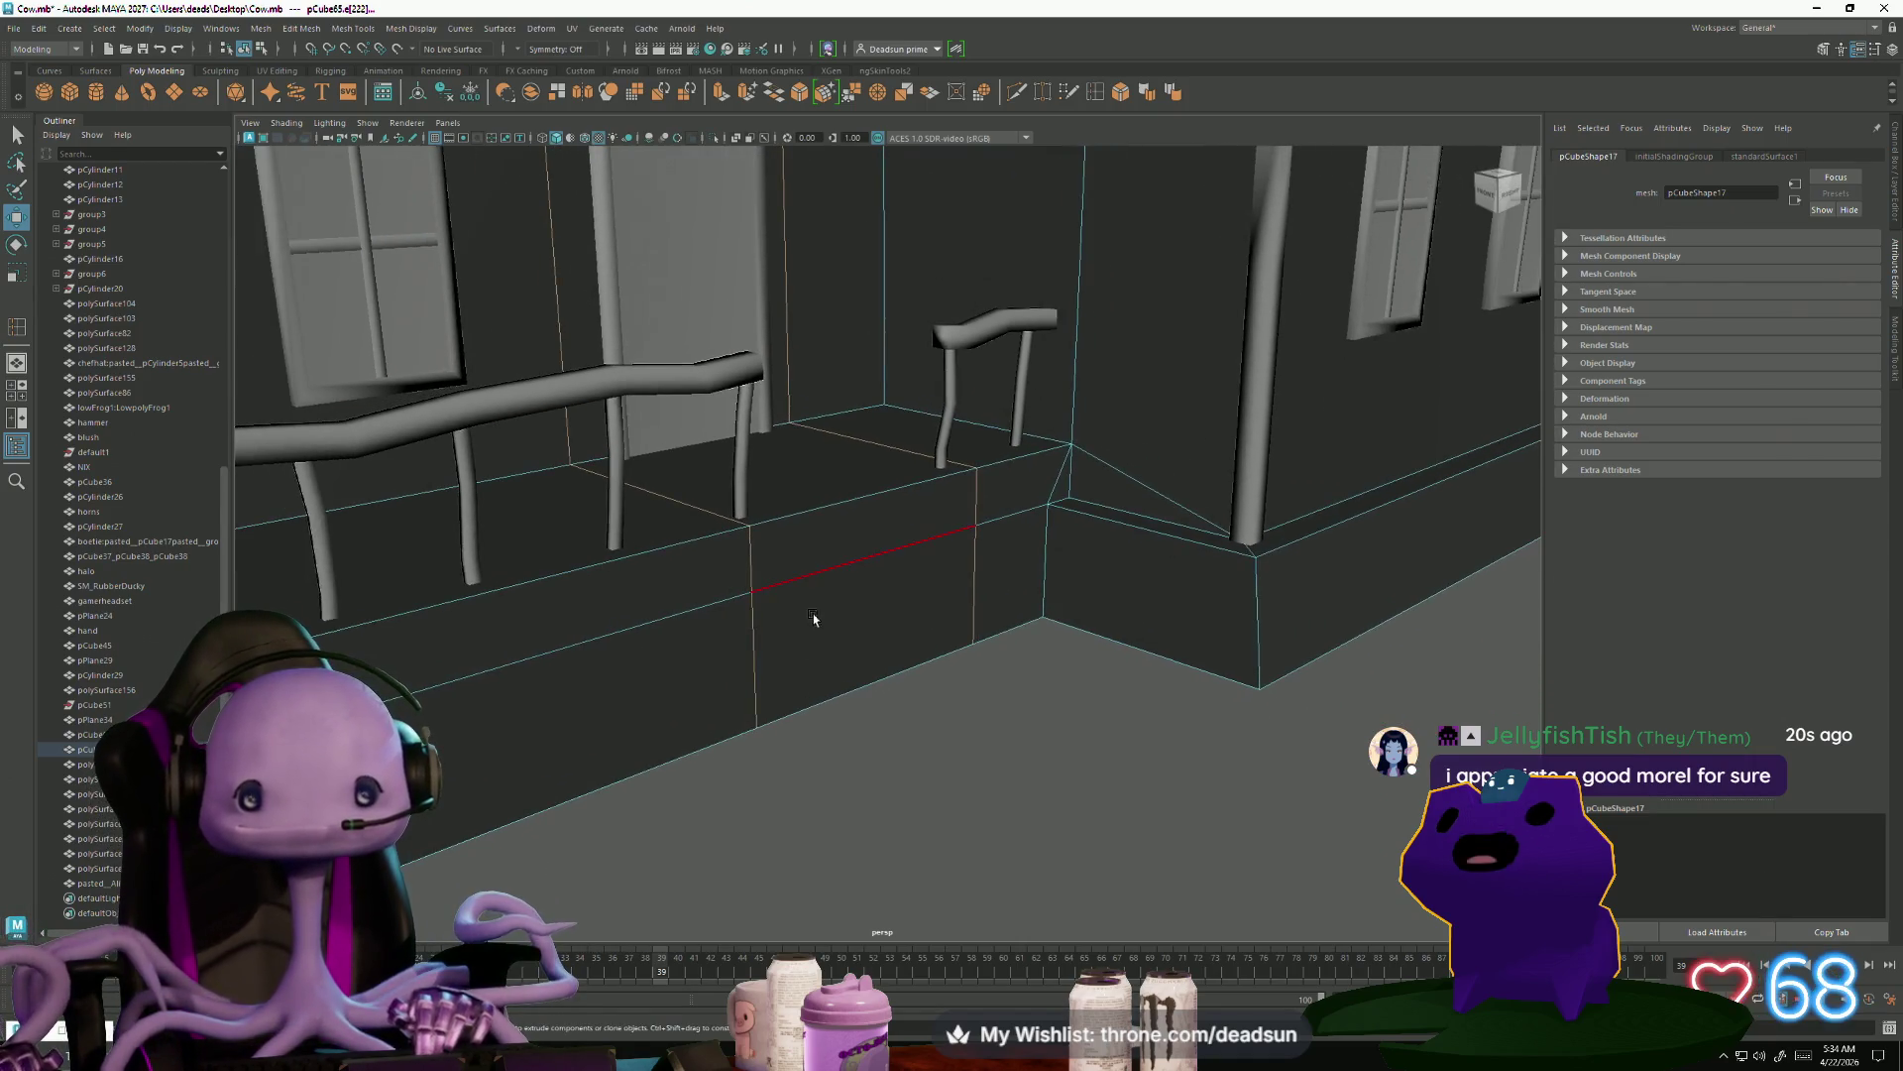
right_drag(828, 626, 832, 634)
click(816, 657)
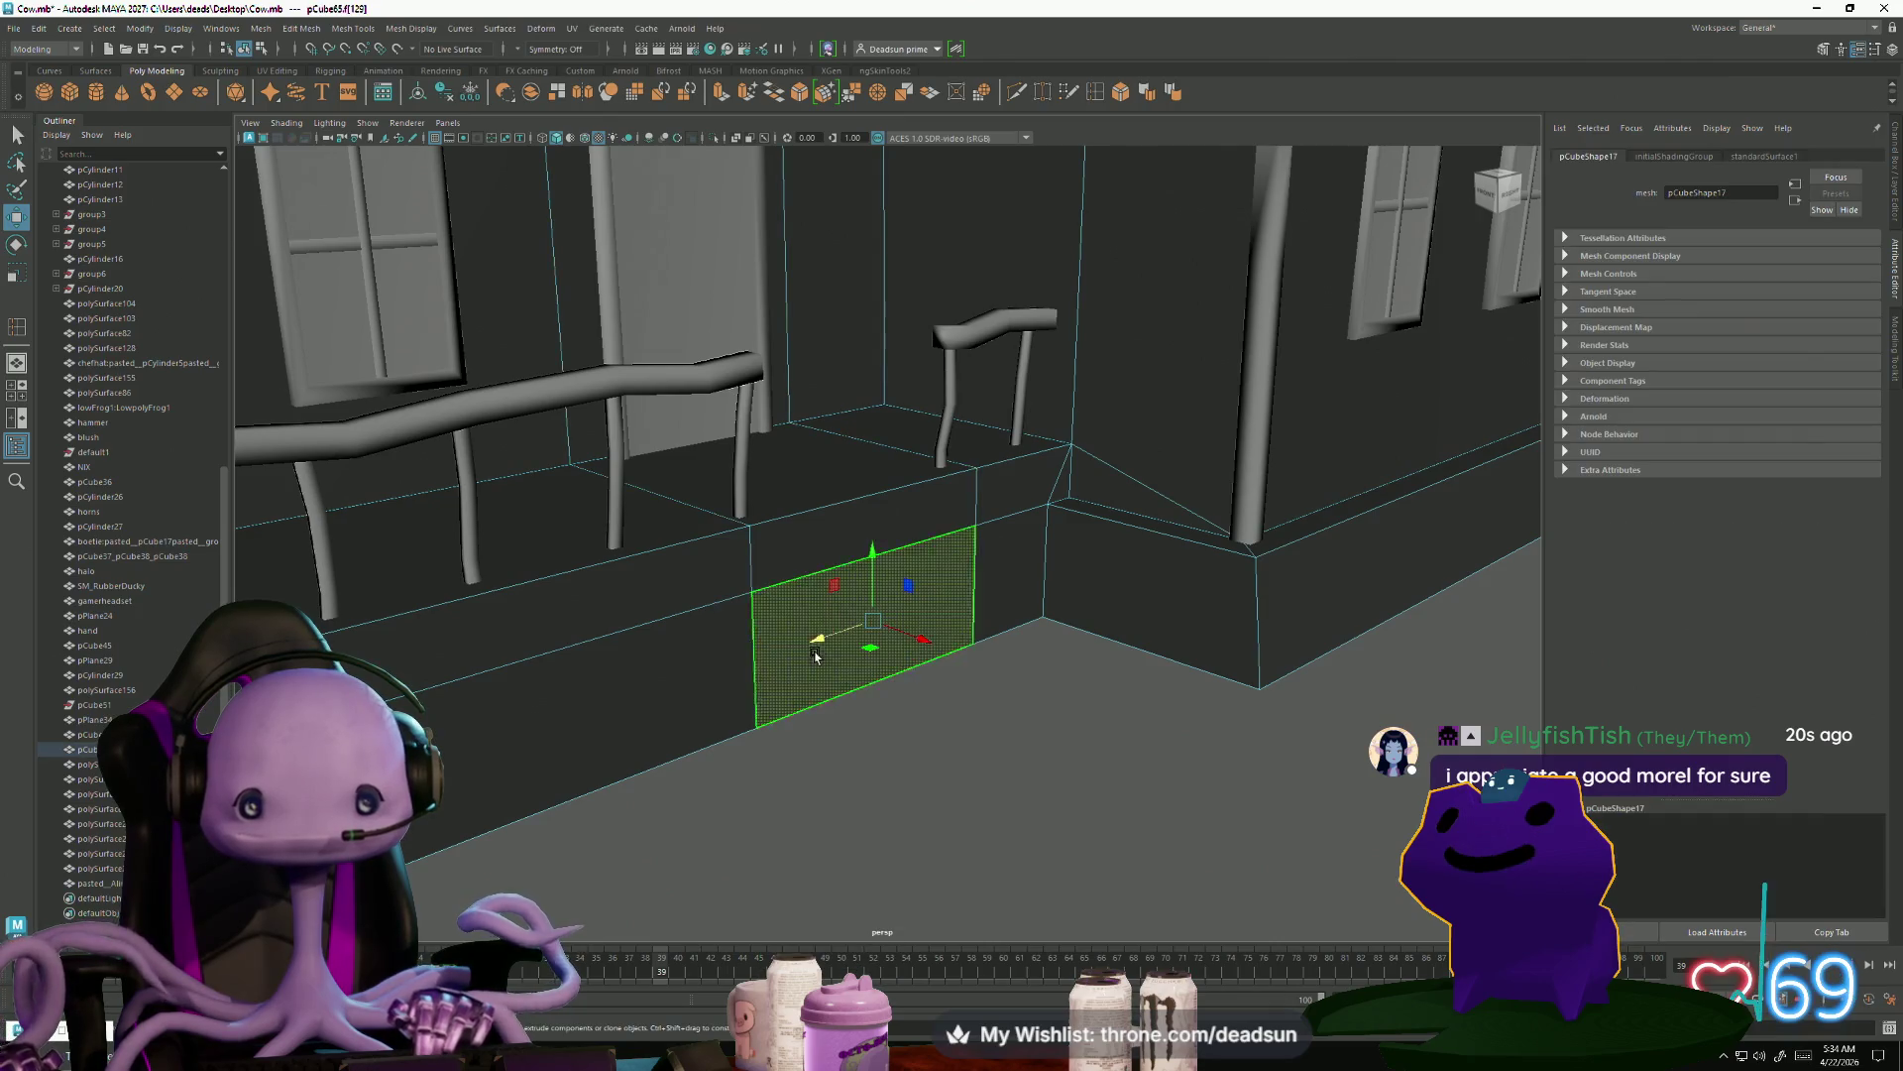
shift+click(803, 555)
alt+drag(803, 555, 864, 724)
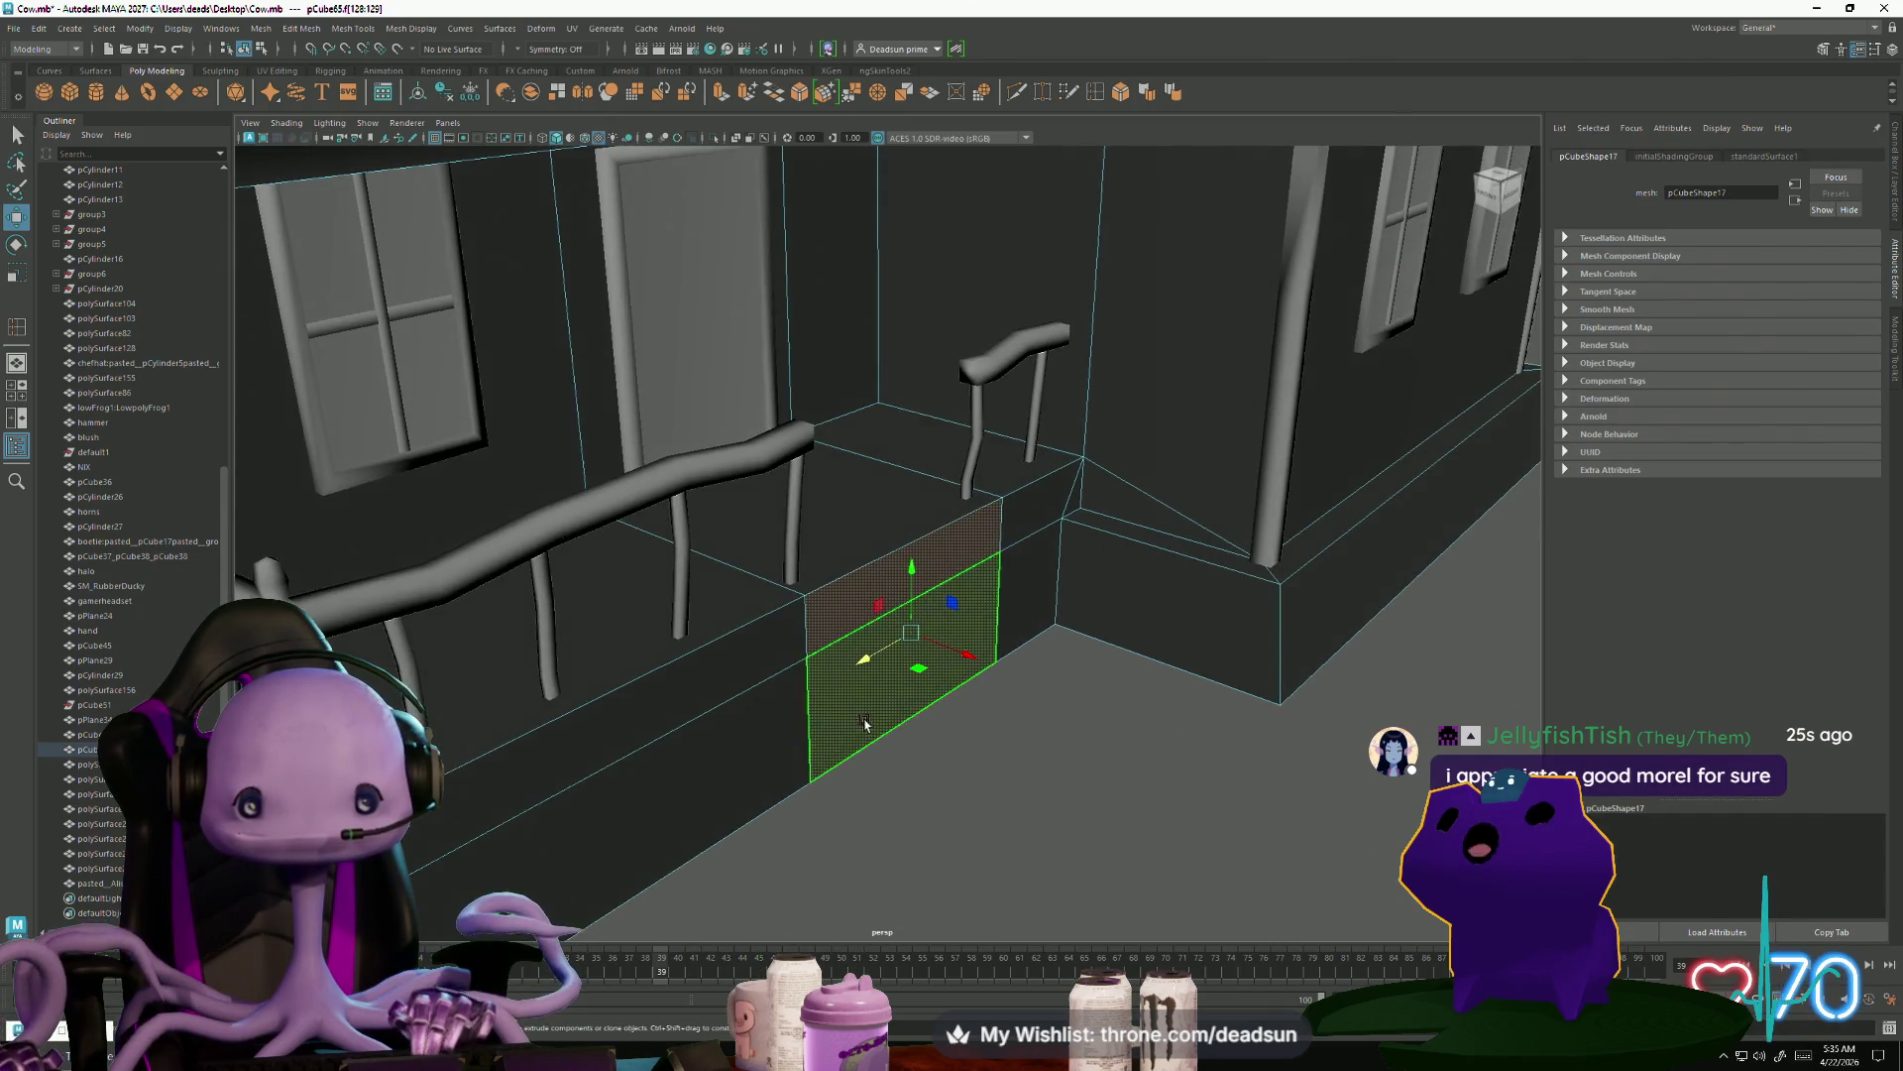
Extrude those faces out about 0.415 into a block and raise its top edge slightly
click(723, 95)
mouse_move(946, 615)
mouse_down()
mouse_move(996, 610)
mouse_move(898, 573)
mouse_up()
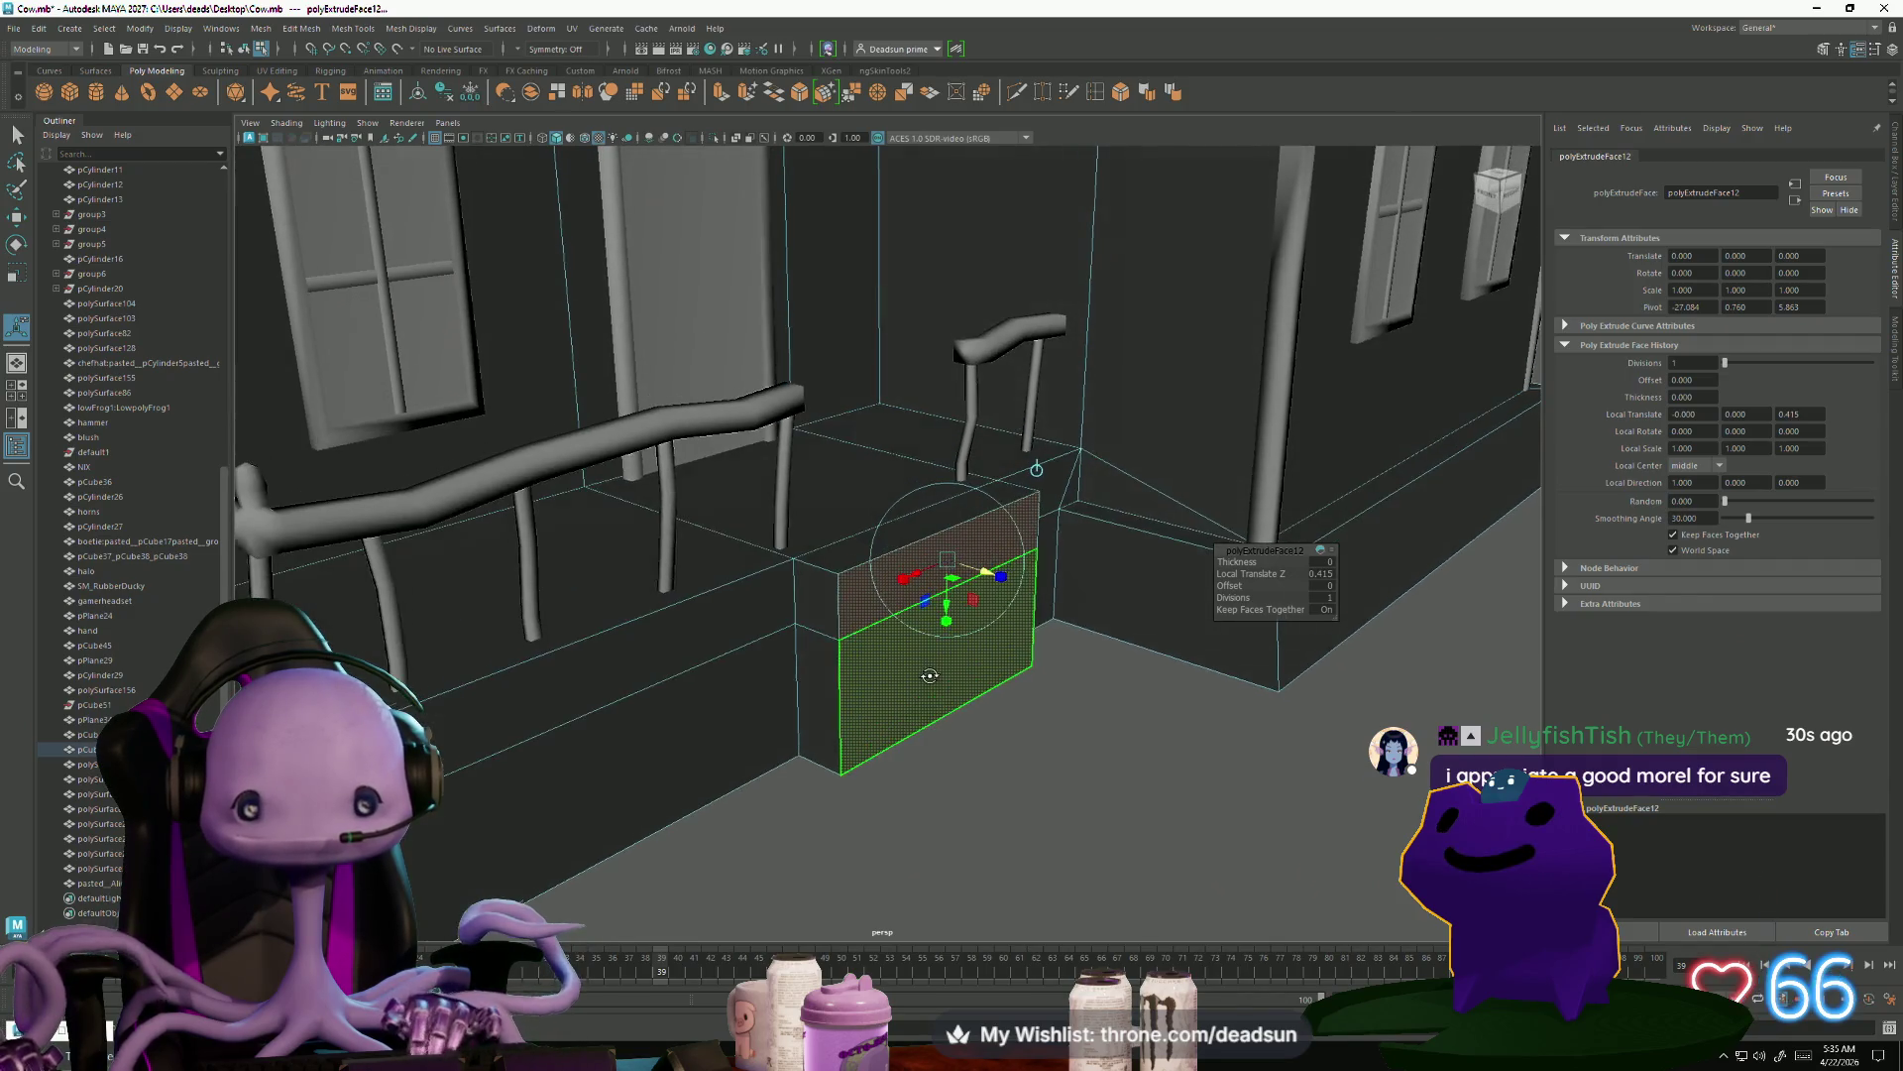
click(913, 540)
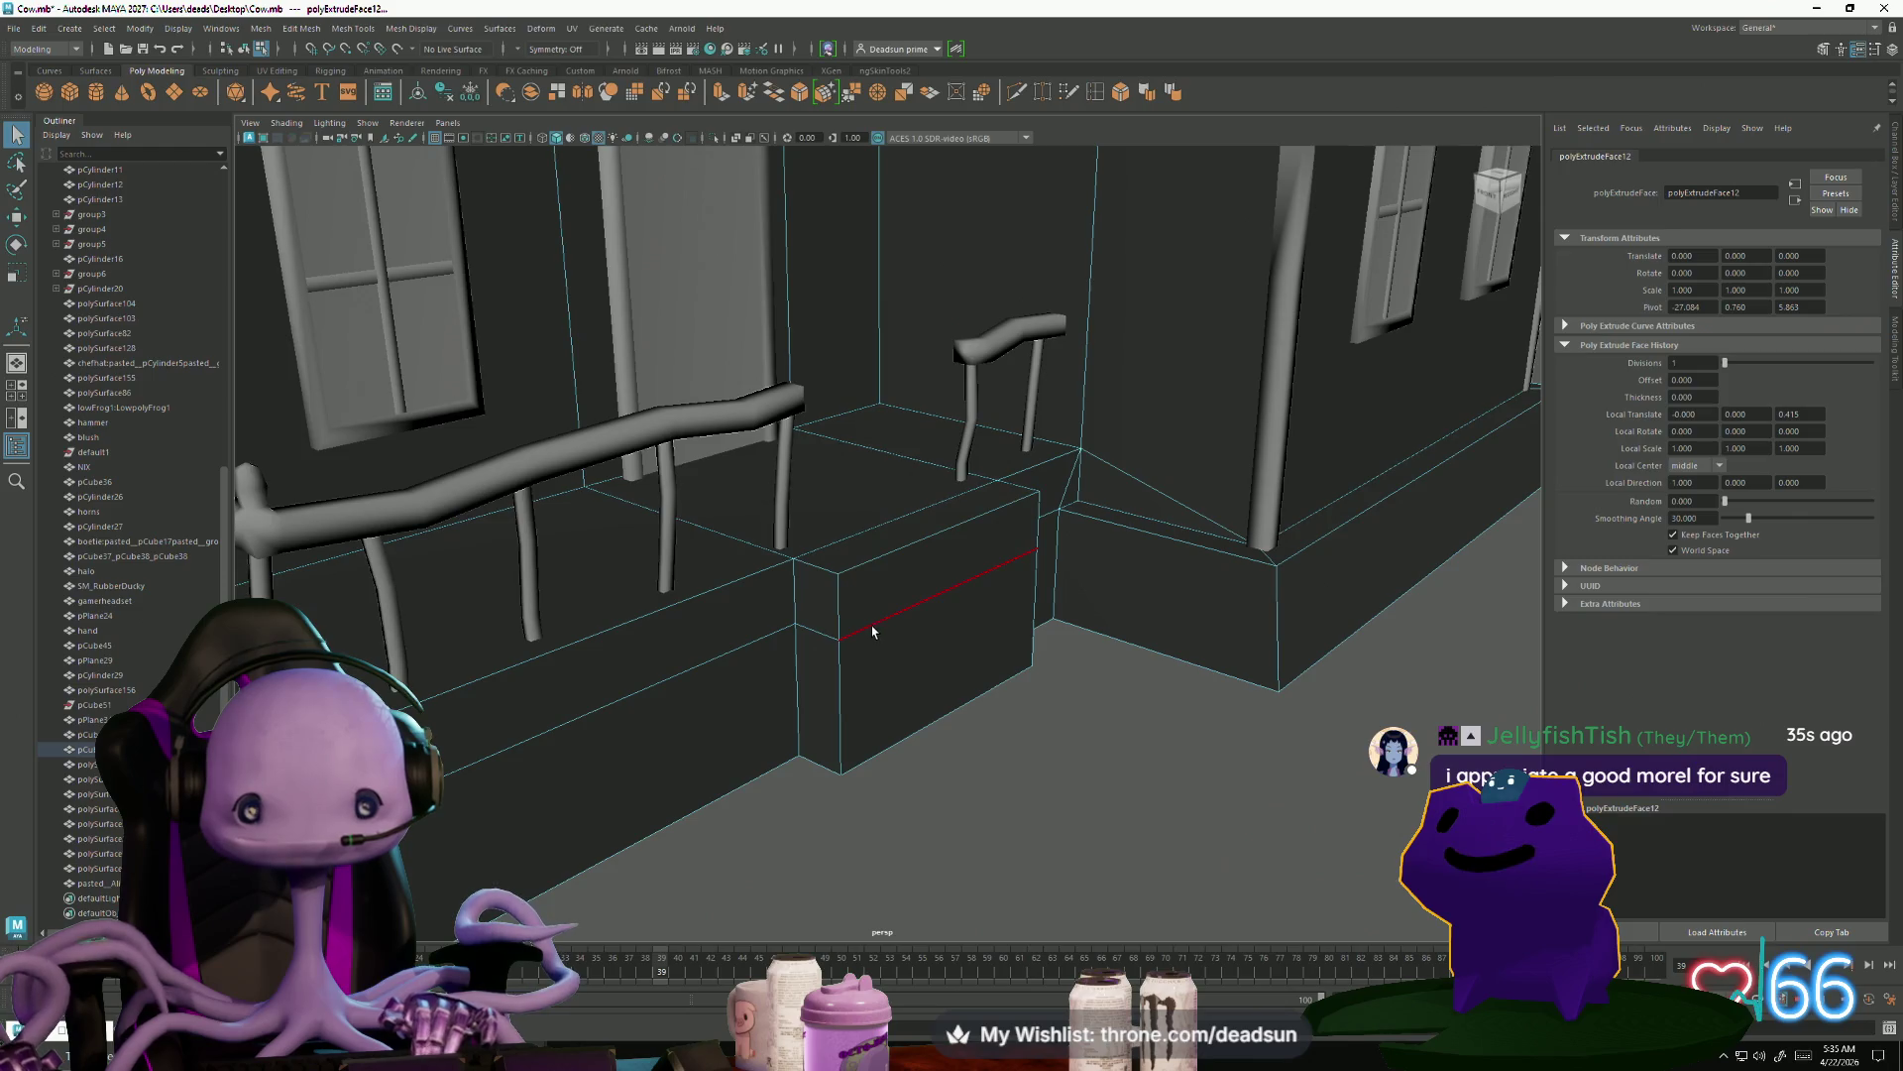
mouse_move(947, 512)
mouse_down()
mouse_move(848, 699)
mouse_move(787, 616)
mouse_up()
Extrude the block's front face forward into a lower step and drop its top face
right_drag(773, 590, 808, 639)
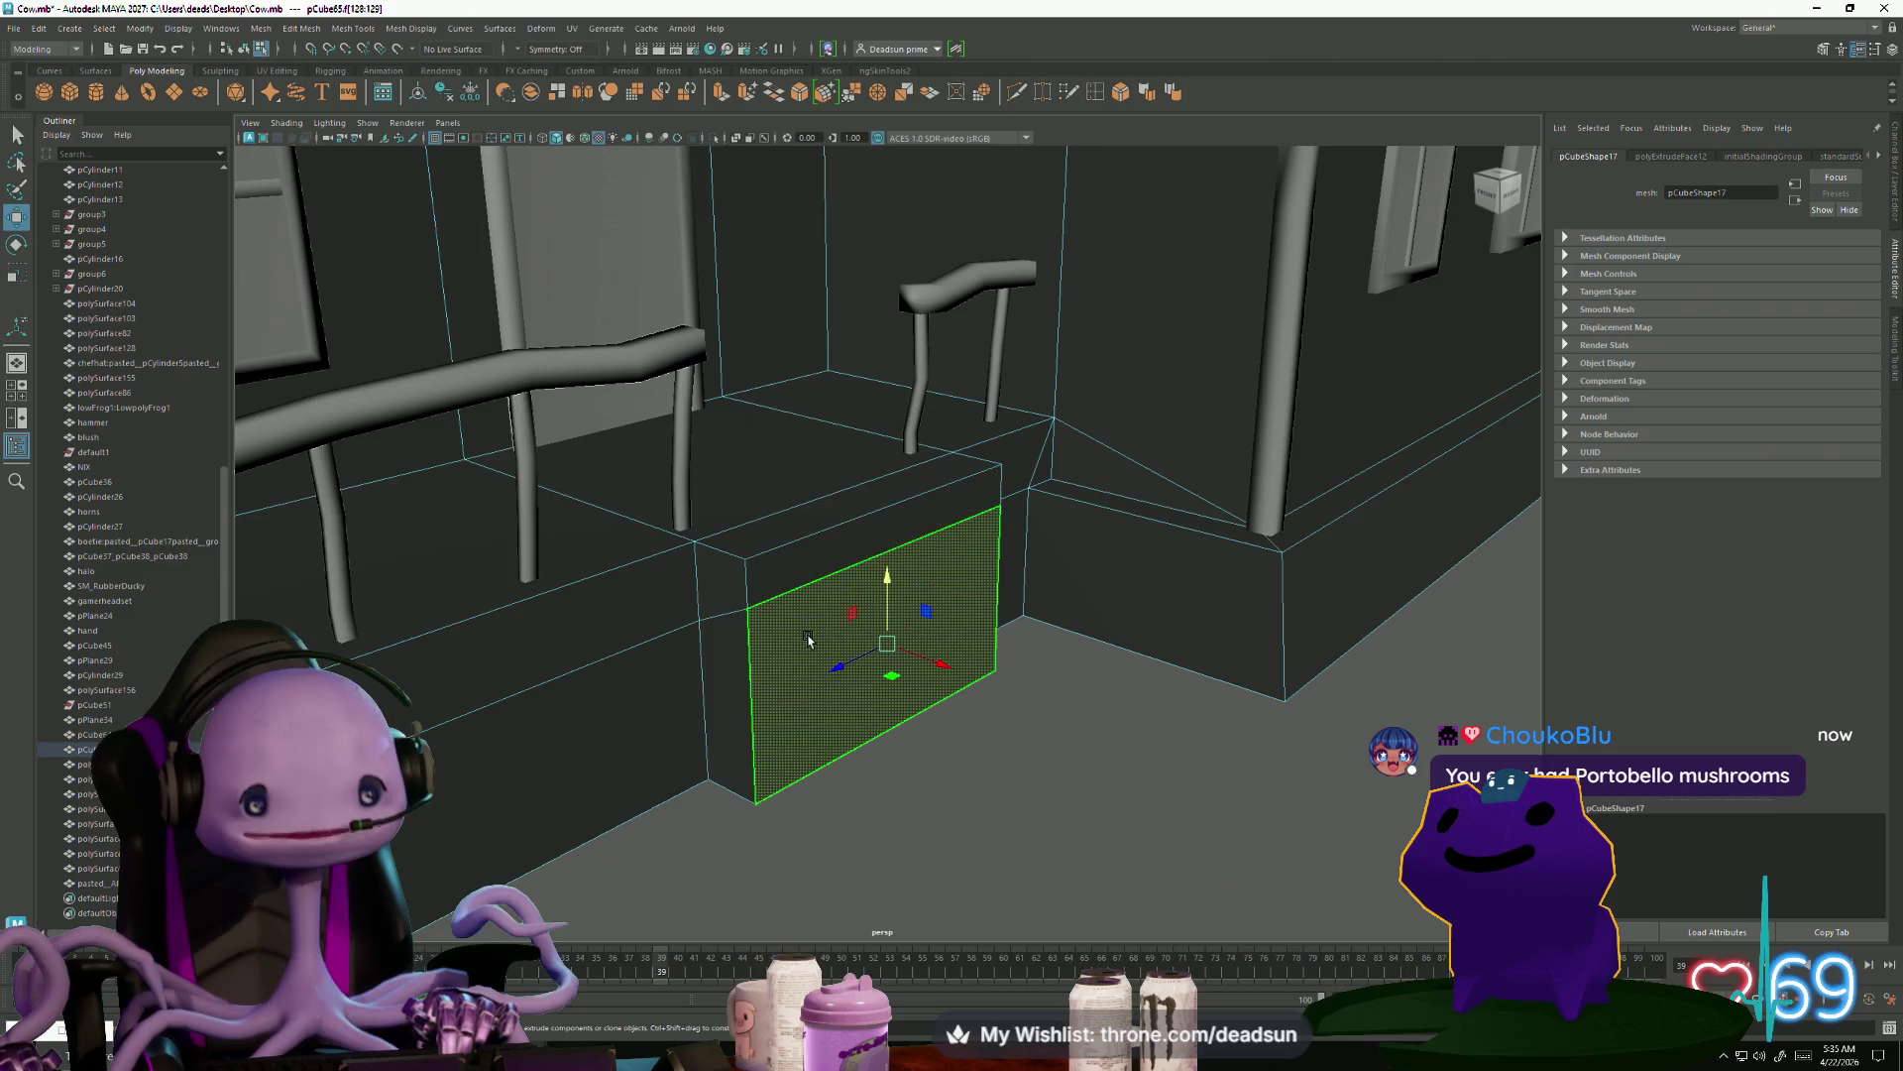
alt+drag(862, 708, 806, 742)
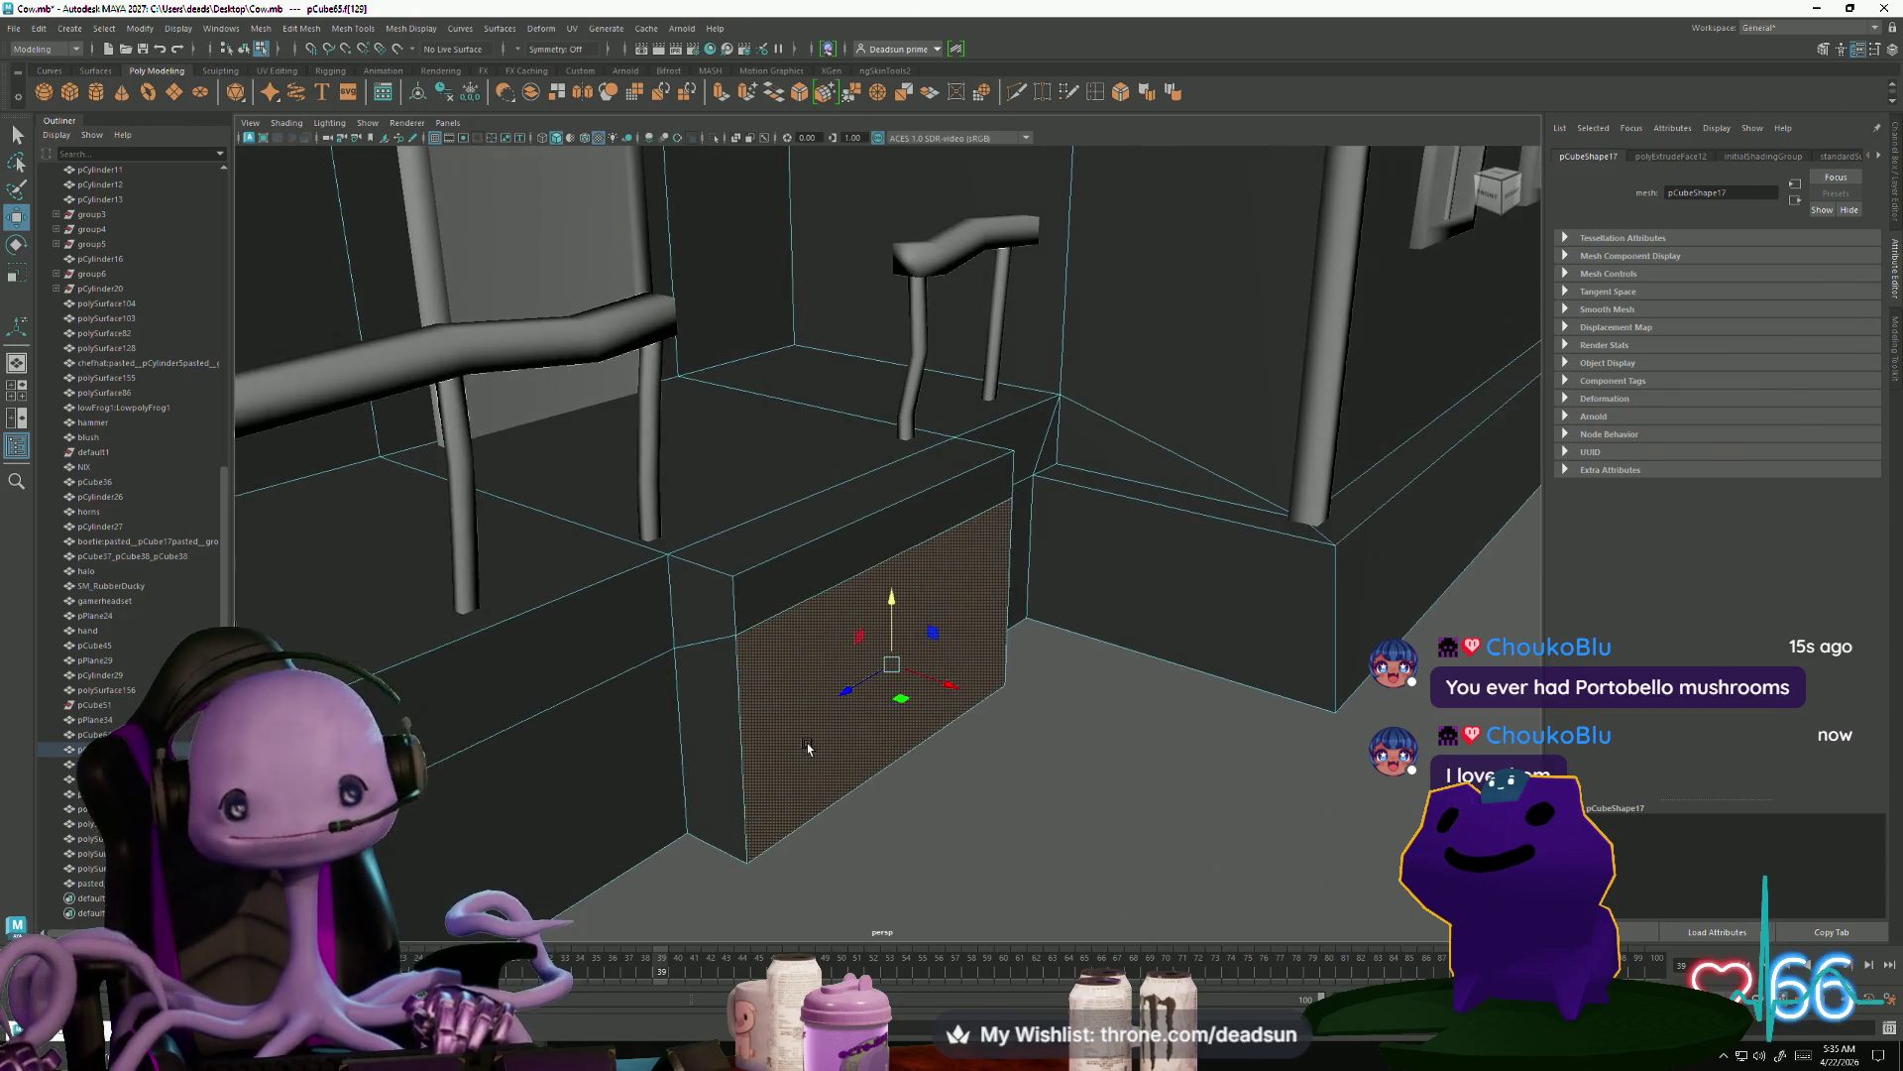
click(720, 91)
mouse_move(897, 666)
mouse_down()
mouse_move(943, 668)
mouse_move(991, 714)
mouse_move(1156, 622)
mouse_up()
alt+drag(1124, 721, 1076, 730)
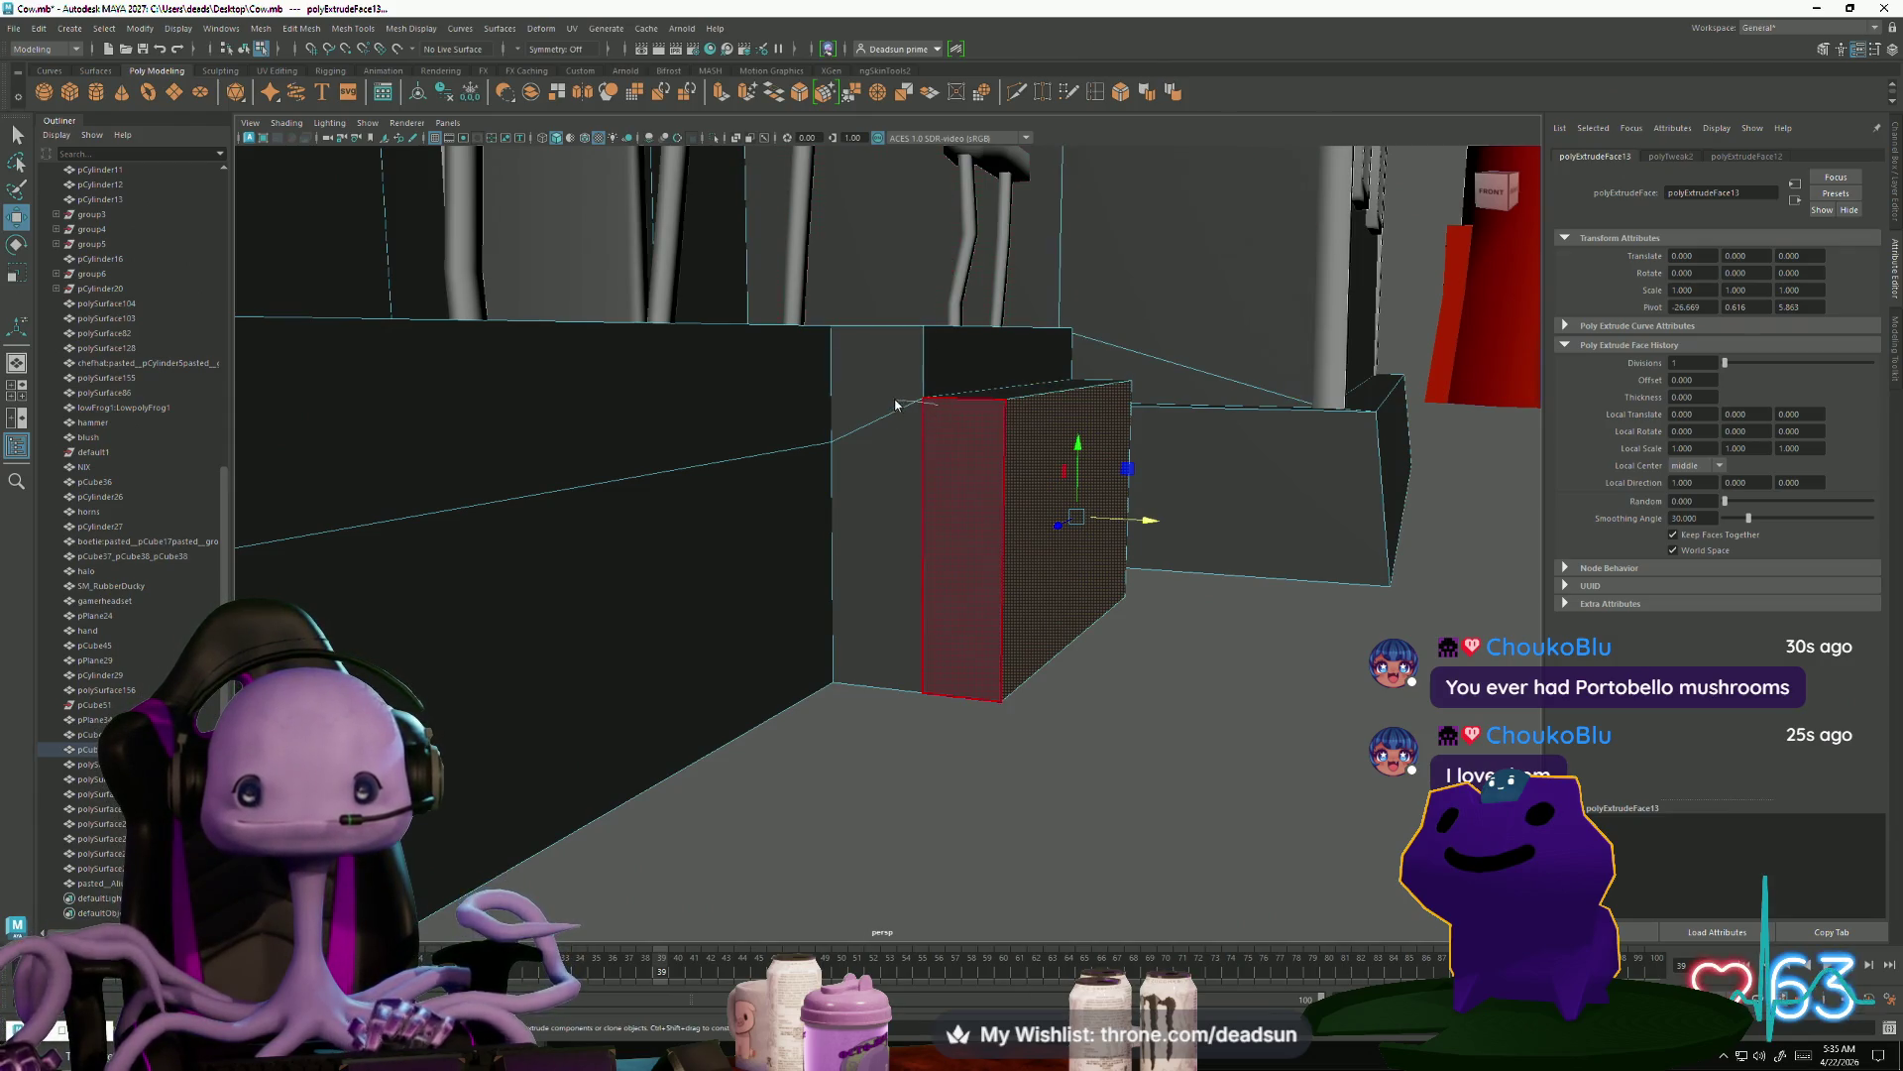
key(F9)
alt+drag(939, 383, 855, 459)
right_drag(855, 459, 855, 498)
click(872, 464)
mouse_move(874, 398)
mouse_down()
mouse_move(875, 428)
mouse_move(988, 562)
mouse_move(961, 514)
mouse_up()
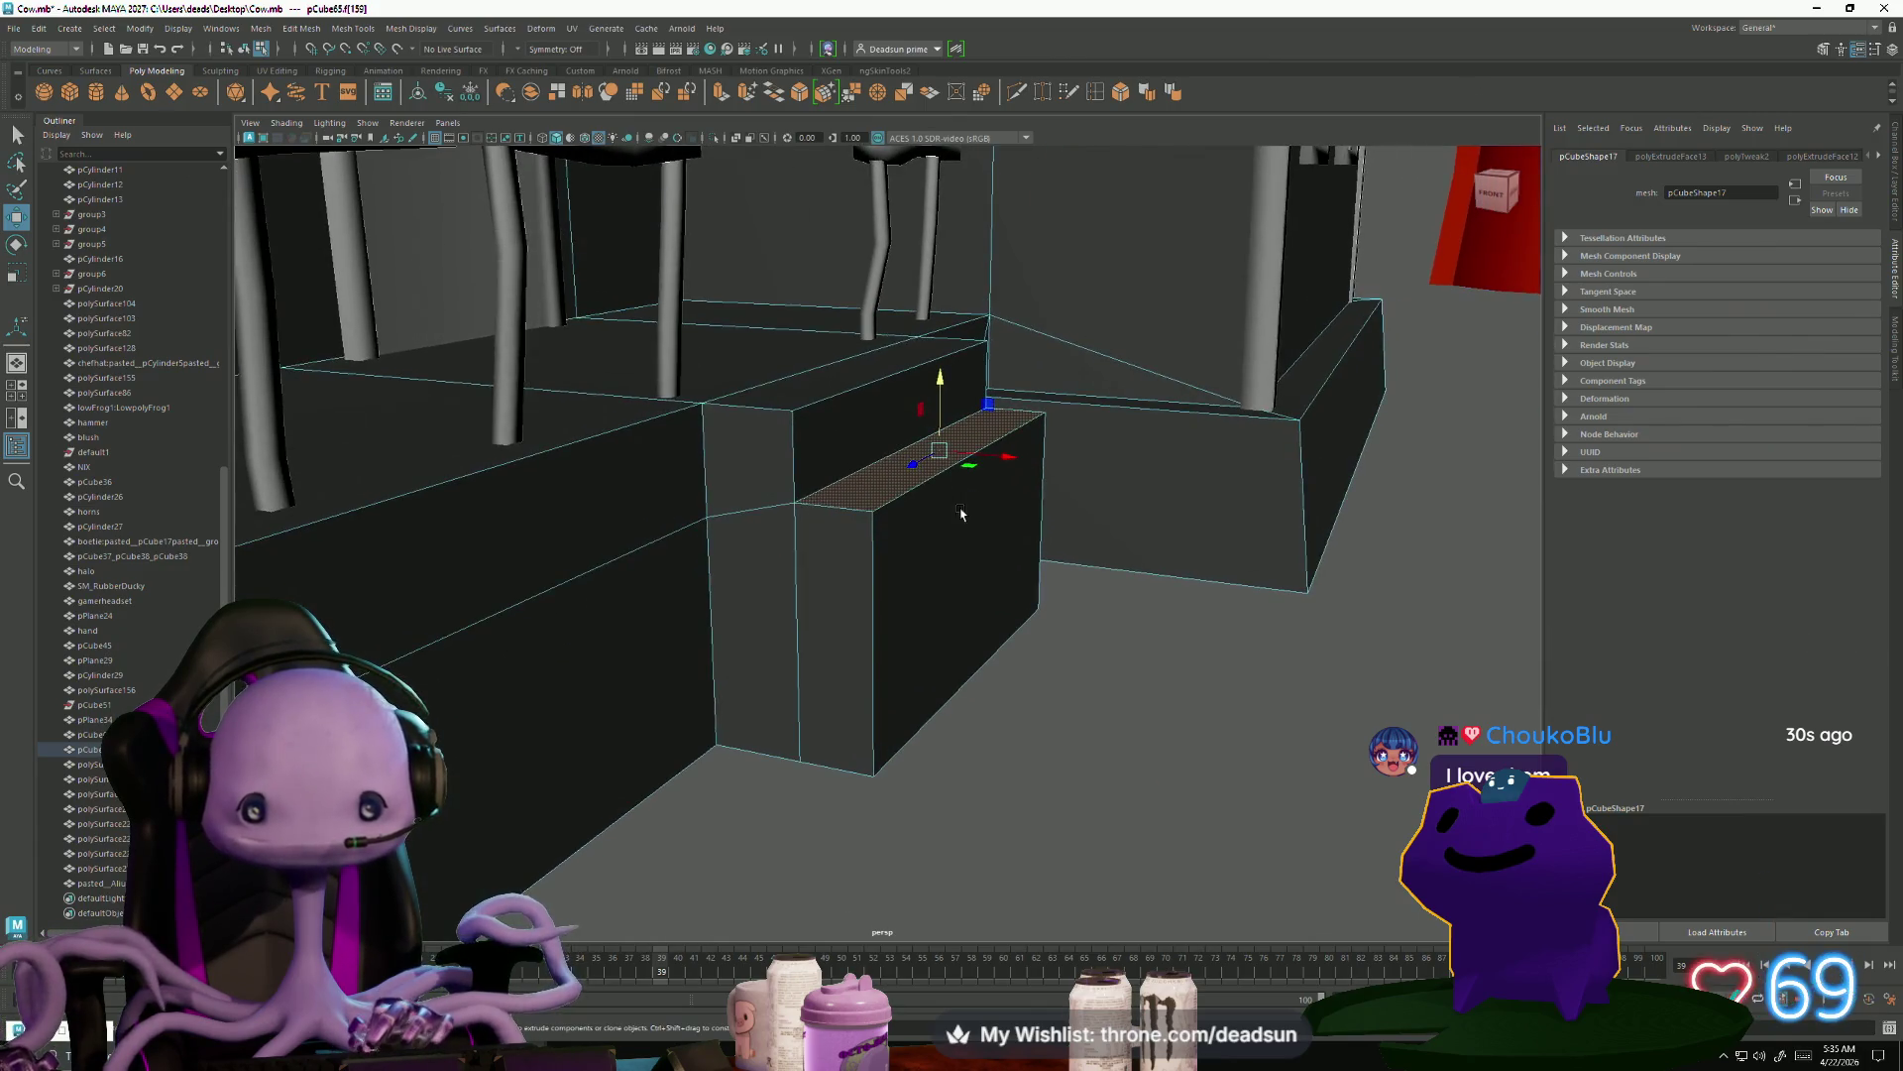
Multi-Cut a new edge across the step block, splitting its front face into two bands
click(1019, 93)
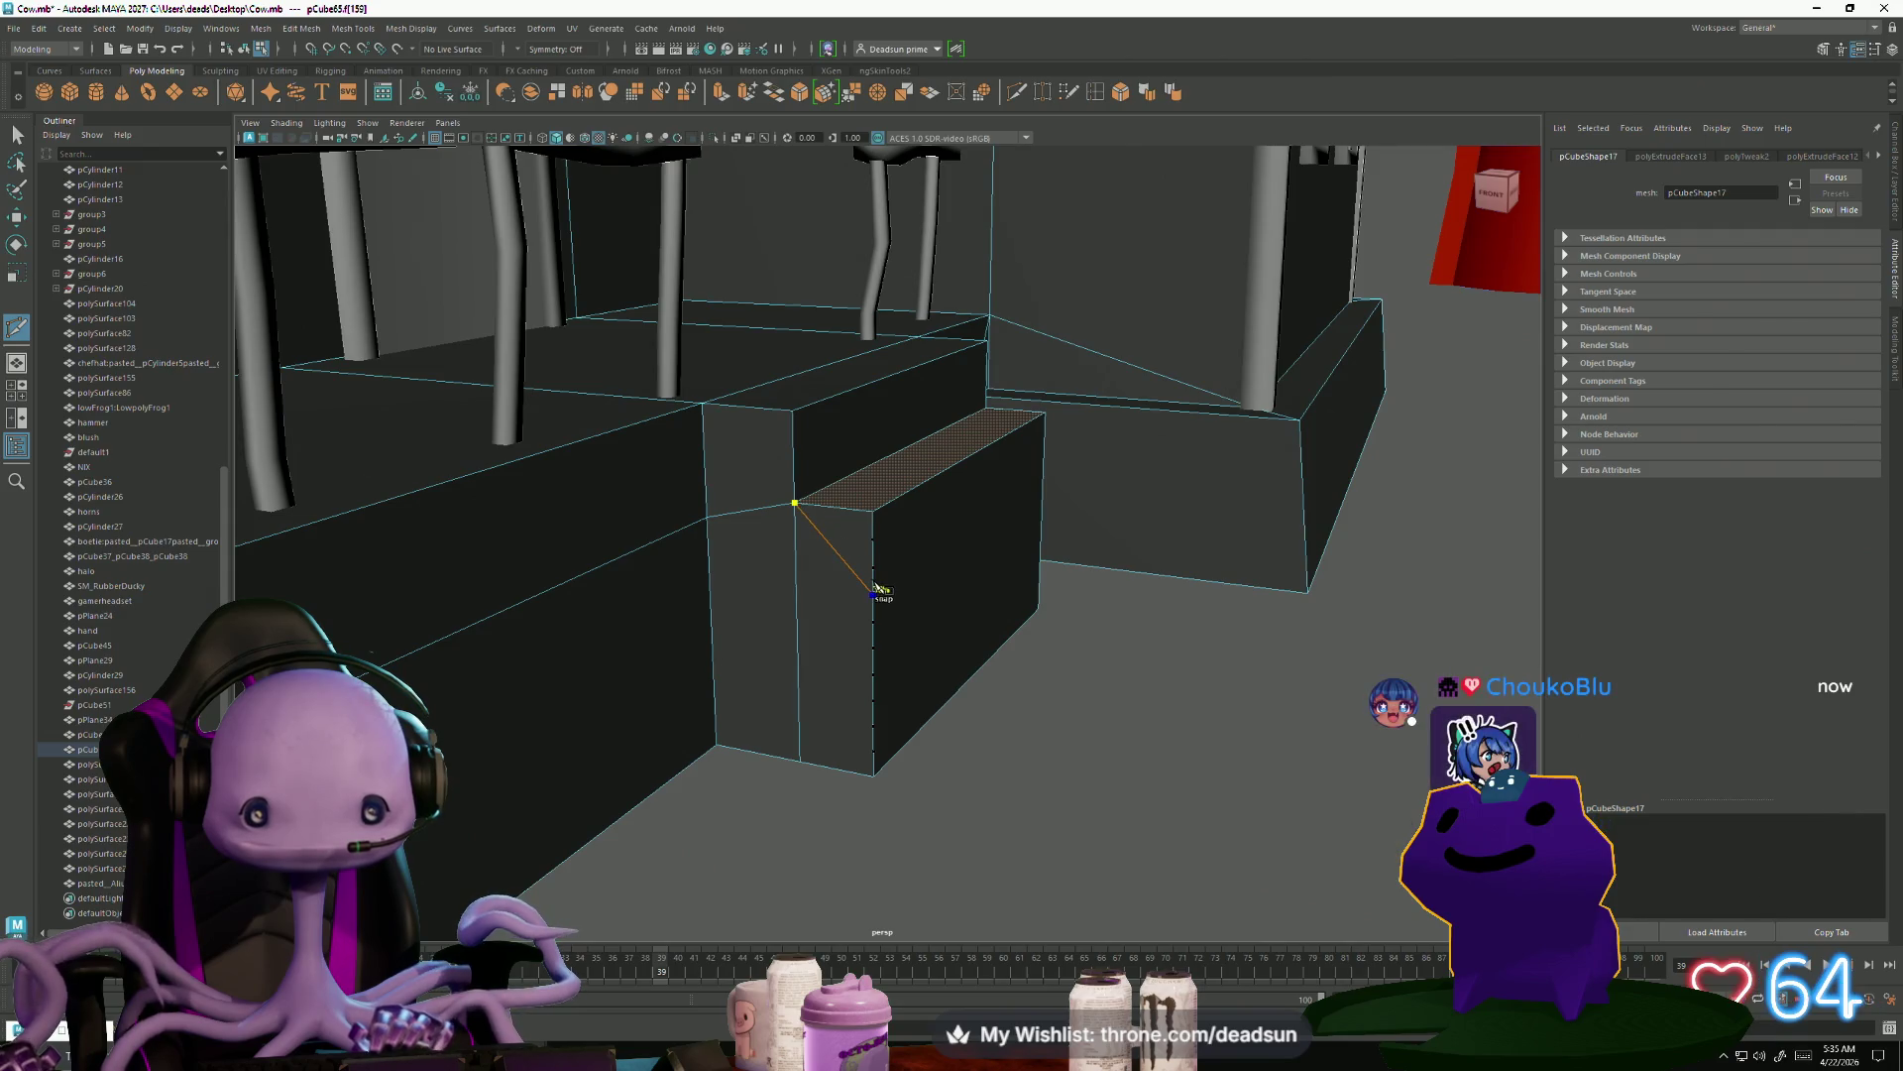
click(874, 592)
mouse_move(875, 592)
alt+mouse_down()
mouse_move(913, 586)
mouse_move(892, 582)
alt+mouse_up()
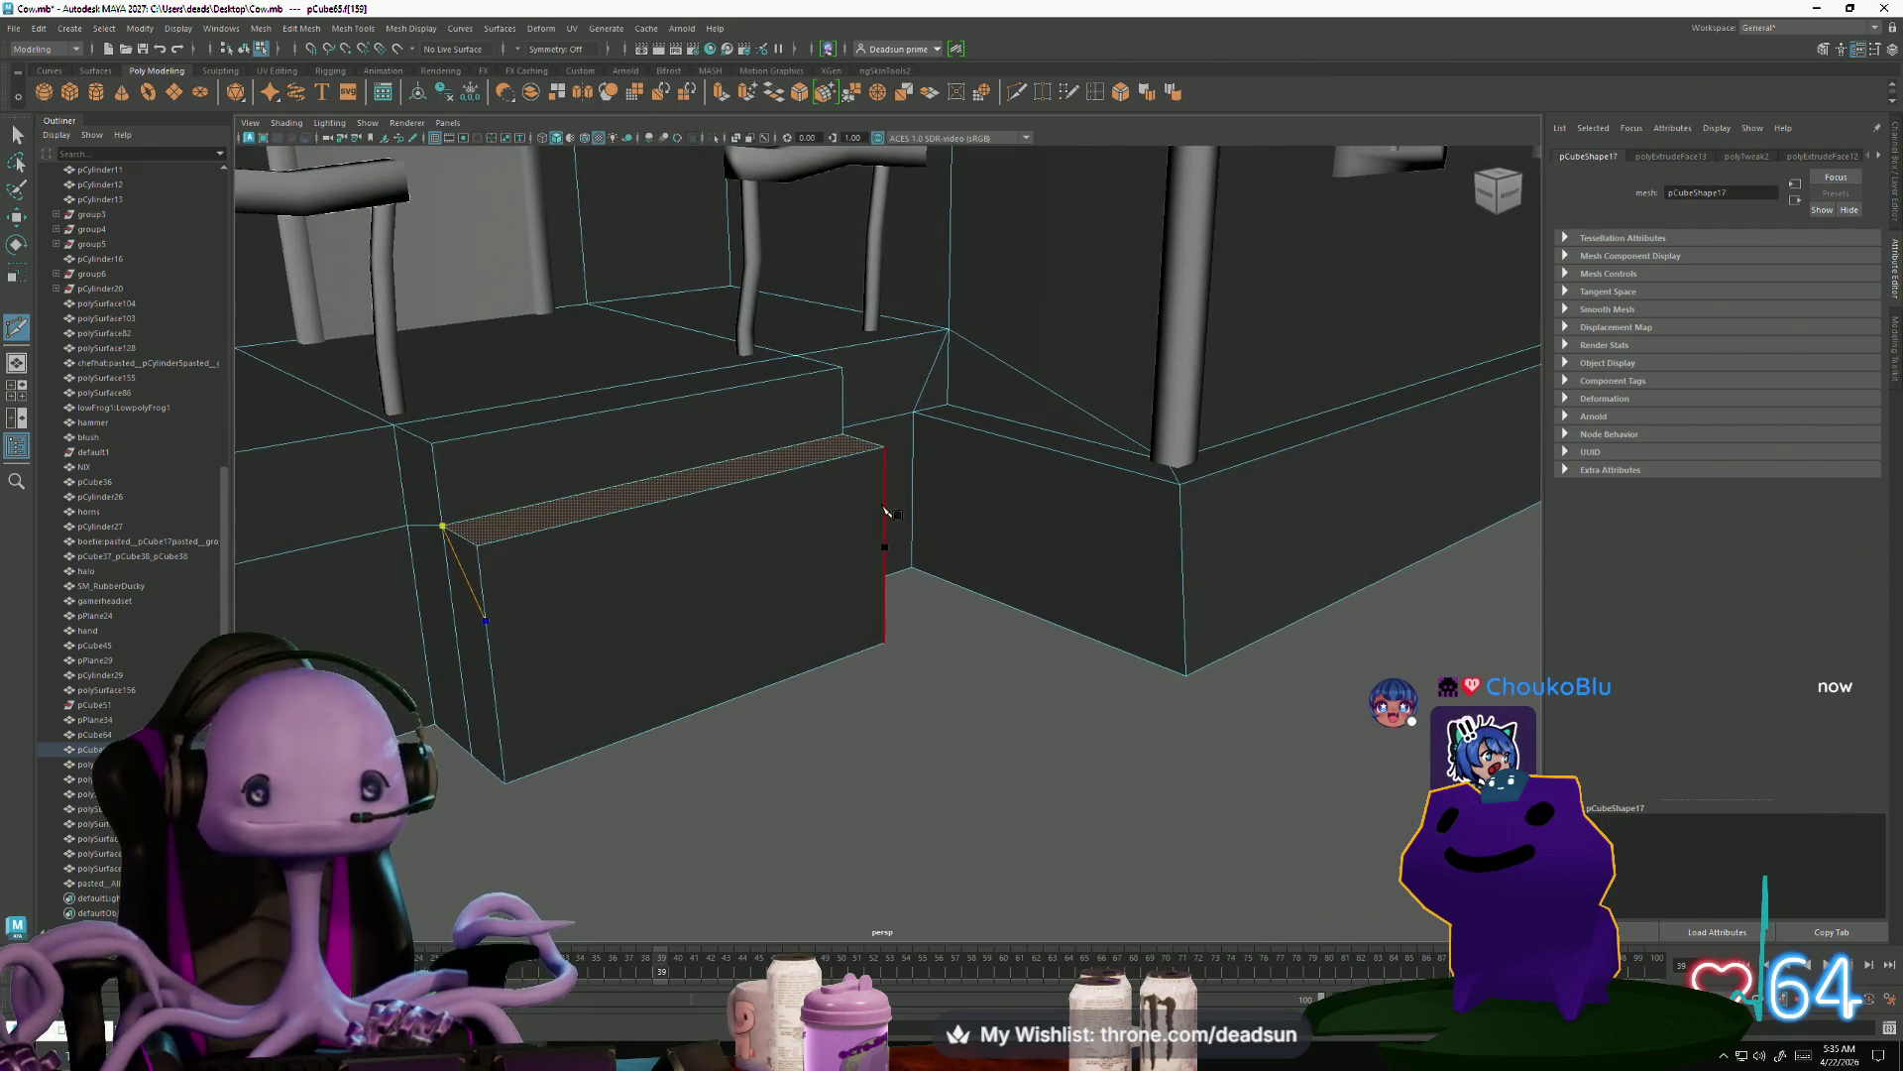
alt+drag(887, 515, 575, 338)
key(Return)
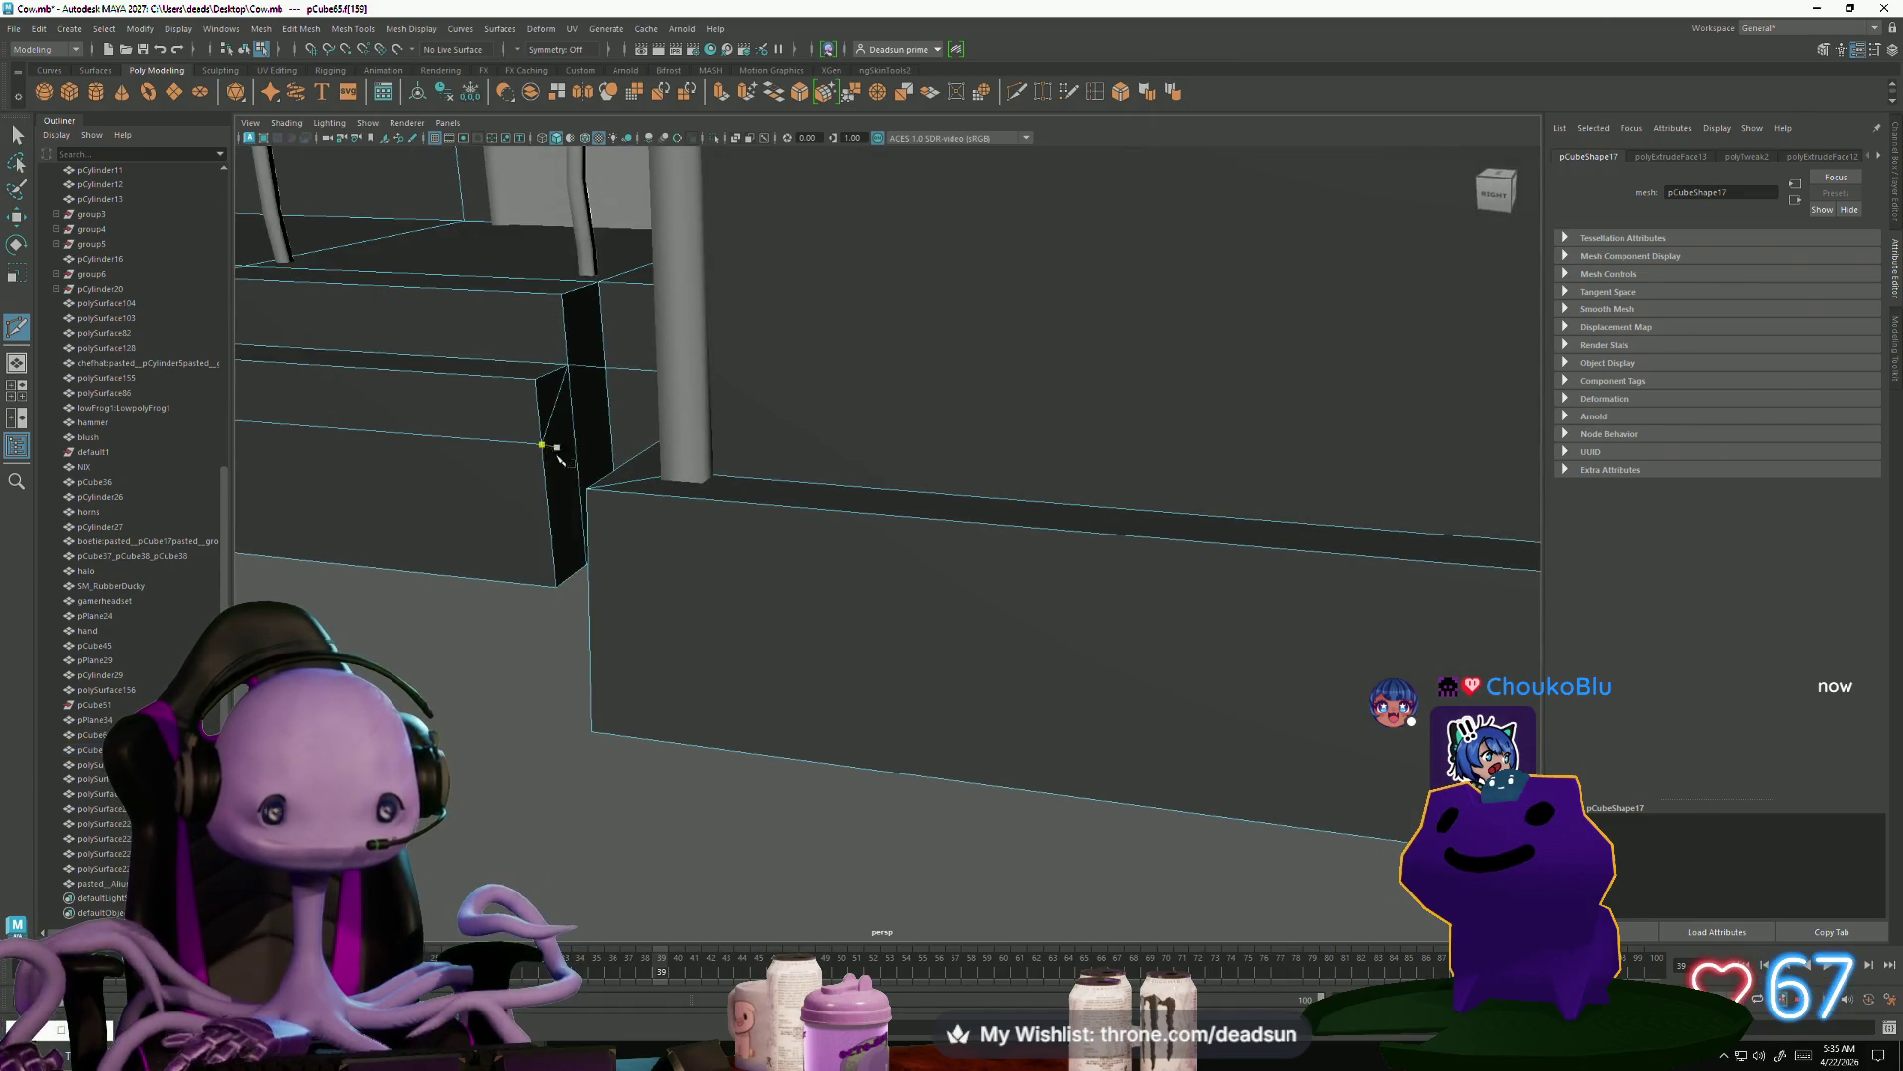
scroll(514, 714, up, 3)
alt+drag(514, 714, 580, 712)
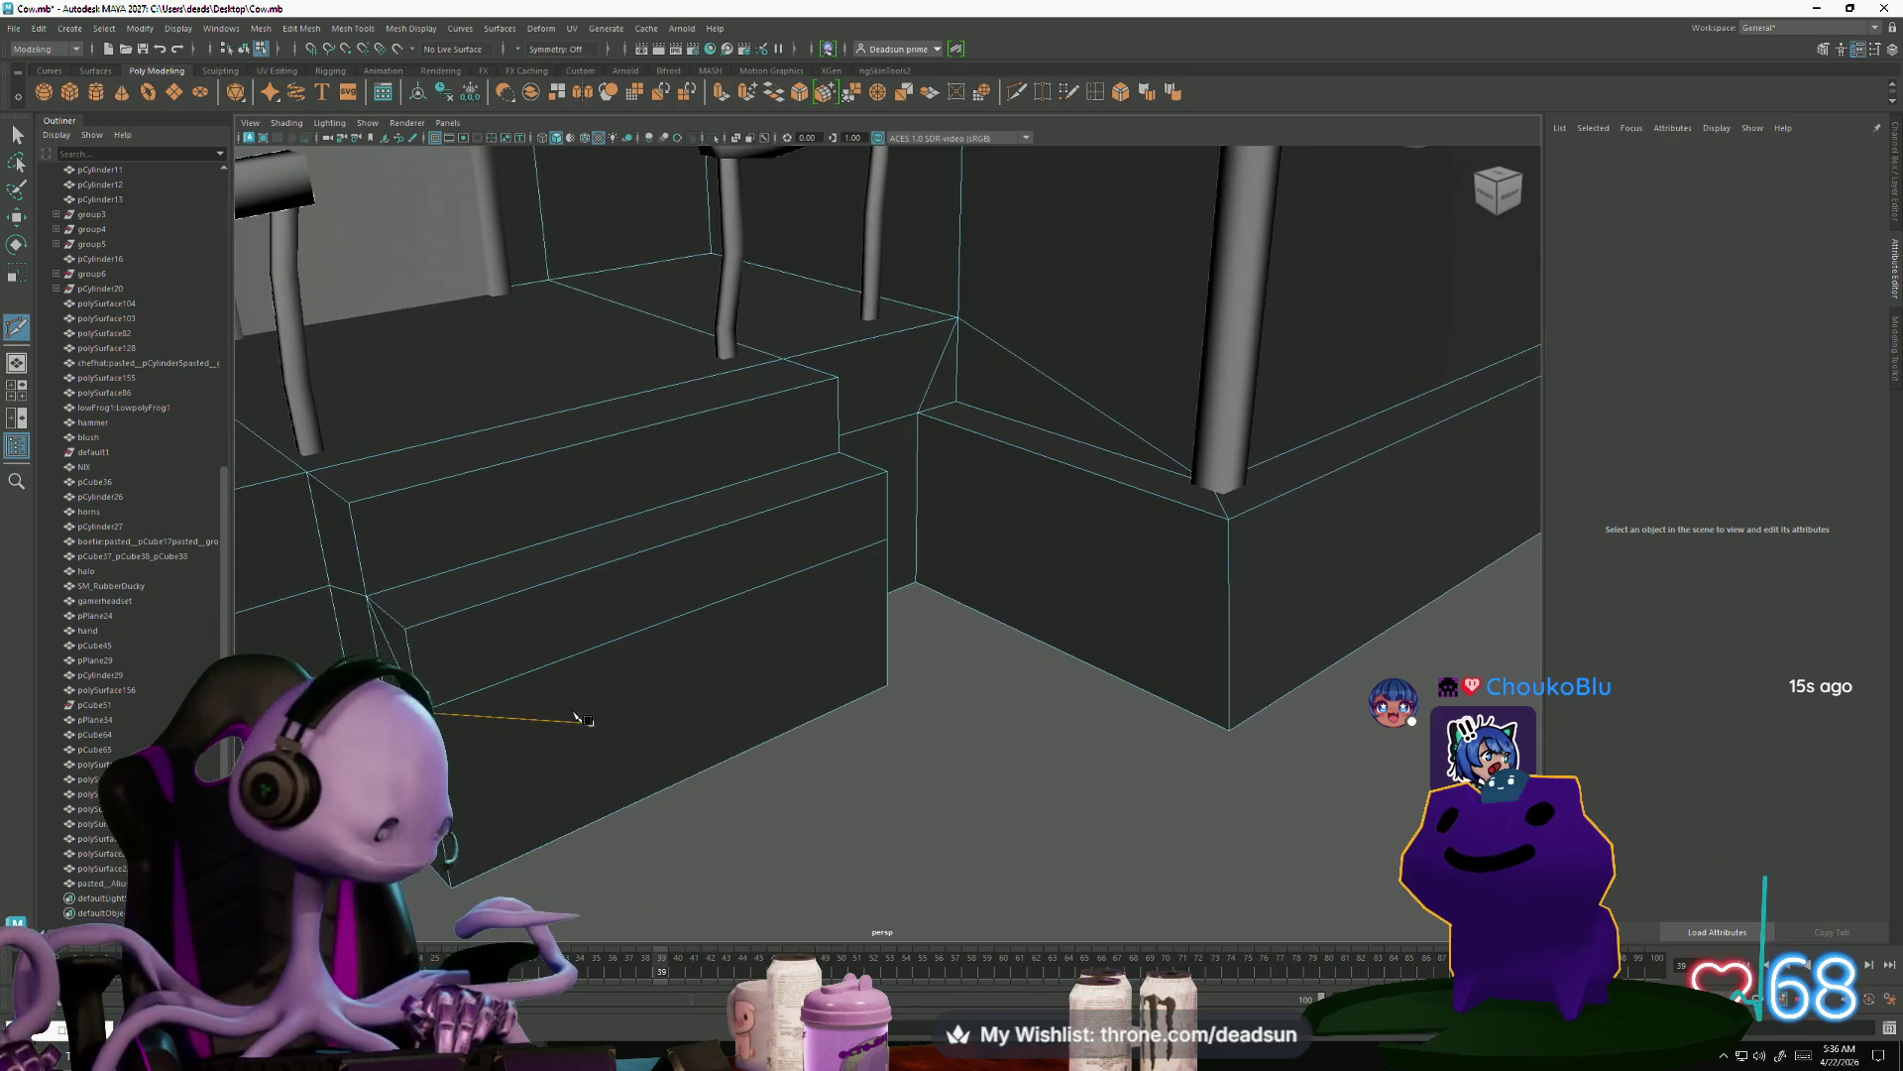
Extrude the lower step's front face outward into a third, lowest step
click(423, 711)
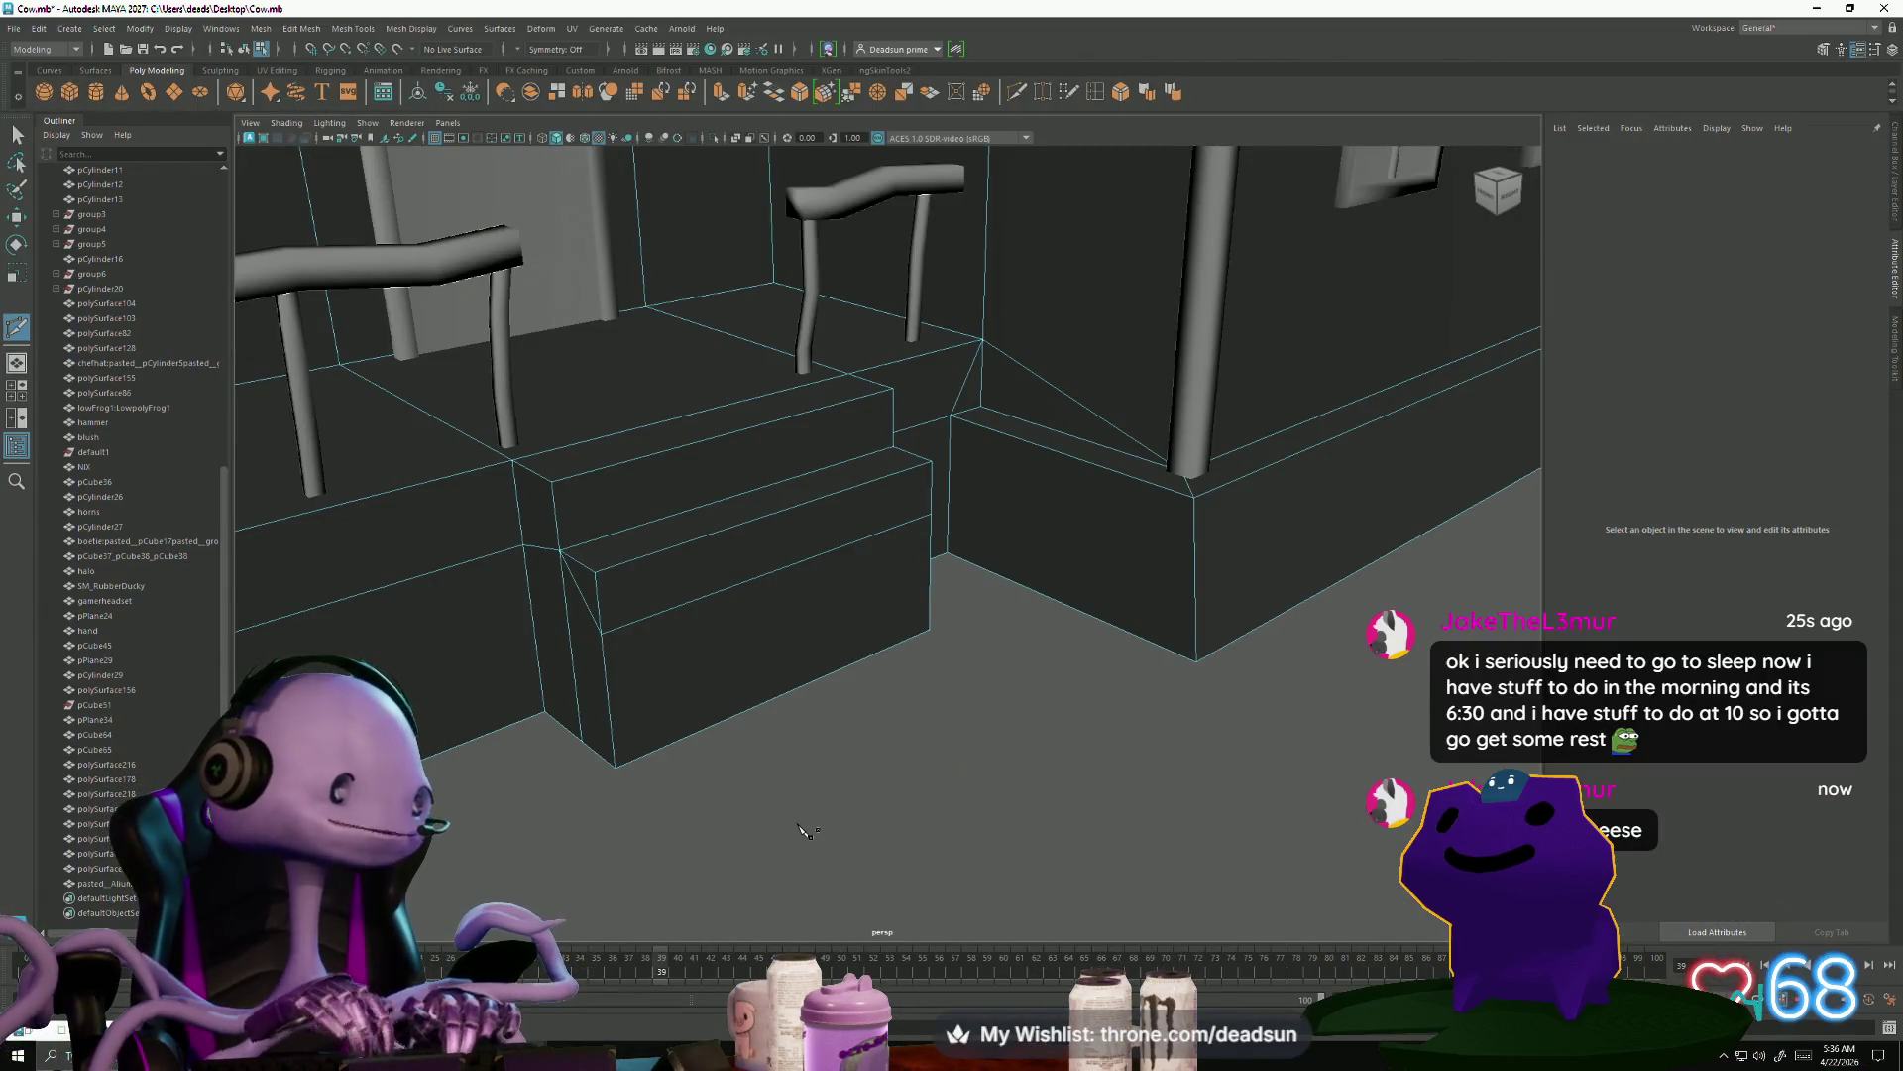
mouse_move(680, 493)
alt+mouse_down()
mouse_move(777, 644)
mouse_move(918, 684)
mouse_move(912, 638)
alt+mouse_up()
right_drag(912, 638, 926, 658)
click(926, 658)
mouse_move(926, 658)
alt+mouse_down()
mouse_move(997, 695)
mouse_move(889, 462)
alt+mouse_up()
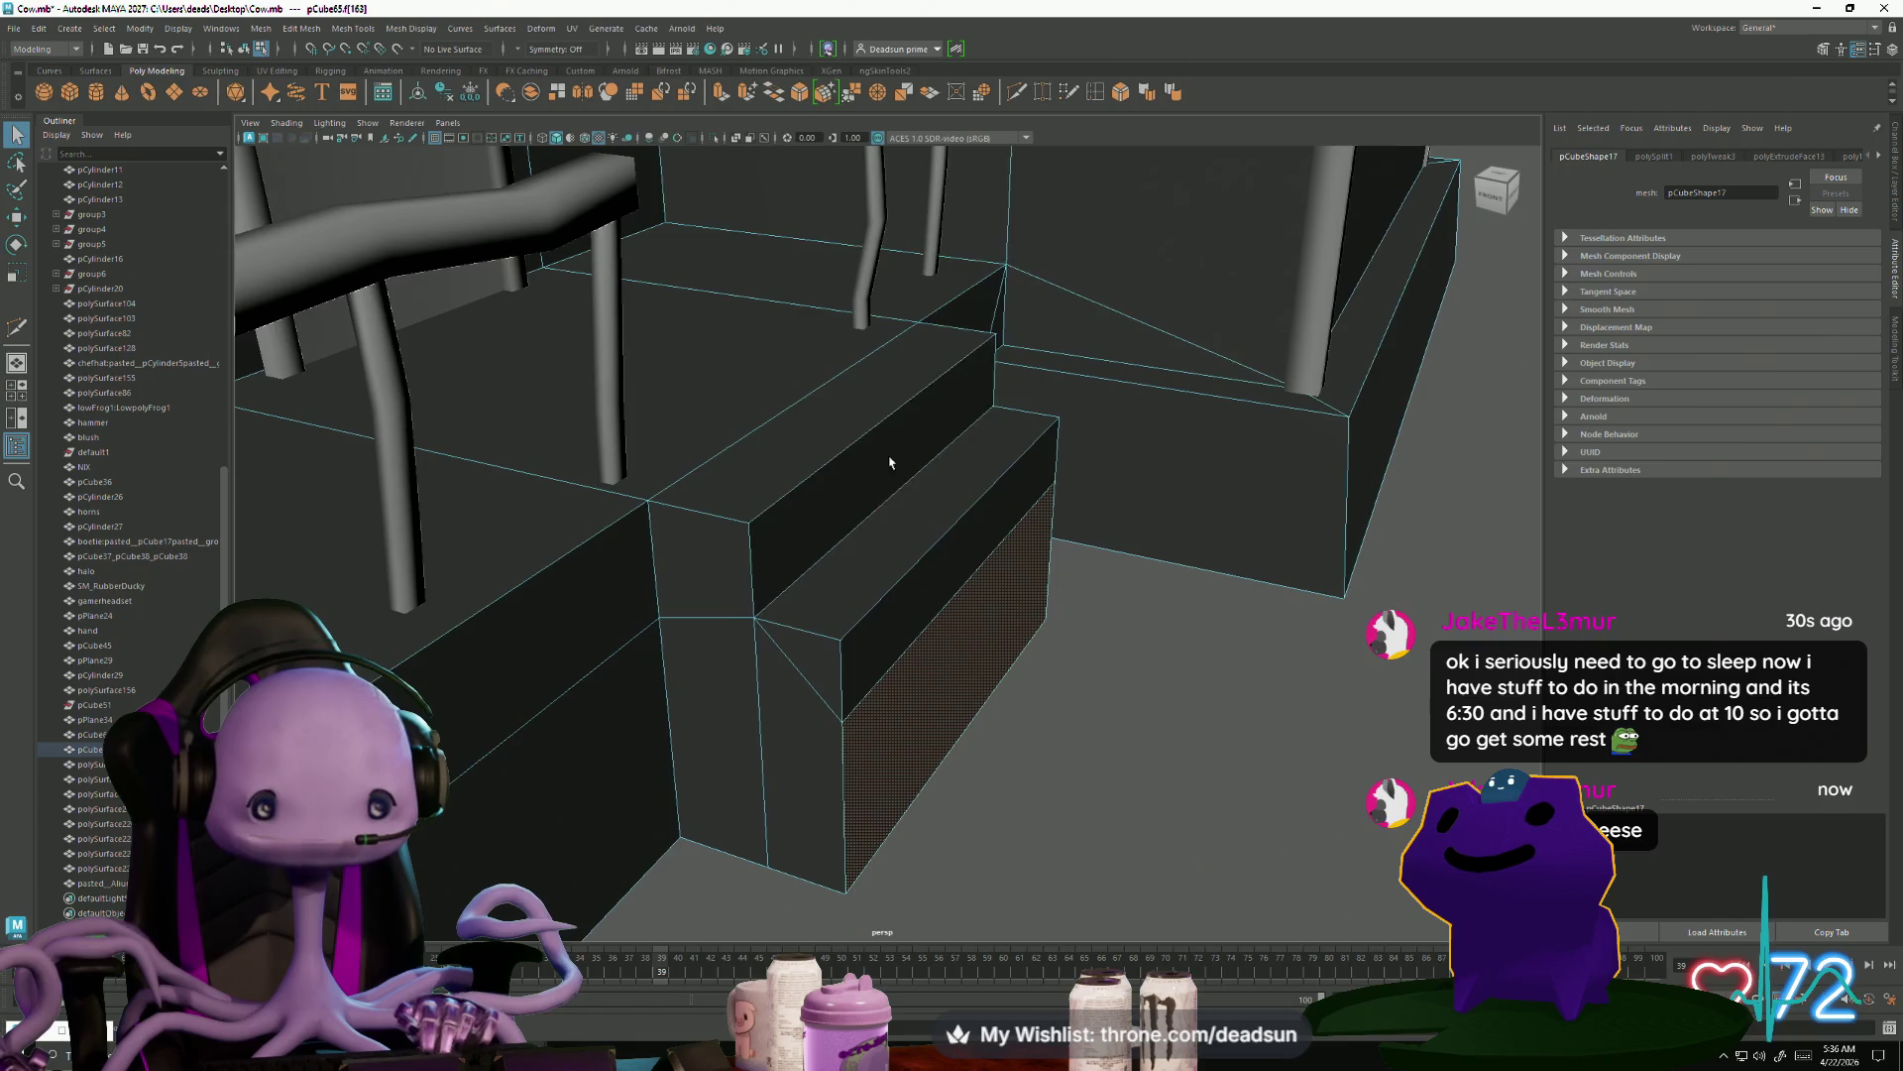
click(720, 92)
mouse_move(1021, 684)
mouse_down()
mouse_move(1114, 716)
mouse_move(1061, 634)
mouse_move(1058, 770)
mouse_move(1036, 733)
mouse_move(990, 756)
mouse_move(993, 738)
mouse_move(961, 730)
mouse_move(986, 756)
mouse_move(1040, 746)
mouse_move(1021, 749)
mouse_up()
key(F10)
click(1044, 680)
key(F11)
Multi-Cut a diagonal corner-to-corner edge across the step's side face
alt+drag(899, 700, 863, 709)
click(1021, 92)
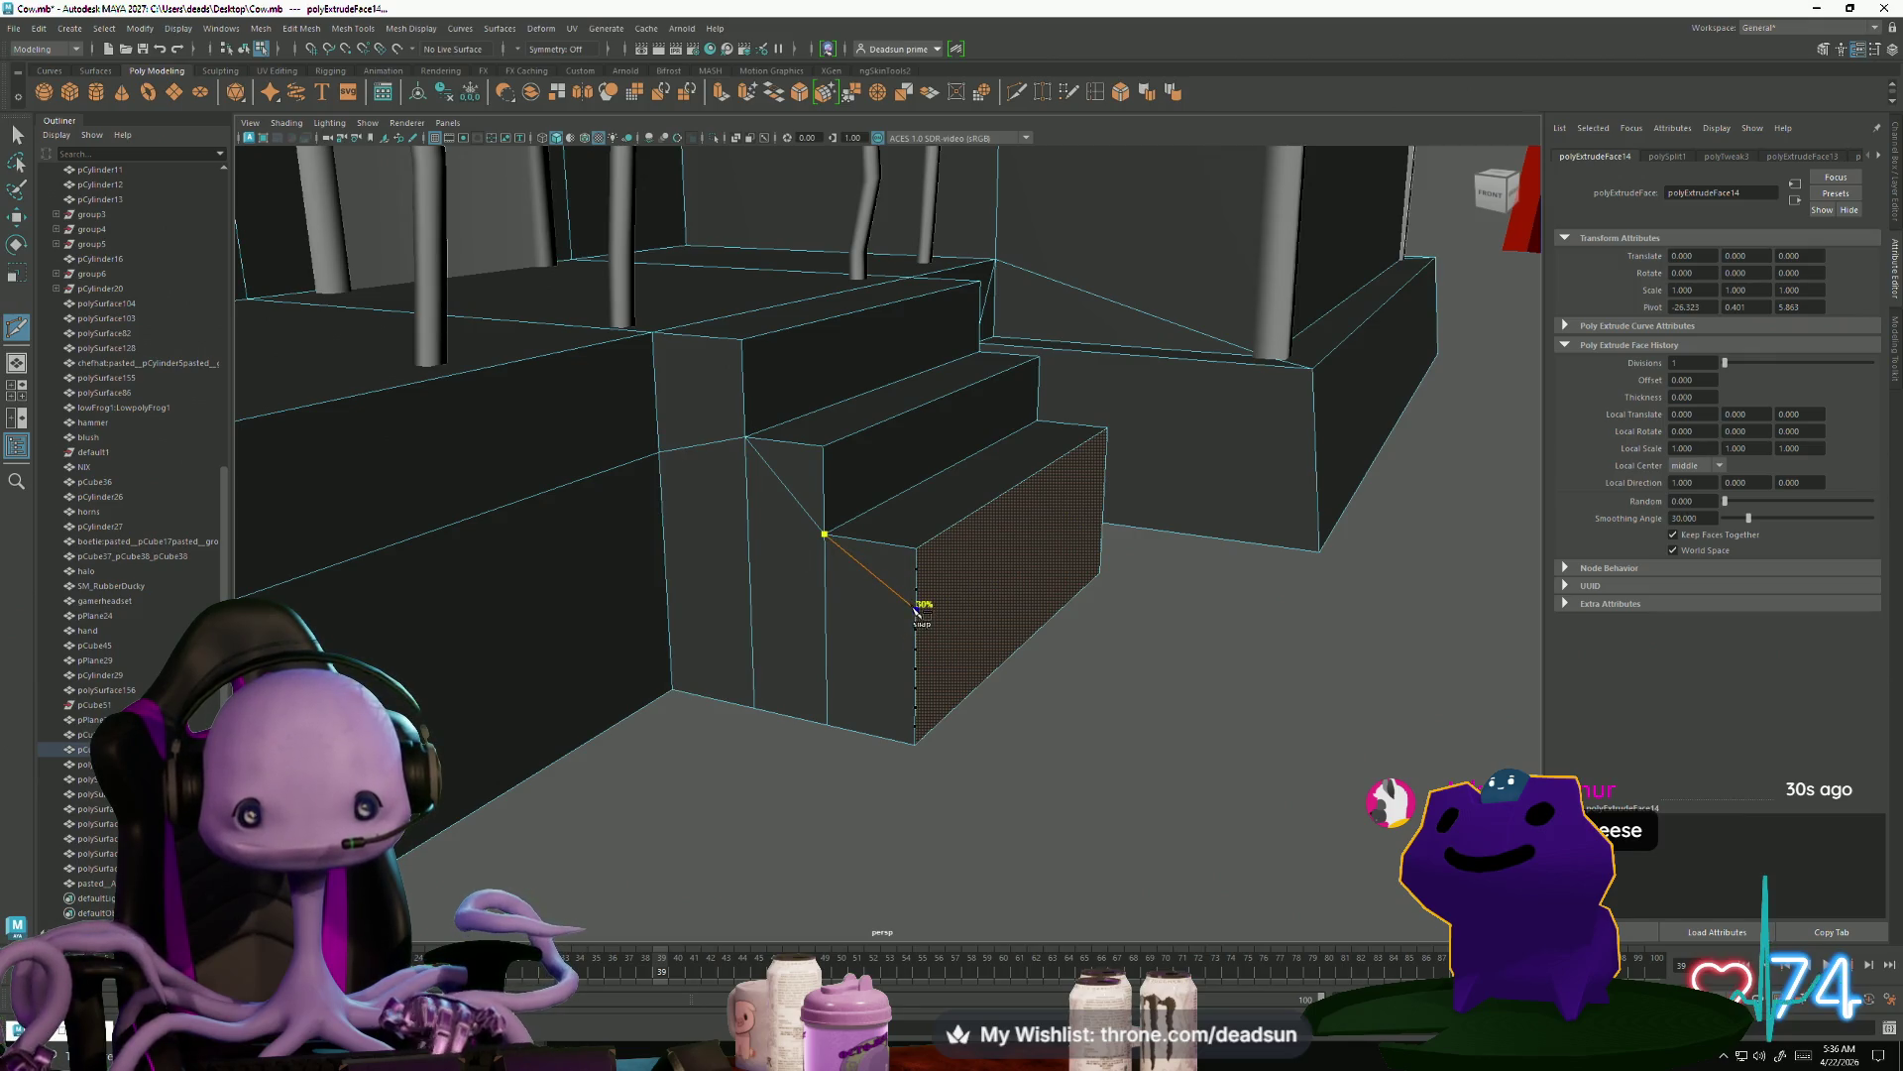
alt+drag(920, 628, 870, 595)
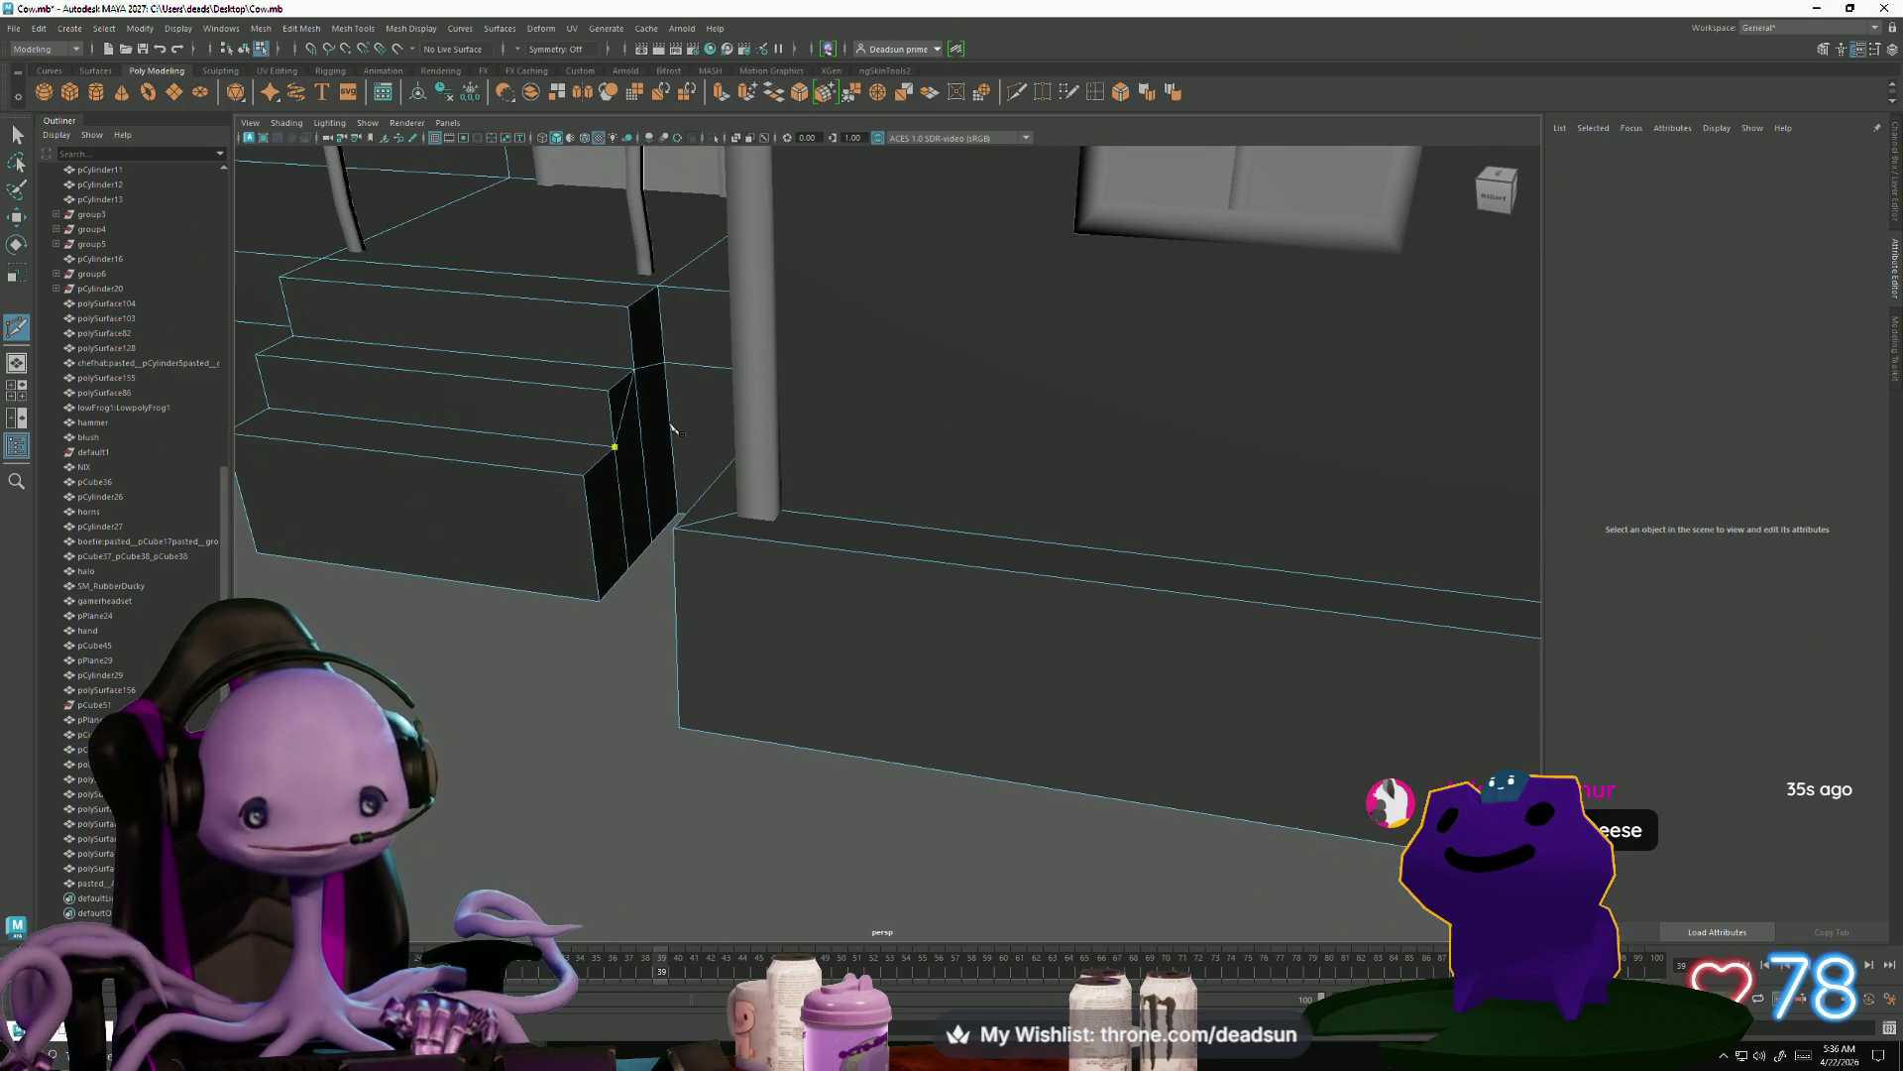
mouse_move(576, 547)
alt+mouse_down()
mouse_move(629, 611)
mouse_move(658, 599)
alt+mouse_up()
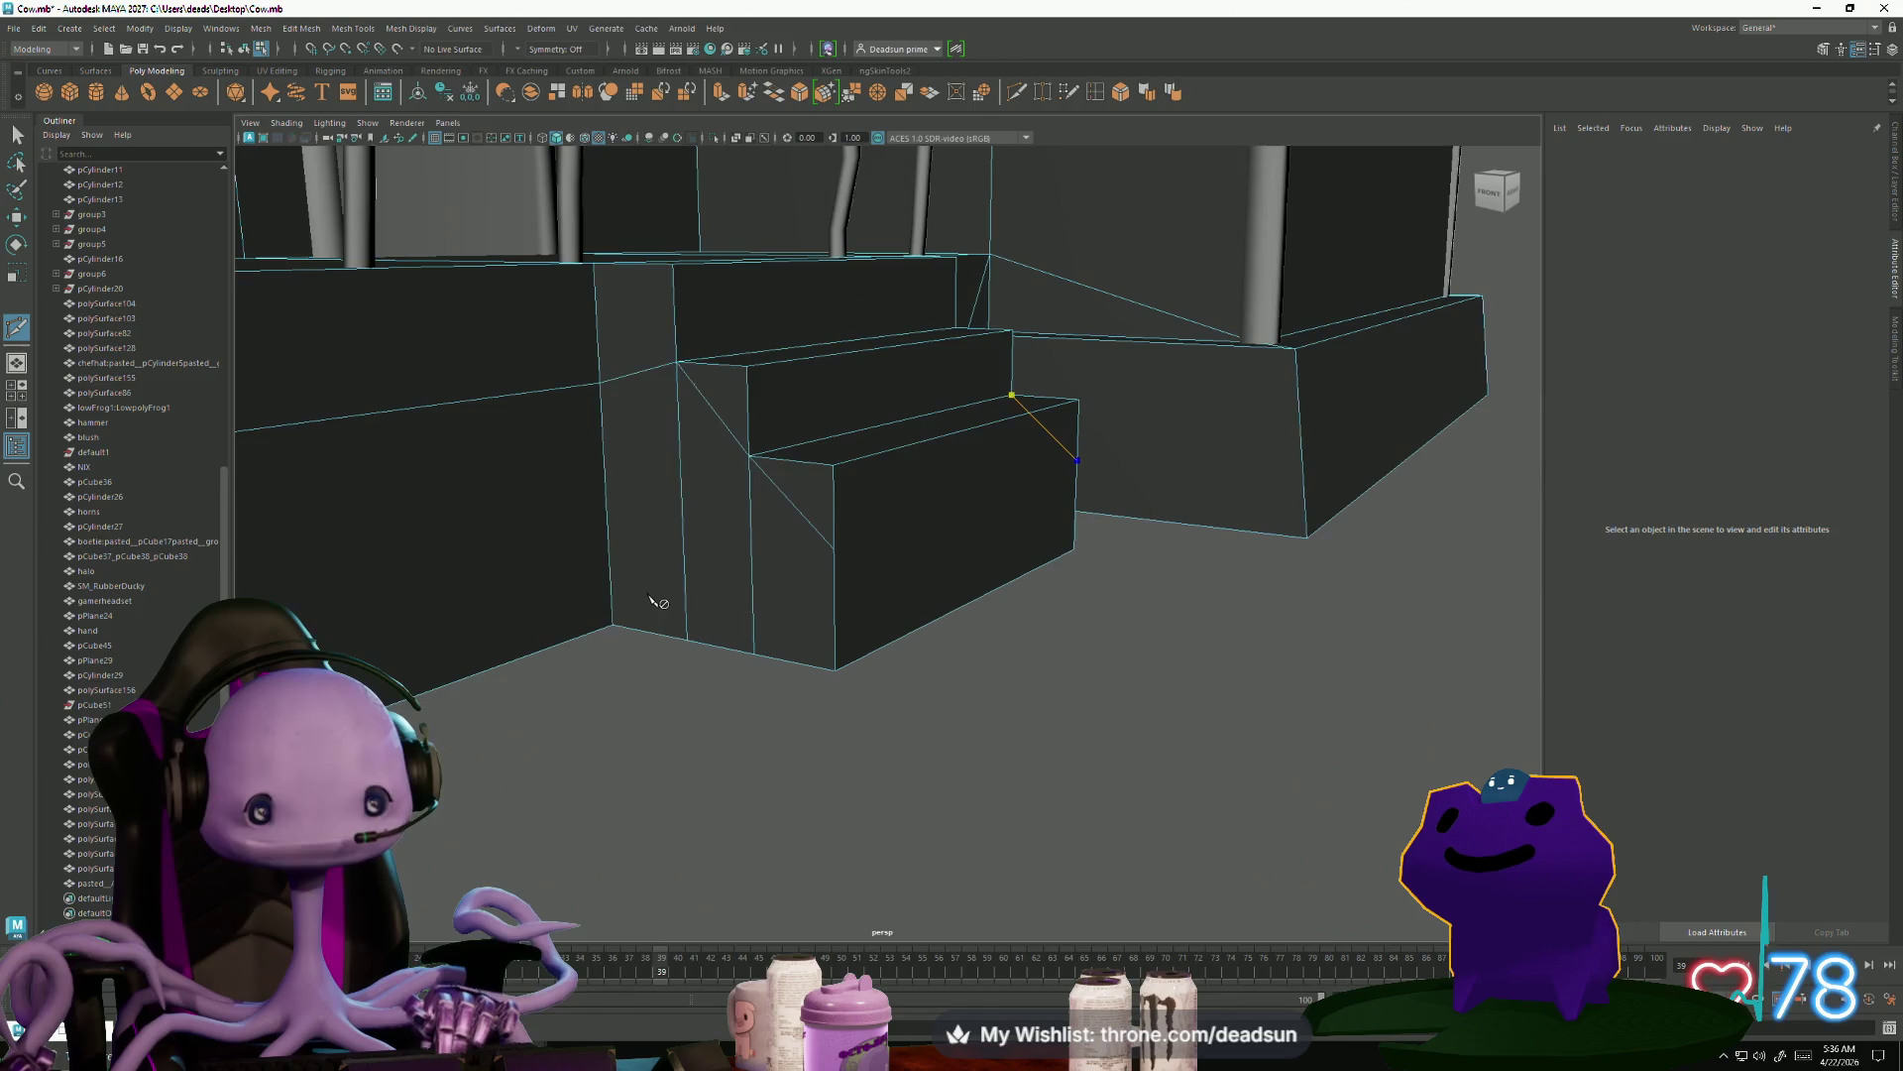
click(516, 625)
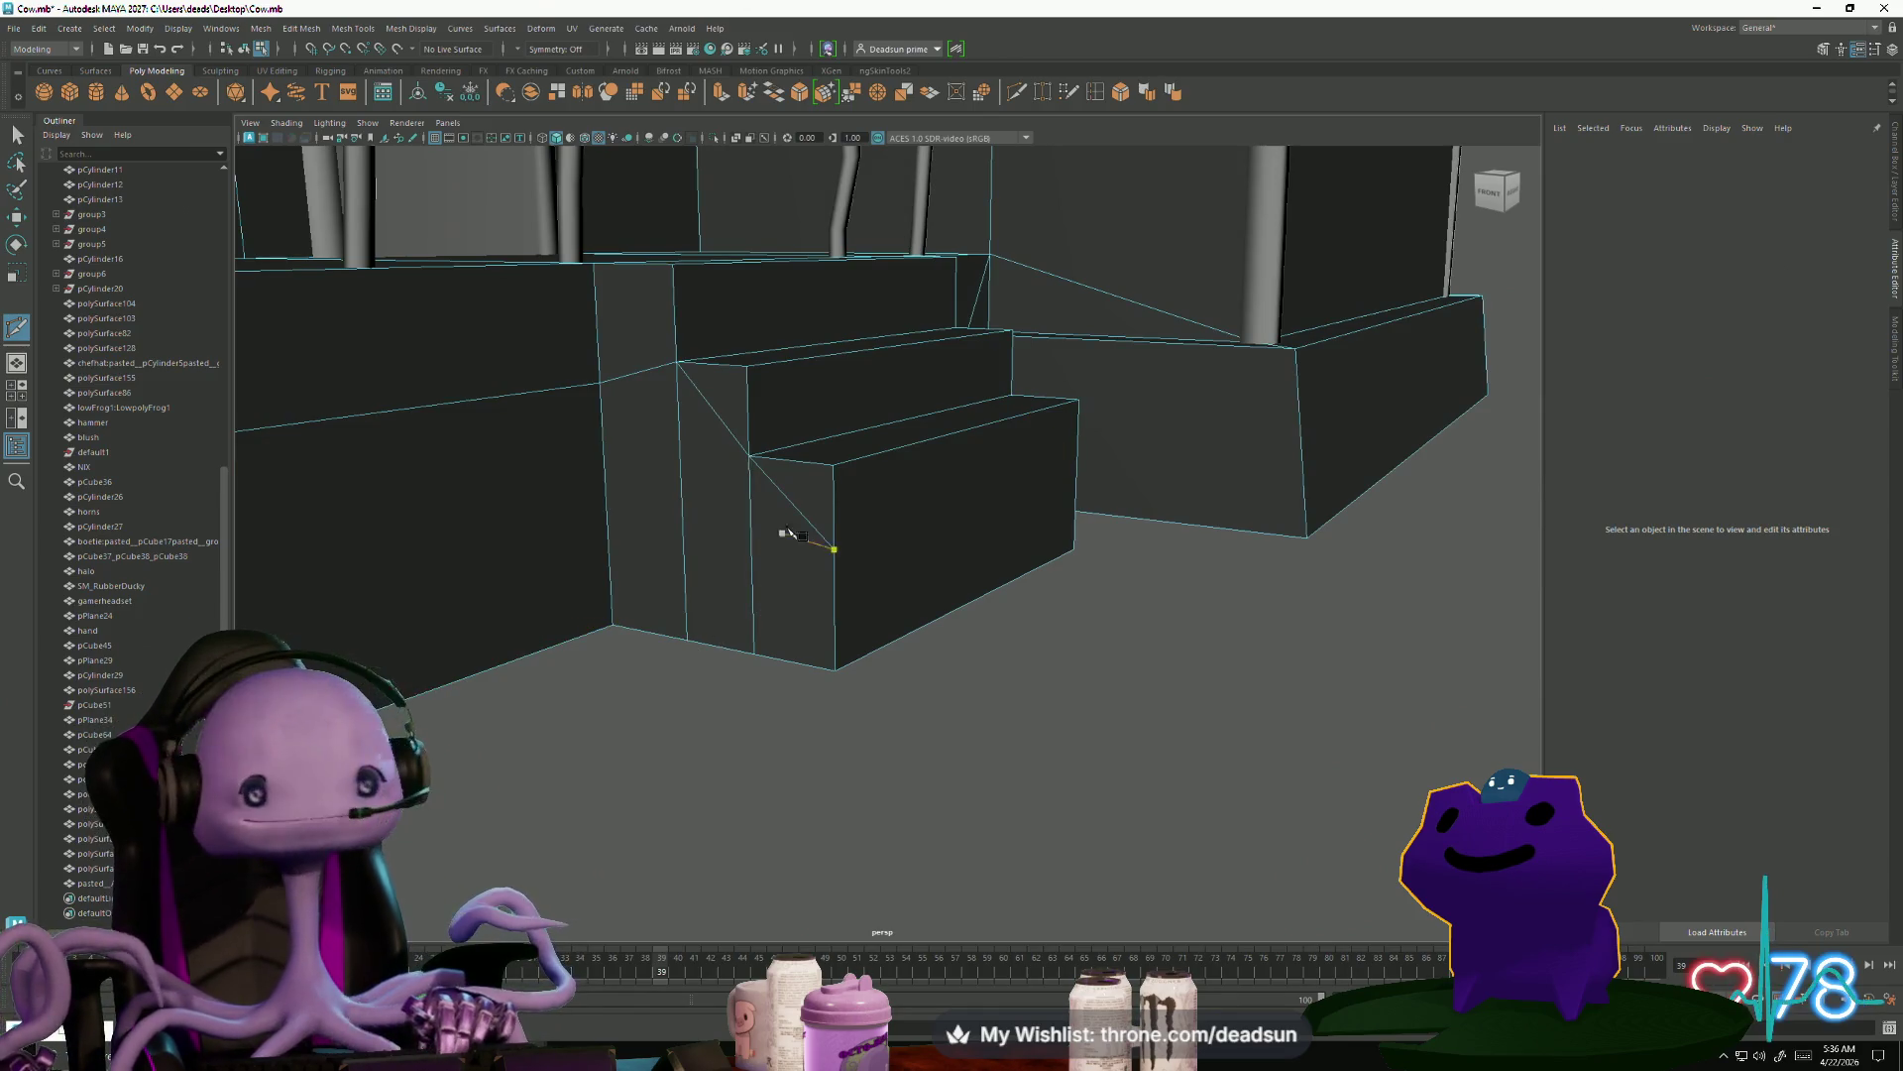
click(833, 548)
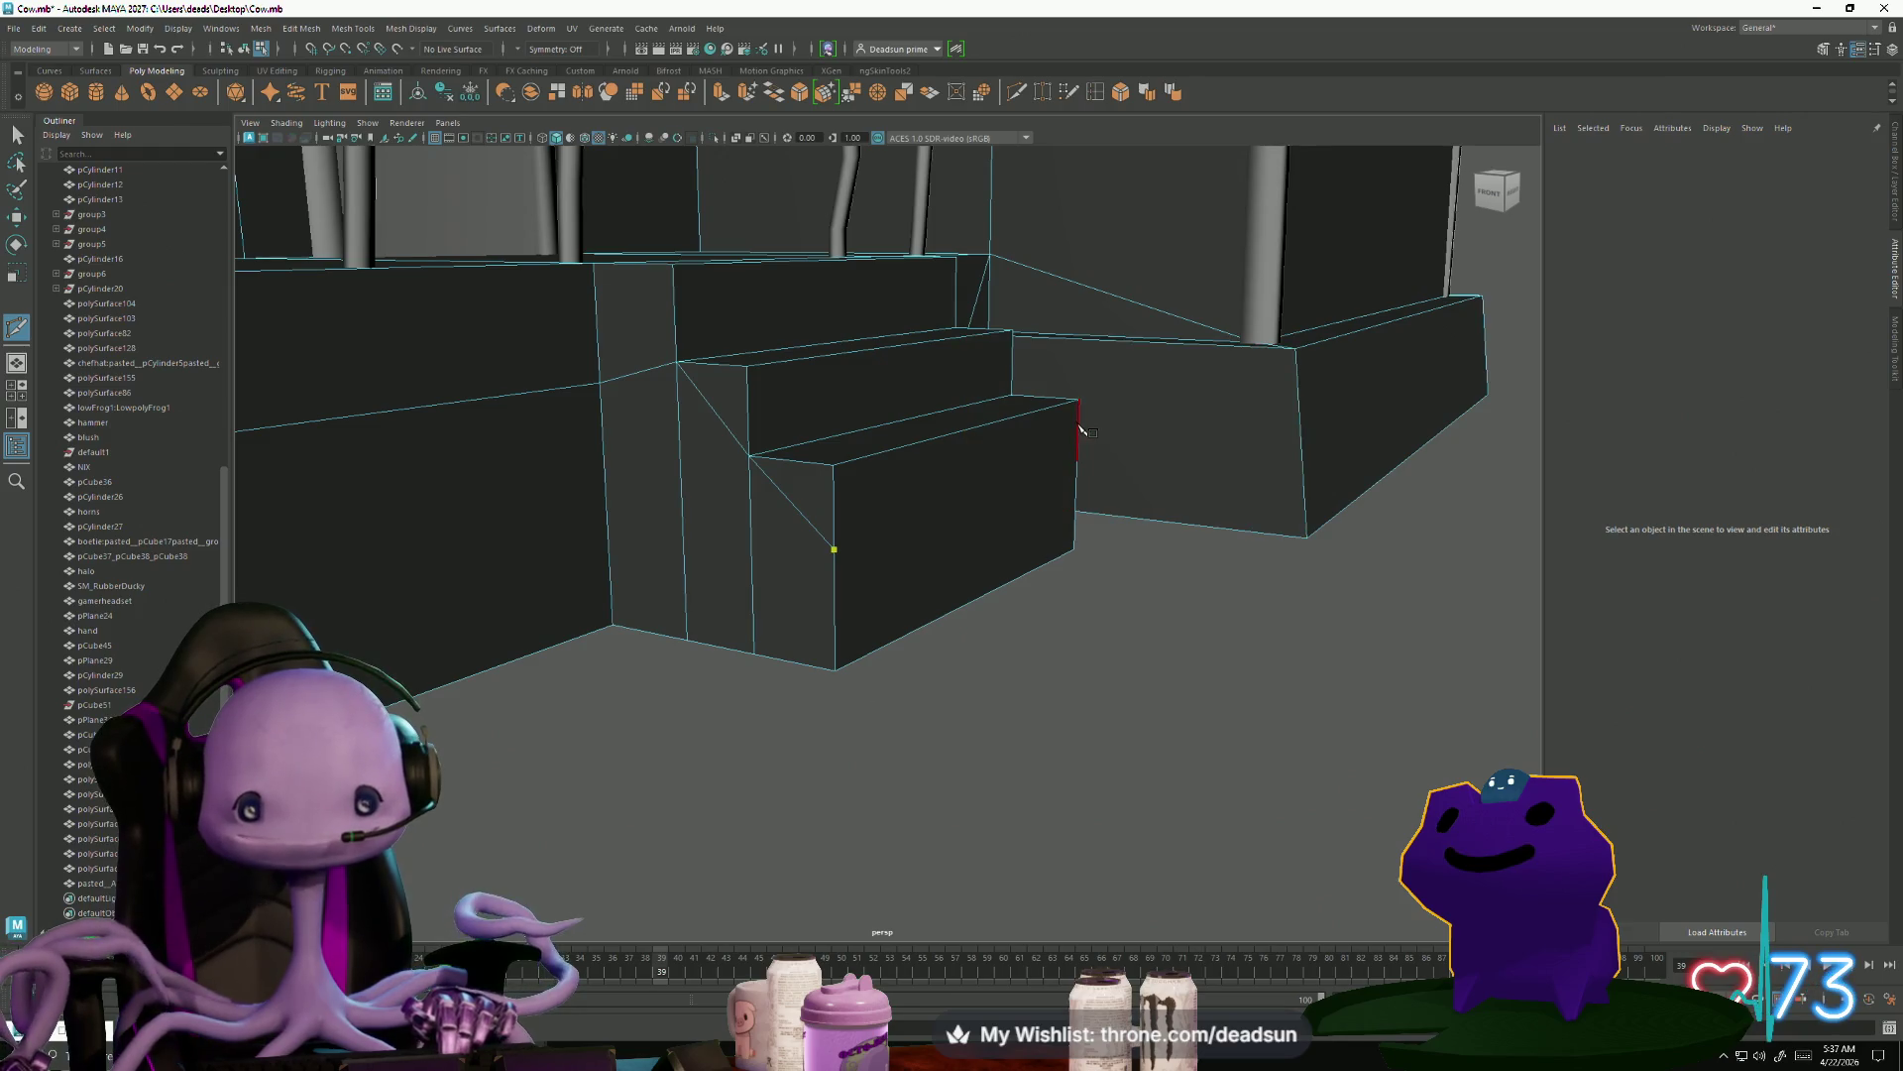
click(1077, 460)
key(Return)
click(599, 382)
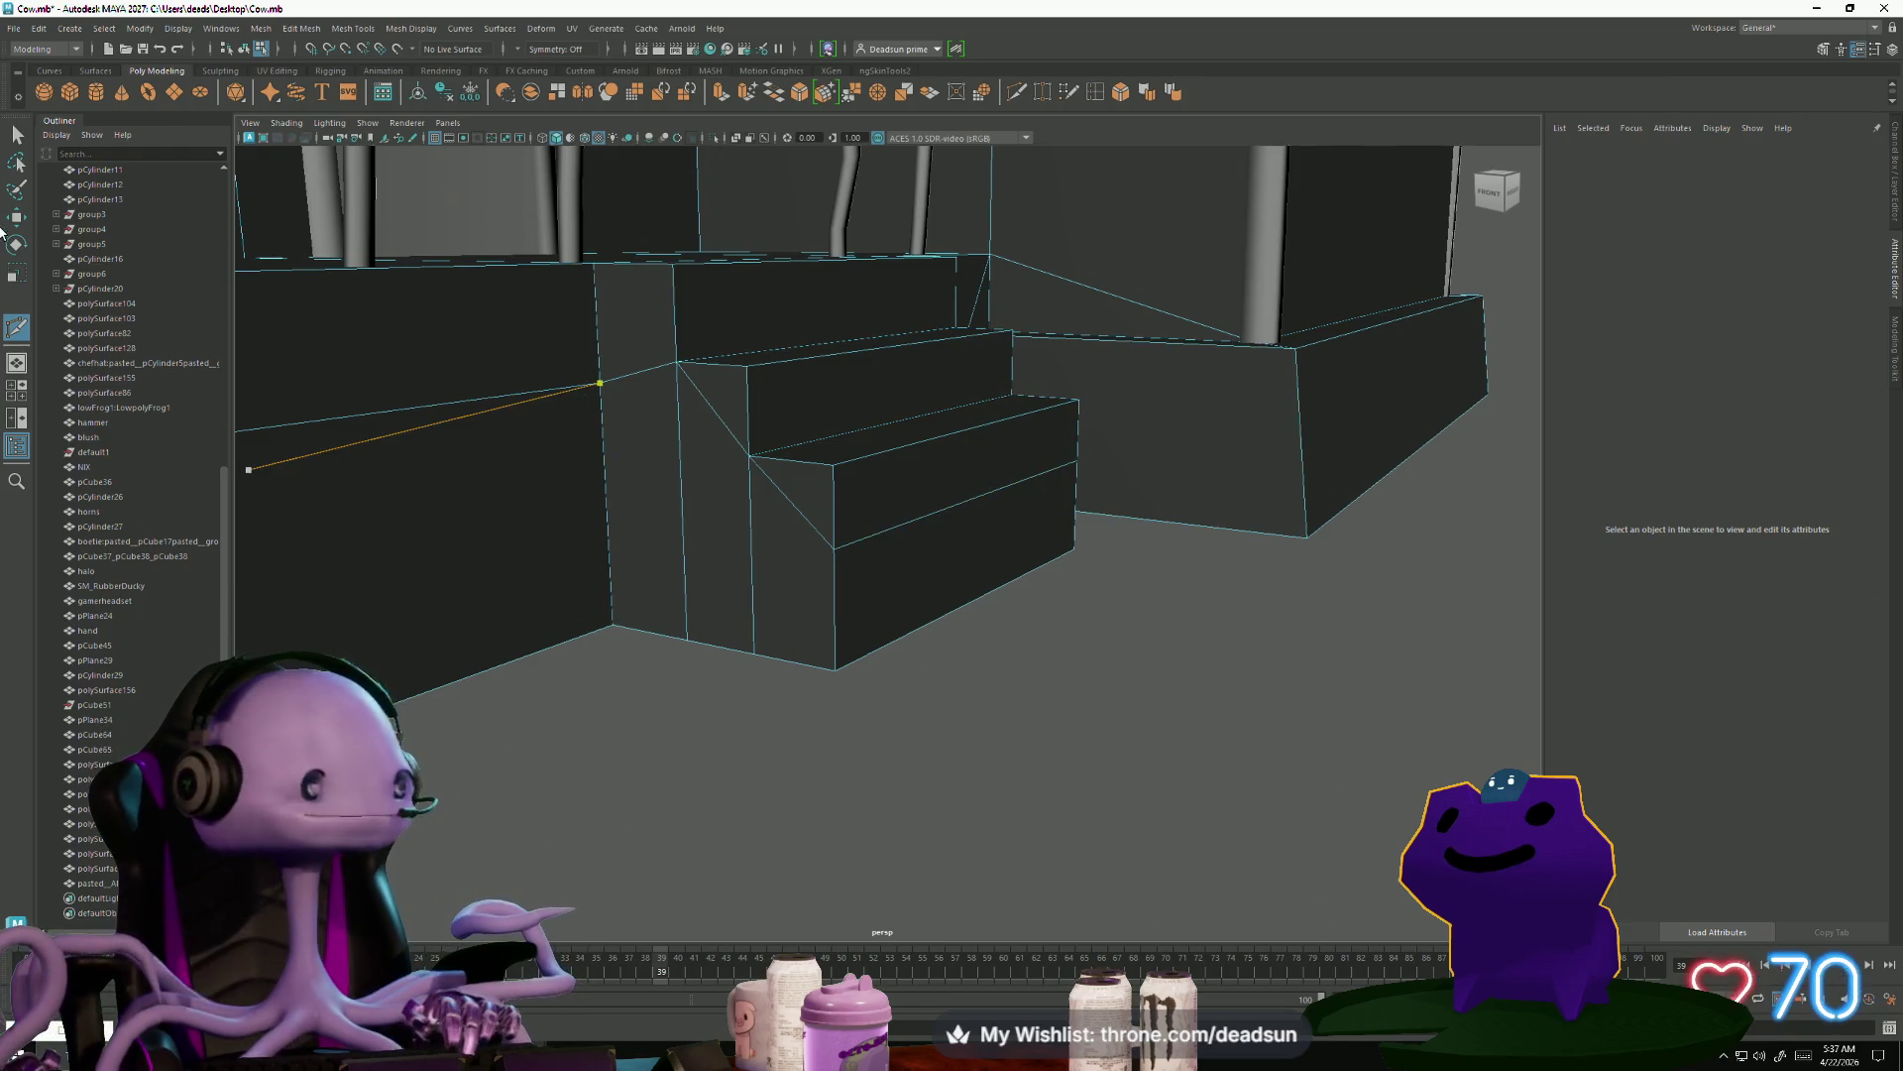
click(18, 136)
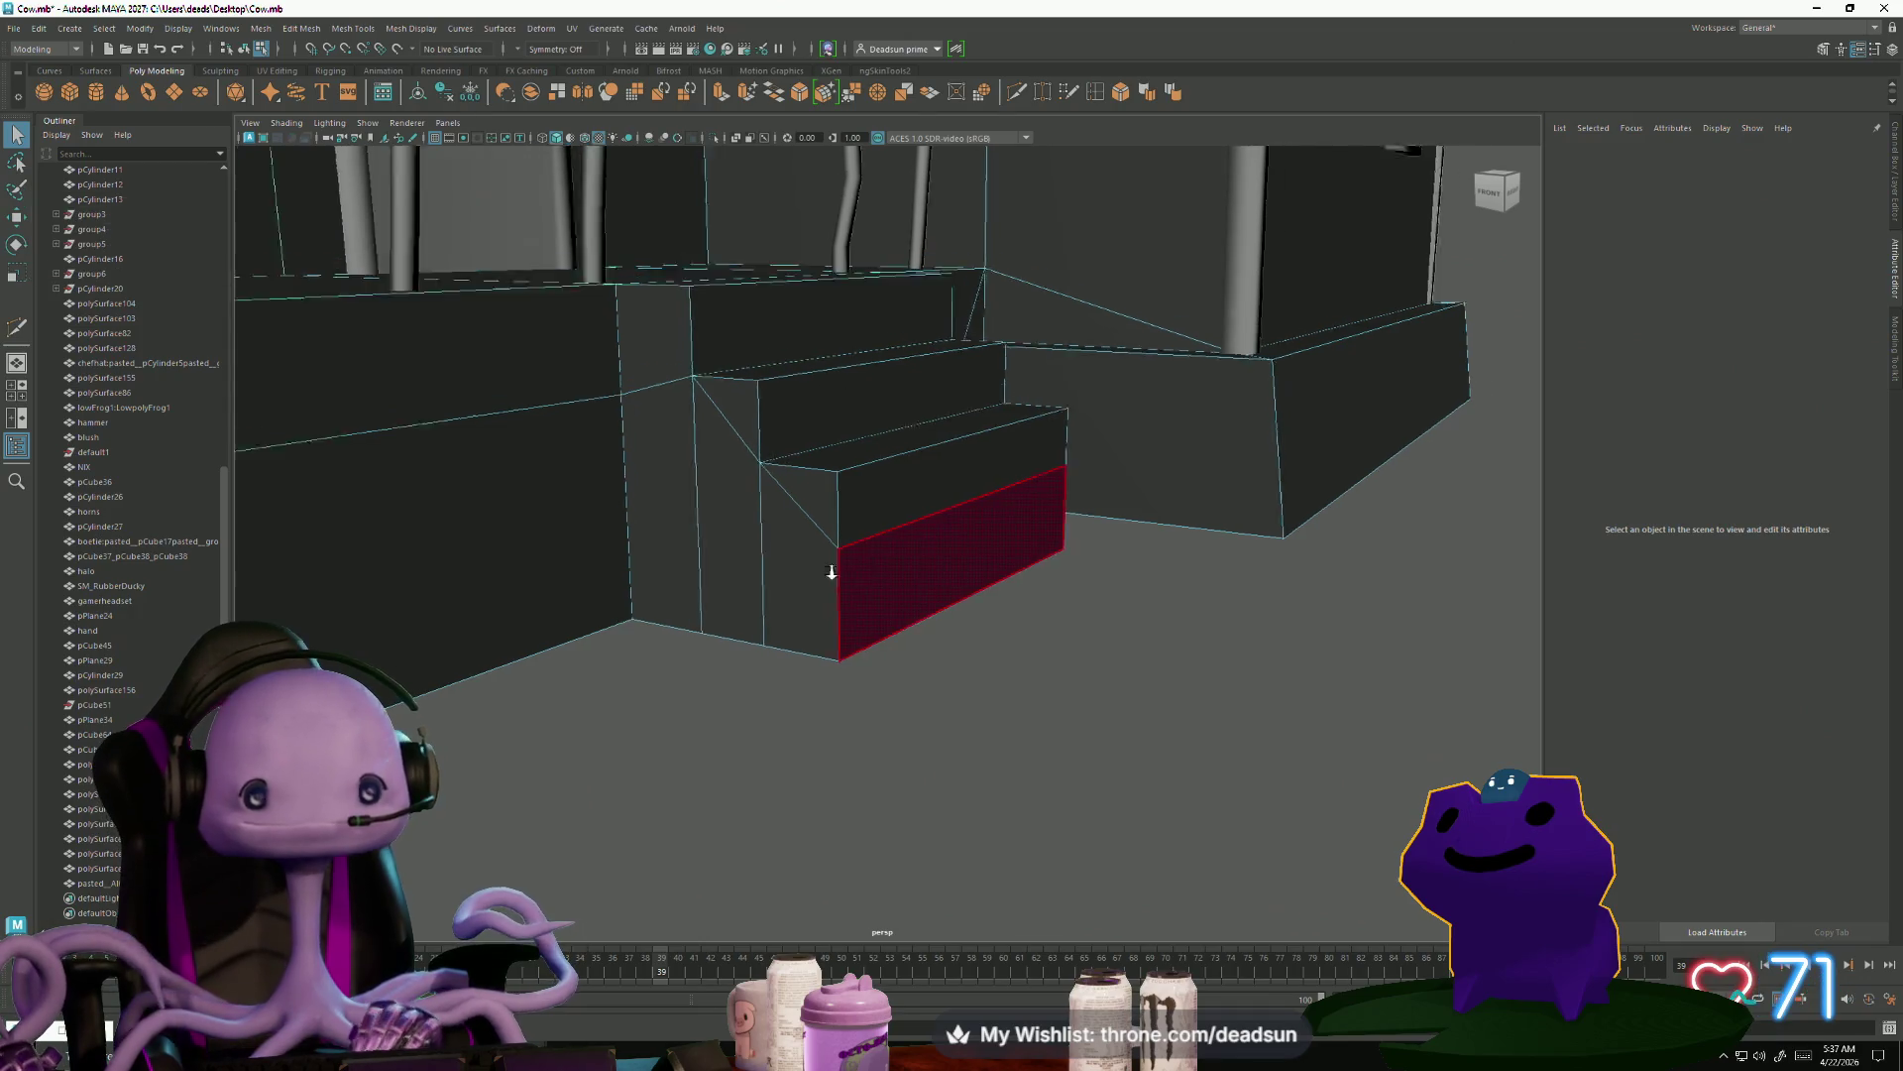
Multi-Cut several new edges into the stair side wall at the step corners
scroll(833, 565, up, 6)
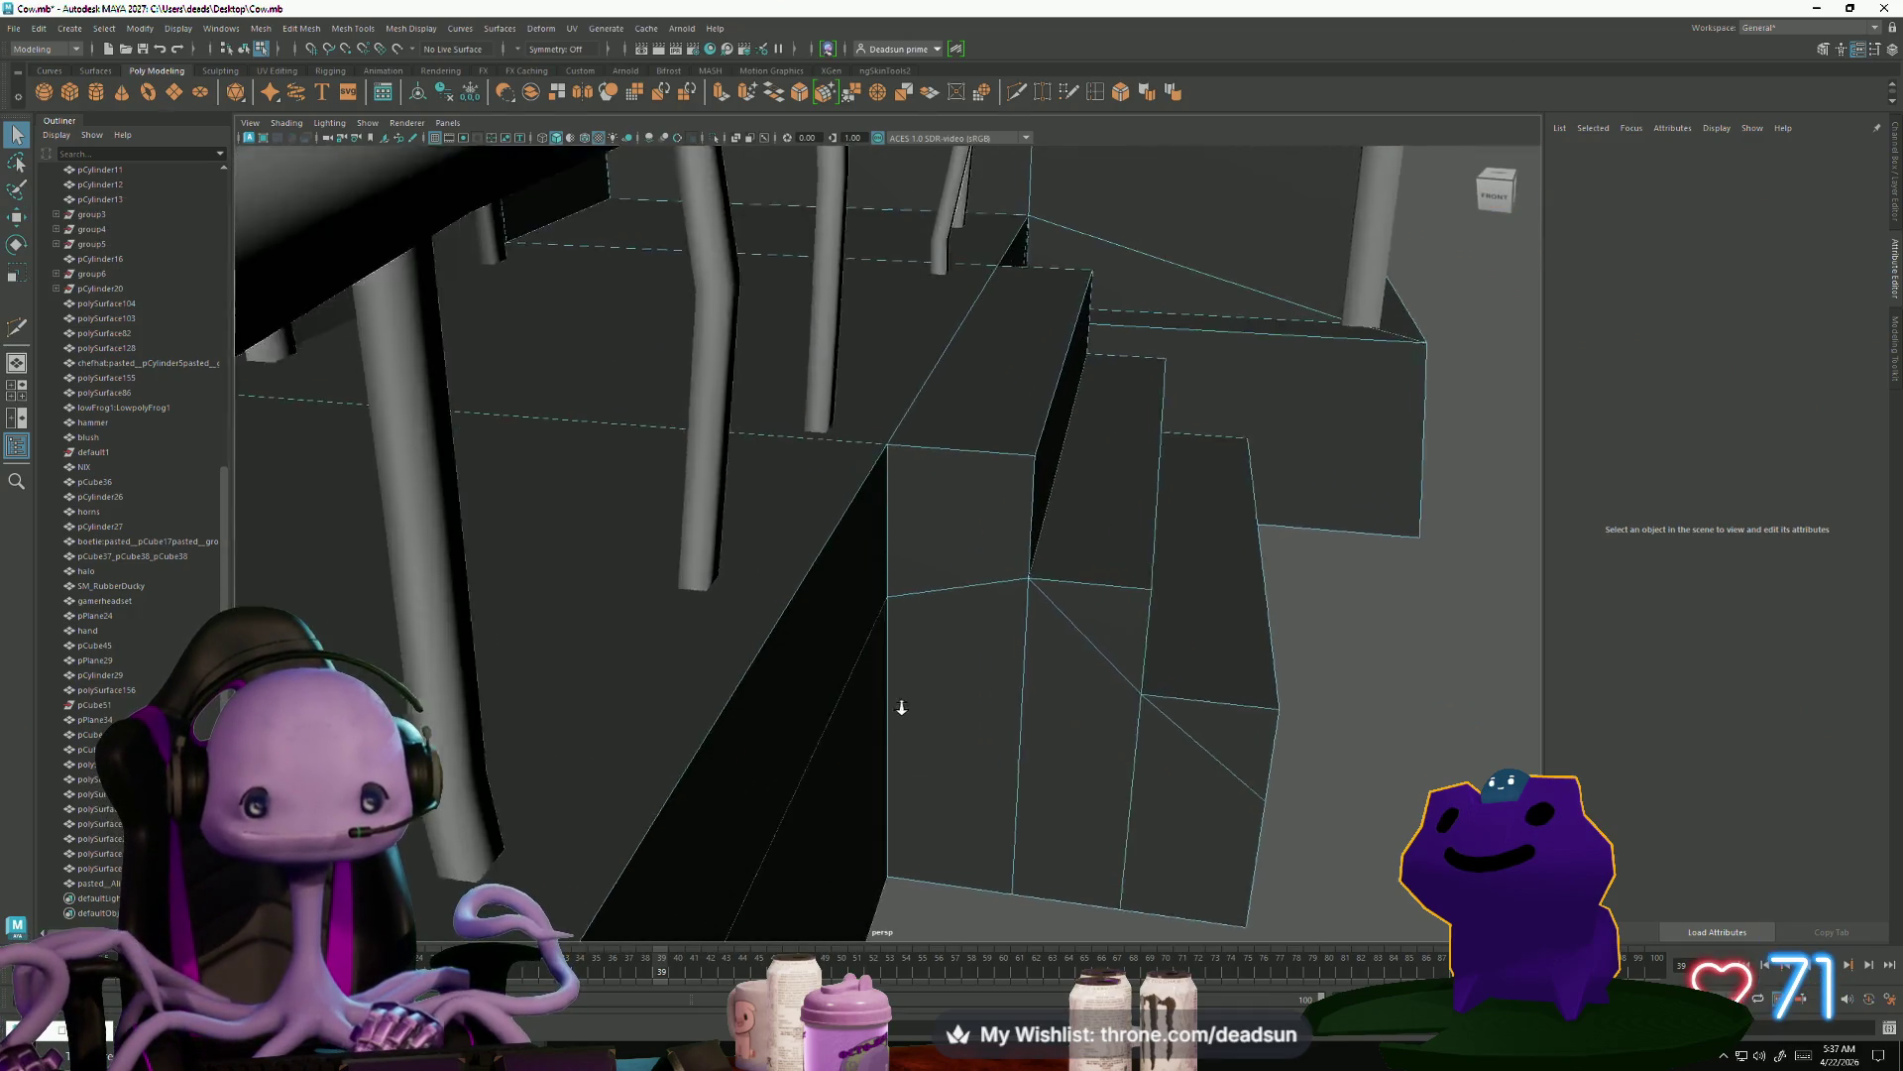
alt+drag(901, 707, 823, 674)
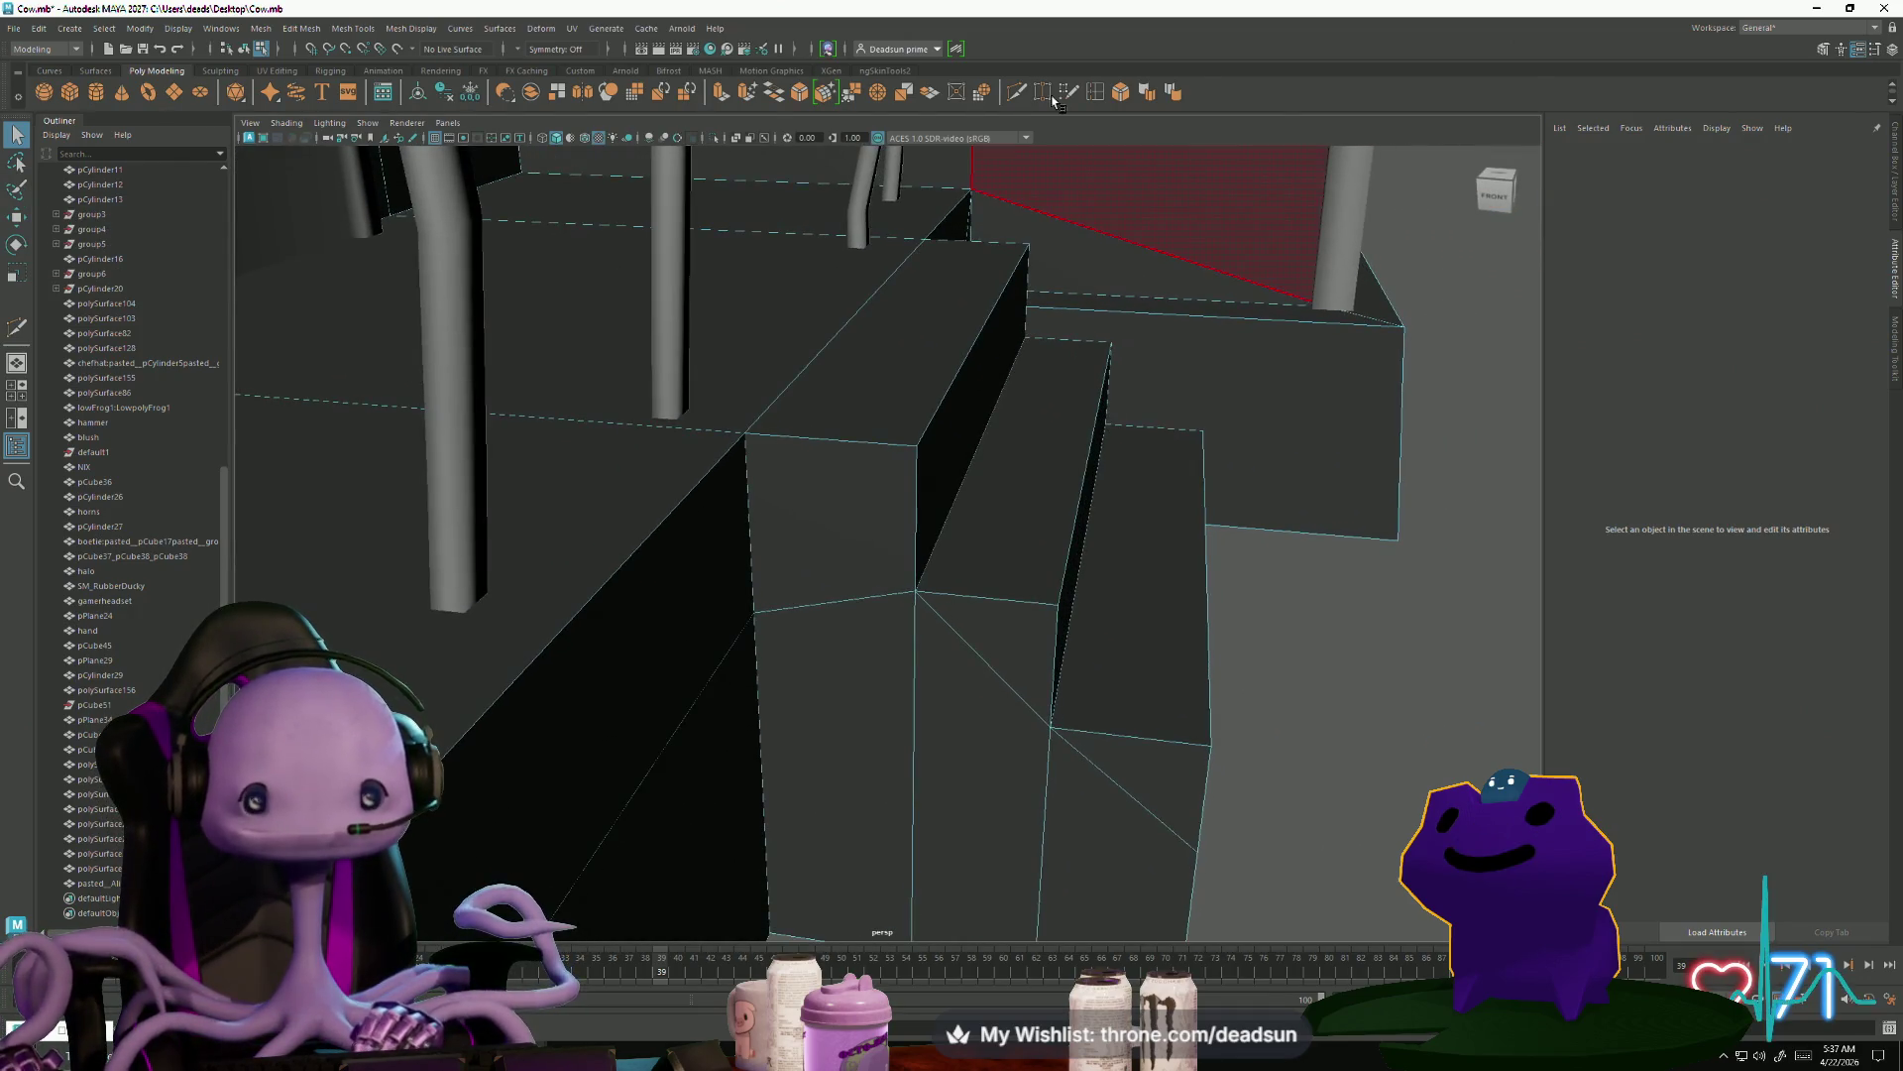
click(1016, 92)
click(744, 433)
key(Return)
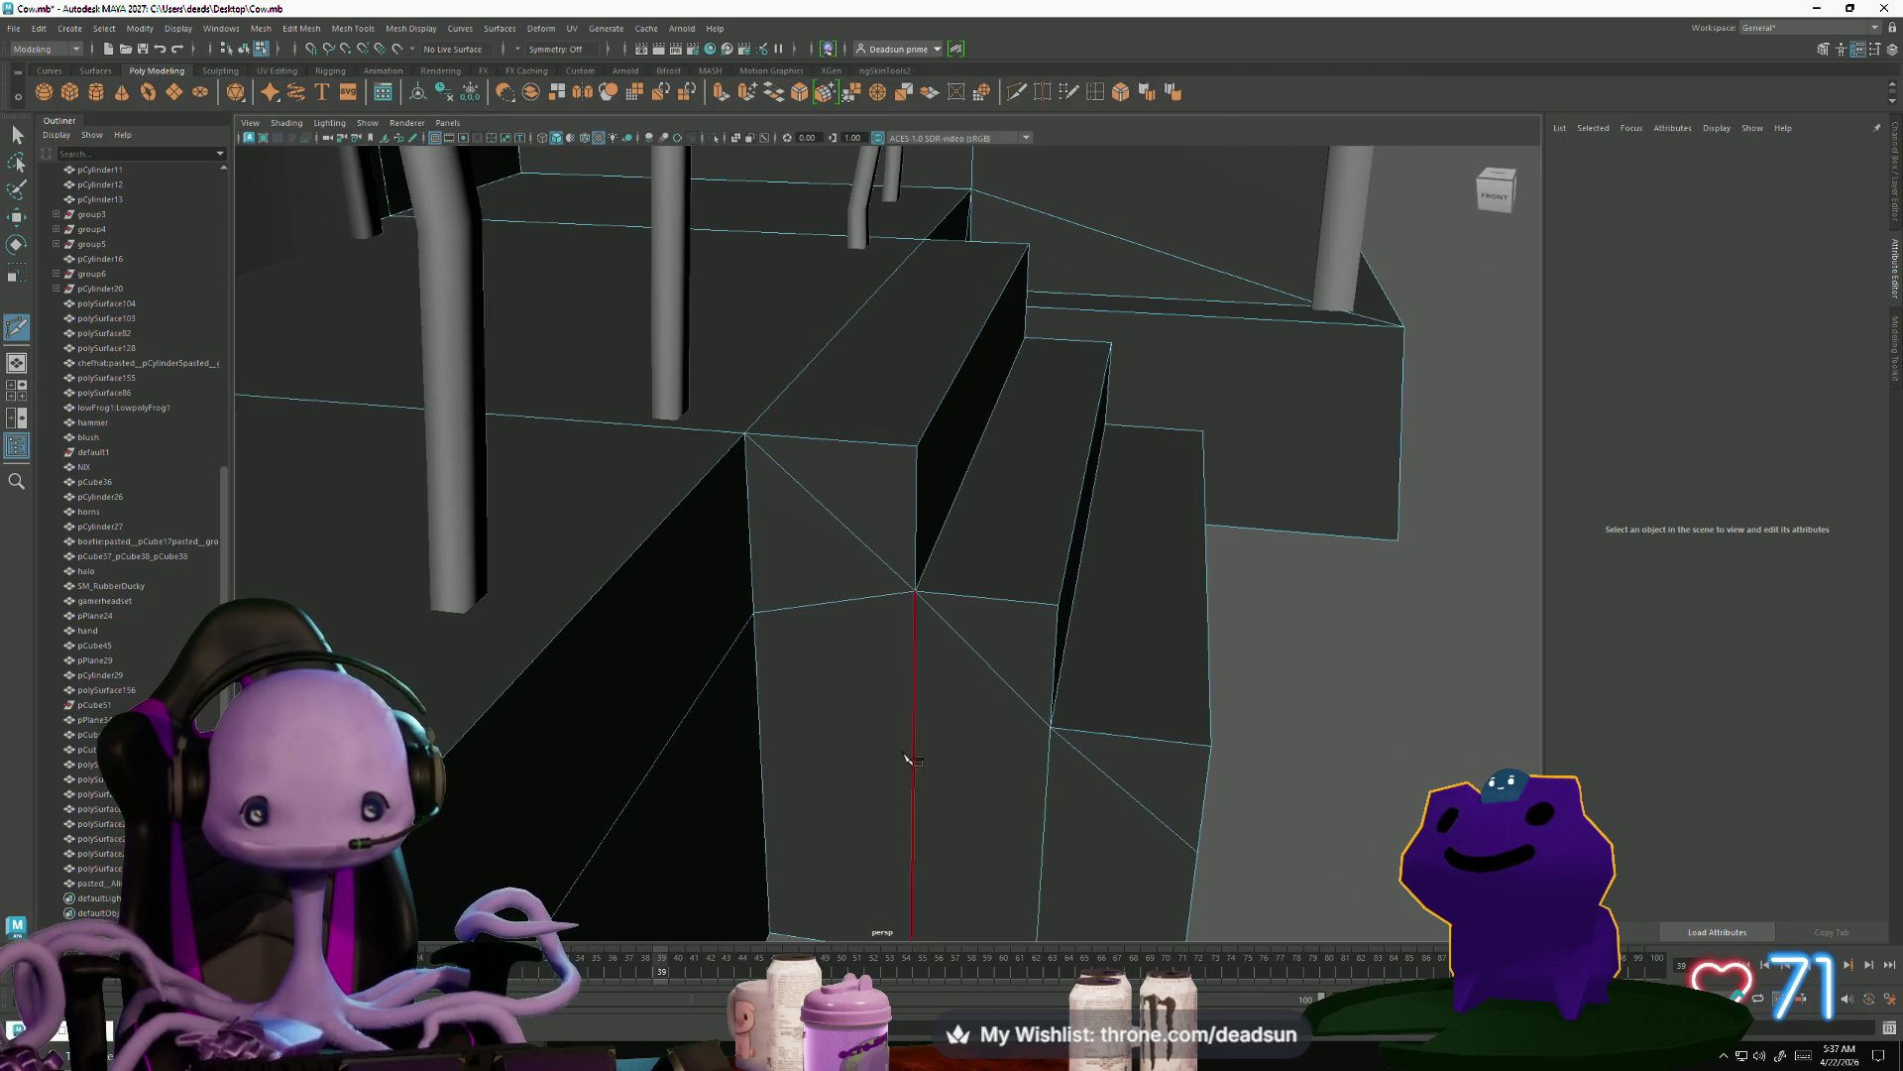
mouse_move(970, 699)
alt+mouse_down()
mouse_move(786, 710)
mouse_move(671, 551)
alt+mouse_up()
click(573, 291)
click(603, 191)
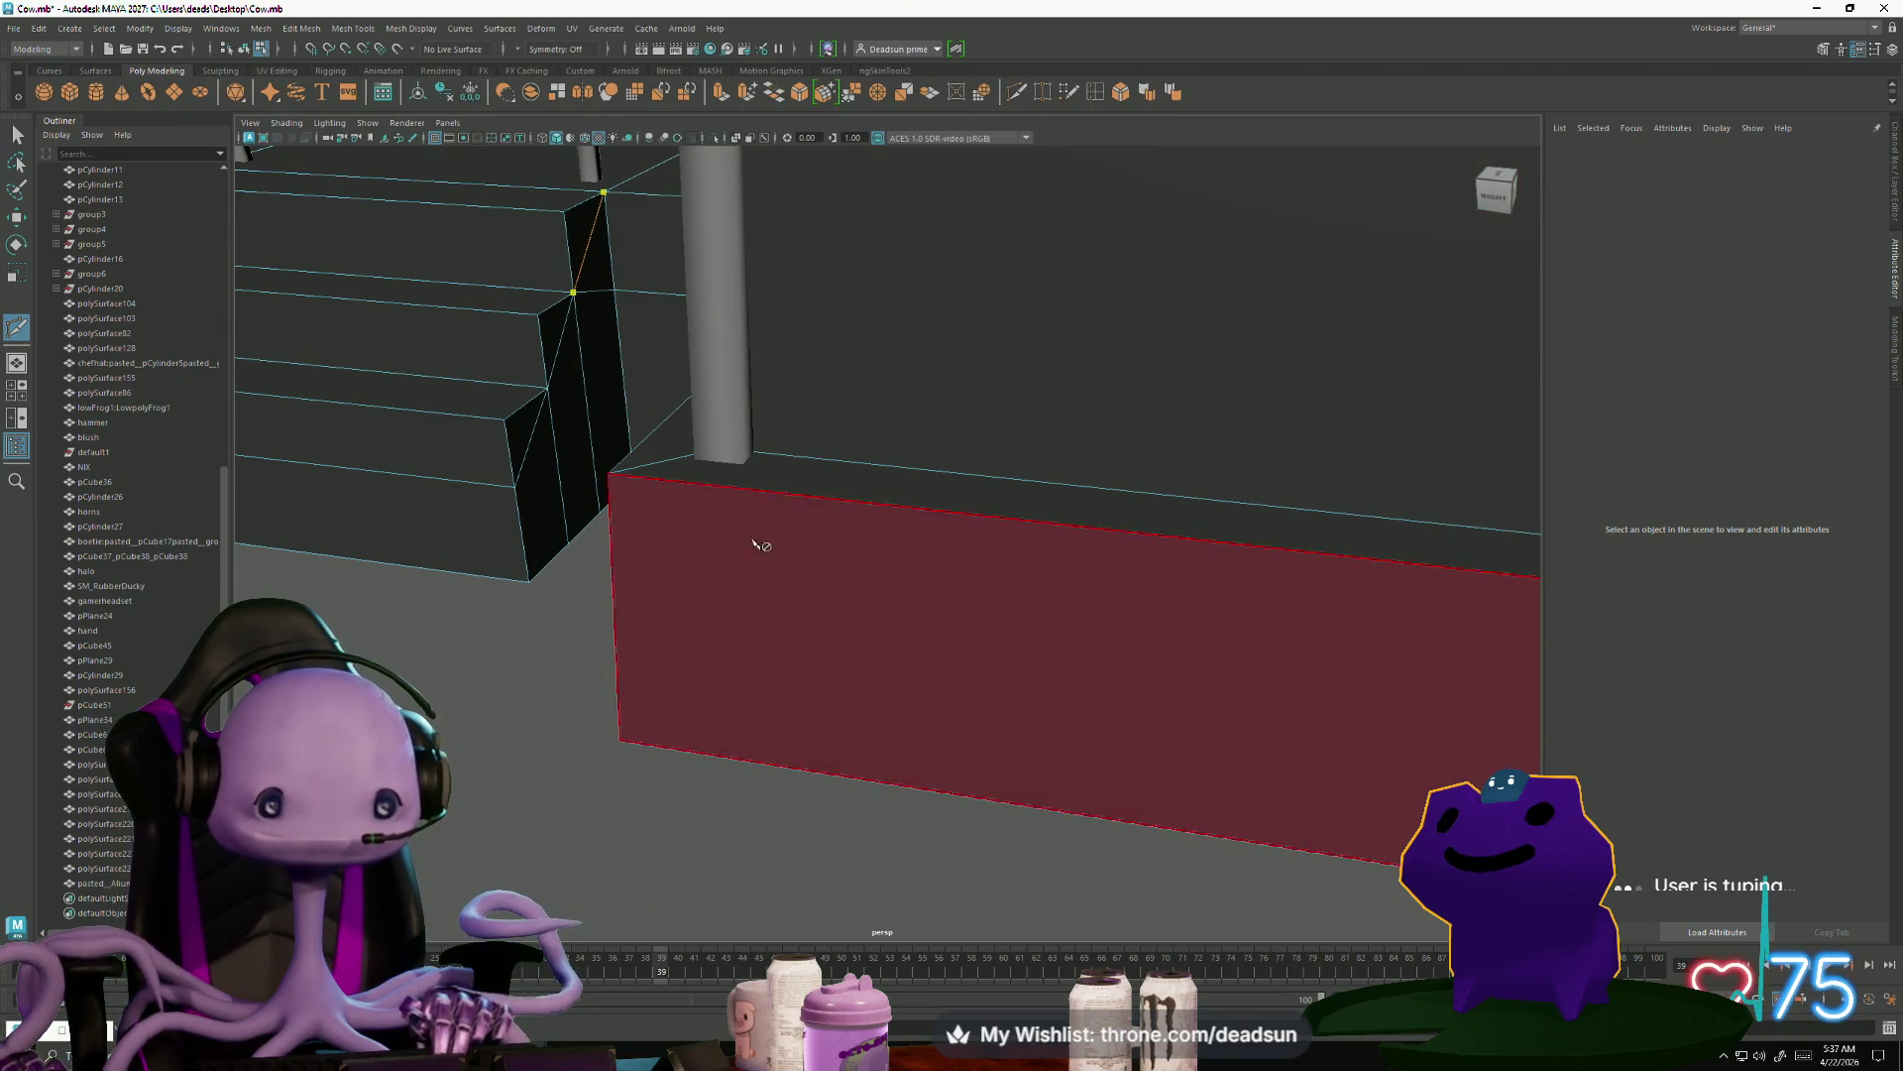
key(Return)
click(620, 738)
scroll(664, 729, down, 5)
alt+drag(664, 728, 756, 733)
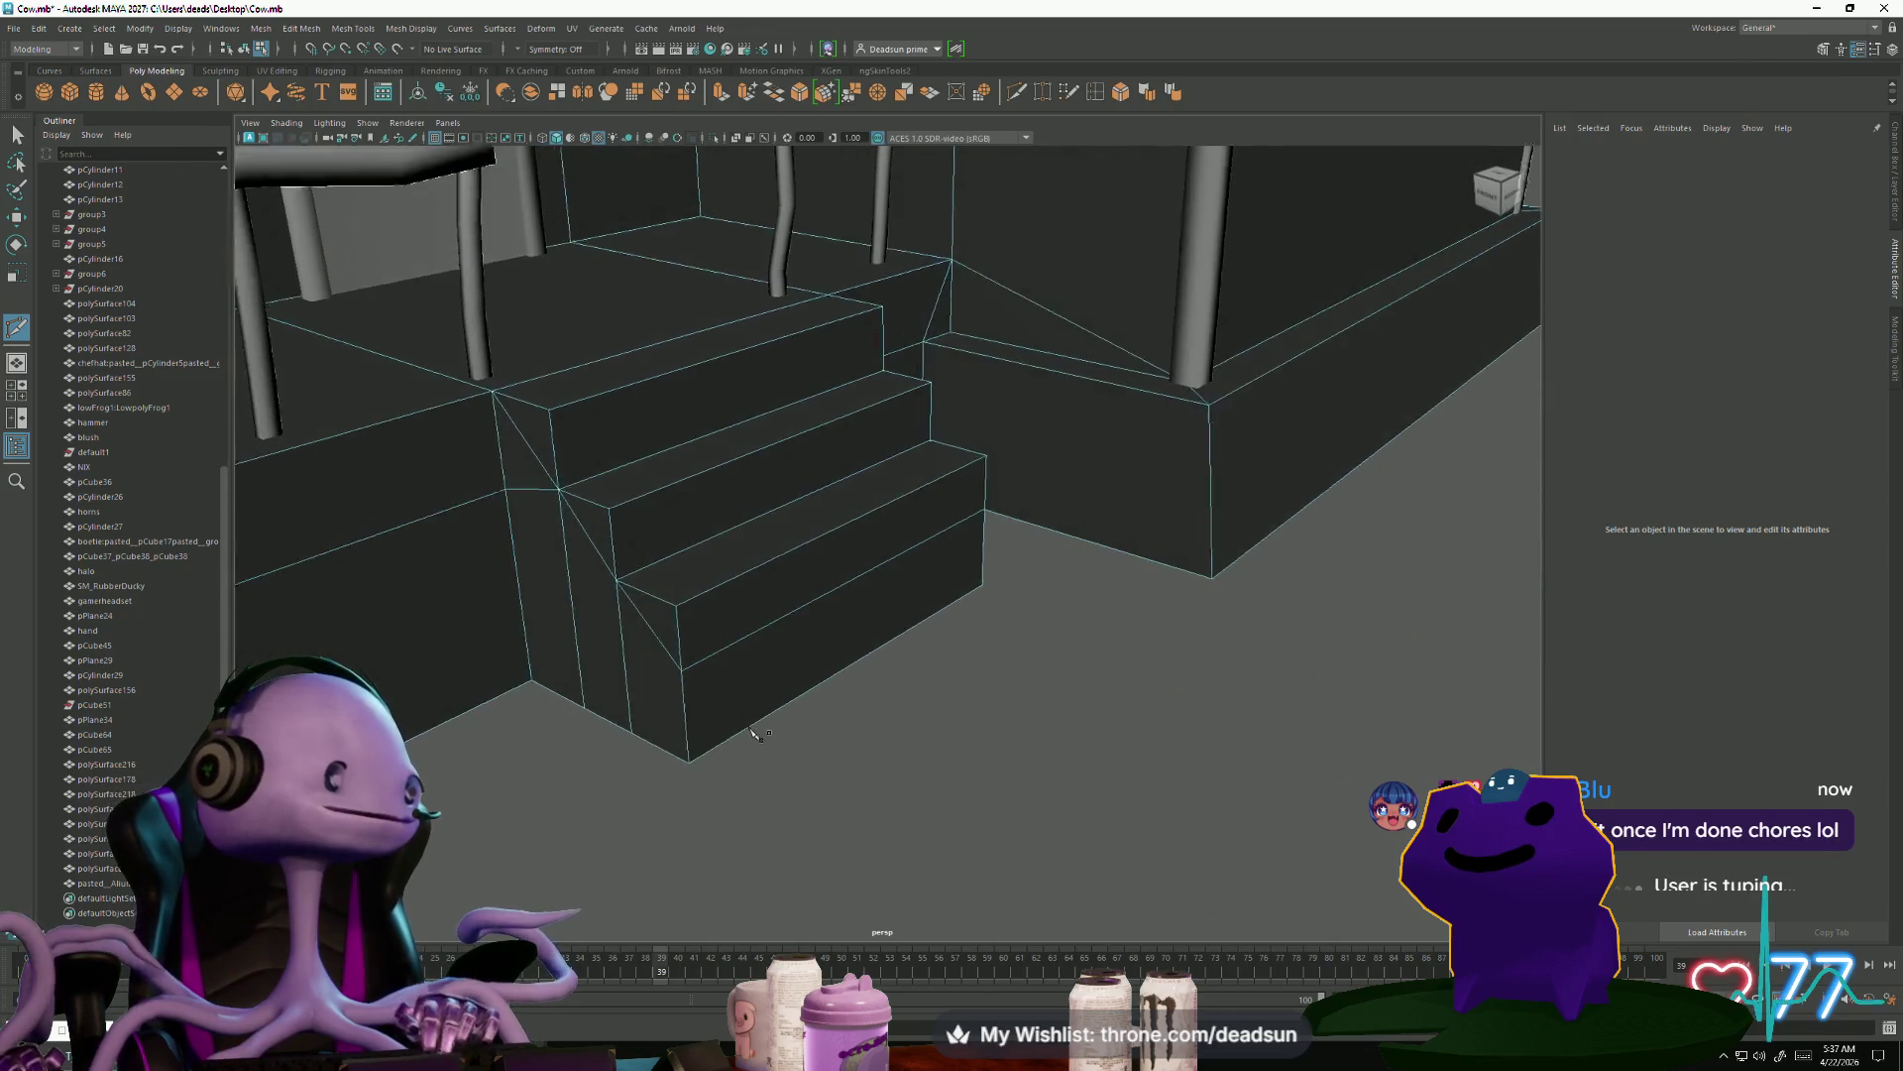
scroll(756, 734, up, 4)
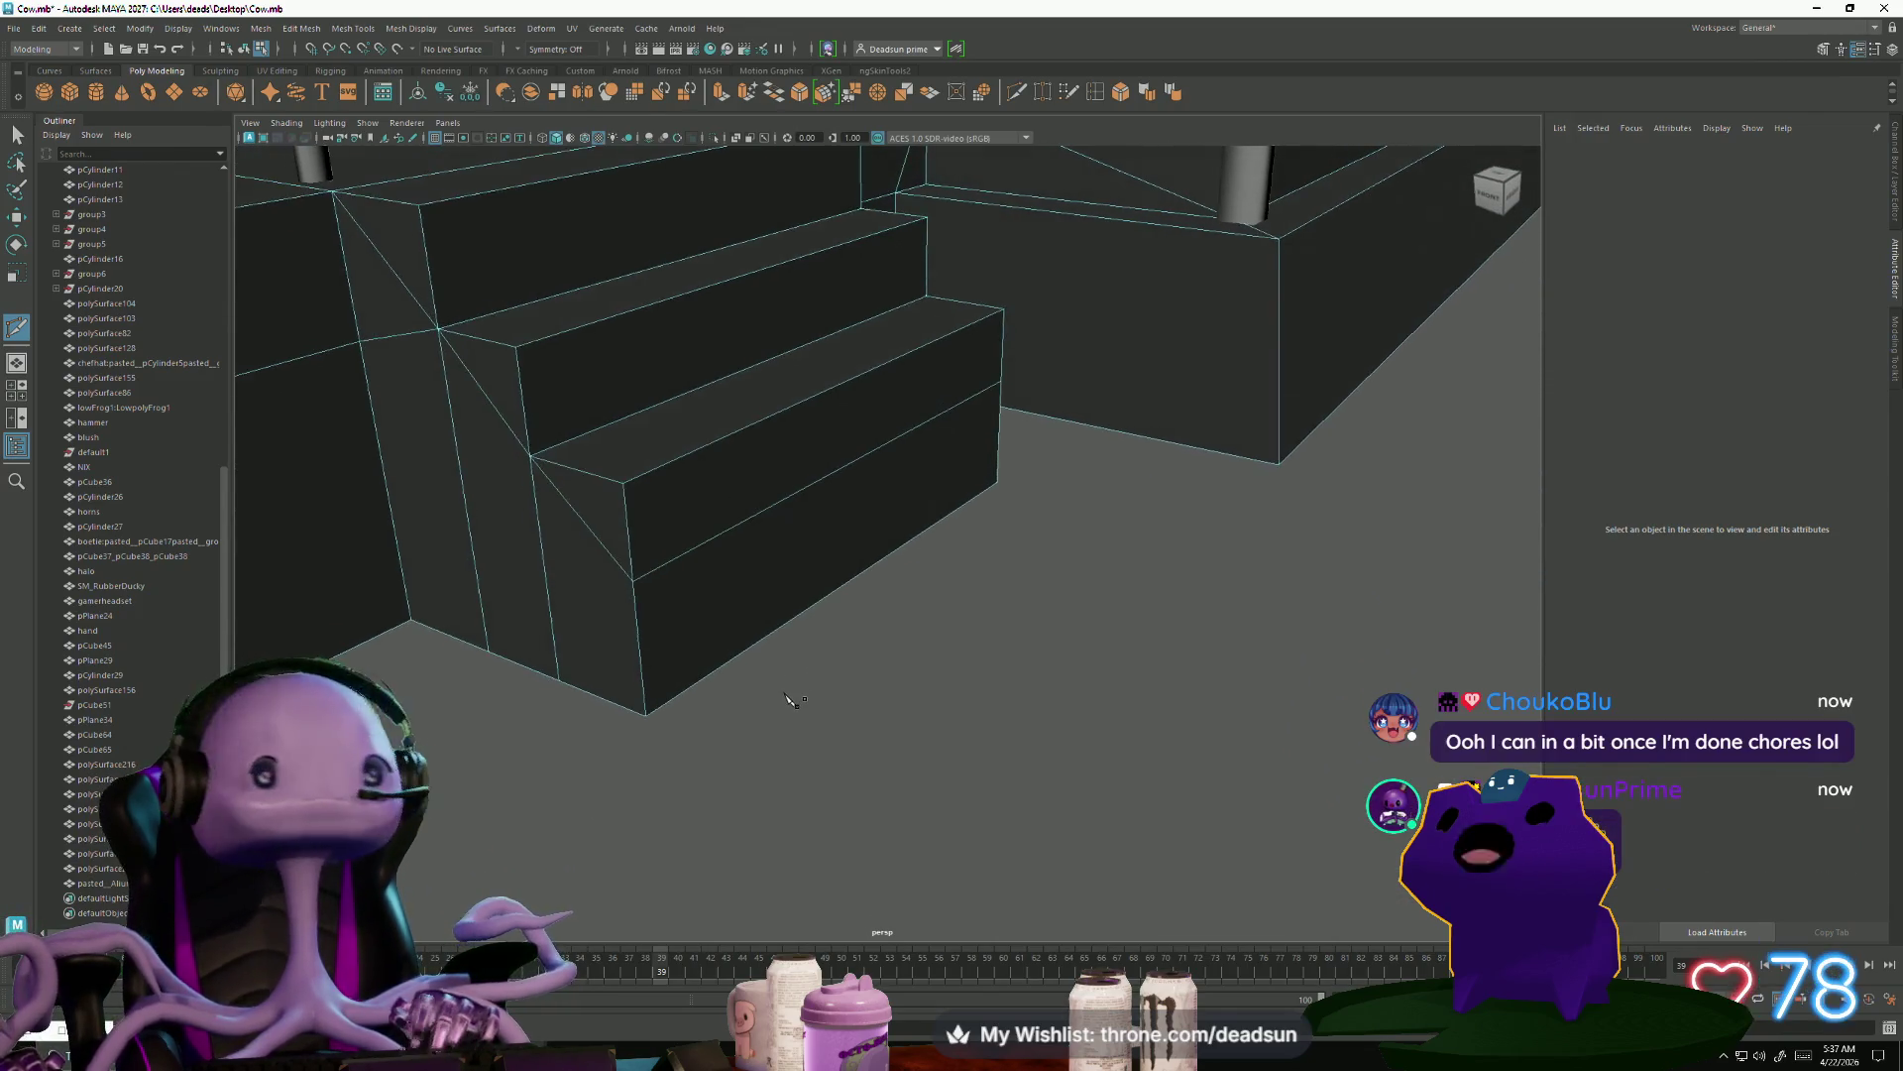
scroll(793, 700, up, 2)
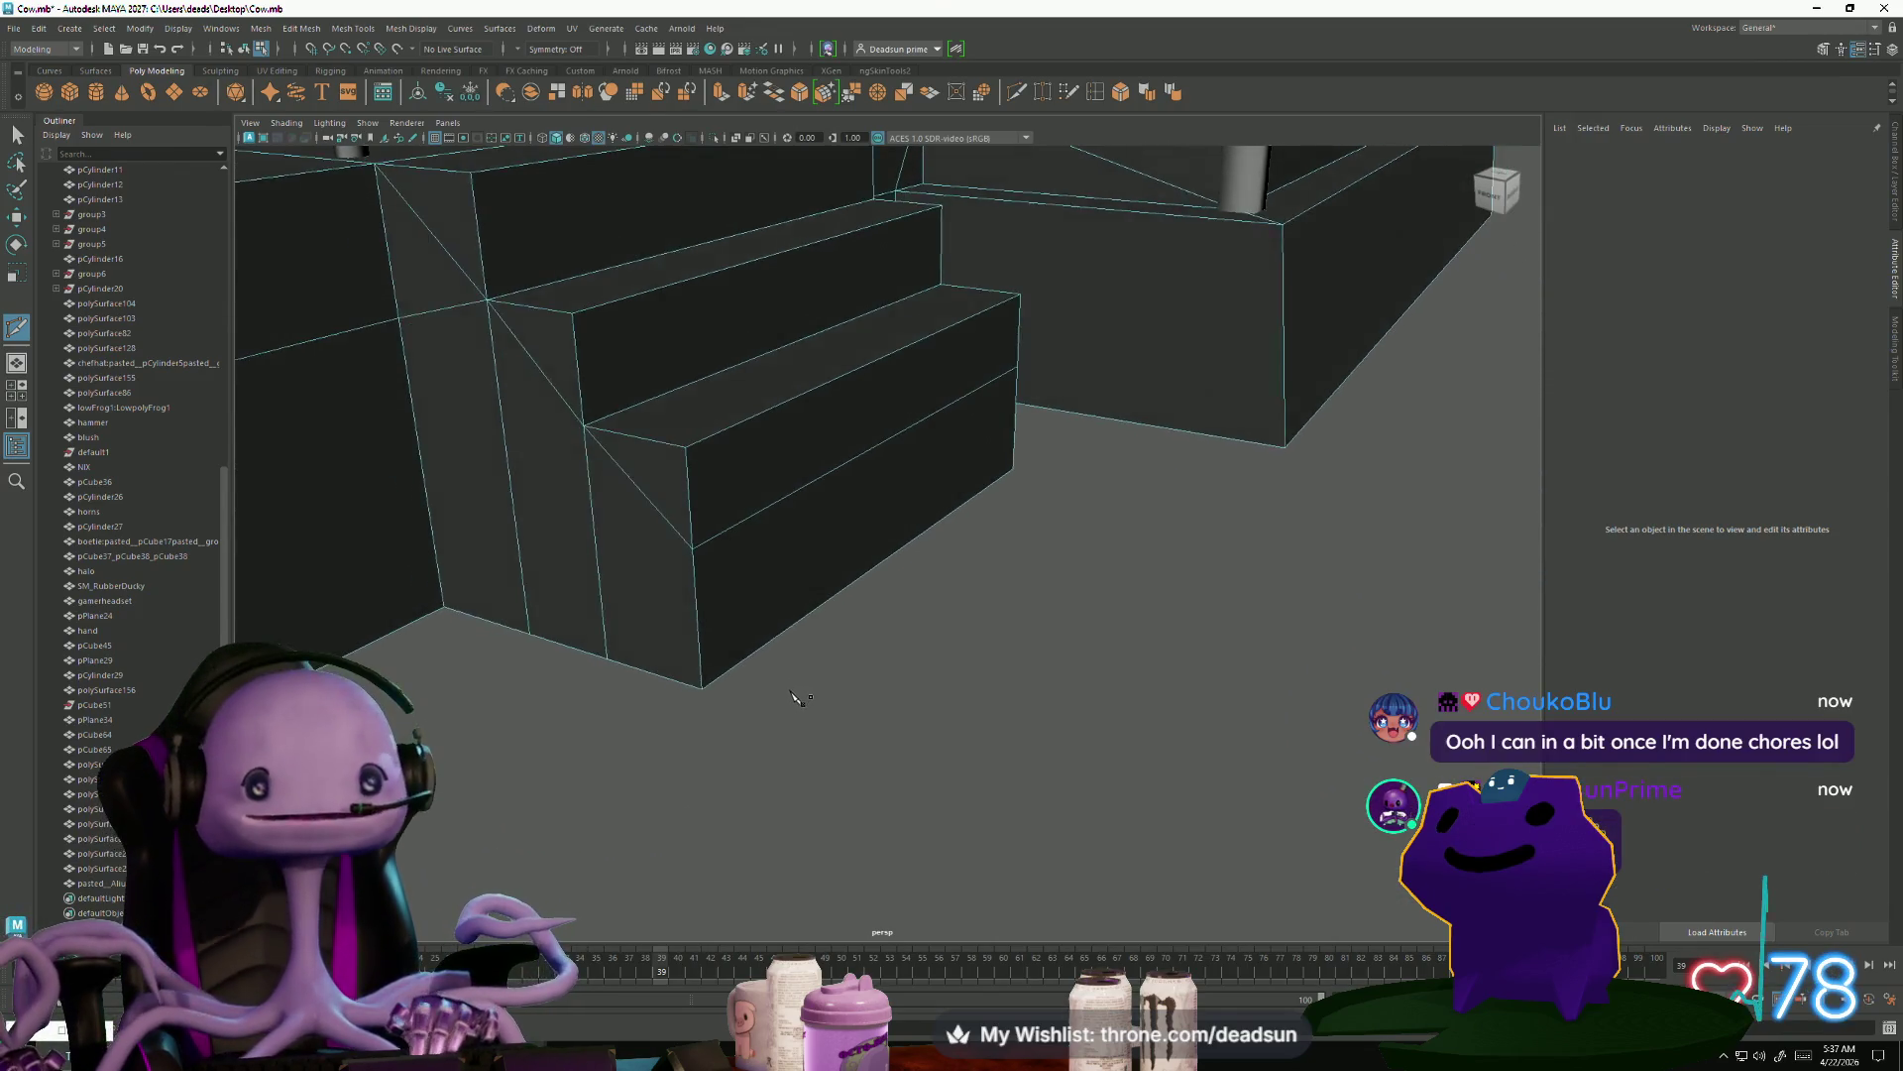
click(349, 205)
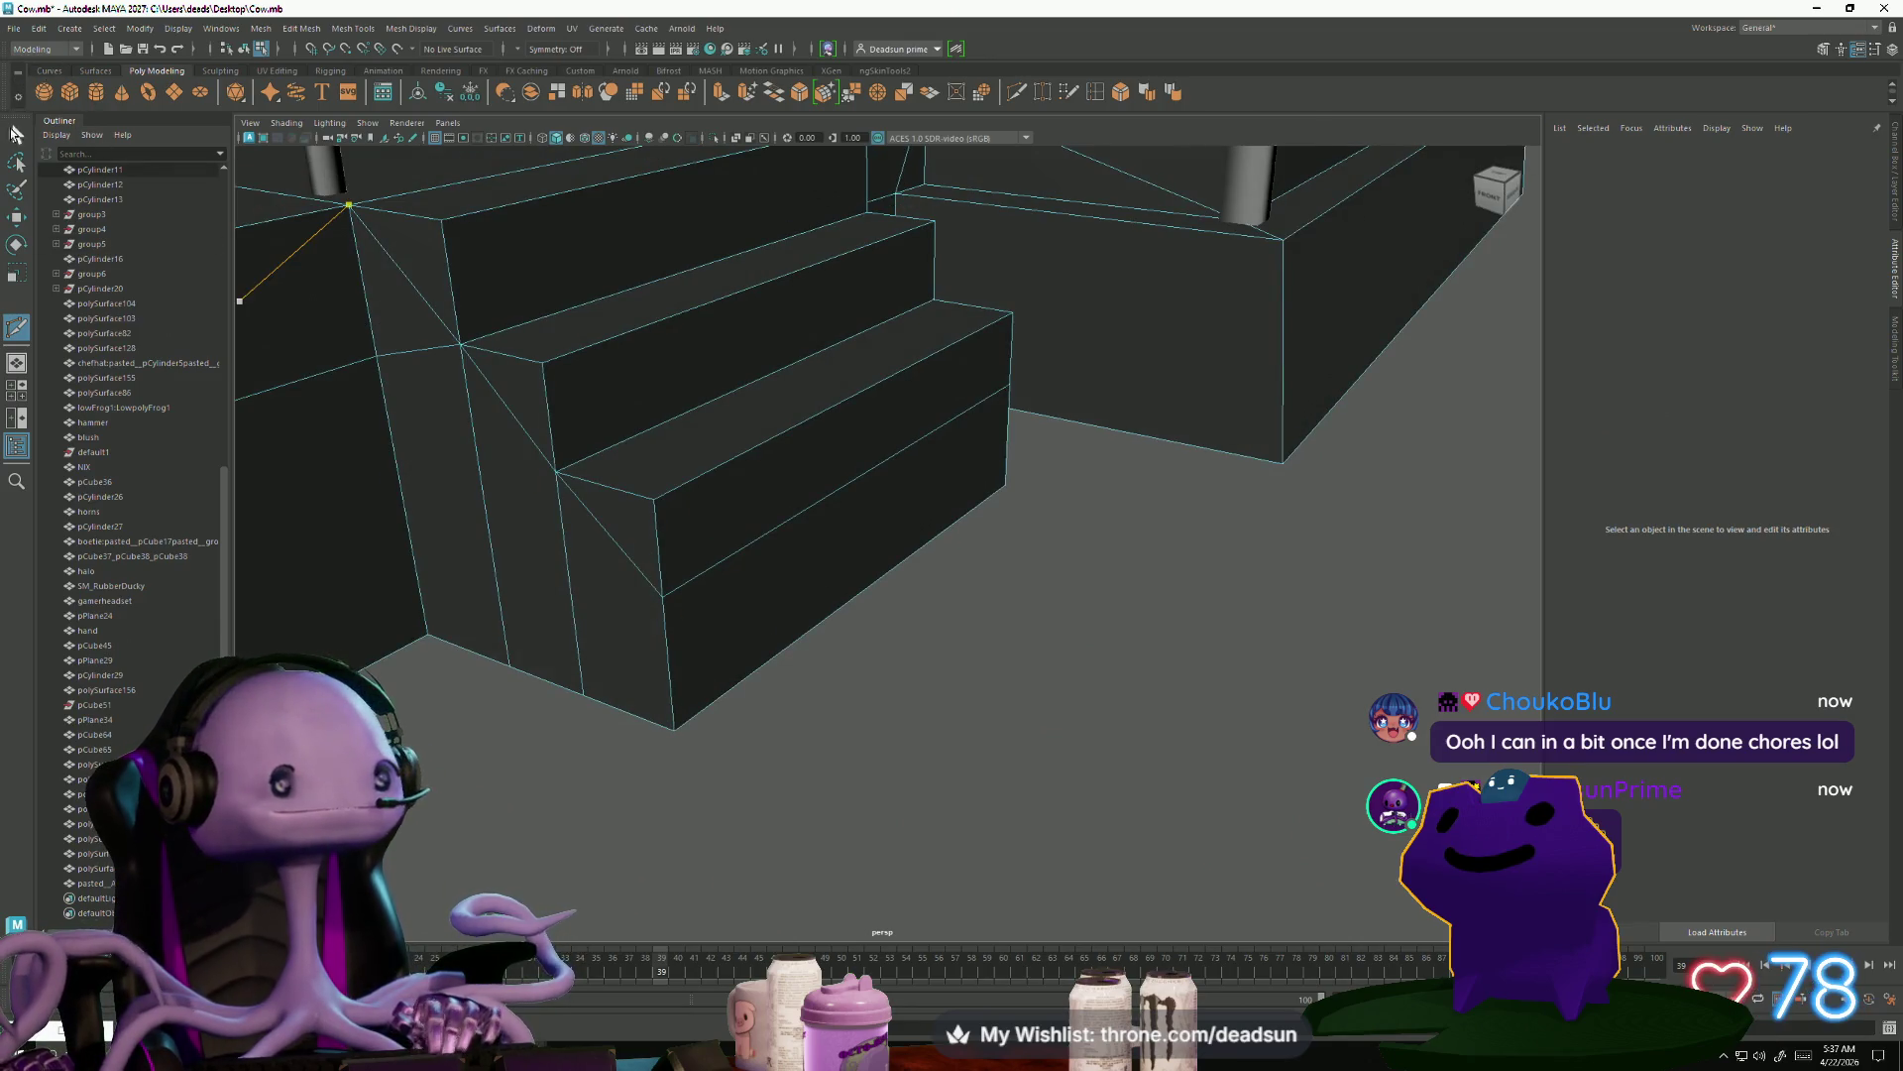
key(q)
Extrude the lowest step's front face forward into a protruding tread
click(821, 580)
mouse_move(821, 580)
alt+mouse_down()
mouse_move(872, 591)
mouse_move(836, 501)
mouse_move(817, 501)
alt+mouse_up()
alt+right_drag(817, 501, 818, 575)
click(725, 90)
mouse_move(797, 519)
mouse_down()
mouse_move(926, 520)
mouse_move(1036, 436)
mouse_move(1079, 477)
mouse_move(1111, 460)
mouse_move(816, 512)
mouse_up()
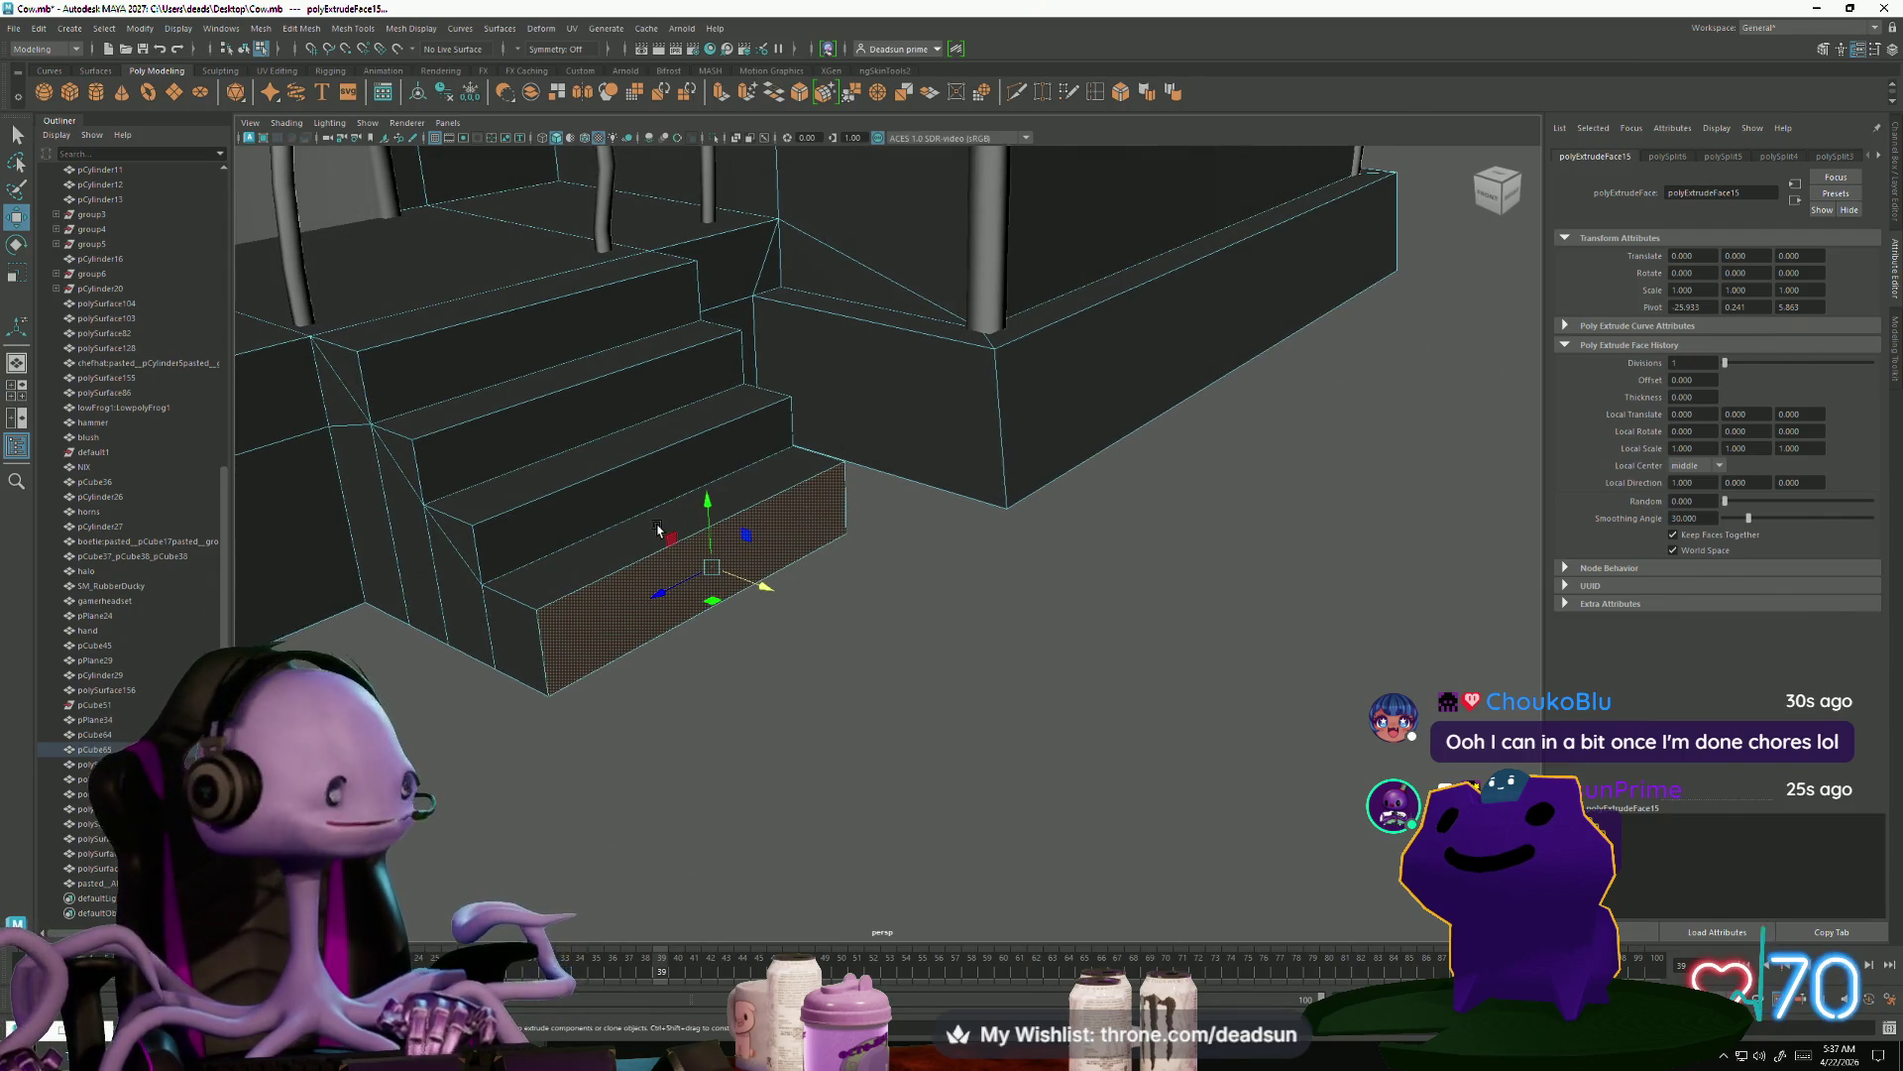
alt+drag(587, 519, 705, 562)
alt+right_drag(705, 562, 824, 674)
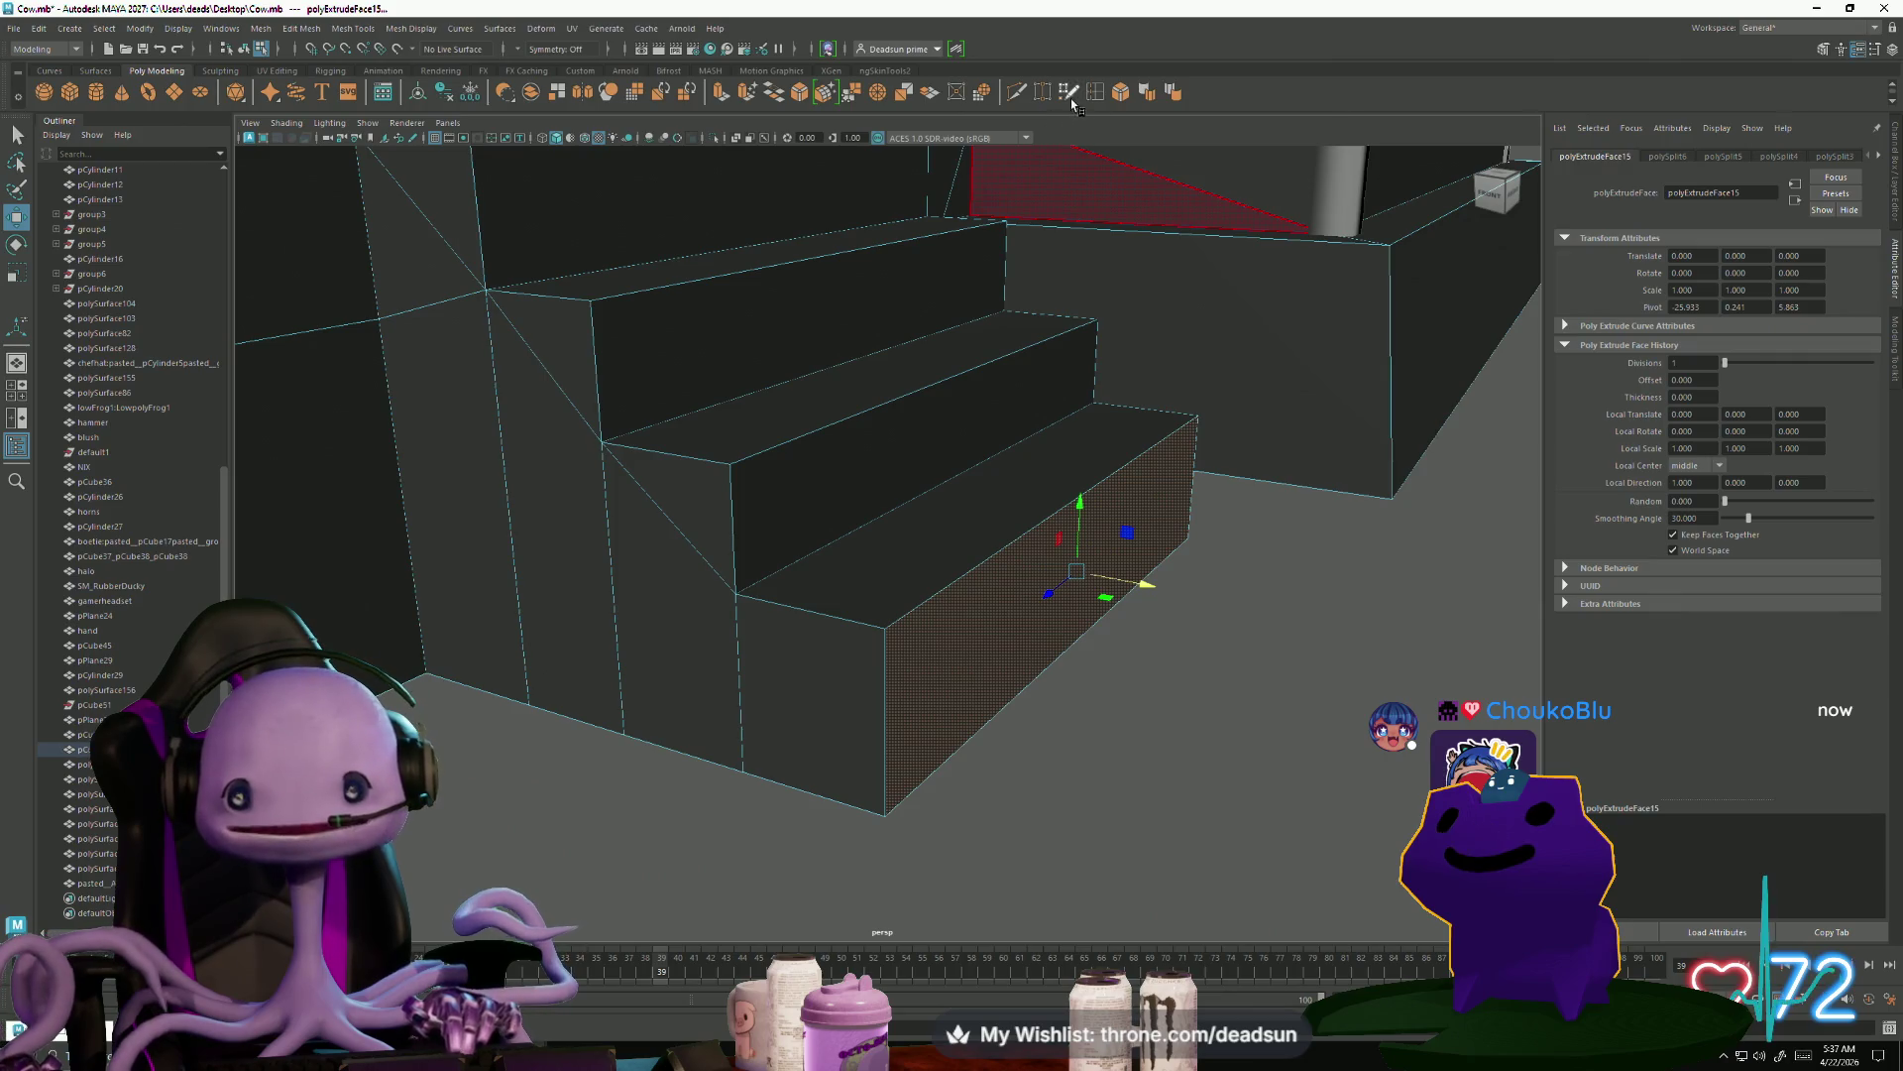
Cut a diagonal edge across the lowest step's side, linking its top and bottom corners
key(y)
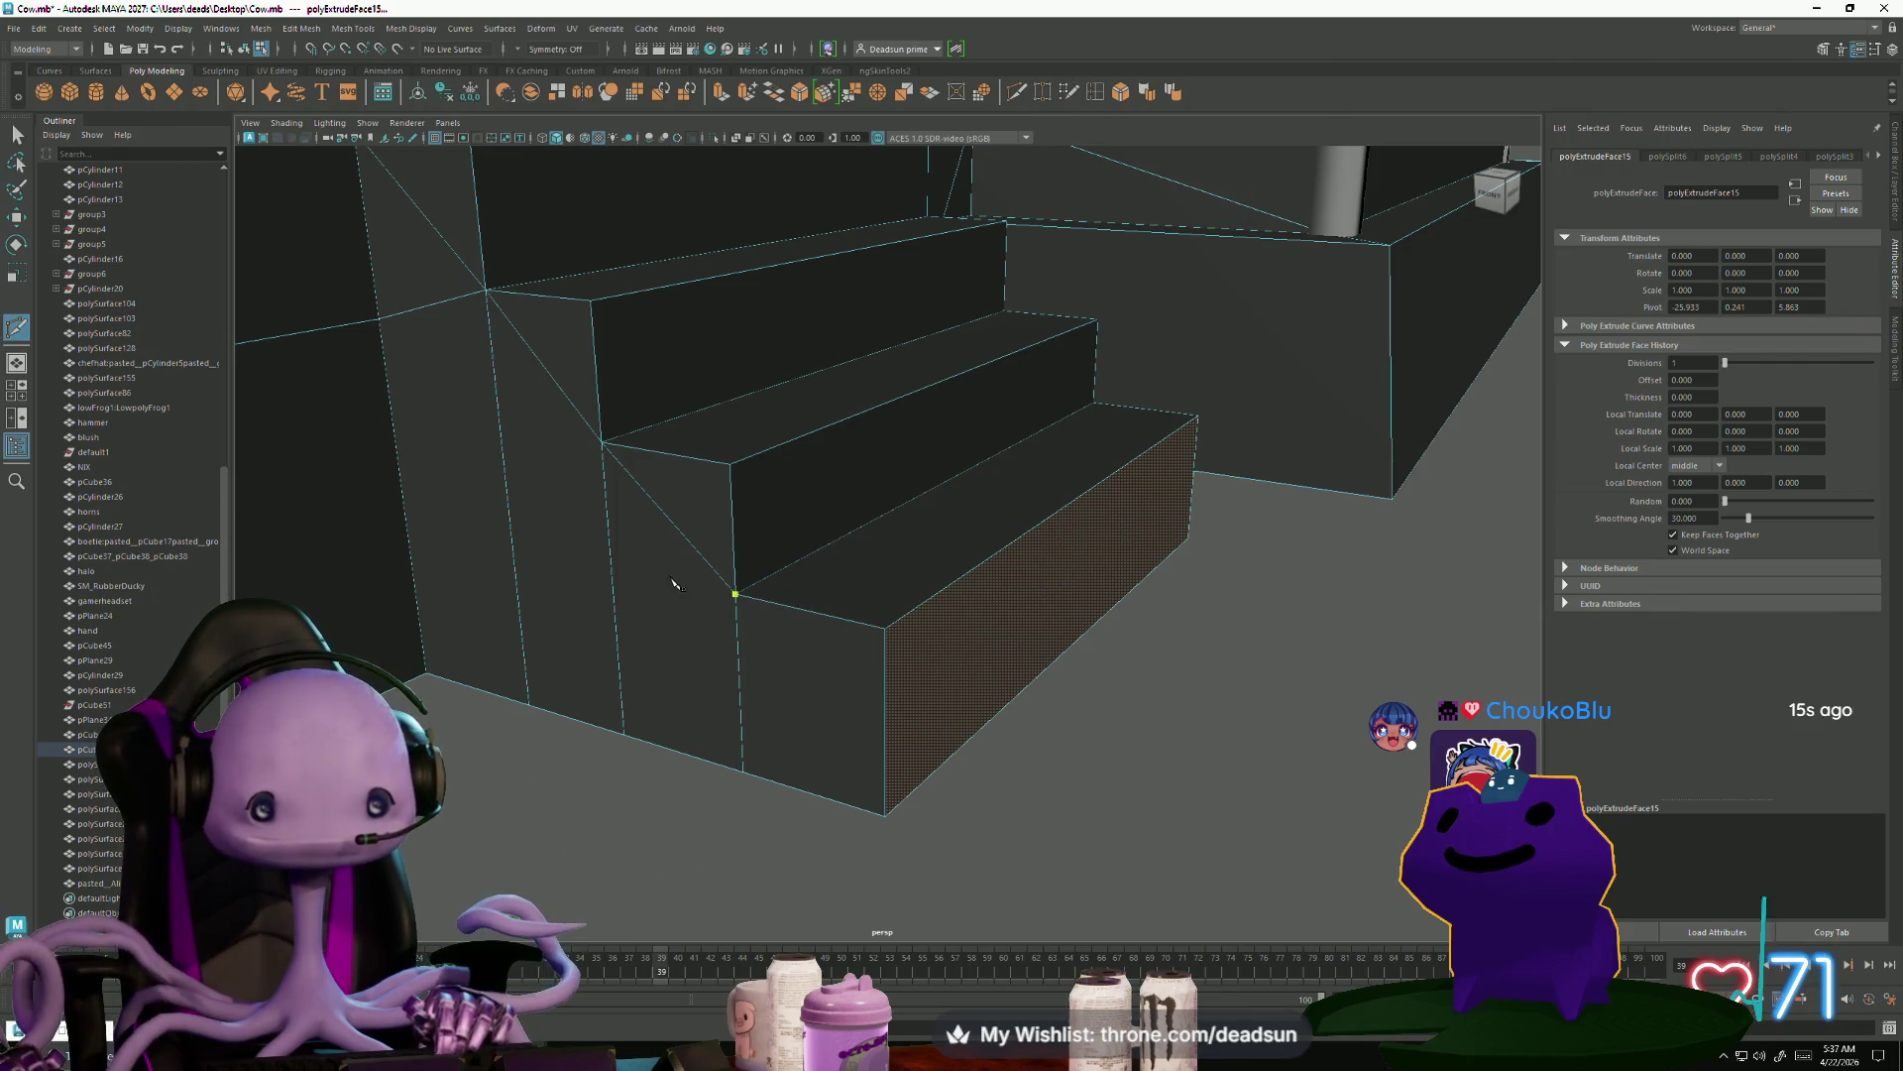
mouse_move(884, 729)
alt+mouse_down()
mouse_move(832, 764)
mouse_move(1081, 684)
alt+mouse_up()
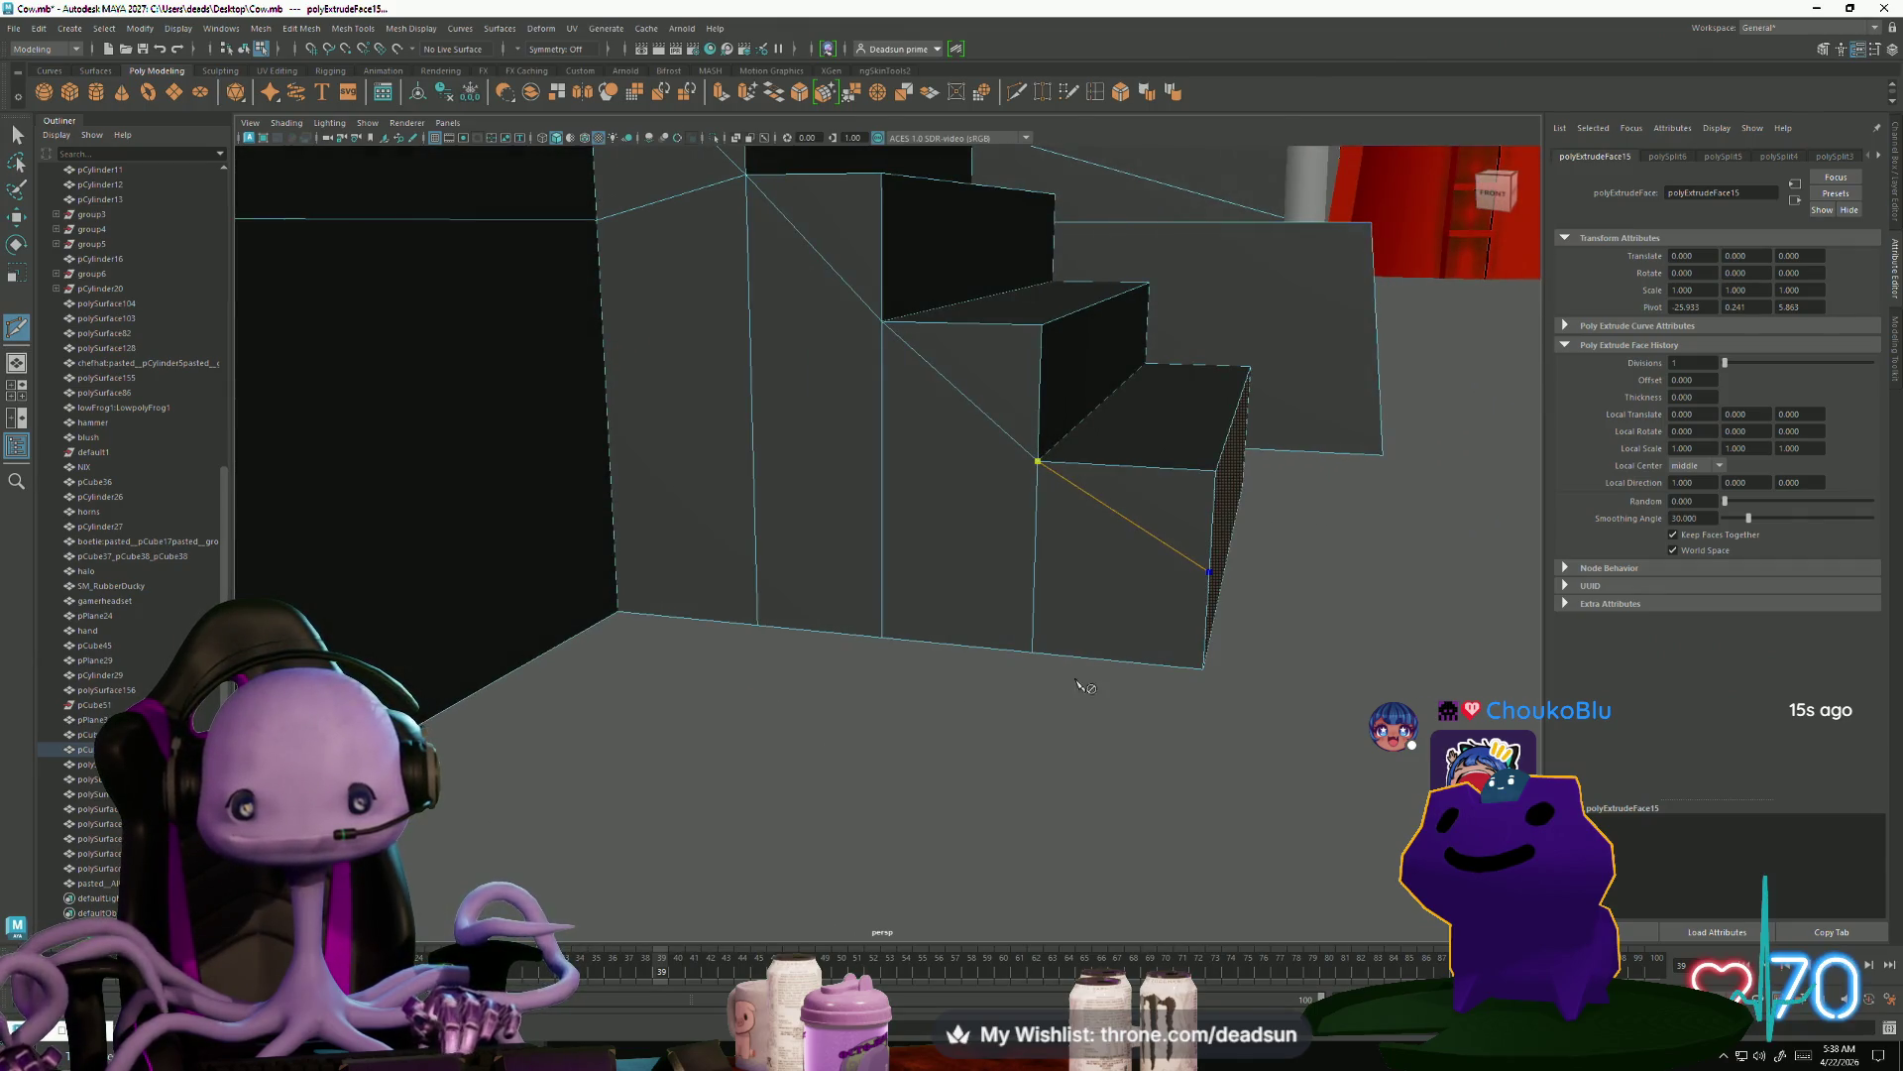
alt+drag(1206, 620, 1065, 654)
click(999, 565)
mouse_move(999, 565)
alt+mouse_down()
mouse_move(875, 591)
mouse_move(622, 528)
mouse_move(790, 658)
mouse_move(786, 701)
mouse_move(694, 563)
alt+mouse_up()
mouse_move(912, 533)
alt+mouse_down()
mouse_move(813, 644)
mouse_move(754, 758)
mouse_move(798, 649)
mouse_move(773, 709)
mouse_move(757, 702)
alt+mouse_up()
click(784, 702)
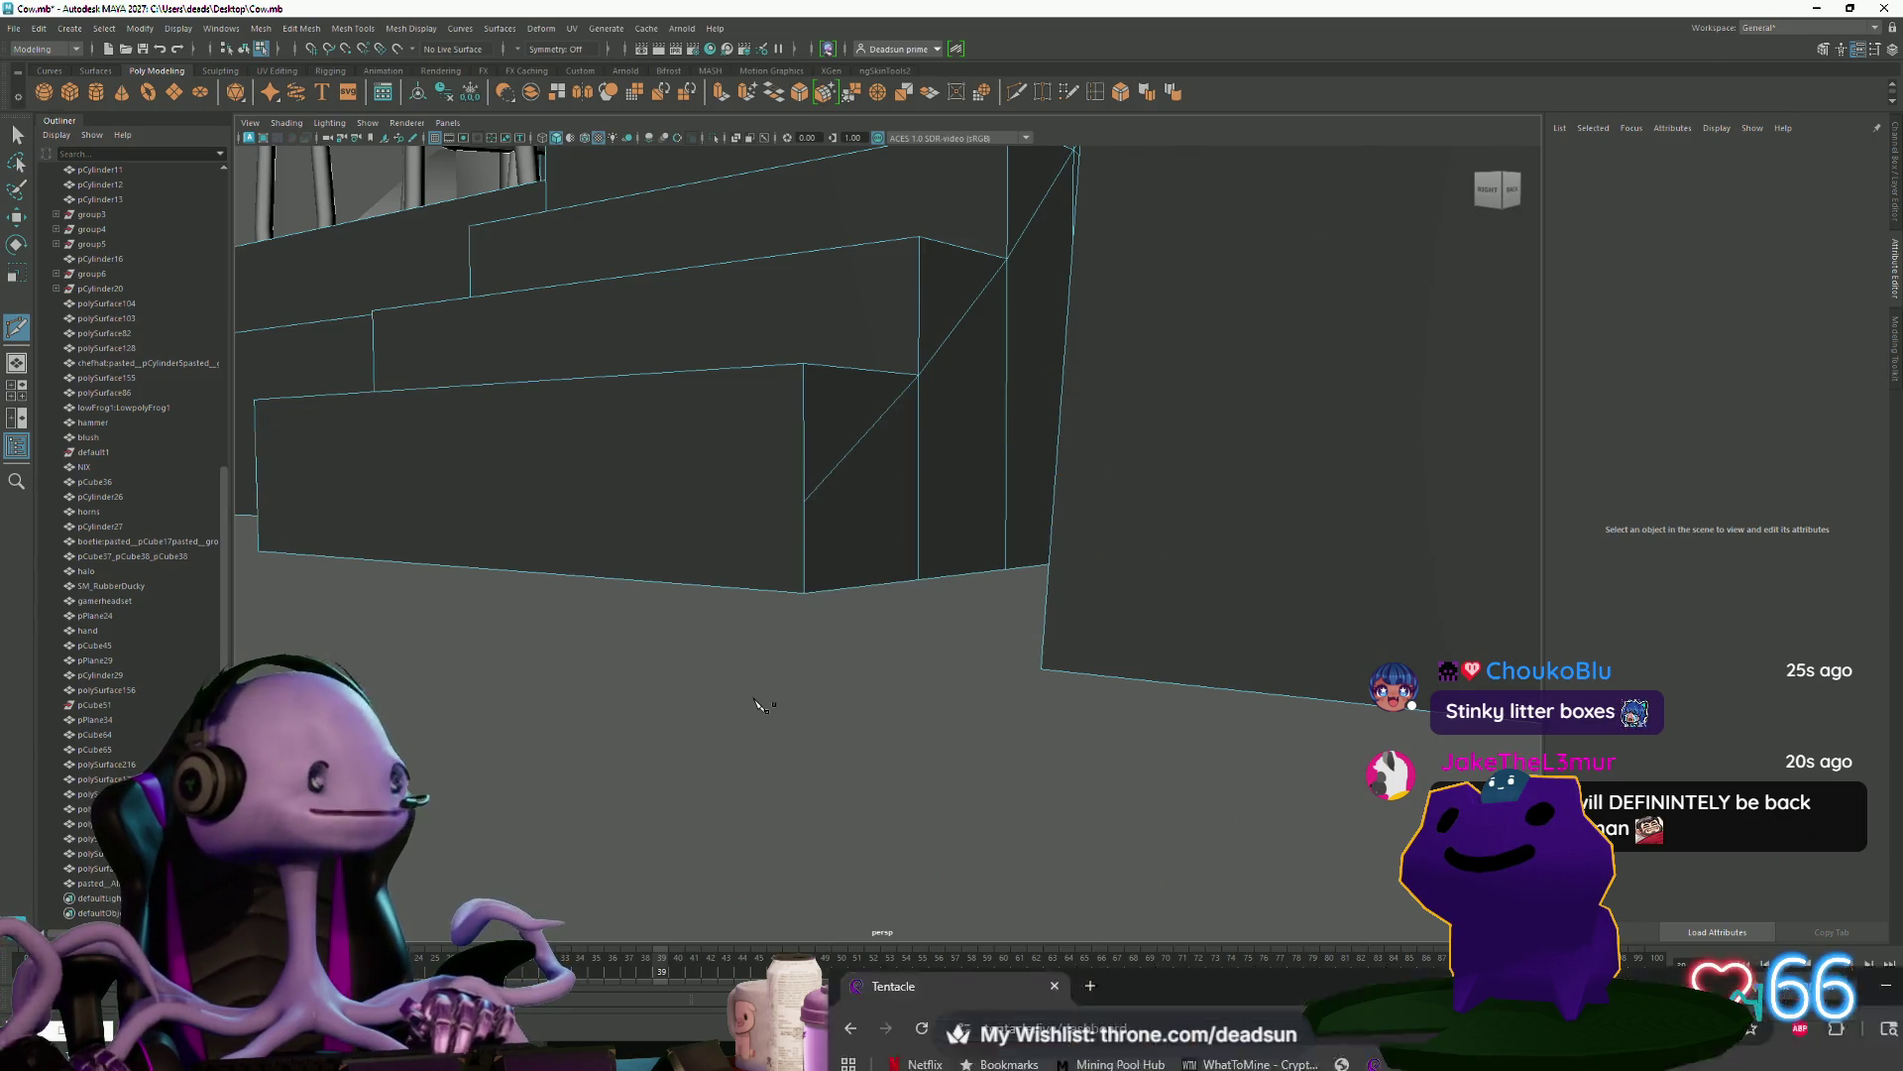
key(alt+Tab)
Try the 3dglasses, Determination, Gooby, HappyBirthdayGooby and JOjo headgear on the avatar
click(1714, 310)
scroll(1691, 367, up, 5)
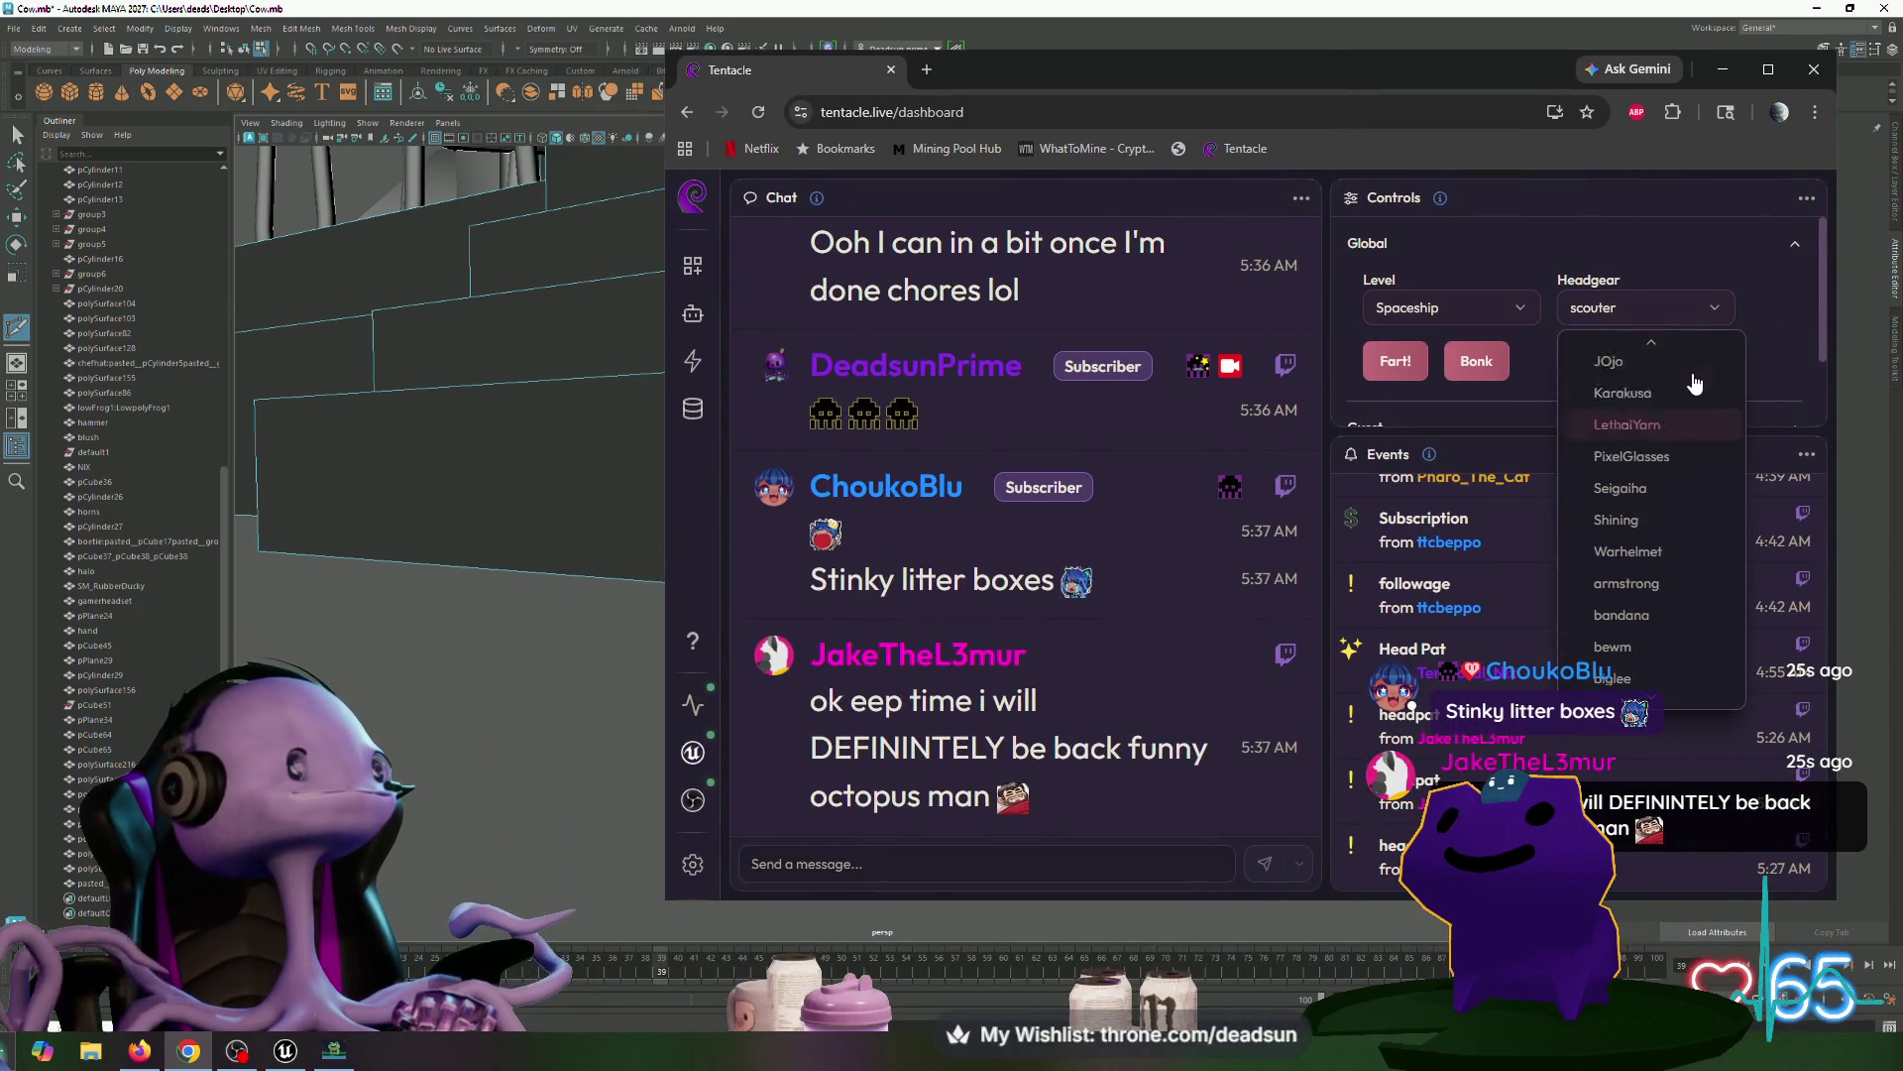
scroll(1685, 372, up, 3)
click(1669, 352)
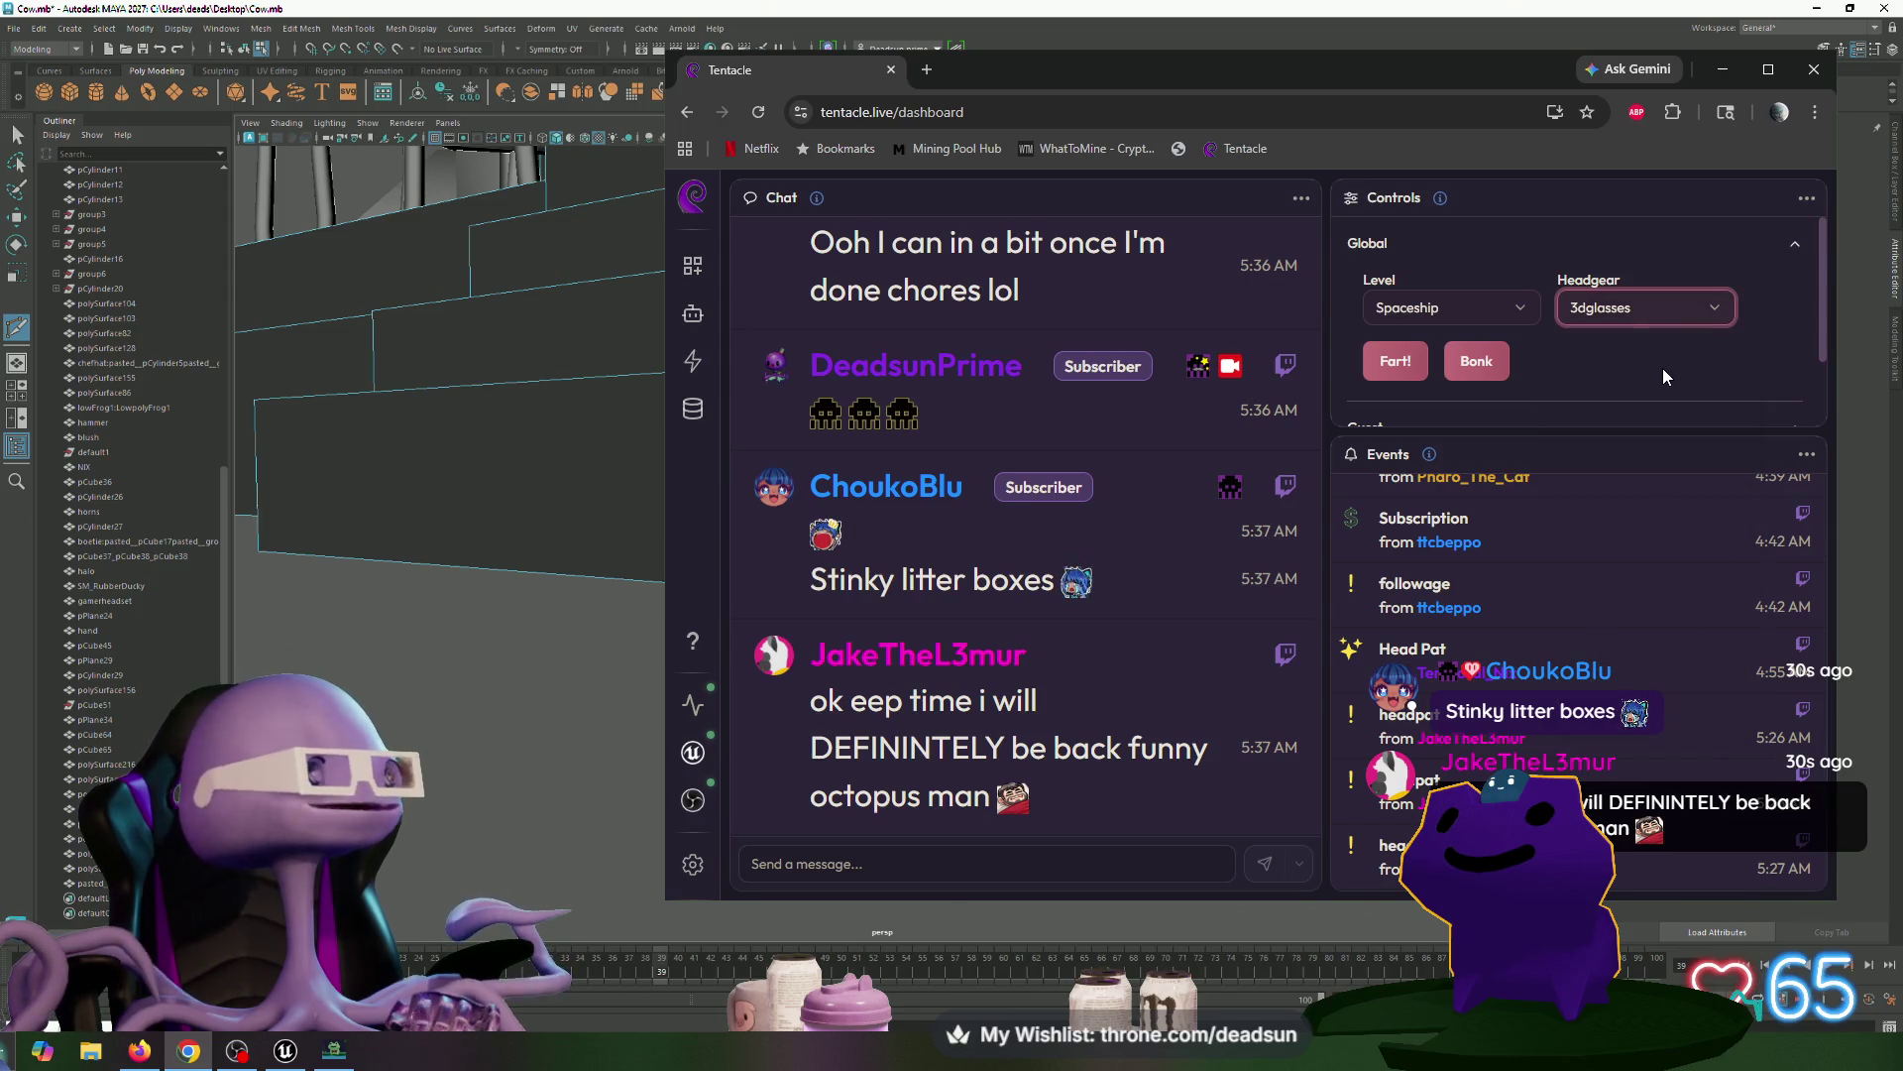
click(1671, 317)
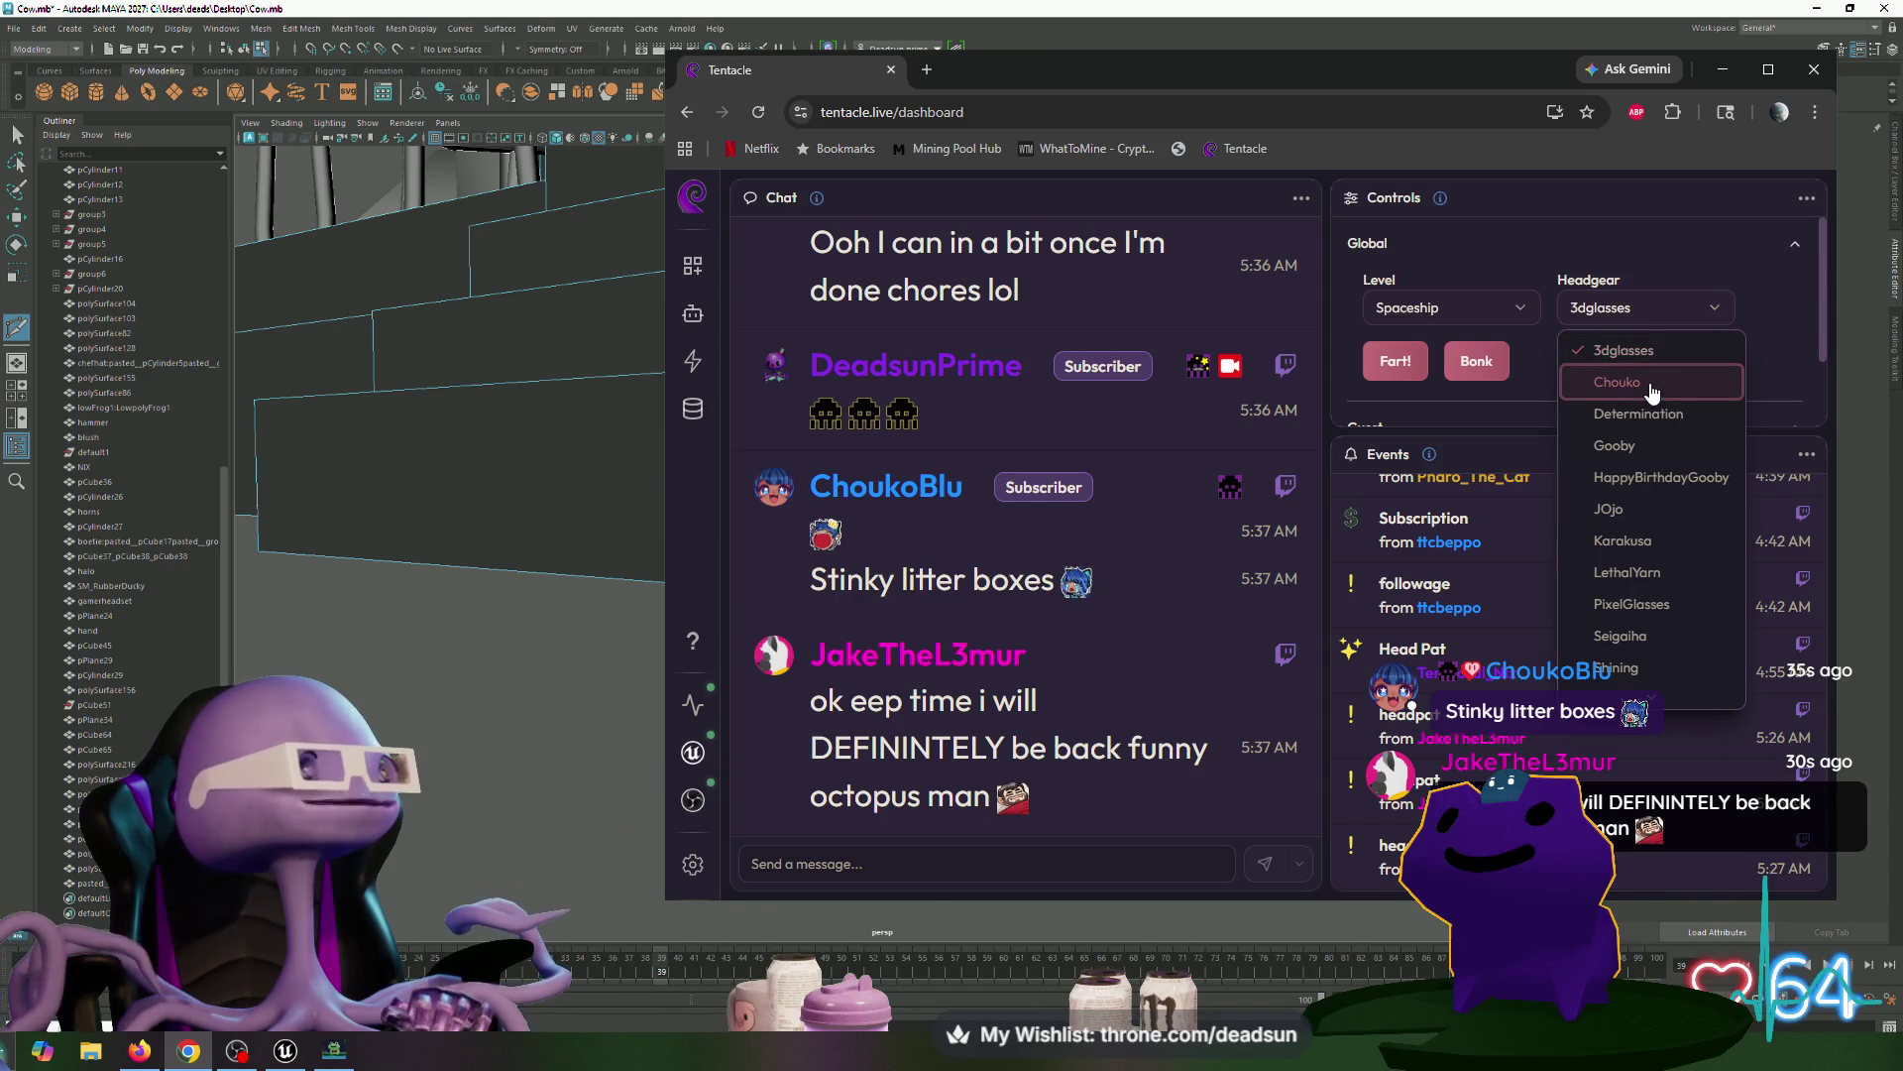
click(1649, 382)
click(1705, 310)
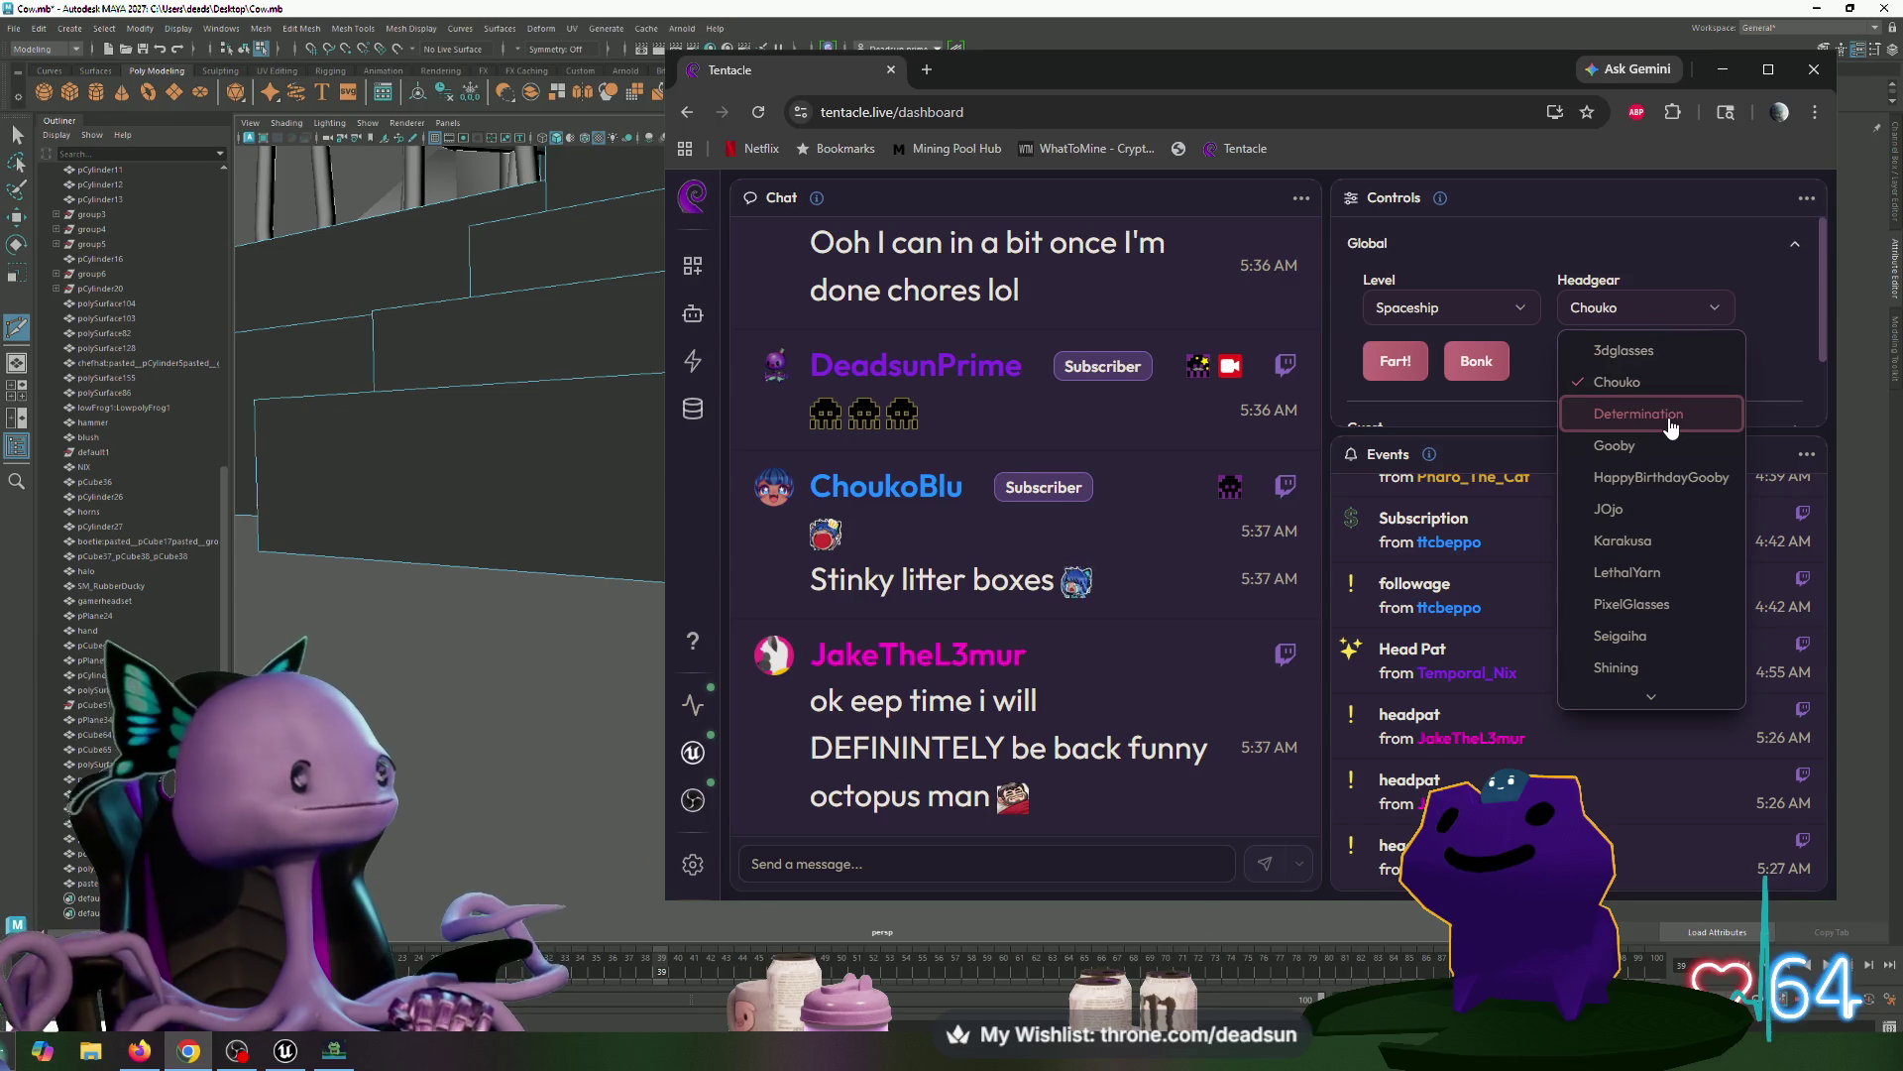
click(1671, 422)
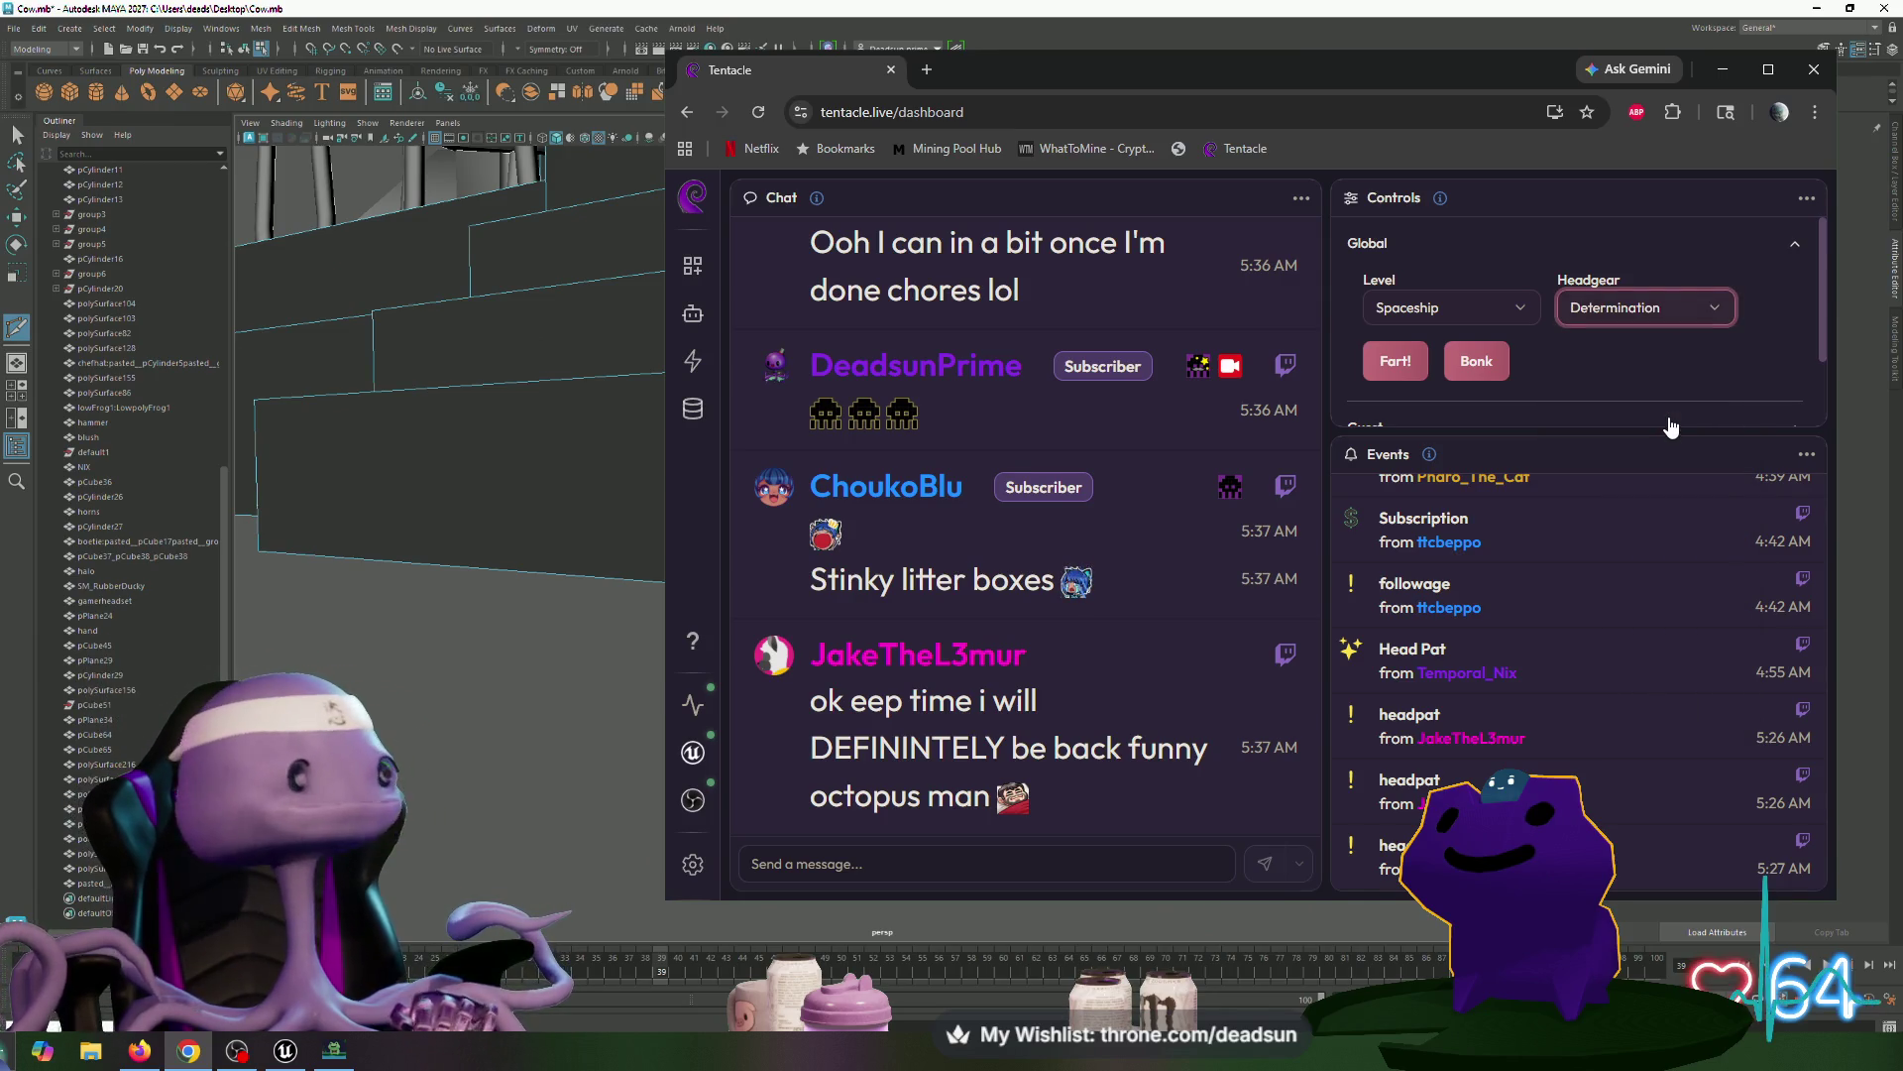
click(1710, 319)
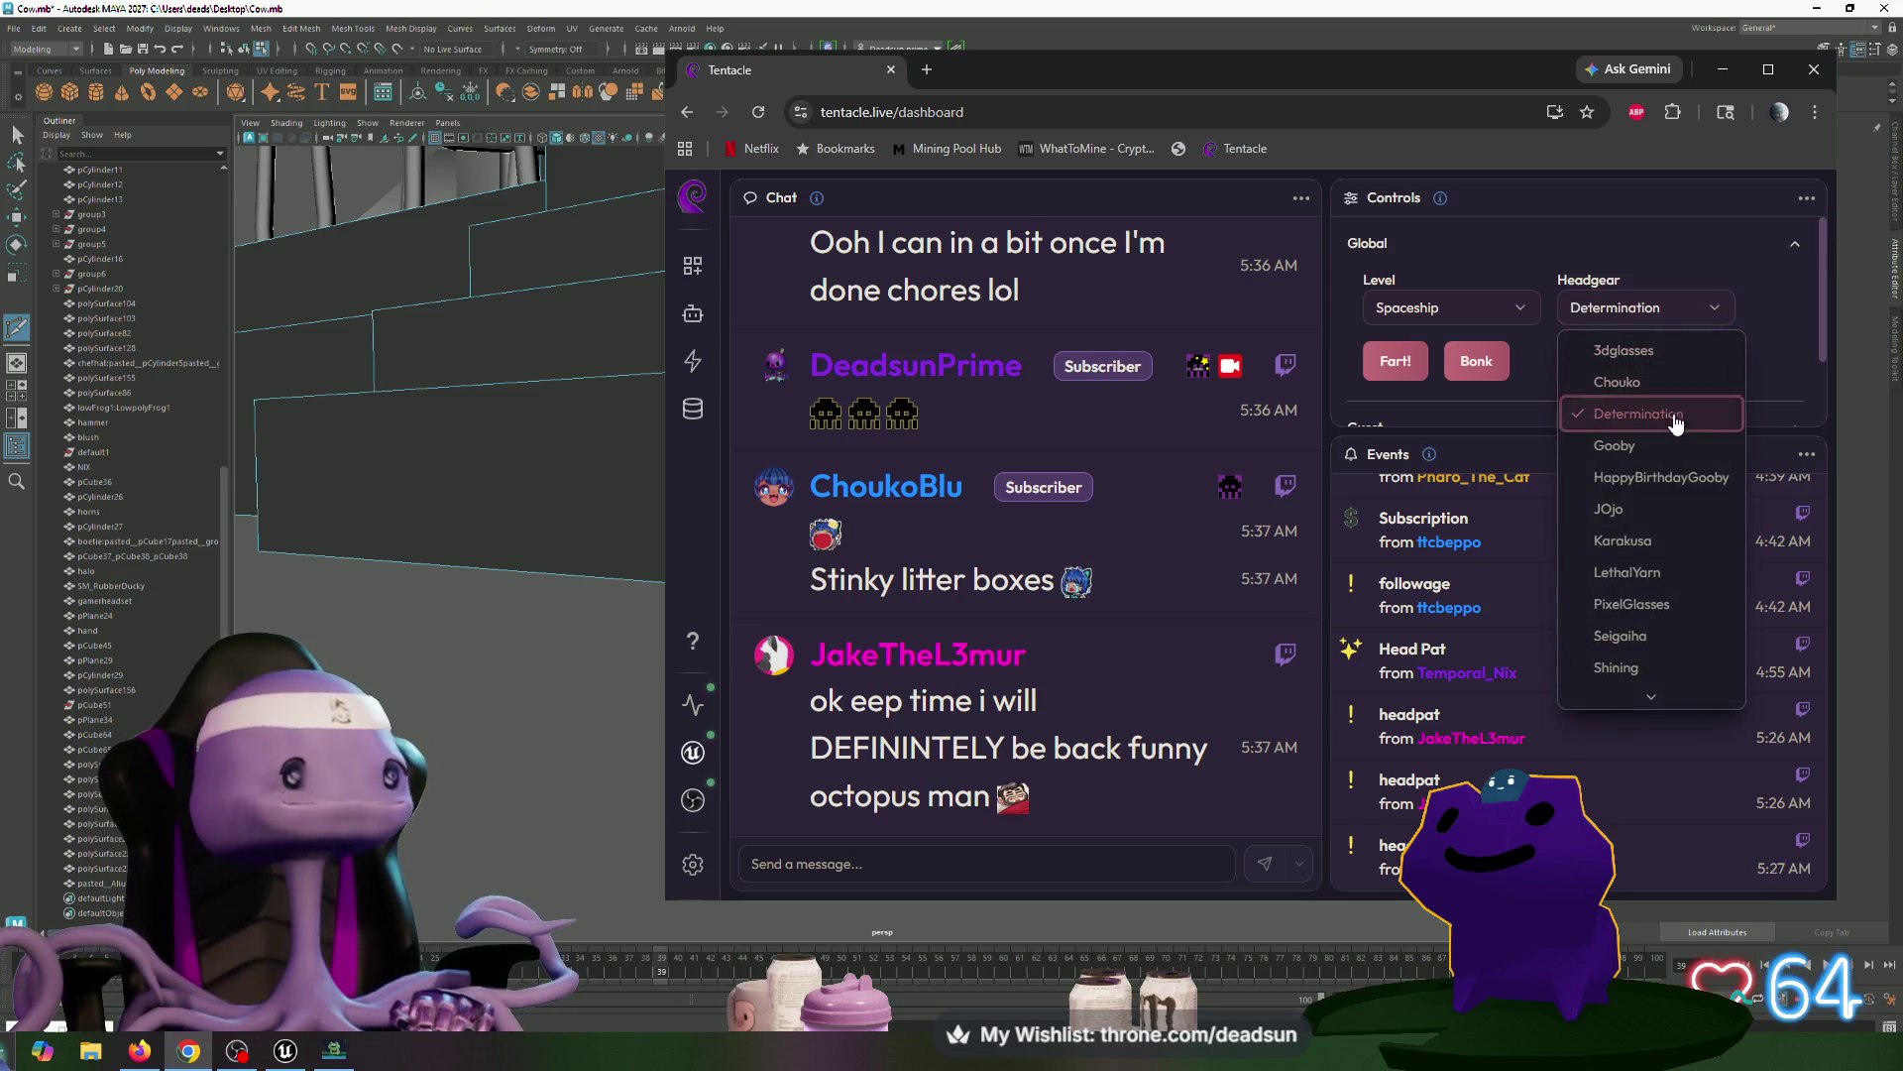
click(1672, 453)
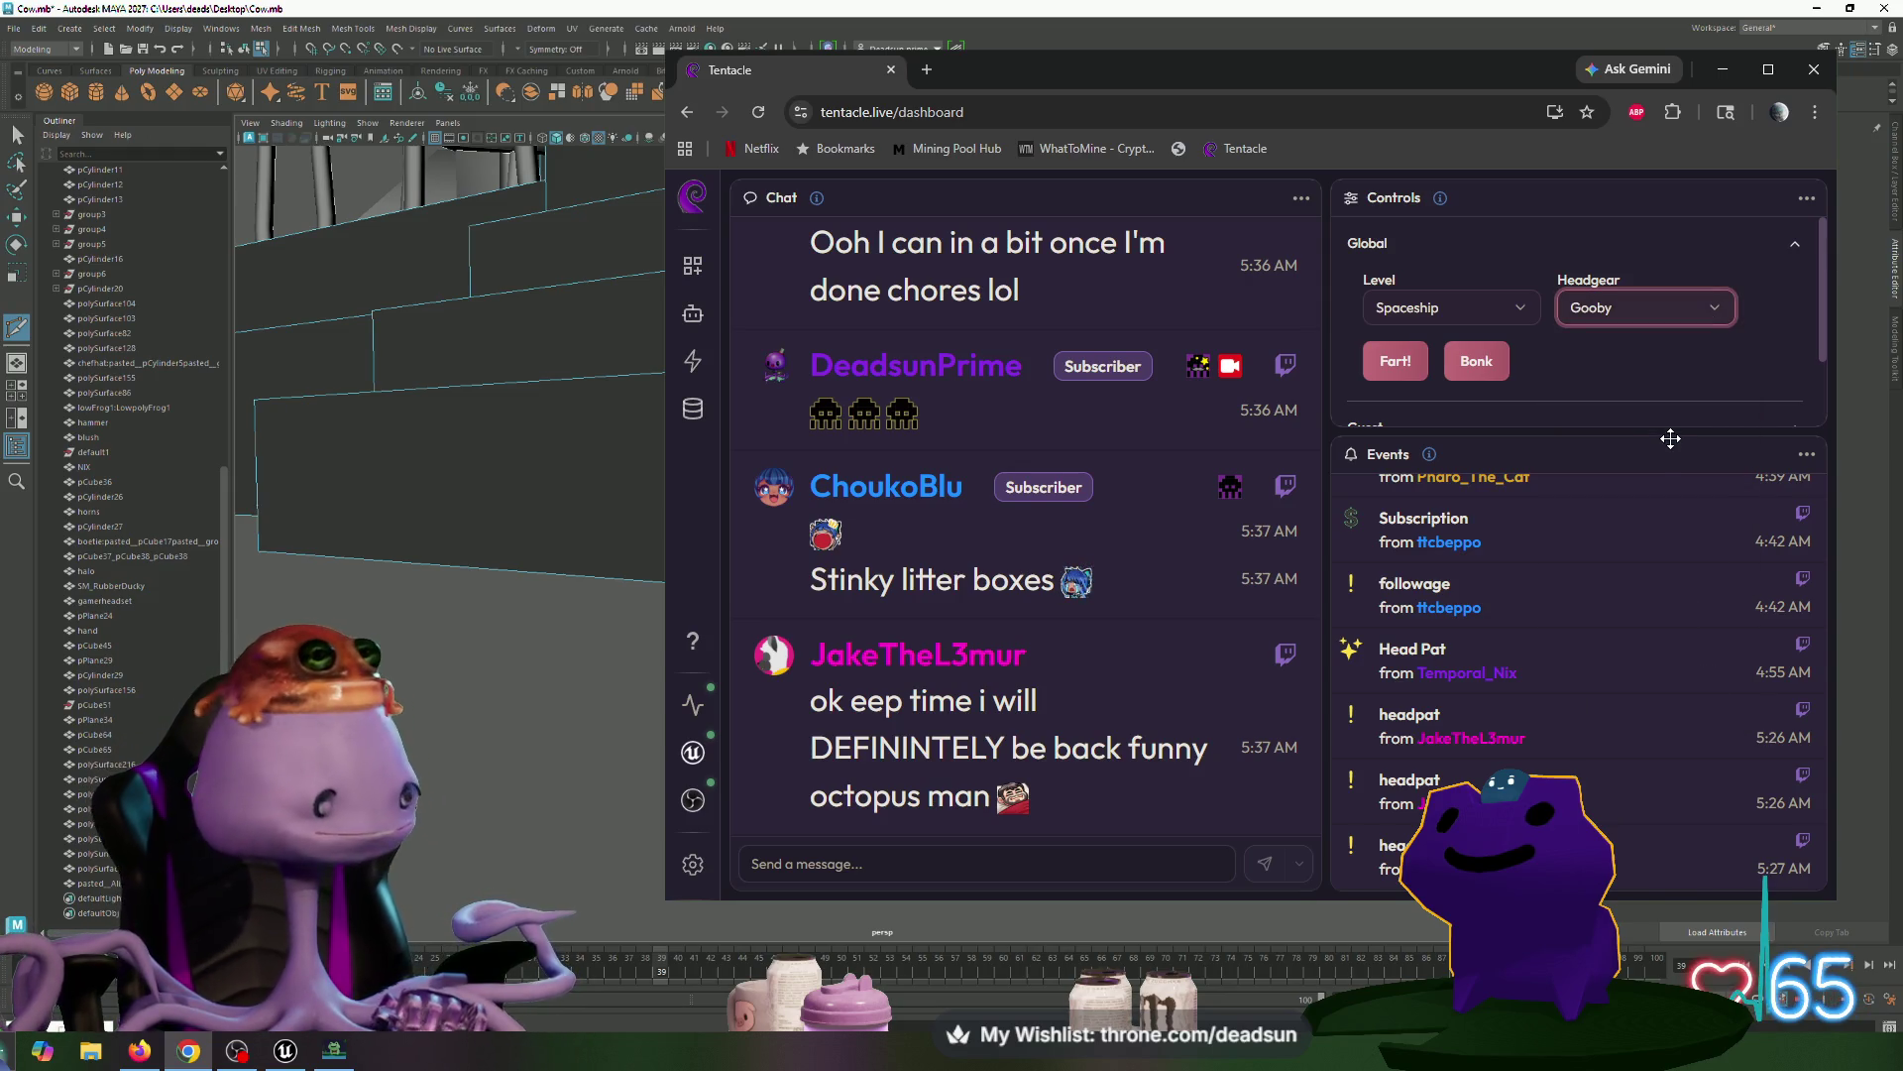
click(1721, 310)
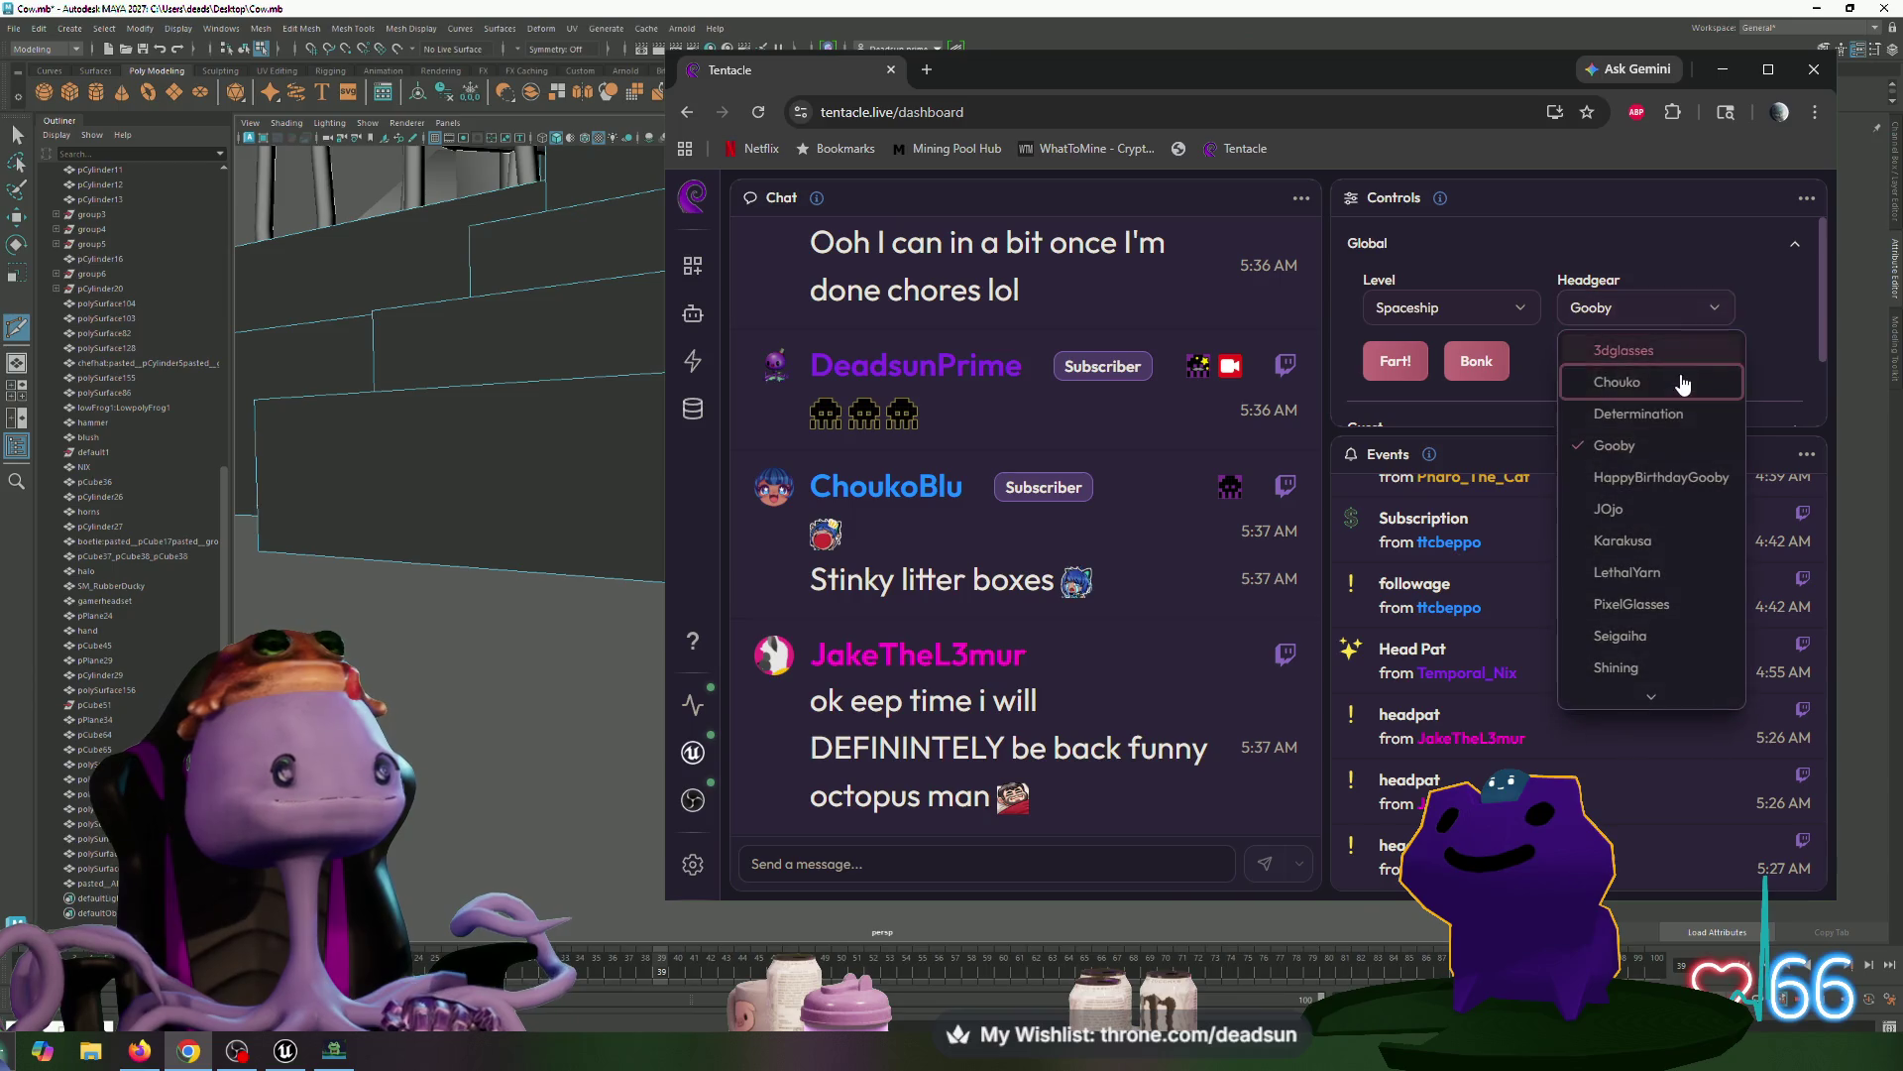
click(1673, 473)
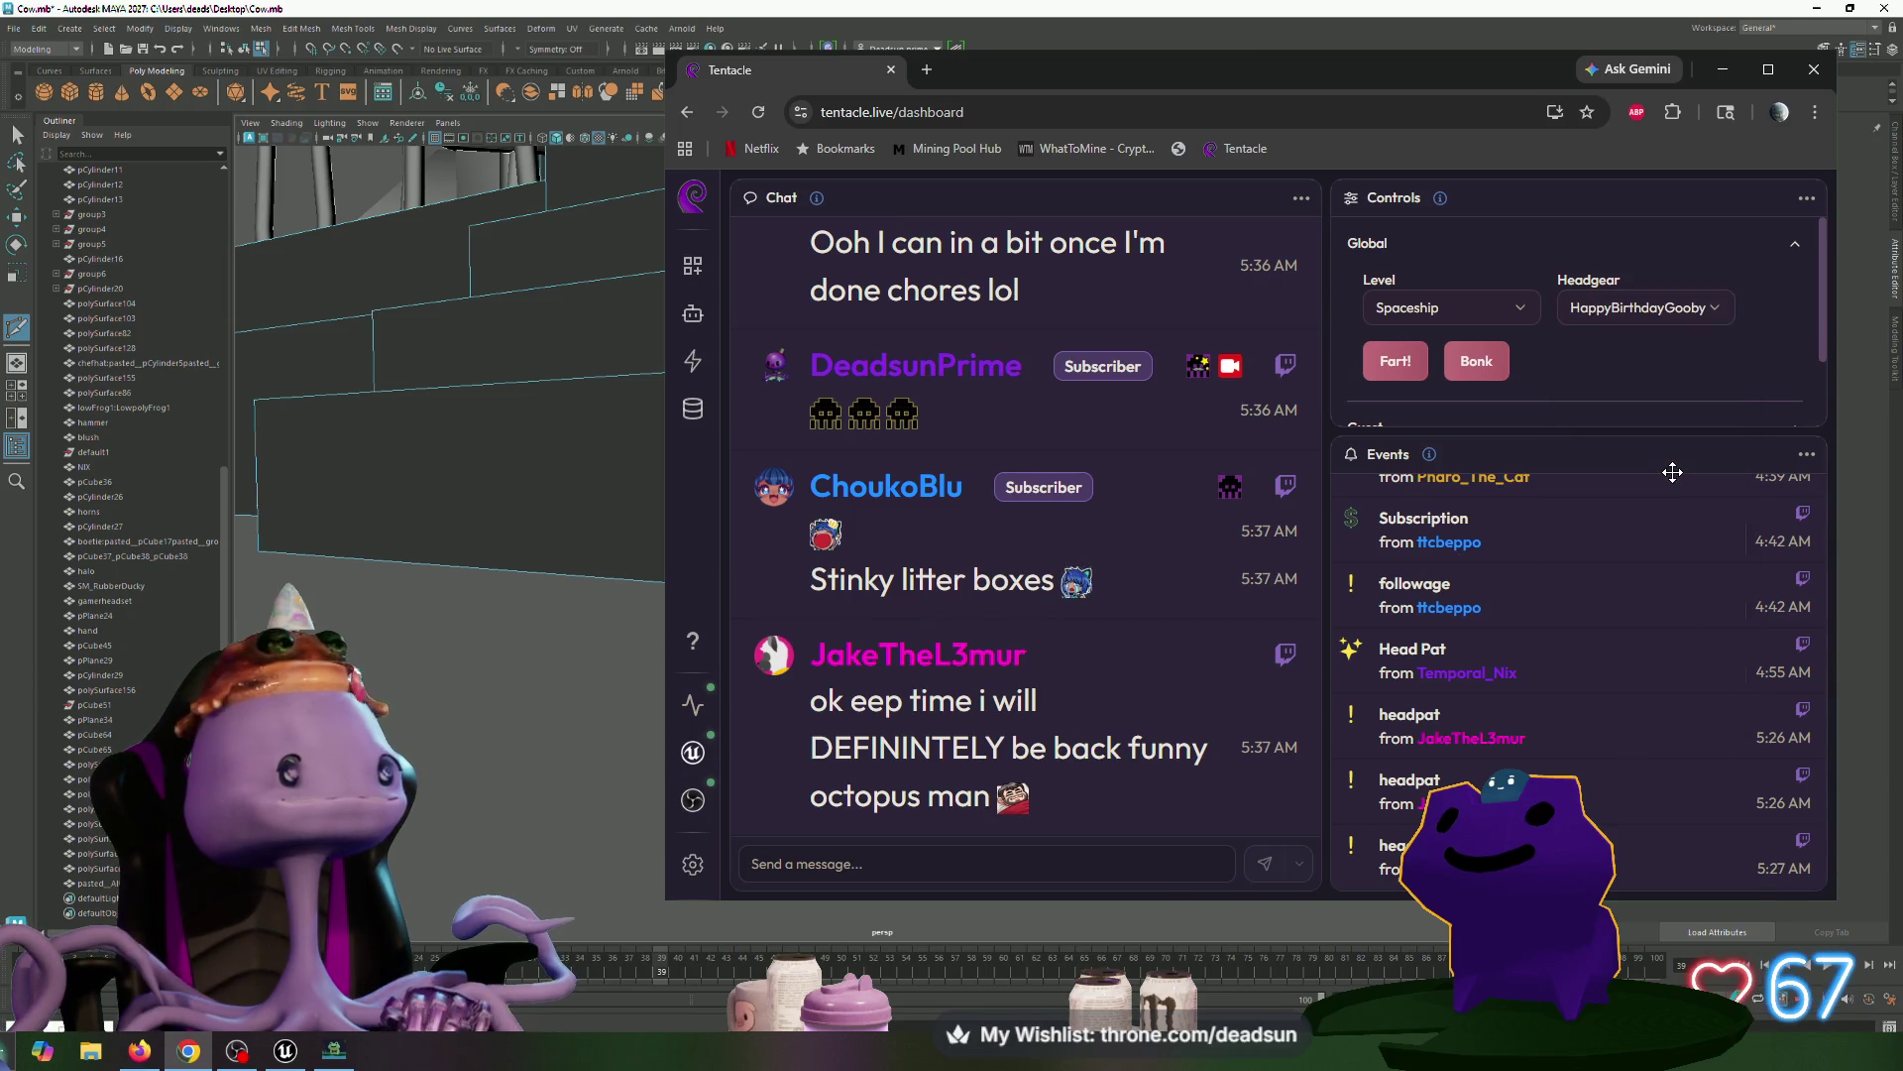
click(1689, 313)
click(1654, 504)
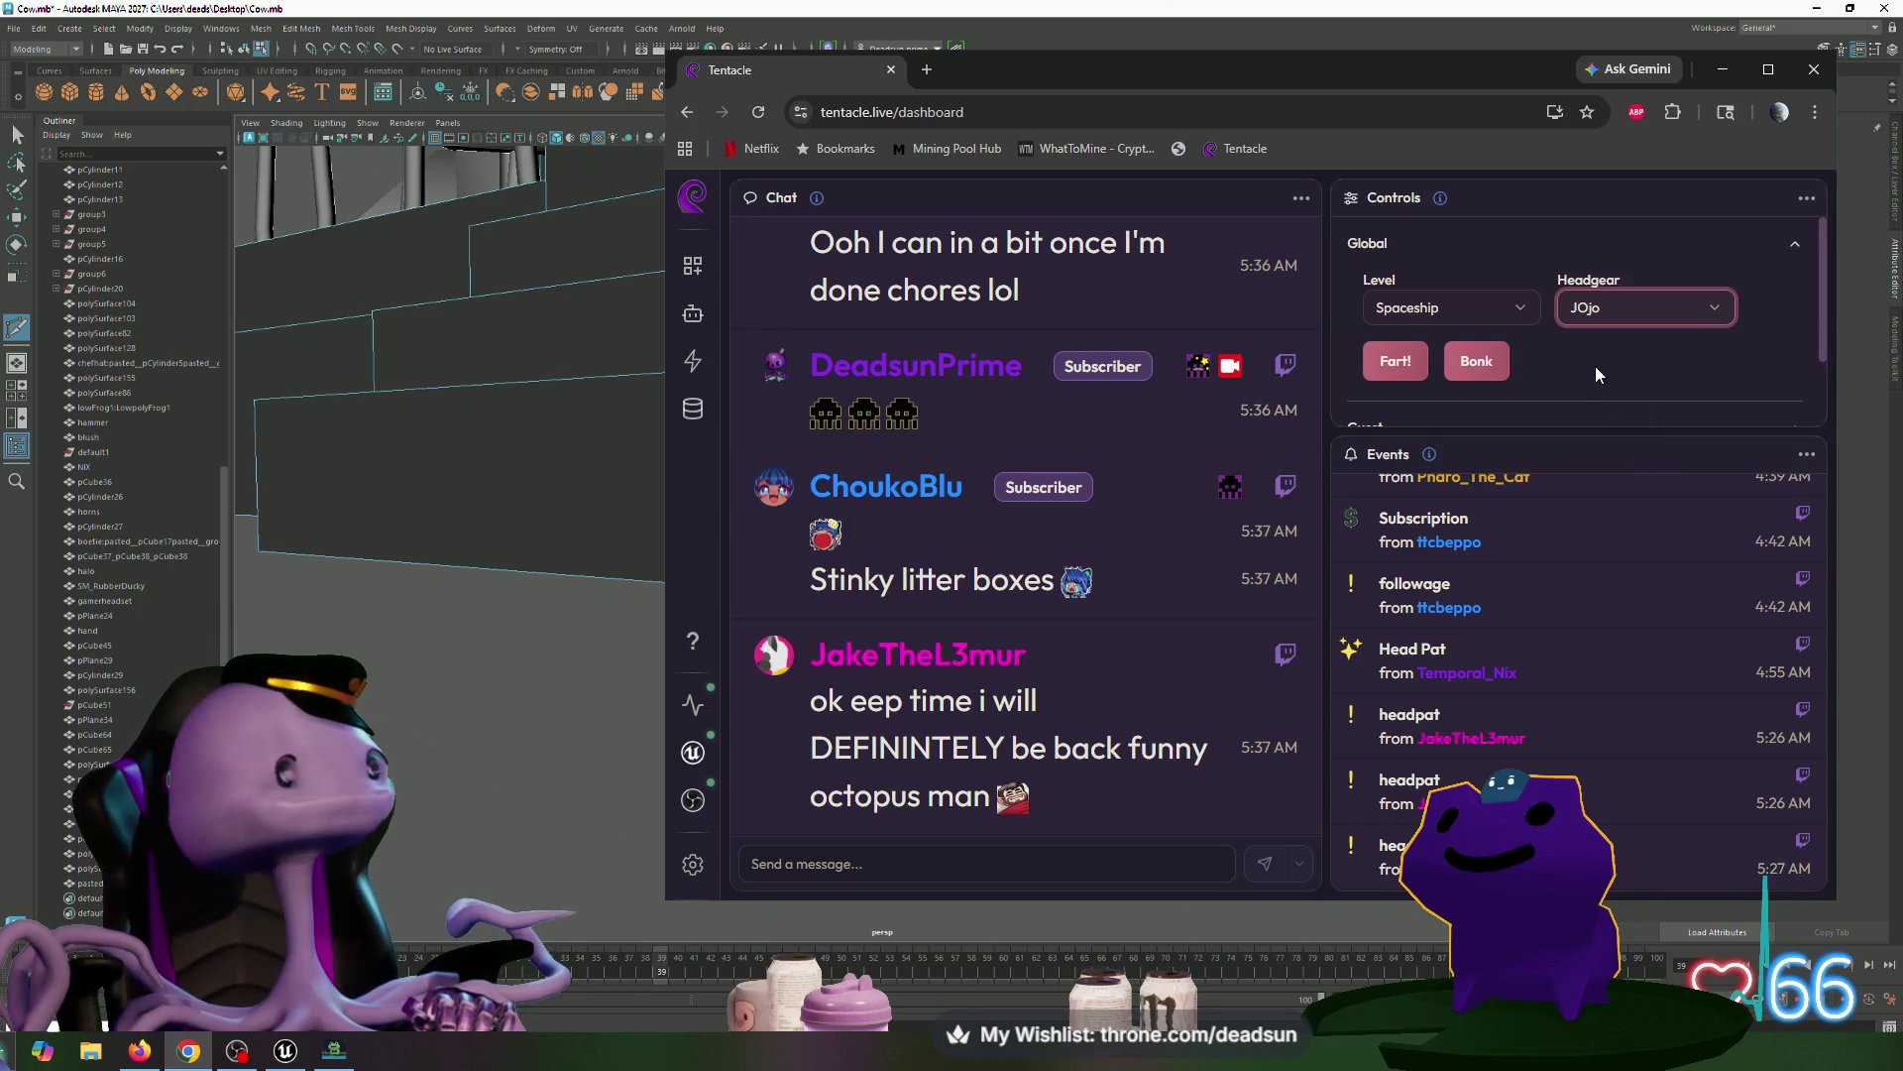
Set the avatar's headgear to Karakusa
click(1667, 309)
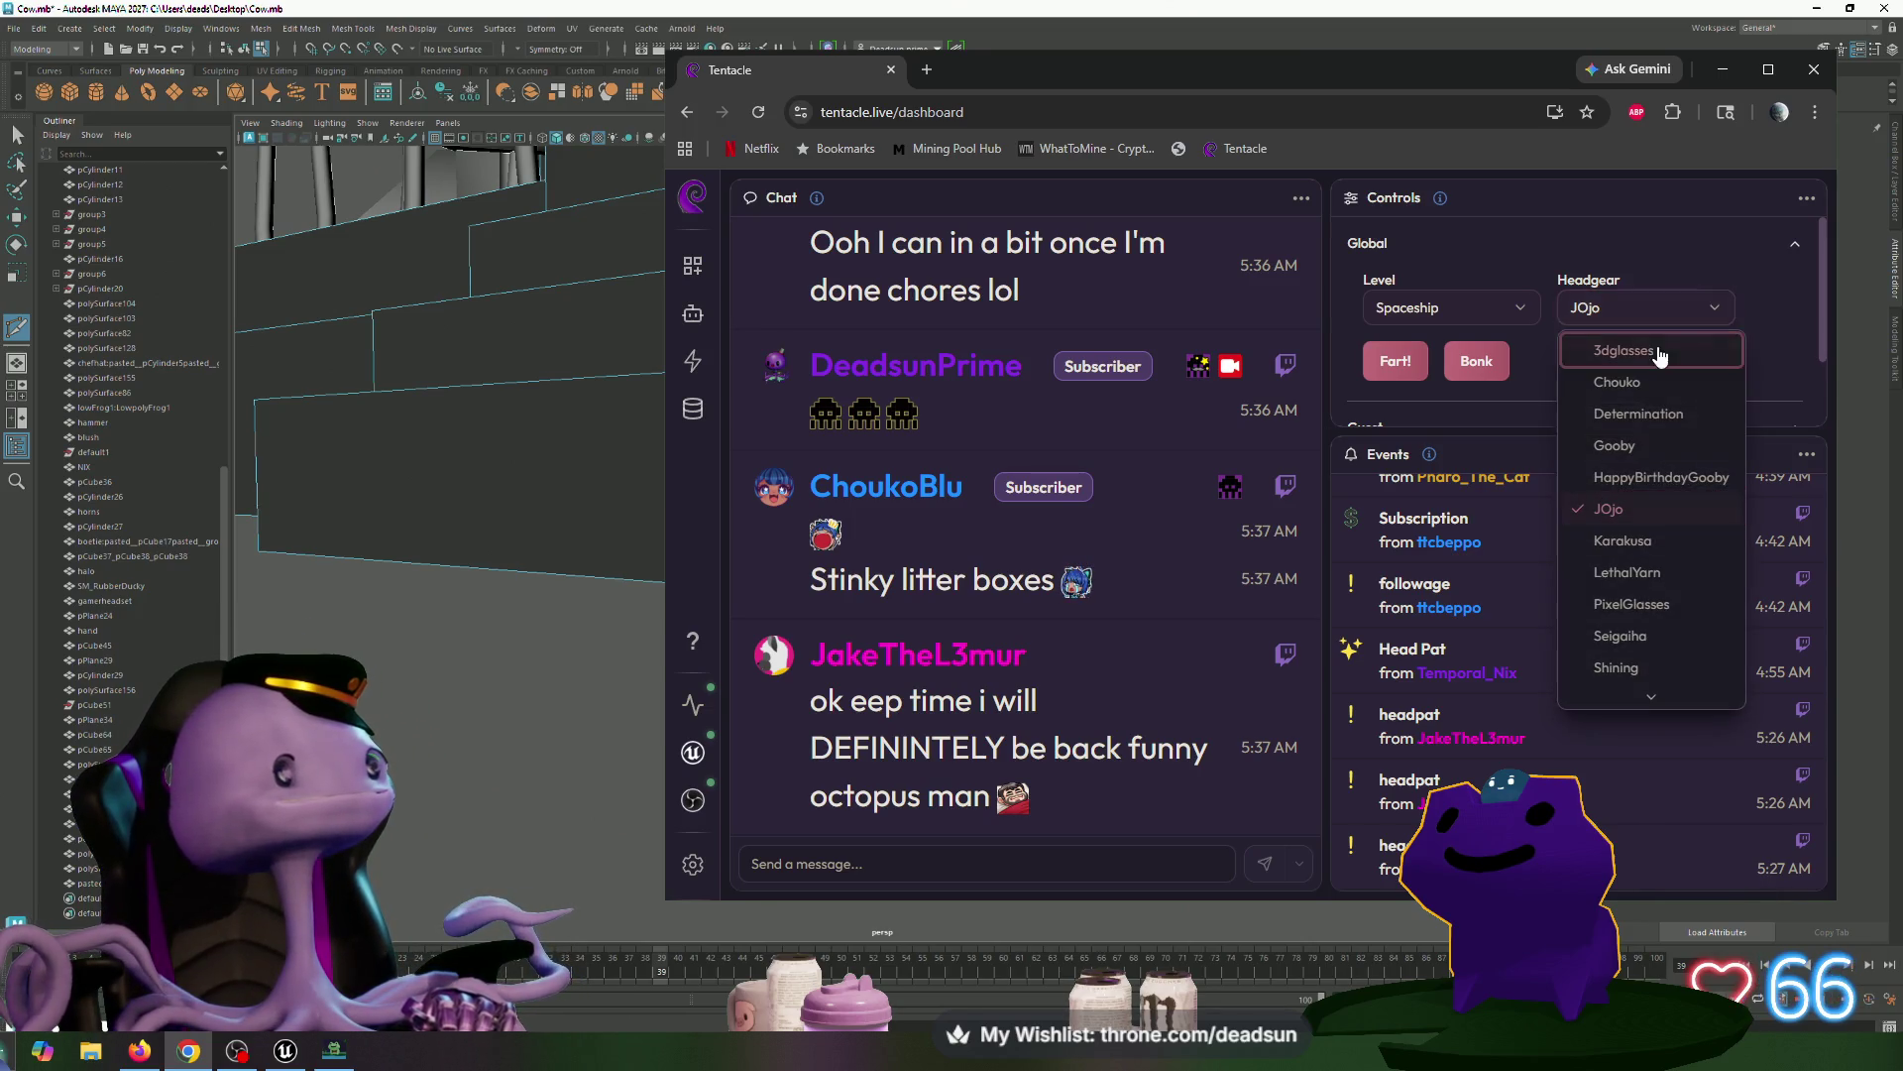
click(1668, 549)
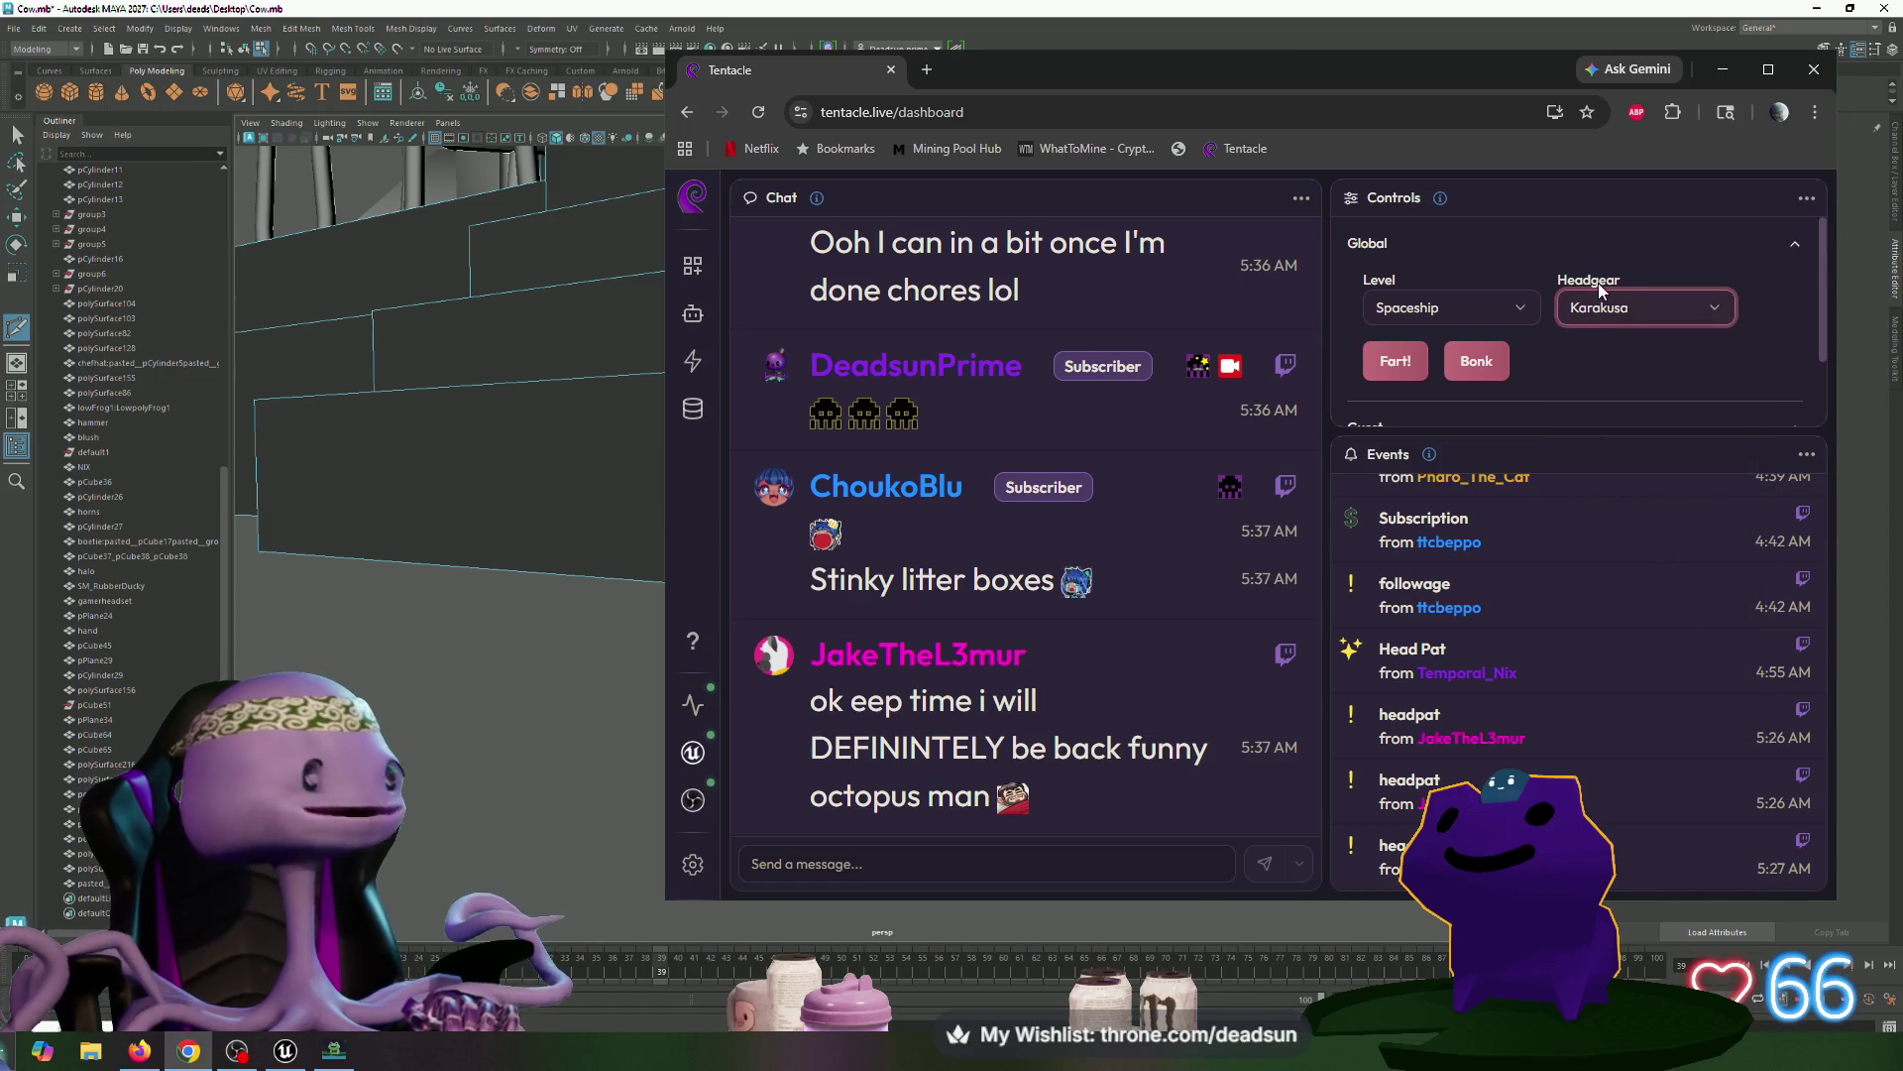
click(1718, 311)
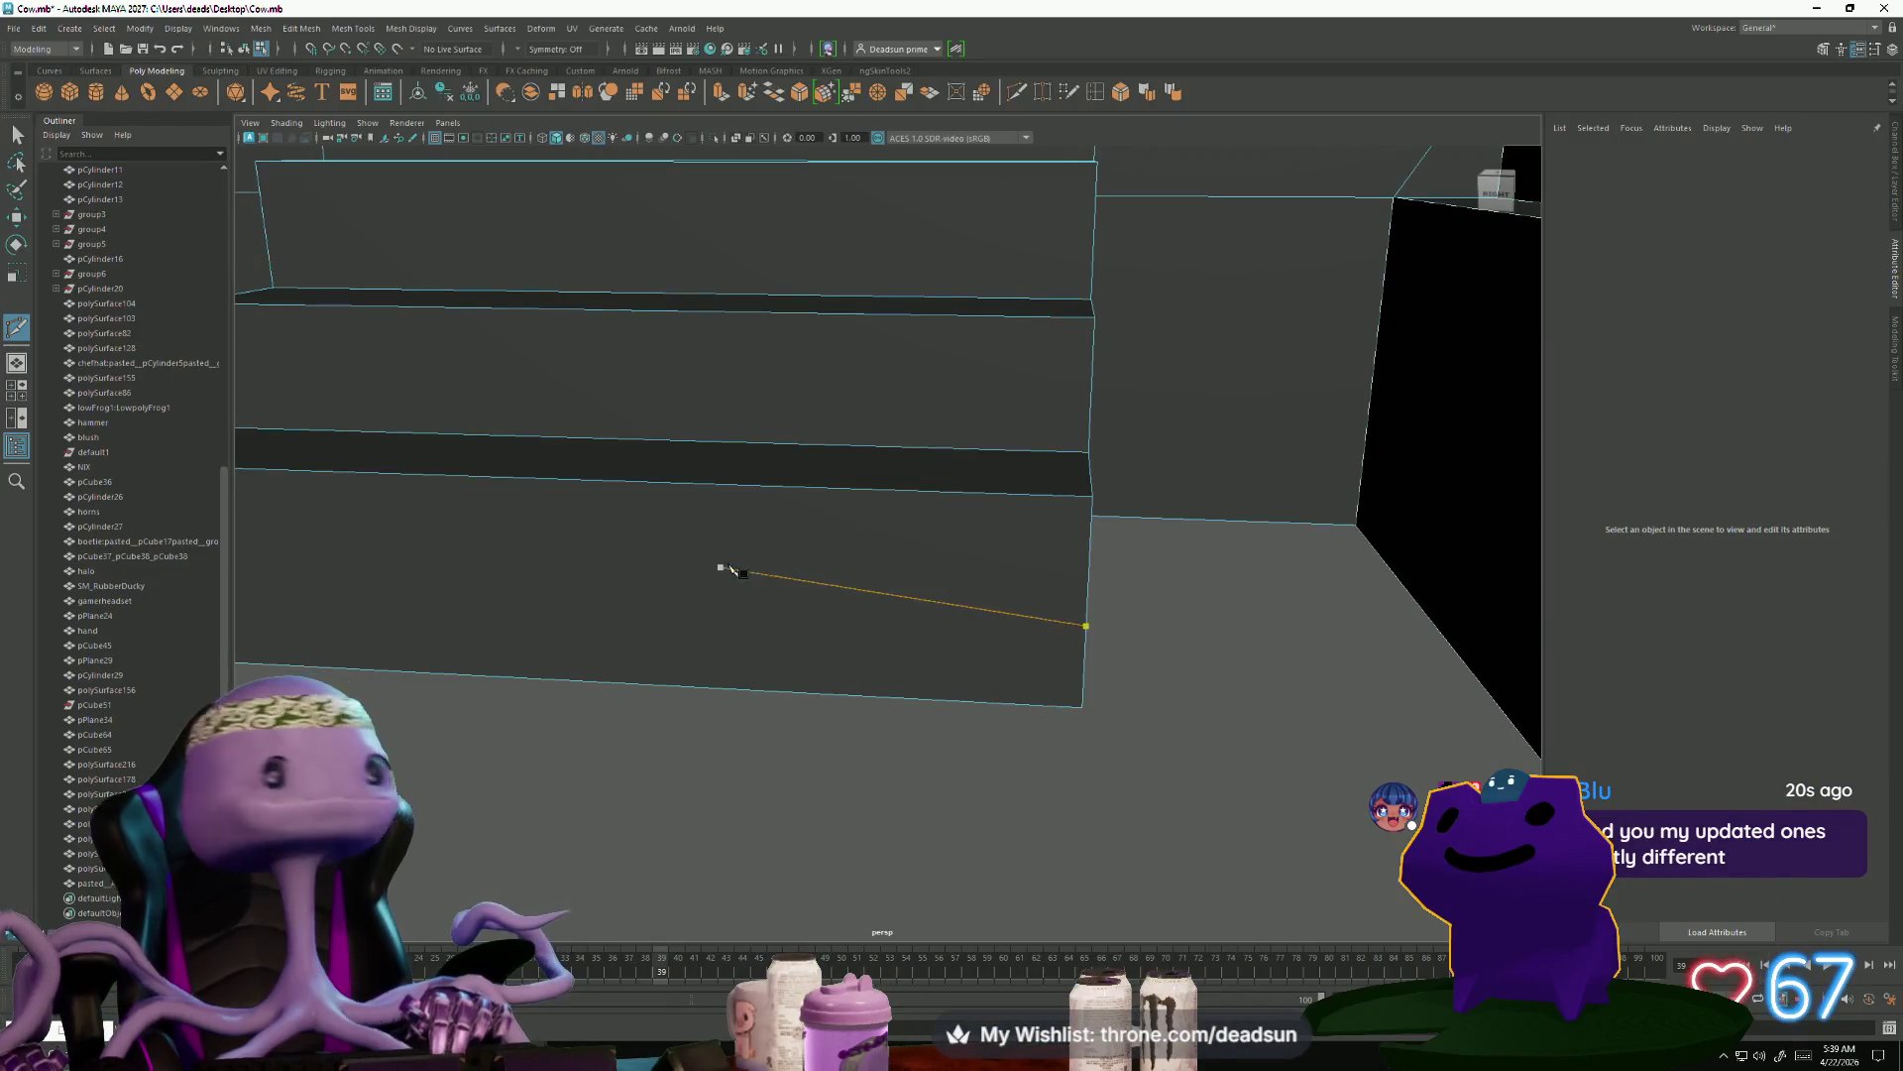
Finish the vertical cut at the lowest step's corner and view the staircase from the front
click(1080, 678)
alt+drag(1080, 677, 843, 595)
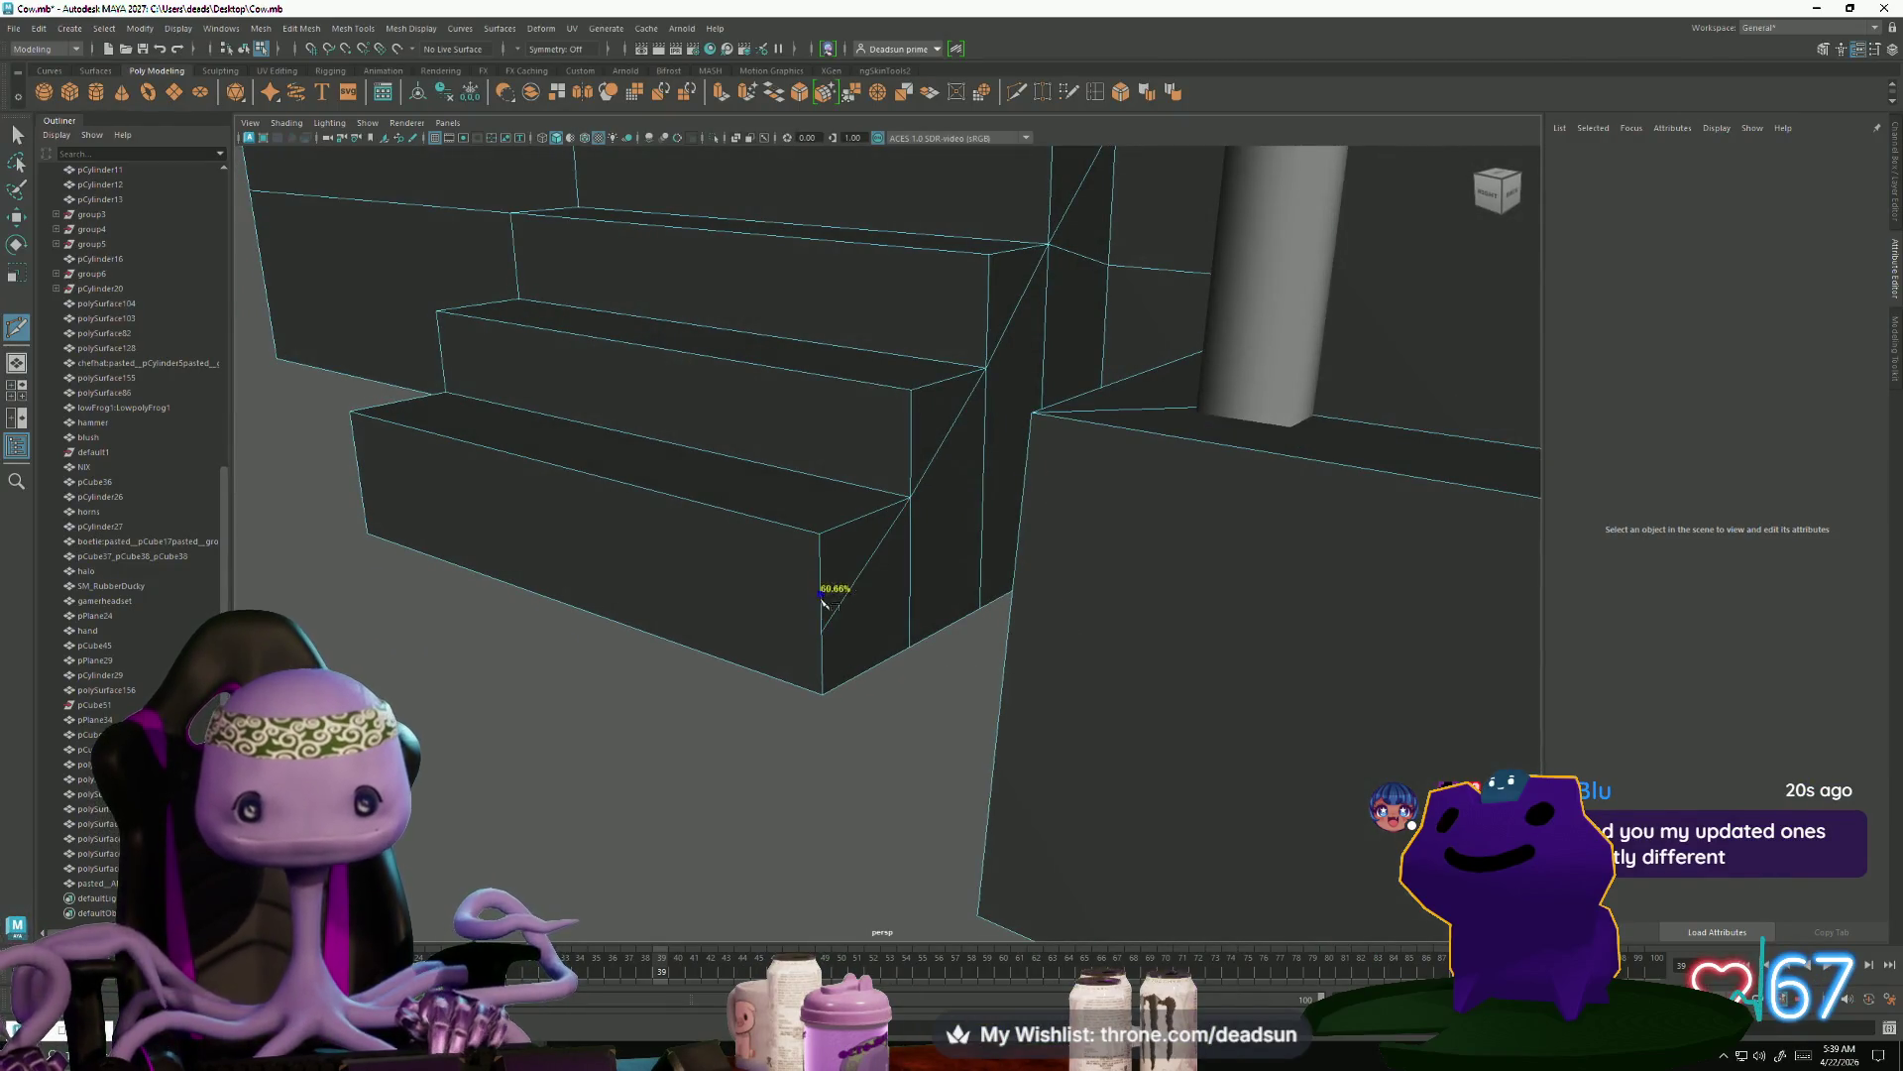
alt+drag(615, 716, 654, 718)
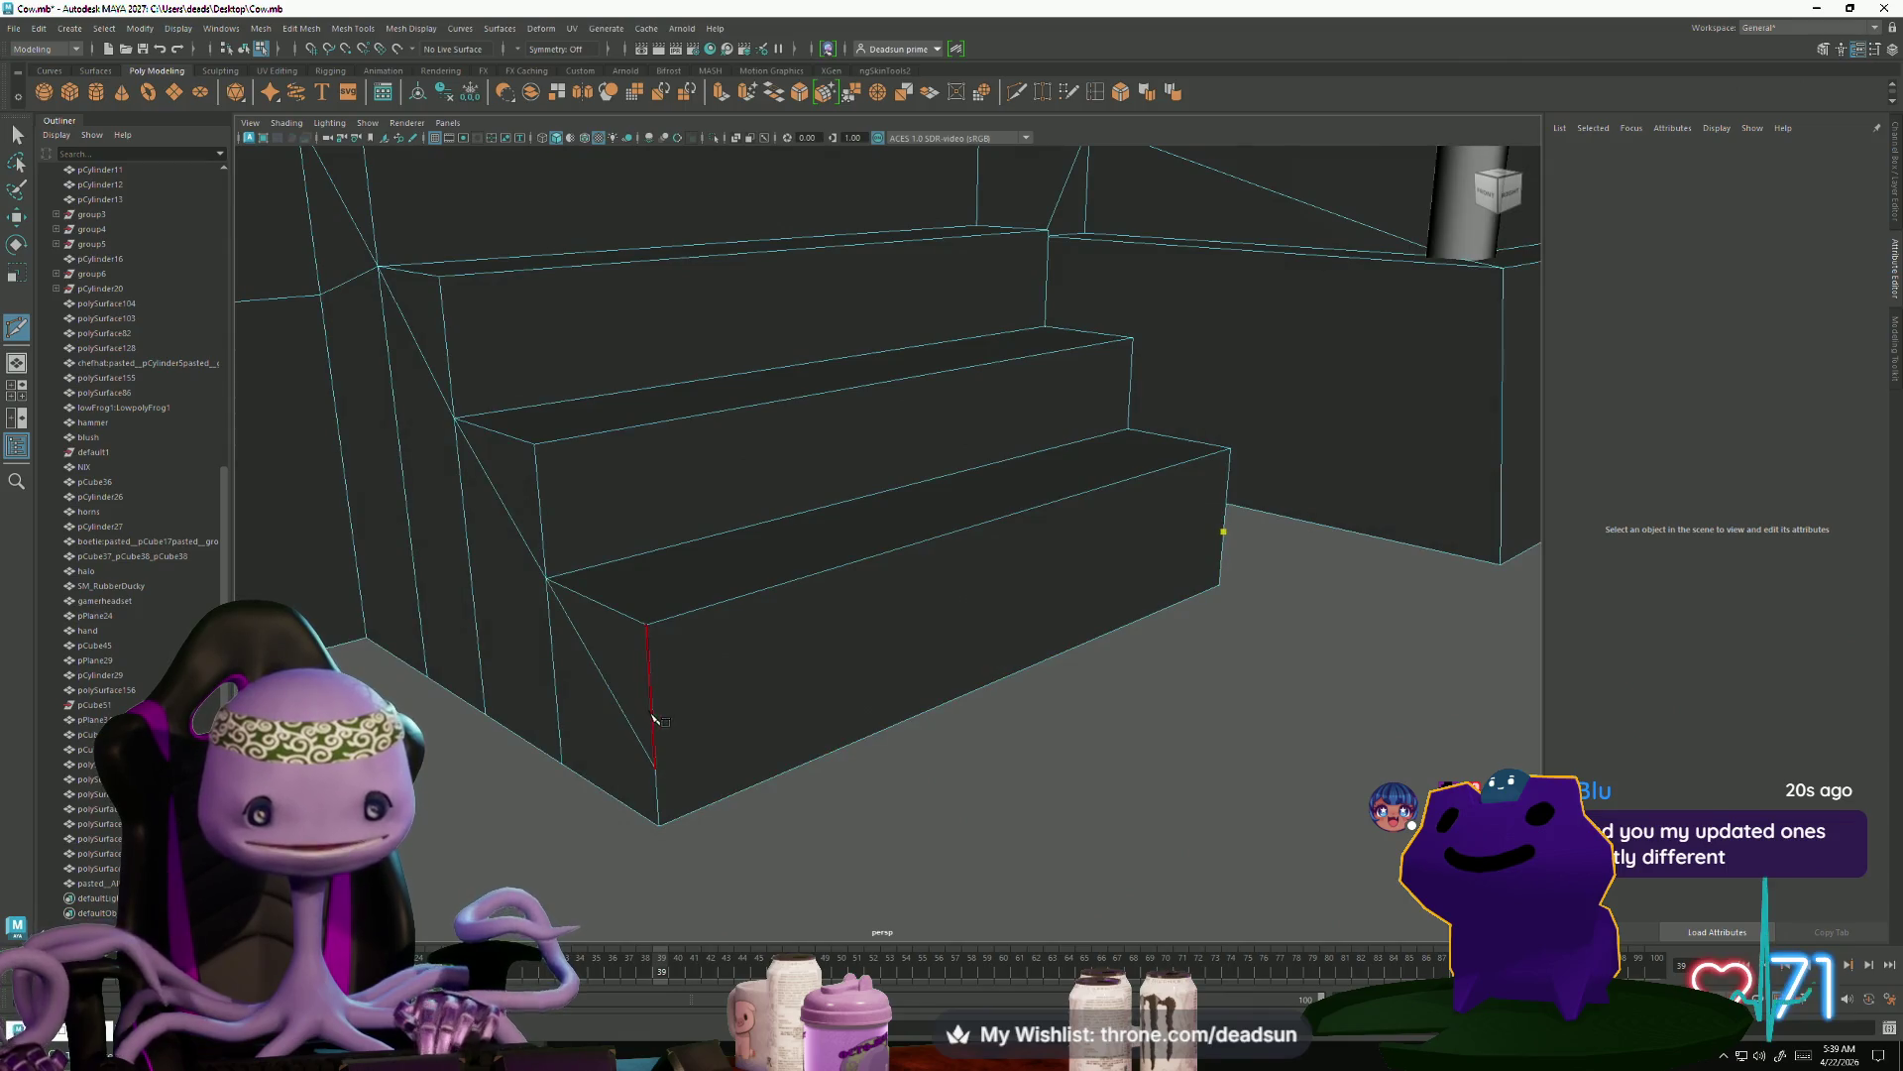
mouse_move(655, 865)
alt+mouse_down()
mouse_move(763, 850)
mouse_move(753, 865)
alt+mouse_up()
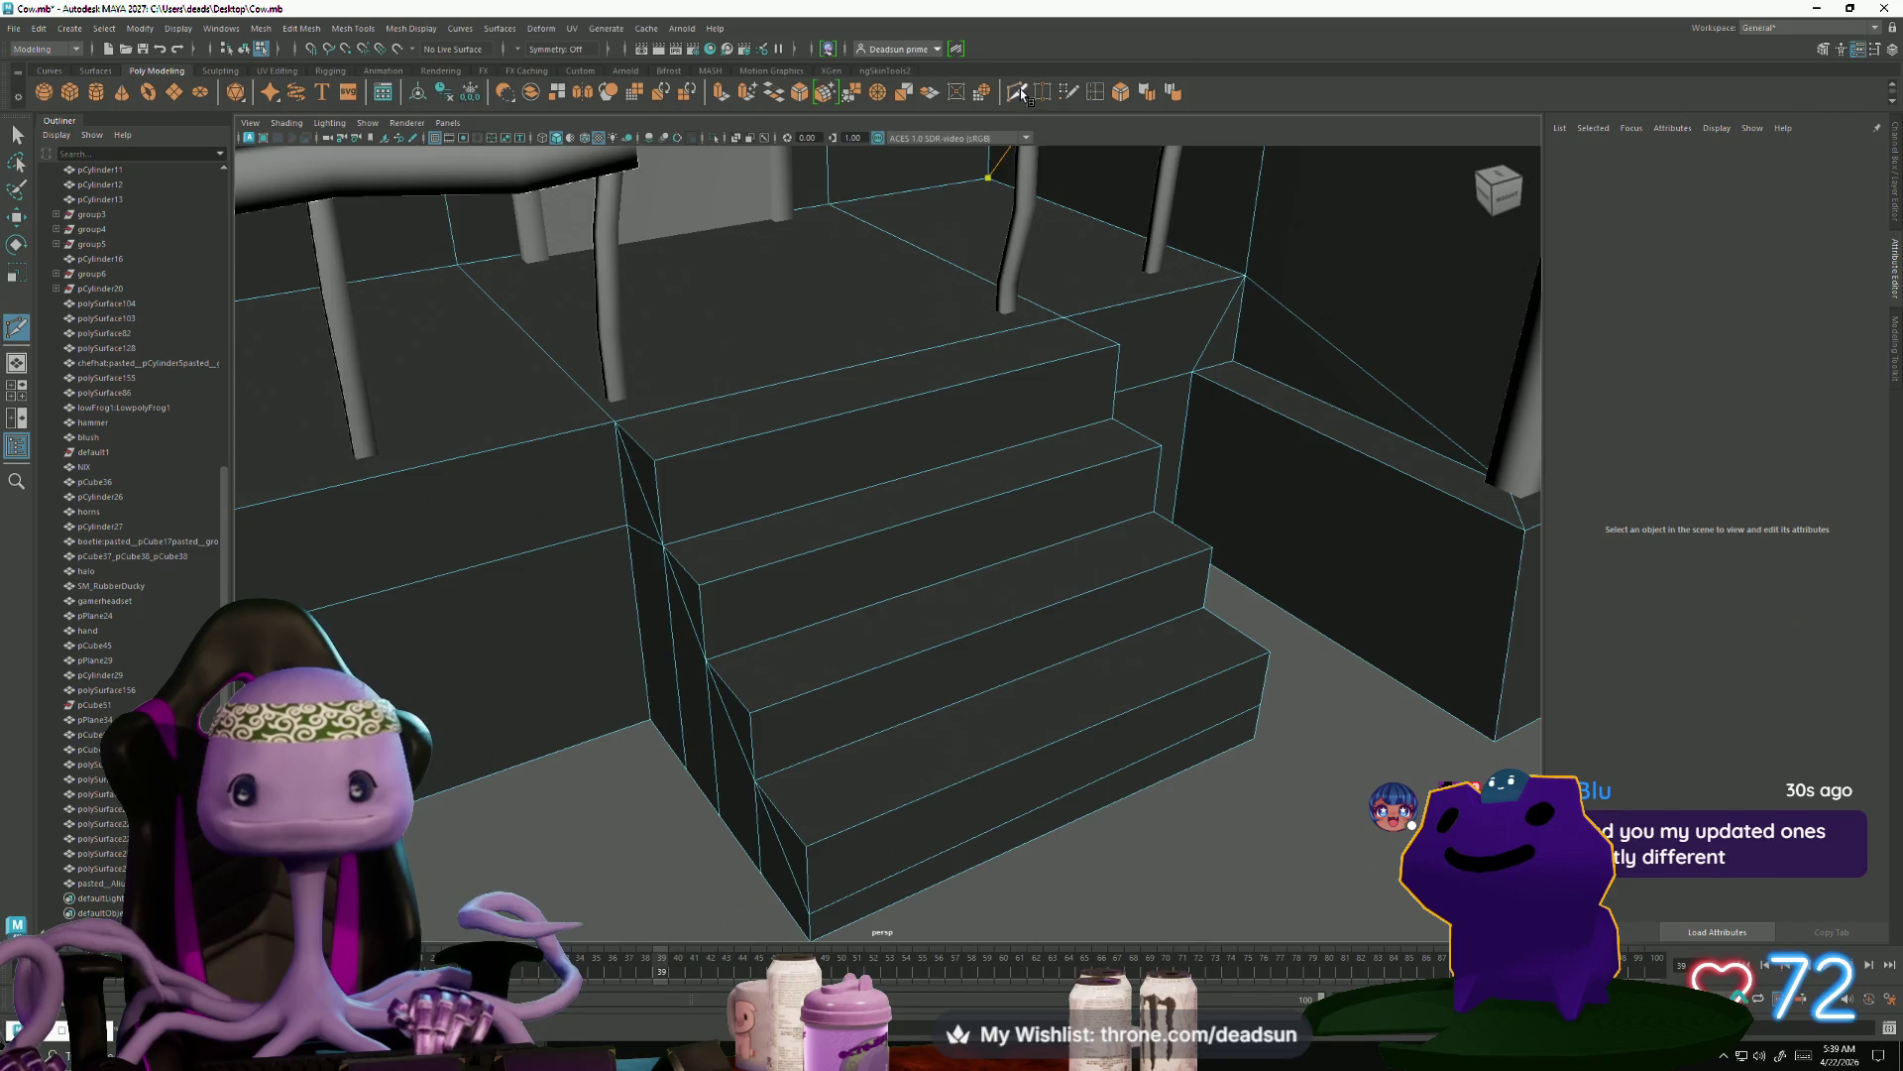
key(q)
drag(493, 297, 459, 266)
right_drag(589, 342, 524, 343)
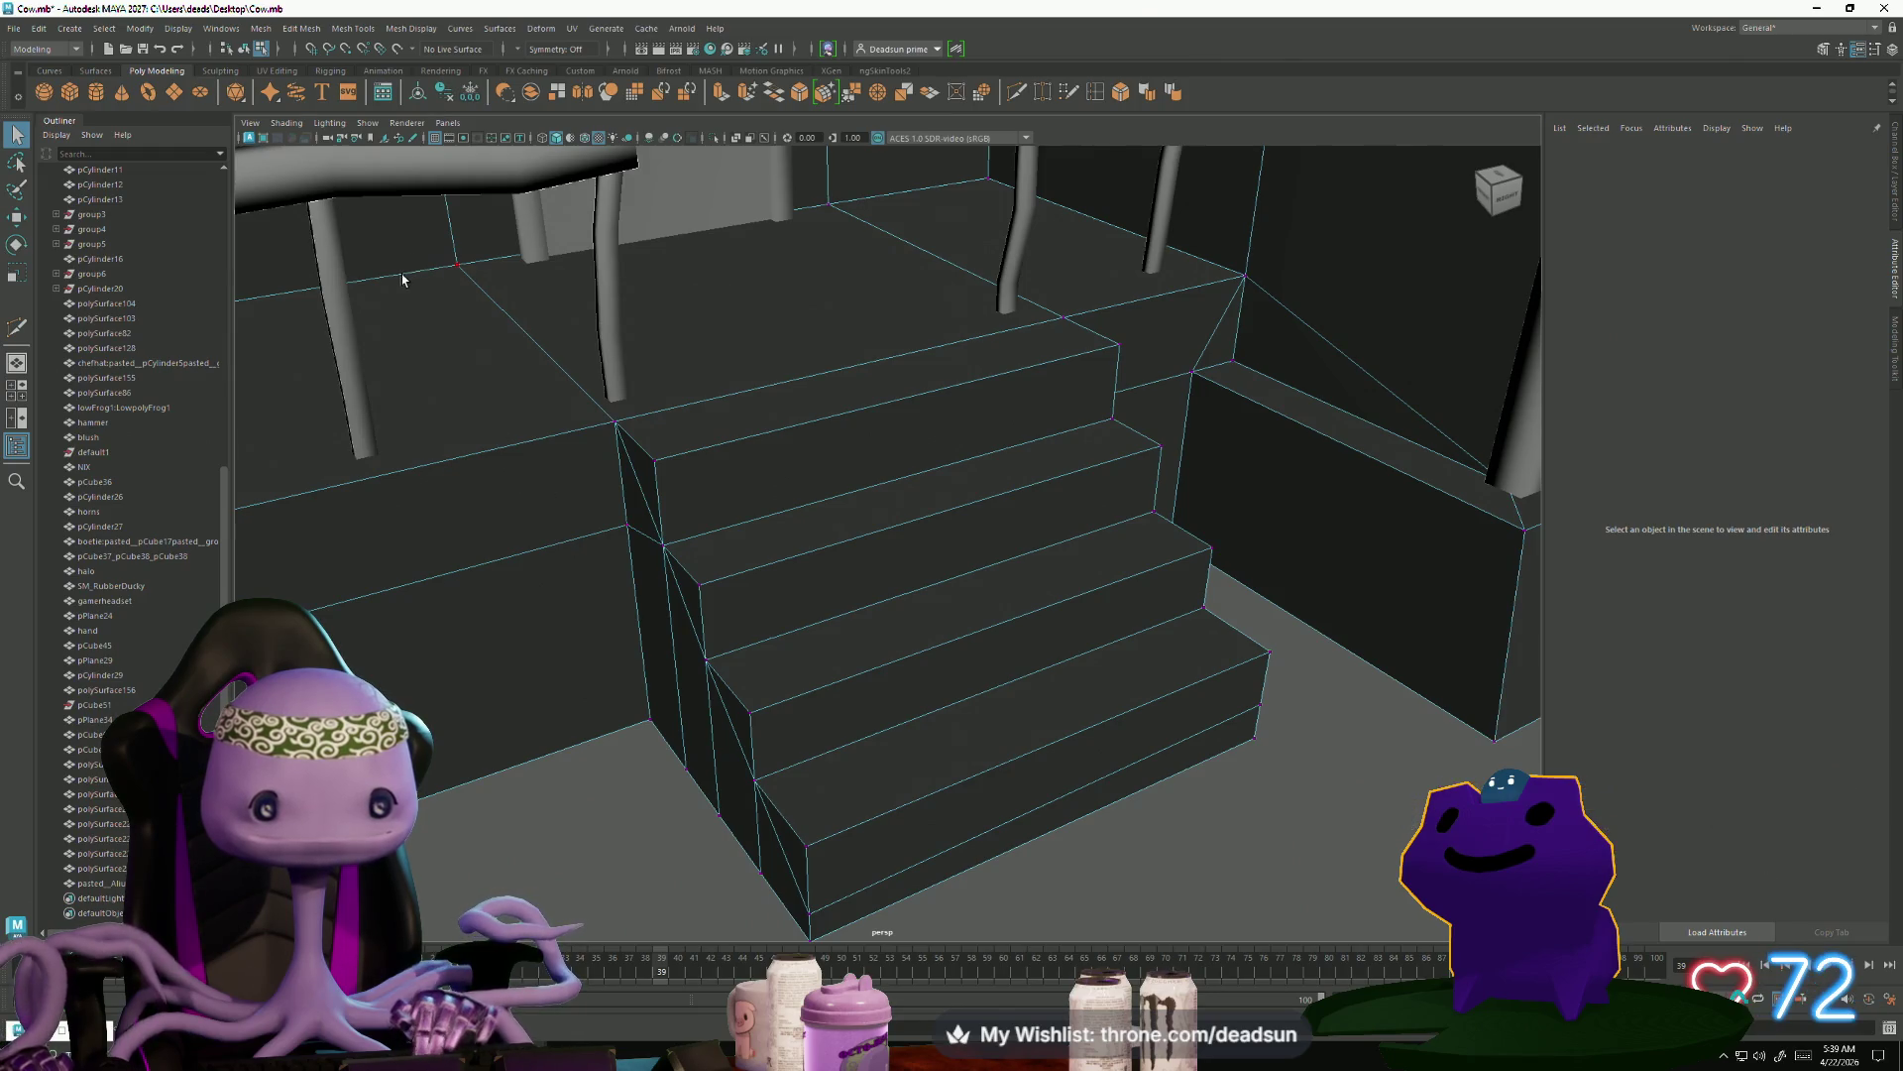
Cut an edge down the wall beside the stairs, then select the stairs-porch junction edge
double_click(1016, 93)
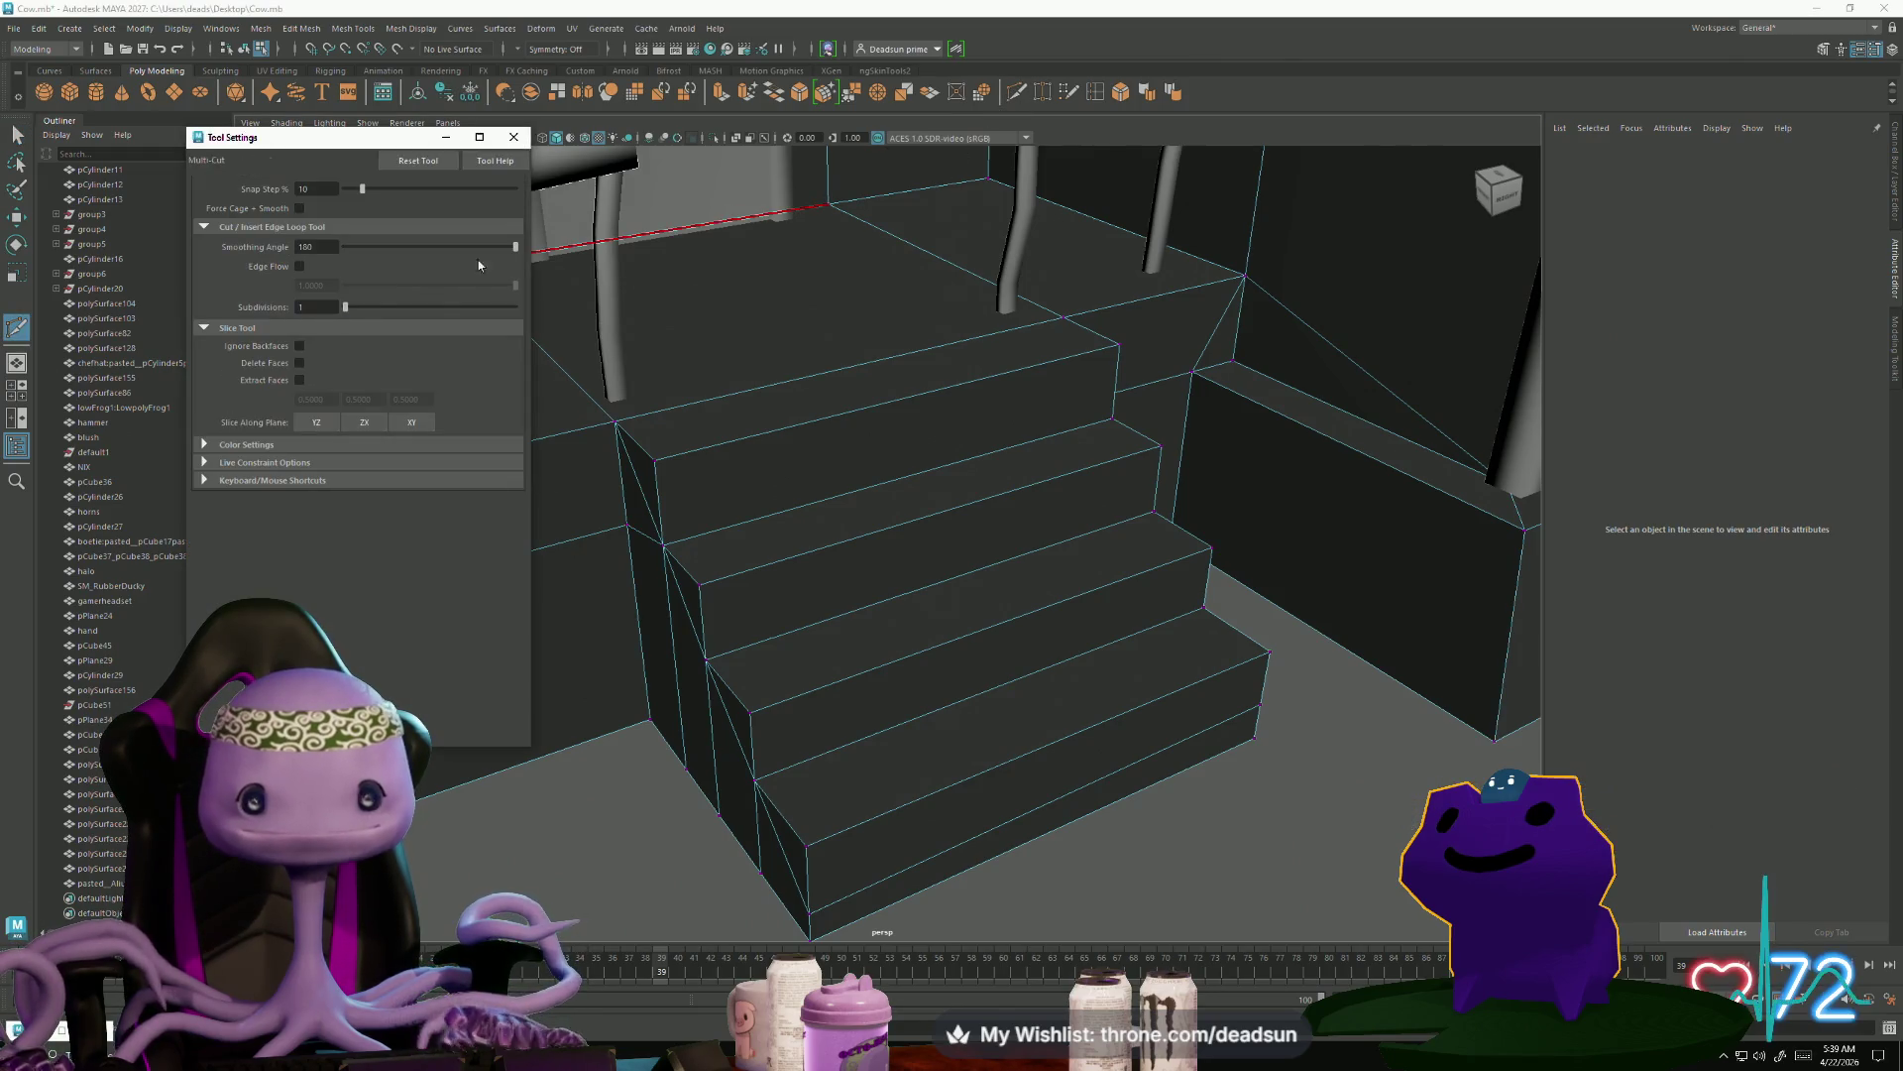
click(514, 138)
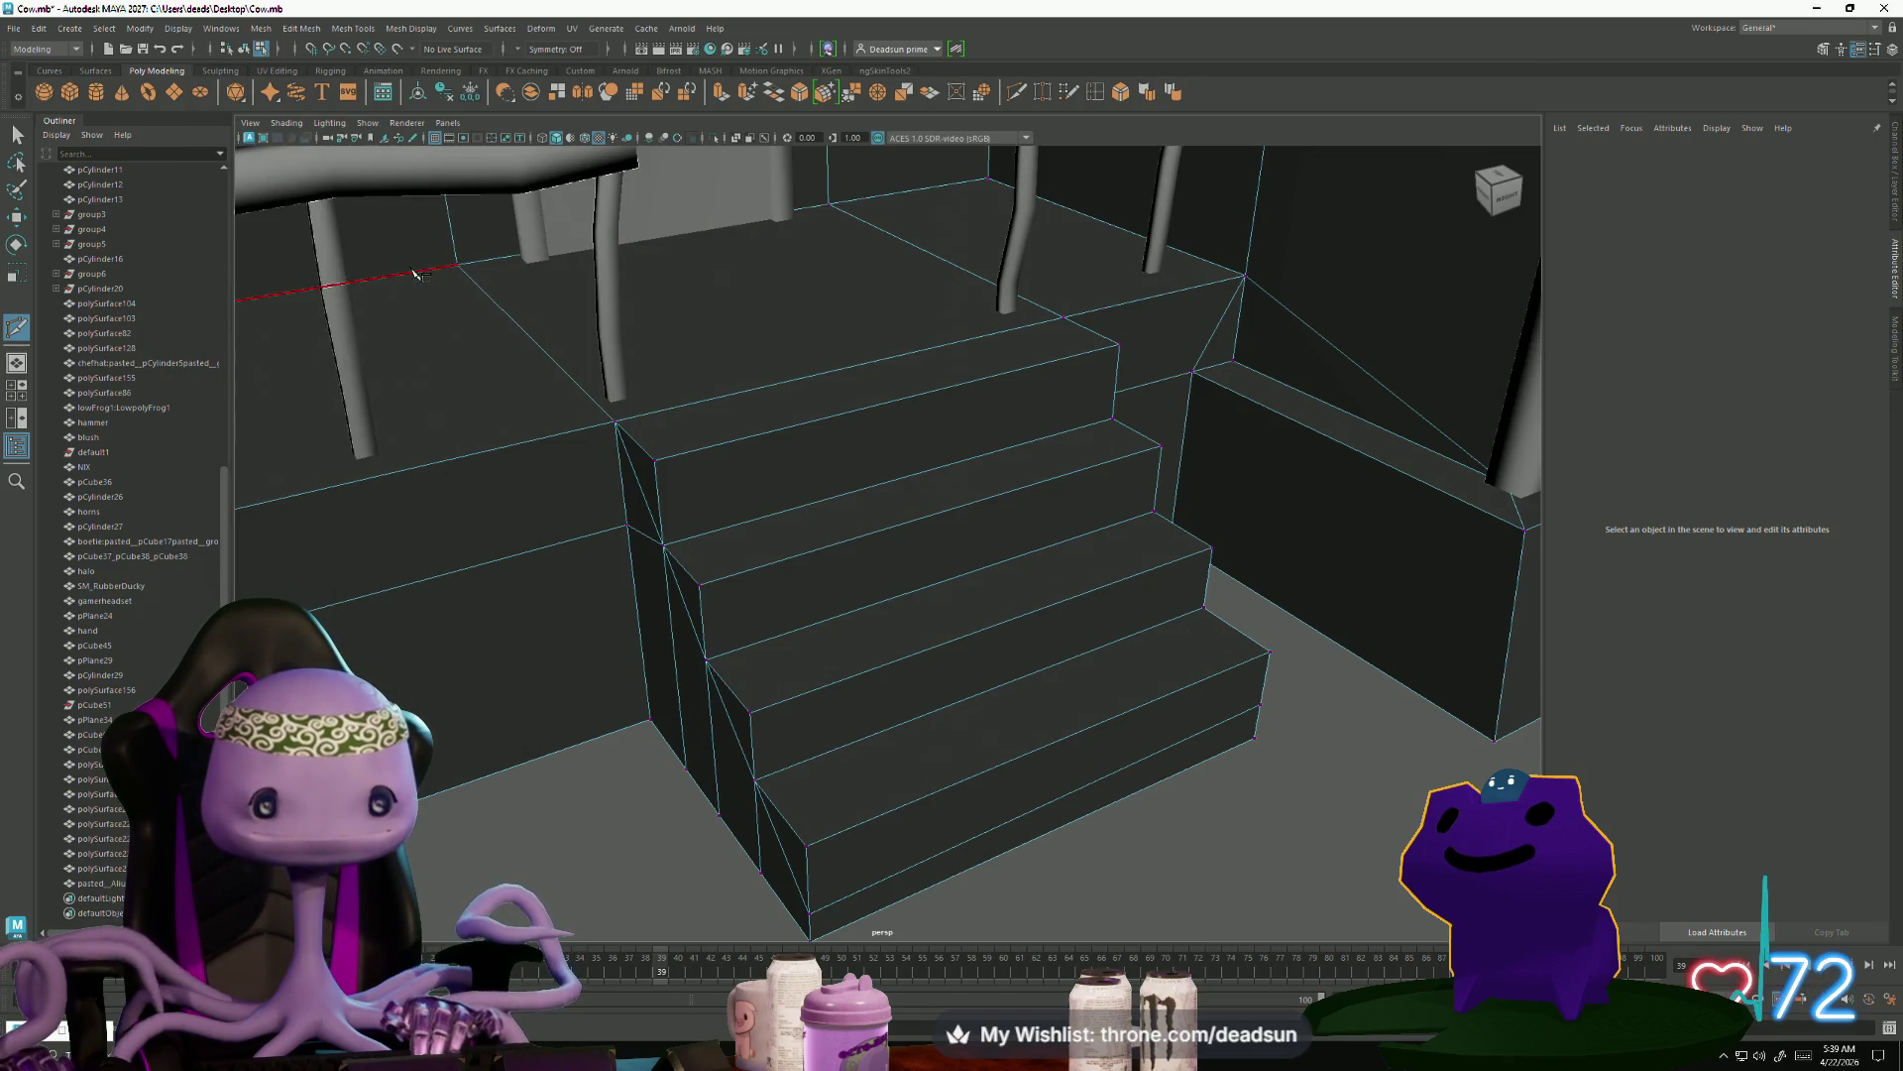
click(457, 264)
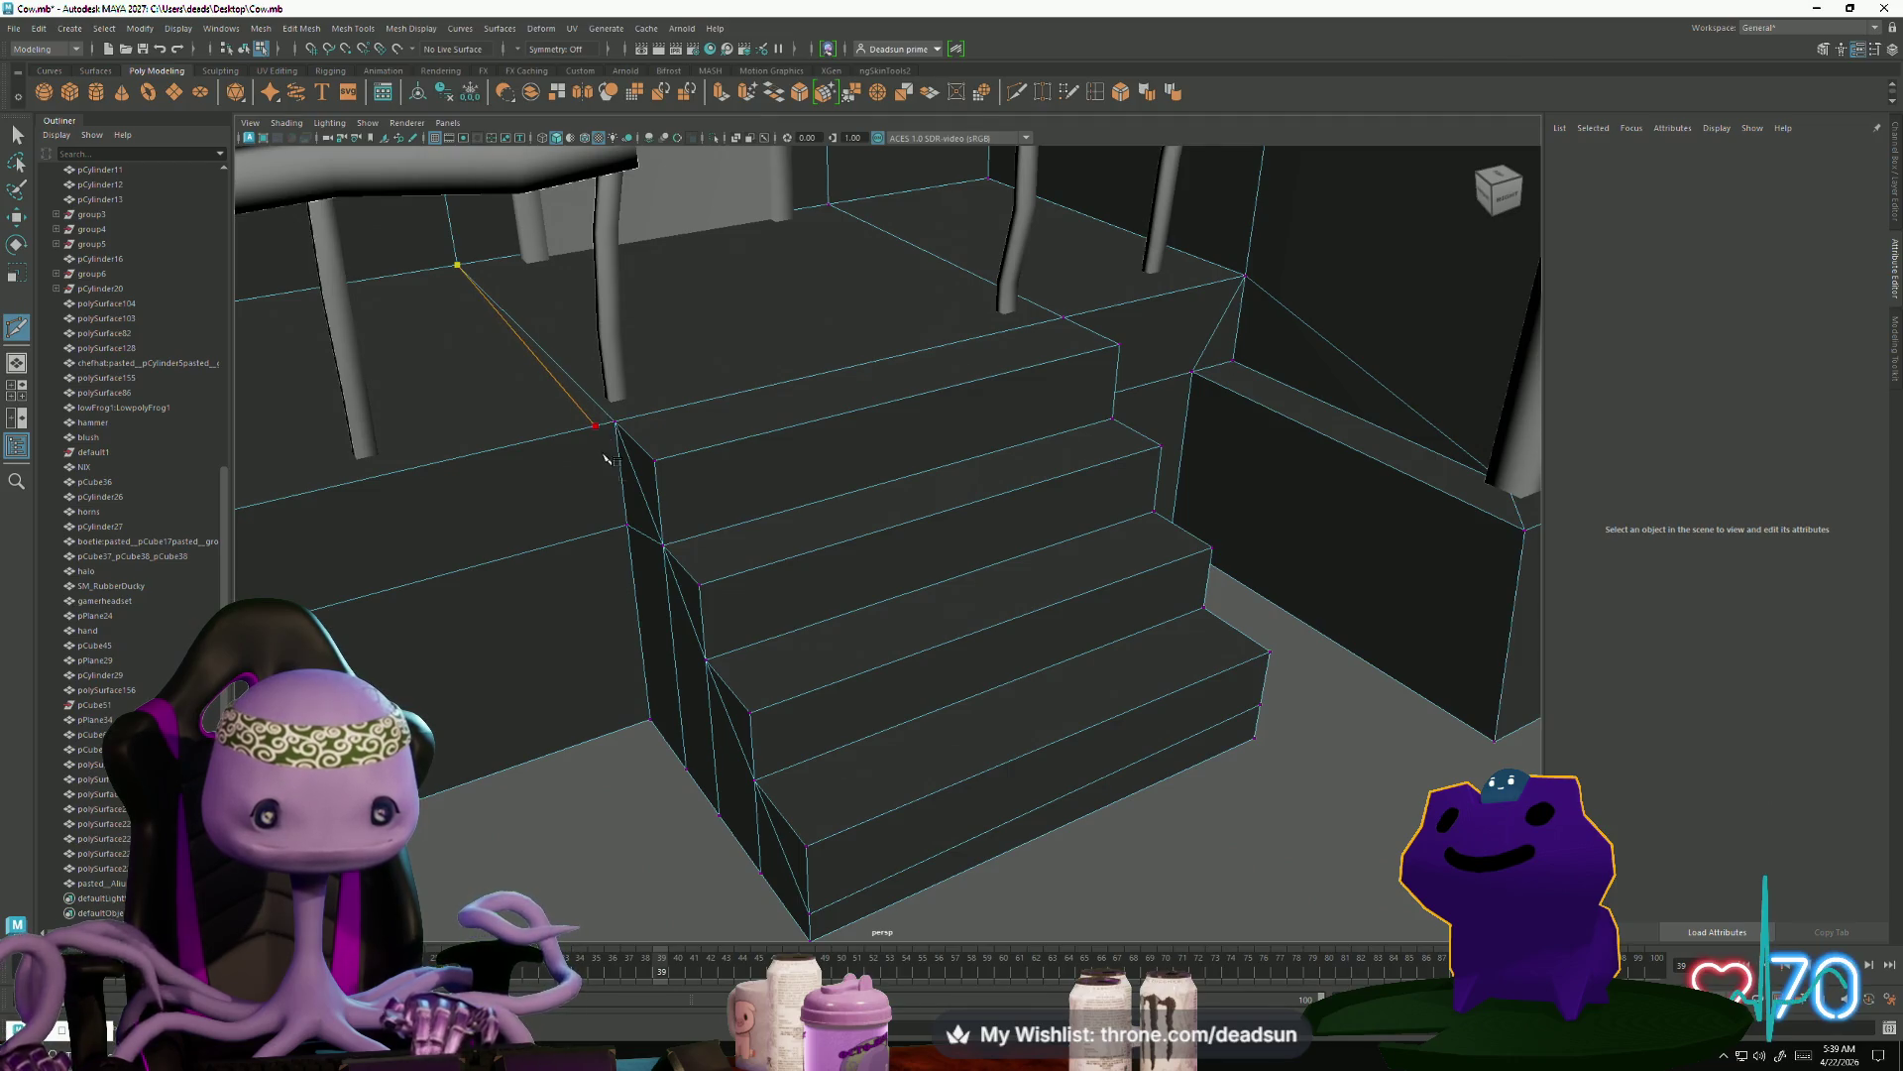
mouse_move(595, 731)
alt+mouse_down()
mouse_move(569, 721)
mouse_move(620, 714)
alt+mouse_up()
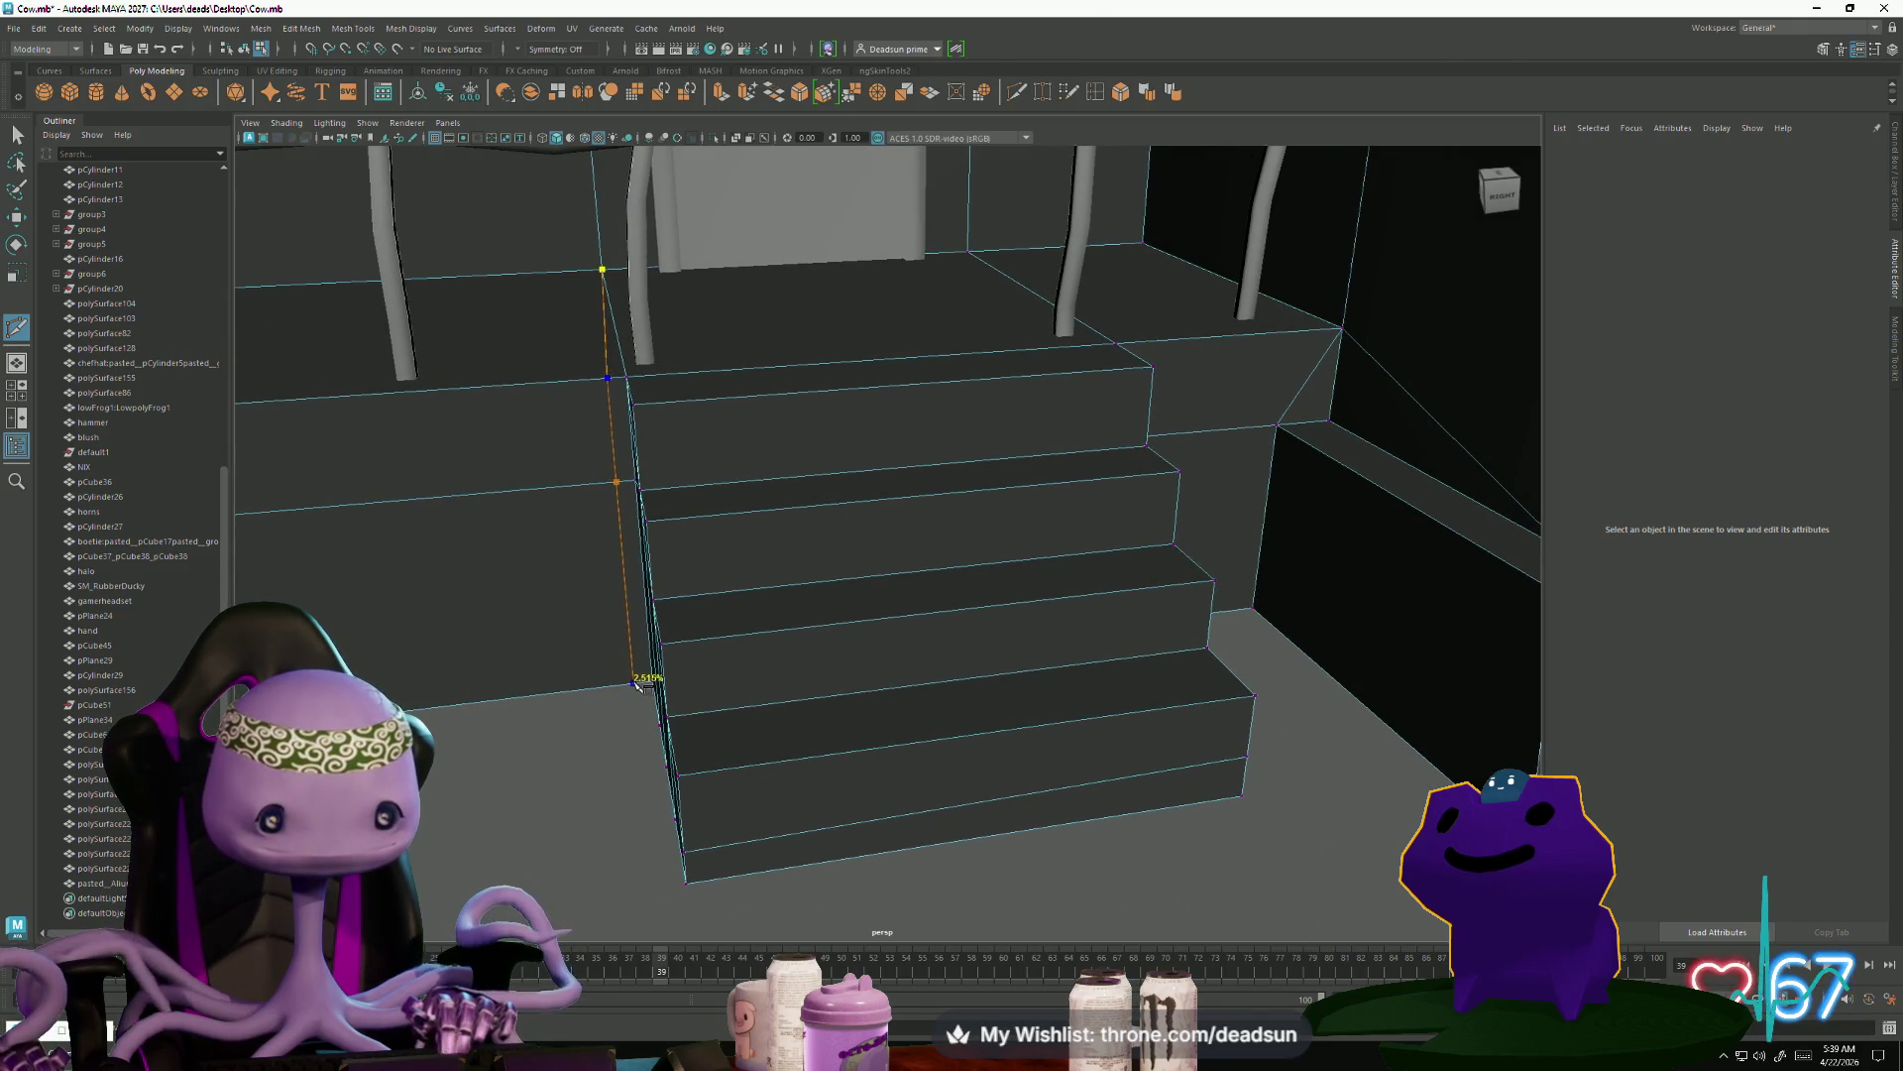
click(635, 684)
key(Return)
click(616, 482)
key(q)
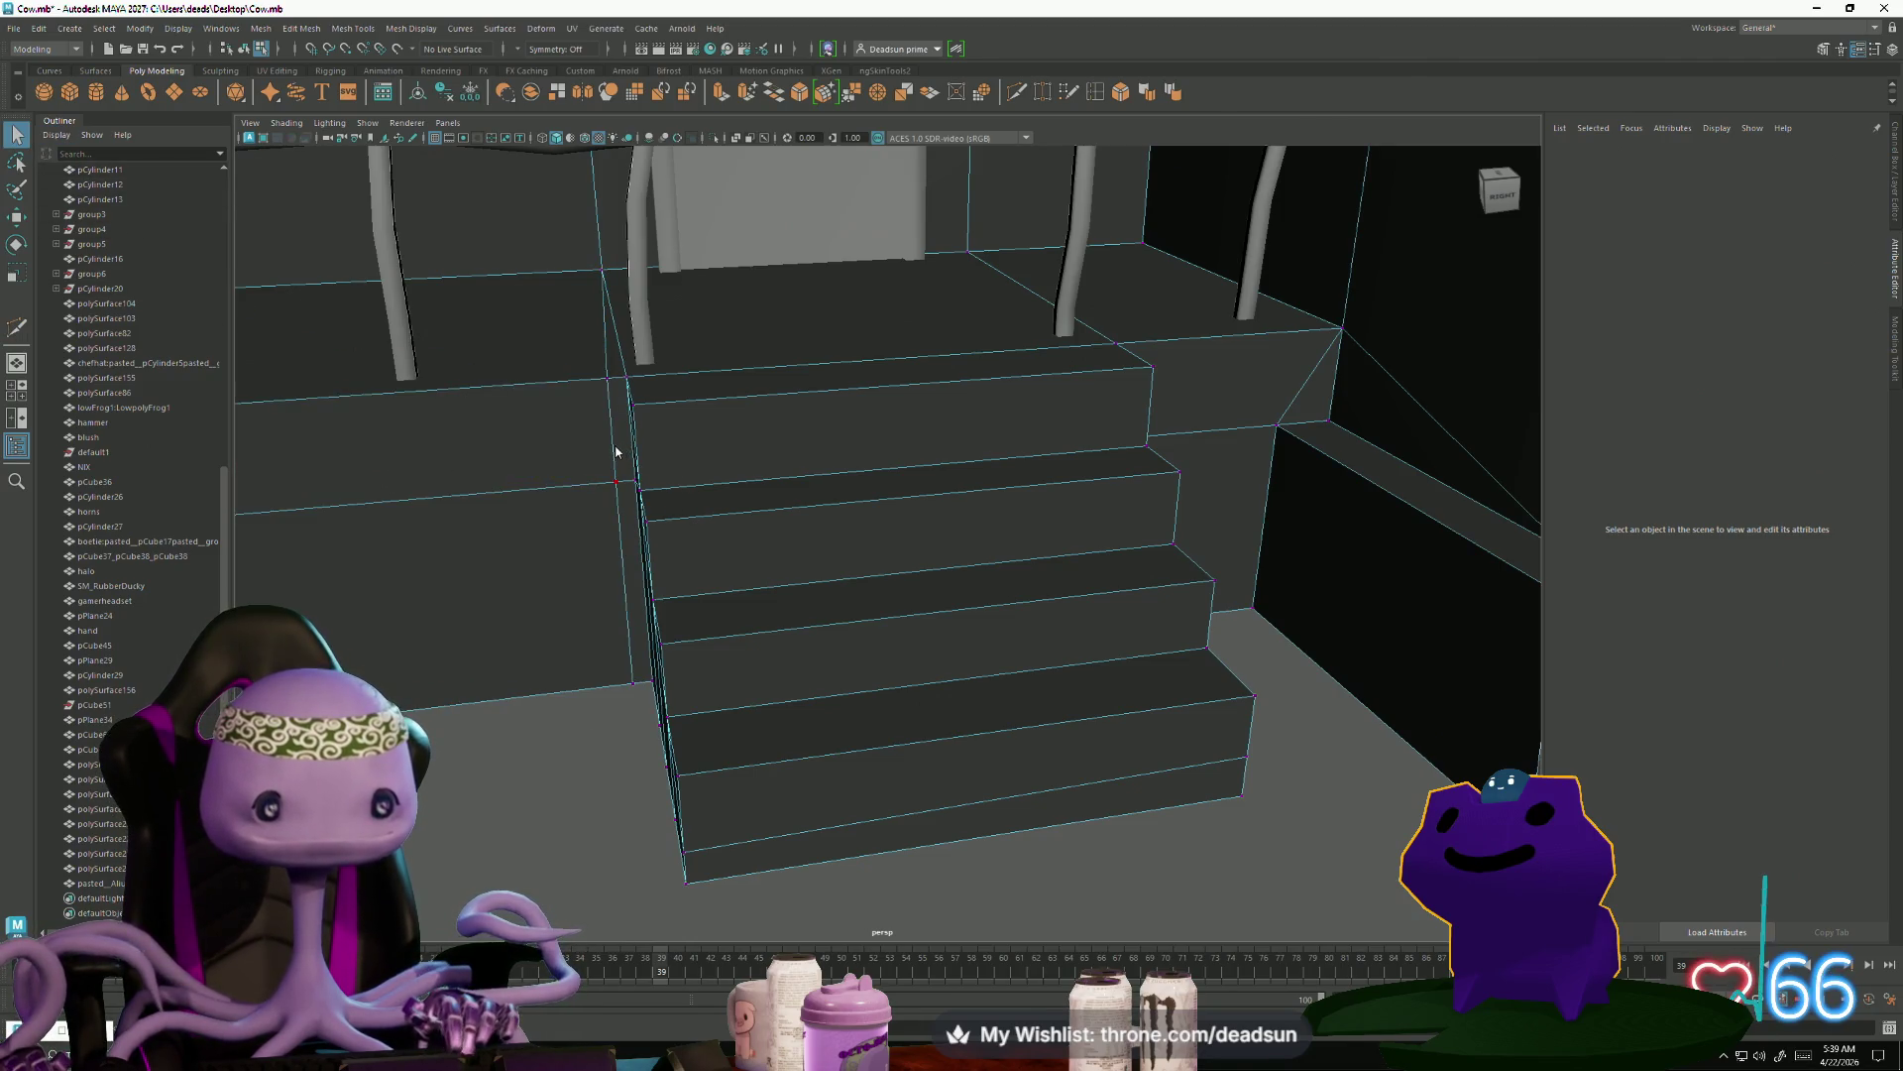
click(619, 421)
Try moving the porch to the right, then undo so it stays in place
key(r)
alt+drag(616, 544, 968, 502)
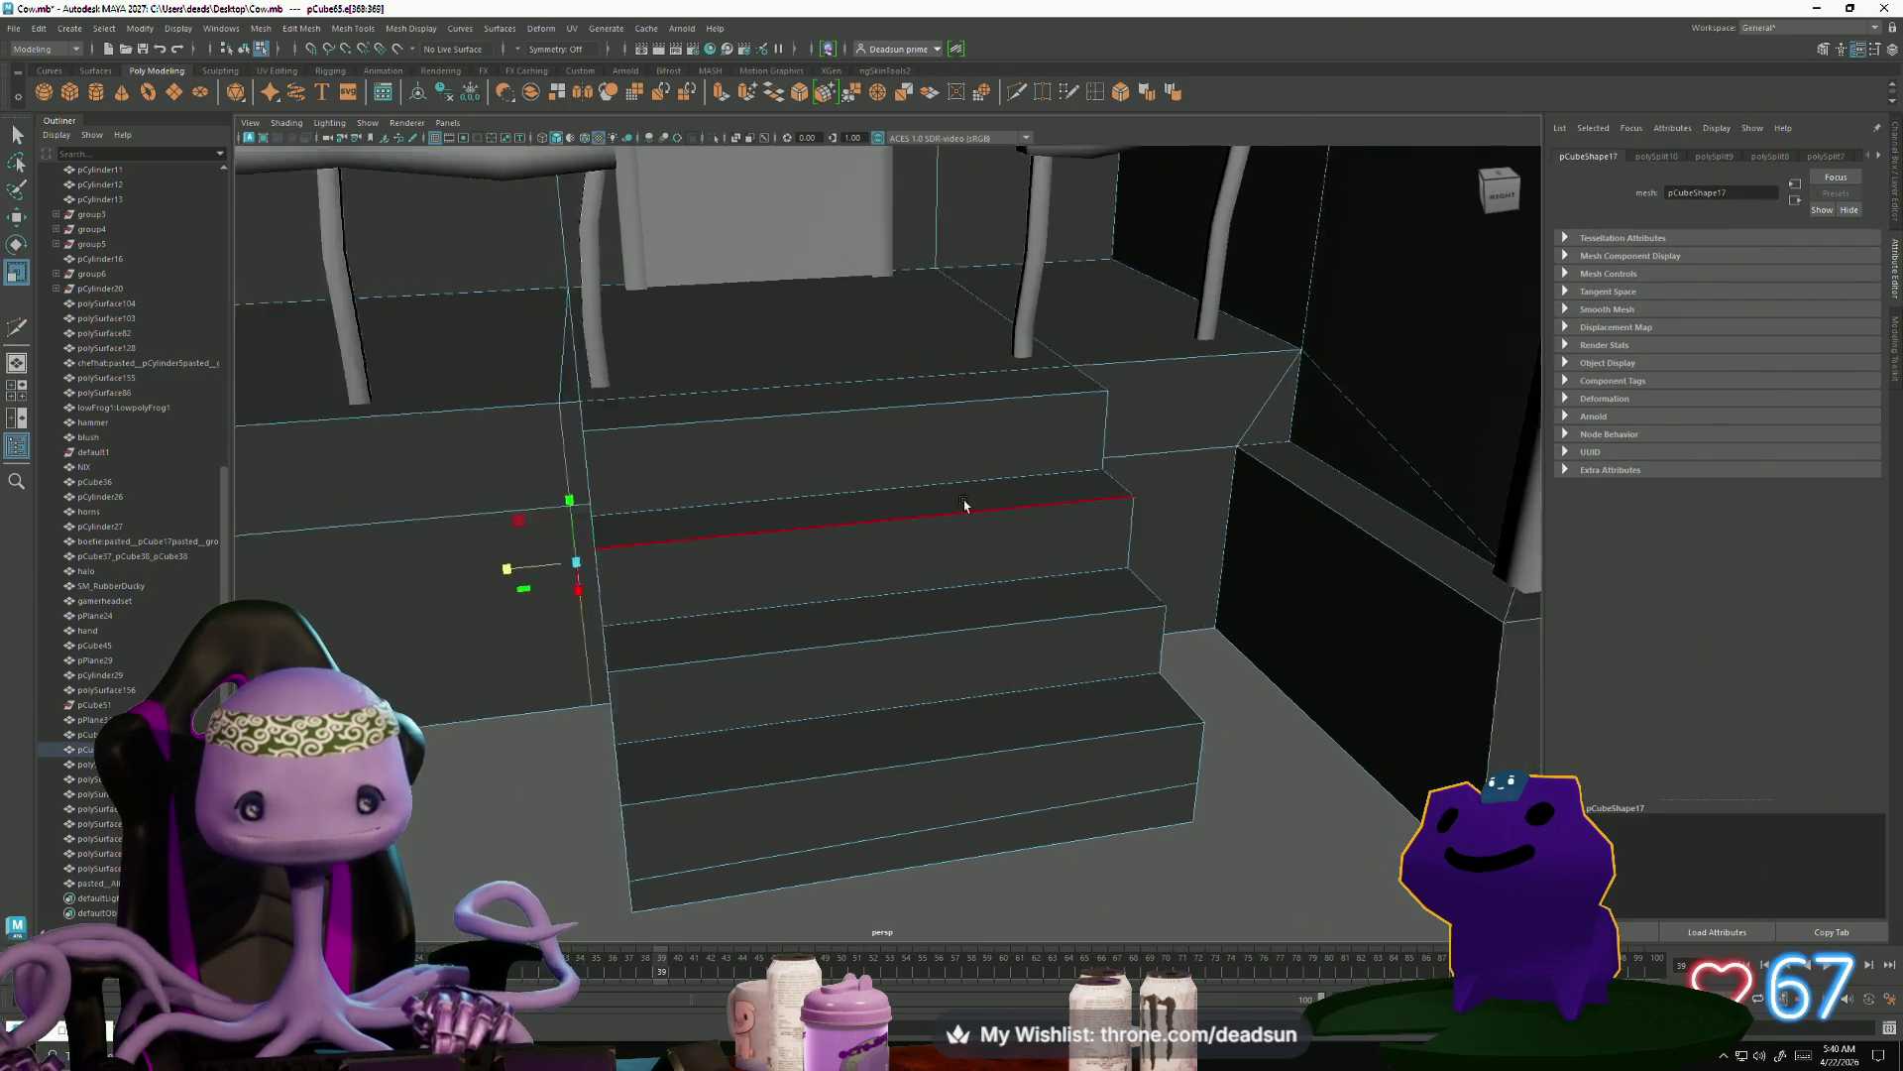
scroll(832, 621, up, 5)
scroll(842, 615, up, 8)
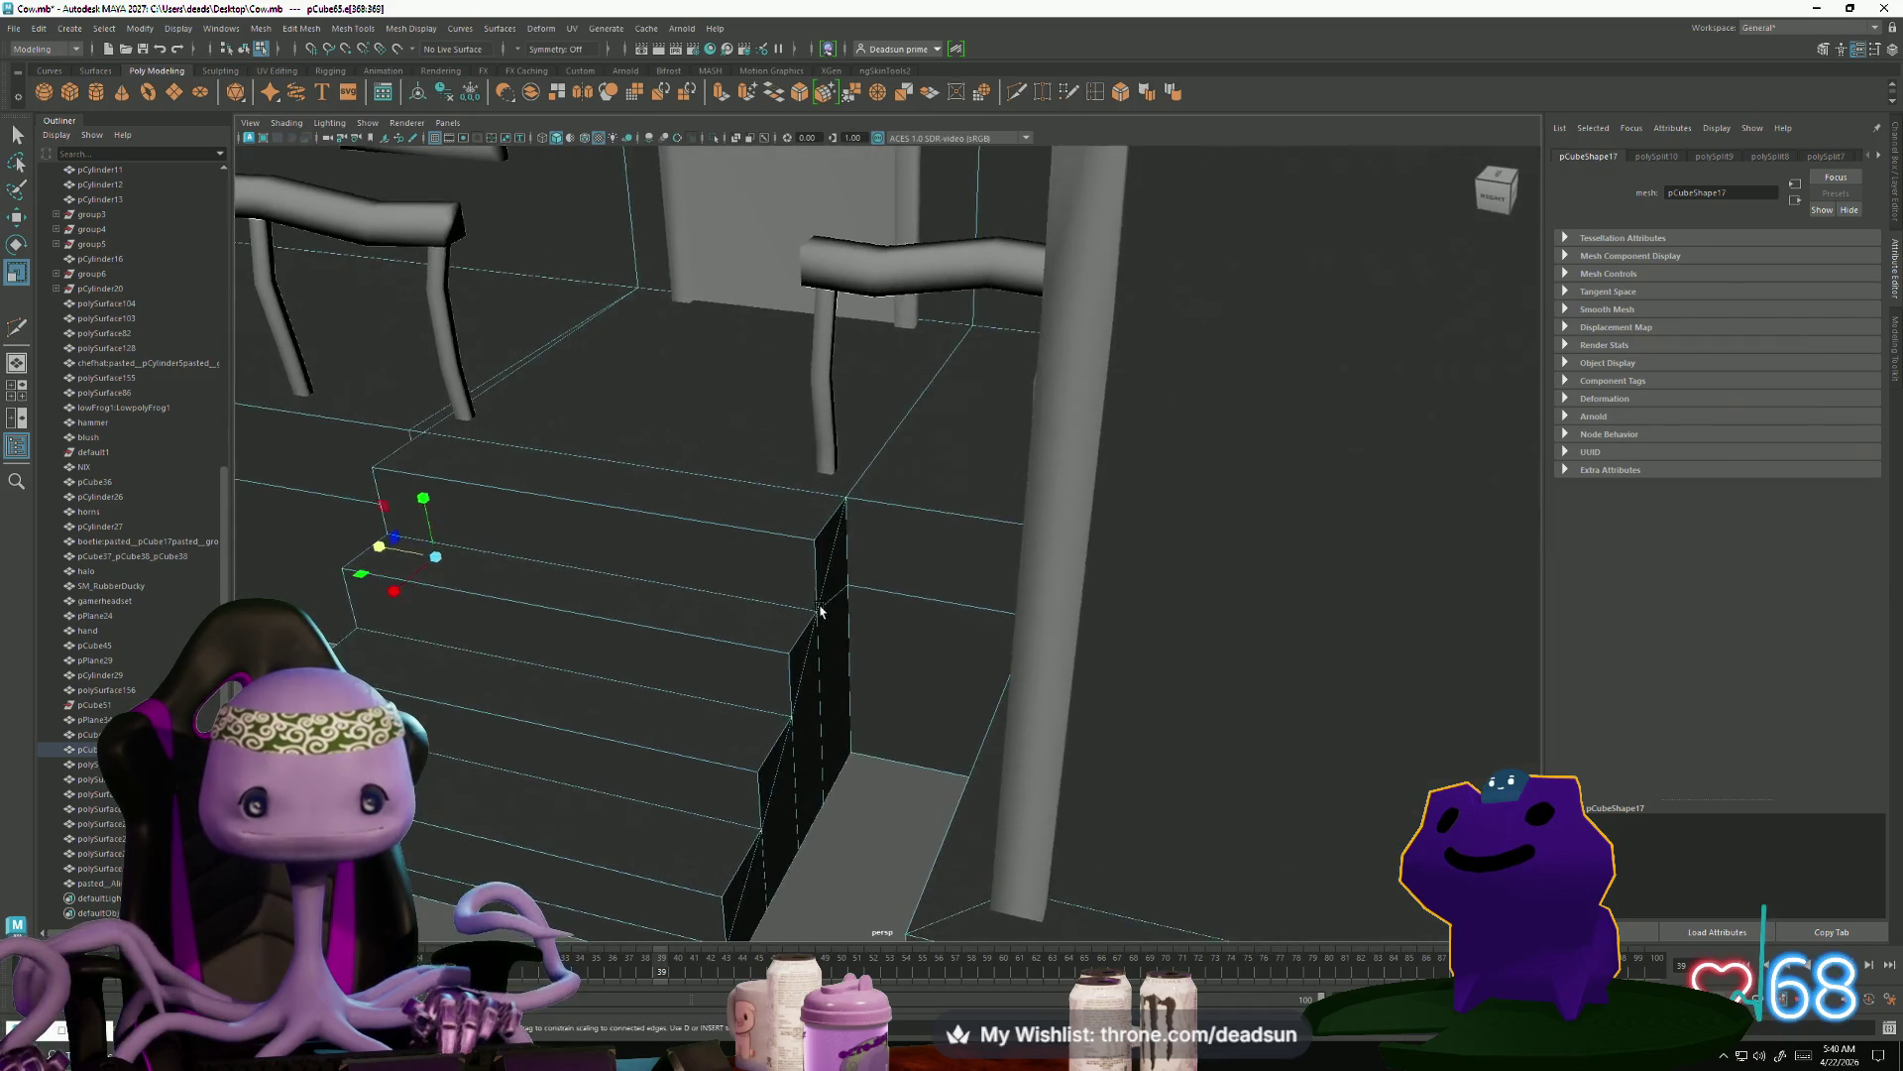
right_drag(995, 587, 1074, 496)
key(f)
click(586, 700)
click(1173, 565)
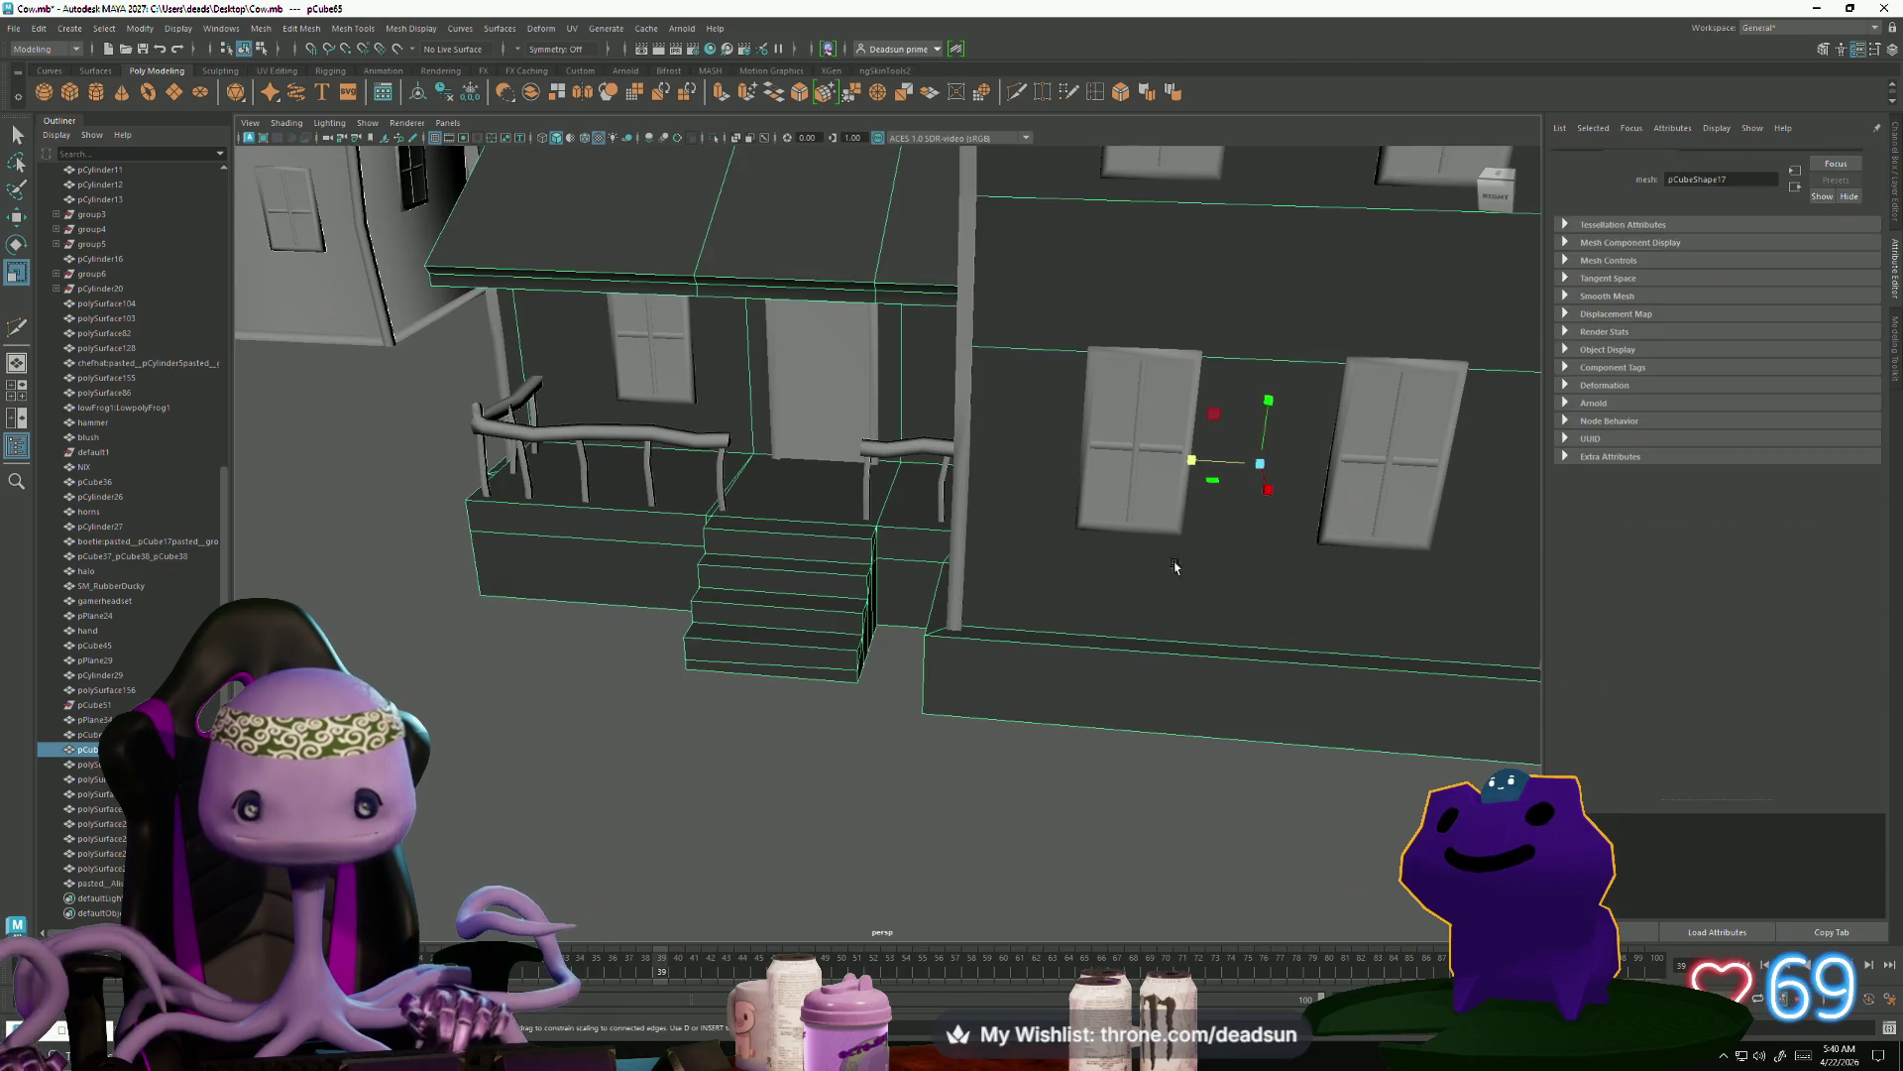
key(w)
drag(1296, 473, 1534, 471)
key(ctrl+z)
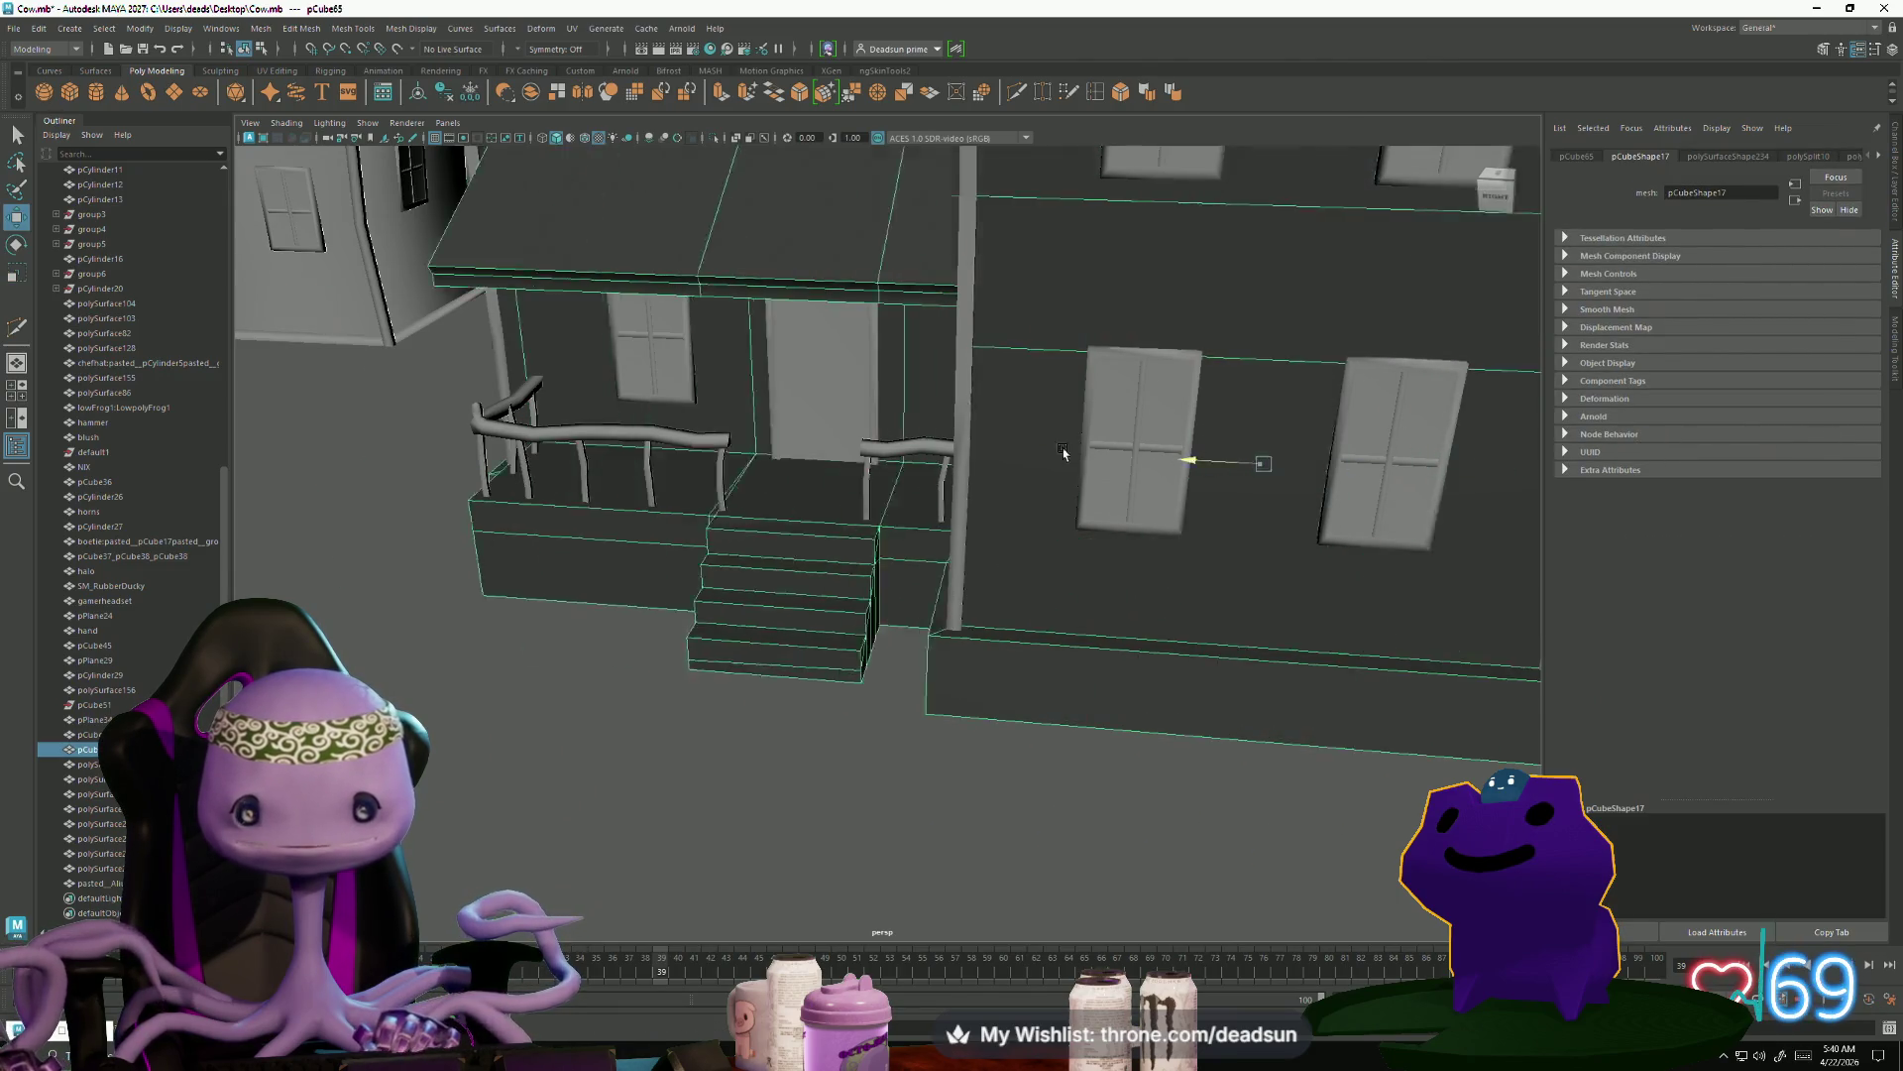
Start a Multi-Cut down the porch face where the stairs meet the wall
scroll(1002, 667, up, 10)
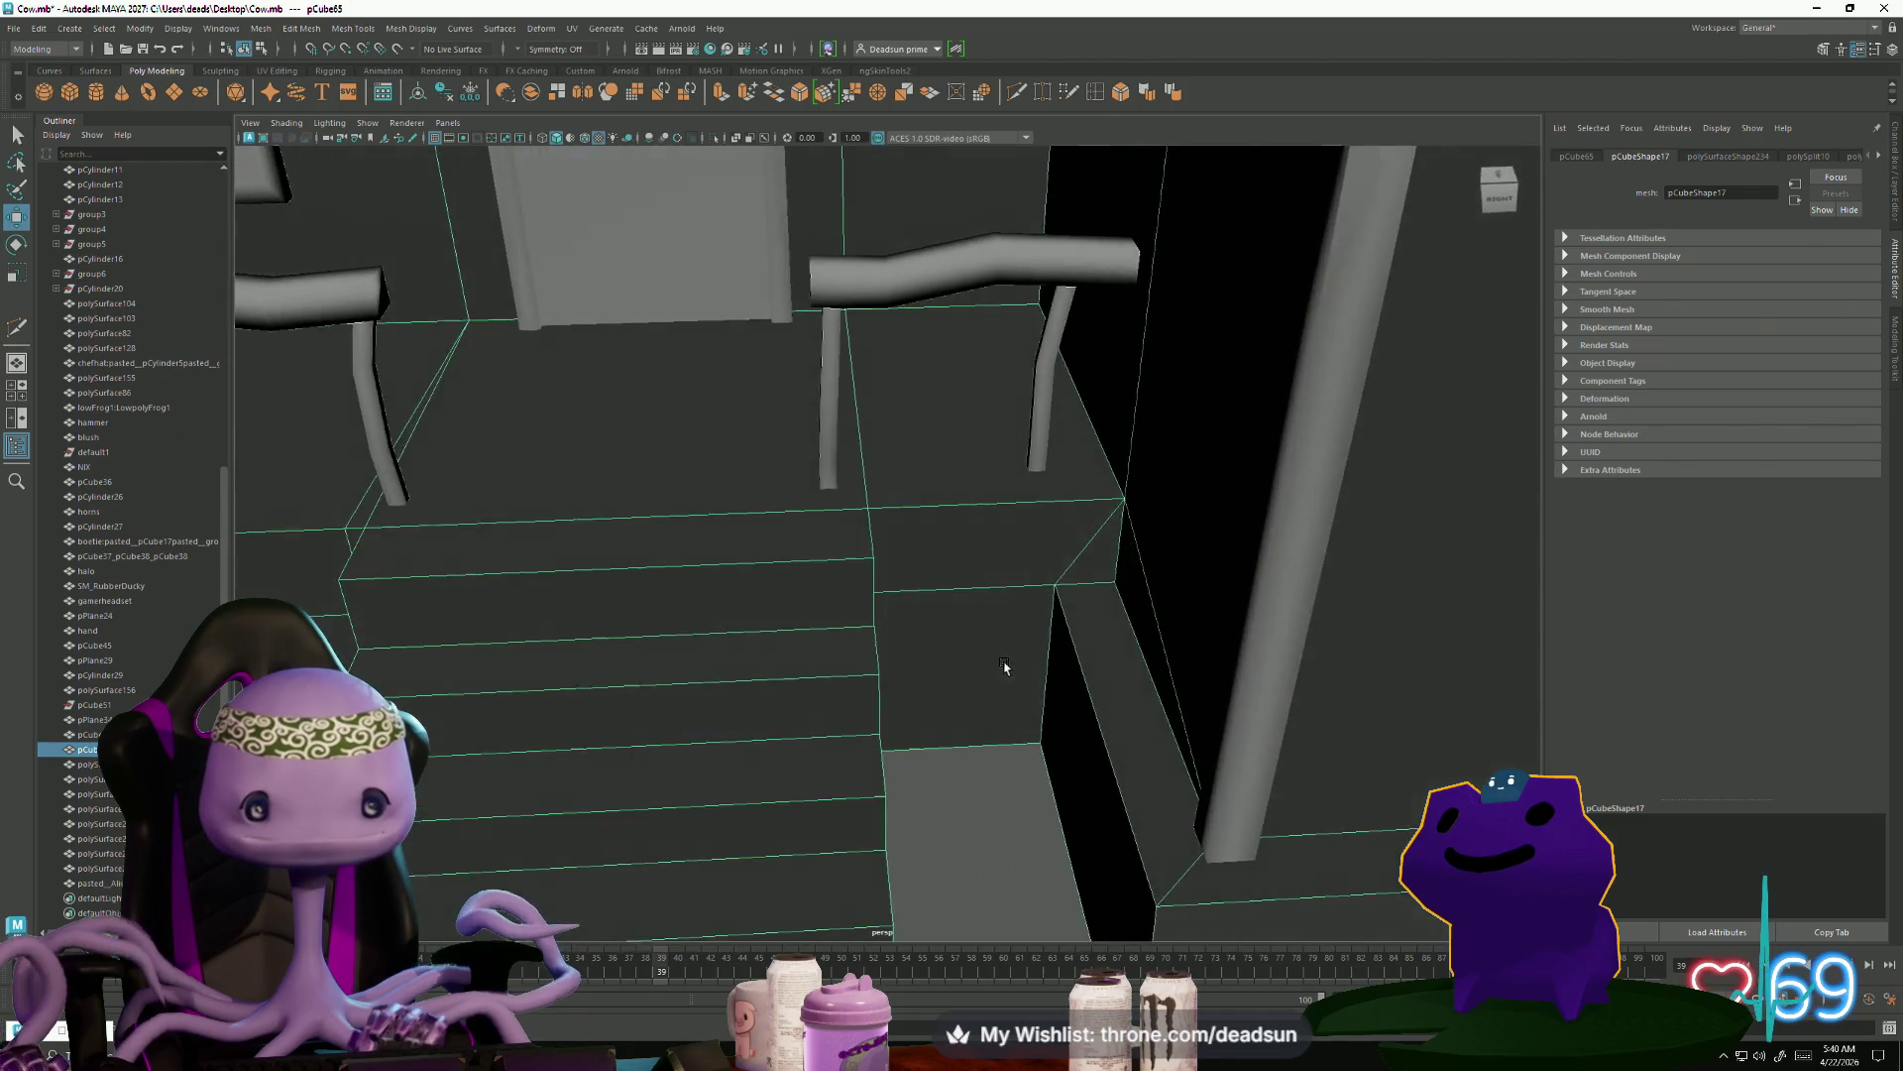
alt+drag(968, 766, 985, 736)
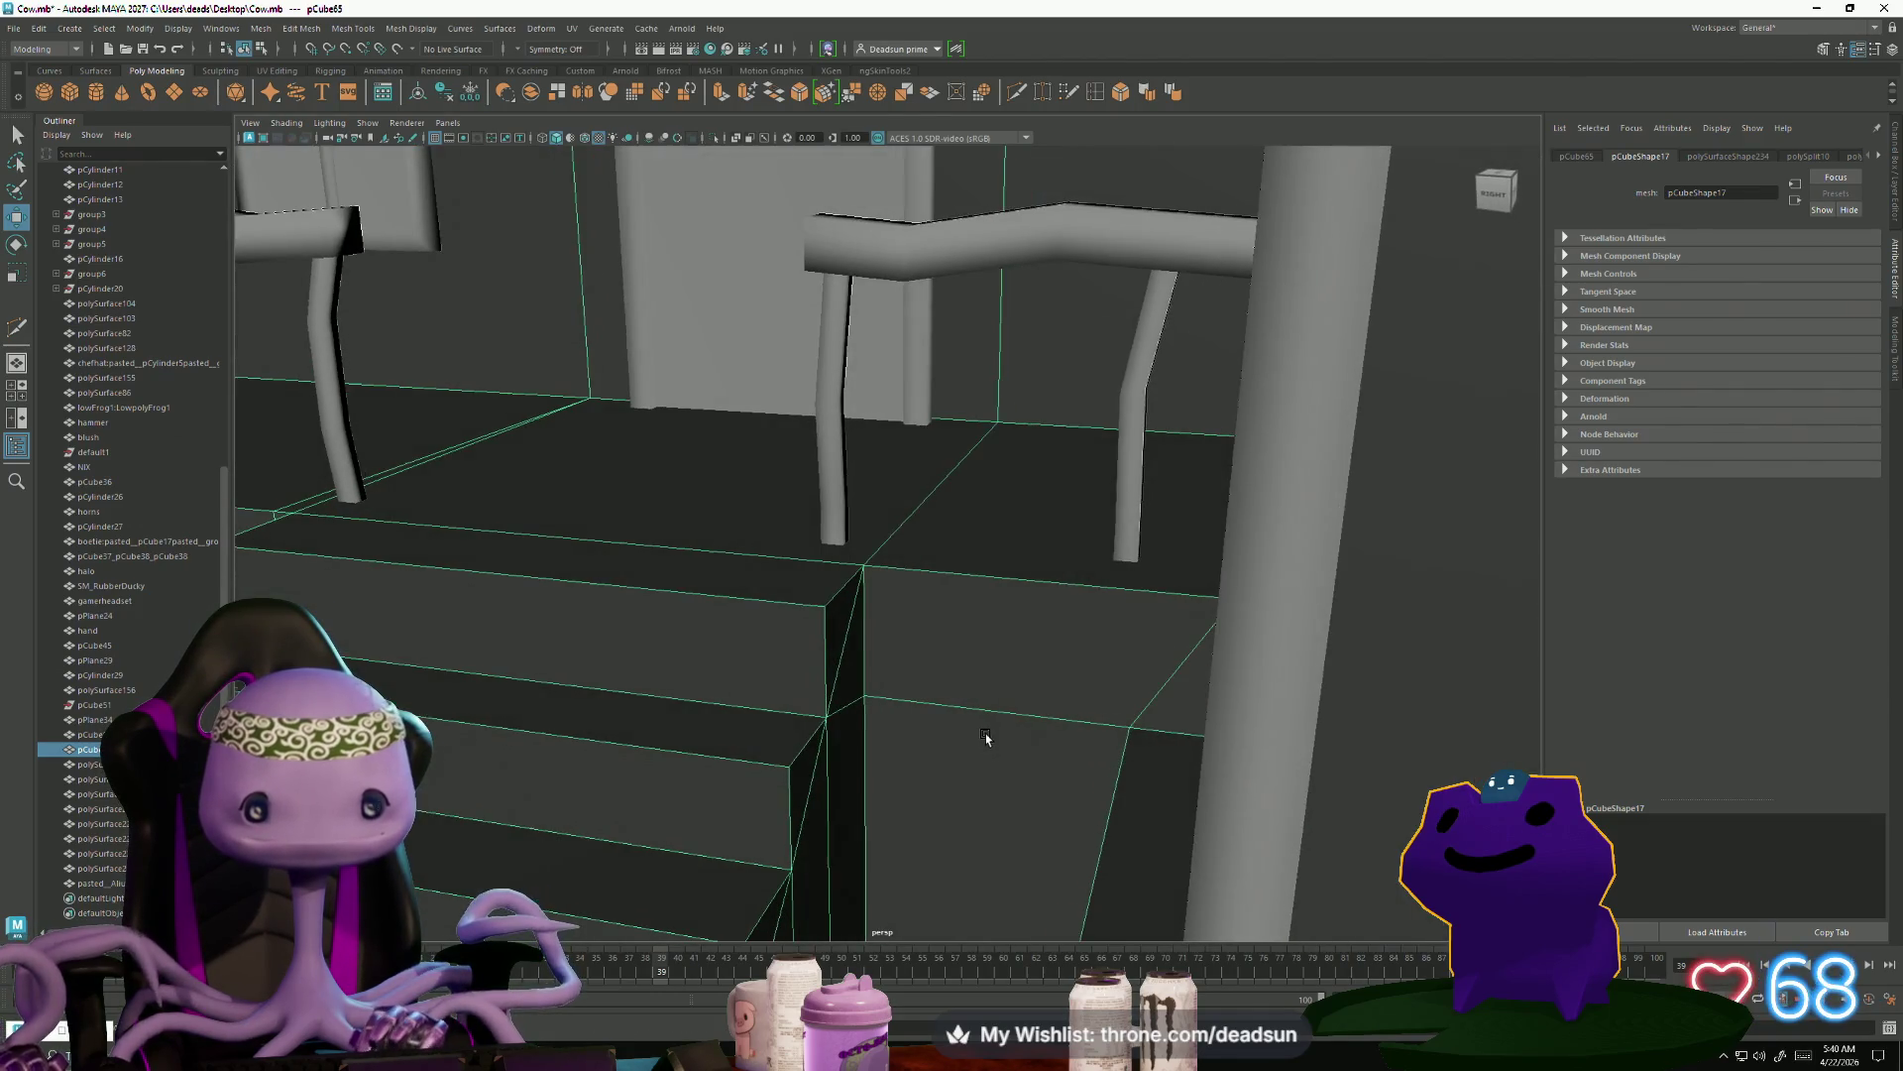
click(1020, 95)
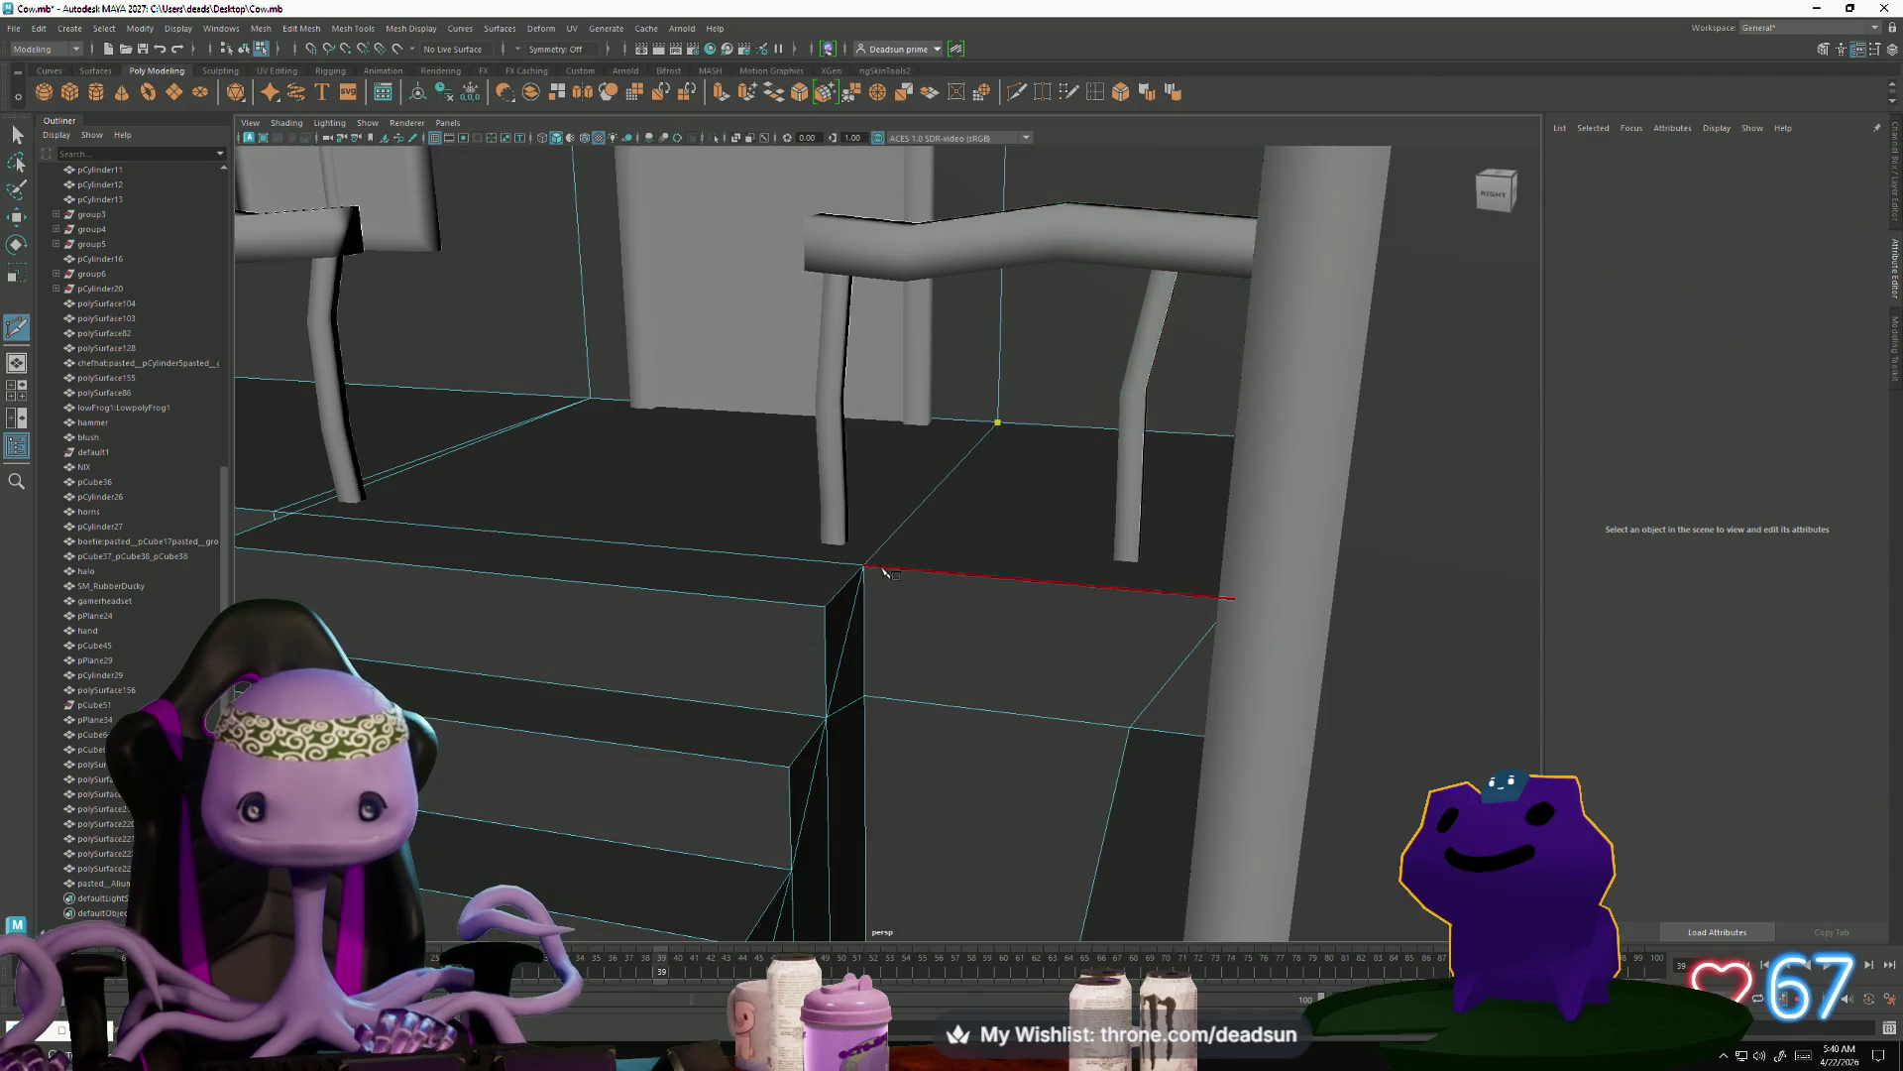
mouse_move(889, 570)
alt+mouse_down()
mouse_move(896, 684)
mouse_move(943, 701)
mouse_move(940, 587)
mouse_move(1020, 693)
mouse_move(934, 788)
mouse_move(694, 595)
alt+mouse_up()
Commit the vertical Multi-Cut down the porch face, then select the new edge for scaling
click(926, 797)
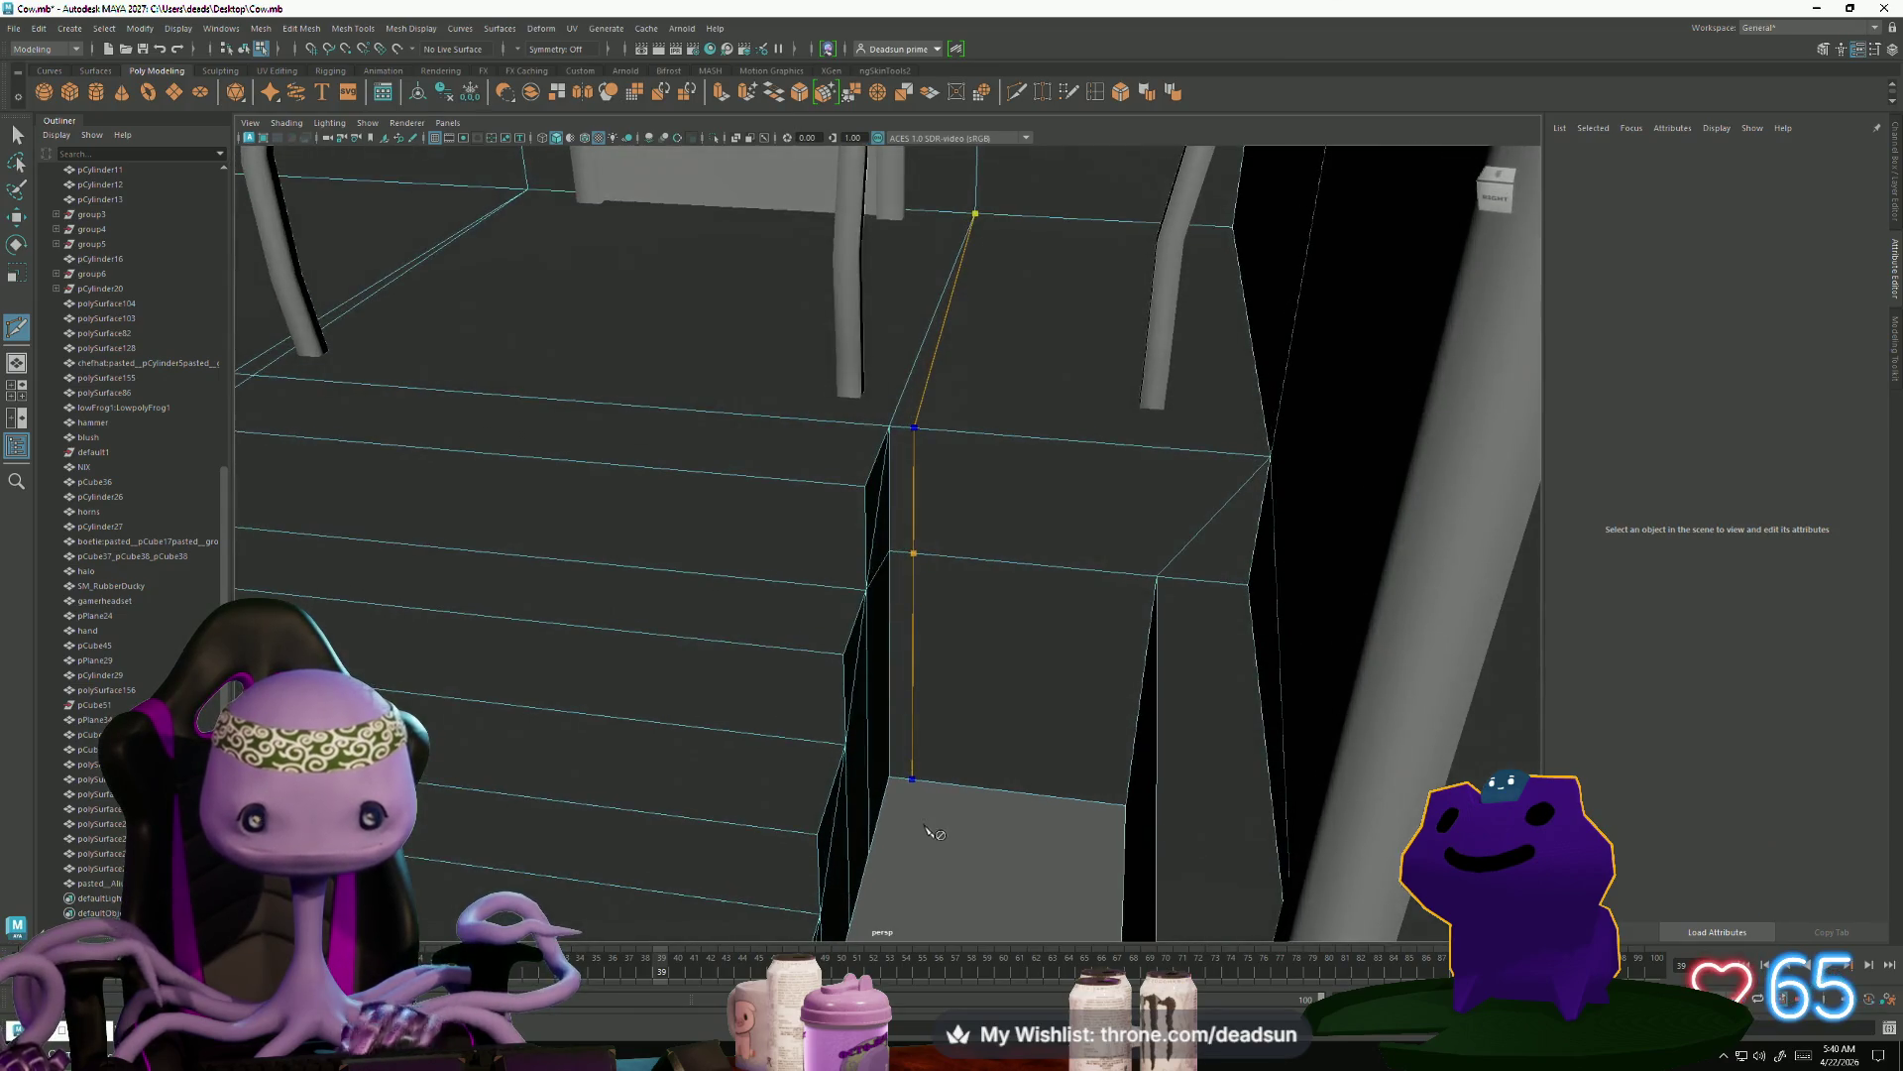
click(20, 133)
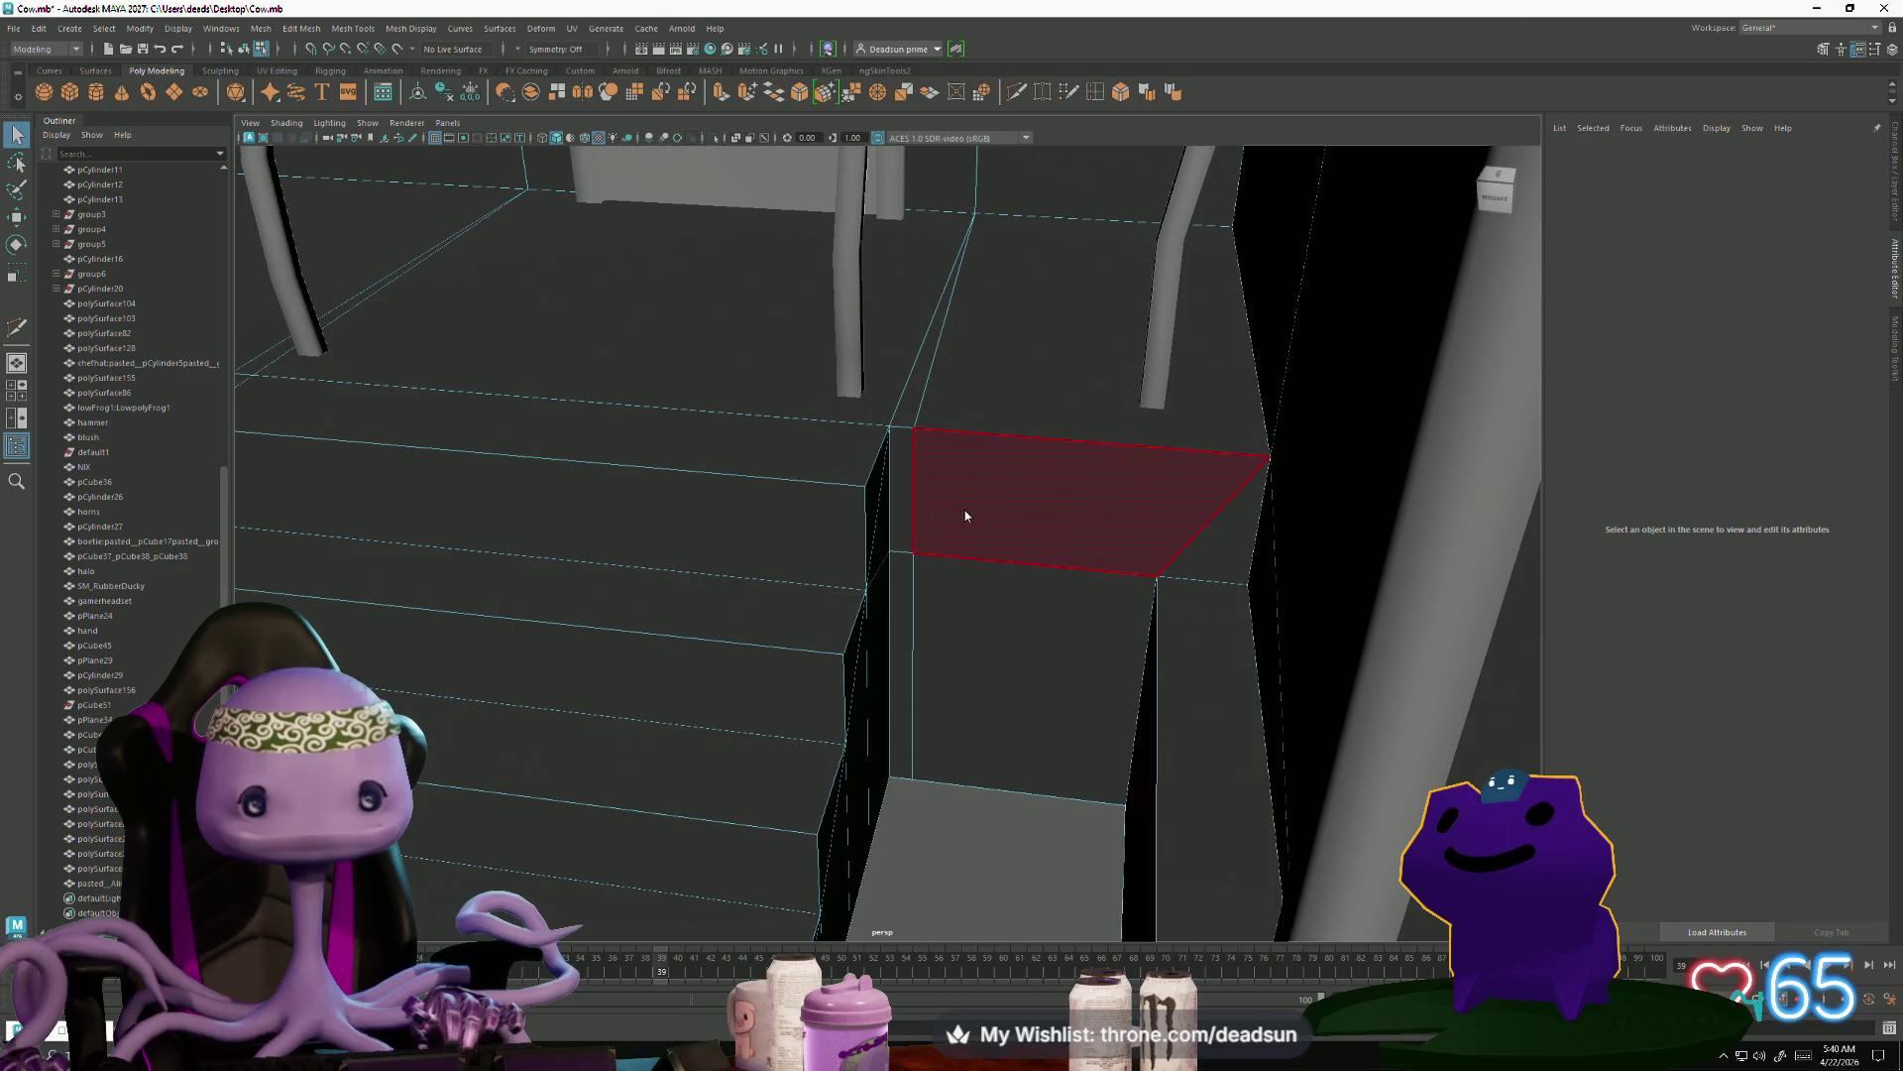
click(914, 615)
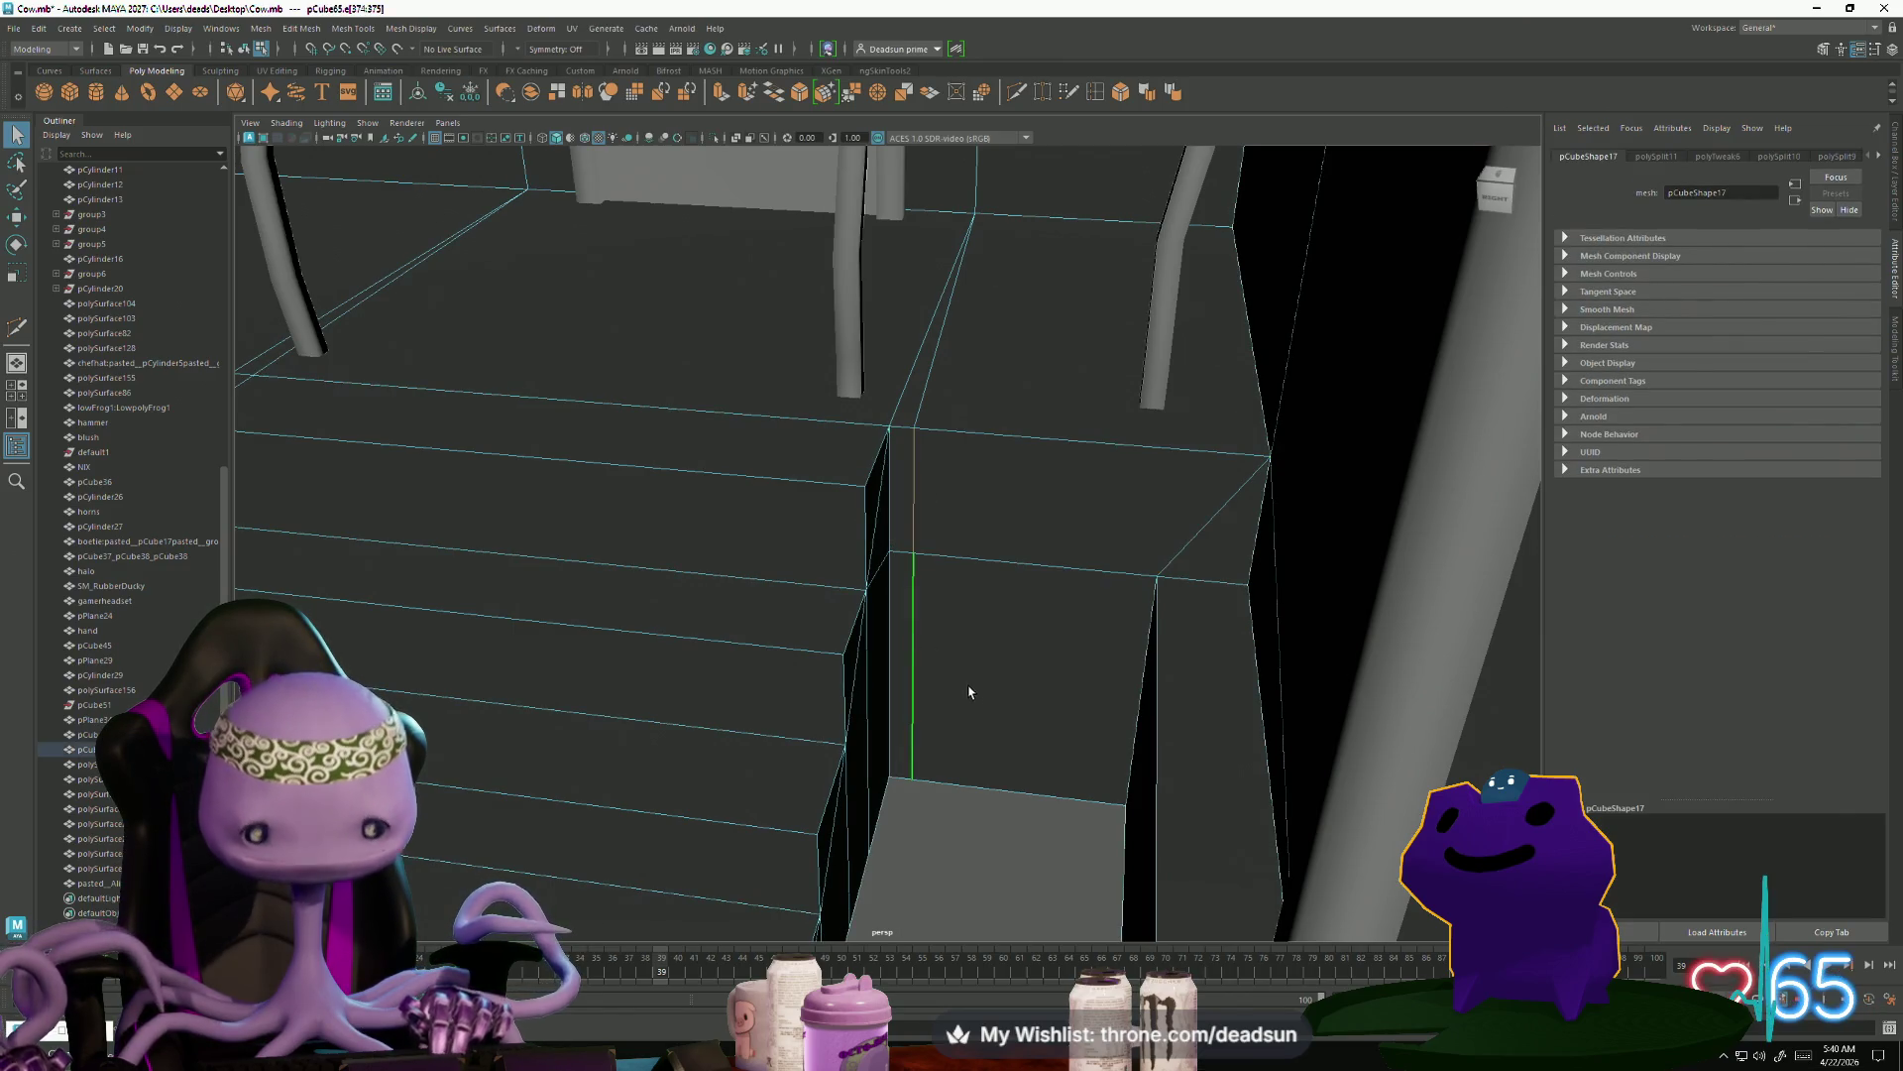
key(r)
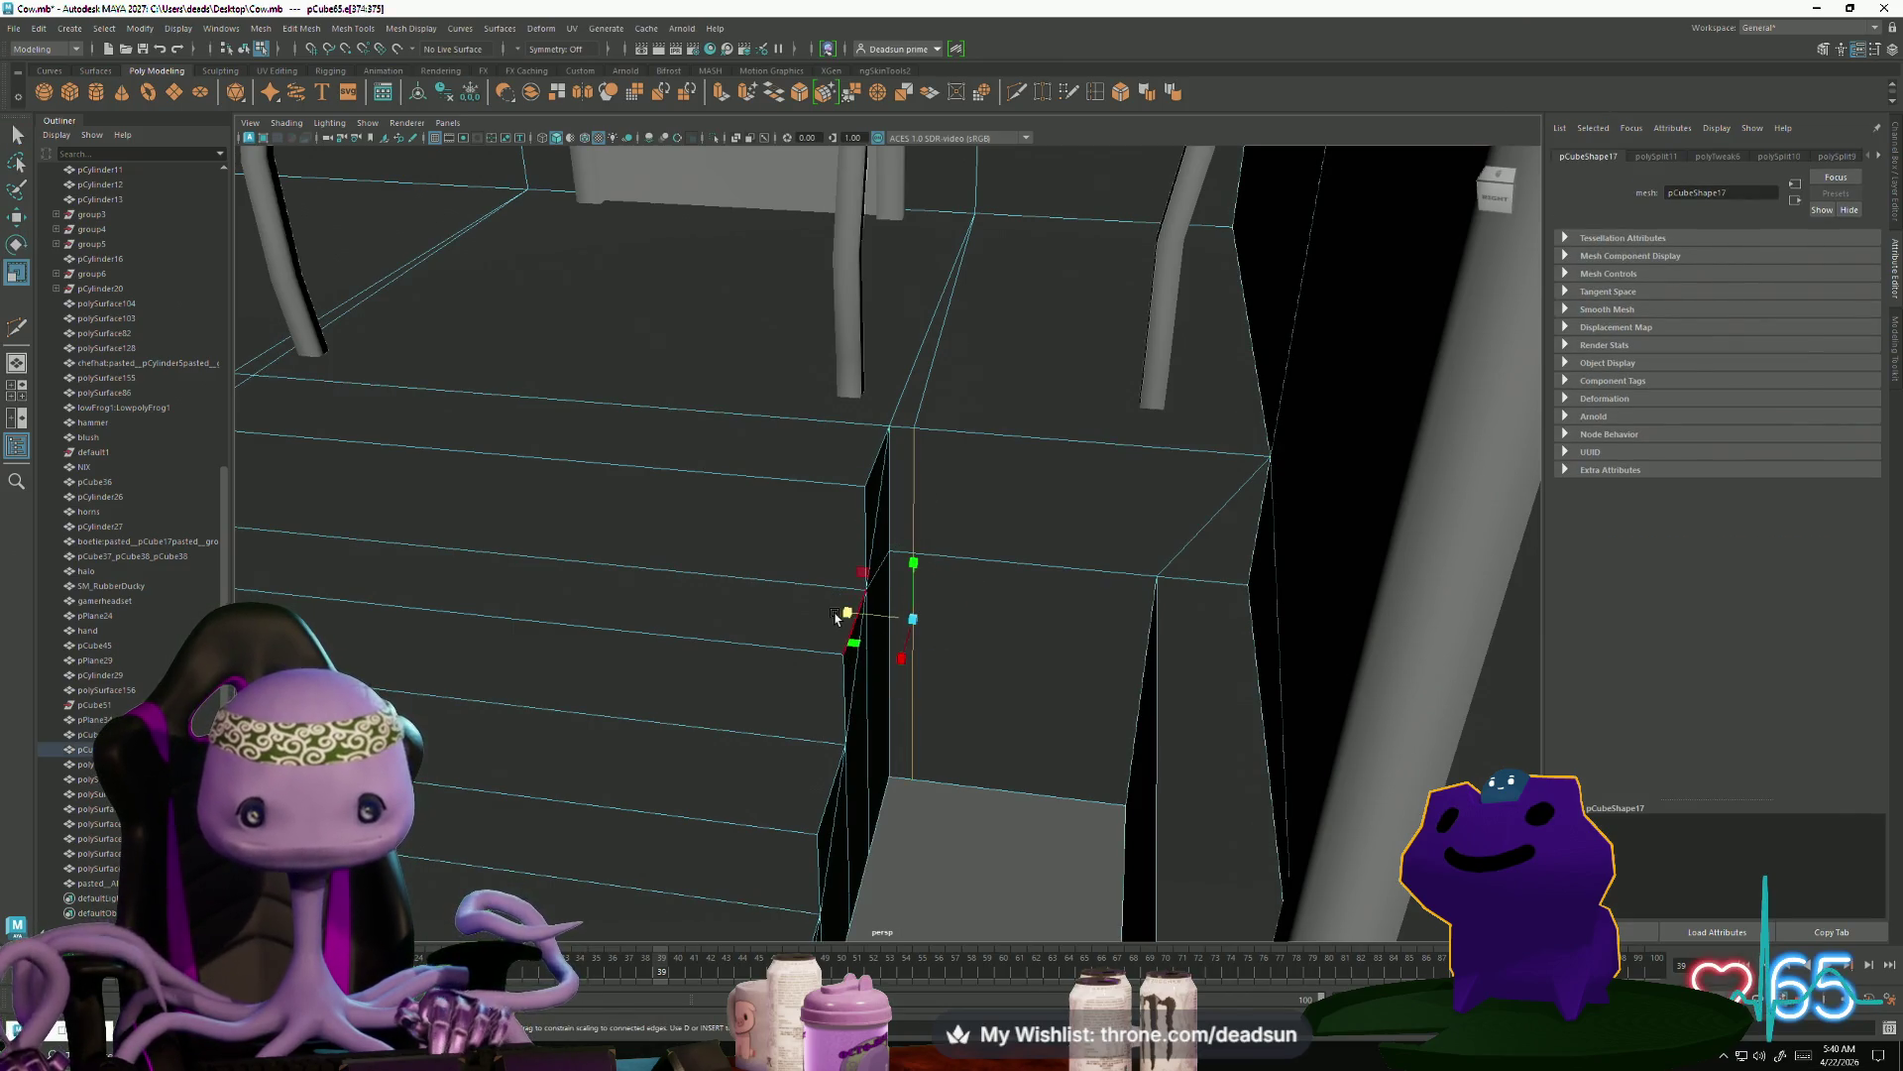
Orbit around the staircase to inspect the new edge along its side
alt+right_drag(1123, 663, 830, 693)
mouse_move(832, 693)
alt+mouse_down()
mouse_move(694, 694)
mouse_move(790, 680)
alt+mouse_up()
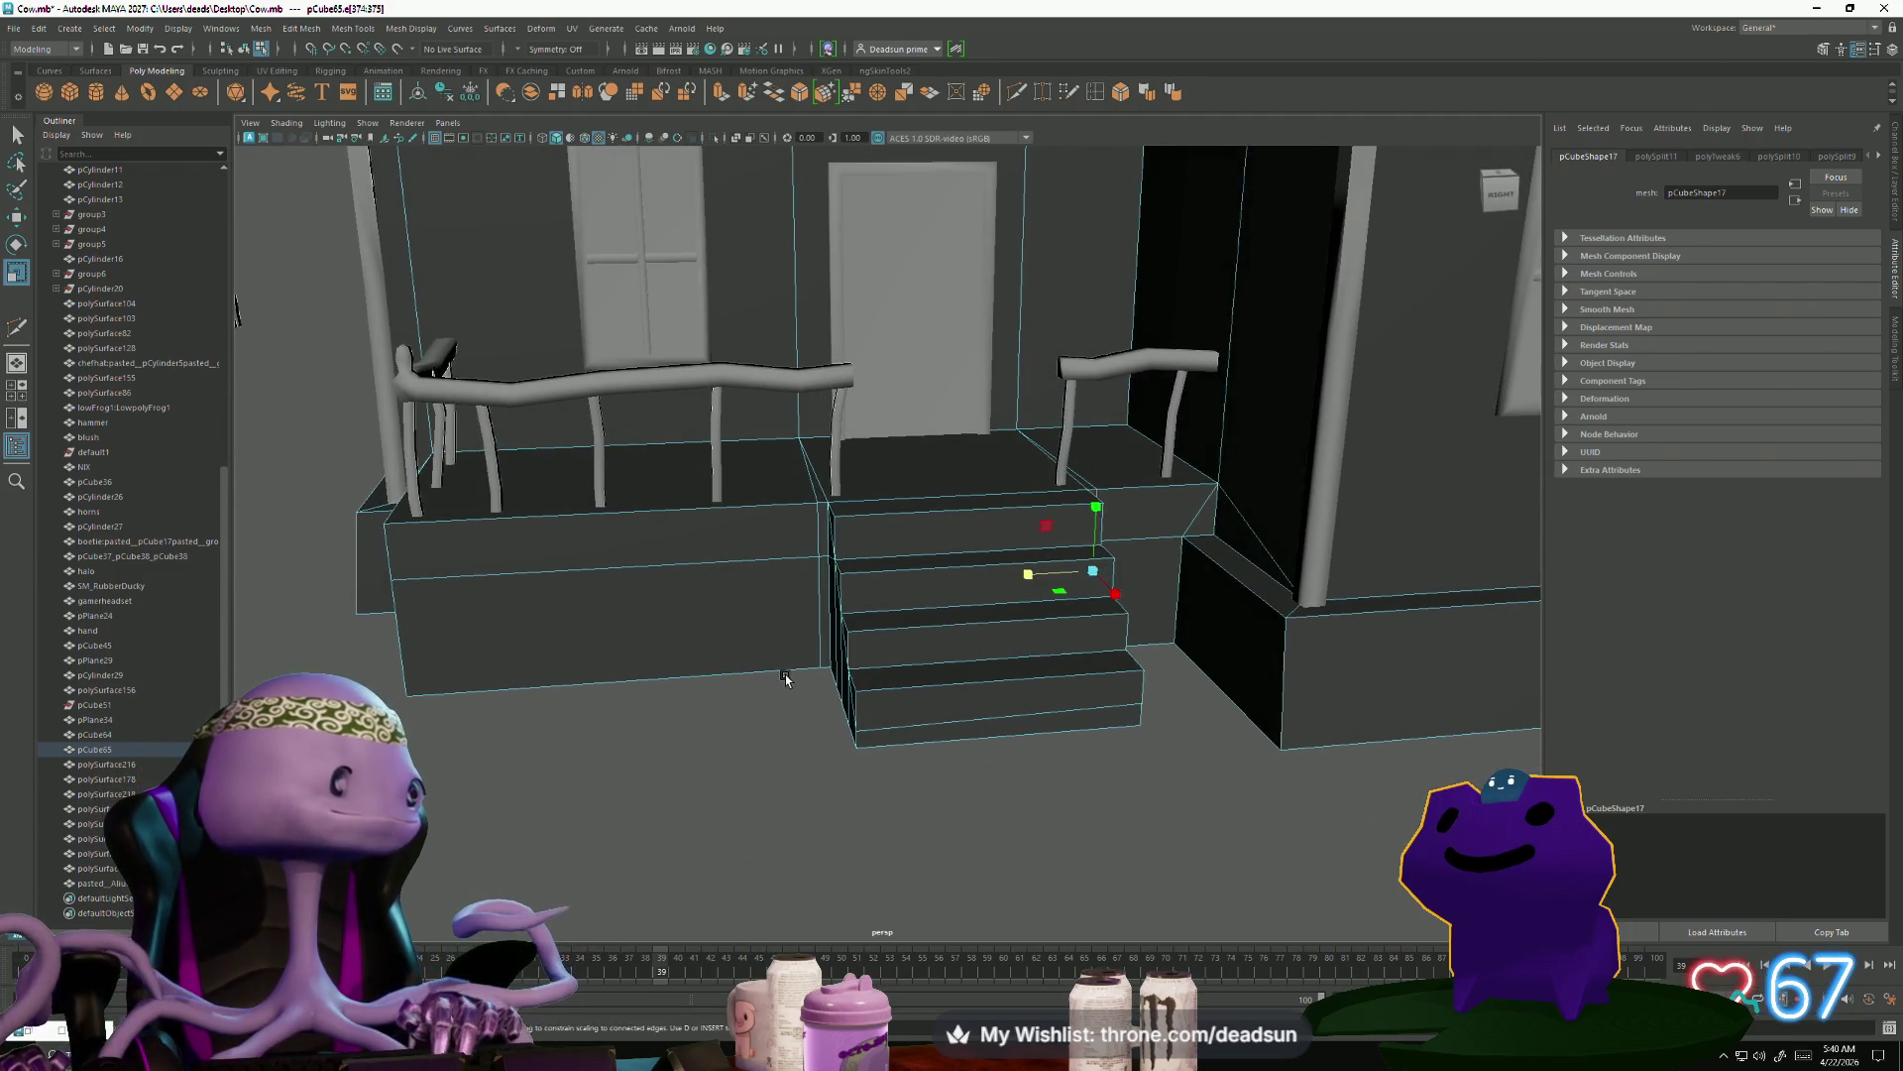
alt+right_drag(790, 680, 929, 771)
alt+drag(929, 772, 788, 555)
right_drag(787, 553, 786, 579)
click(812, 552)
mouse_move(812, 553)
alt+mouse_down()
mouse_move(1057, 667)
mouse_move(1122, 592)
alt+mouse_up()
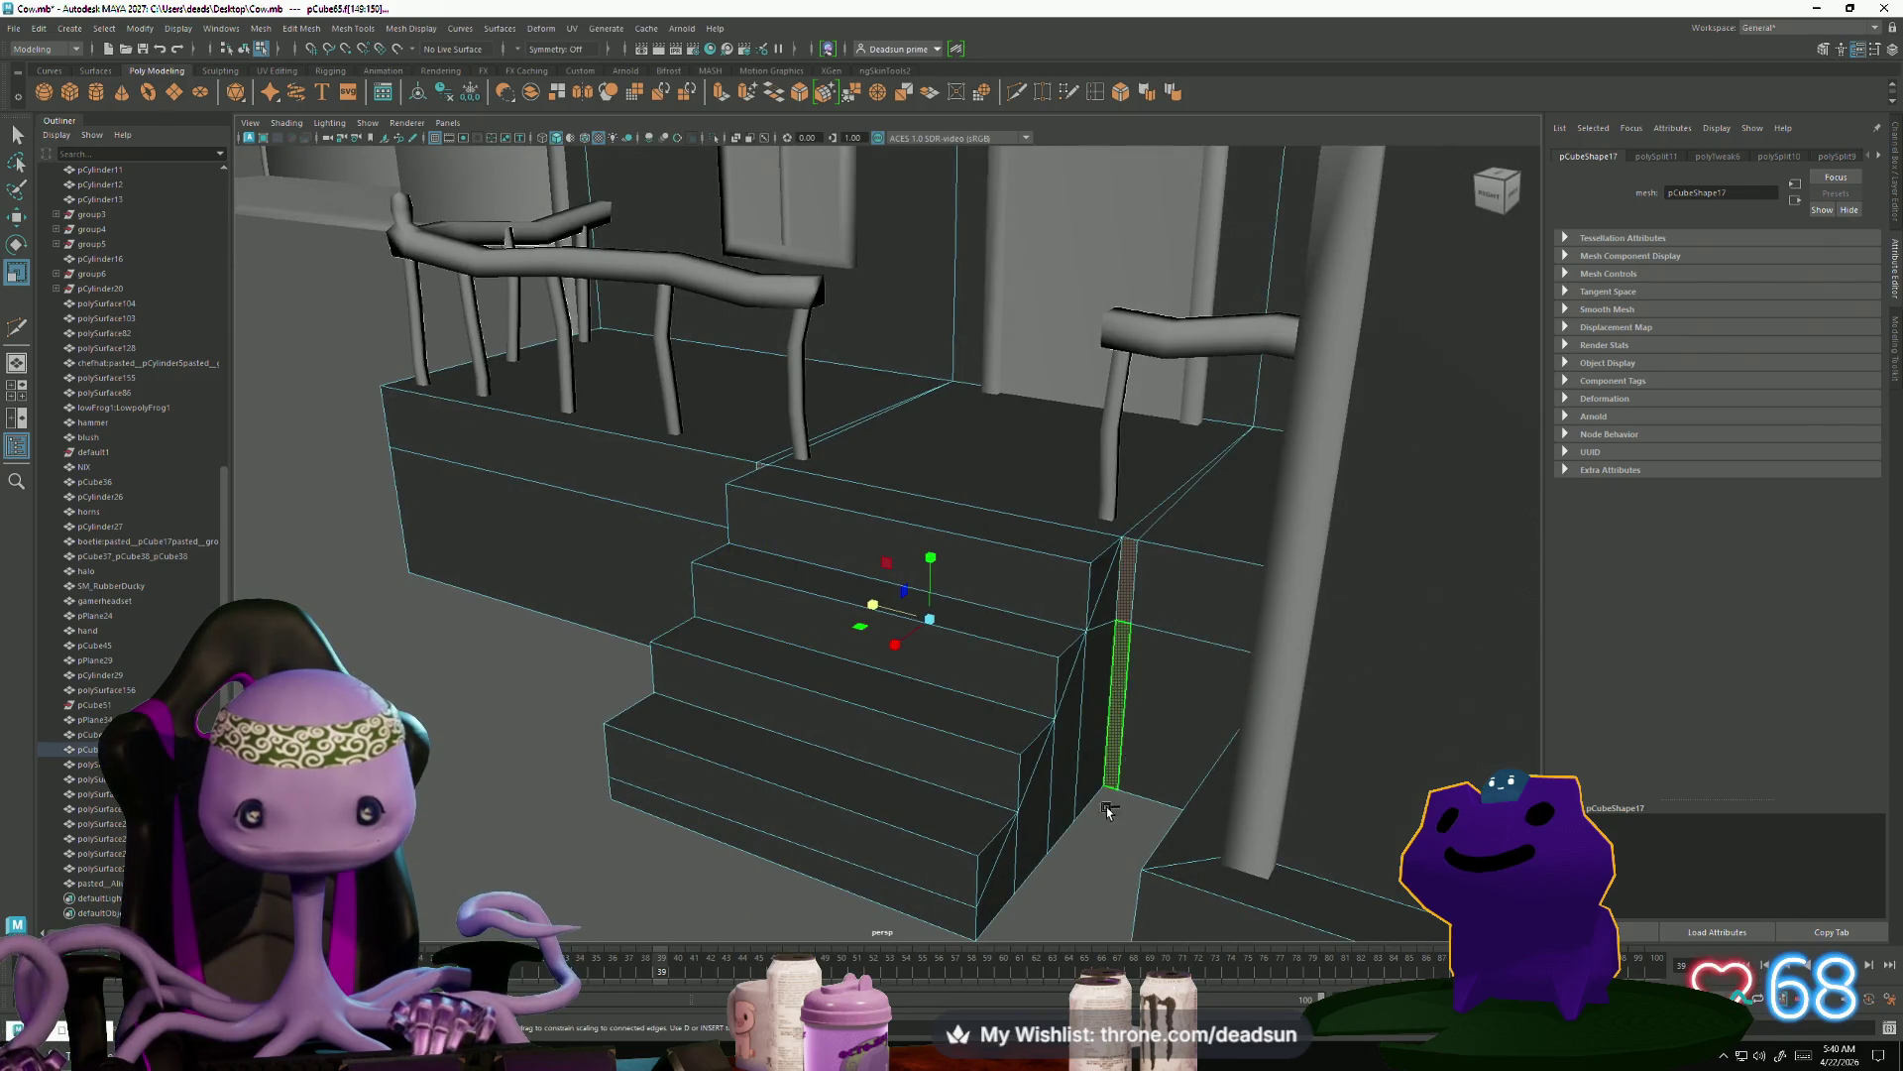
alt+drag(1109, 811, 1018, 808)
click(901, 837)
mouse_move(892, 828)
alt+mouse_down()
mouse_move(874, 805)
mouse_move(888, 786)
mouse_move(820, 769)
alt+mouse_up()
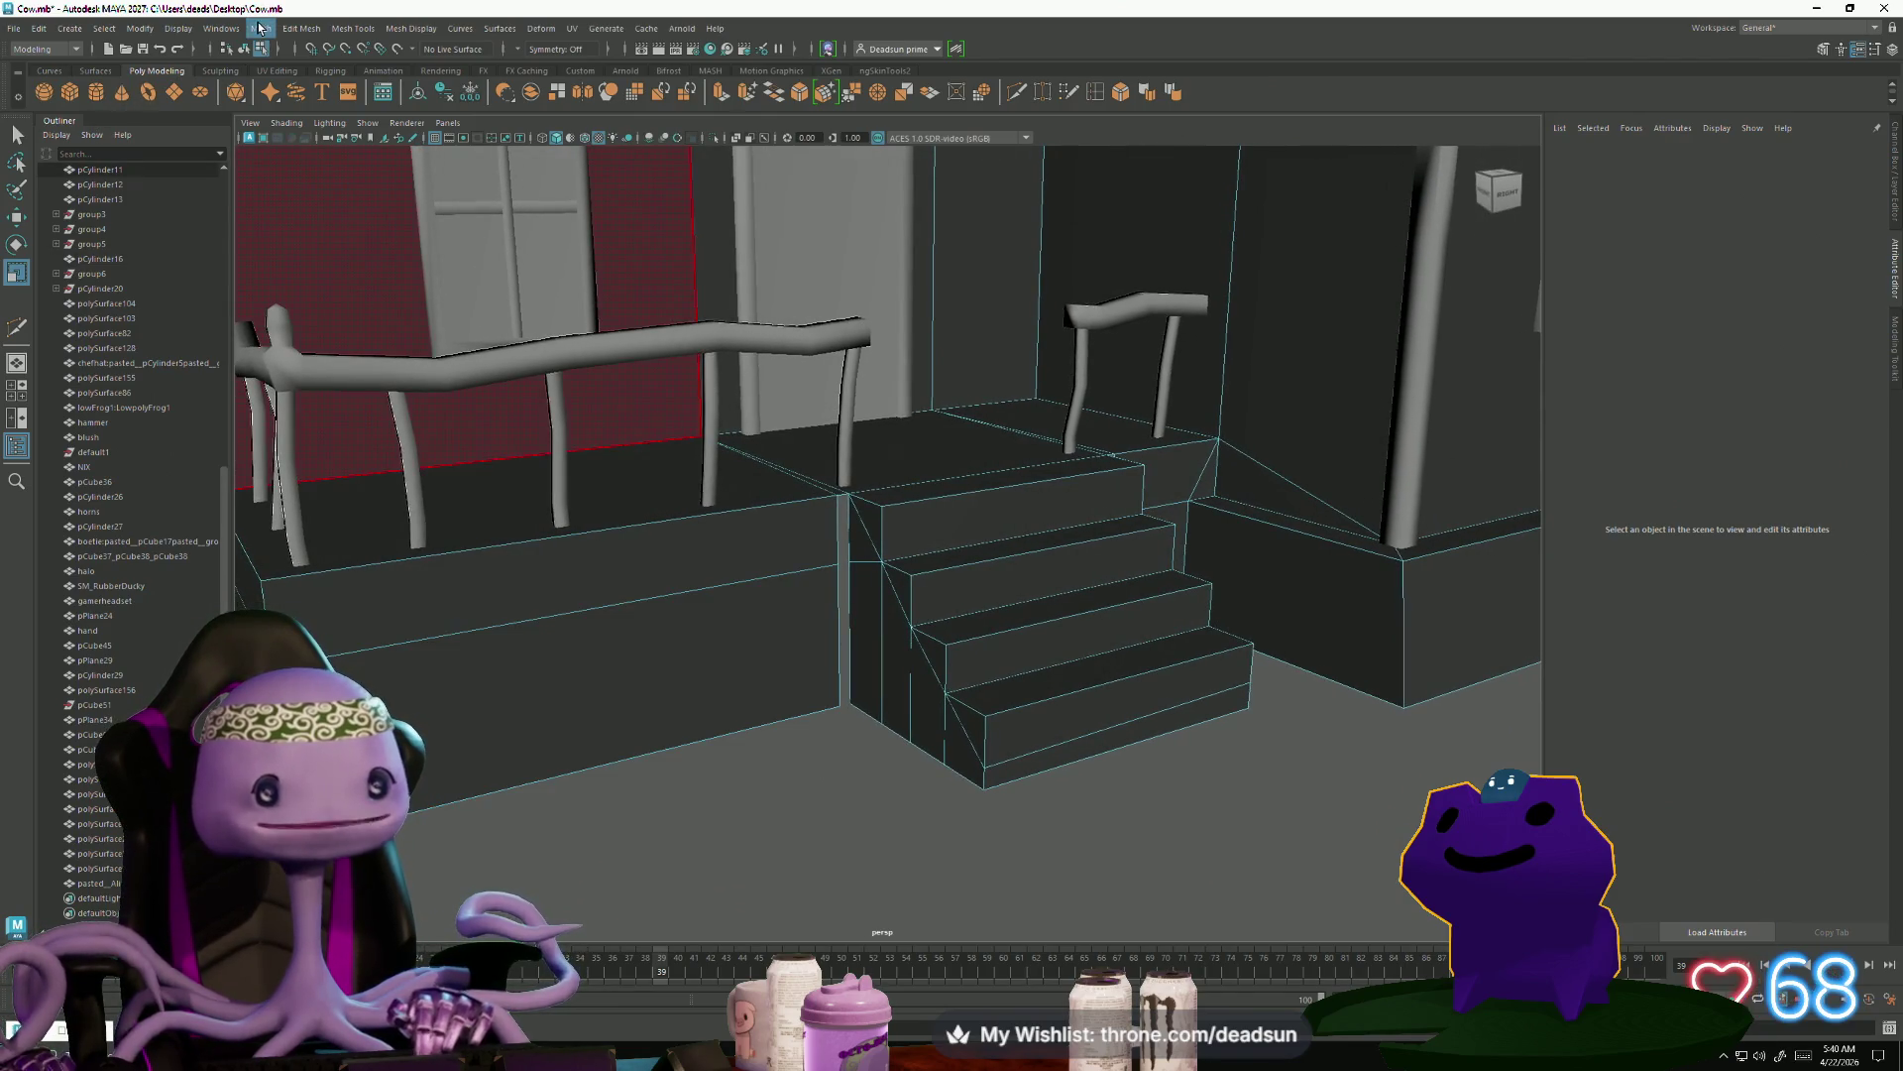
Select the narrow strip of faces running down the stairs' side against the porch
click(13, 30)
click(13, 30)
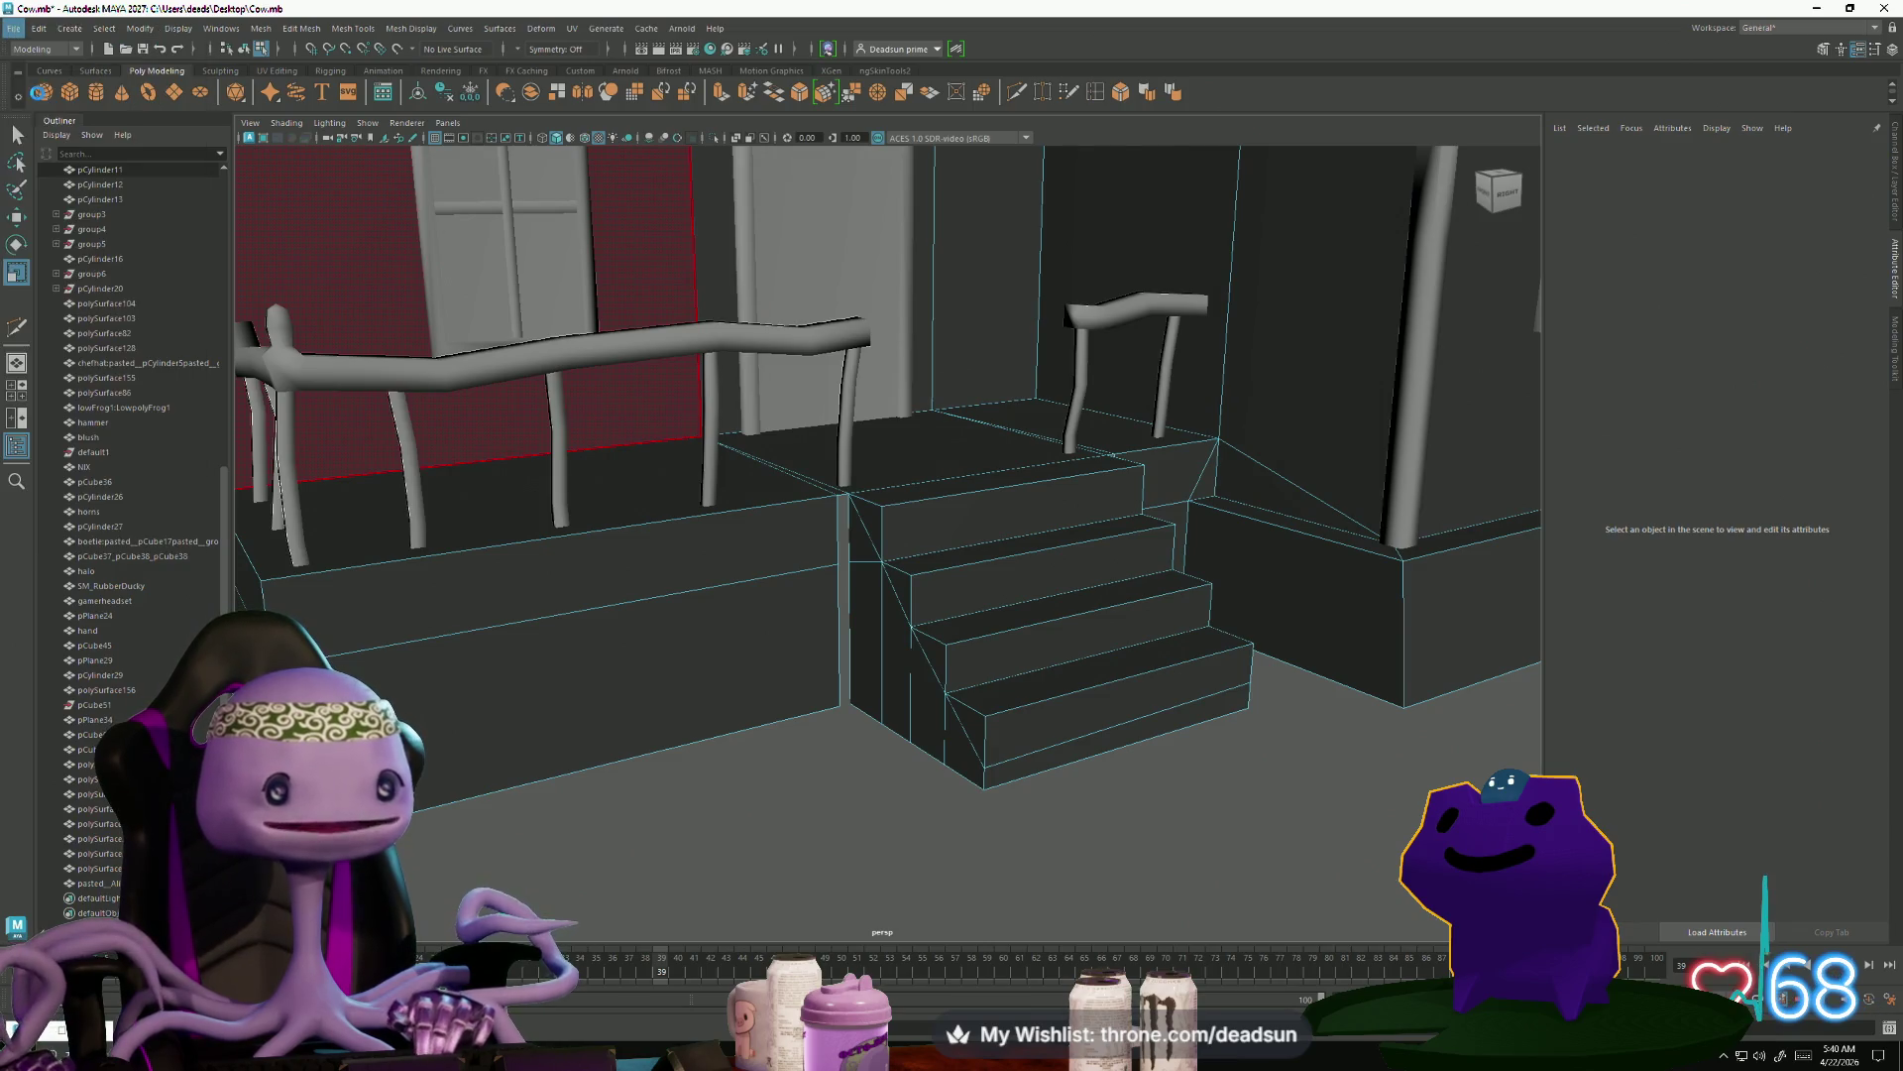
scroll(707, 485, up, 5)
right_click(803, 460)
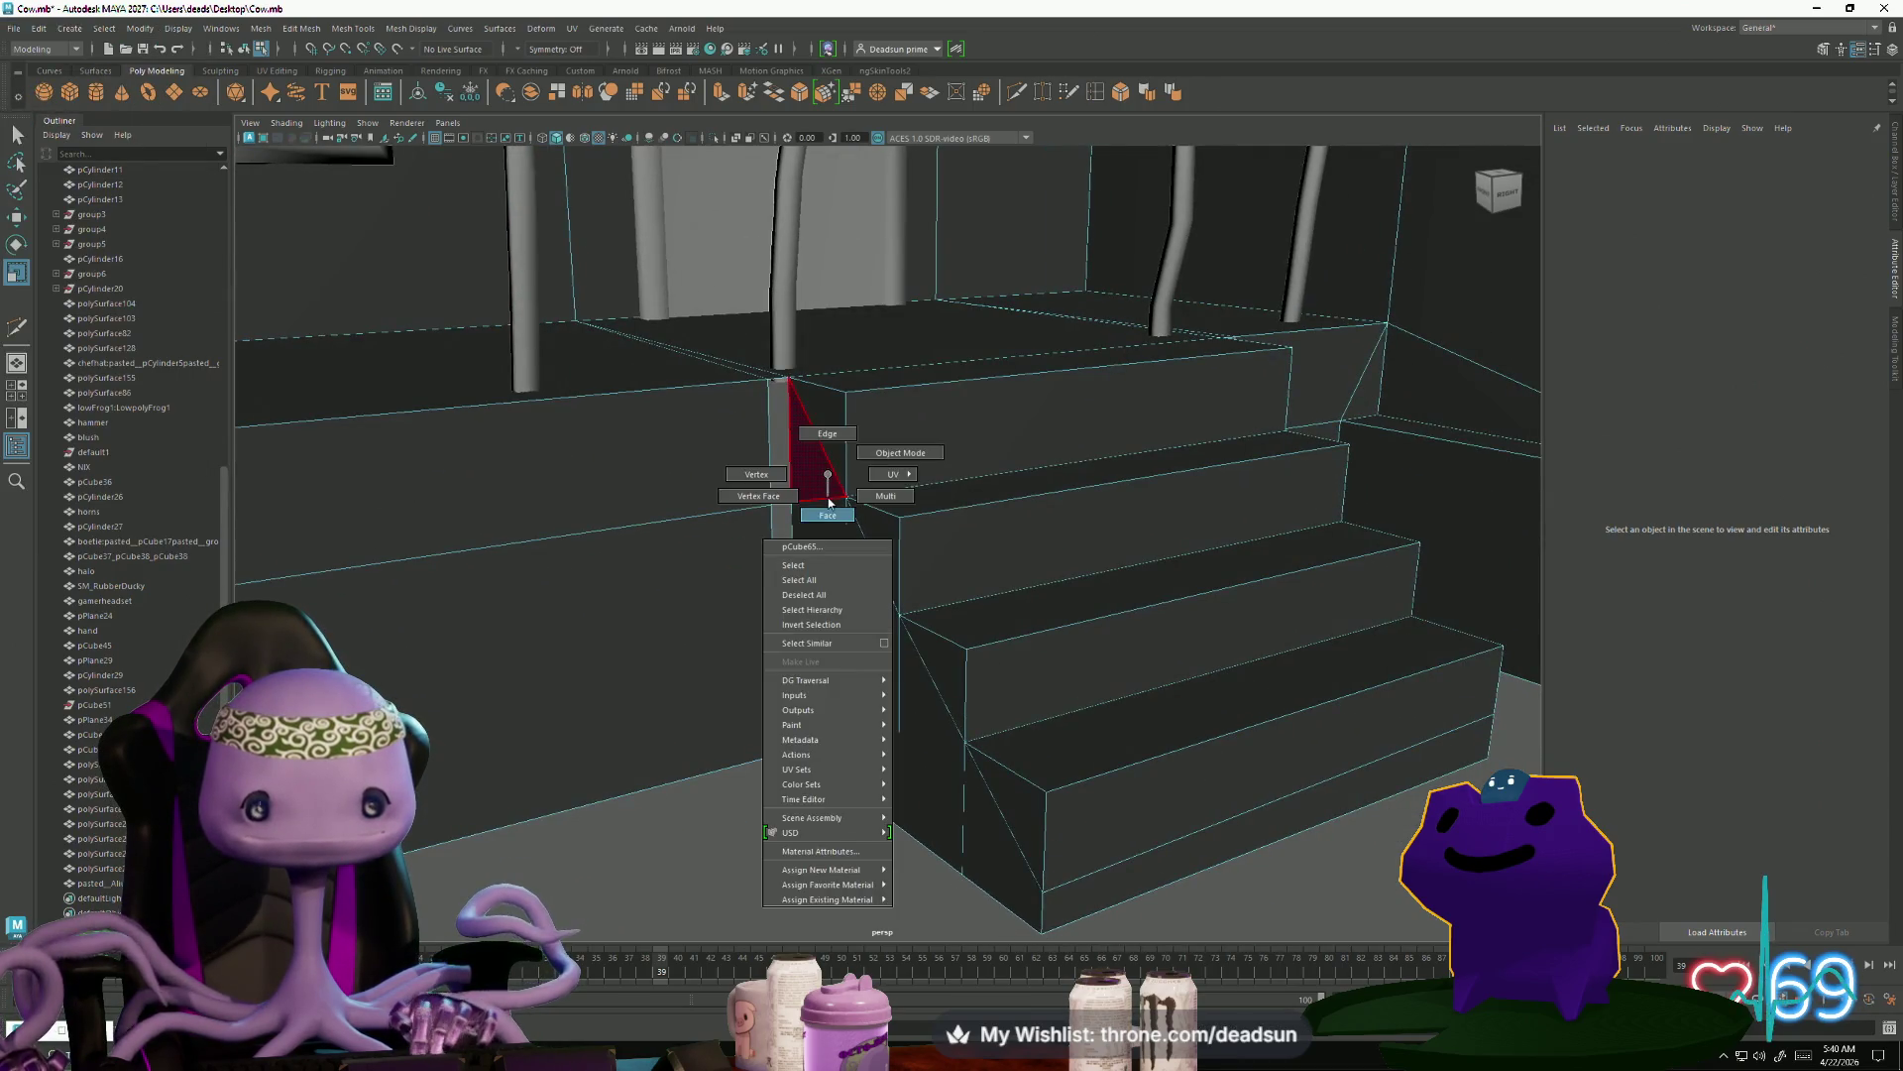
click(827, 500)
mouse_move(827, 503)
mouse_down()
mouse_move(862, 680)
mouse_move(998, 850)
mouse_move(1142, 758)
mouse_move(972, 790)
mouse_move(981, 807)
mouse_move(1075, 769)
mouse_up()
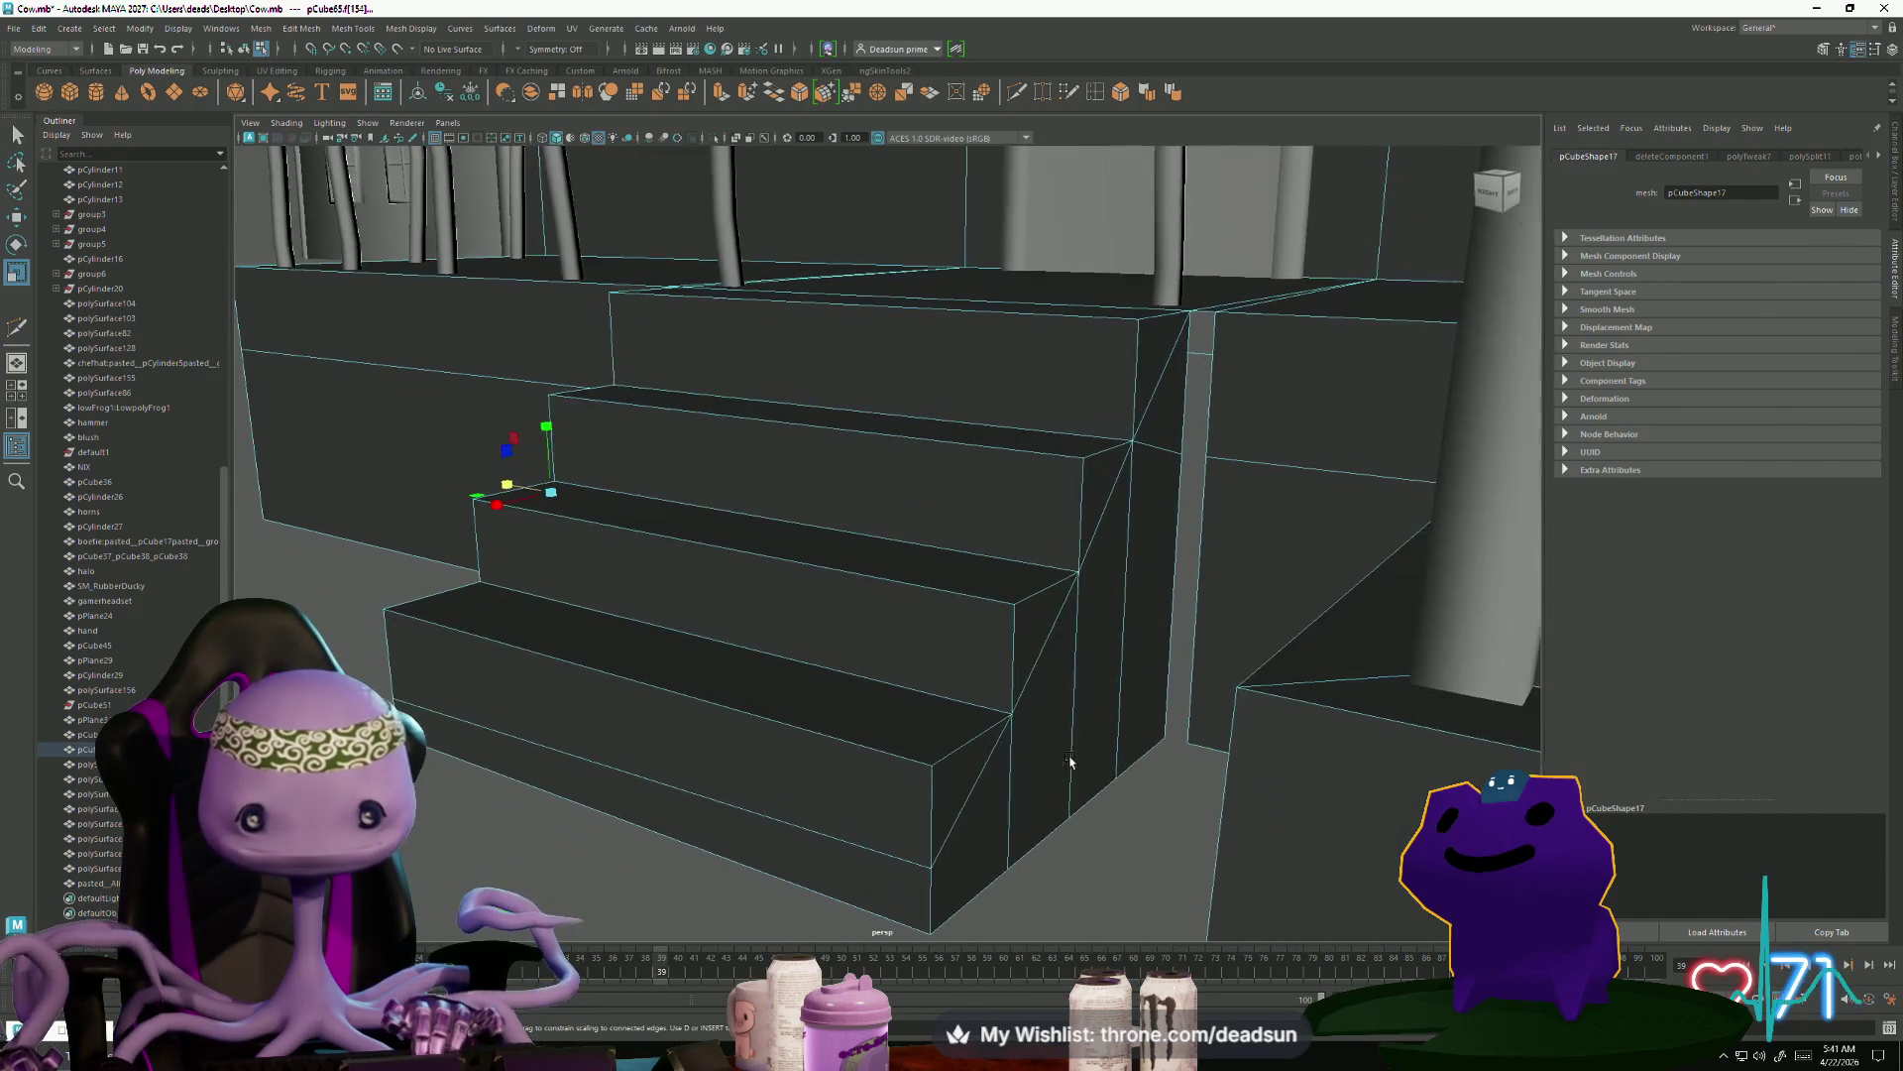
click(998, 836)
mouse_move(999, 835)
mouse_down()
mouse_move(1139, 667)
mouse_move(1156, 413)
mouse_move(1154, 562)
mouse_move(657, 170)
mouse_up()
scroll(1155, 562, down, 5)
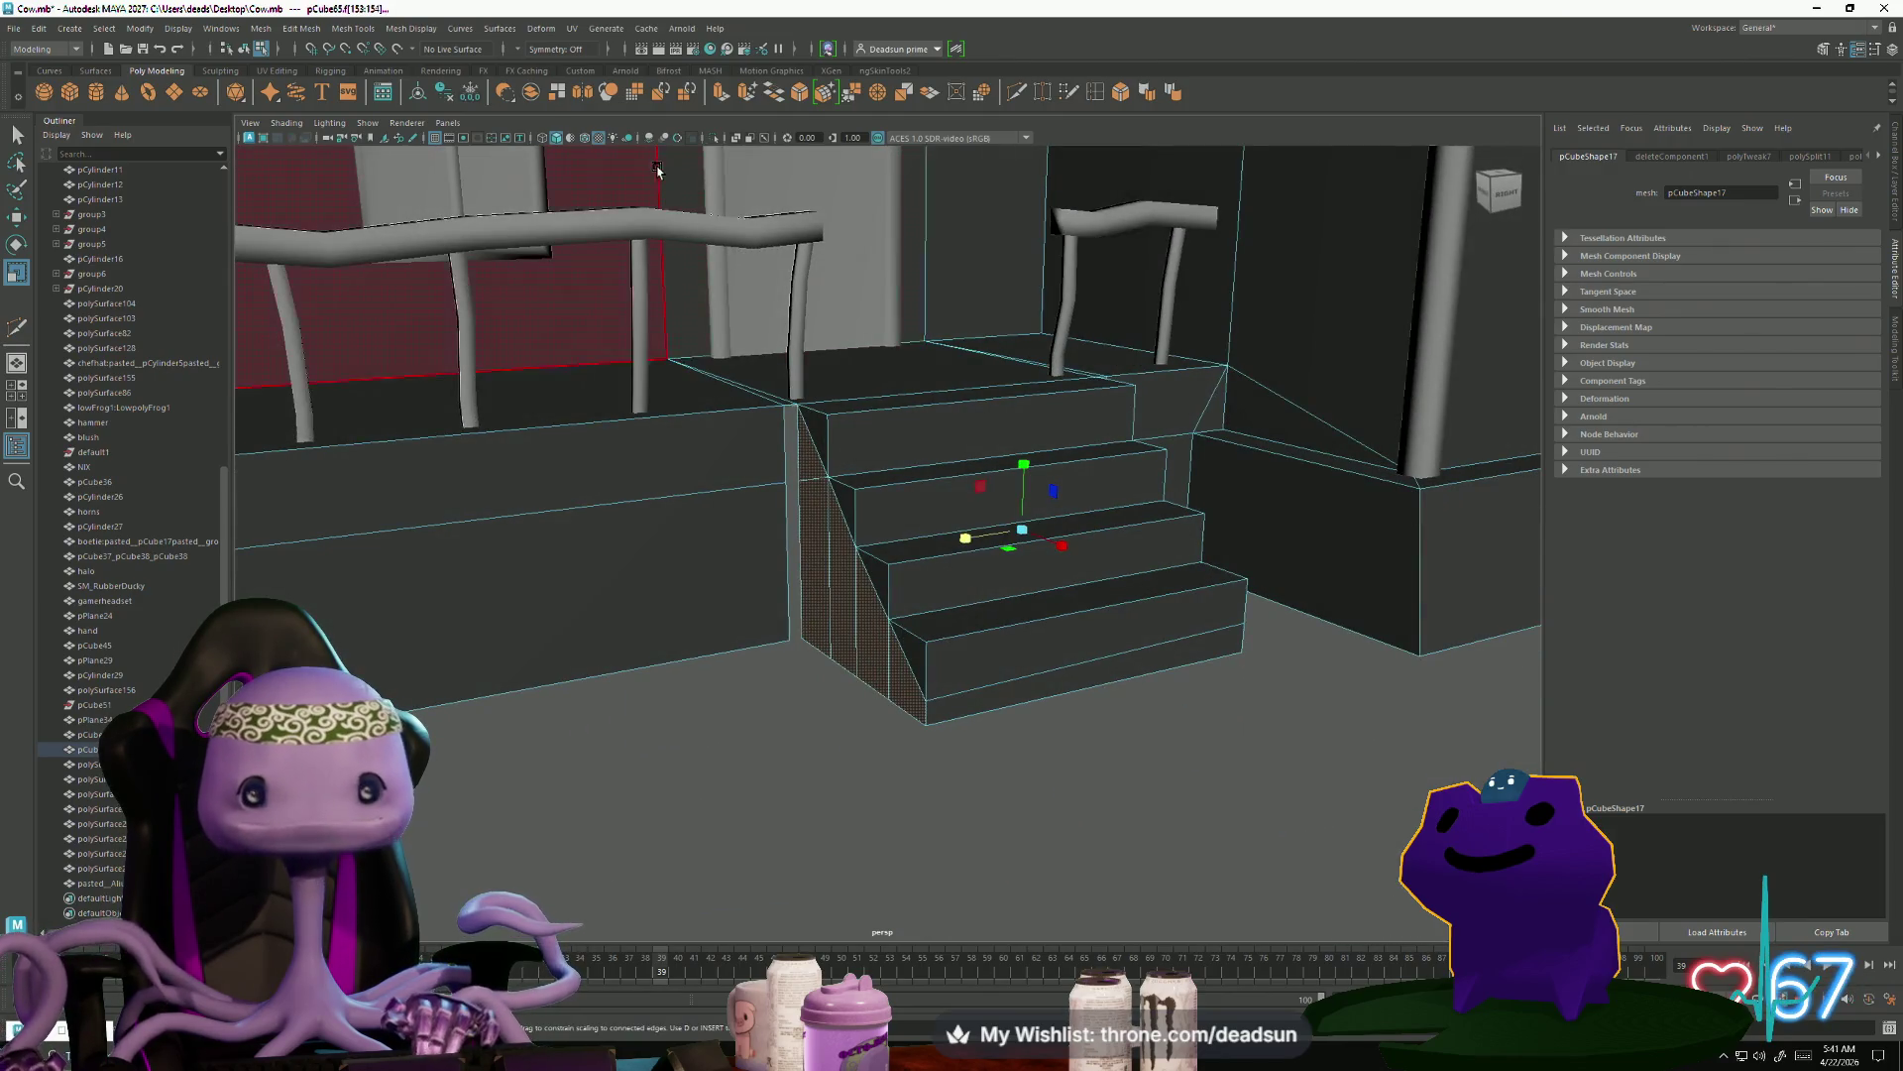
Extrude the selected stair-side faces outward by 0.085 and check the result from the side
key(ctrl+e)
scroll(652, 489, up, 4)
mouse_move(905, 582)
alt+mouse_down()
mouse_move(871, 565)
mouse_move(1033, 514)
mouse_move(687, 598)
mouse_move(930, 723)
alt+mouse_up()
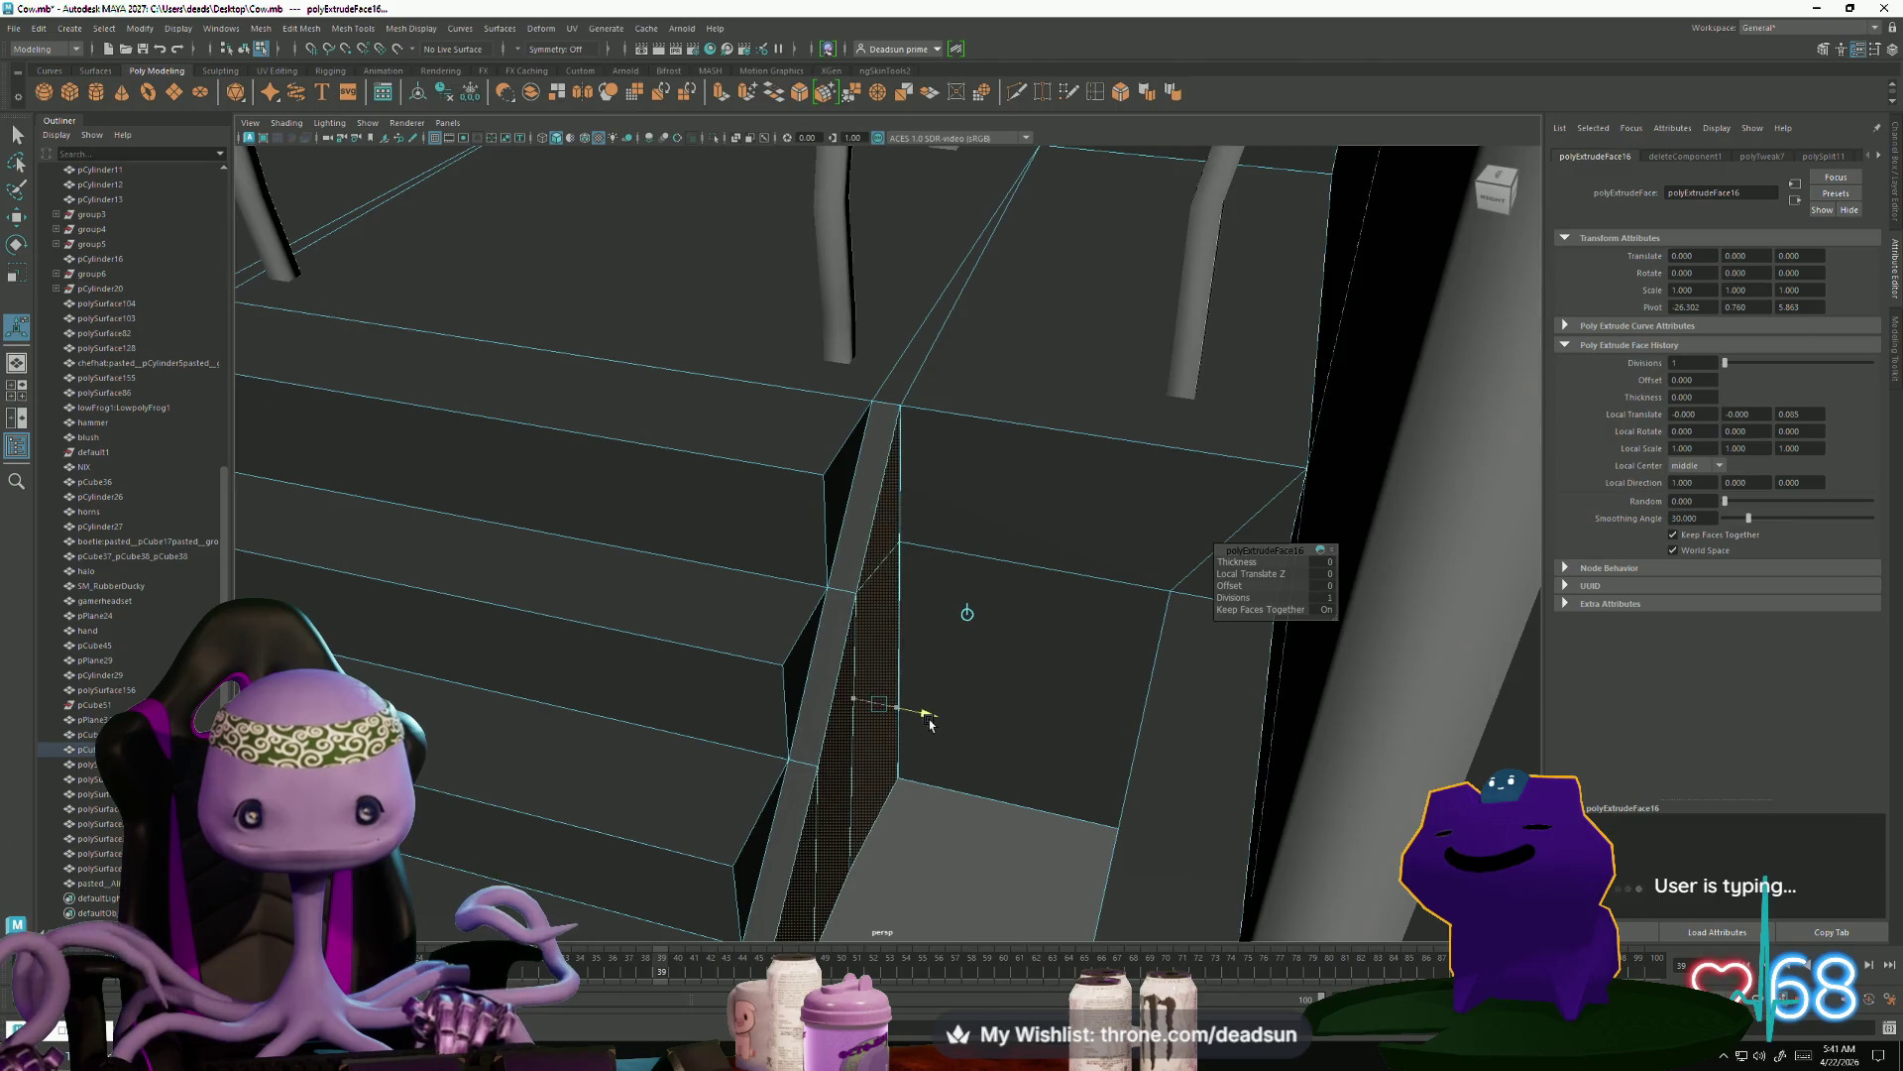
mouse_move(713, 600)
alt+mouse_down()
mouse_move(442, 582)
mouse_move(1008, 689)
mouse_move(790, 565)
mouse_move(777, 651)
mouse_move(731, 637)
mouse_move(738, 604)
alt+mouse_up()
right_drag(751, 595, 736, 580)
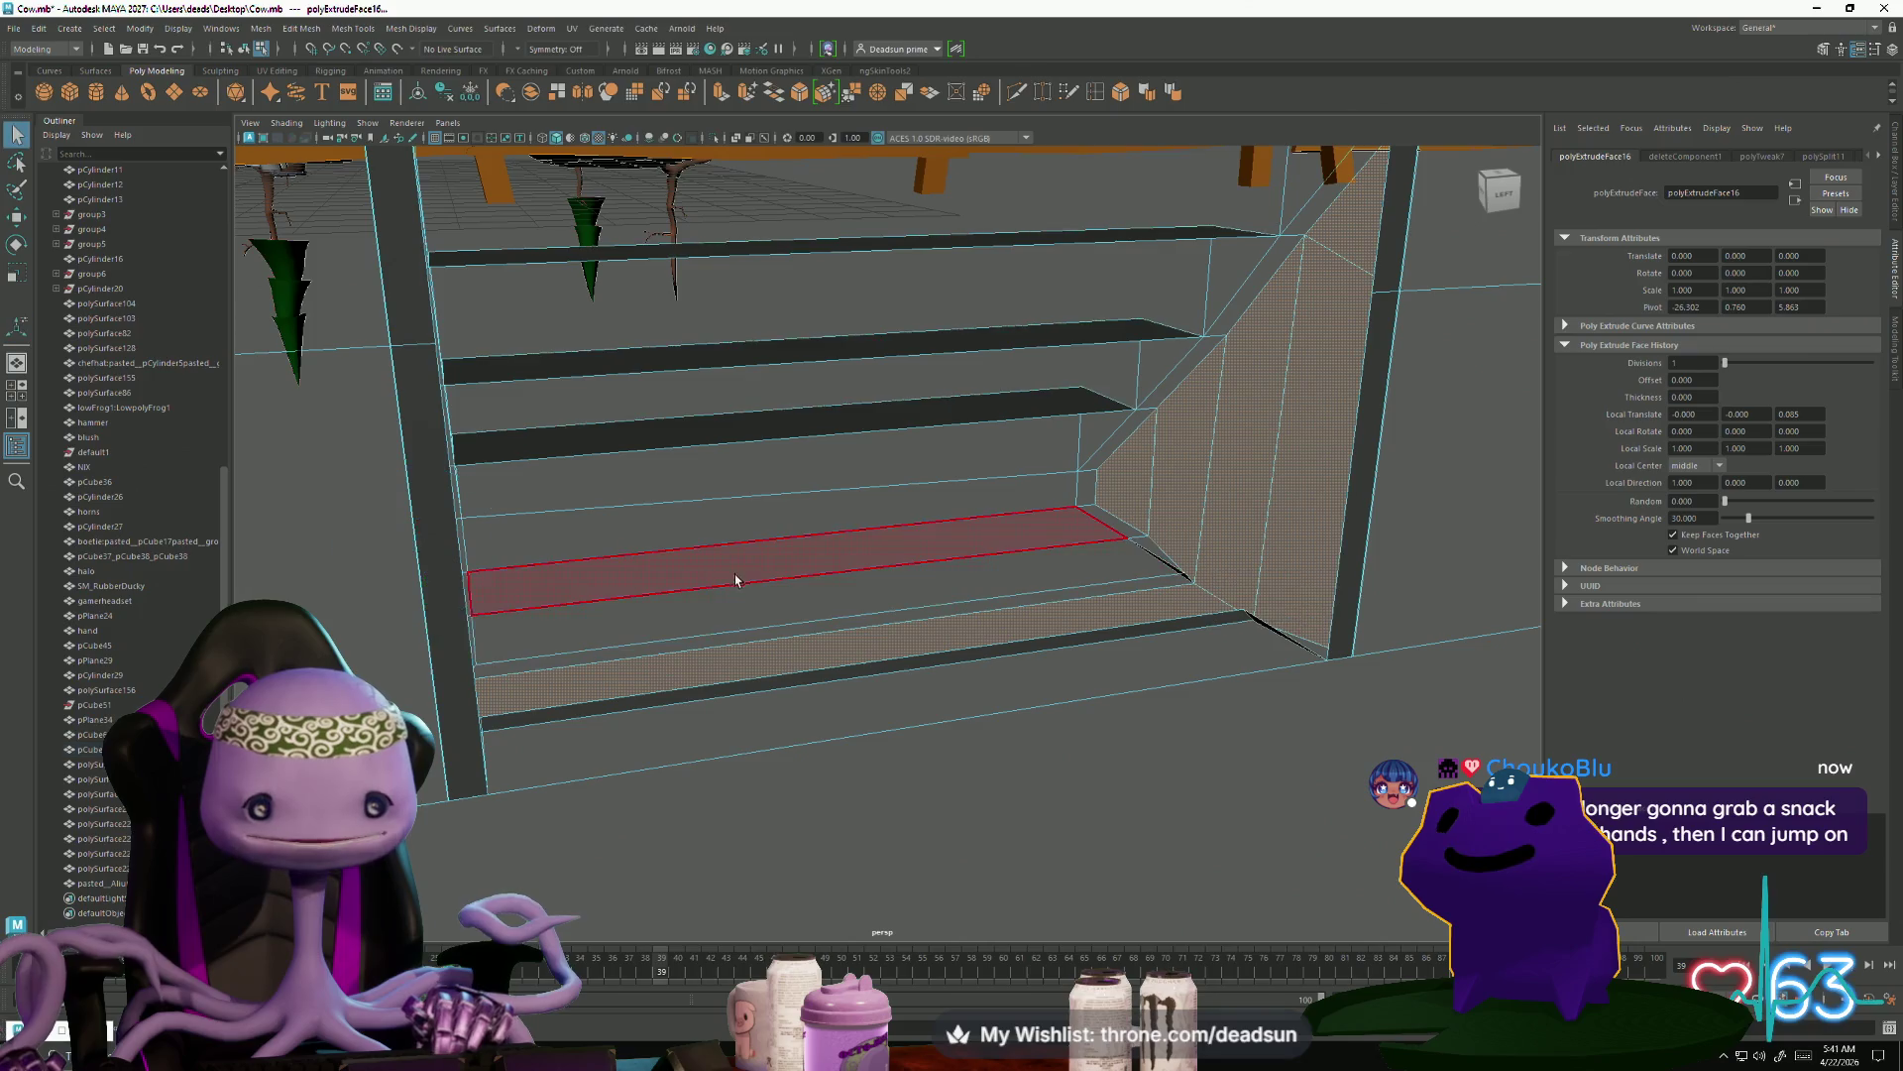
Select and inspect faces around the extruded strip's corner from several angles
click(743, 571)
alt+drag(744, 571, 641, 603)
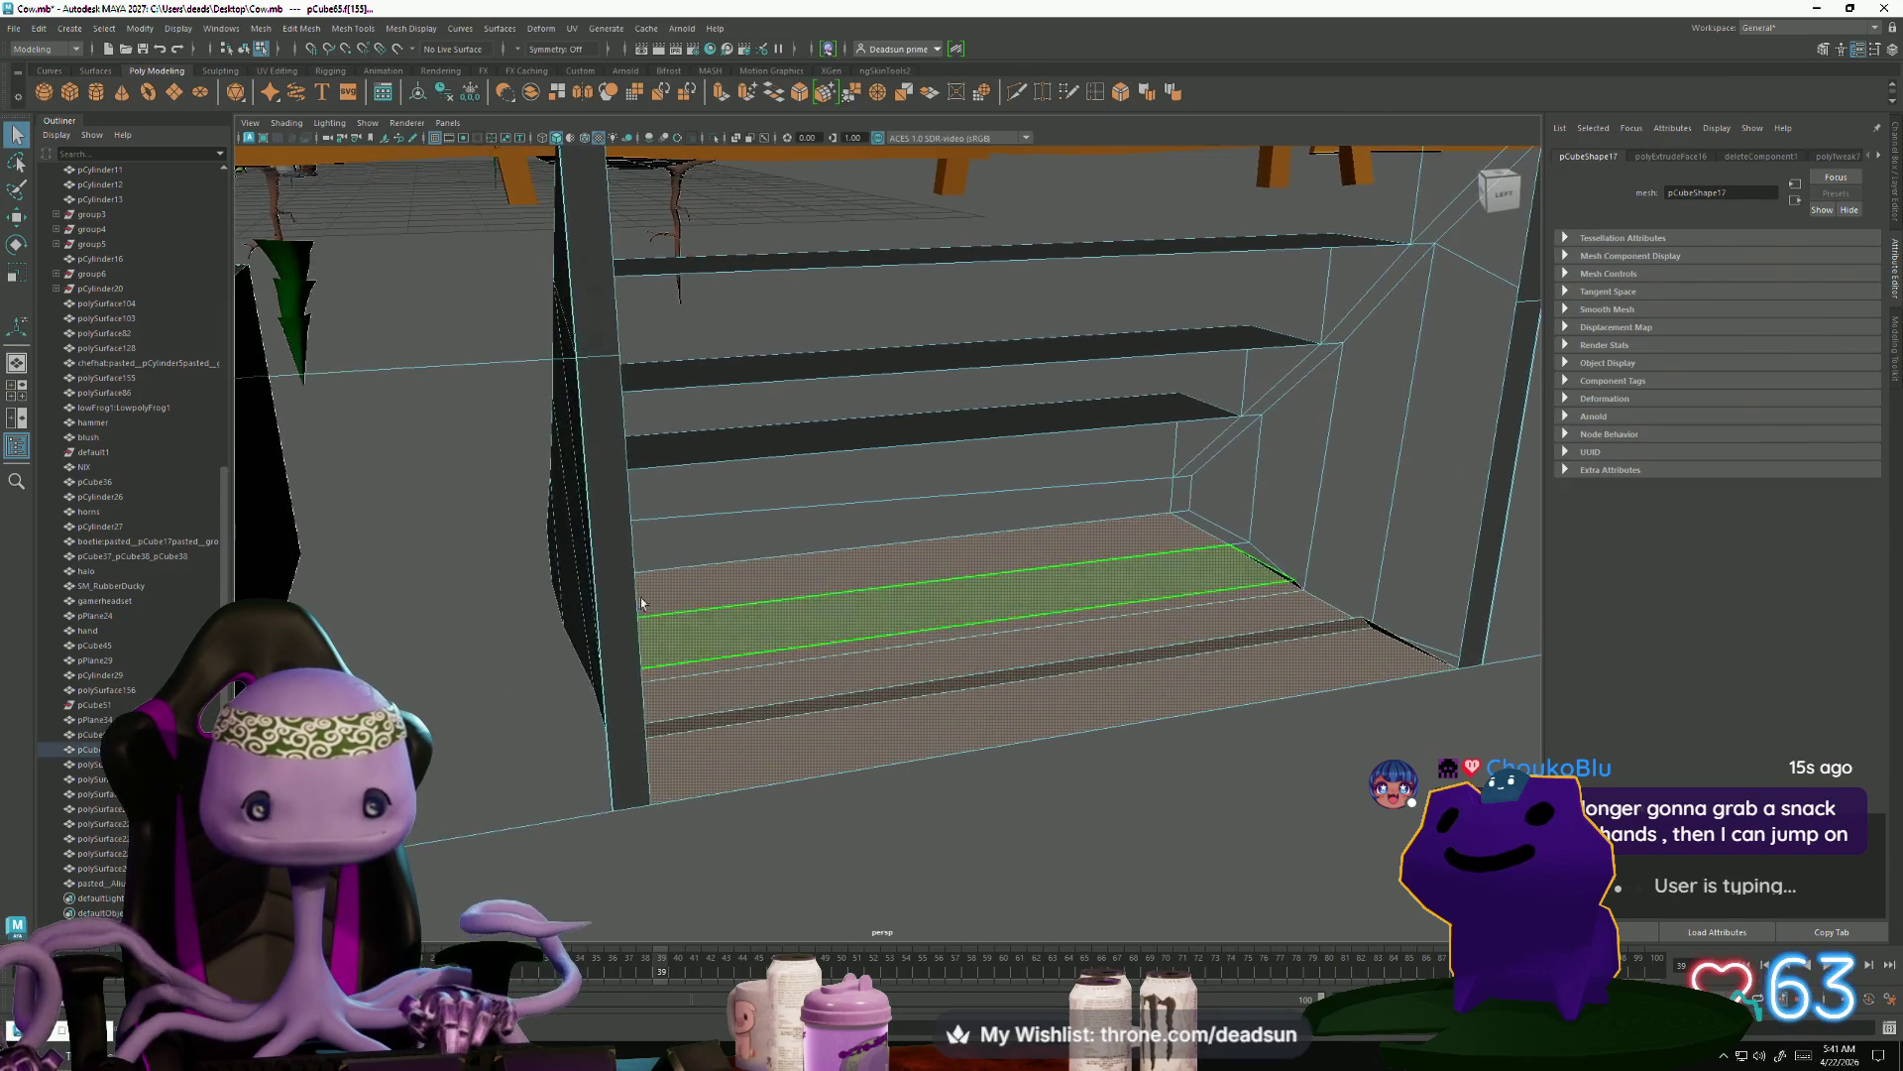
click(1002, 701)
alt+drag(1002, 701, 1017, 417)
click(1055, 415)
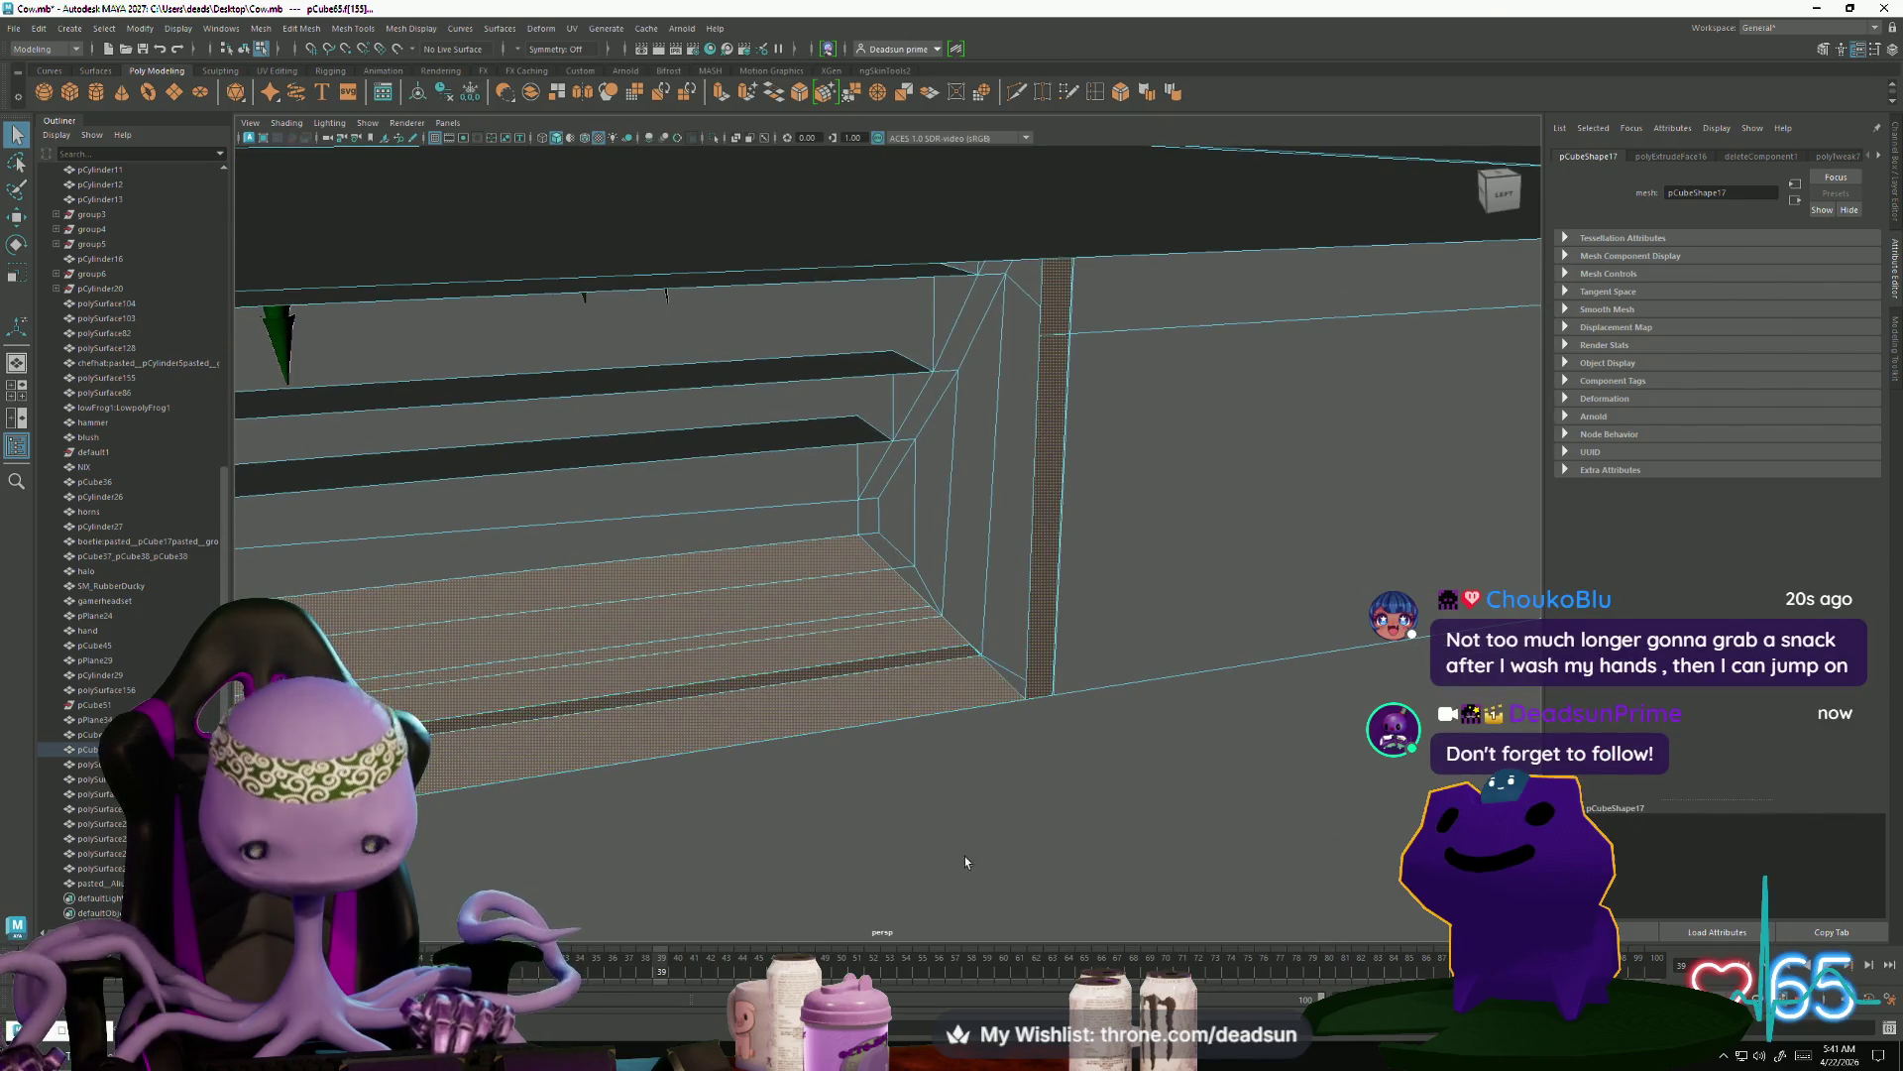
click(965, 856)
click(893, 556)
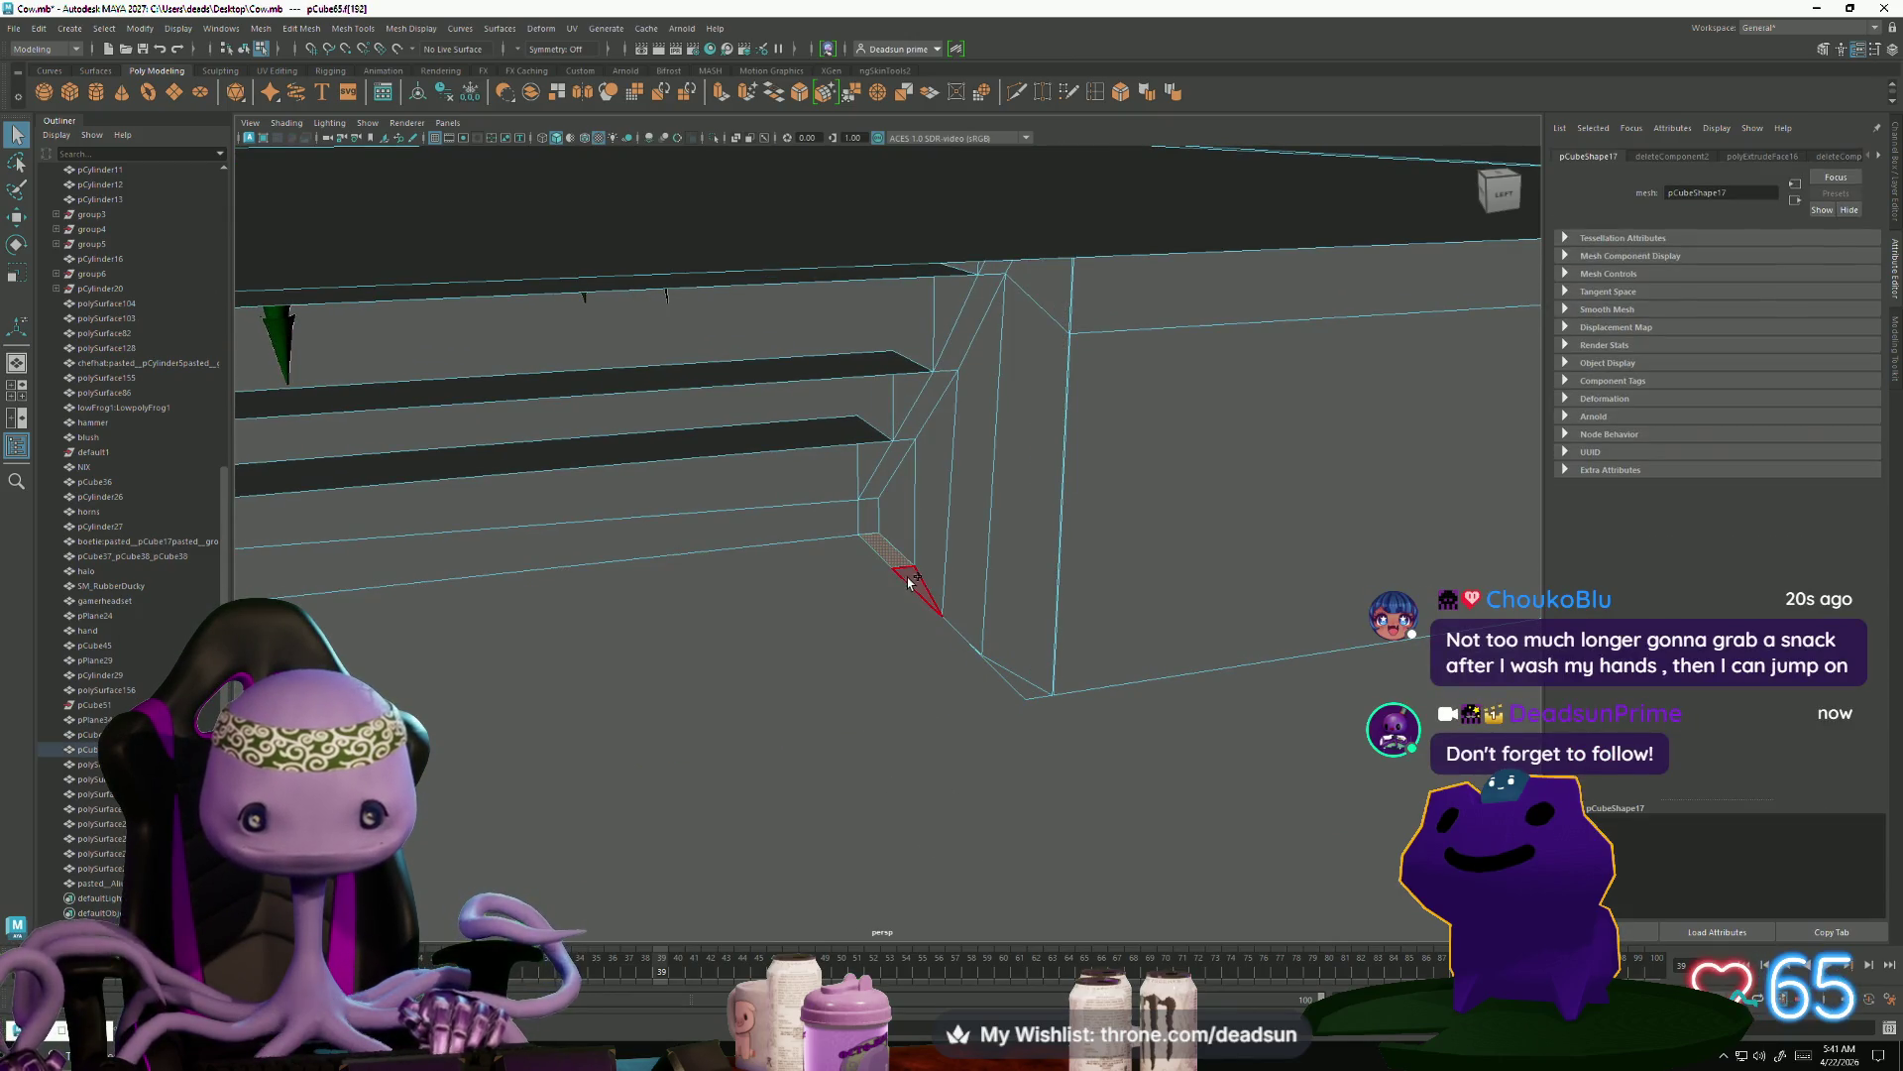
alt+drag(684, 699, 544, 706)
click(585, 575)
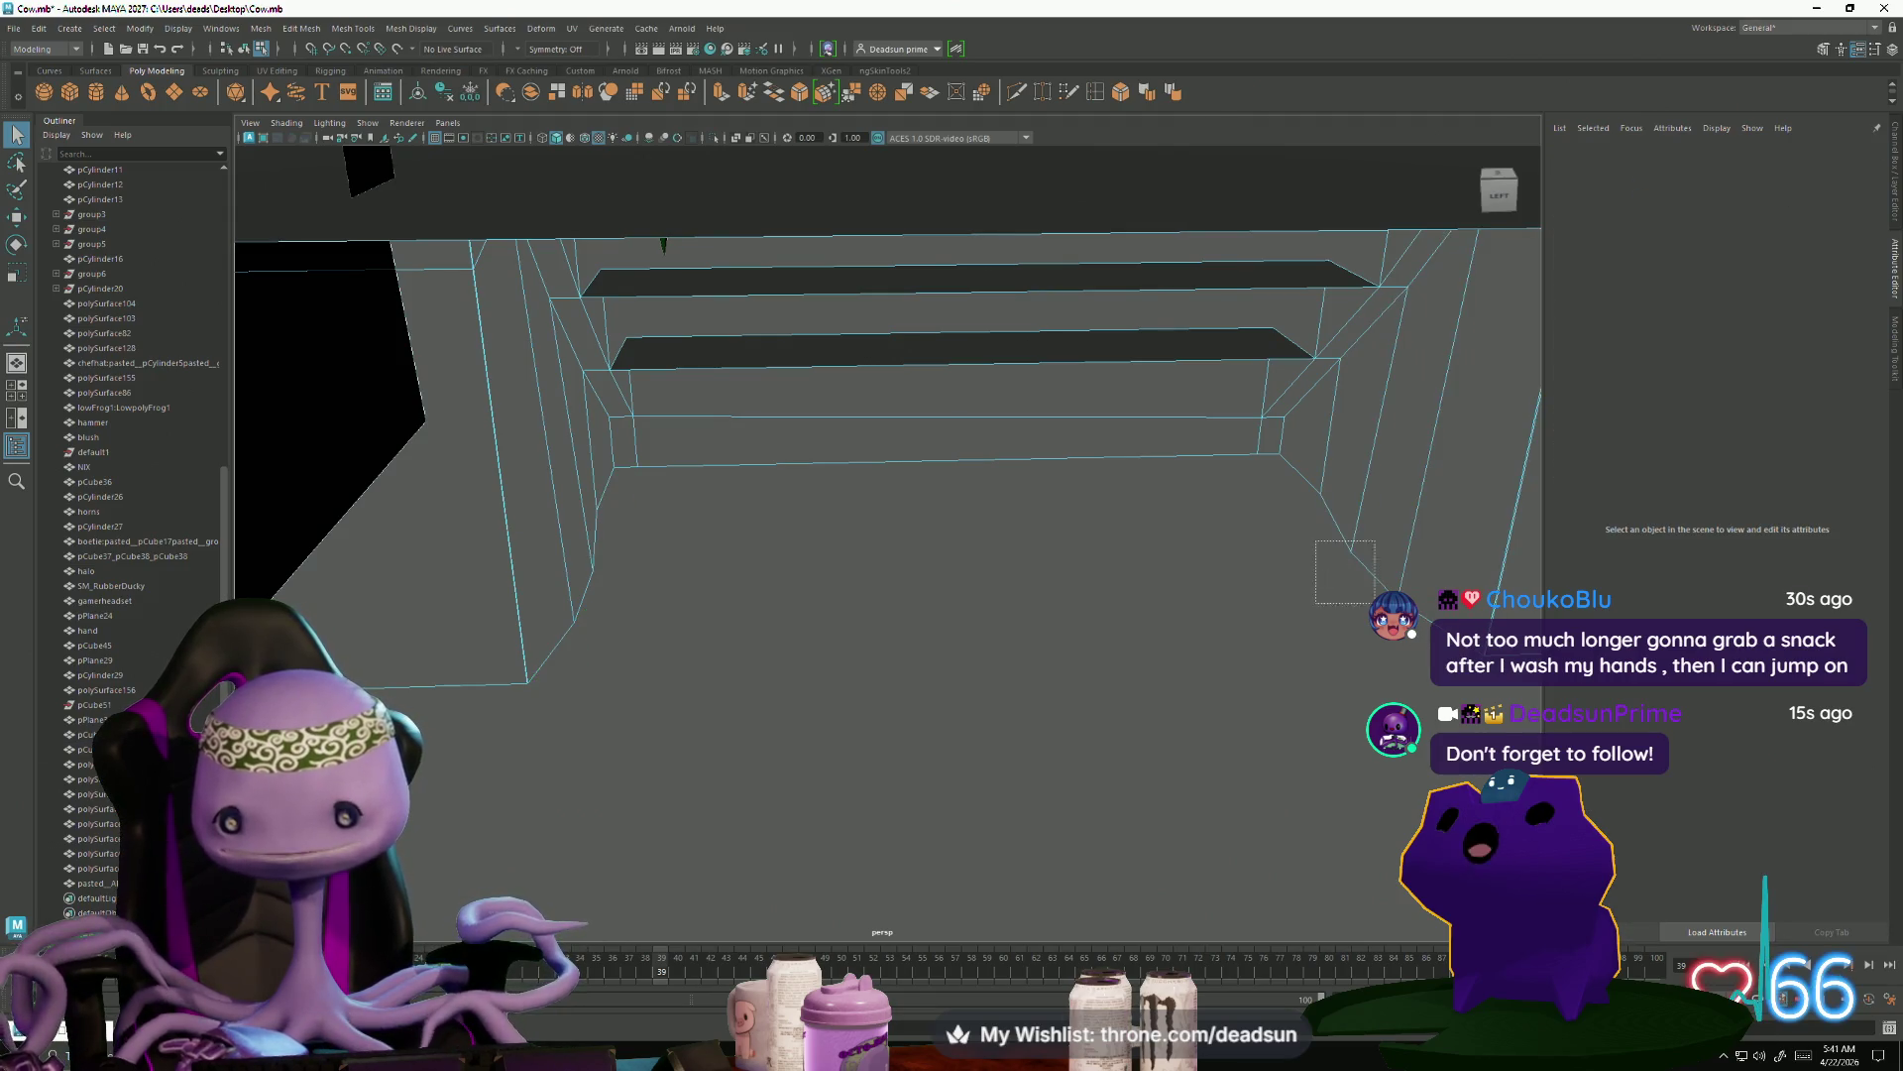
drag(1375, 602, 1340, 496)
drag(1535, 478, 1531, 481)
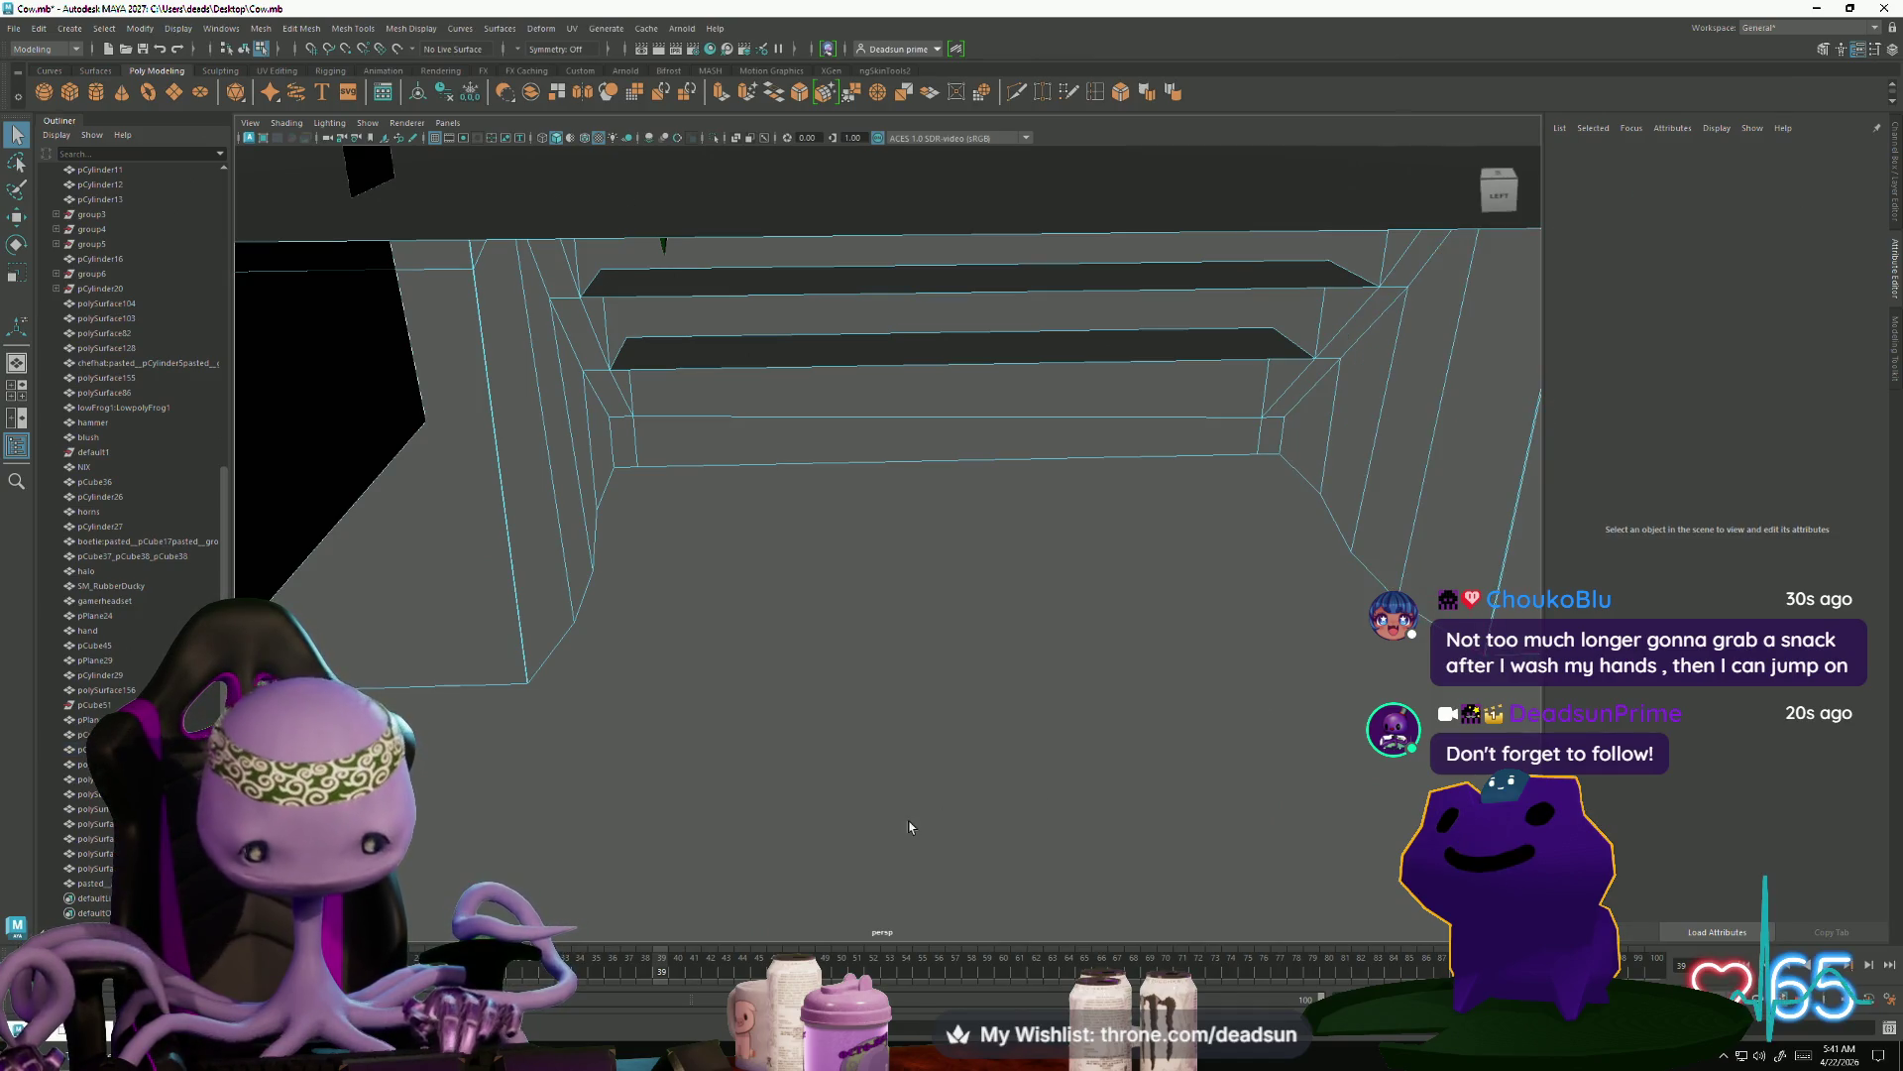
alt+drag(526, 543, 579, 510)
Select the lower-corner vertex and scale it inward along one axis
key(F9)
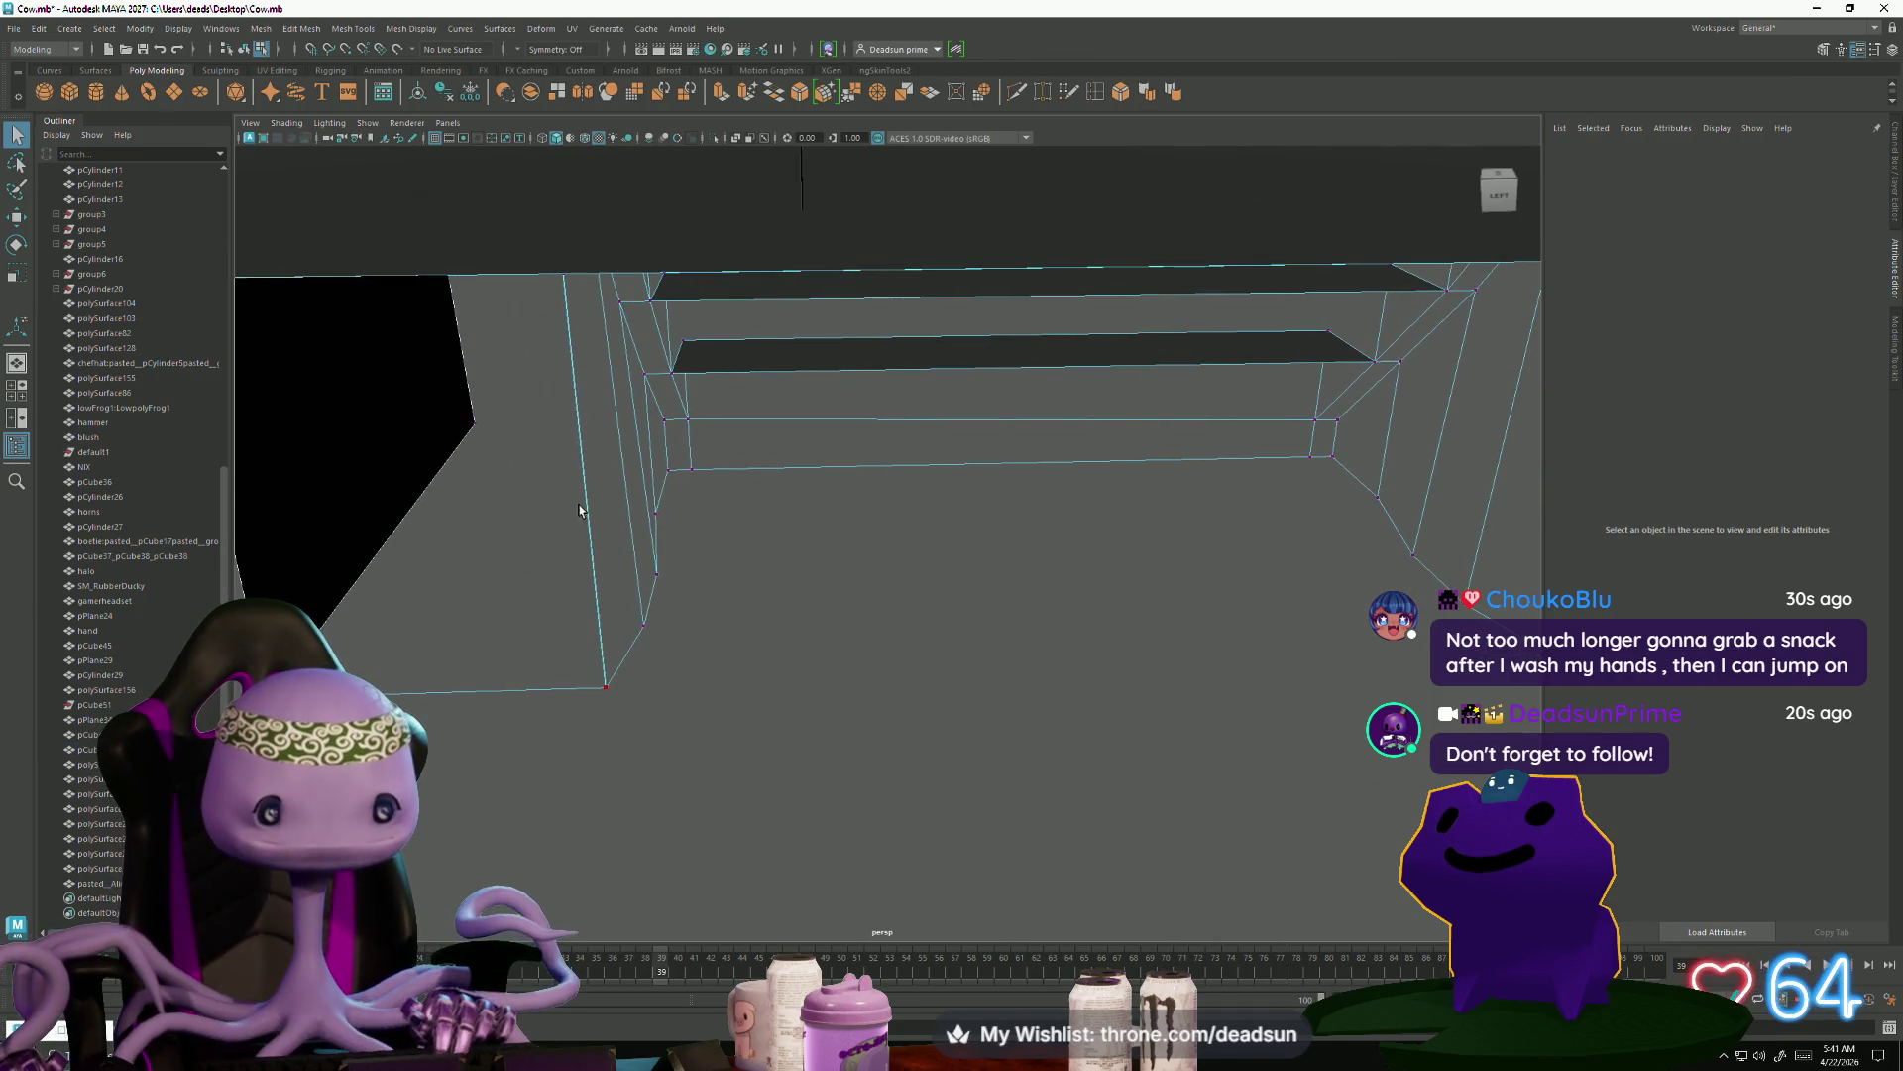
drag(690, 658, 691, 660)
key(e)
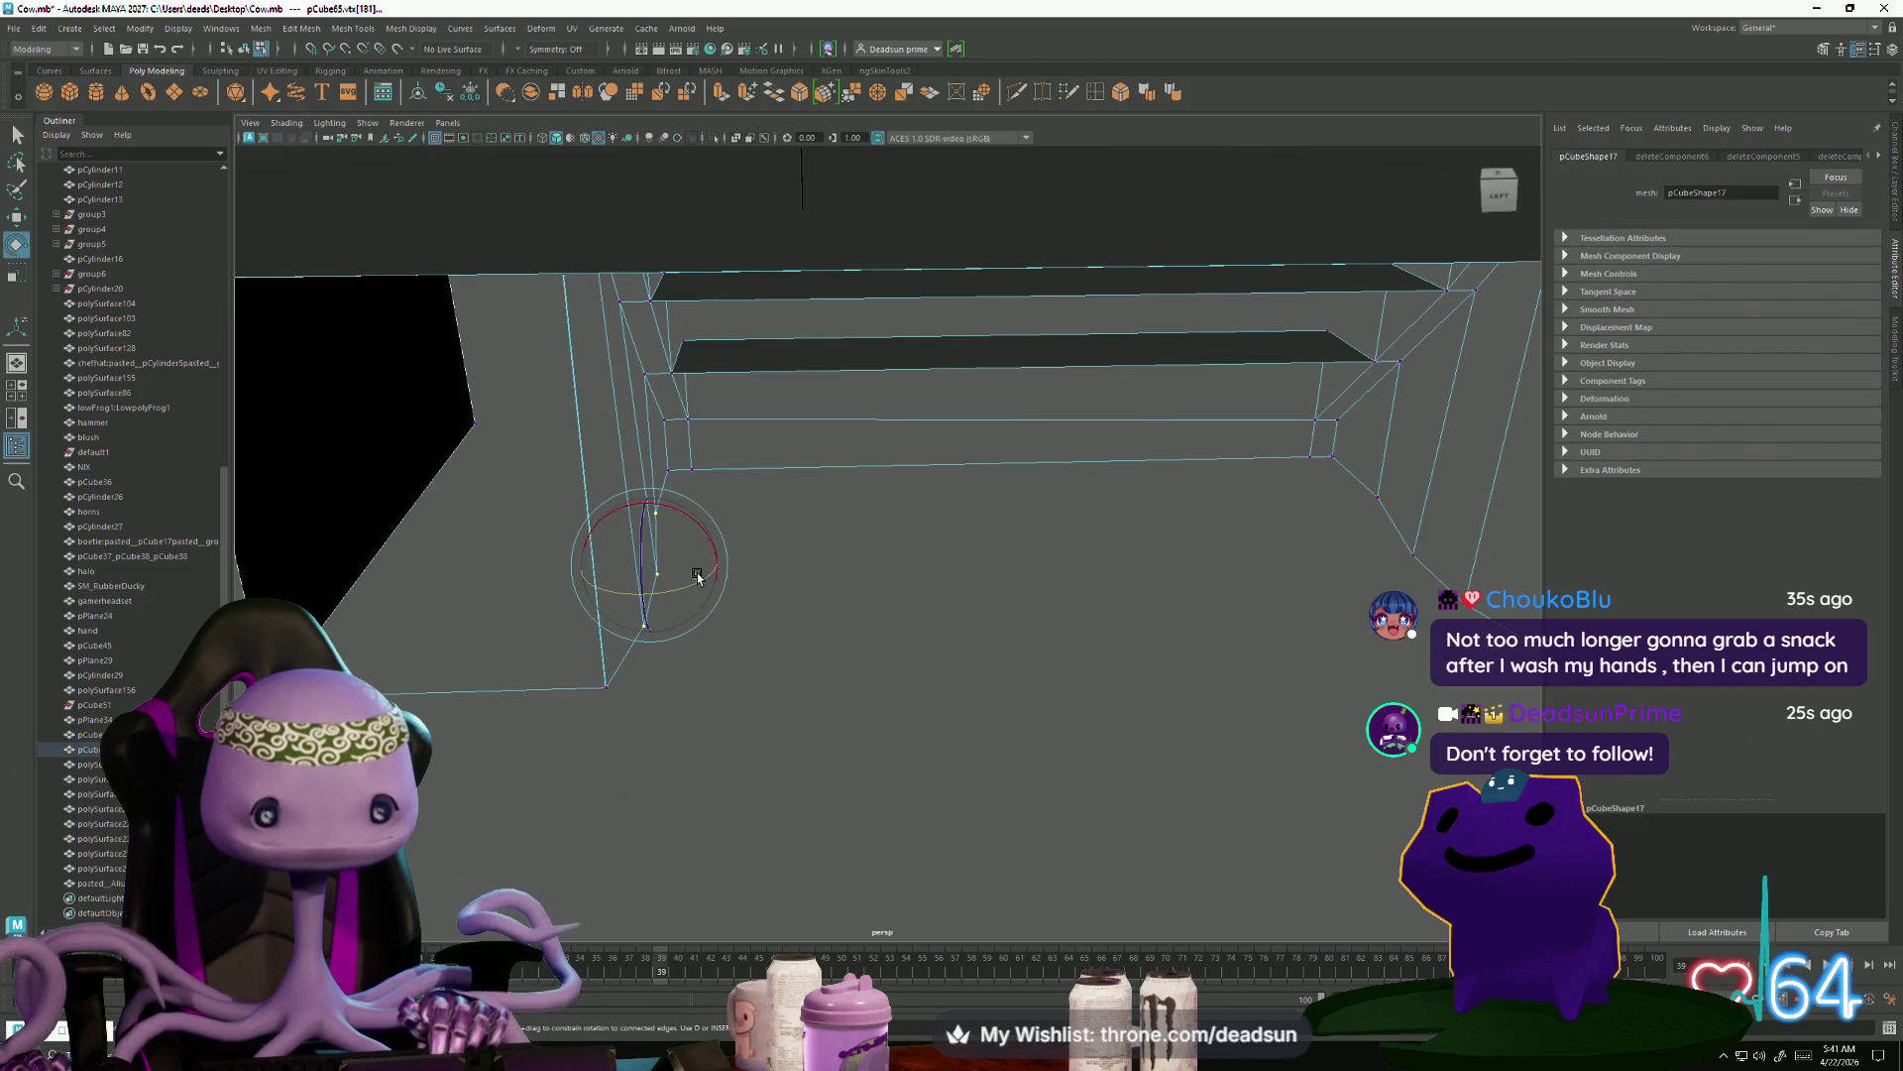
key(r)
drag(716, 568, 463, 561)
mouse_move(722, 565)
mouse_down()
mouse_move(854, 582)
mouse_move(837, 565)
mouse_move(774, 605)
mouse_move(427, 656)
mouse_up()
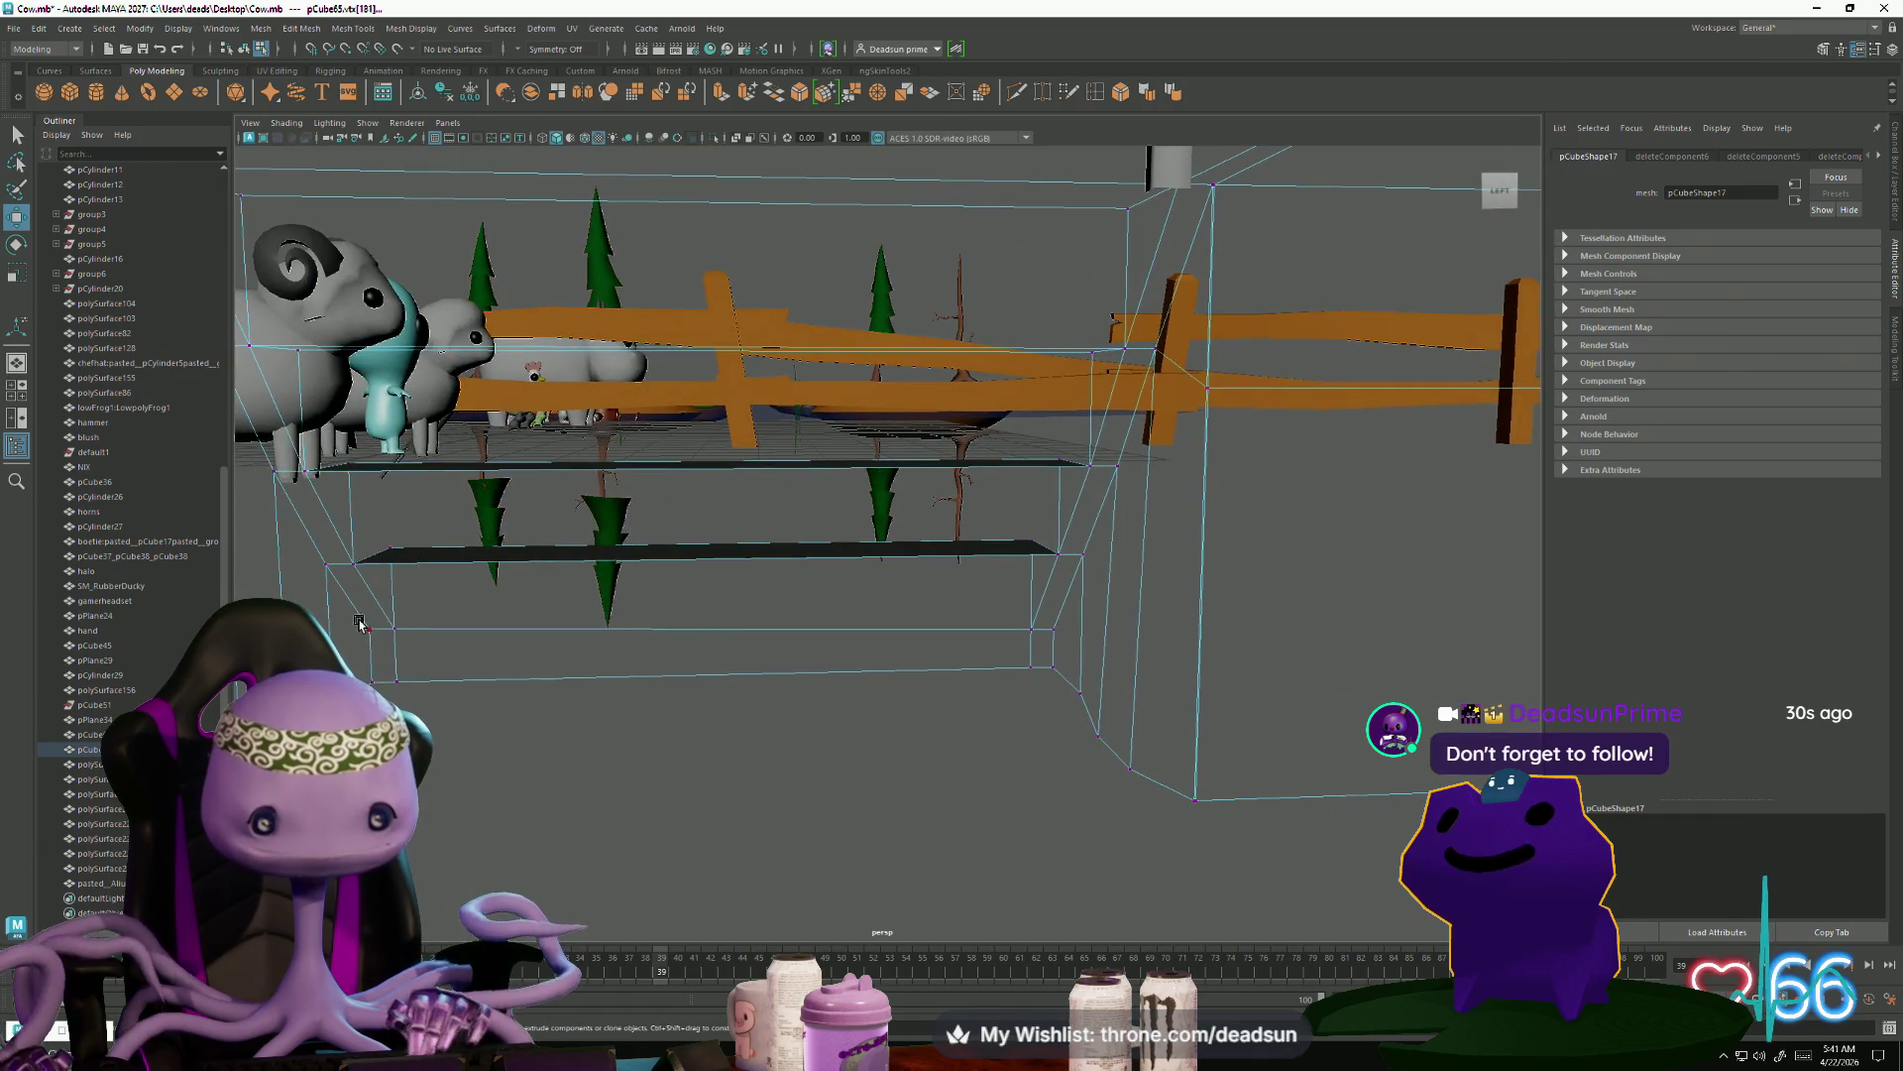
Squeeze the bottom-edge vertices inward and merge them with a 0.01 threshold
key(r)
drag(1088, 642, 1123, 766)
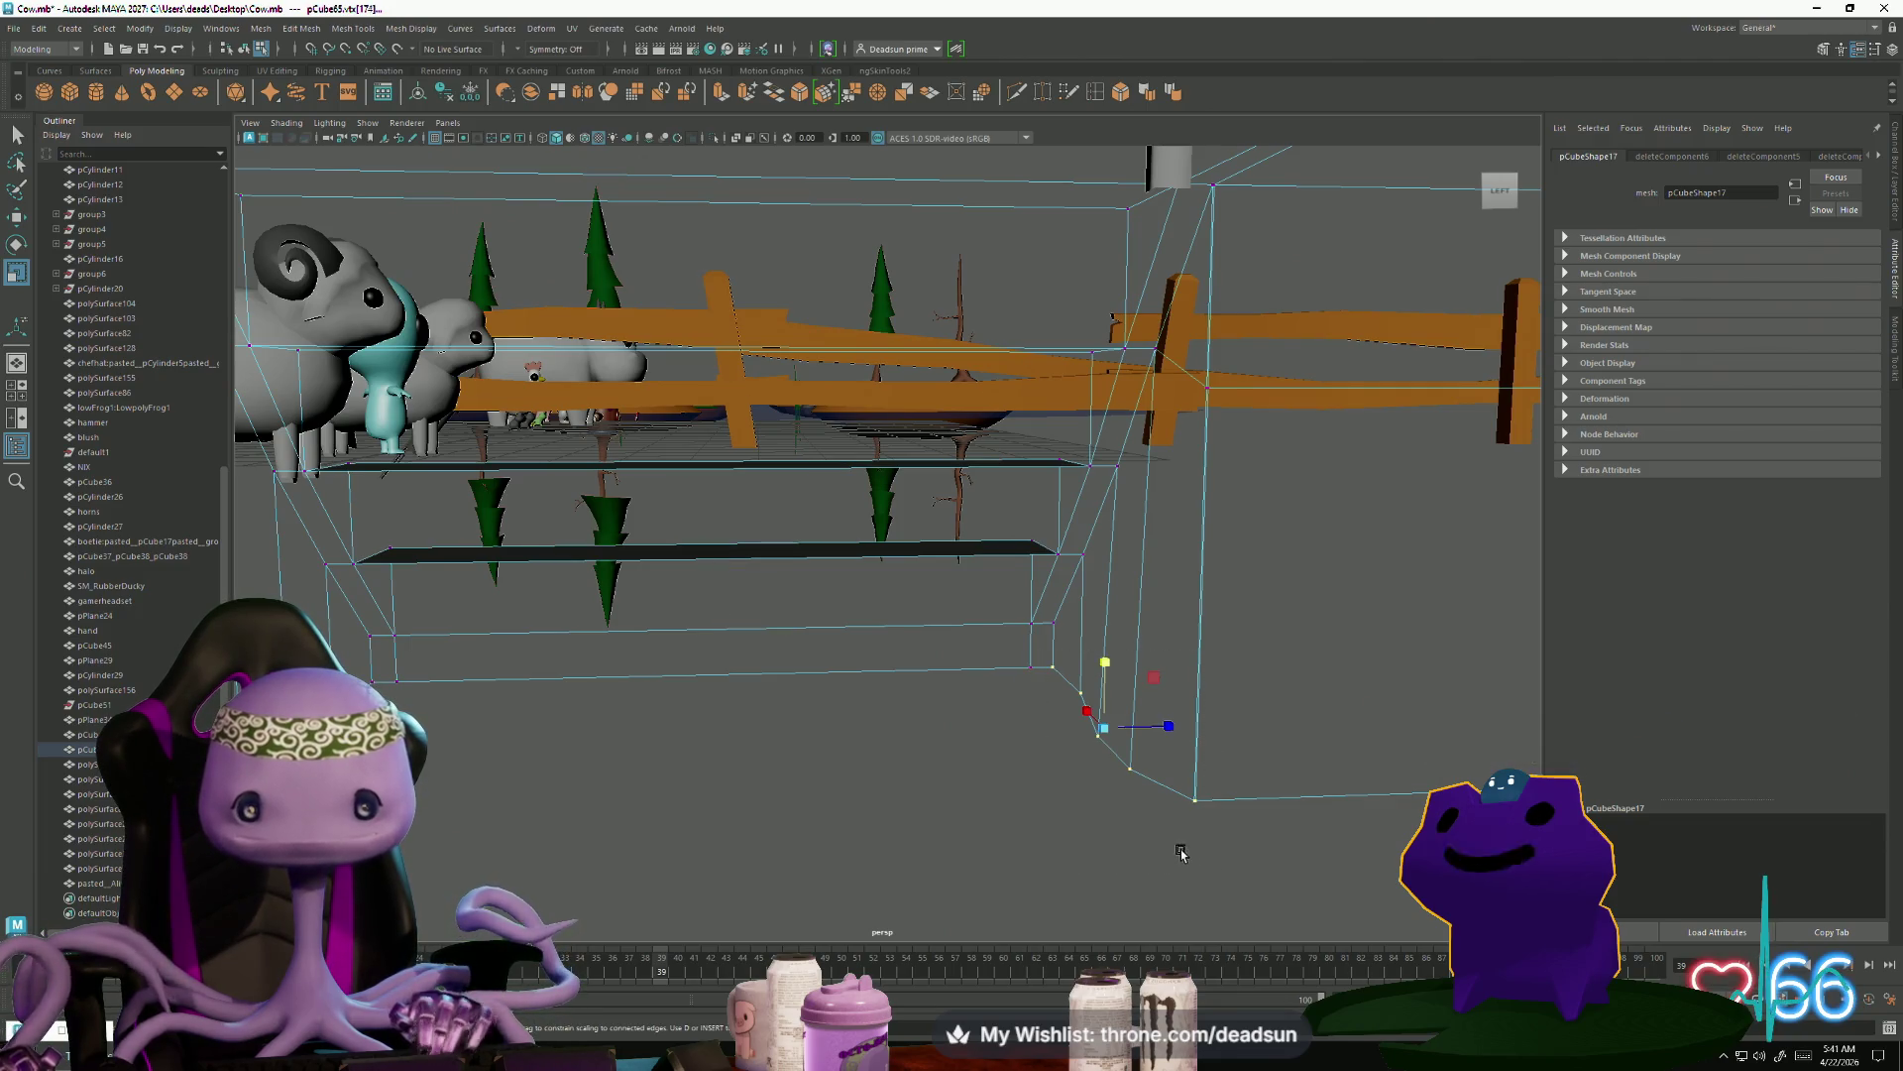
mouse_move(1178, 795)
alt+mouse_down()
mouse_move(897, 827)
mouse_move(890, 805)
alt+mouse_up()
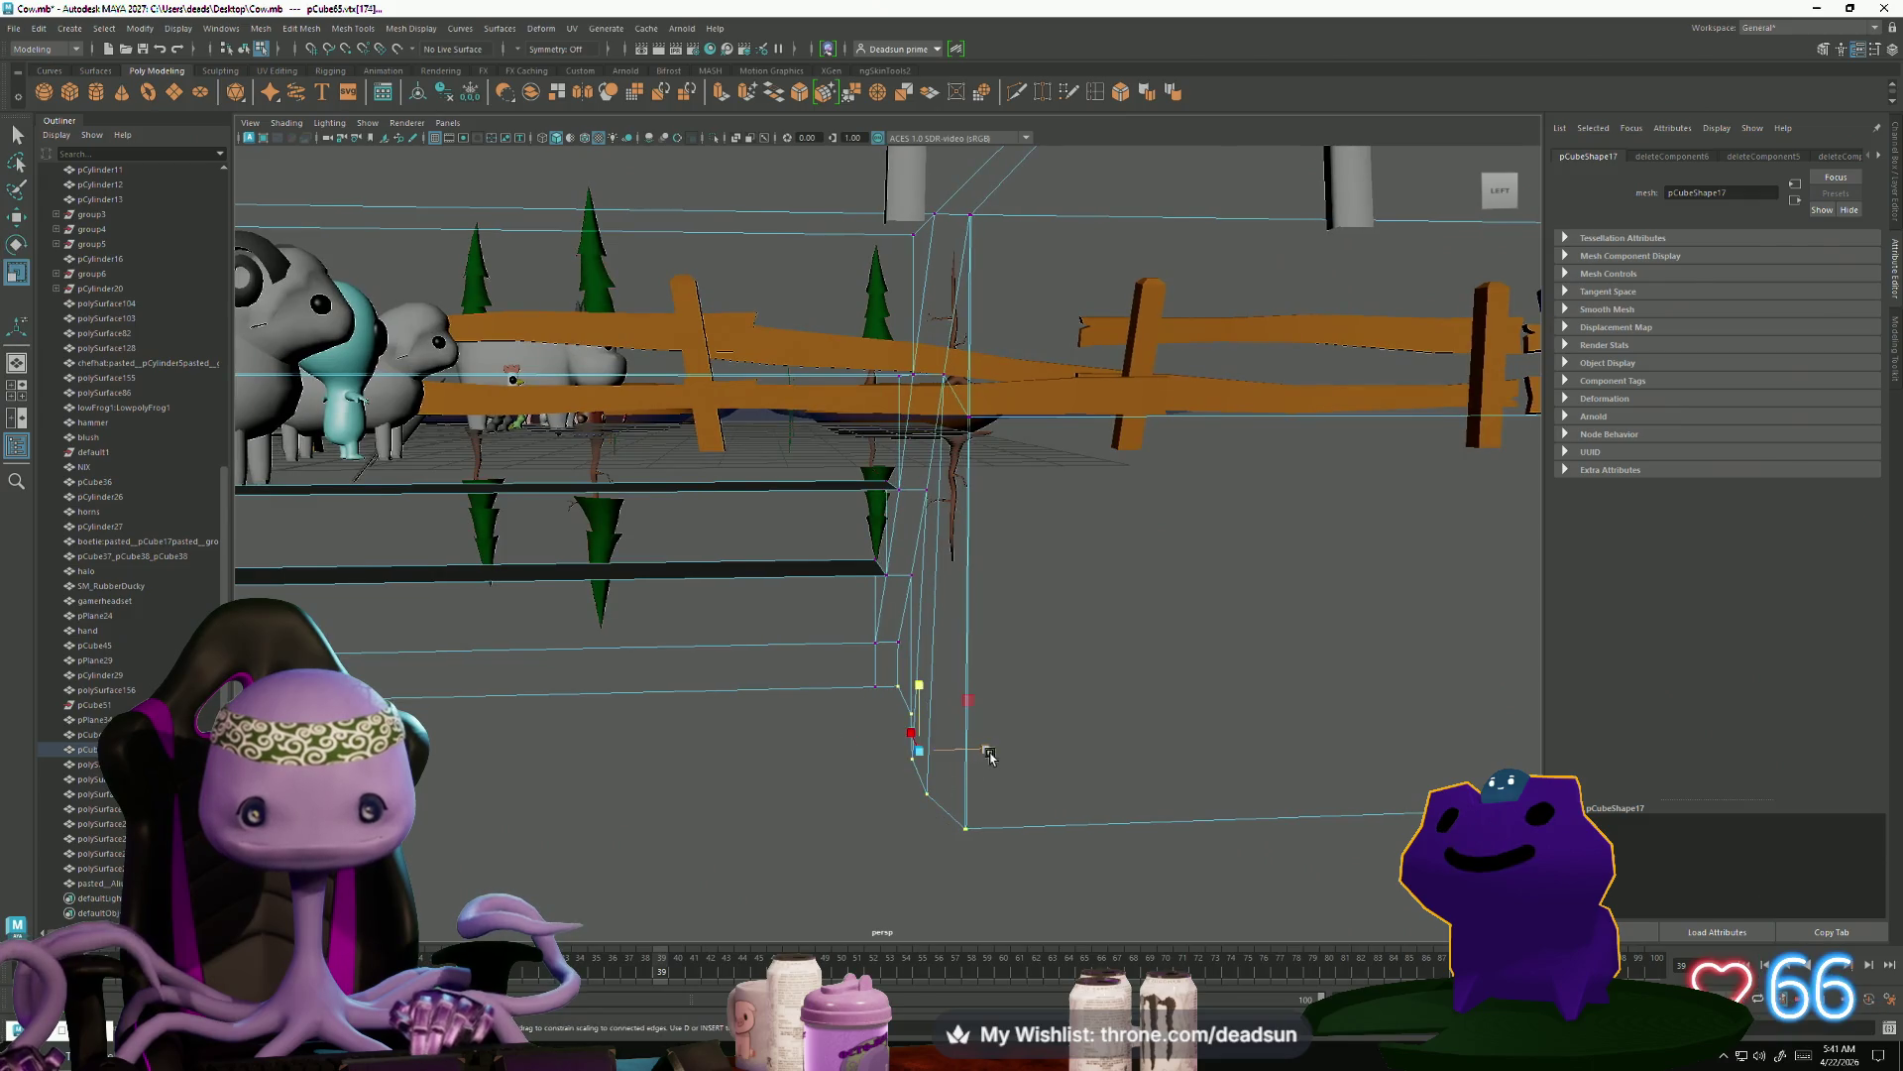
drag(990, 755, 849, 758)
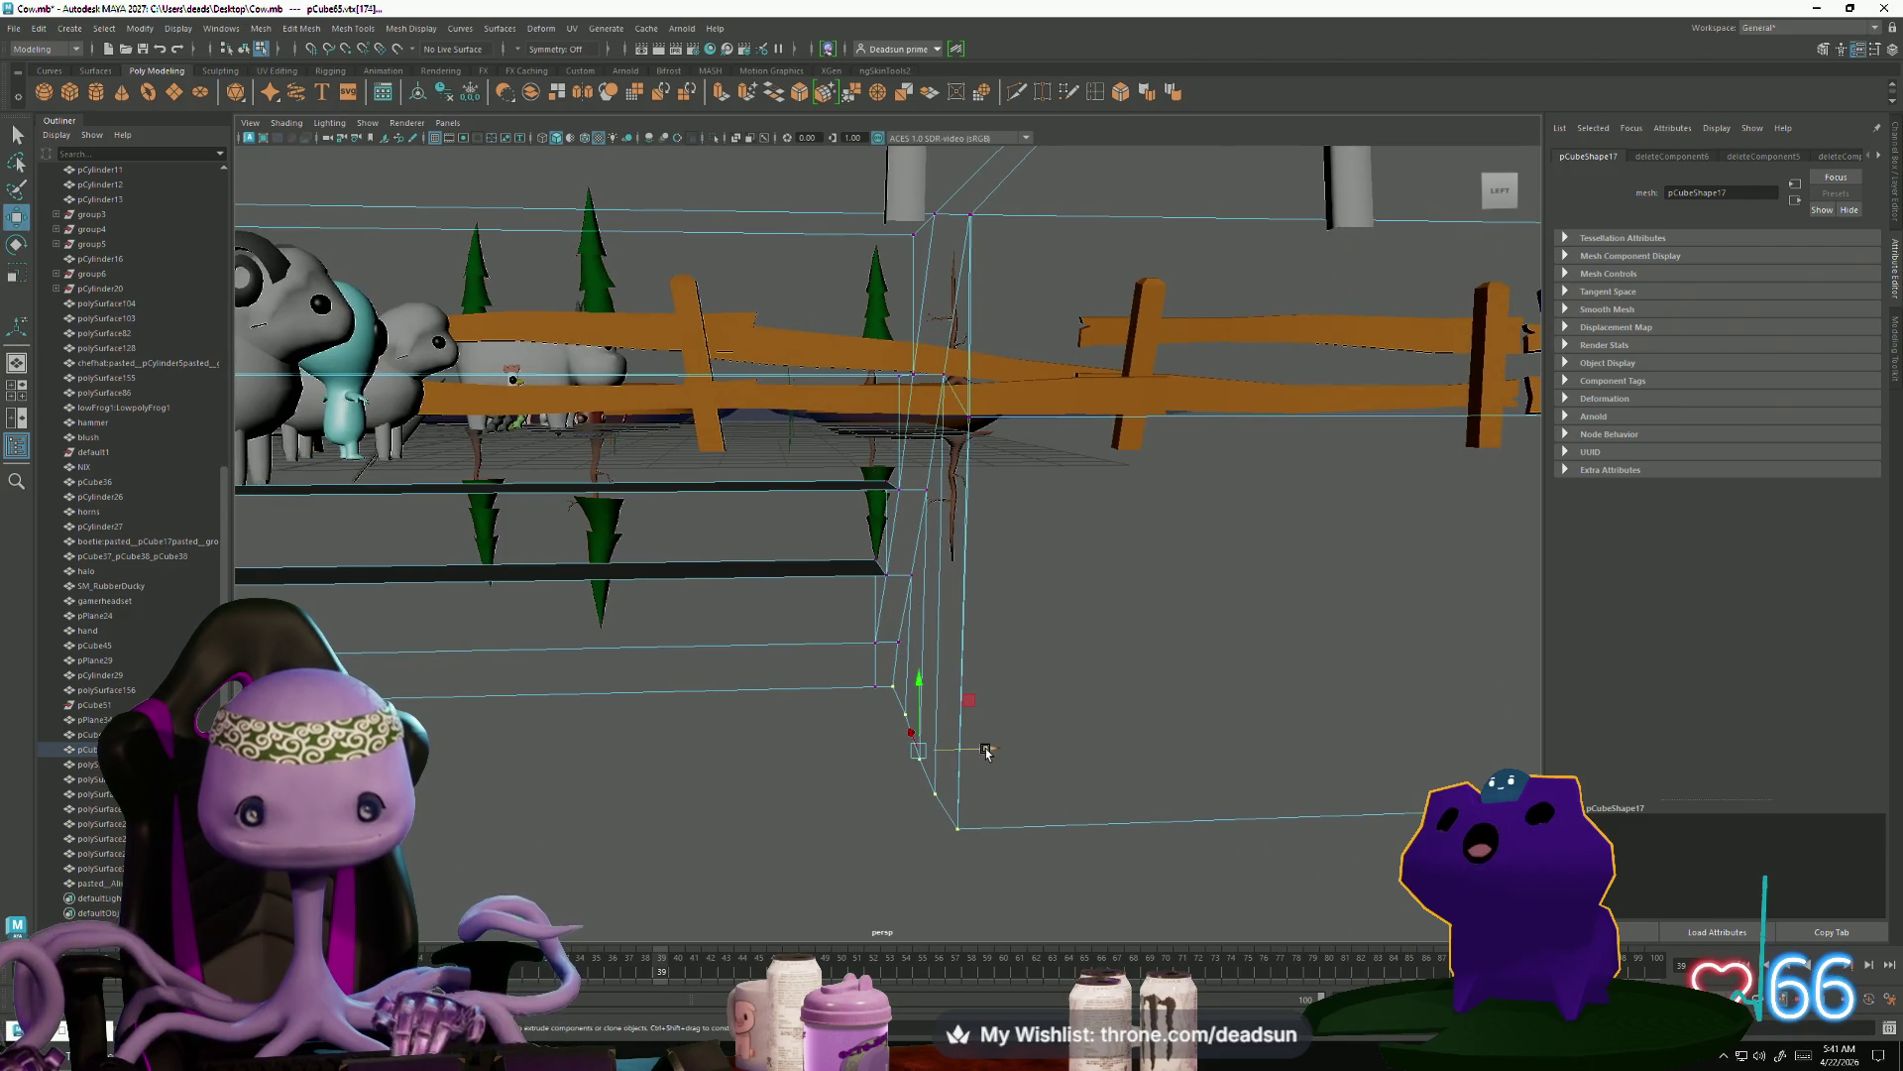
mouse_move(976, 503)
alt+mouse_down()
mouse_move(926, 493)
mouse_move(893, 426)
mouse_move(1073, 147)
alt+mouse_up()
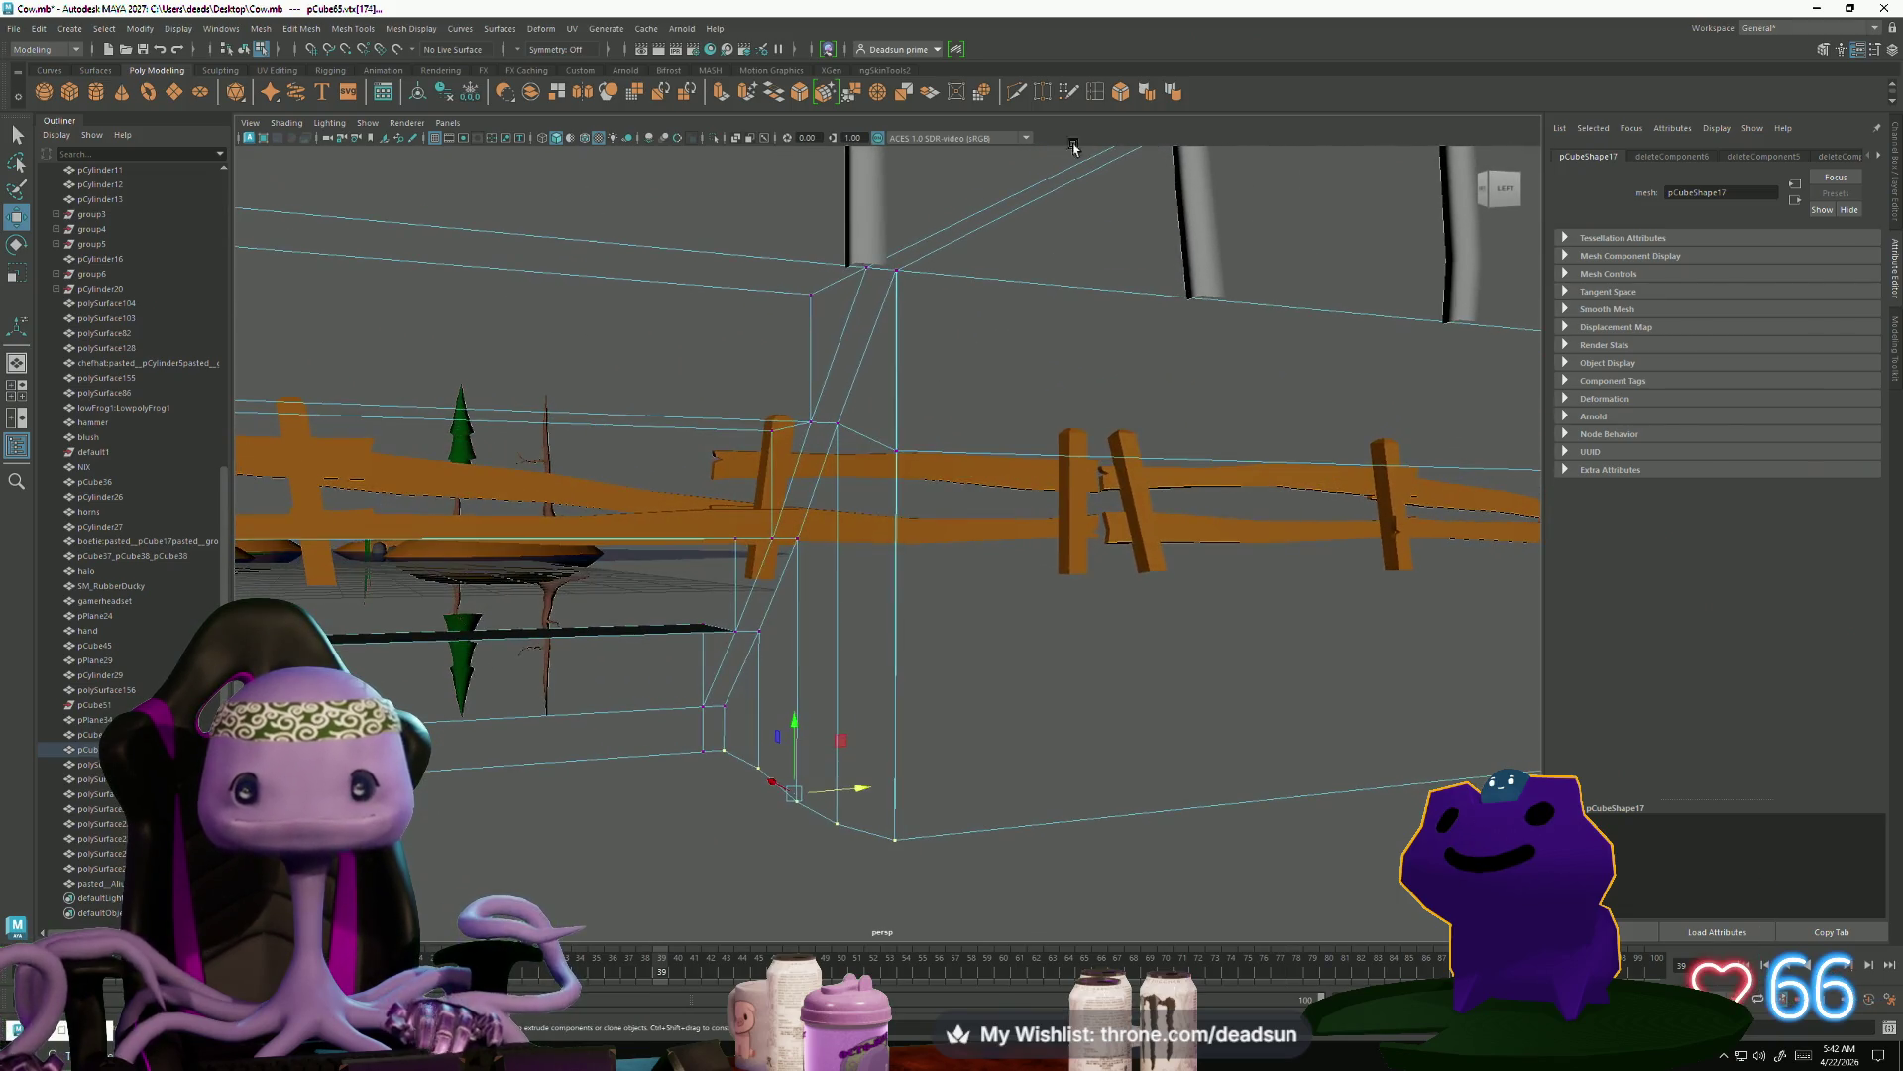
right_drag(890, 287, 889, 256)
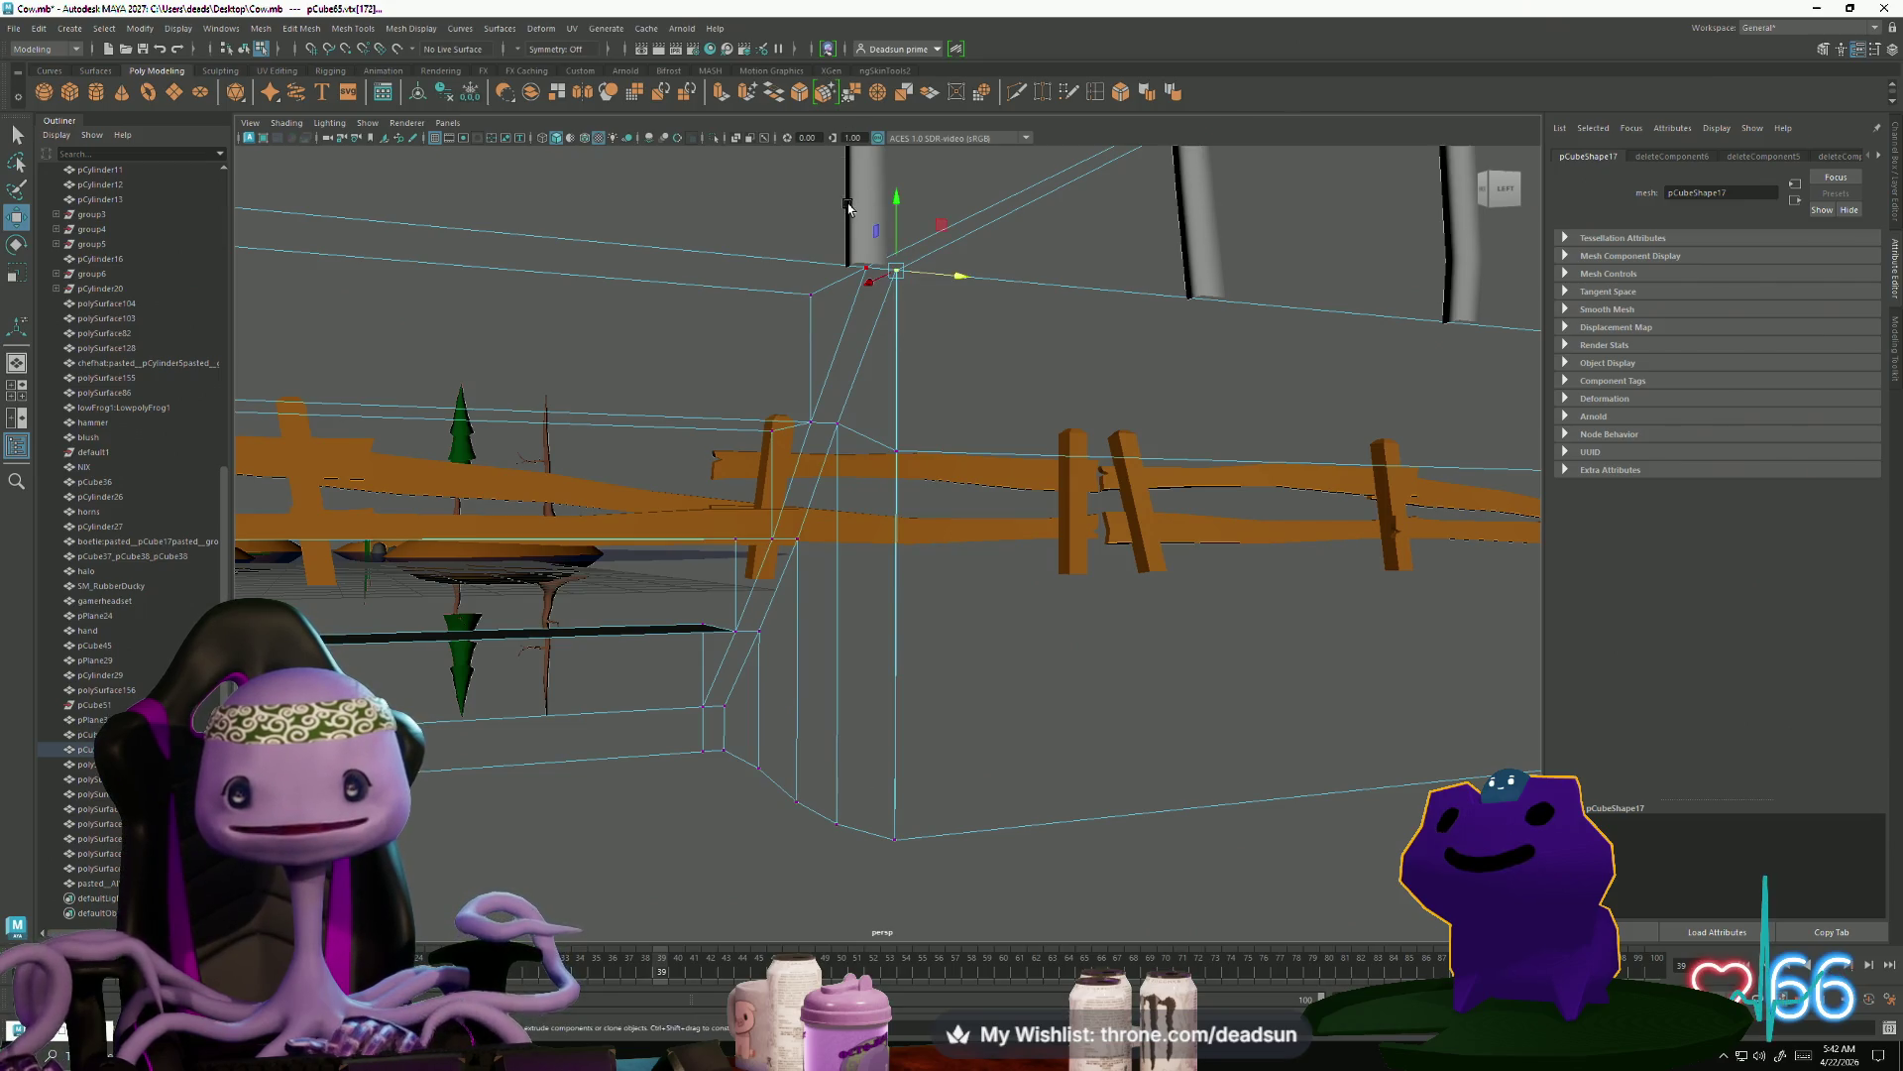
click(851, 97)
Merge the doubled bottom, top-left and stray corner vertices of the stair block
mouse_move(877, 812)
mouse_down()
mouse_move(940, 889)
mouse_move(671, 790)
mouse_move(530, 811)
mouse_move(526, 680)
mouse_up()
key(g)
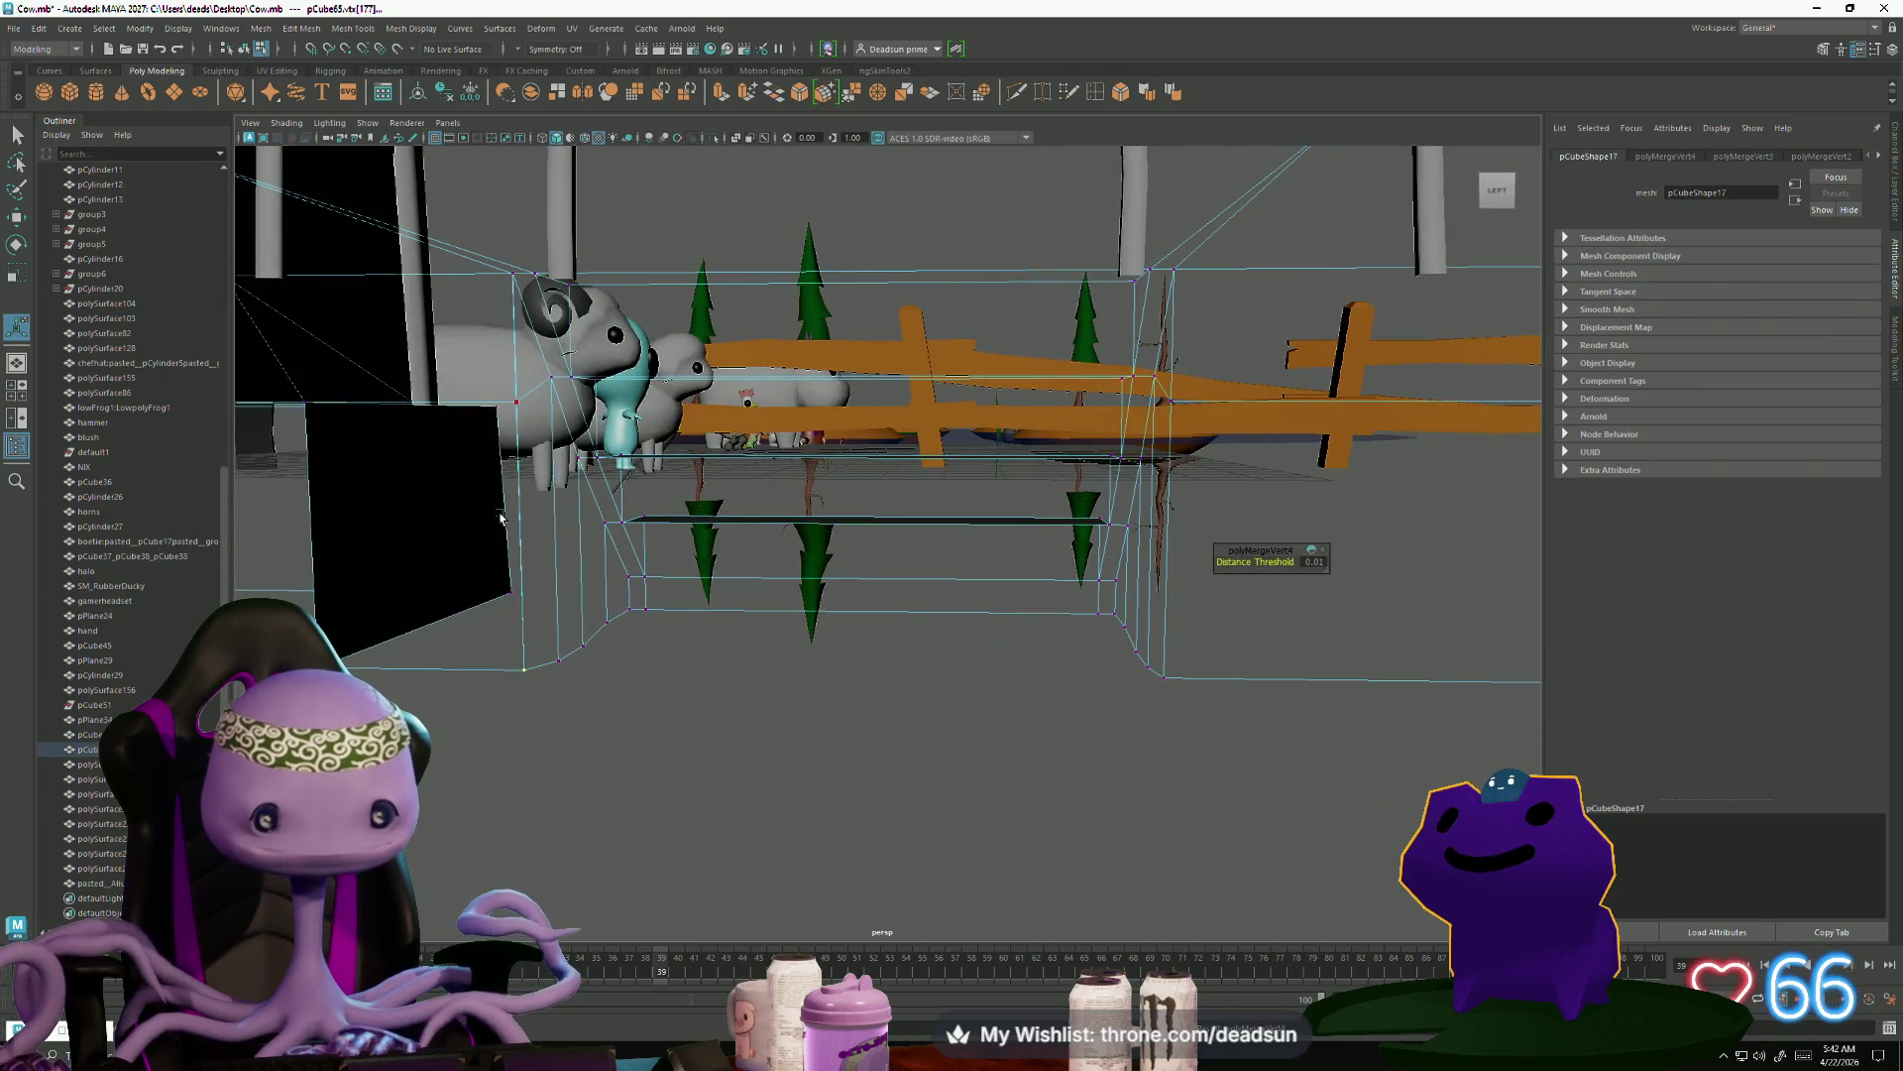
key(g)
mouse_move(520, 253)
mouse_down()
mouse_move(545, 283)
mouse_move(522, 297)
mouse_up()
key(g)
key(g)
mouse_move(723, 731)
alt+mouse_down()
mouse_move(763, 745)
mouse_move(739, 730)
alt+mouse_up()
Raise the stair block's bottom row of vertices slightly
drag(1240, 828, 1240, 828)
key(r)
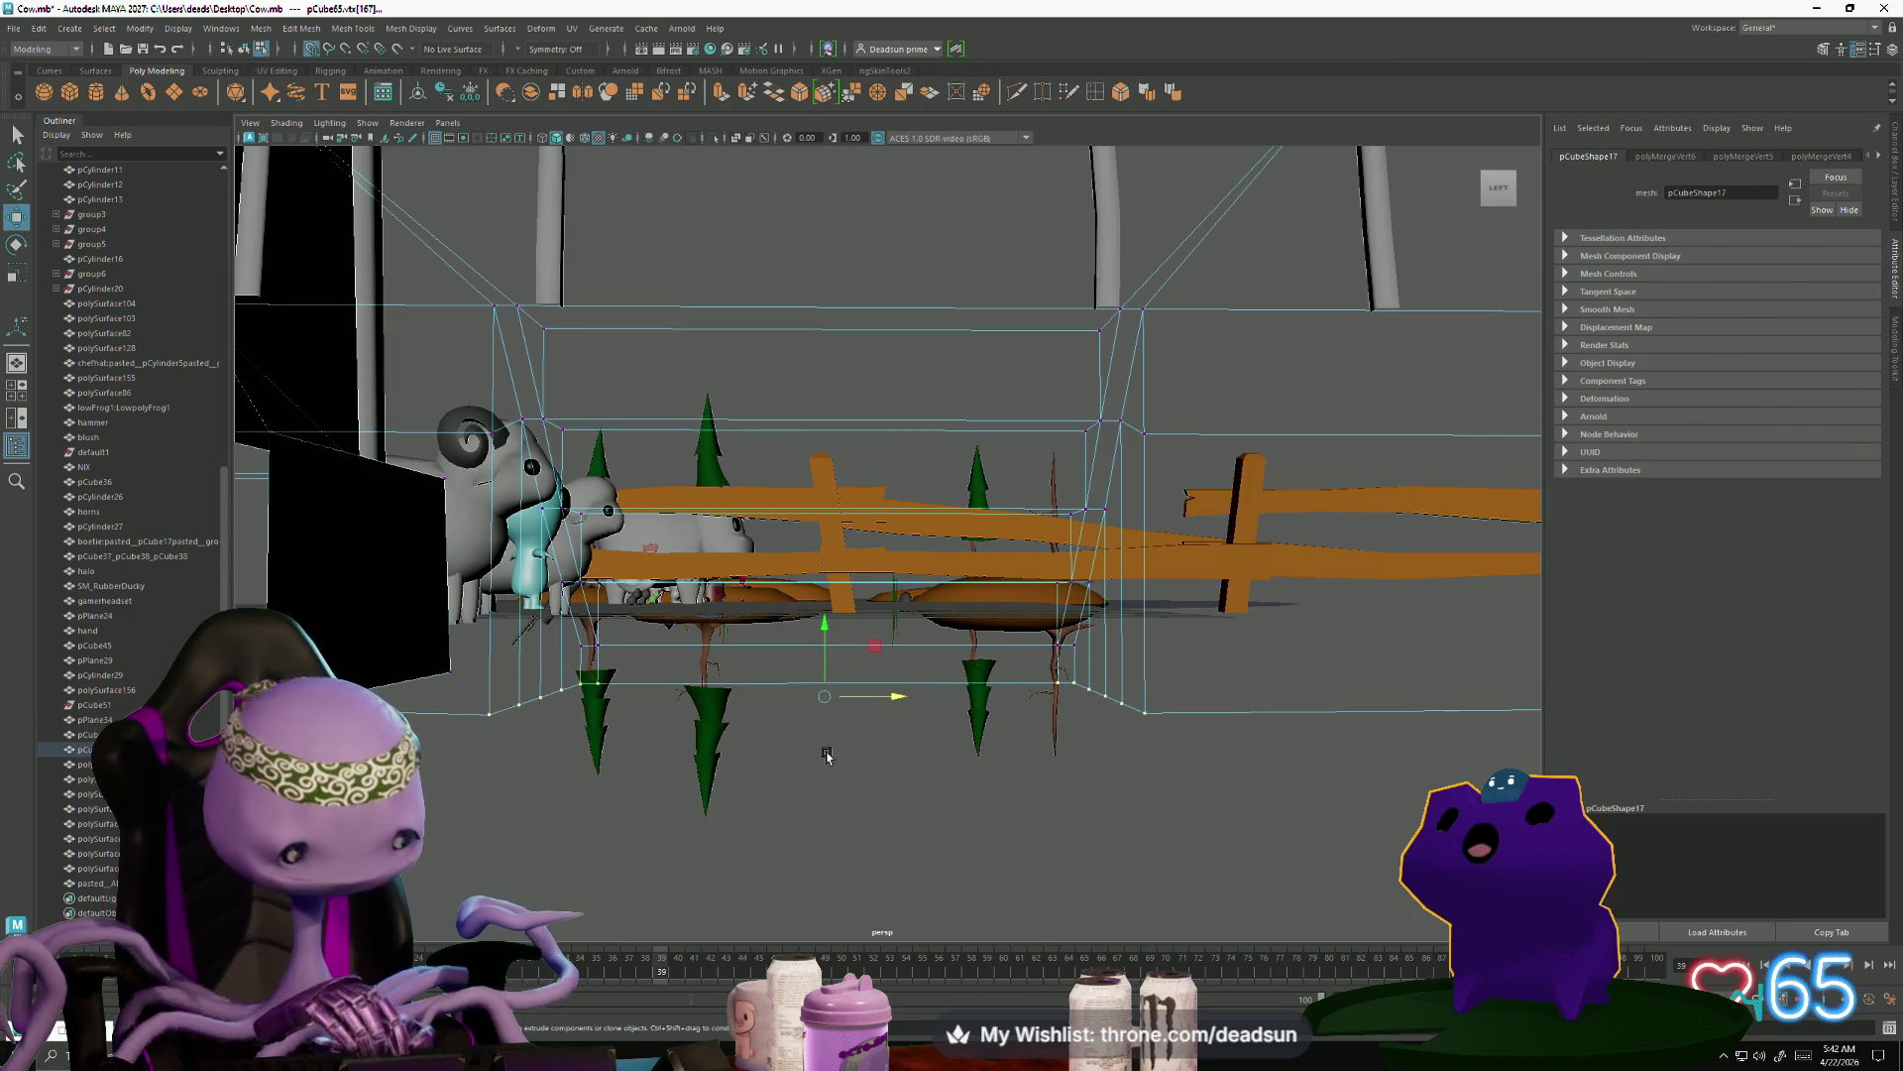
drag(823, 627, 822, 618)
alt+drag(572, 793, 768, 788)
scroll(769, 777, down, 5)
Return to Object Mode and reselect the stairs object near the porch
right_drag(855, 635, 897, 580)
click(622, 788)
mouse_move(622, 788)
alt+mouse_down()
mouse_move(965, 820)
mouse_move(667, 752)
alt+mouse_up()
scroll(667, 752, up, 5)
click(981, 489)
mouse_move(981, 489)
alt+mouse_down()
mouse_move(730, 752)
mouse_move(697, 816)
mouse_move(718, 811)
alt+mouse_up()
scroll(718, 812, up, 2)
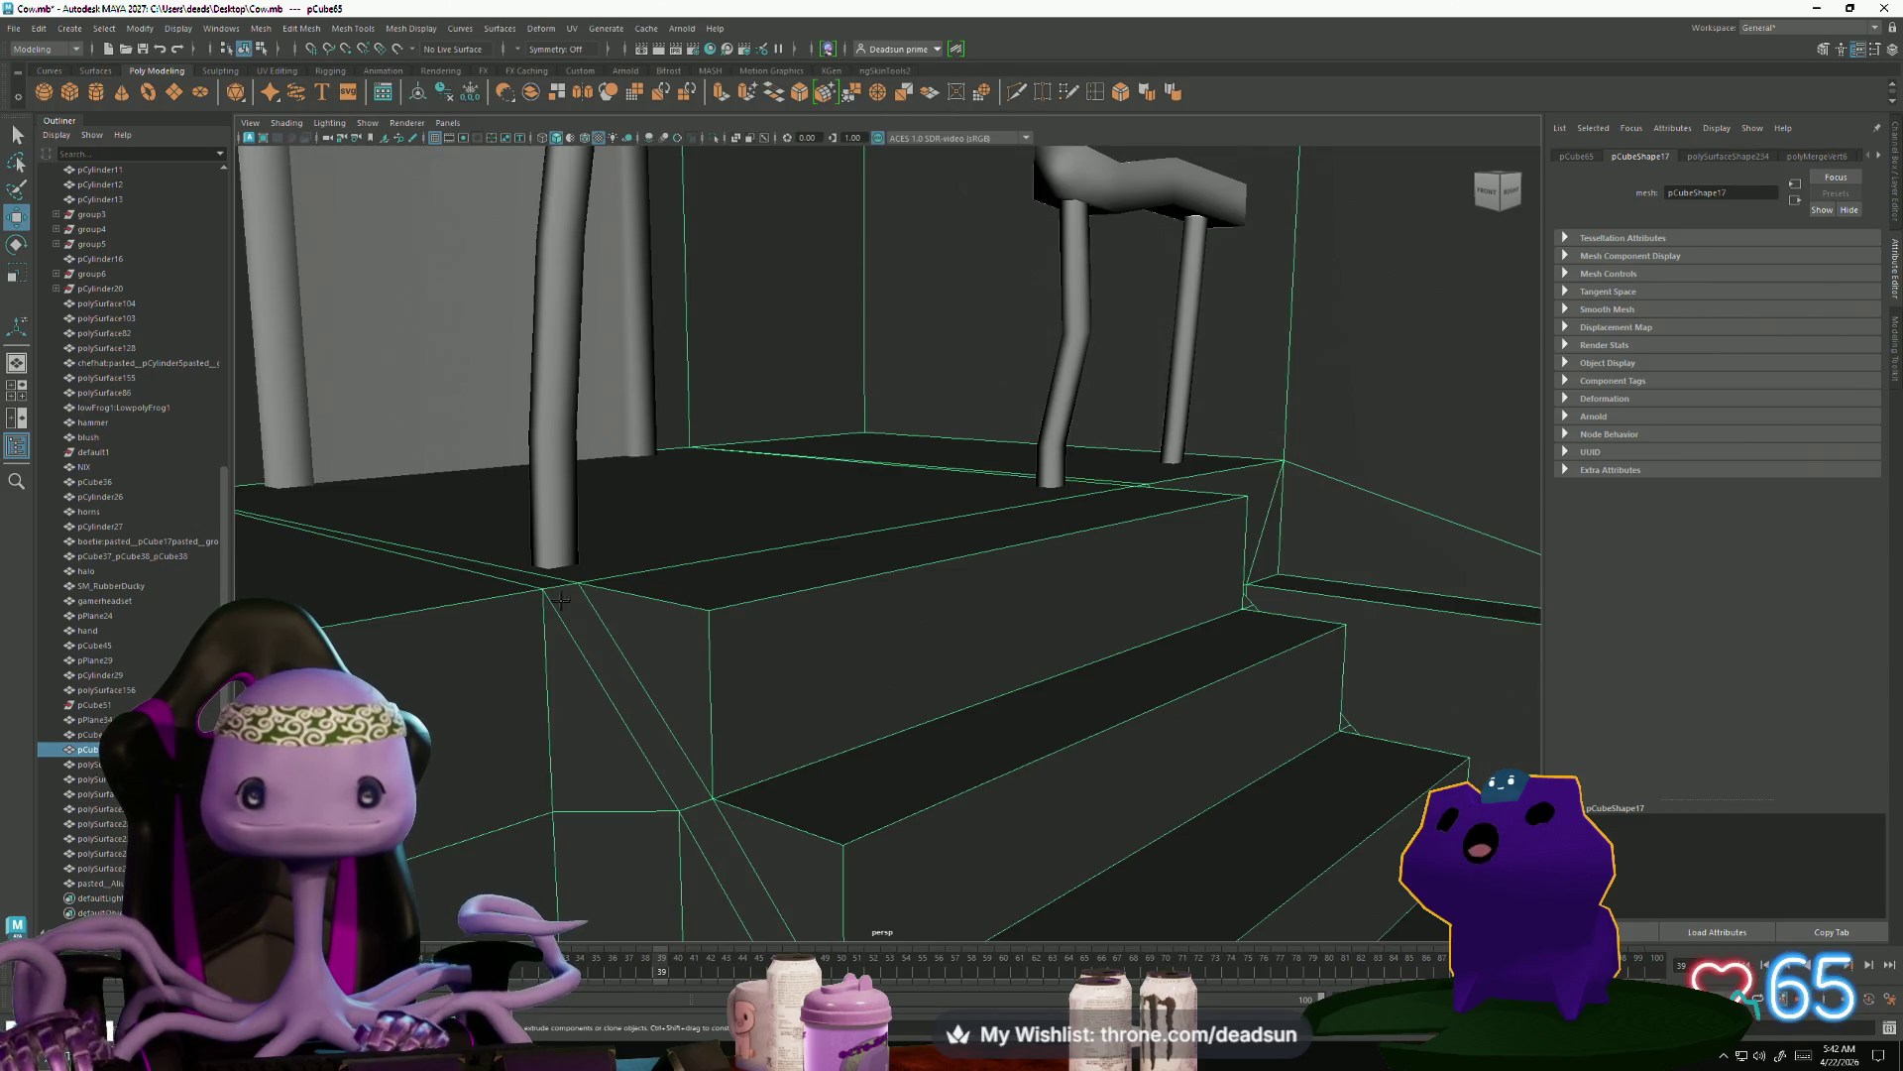
Start Multi-Cut on the stairs and frame the step fronts up close
key(ctrl+shift+x)
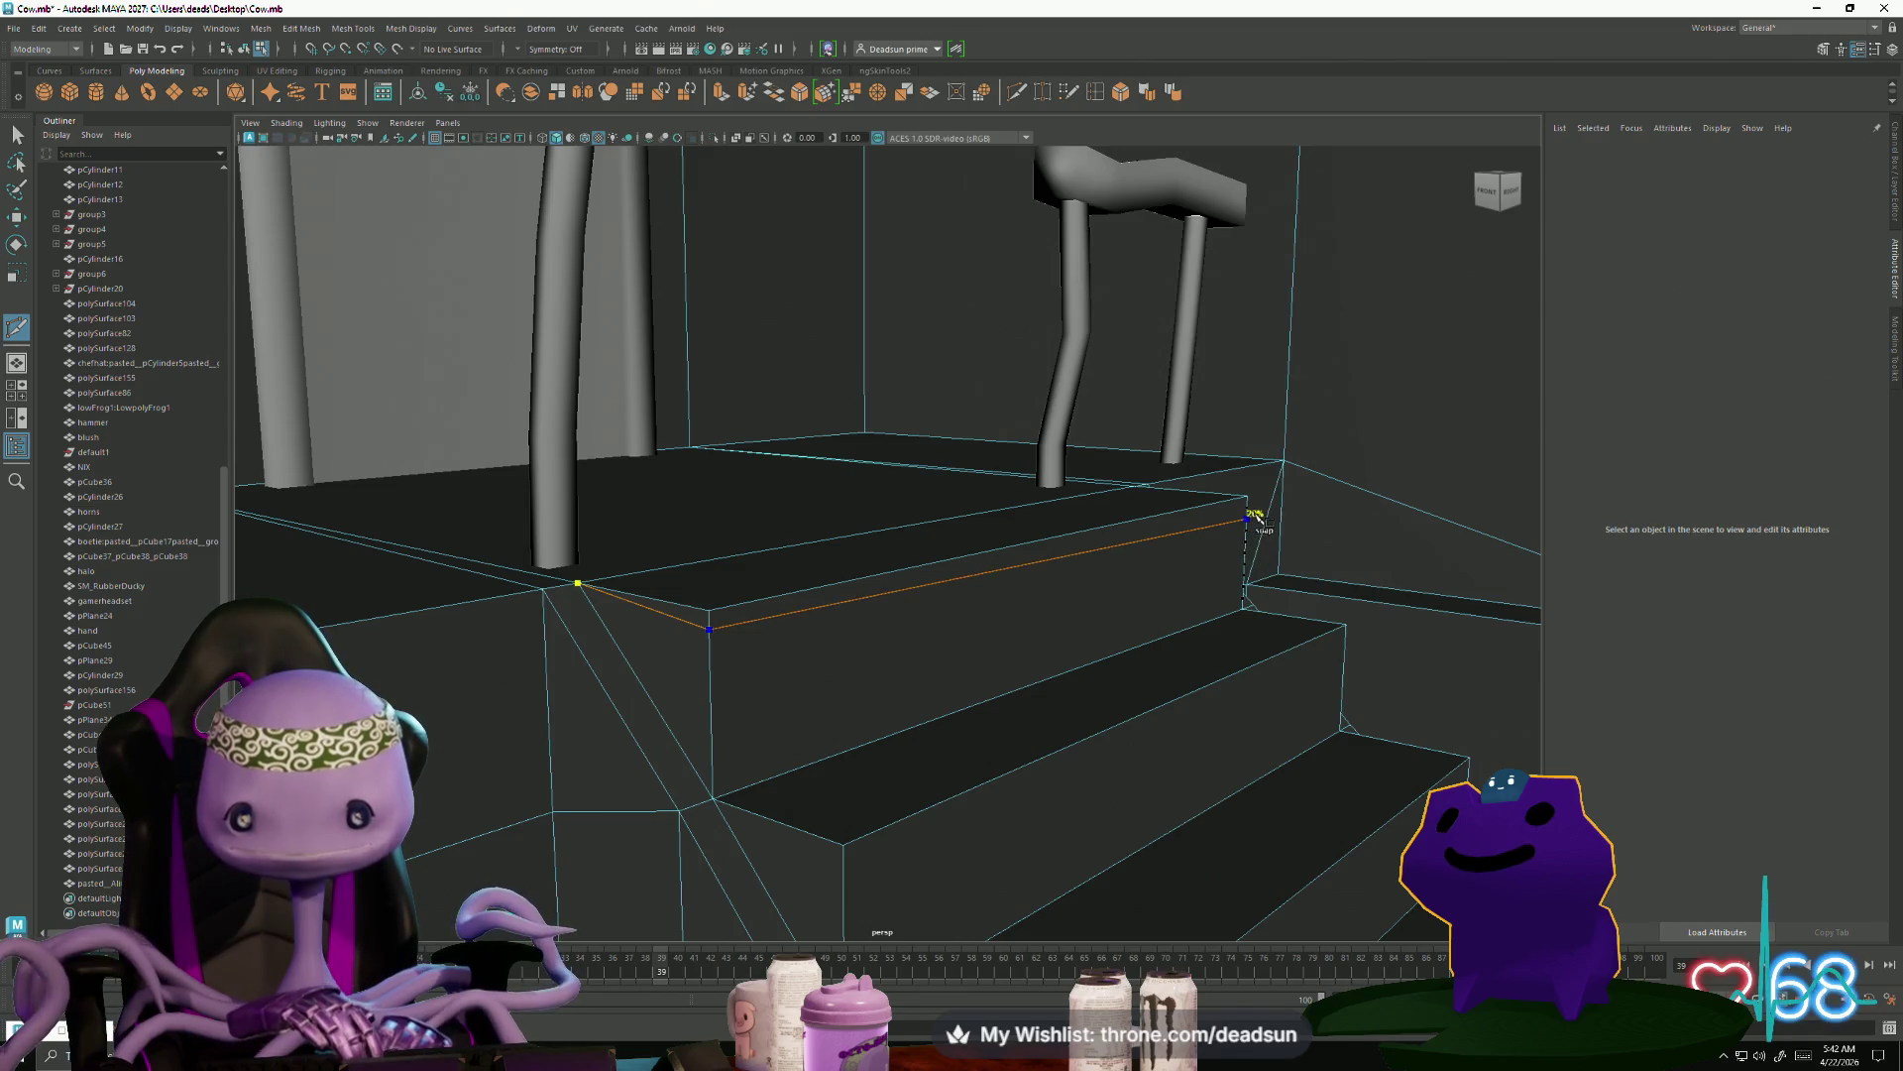
alt+drag(1261, 561, 935, 612)
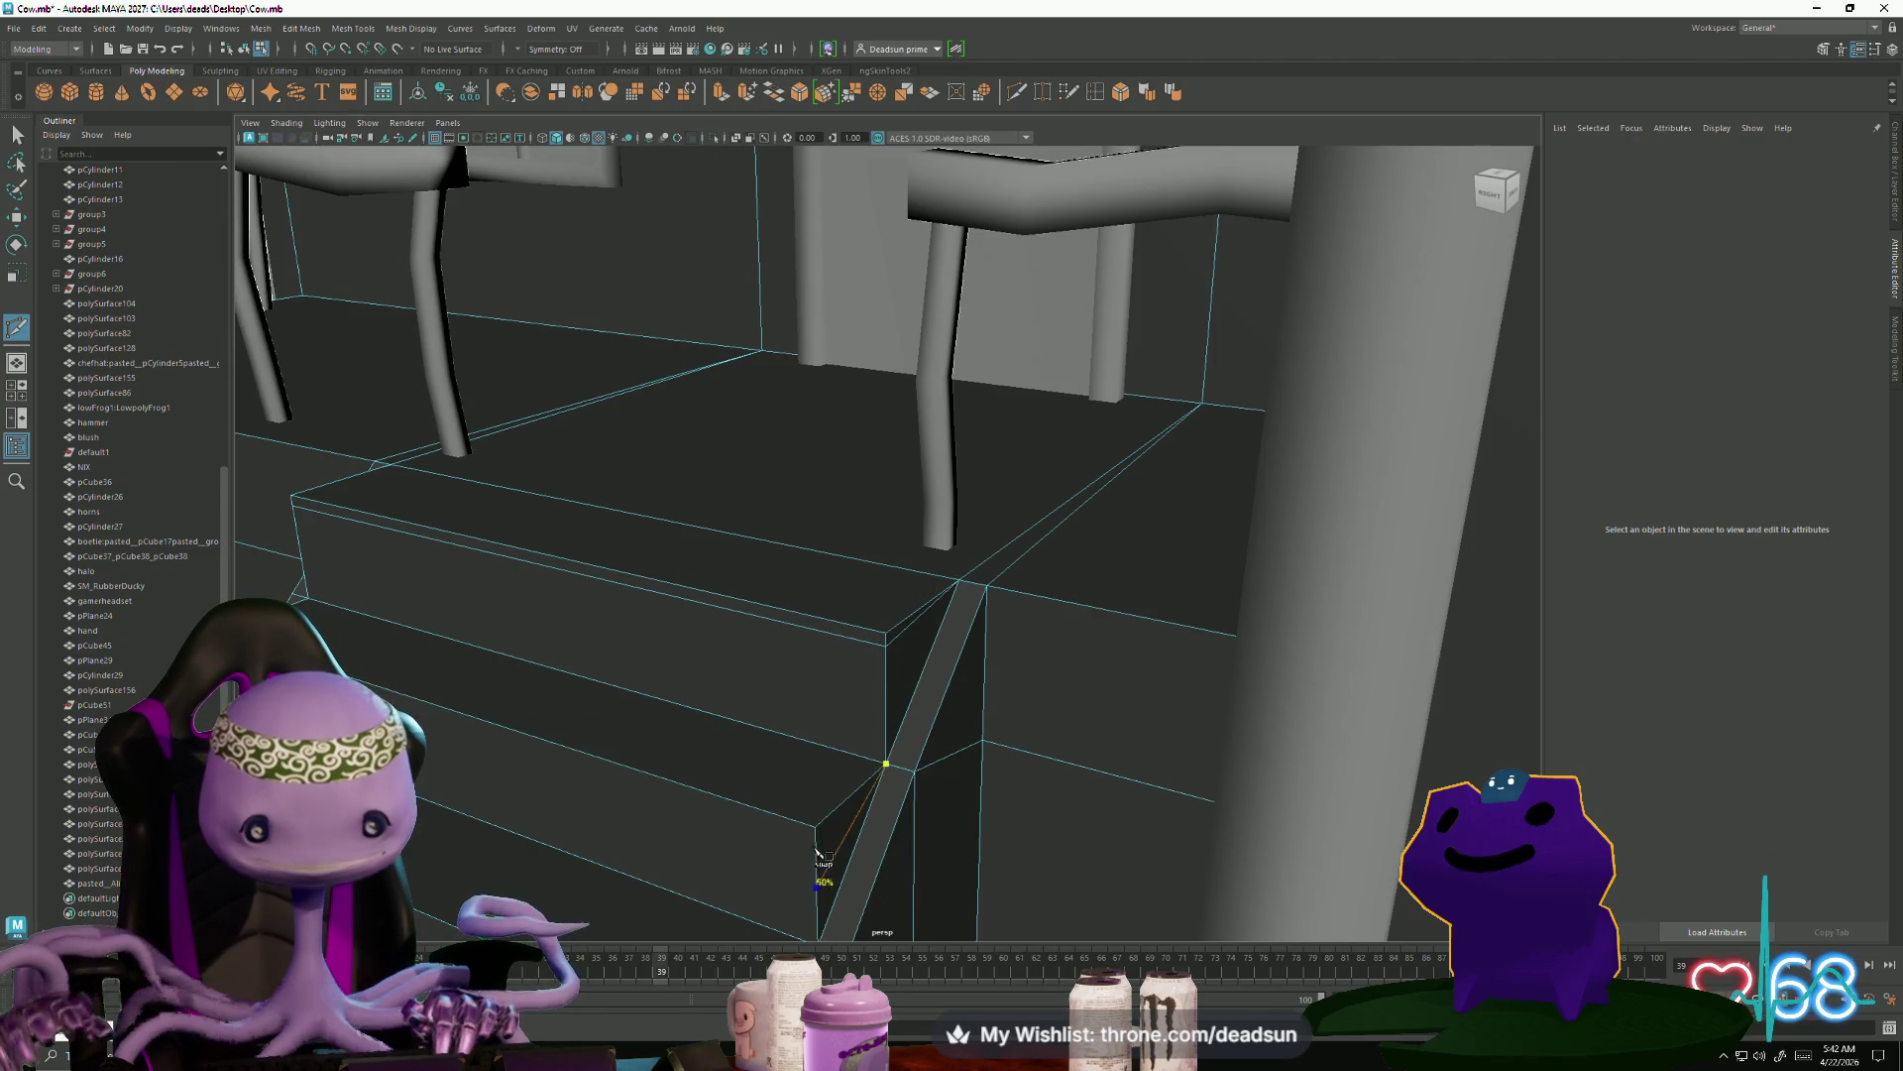
alt+drag(817, 837, 816, 705)
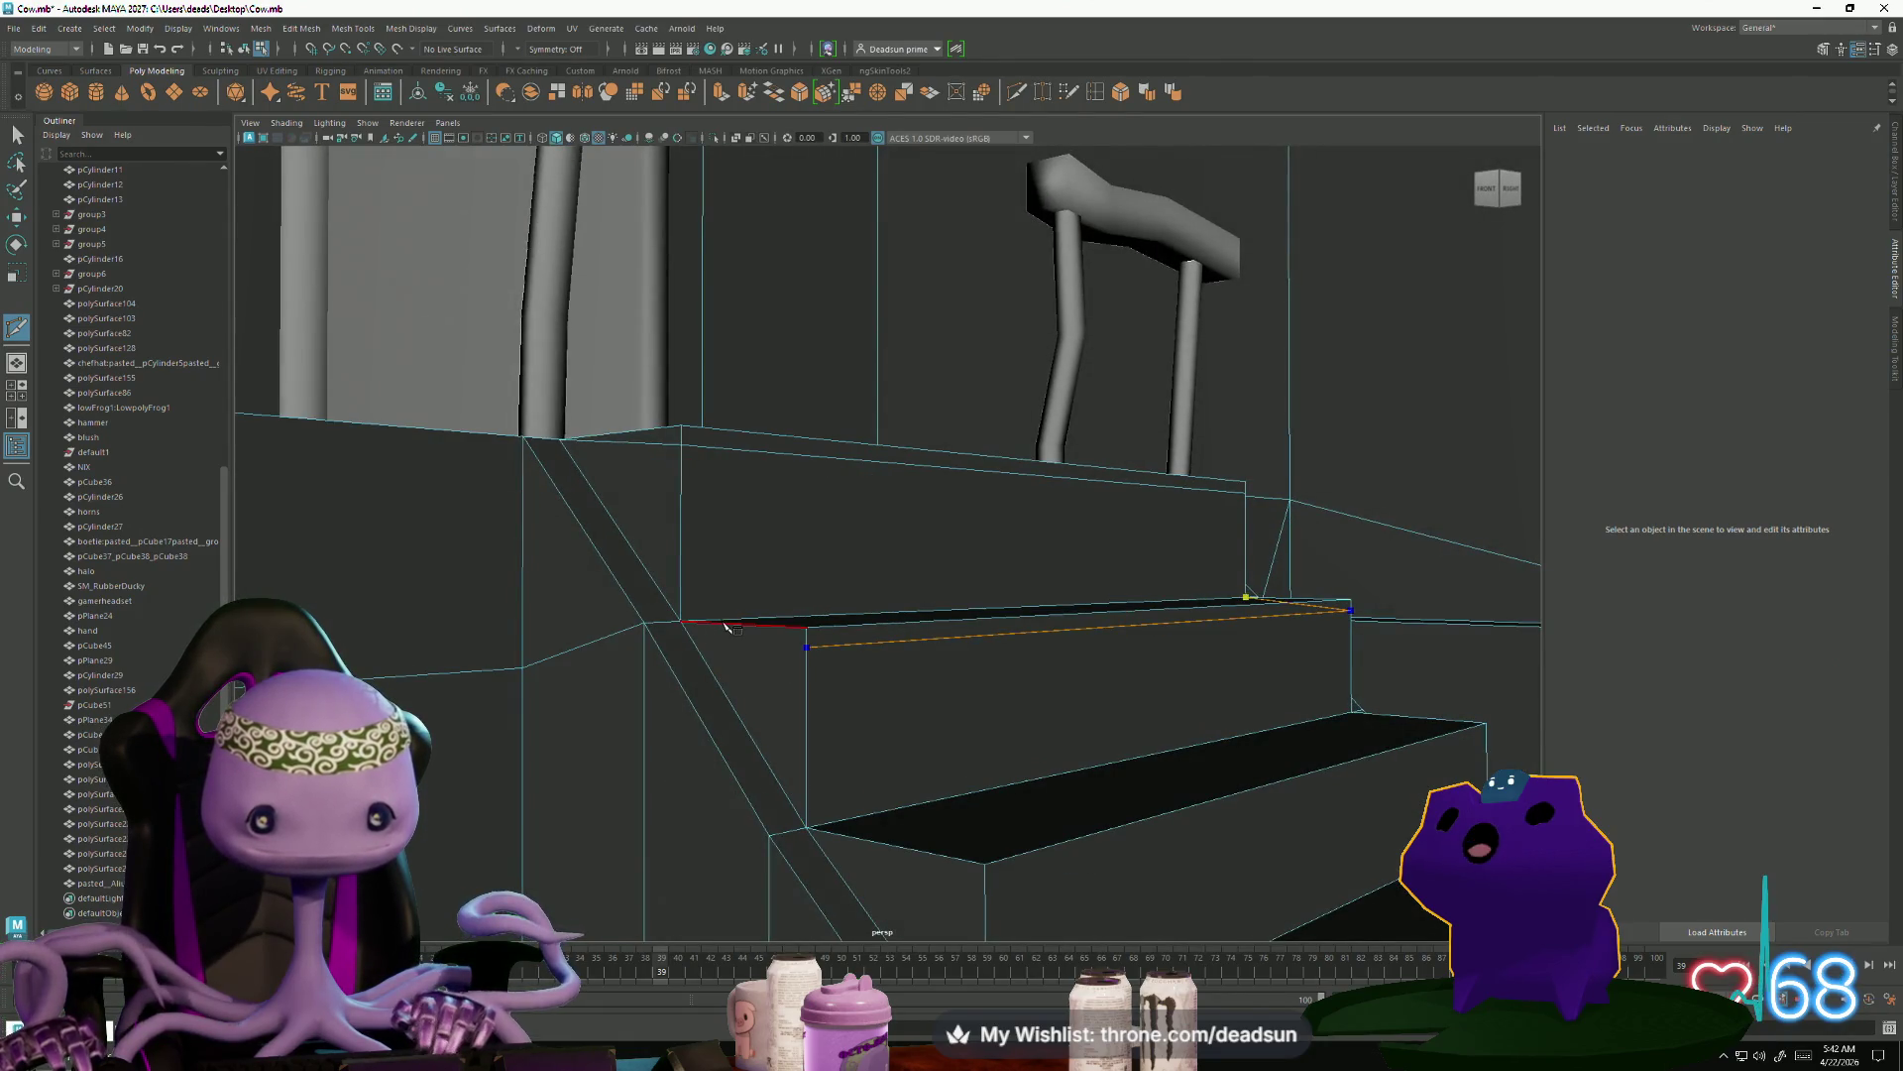
alt+right_drag(900, 805, 694, 679)
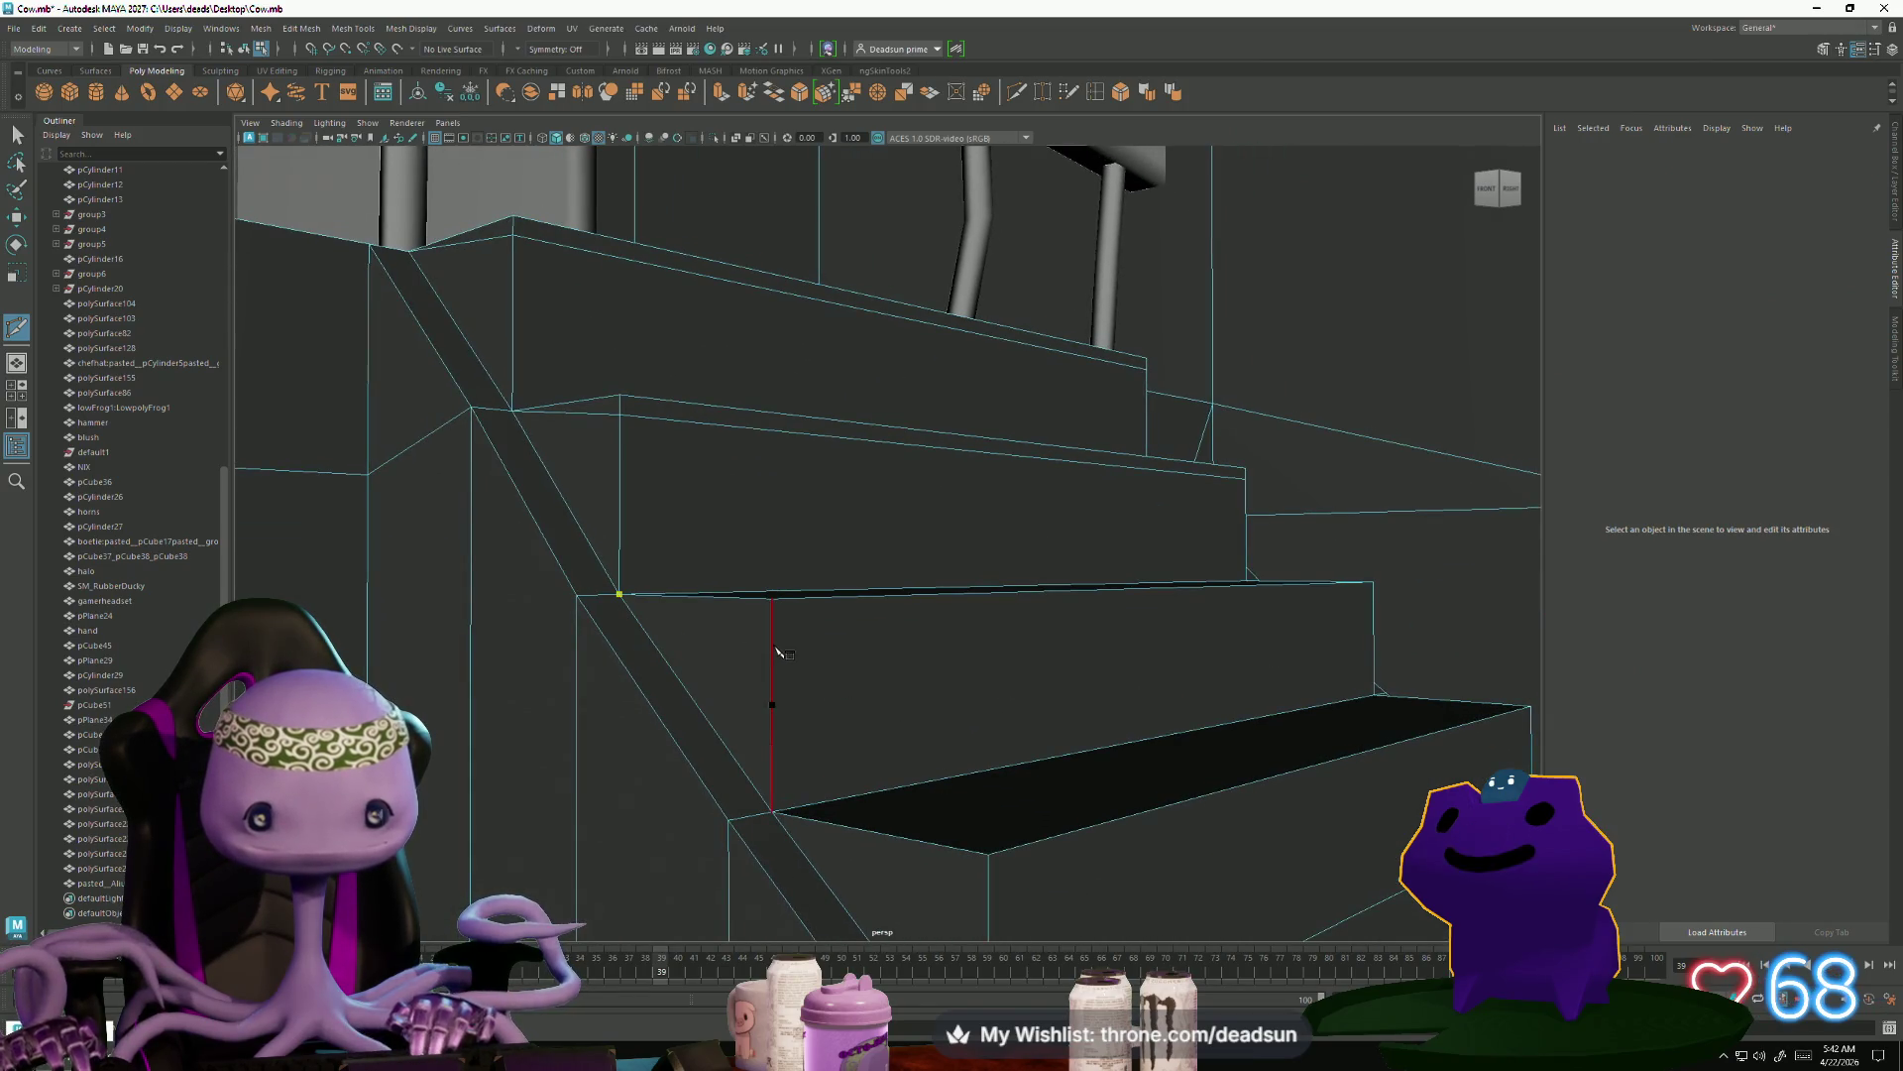
alt+drag(1140, 667, 1015, 667)
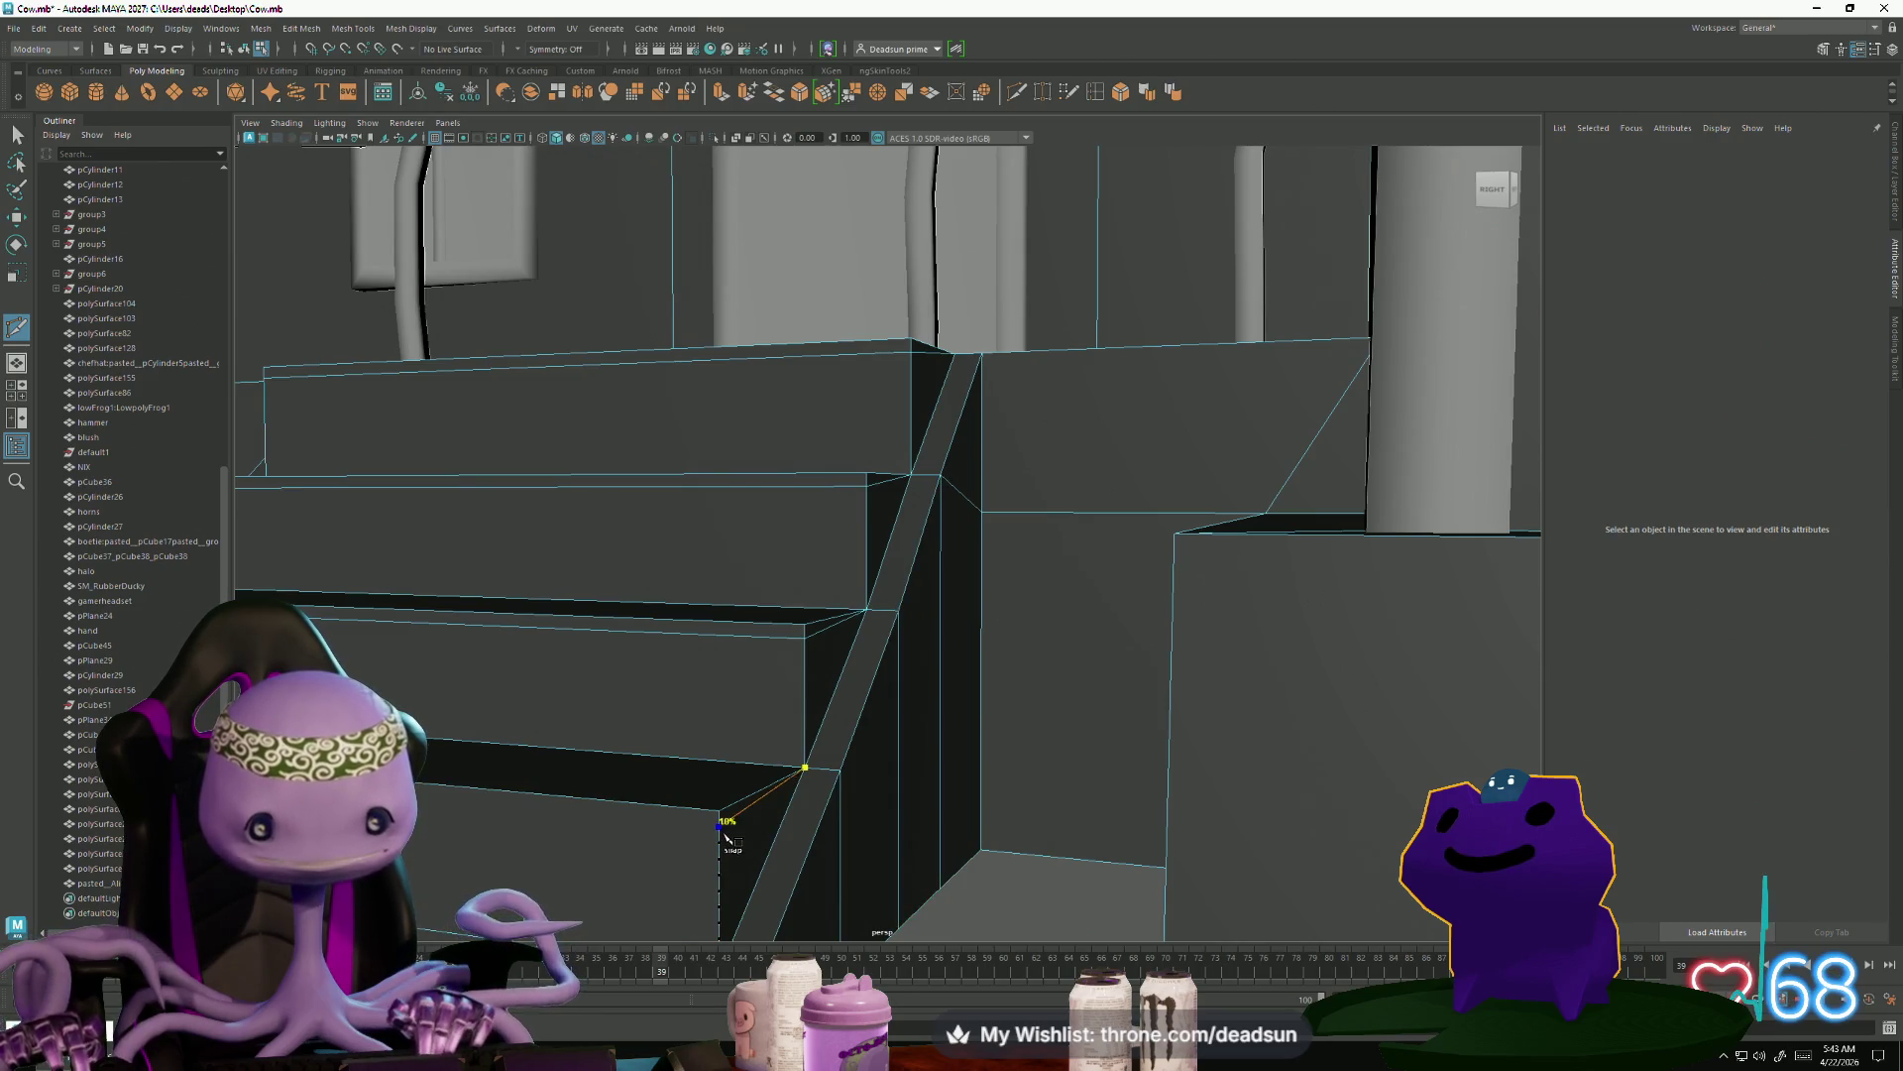
scroll(724, 838, down, 5)
alt+drag(724, 838, 575, 865)
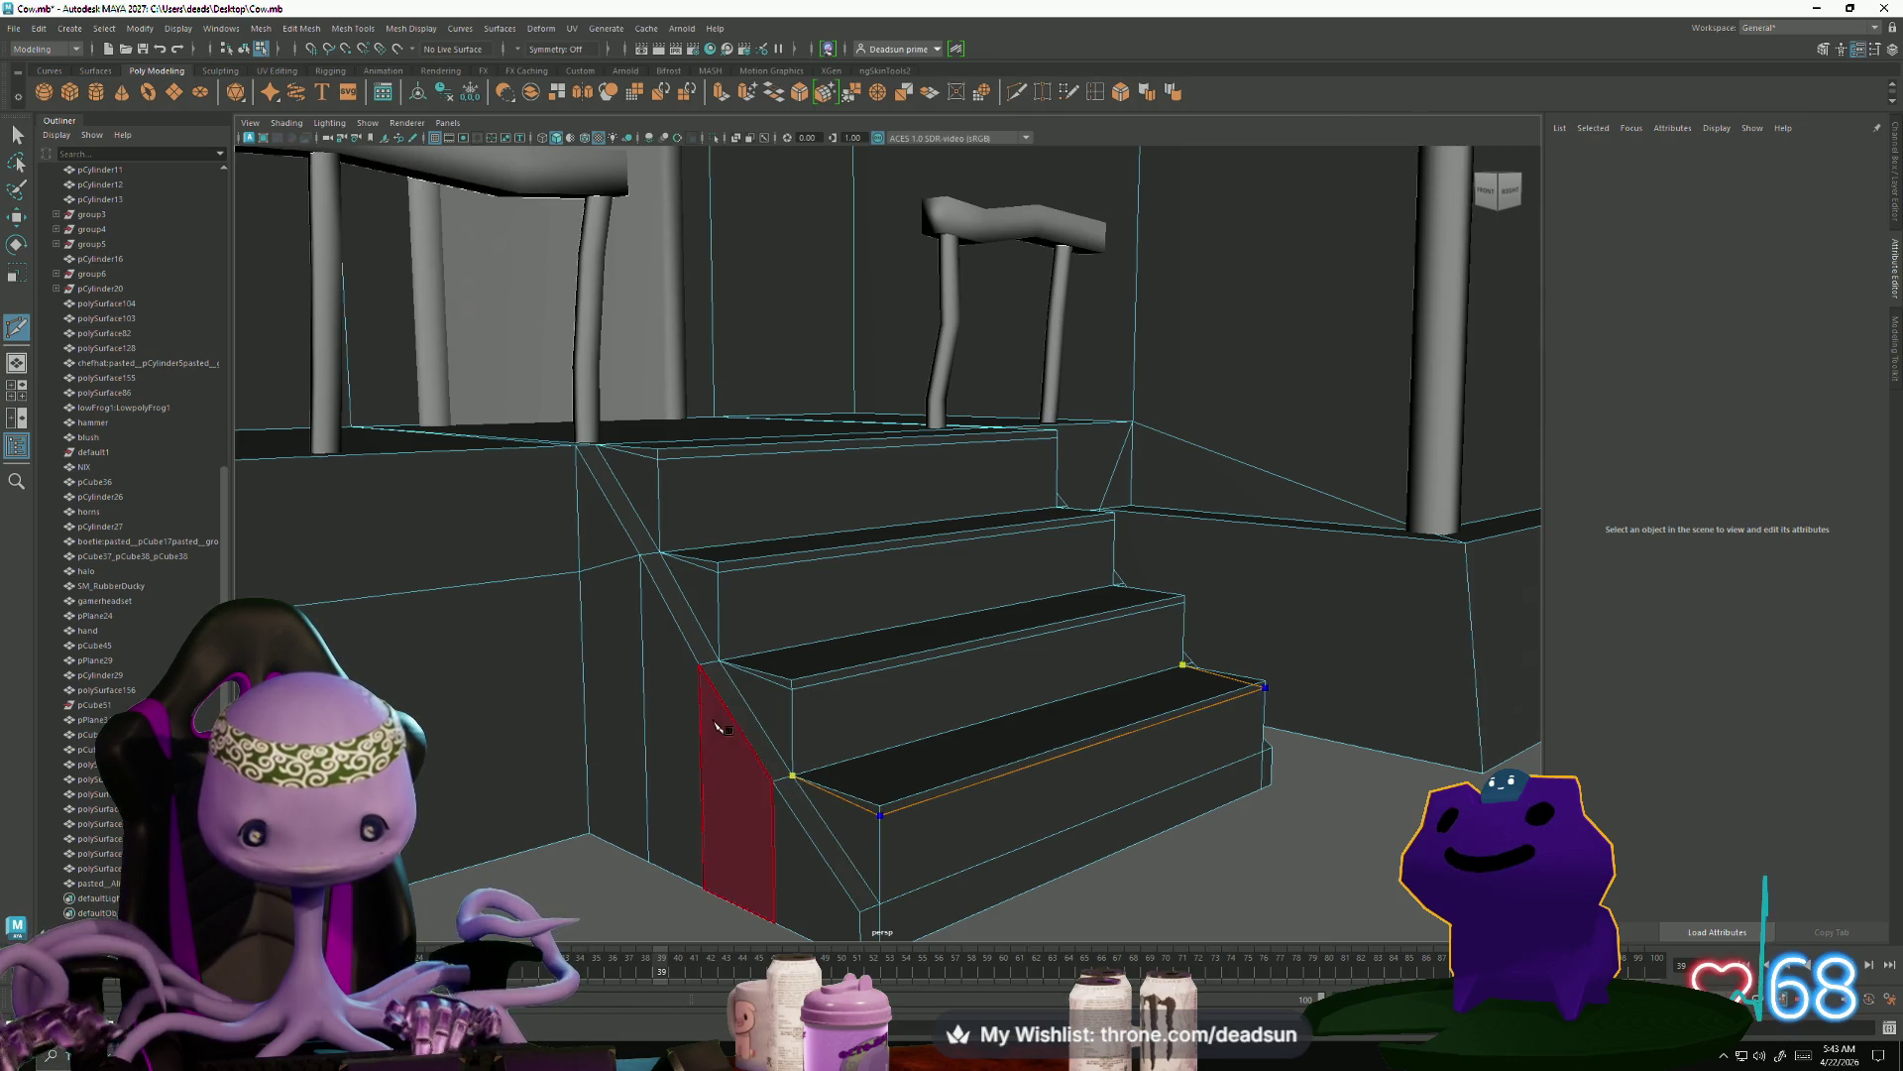
mouse_move(890, 779)
alt+mouse_down()
mouse_move(926, 787)
mouse_move(739, 799)
mouse_move(786, 790)
mouse_move(882, 819)
alt+mouse_up()
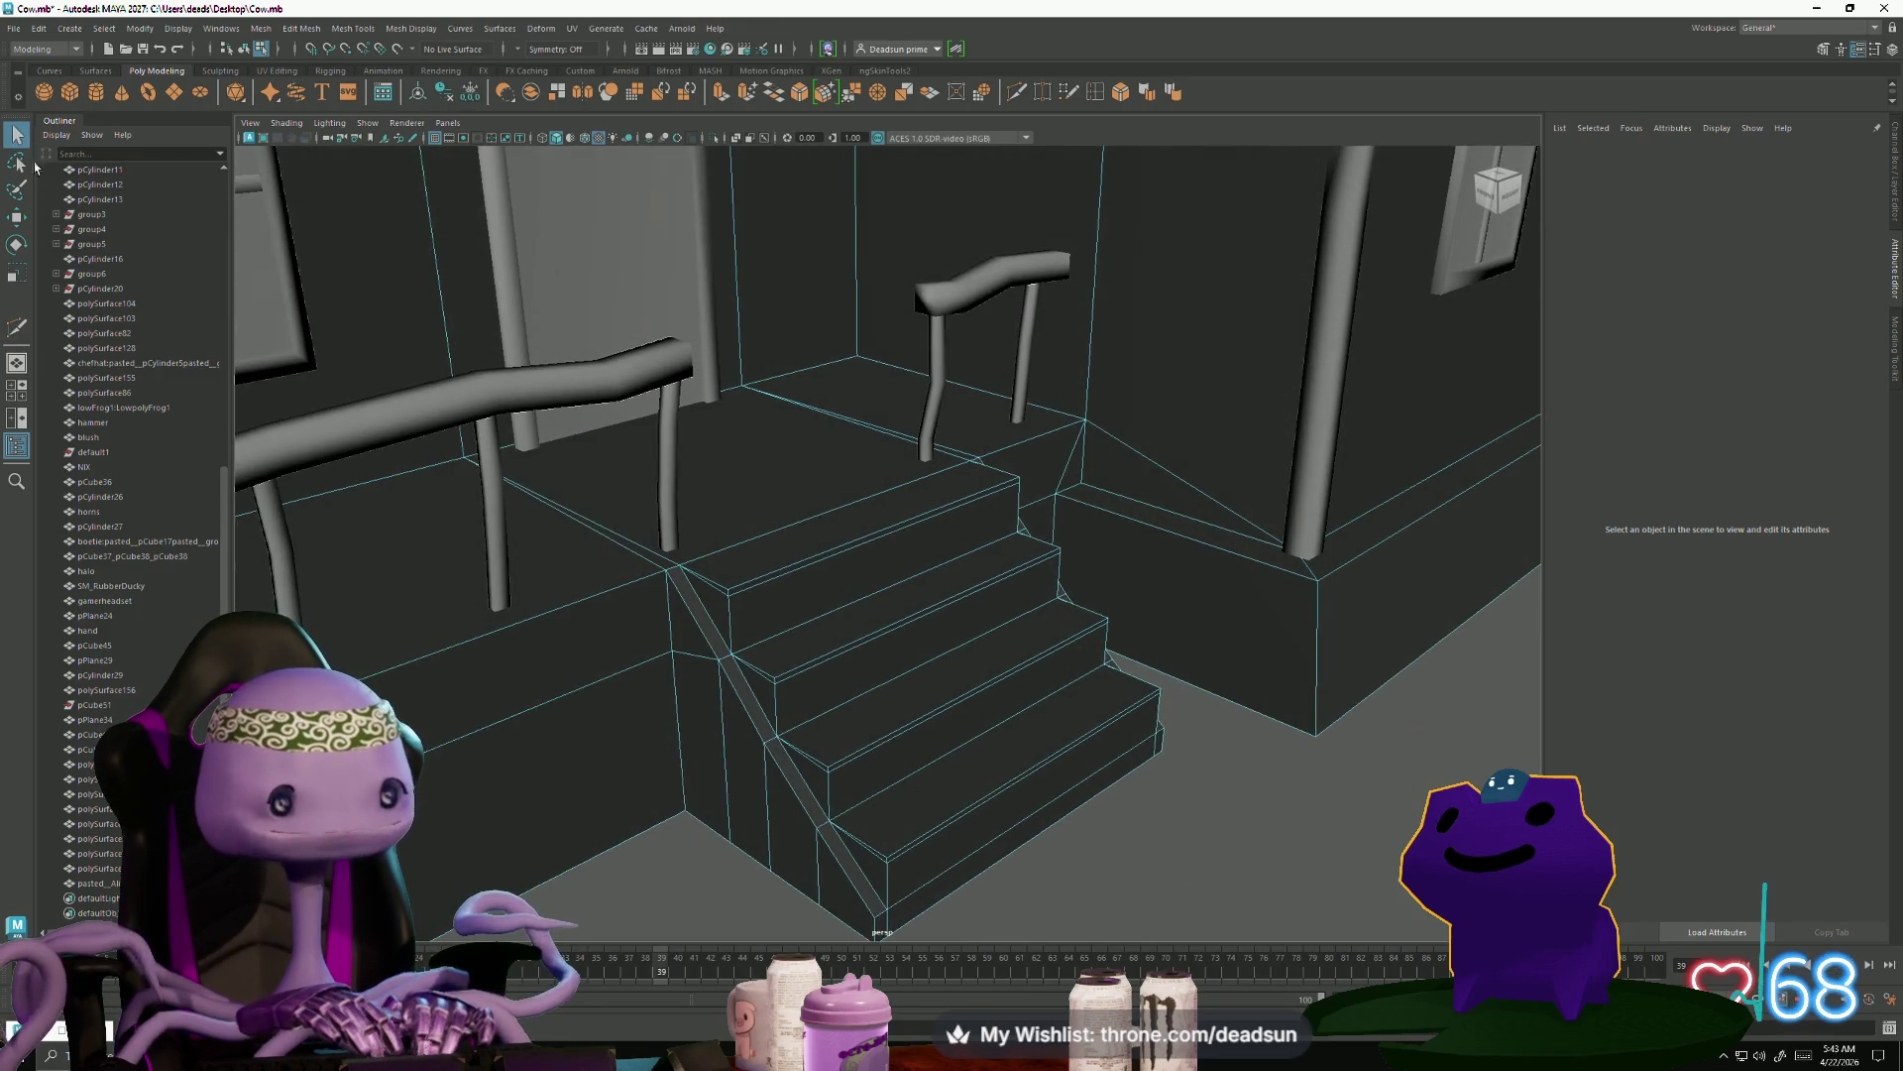
In edge mode, select the top stair's front edge and one more step edge
mouse_move(791, 595)
right_down()
mouse_move(792, 550)
mouse_move(813, 596)
mouse_move(807, 508)
mouse_move(837, 697)
mouse_move(711, 616)
right_up()
click(807, 560)
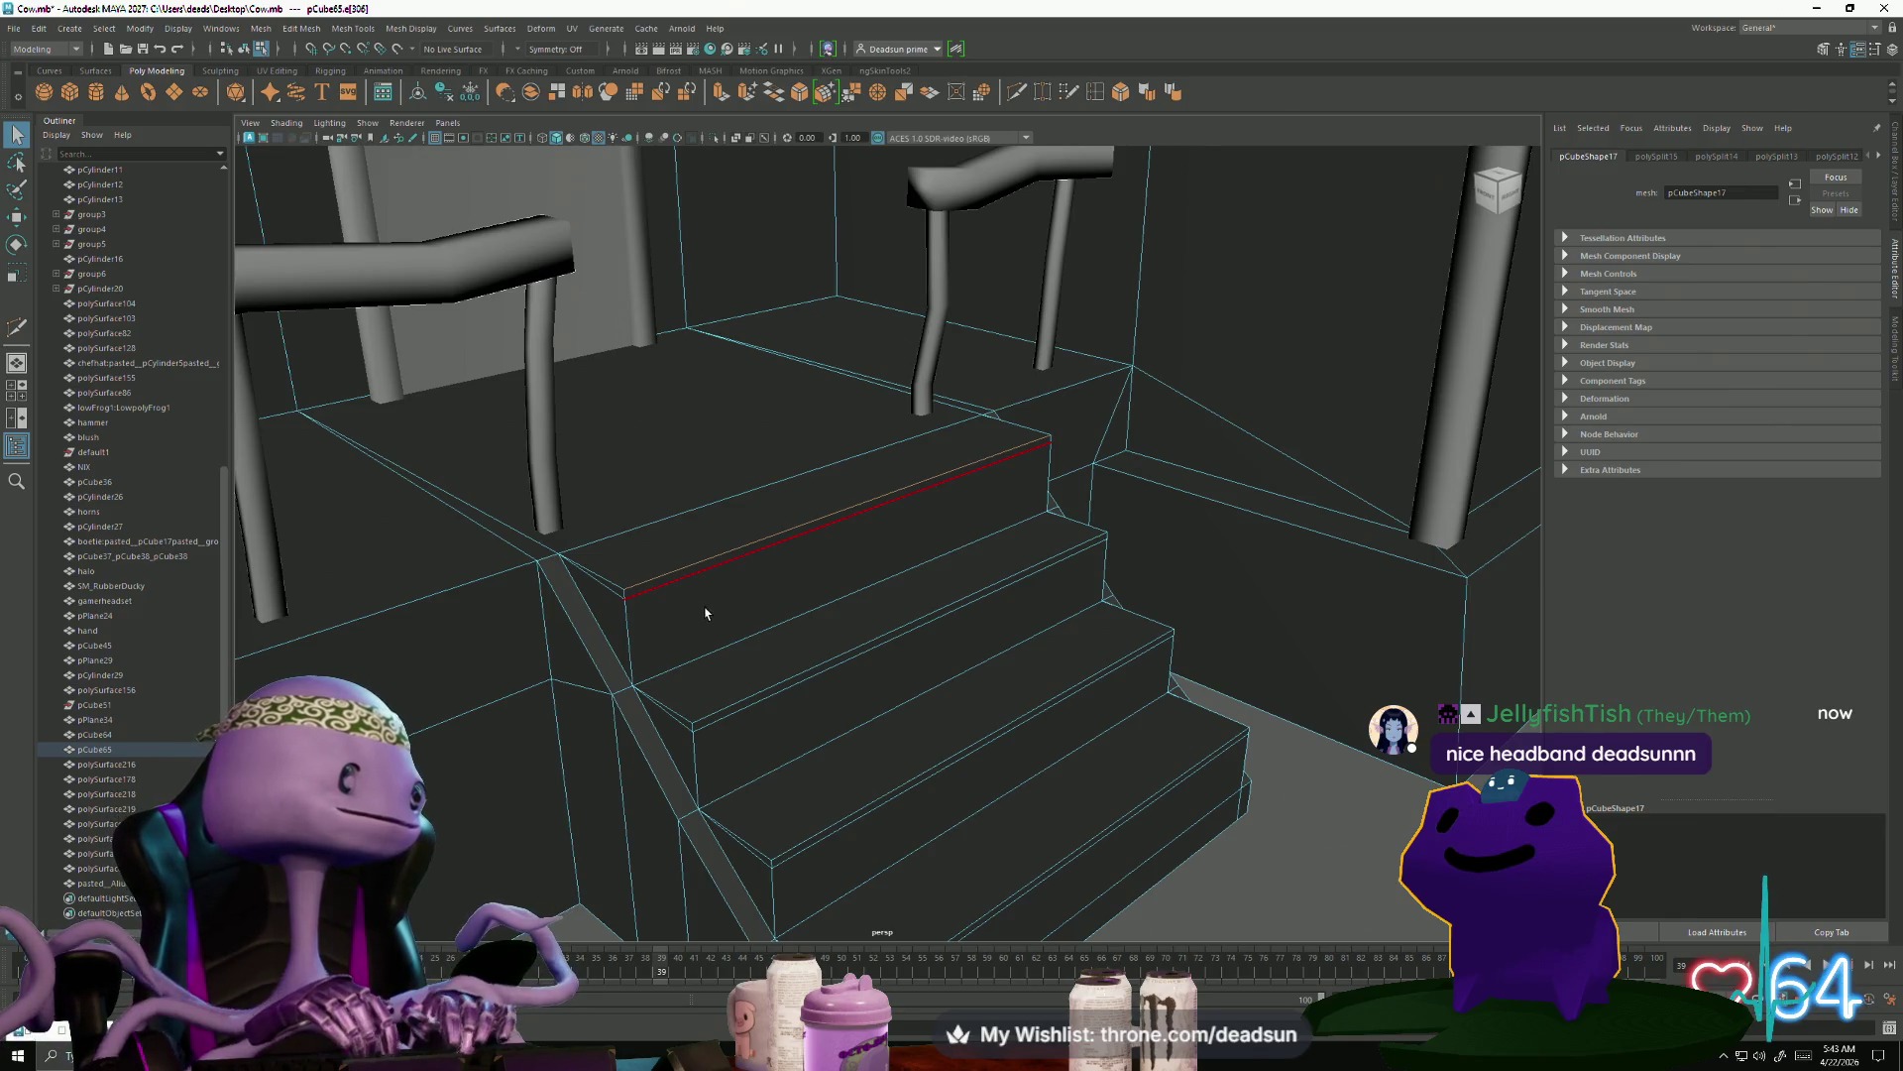
shift+click(856, 660)
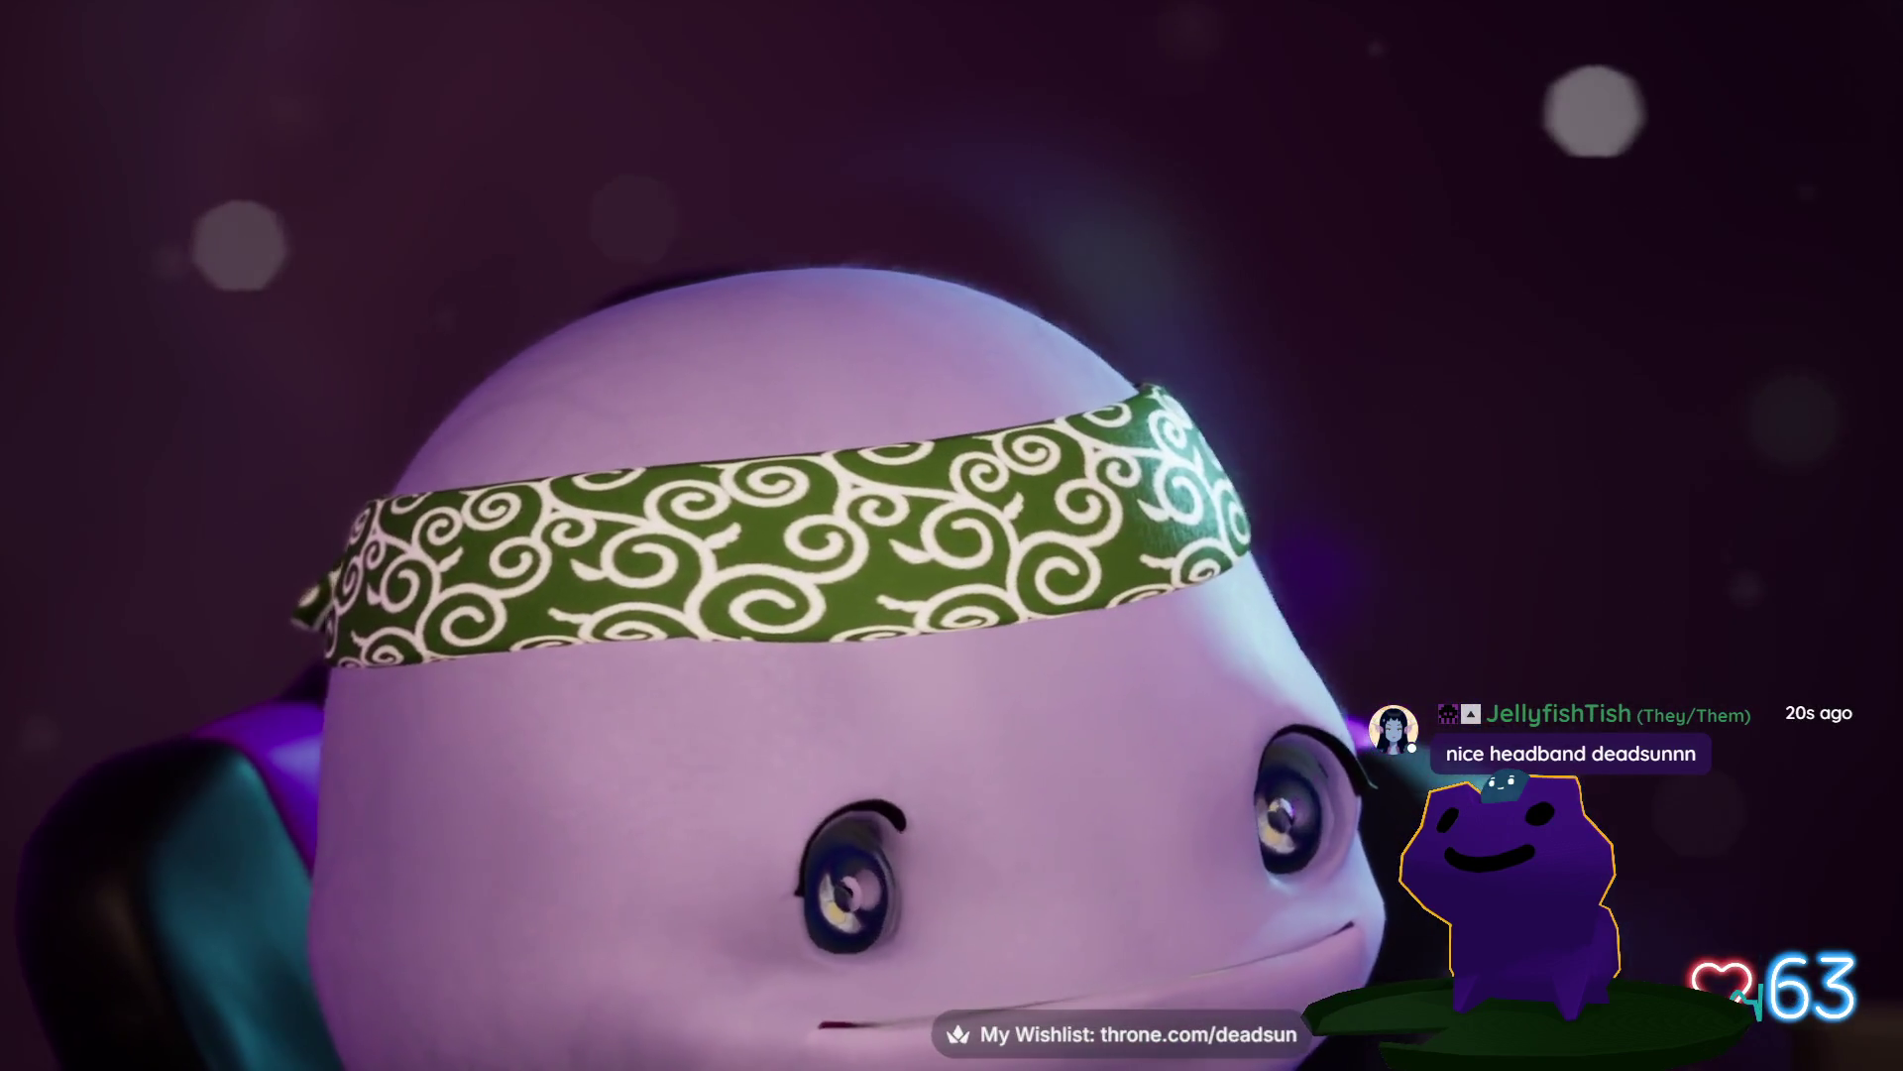
key(alt+Tab)
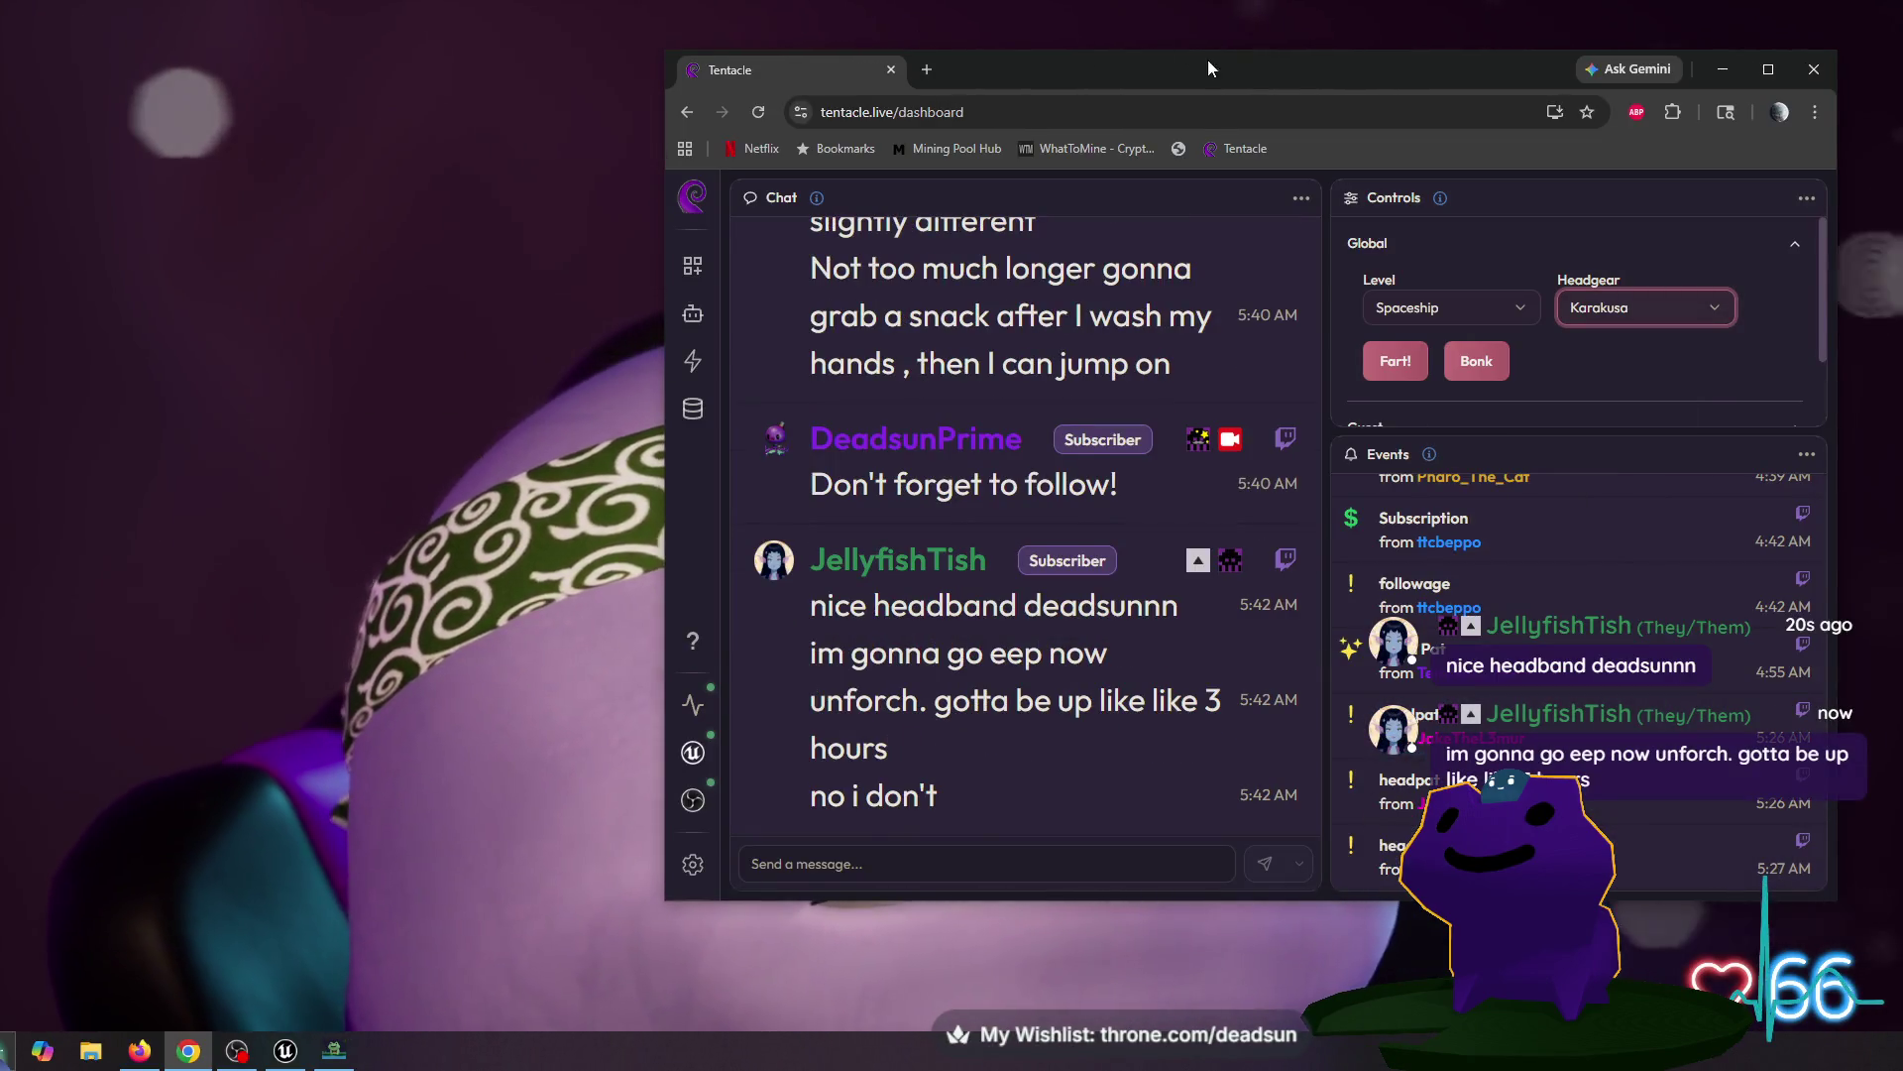
key(alt+Tab)
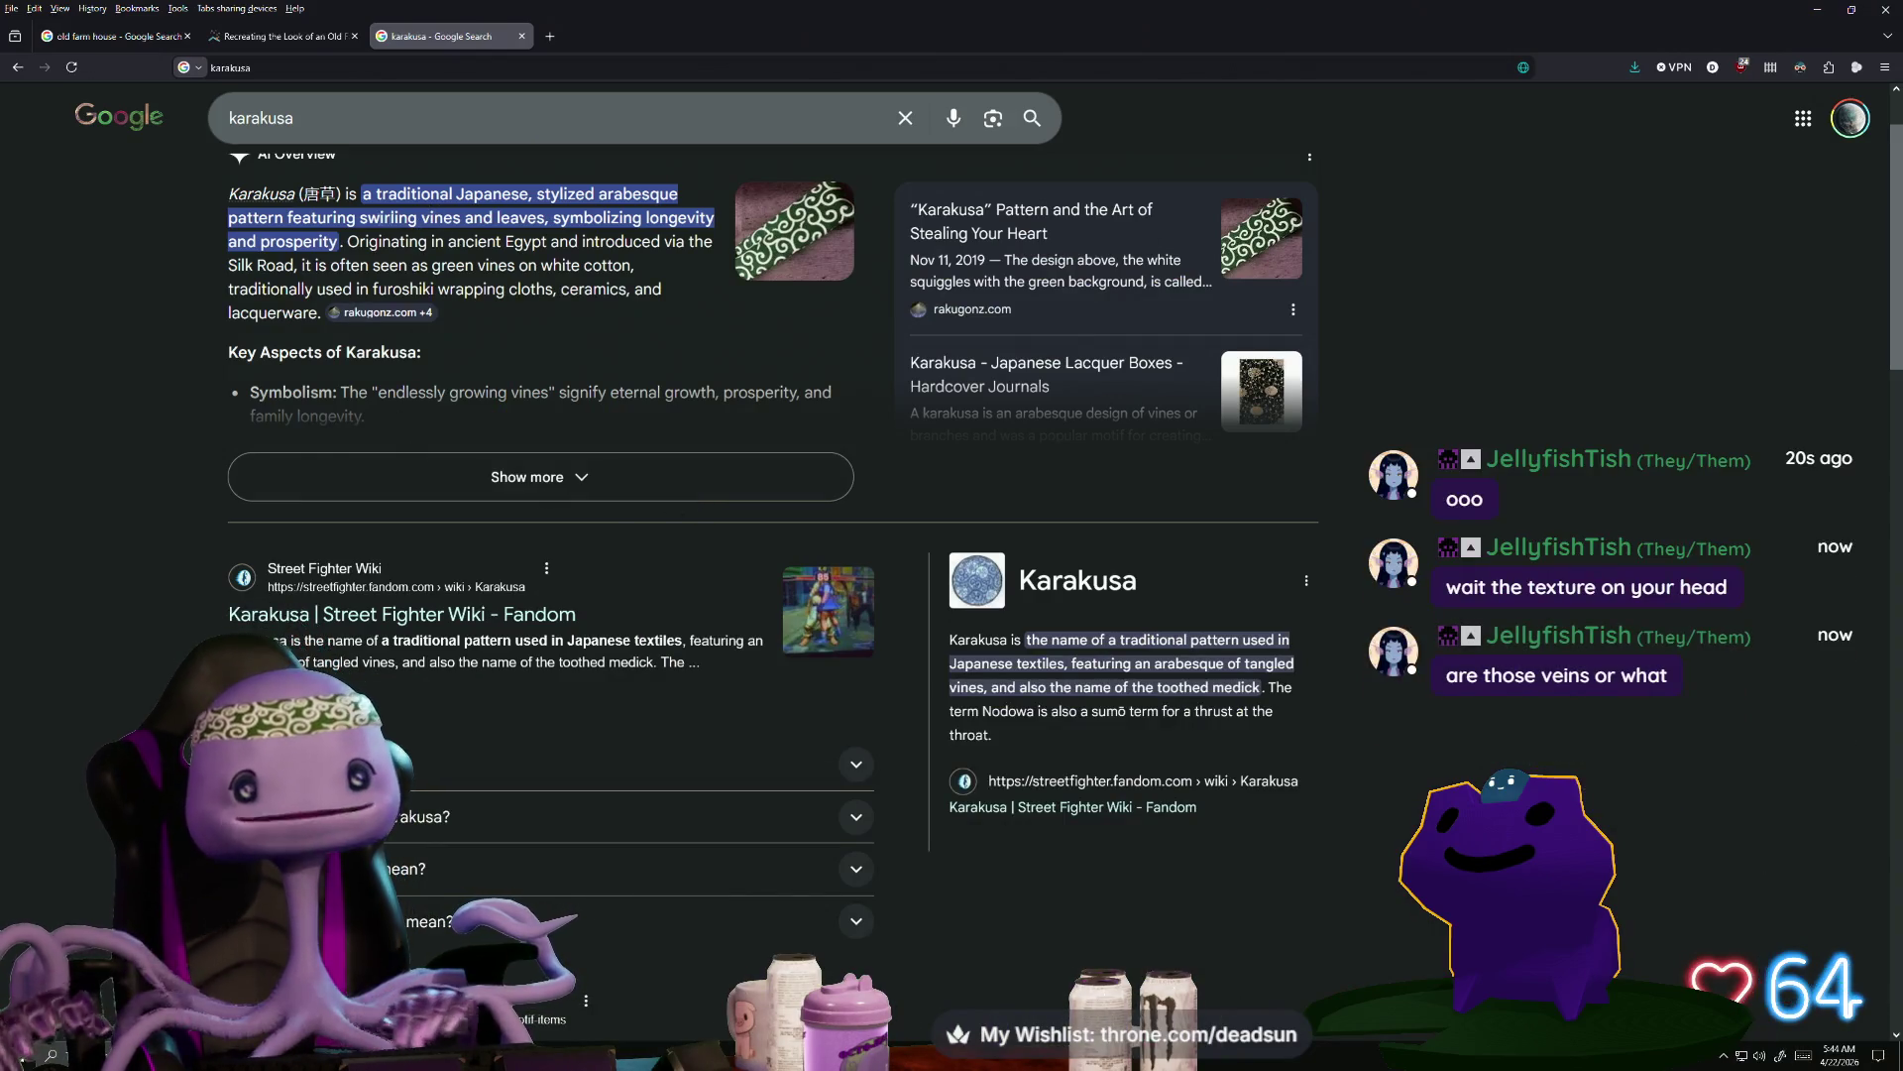
mouse_move(318, 224)
mouse_down()
mouse_move(437, 242)
mouse_move(479, 218)
mouse_up()
click(349, 242)
drag(349, 242, 564, 241)
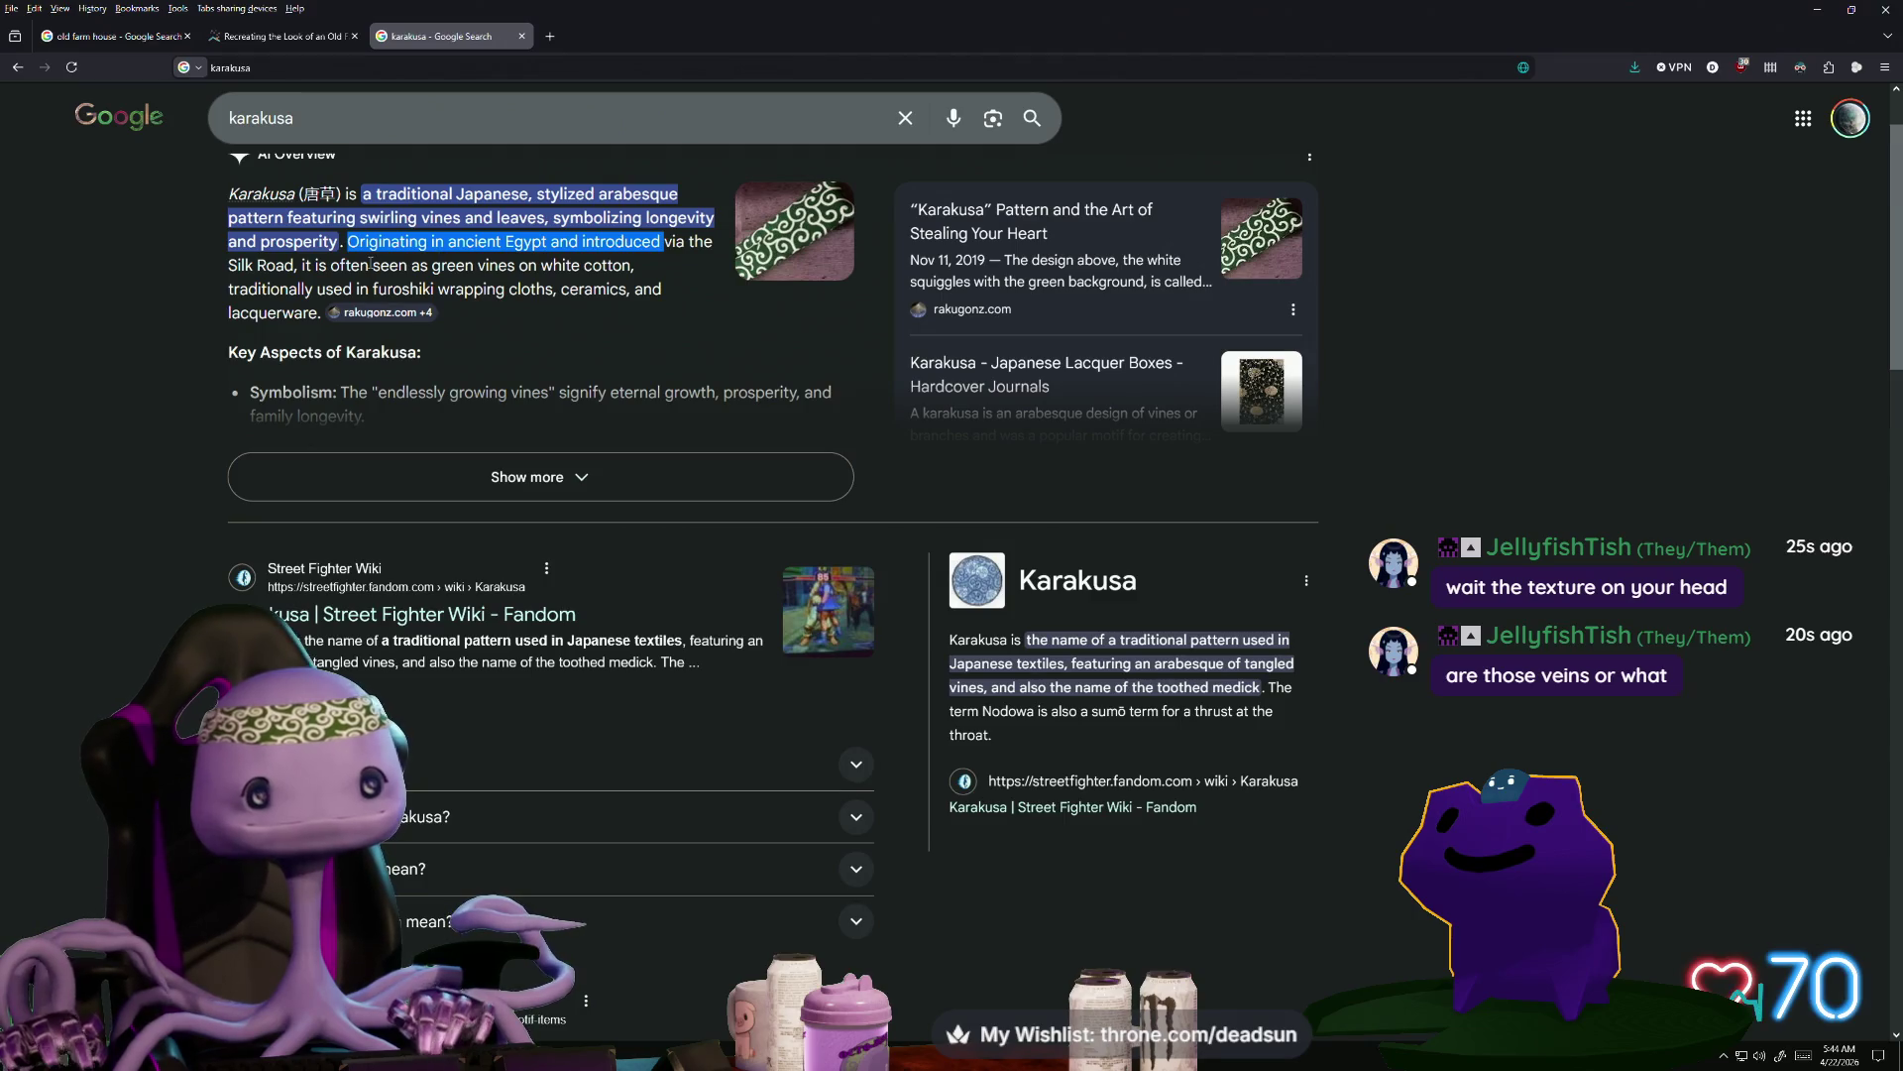
click(308, 266)
drag(313, 266, 549, 270)
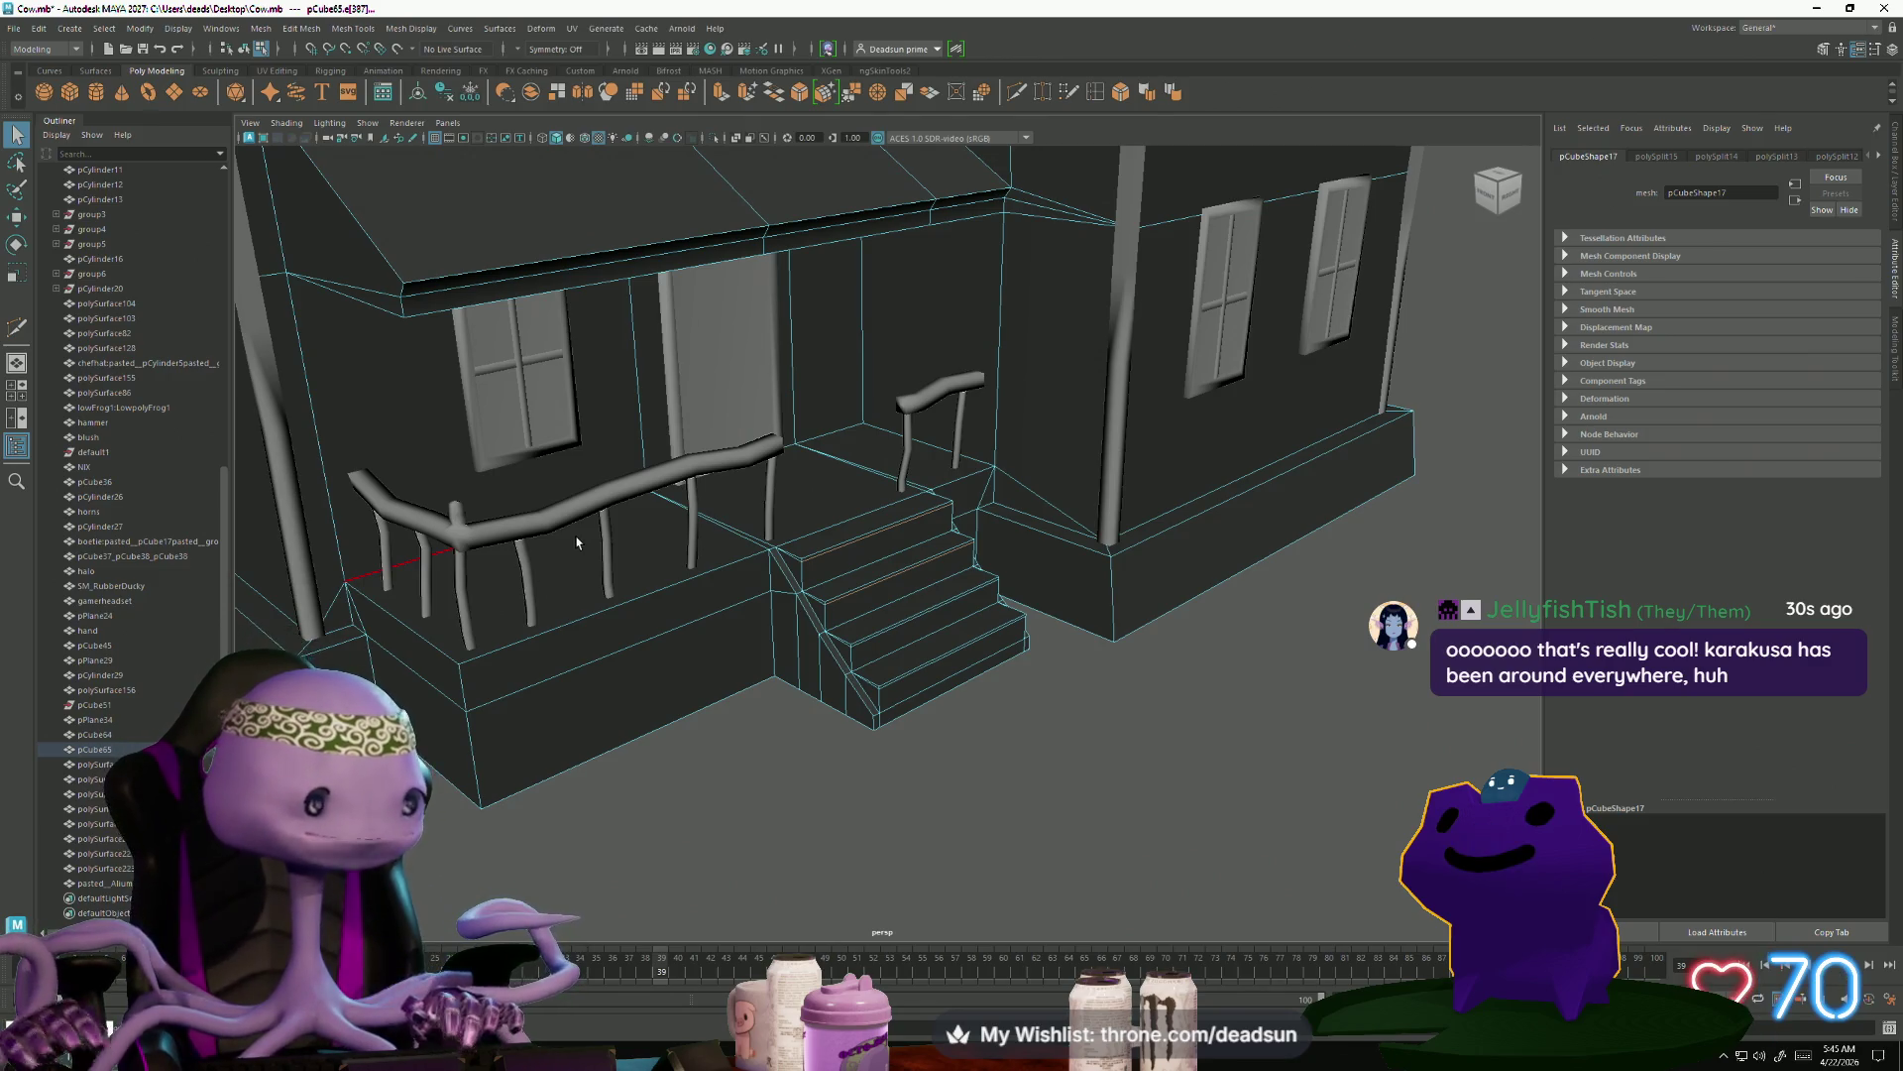
Orbit to a frontal view of the porch in Object Mode and zoom in on the stairs
alt+drag(555, 531, 862, 533)
right_drag(862, 532, 904, 515)
scroll(843, 470, up, 5)
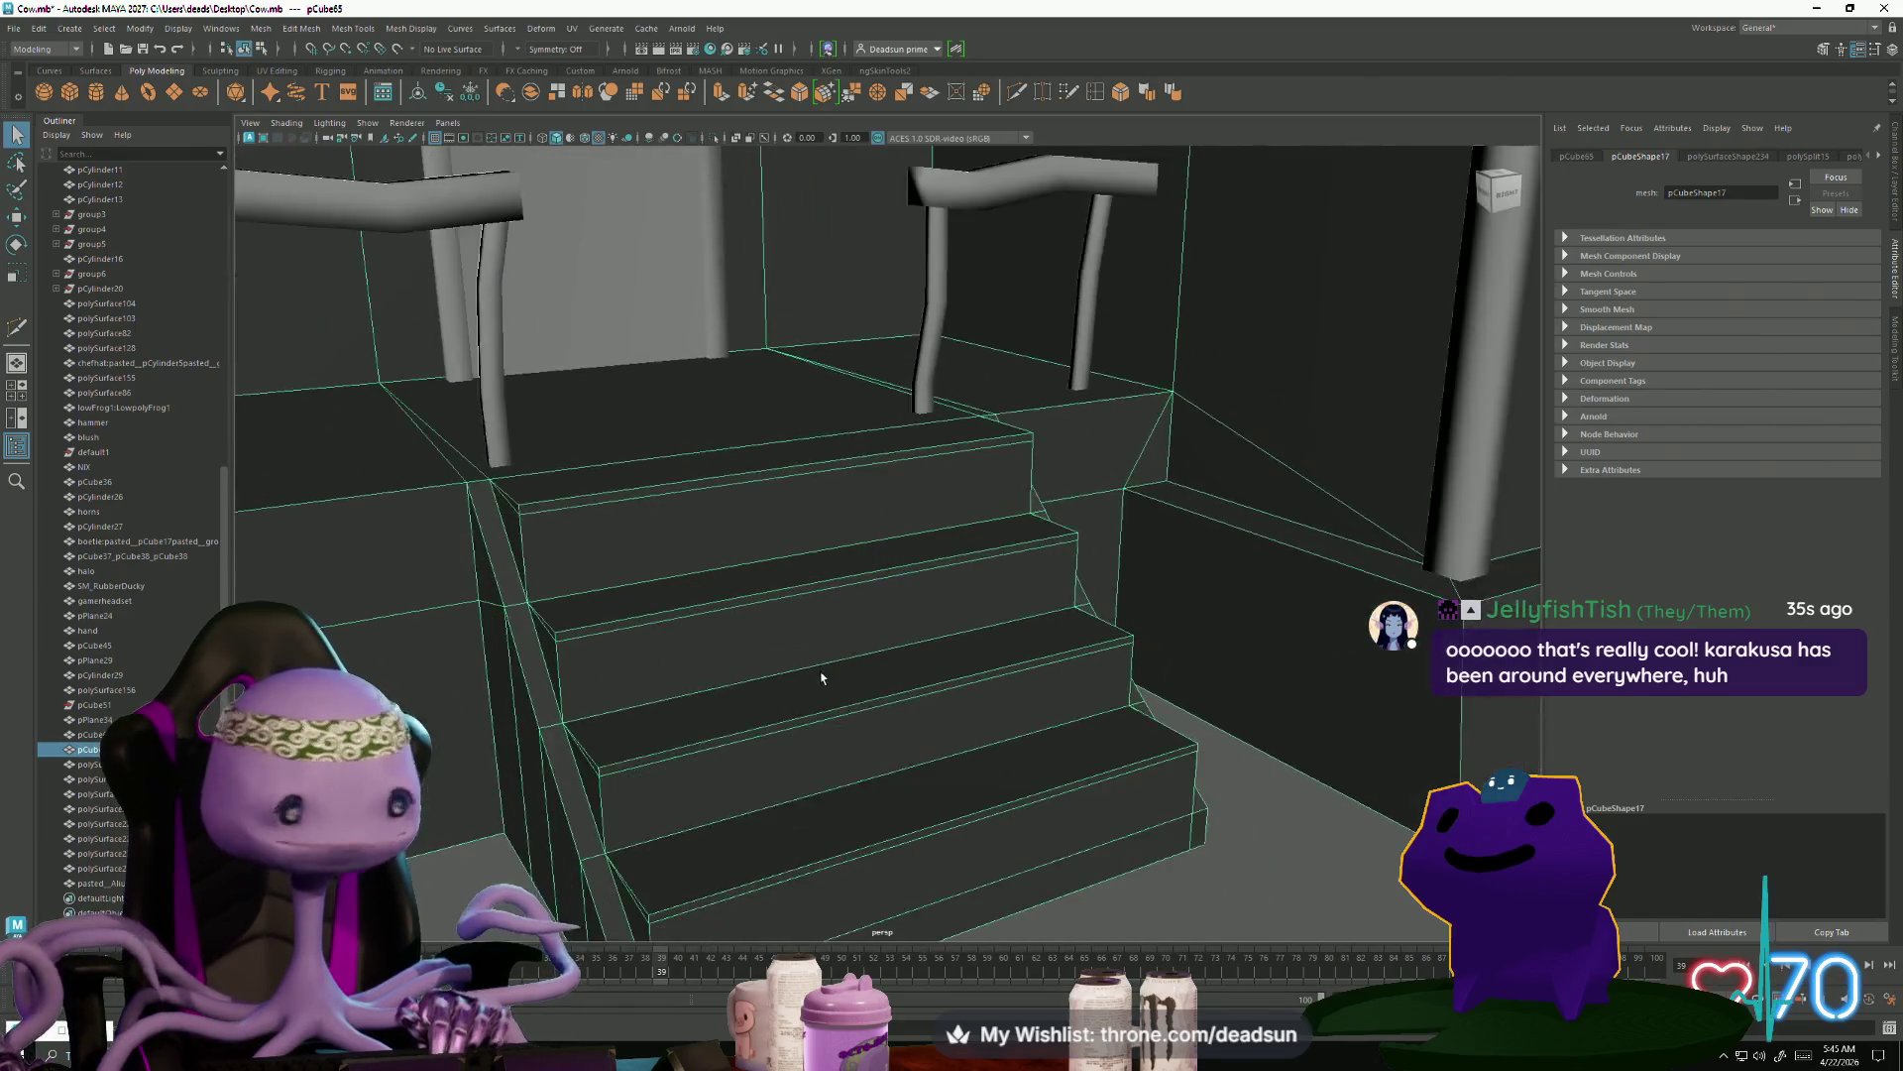
alt+drag(844, 470, 807, 403)
right_drag(807, 404, 833, 374)
Select the front lip faces of all three stair treads
click(832, 373)
shift+click(841, 513)
shift+click(924, 650)
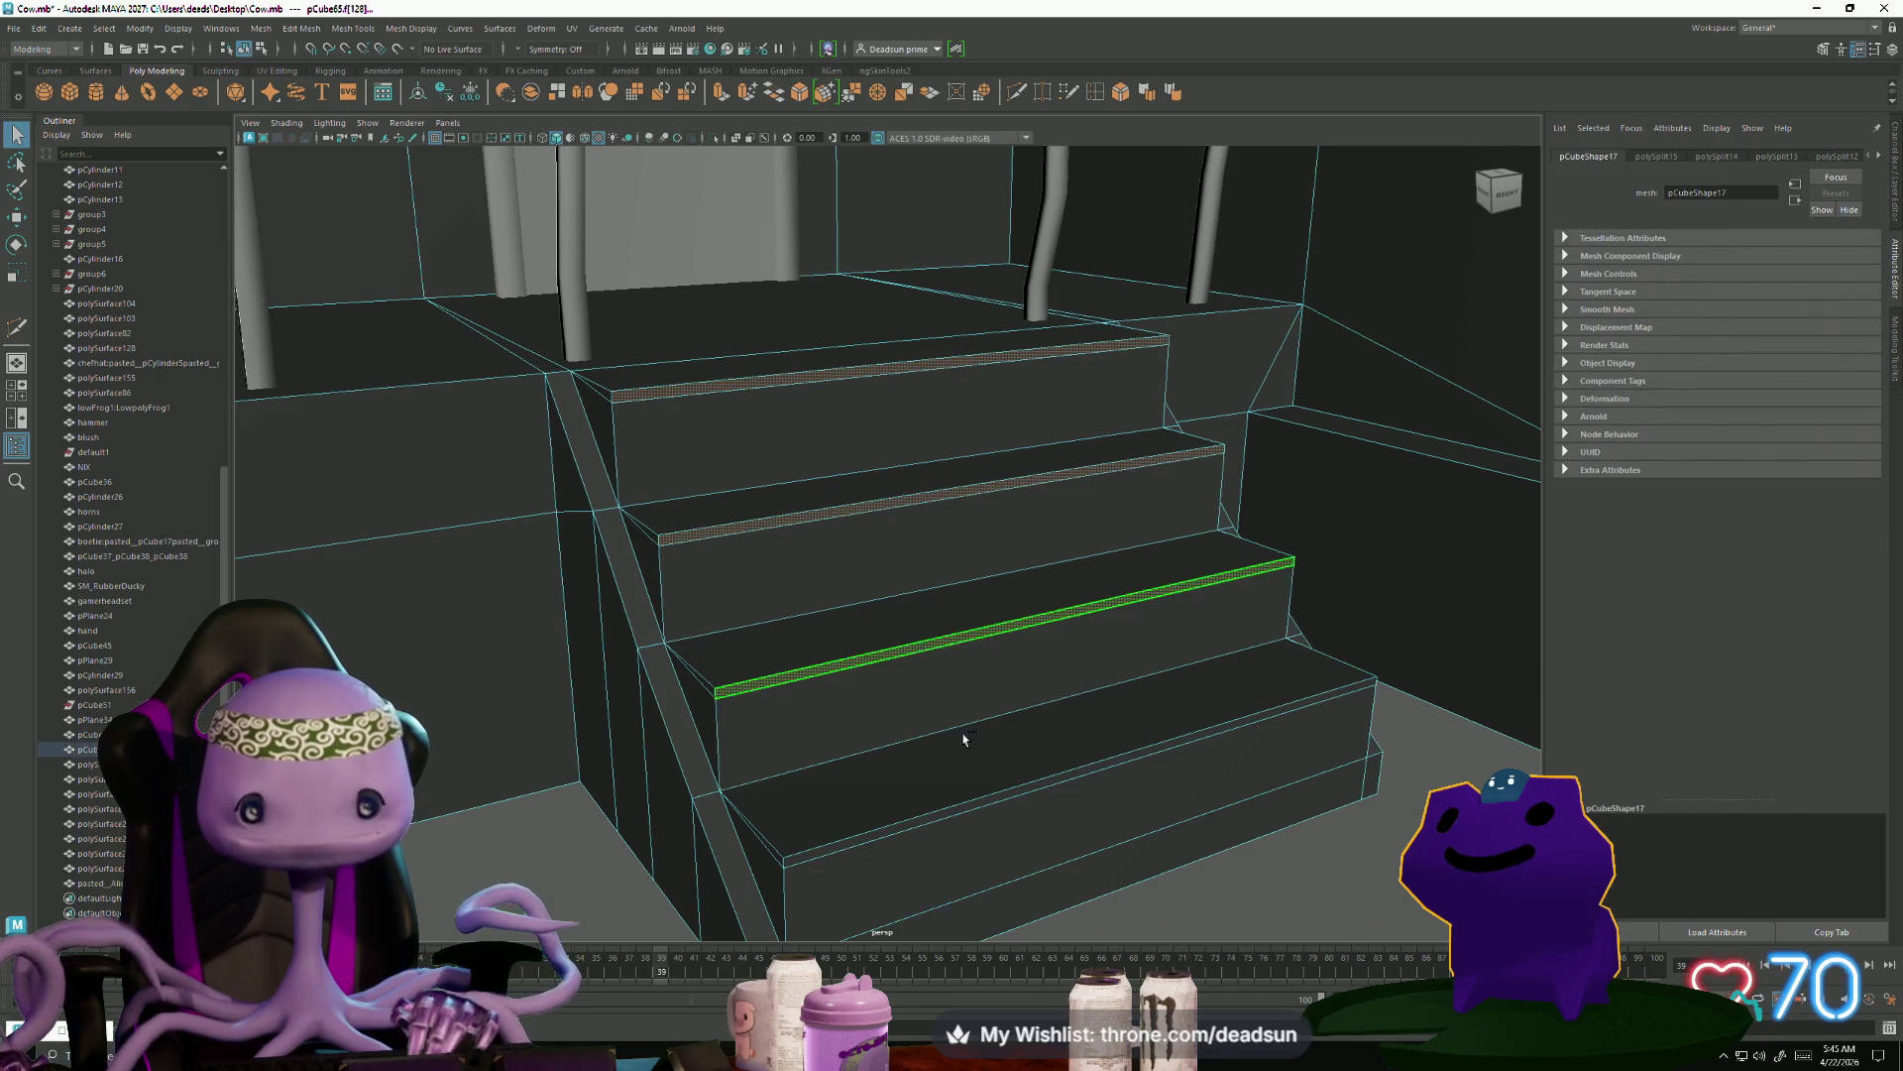
Select the steps' front edges with the Move tool active and frame them
key(F10)
click(797, 395)
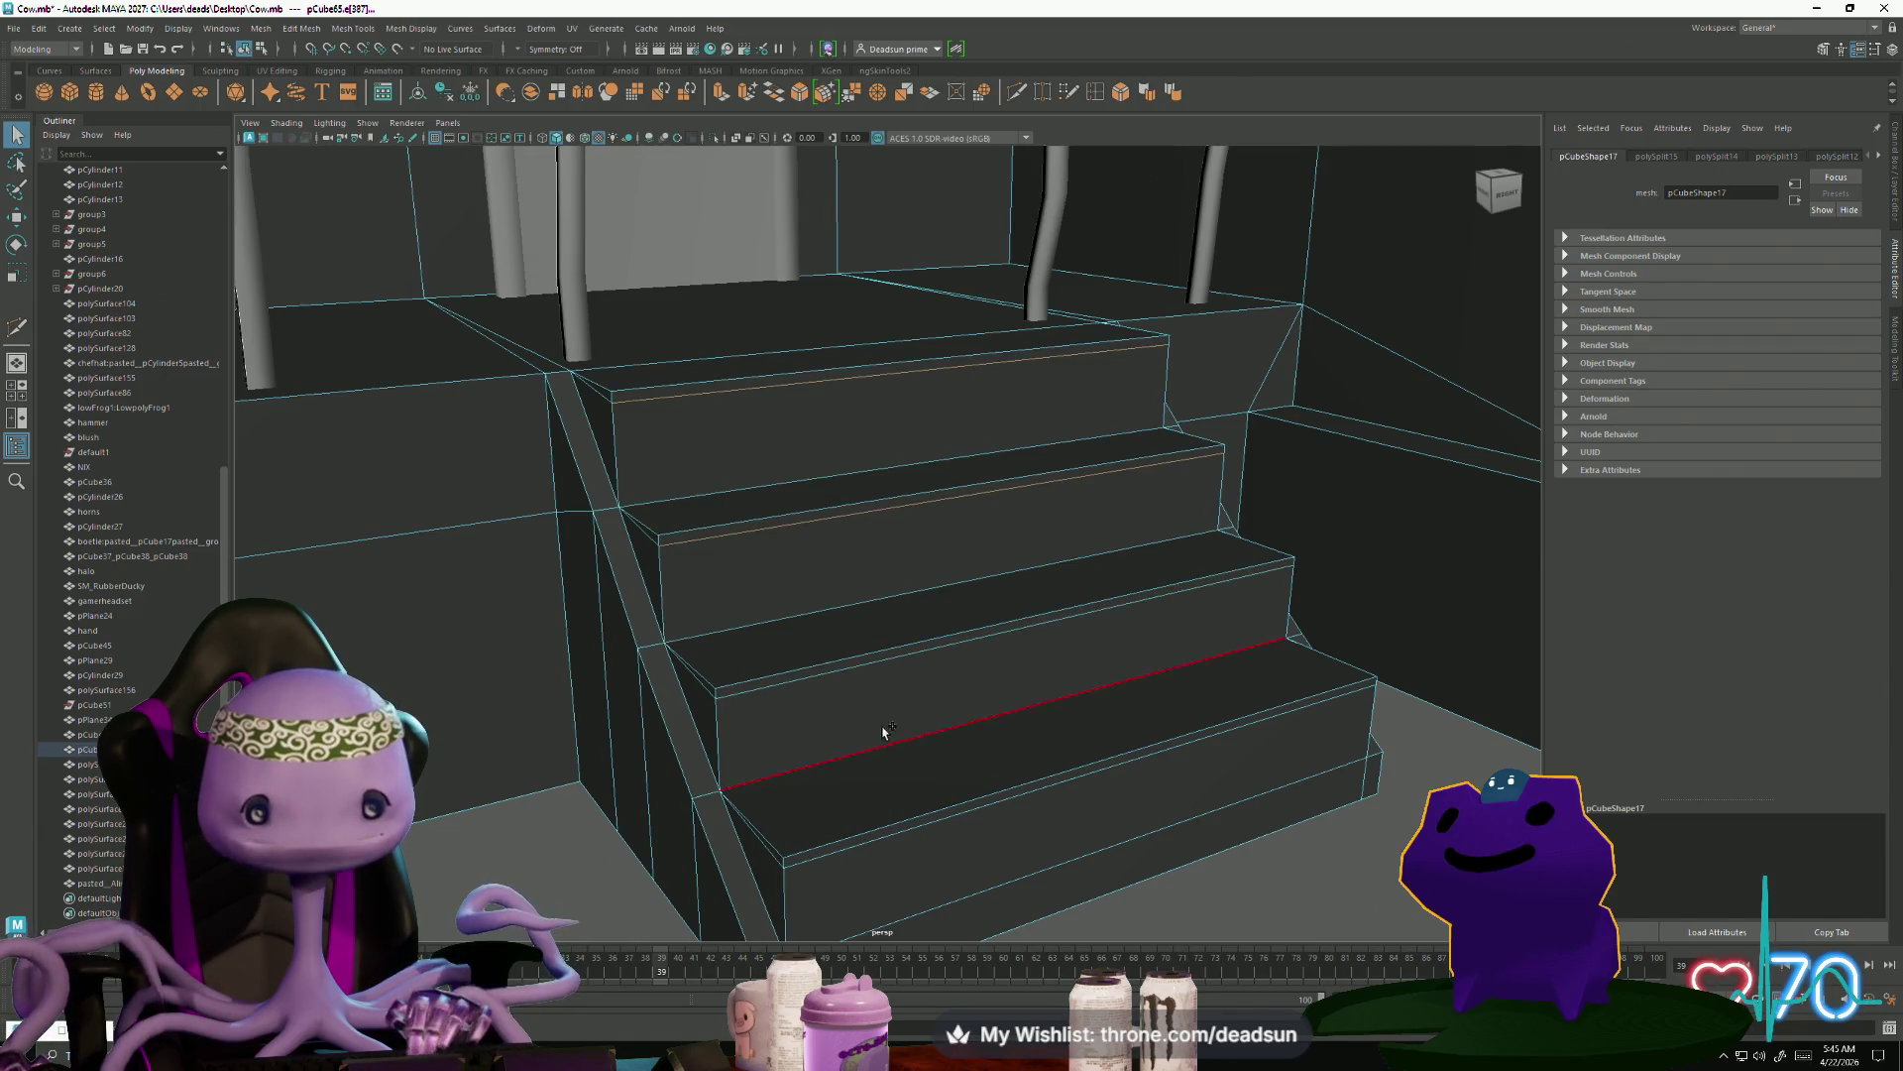
scroll(891, 634, down, 5)
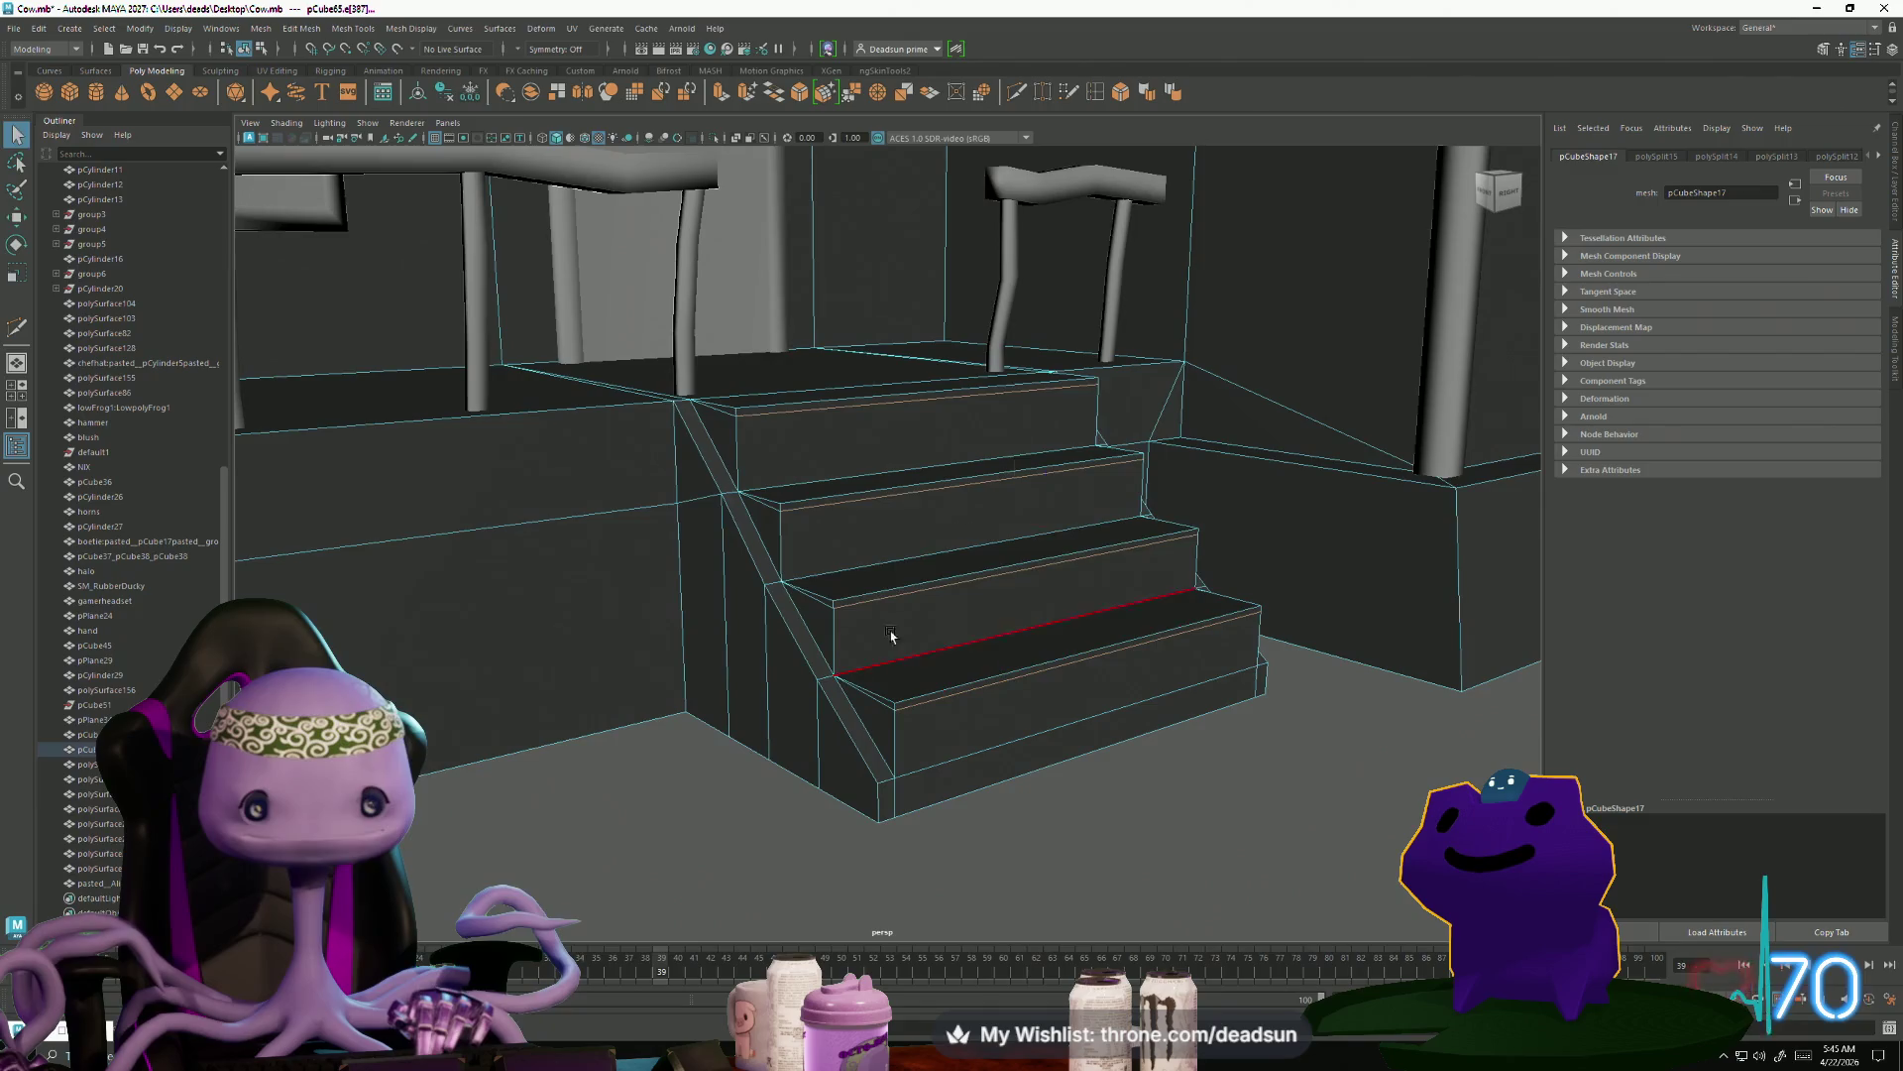
key(w)
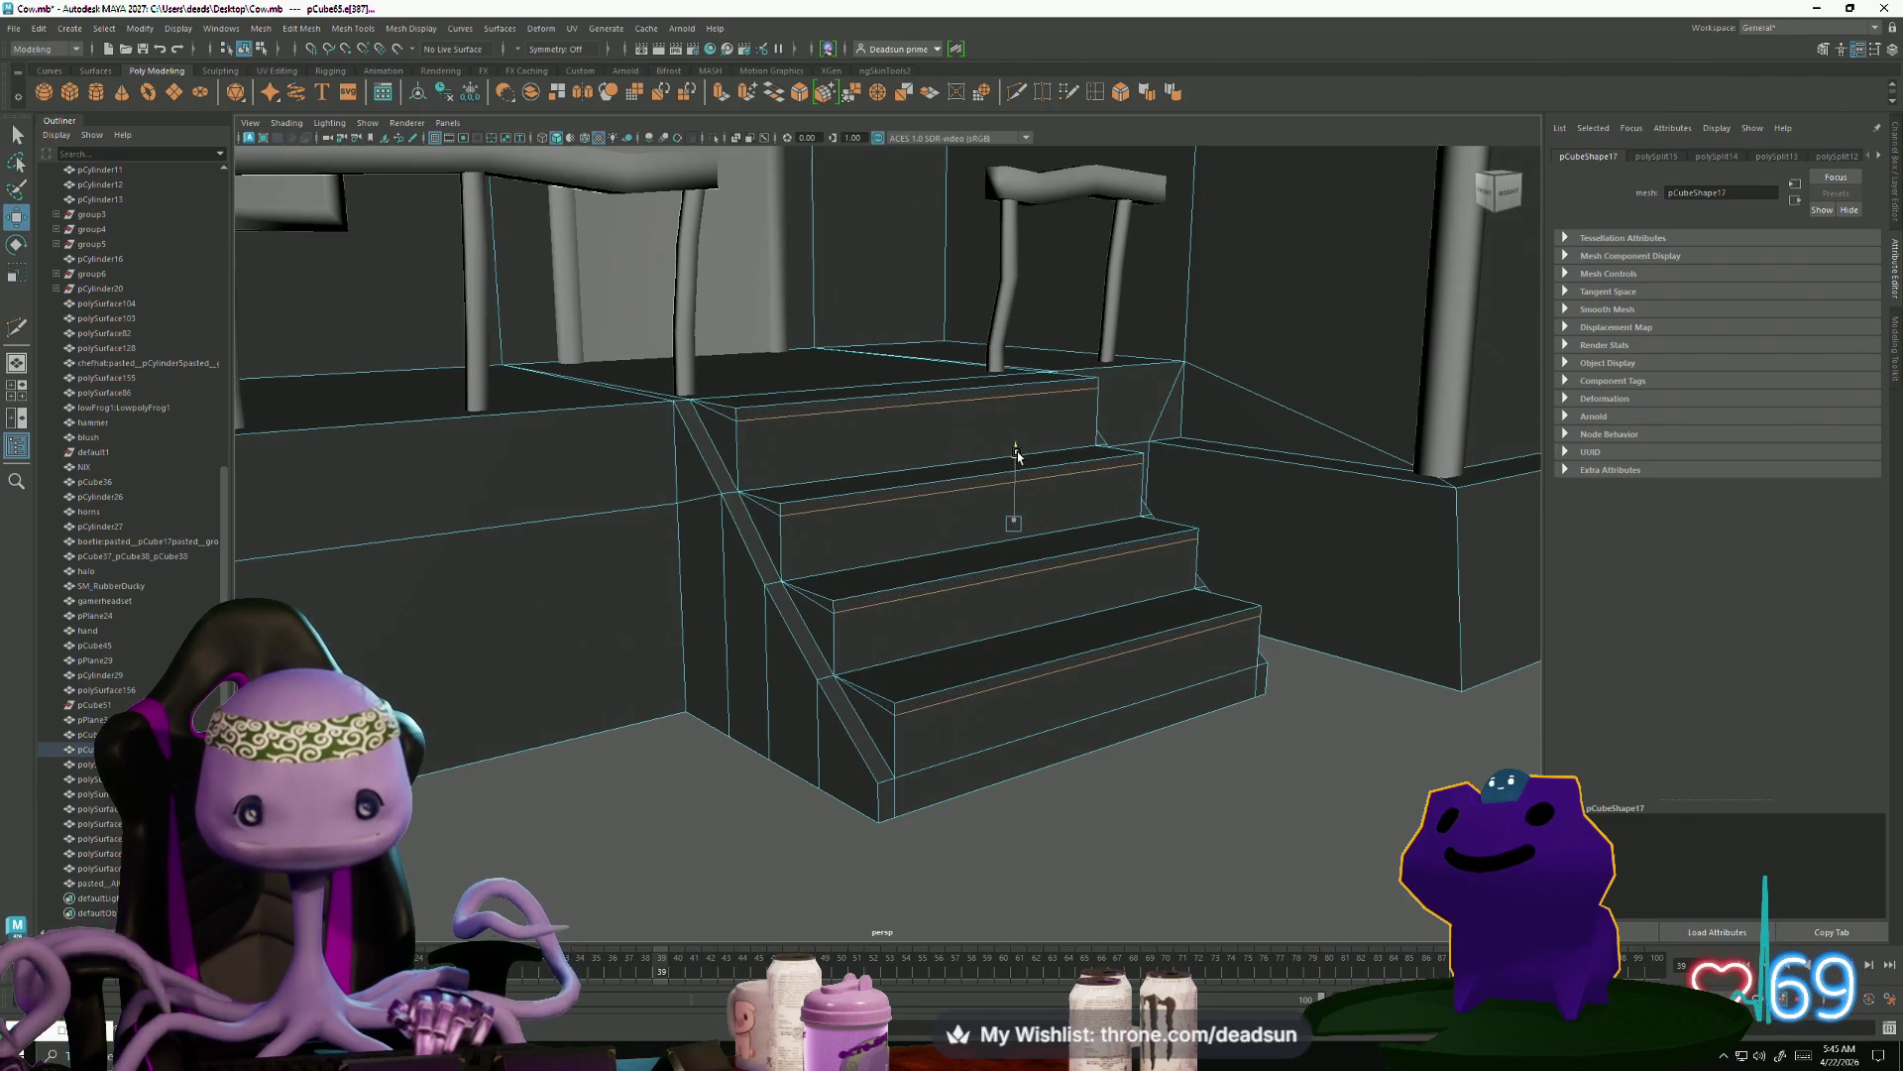
right_drag(833, 414, 841, 416)
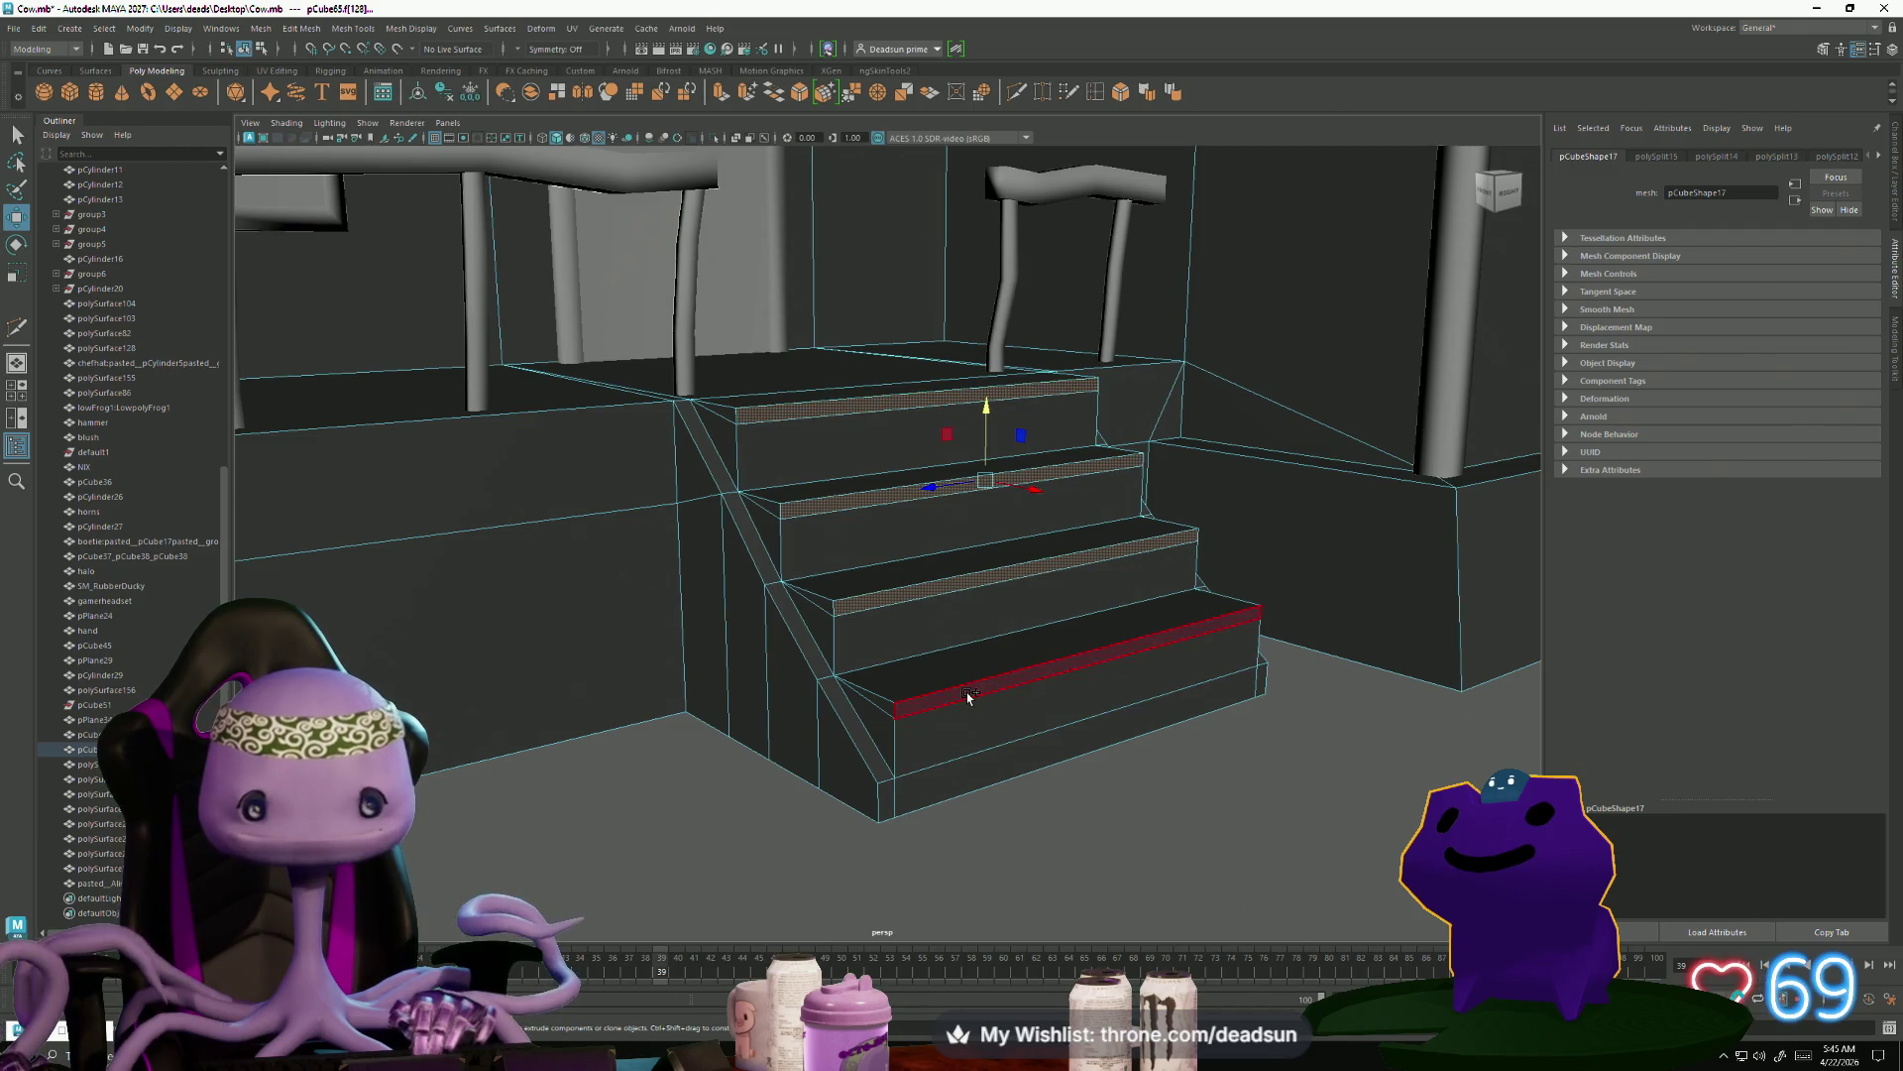
key(f)
mouse_move(927, 694)
alt+mouse_down()
mouse_move(607, 684)
mouse_move(730, 727)
alt+mouse_up()
Extrude the tread lip faces and scale the nosings to Local Scale Y about 0.942
click(720, 95)
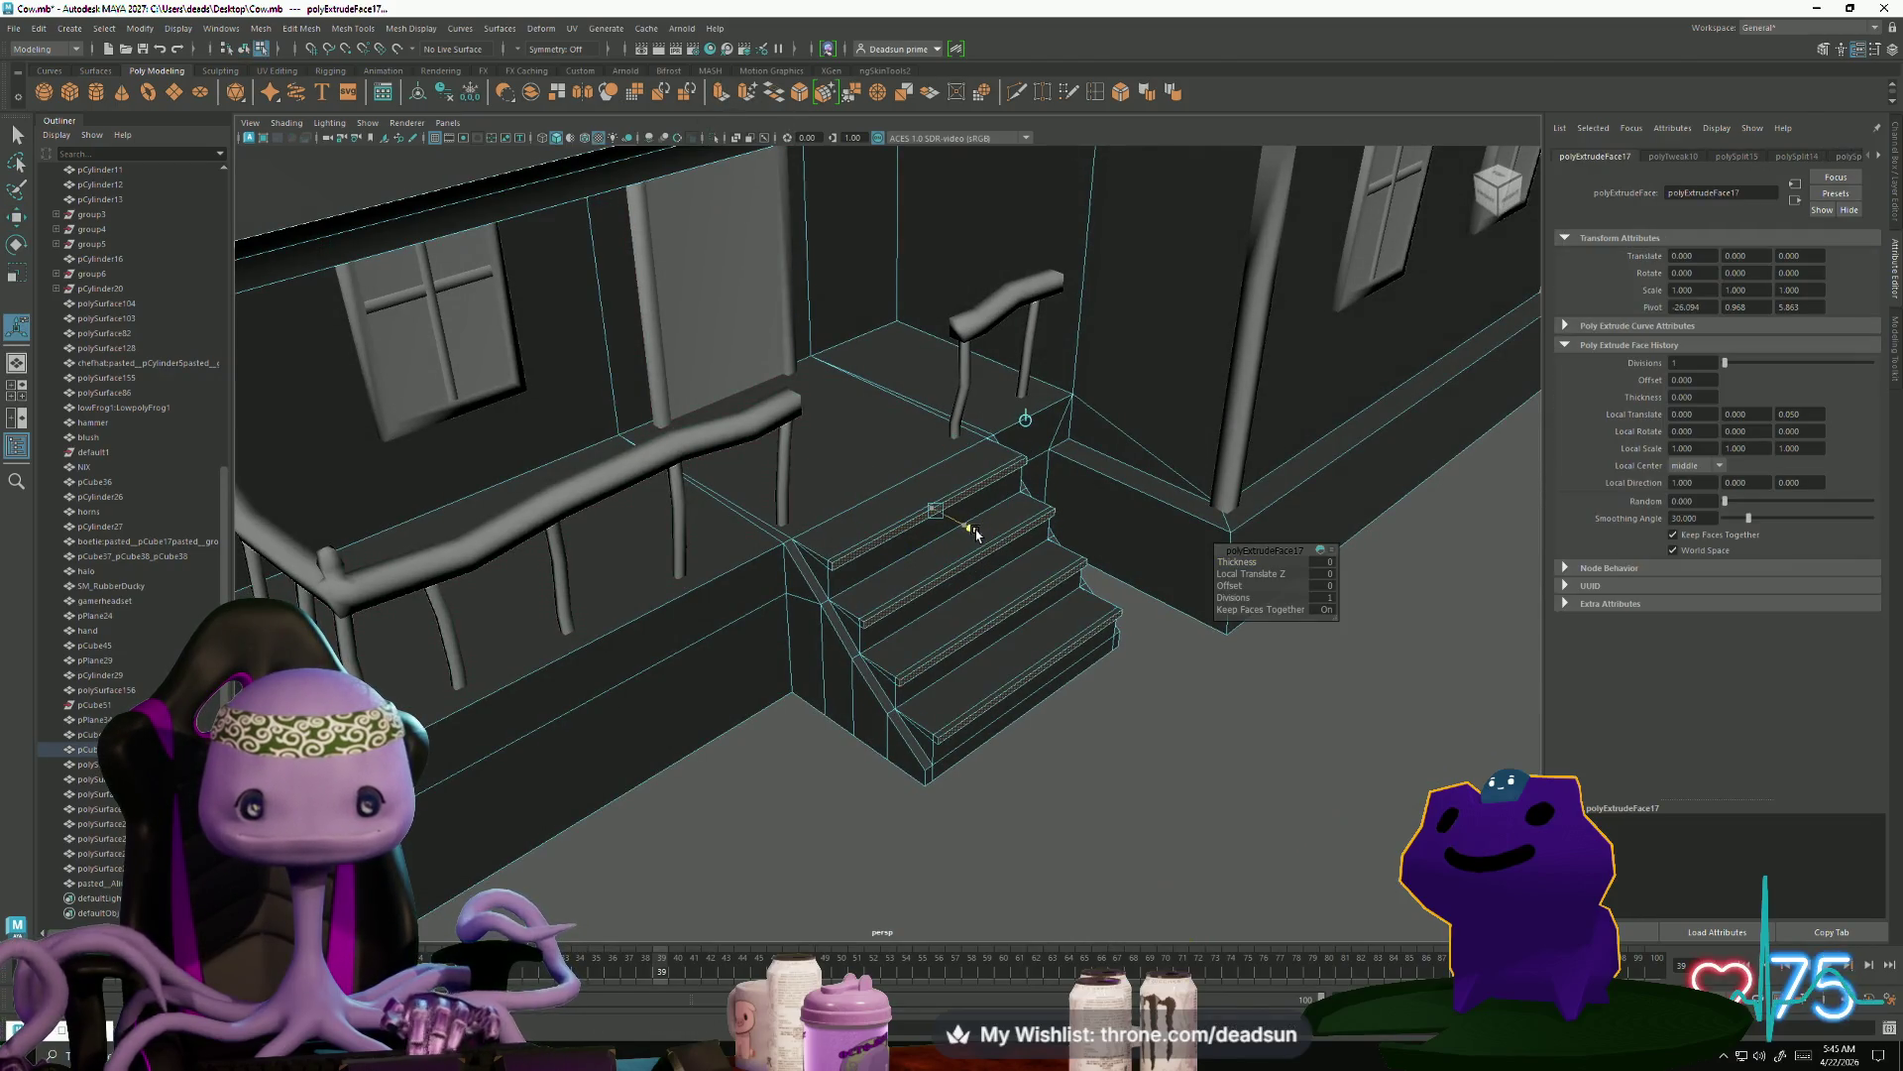
mouse_move(977, 535)
alt+mouse_down()
mouse_move(987, 448)
mouse_move(978, 491)
alt+mouse_up()
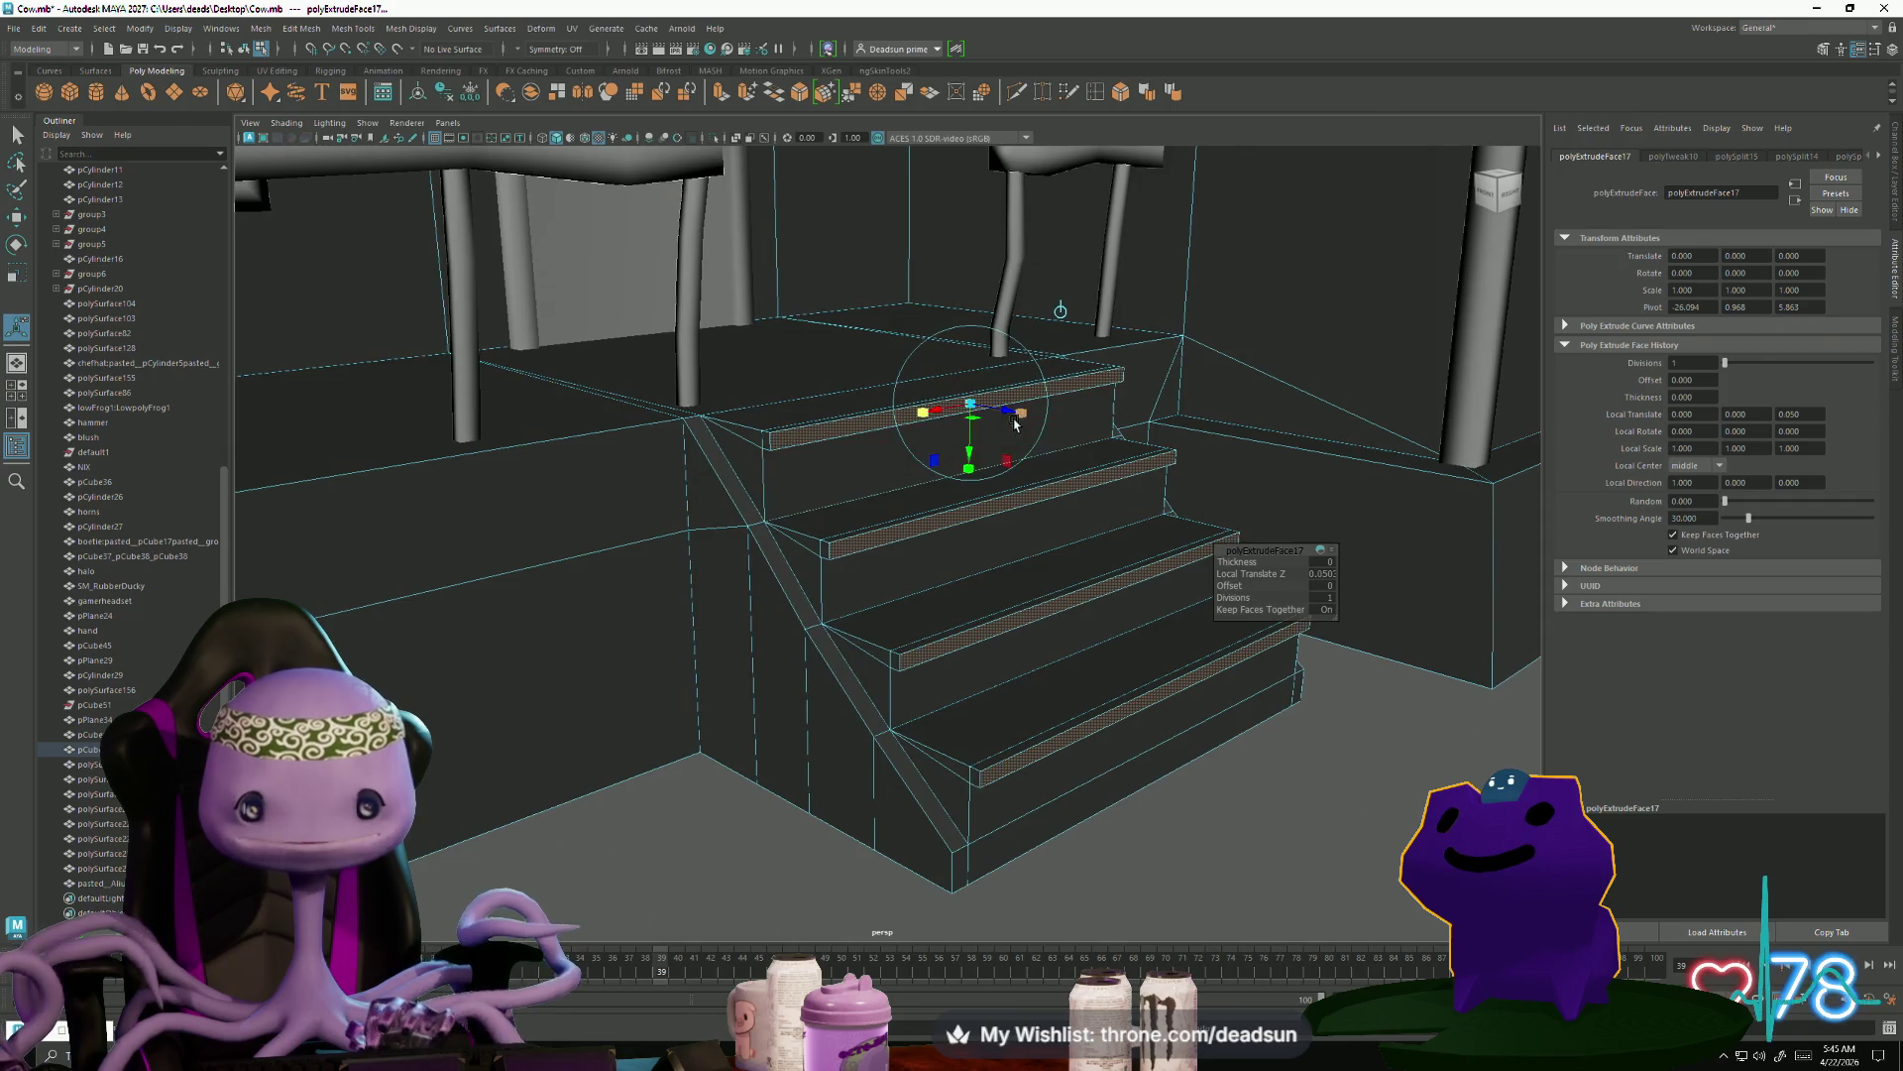
mouse_move(1006, 418)
alt+mouse_down()
mouse_move(950, 434)
mouse_move(947, 476)
alt+mouse_up()
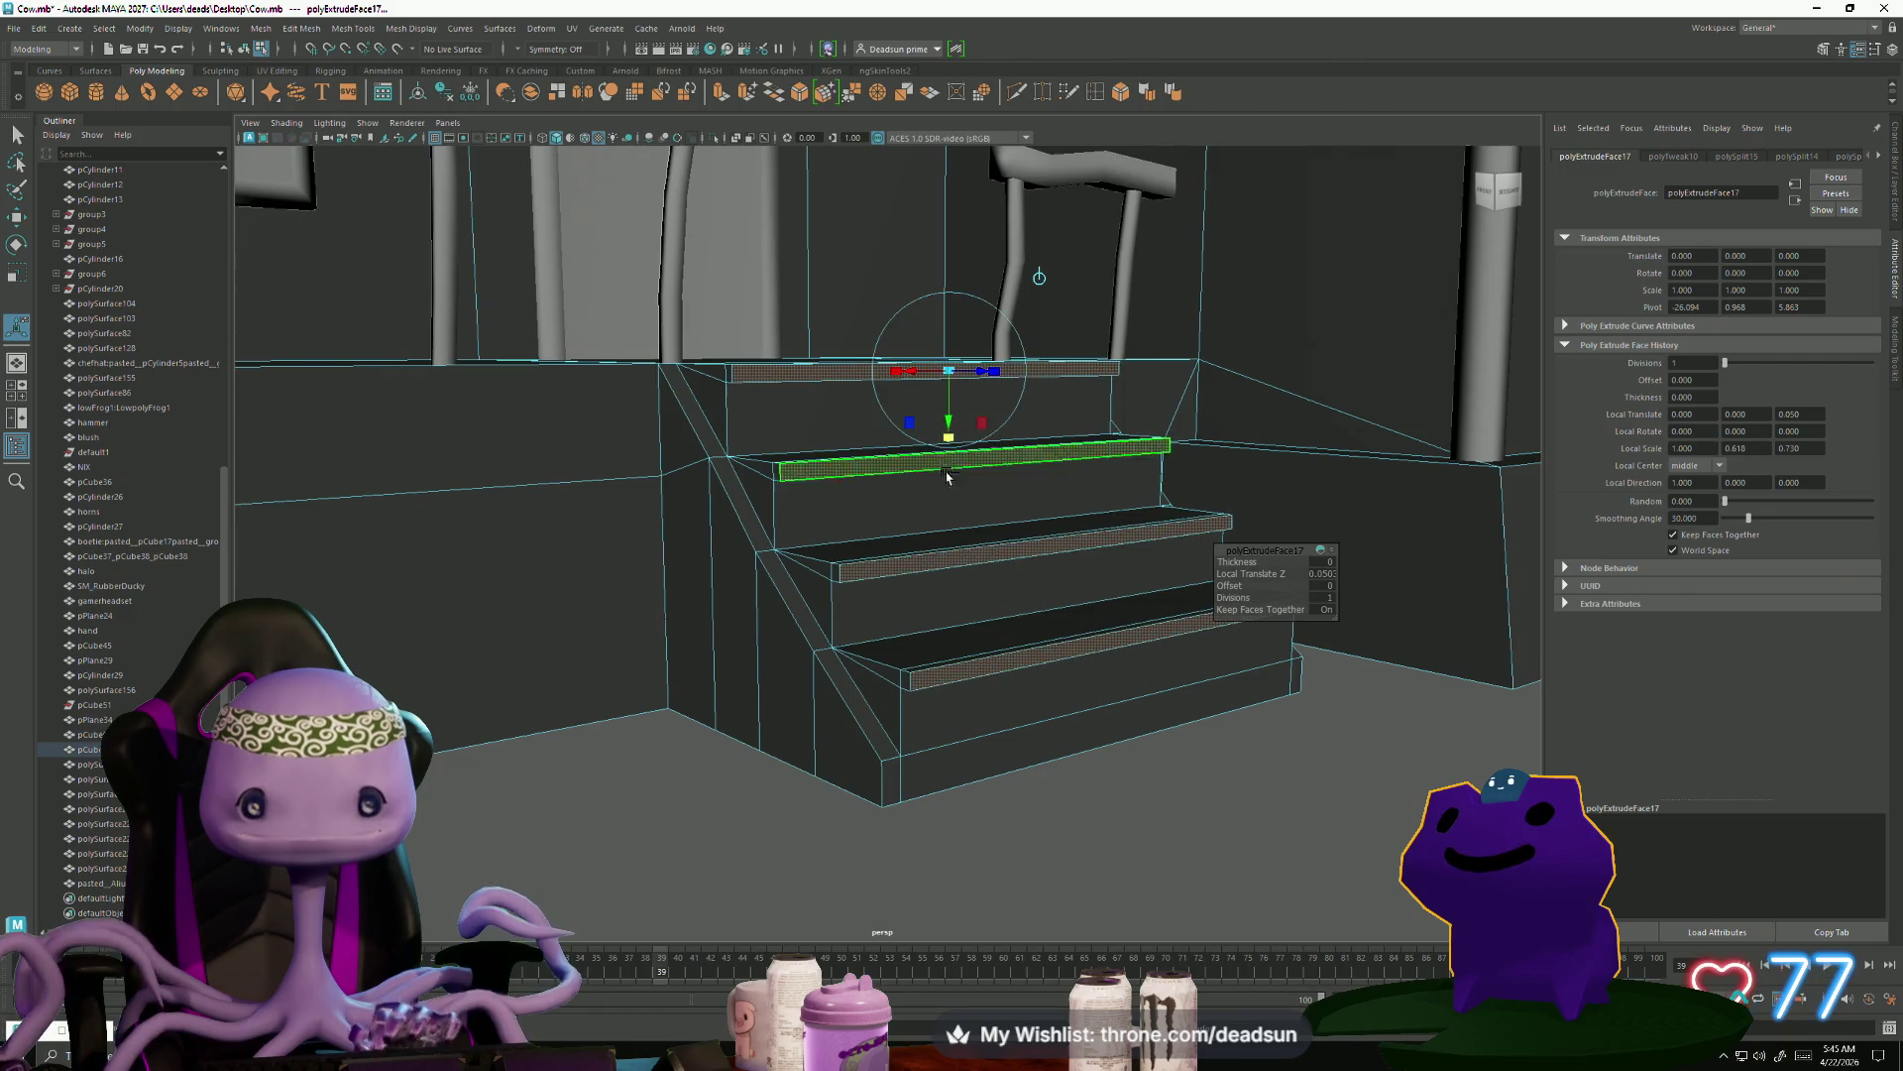
mouse_move(870, 661)
alt+mouse_down()
mouse_move(893, 658)
mouse_move(535, 650)
mouse_move(868, 547)
alt+mouse_up()
Reselect the stairs mesh and pick the front edges of the bottom and third steps
right_drag(867, 547, 893, 515)
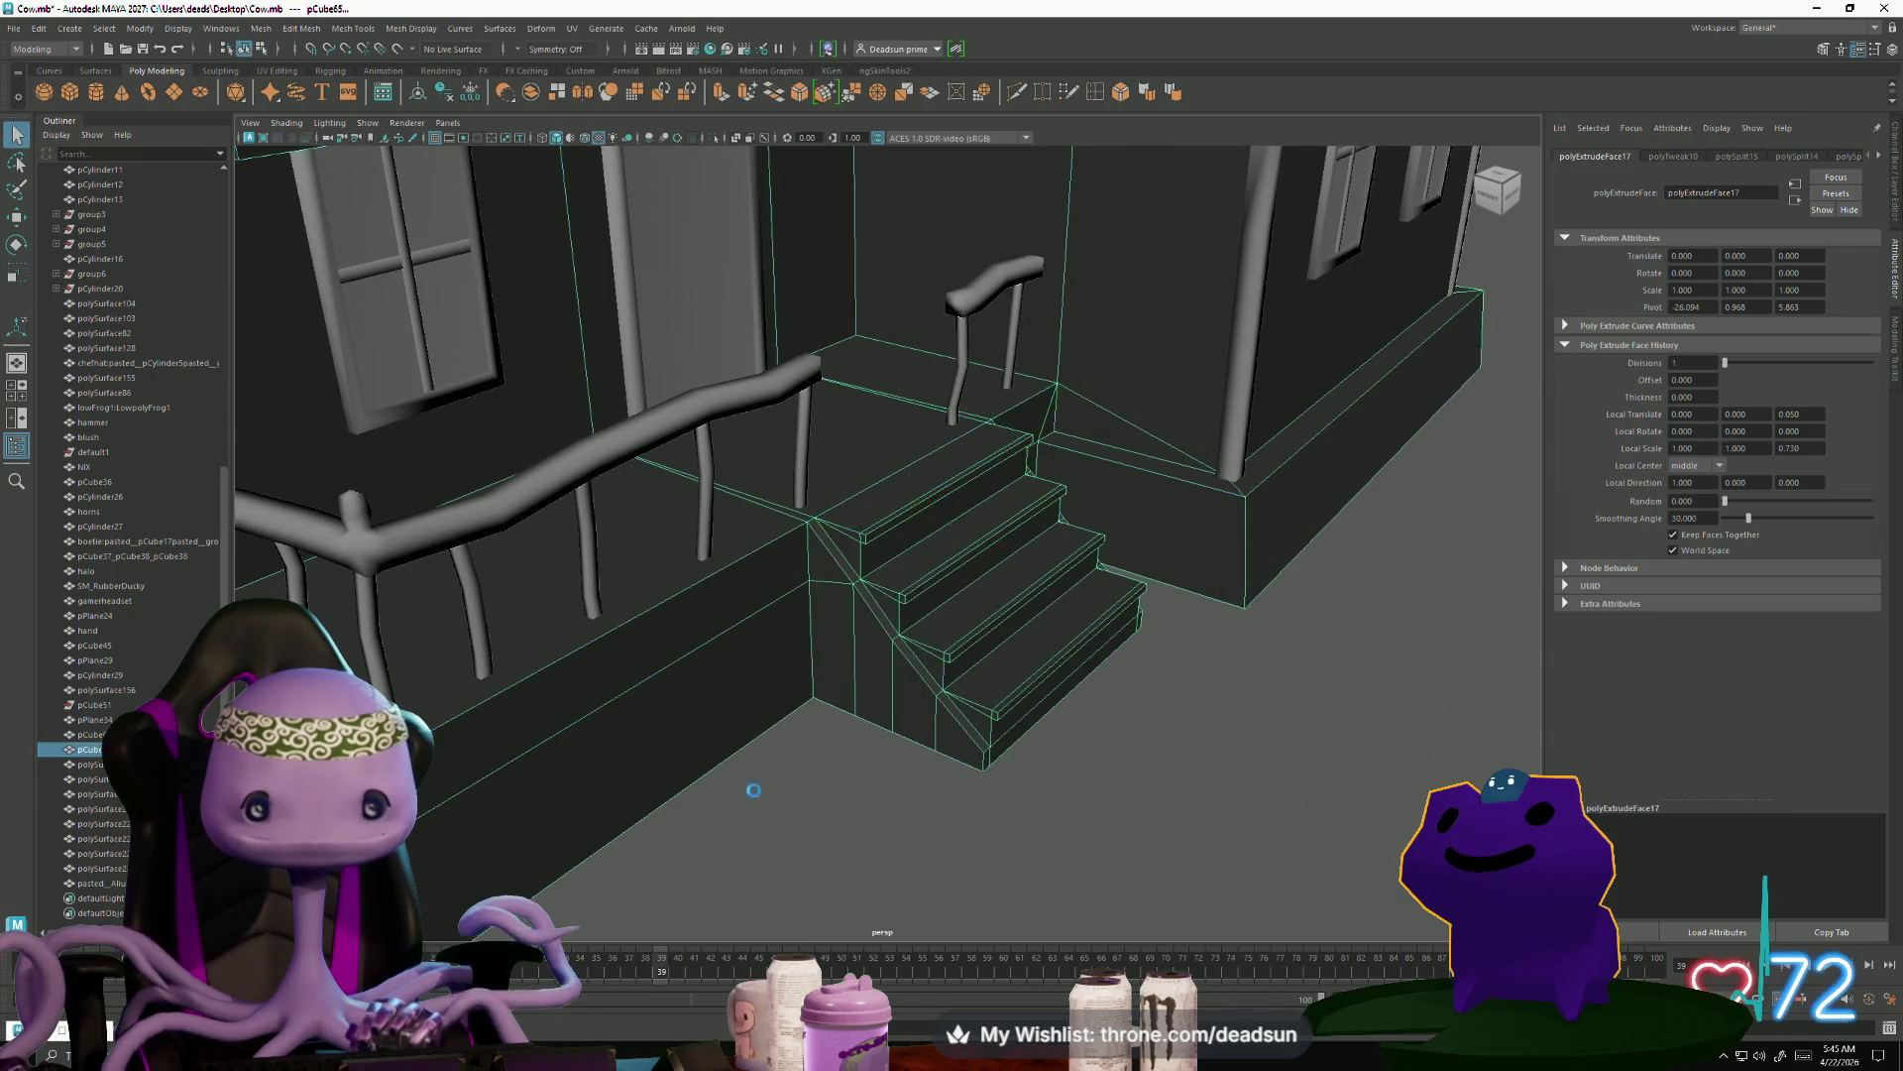
click(611, 766)
scroll(612, 765, down, 5)
mouse_move(612, 765)
alt+mouse_down()
mouse_move(562, 700)
mouse_move(568, 746)
alt+mouse_up()
alt+right_drag(568, 745, 899, 741)
click(892, 743)
right_drag(885, 620, 883, 560)
click(886, 765)
shift+click(878, 623)
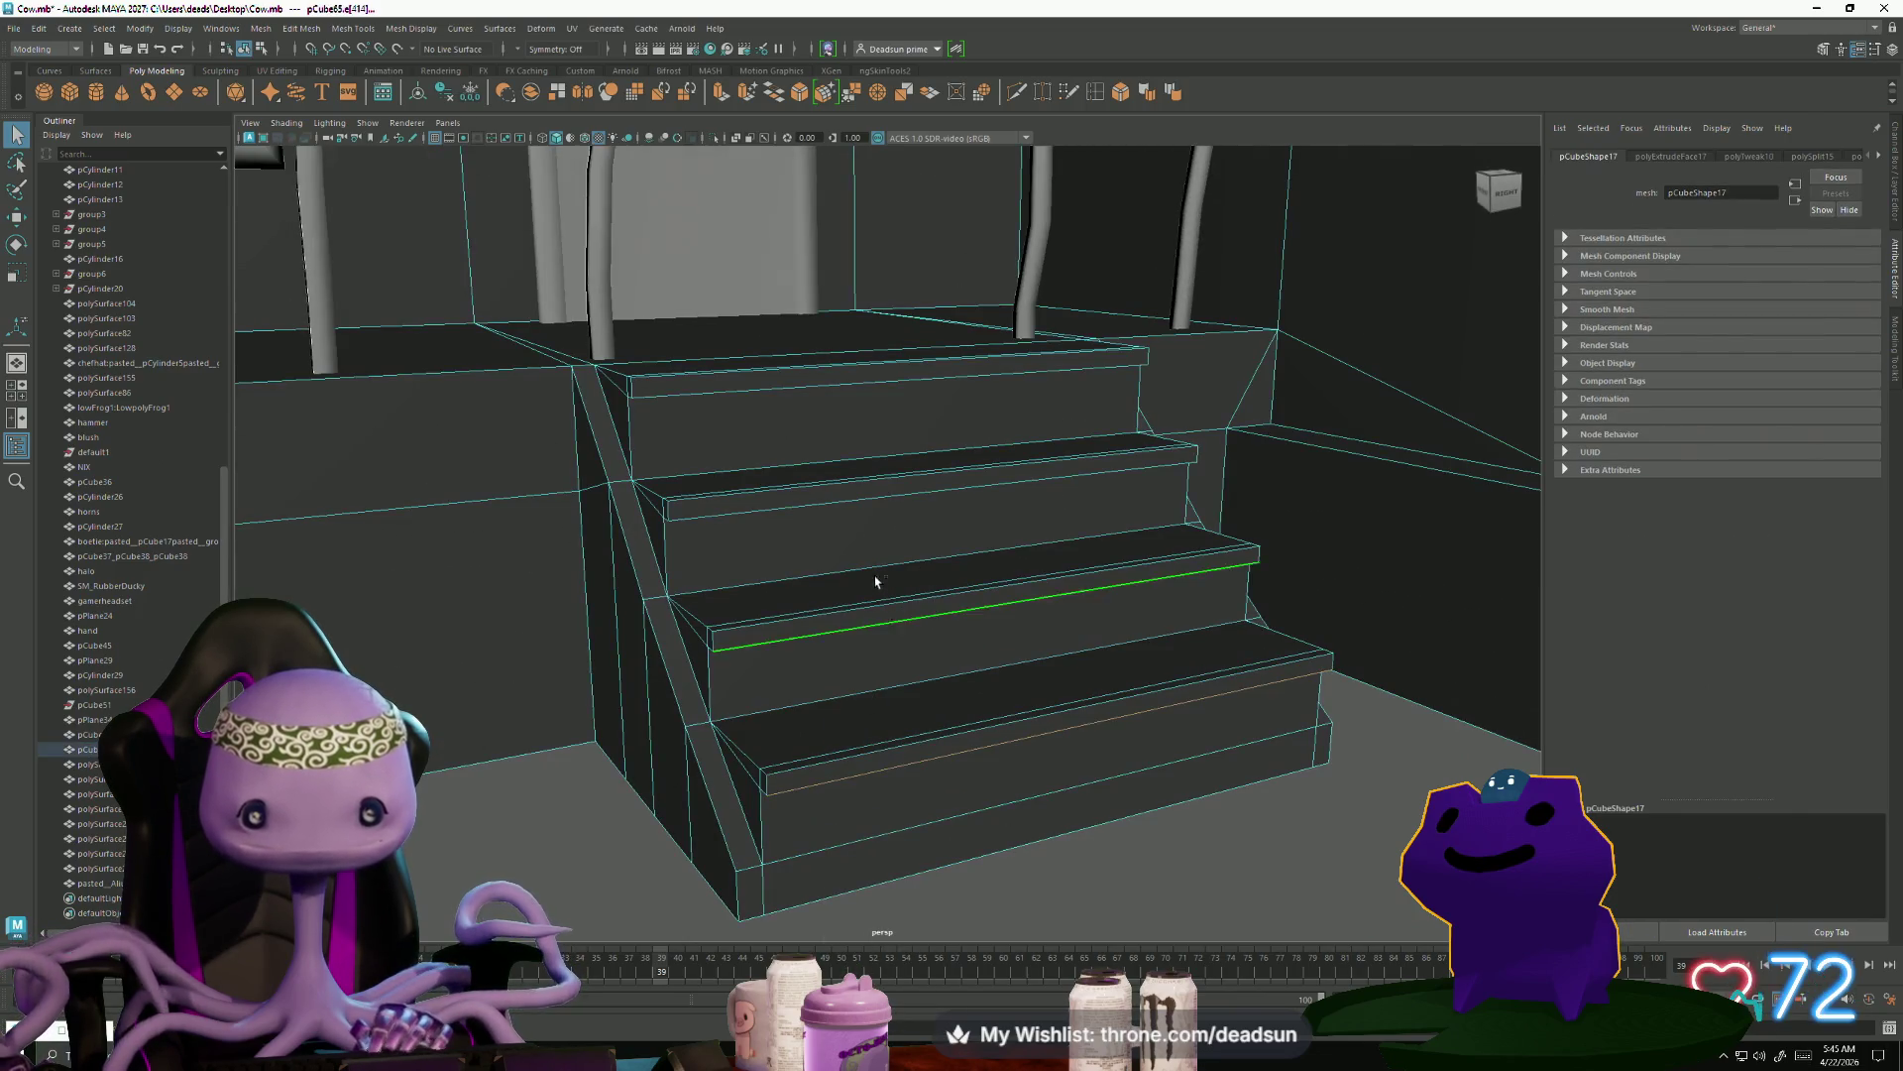
Add the top step's front edge and nudge the selected edges up slightly
shift+click(872, 383)
alt+drag(872, 383, 984, 579)
key(w)
drag(1102, 466, 1102, 451)
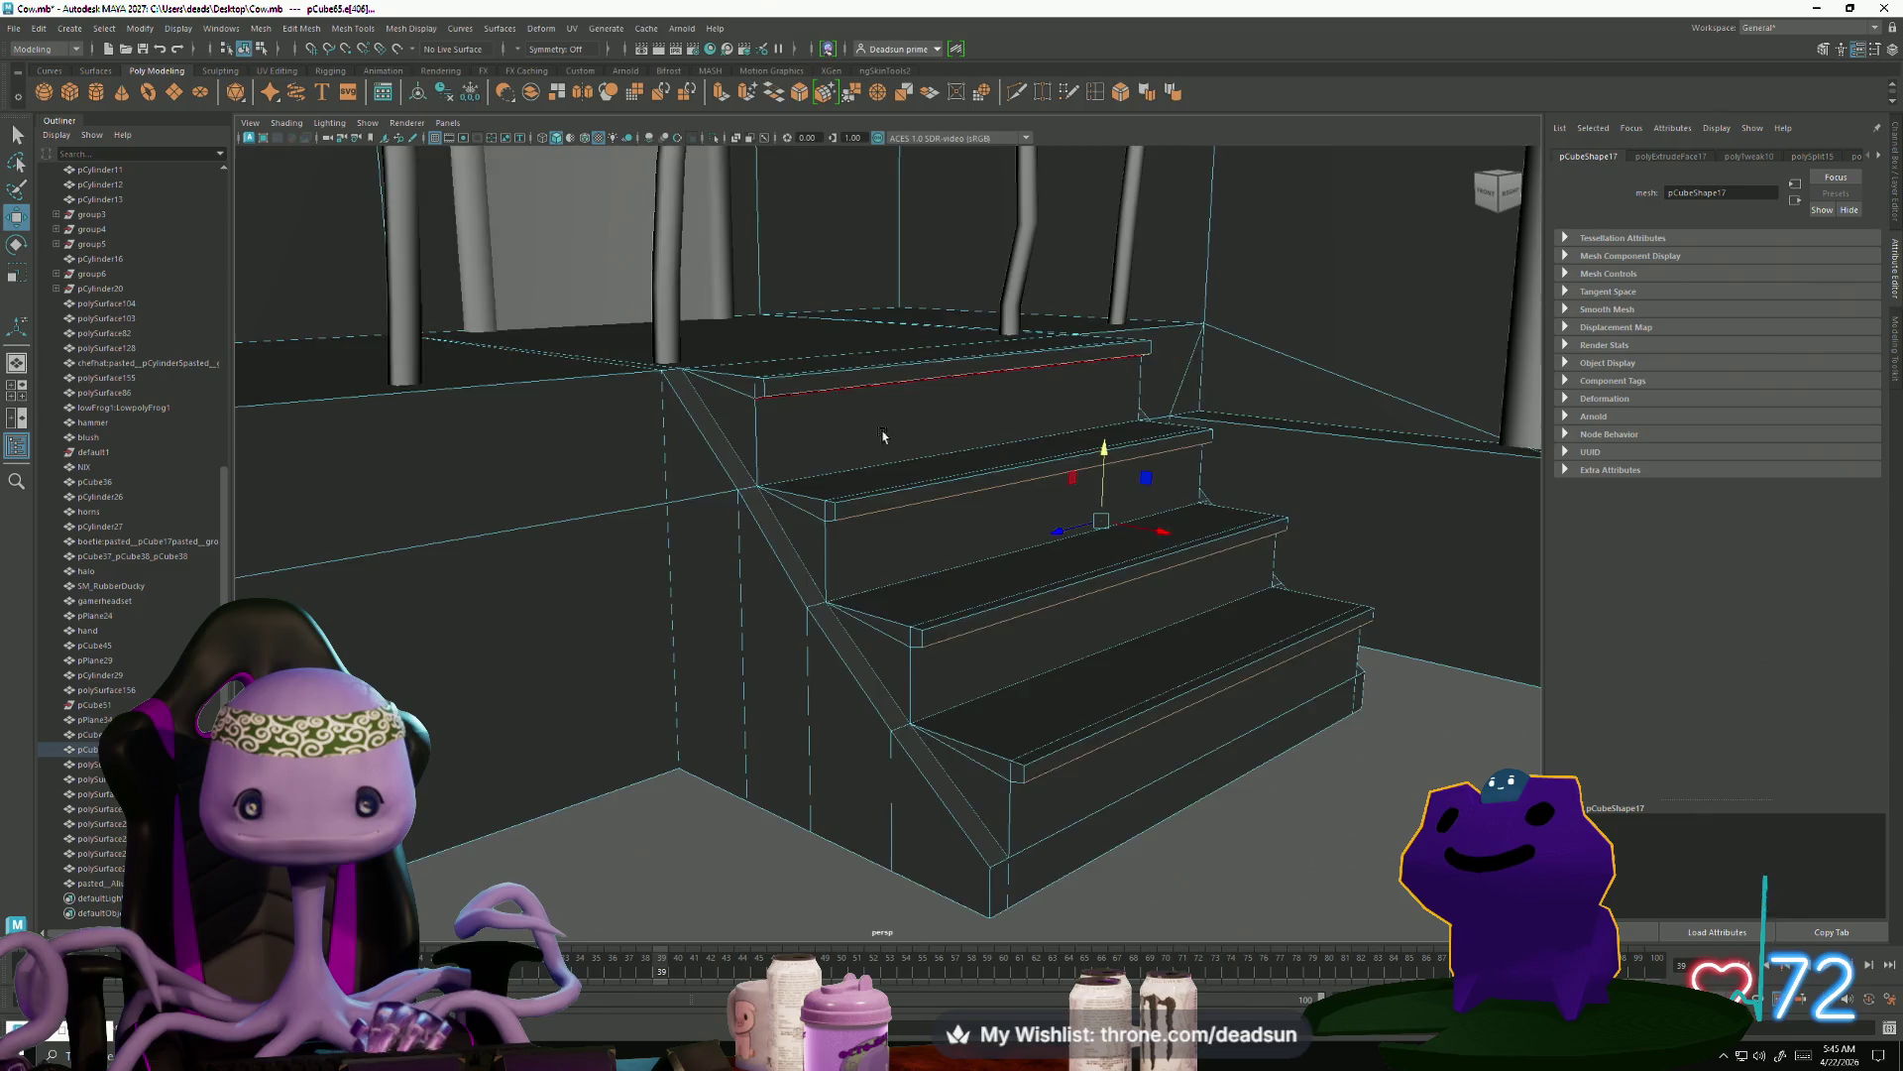
Reselect all three steps' front edges and raise them a little further
alt+drag(883, 437, 886, 451)
click(894, 436)
shift+click(948, 565)
mouse_move(948, 565)
alt+mouse_down()
mouse_move(1013, 704)
mouse_move(947, 547)
alt+mouse_up()
shift+click(1013, 699)
drag(1089, 411, 1097, 411)
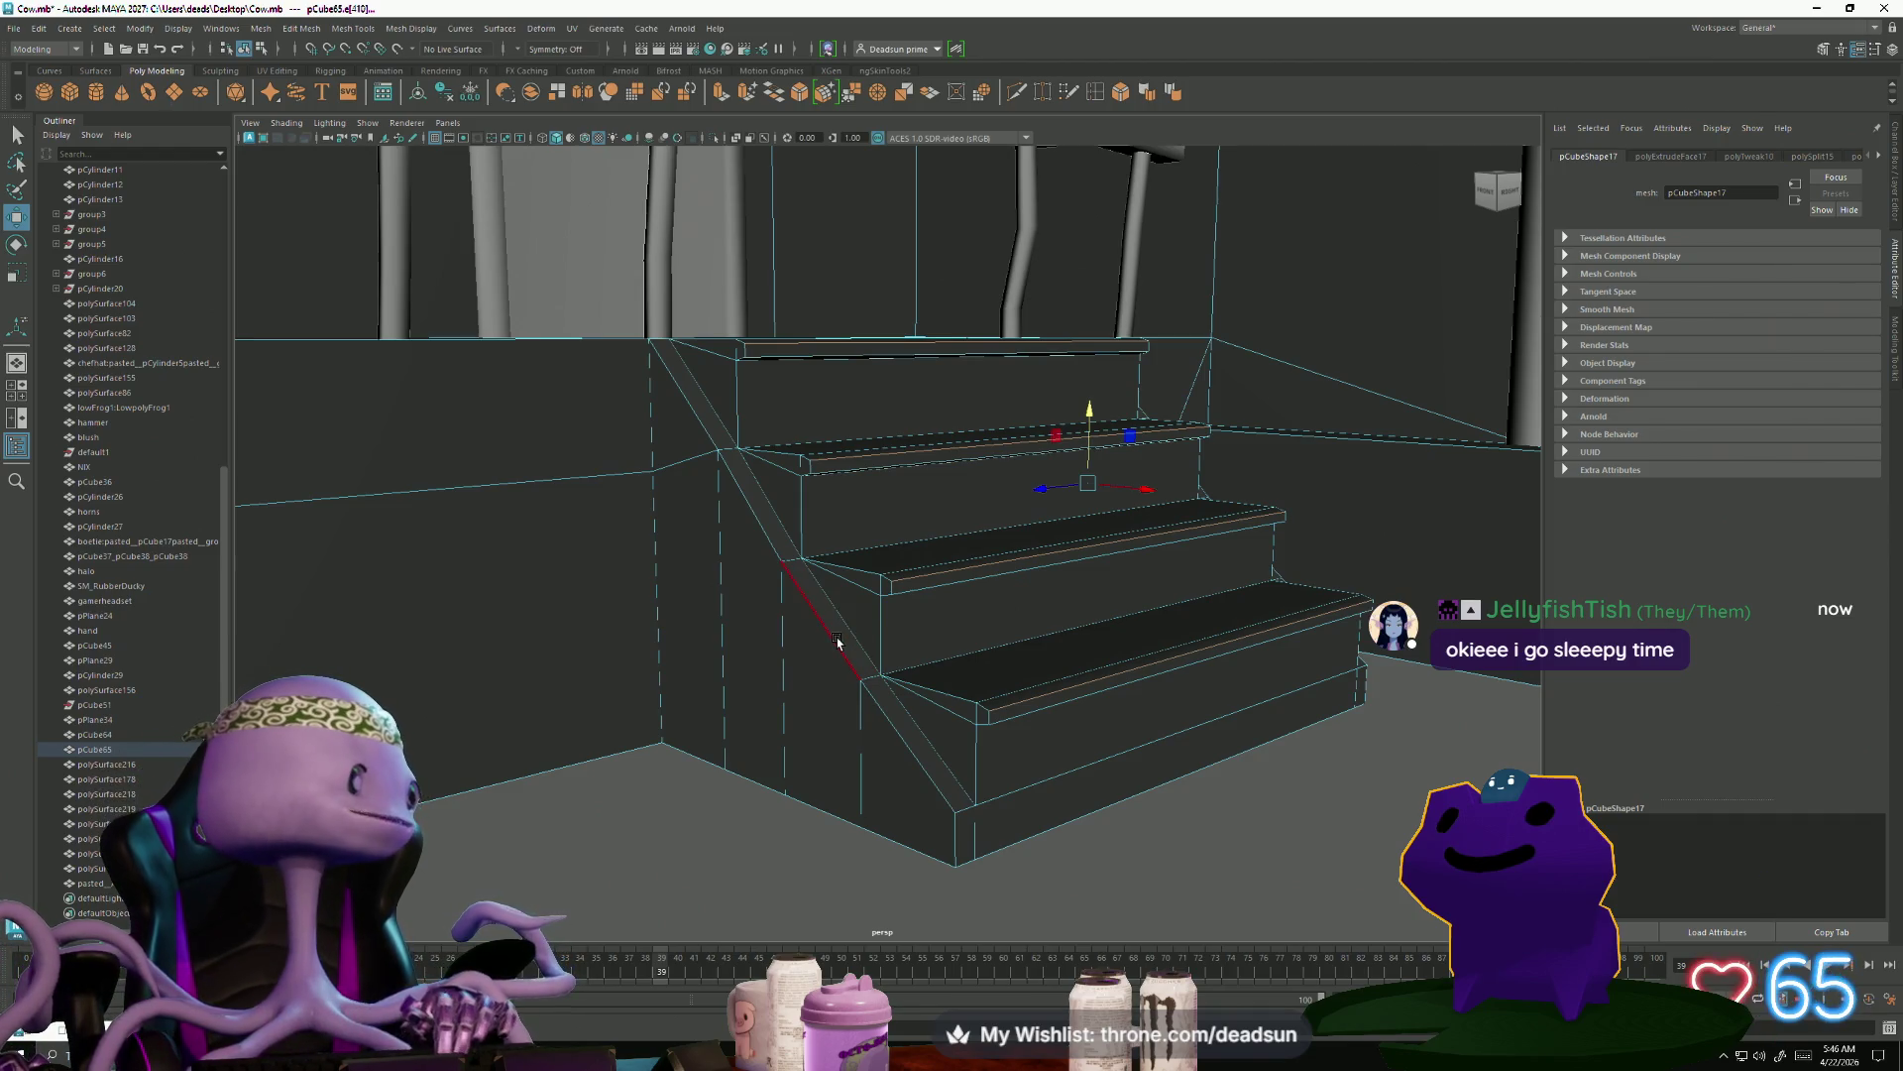
Select the narrow stringer face beside the steps and scale it
alt+right_drag(1003, 655, 591, 586)
mouse_move(591, 586)
alt+mouse_down()
mouse_move(637, 595)
mouse_move(721, 679)
mouse_move(701, 663)
mouse_move(625, 684)
mouse_move(589, 650)
mouse_move(608, 667)
mouse_move(680, 658)
alt+mouse_up()
alt+right_drag(680, 658, 1130, 818)
mouse_move(1130, 818)
alt+mouse_down()
mouse_move(615, 638)
mouse_move(772, 495)
alt+mouse_up()
click(770, 498)
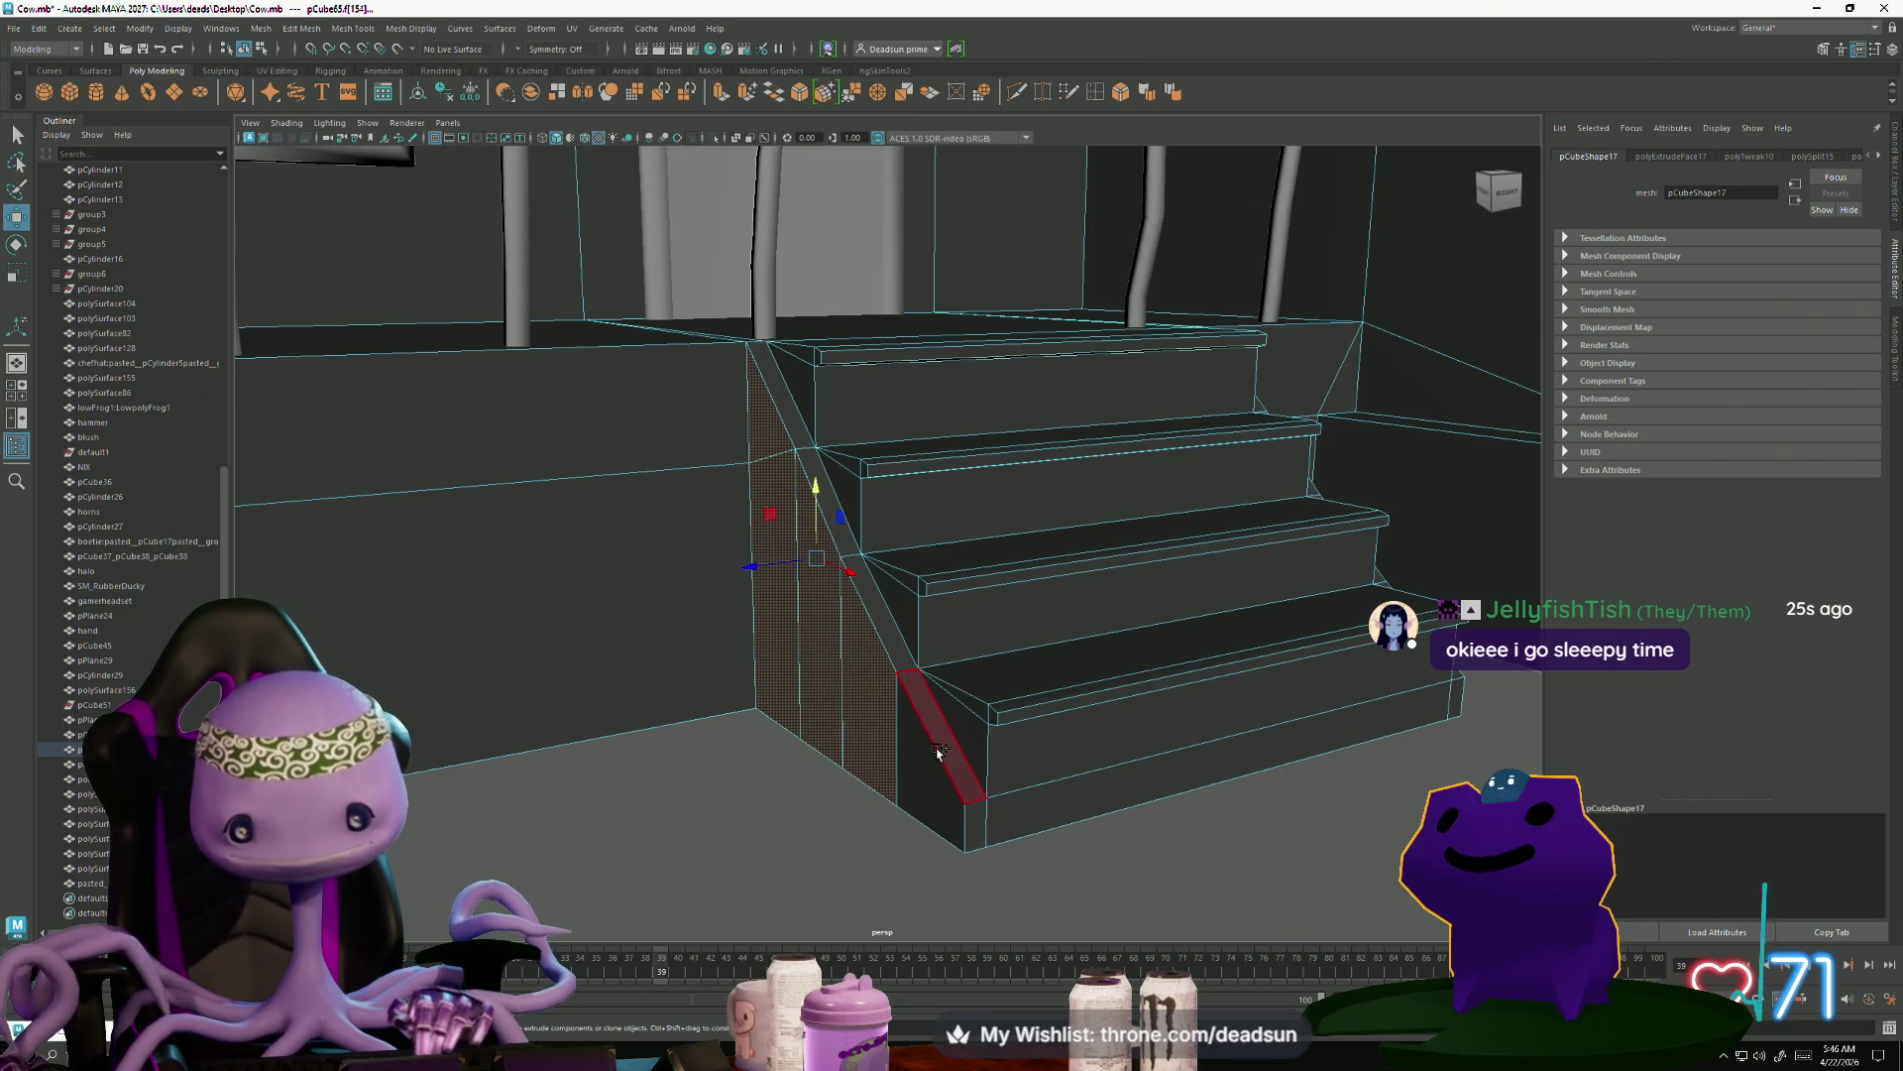
alt+drag(947, 743, 955, 716)
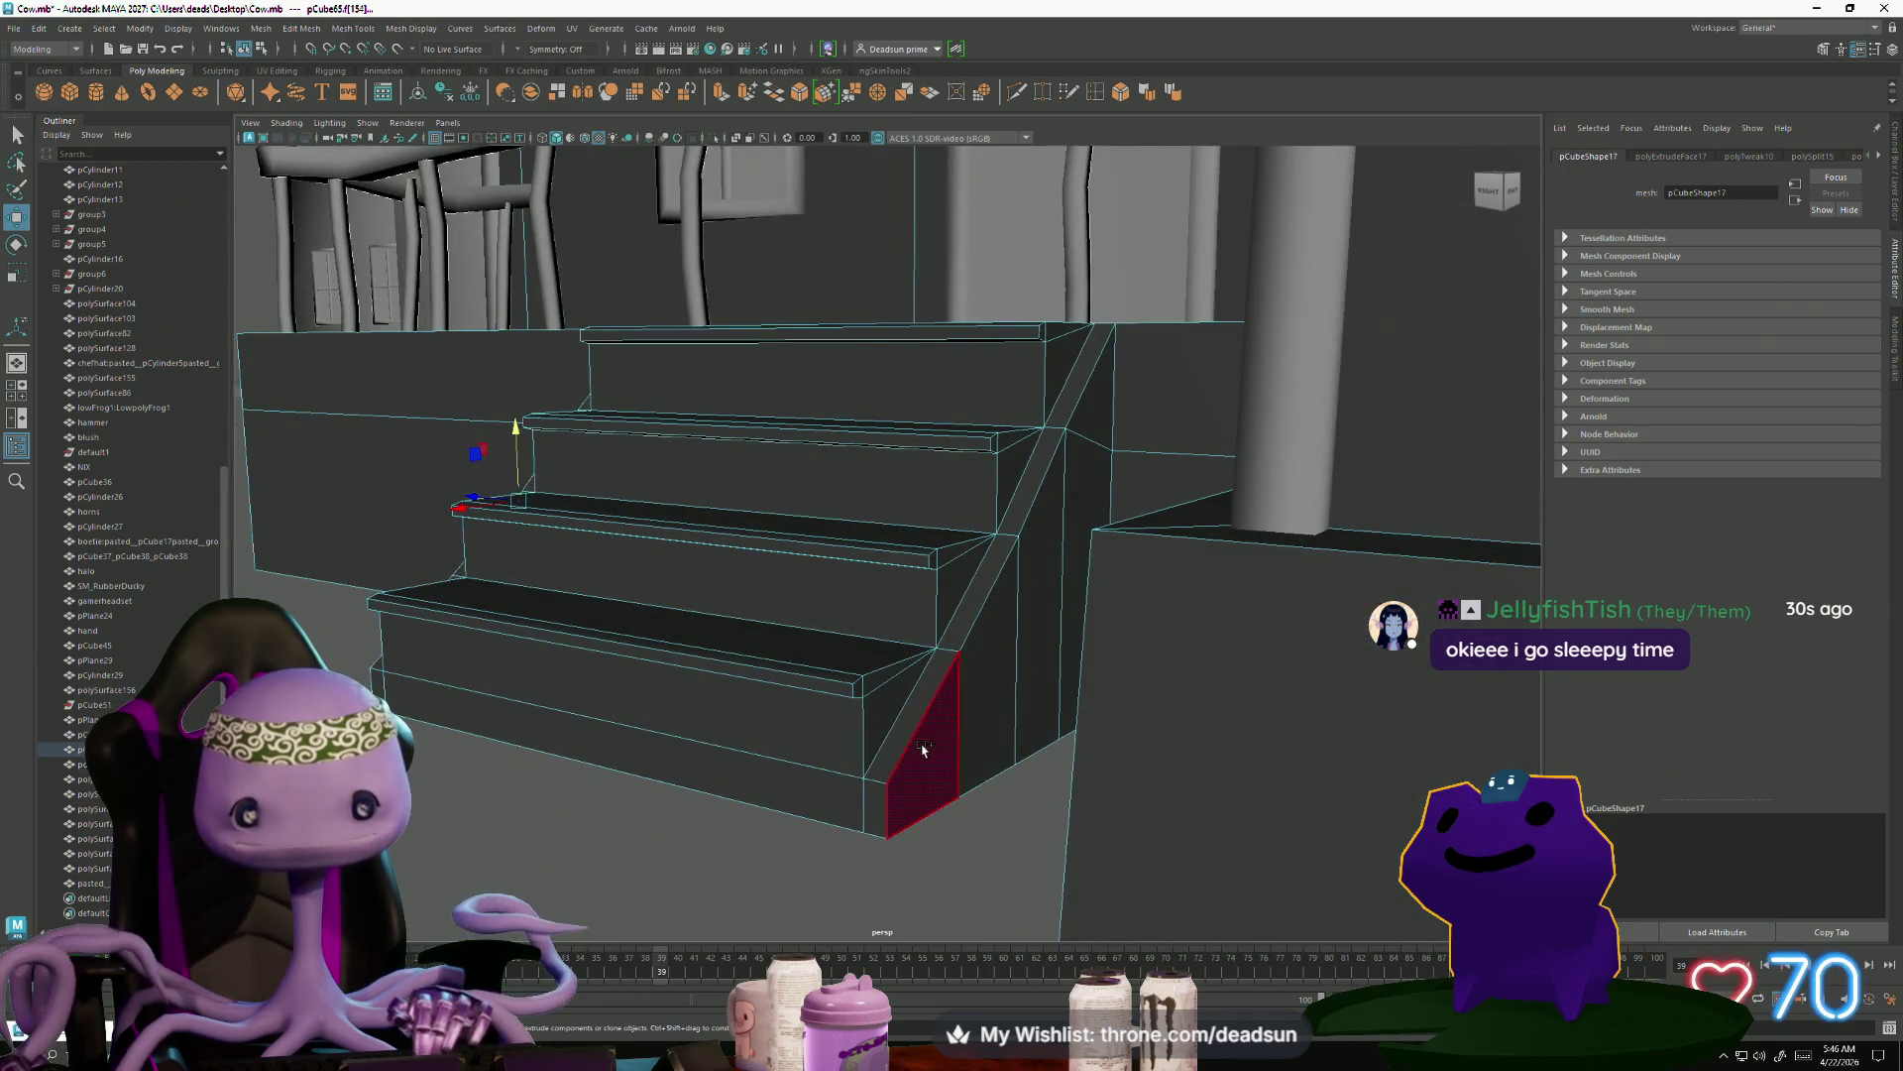
mouse_move(1076, 426)
alt+mouse_down()
mouse_move(793, 635)
mouse_move(764, 624)
mouse_move(837, 655)
mouse_move(556, 731)
mouse_move(753, 747)
alt+mouse_up()
key(r)
Return to Object Mode and select the porch base mesh
right_drag(870, 642, 765, 823)
alt+drag(765, 823, 756, 799)
mouse_move(628, 783)
alt+mouse_down()
mouse_move(552, 667)
mouse_move(585, 709)
mouse_move(668, 723)
mouse_move(563, 737)
alt+mouse_up()
click(539, 704)
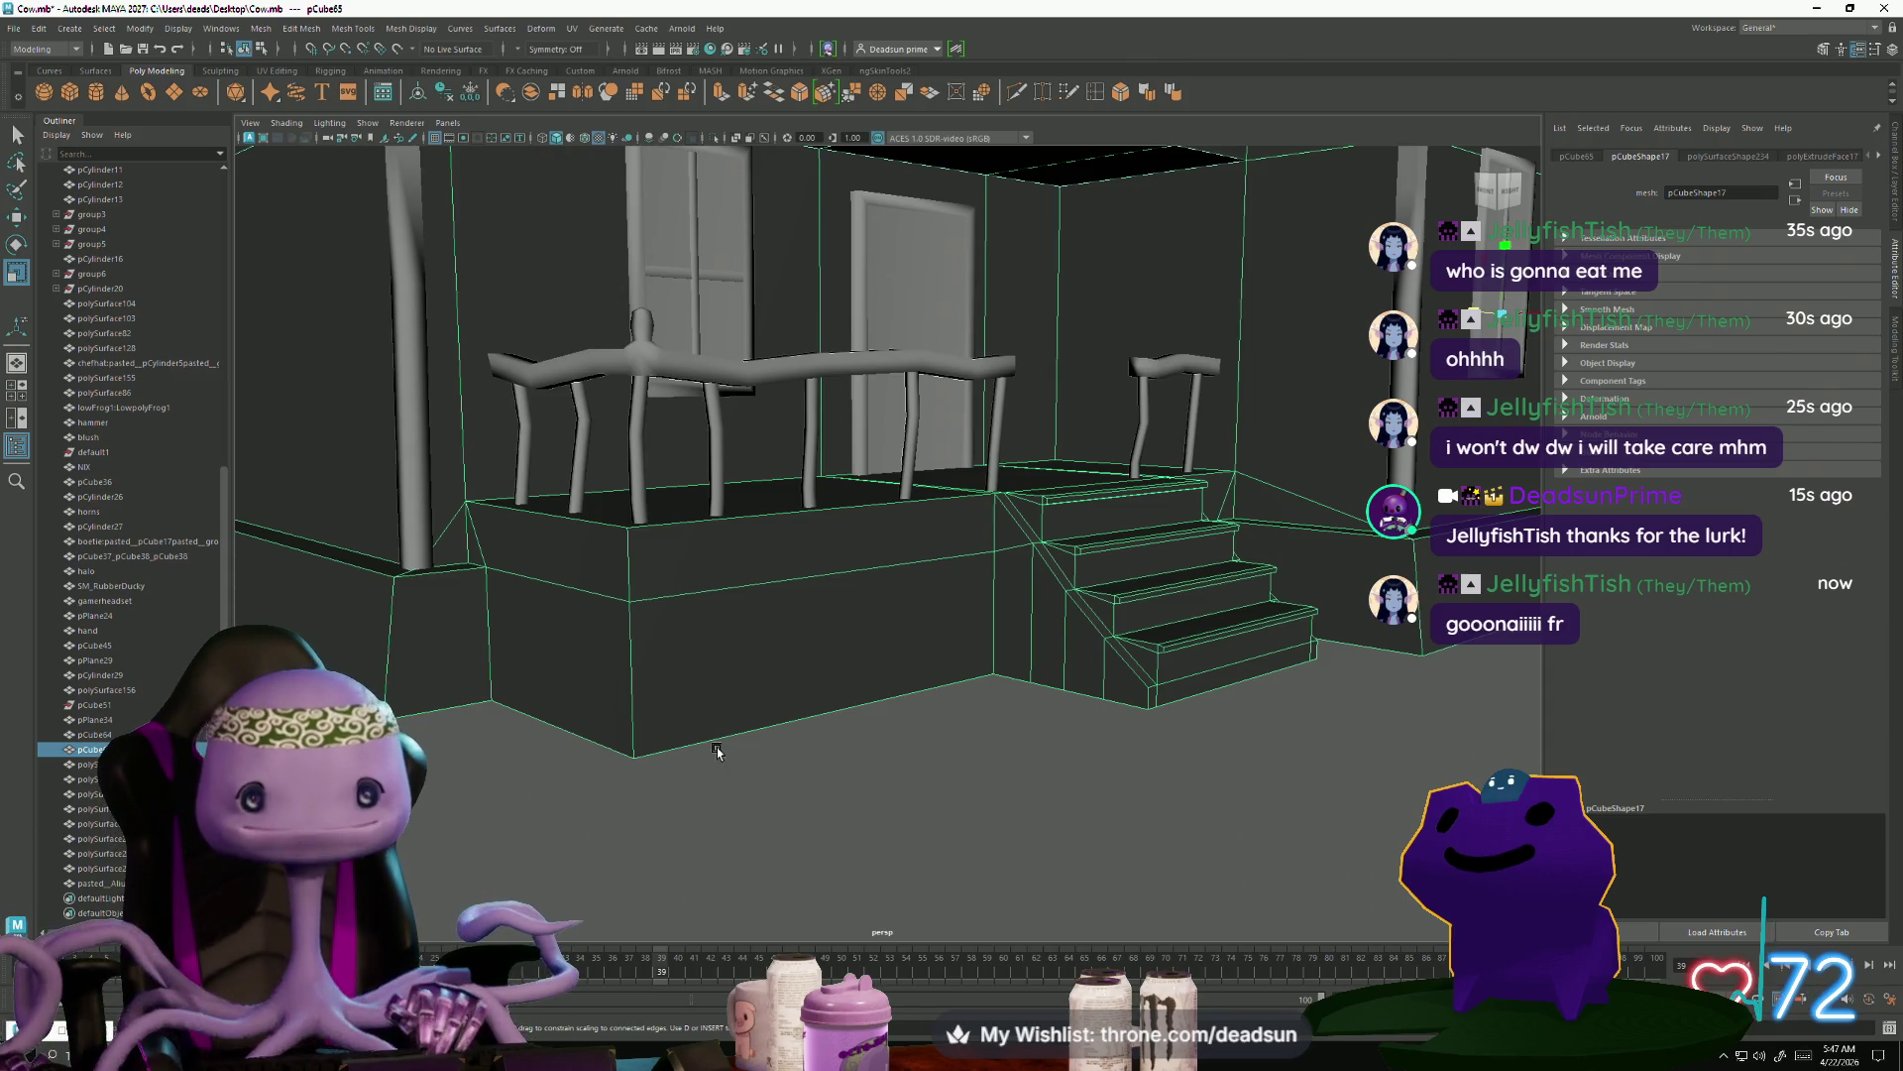
scroll(717, 751, down, 5)
mouse_move(548, 645)
alt+mouse_down()
mouse_move(650, 688)
mouse_move(662, 739)
mouse_move(650, 723)
mouse_move(722, 744)
mouse_move(701, 764)
mouse_move(737, 751)
mouse_move(691, 760)
alt+mouse_up()
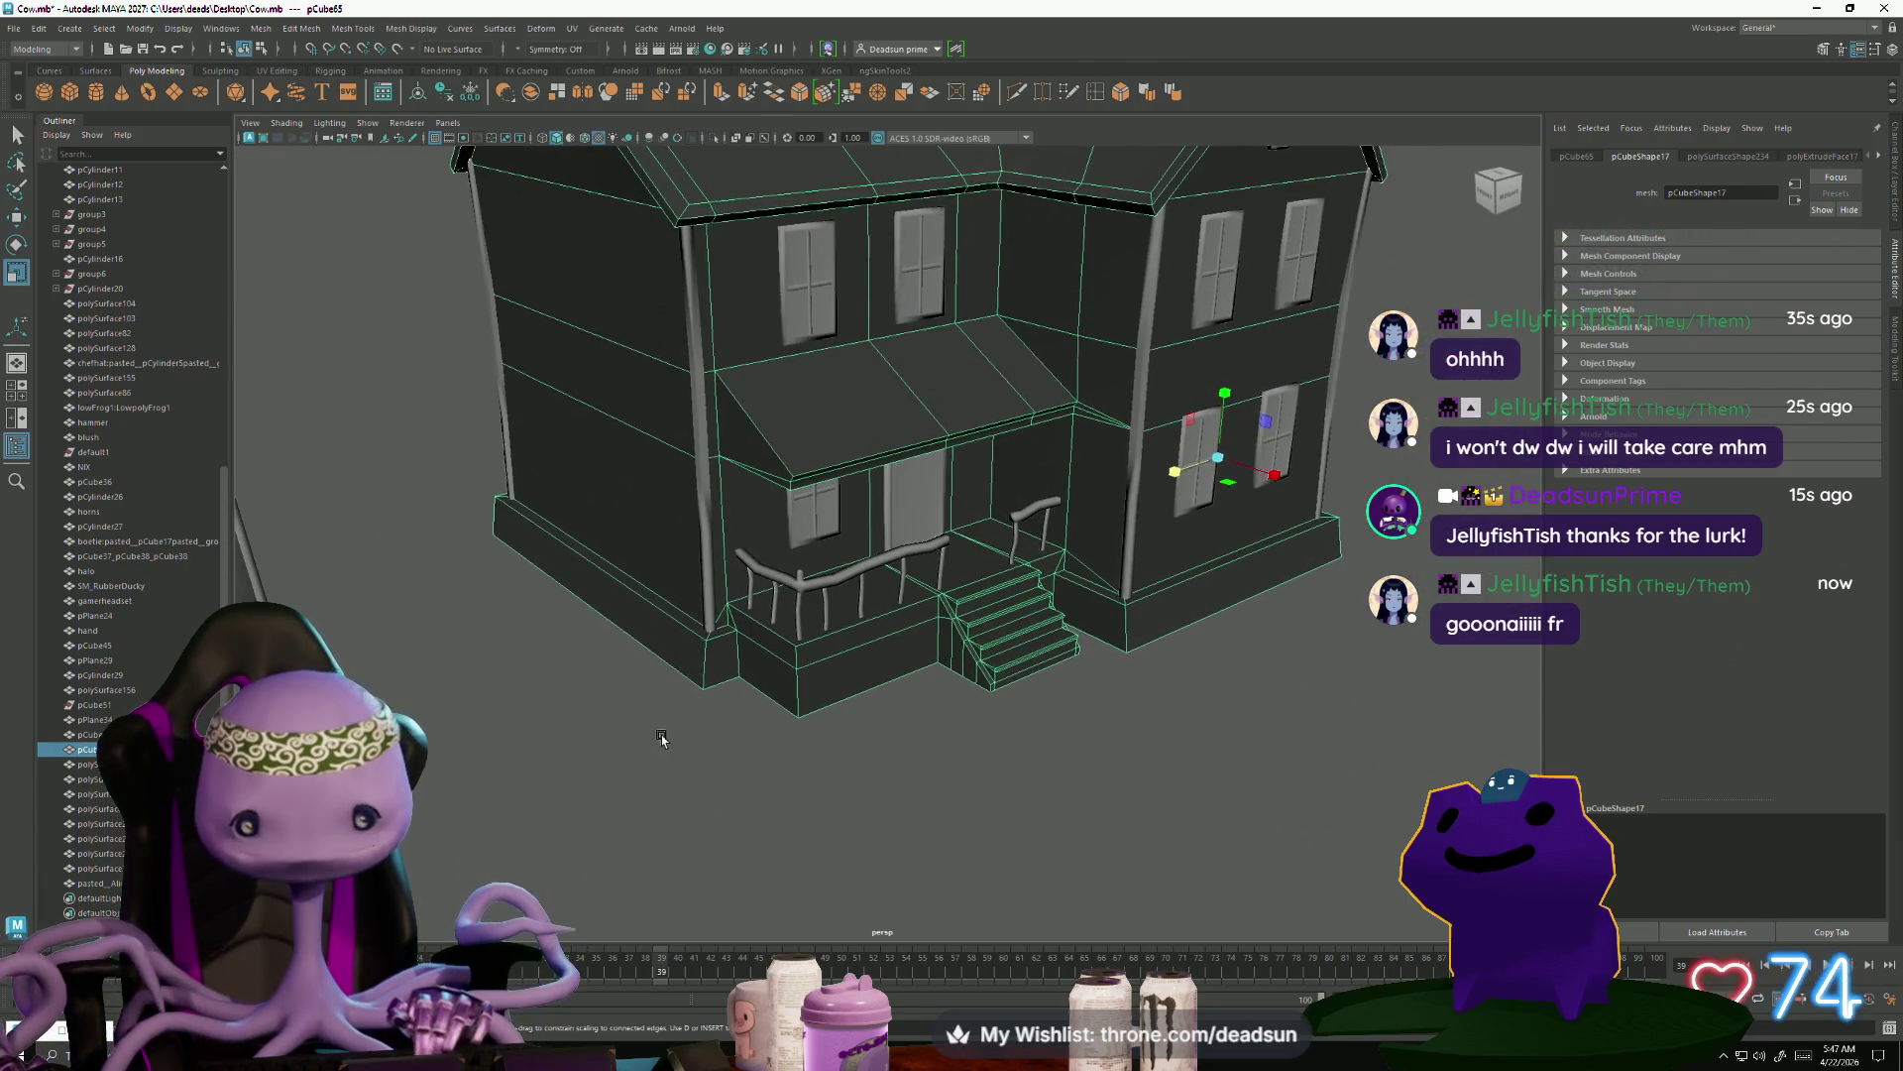
click(581, 780)
mouse_move(581, 780)
alt+mouse_down()
mouse_move(760, 573)
mouse_move(710, 688)
mouse_move(790, 731)
mouse_move(733, 761)
mouse_move(791, 736)
mouse_move(744, 753)
mouse_move(776, 759)
mouse_move(763, 771)
alt+mouse_up()
click(698, 540)
Slide the upper-storey window copy along the recessed wall toward the inner corner and frame it
key(e)
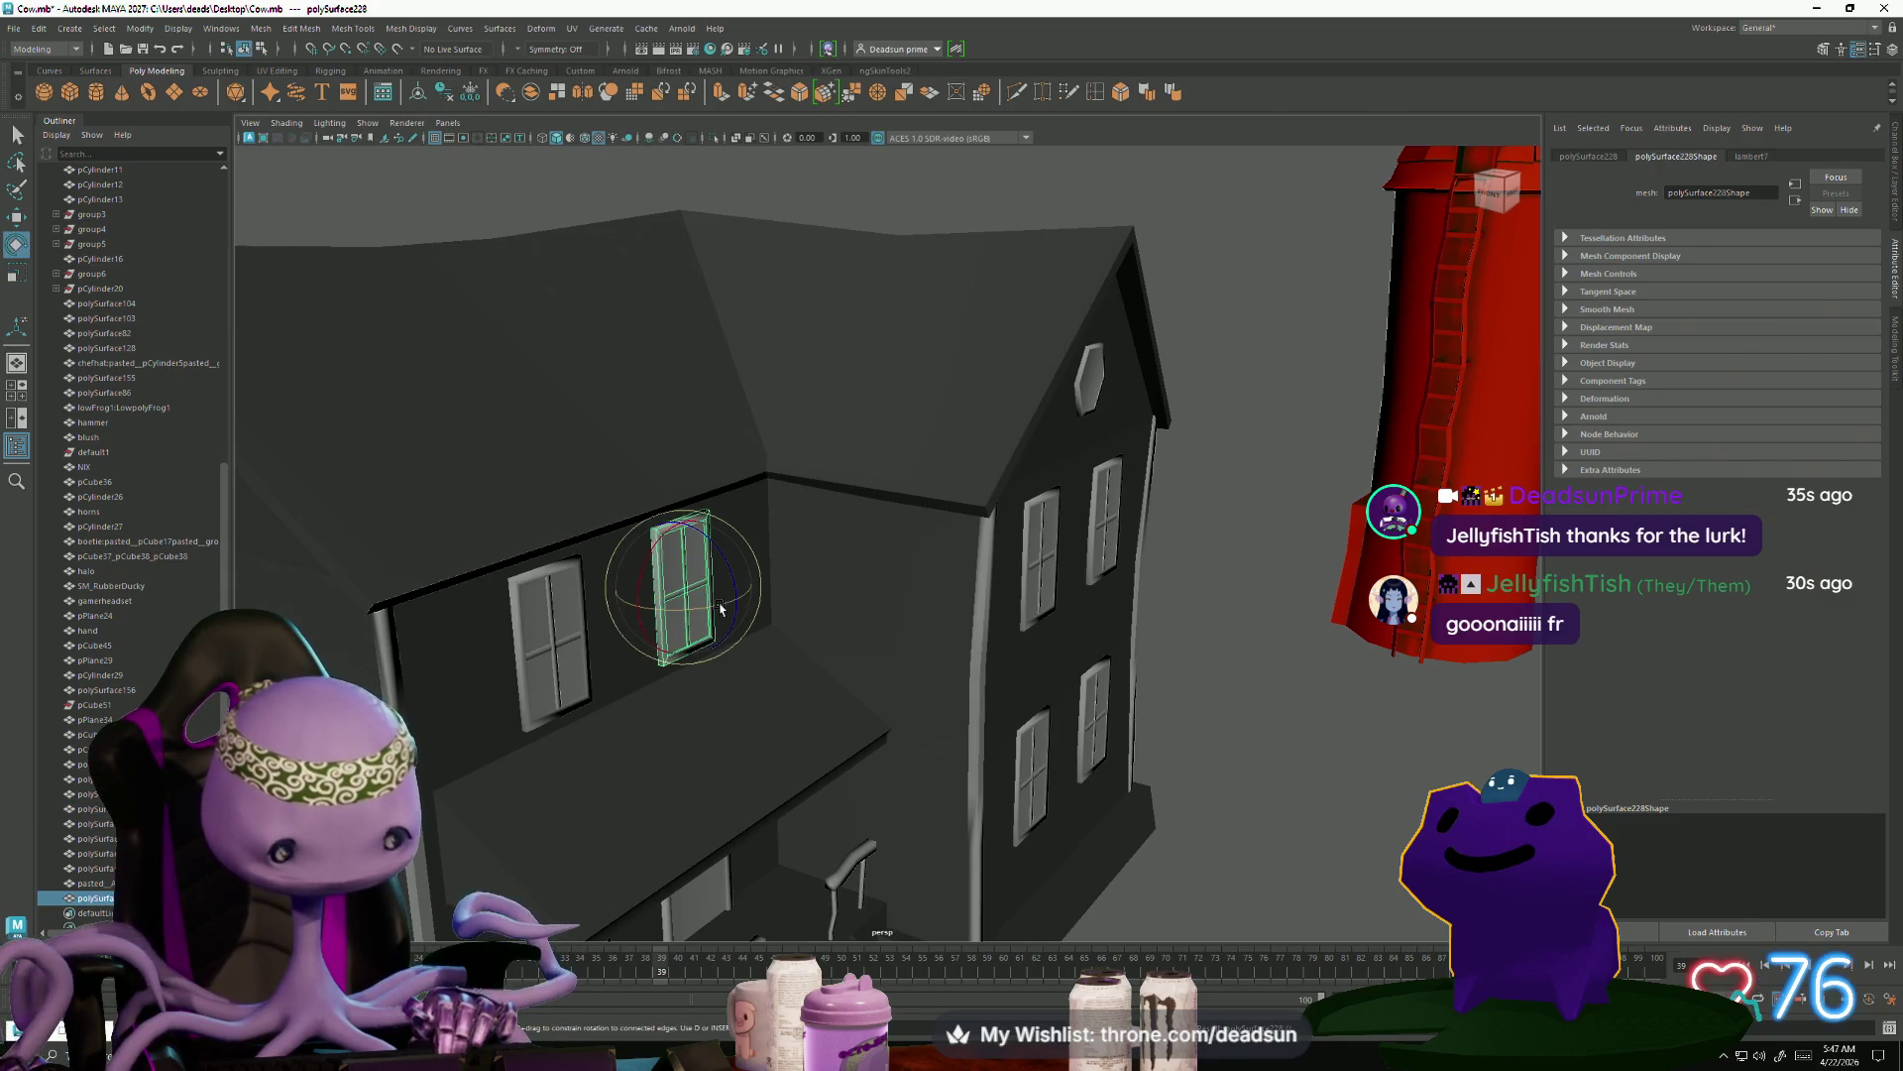
key(w)
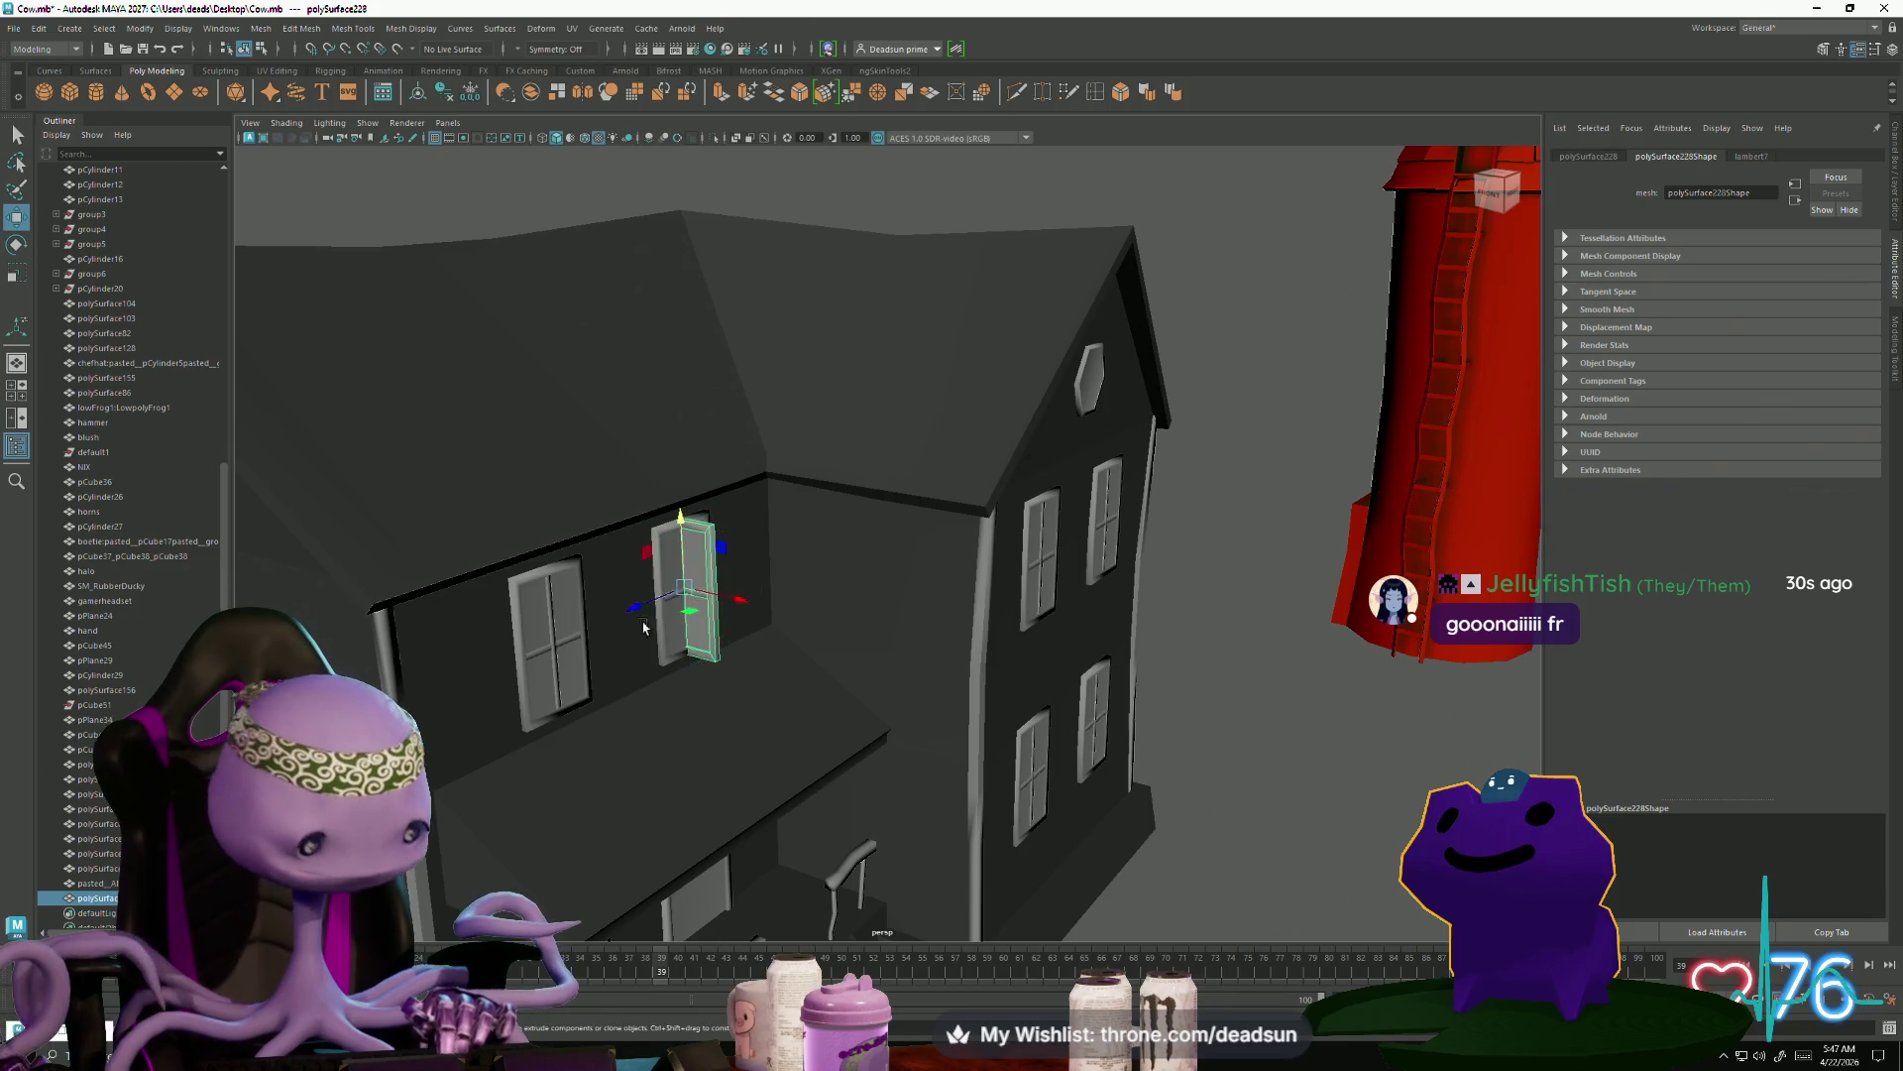
drag(637, 610, 705, 593)
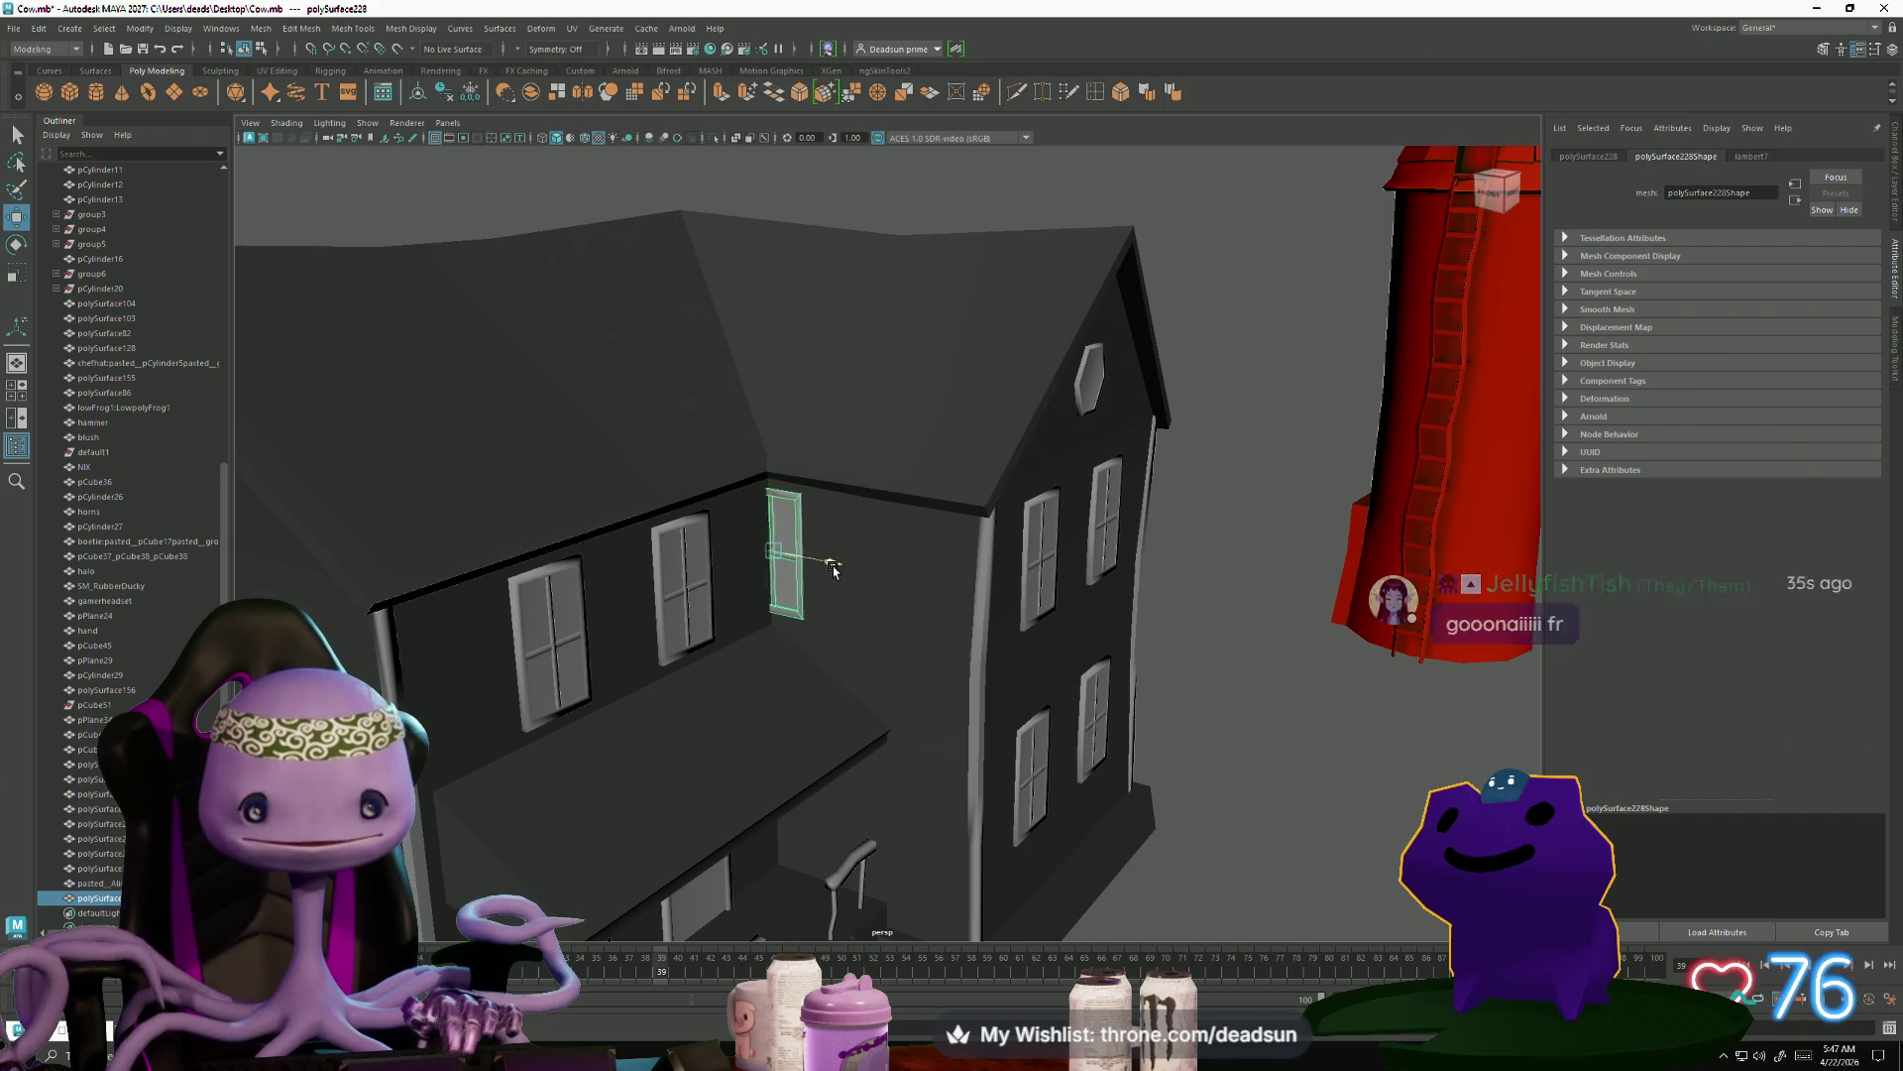
key(f)
mouse_move(922, 638)
alt+right_down()
mouse_move(739, 663)
mouse_move(785, 645)
alt+right_up()
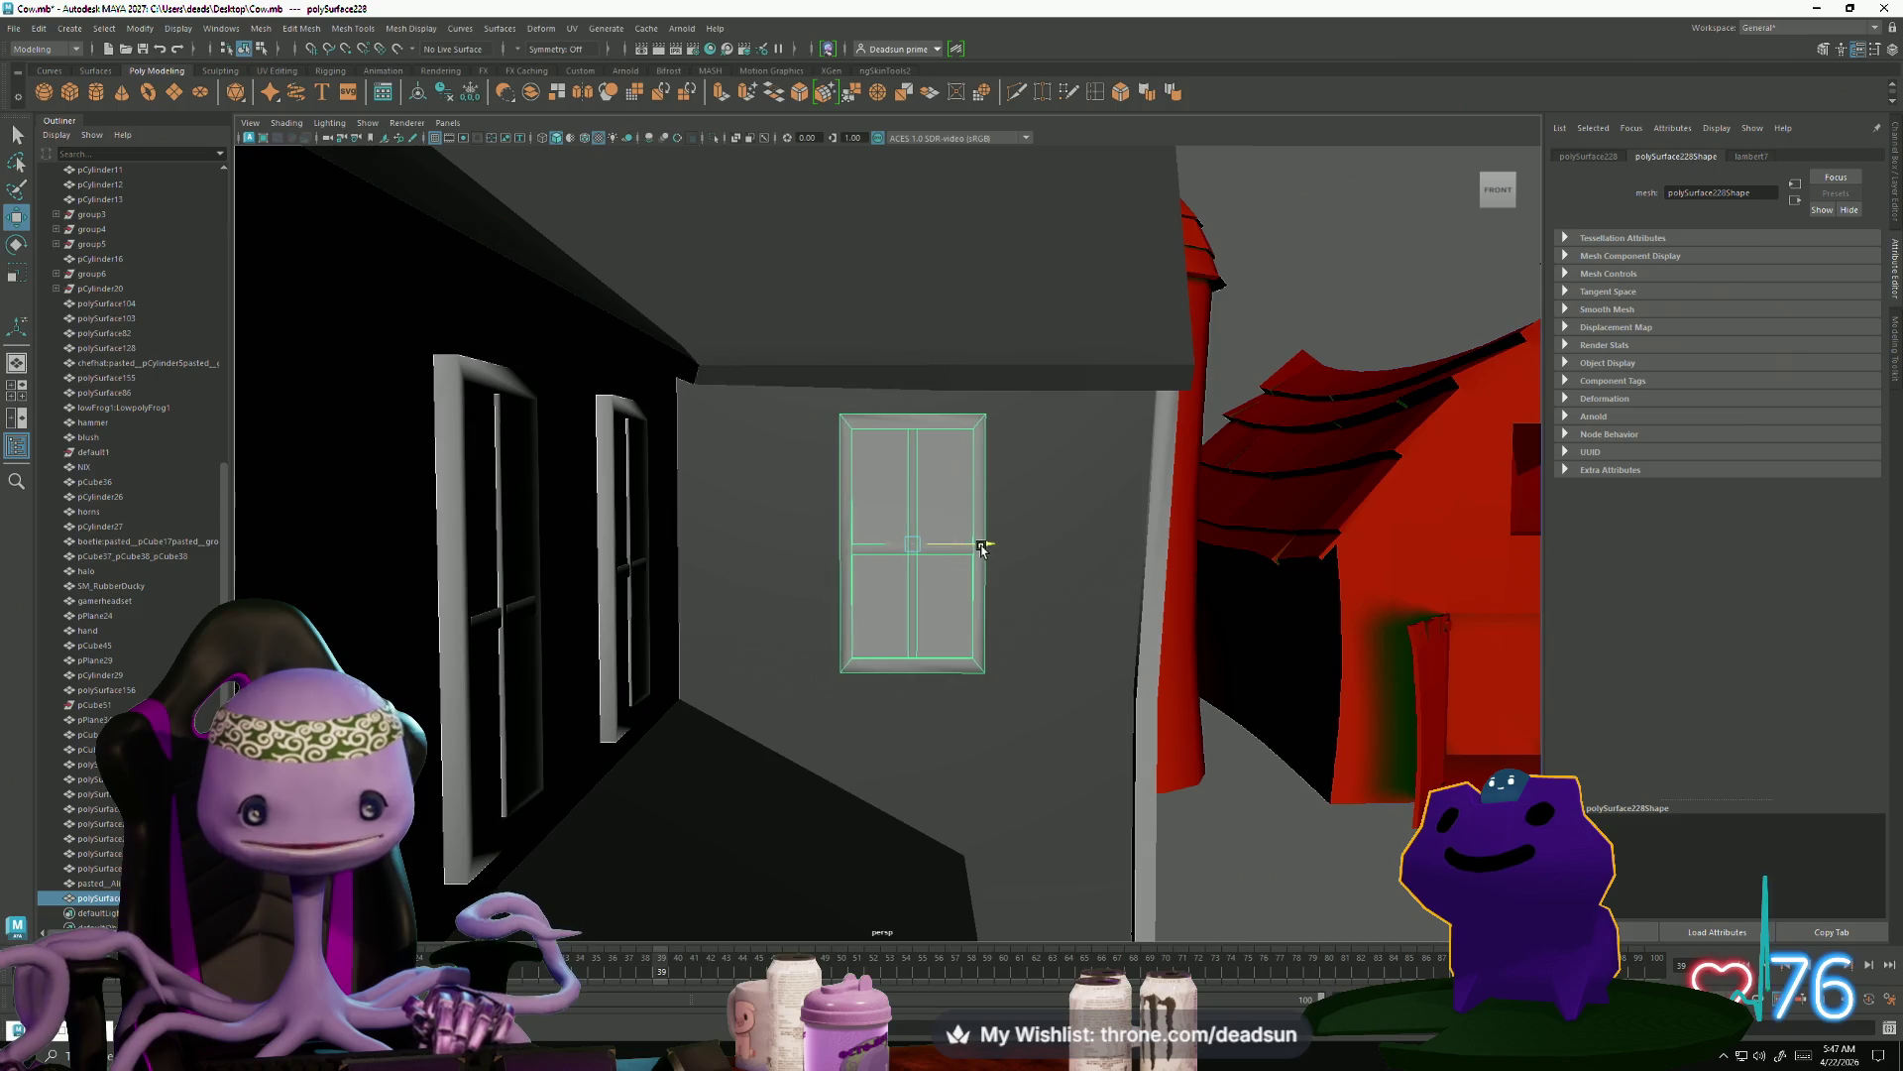
Deselect and orbit out to review the whole house with the new window
alt+right_drag(1012, 656, 849, 638)
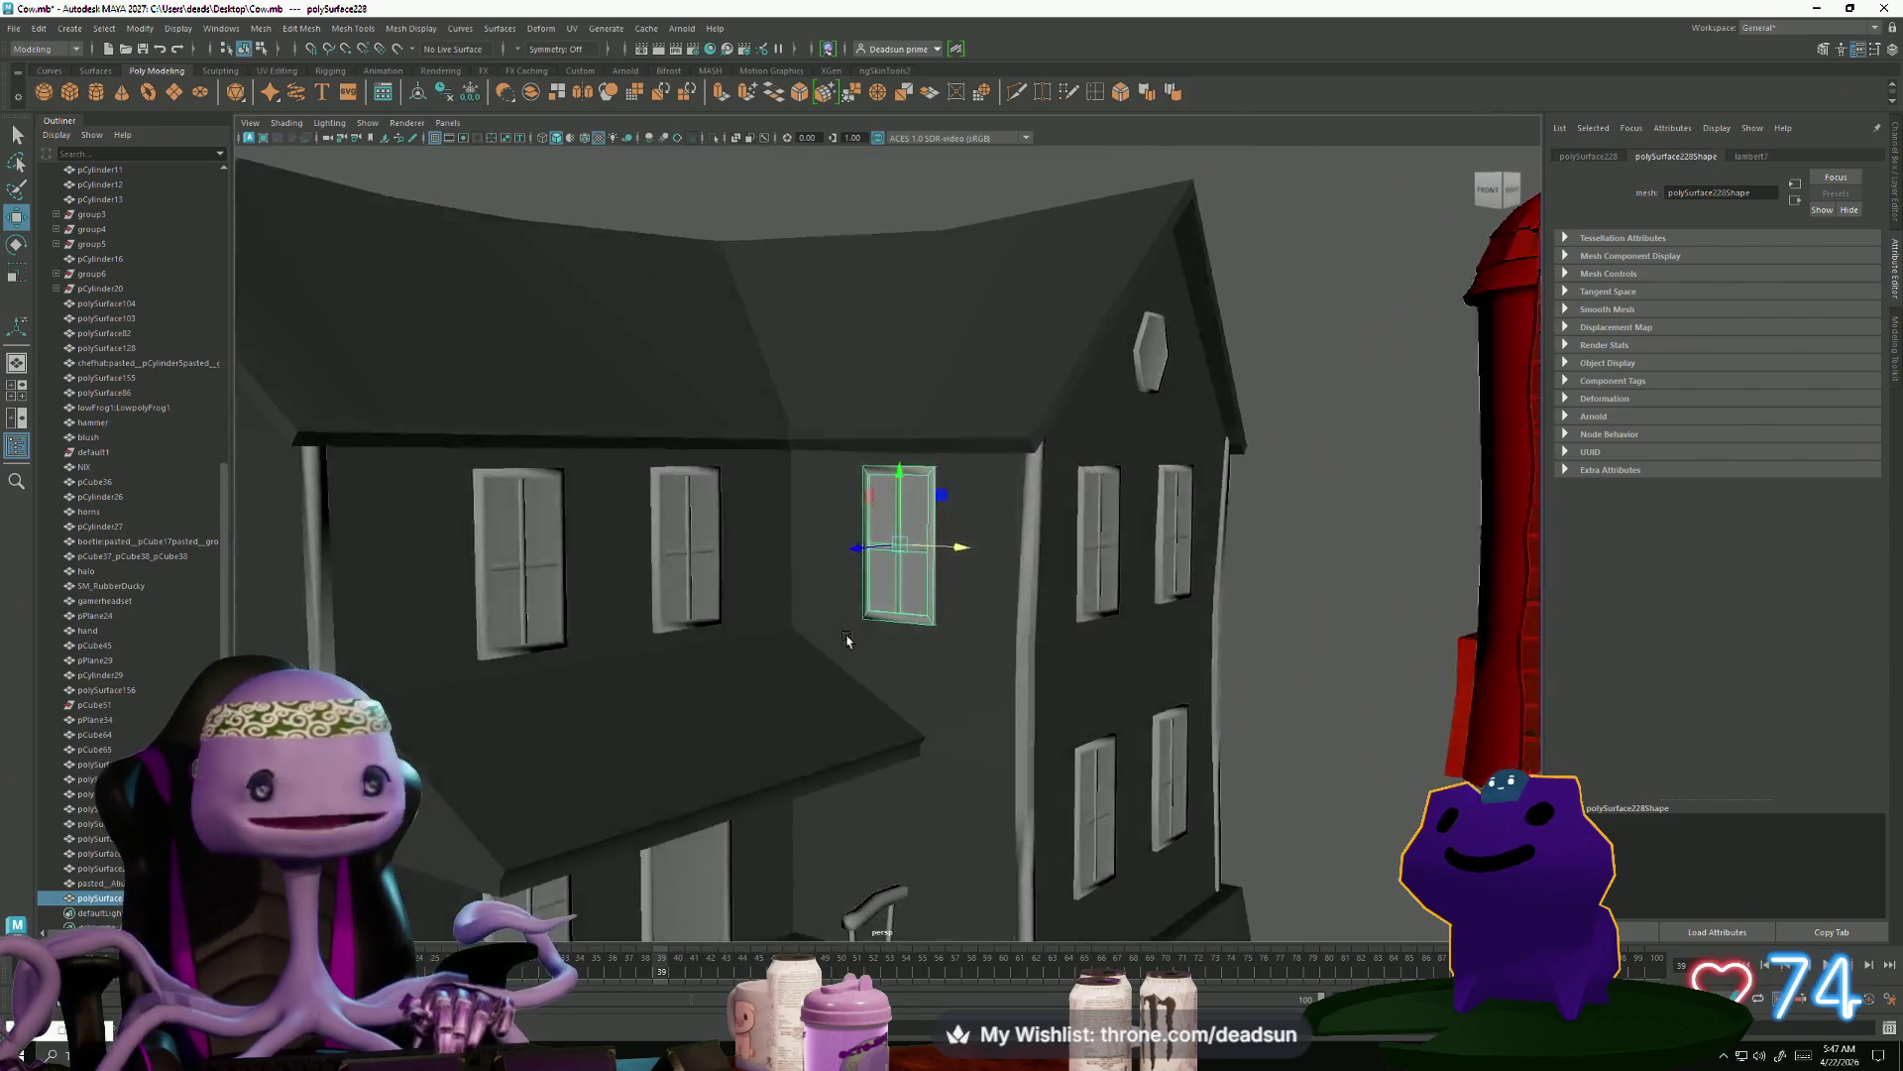
alt+drag(849, 637, 1032, 667)
alt+right_drag(1032, 668, 769, 677)
alt+drag(770, 677, 859, 686)
click(1163, 631)
mouse_move(1164, 631)
alt+mouse_down()
mouse_move(1013, 747)
mouse_move(649, 754)
mouse_move(853, 776)
mouse_move(897, 823)
alt+mouse_up()
scroll(1013, 746, down, 3)
scroll(916, 861, up, 3)
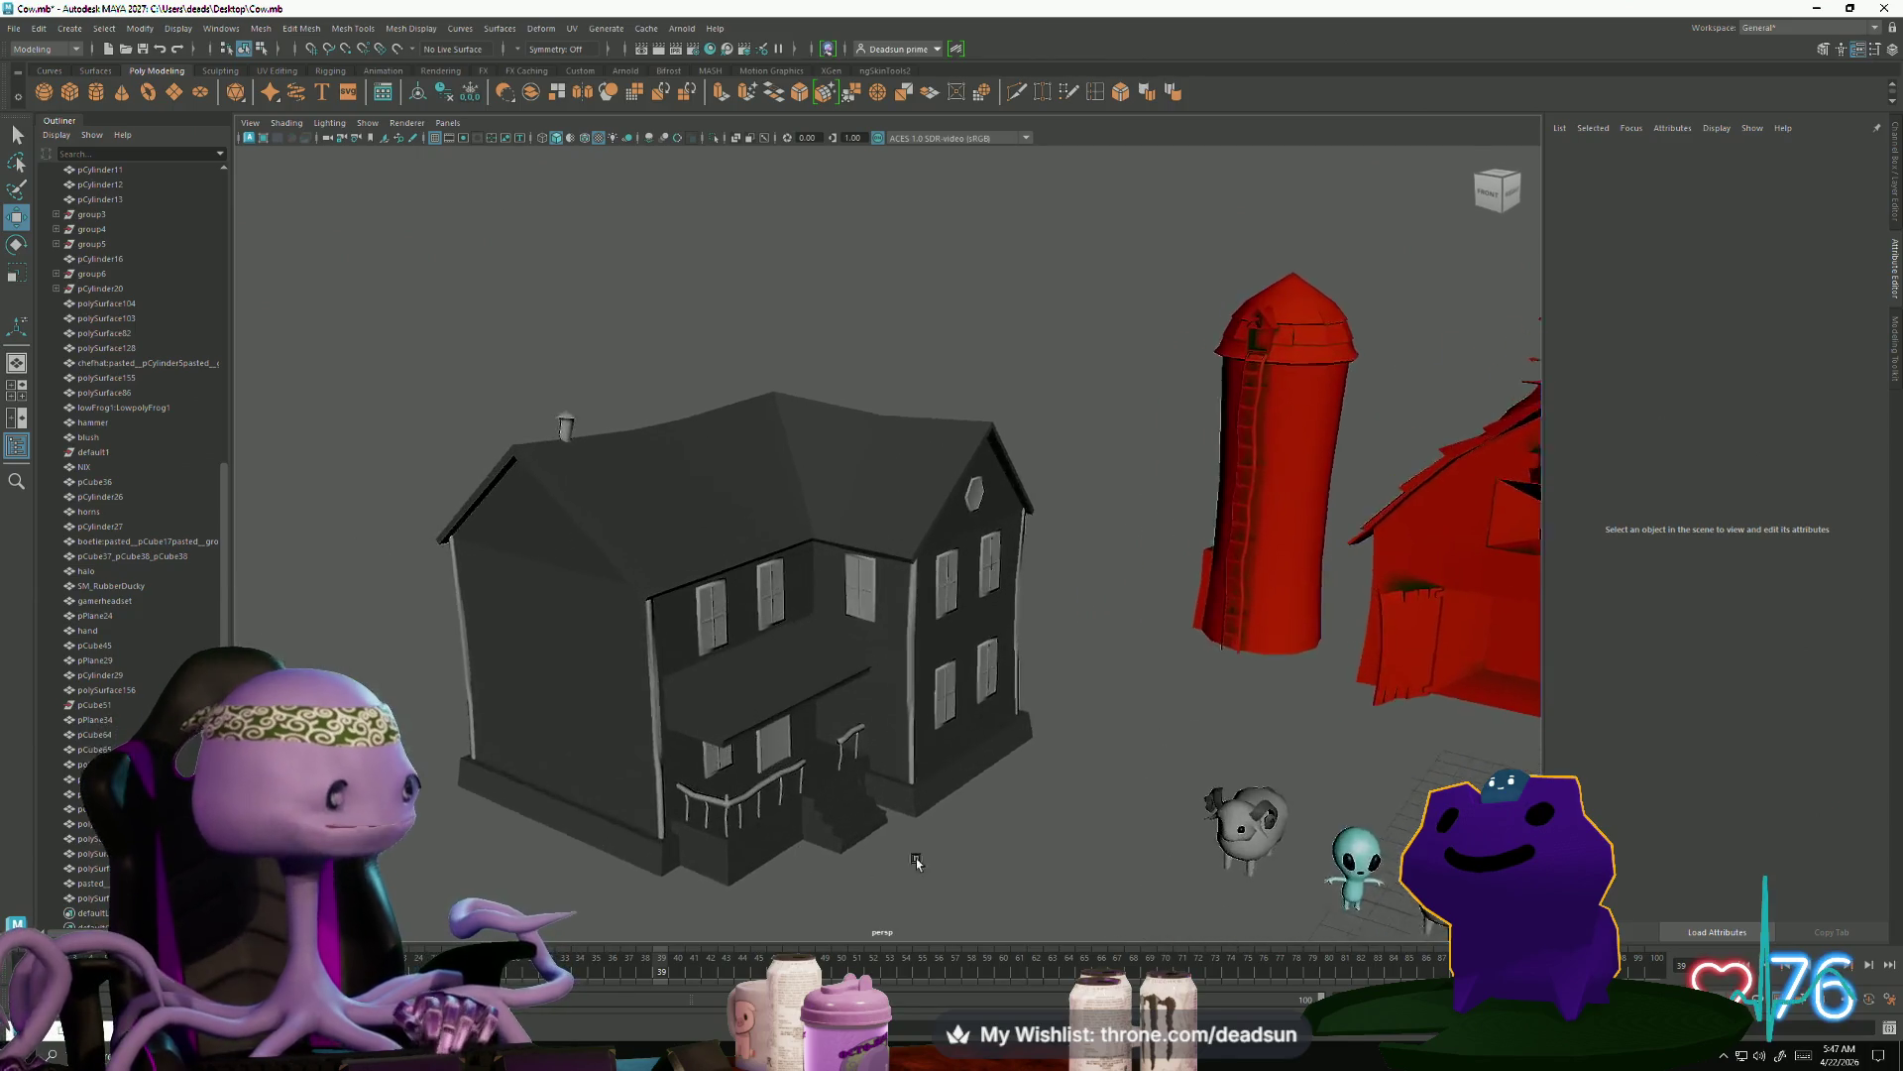
Select the copied hexagonal gable window
scroll(942, 743, up, 3)
click(941, 567)
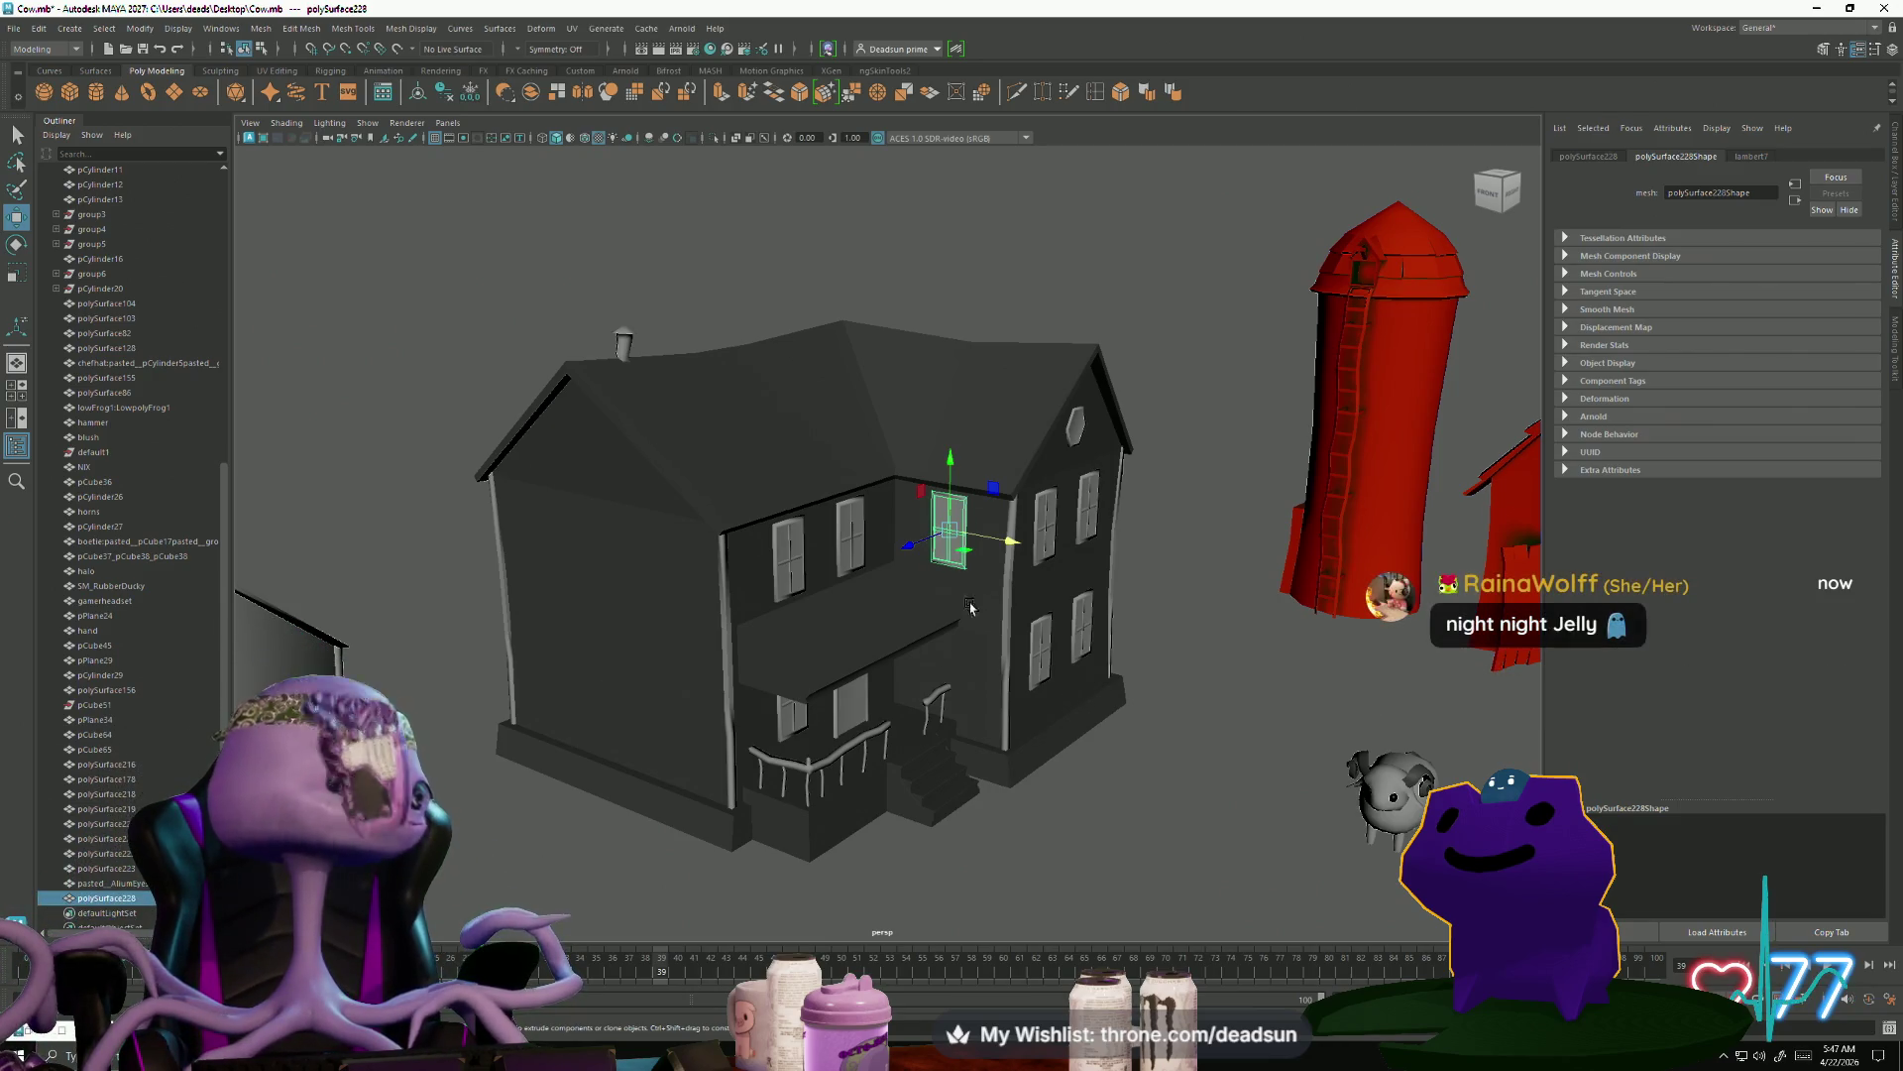
click(1084, 439)
alt+drag(783, 709, 778, 776)
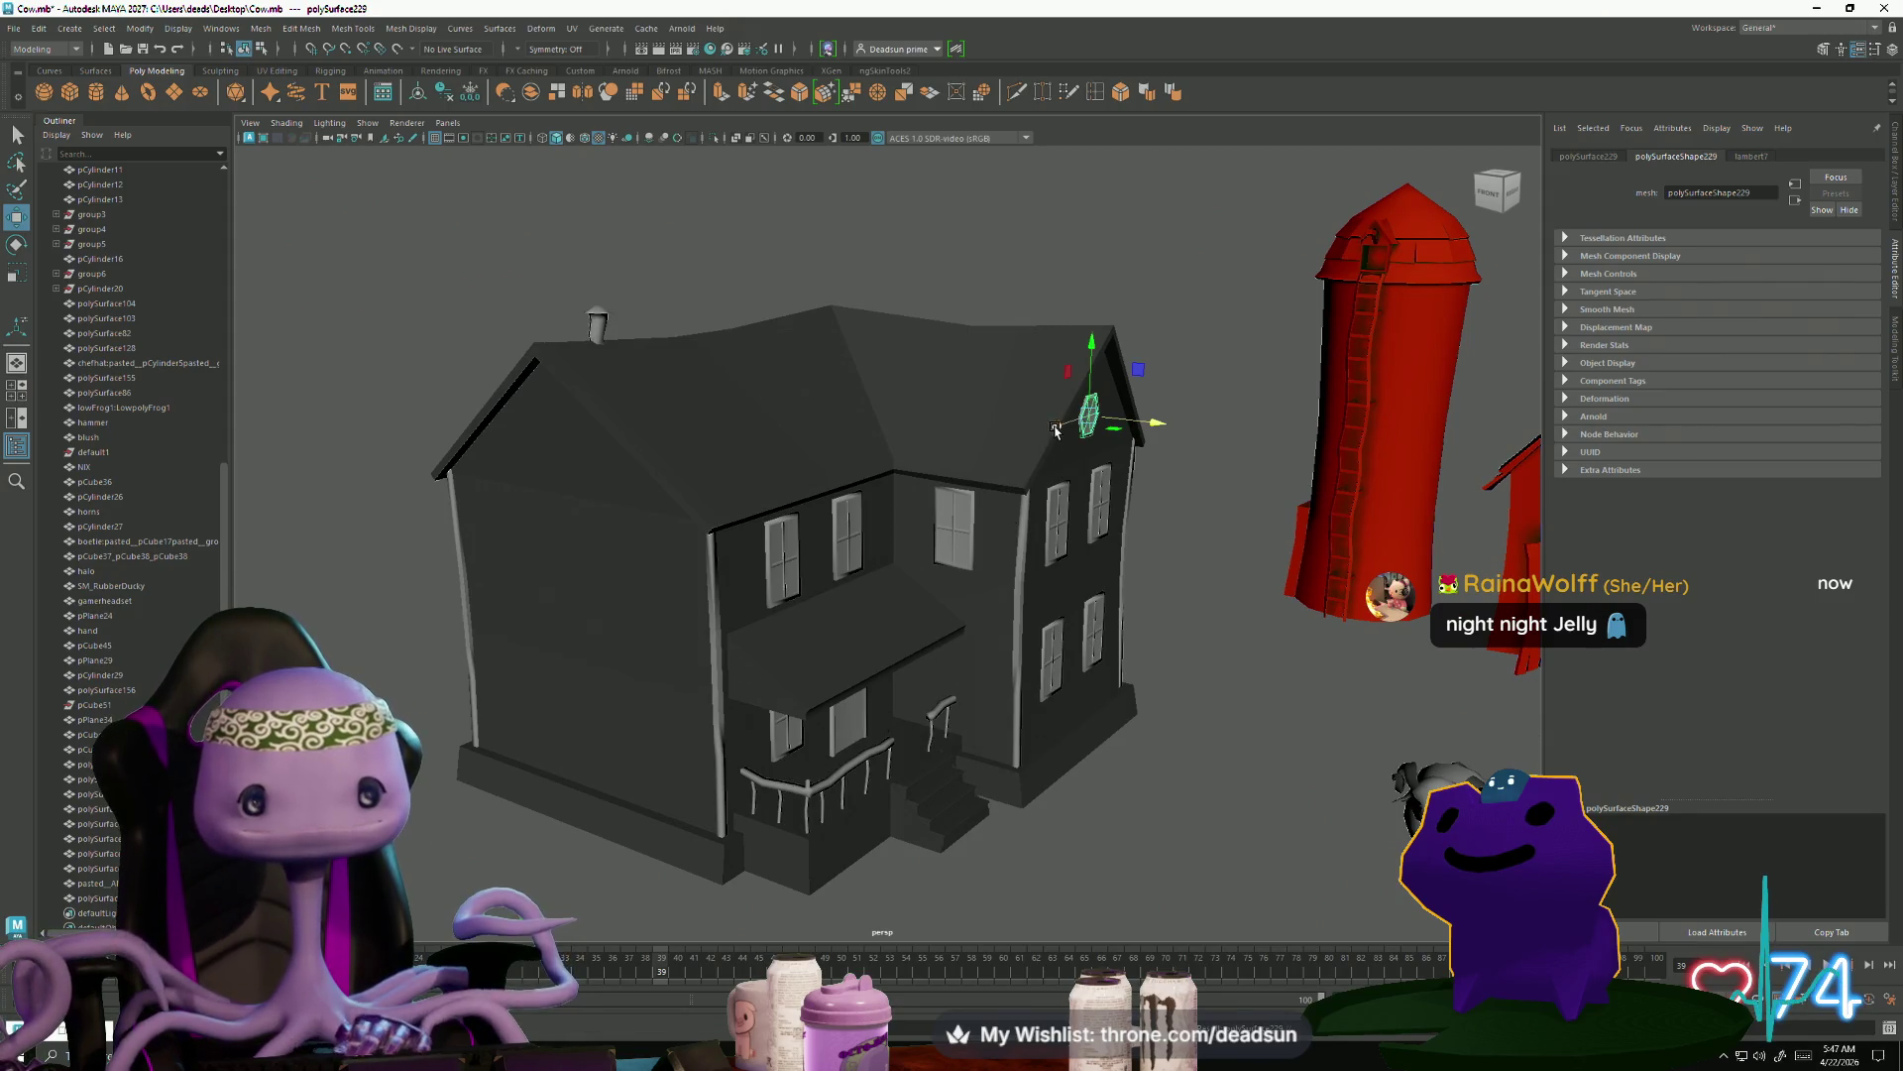
click(832, 507)
Move the hexagonal window copy onto the left gable end and begin rotating it flat
key(e)
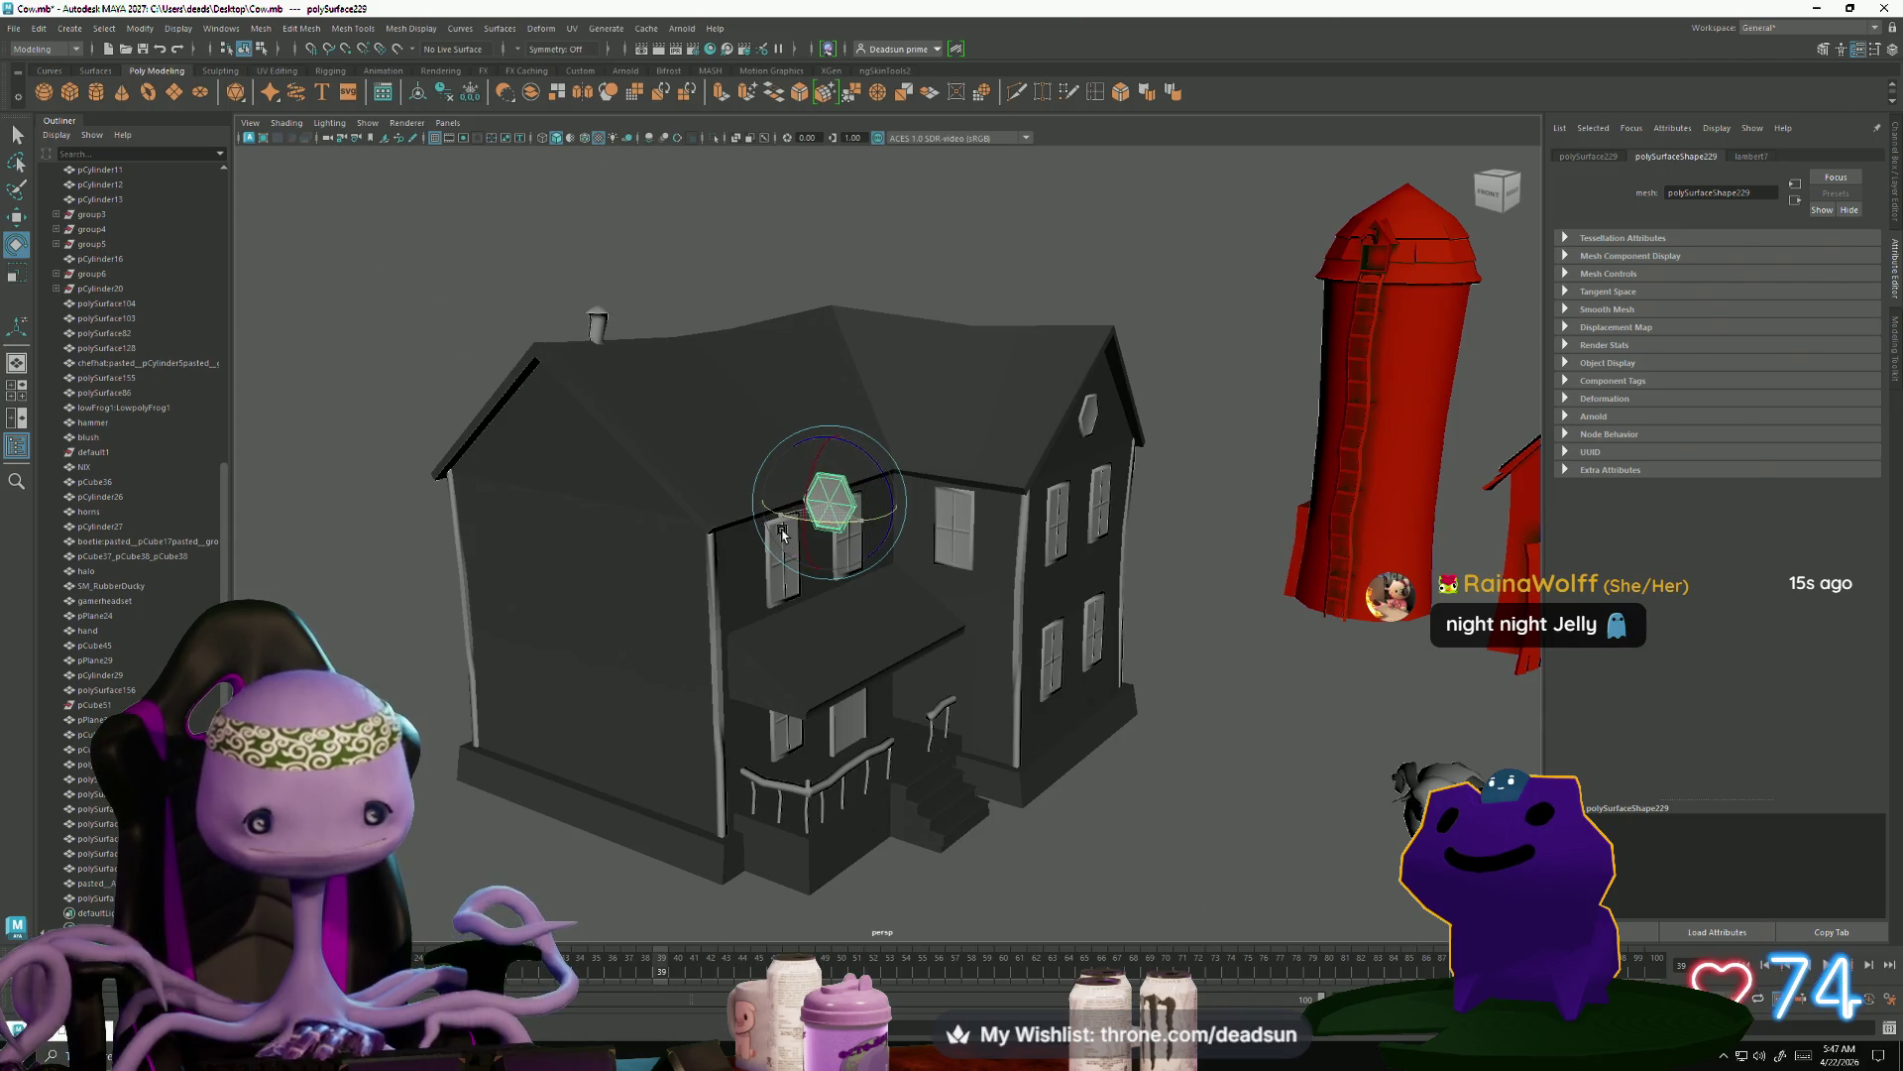
key(w)
drag(894, 518, 577, 456)
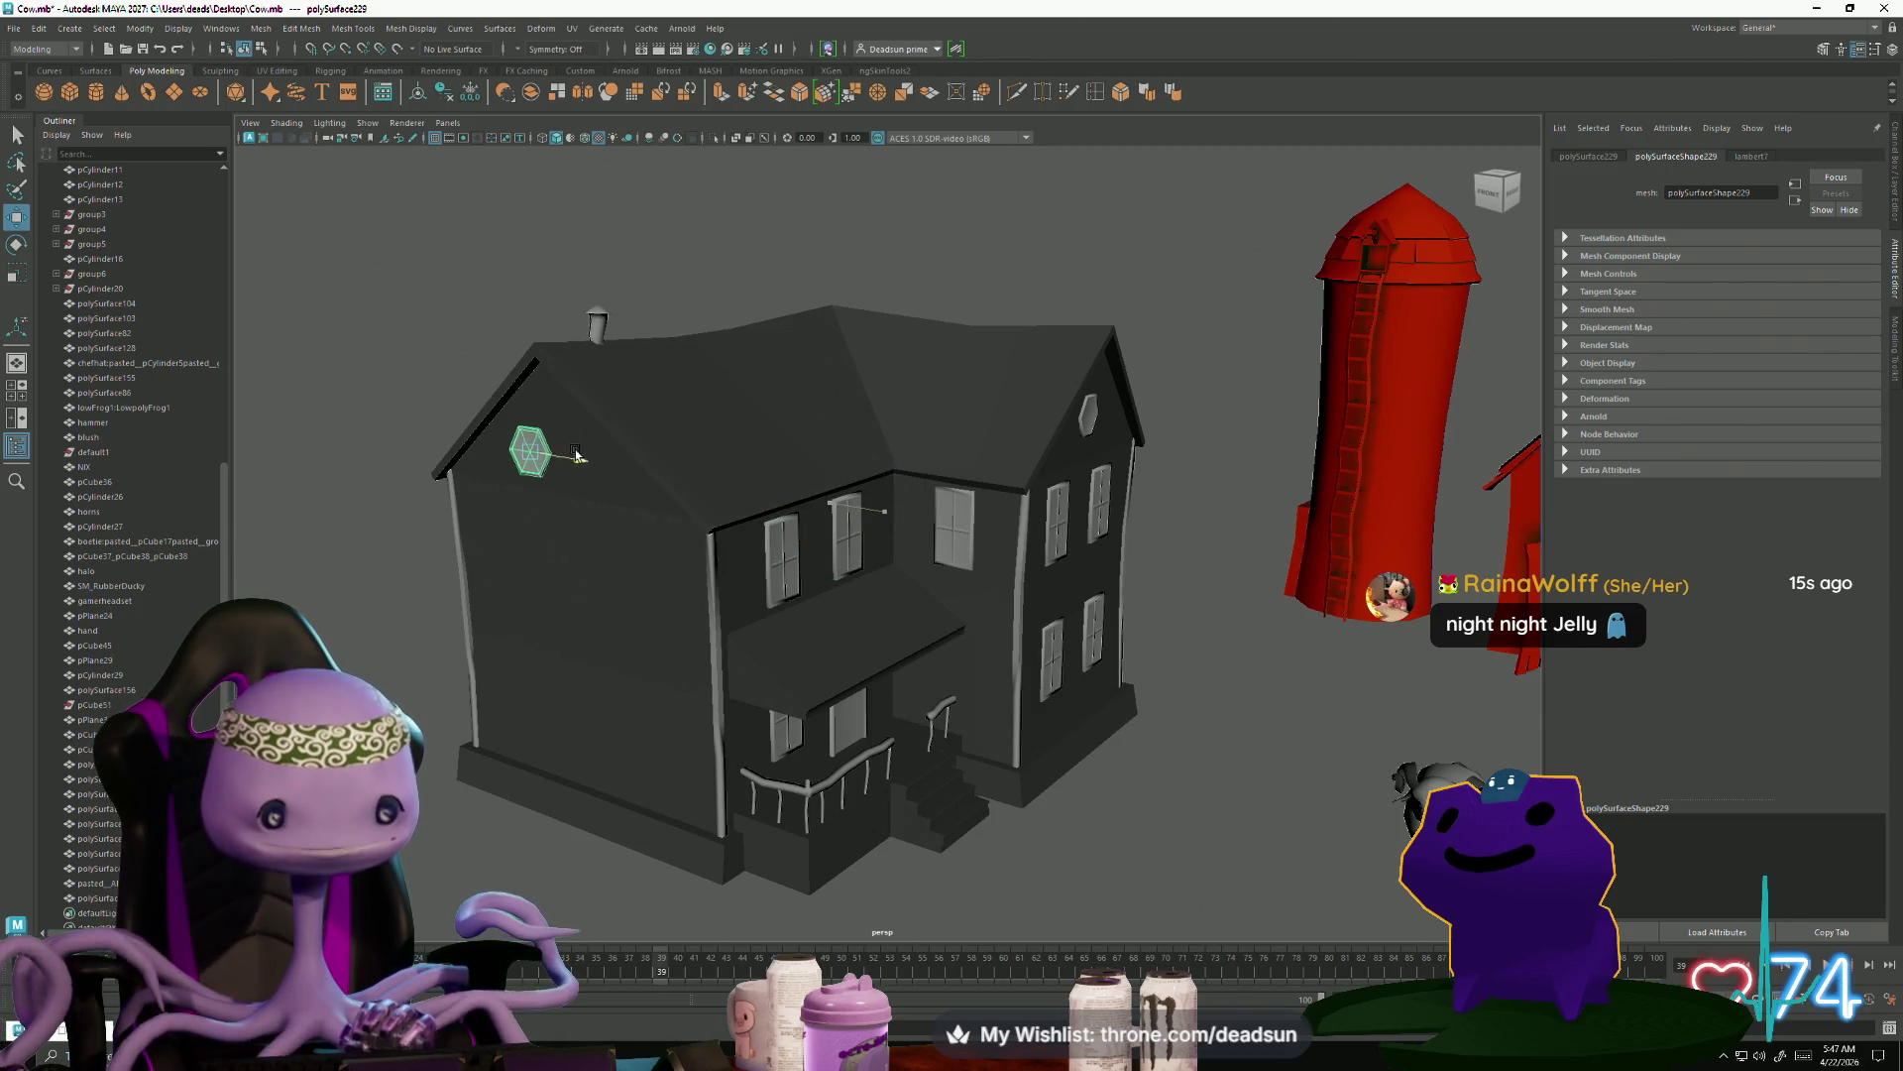
alt+drag(493, 523, 469, 515)
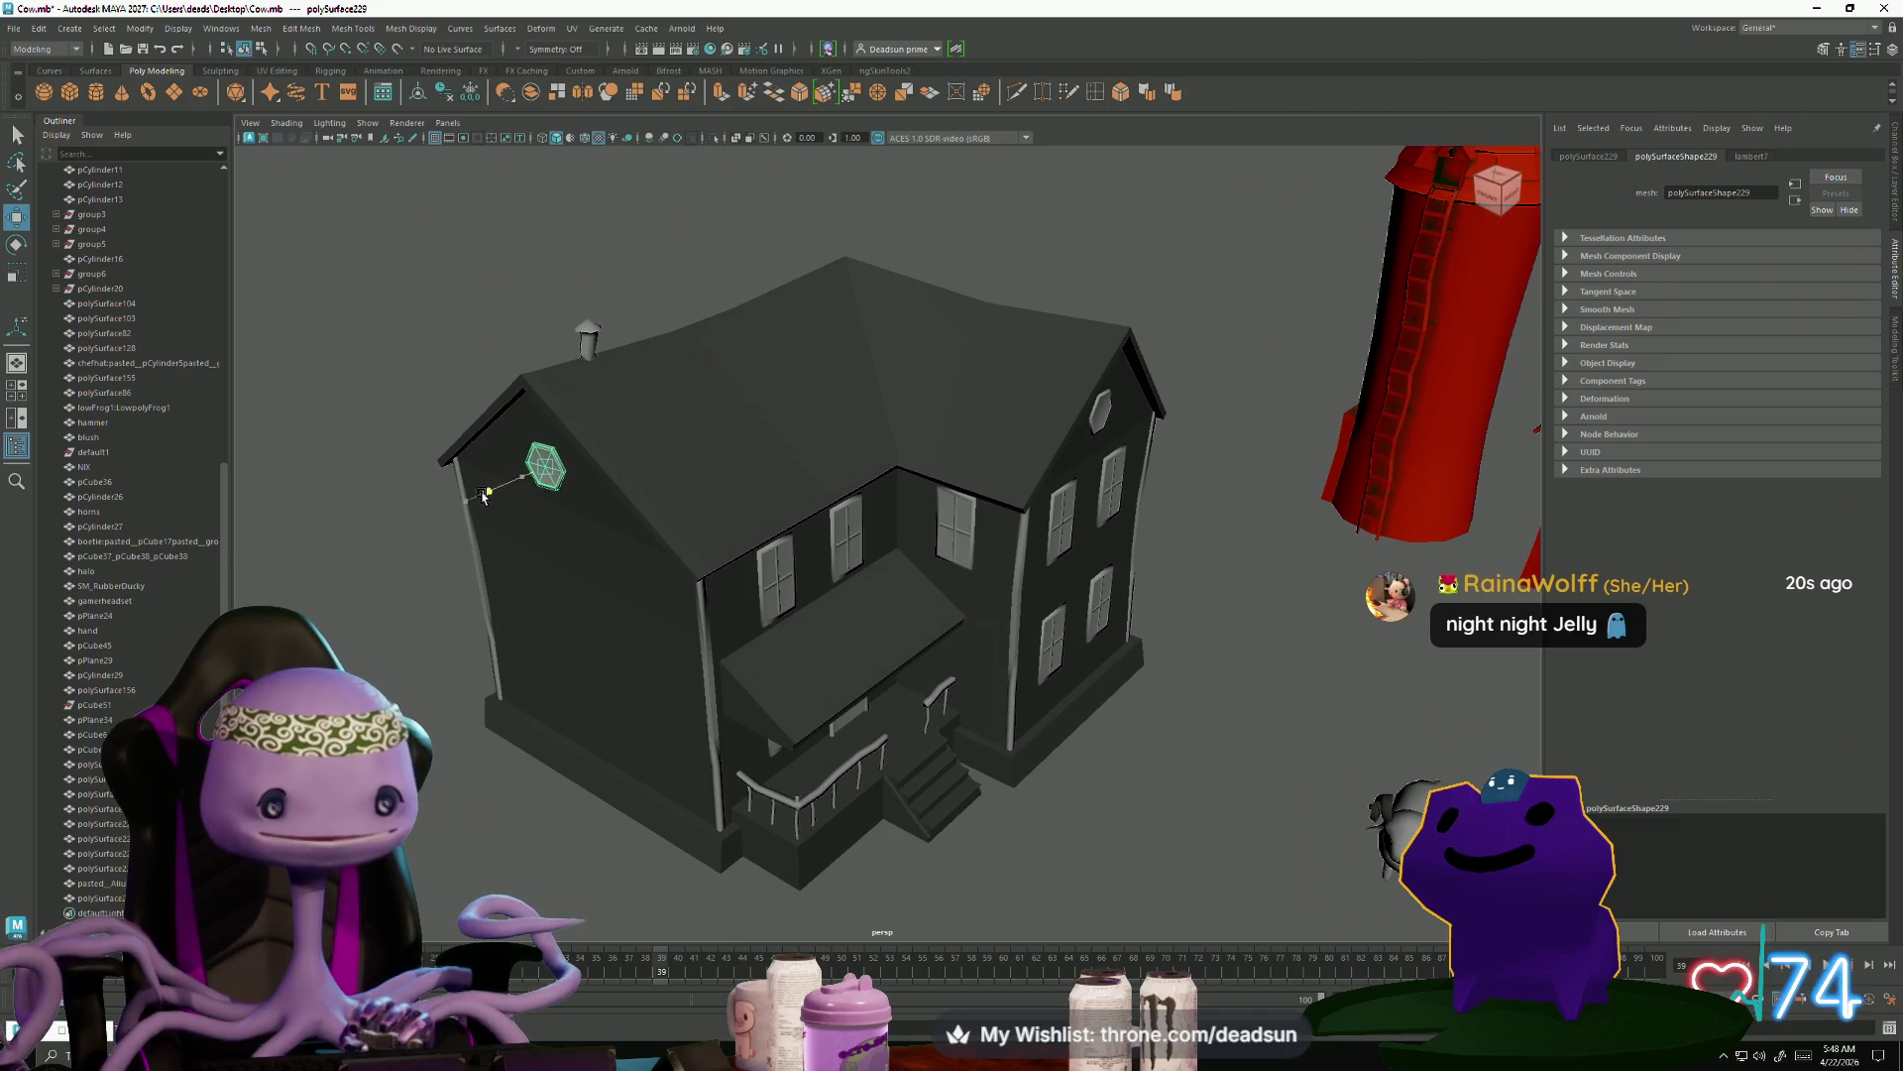
key(f)
mouse_move(693, 650)
alt+mouse_down()
mouse_move(663, 650)
mouse_move(599, 573)
alt+mouse_up()
key(e)
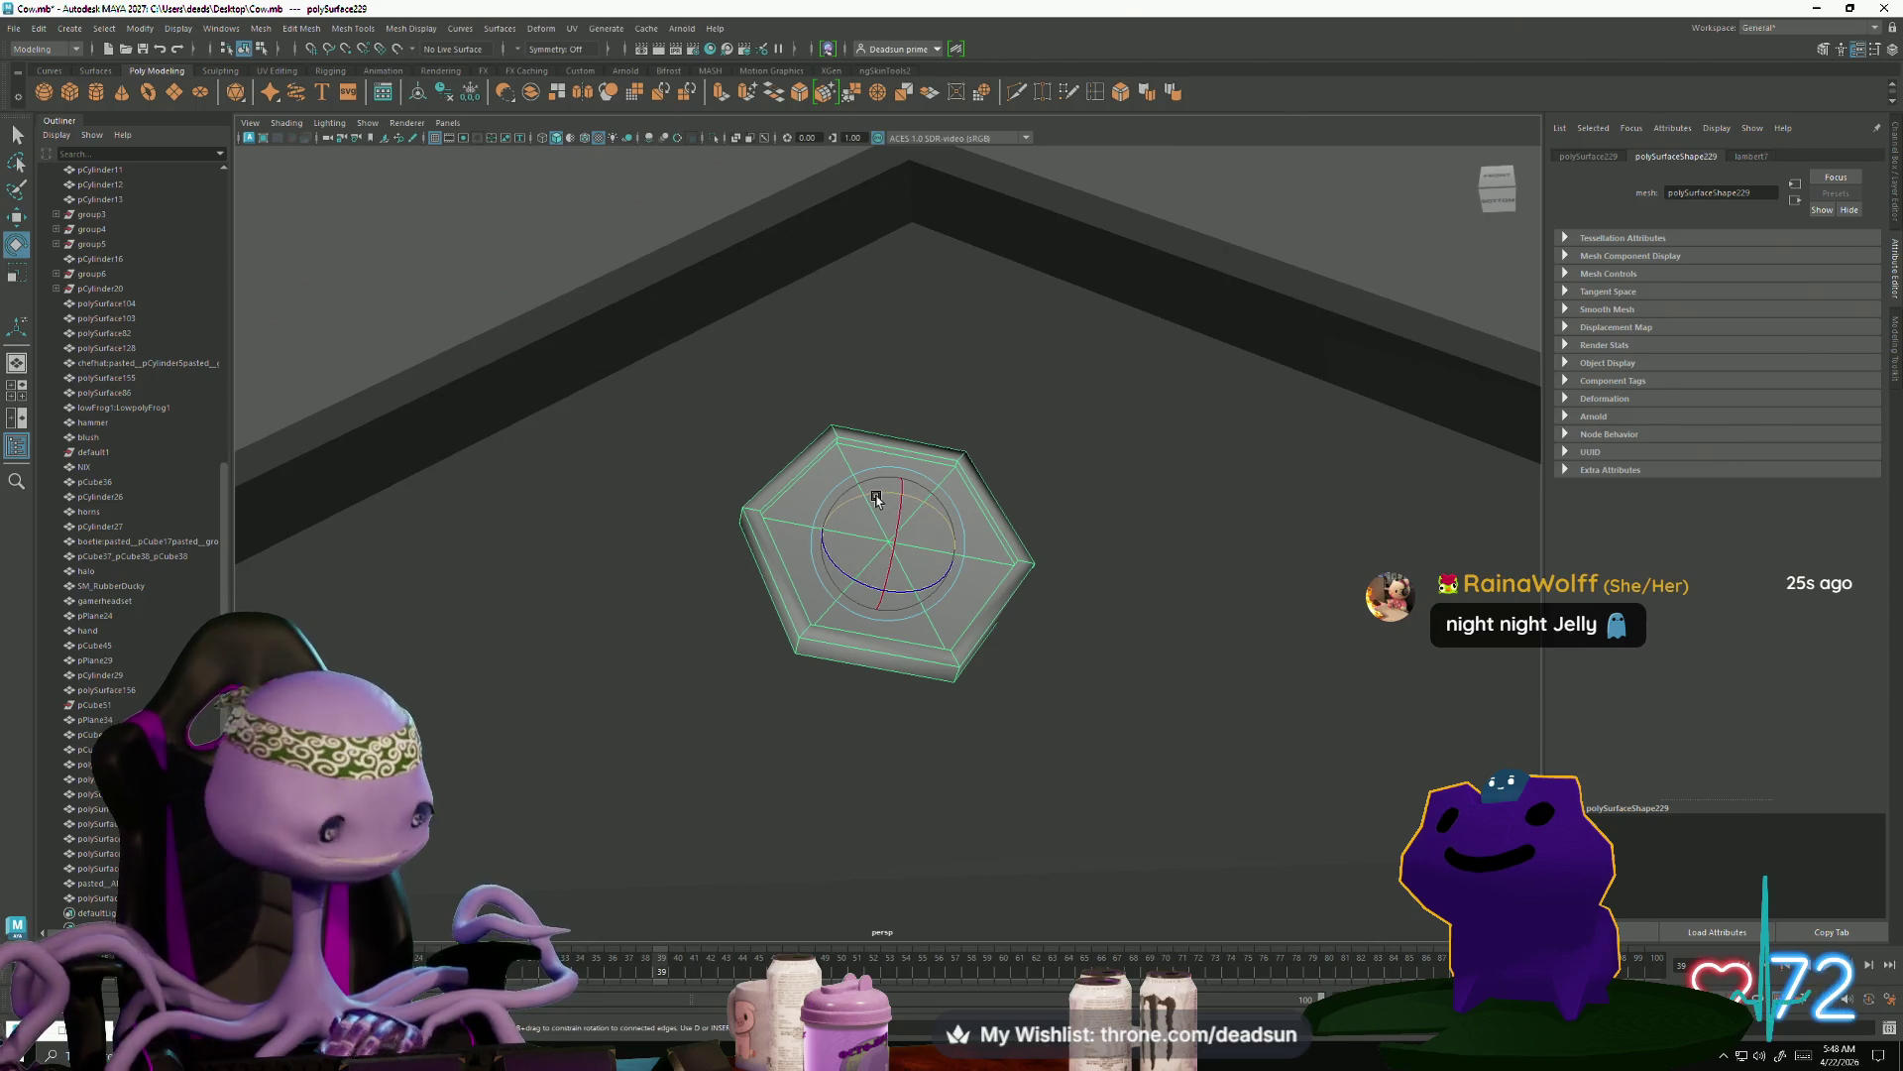
drag(877, 498, 858, 499)
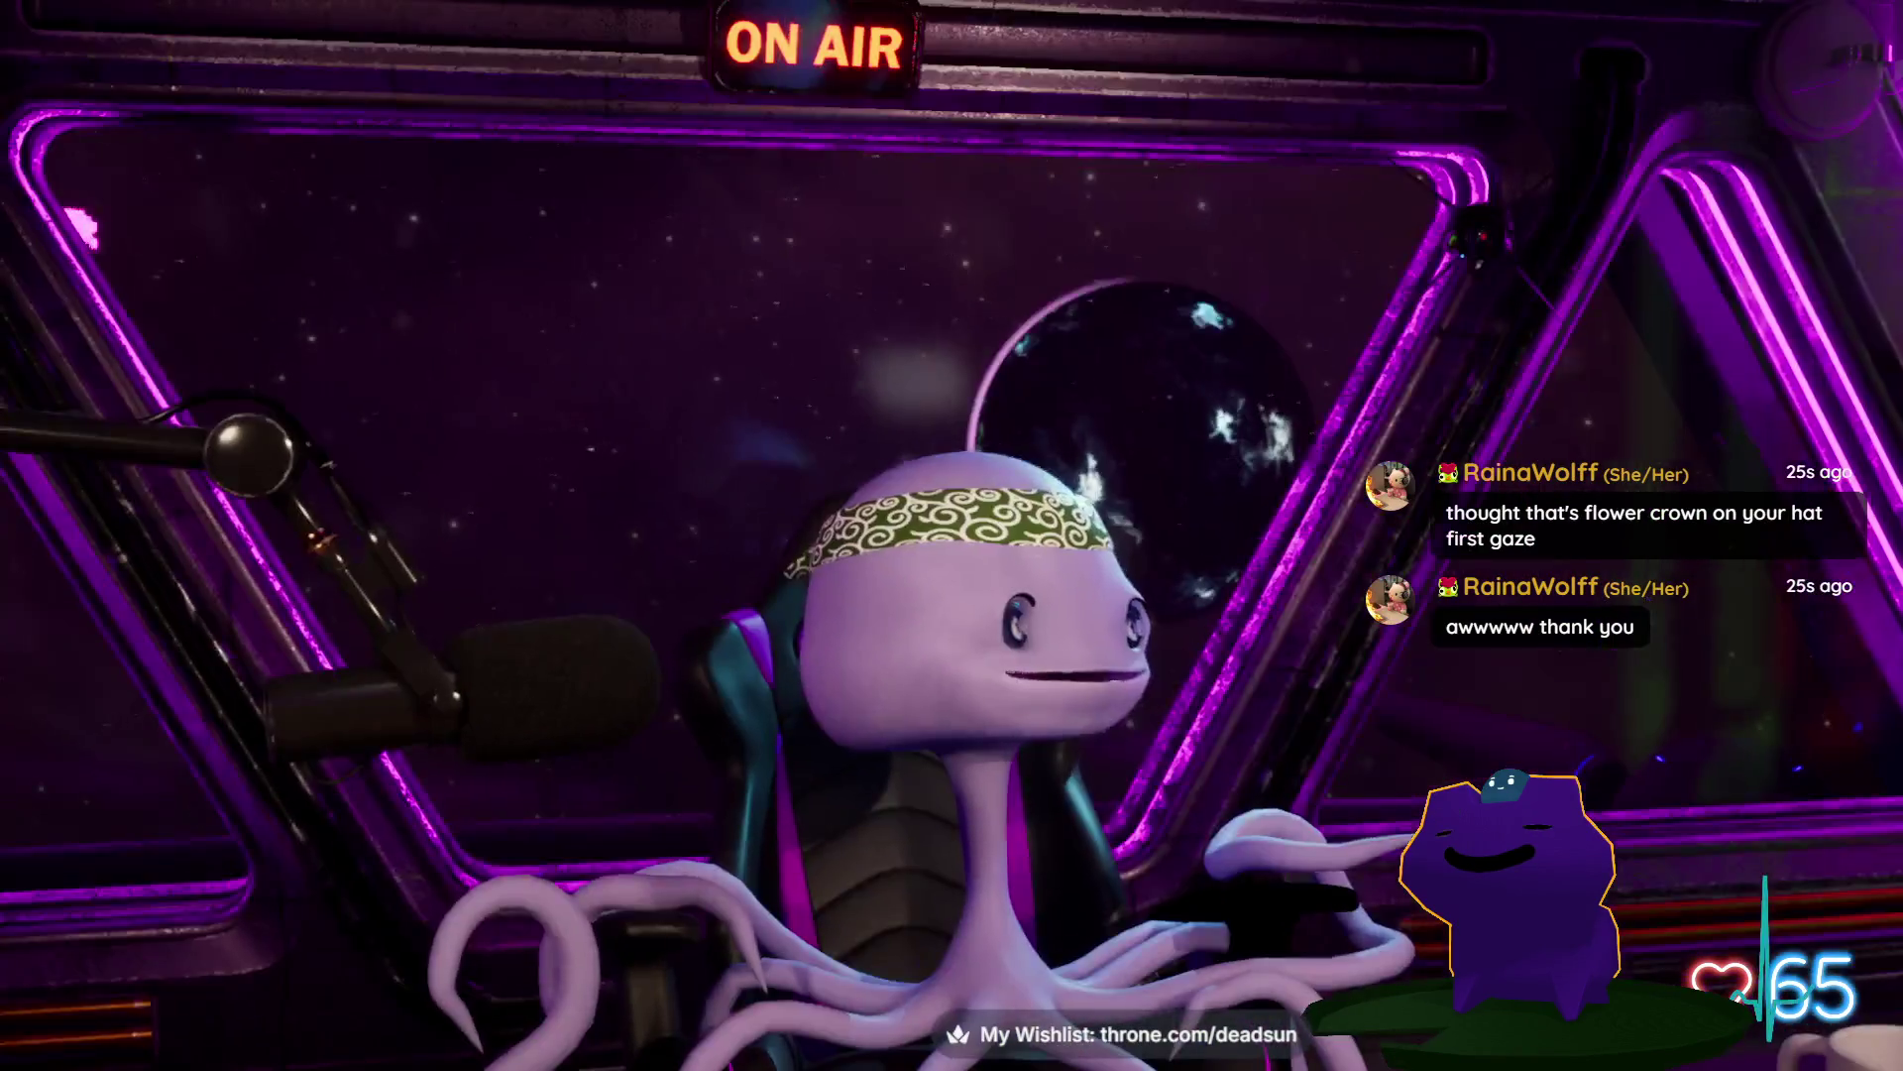
Return to Maya with the hexagonal window set flat against the left gable
key(alt+Tab)
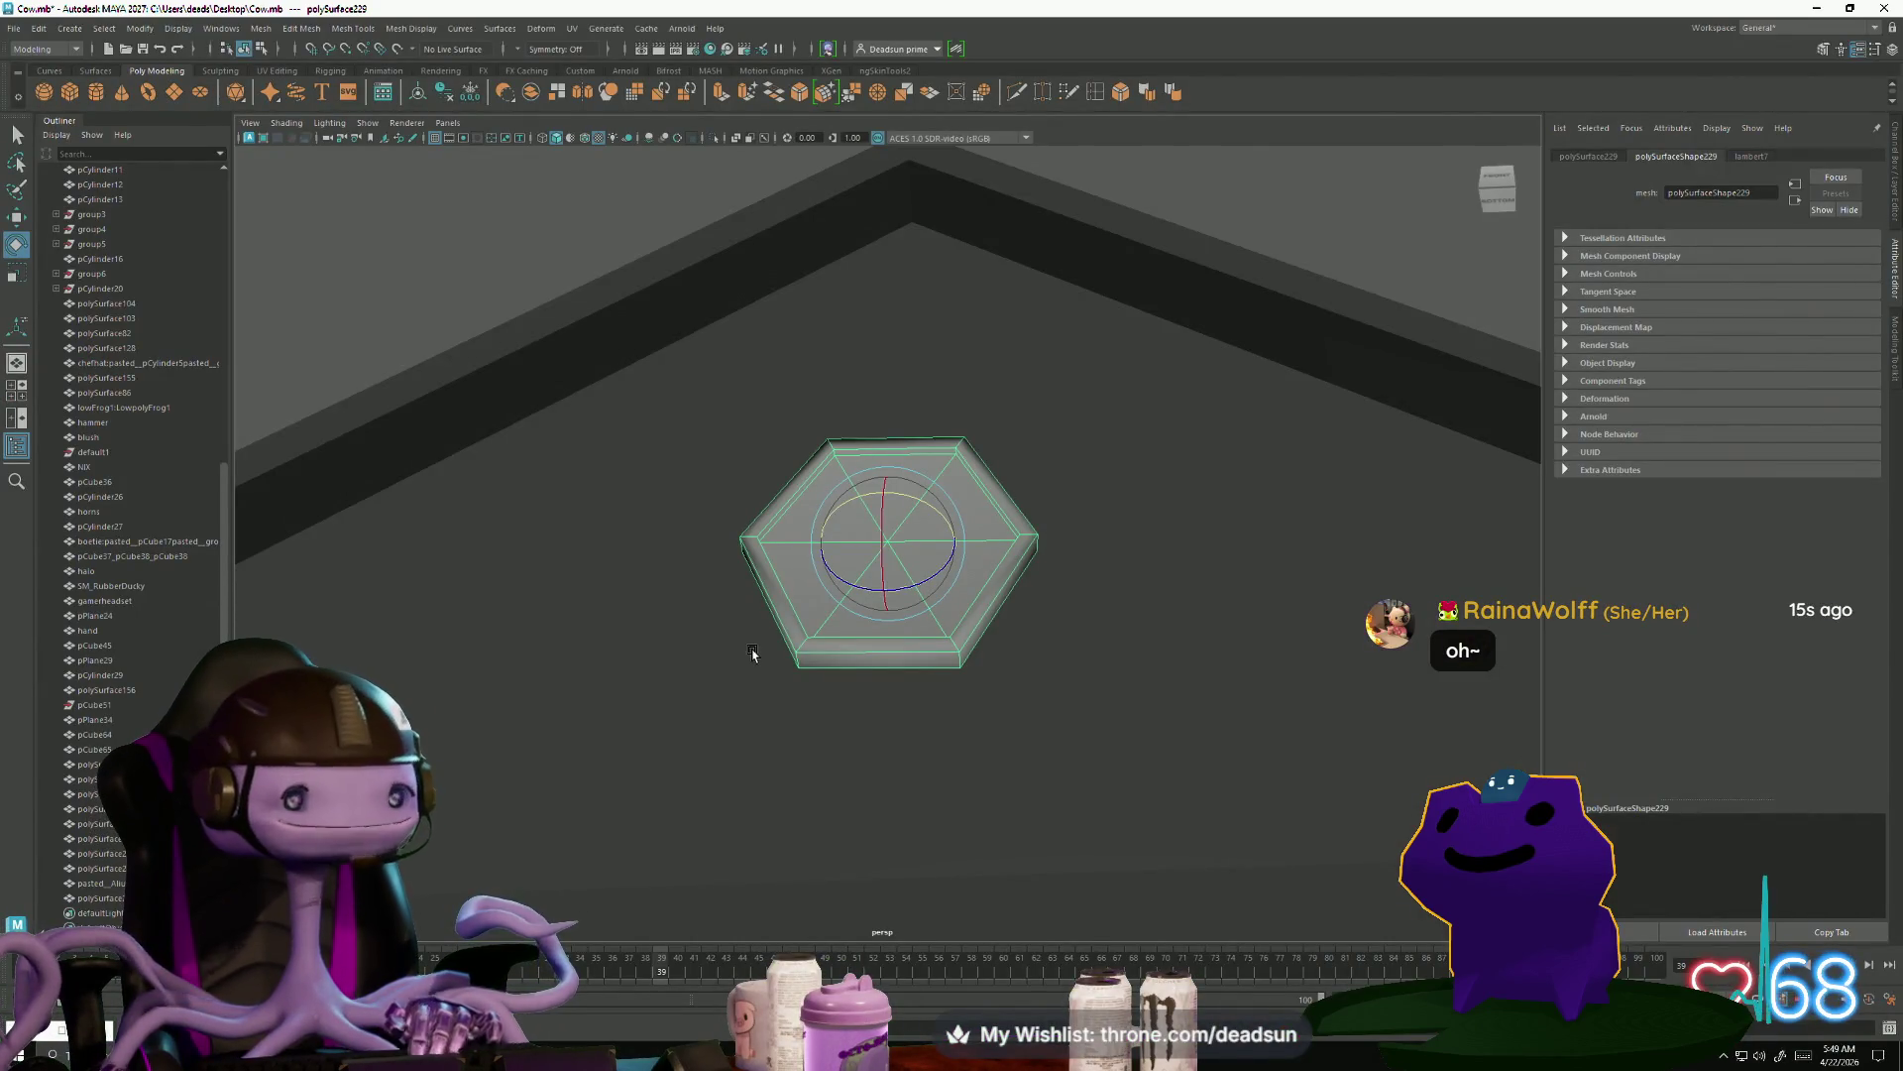
key(alt+Tab)
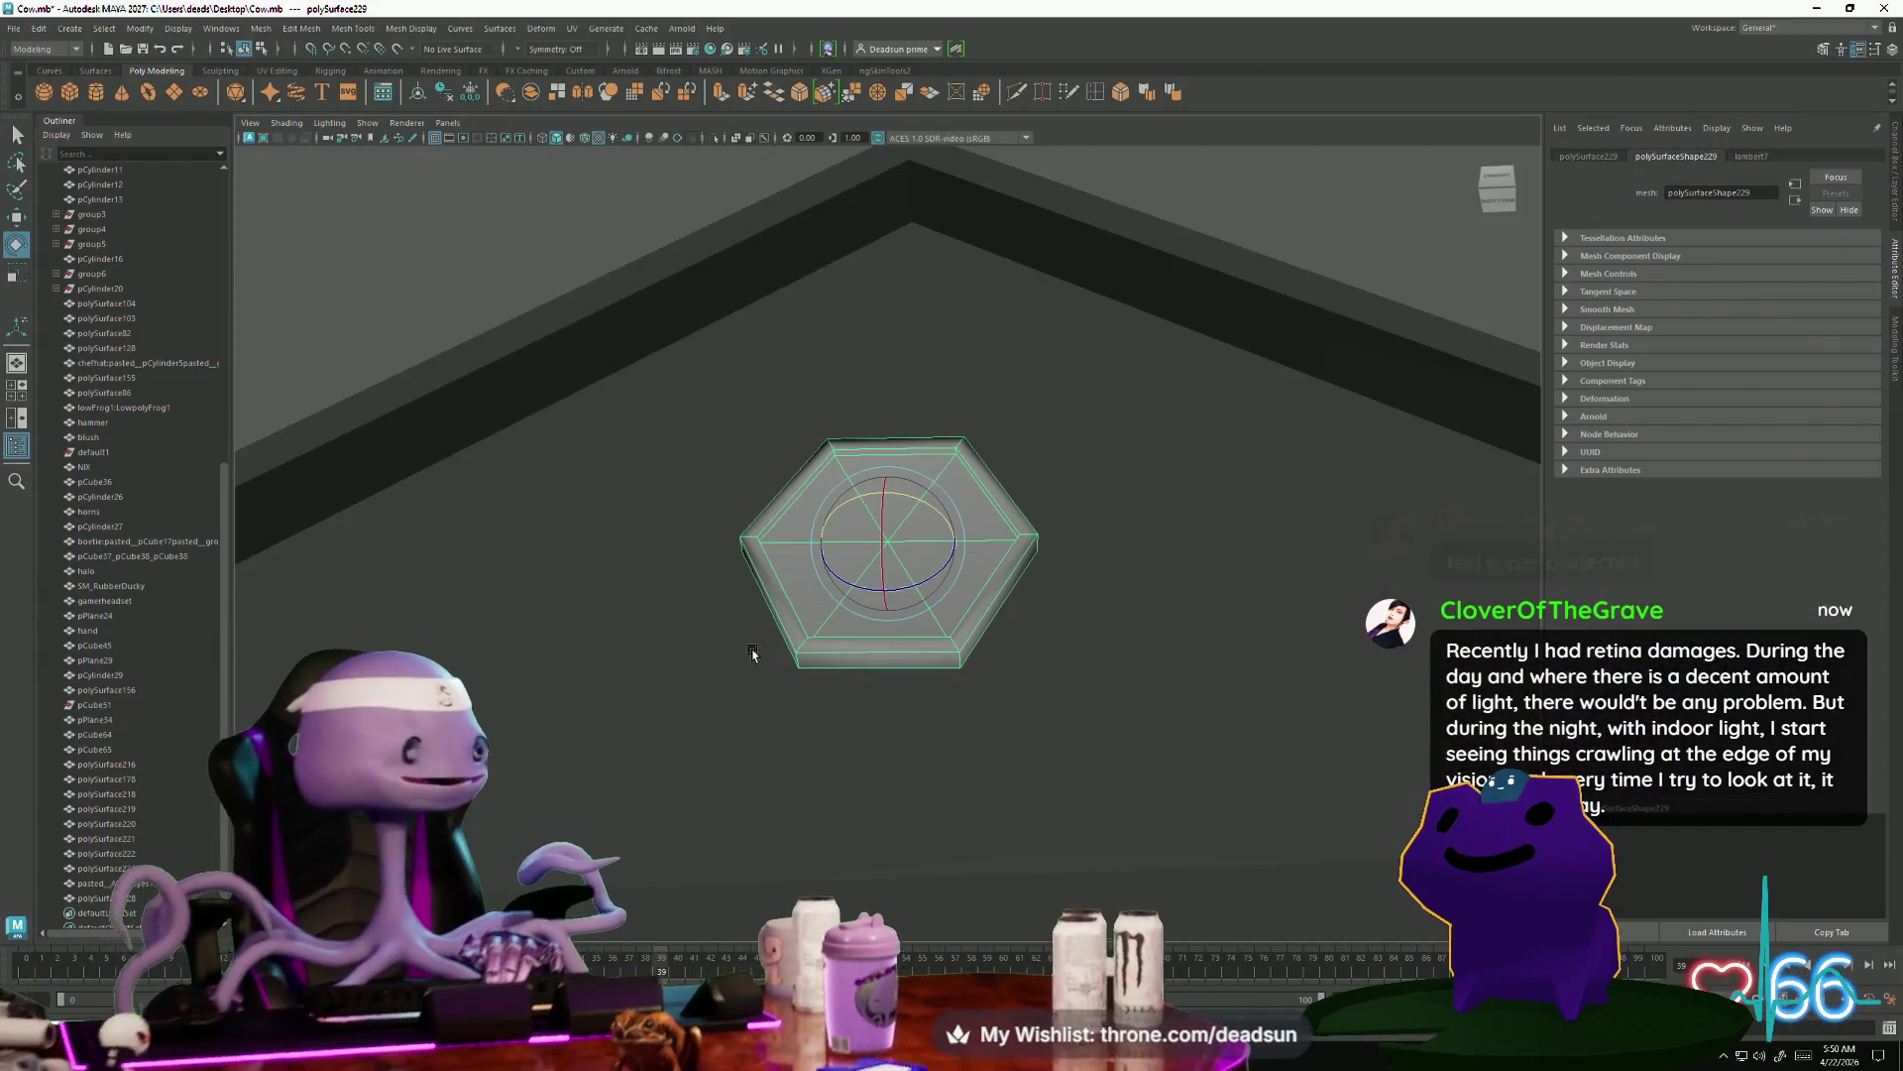
key(alt+Tab)
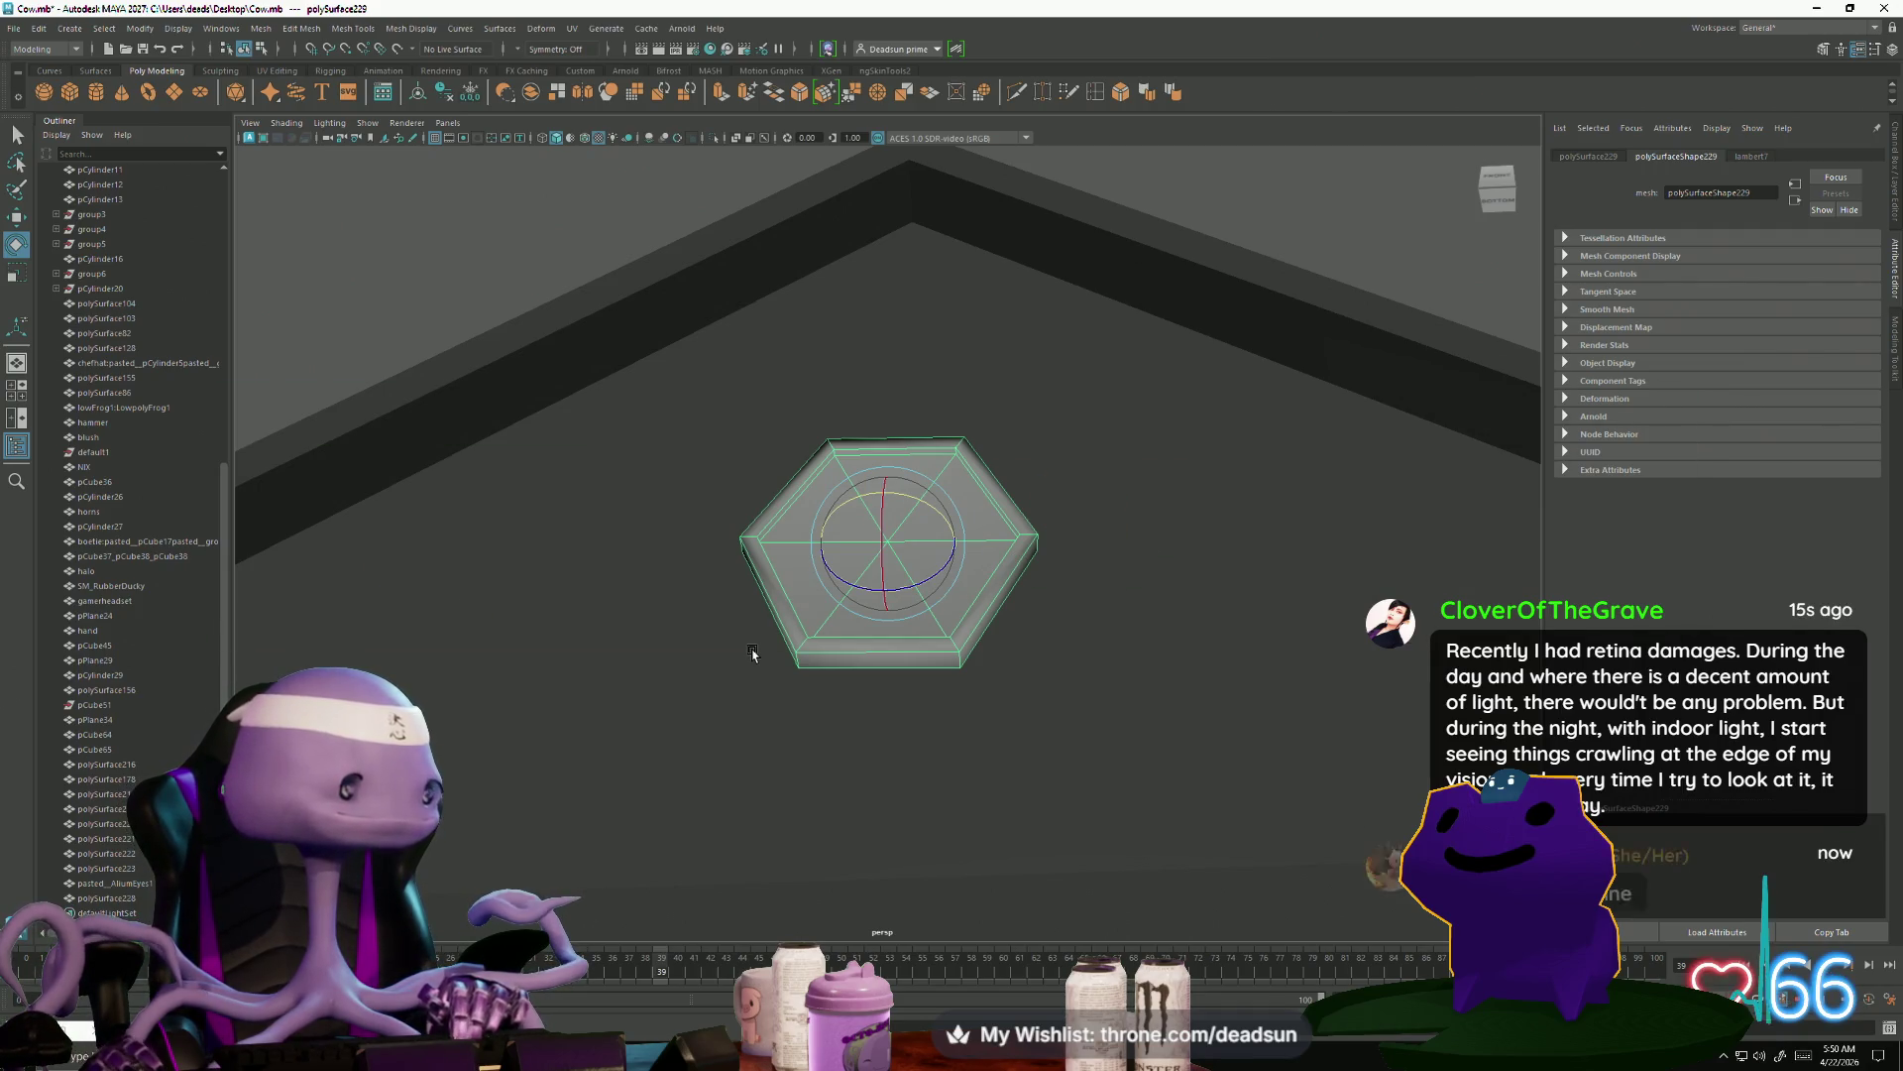